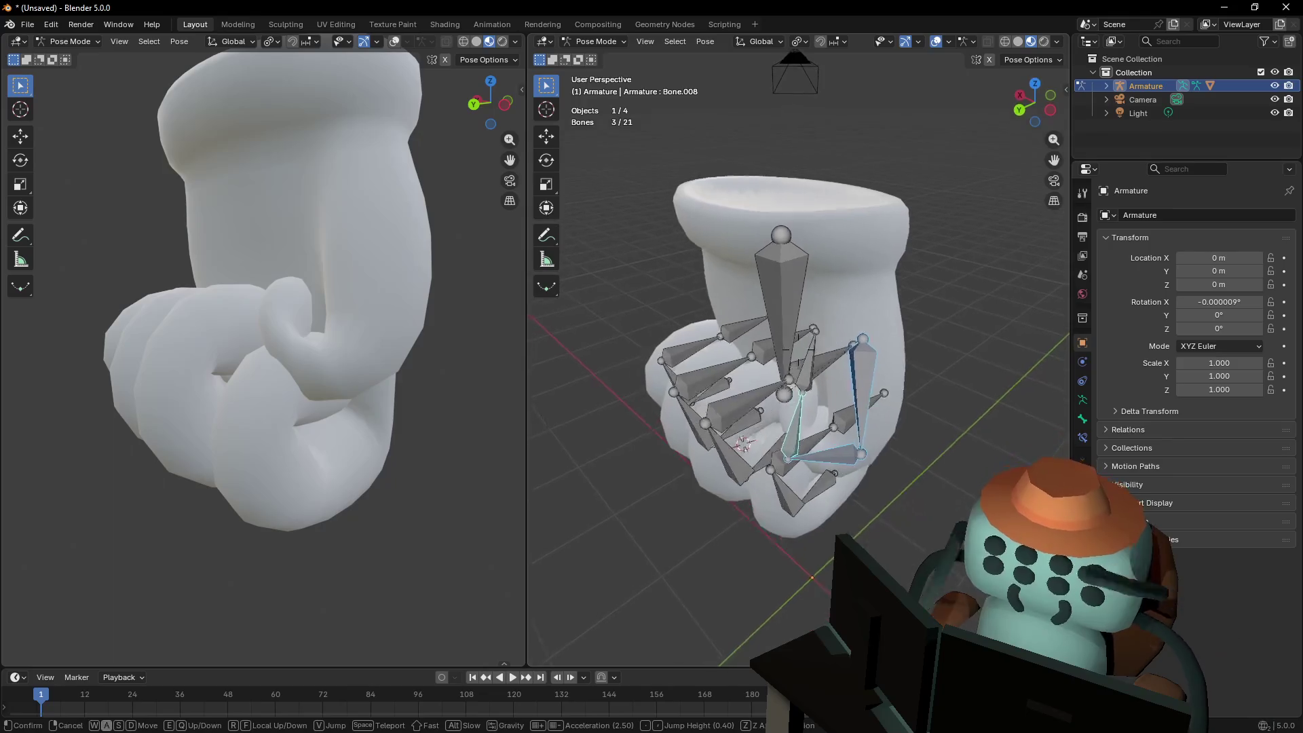
# Select a finger bone of the glove and scale it
pyautogui.click(907, 440)
pyautogui.moveTo(908, 440); pyautogui.dragTo(893, 439, button='middle')
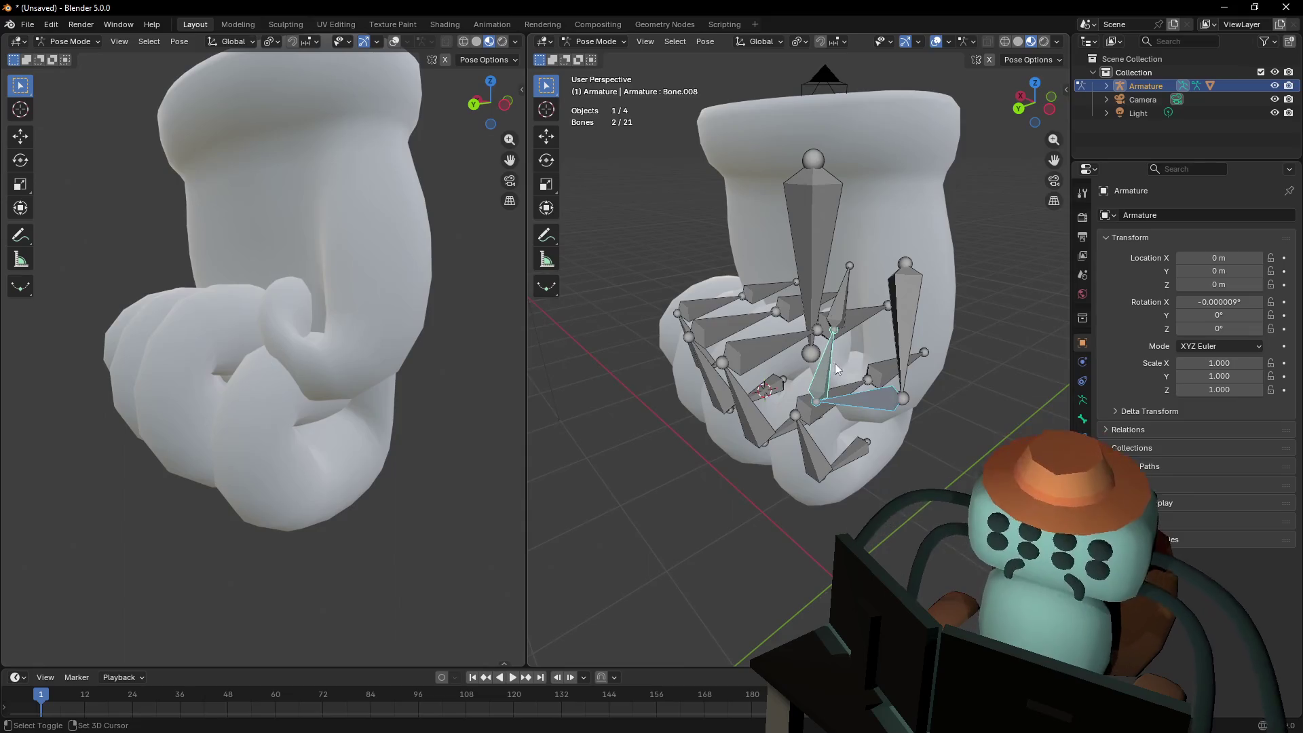
pyautogui.press('s')
pyautogui.click(808, 324)
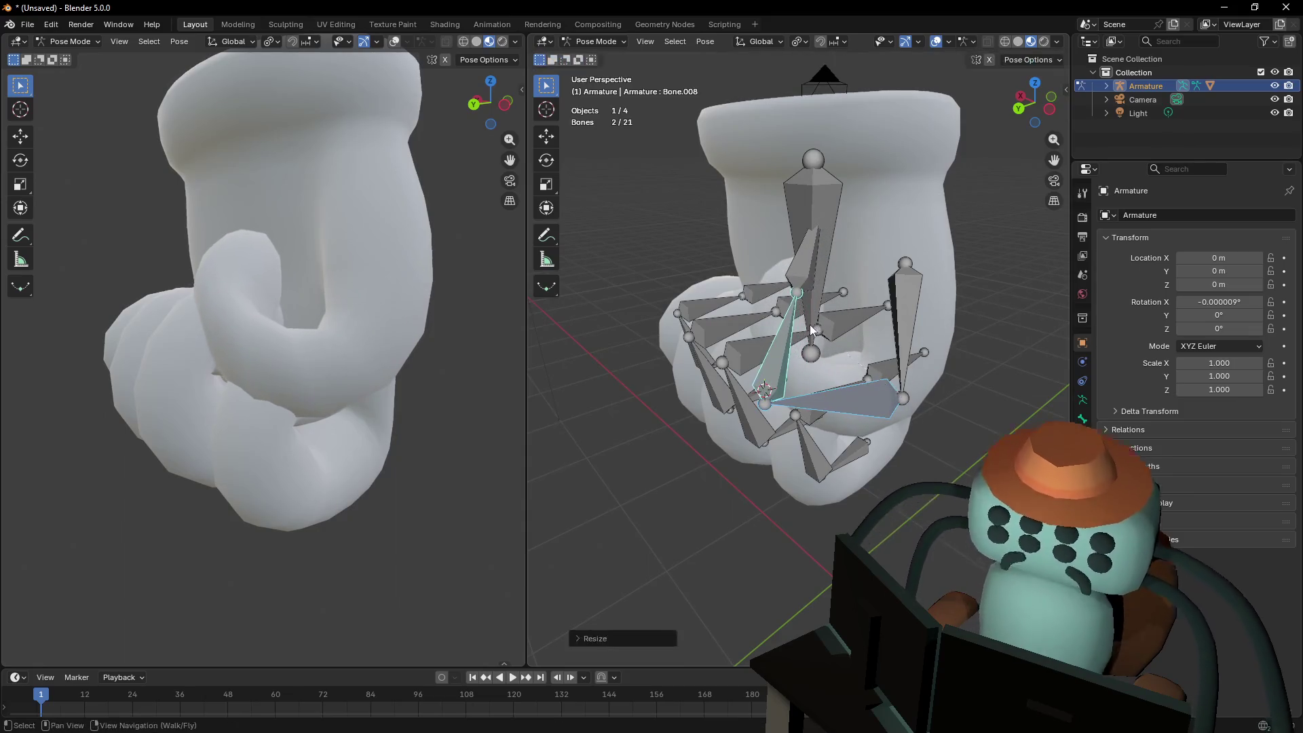
# Rotate Bone.008 to curl the finger into the fist
pyautogui.click(783, 337)
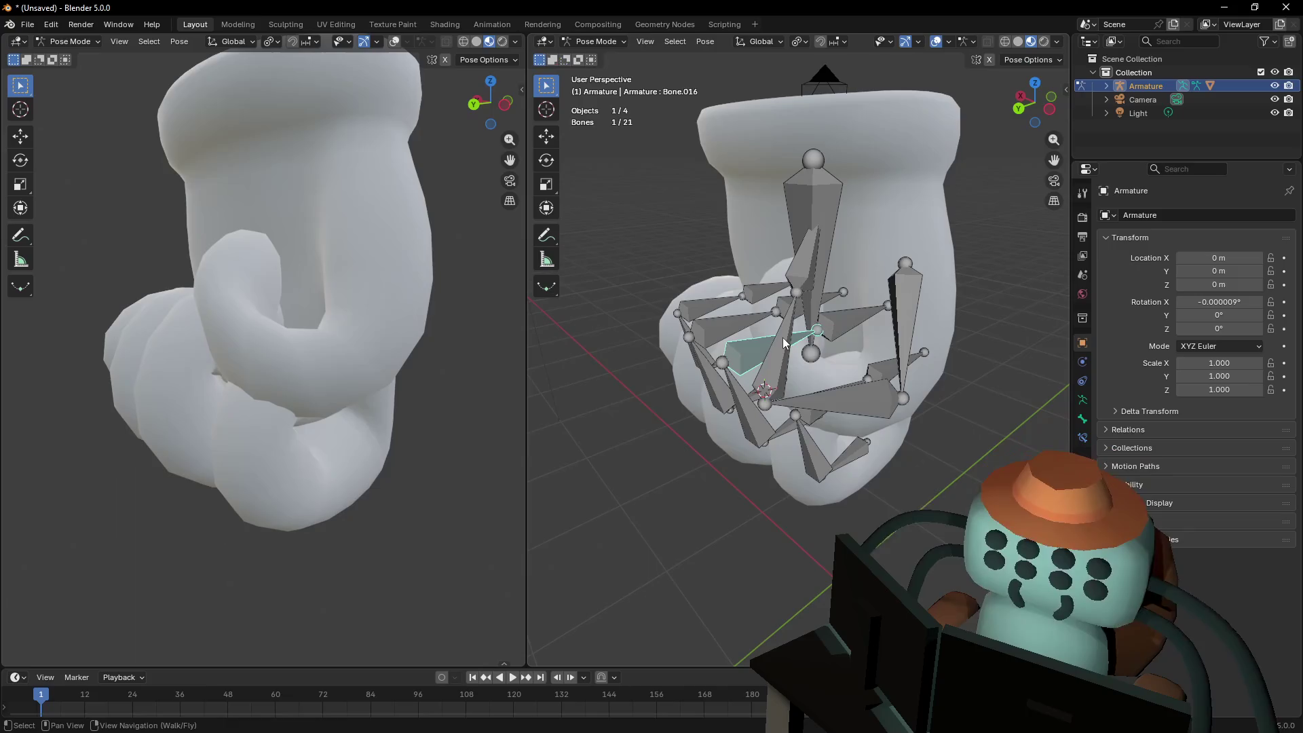
pyautogui.click(783, 336)
pyautogui.press('r')
pyautogui.click(862, 315)
# Pull the view back, then select Bone.006 and trial a vertical move before cancelling it
pyautogui.hotkey('shift', '`')
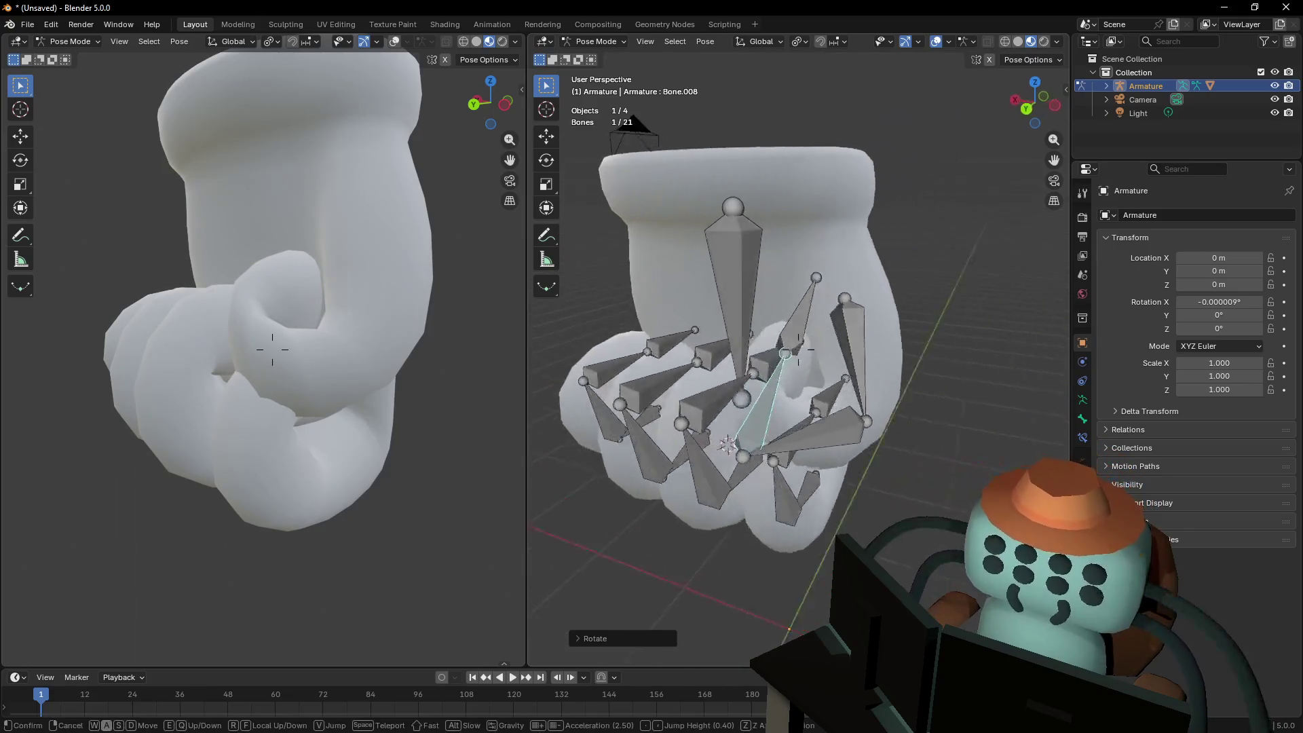
pyautogui.press('a')
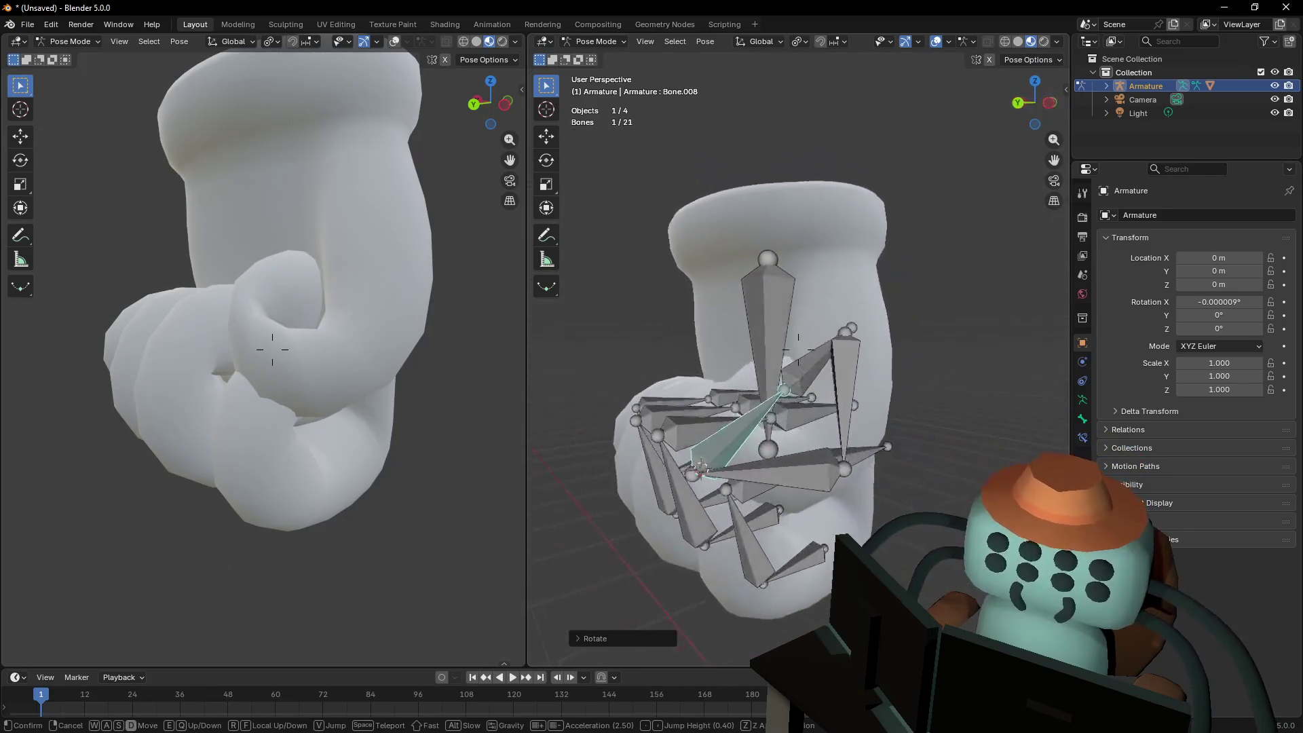
pyautogui.click(824, 373)
pyautogui.click(802, 387)
pyautogui.press('g')
pyautogui.press('z')
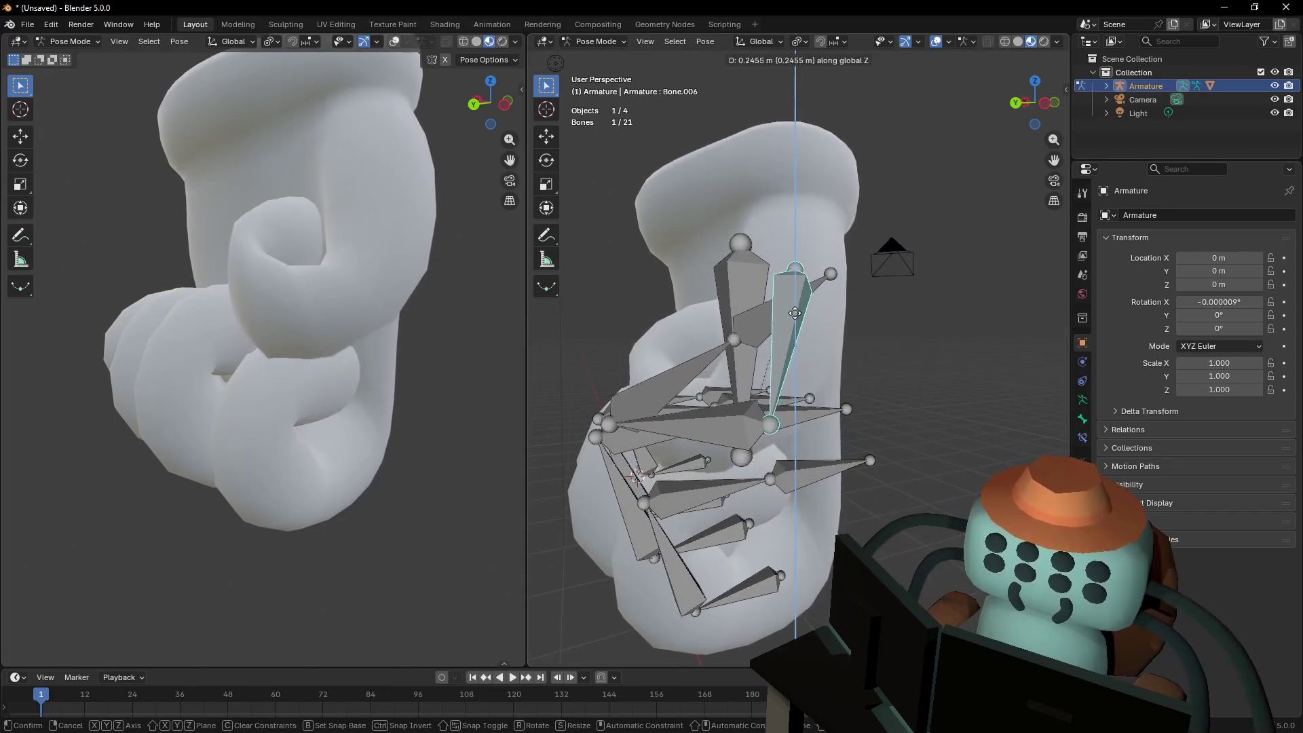
pyautogui.rightClick(795, 312)
# Walk the view around the fist to inspect it from side and front angles
pyautogui.hotkey('shift', '`')
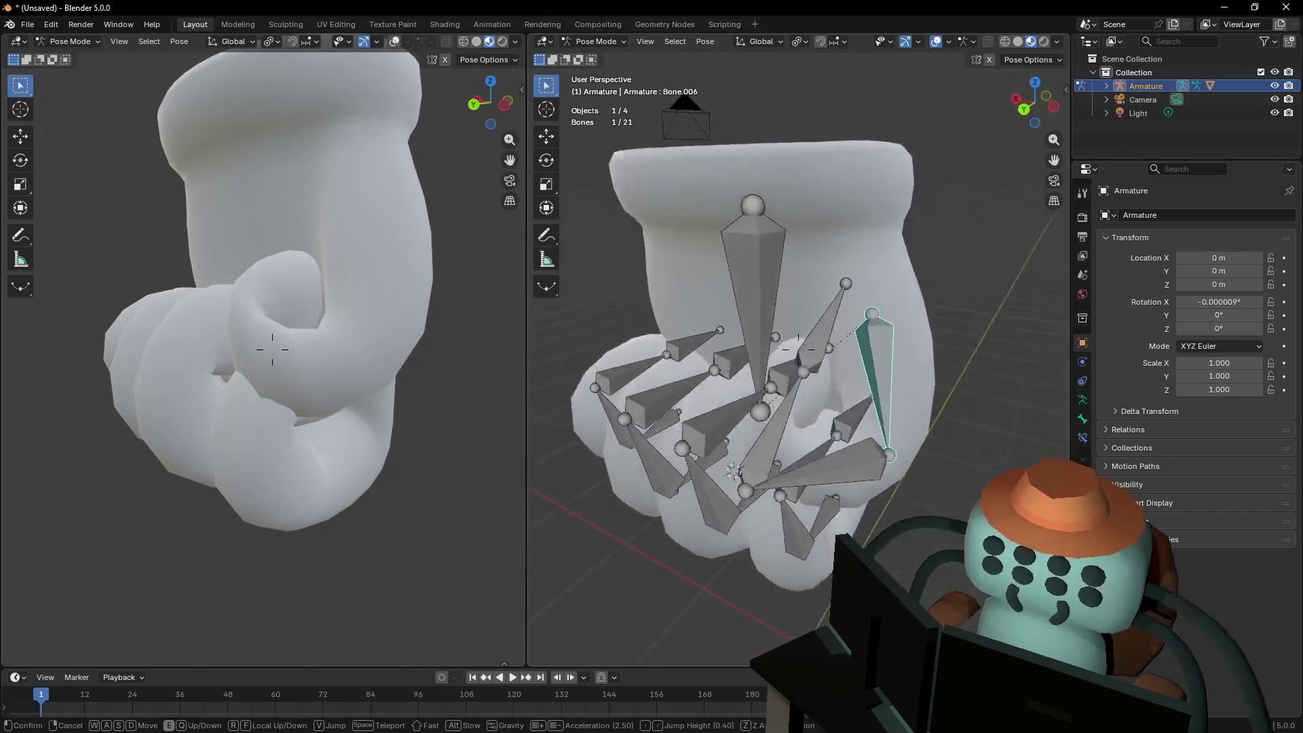
pyautogui.click(833, 335)
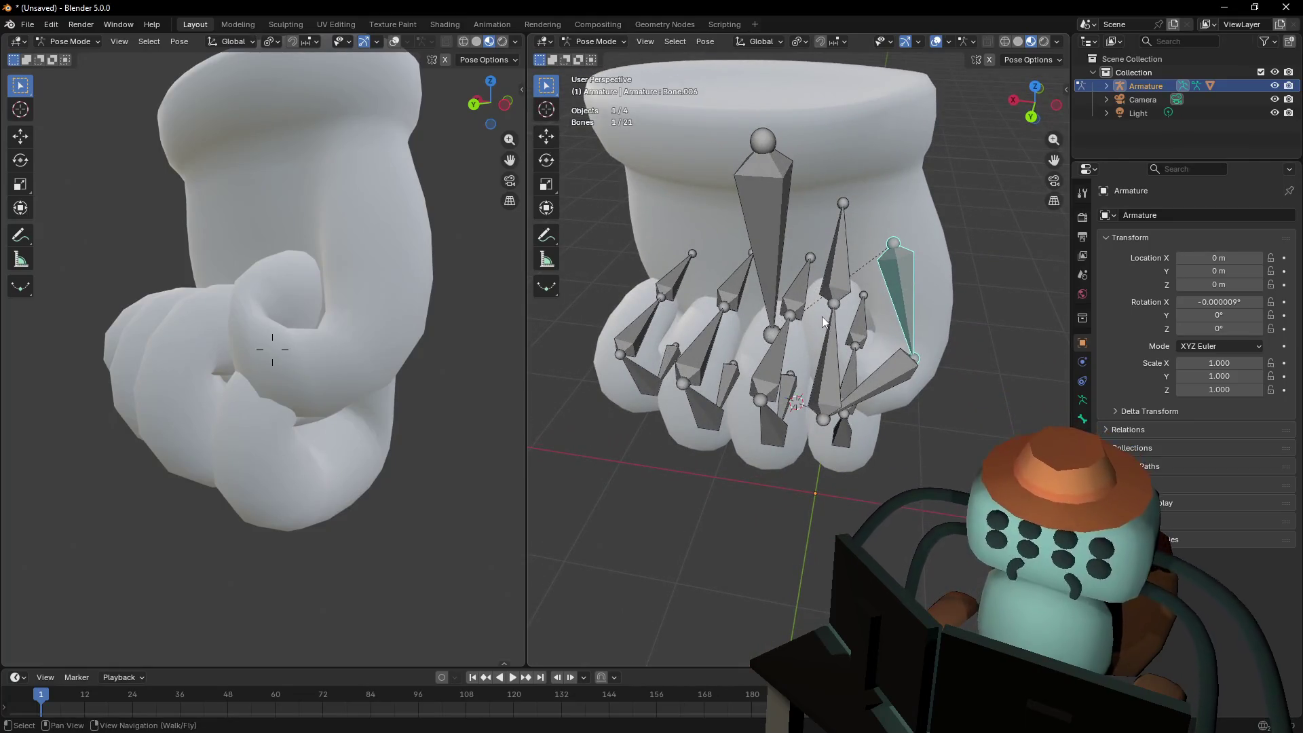
pyautogui.hotkey('shift', '`')
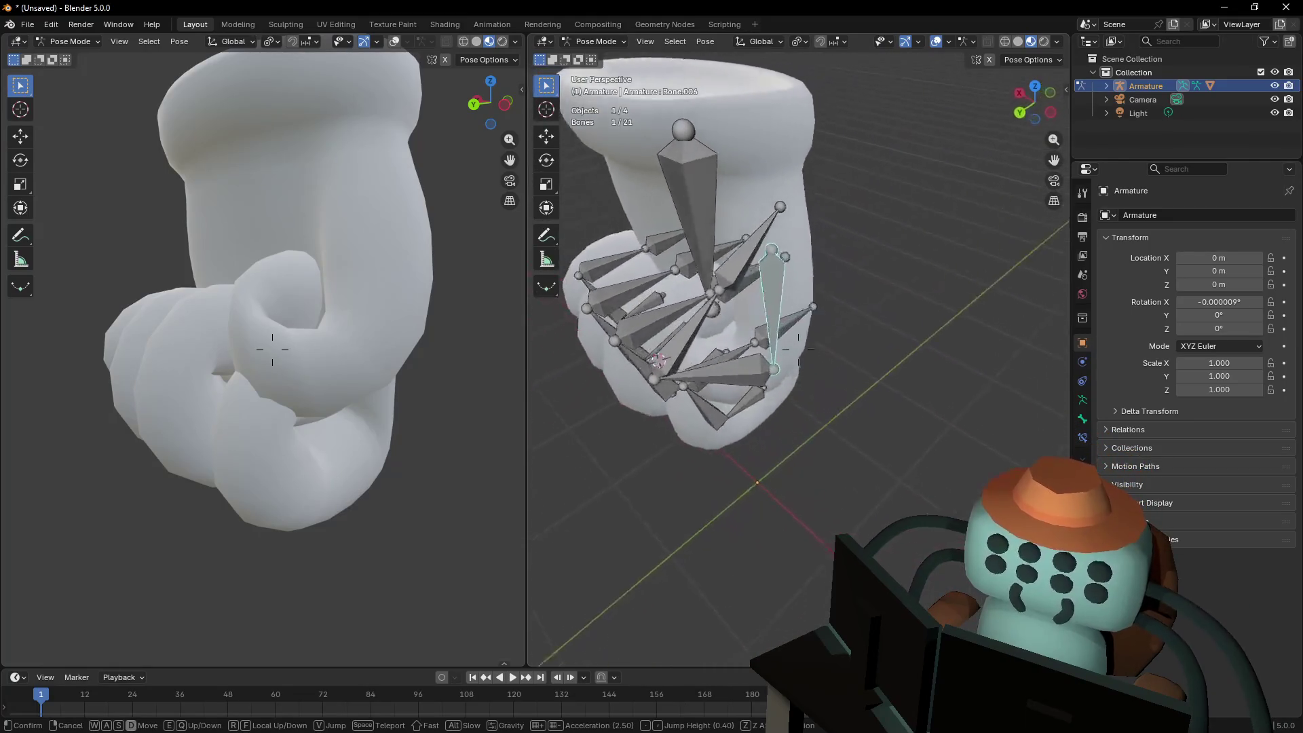
pyautogui.click(855, 349)
pyautogui.hotkey('shift', '`')
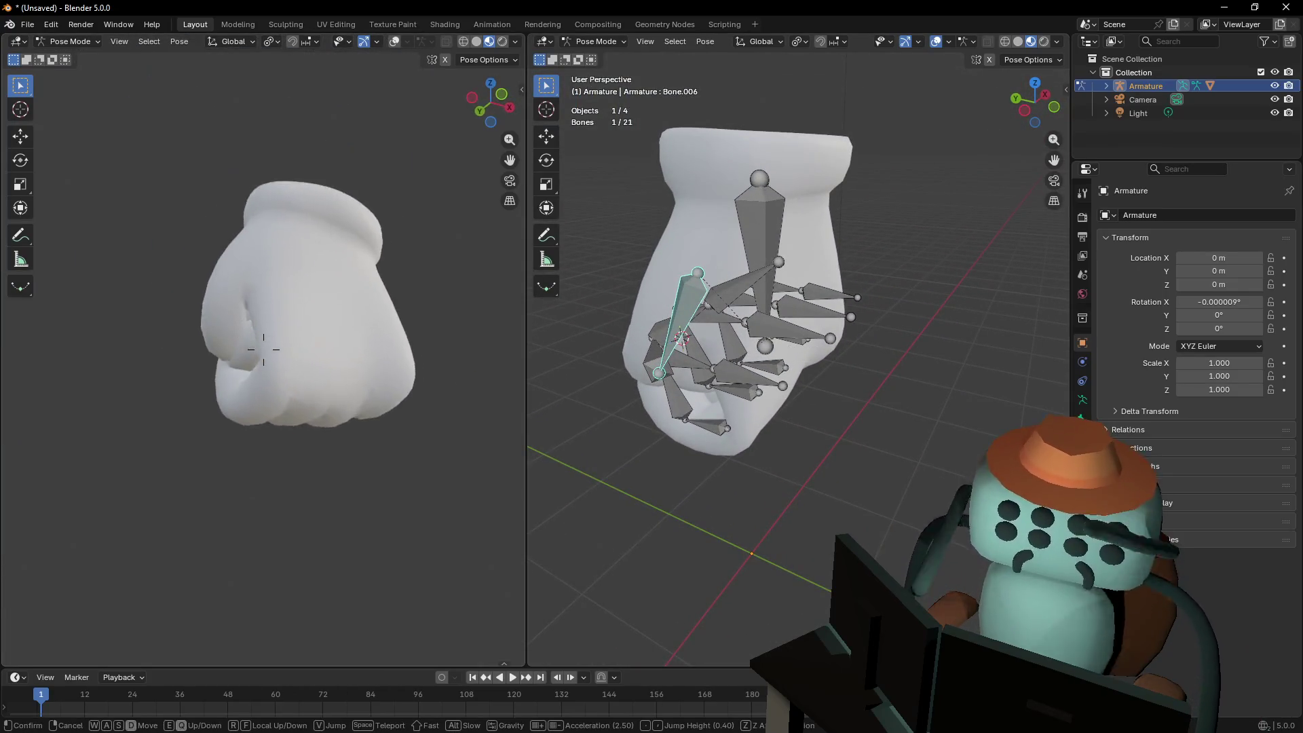
# Walk the views in close to the fist, then back out to see the whole rig
pyautogui.moveTo(263, 350)
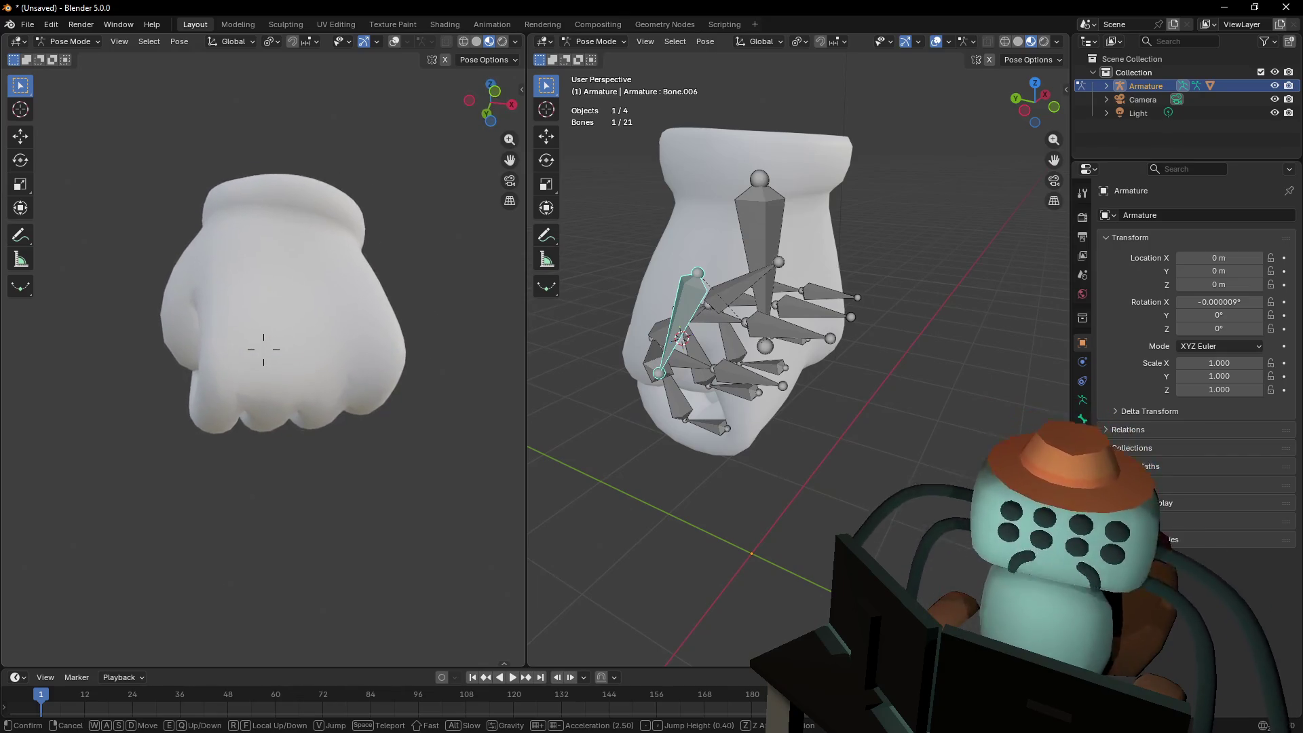
pyautogui.press('Escape')
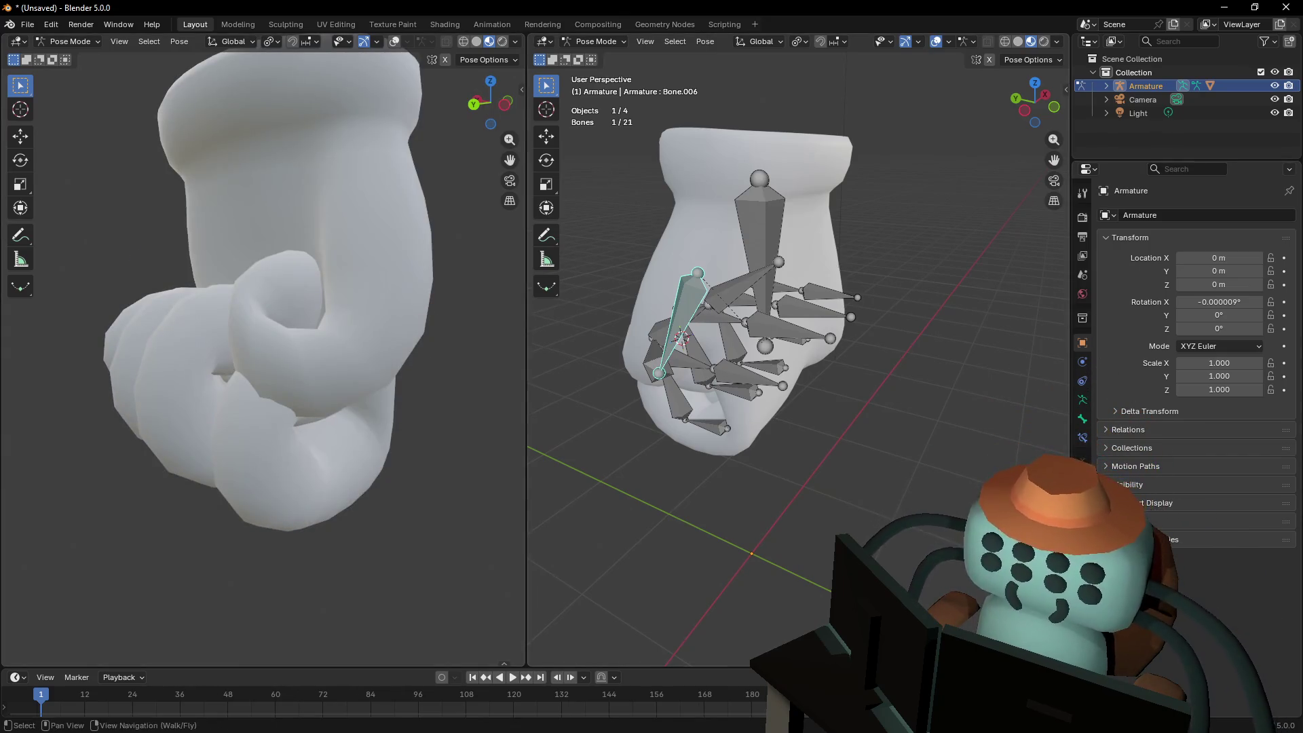
pyautogui.hotkey('shift', '`')
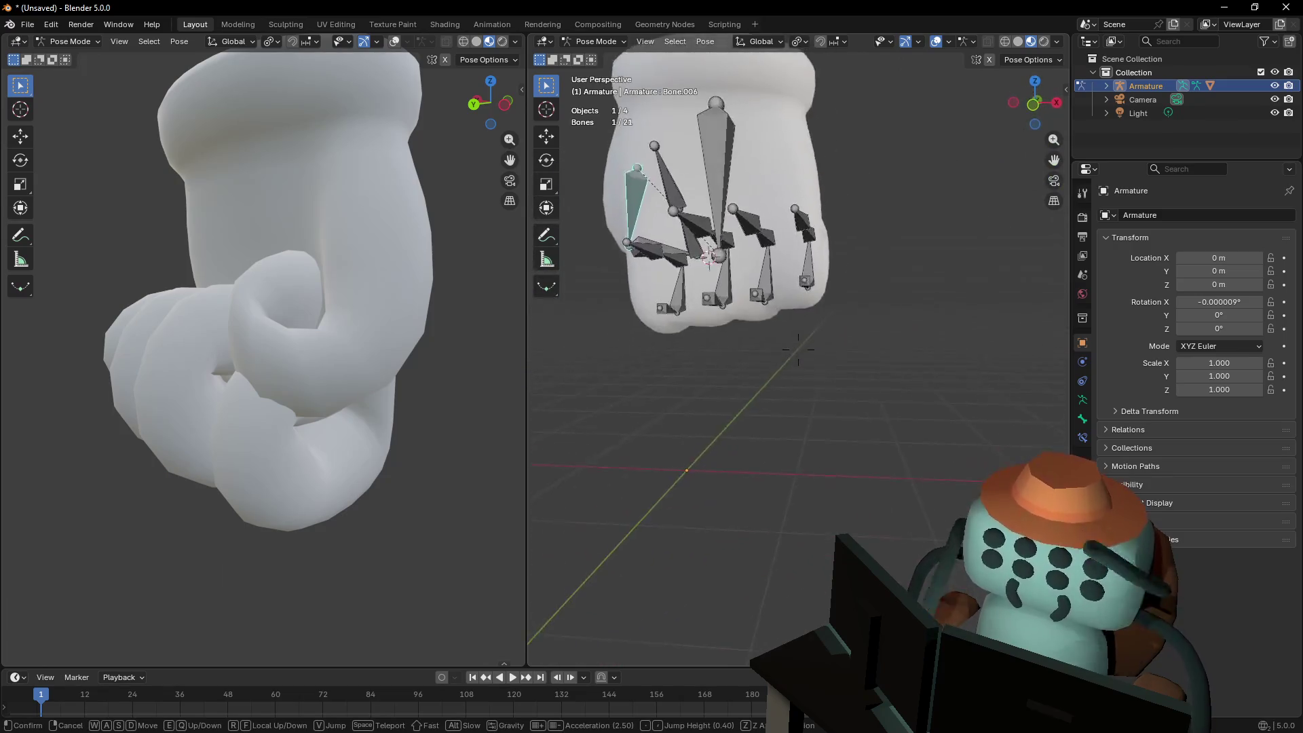
pyautogui.press('w')
pyautogui.click(798, 350)
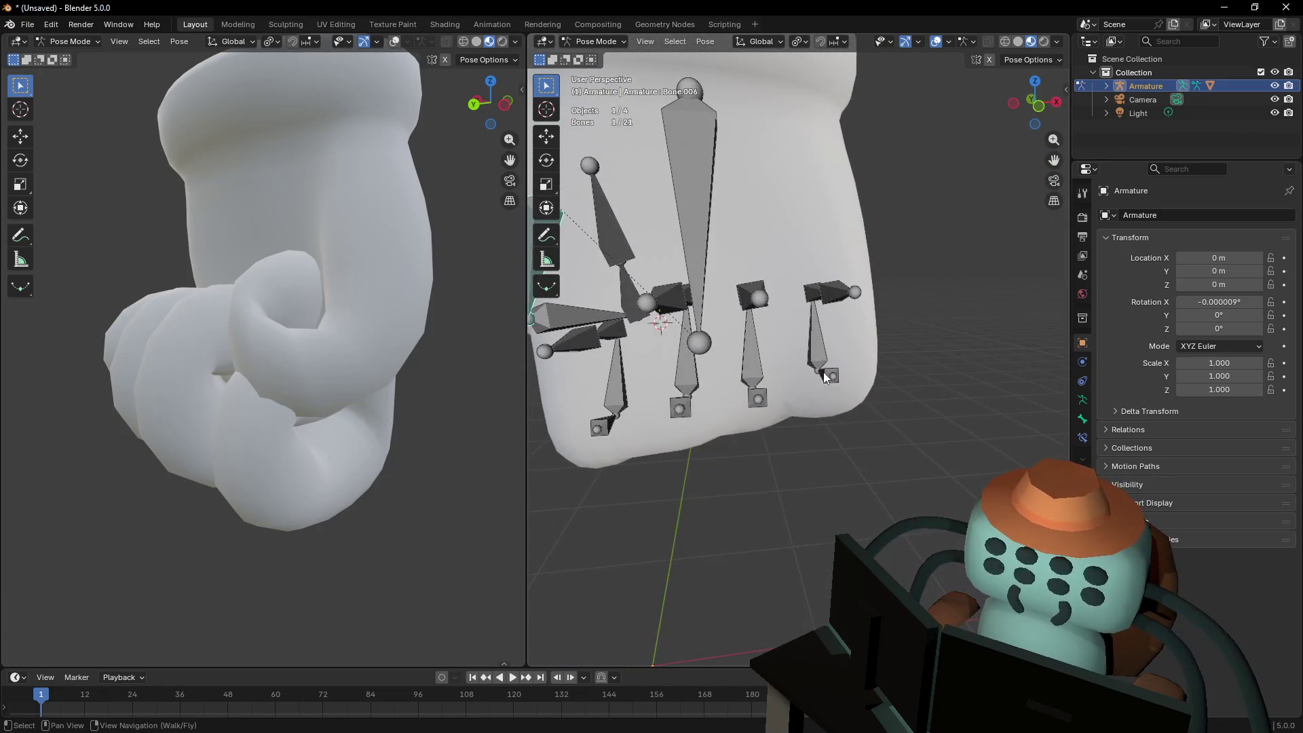
pyautogui.hotkey('shift', '`')
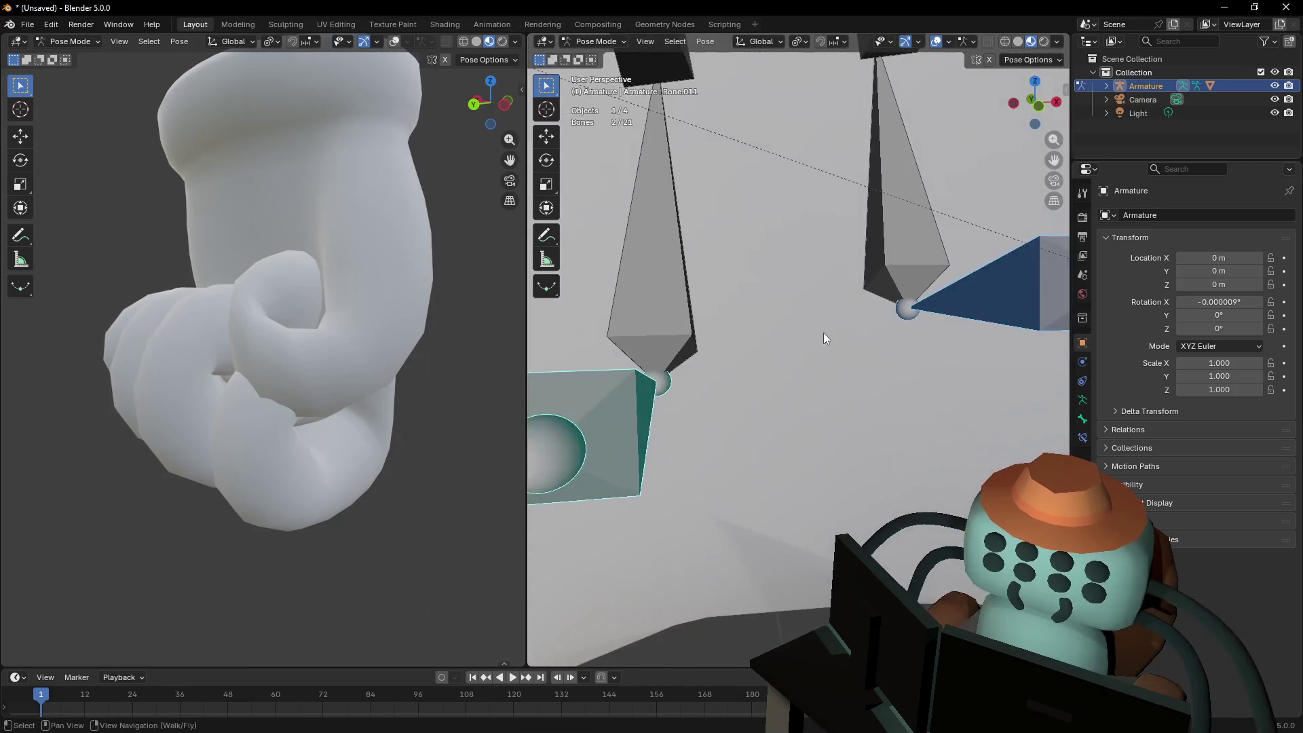
pyautogui.press('s')
pyautogui.click(798, 349)
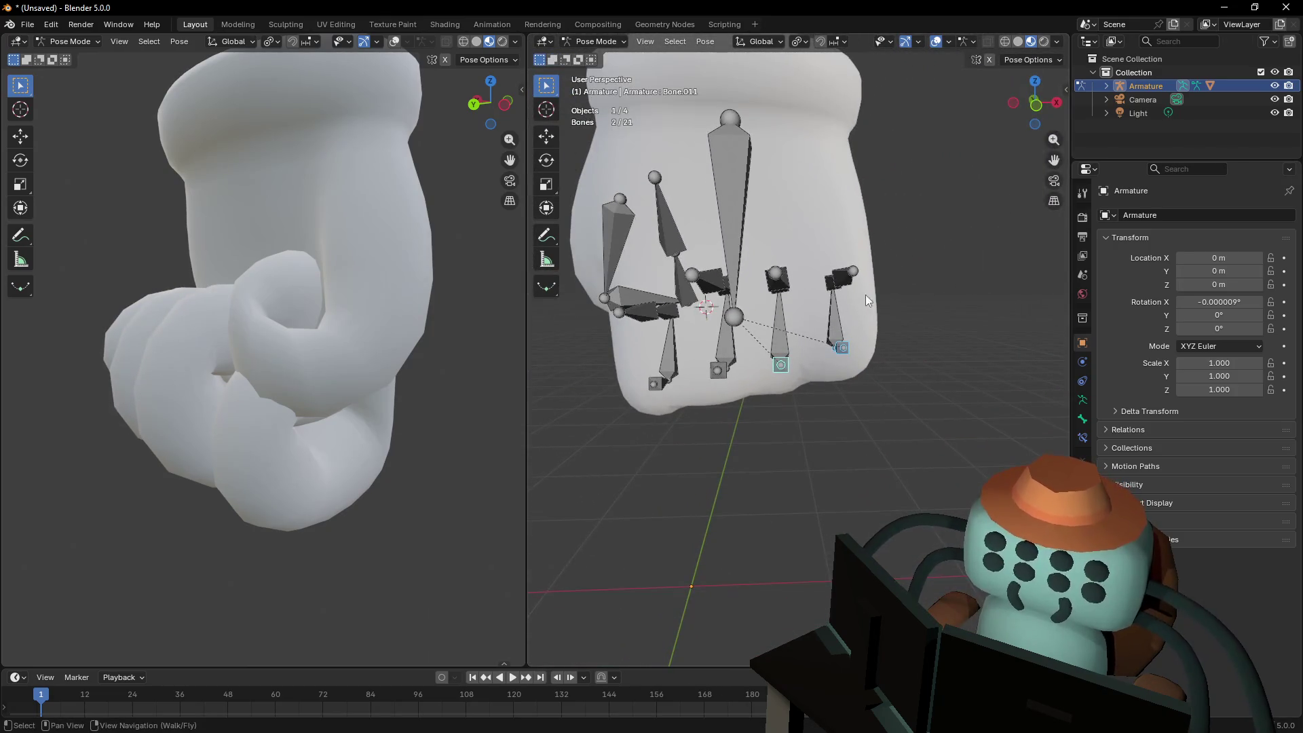
# Move the two selected fingertip IK controls, then the pinky's IK control, deeper into the fist
pyautogui.press('r')
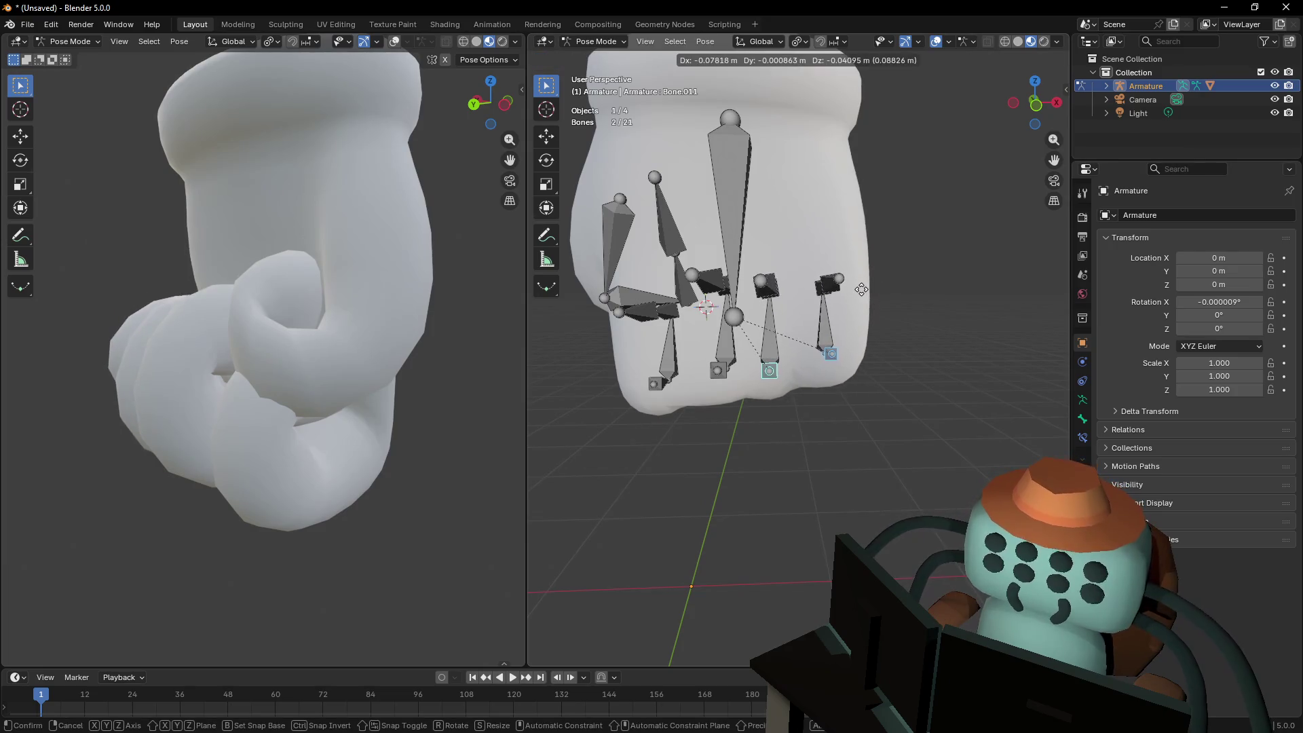
pyautogui.rightClick(860, 289)
pyautogui.press('g')
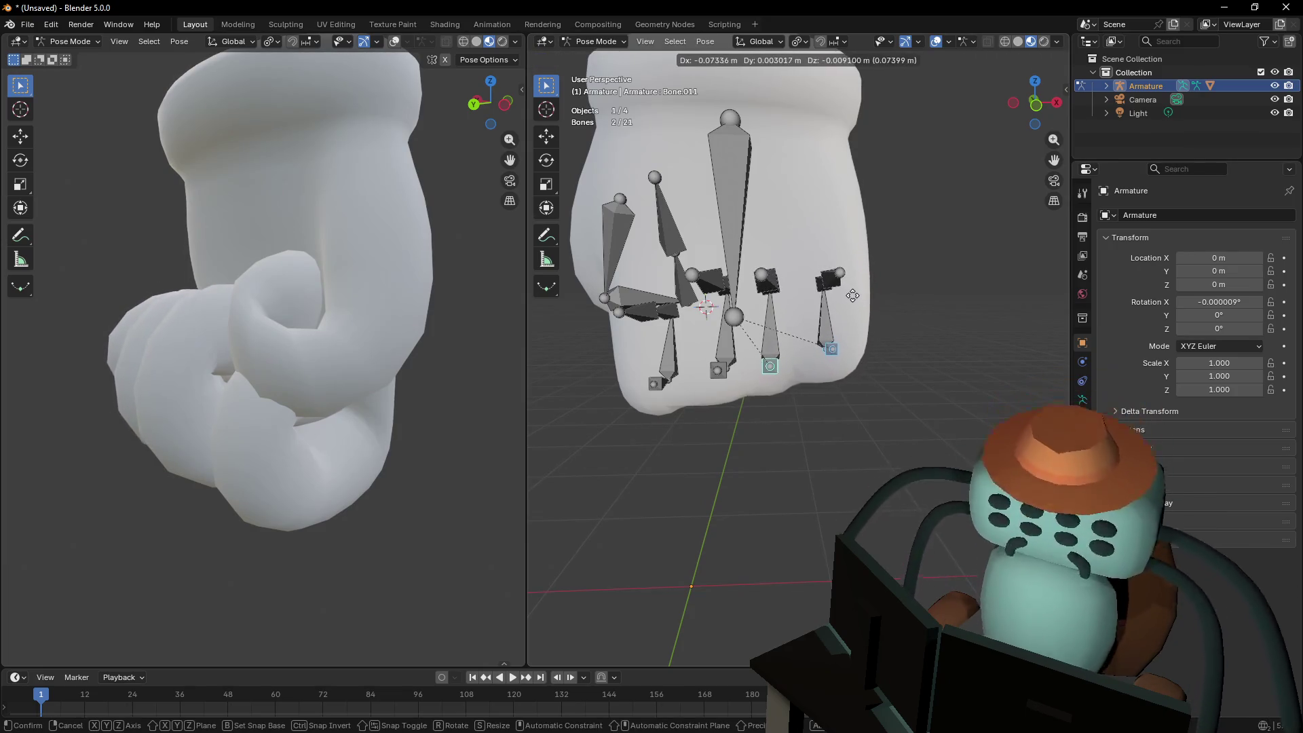
pyautogui.click(853, 296)
pyautogui.click(831, 347)
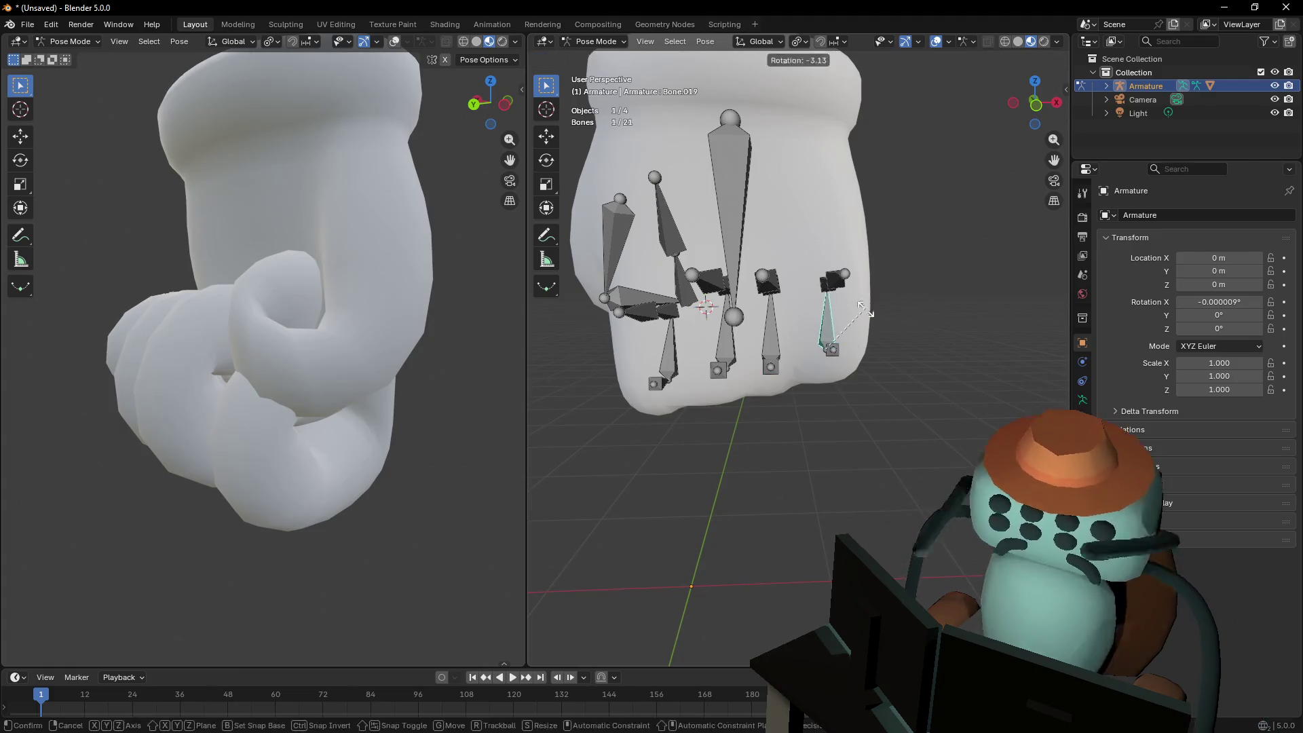
pyautogui.moveTo(832, 350)
pyautogui.mouseDown(button='middle')
pyautogui.moveTo(844, 352)
pyautogui.moveTo(782, 390)
pyautogui.mouseUp(button='middle')
pyautogui.press('g')
pyautogui.click(824, 346)
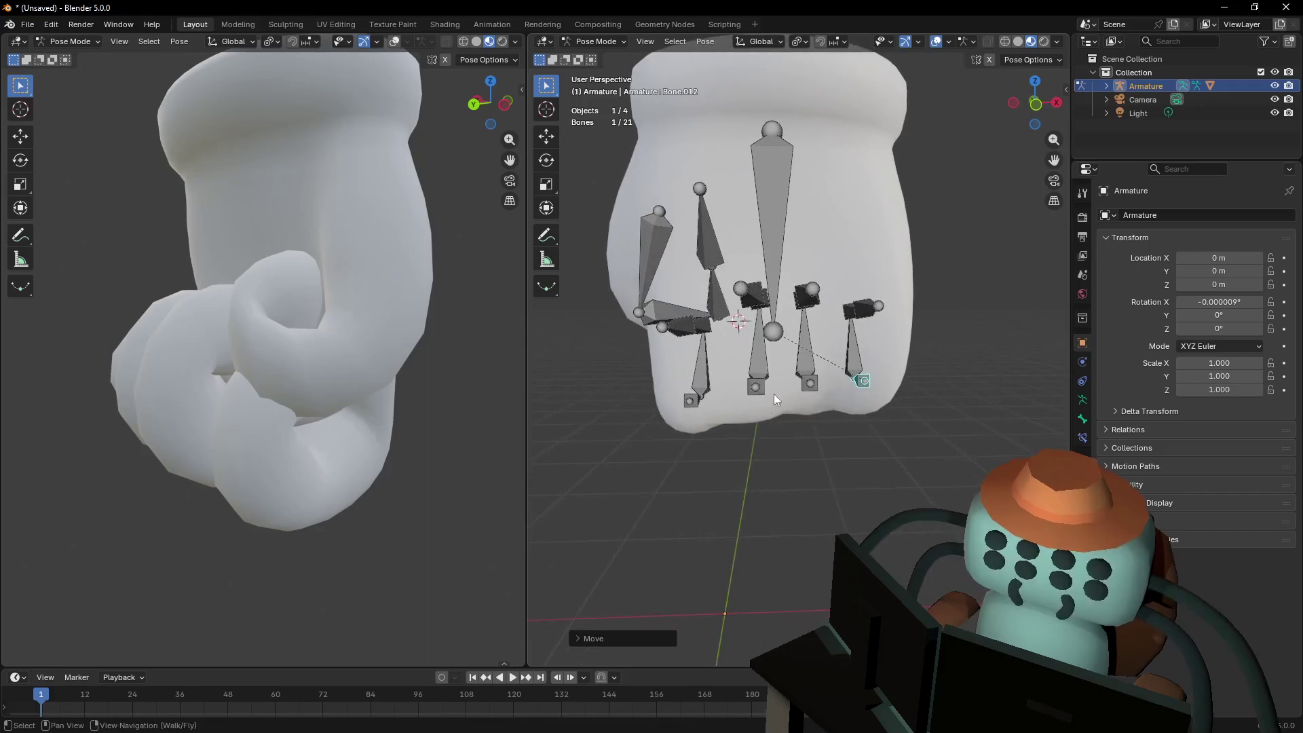
# Move two more fingertip IK controls, including Bone.011's, and walk in to check the curl
pyautogui.click(756, 388)
pyautogui.press('g')
pyautogui.click(801, 342)
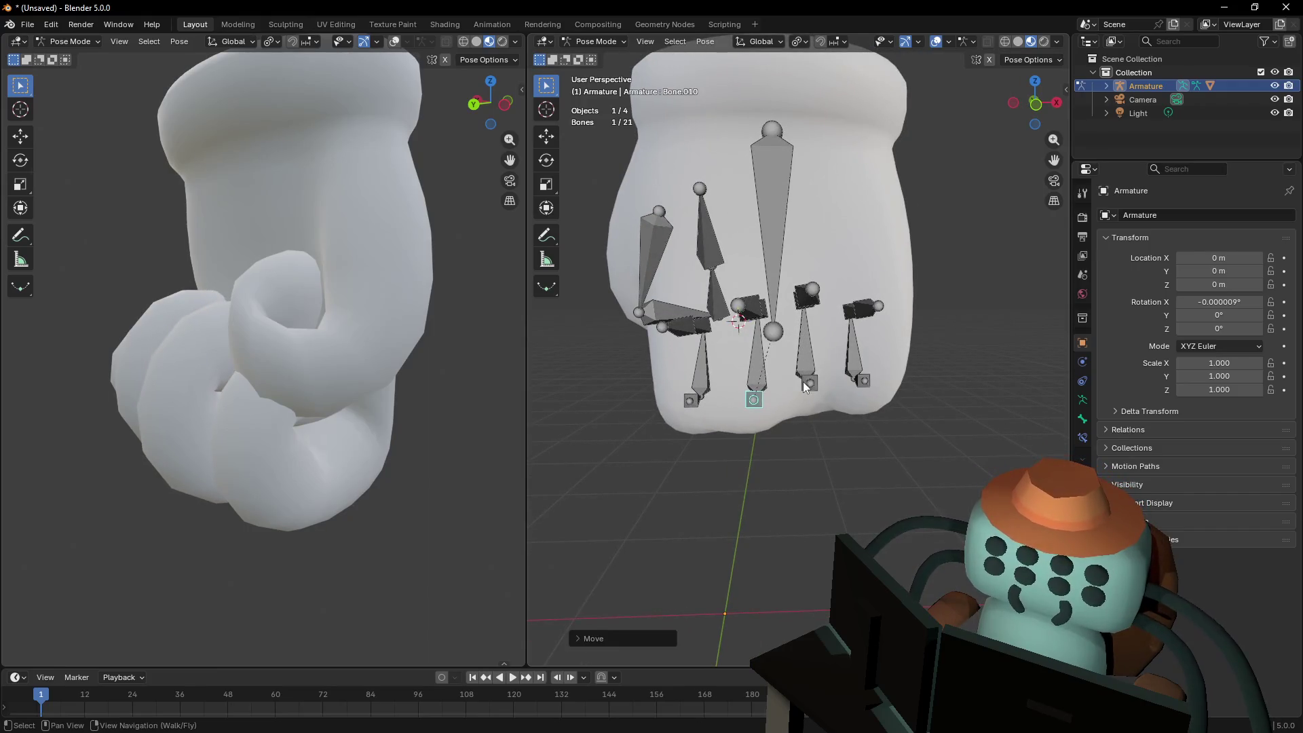
pyautogui.press('g')
pyautogui.click(818, 370)
pyautogui.hotkey('shift', '`')
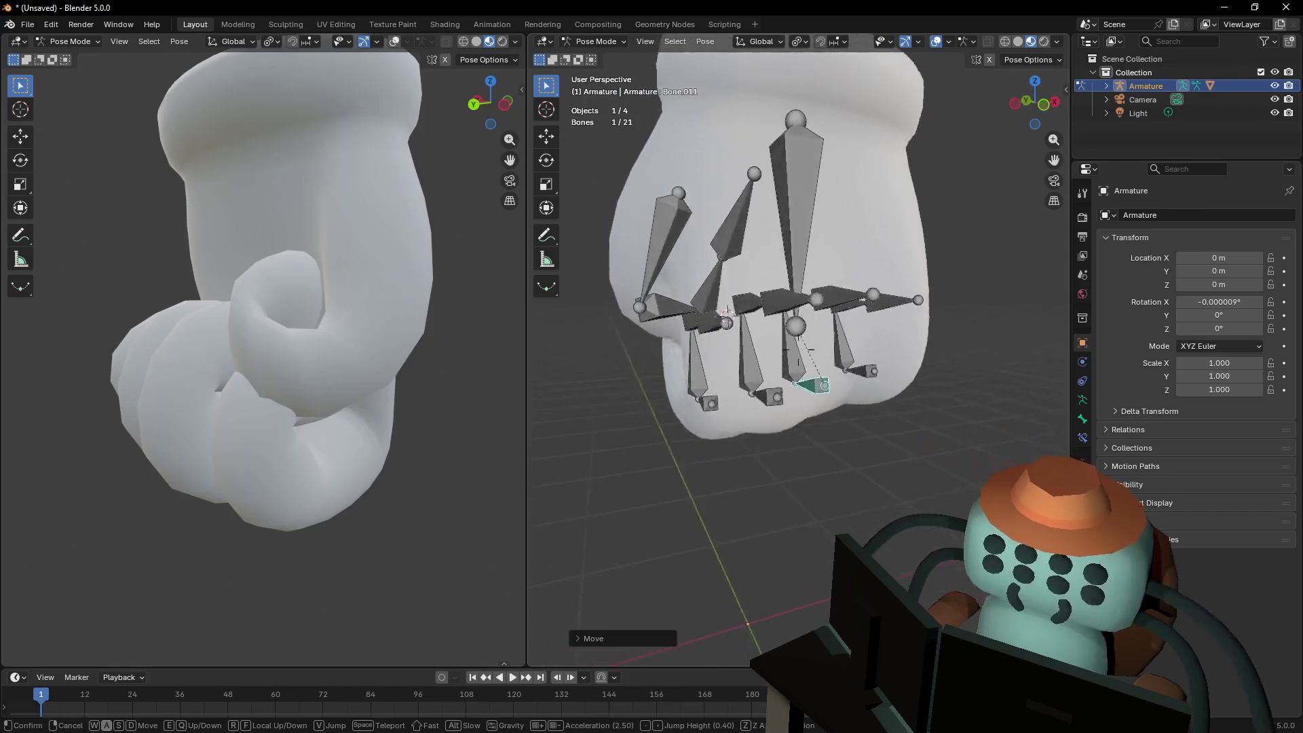
pyautogui.press('a')
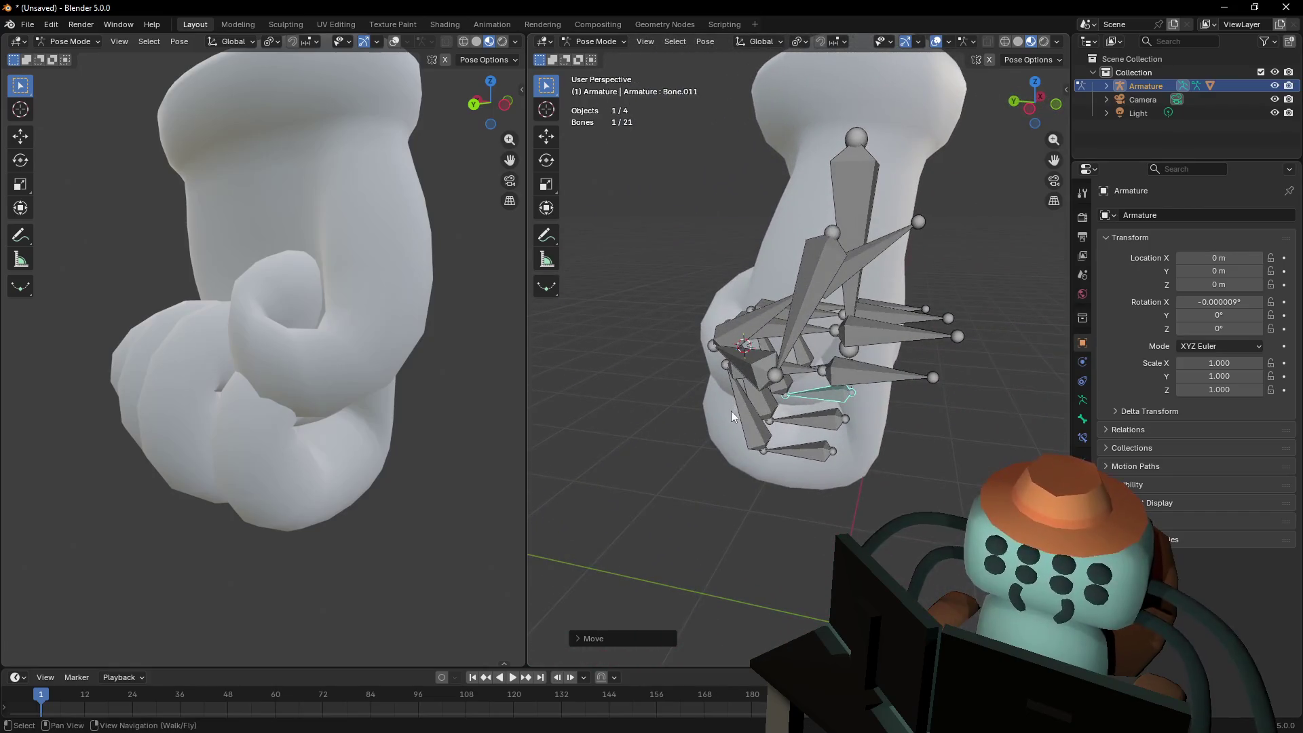
pyautogui.click(726, 407)
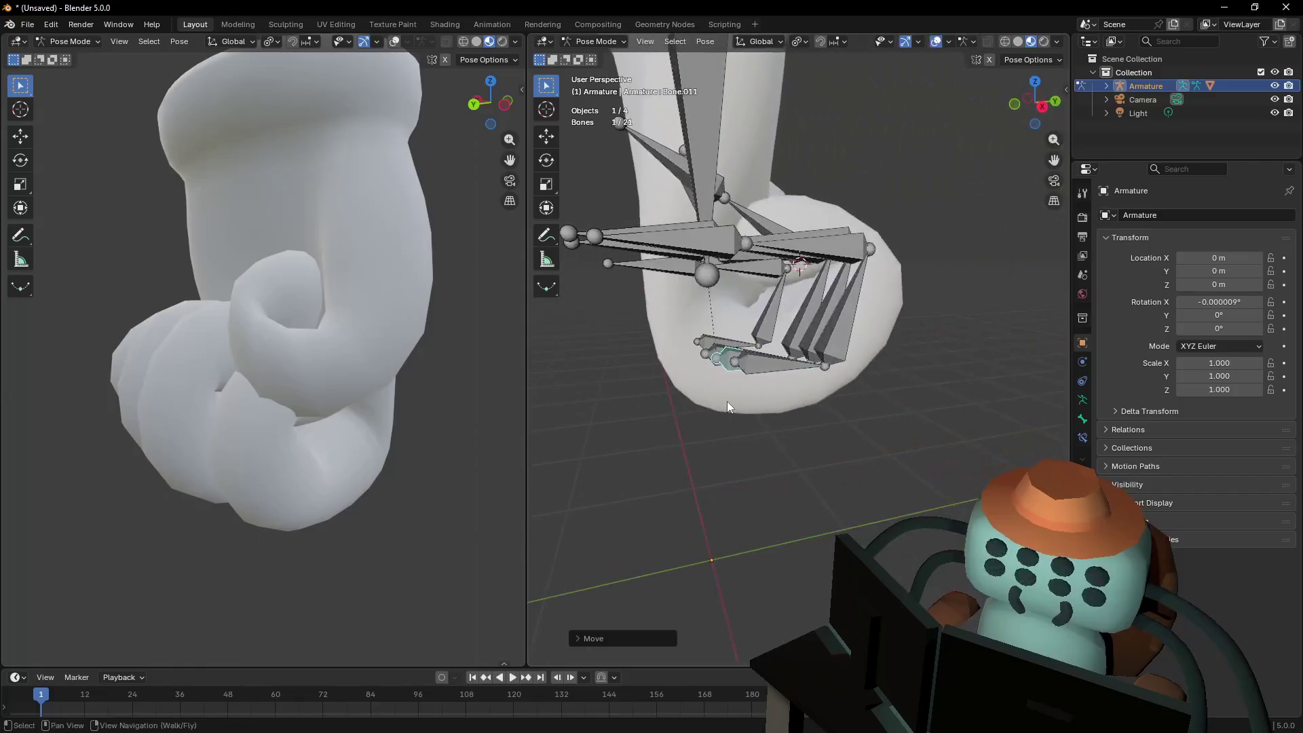
# Walk the left and right views around the glove to a front view of the hand rig
pyautogui.hotkey('shift', '`')
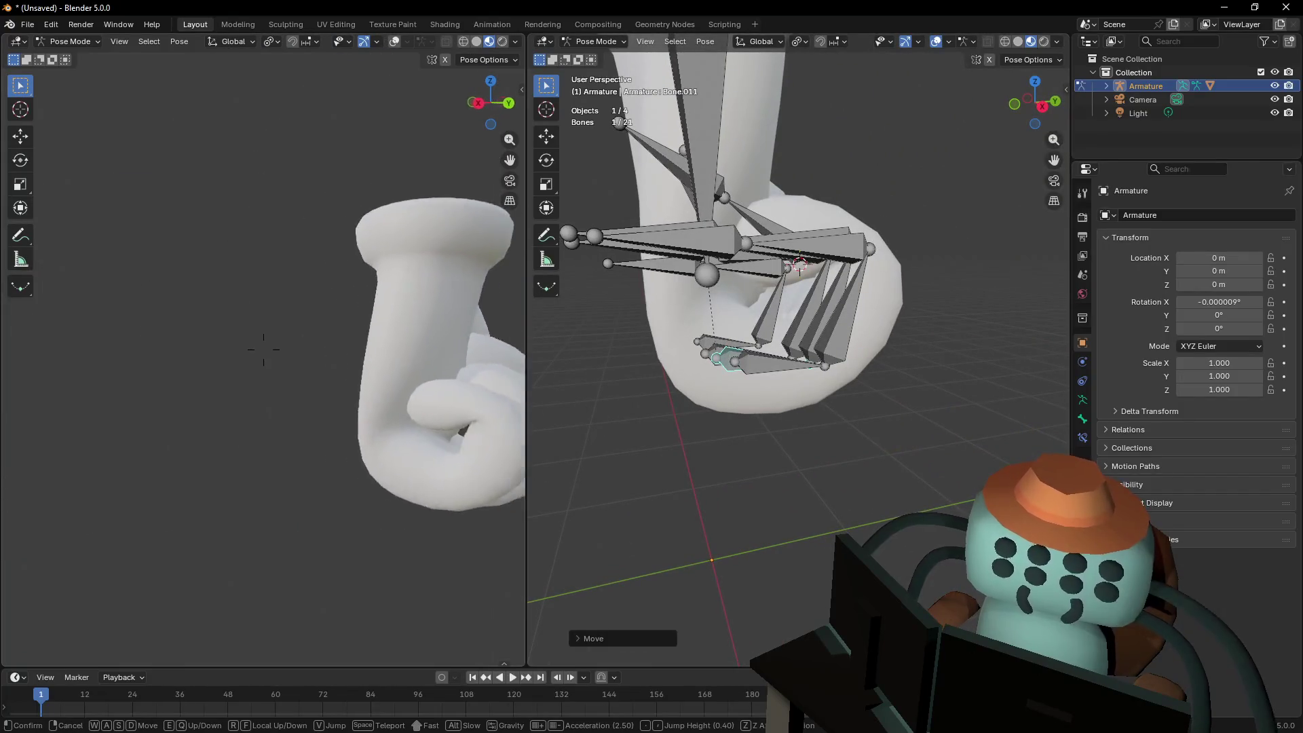
pyautogui.press('w')
pyautogui.click(441, 367)
pyautogui.hotkey('shift', '`')
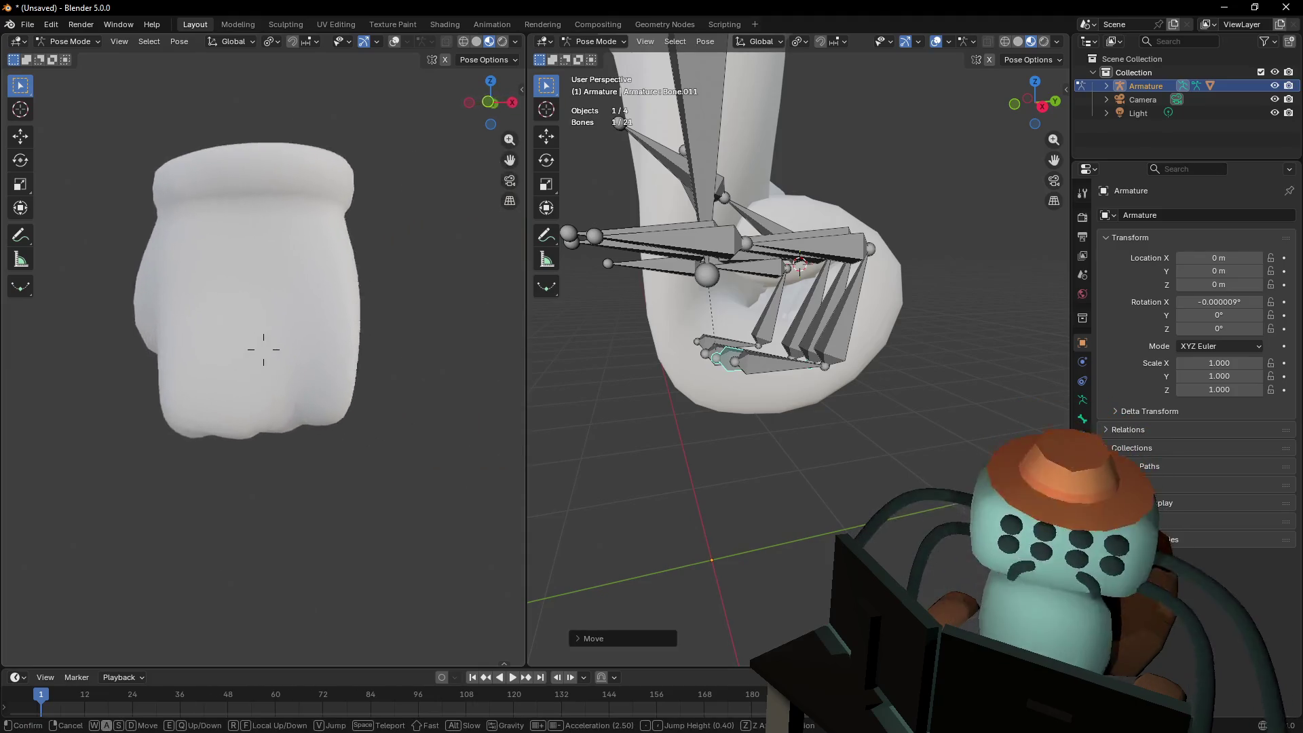
pyautogui.click(280, 407)
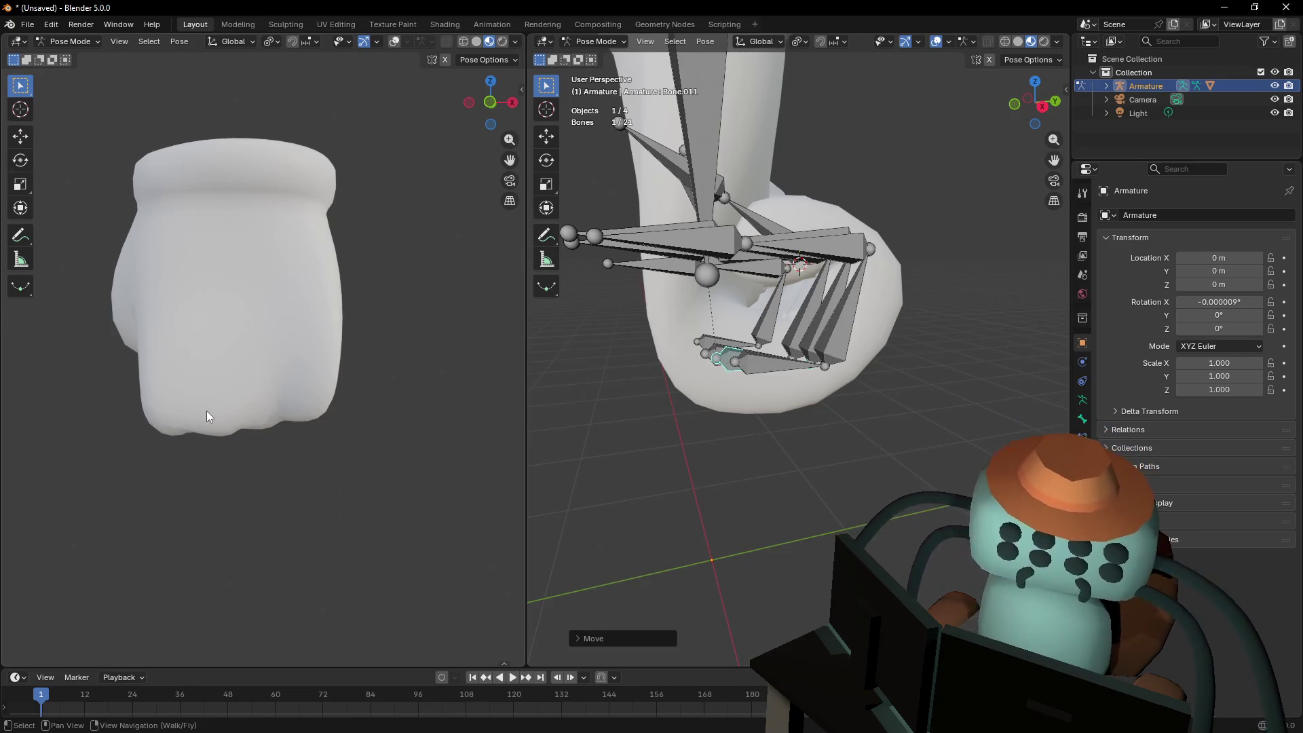
pyautogui.hotkey('shift', '`')
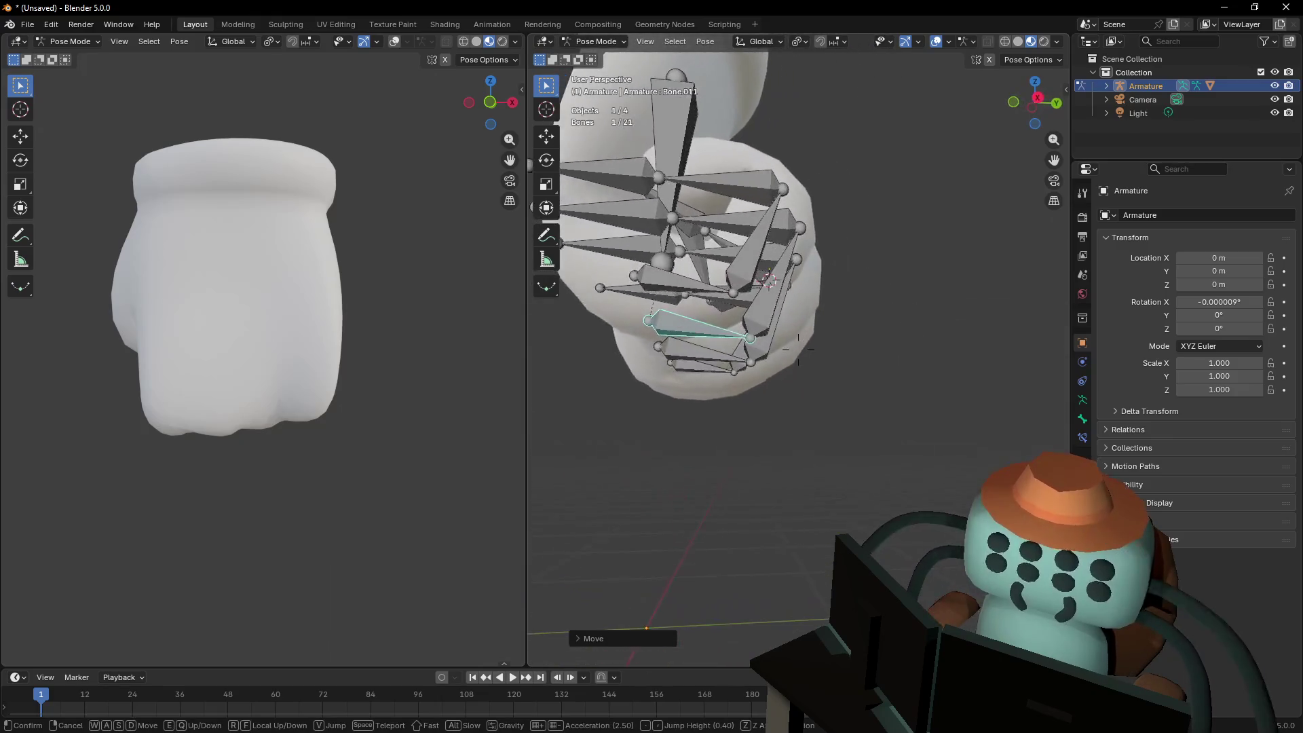
pyautogui.click(697, 436)
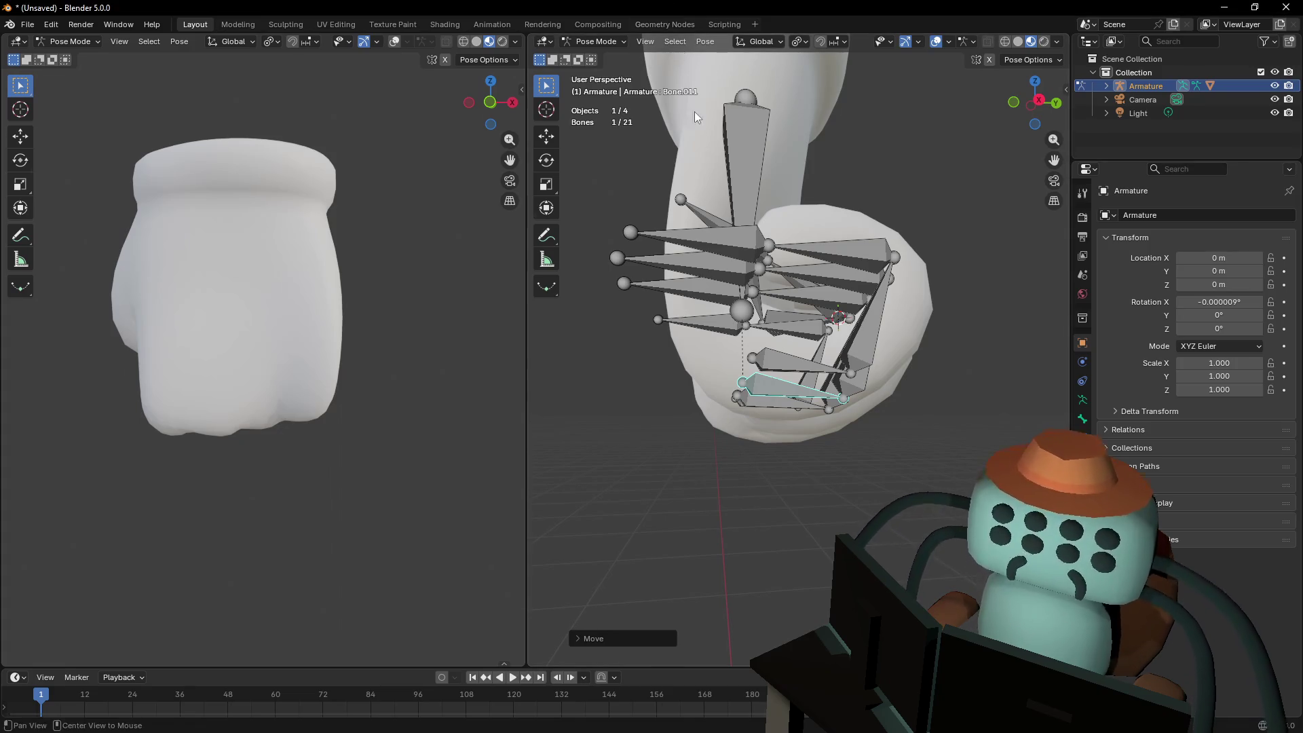
pyautogui.hotkey('shift', '`')
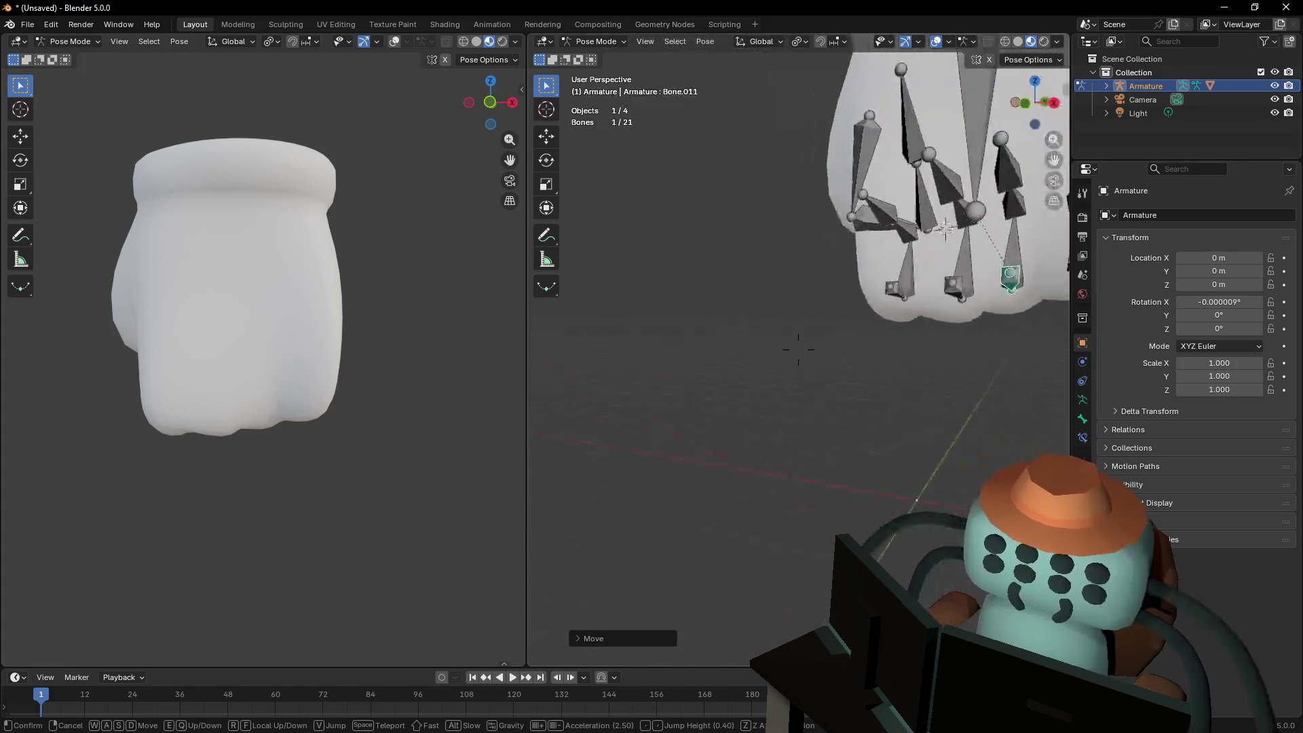
pyautogui.click(809, 348)
# Enlarge the timeline area, select all the rig's bones, and zoom the timeline around the playhead
pyautogui.moveTo(207, 669); pyautogui.dragTo(258, 468)
pyautogui.moveTo(258, 516)
pyautogui.mouseDown(button='middle')
pyautogui.moveTo(319, 645)
pyautogui.moveTo(233, 547)
pyautogui.moveTo(427, 617)
pyautogui.mouseUp(button='middle')
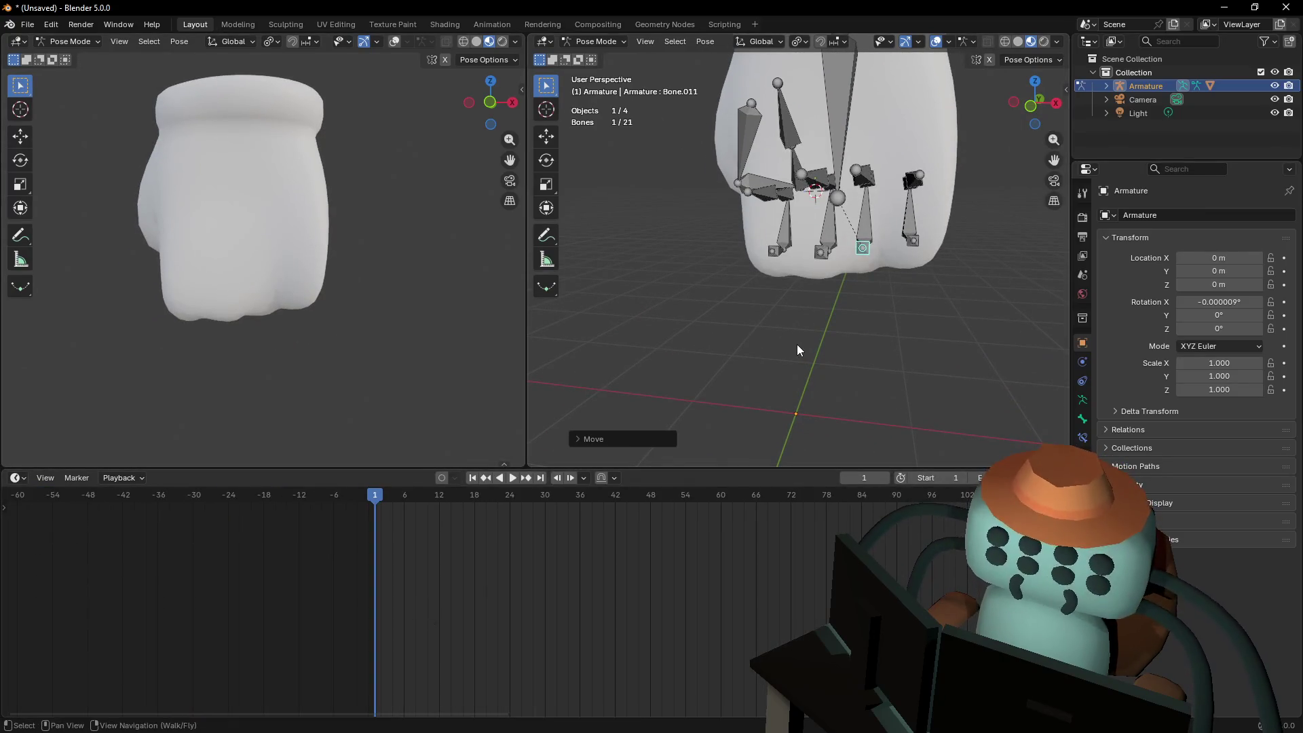
pyautogui.hotkey('shift', '`')
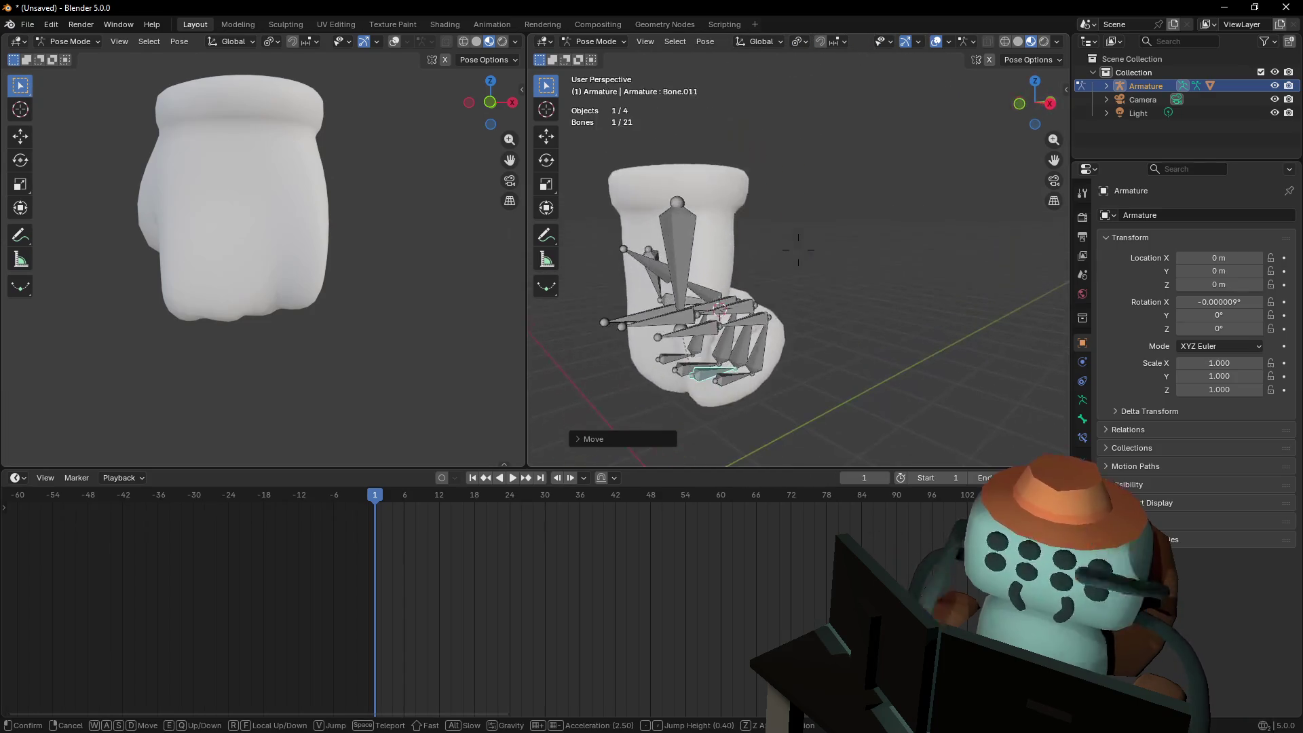
pyautogui.press('a')
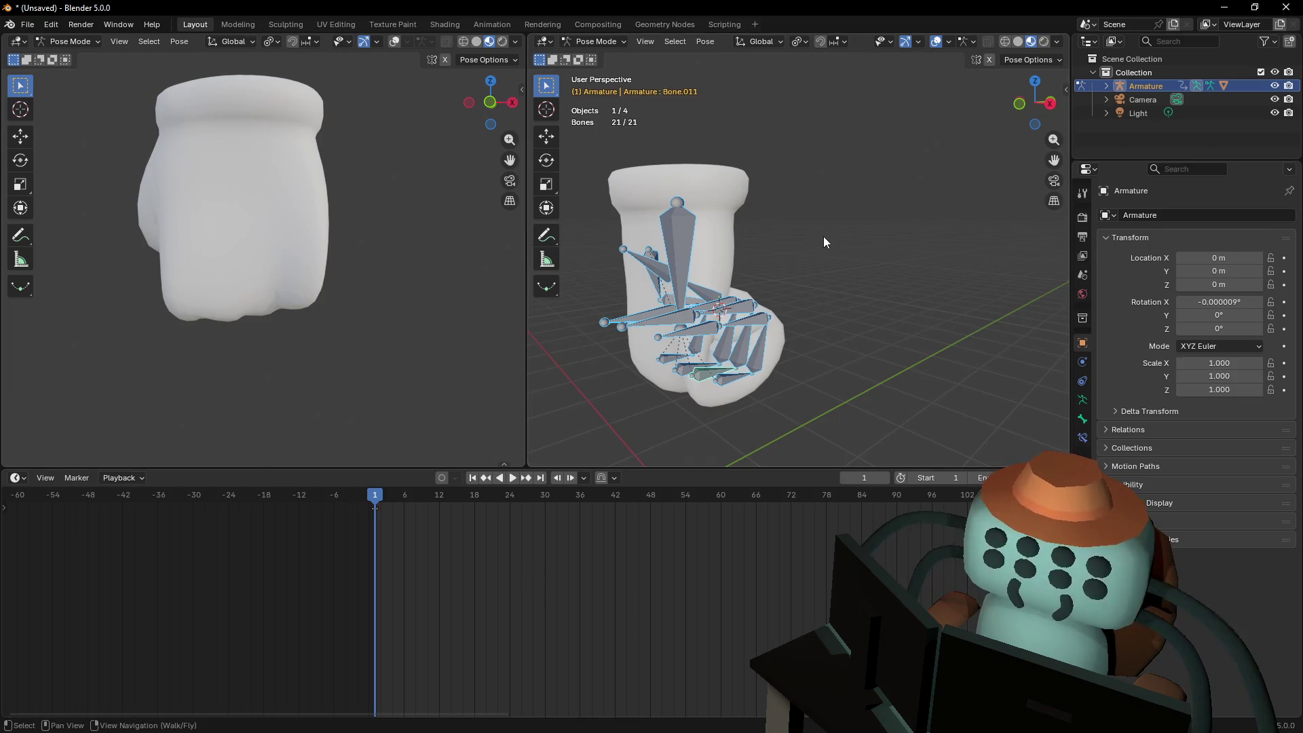
pyautogui.moveTo(388, 624)
pyautogui.keyDown('ctrl'); pyautogui.mouseDown(button='middle')
pyautogui.moveTo(375, 602)
pyautogui.moveTo(480, 651)
pyautogui.moveTo(406, 609)
pyautogui.mouseUp(button='middle'); pyautogui.keyUp('ctrl')
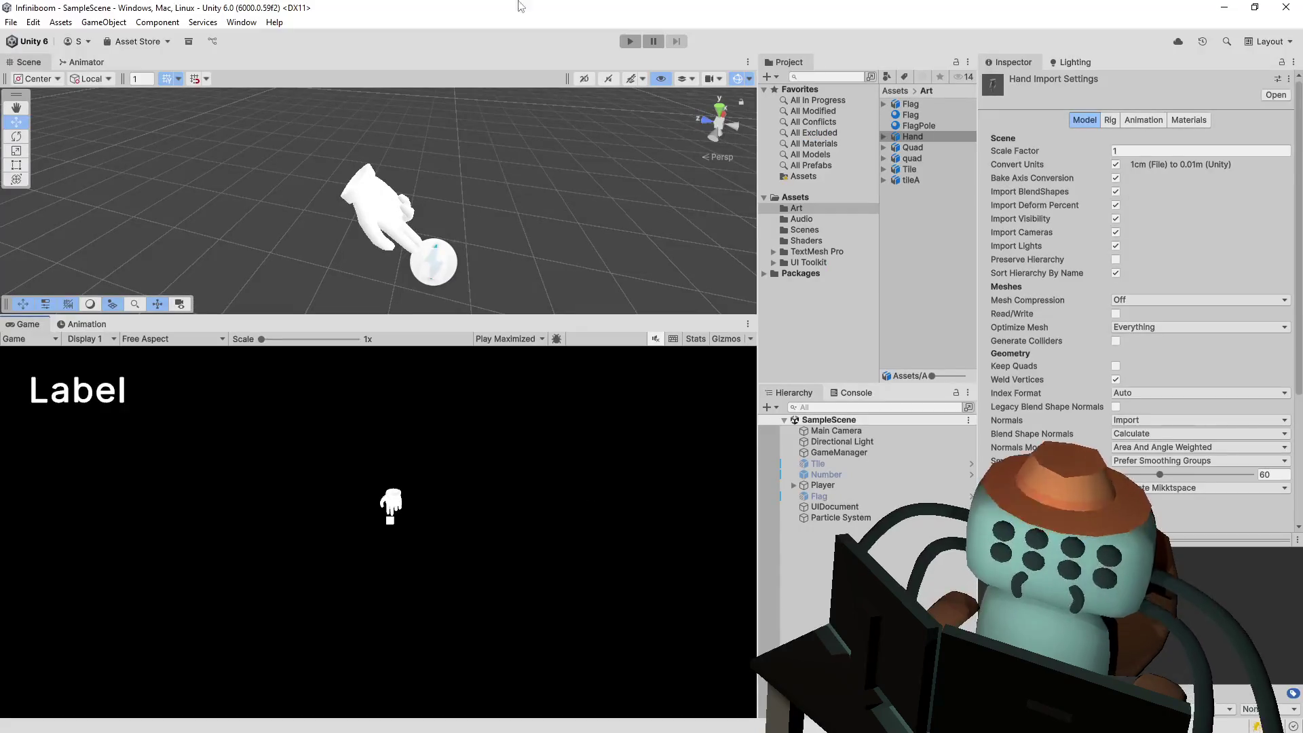
# Enter play mode to test the hand as the game's cursor
pyautogui.click(631, 44)
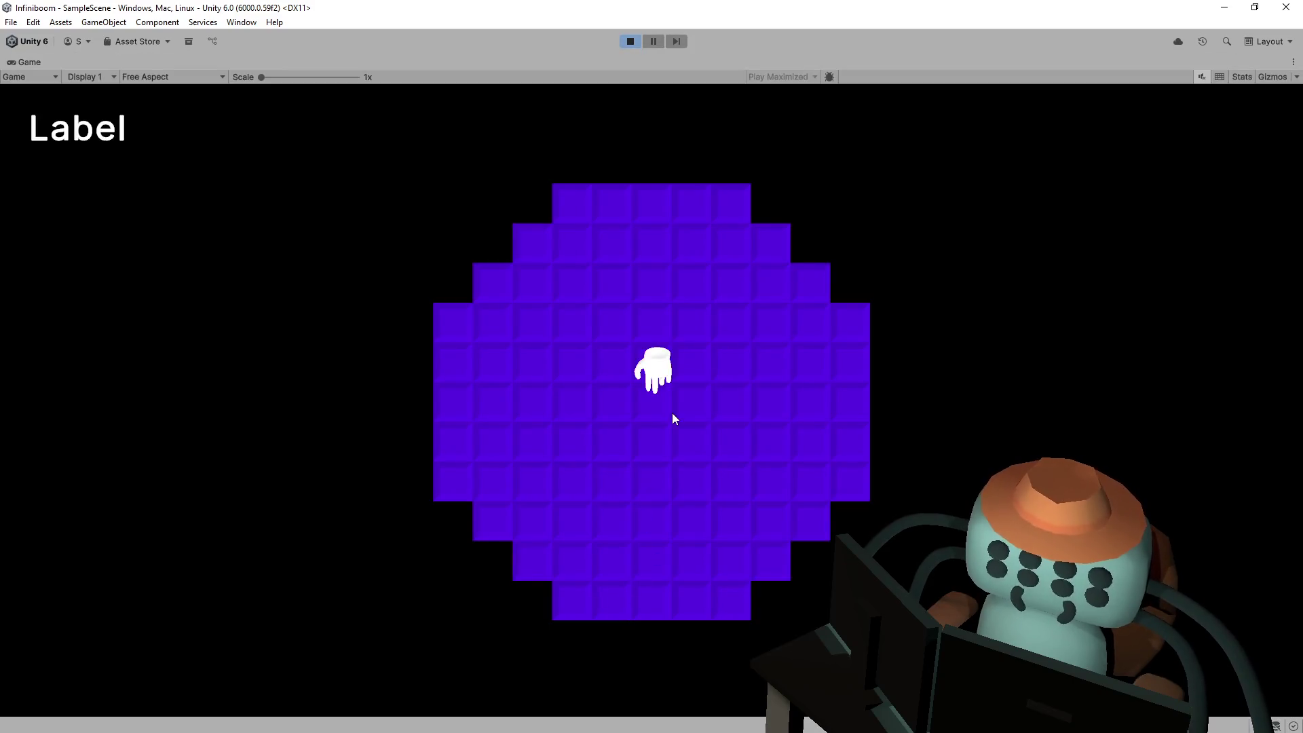
# Open the first minefield tiles and walk the character around, revealing tiles near the flags and the 1
pyautogui.click(673, 418)
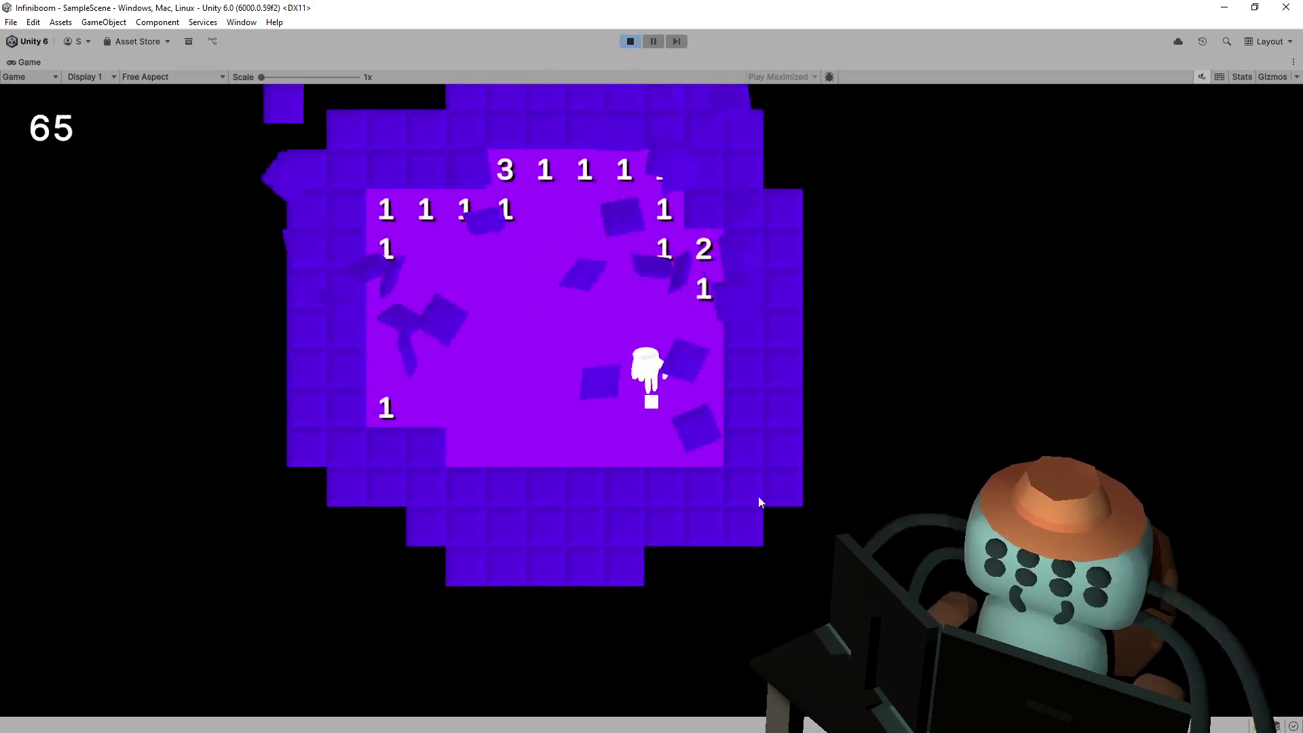
pyautogui.press('d')
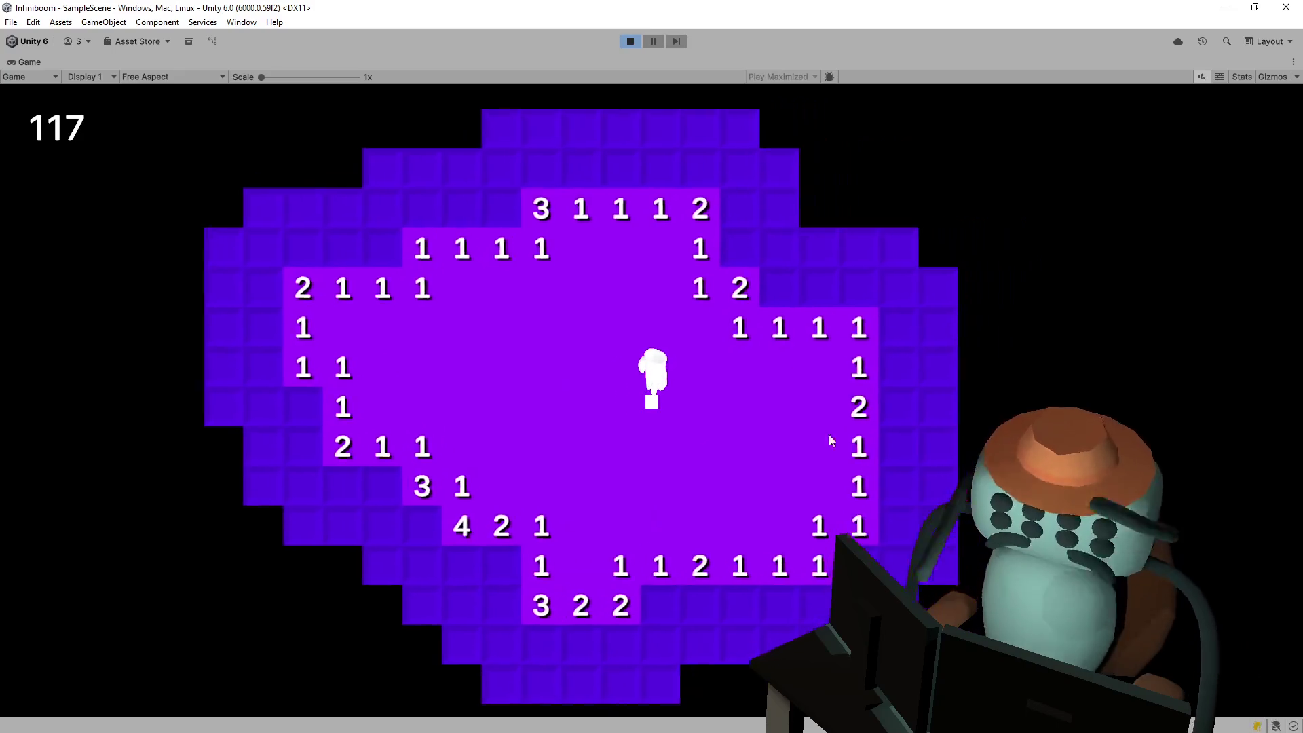
pyautogui.press('w')
pyautogui.click(698, 311)
pyautogui.press('d')
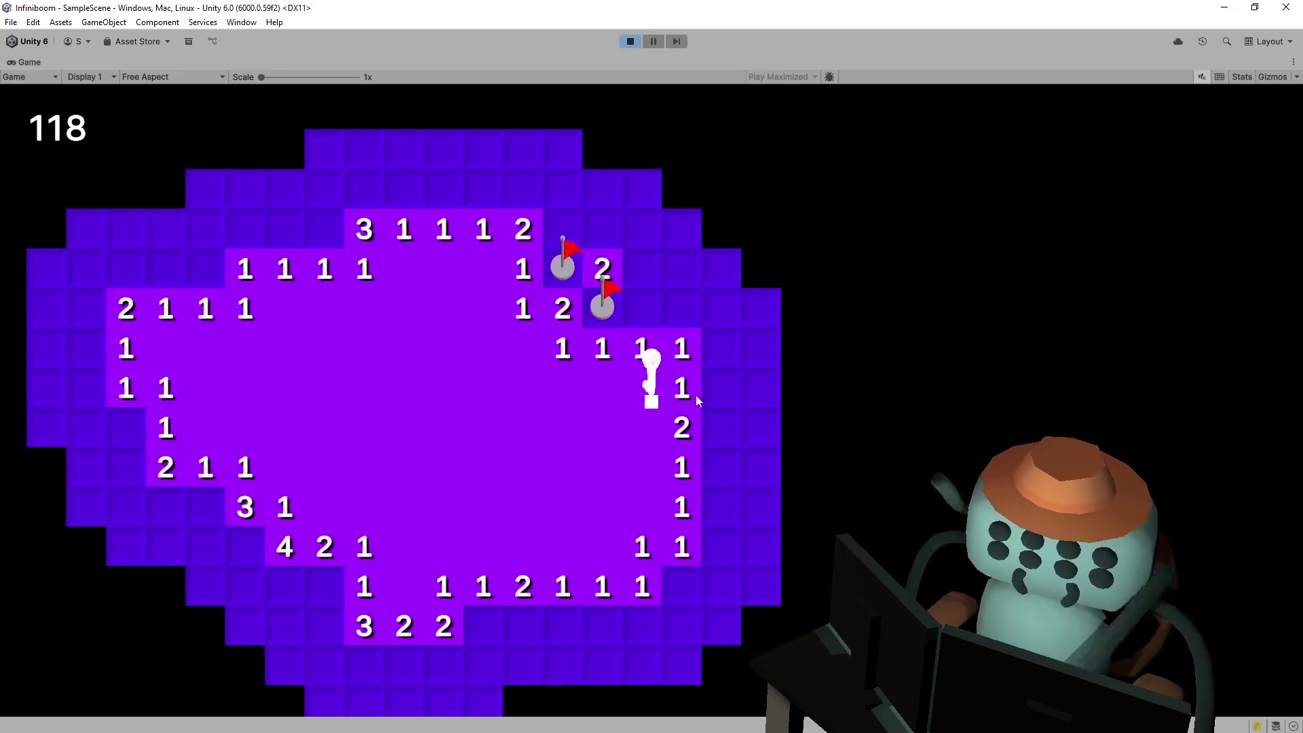
pyautogui.press('a')
pyautogui.press('s')
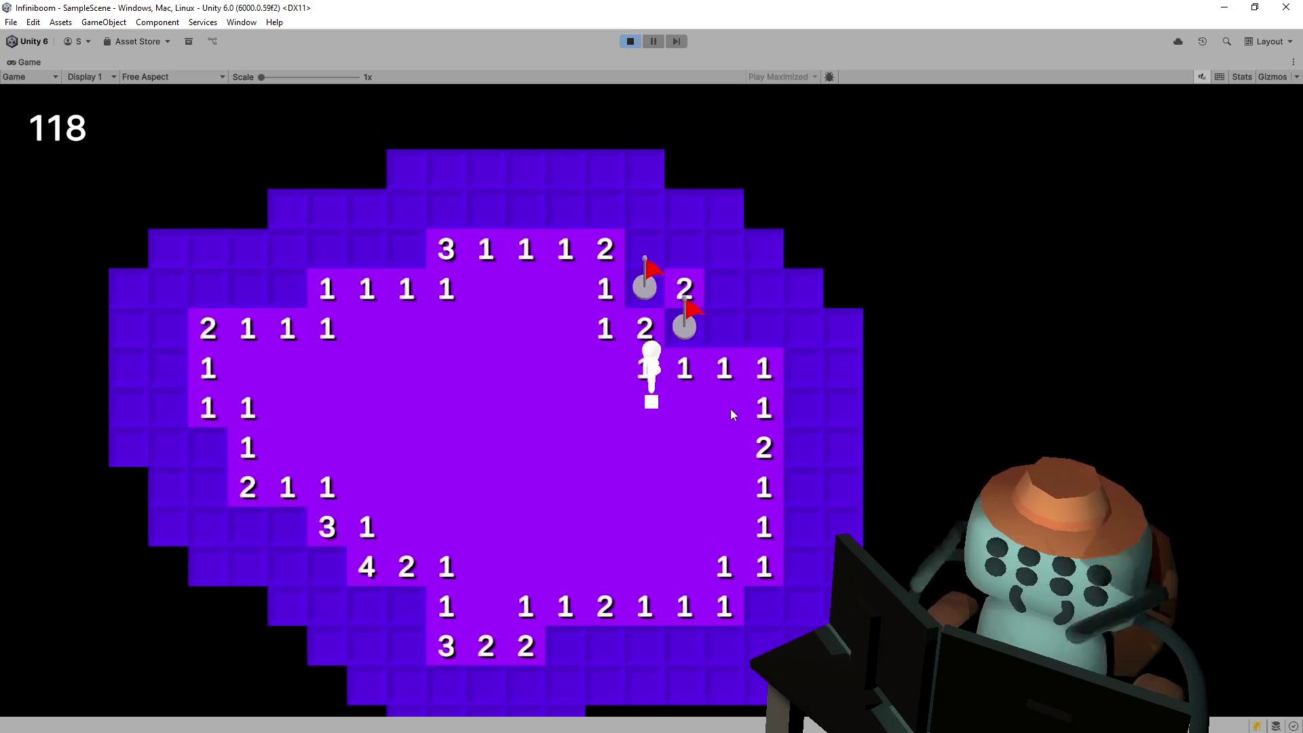
pyautogui.press('d')
pyautogui.press('w')
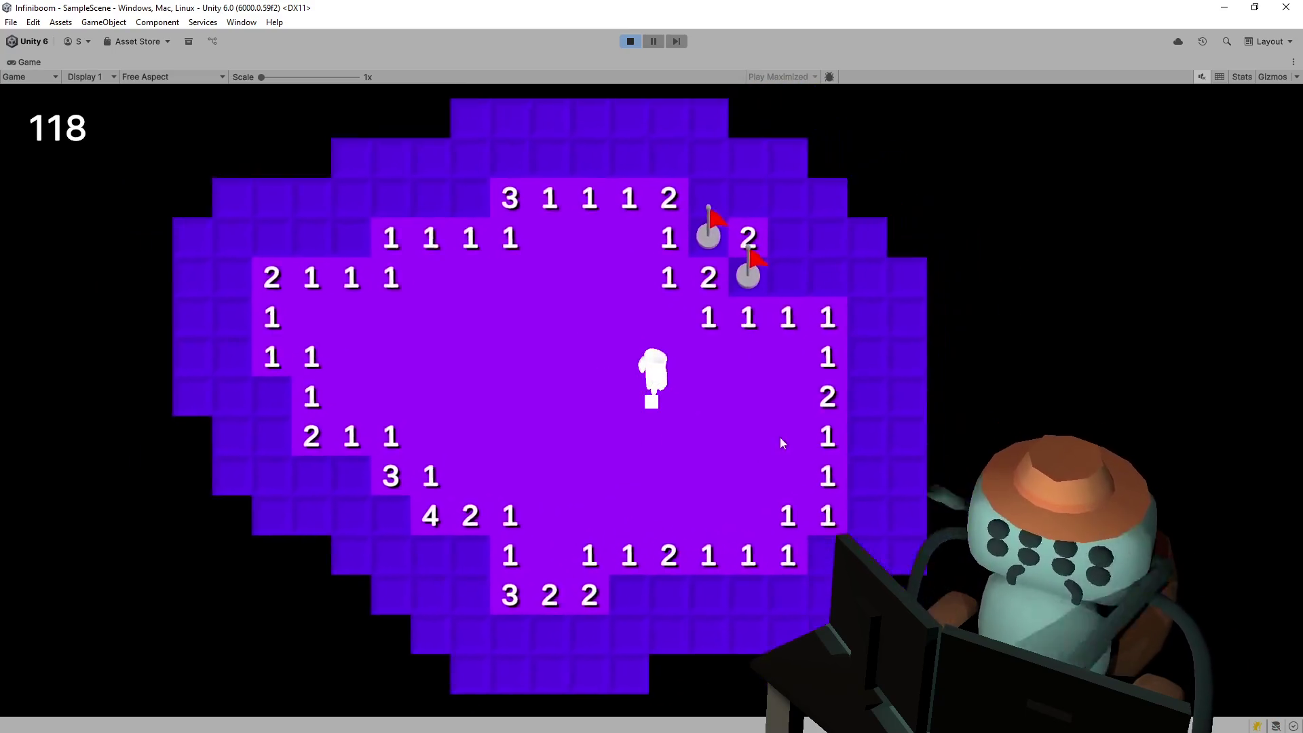
pyautogui.click(676, 397)
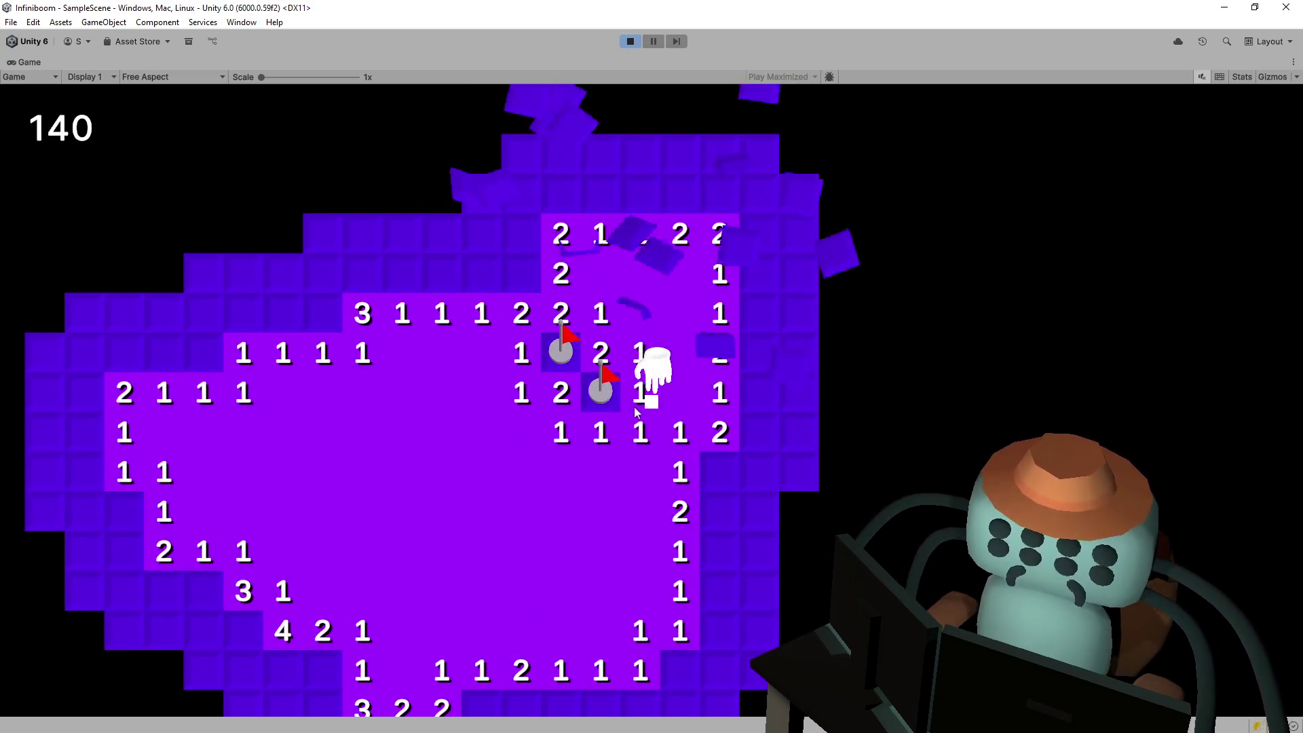
# Walk left, flag a suspected mine, and reveal tiles by the 2, the 5, and left of the character
pyautogui.press('a')
pyautogui.press('a')
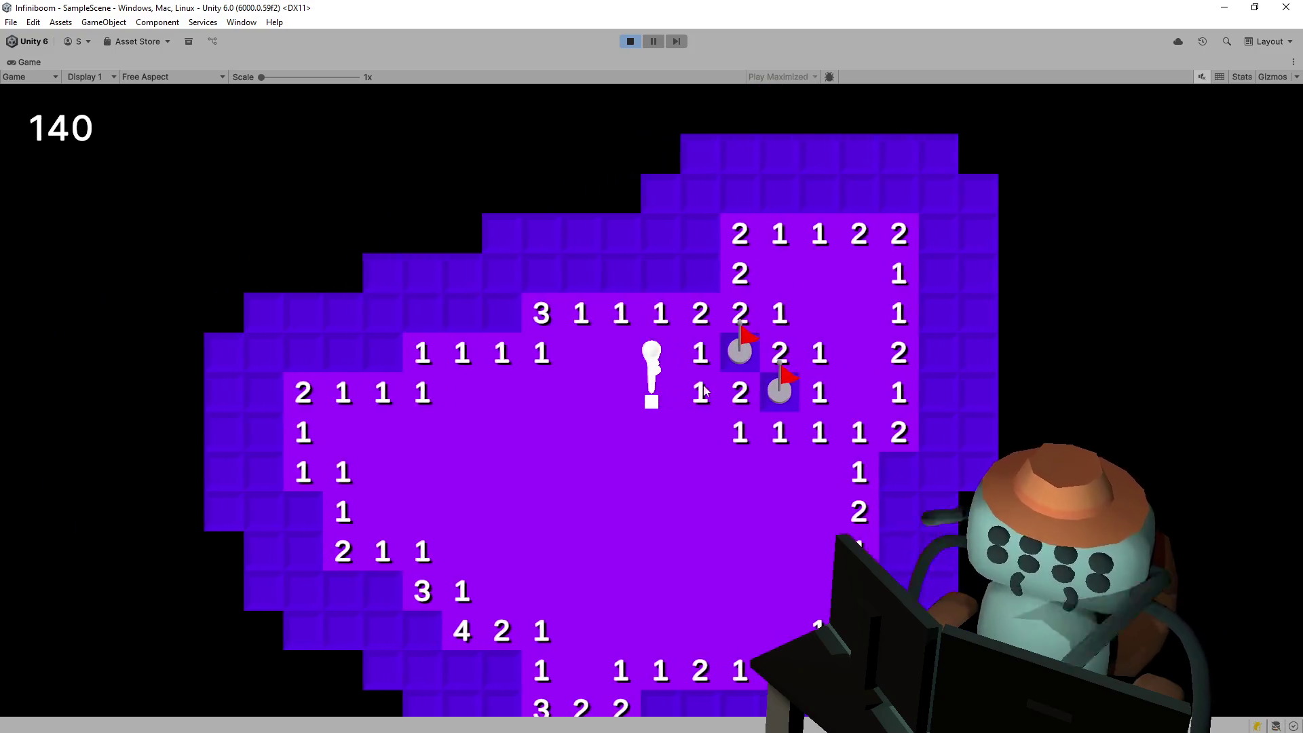
pyautogui.press('w')
pyautogui.rightClick(713, 317)
pyautogui.click(670, 324)
pyautogui.press('a')
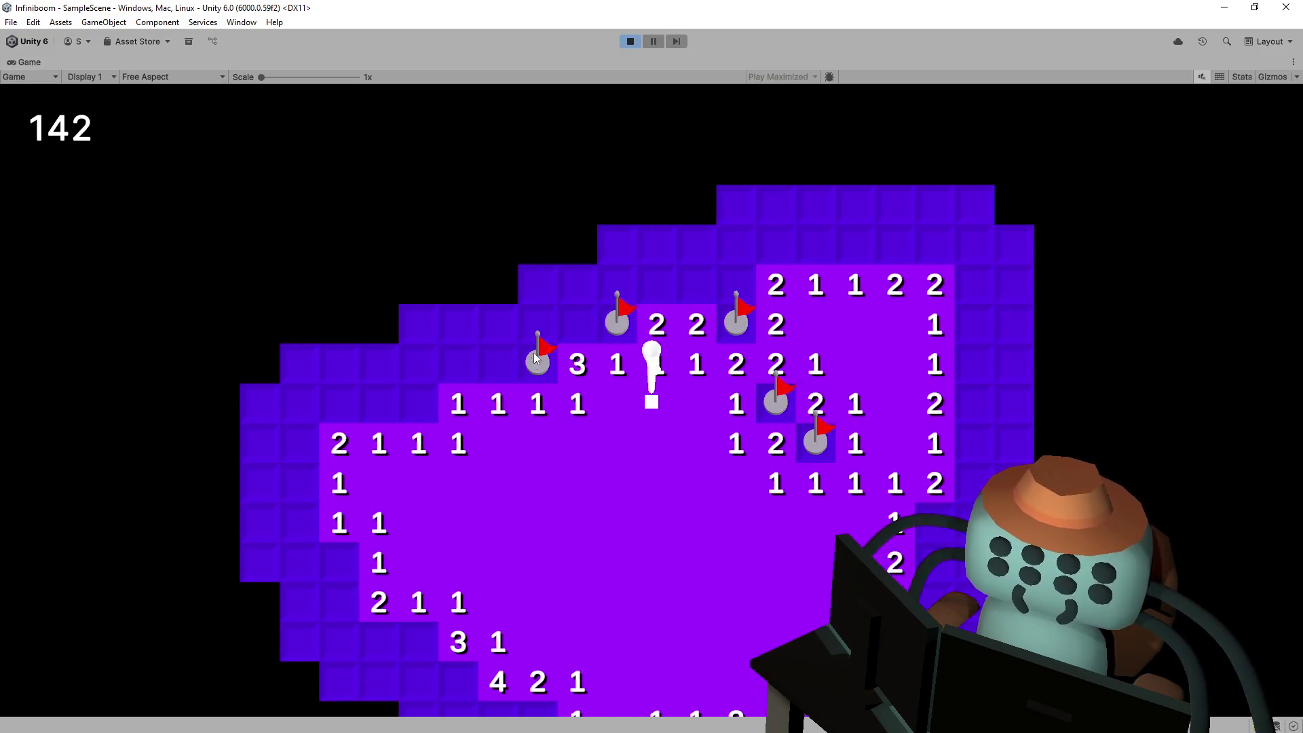
pyautogui.click(568, 329)
pyautogui.press('a')
pyautogui.click(564, 359)
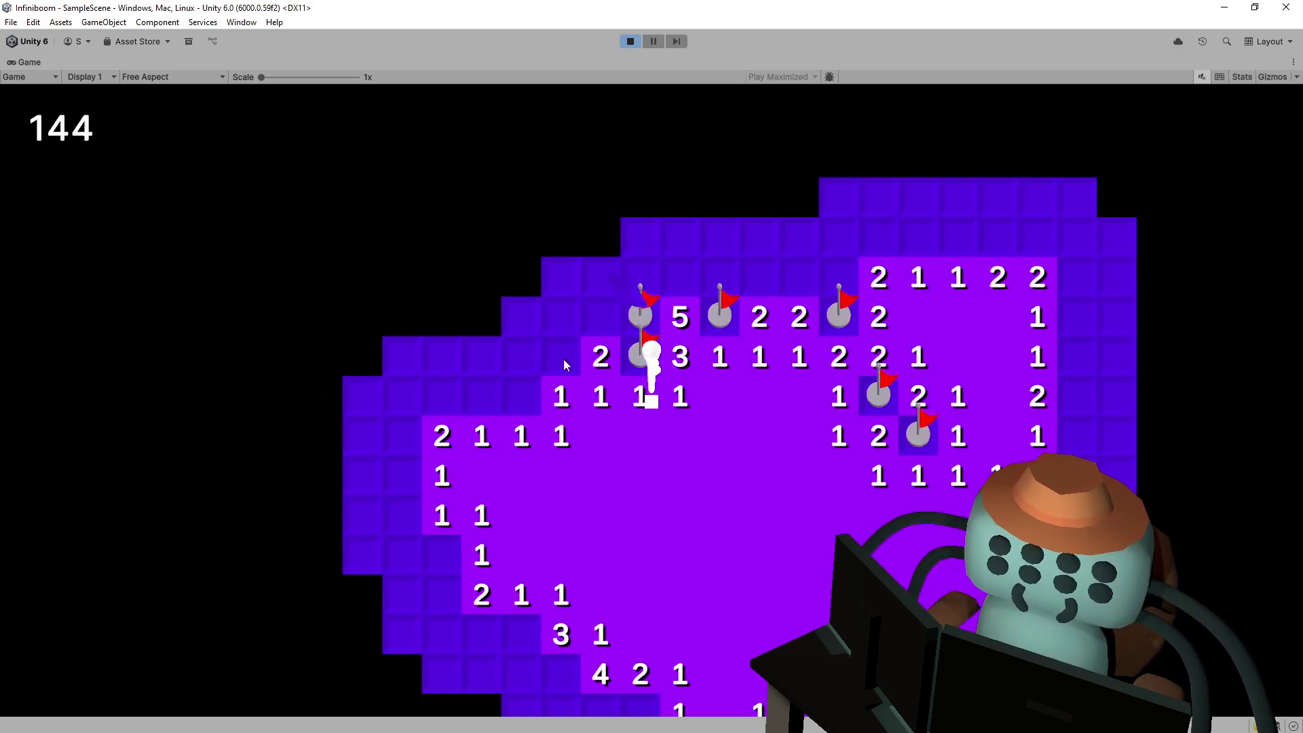
pyautogui.click(532, 395)
pyautogui.click(492, 396)
pyautogui.click(492, 357)
pyautogui.click(532, 356)
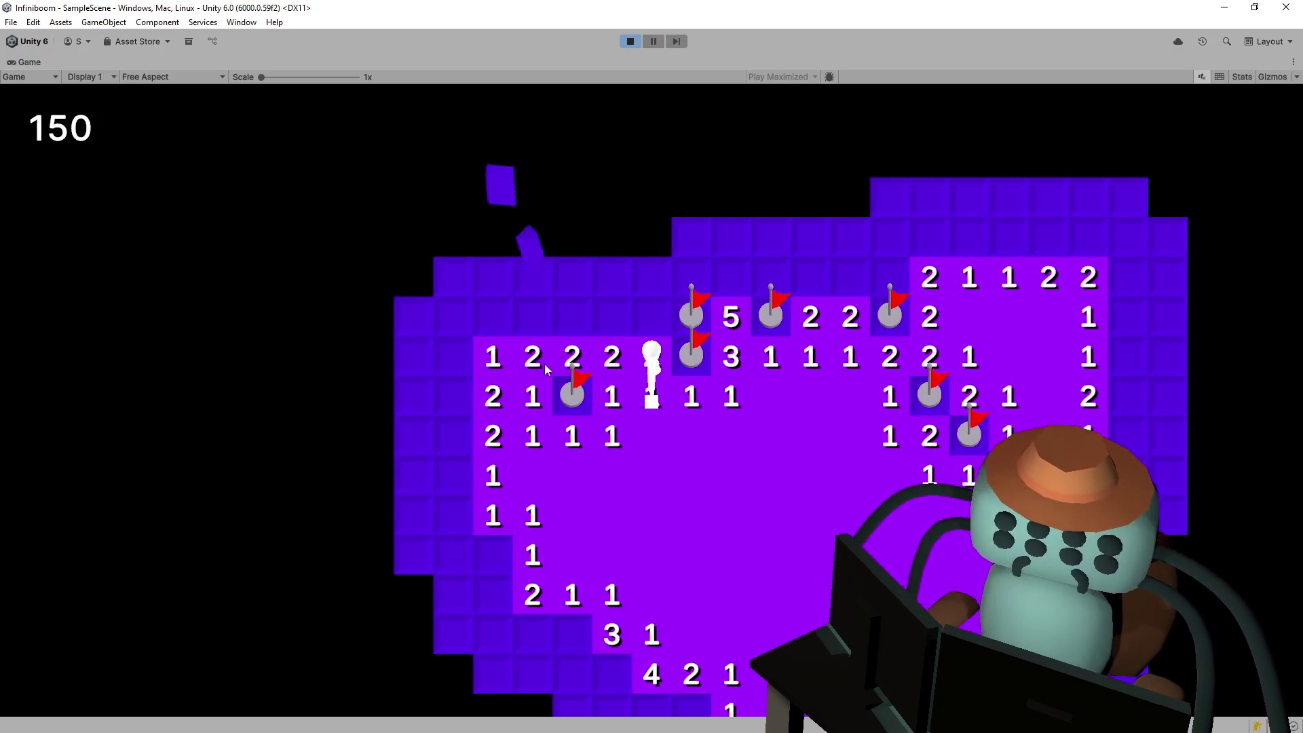
# Walk down-left, reveal tiles down the left edge, and flag three mines there
pyautogui.press('s')
pyautogui.press('a')
pyautogui.rightClick(537, 454)
pyautogui.click(543, 459)
pyautogui.click(519, 421)
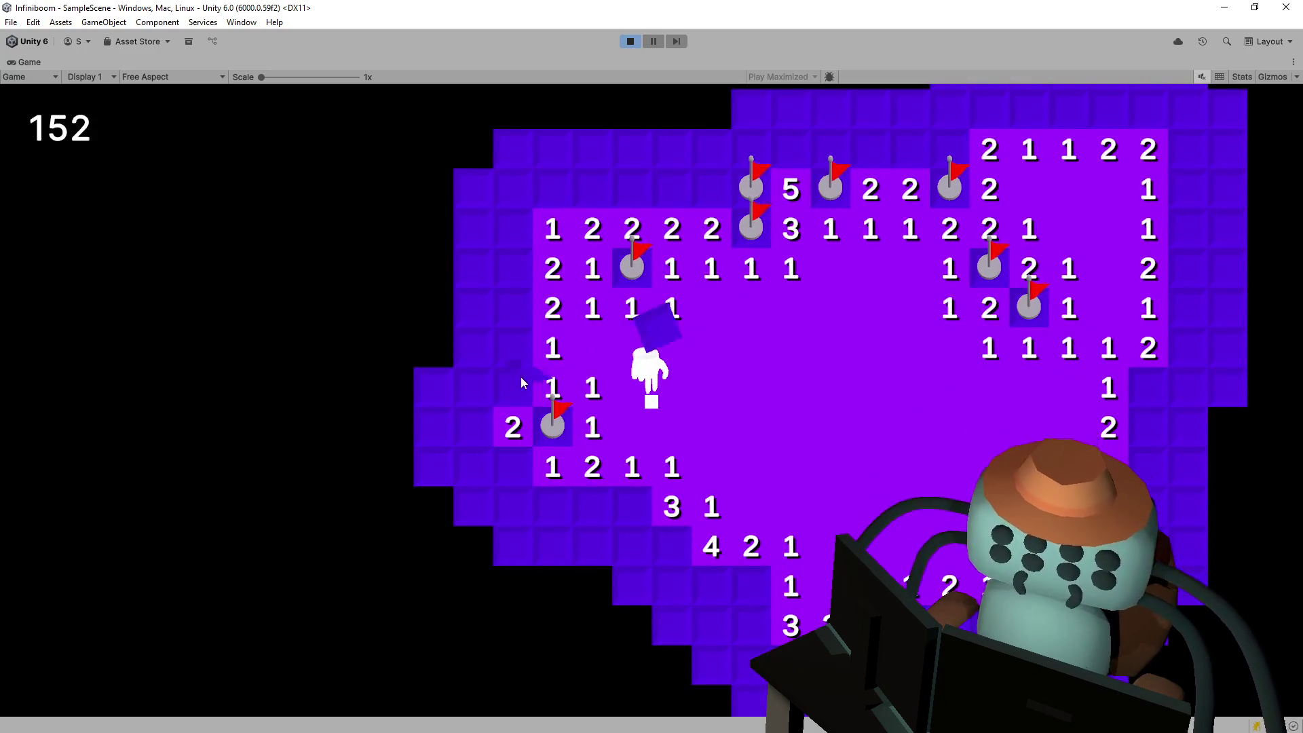
pyautogui.click(523, 381)
pyautogui.click(521, 349)
pyautogui.press('w')
pyautogui.press('a')
pyautogui.rightClick(562, 351)
pyautogui.rightClick(562, 336)
# Reveal the hidden tiles across the top-left area and along the top row
pyautogui.press('w')
pyautogui.click(583, 334)
pyautogui.click(585, 296)
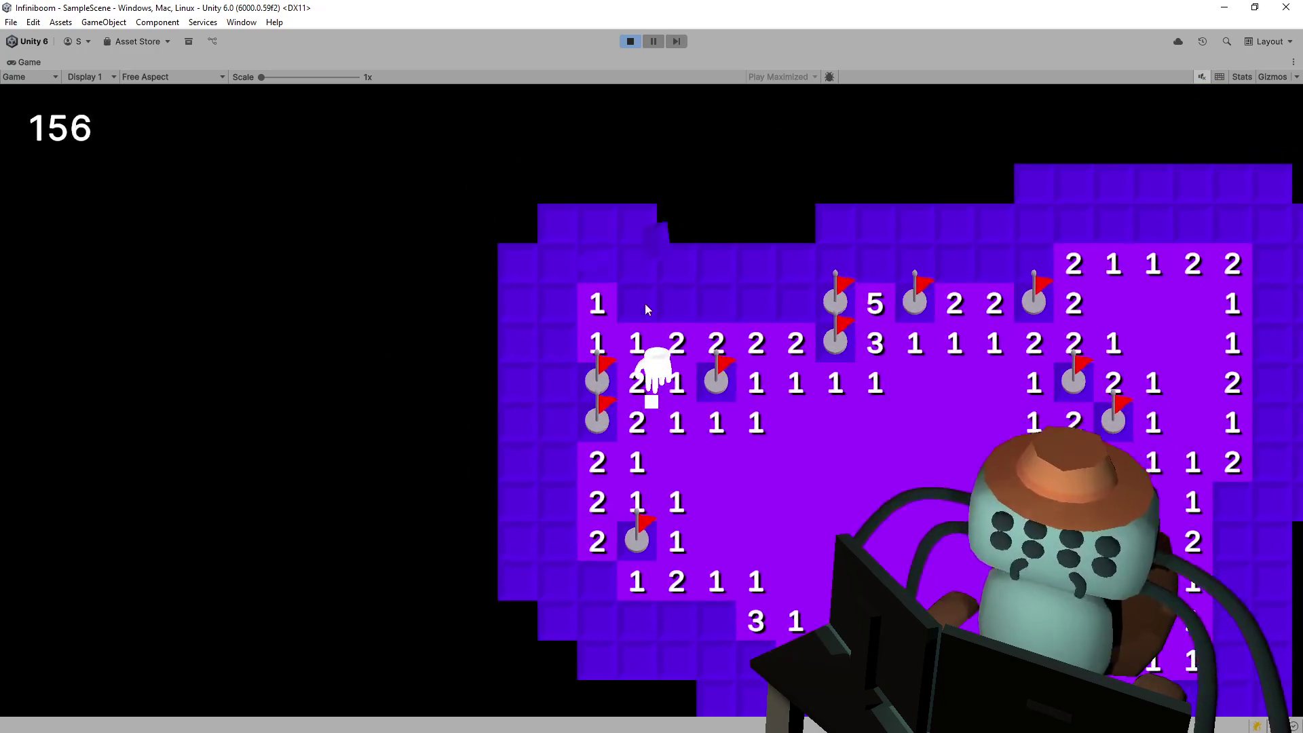
pyautogui.click(636, 303)
pyautogui.click(686, 352)
pyautogui.click(752, 350)
pyautogui.click(793, 344)
pyautogui.click(759, 311)
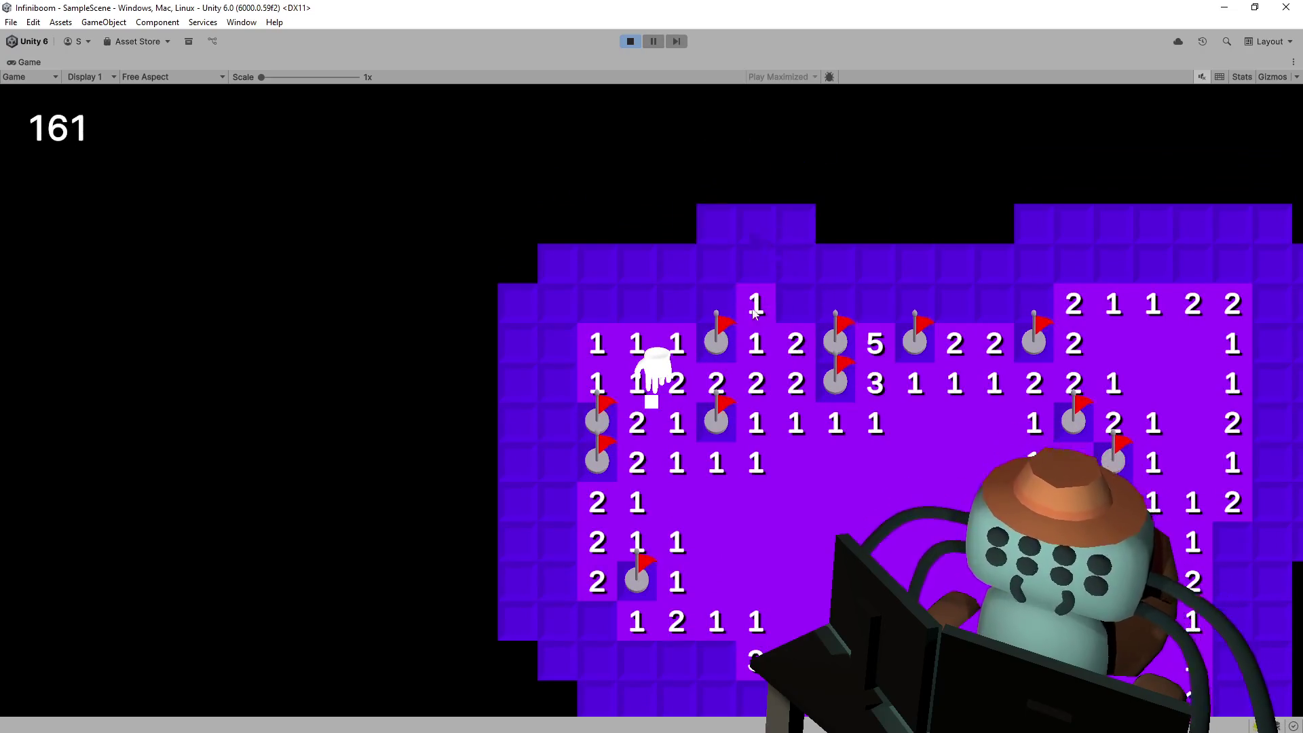
pyautogui.click(657, 307)
pyautogui.click(638, 305)
pyautogui.press('w')
pyautogui.click(734, 304)
pyautogui.click(753, 302)
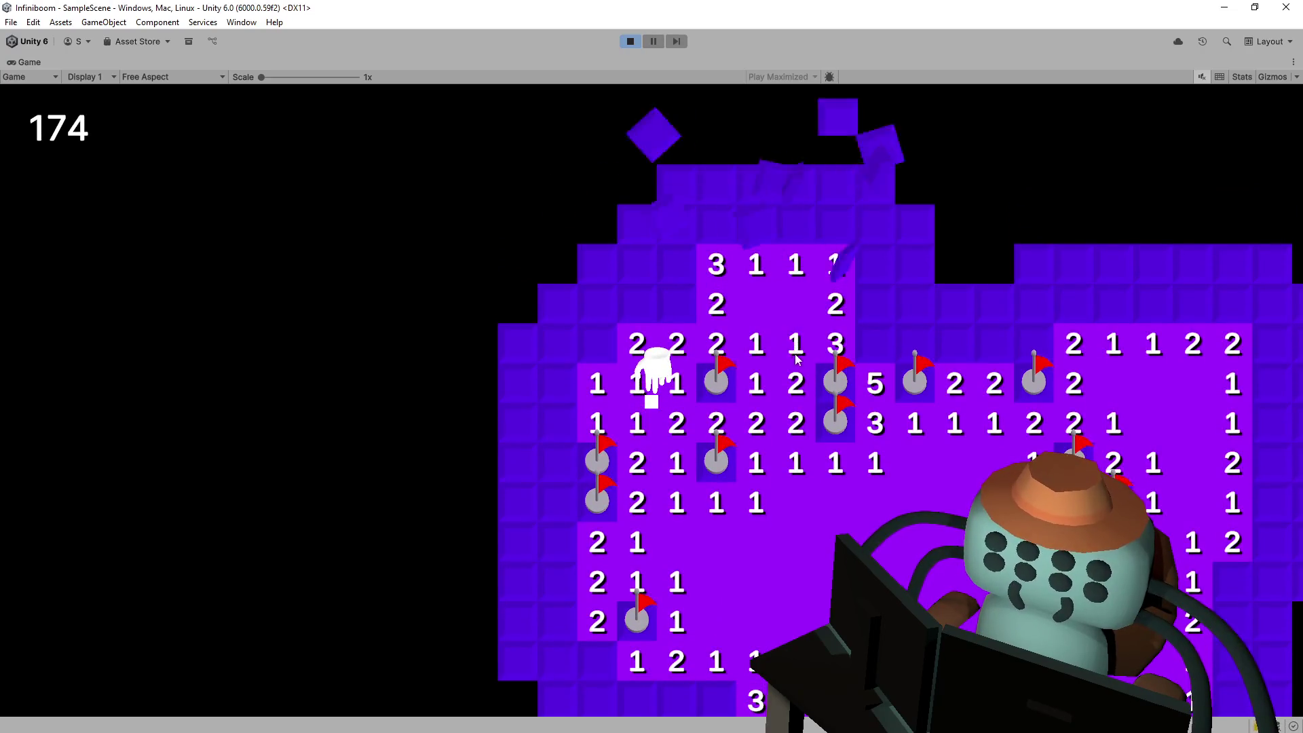
# Walk the character down and right across the board and flag a suspected mine
pyautogui.press('w')
pyautogui.press('d')
pyautogui.press('d')
pyautogui.press('s')
pyautogui.press('d')
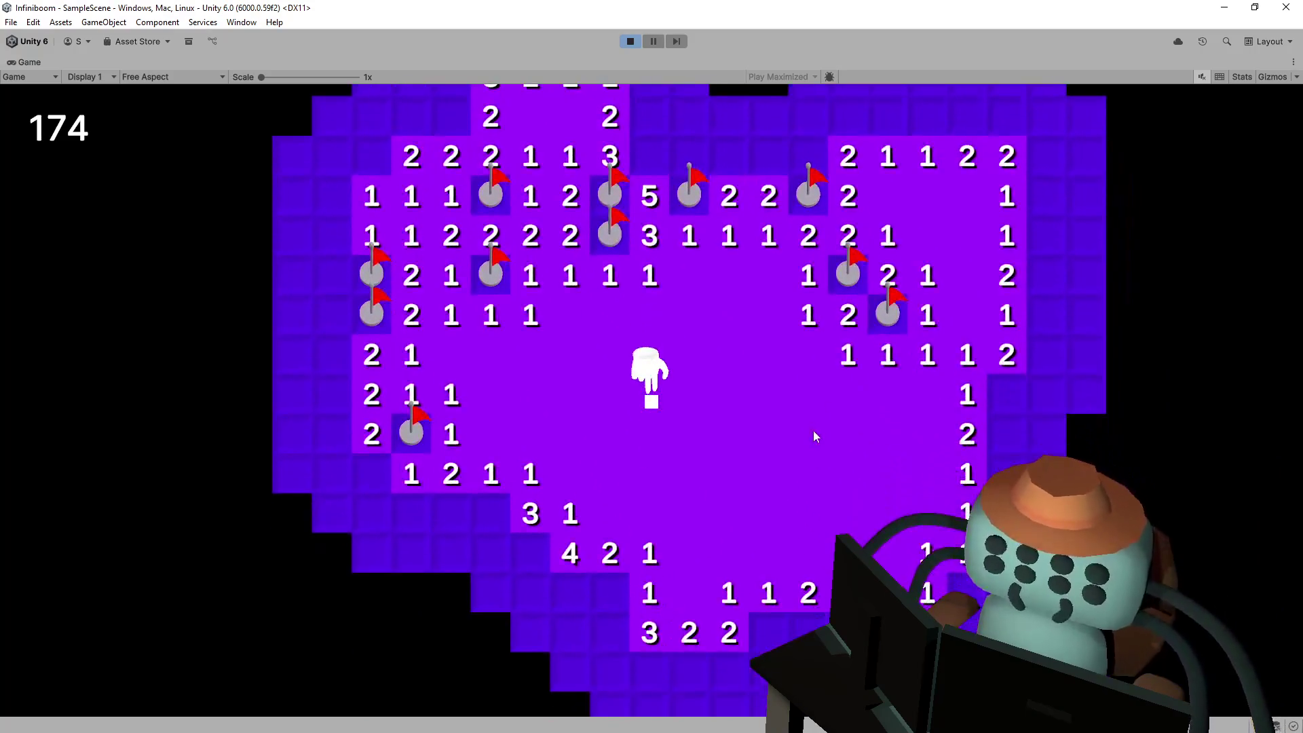
pyautogui.press('d')
pyautogui.press('s')
pyautogui.press('a')
pyautogui.press('s')
pyautogui.press('d')
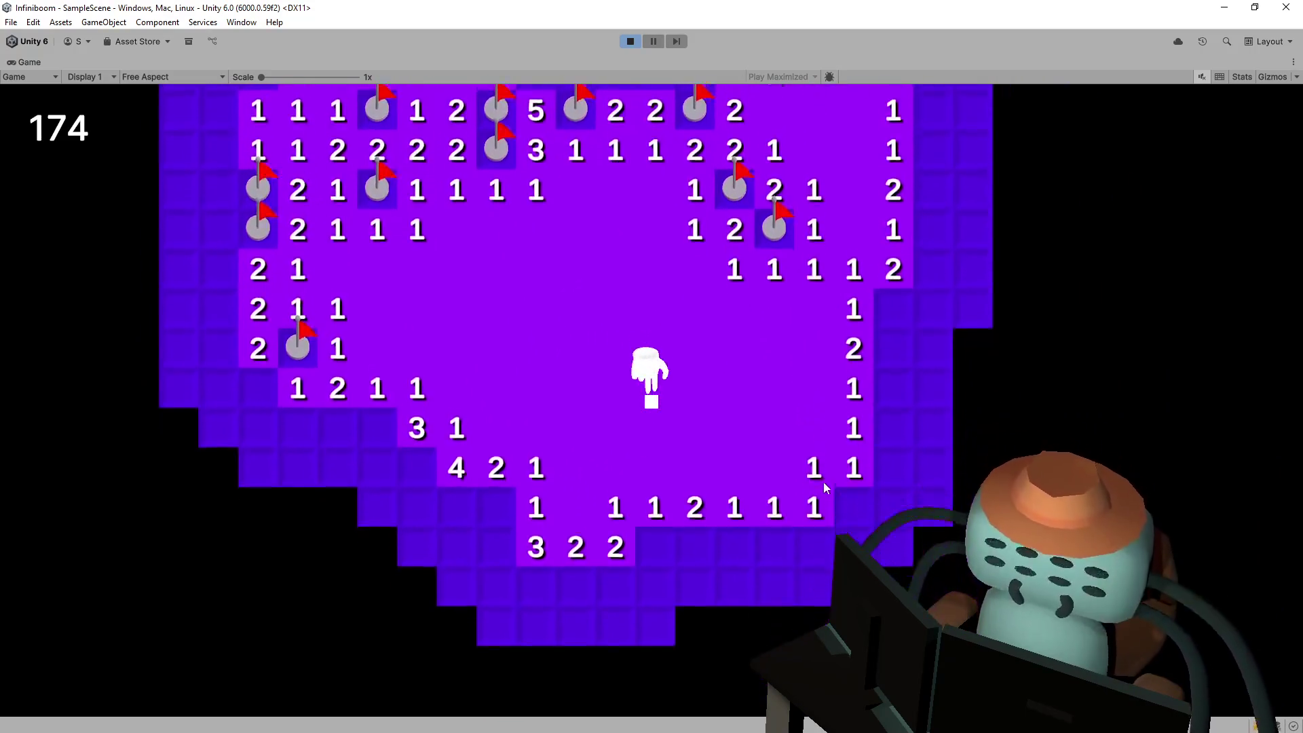
pyautogui.press('d')
pyautogui.press('w')
pyautogui.press('w')
pyautogui.press('d')
pyautogui.rightClick(691, 451)
pyautogui.press('s')
pyautogui.press('a')
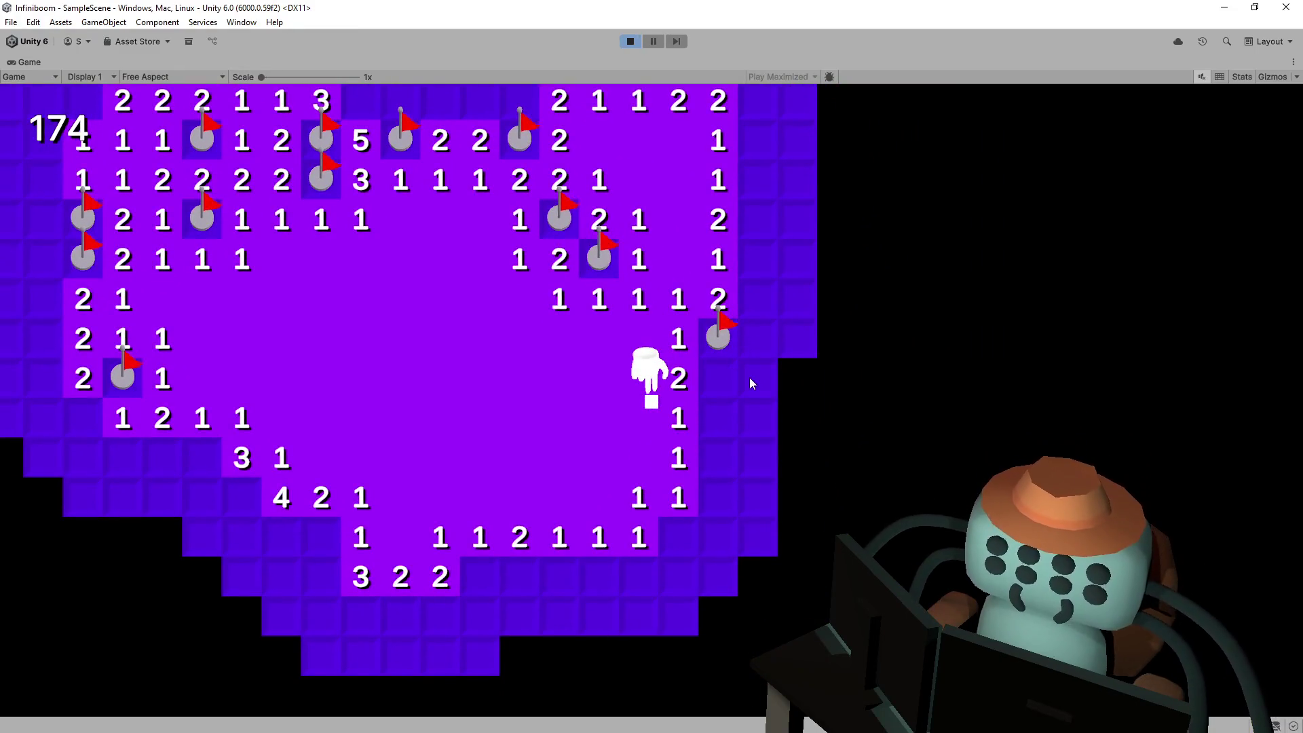
# Reveal and flag tiles down the right column, reset the board with R, and stop play
pyautogui.click(706, 376)
pyautogui.rightClick(705, 416)
pyautogui.click(703, 456)
pyautogui.click(706, 495)
pyautogui.rightClick(698, 529)
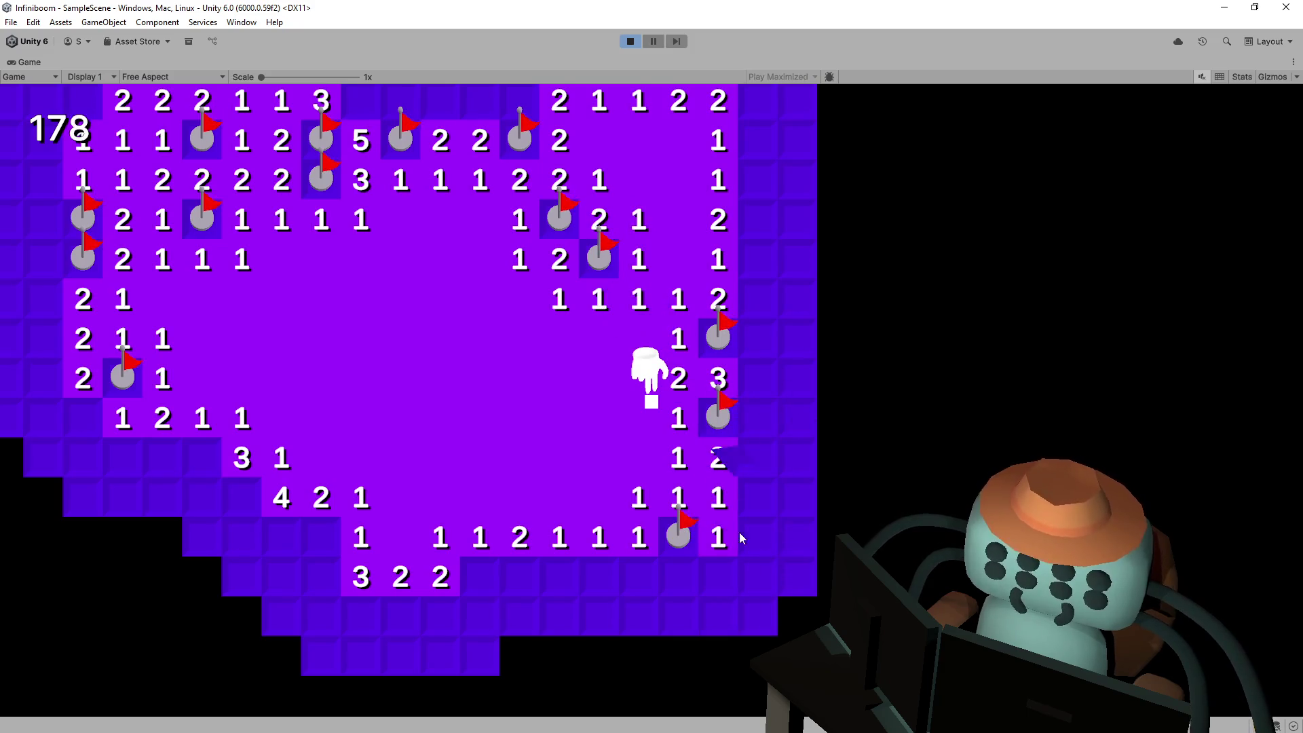
pyautogui.click(740, 535)
pyautogui.press('s')
pyautogui.rightClick(758, 390)
pyautogui.press('d')
pyautogui.click(774, 346)
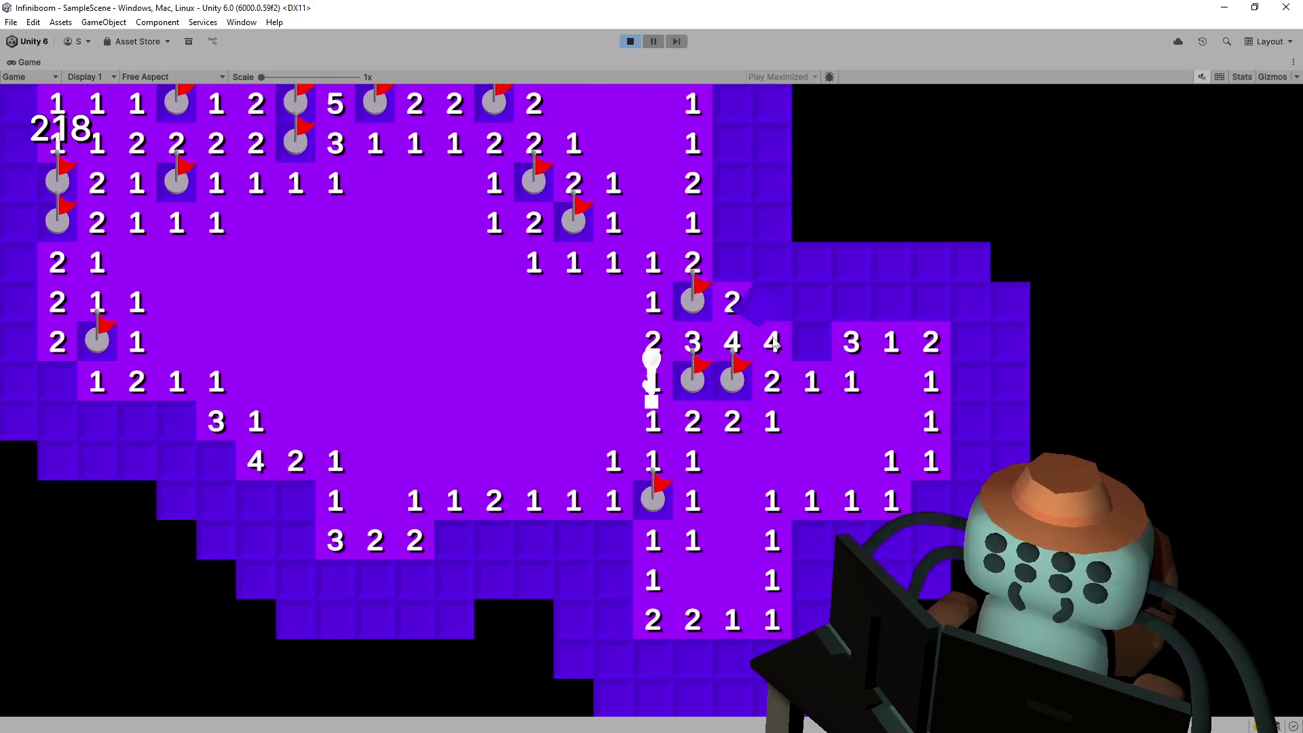
pyautogui.press('r')
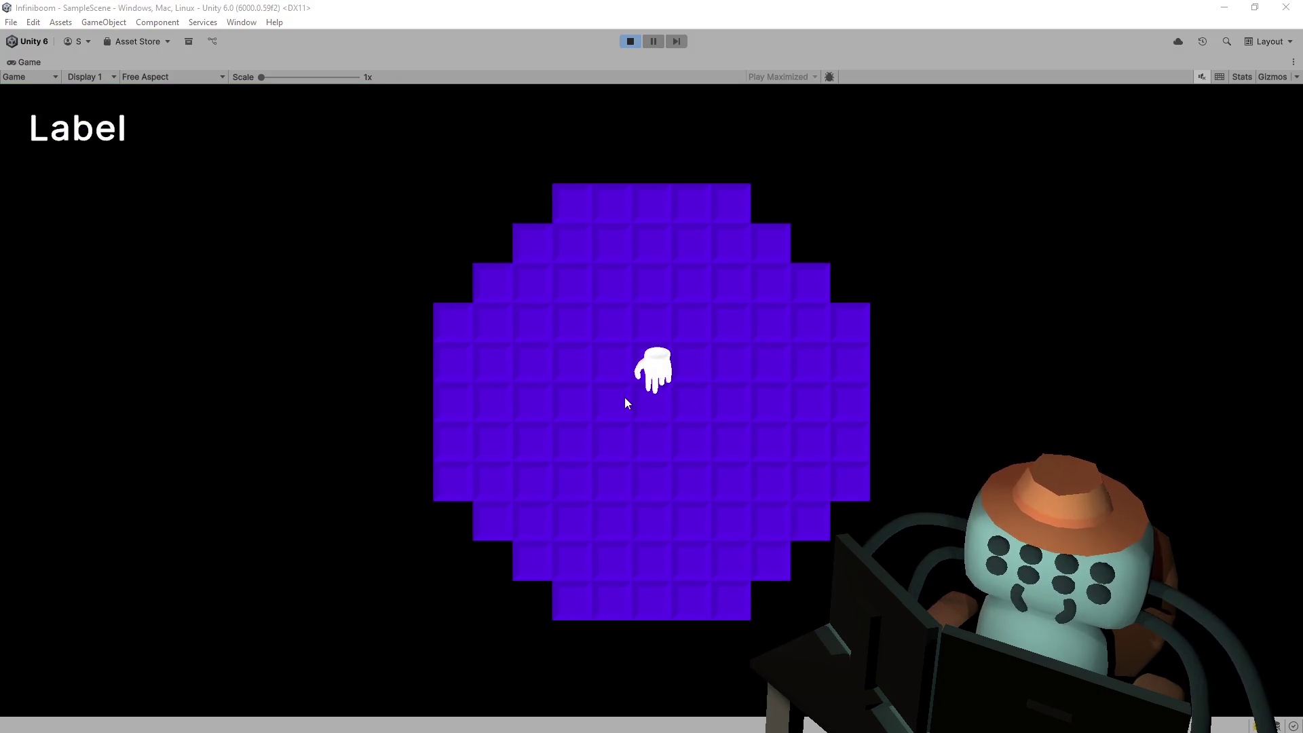
pyautogui.click(636, 42)
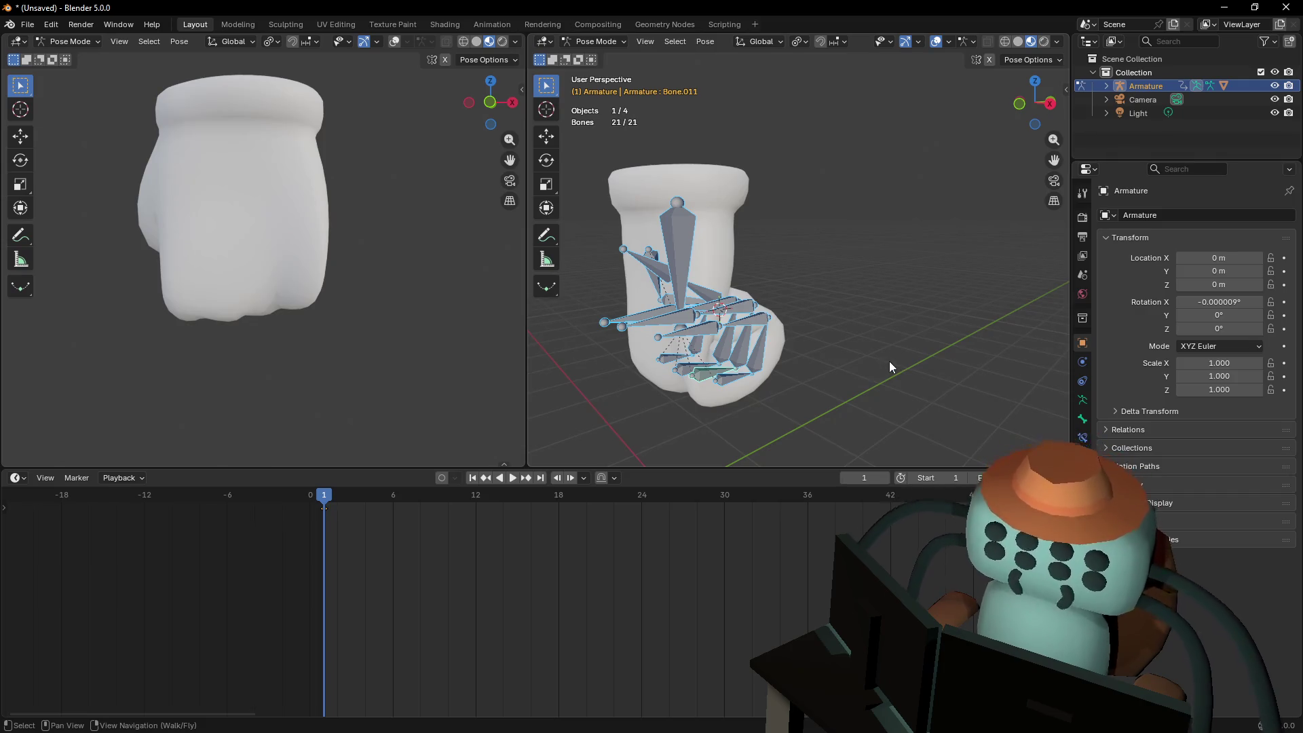
pyautogui.hotkey('shift', '`')
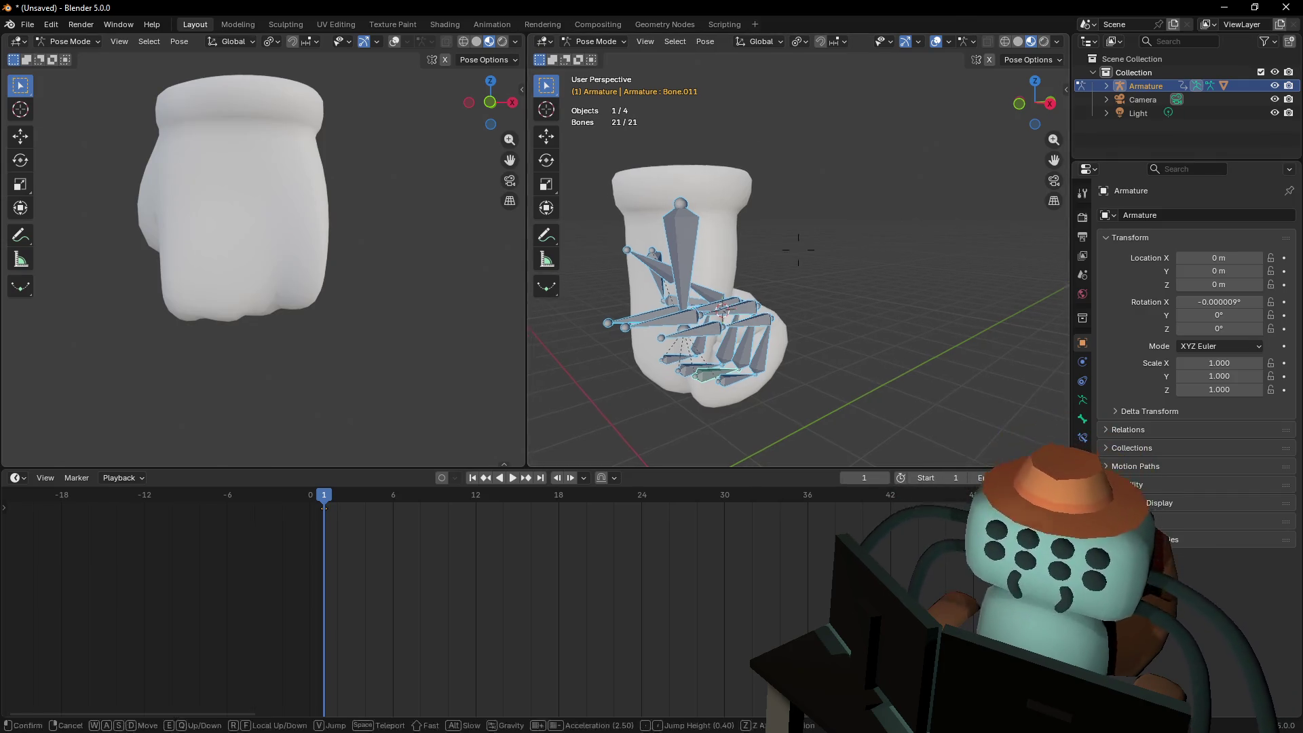
pyautogui.press('w')
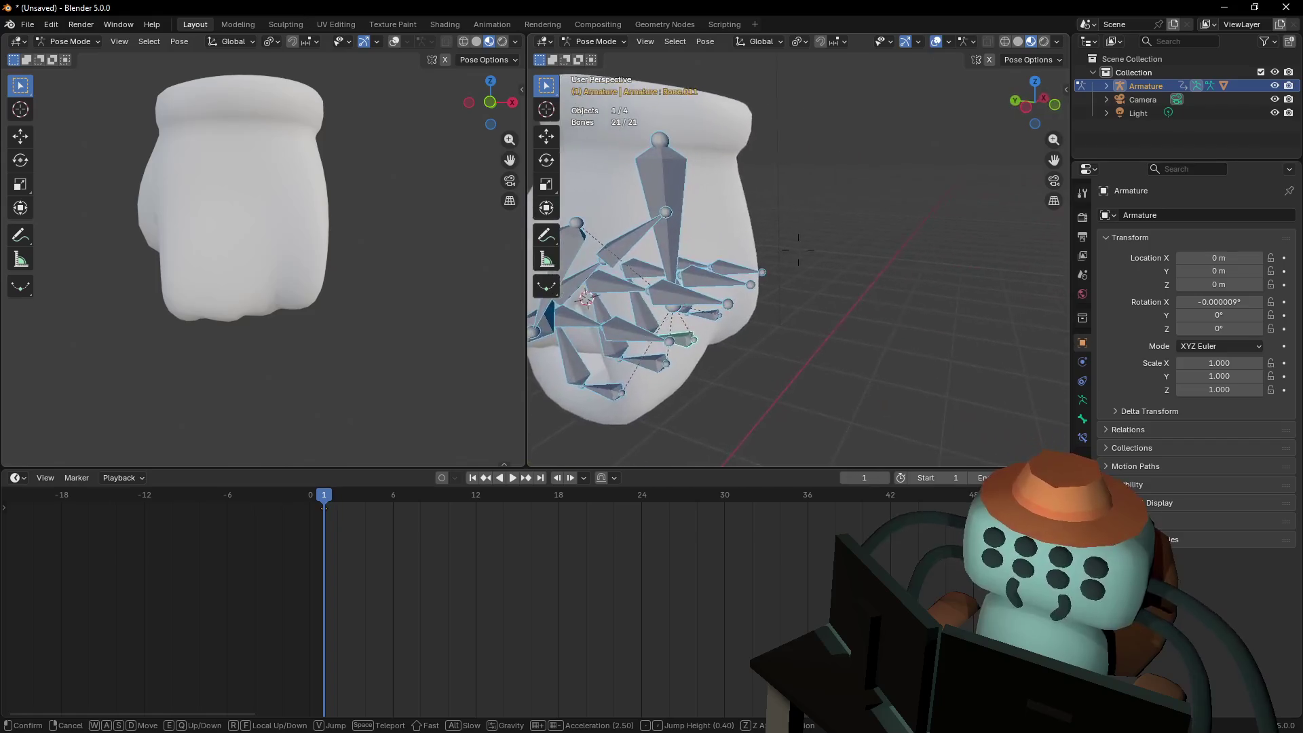
pyautogui.click(859, 236)
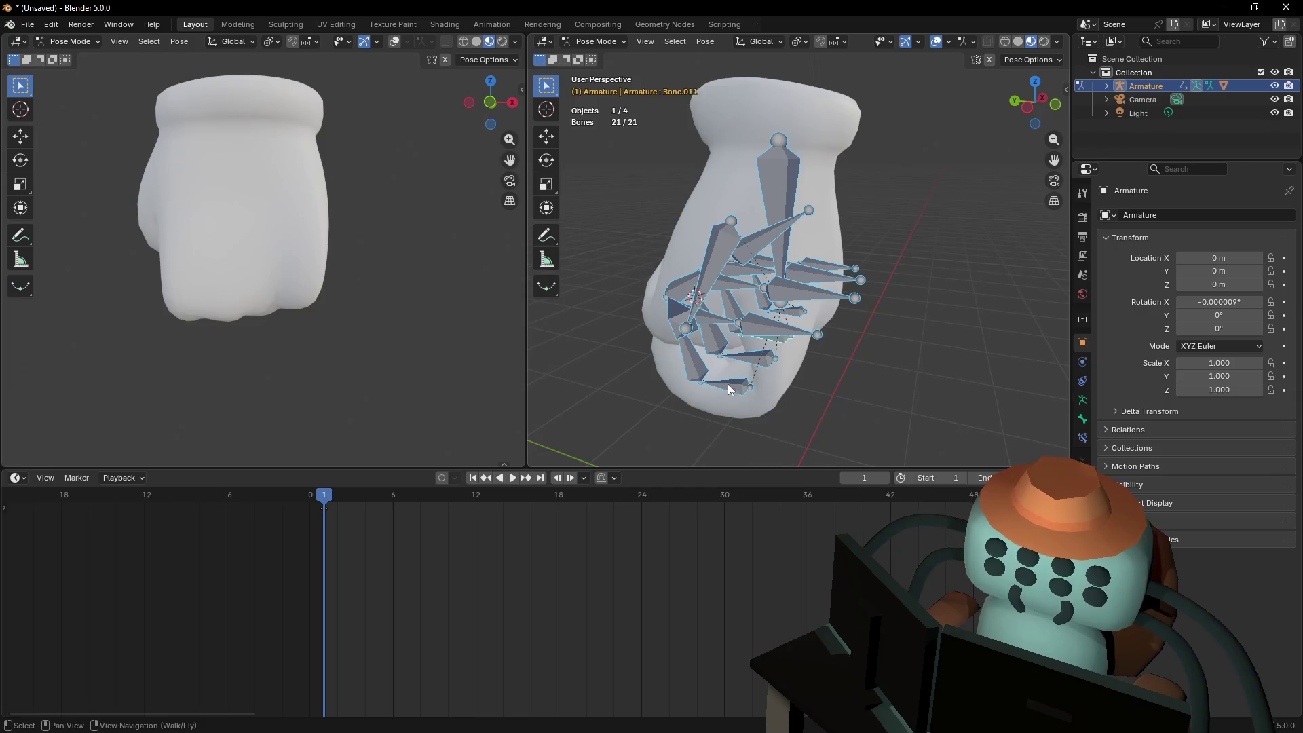
pyautogui.hotkey('shift', '`')
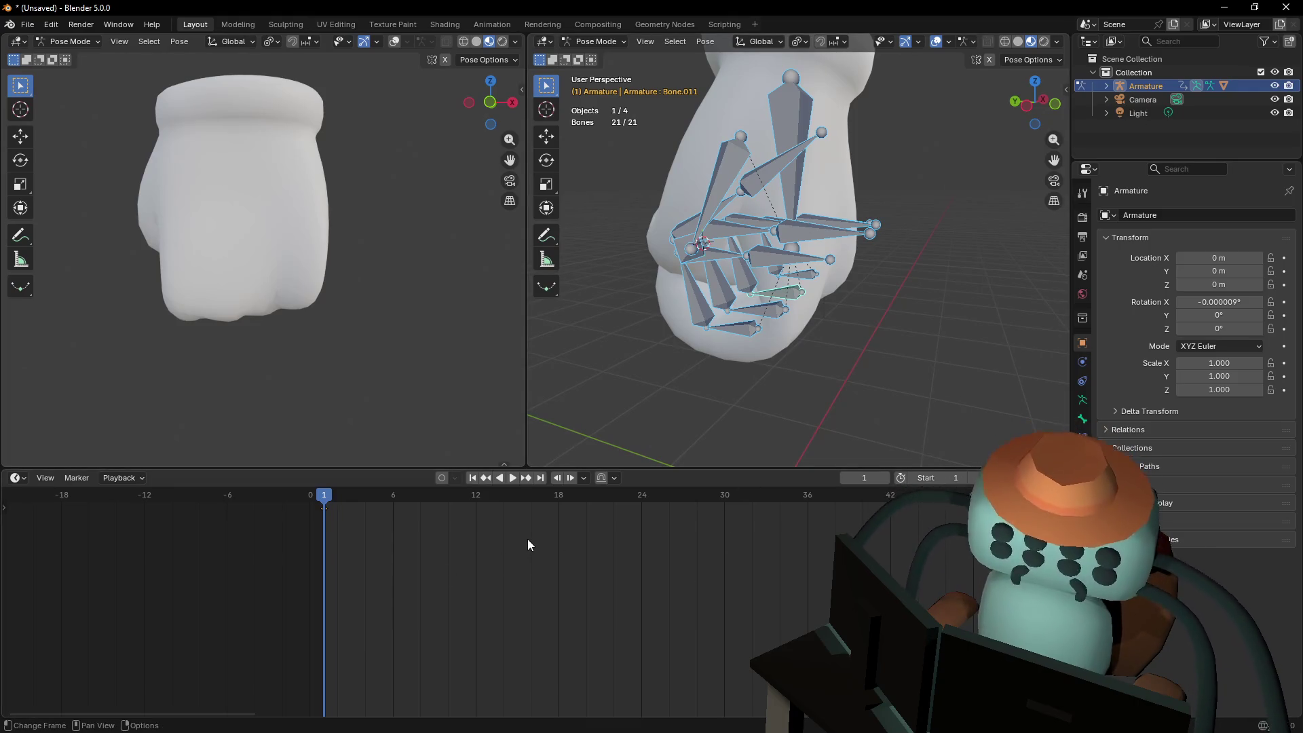
pyautogui.hotkey('shift', '`')
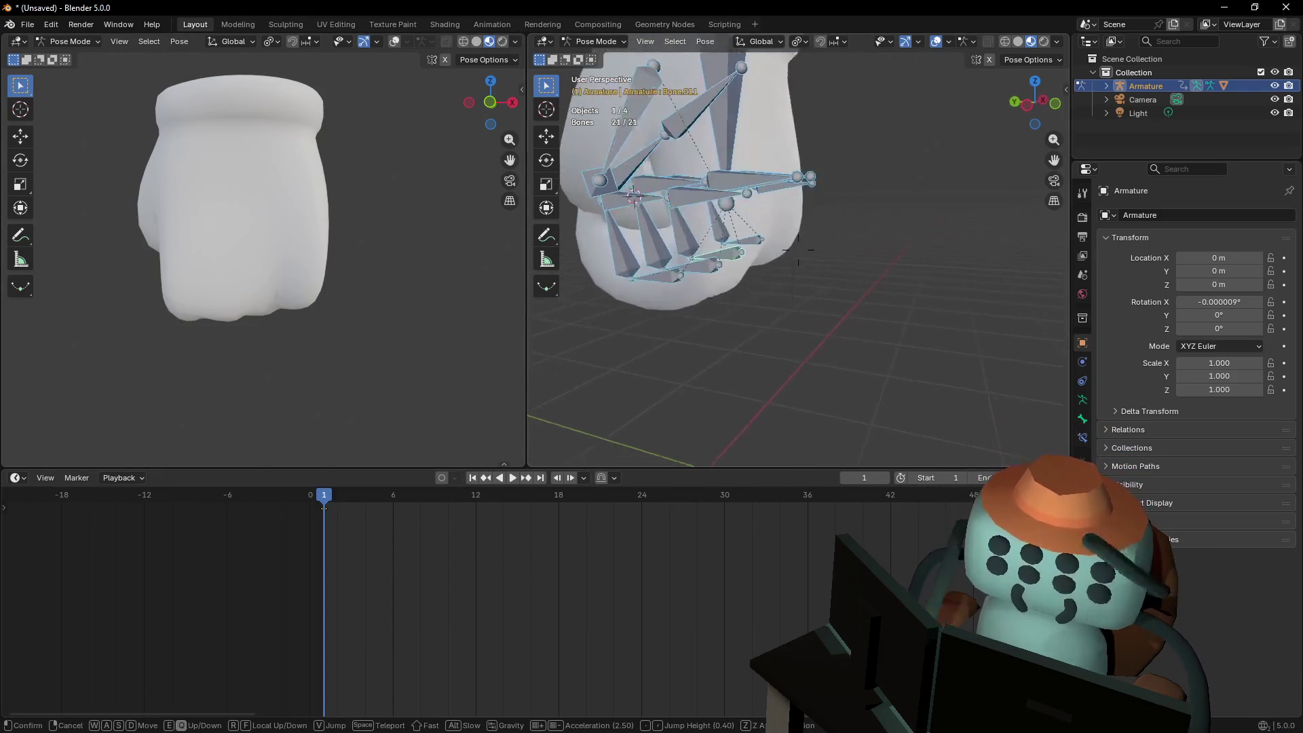
pyautogui.click(629, 348)
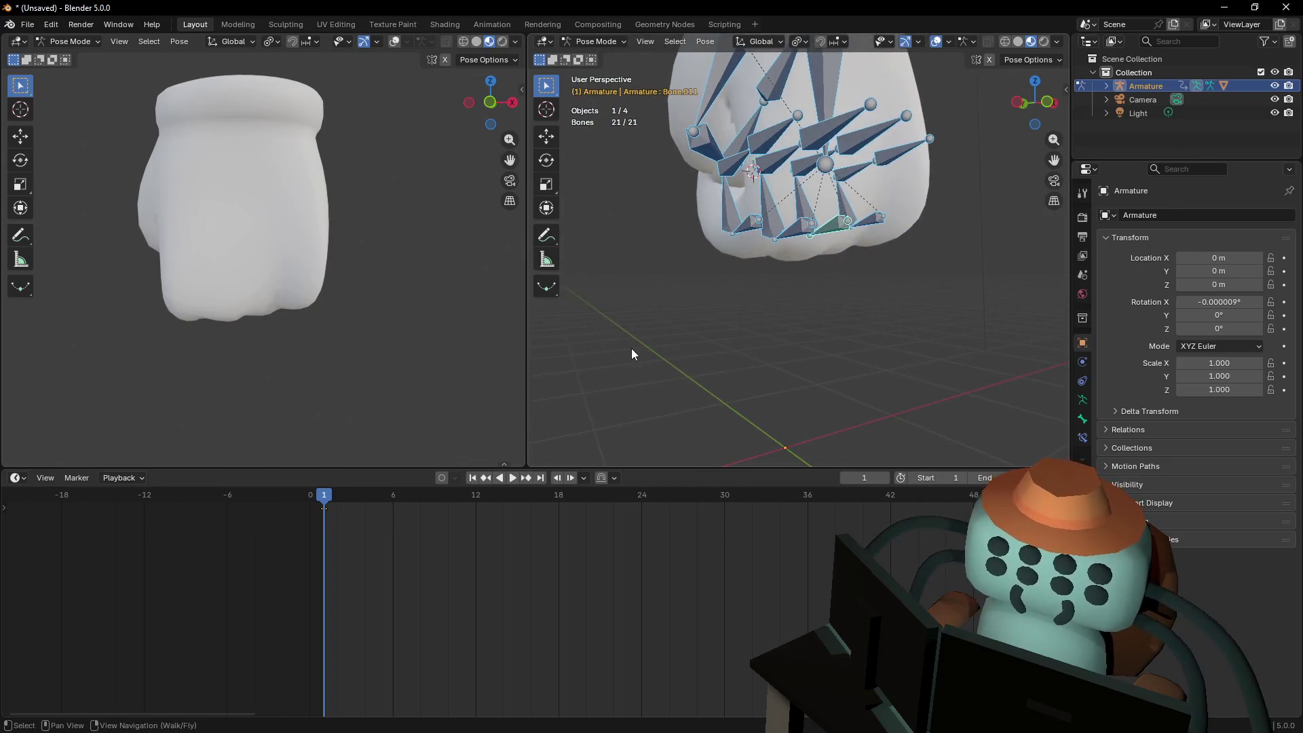
pyautogui.moveTo(625, 352); pyautogui.dragTo(677, 283, button='middle')
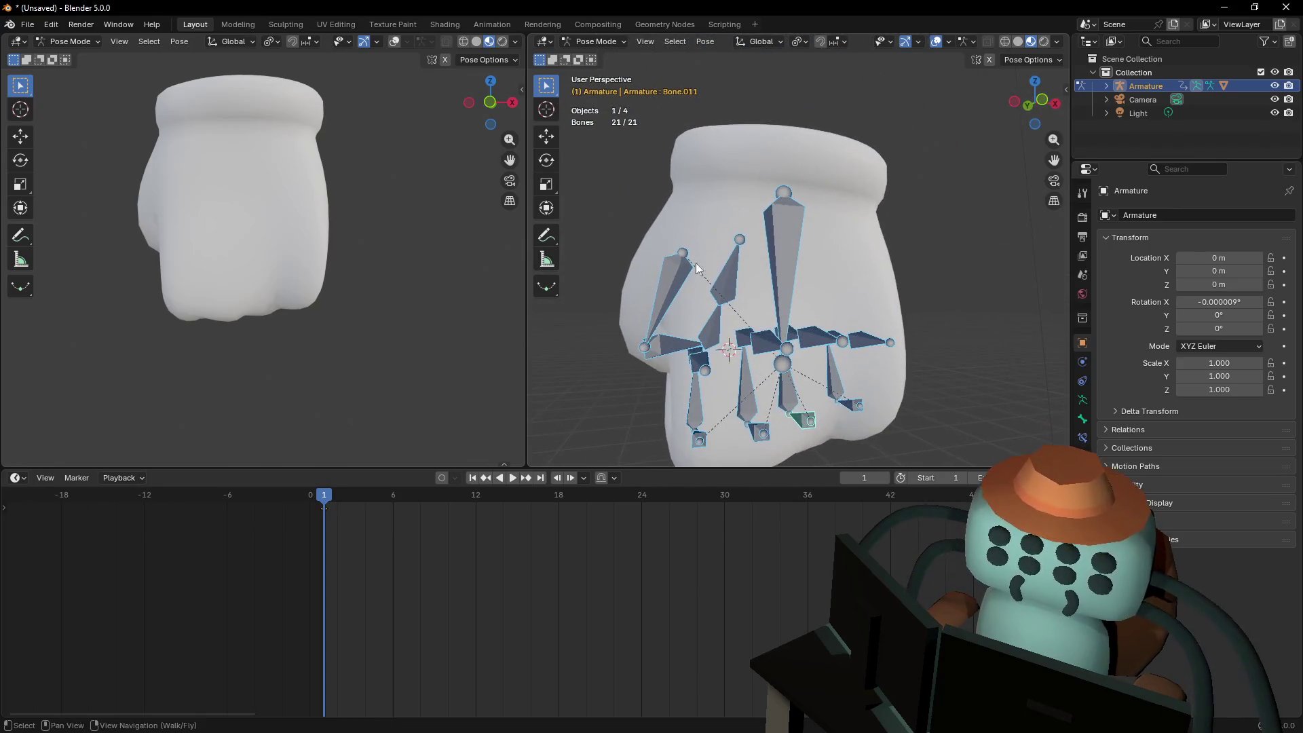
pyautogui.click(784, 222)
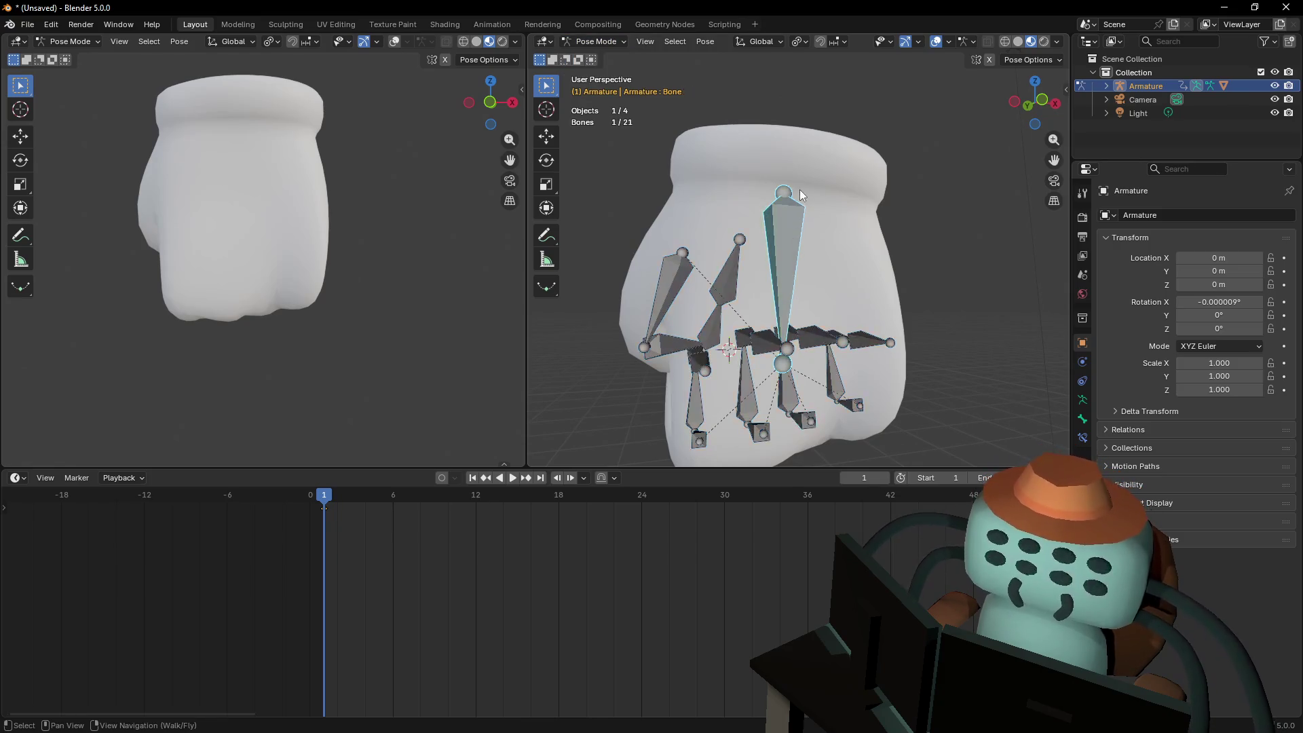
pyautogui.press('g')
pyautogui.moveTo(856, 217); pyautogui.dragTo(828, 348, button='middle')
pyautogui.press('z')
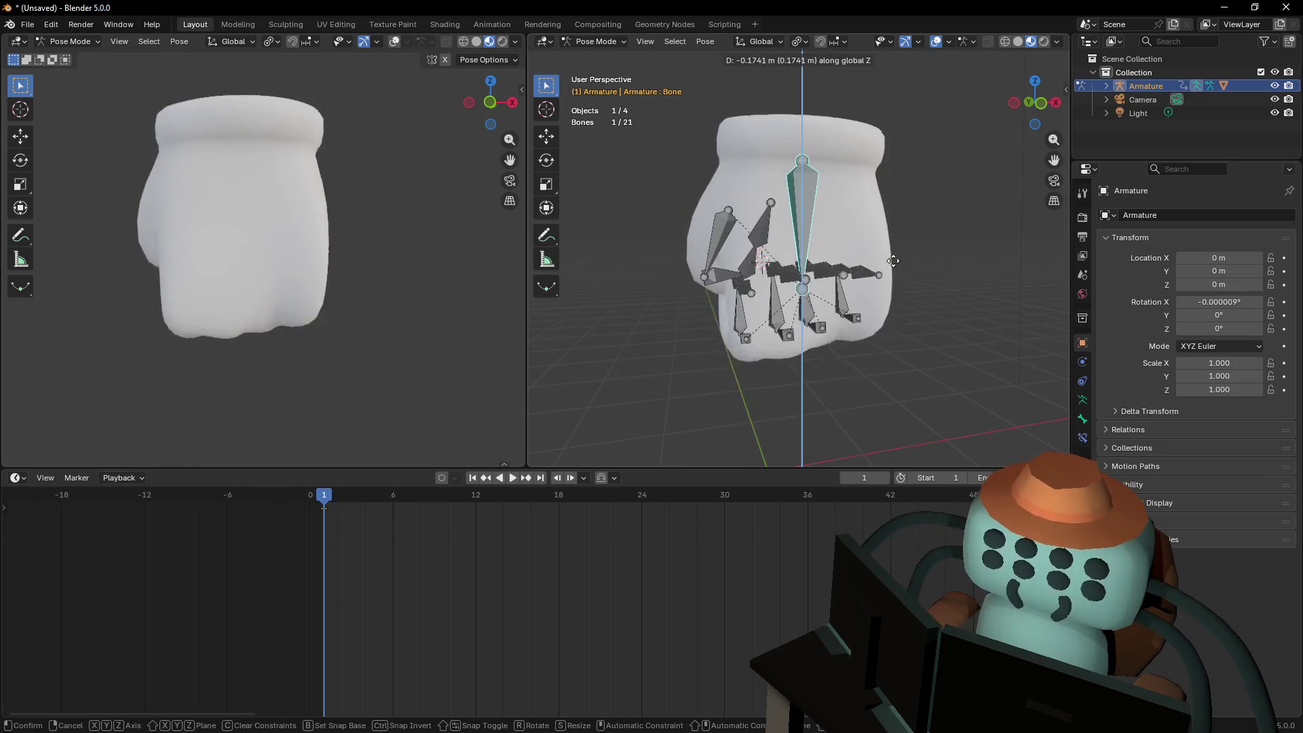
pyautogui.rightClick(871, 312)
pyautogui.hotkey('shift', '`')
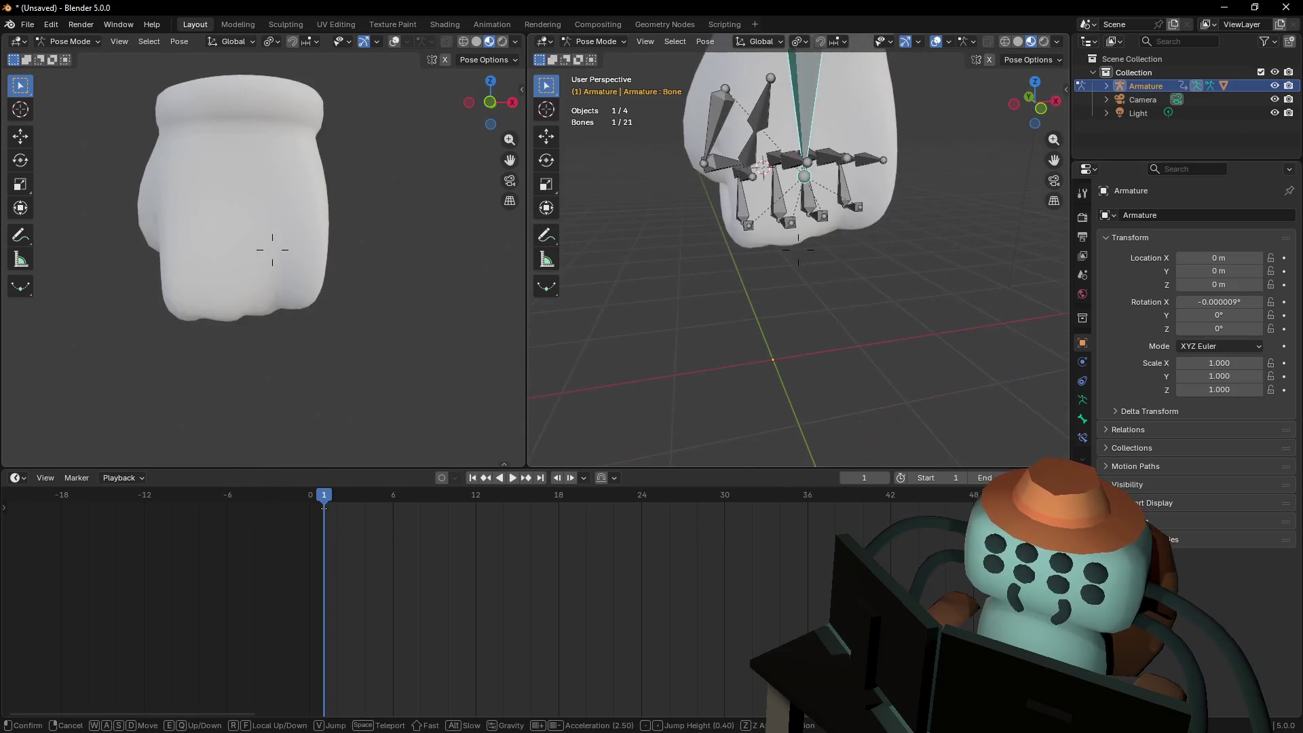
pyautogui.press('g')
pyautogui.press('z')
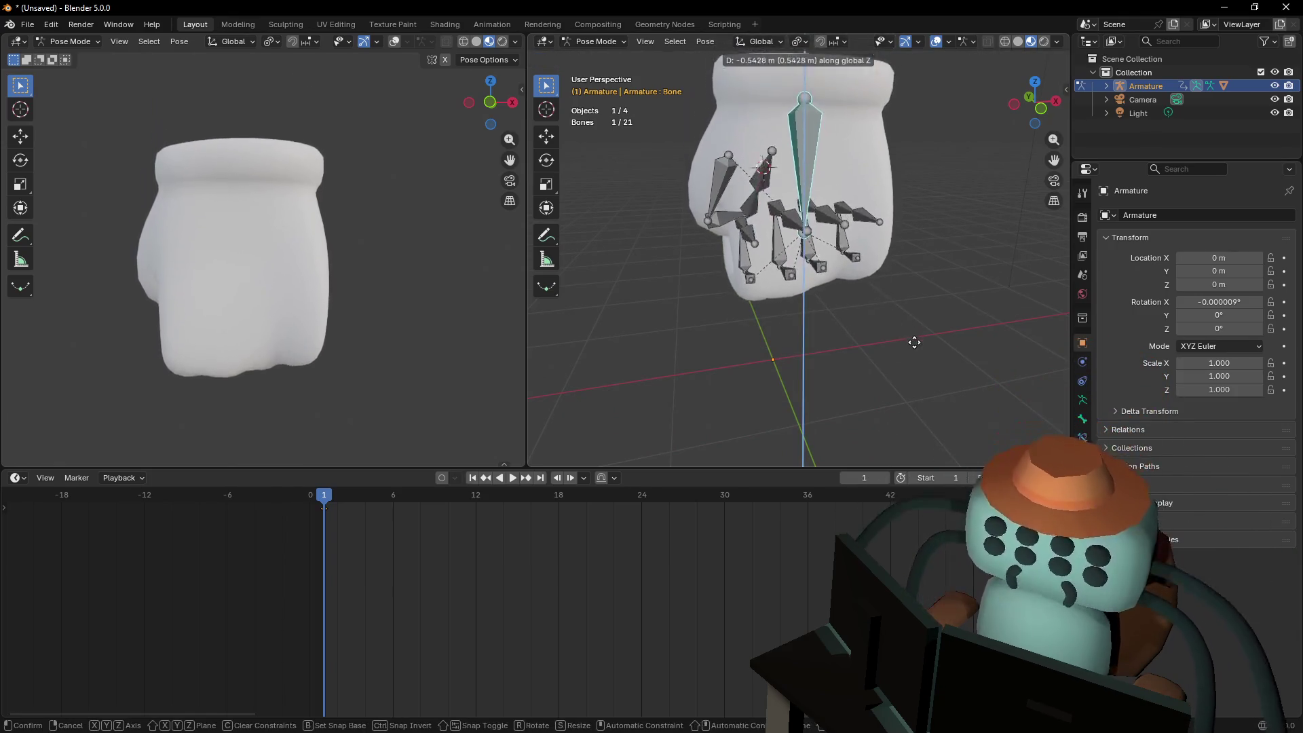
pyautogui.rightClick(884, 376)
pyautogui.hotkey('shift', '`')
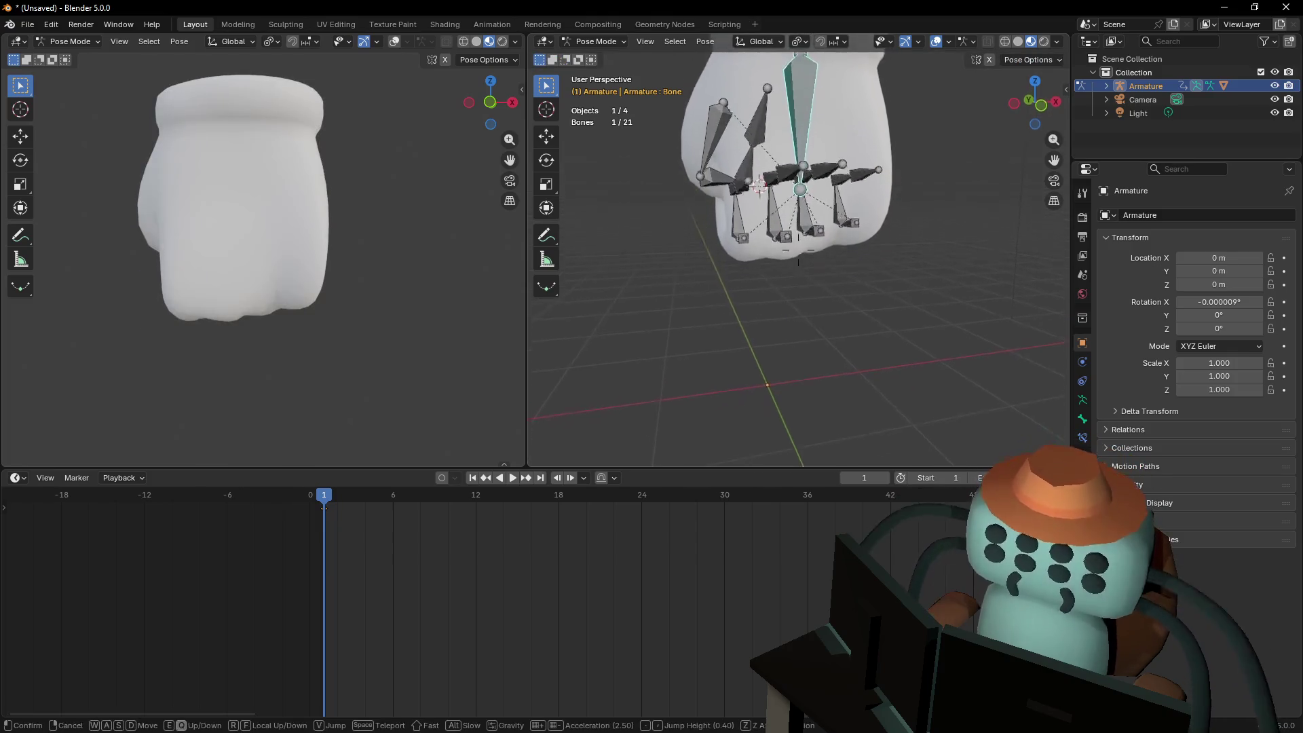
pyautogui.click(883, 371)
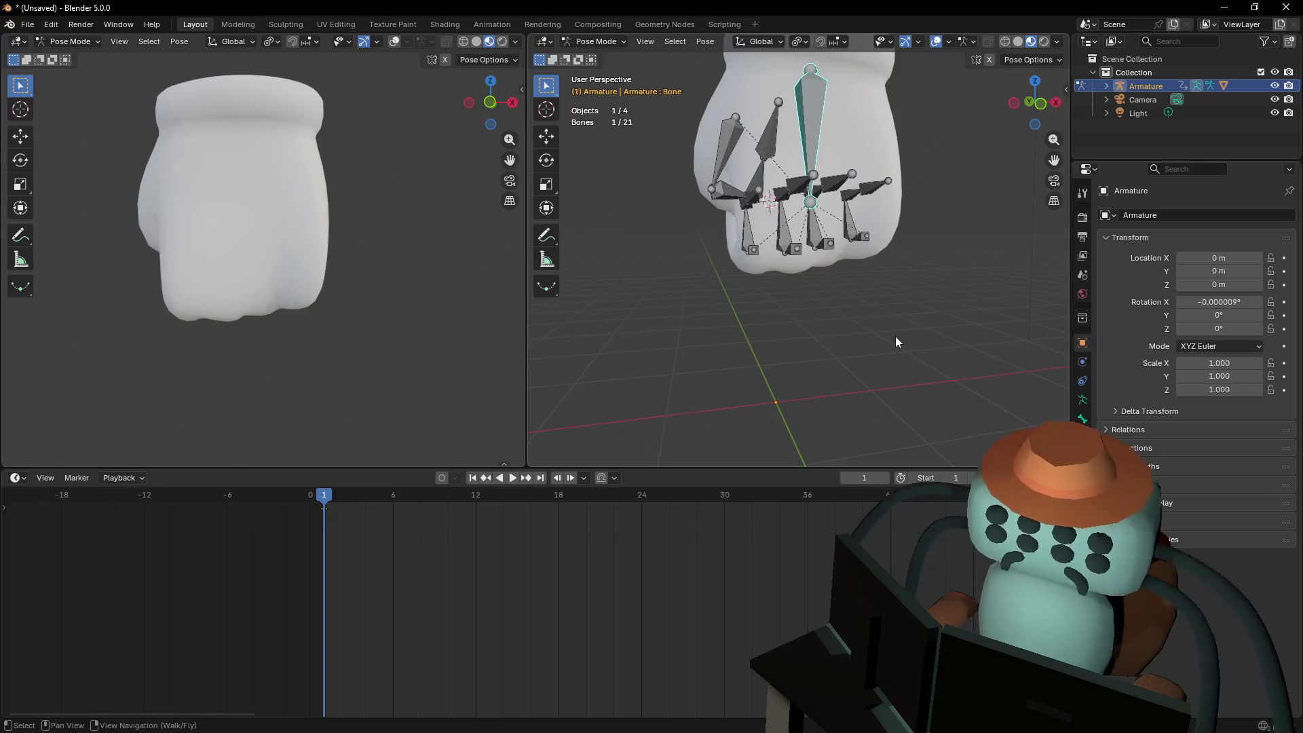
# Orbit and fly the view around until it faces the clenched fist
pyautogui.moveTo(839, 336); pyautogui.dragTo(832, 324, button='middle')
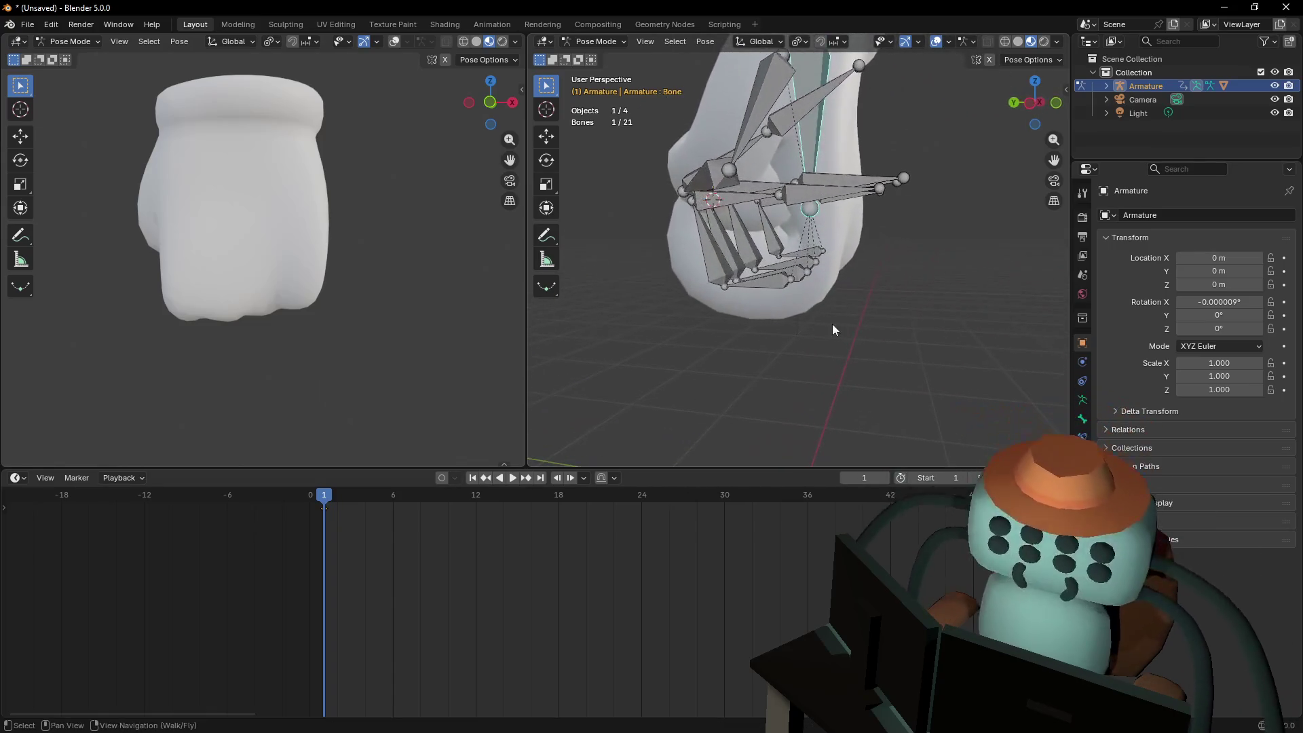
pyautogui.hotkey('shift', '`')
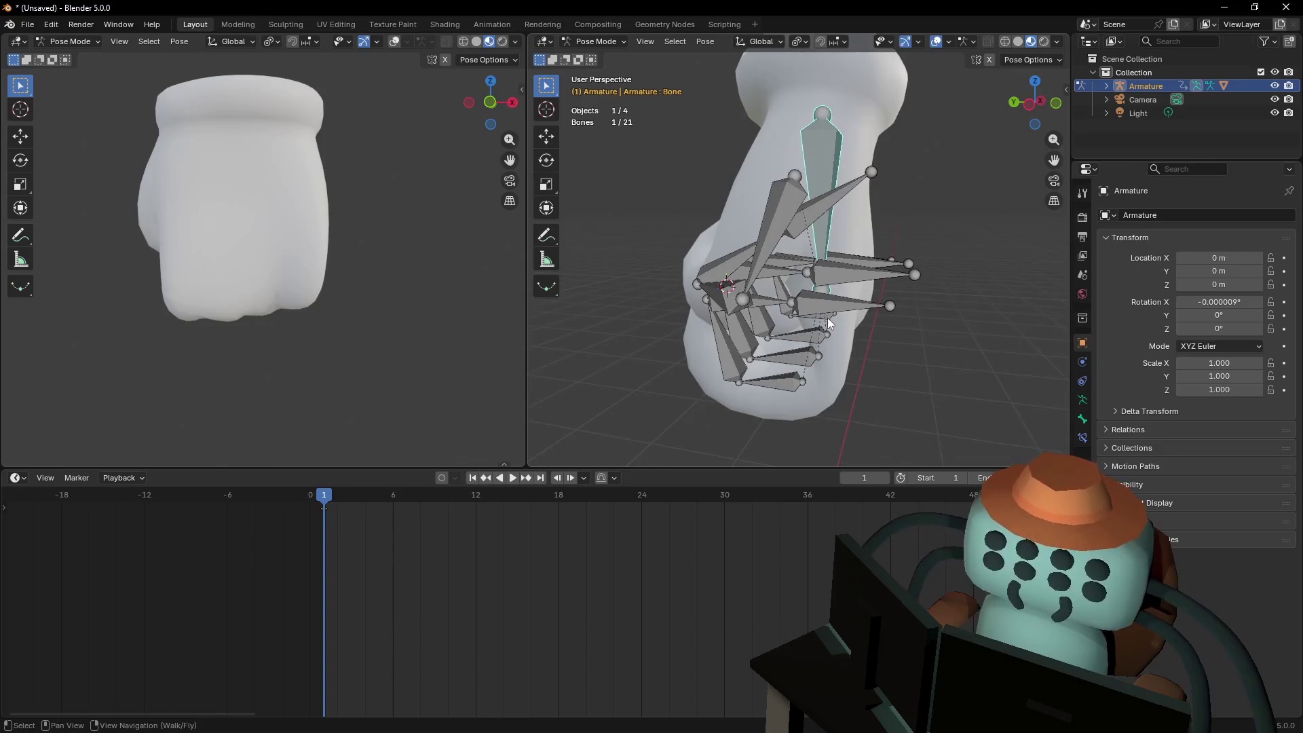
pyautogui.click(831, 316)
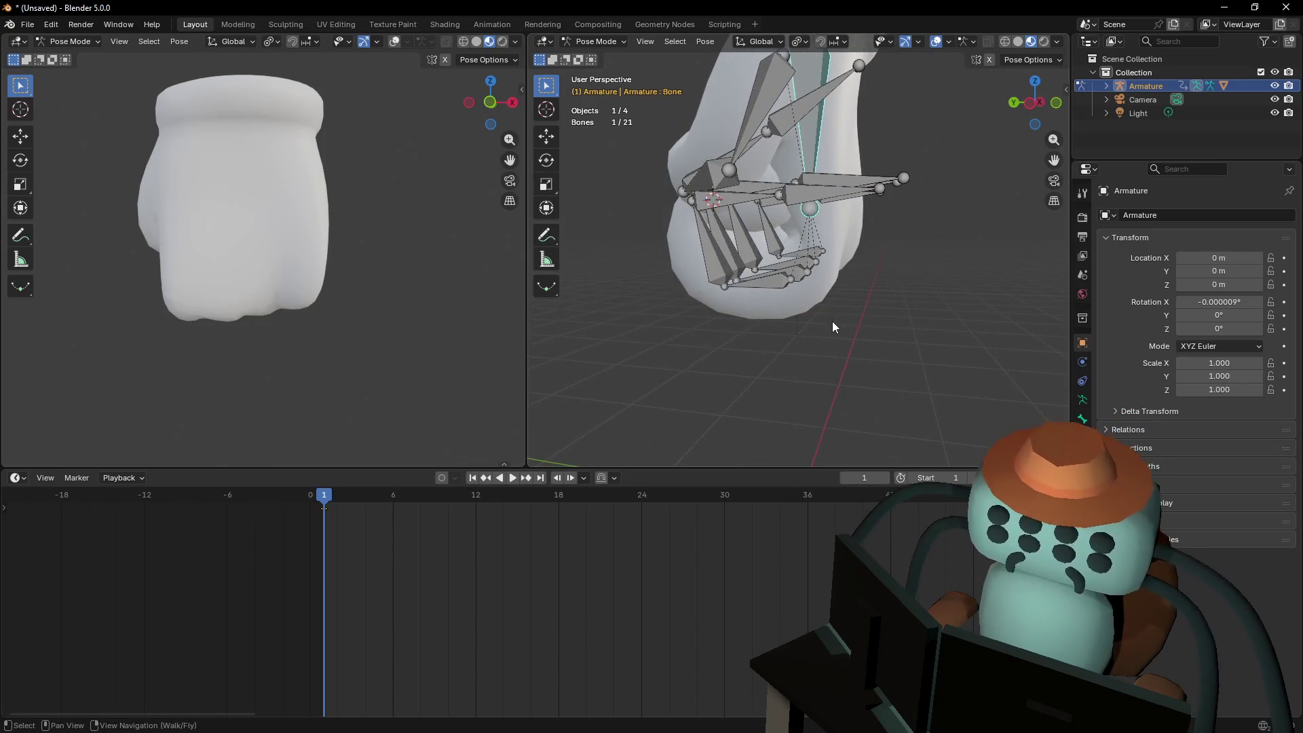
pyautogui.hotkey('shift', '`')
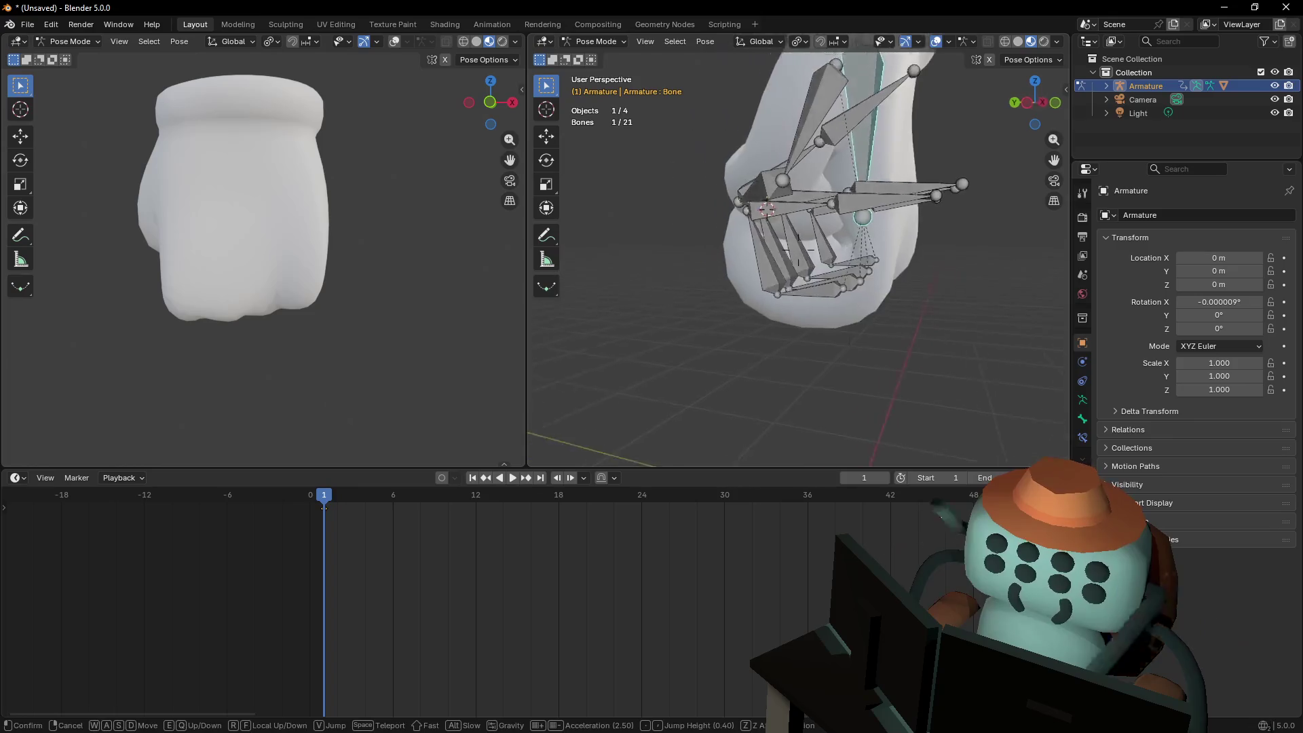
pyautogui.click(813, 314)
# Shift-select the front fingers' bones, including Bone.014 and fingertip Bone.009
pyautogui.keyDown('shift'); pyautogui.click(811, 322); pyautogui.keyUp('shift')
pyautogui.hotkey('shift', '`')
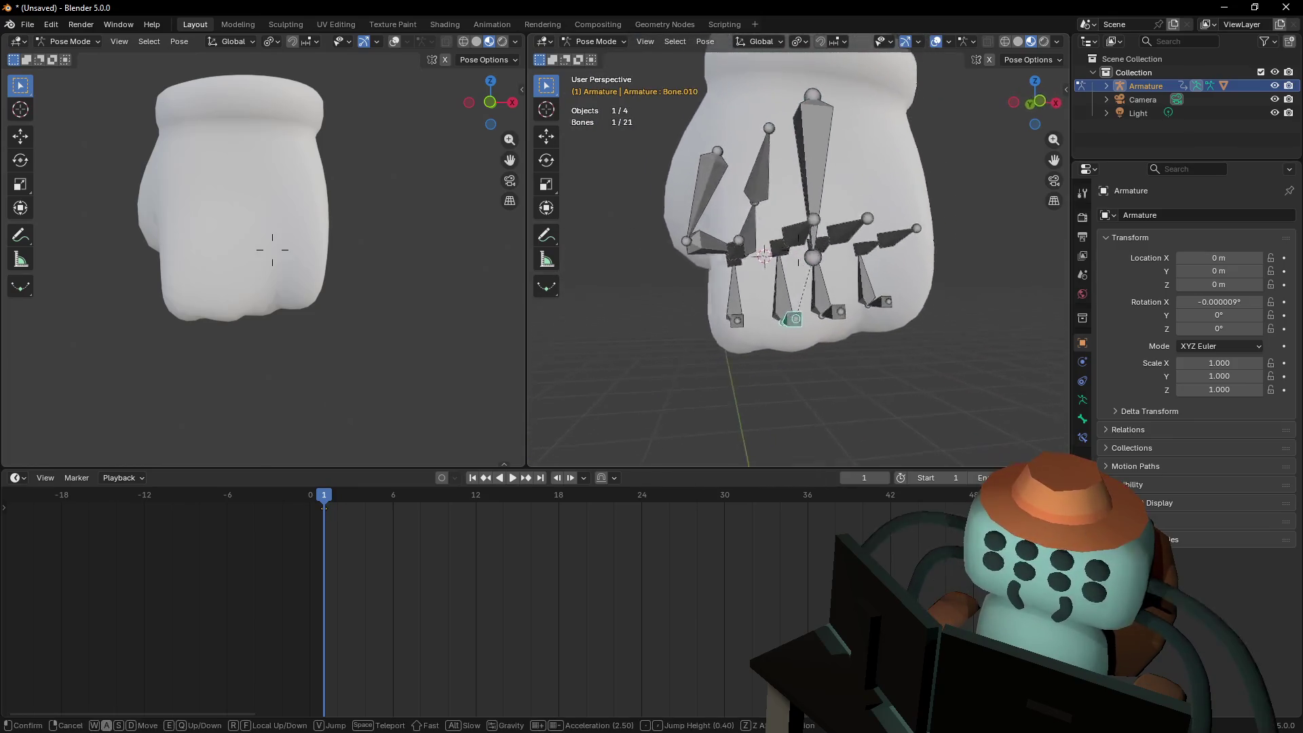
pyautogui.click(804, 324)
pyautogui.hotkey('shift', '`')
pyautogui.click(833, 270)
pyautogui.keyDown('shift'); pyautogui.click(833, 270); pyautogui.keyUp('shift')
pyautogui.keyDown('shift'); pyautogui.click(780, 318); pyautogui.keyUp('shift')
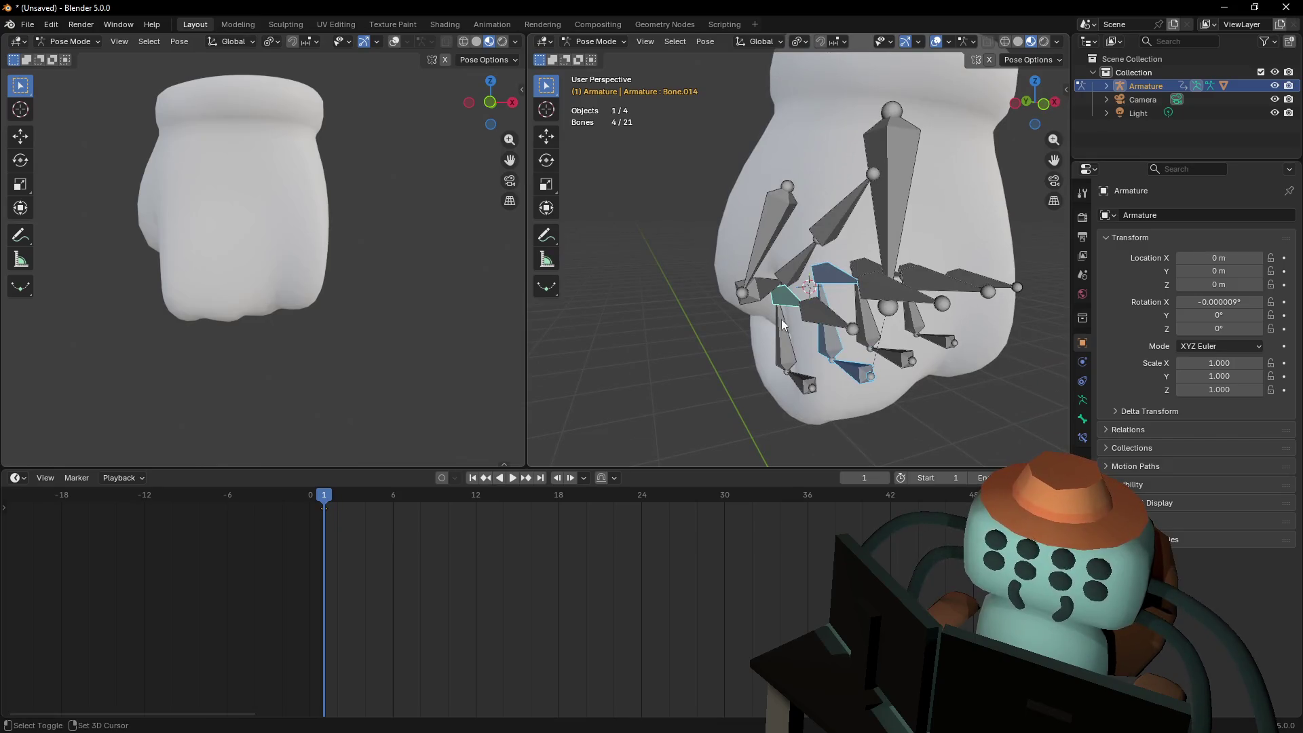
pyautogui.keyDown('shift'); pyautogui.click(801, 384); pyautogui.keyUp('shift')
pyautogui.scroll(2, 285, 550)
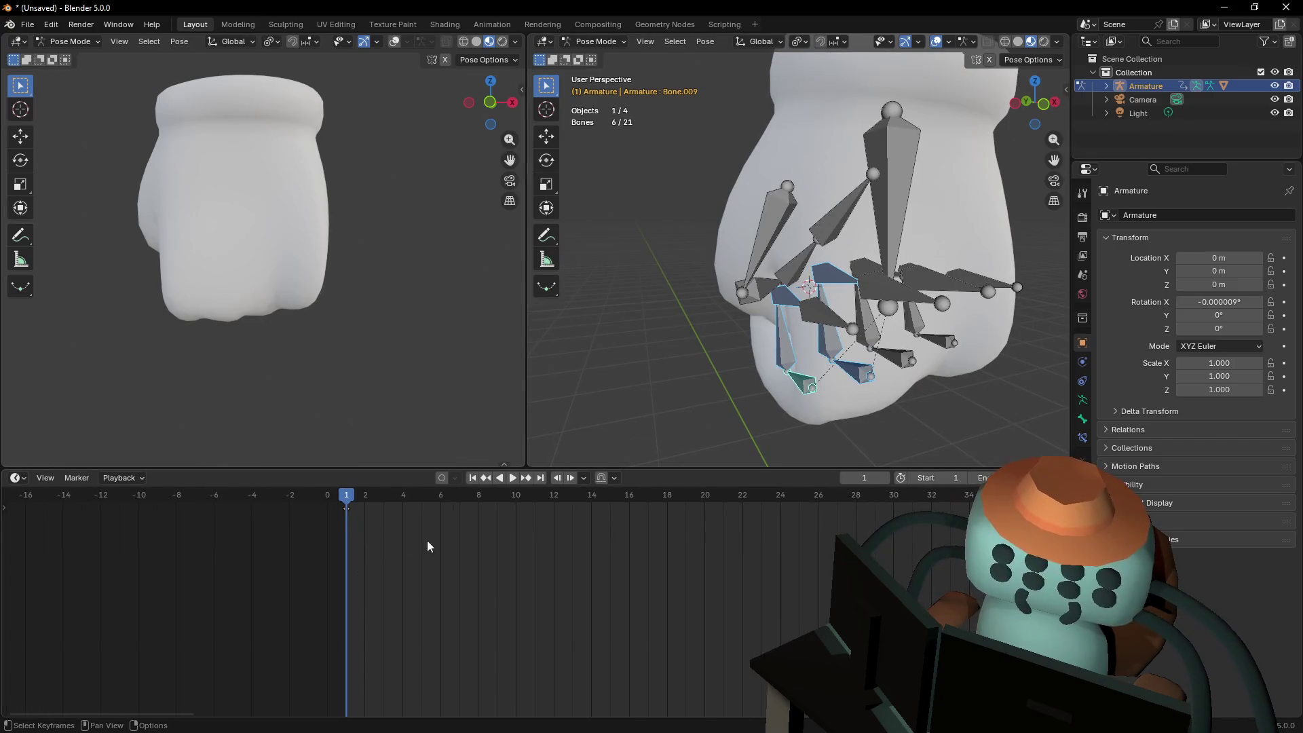
# Select all bones, move the pose keyframe to frame 4, and expand the Summary channels
pyautogui.press('a')
pyautogui.press('b')
pyautogui.moveTo(346, 519); pyautogui.dragTo(360, 501)
pyautogui.press('g')
pyautogui.click(377, 512)
pyautogui.click(5, 507)
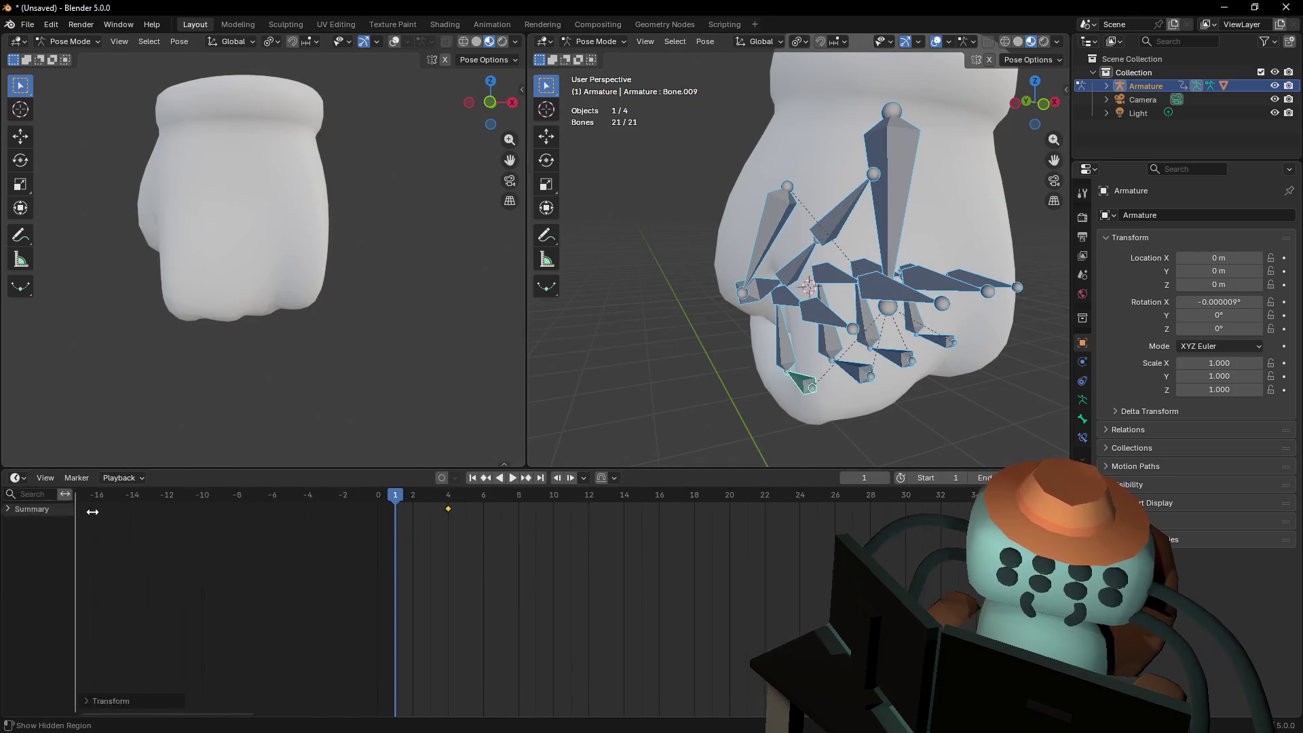
pyautogui.click(9, 509)
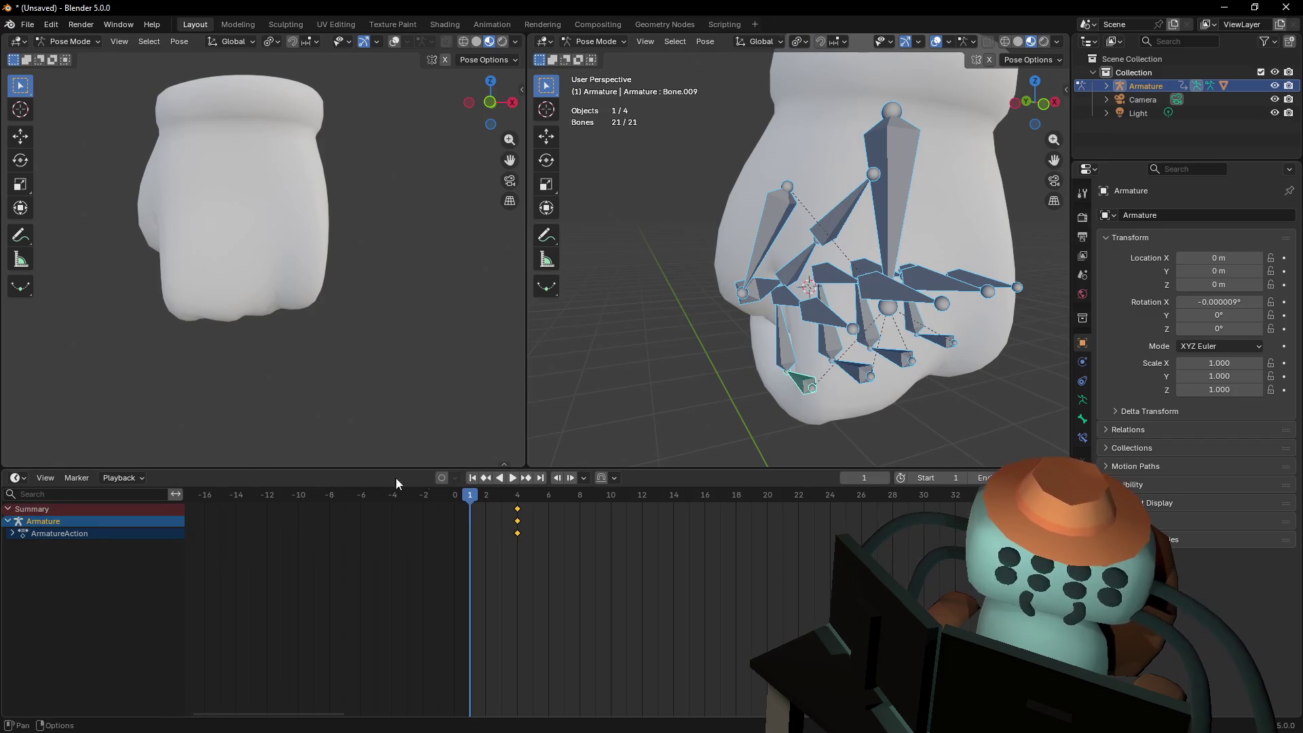
# Select the thumb, index and Bone.014 finger bones, then clear their rotations
pyautogui.click(806, 372)
pyautogui.keyDown('shift'); pyautogui.click(856, 369); pyautogui.keyUp('shift')
pyautogui.keyDown('shift'); pyautogui.click(831, 339); pyautogui.keyUp('shift')
pyautogui.keyDown('shift'); pyautogui.click(785, 336); pyautogui.keyUp('shift')
pyautogui.keyDown('shift'); pyautogui.click(804, 382); pyautogui.keyUp('shift')
pyautogui.keyDown('shift'); pyautogui.click(784, 310); pyautogui.keyUp('shift')
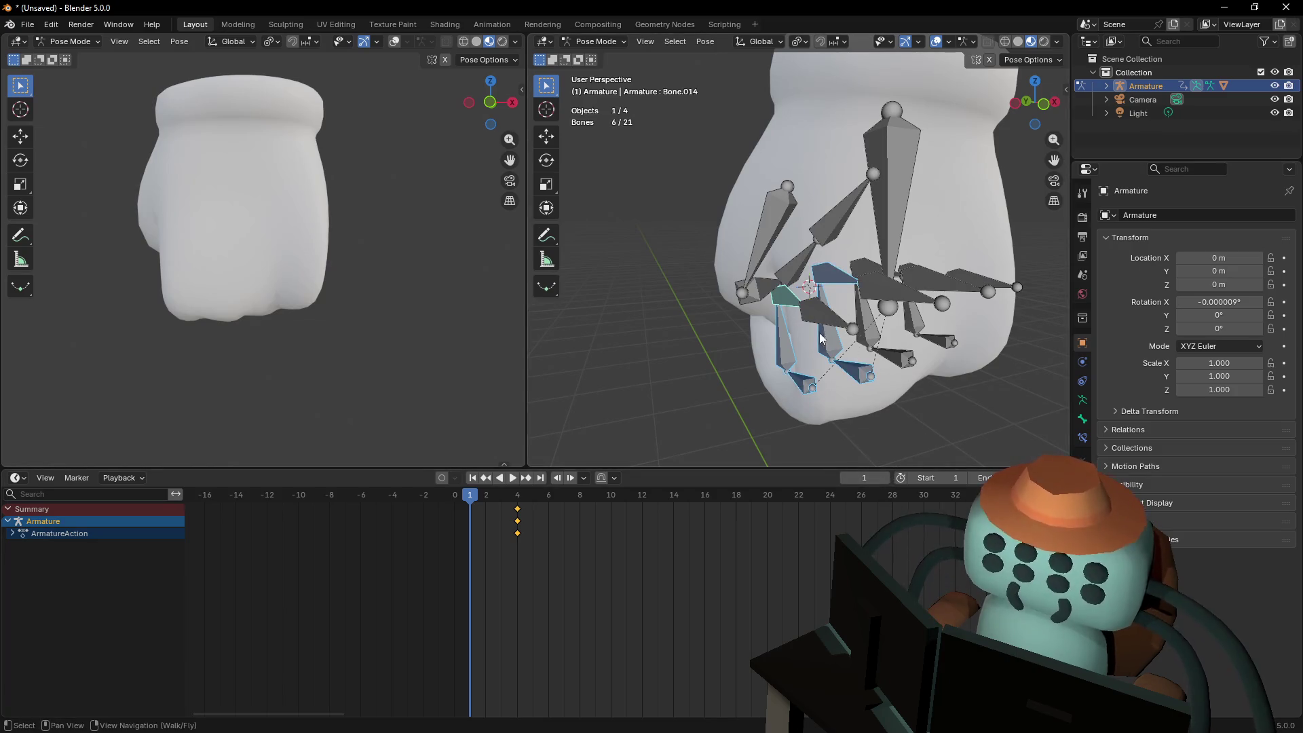
pyautogui.moveTo(932, 313)
pyautogui.mouseDown(button='middle')
pyautogui.moveTo(922, 291)
pyautogui.moveTo(931, 313)
pyautogui.mouseUp(button='middle')
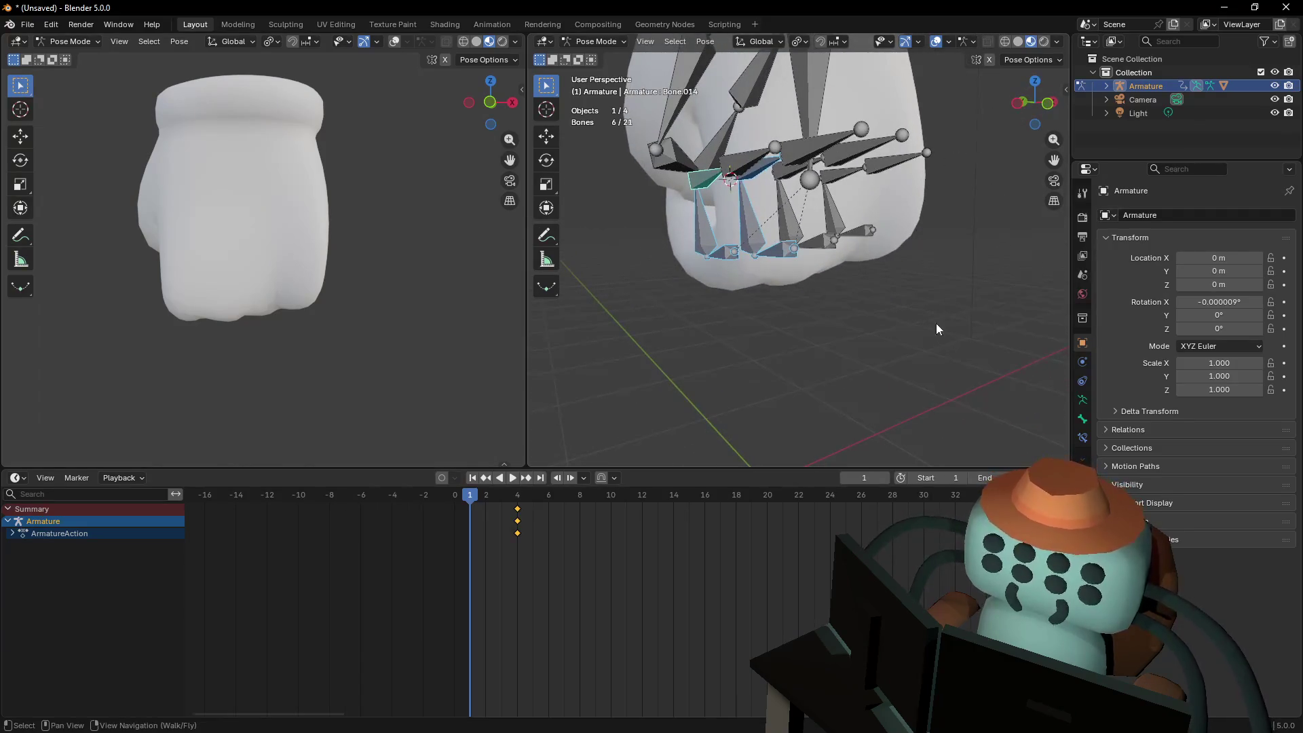
pyautogui.hotkey('alt', 'r')
# Fly the view back and then in close to the uncurled fingers
pyautogui.hotkey('shift', '`')
pyautogui.press('s')
pyautogui.press('w')
pyautogui.click(882, 282)
pyautogui.hotkey('shift', '`')
pyautogui.press('w')
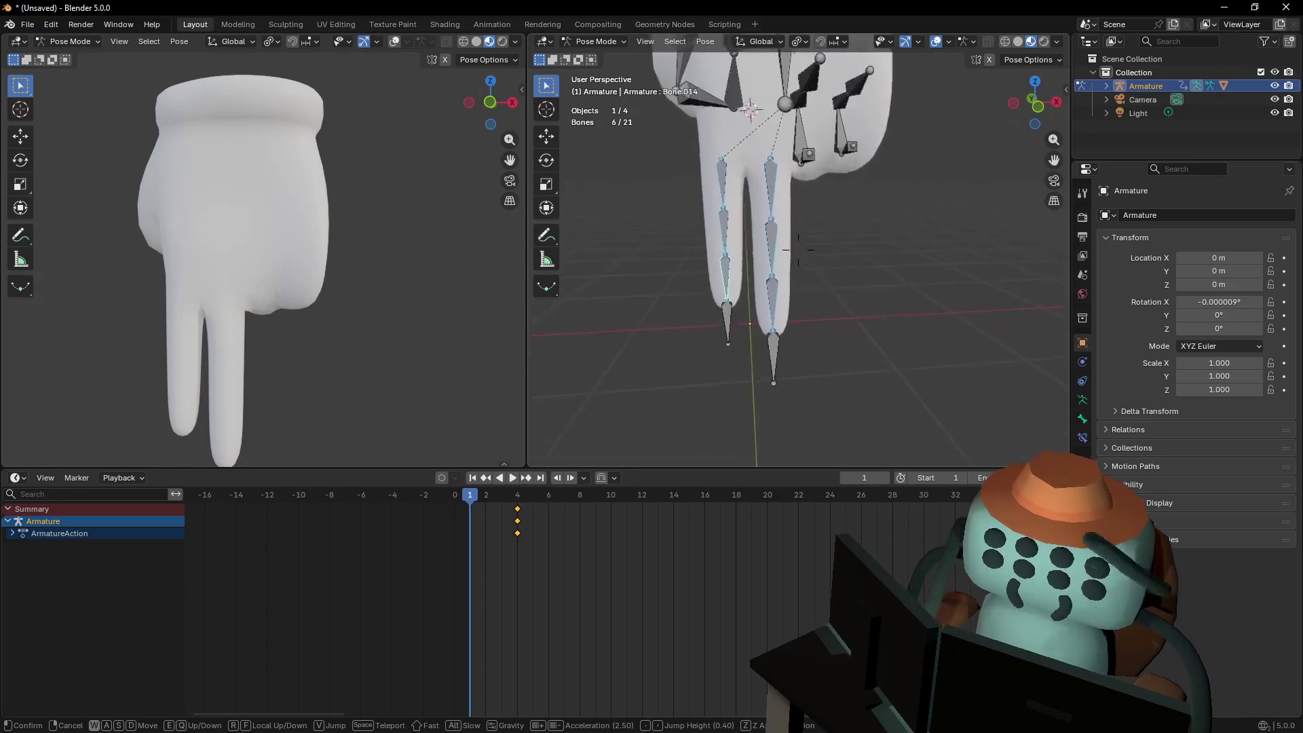
pyautogui.click(891, 286)
# Select the right finger's tip bone and bring up its IK constraint options
pyautogui.click(772, 373)
pyautogui.hotkey('shift', '`')
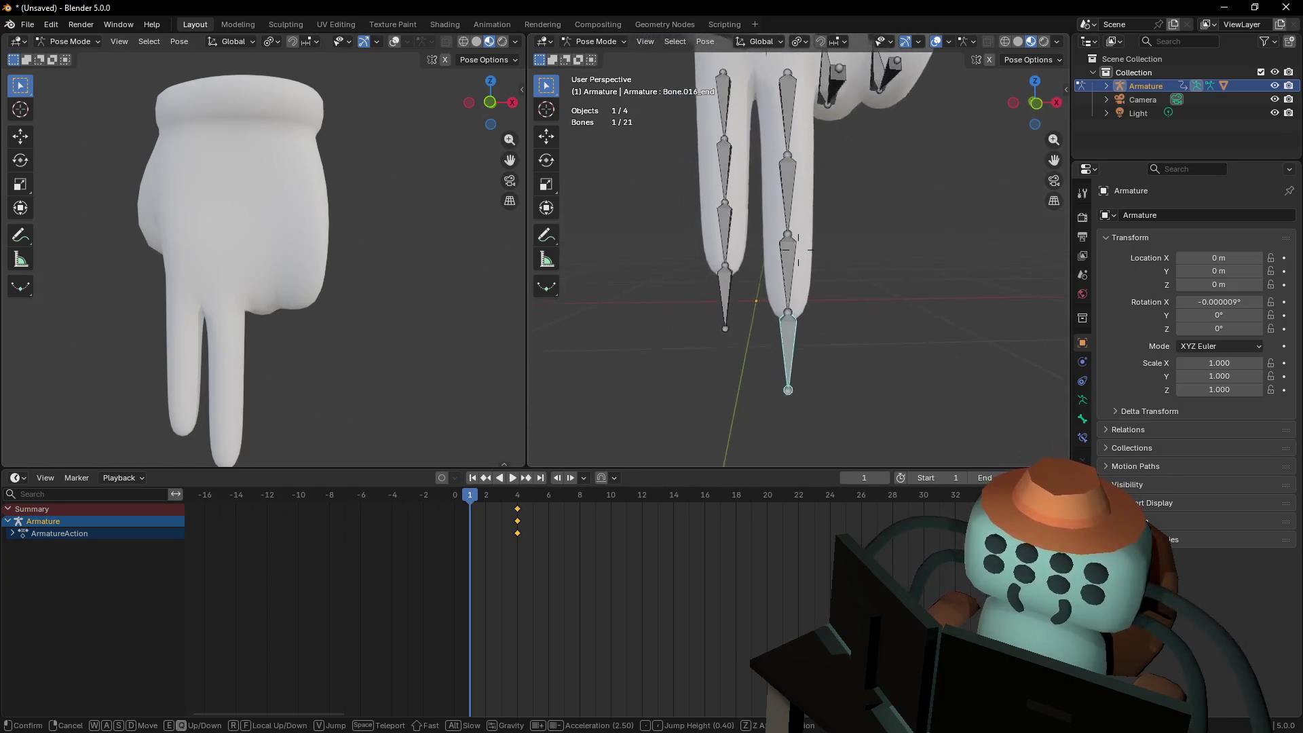
pyautogui.click(857, 349)
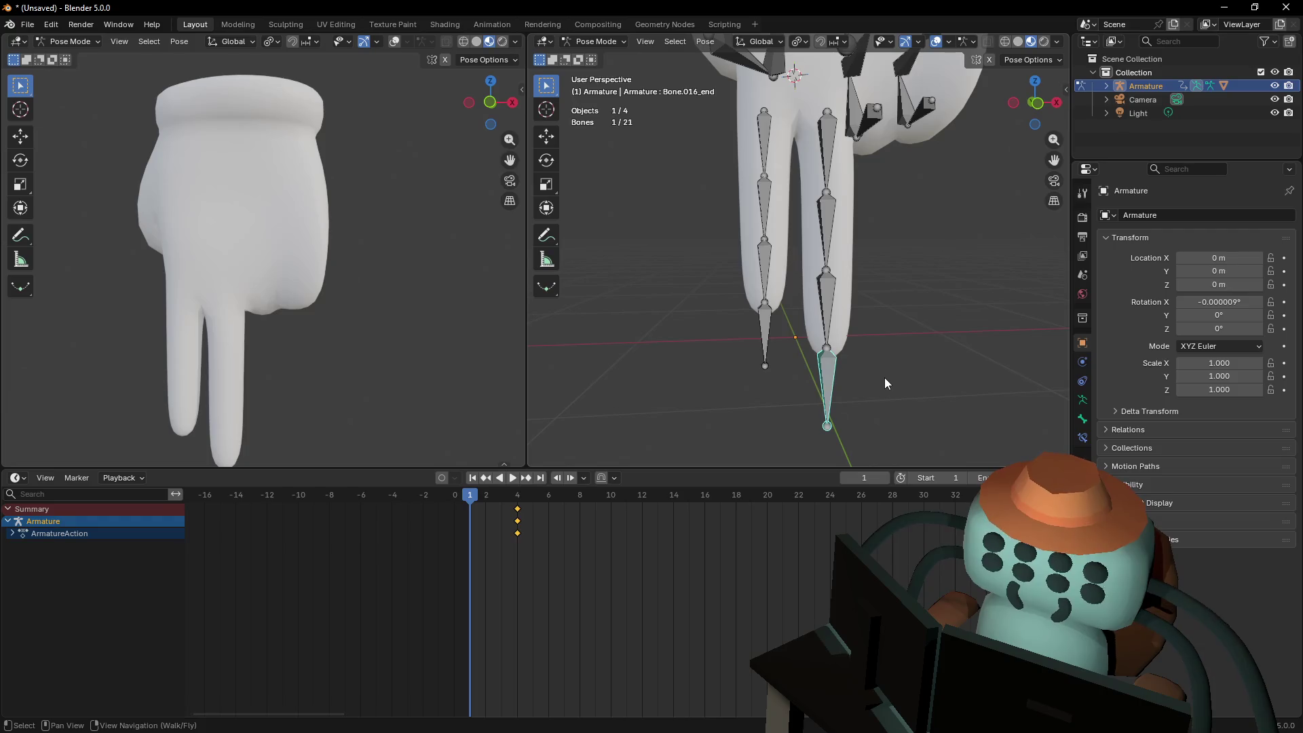
pyautogui.hotkey('shift', '`')
pyautogui.click(899, 400)
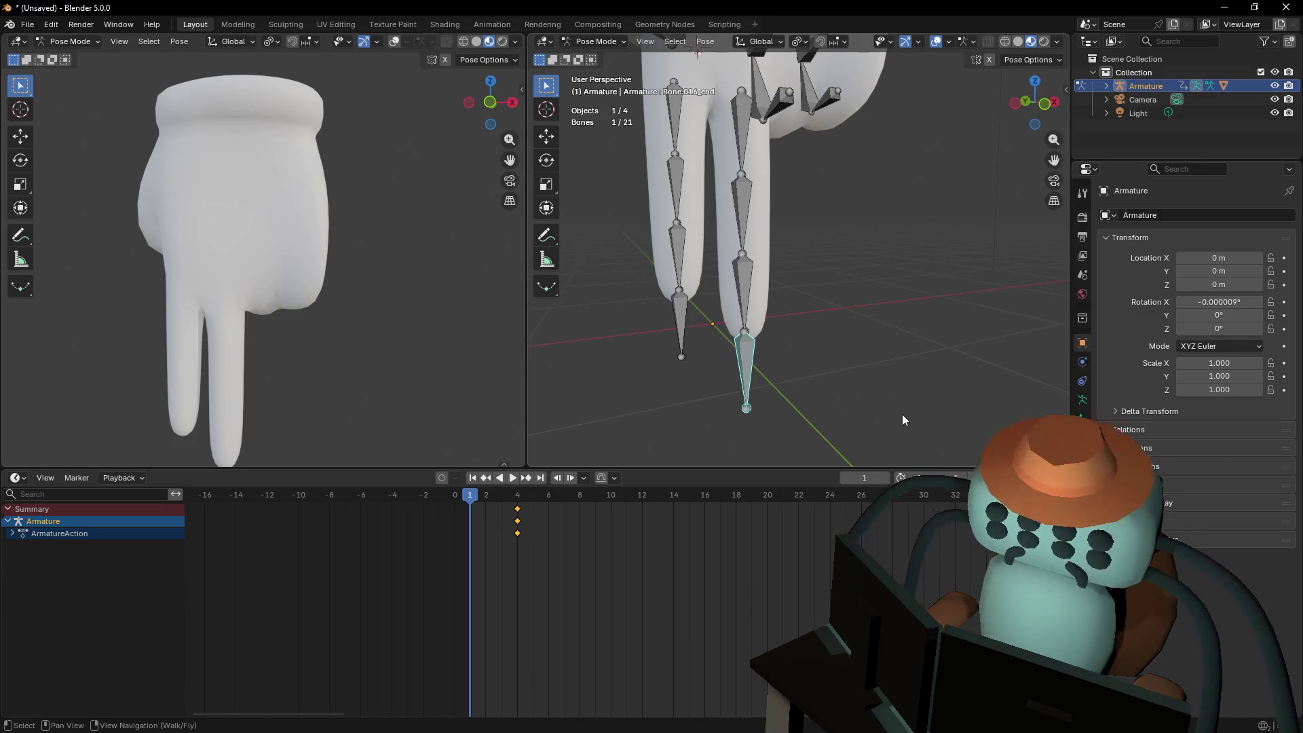
pyautogui.hotkey('shift', '`')
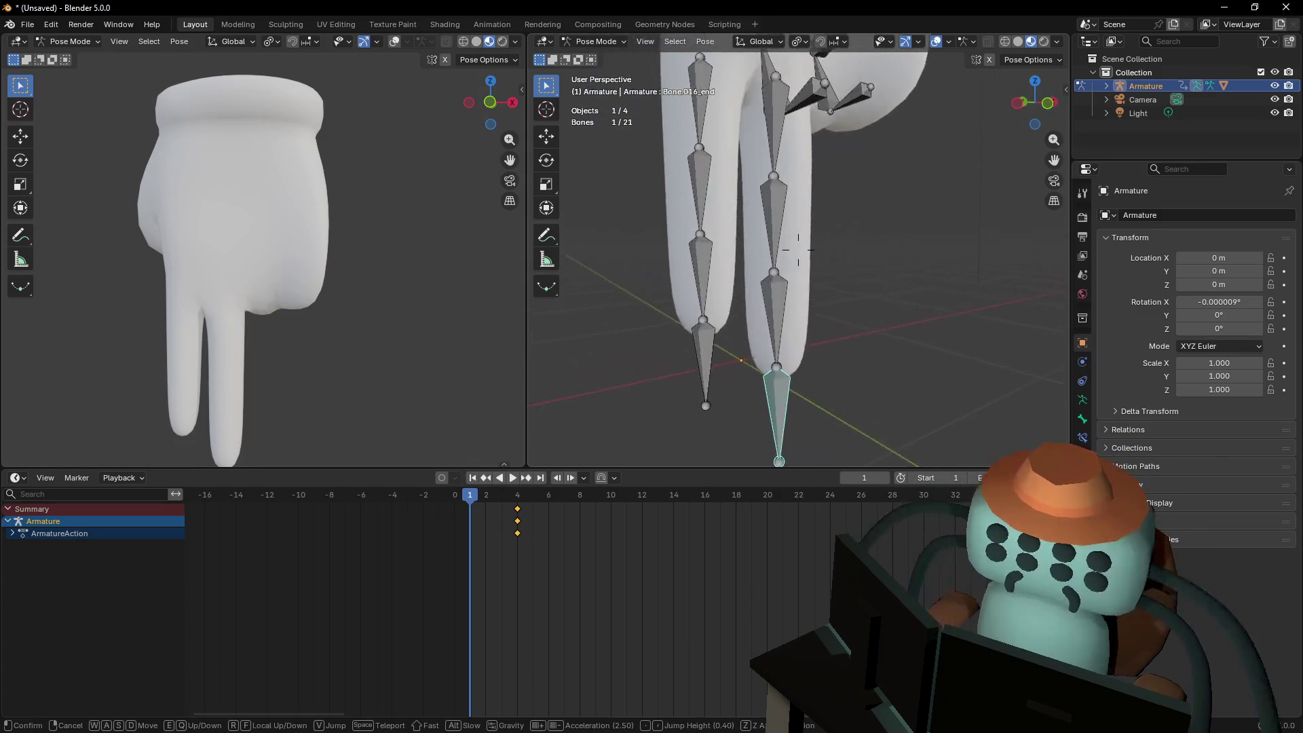
pyautogui.click(768, 384)
pyautogui.scroll(-3, 793, 372)
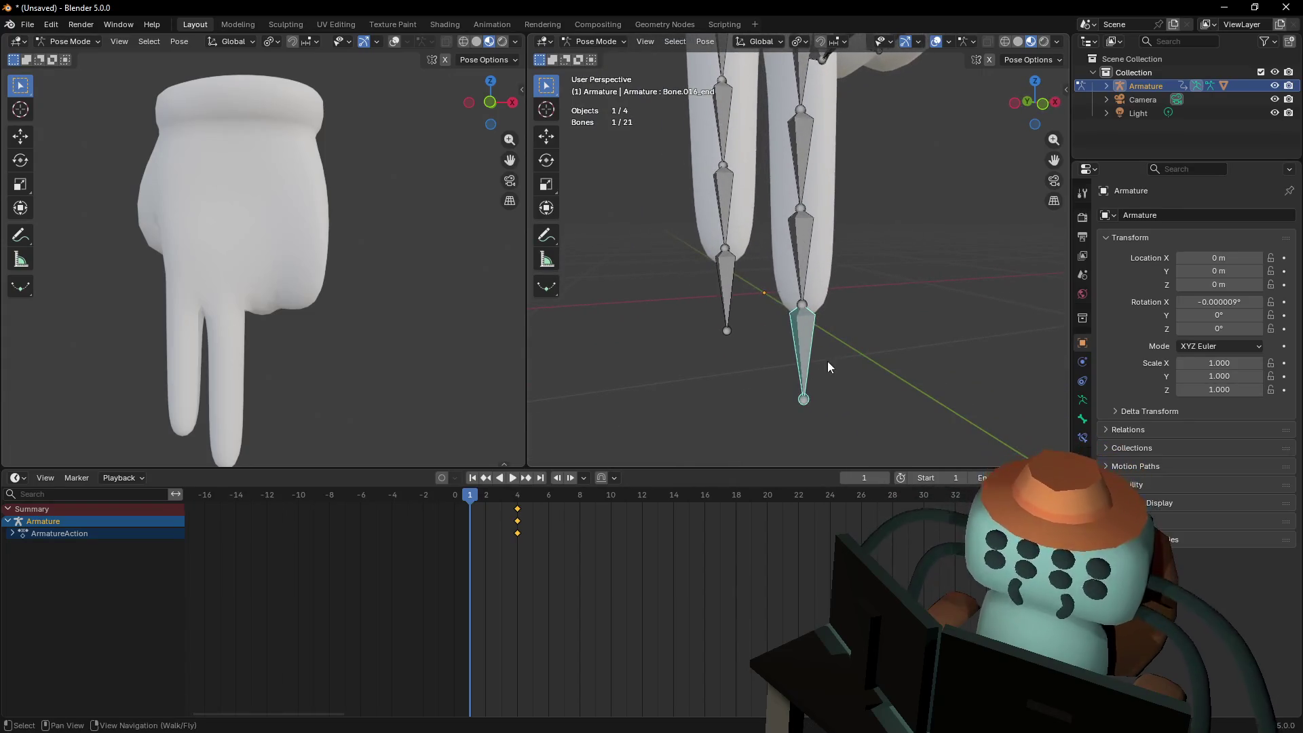
pyautogui.scroll(3, 730, 282)
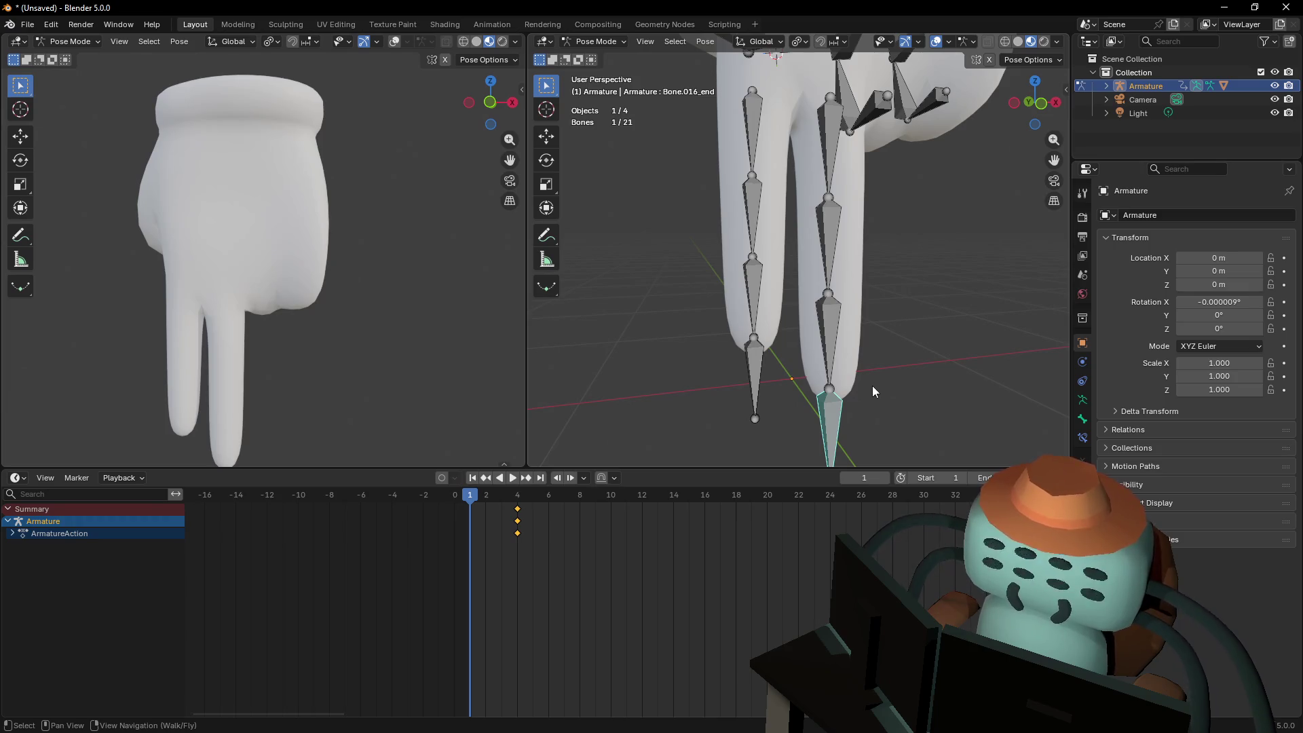
pyautogui.hotkey('shift', 'i')
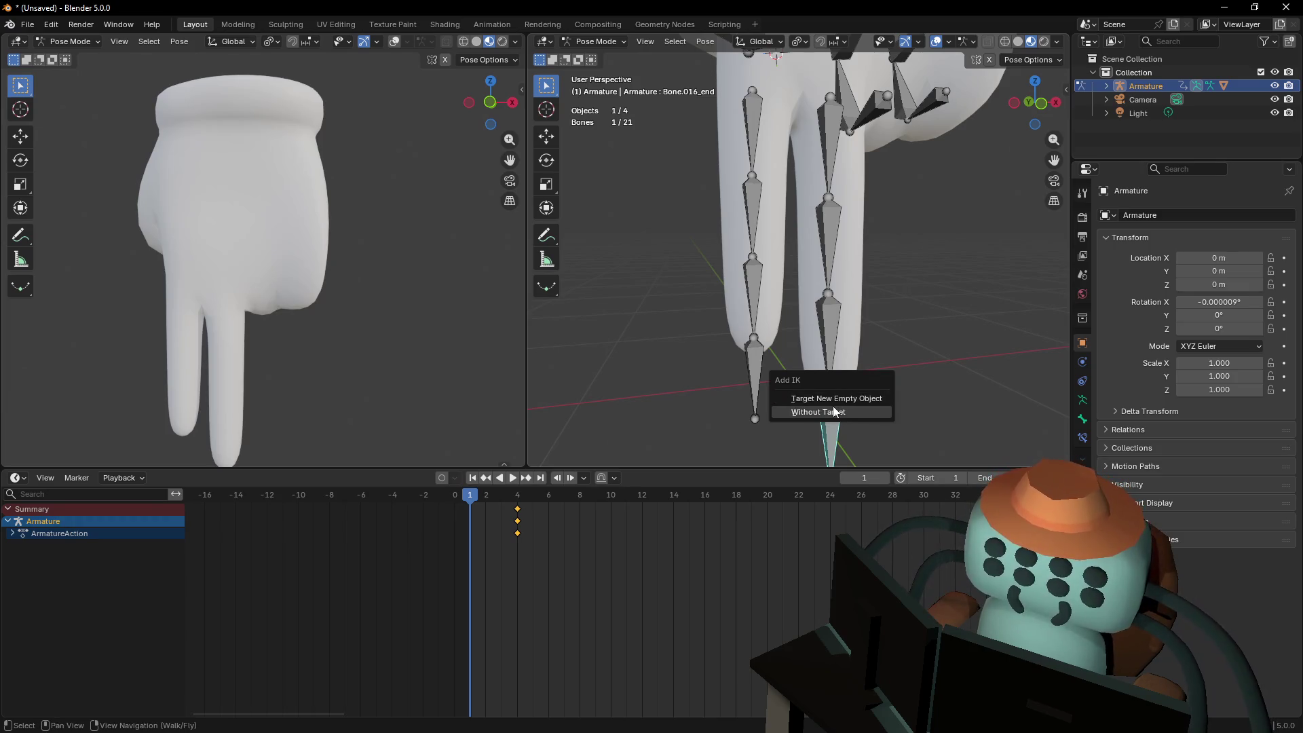
# Give the right fingertip a targetless IK, test-bend it, then refocus on the fingertips
pyautogui.click(832, 411)
pyautogui.moveTo(834, 411); pyautogui.dragTo(874, 403, button='middle')
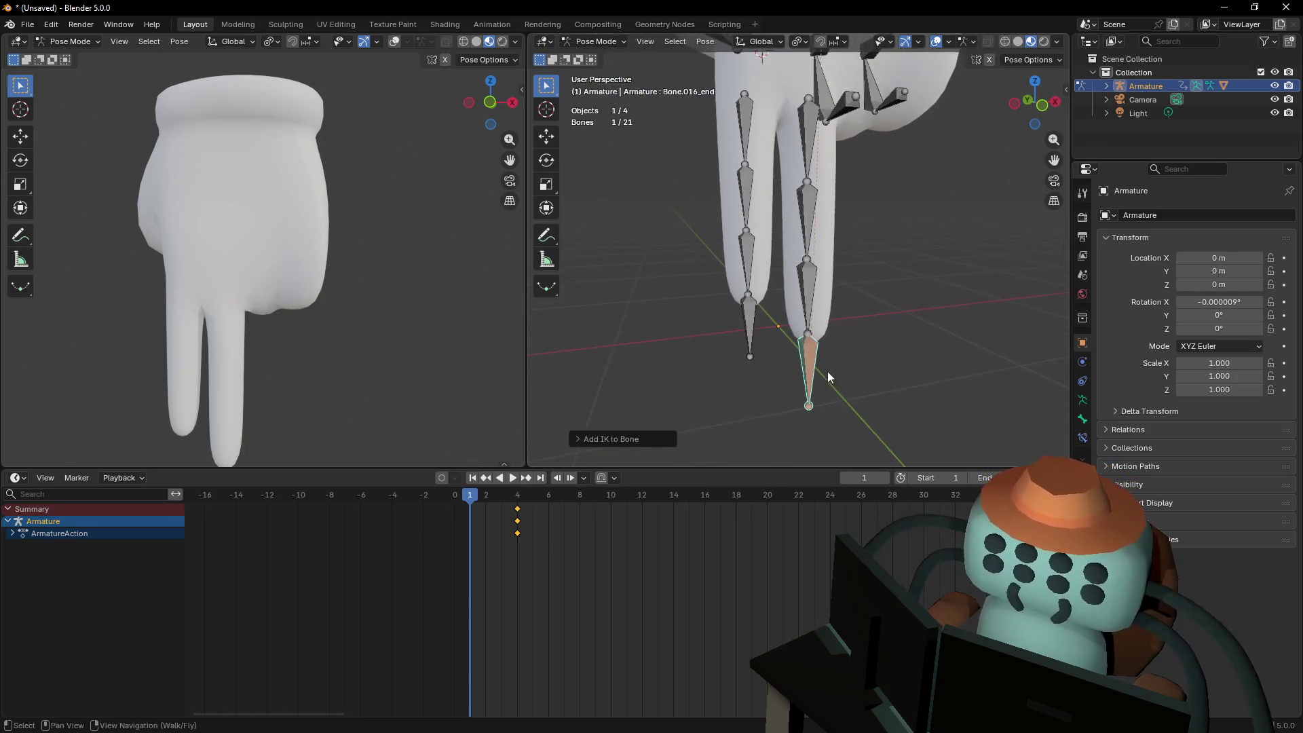
pyautogui.press('g')
pyautogui.press('Escape')
pyautogui.hotkey('shift', '`')
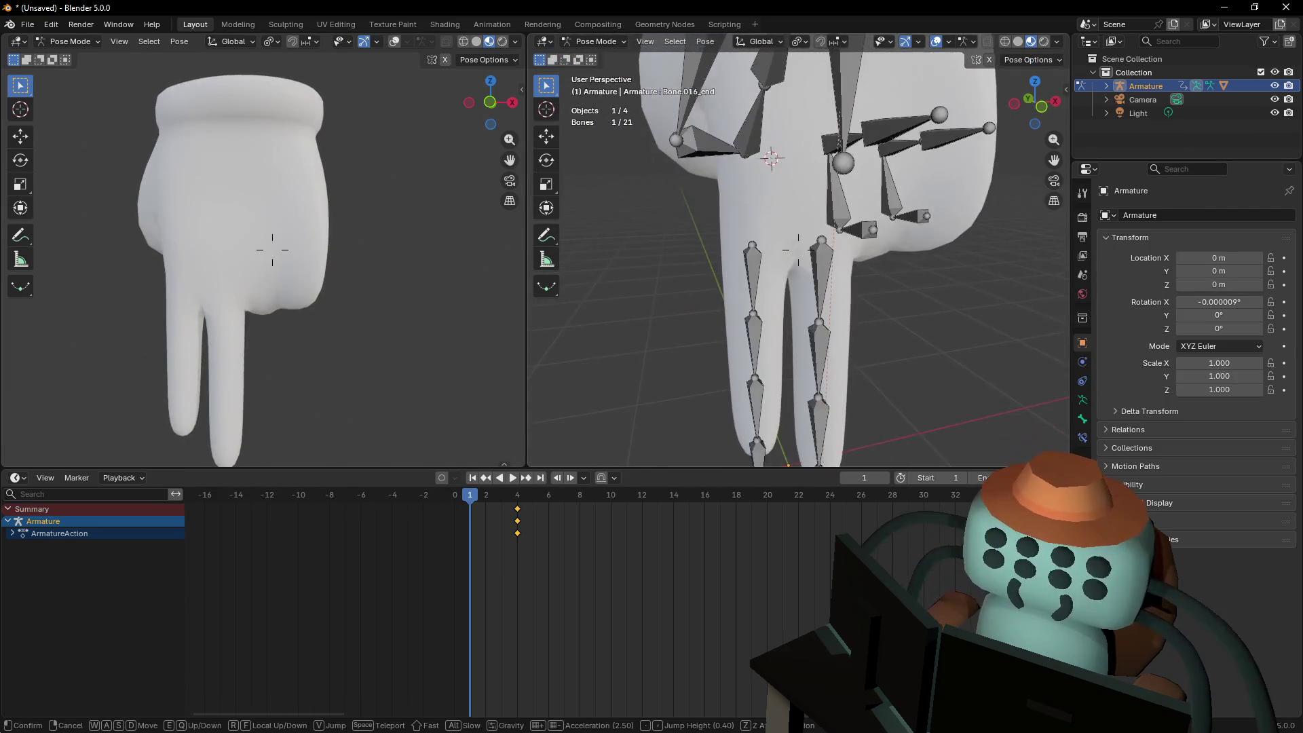
pyautogui.press('w')
pyautogui.click(840, 242)
pyautogui.moveTo(840, 242); pyautogui.dragTo(747, 393, button='middle')
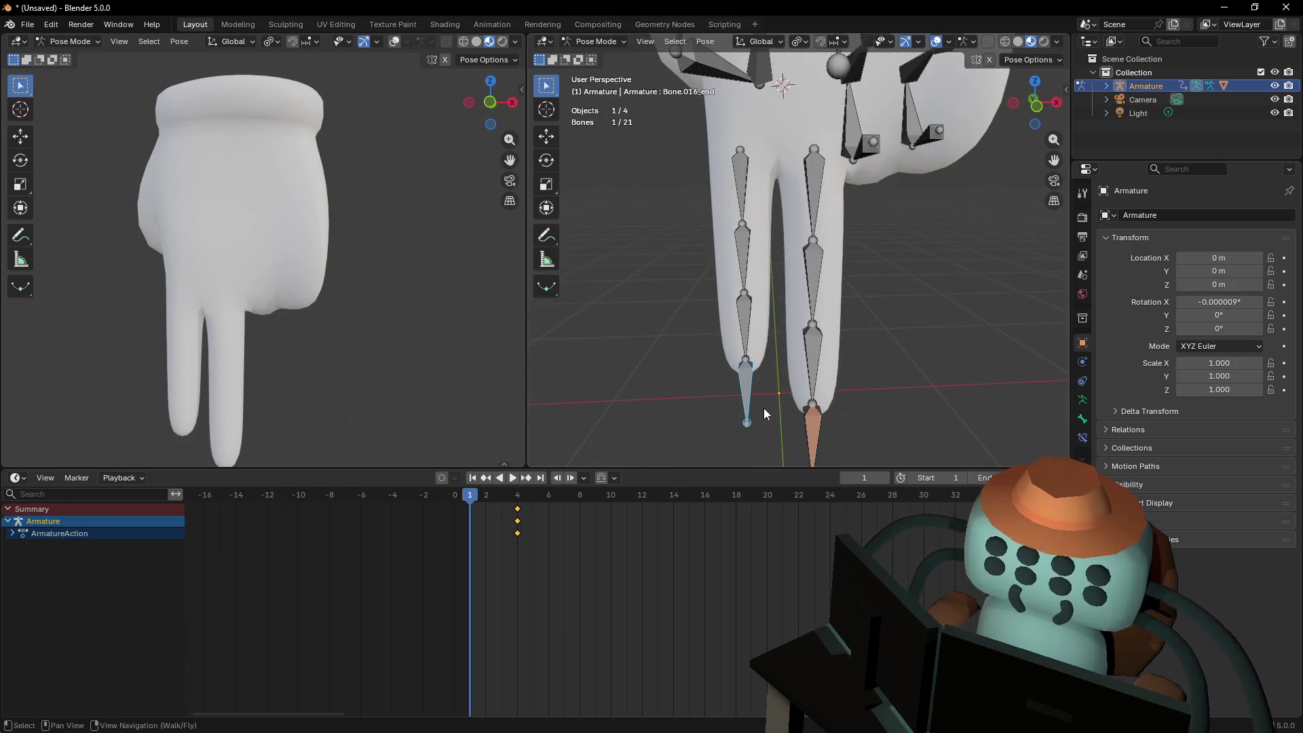
# Add a targetless IK constraint to Bone.014_end and test it by moving the tip
pyautogui.hotkey('shift', 'i')
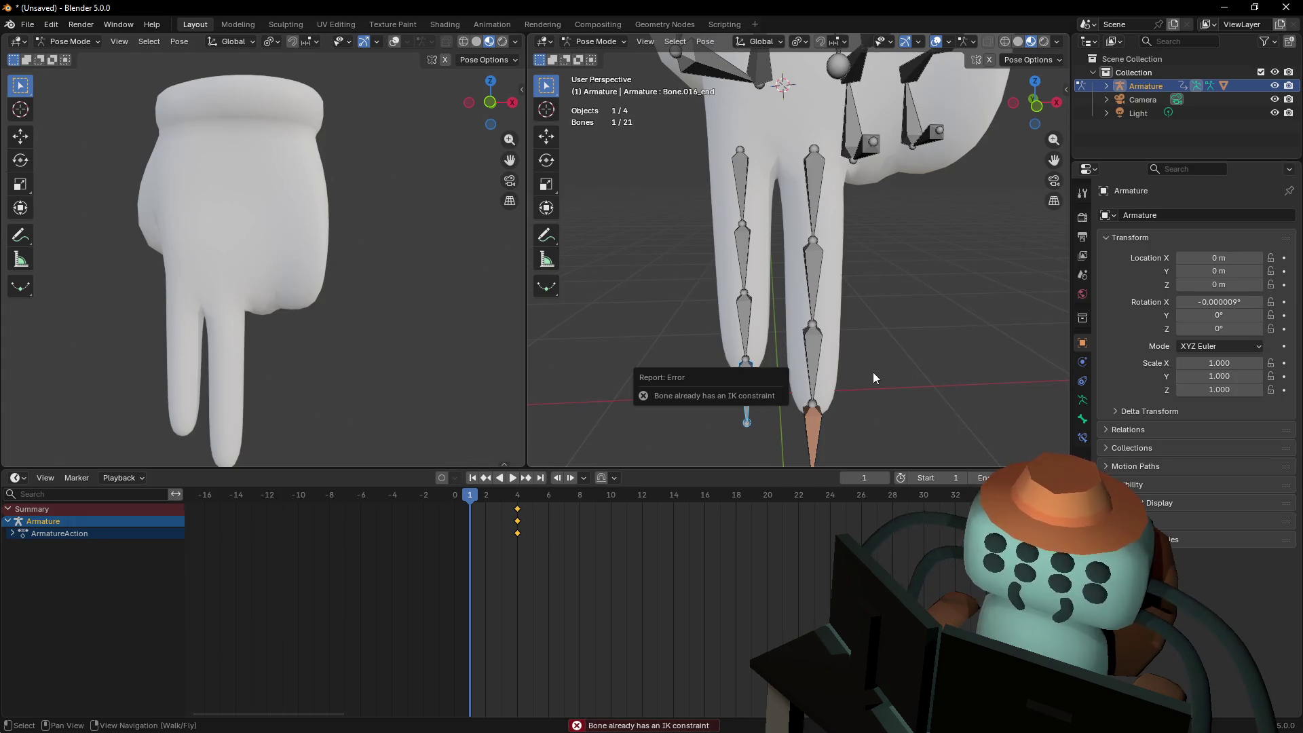
pyautogui.click(747, 378)
pyautogui.hotkey('shift', 'i')
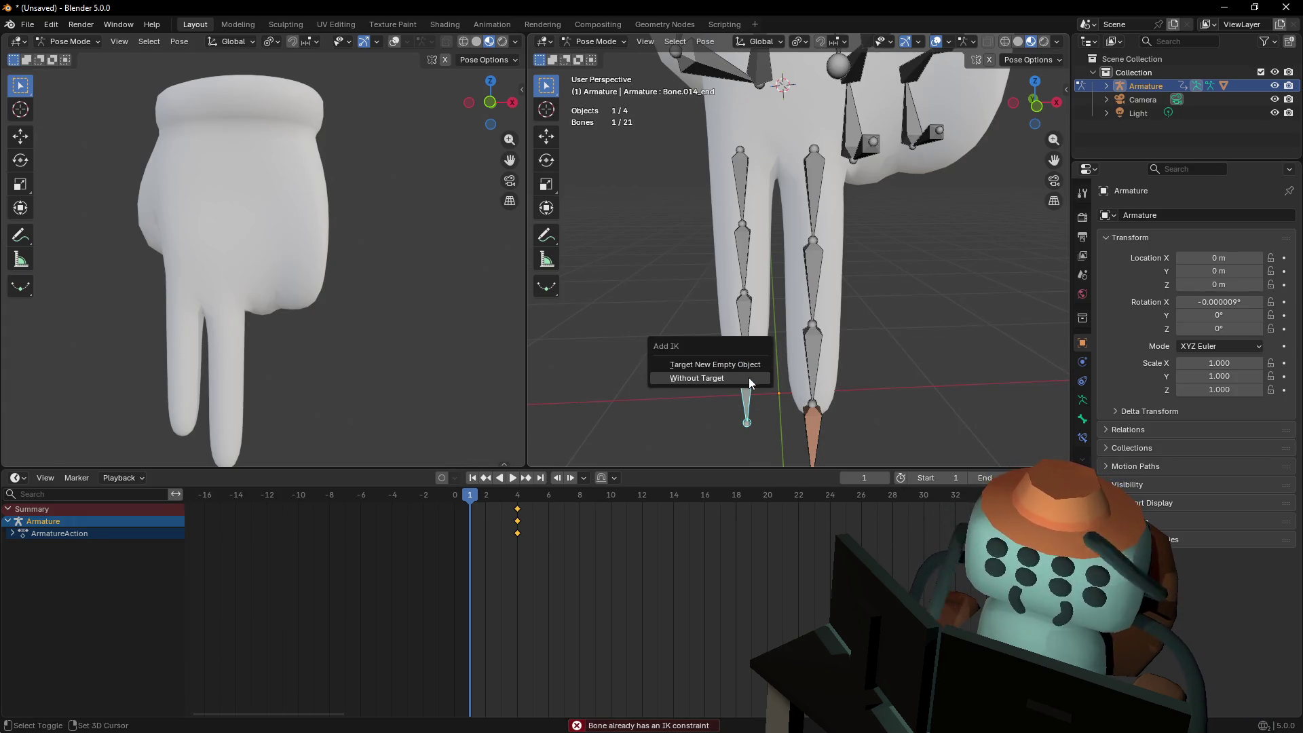
pyautogui.click(748, 377)
pyautogui.moveTo(747, 377); pyautogui.dragTo(800, 324, button='middle')
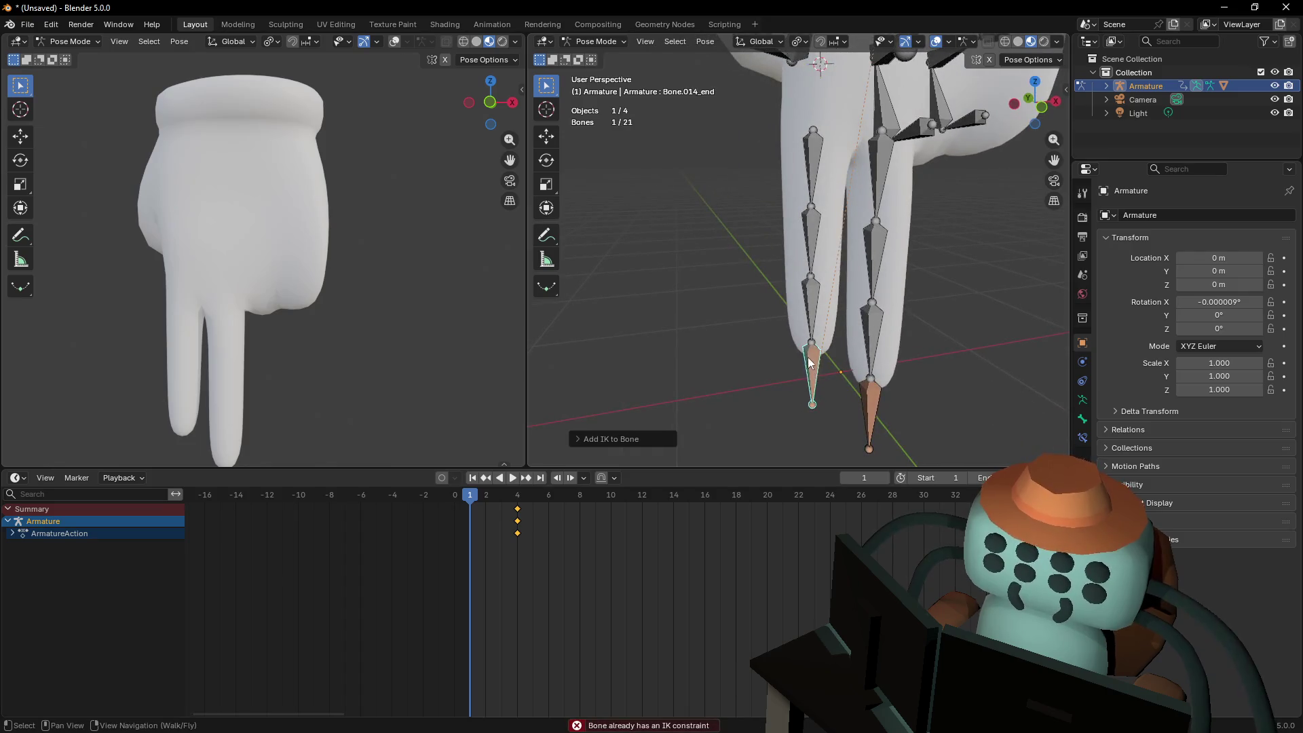
pyautogui.press('g')
pyautogui.press('Escape')
# Fly the view to look down both fingers and step back one frame
pyautogui.hotkey('shift', '`')
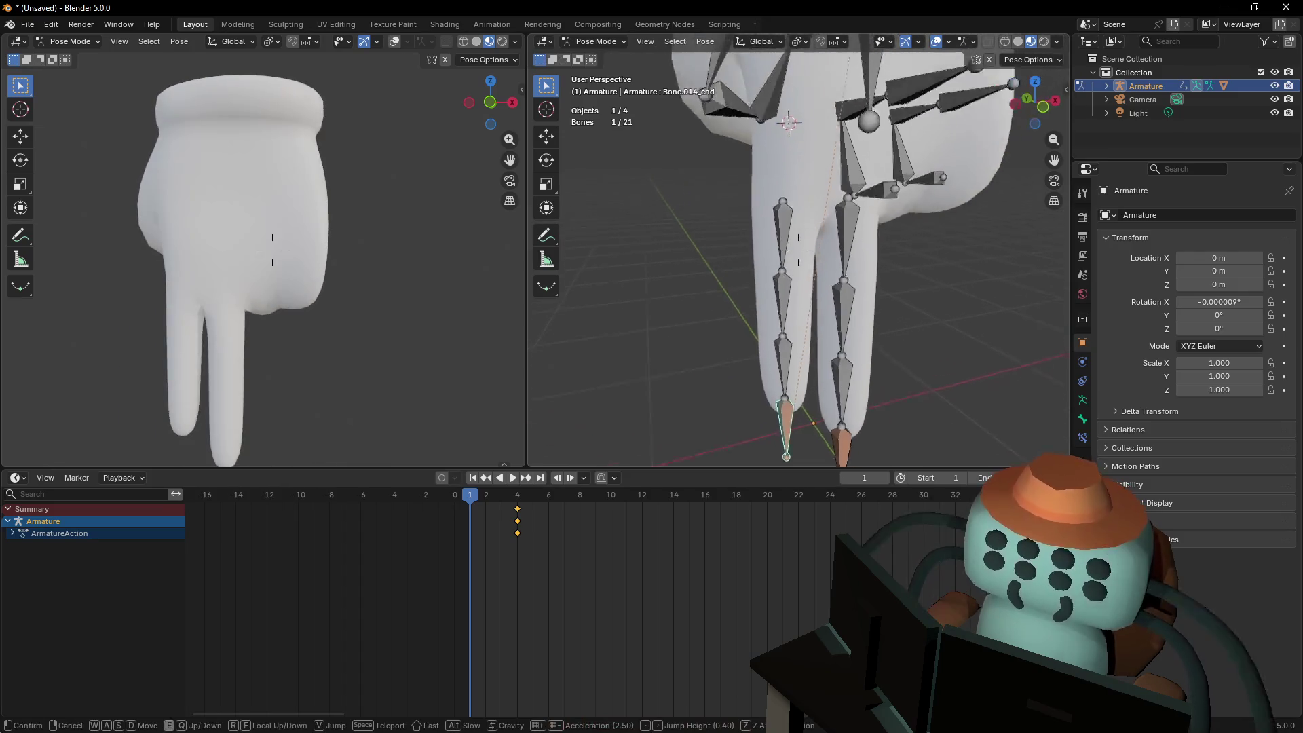
pyautogui.press('a')
pyautogui.press('q')
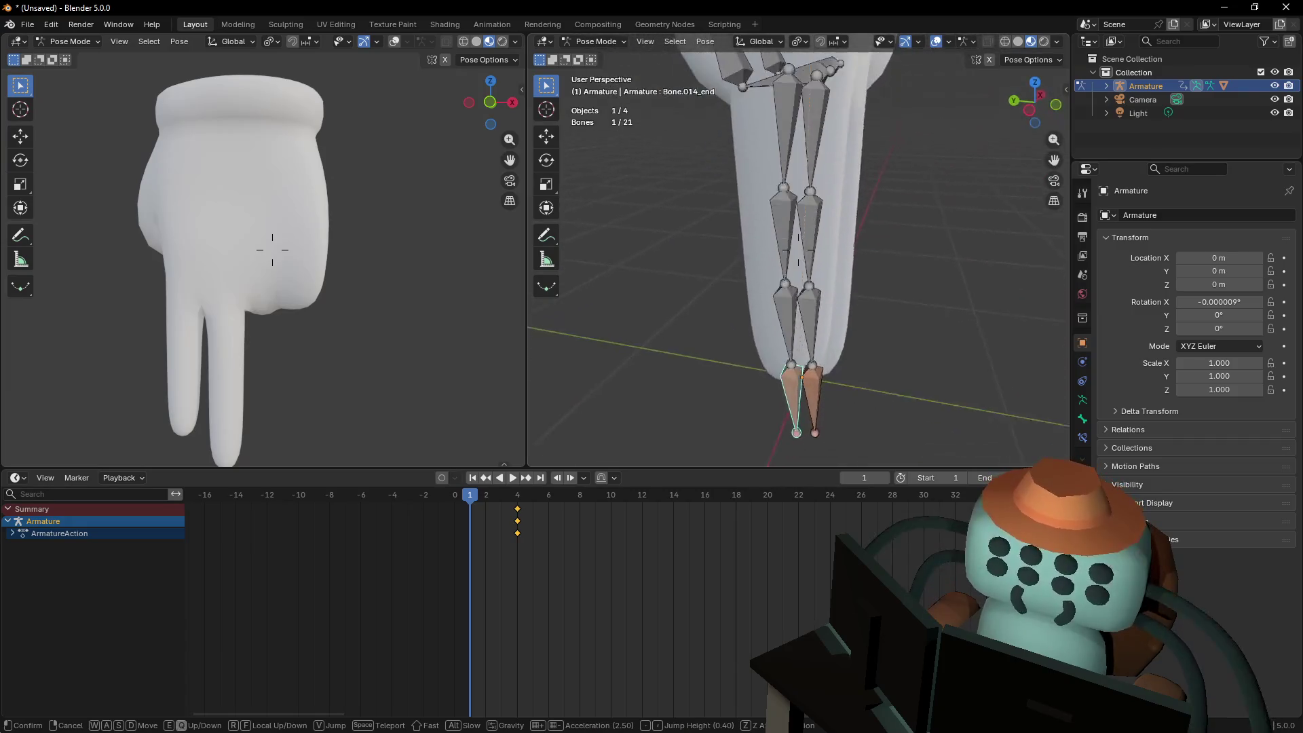
pyautogui.click(821, 267)
pyautogui.press('Left')
pyautogui.press('Left')
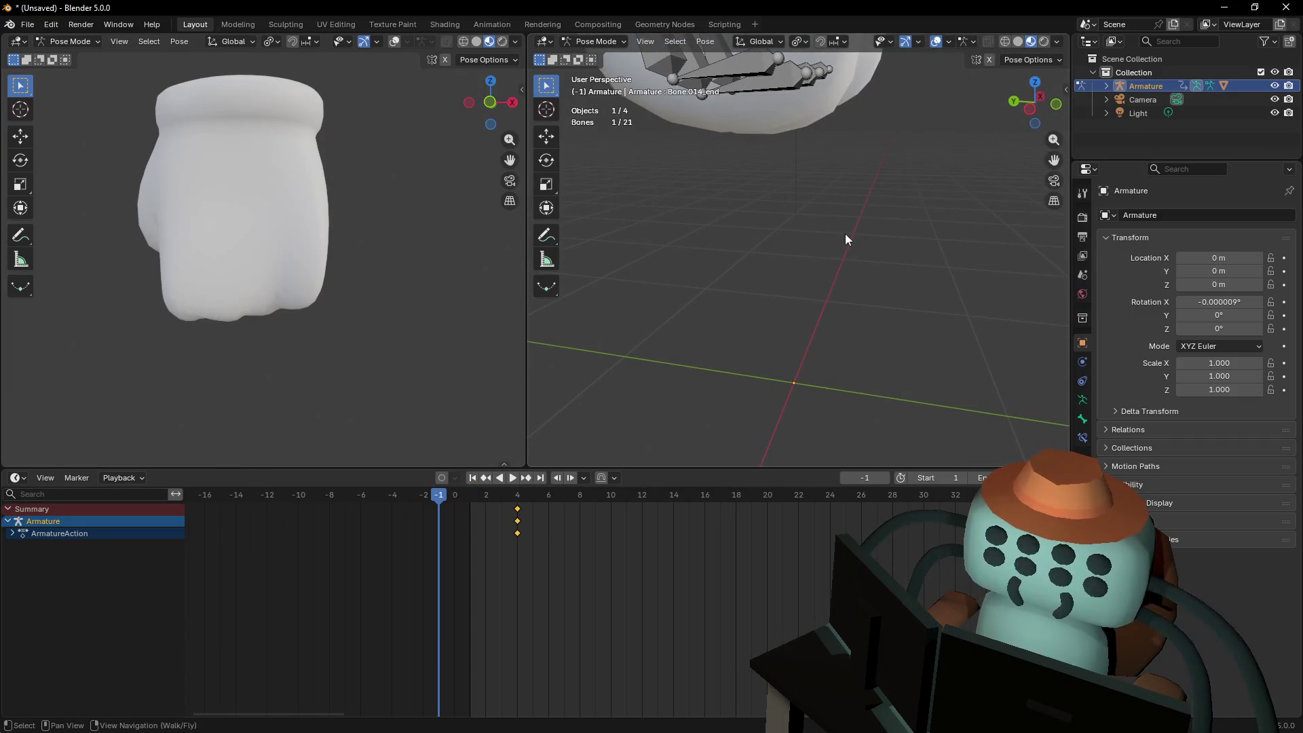
# At frame 1, select all bones and clear their rotation to open the hand
pyautogui.press('Right')
pyautogui.press('Right')
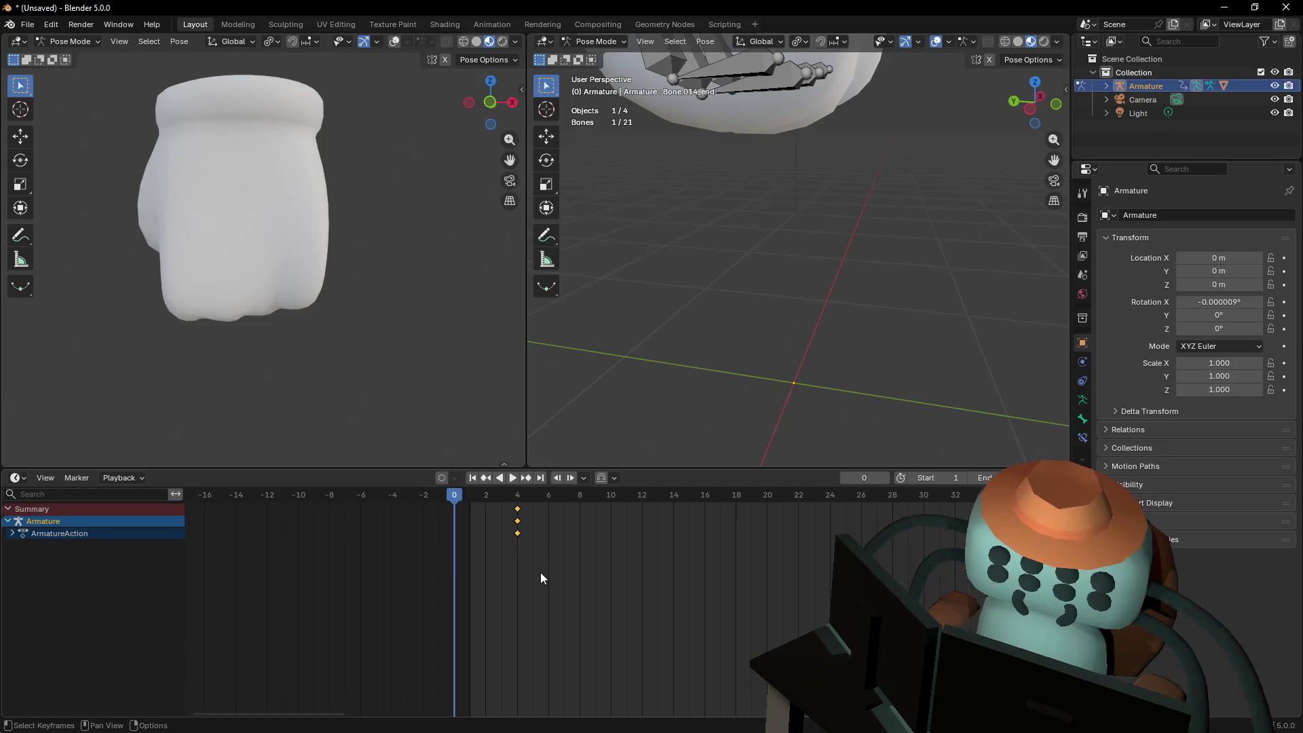
pyautogui.hotkey('shift', '`')
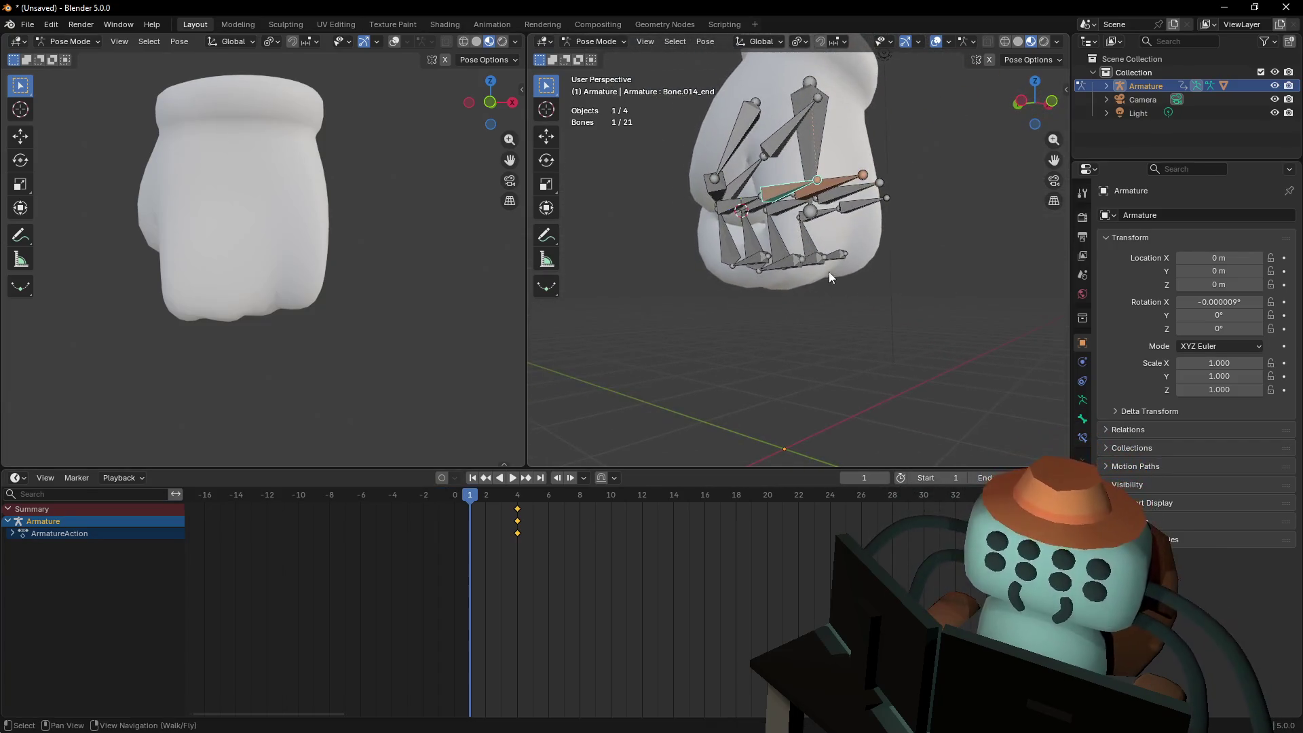
pyautogui.click(873, 323)
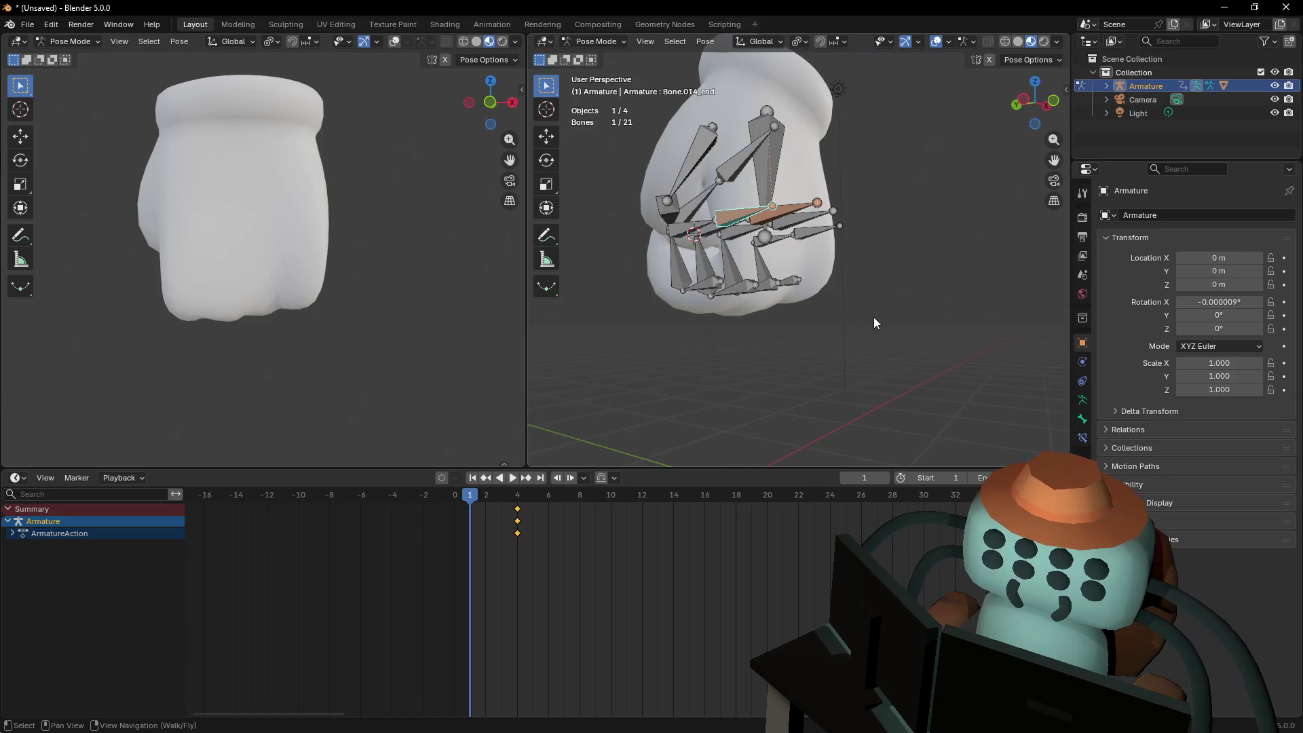
pyautogui.press('a')
pyautogui.hotkey('alt', 'r')
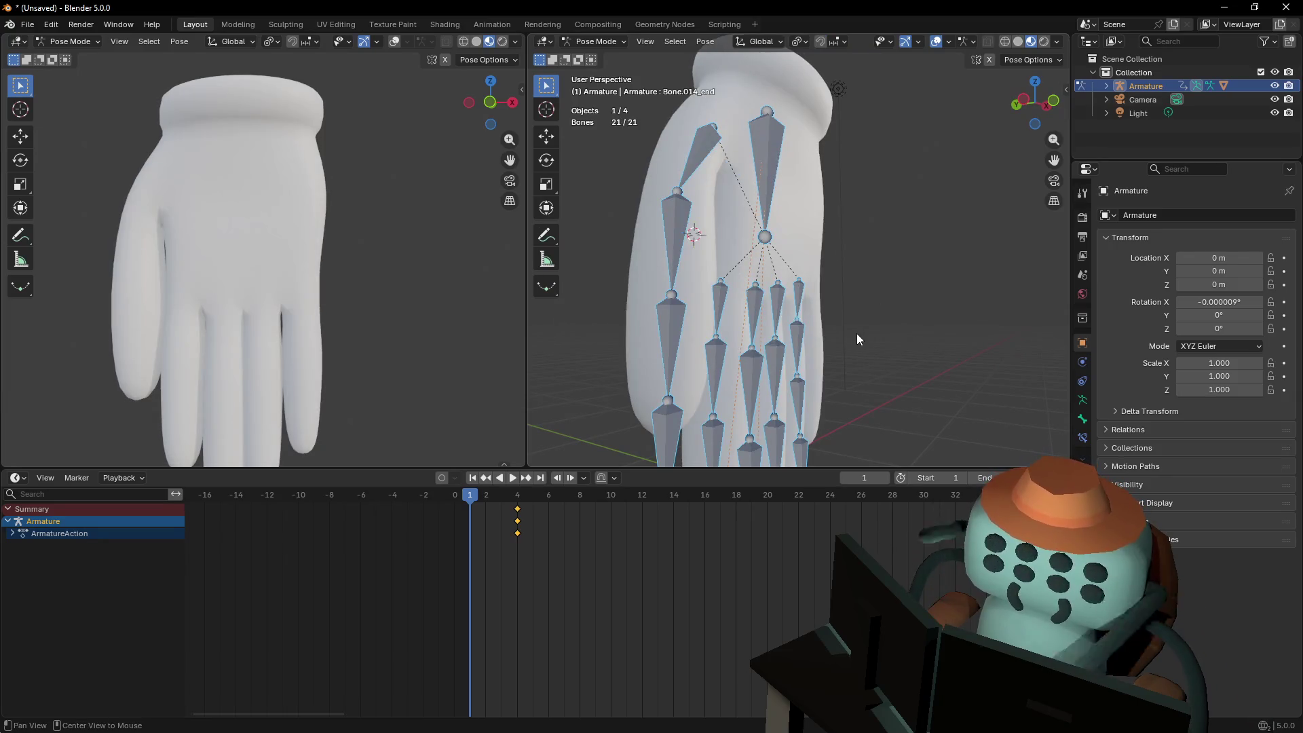
# Fly the view in along the straight fingers and select a single fingertip bone
pyautogui.hotkey('shift', '`')
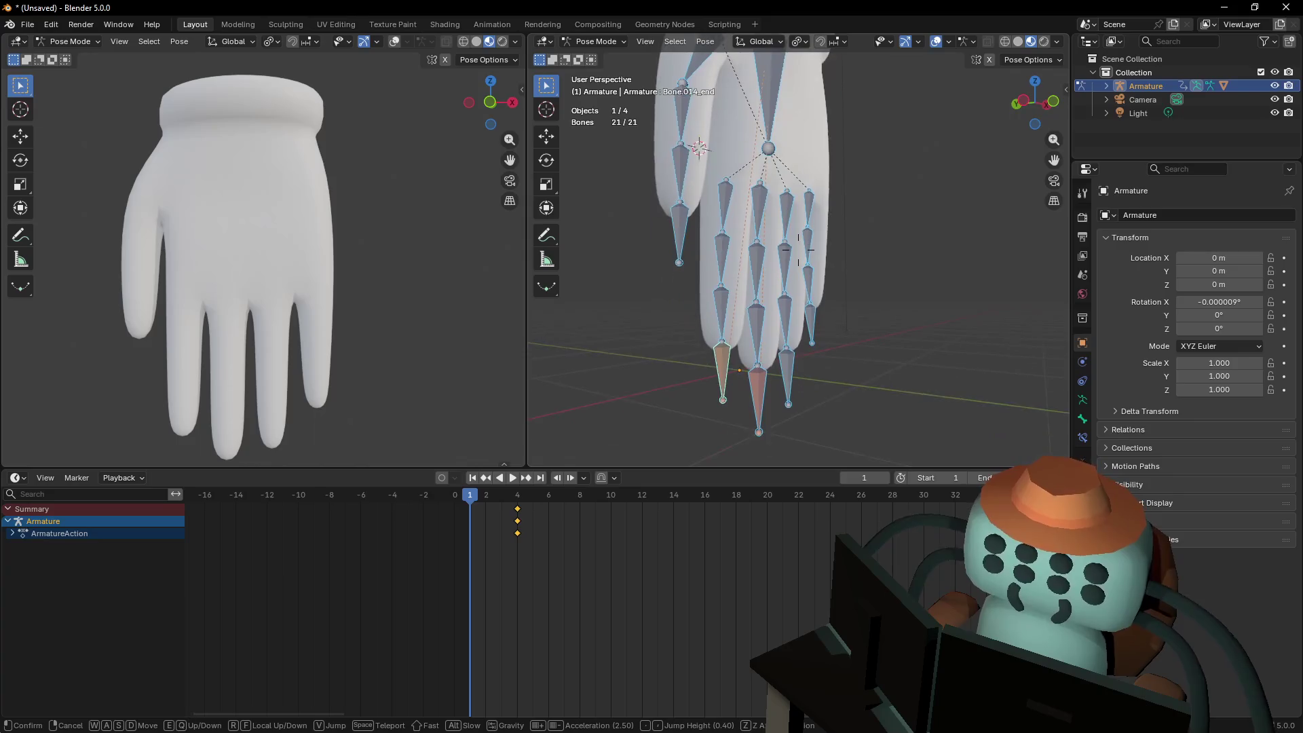
pyautogui.press('w')
pyautogui.press('w')
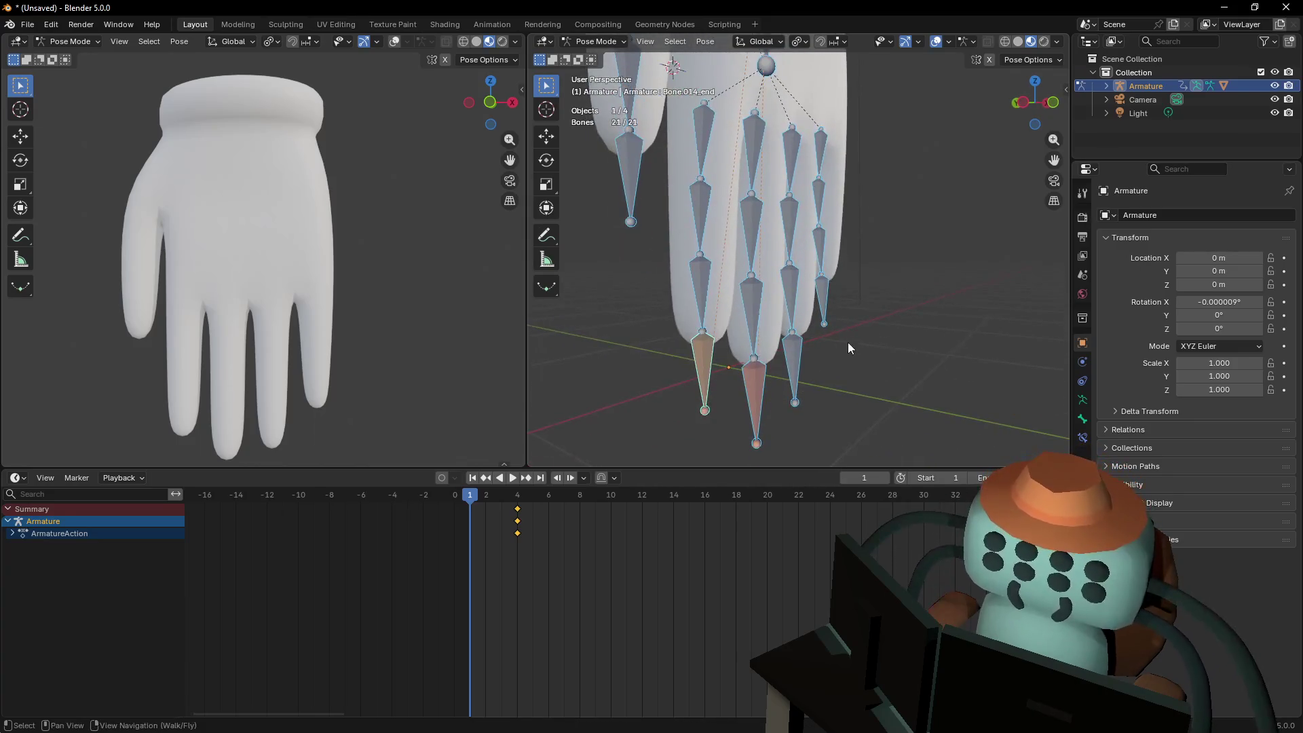
pyautogui.press('d')
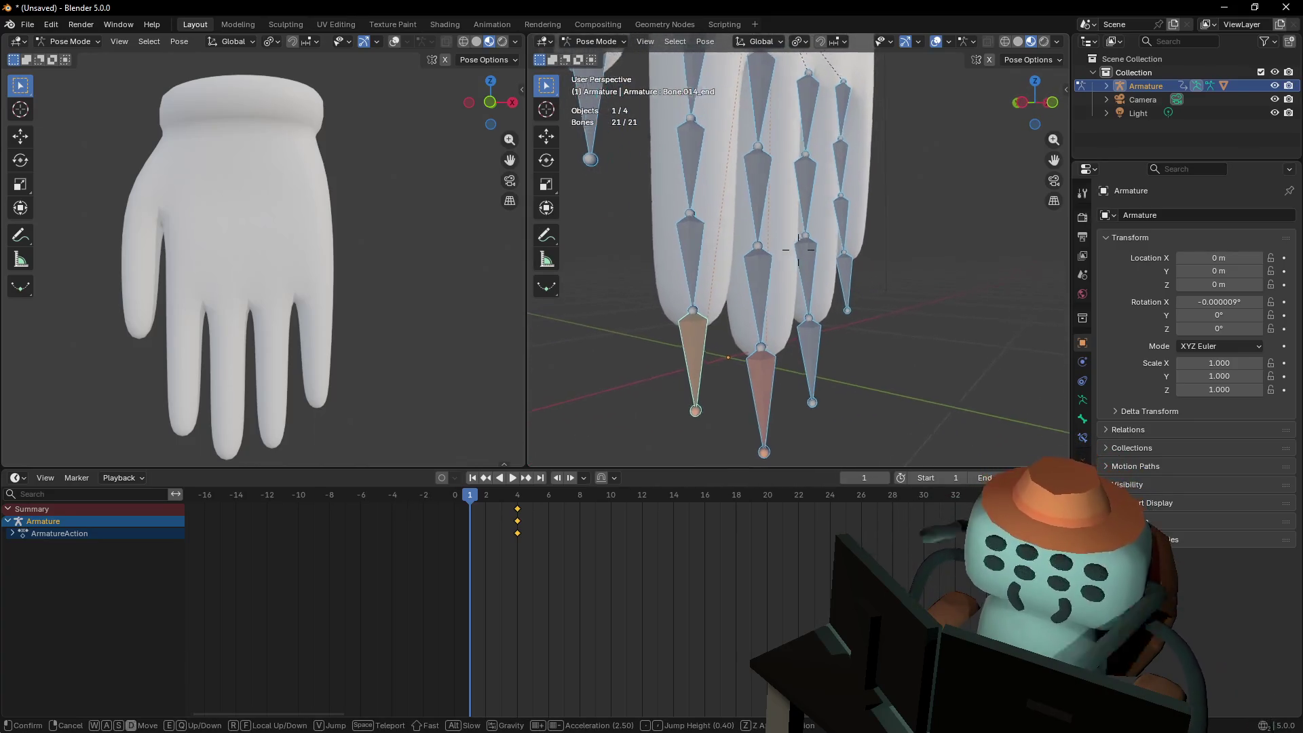
pyautogui.press('Return')
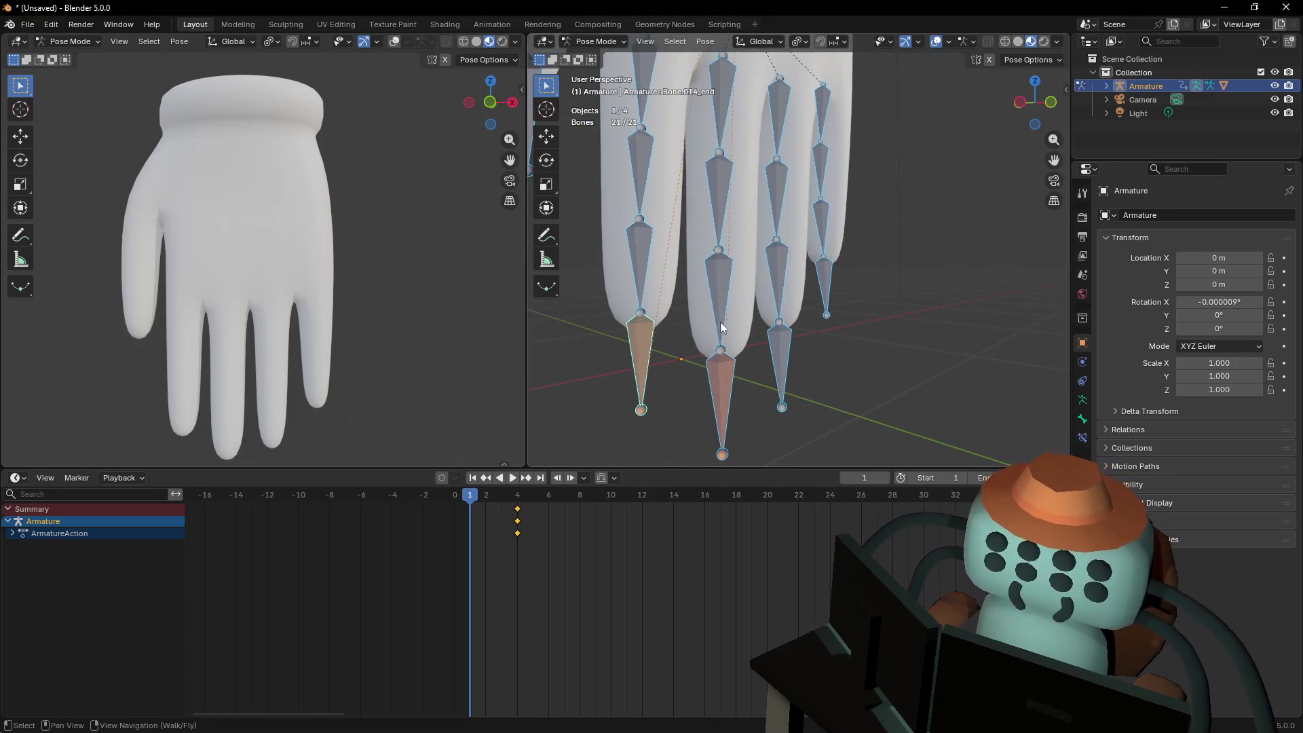
pyautogui.scroll(-3, 721, 325)
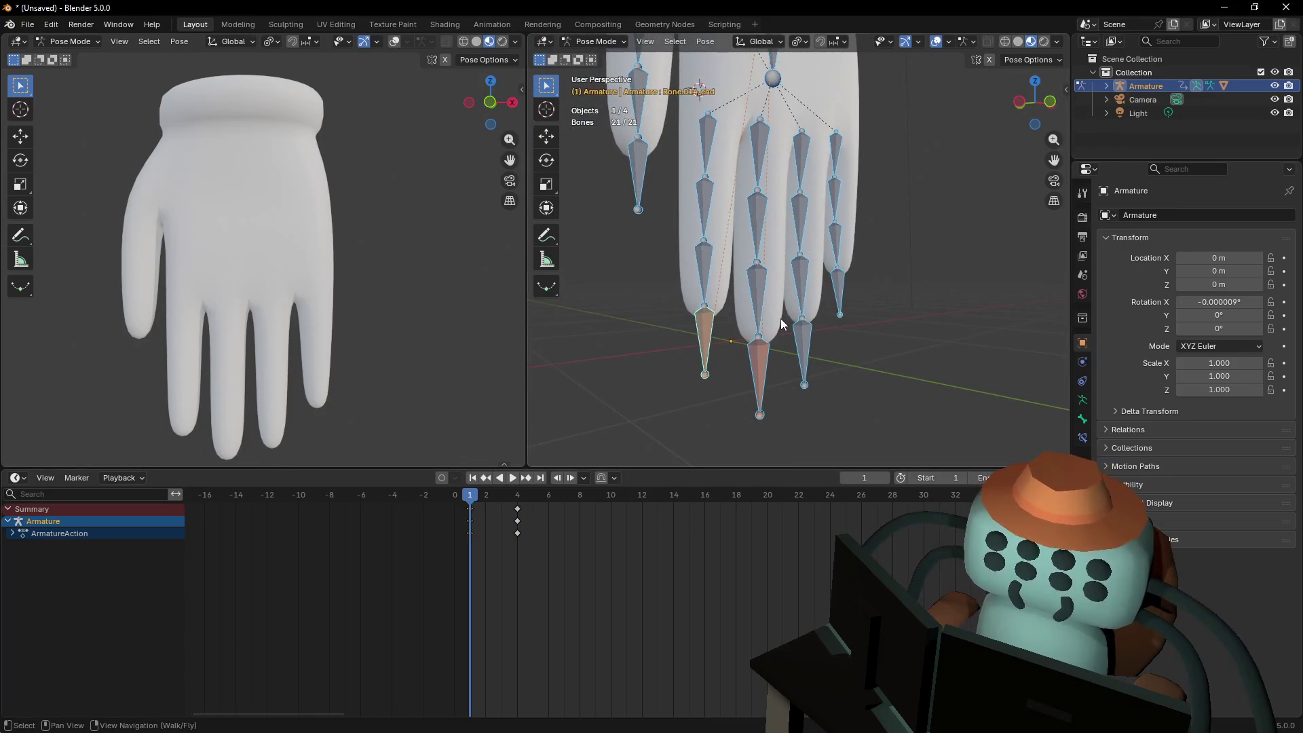
pyautogui.keyDown('ctrl'); pyautogui.scroll(3, 829, 307); pyautogui.keyUp('ctrl')
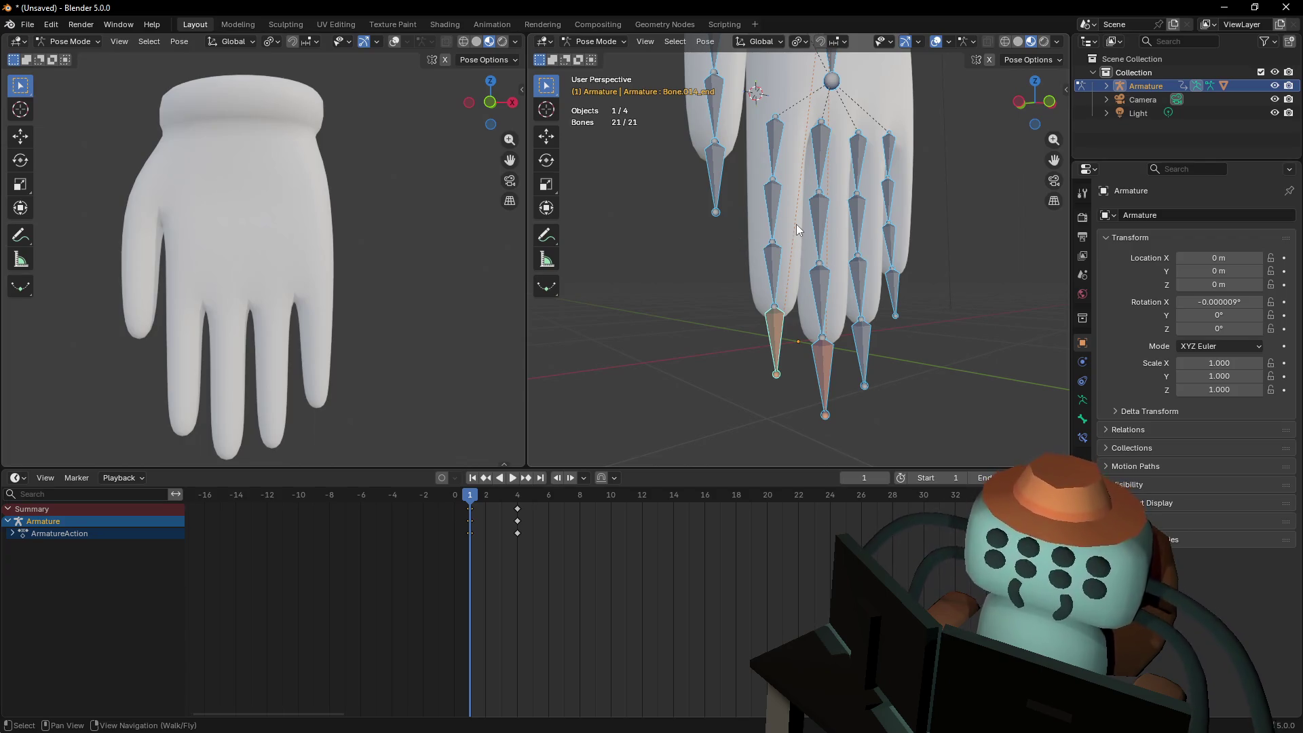
pyautogui.moveTo(706, 336); pyautogui.dragTo(758, 429, button='middle')
pyautogui.click(765, 352)
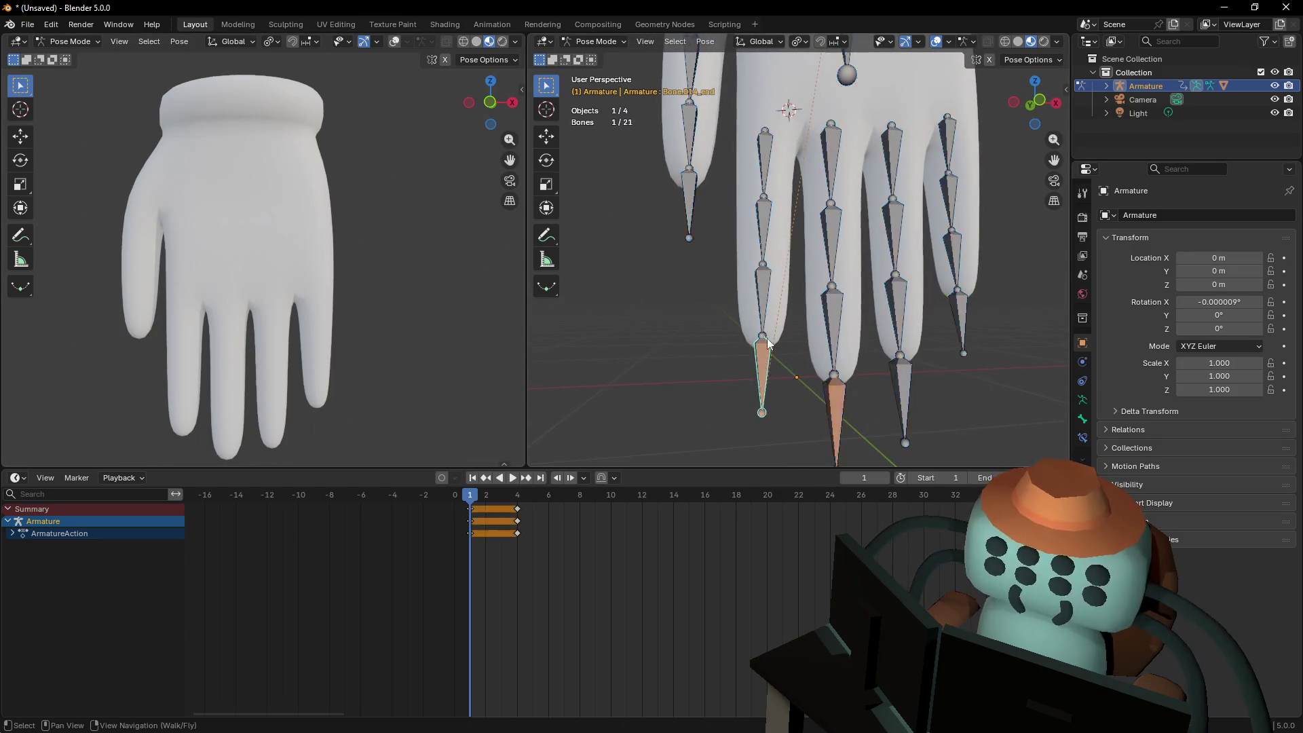
# Back the view away, select the wrist bone, then fly in close to the fingers
pyautogui.hotkey('shift', '`')
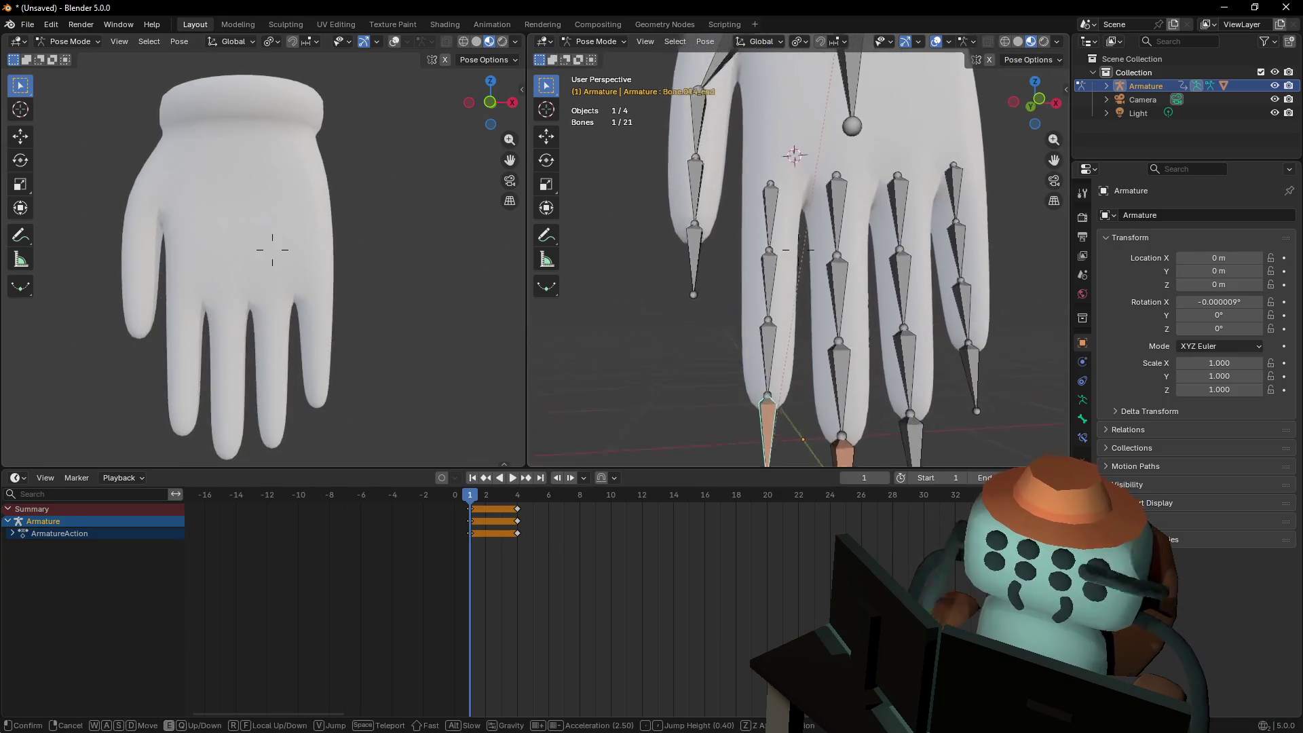
pyautogui.press('s')
pyautogui.click(828, 166)
pyautogui.click(827, 166)
pyautogui.moveTo(828, 166); pyautogui.dragTo(823, 207, button='middle')
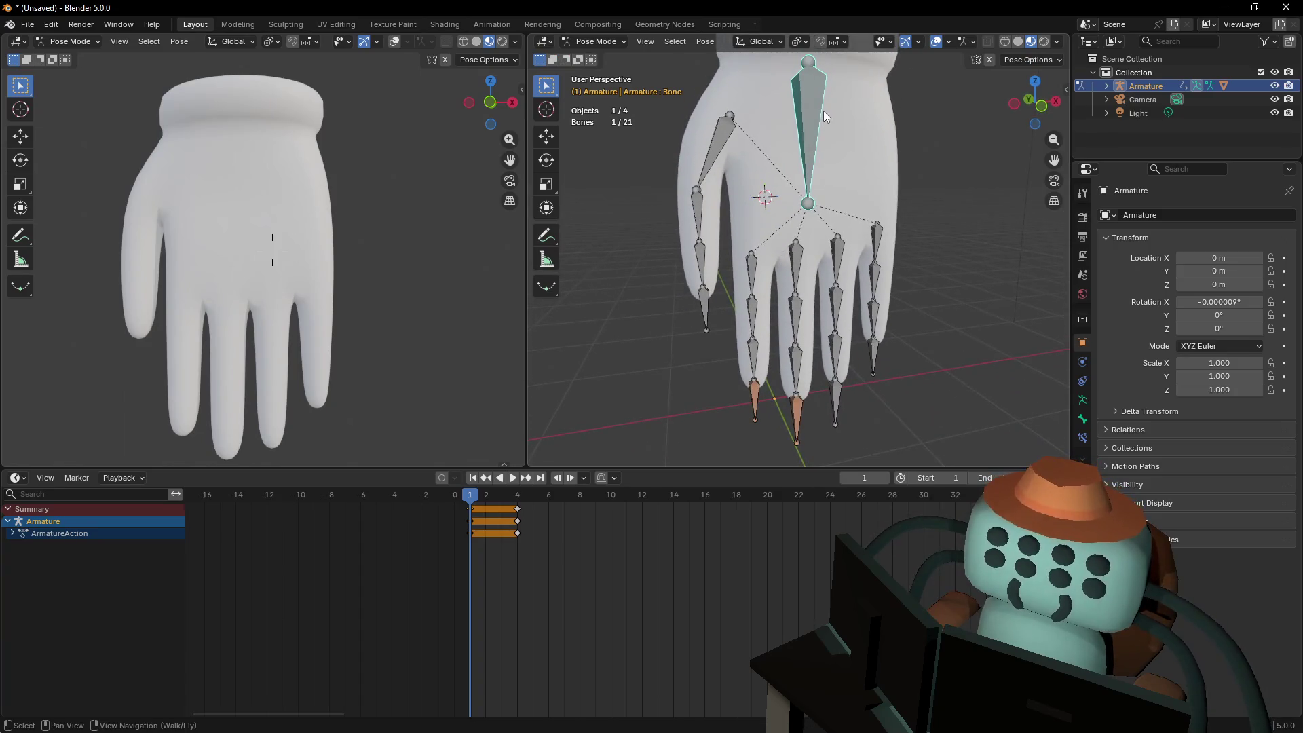
pyautogui.hotkey('shift', '`')
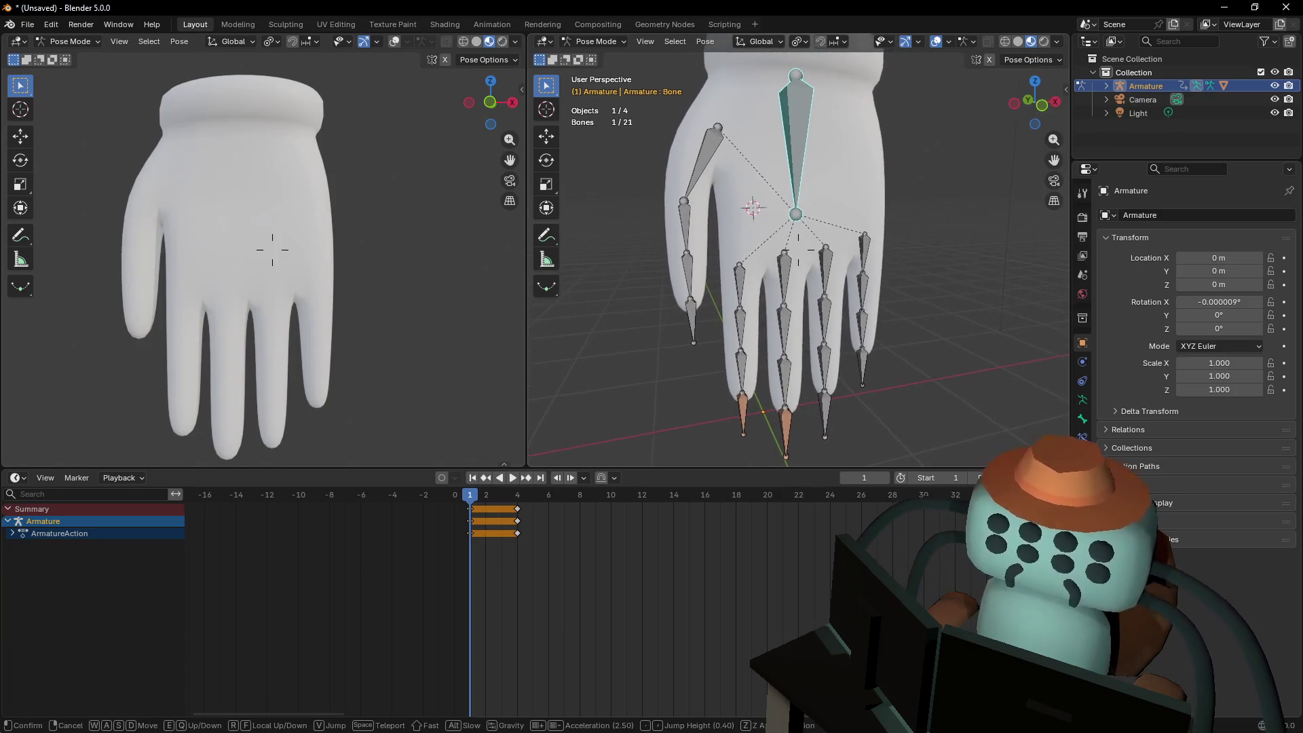
pyautogui.press('w')
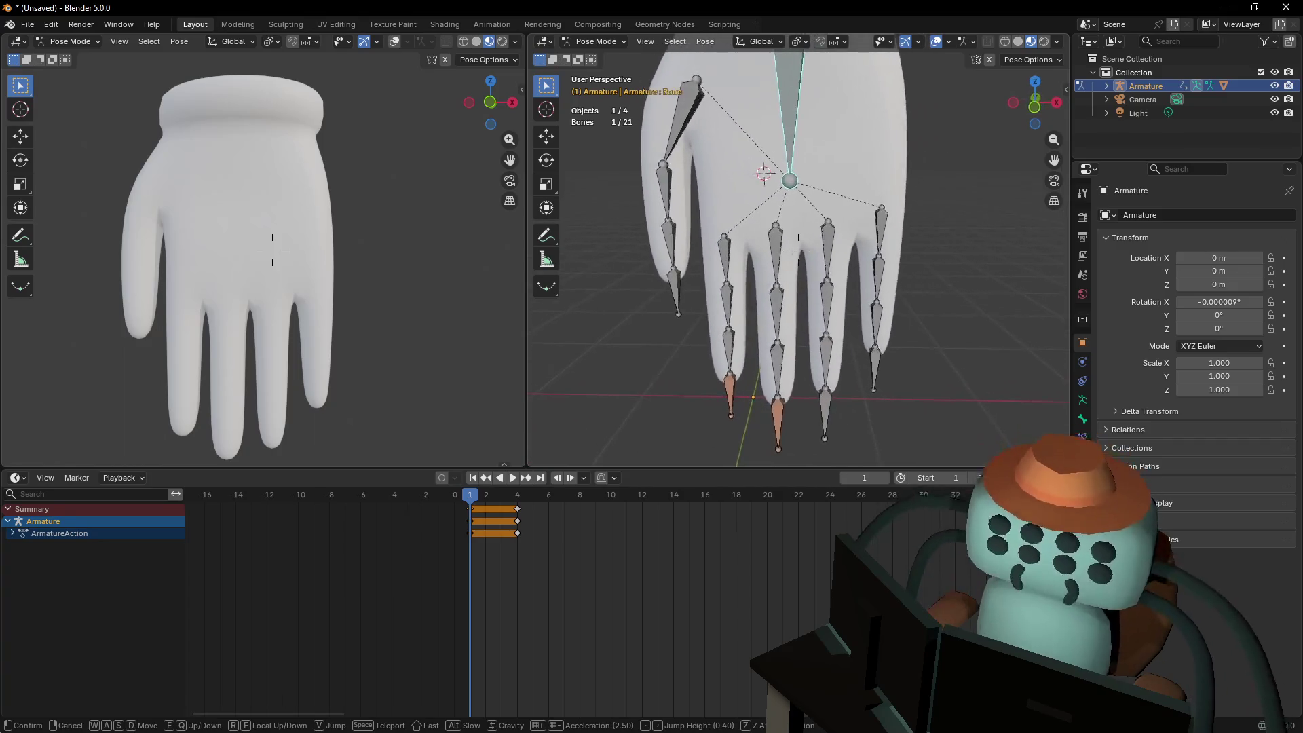
pyautogui.press('w')
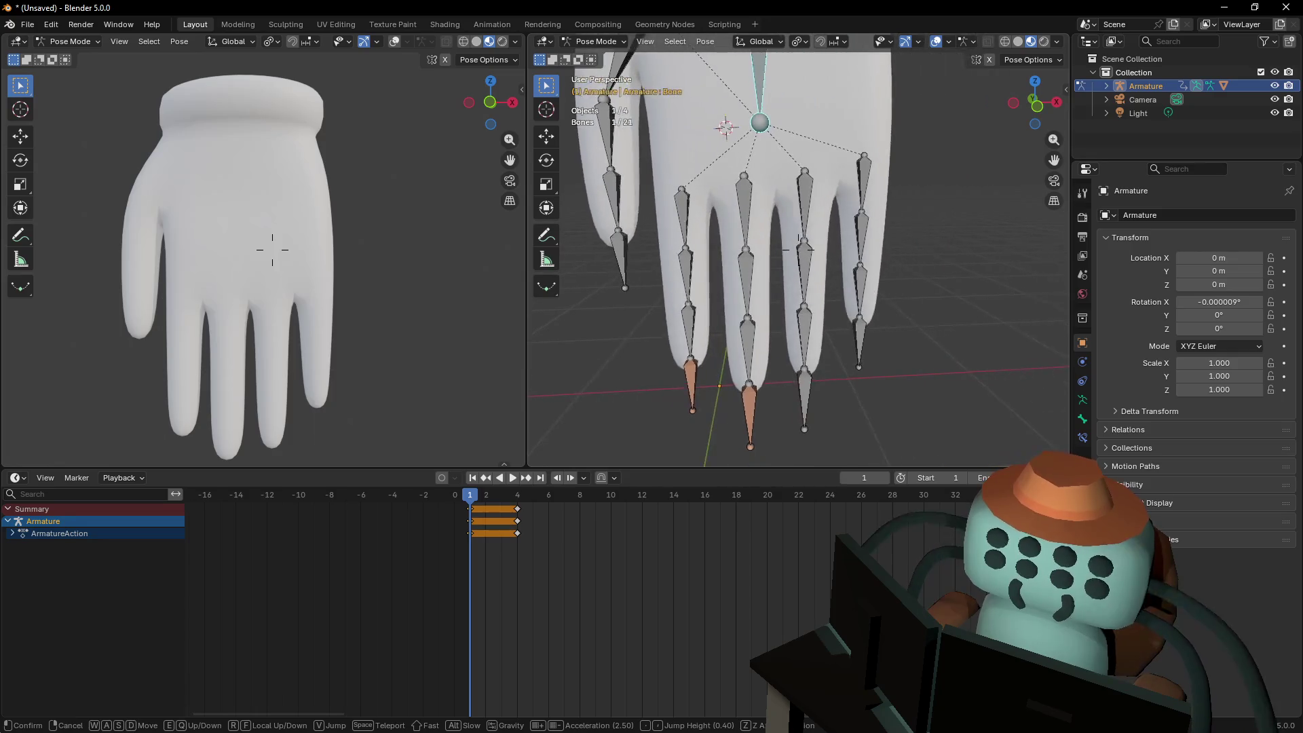
pyautogui.click(767, 400)
# Add targetless IK constraints to the ring and pinky fingertip bones
pyautogui.click(781, 404)
pyautogui.keyDown('shift'); pyautogui.moveTo(819, 387); pyautogui.dragTo(875, 323, button='middle'); pyautogui.keyUp('shift')
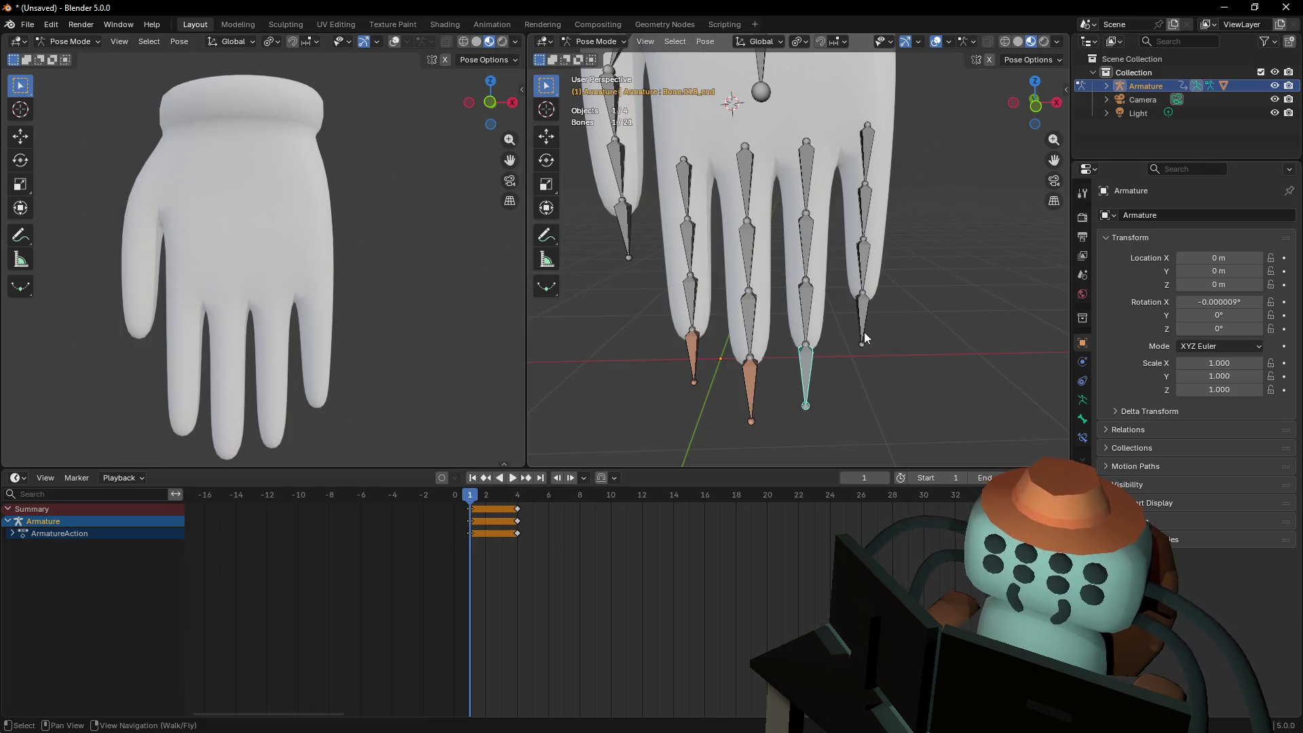
pyautogui.hotkey('shift', 'i')
pyautogui.click(854, 330)
pyautogui.click(861, 320)
pyautogui.hotkey('shift', 'i')
pyautogui.click(862, 311)
# Add targetless IK to the thumb tip bone and start moving it to test
pyautogui.click(625, 216)
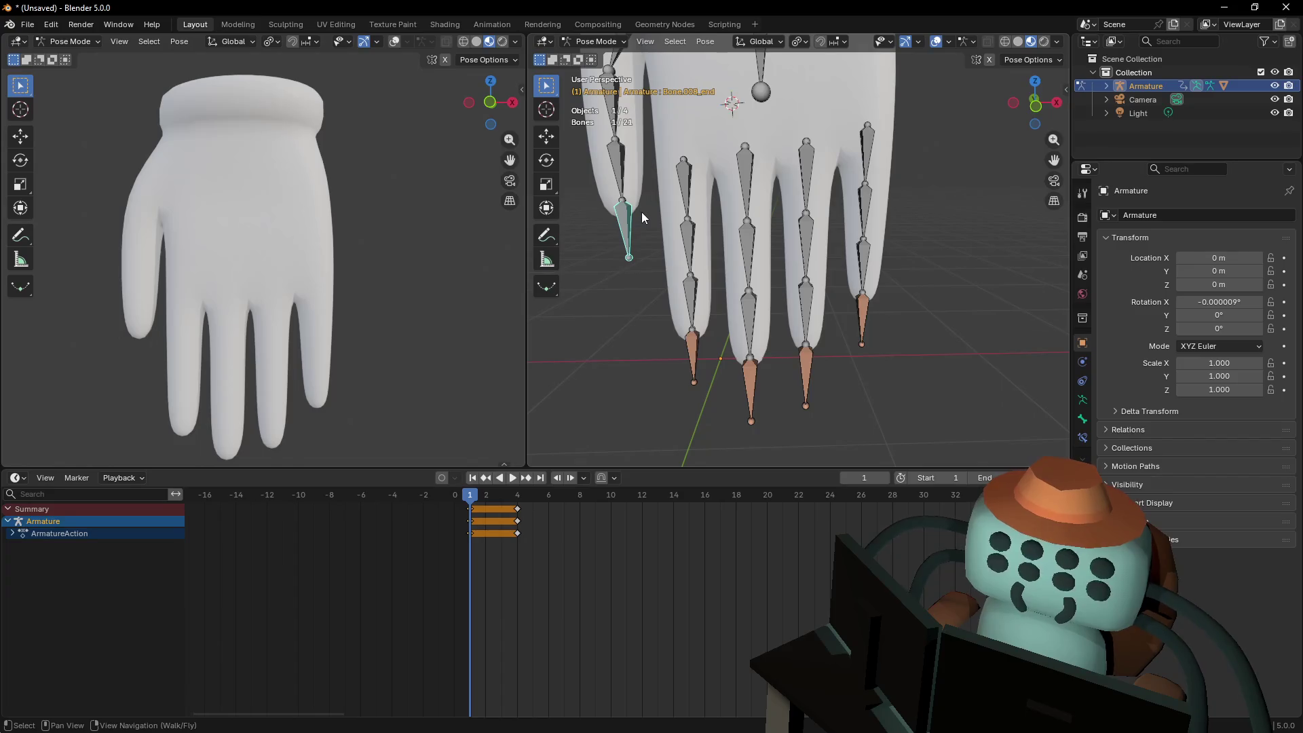
pyautogui.hotkey('shift', 'i')
pyautogui.click(638, 210)
pyautogui.hotkey('shift', '`')
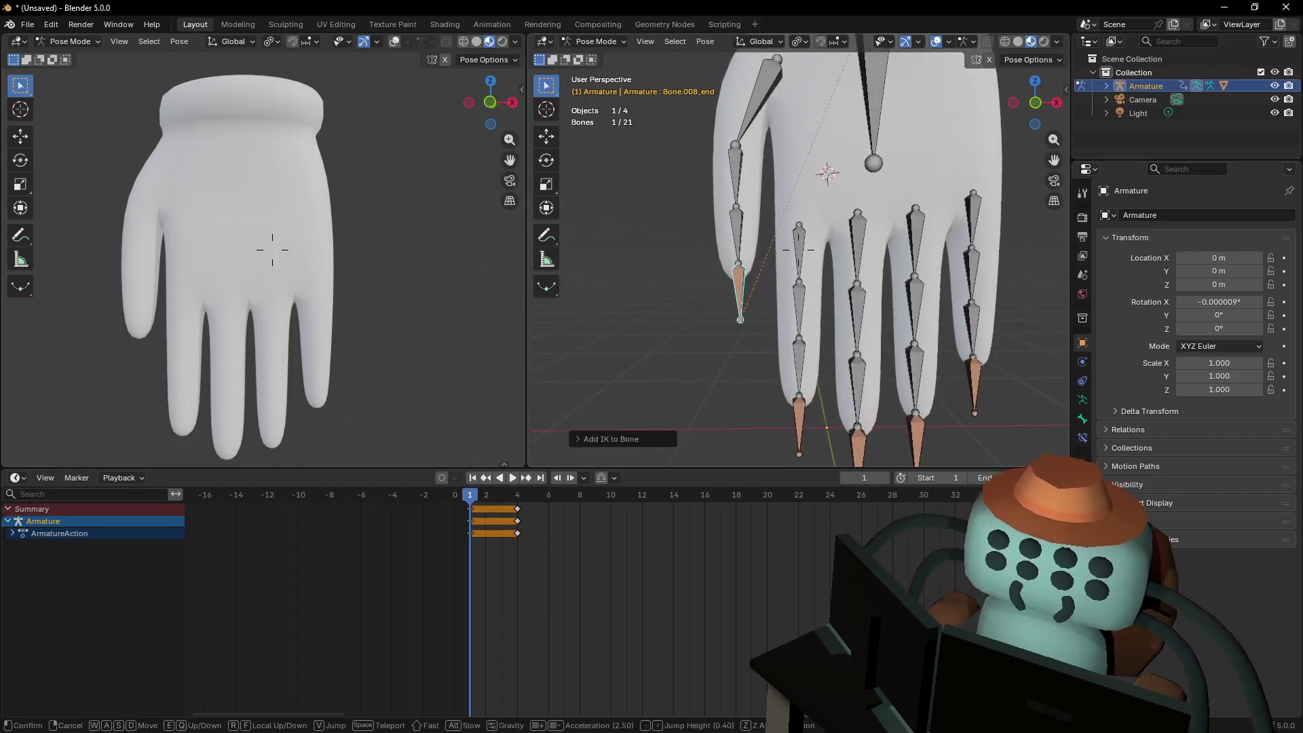
pyautogui.click(726, 246)
pyautogui.press('g')
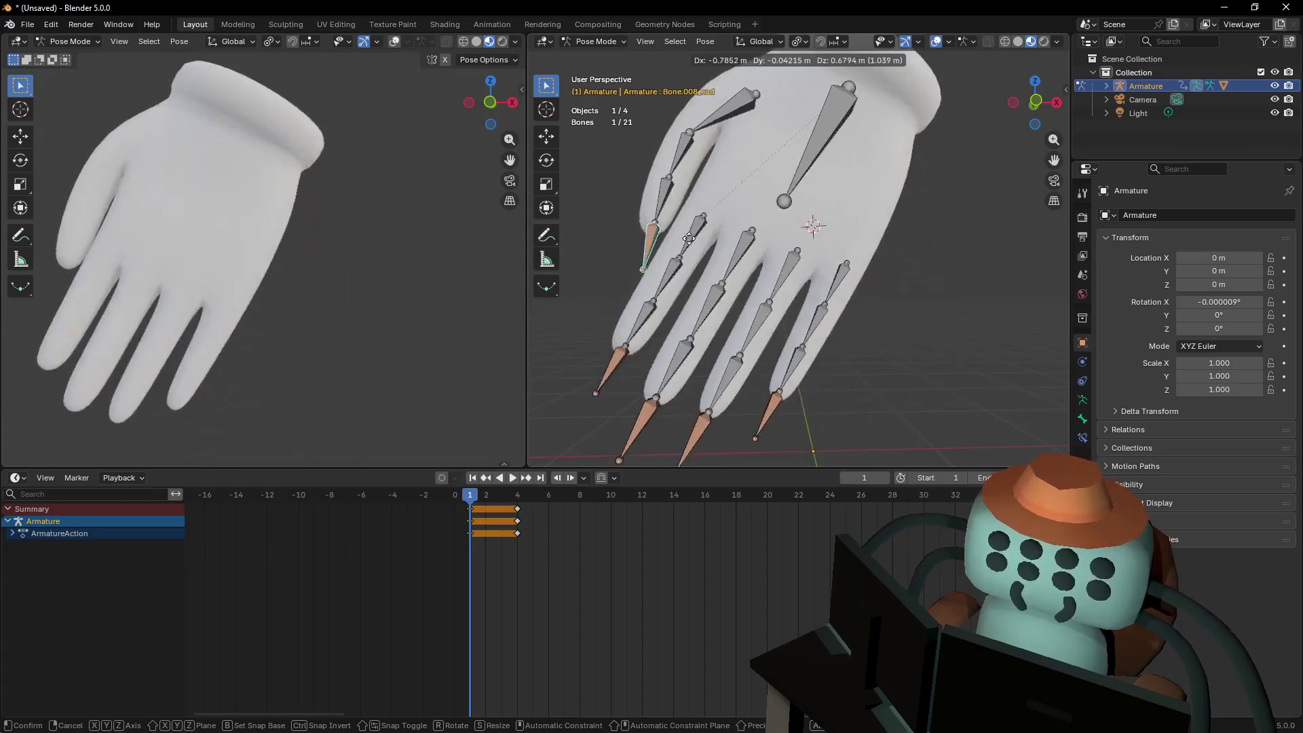
# Cancel the thumb test, test-move the middle fingertip IK, then pull the view back
pyautogui.rightClick(689, 289)
pyautogui.moveTo(792, 271); pyautogui.dragTo(817, 324, button='middle')
pyautogui.click(819, 434)
pyautogui.press('g')
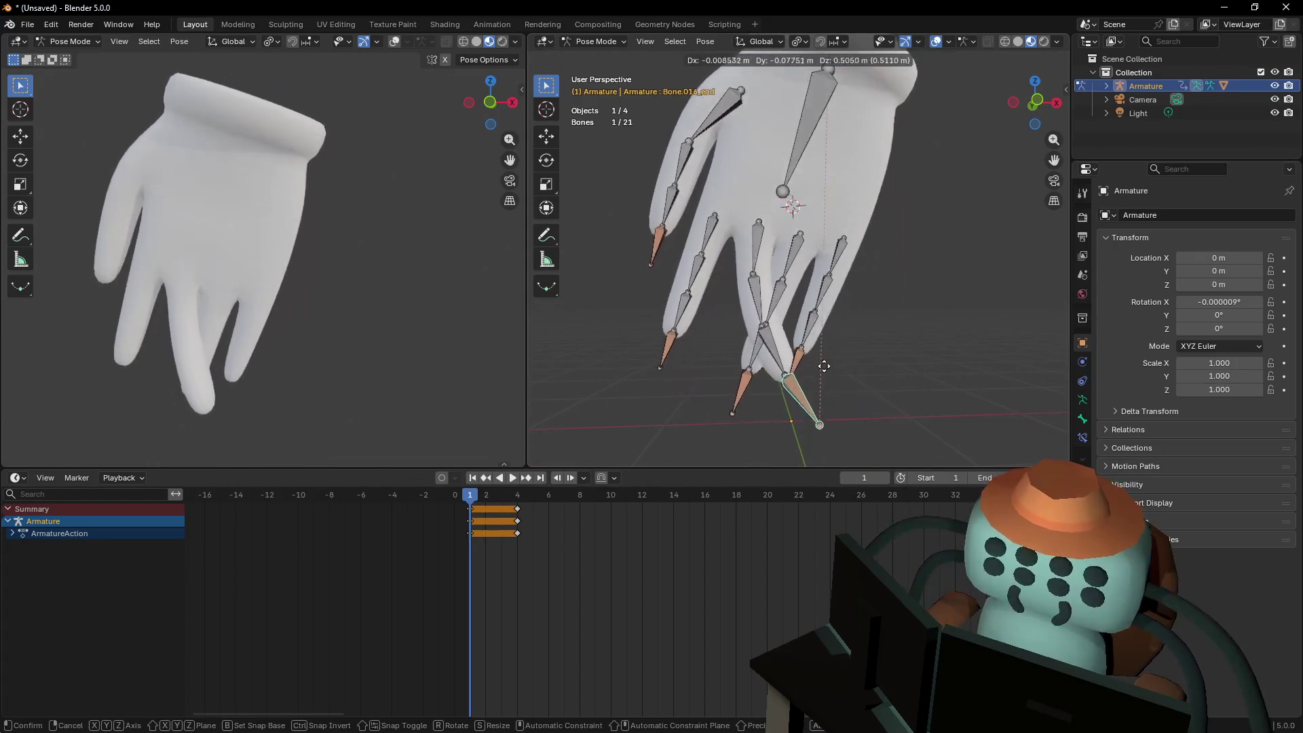
pyautogui.rightClick(820, 352)
pyautogui.hotkey('shift', '`')
pyautogui.press('s')
pyautogui.click(818, 308)
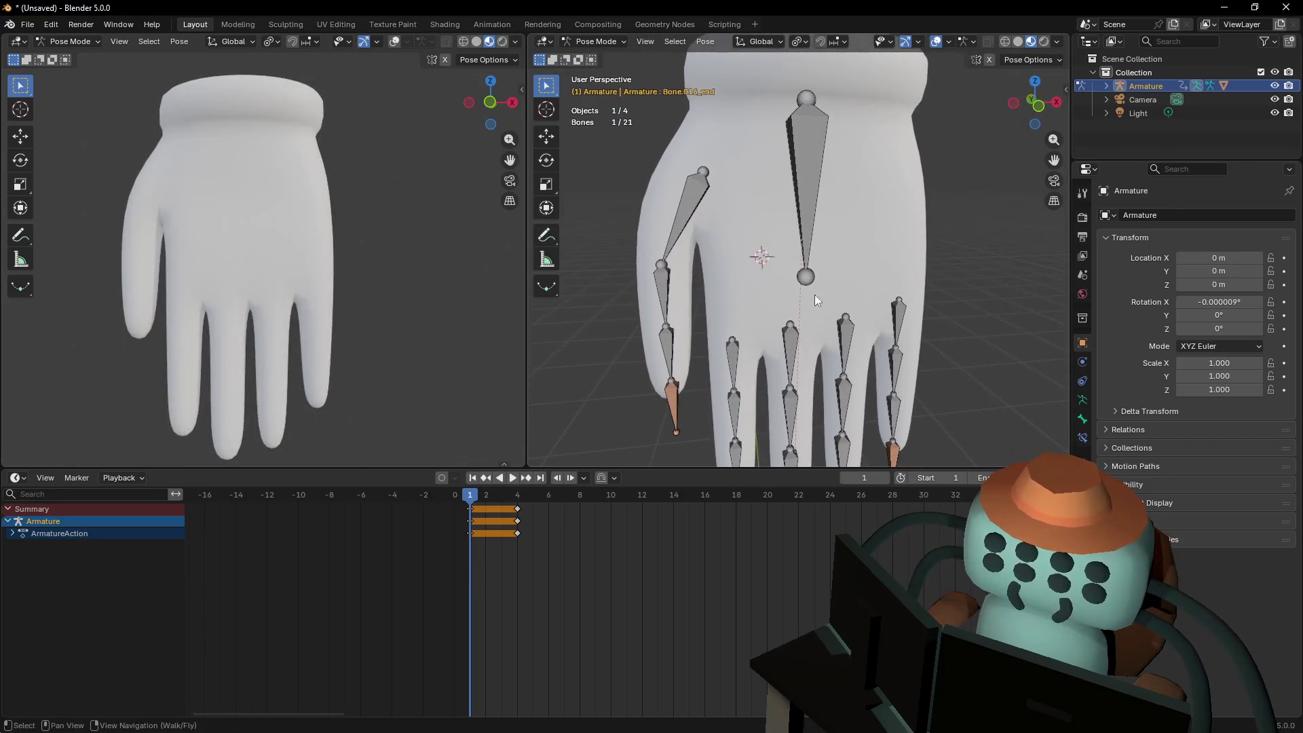
# Select the palm root bone and try rotating it, then cancel
pyautogui.click(809, 137)
pyautogui.press('r')
pyautogui.rightClick(860, 193)
pyautogui.scroll(3, 867, 205)
pyautogui.keyDown('shift'); pyautogui.moveTo(685, 359); pyautogui.dragTo(717, 298, button='middle'); pyautogui.keyUp('shift')
# Select the finger base bones, thumb and palm bones, then switch to Edit Mode
pyautogui.click(721, 264)
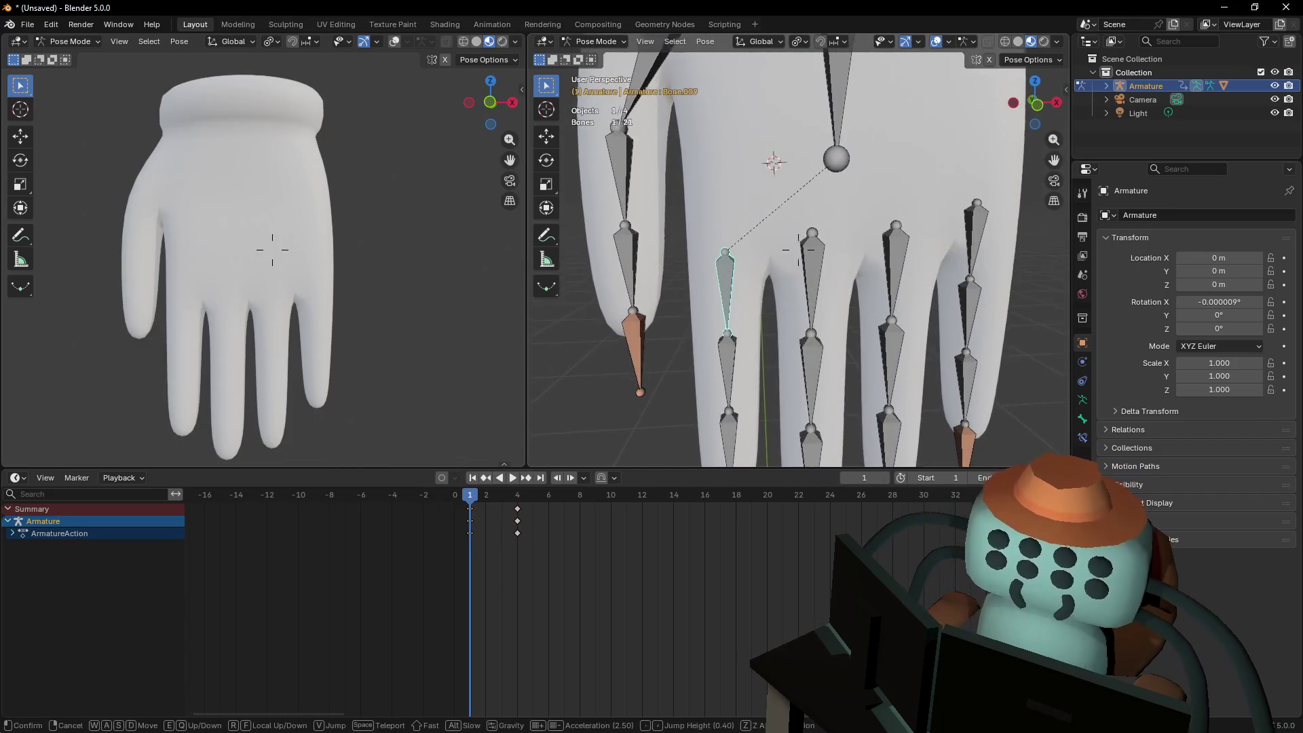
pyautogui.scroll(-1, 734, 236)
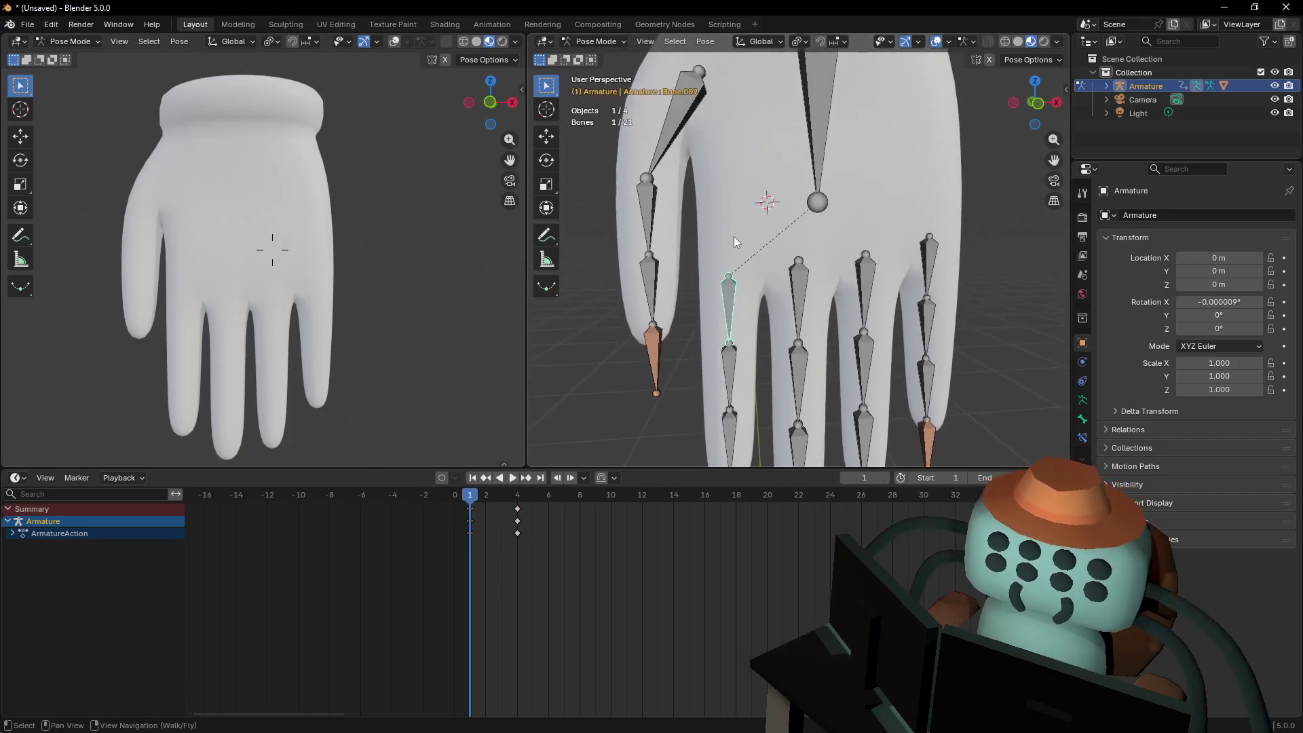
pyautogui.keyDown('shift'); pyautogui.click(800, 275); pyautogui.keyUp('shift')
pyautogui.keyDown('shift'); pyautogui.click(865, 268); pyautogui.keyUp('shift')
pyautogui.keyDown('shift'); pyautogui.click(685, 102); pyautogui.keyUp('shift')
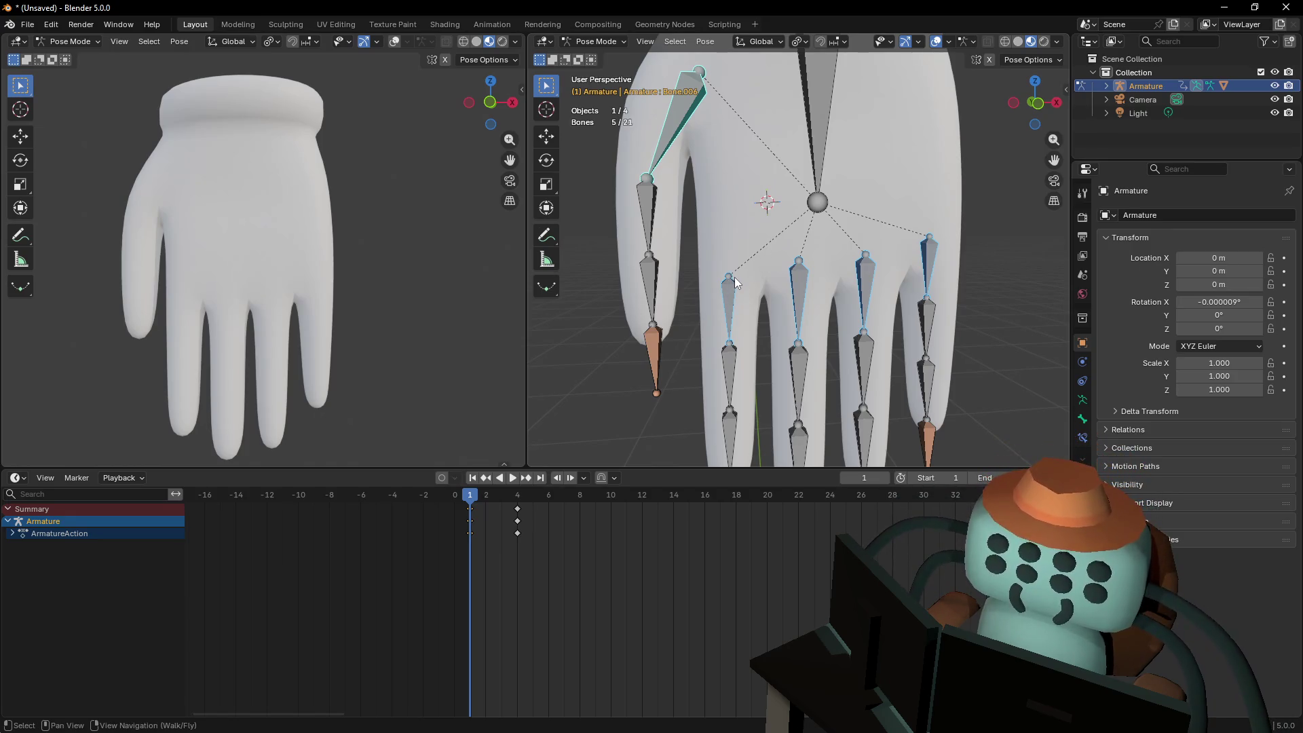
pyautogui.hotkey('alt', 'p')
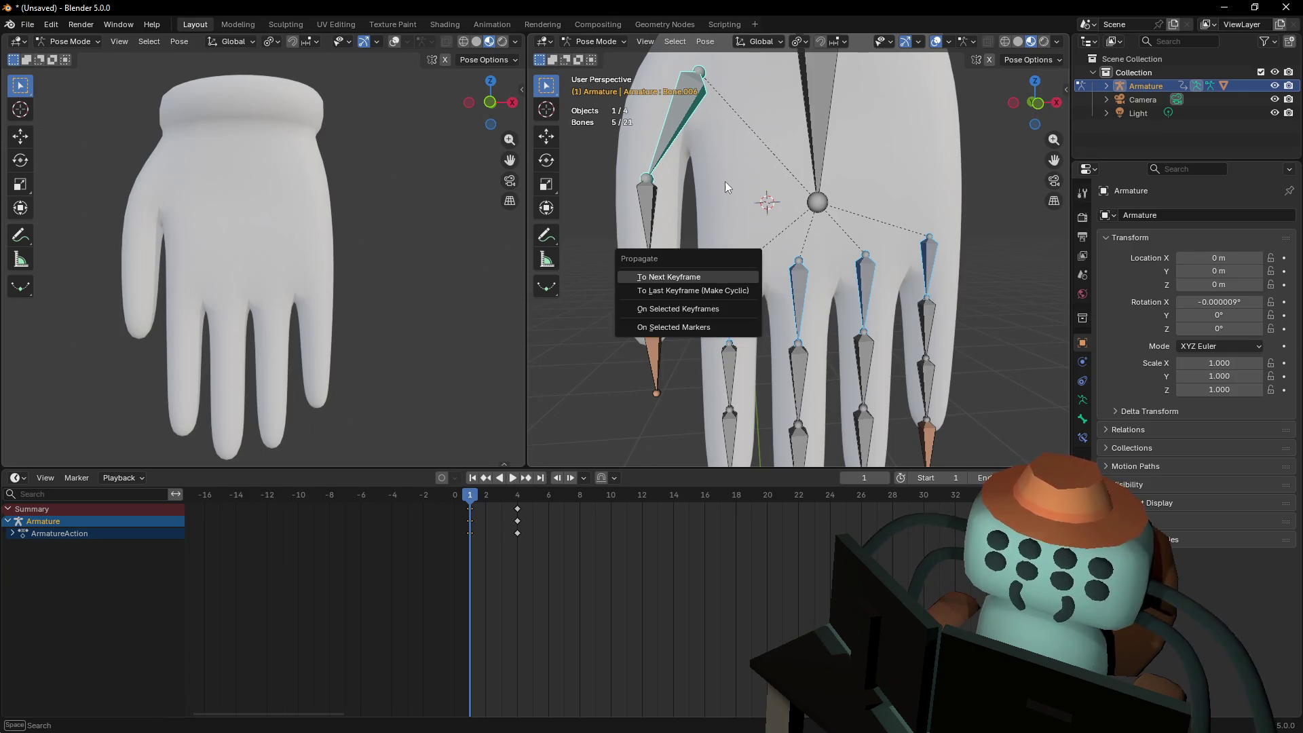
pyautogui.hotkey('shift', '[')
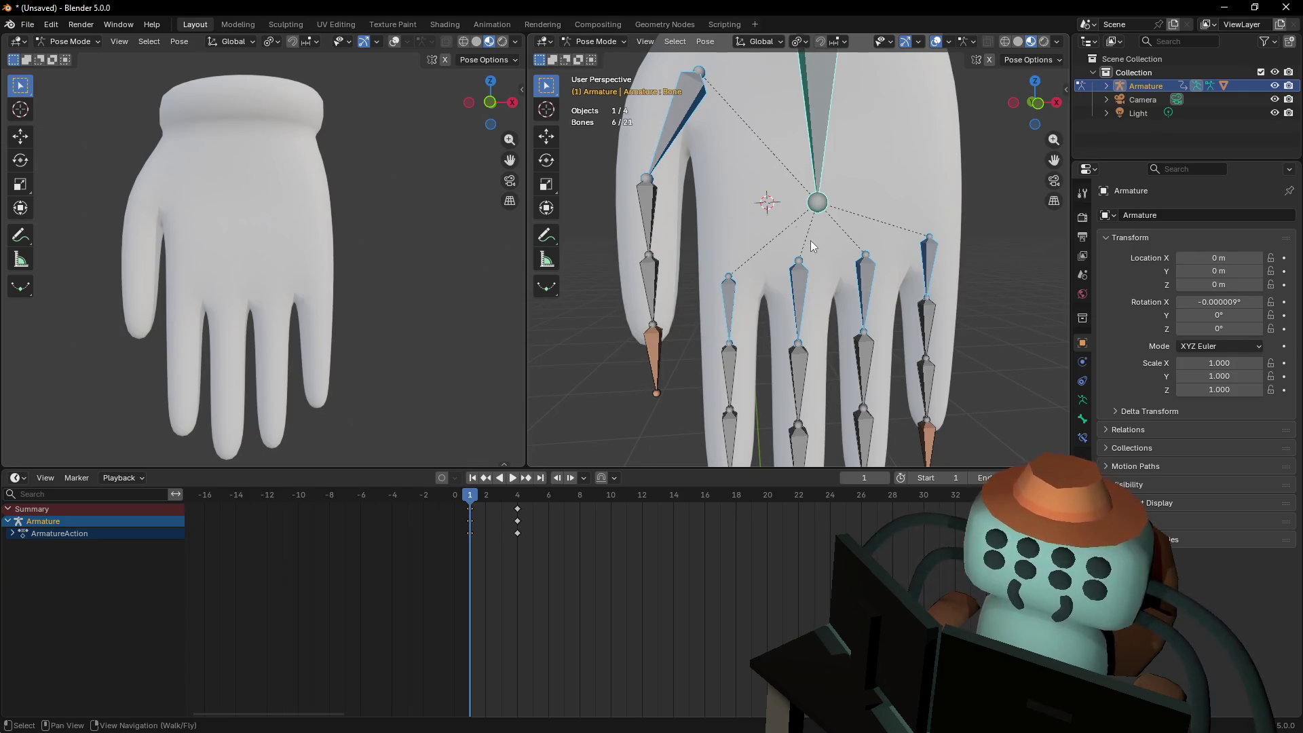
pyautogui.click(597, 42)
pyautogui.click(597, 70)
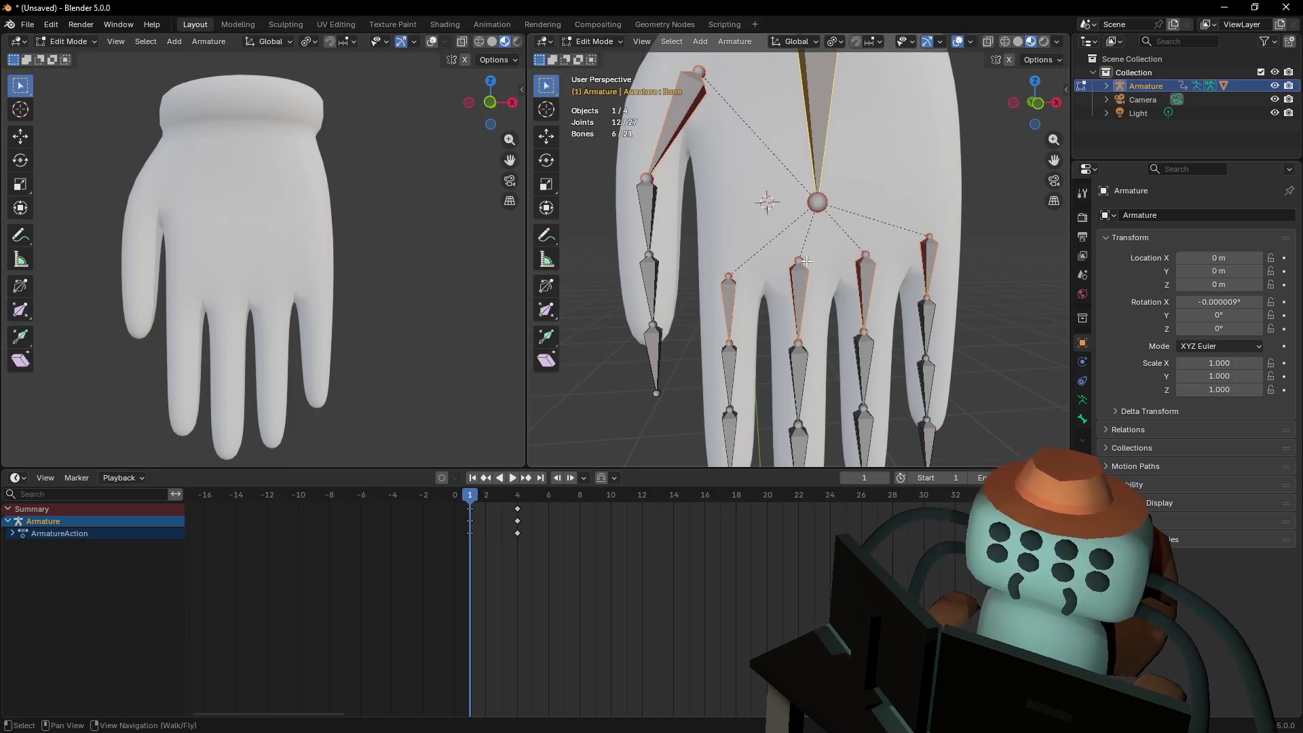
# Clear the parent of each finger base bone in turn via Alt+P
pyautogui.click(734, 294)
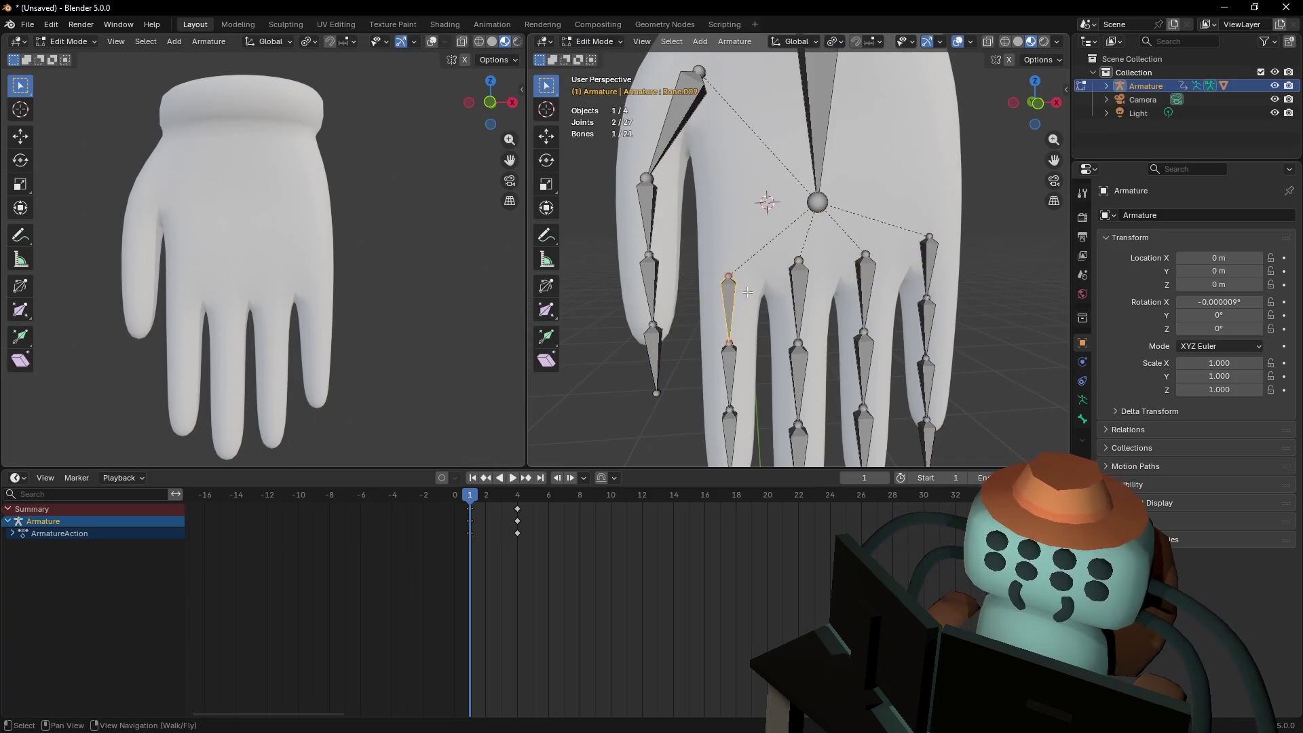
pyautogui.hotkey('alt', 'p')
pyautogui.click(743, 290)
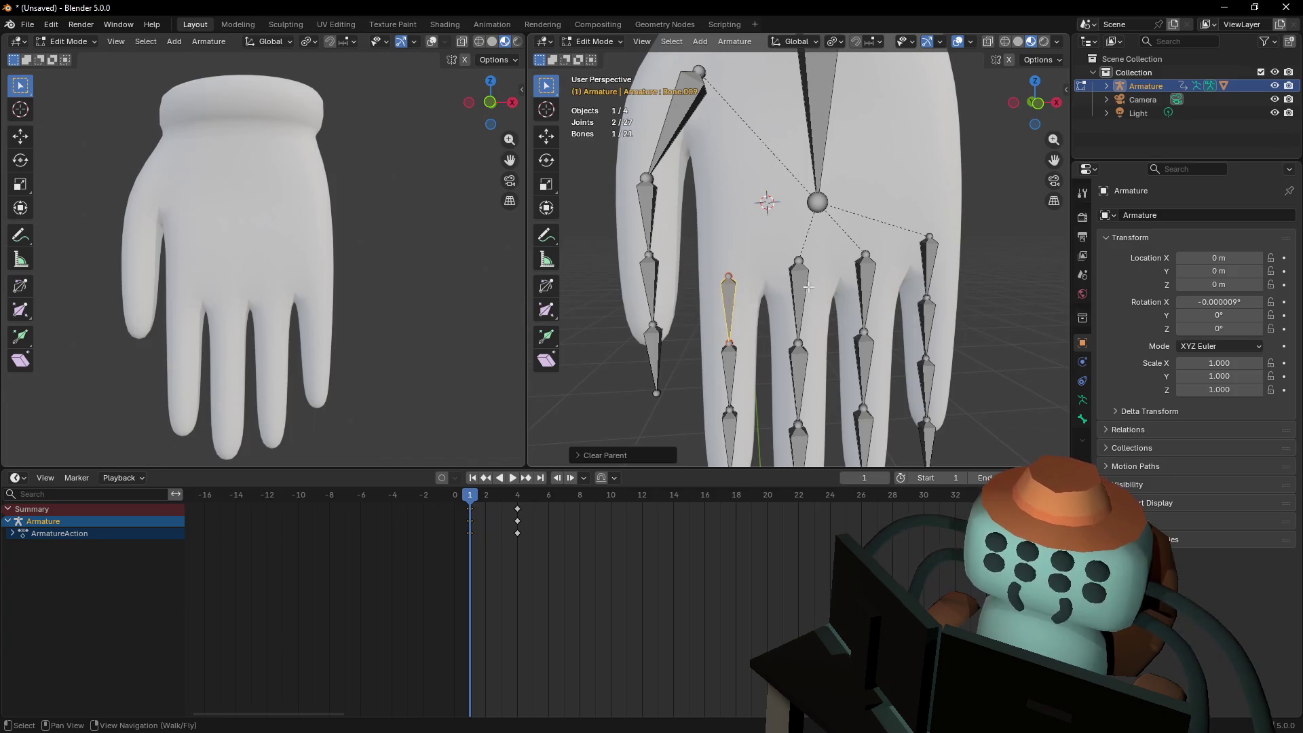
pyautogui.click(801, 290)
pyautogui.hotkey('alt', 'p')
pyautogui.click(804, 284)
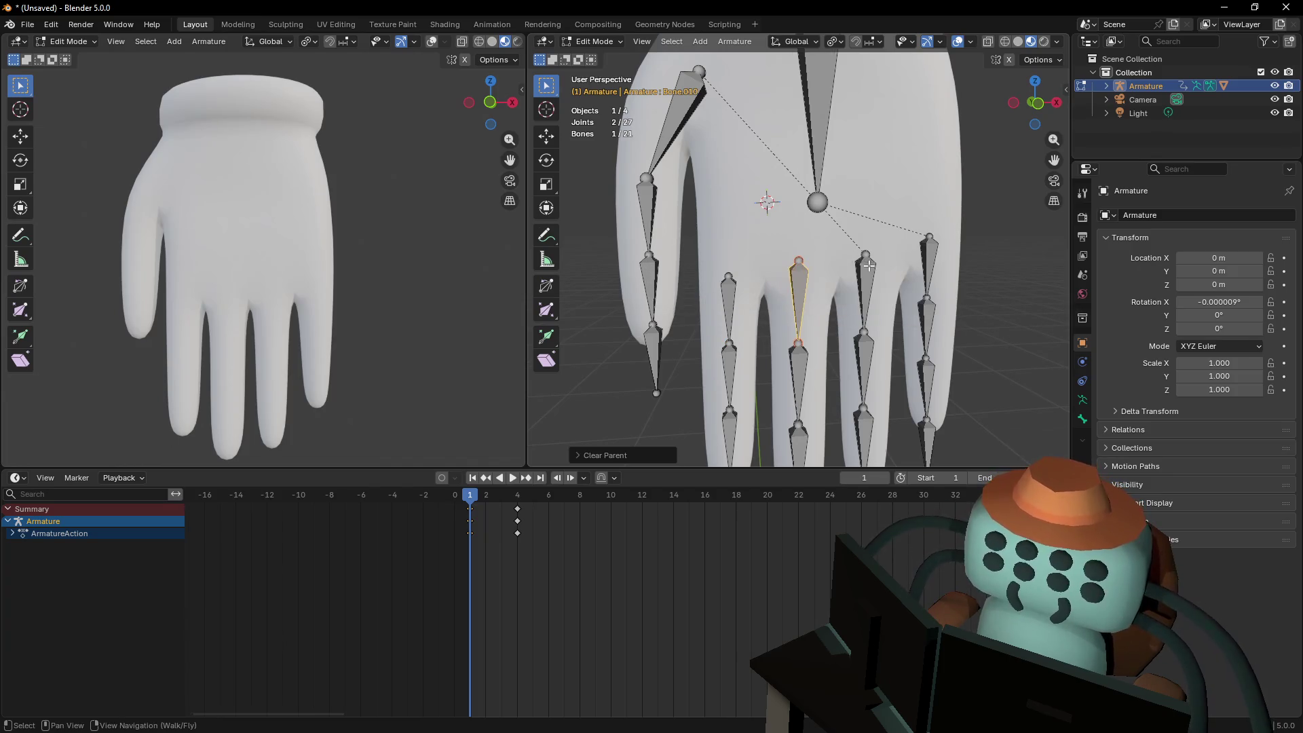
pyautogui.click(867, 264)
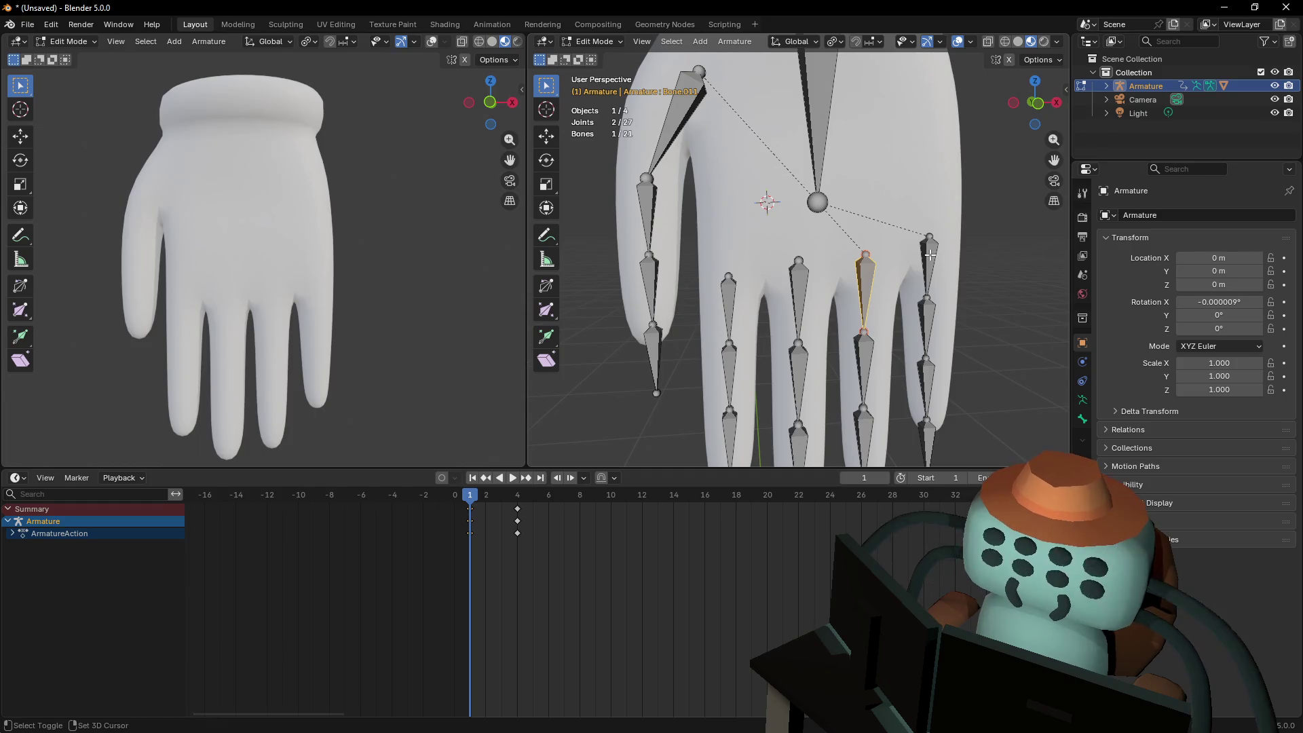
pyautogui.hotkey('alt', 'p')
pyautogui.click(722, 149)
# Back the view away and orbit to look down on the hand
pyautogui.hotkey('shift', '`')
pyautogui.press('s')
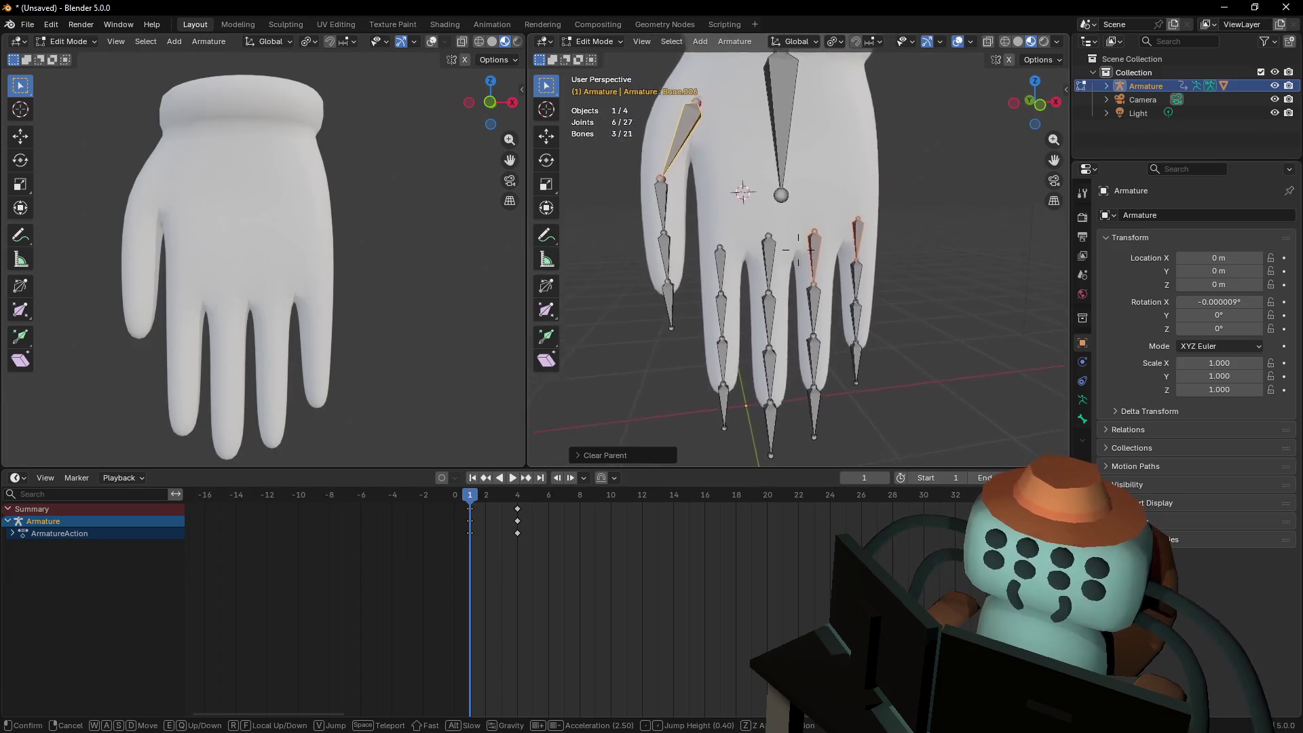
pyautogui.click(827, 202)
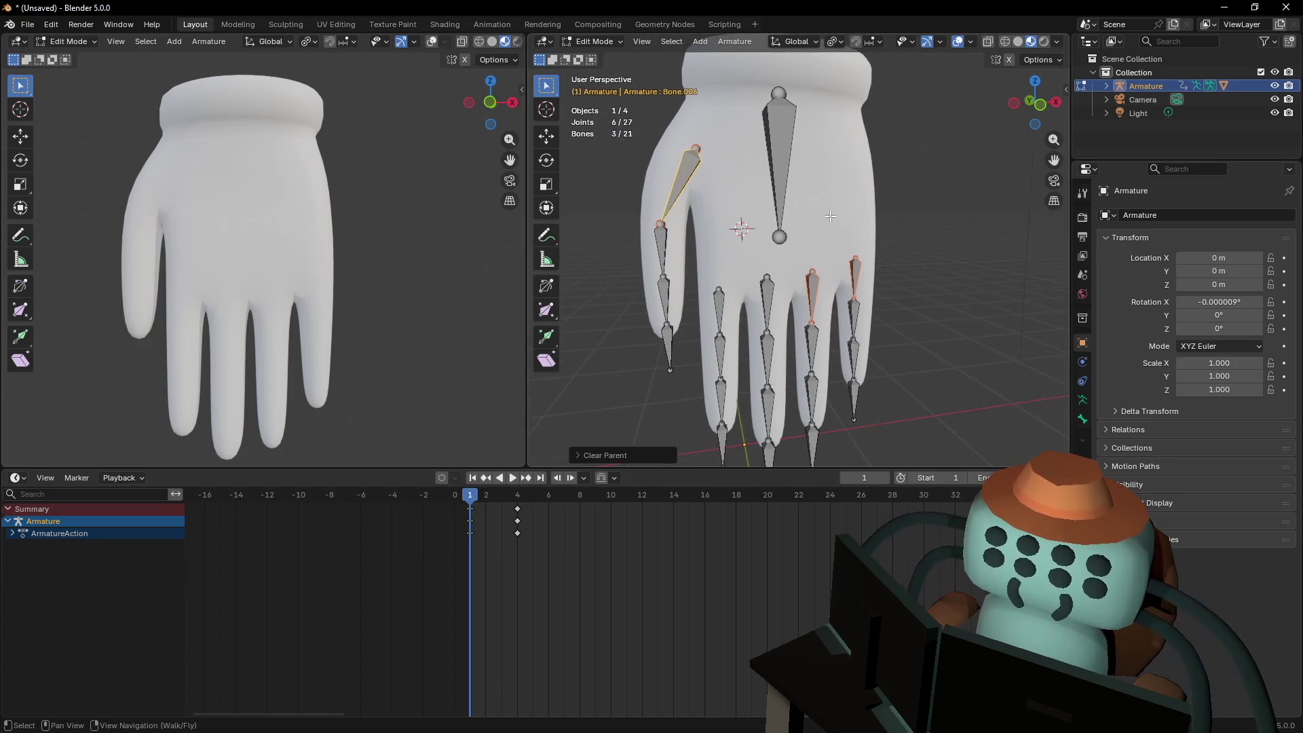
pyautogui.moveTo(810, 116); pyautogui.dragTo(795, 347, button='middle')
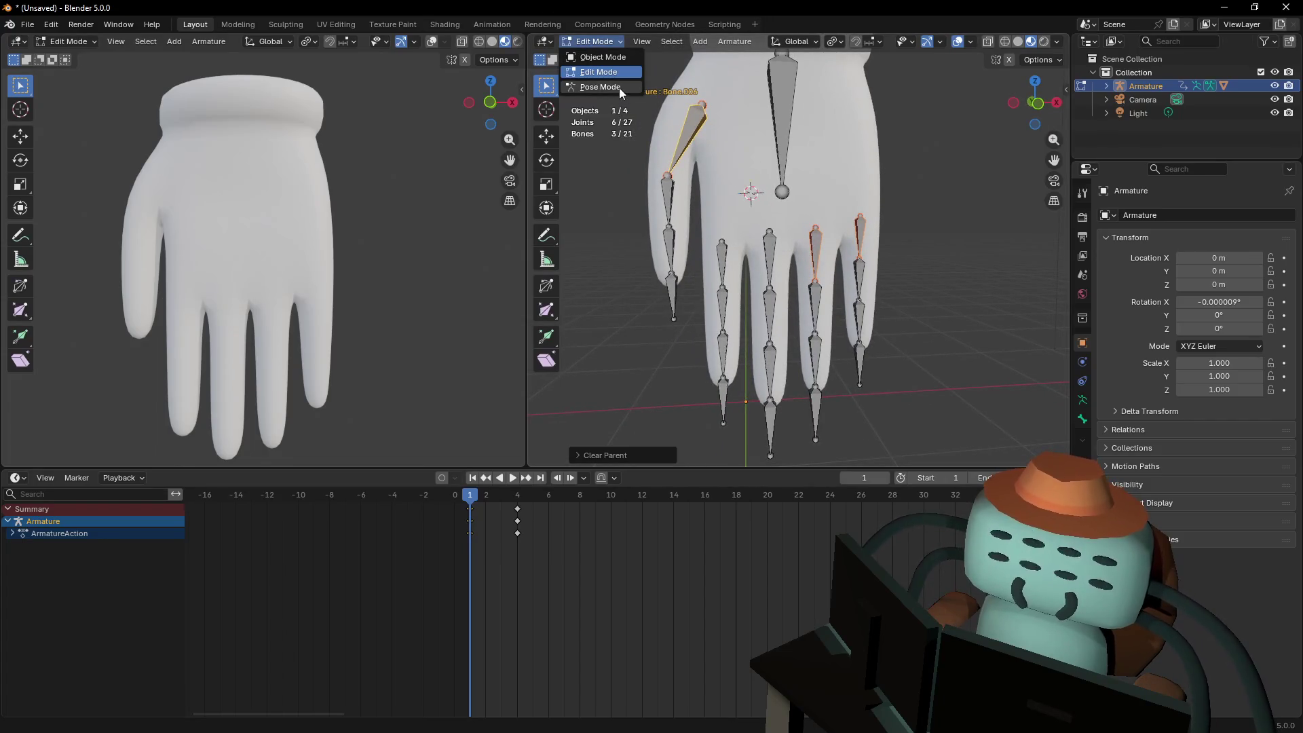
# Return the armature to Pose Mode, restore the finger rotation and cancel a test fingertip move
pyautogui.click(600, 87)
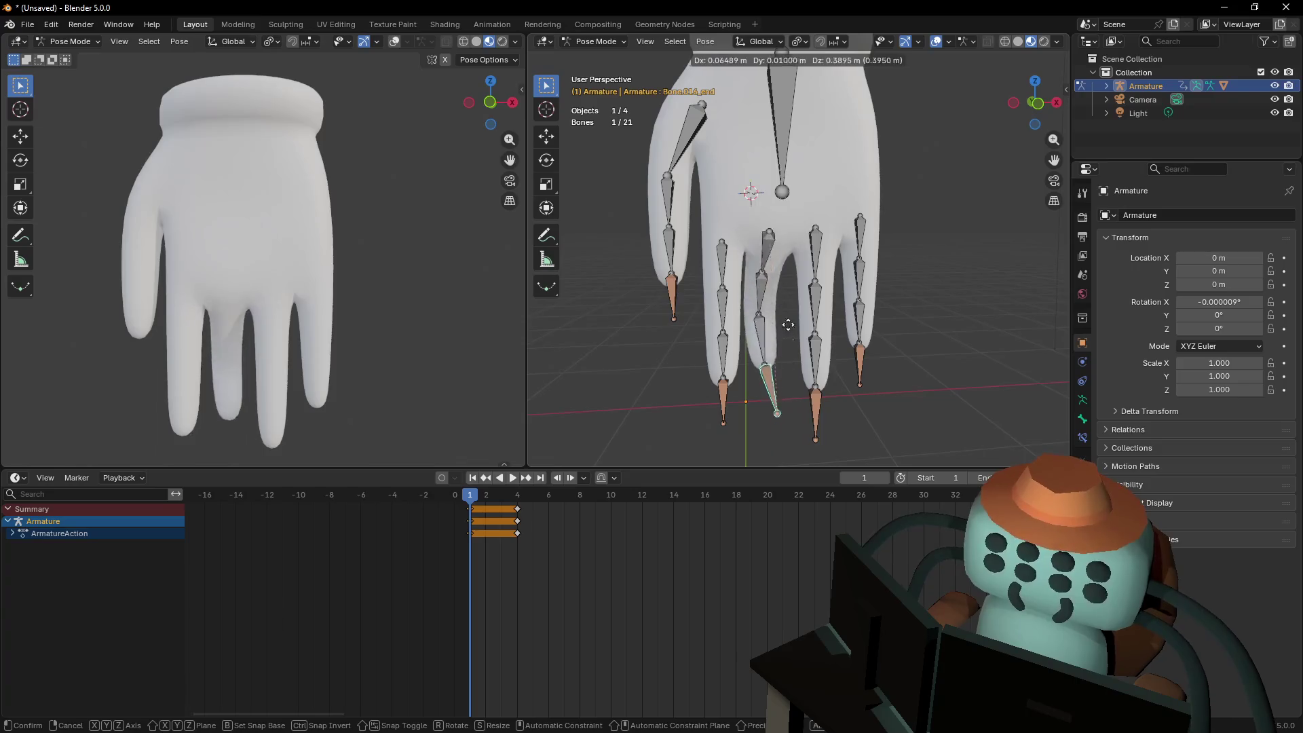
pyautogui.rightClick(787, 352)
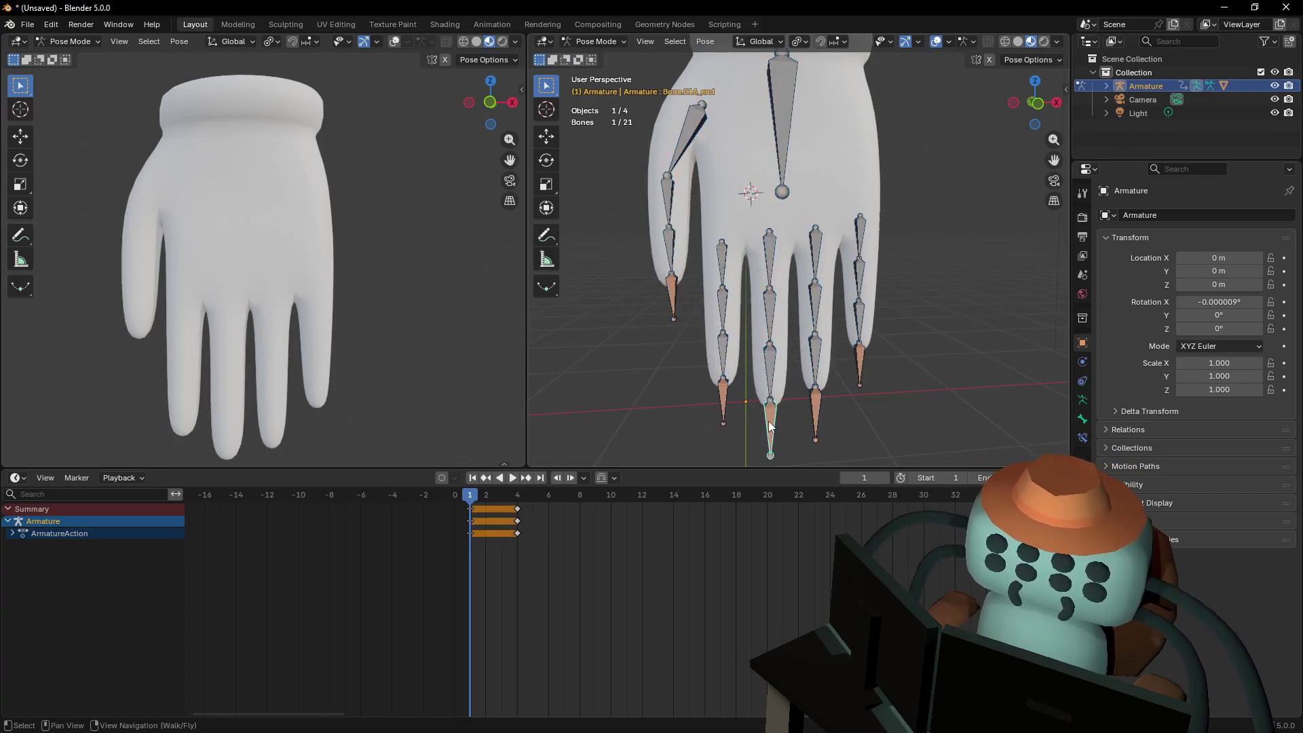
pyautogui.press('g')
pyautogui.rightClick(782, 381)
# Bring the view down to face the fingertips, then try and cancel a vertical fingertip move
pyautogui.hotkey('shift', '`')
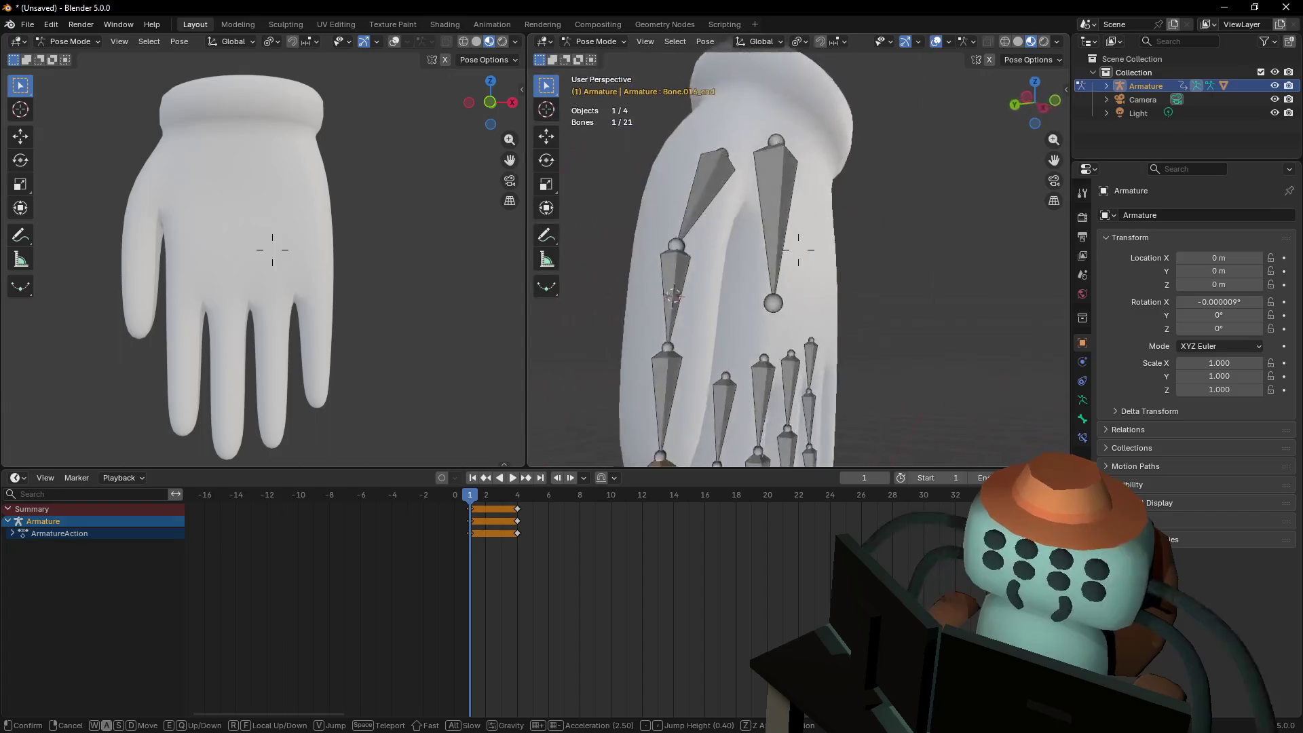
pyautogui.press('w')
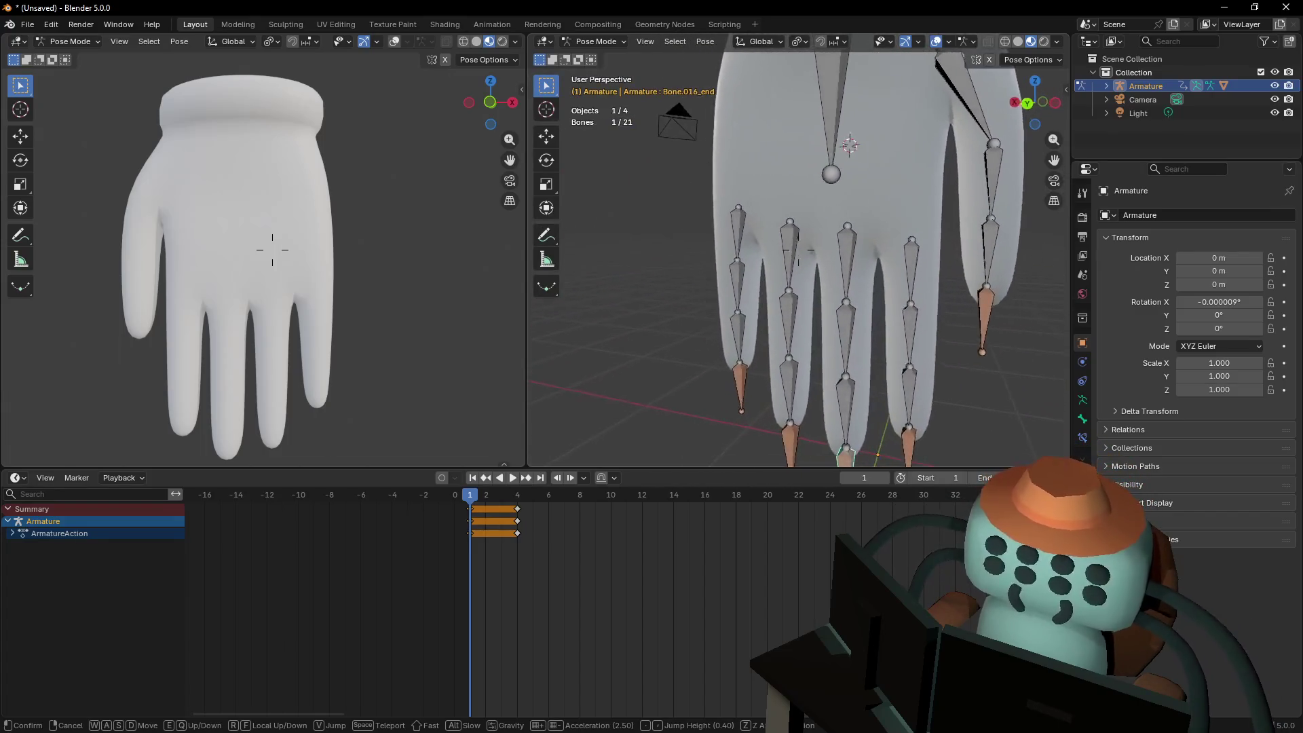
pyautogui.press('a')
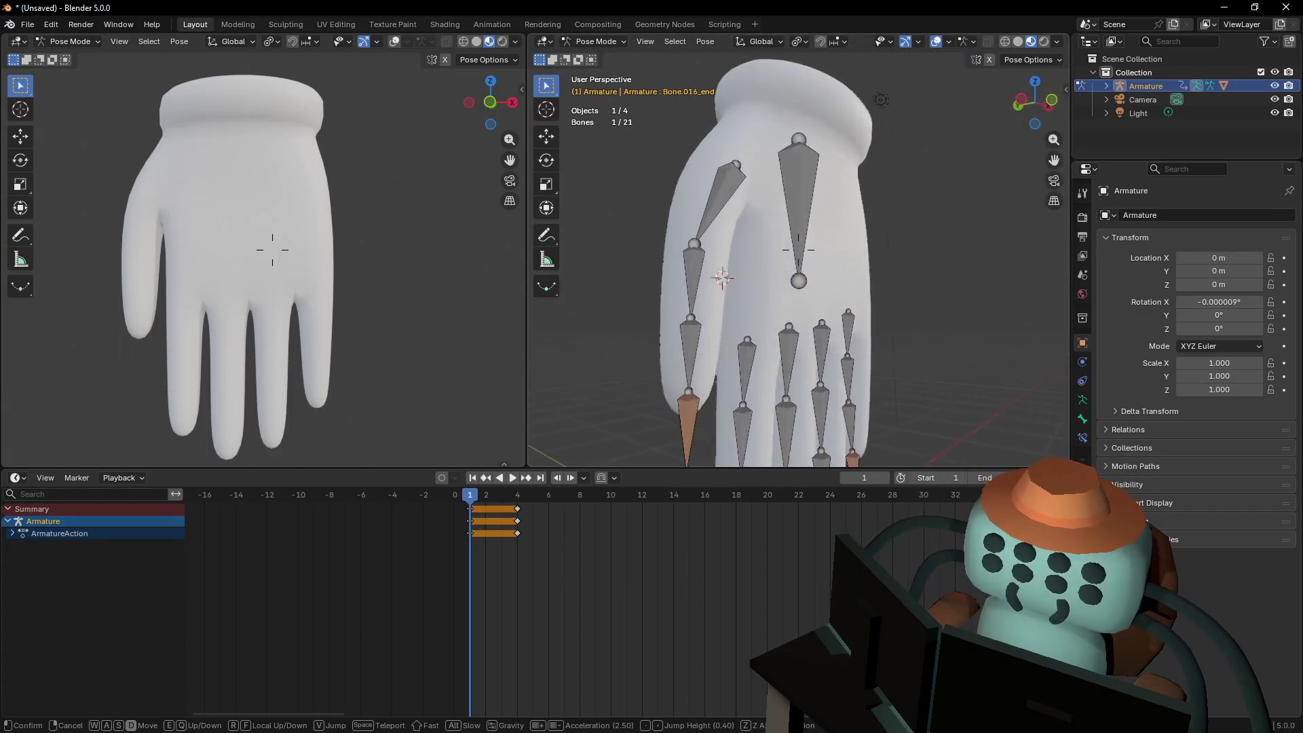
pyautogui.press('s')
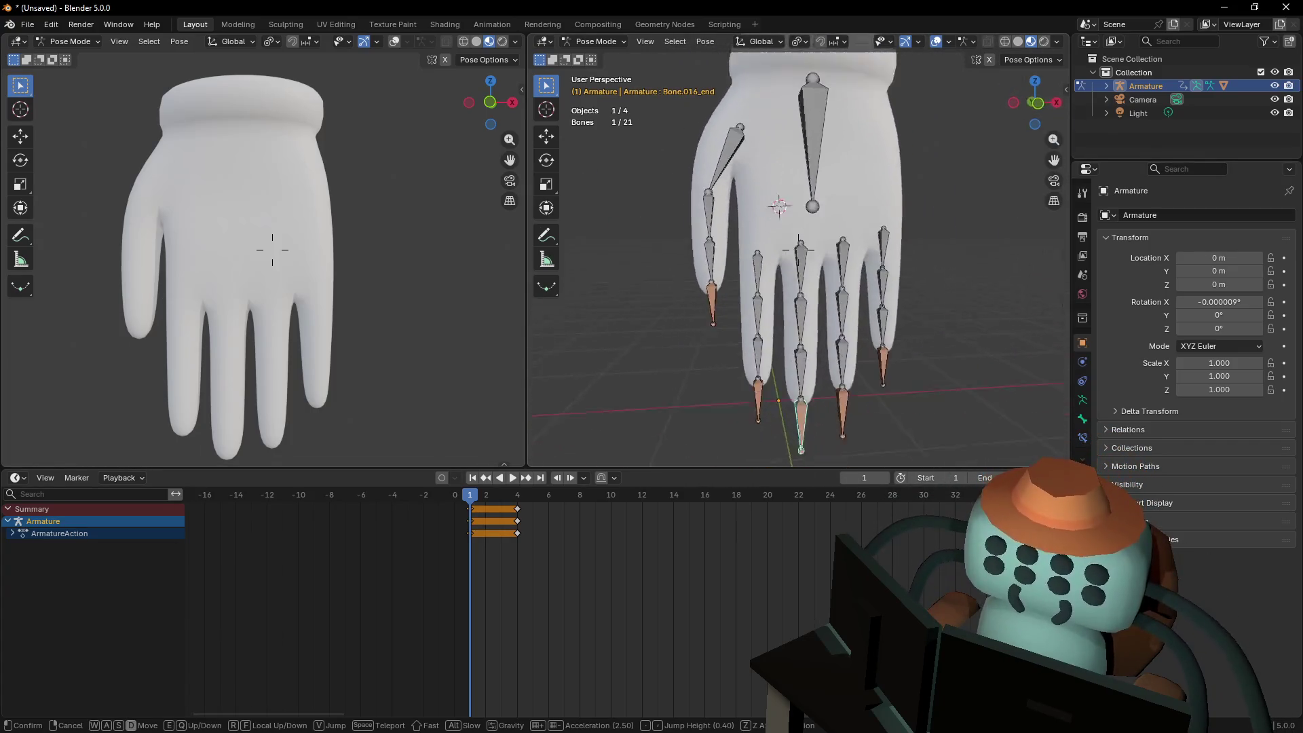
pyautogui.press('w')
pyautogui.press('w')
pyautogui.press('s')
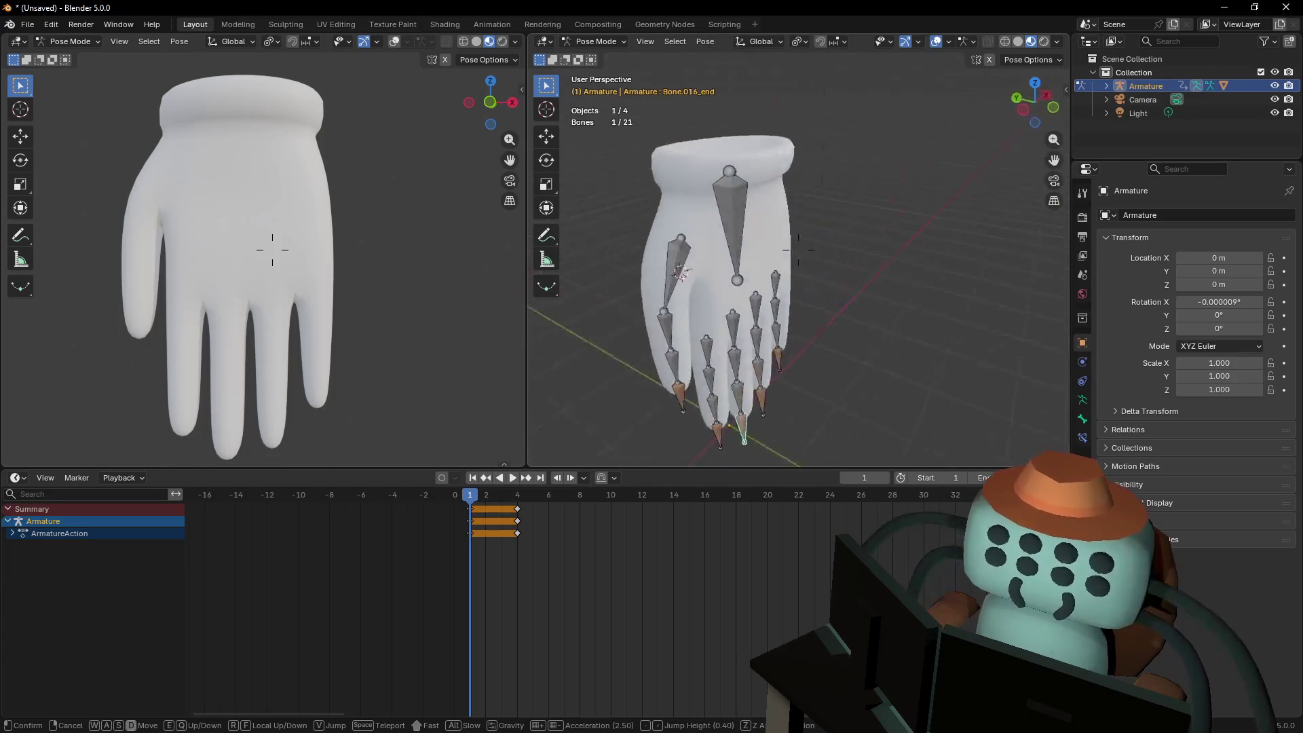
pyautogui.press('w')
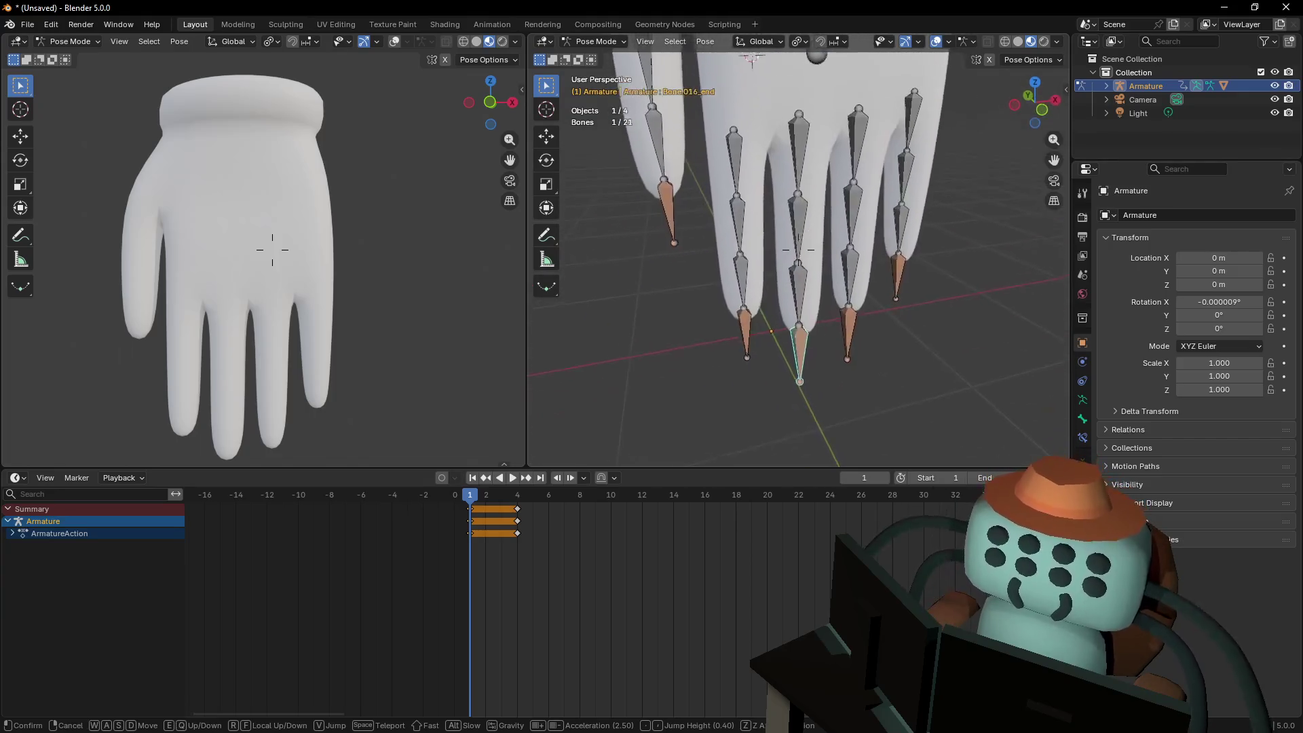
pyautogui.click(778, 387)
pyautogui.moveTo(778, 386); pyautogui.dragTo(791, 409, button='middle')
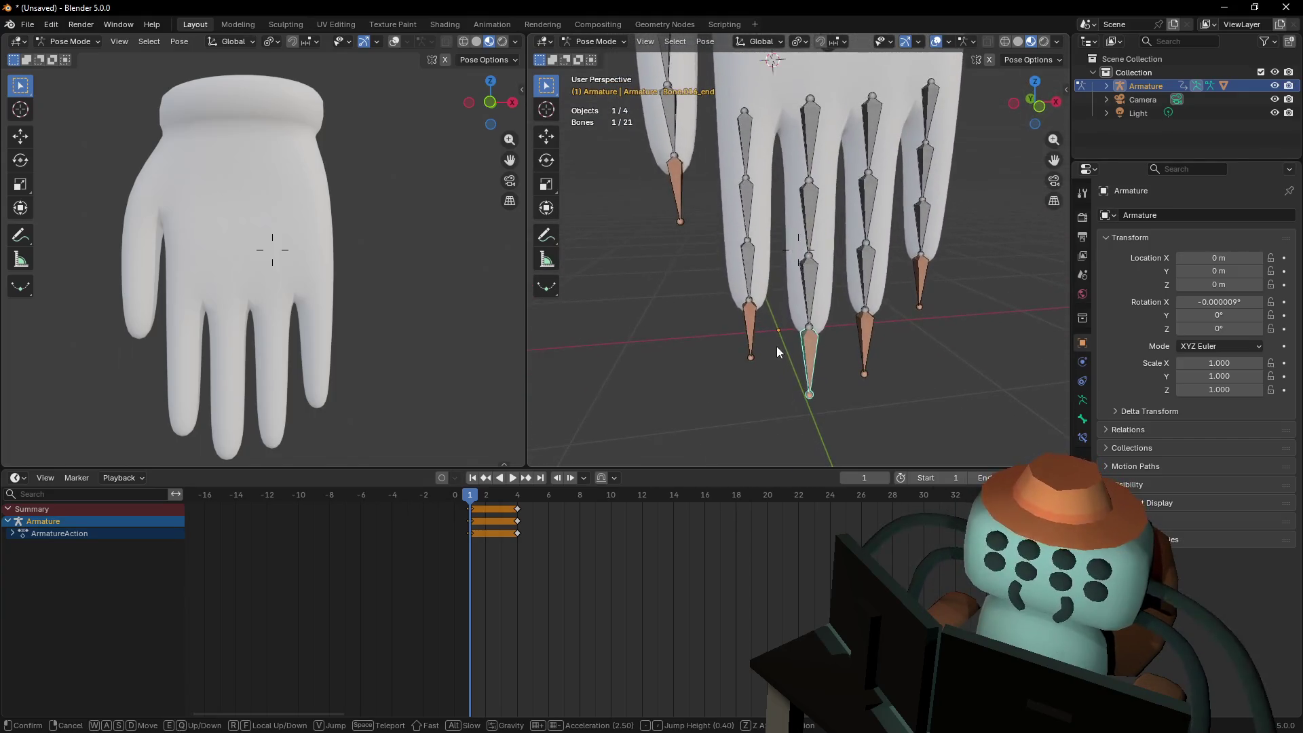
pyautogui.press('g')
pyautogui.press('z')
pyautogui.rightClick(796, 333)
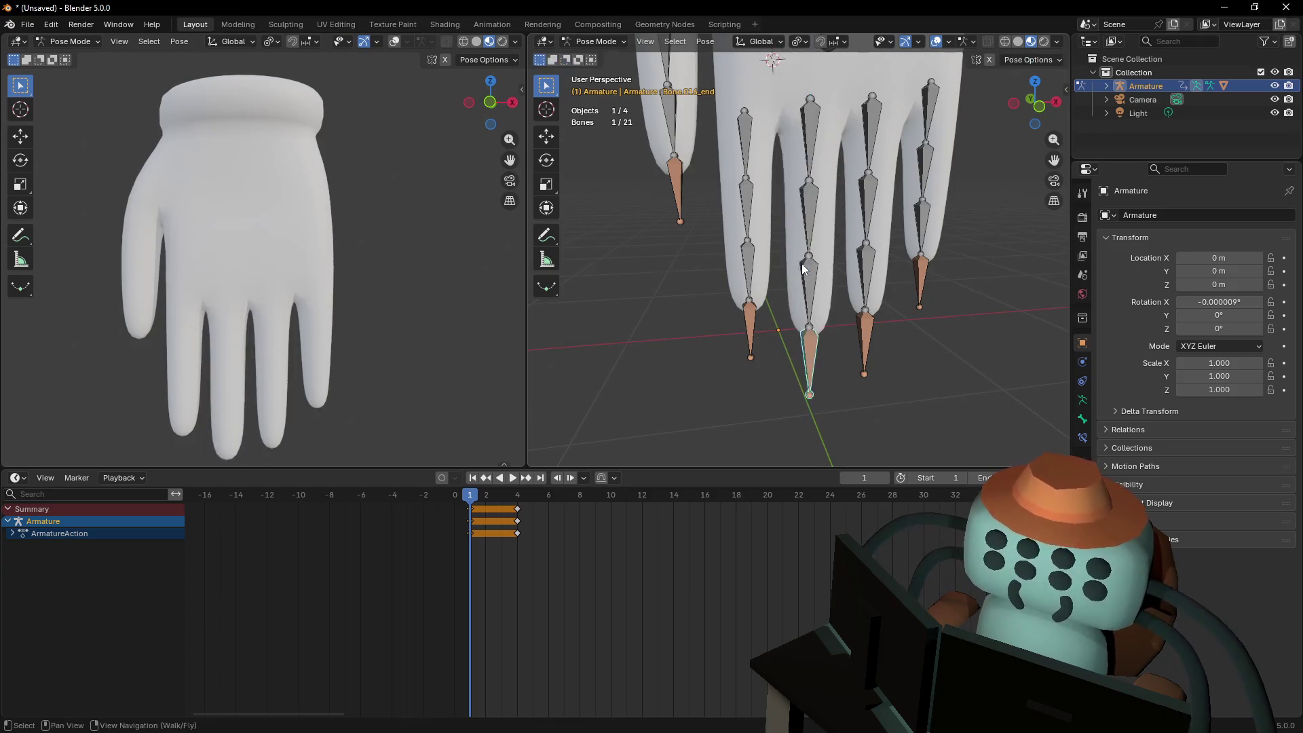
# Select the fingertip end bone and test a vertical bend, then cancel to straighten the finger
pyautogui.hotkey('shift', '`')
pyautogui.click(795, 311)
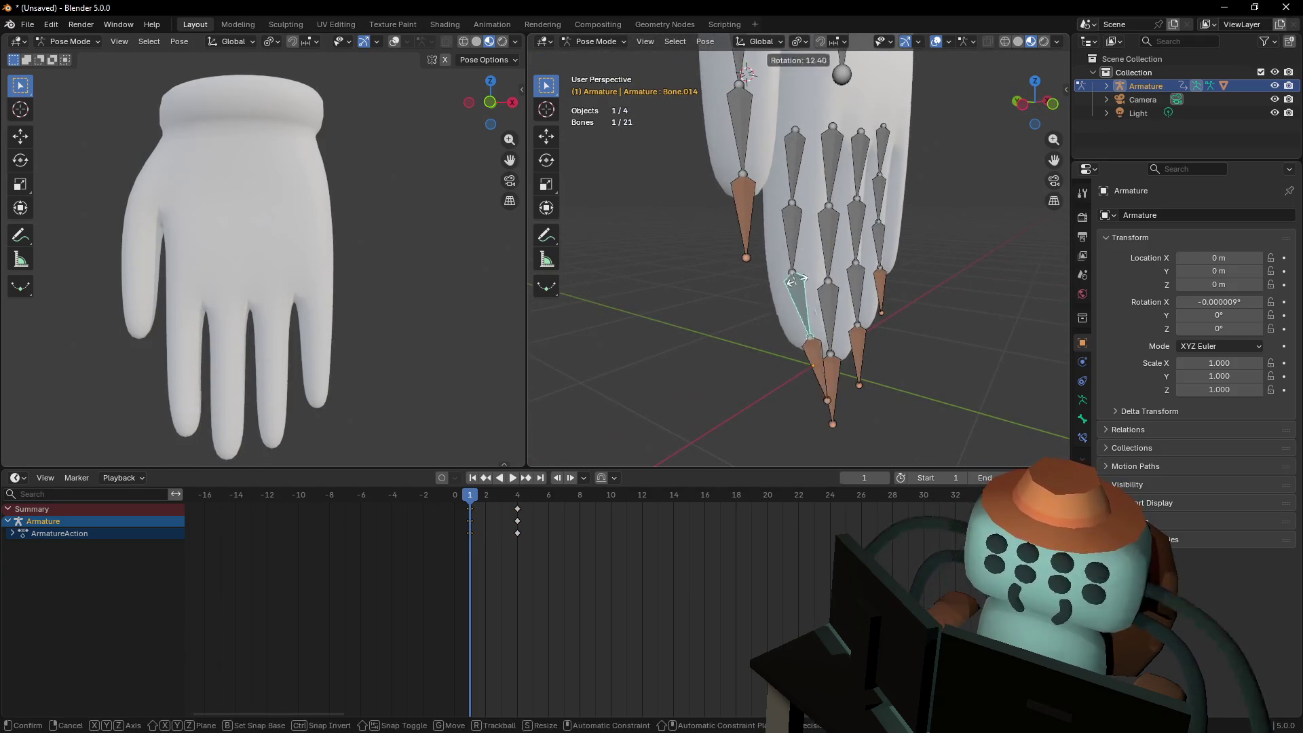
pyautogui.click(793, 309)
pyautogui.click(787, 367)
pyautogui.press('g')
pyautogui.press('z')
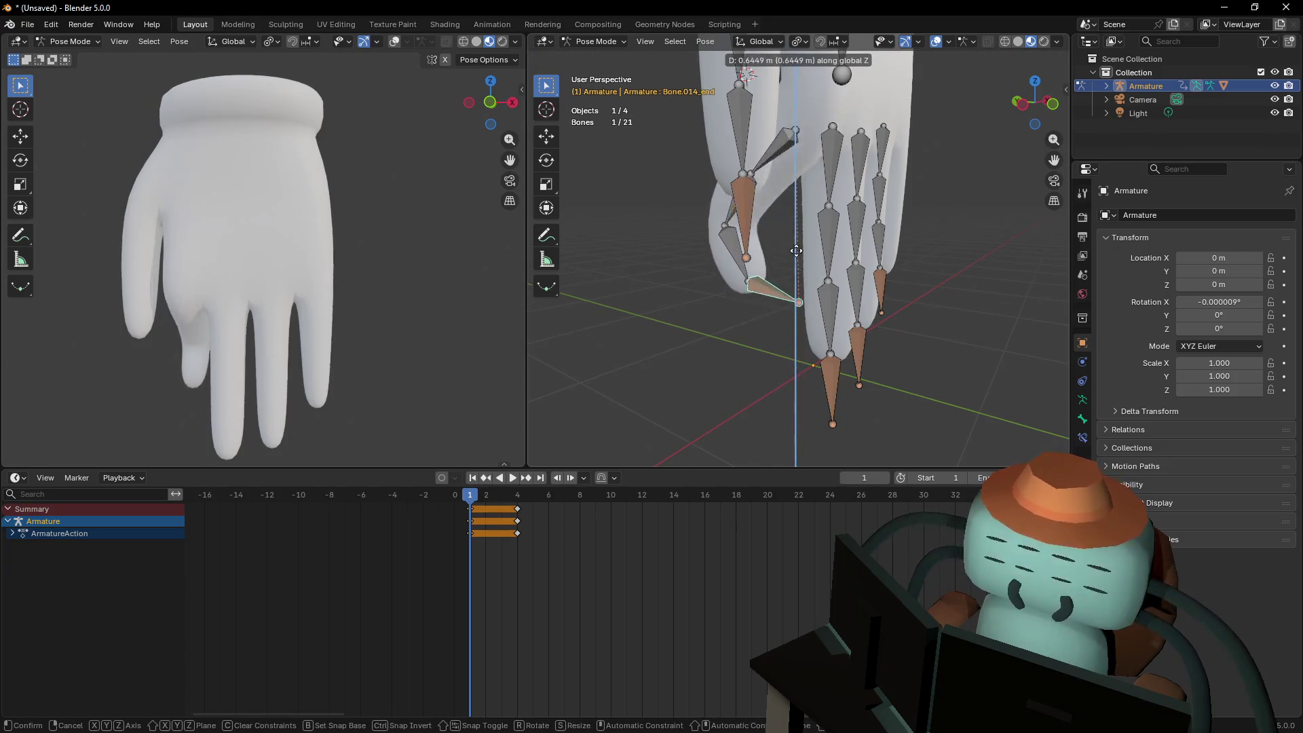
pyautogui.rightClick(810, 284)
# Reposition and pan the right viewport to recentre the rigged hand
pyautogui.hotkey('shift', '`')
pyautogui.press('w')
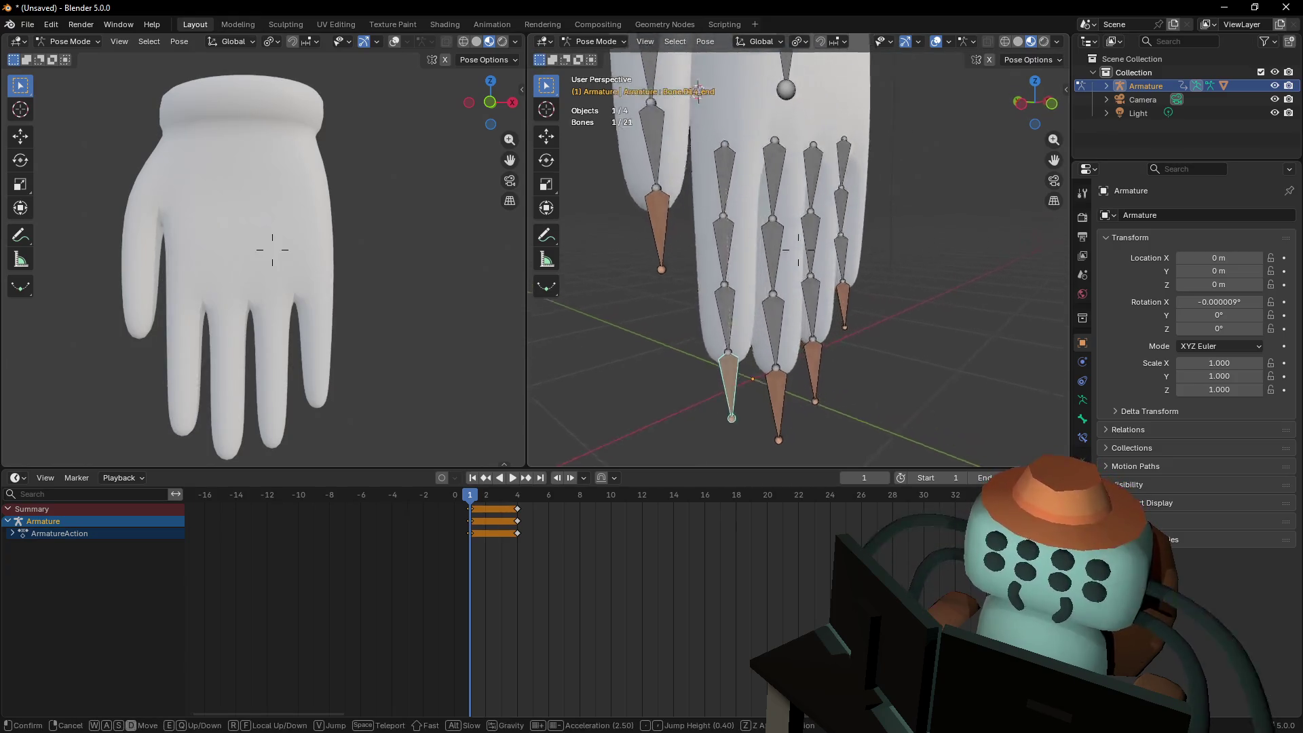
pyautogui.click(810, 284)
pyautogui.hotkey('shift', '`')
pyautogui.press('s')
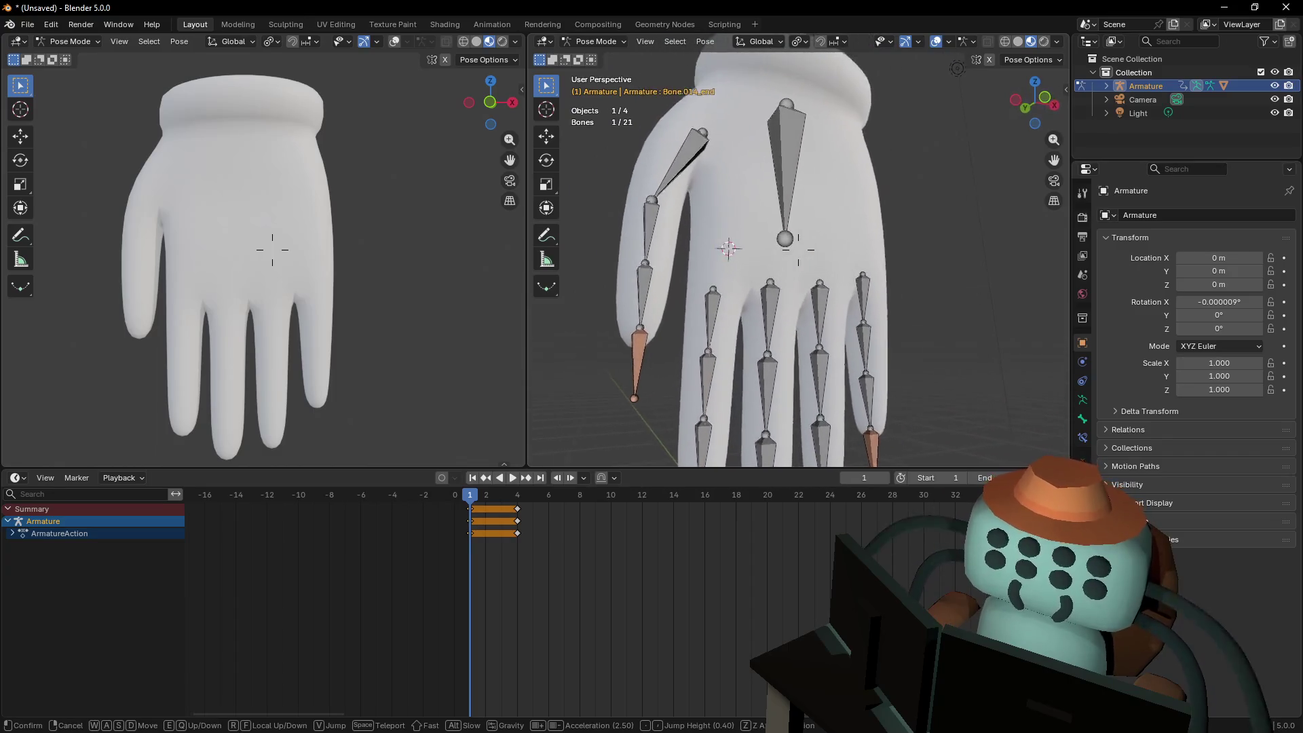
pyautogui.press('w')
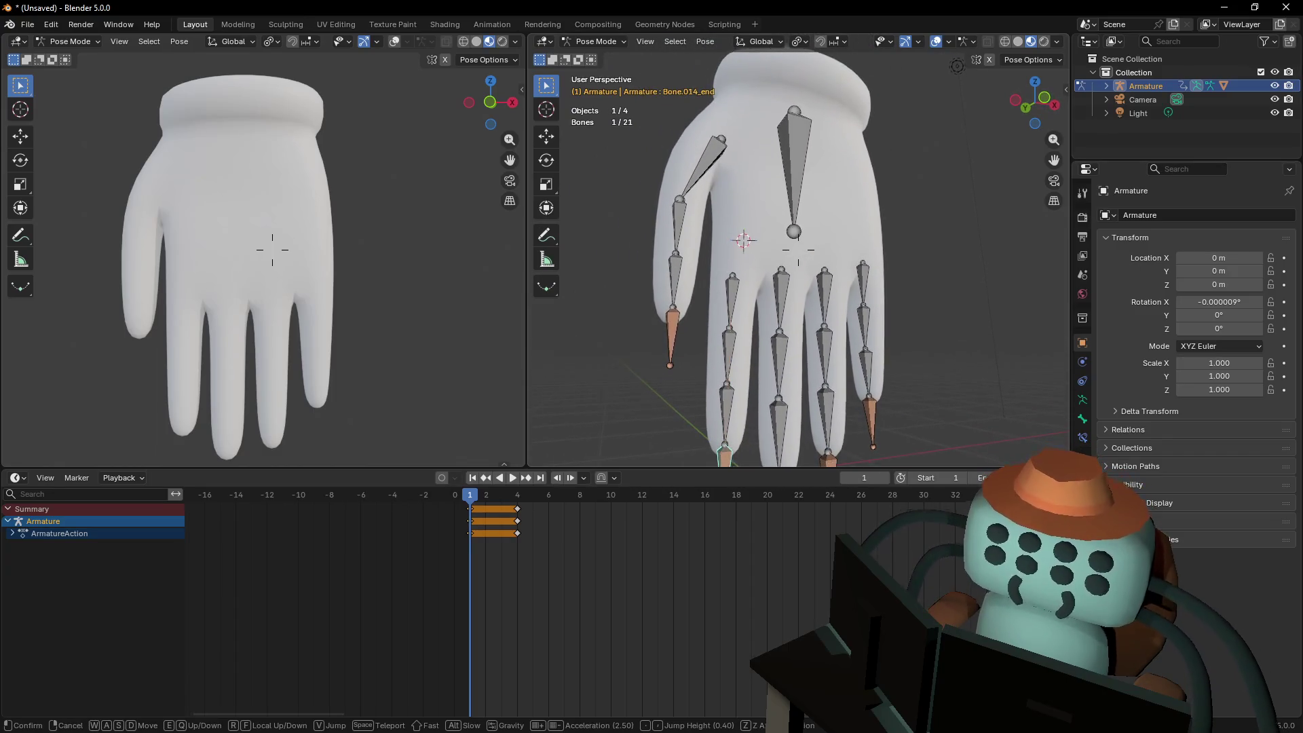
pyautogui.click(840, 222)
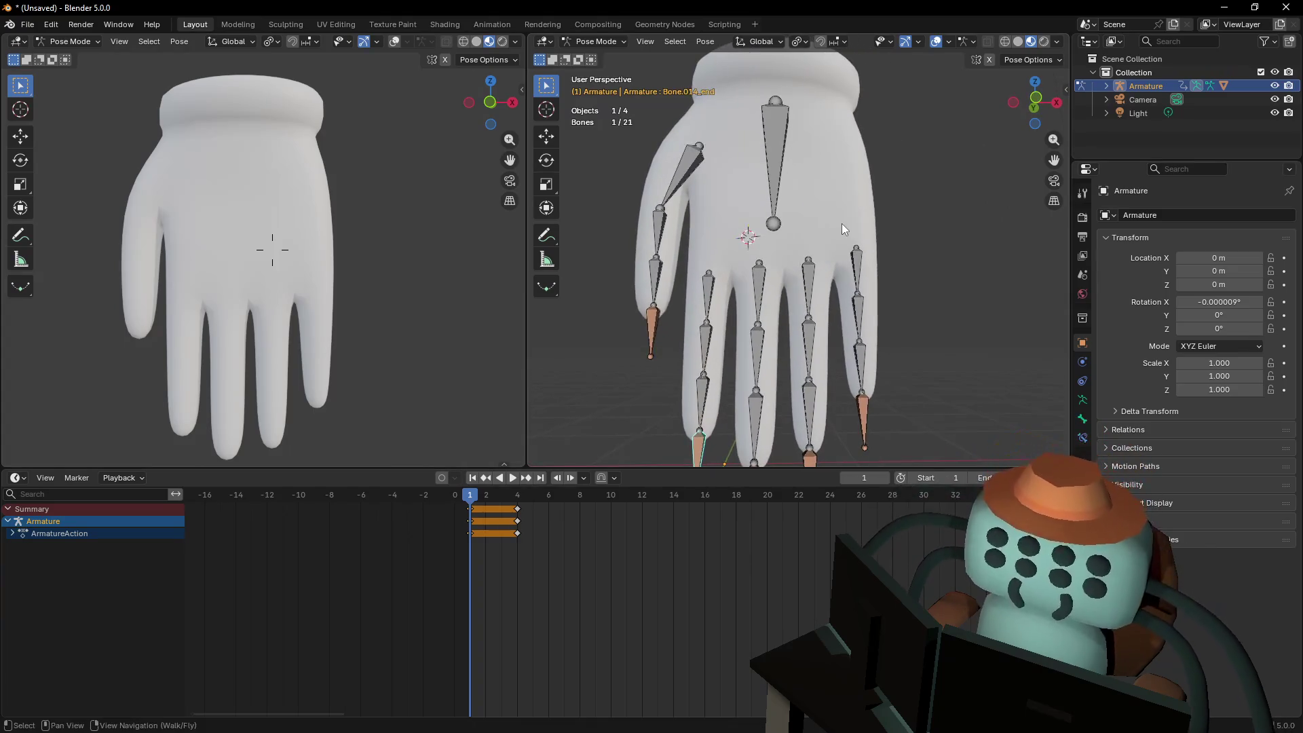
pyautogui.moveTo(855, 218); pyautogui.dragTo(860, 218, button='middle')
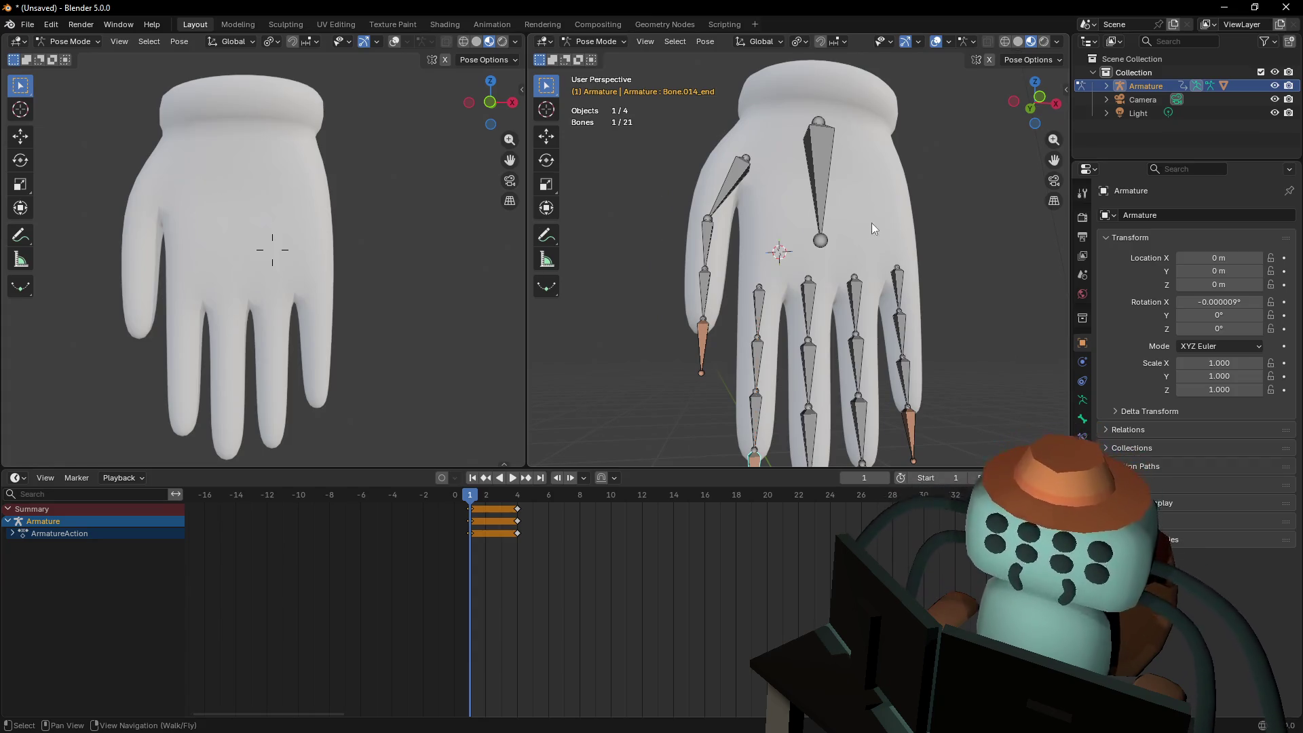
pyautogui.keyDown('shift'); pyautogui.moveTo(841, 156); pyautogui.dragTo(828, 136, button='middle'); pyautogui.keyUp('shift')
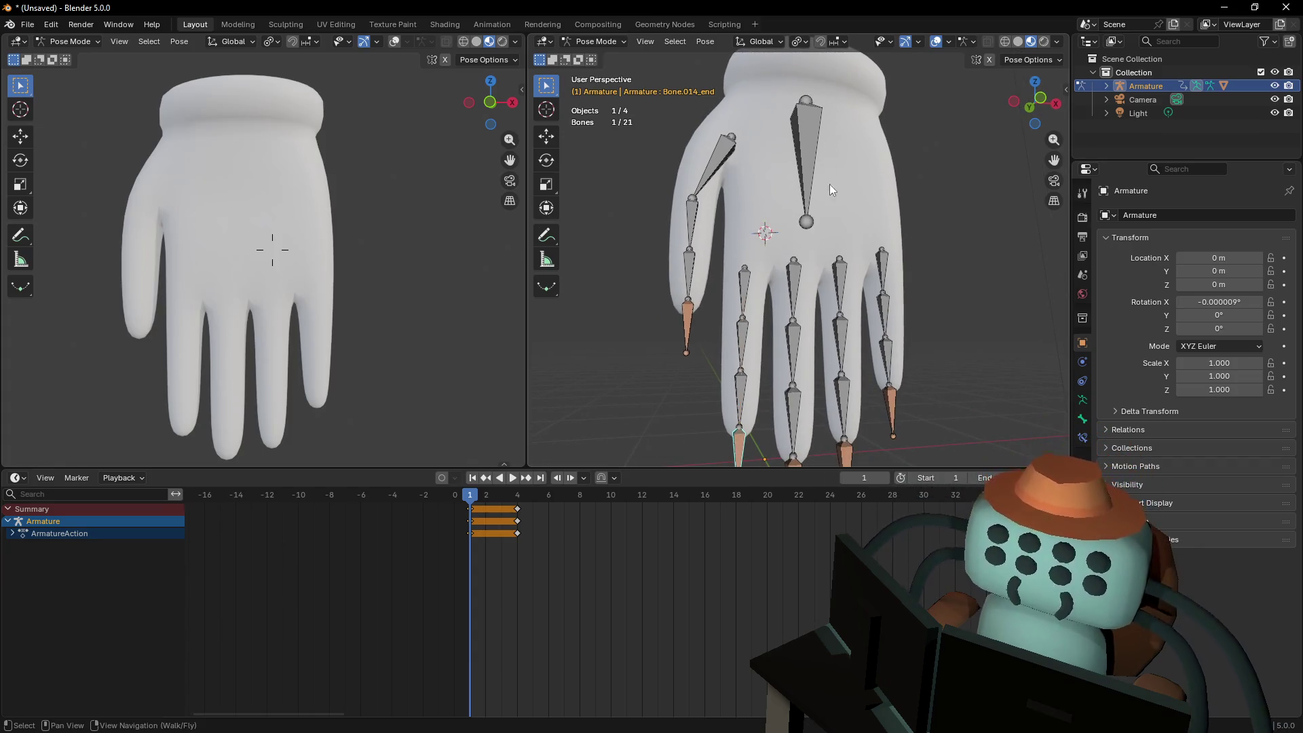
# Cycle the armature through Edit Mode and Object Mode, then back to Pose Mode
pyautogui.click(594, 42)
pyautogui.click(596, 67)
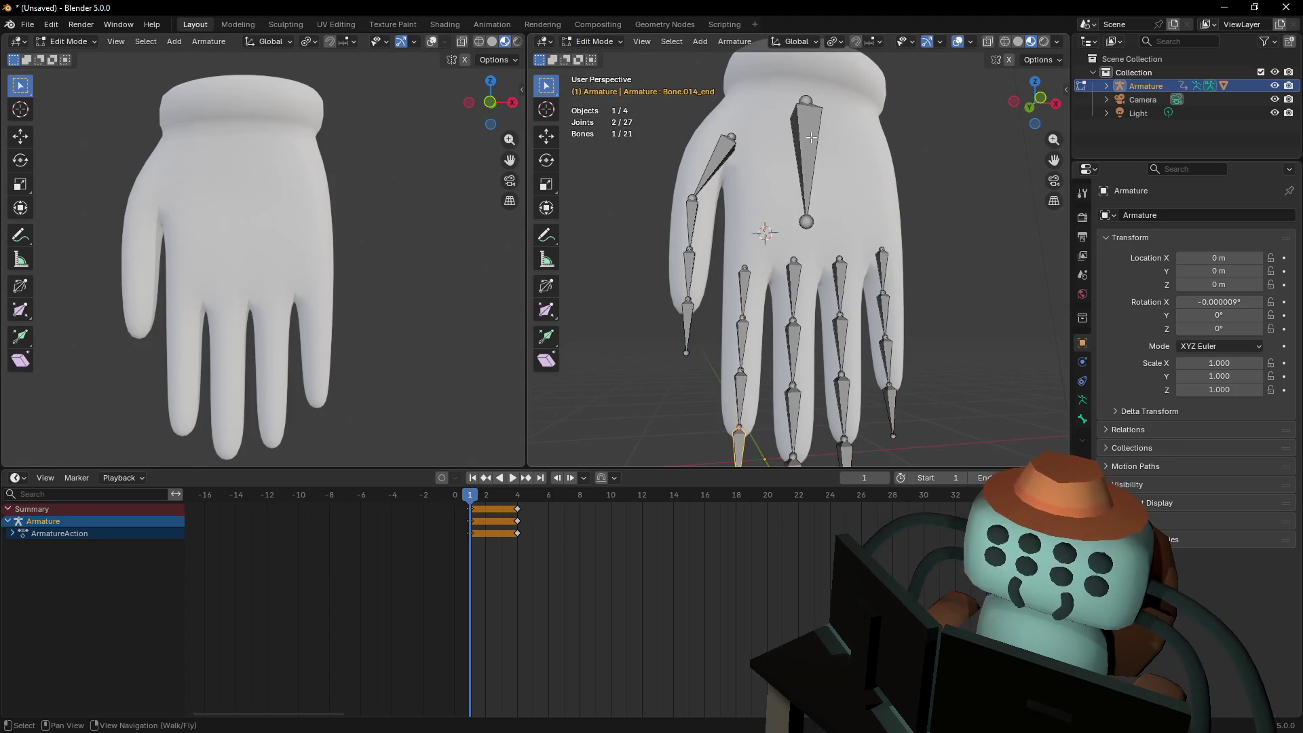
pyautogui.click(600, 40)
pyautogui.click(595, 54)
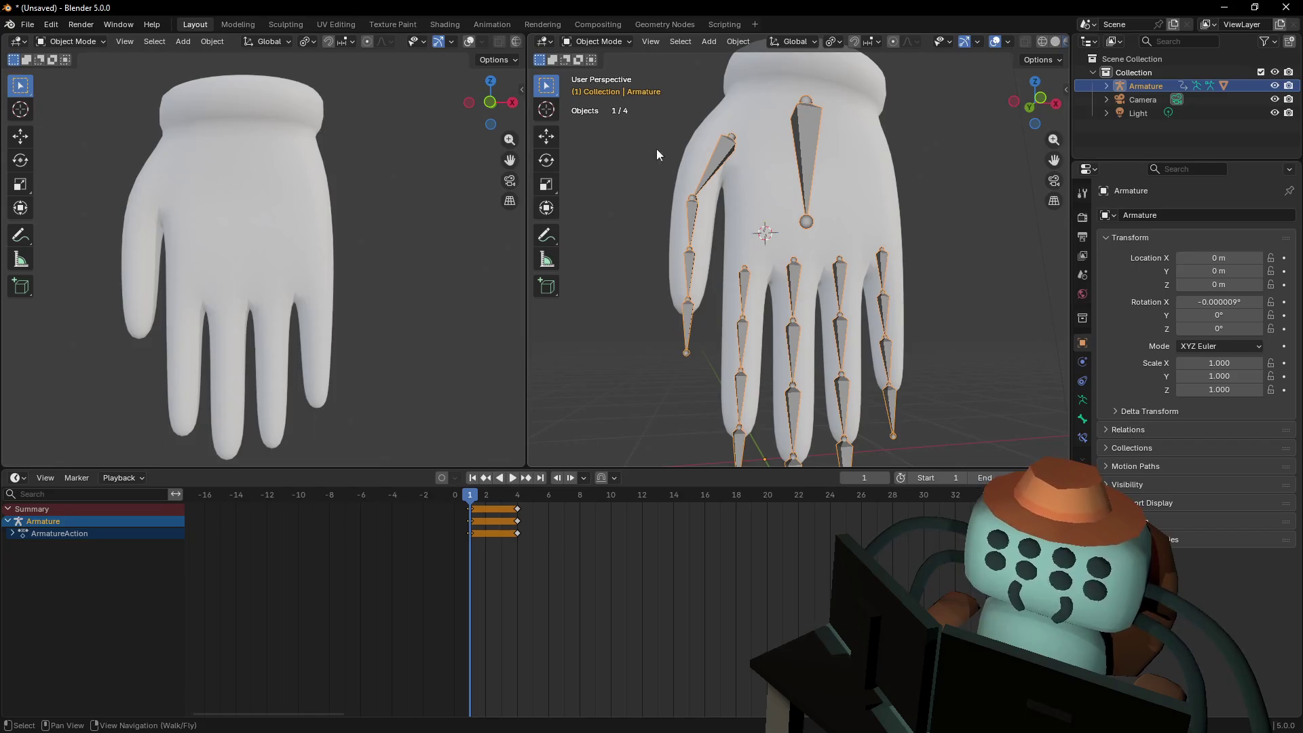
pyautogui.click(600, 41)
pyautogui.click(597, 93)
# Test-move the palm bone, then leave only finger bone Bone.009 selected
pyautogui.click(745, 285)
pyautogui.keyDown('shift'); pyautogui.click(793, 285); pyautogui.keyUp('shift')
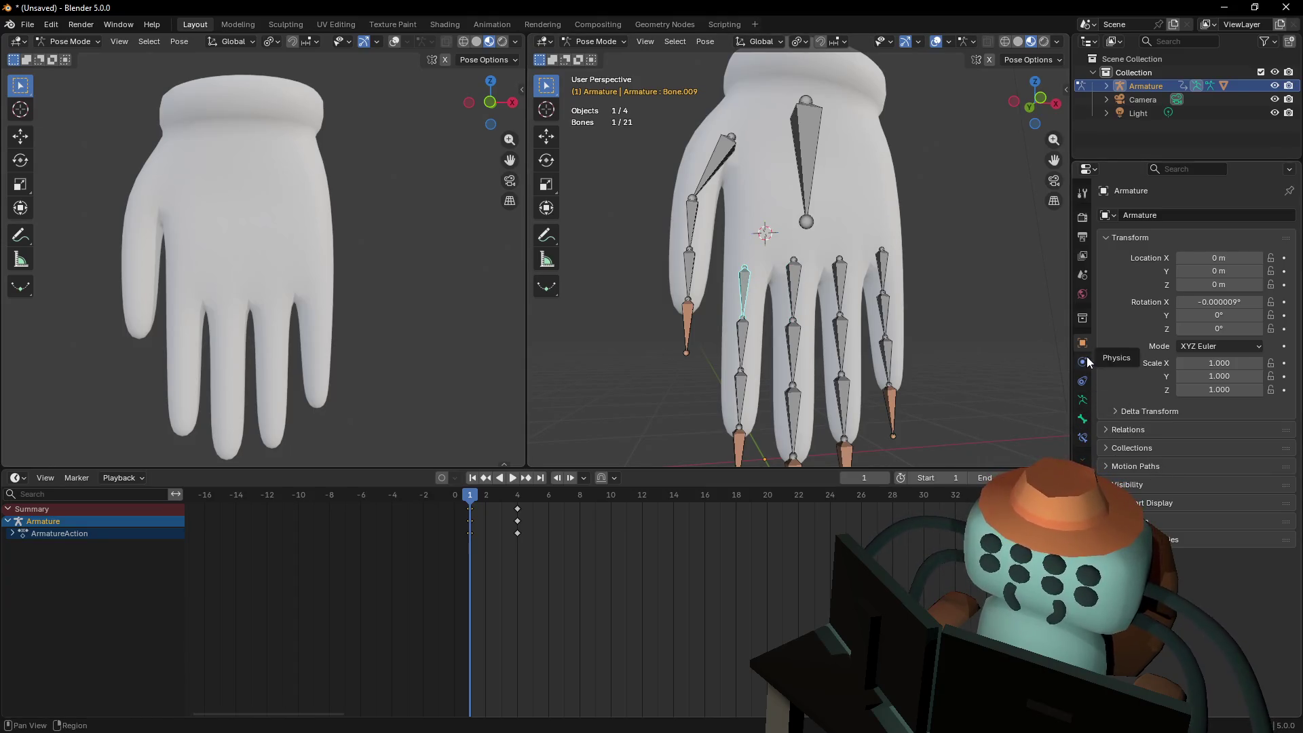
pyautogui.click(803, 197)
pyautogui.press('g')
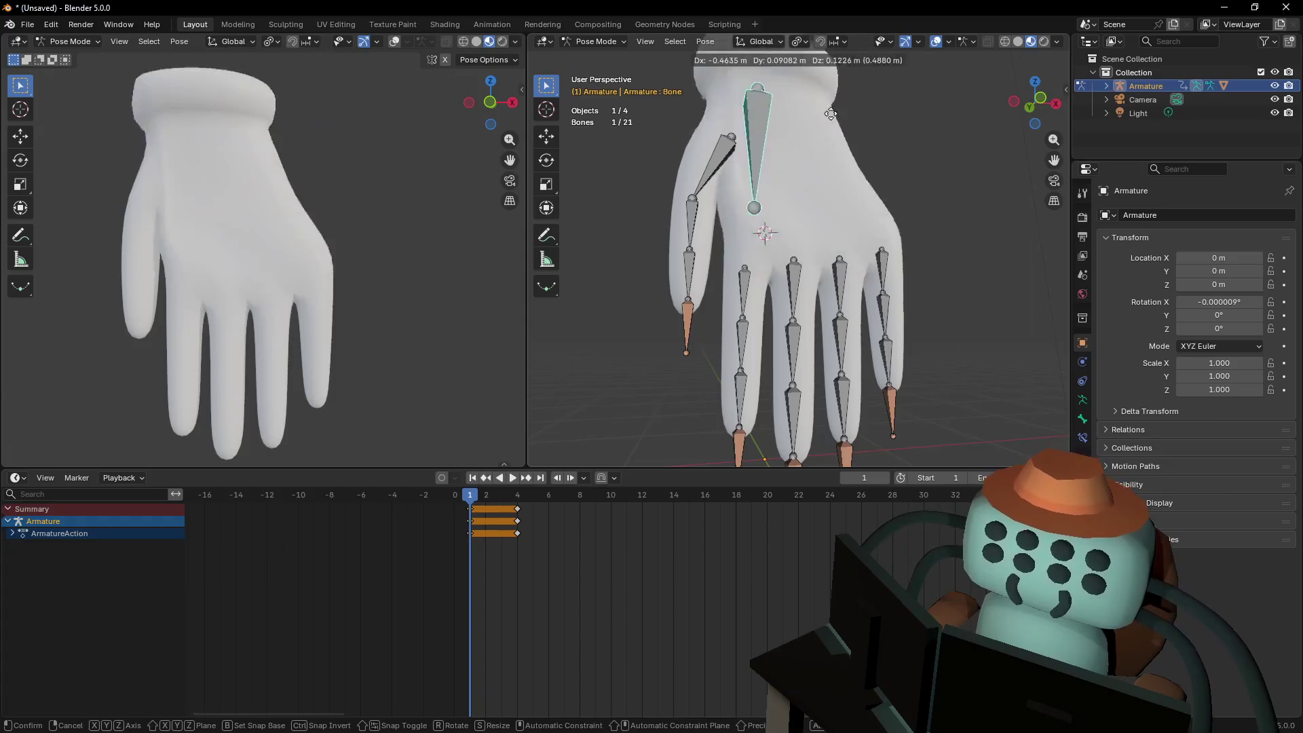
pyautogui.press('Escape')
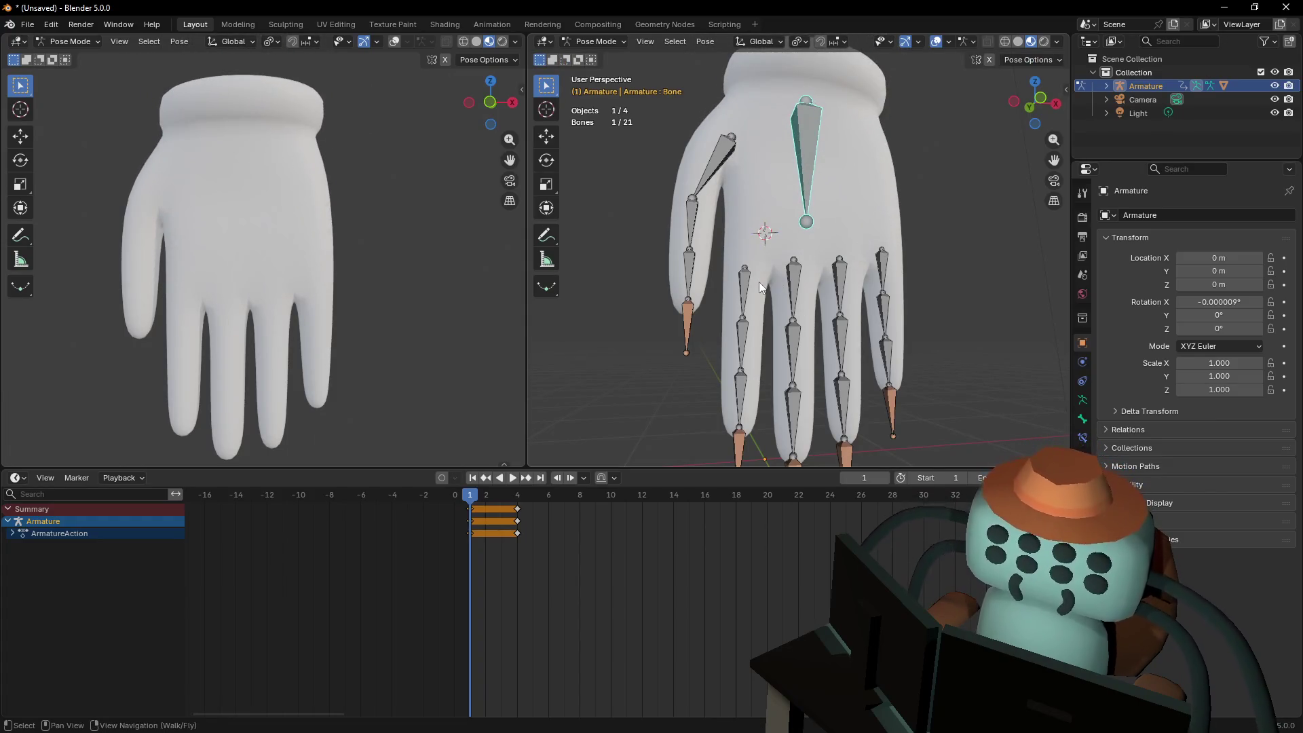
pyautogui.click(768, 266)
pyautogui.keyDown('shift'); pyautogui.click(808, 160); pyautogui.keyUp('shift')
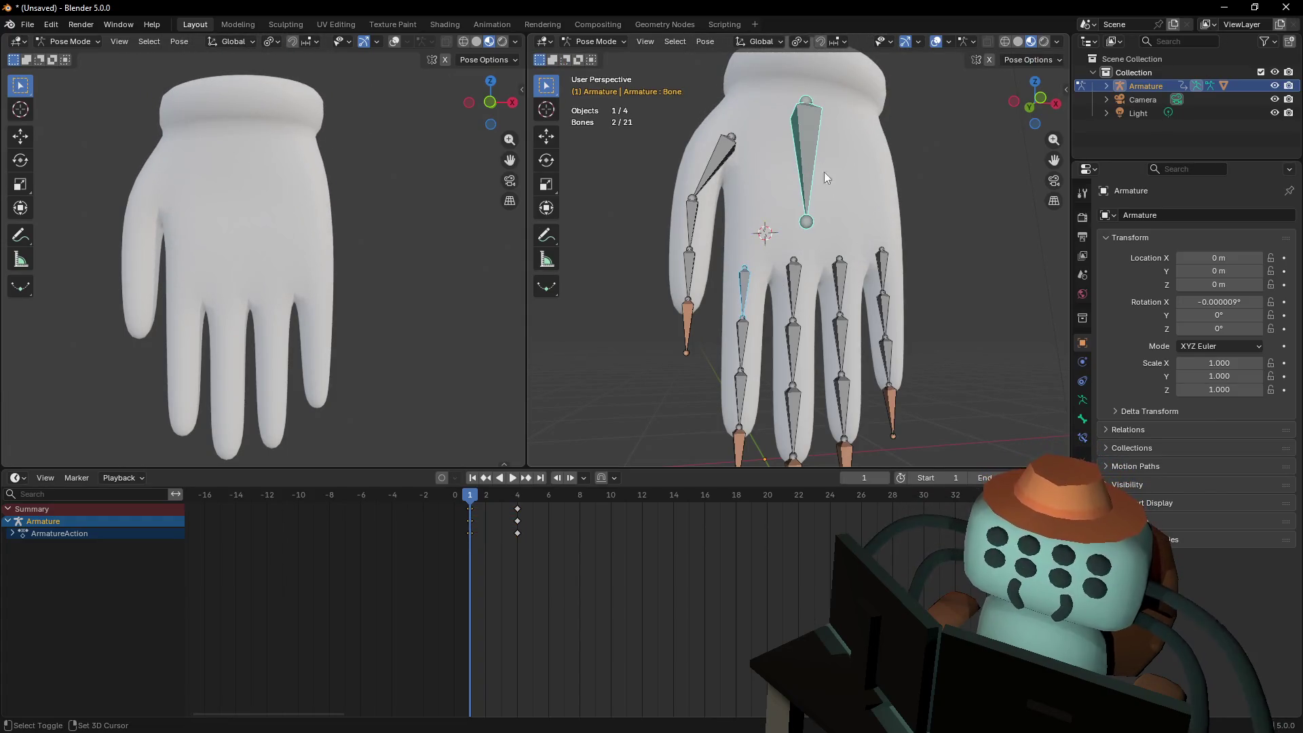
pyautogui.click(742, 279)
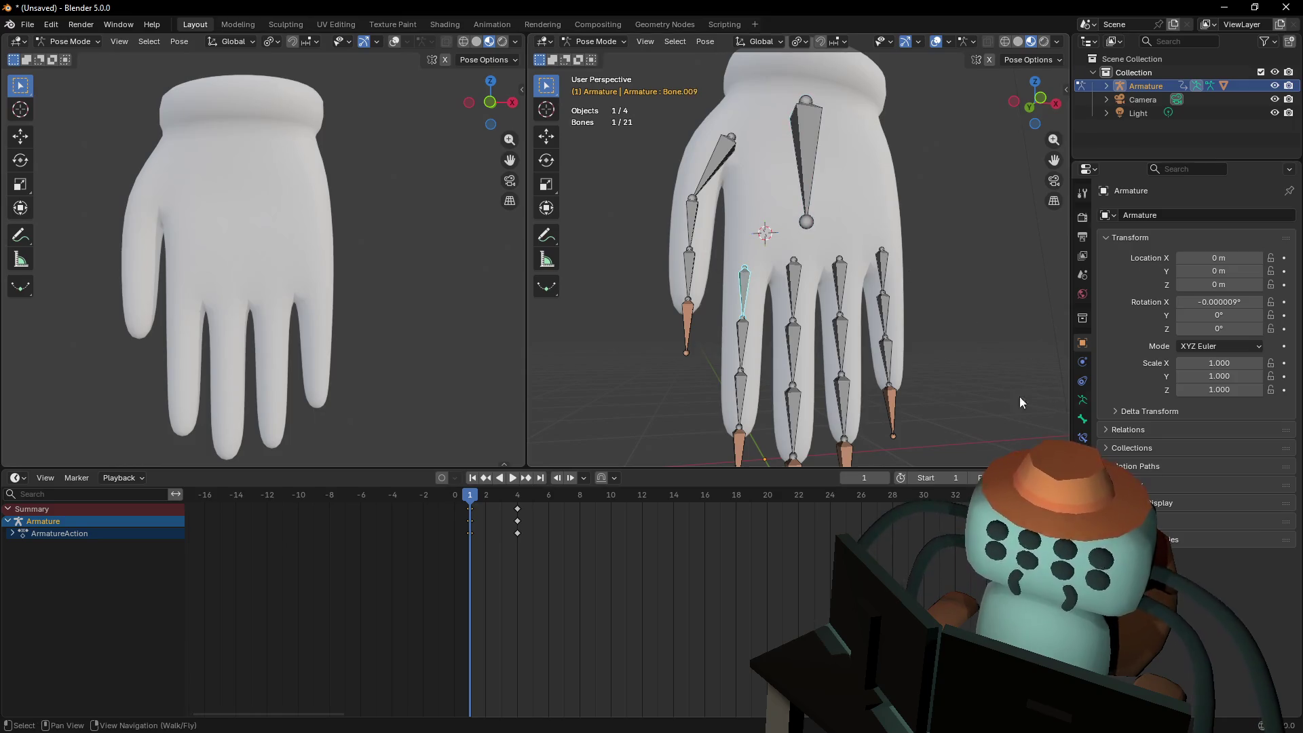
# Add a Child Of constraint to Bone.009 targeting the Armature's palm bone, then test it by moving the palm
pyautogui.click(1083, 438)
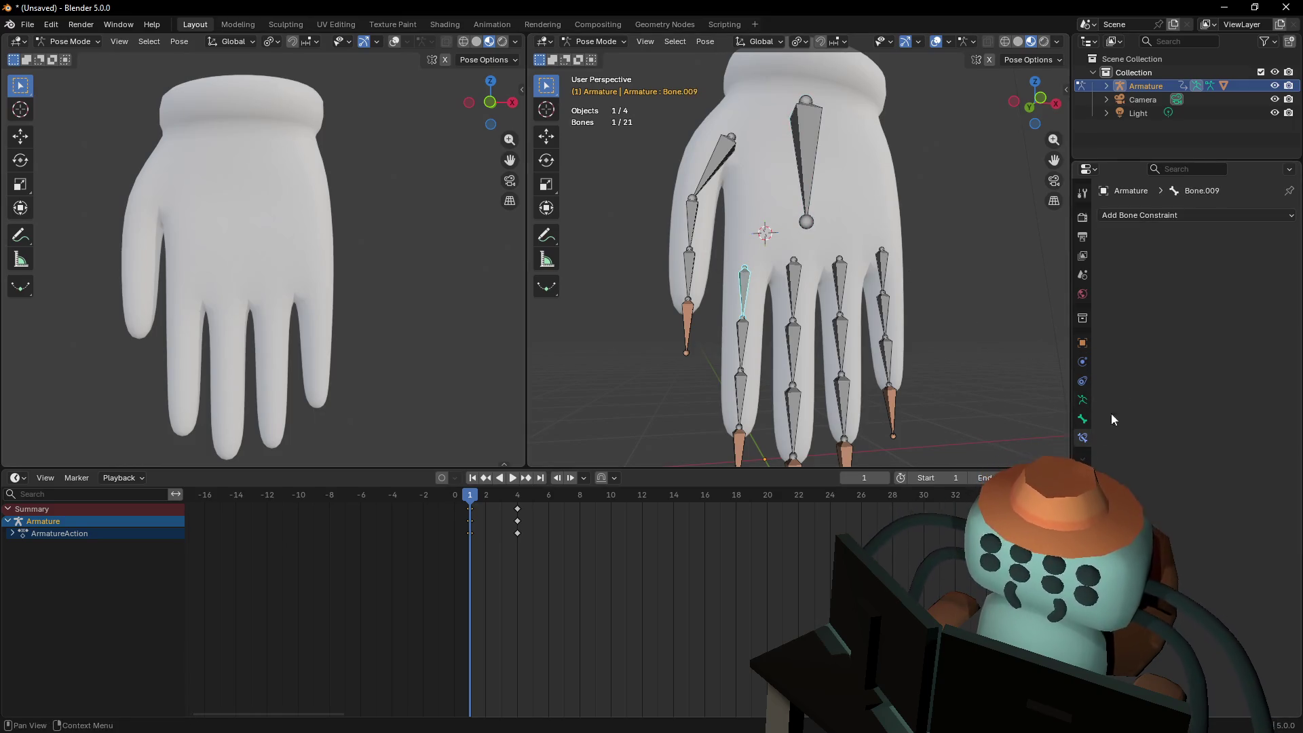
pyautogui.click(1195, 214)
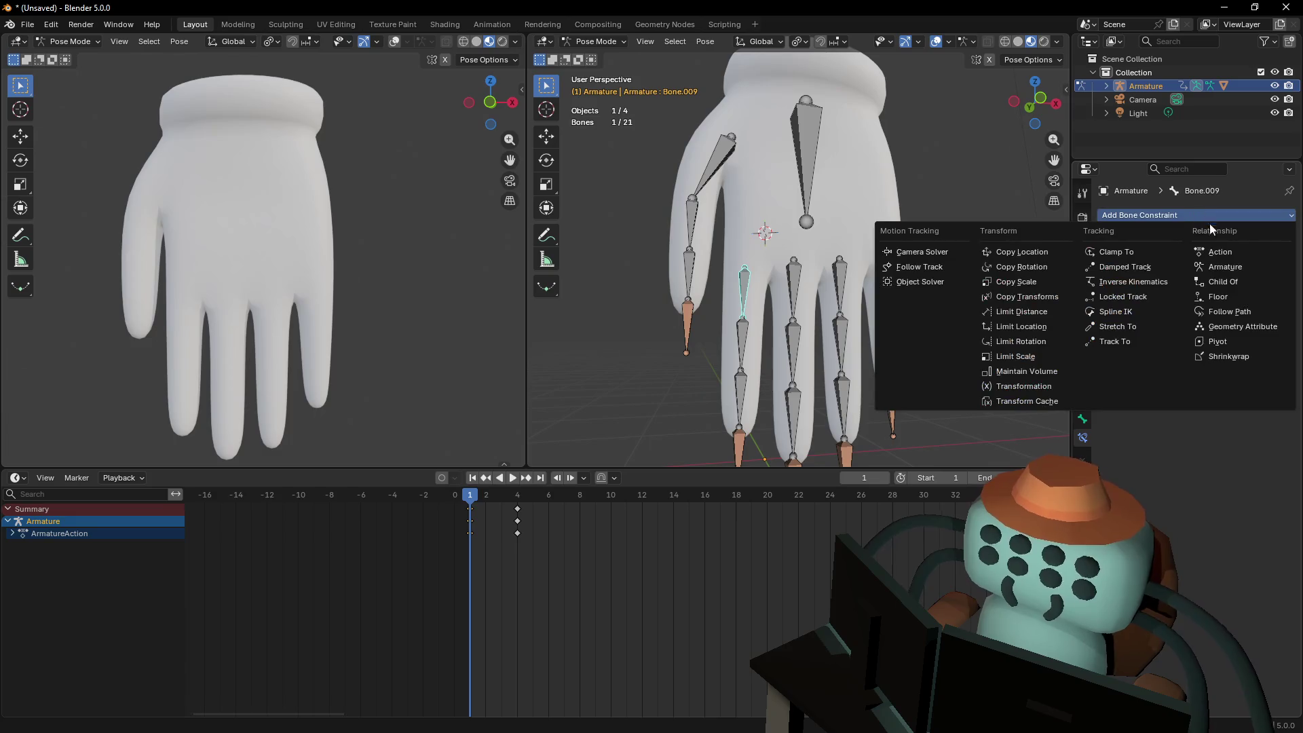
pyautogui.click(1237, 280)
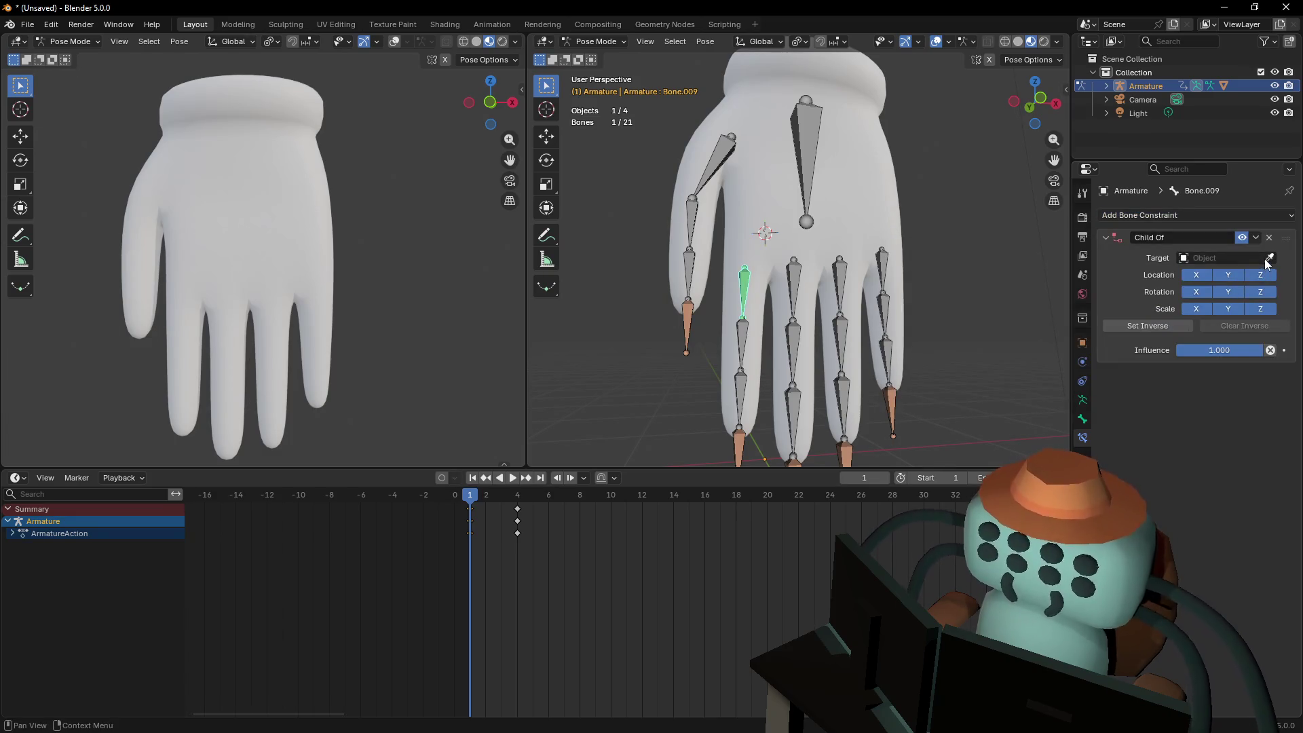
pyautogui.click(1268, 258)
pyautogui.click(814, 133)
pyautogui.click(1268, 274)
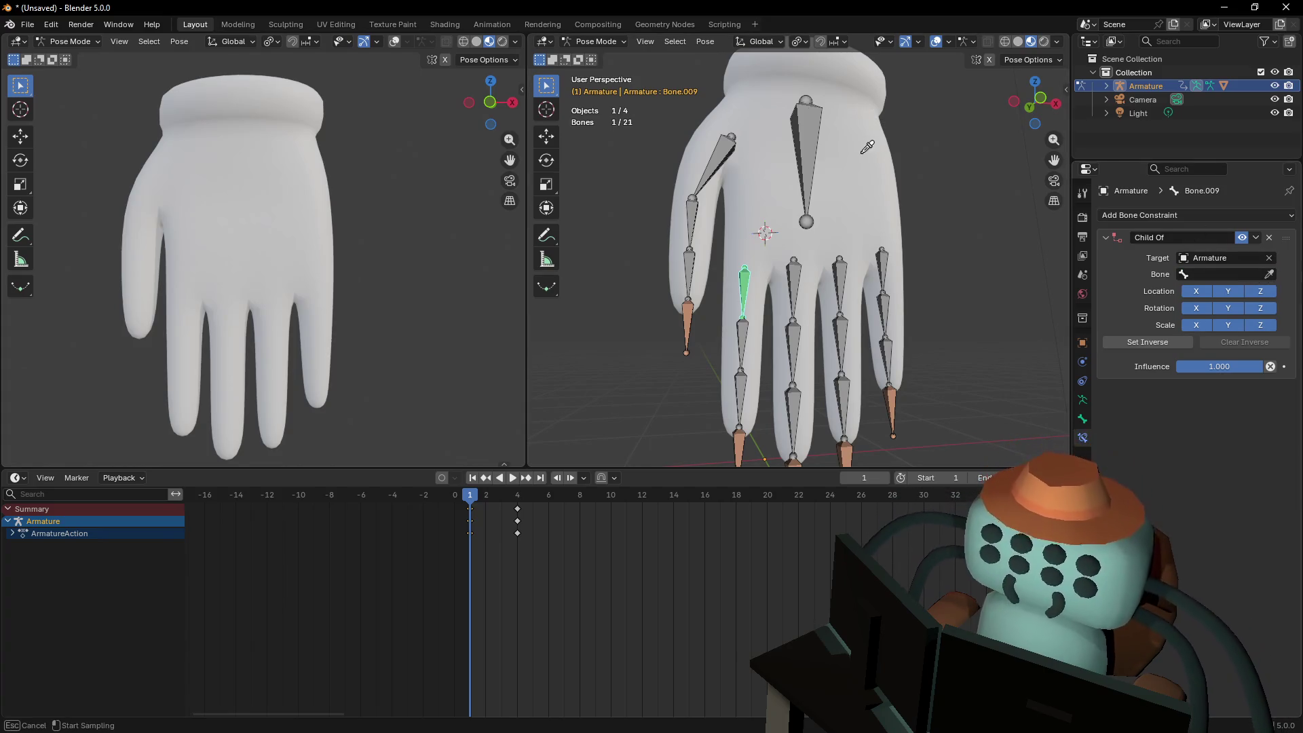
pyautogui.click(818, 116)
pyautogui.click(807, 148)
pyautogui.press('g')
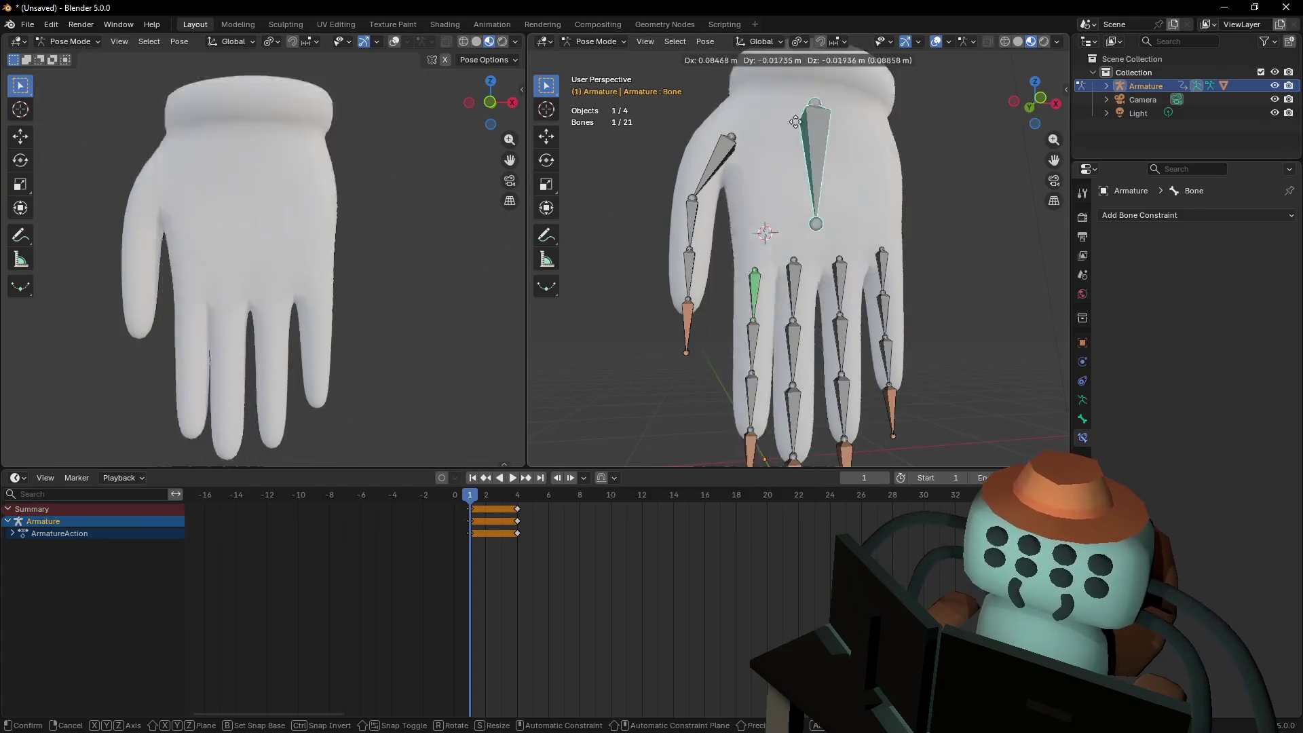
# Select fingertip bone Bone.014_end and try free and vertical moves, cancelling each
pyautogui.press('Escape')
pyautogui.moveTo(837, 232); pyautogui.dragTo(820, 222, button='middle')
pyautogui.click(743, 434)
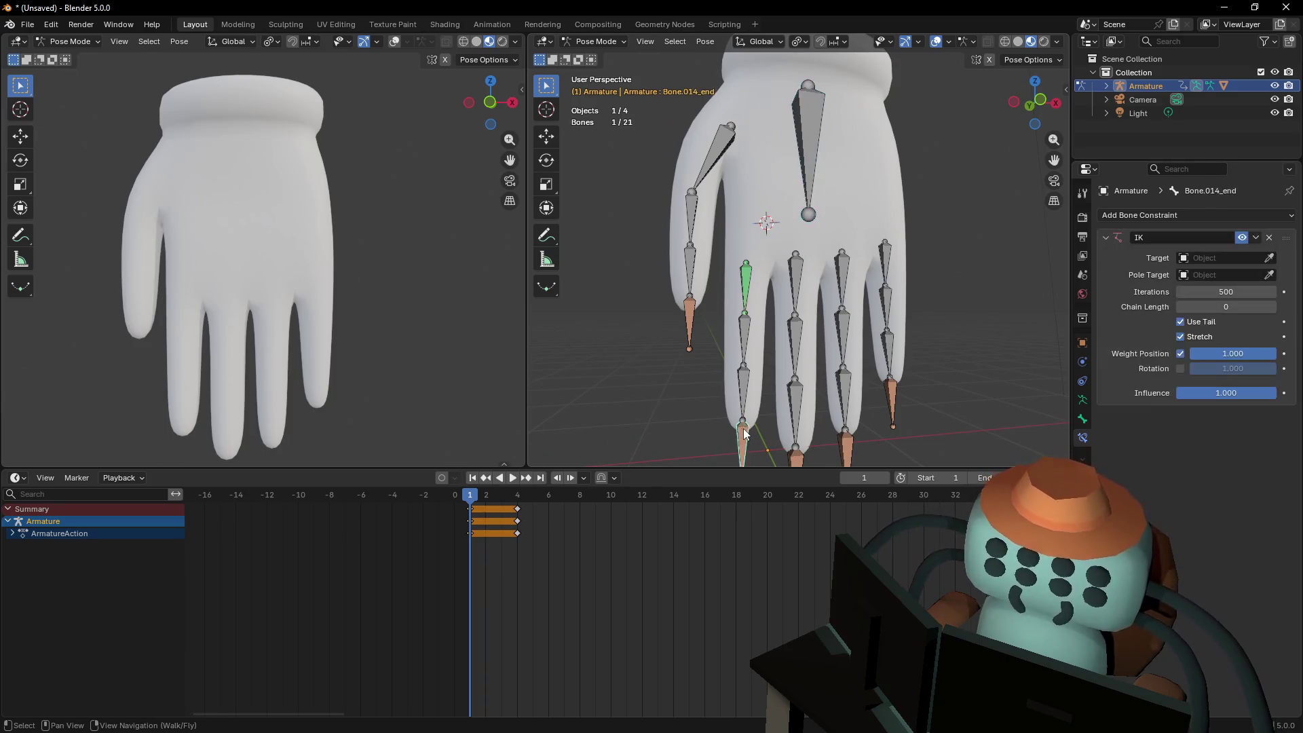
pyautogui.press('g')
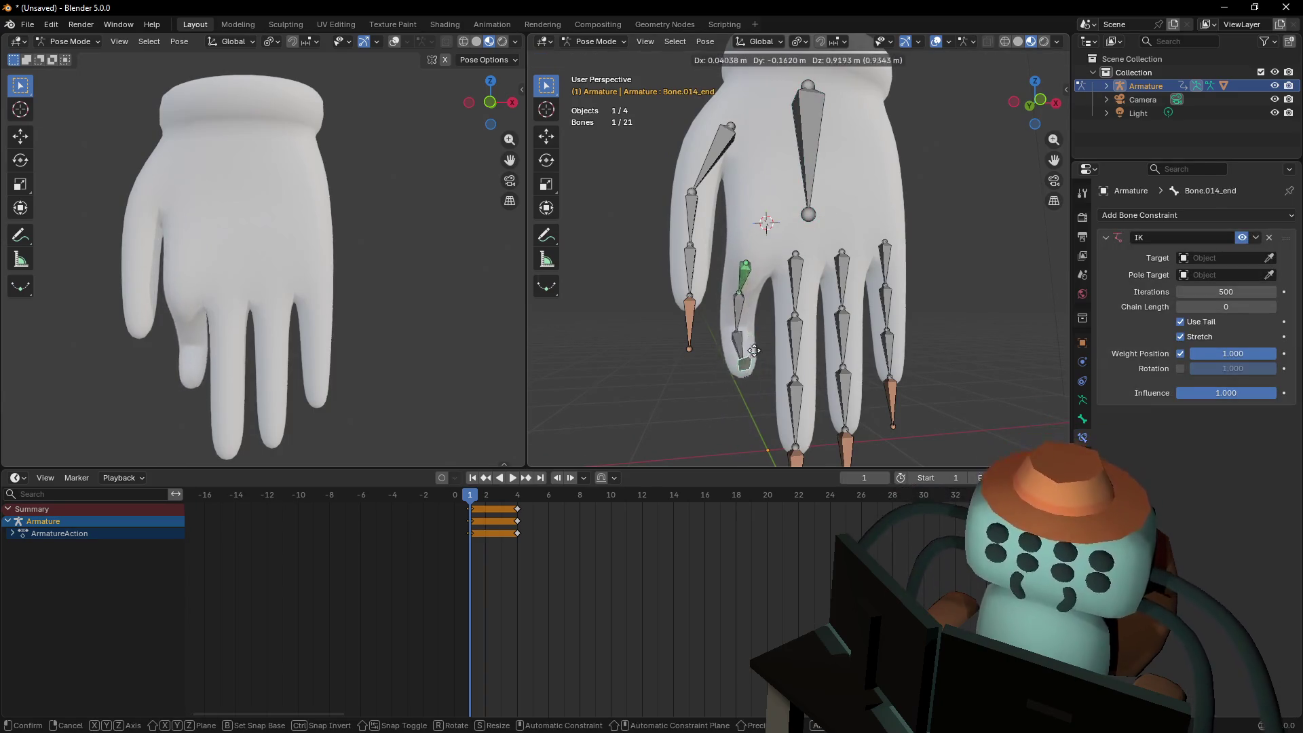
pyautogui.press('Escape')
pyautogui.press('g')
pyautogui.press('z')
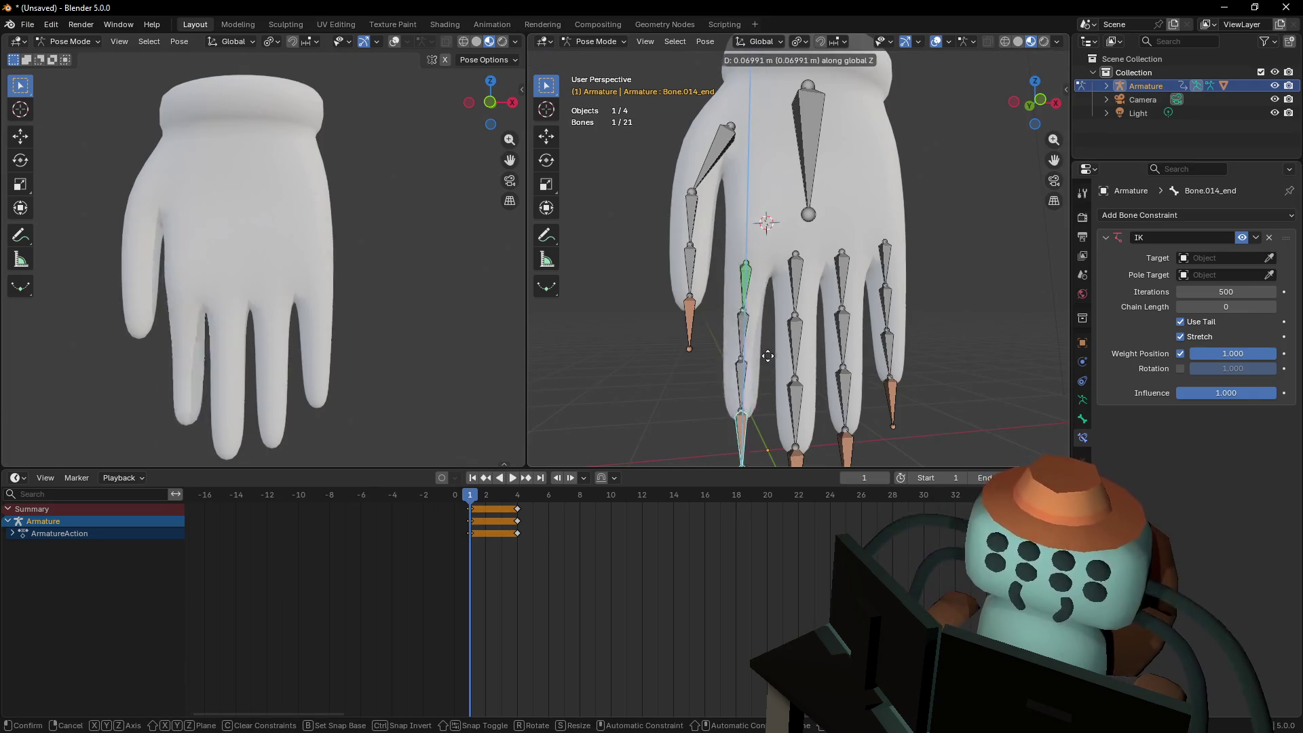
pyautogui.press('Escape')
# Reframe the hand and move Bone.014_end vertically to test the IK finger bend
pyautogui.hotkey('shift', '`')
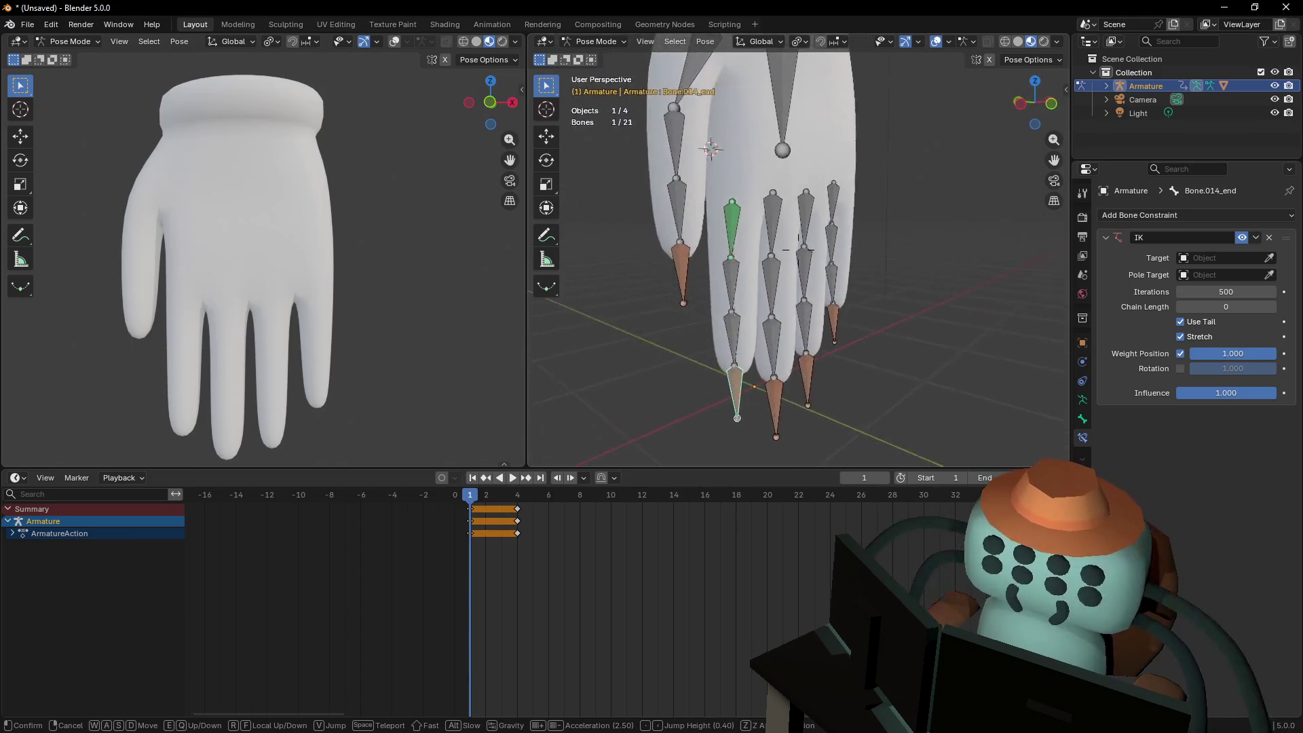
pyautogui.click(796, 304)
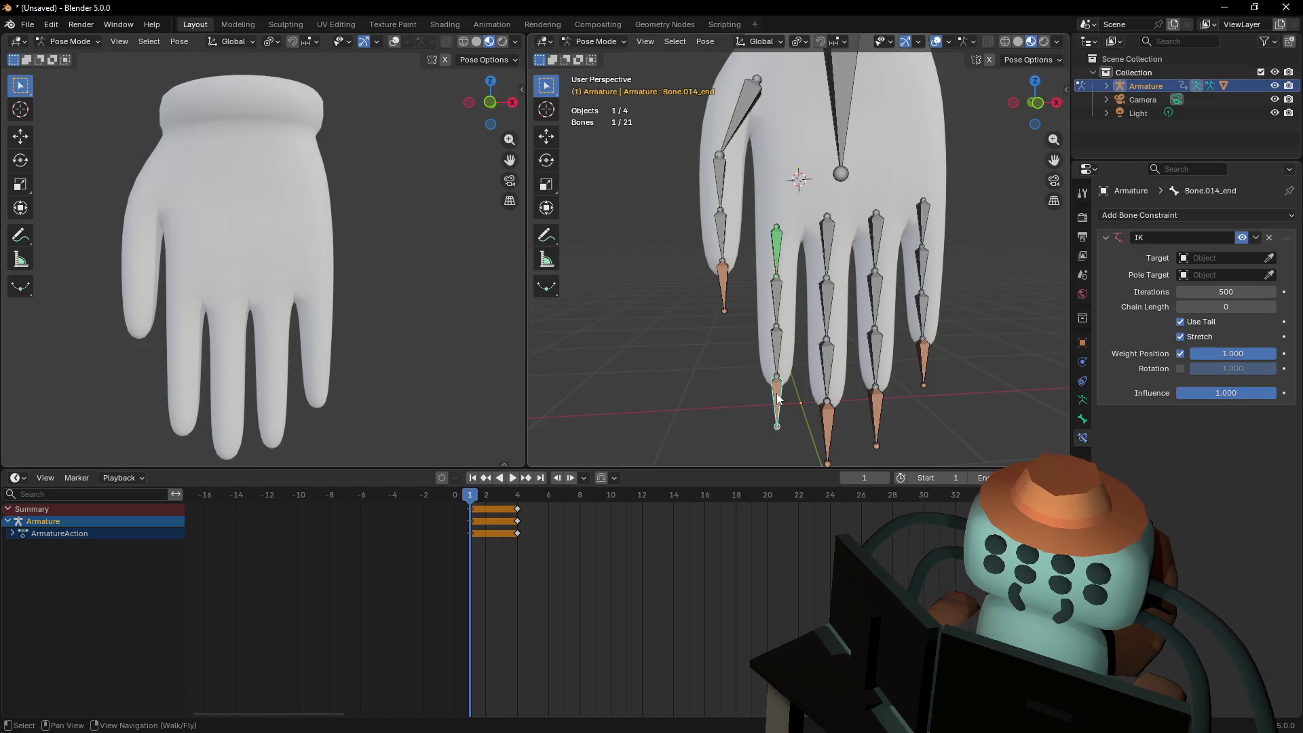
pyautogui.press('g')
pyautogui.press('z')
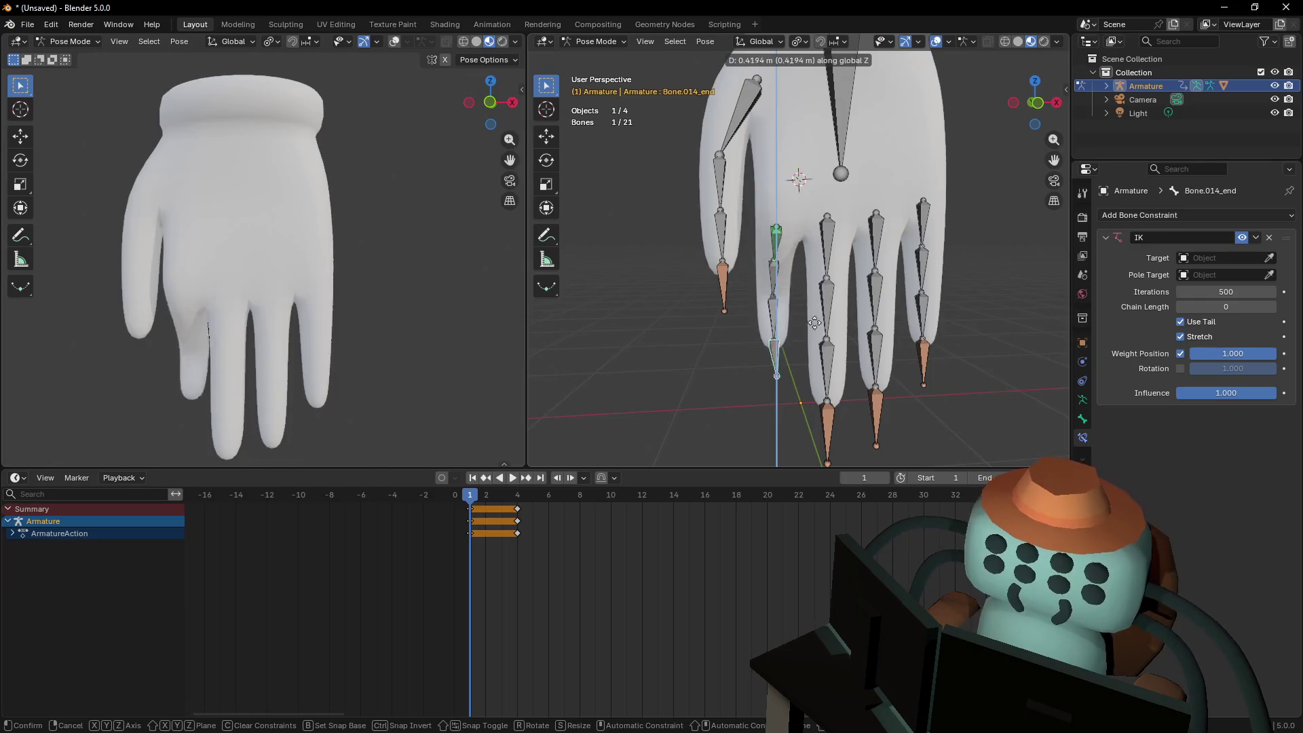
pyautogui.click(819, 258)
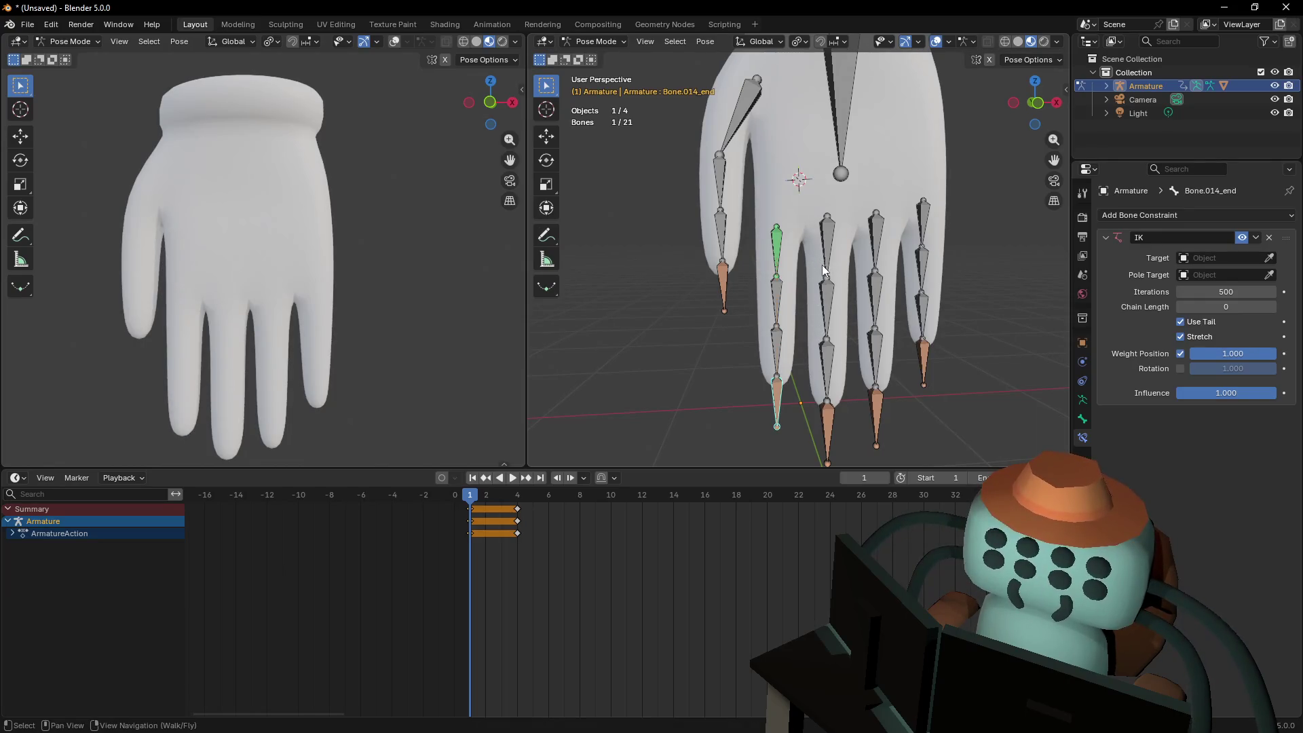
# Select the palm bone and try moving it, cancelling each test and leaving the glove at rest
pyautogui.hotkey('shift', '`')
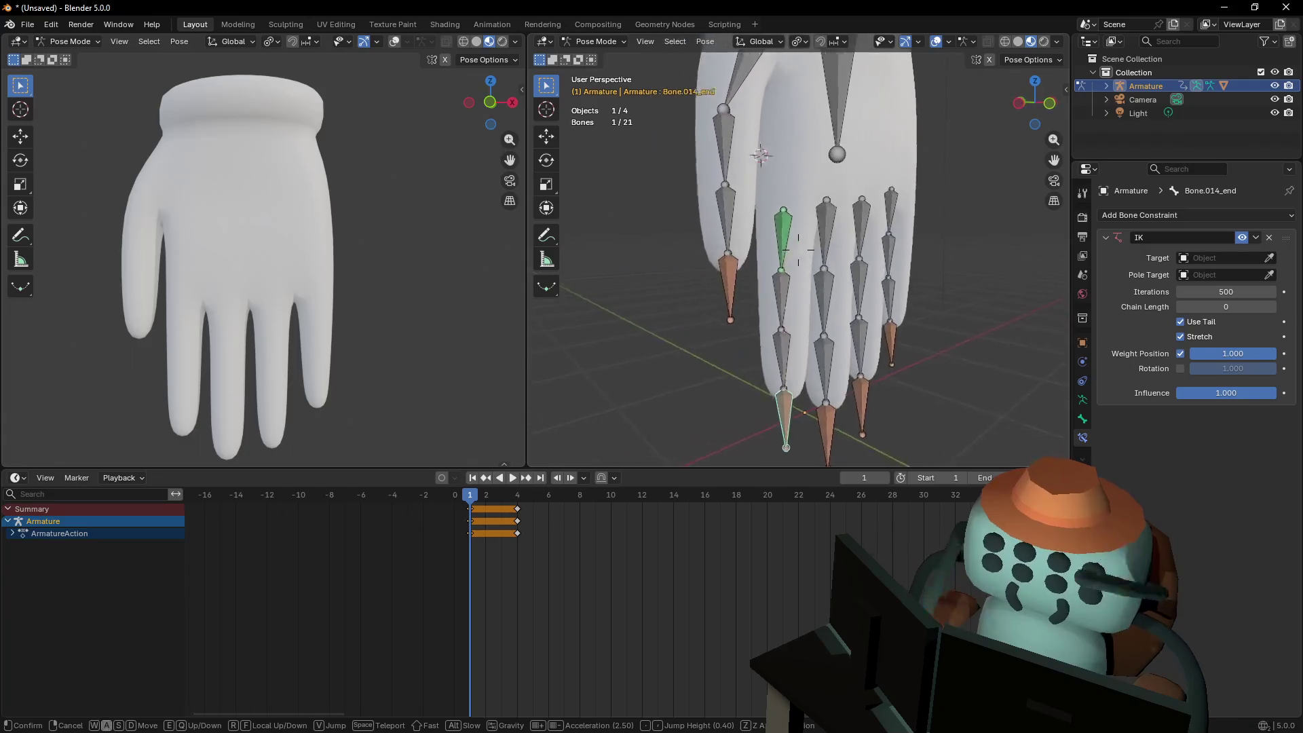
pyautogui.click(798, 320)
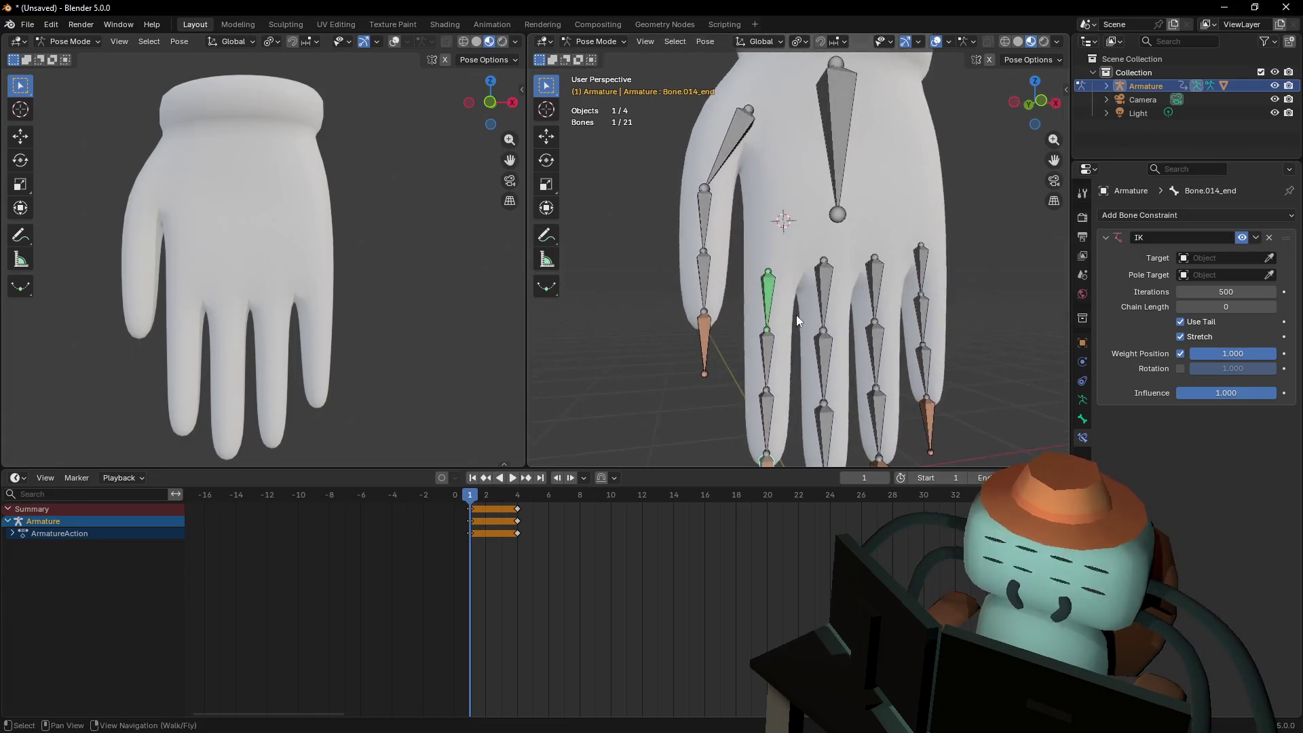
pyautogui.click(832, 129)
pyautogui.press('g')
pyautogui.press('Escape')
pyautogui.hotkey('shift', '`')
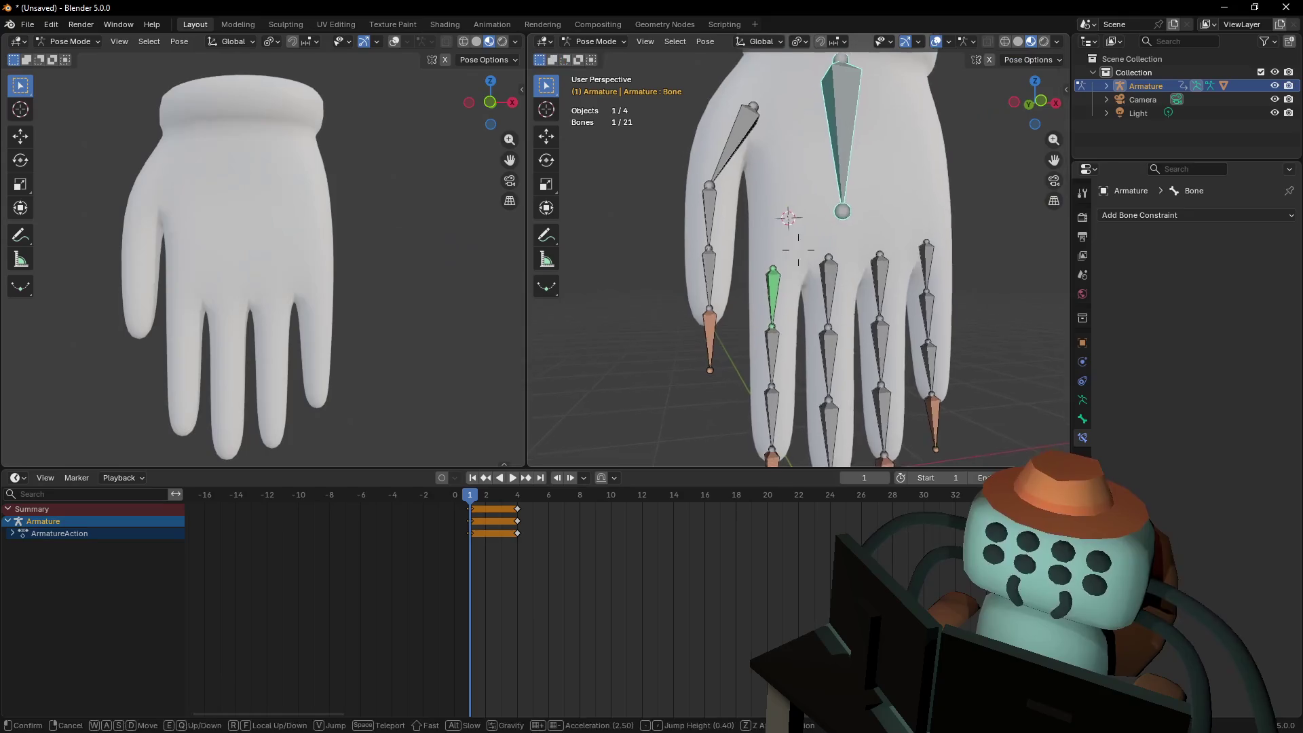
pyautogui.press('s')
pyautogui.click(852, 132)
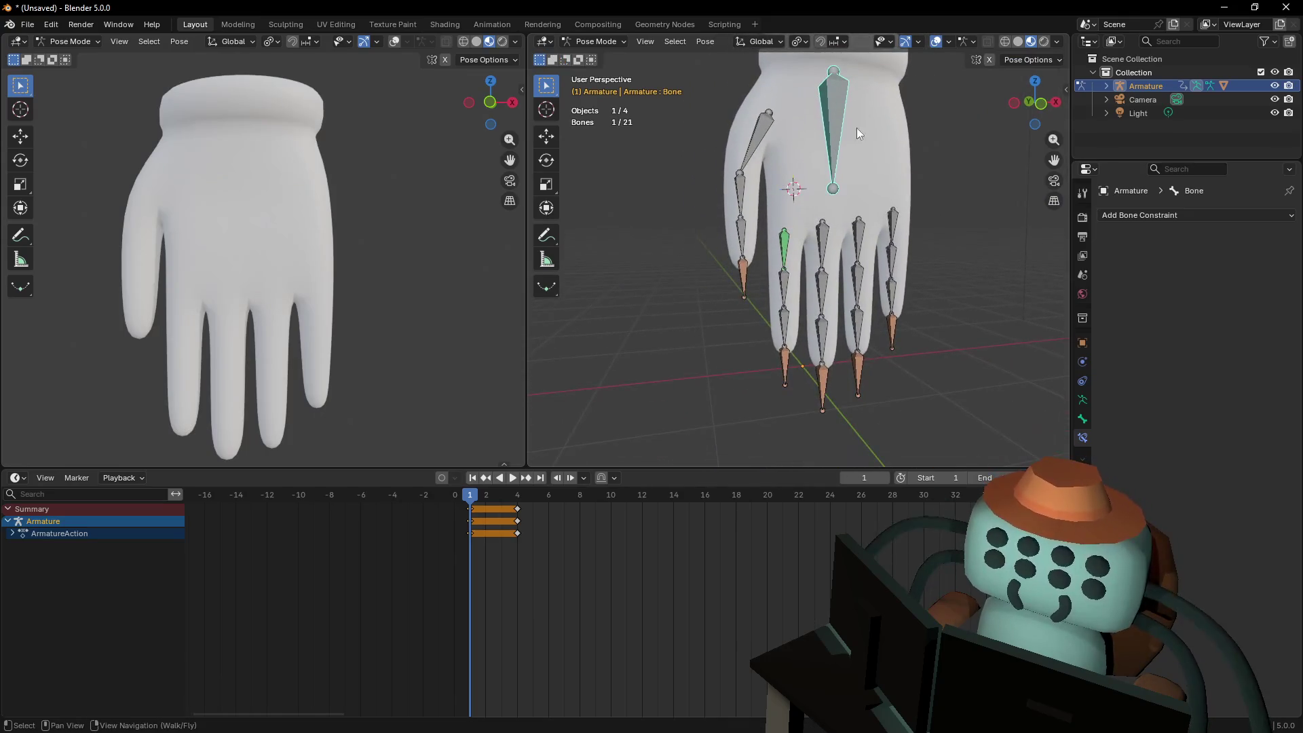
pyautogui.press('g')
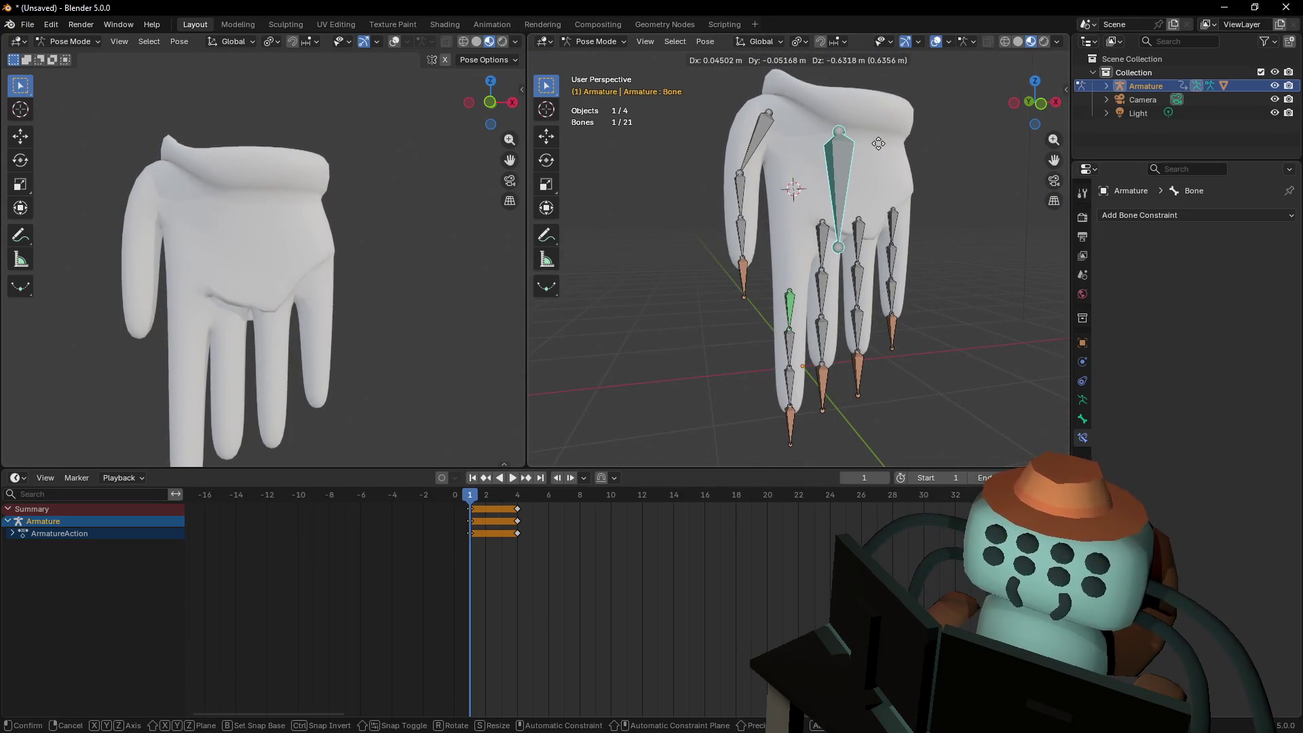
pyautogui.press('Escape')
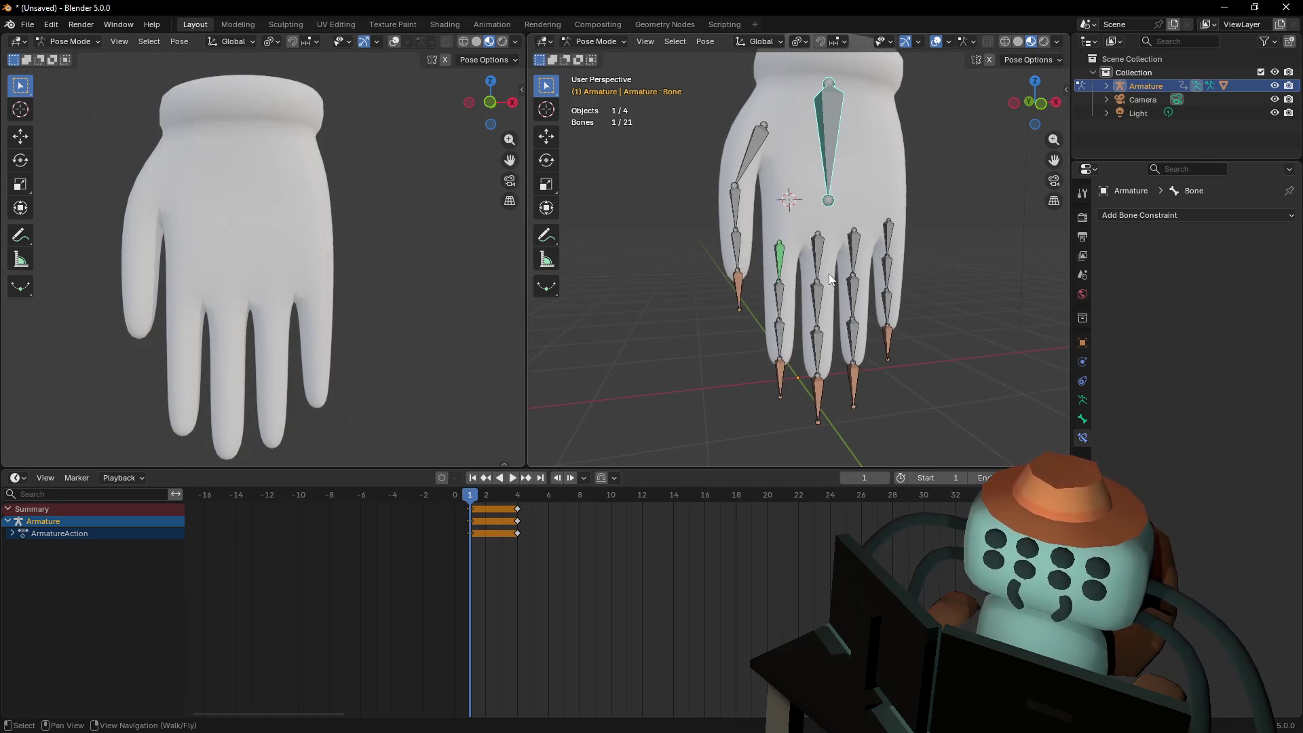
pyautogui.hotkey('shift', '`')
pyautogui.click(798, 249)
# Try rotating the palm bone and moving it vertically, cancelling every test
pyautogui.press('r')
pyautogui.press('Escape')
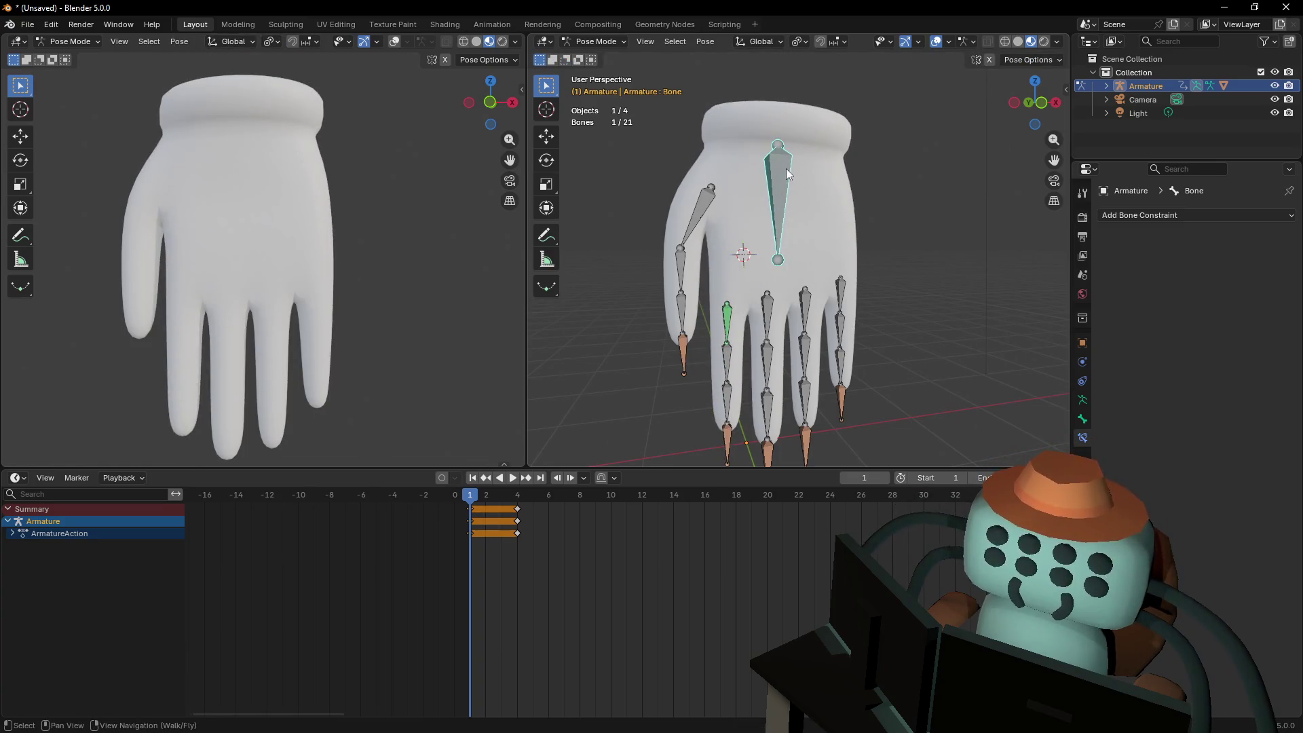
pyautogui.press('r')
pyautogui.press('Escape')
pyautogui.press('g')
pyautogui.press('z')
pyautogui.press('Escape')
pyautogui.hotkey('shift', '`')
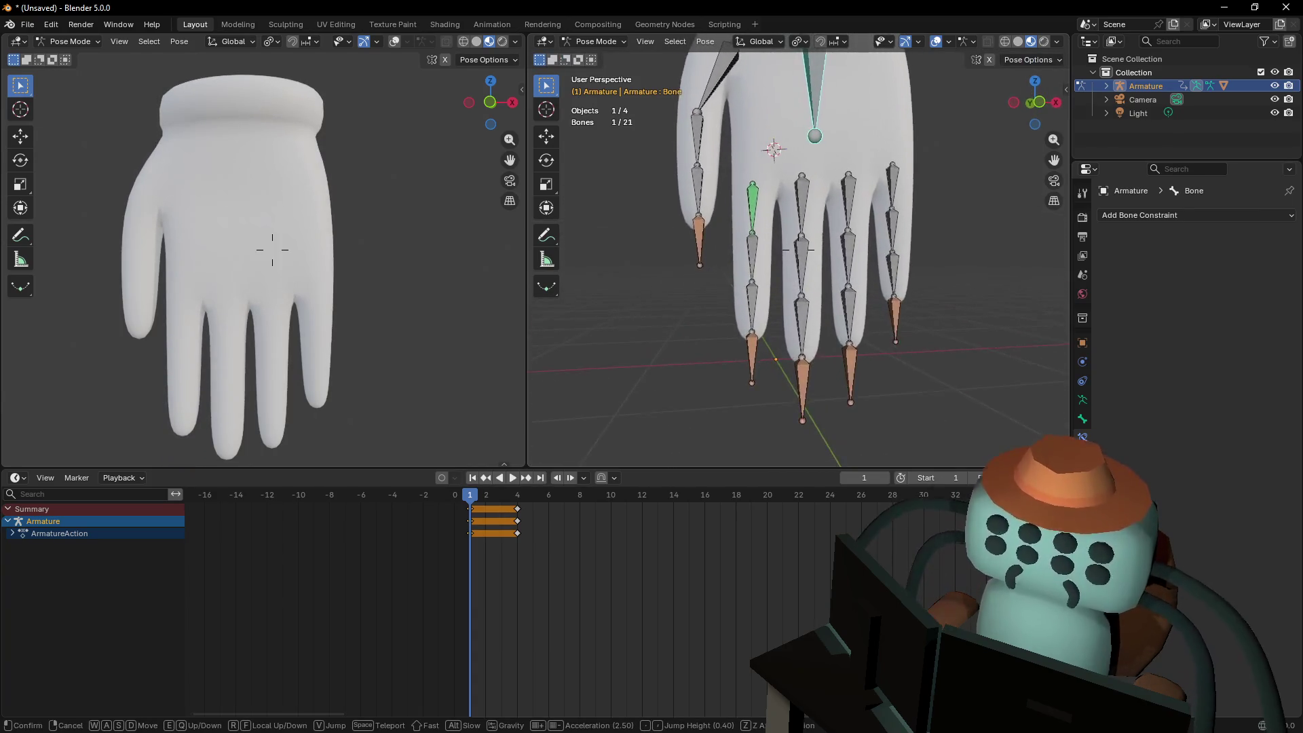
pyautogui.click(829, 297)
# Select Bone.014_end and switch the armature into Edit Mode
pyautogui.click(747, 336)
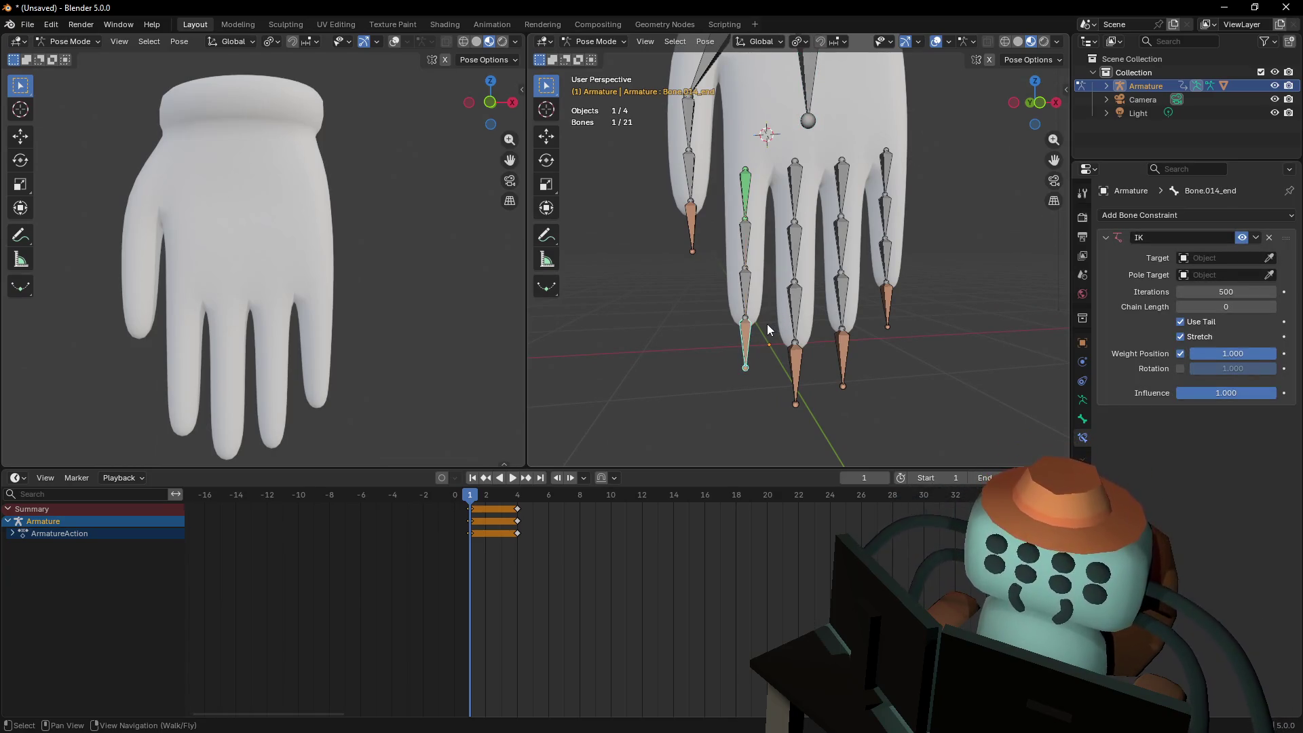
pyautogui.click(582, 42)
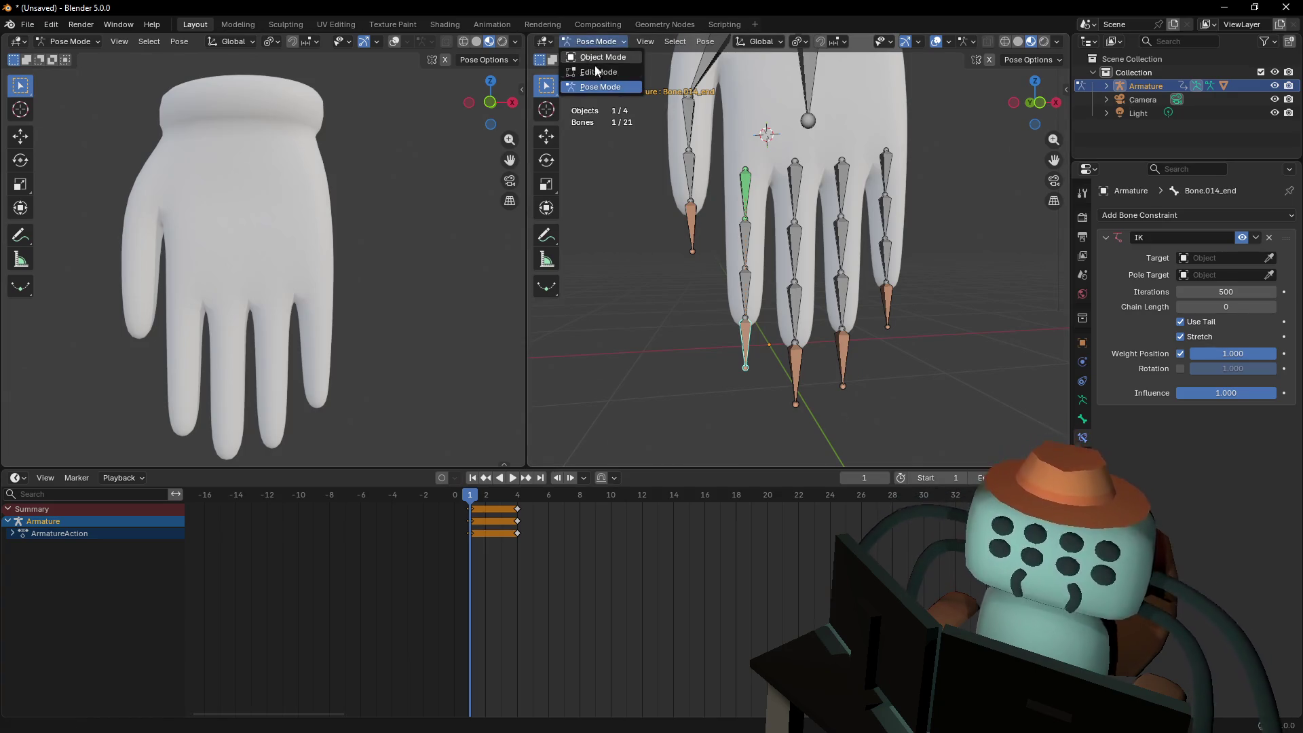
pyautogui.click(601, 71)
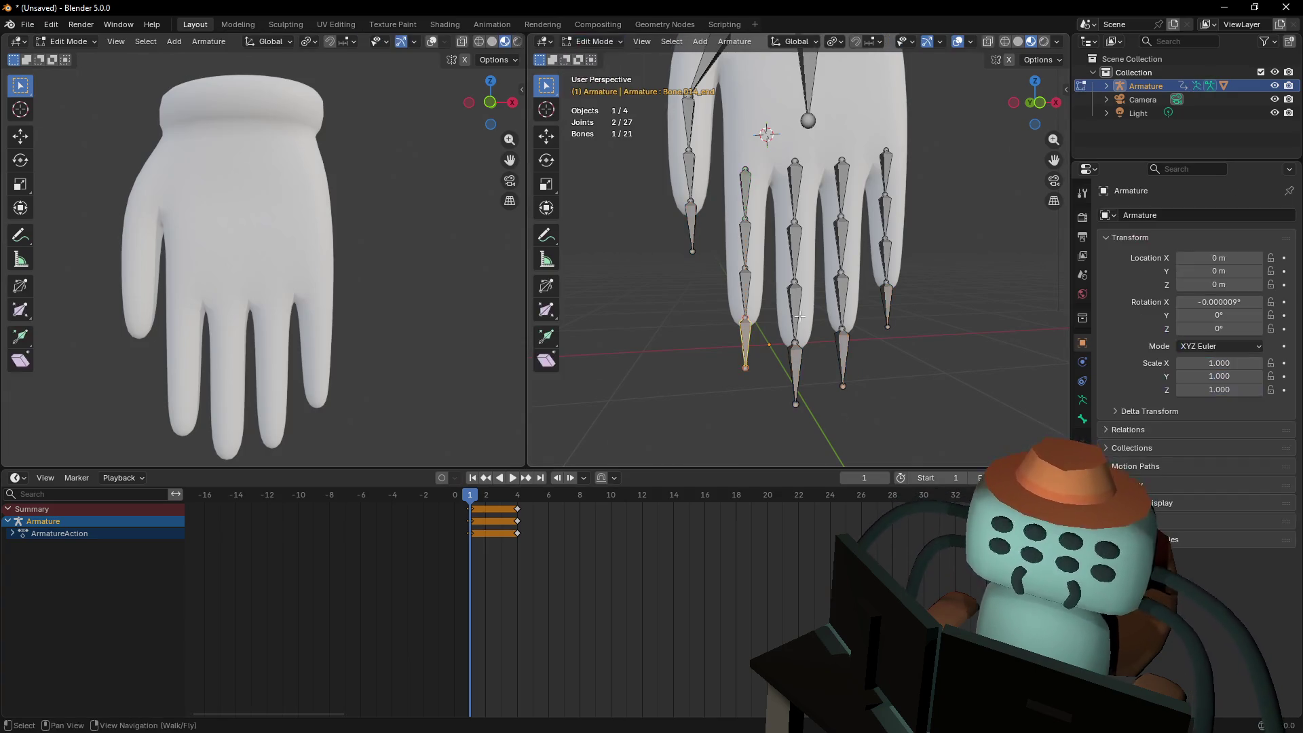
# Disconnect the index fingertip bone with Alt+P, then switch the armature to Pose Mode
pyautogui.hotkey('alt', 'p')
pyautogui.click(752, 337)
pyautogui.moveTo(752, 338); pyautogui.dragTo(607, 25, button='middle')
pyautogui.click(601, 57)
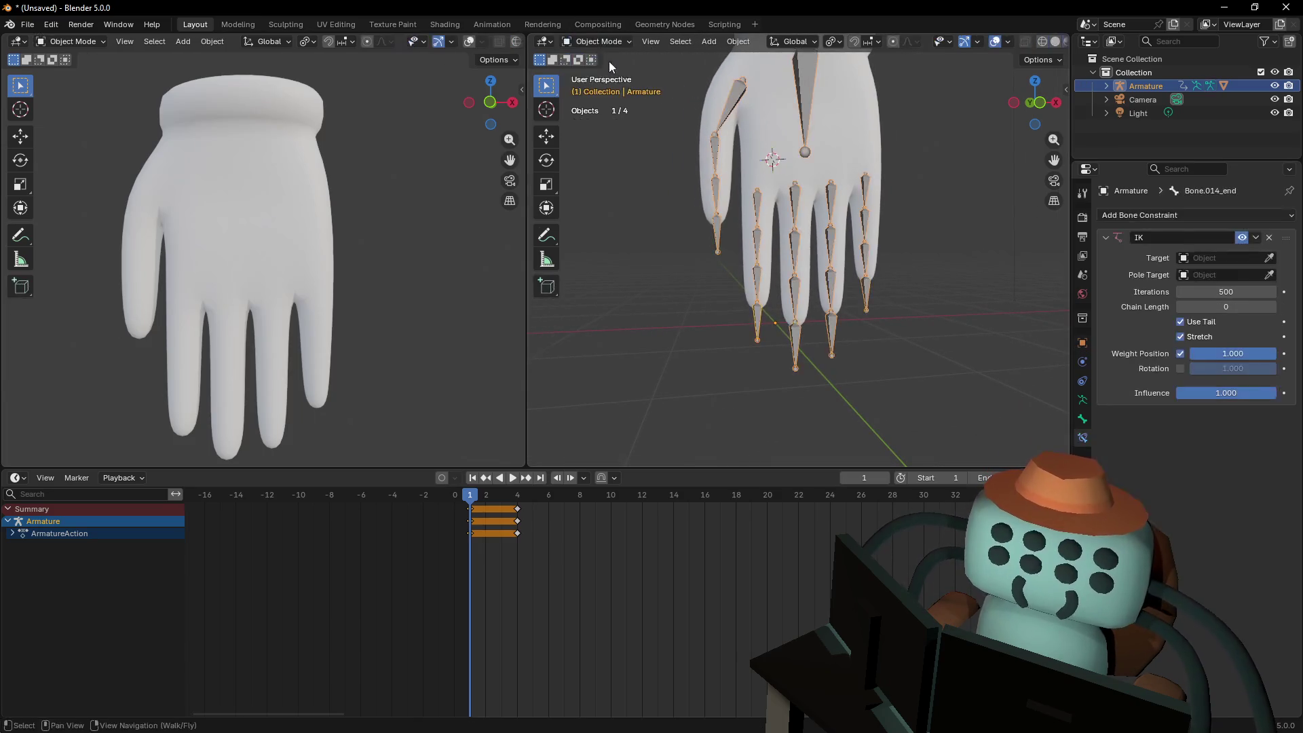
pyautogui.click(587, 41)
pyautogui.click(600, 87)
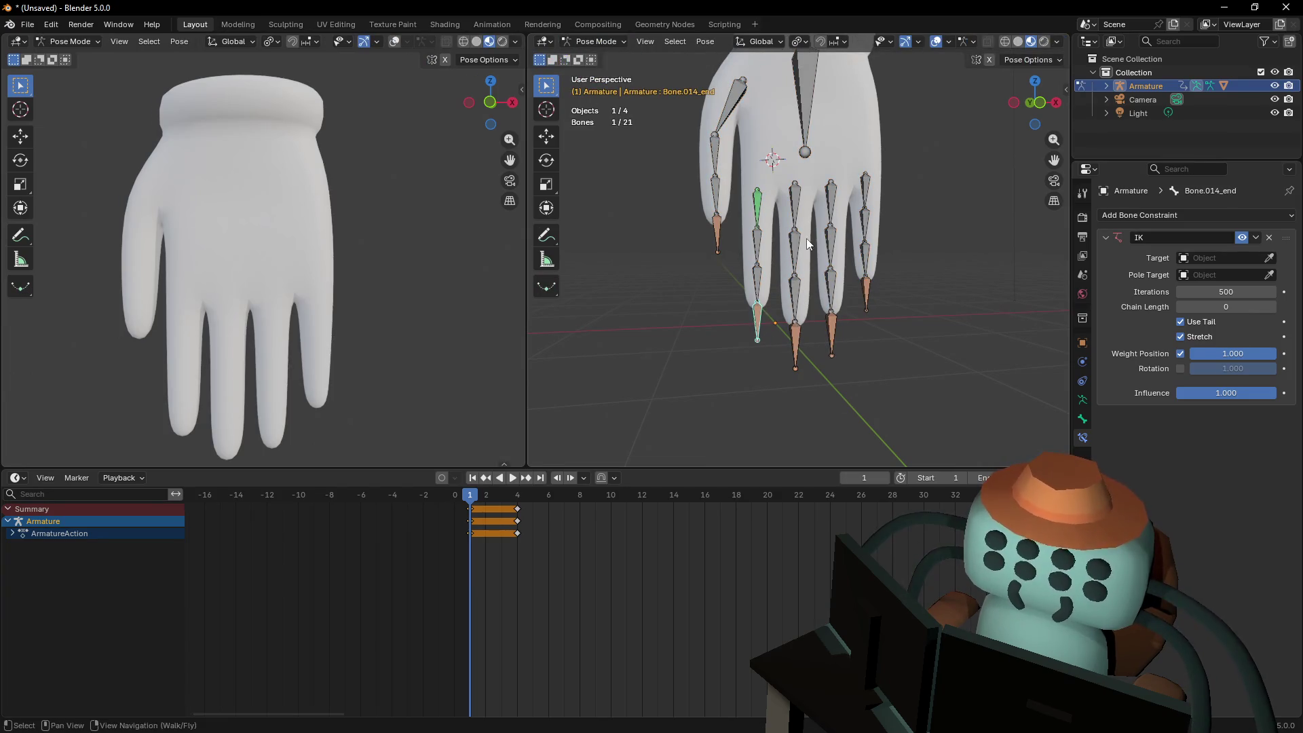
# Test-move the index fingertip and the palm root bone, then revert to the fingertip selection
pyautogui.press('g')
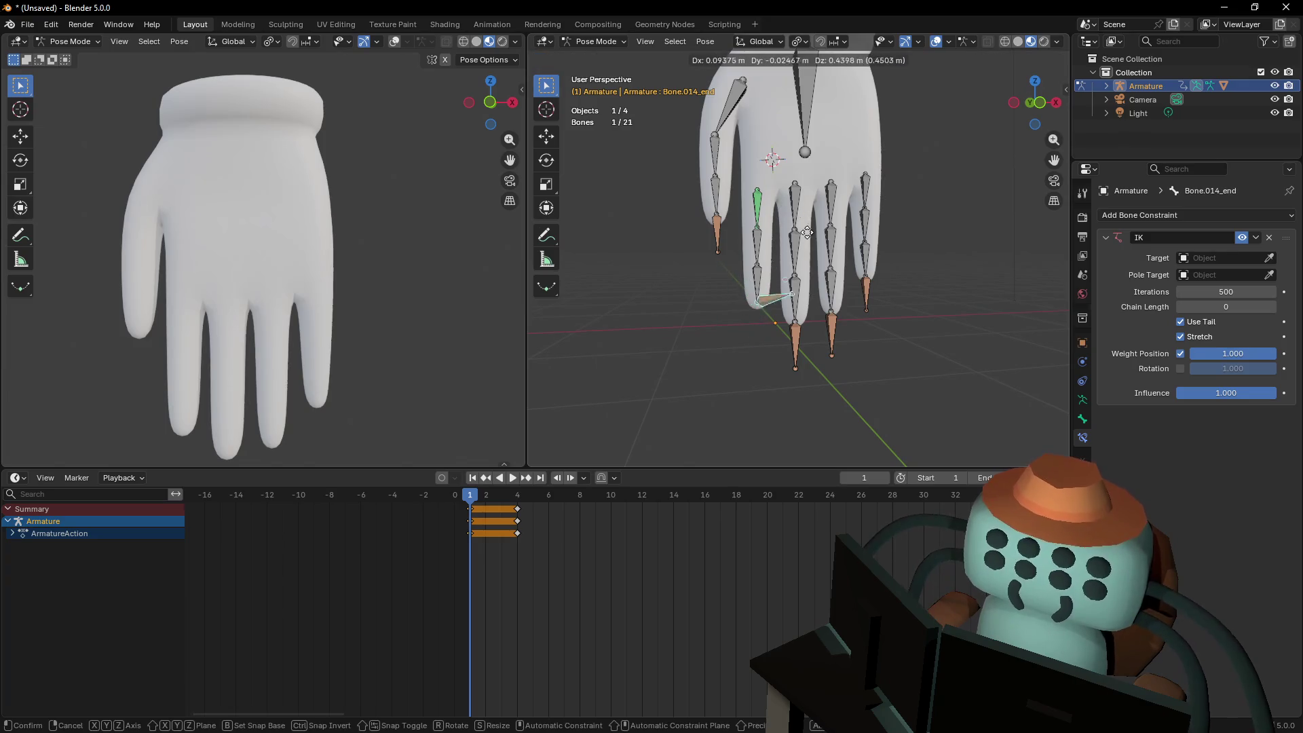
pyautogui.click(792, 241)
pyautogui.click(752, 203)
pyautogui.press('g')
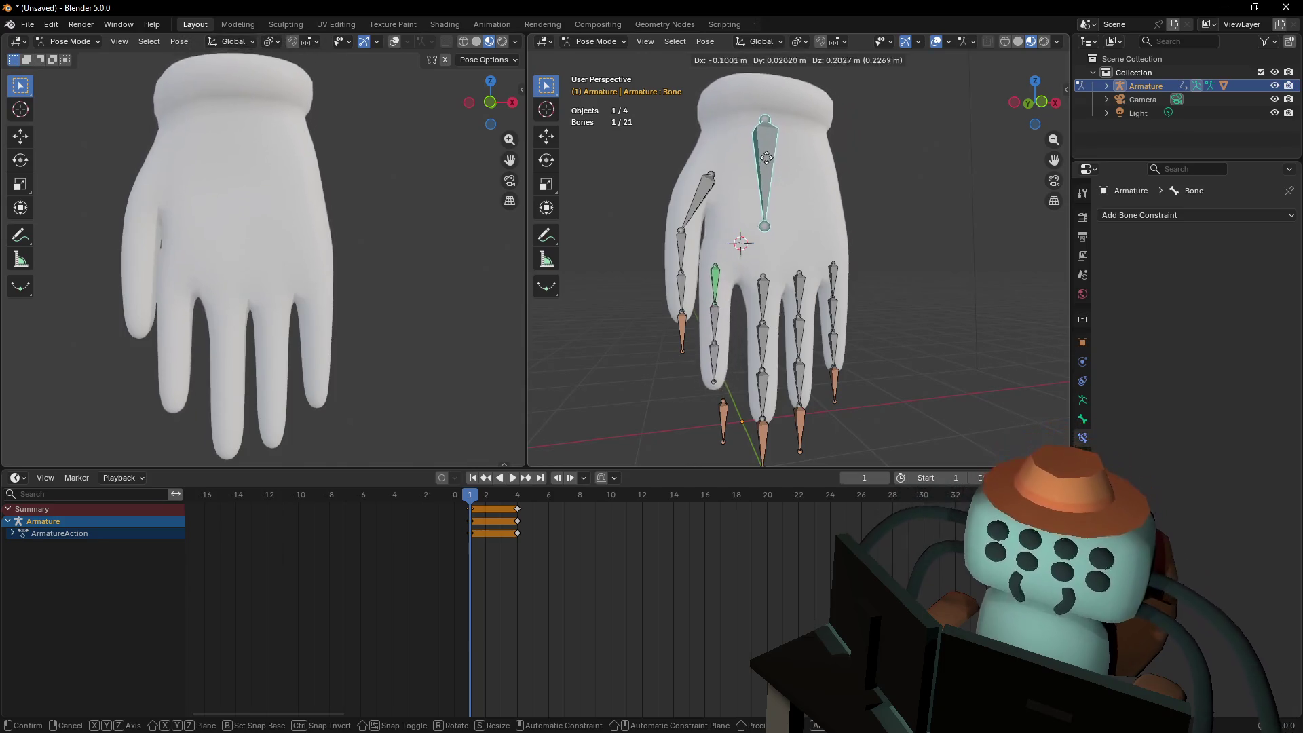
pyautogui.click(777, 175)
pyautogui.hotkey('shift', 'i')
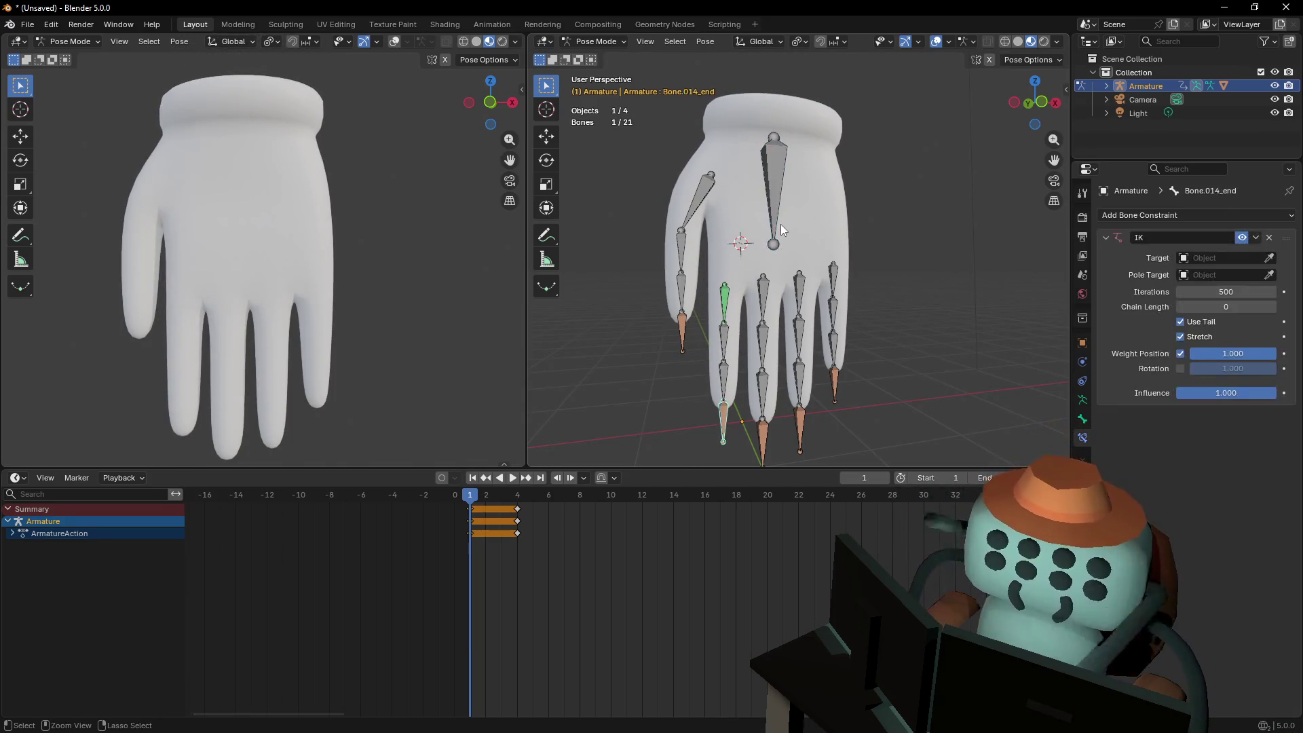
# Return the armature to Object Mode and bring the view closer to the hand
pyautogui.hotkey('ctrl', 'Tab')
pyautogui.hotkey('shift', '`')
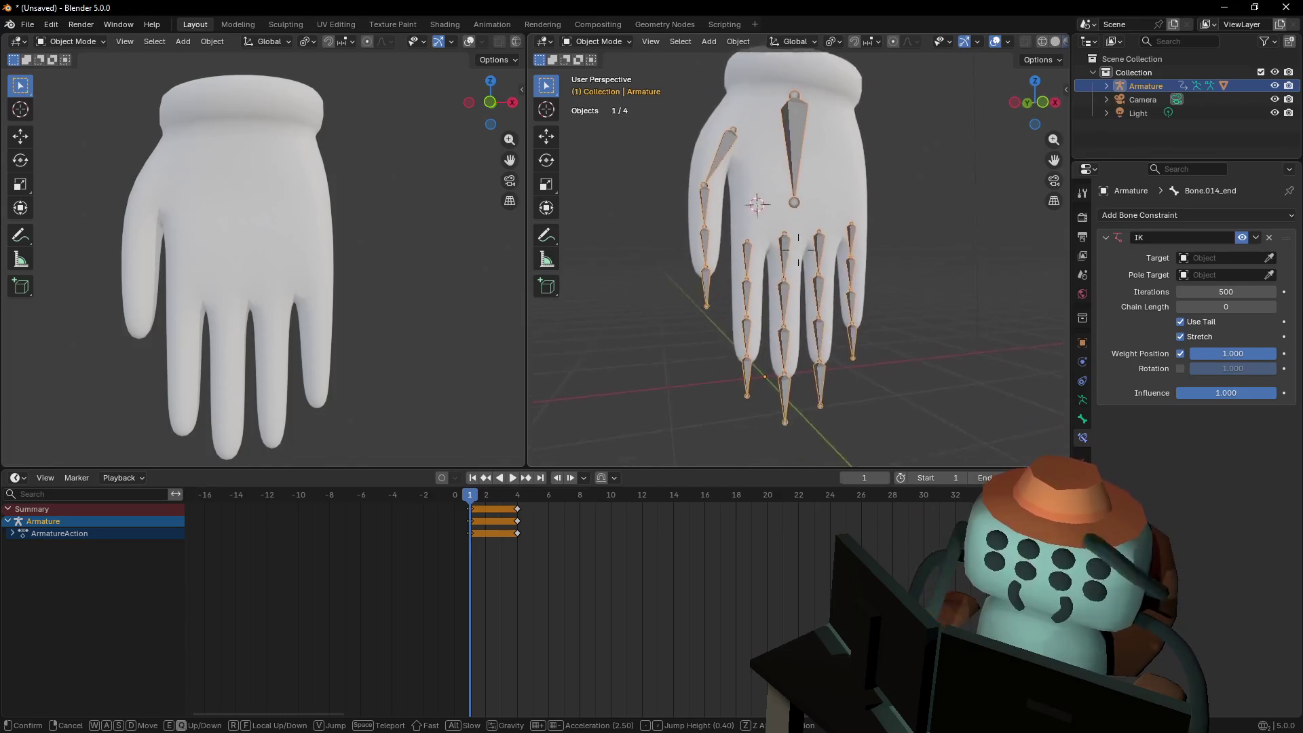
pyautogui.click(787, 230)
pyautogui.press('ctrl')
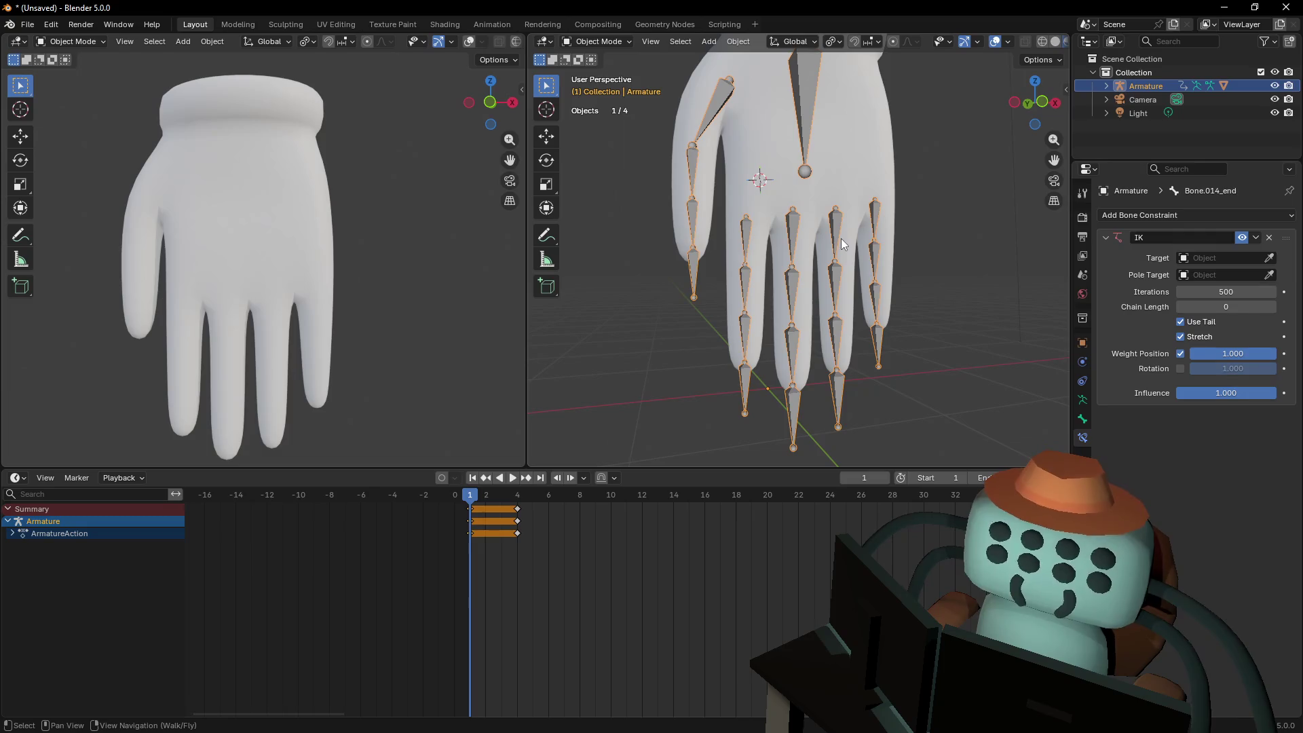
# Switch through Edit Mode into Pose Mode and frame the fingertip bones
pyautogui.press('Tab')
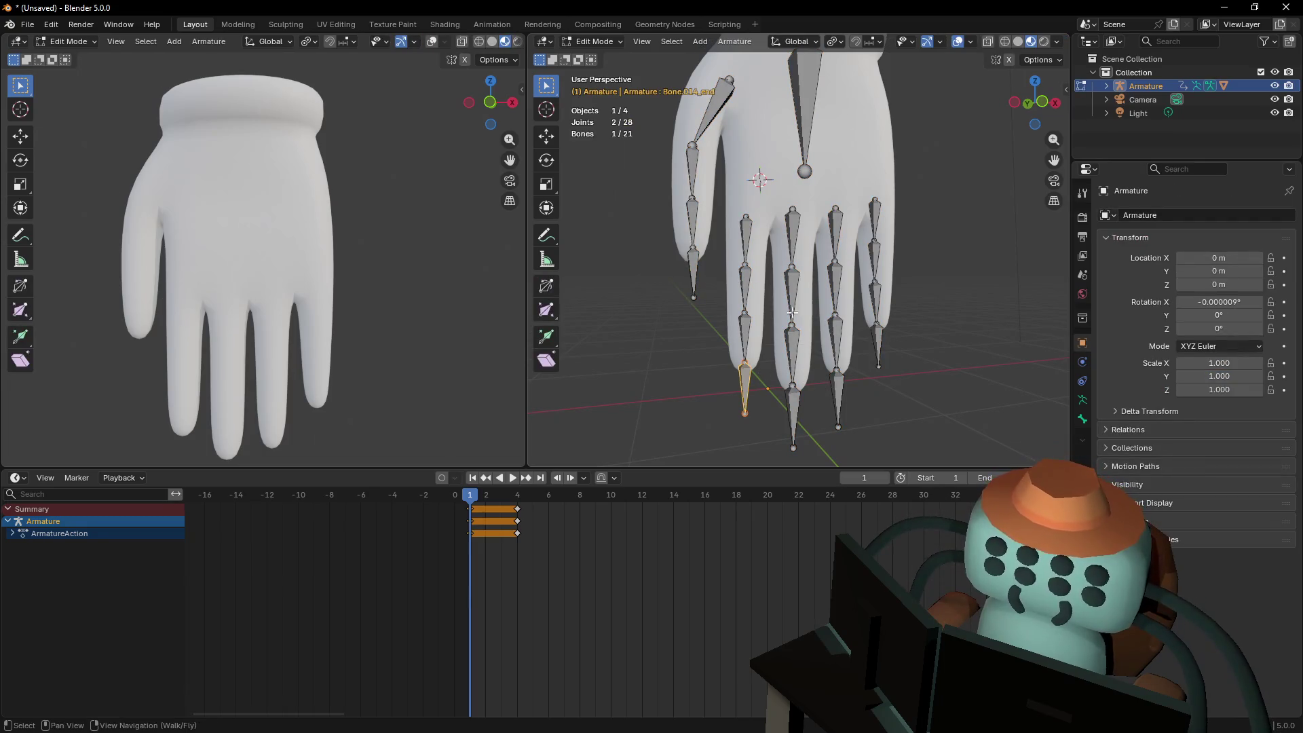
pyautogui.scroll(2, 816, 346)
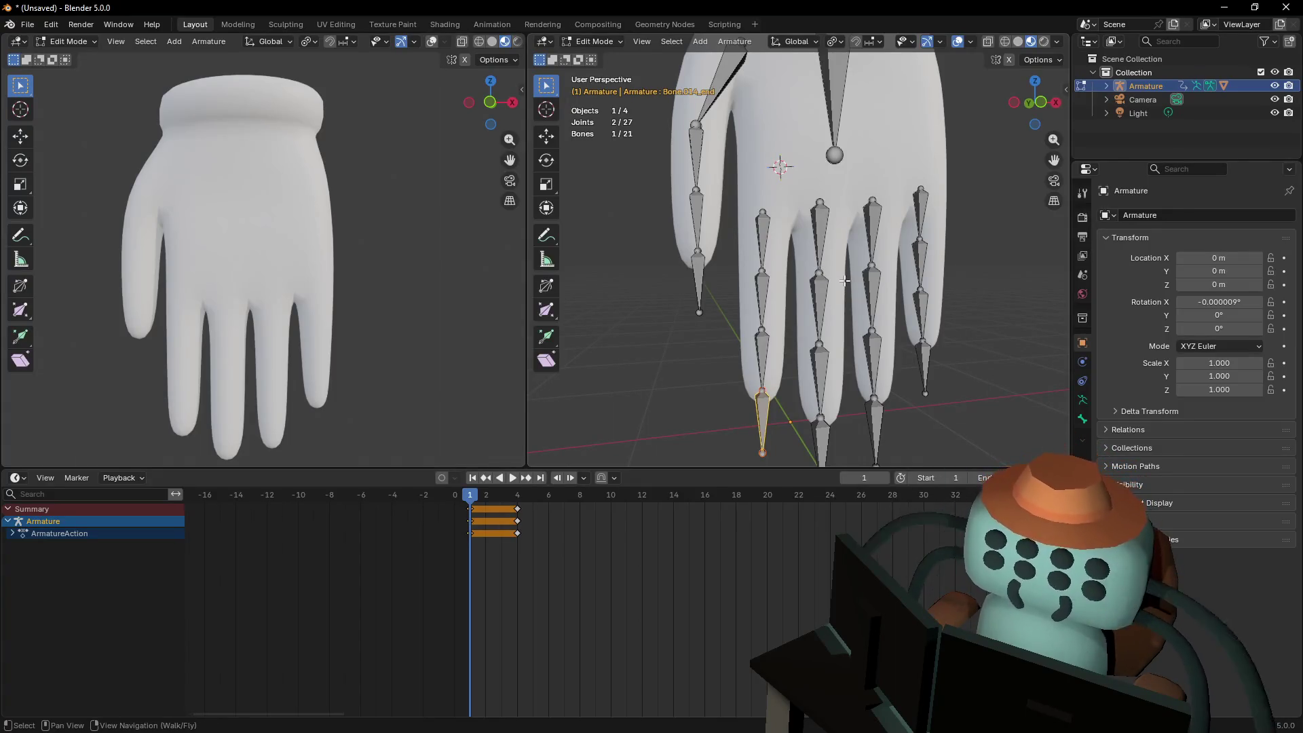
pyautogui.hotkey('ctrl', 'Tab')
pyautogui.moveTo(816, 323)
pyautogui.keyDown('shift'); pyautogui.mouseDown(button='middle')
pyautogui.moveTo(811, 312)
pyautogui.moveTo(798, 385)
pyautogui.mouseUp(button='middle'); pyautogui.keyUp('shift')
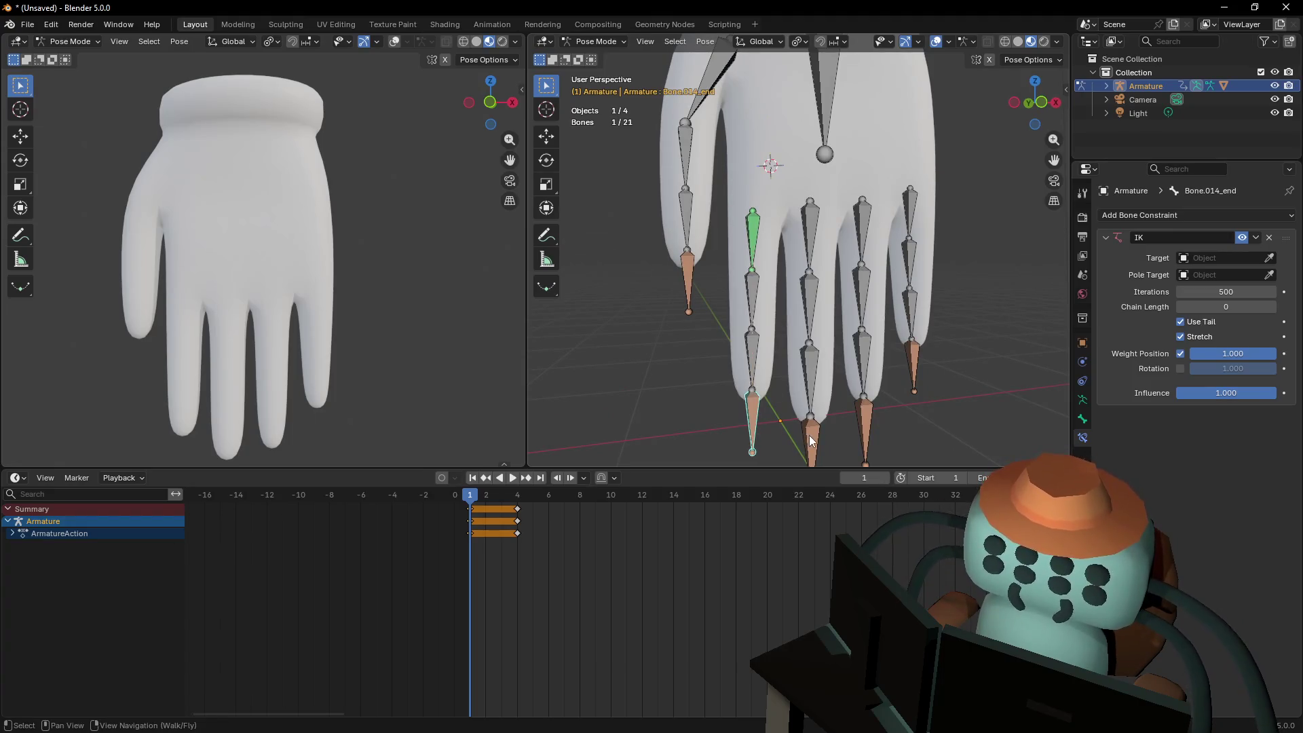
# Delete the IK constraints from the index, middle, ring, pinky and Bone.008_end fingertip bones
pyautogui.click(1269, 239)
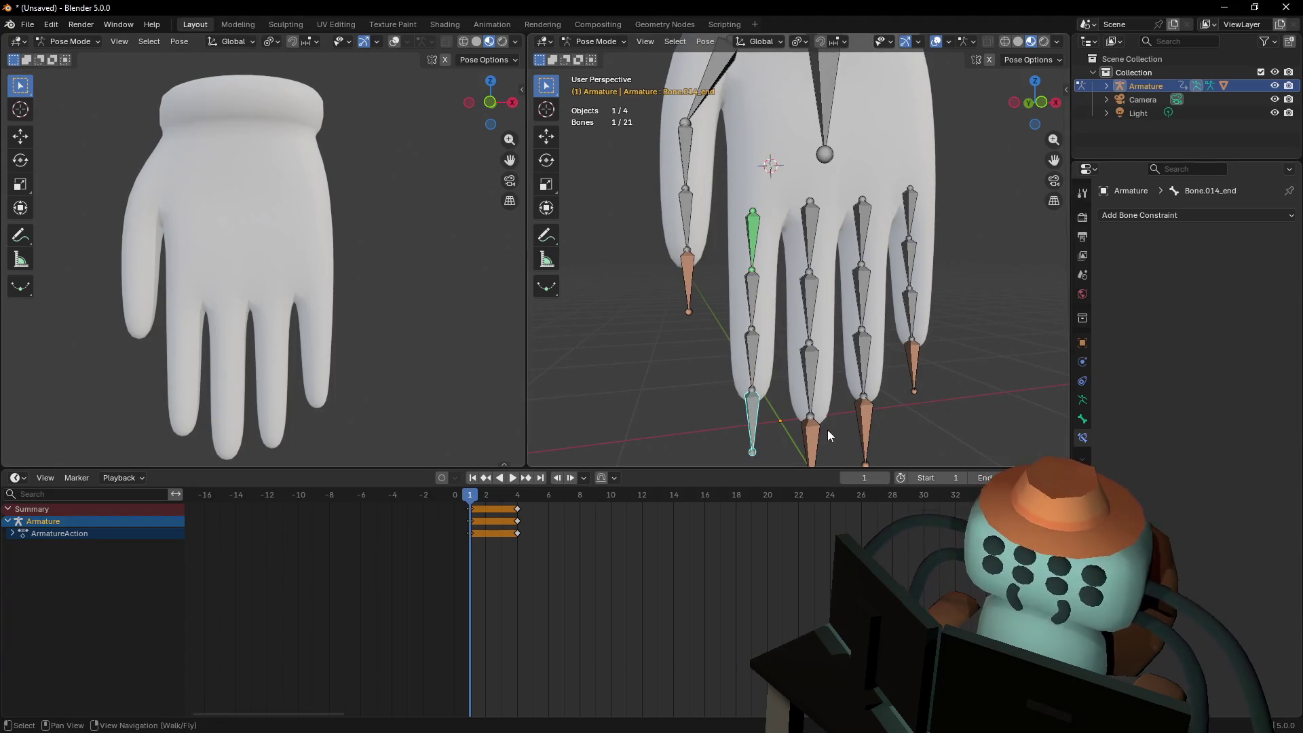
pyautogui.click(822, 433)
pyautogui.click(1267, 240)
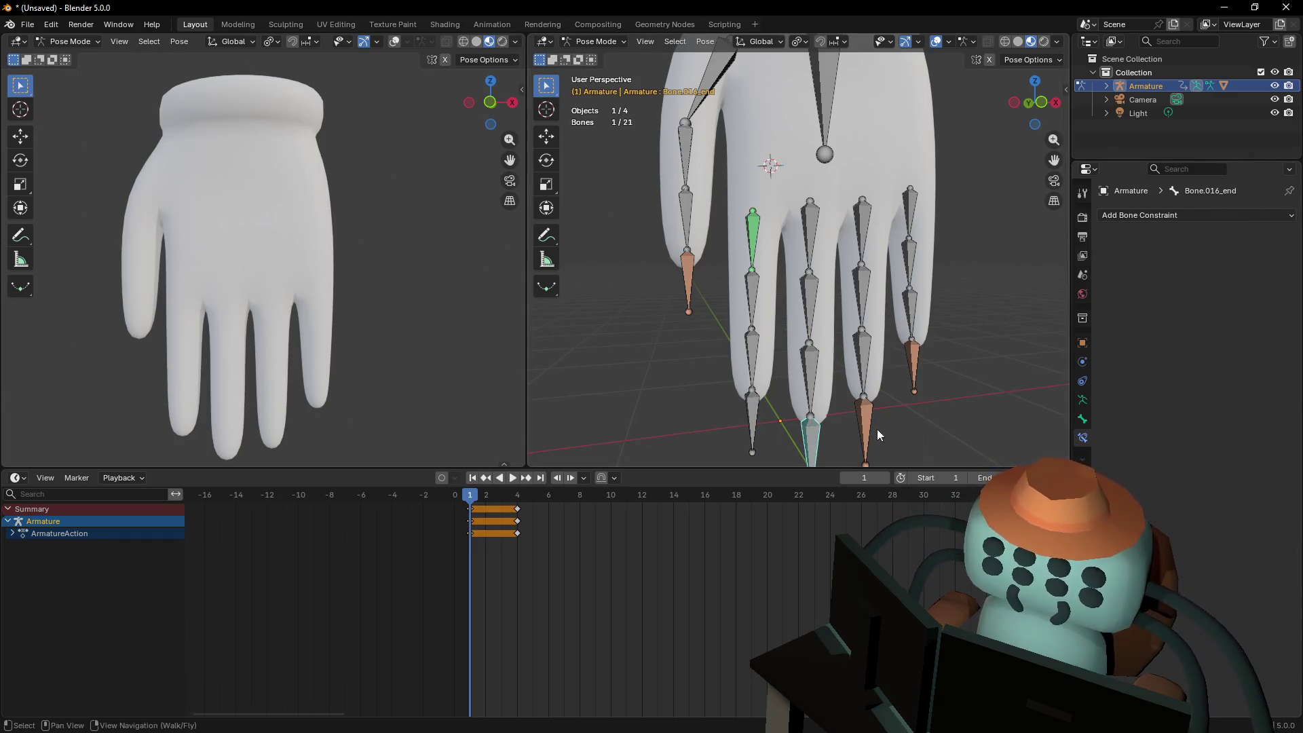
pyautogui.click(875, 430)
pyautogui.click(1267, 240)
pyautogui.click(924, 356)
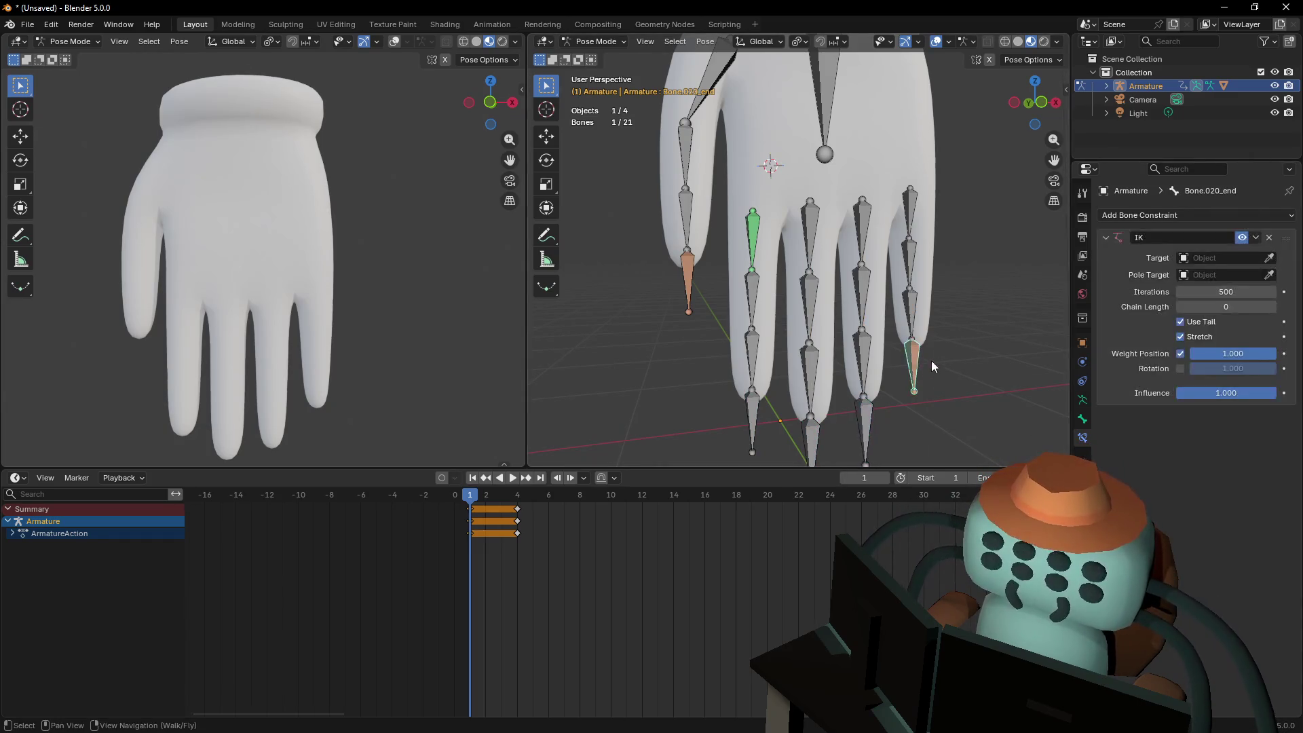
pyautogui.click(1268, 239)
pyautogui.click(687, 275)
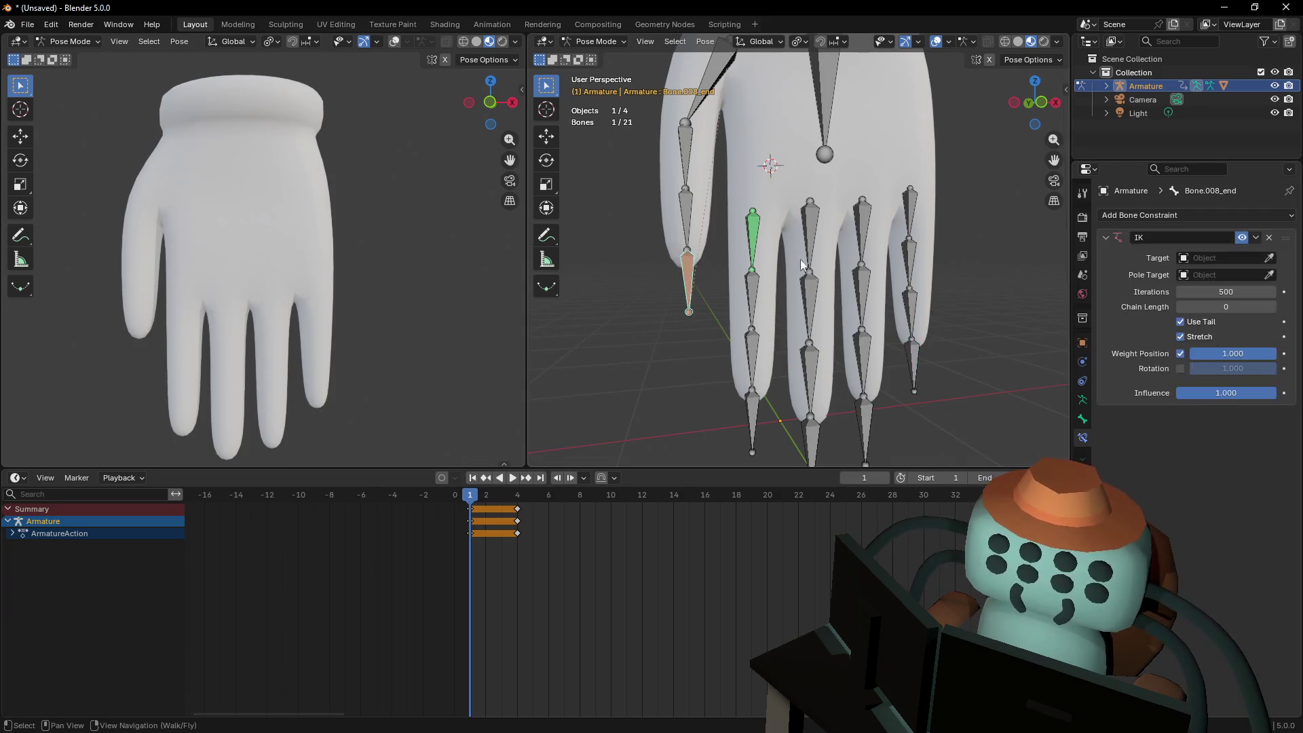
pyautogui.click(1269, 237)
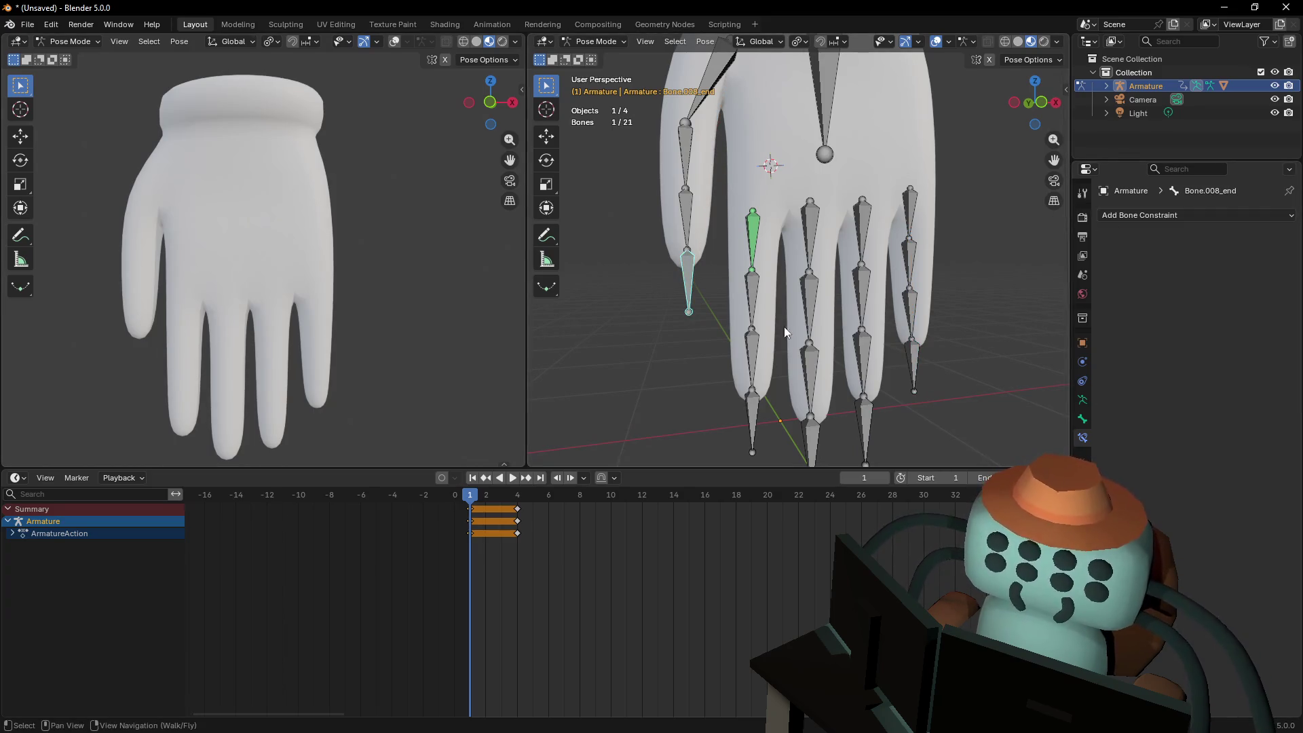
pyautogui.click(578, 38)
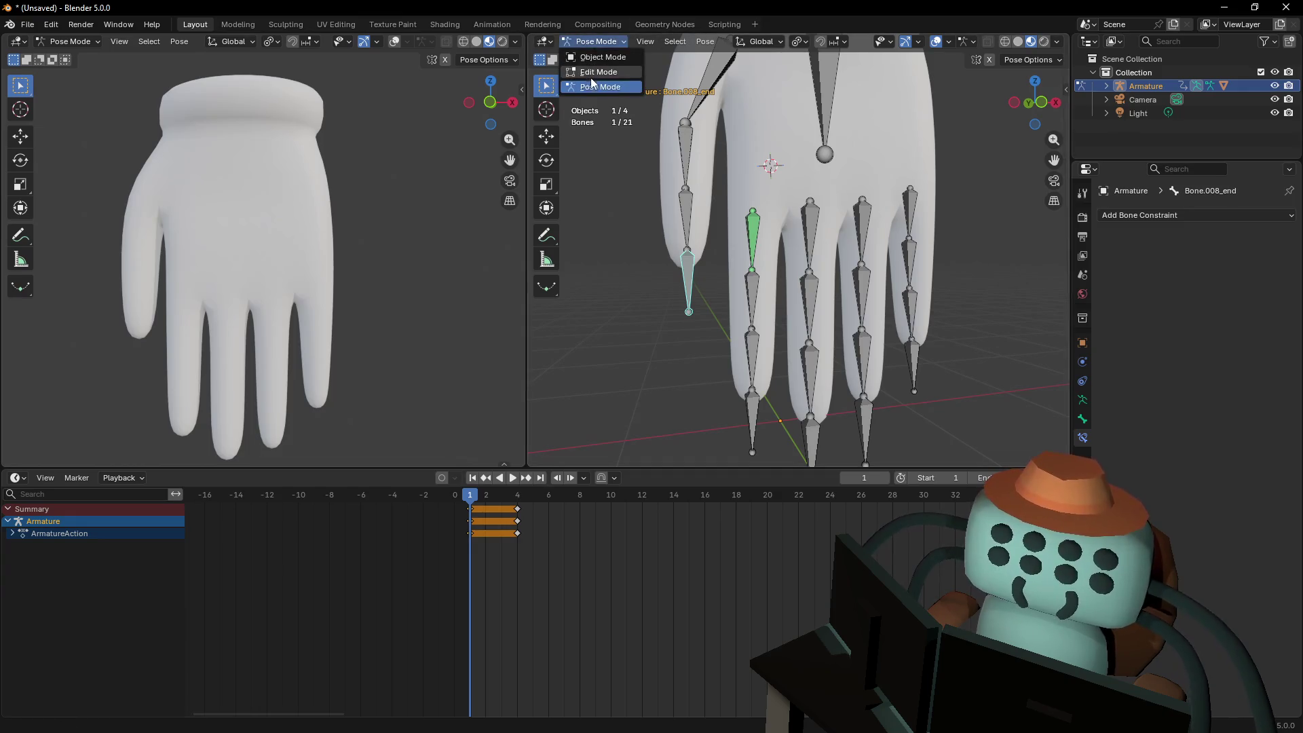
# In Edit Mode, disconnect the selected tip bones, then select and test-move the pinky tip
pyautogui.click(591, 79)
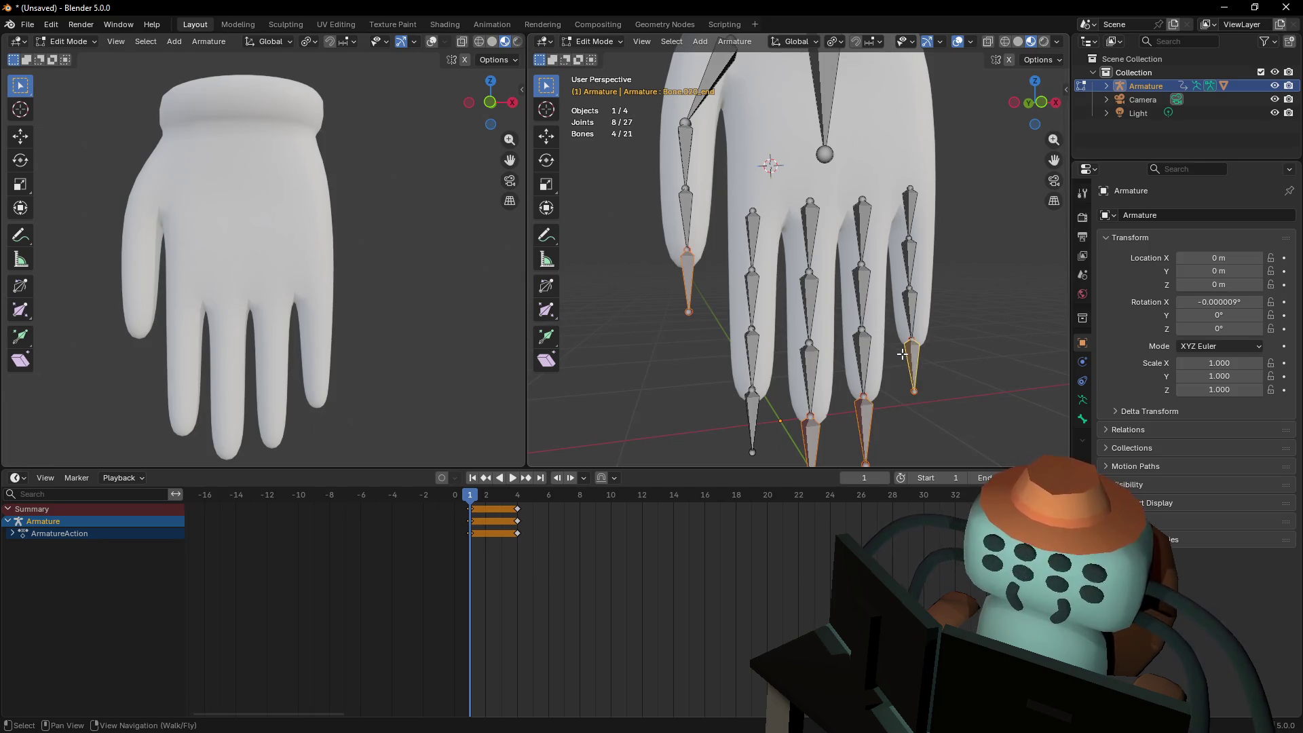
pyautogui.keyDown('alt'); pyautogui.click(902, 352); pyautogui.keyUp('alt')
pyautogui.click(902, 353)
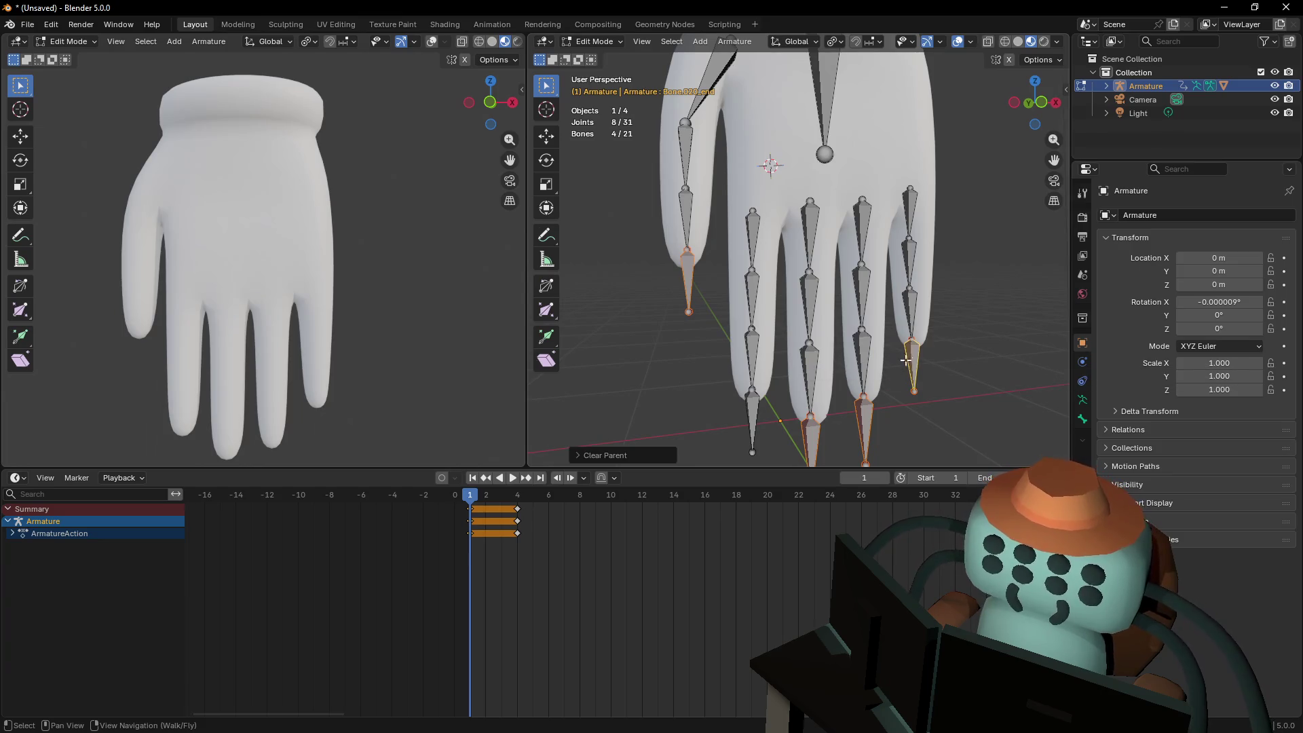
pyautogui.press('g')
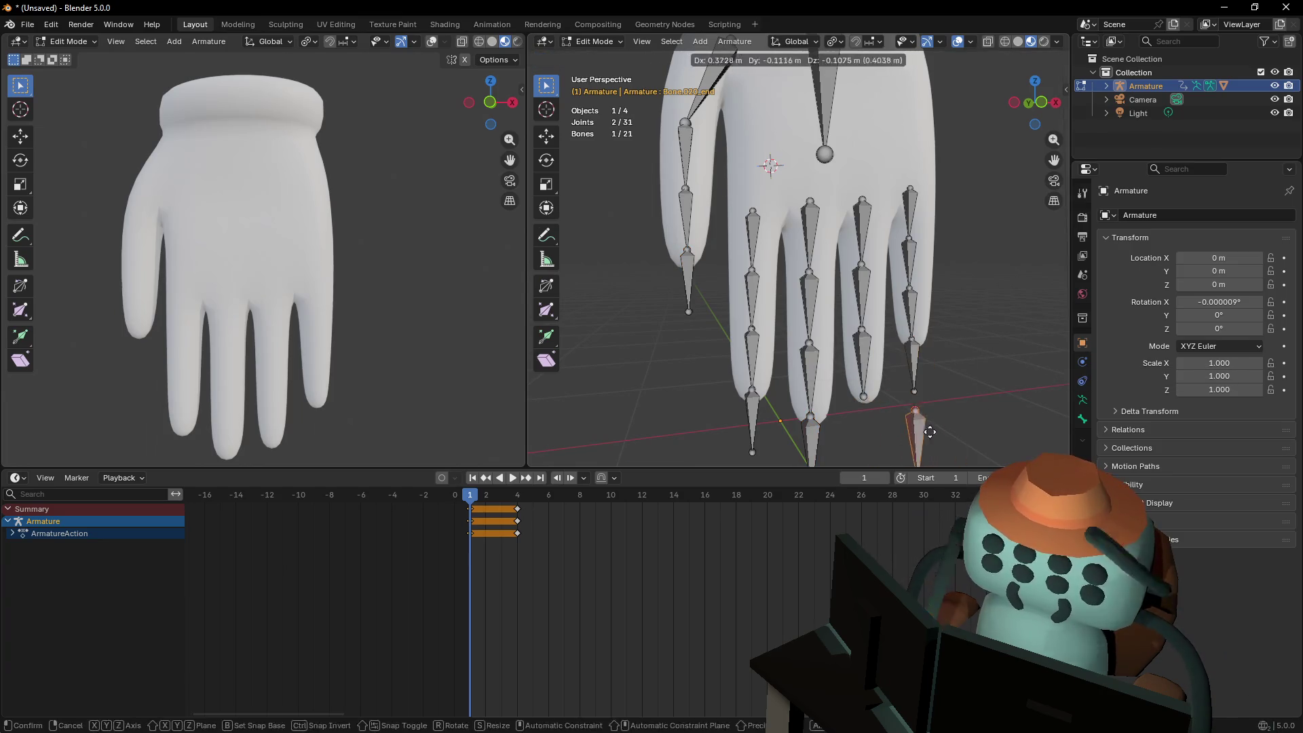
# Select the leftmost fingertip, return the armature to Pose Mode and select Bone.008
pyautogui.click(685, 274)
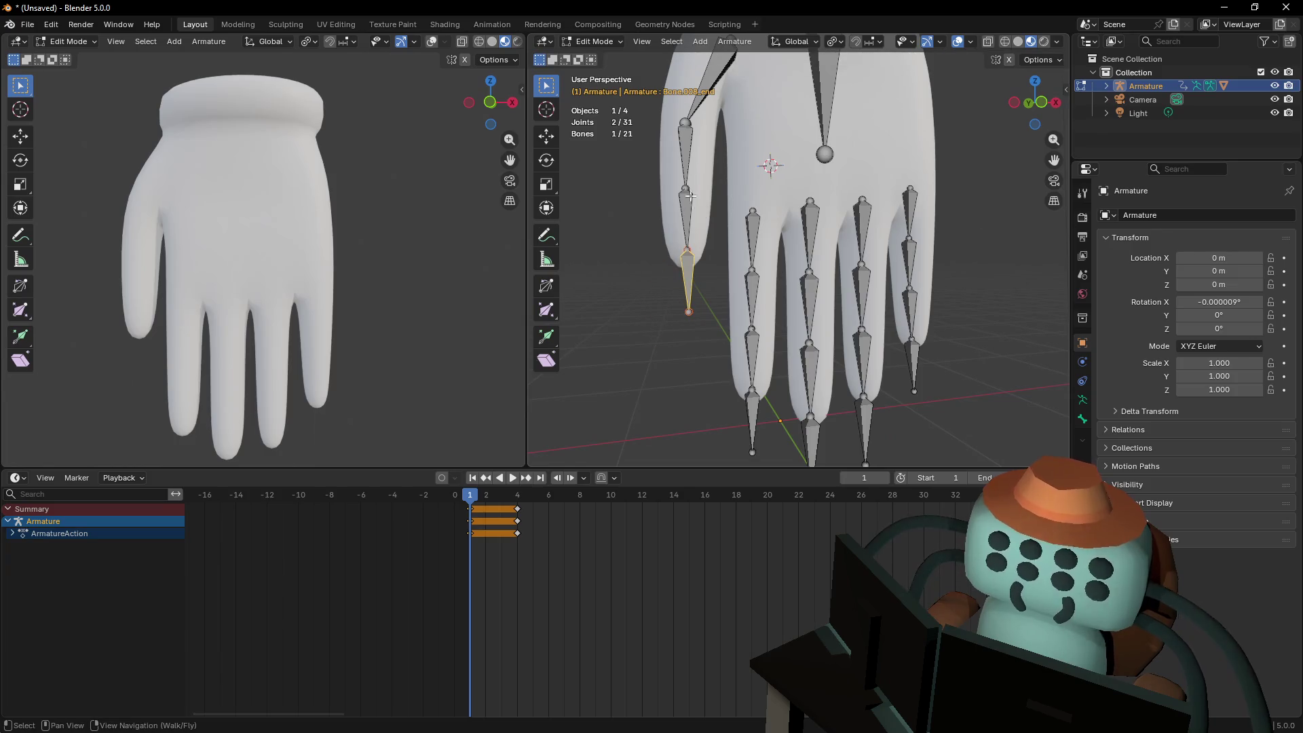
pyautogui.click(595, 39)
pyautogui.click(588, 87)
pyautogui.click(690, 207)
pyautogui.hotkey('shift', '`')
# Add an IK constraint to the finger bone, targeting the Armature's Bone.014_end
pyautogui.press('s')
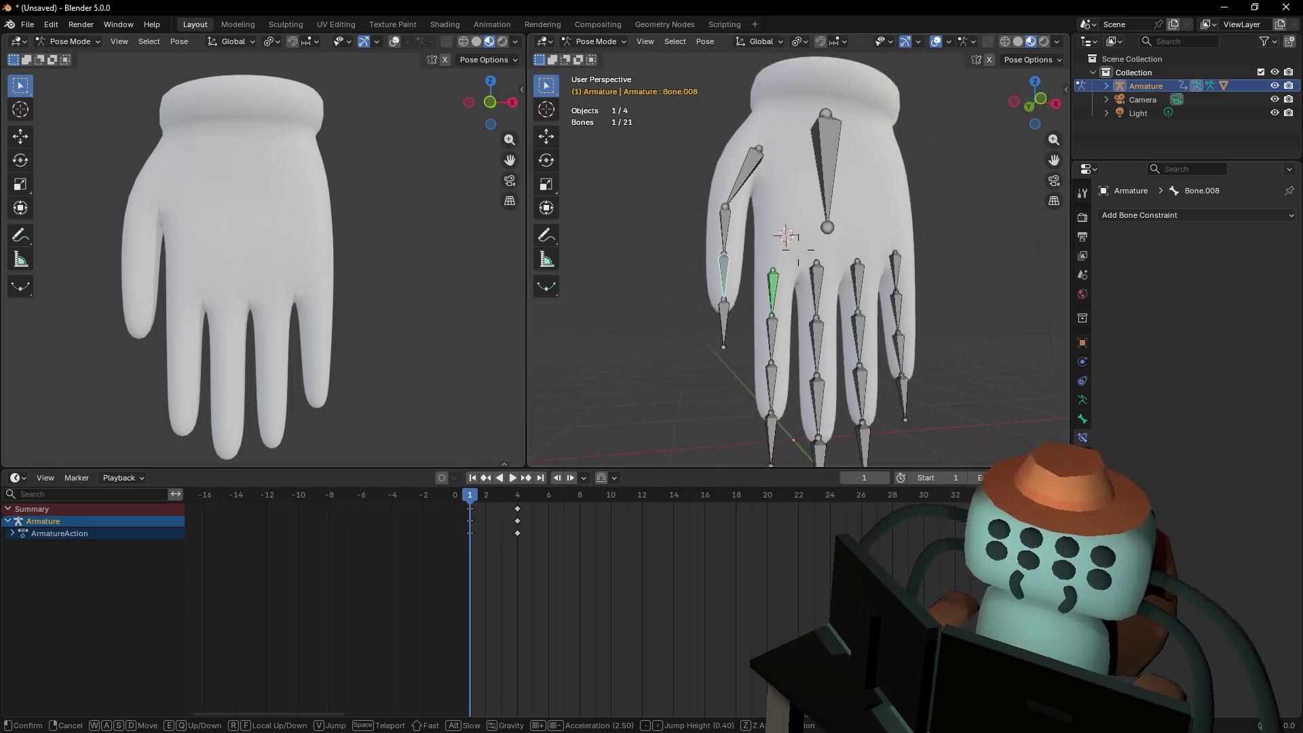
pyautogui.click(751, 336)
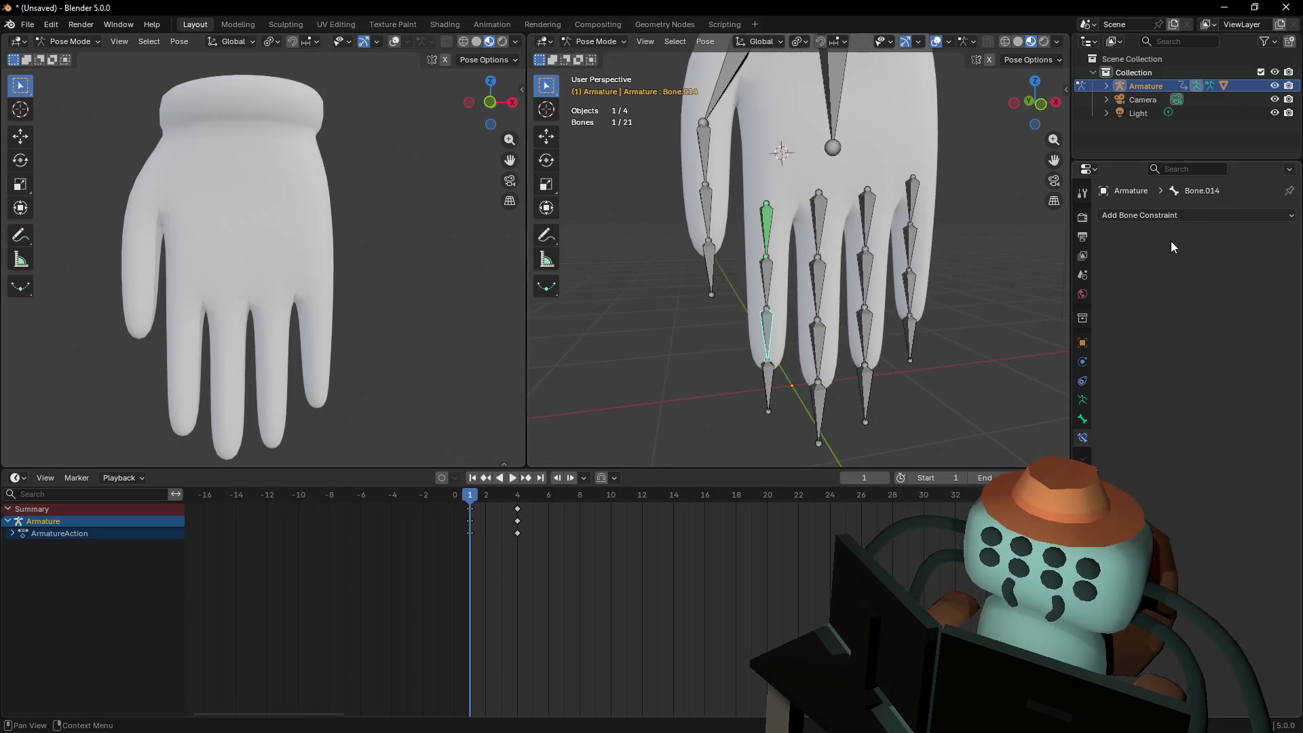
pyautogui.click(1160, 216)
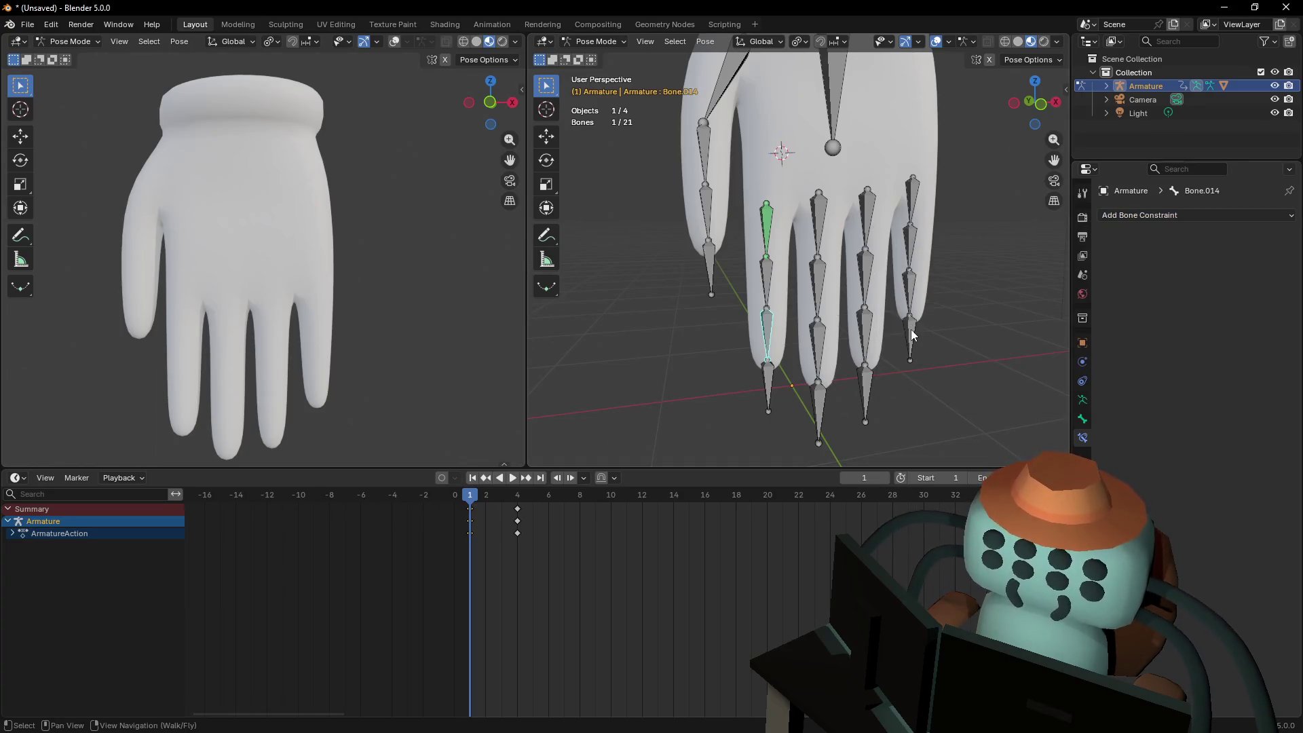
pyautogui.hotkey('ctrl', 'shift', 'i')
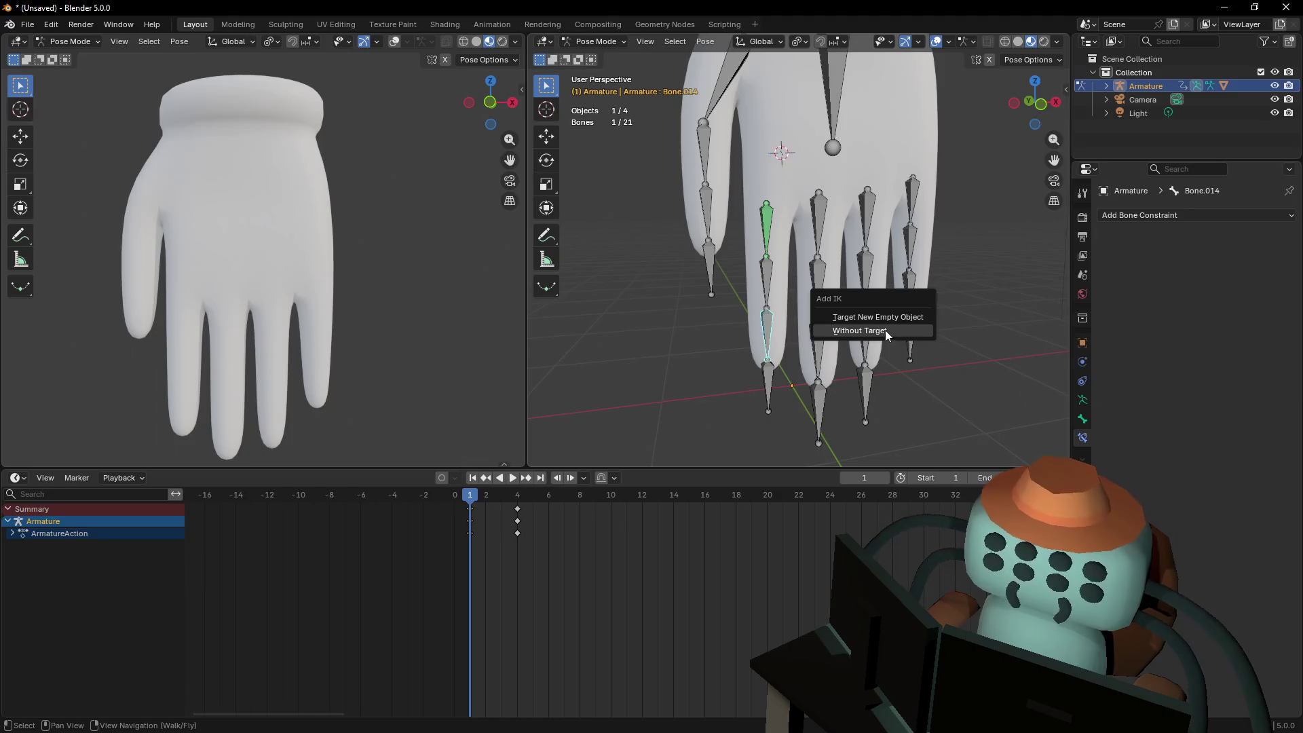
pyautogui.click(886, 332)
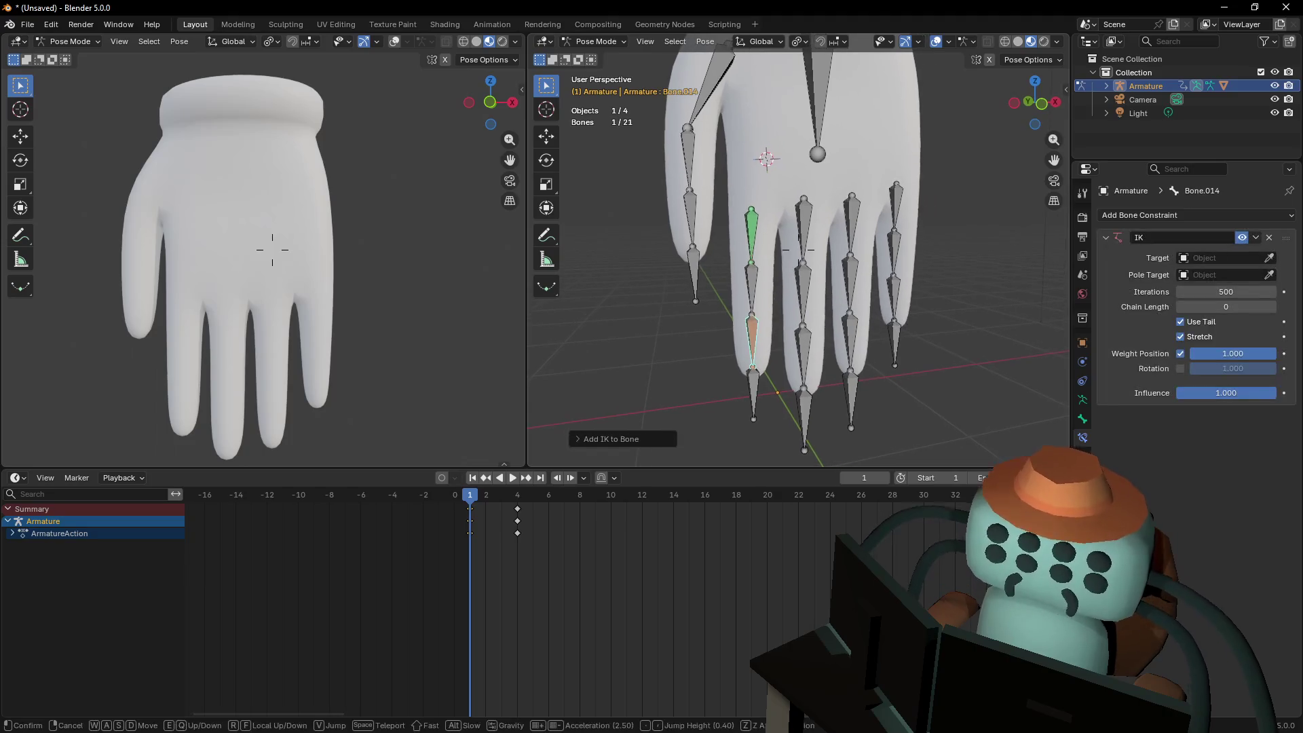
pyautogui.click(1270, 259)
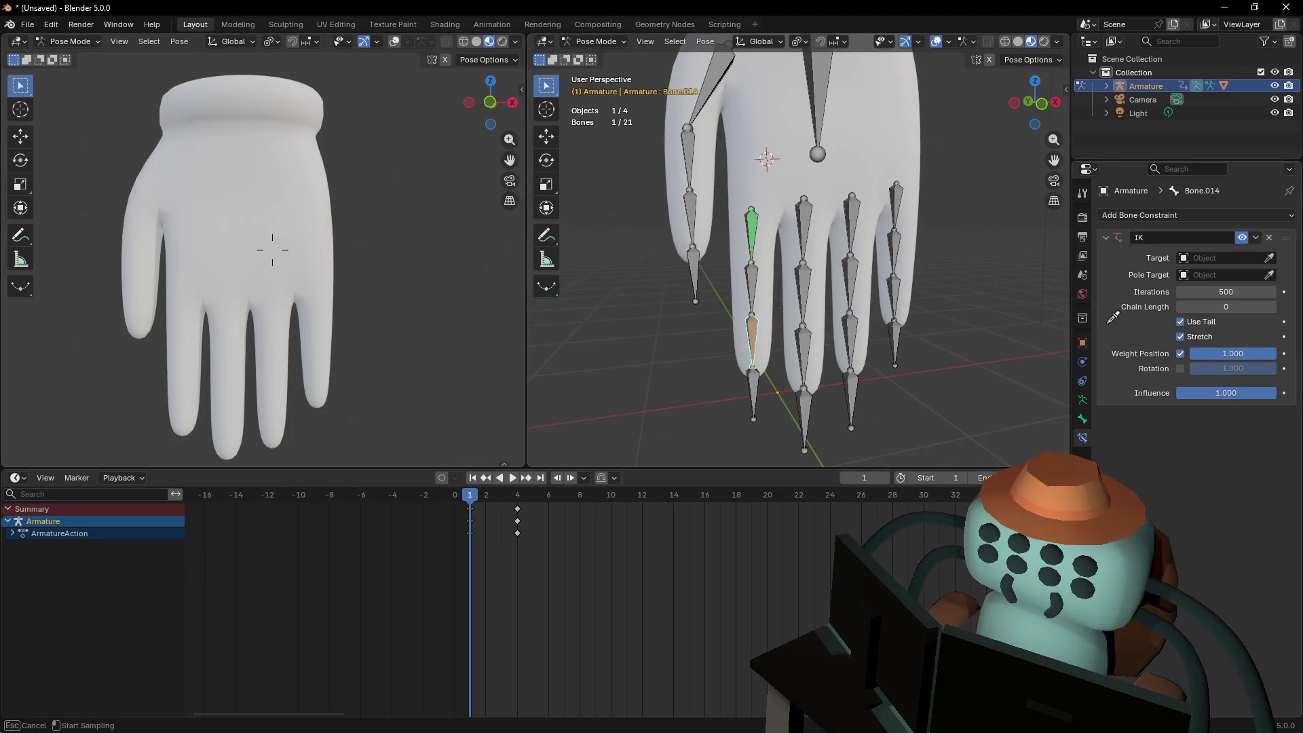
pyautogui.click(760, 384)
pyautogui.click(1270, 274)
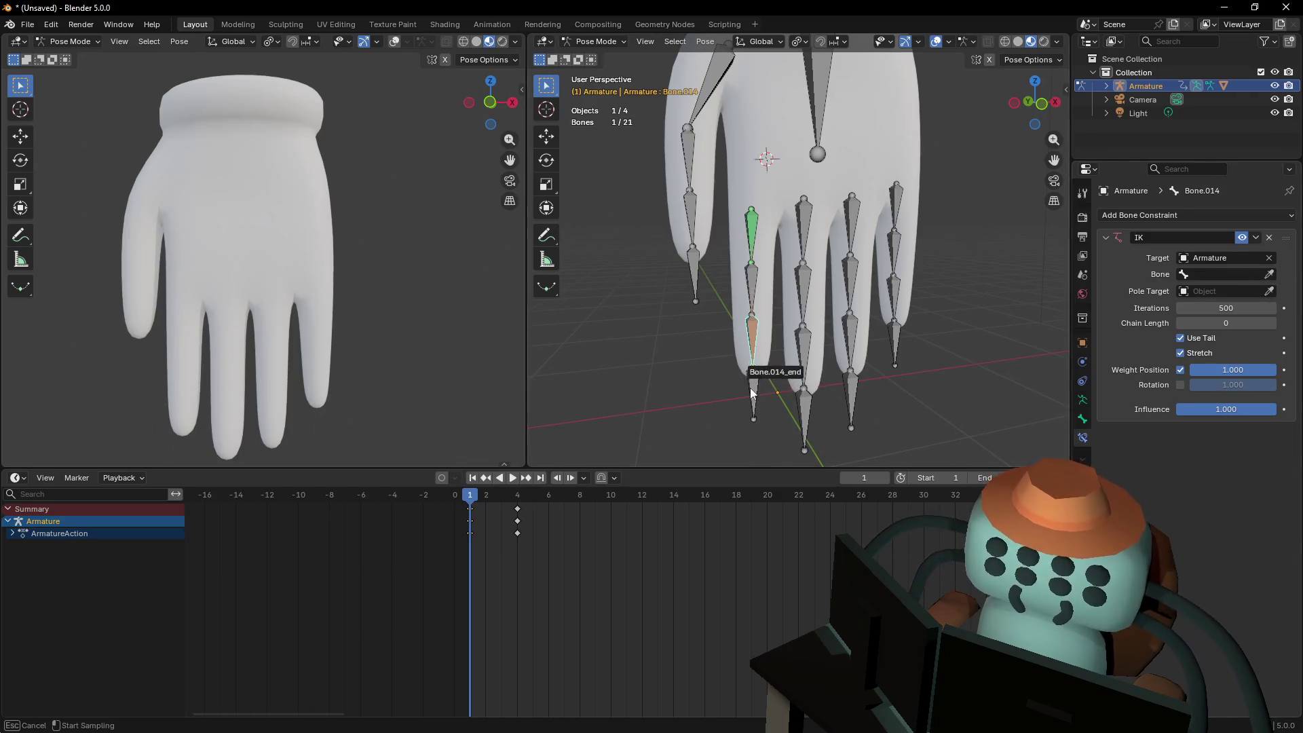
pyautogui.click(752, 390)
# Clear Bone.014_end's parent in Edit Mode, then return to Pose Mode
pyautogui.click(771, 396)
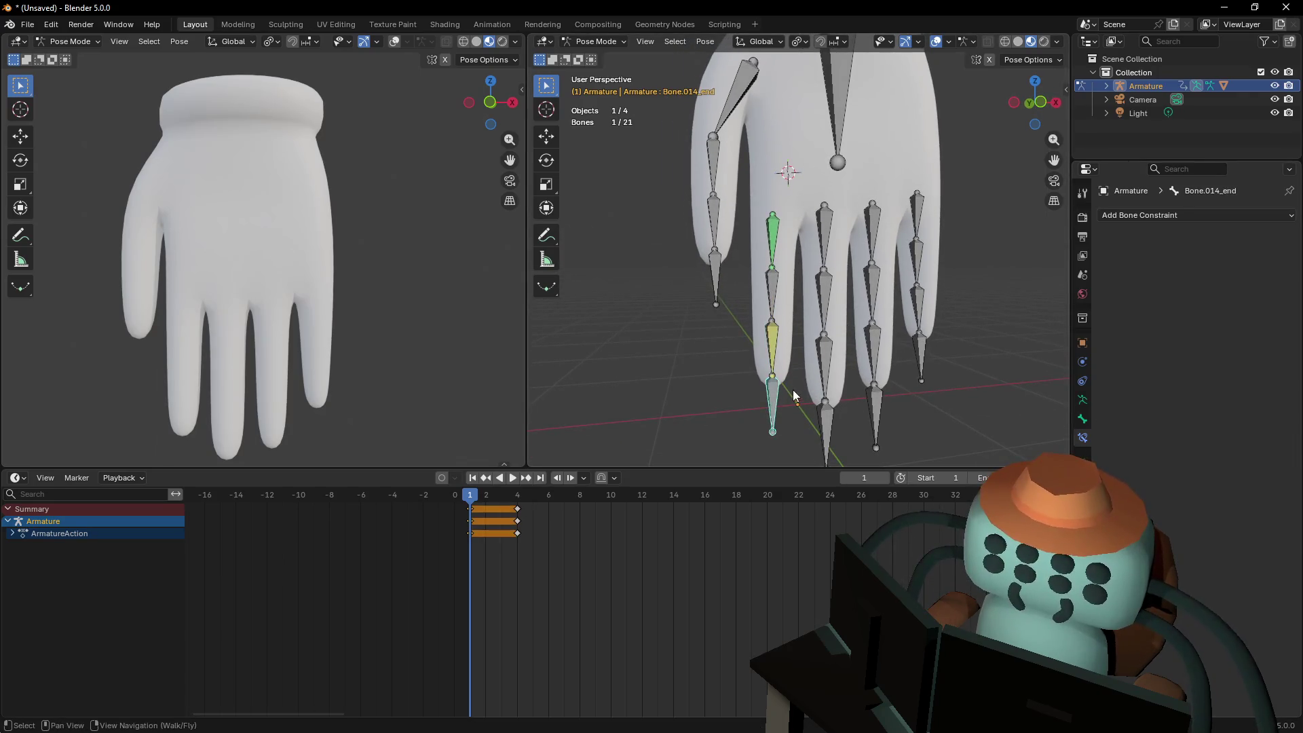
pyautogui.moveTo(803, 346); pyautogui.dragTo(800, 380, button='right')
pyautogui.click(817, 329)
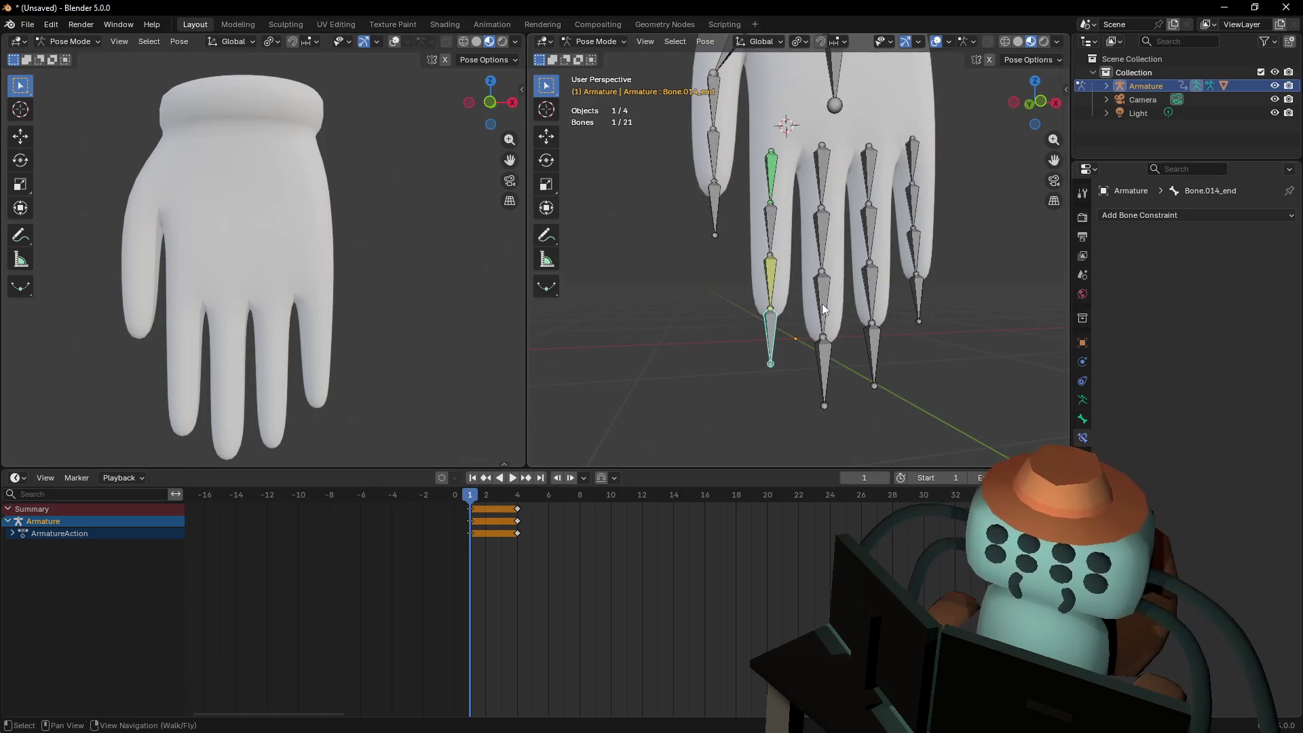
pyautogui.moveTo(818, 329); pyautogui.dragTo(842, 315, button='middle')
pyautogui.hotkey('shift', 'i')
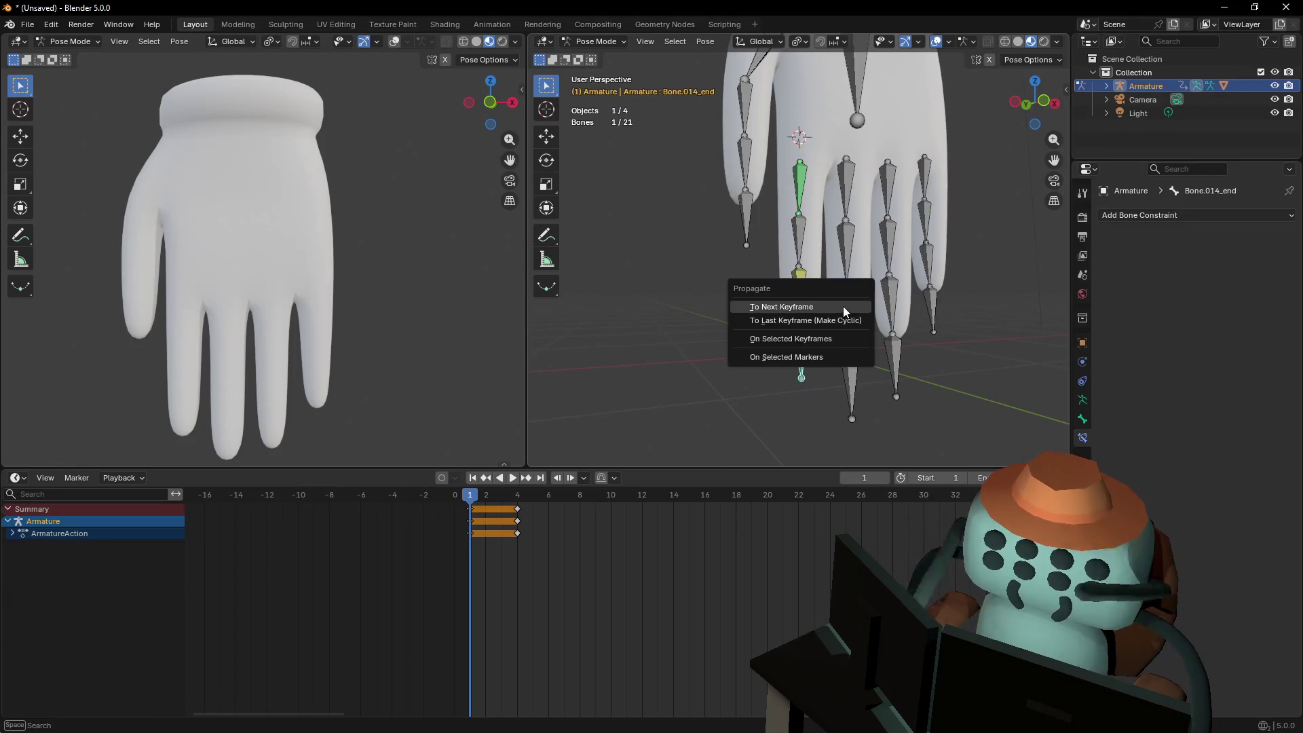
pyautogui.click(596, 42)
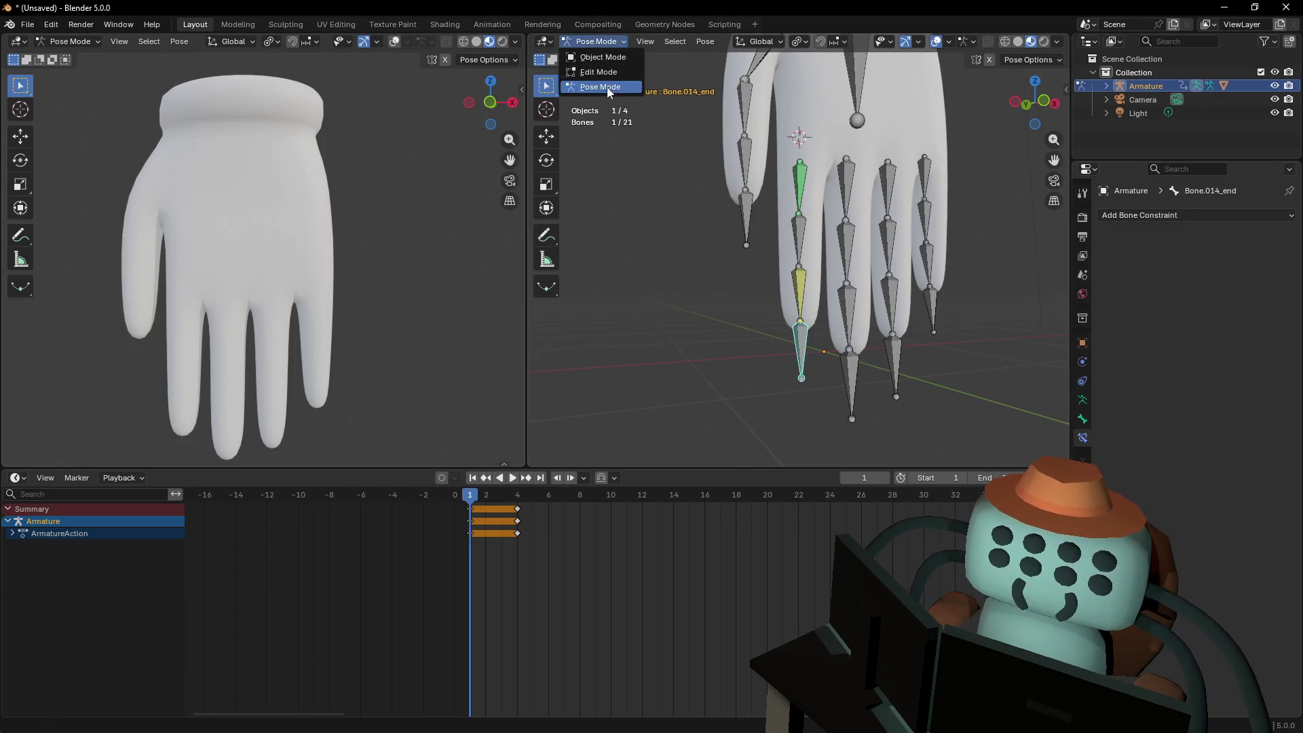
pyautogui.click(598, 70)
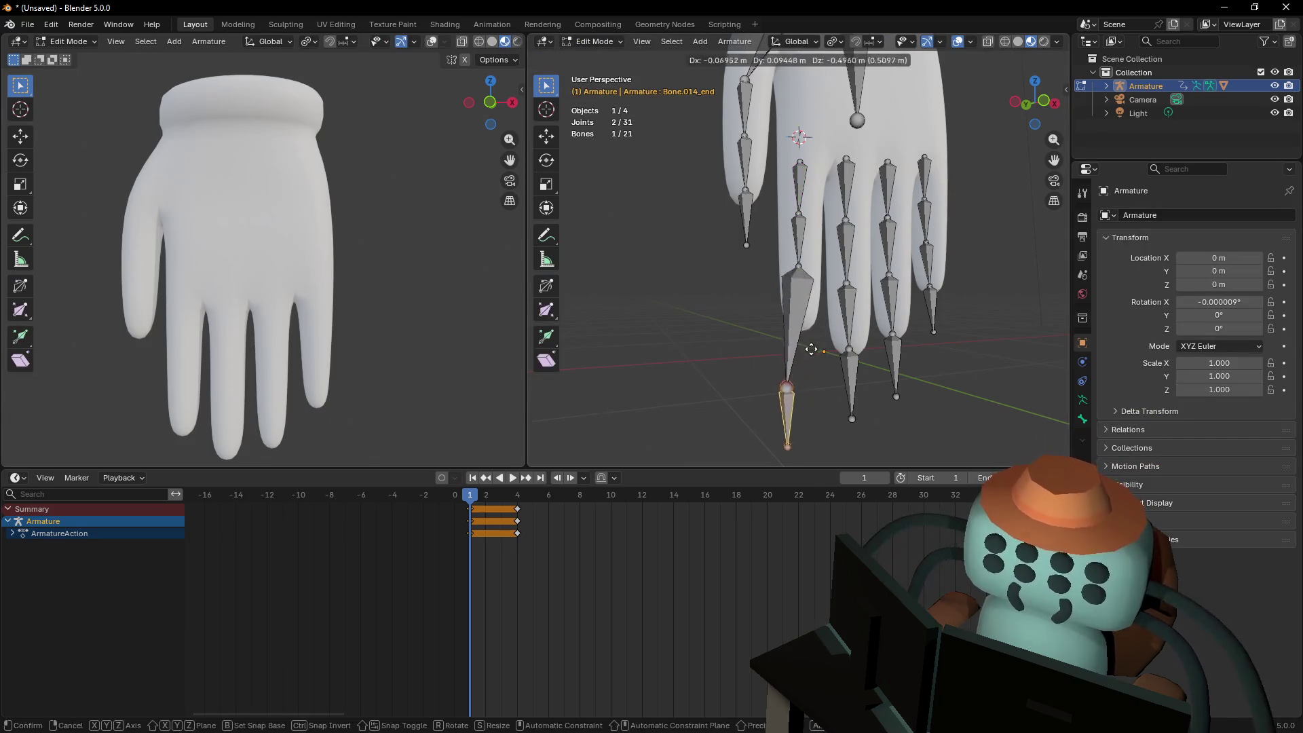
pyautogui.hotkey('shift', 'i')
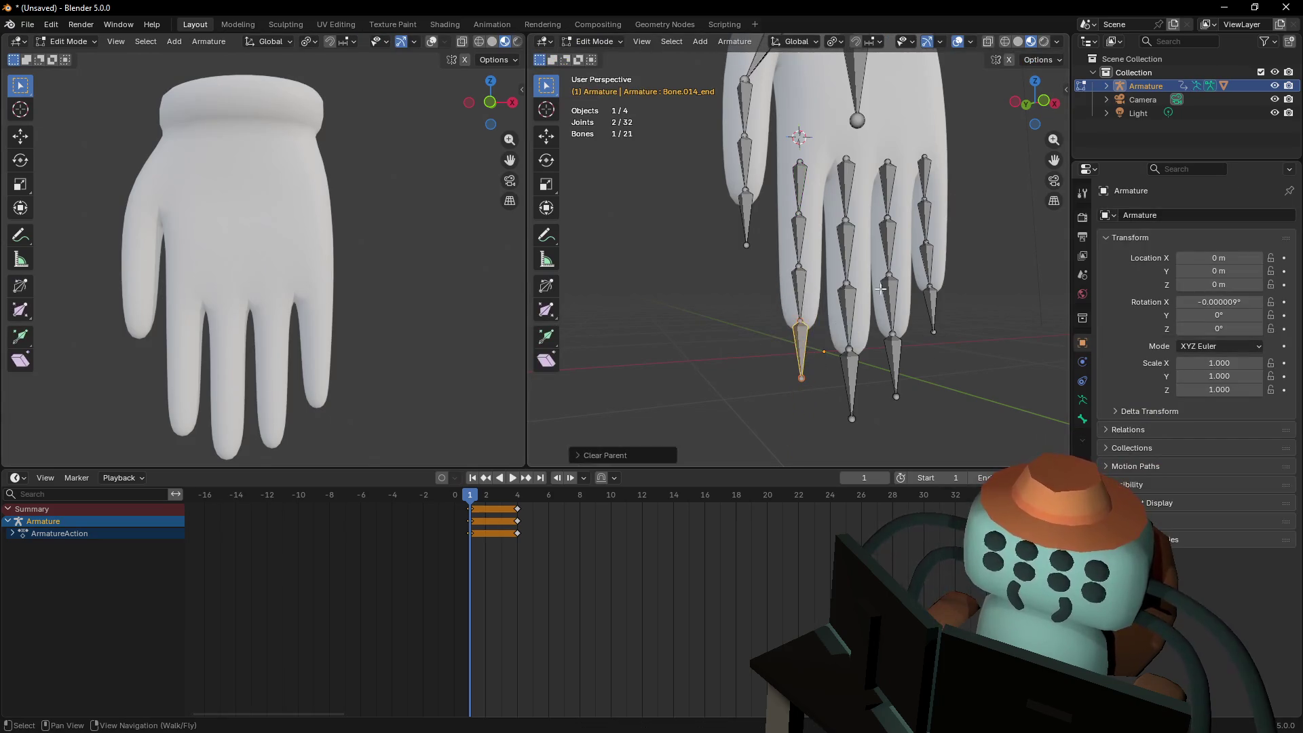
pyautogui.press('Tab')
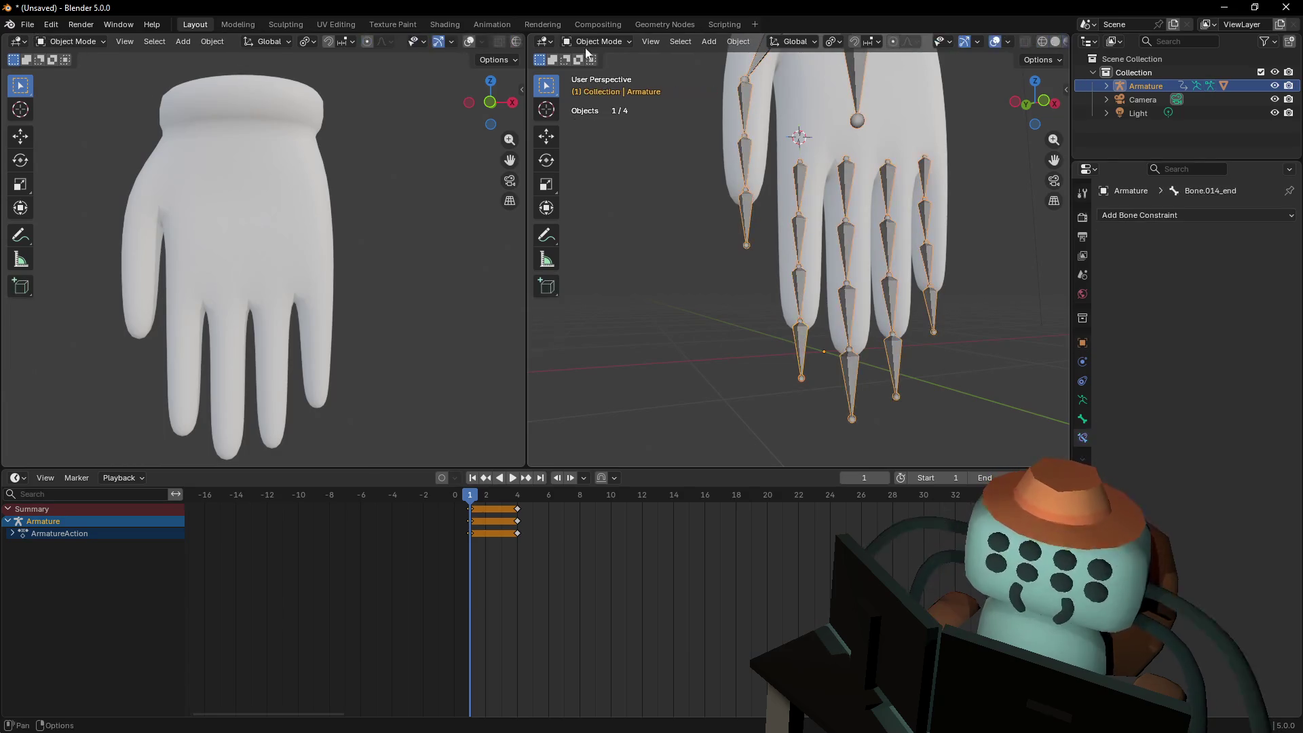
pyautogui.click(596, 42)
pyautogui.click(598, 84)
# Test-move the fingertip and the root Bone vertically, cancelling both moves
pyautogui.press('g')
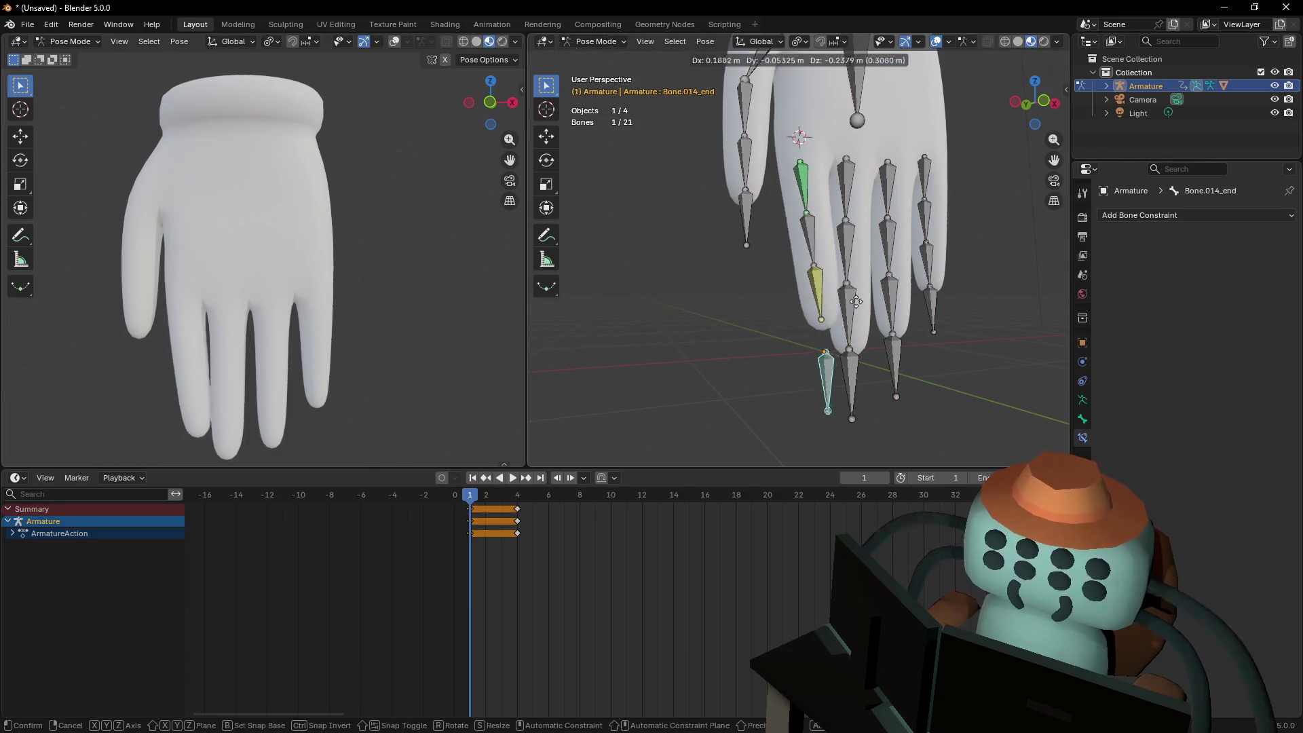
pyautogui.rightClick(834, 216)
pyautogui.moveTo(834, 216)
pyautogui.mouseDown(button='right')
pyautogui.moveTo(853, 140)
pyautogui.moveTo(909, 162)
pyautogui.mouseUp(button='right')
pyautogui.click(849, 169)
pyautogui.rightClick(865, 154)
pyautogui.moveTo(798, 249)
pyautogui.mouseDown(button='right')
pyautogui.moveTo(811, 258)
pyautogui.moveTo(798, 250)
pyautogui.mouseUp(button='right')
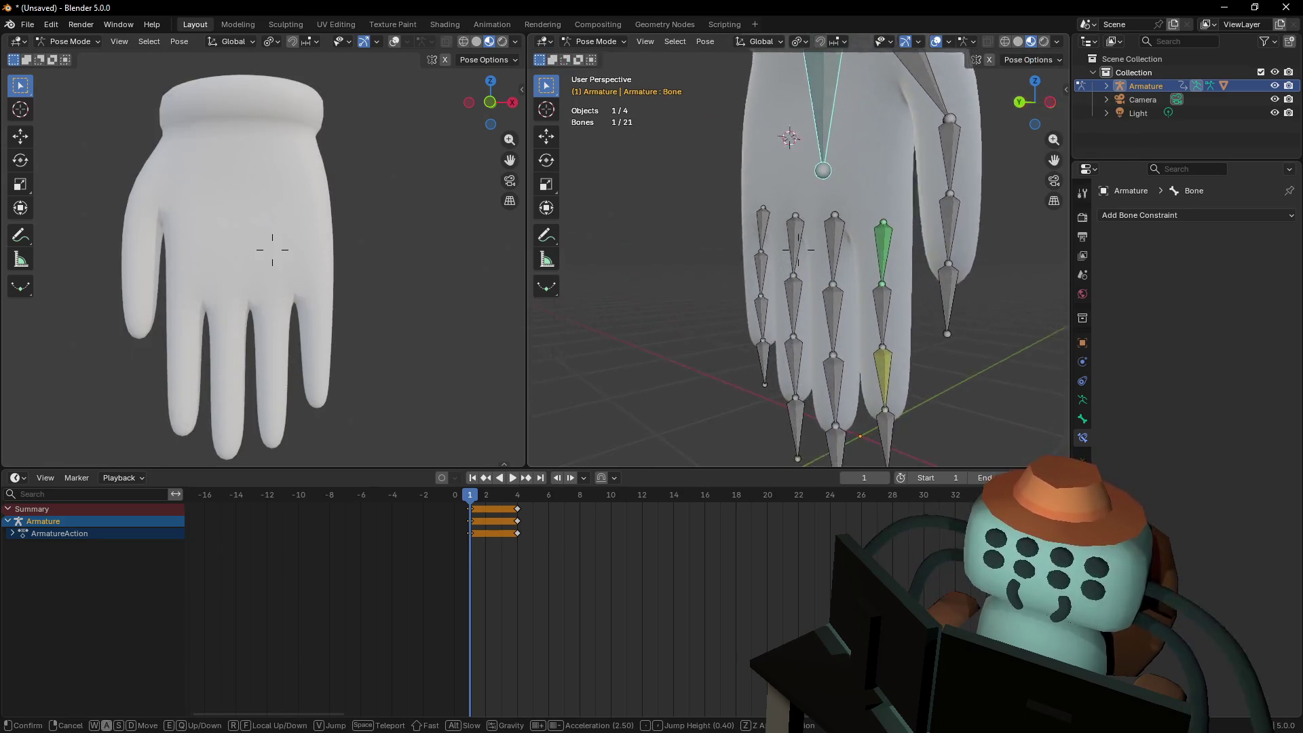
pyautogui.click(798, 250)
pyautogui.press('g')
pyautogui.press('z')
pyautogui.rightClick(796, 175)
# Add a targetless IK constraint to middle-finger Bone.016, then select ring-finger Bone.018
pyautogui.moveTo(796, 175); pyautogui.dragTo(799, 250, button='right')
pyautogui.press('w')
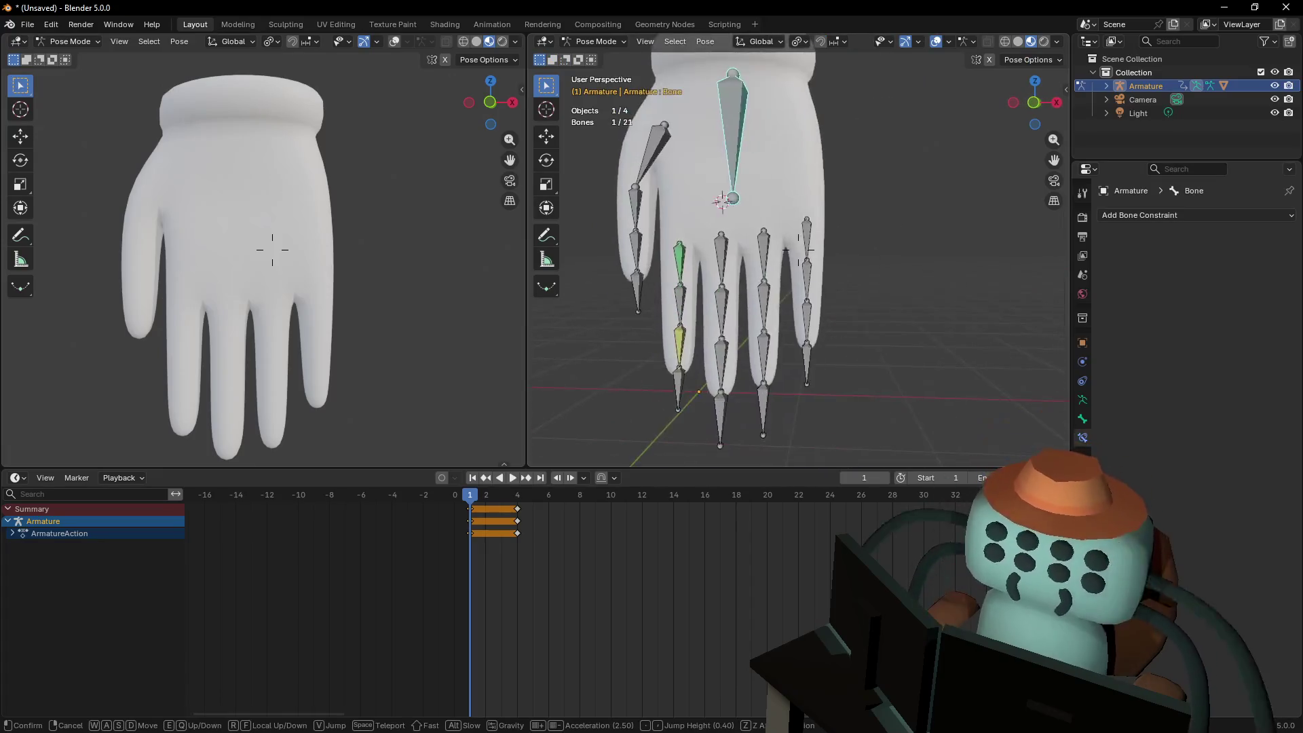
pyautogui.press('w')
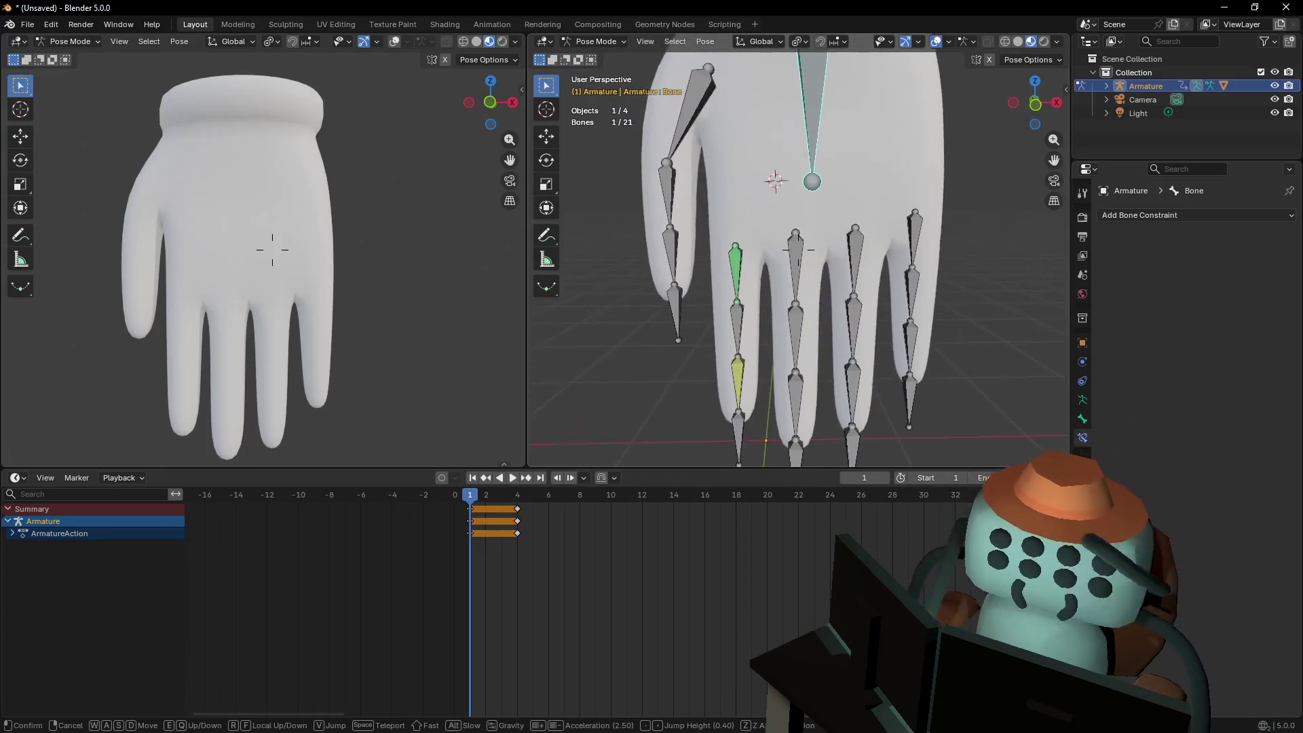
pyautogui.click(799, 249)
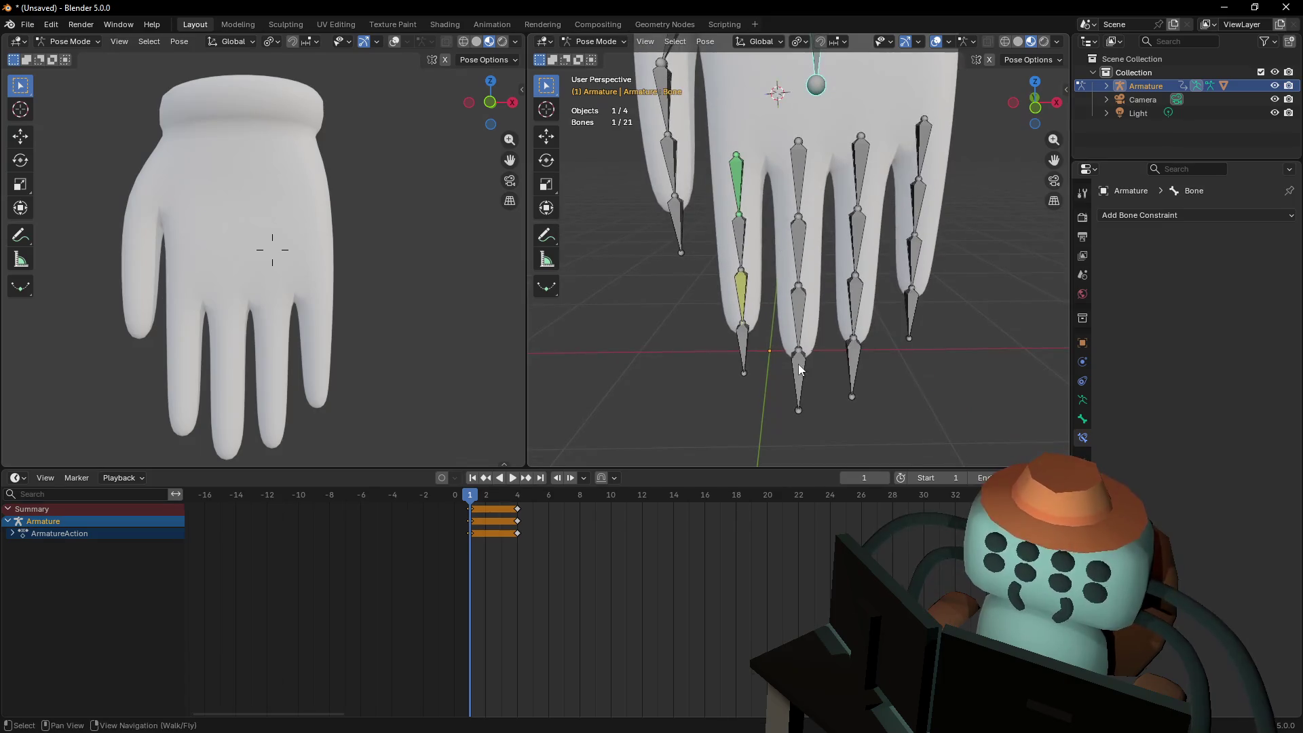
pyautogui.hotkey('shift', '`')
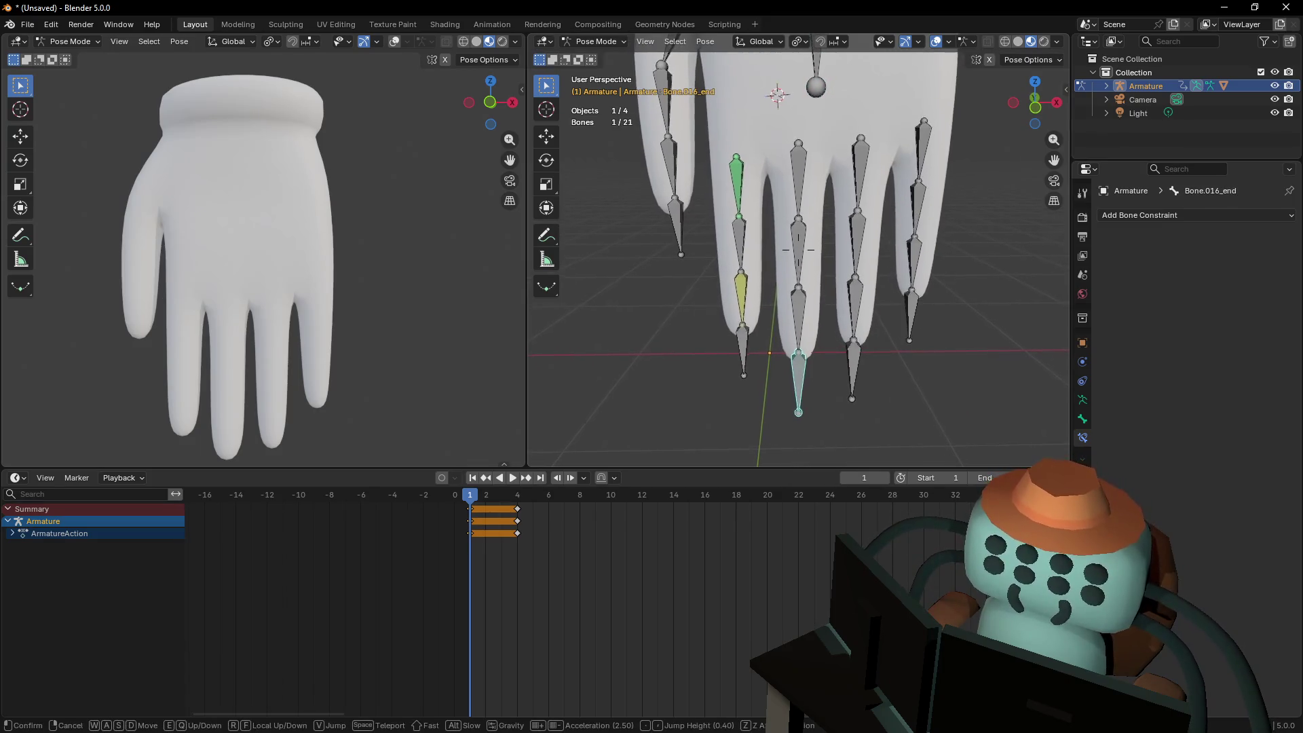
pyautogui.click(799, 249)
pyautogui.click(807, 308)
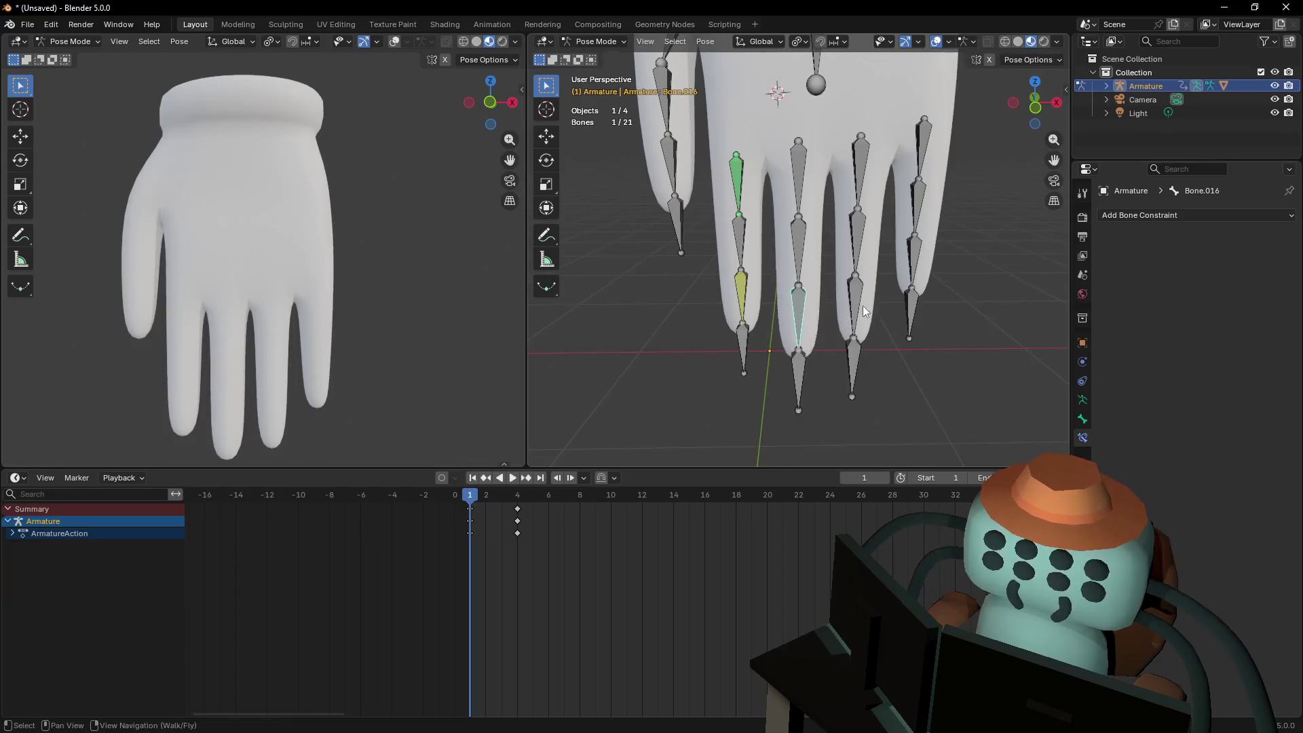
pyautogui.click(852, 360)
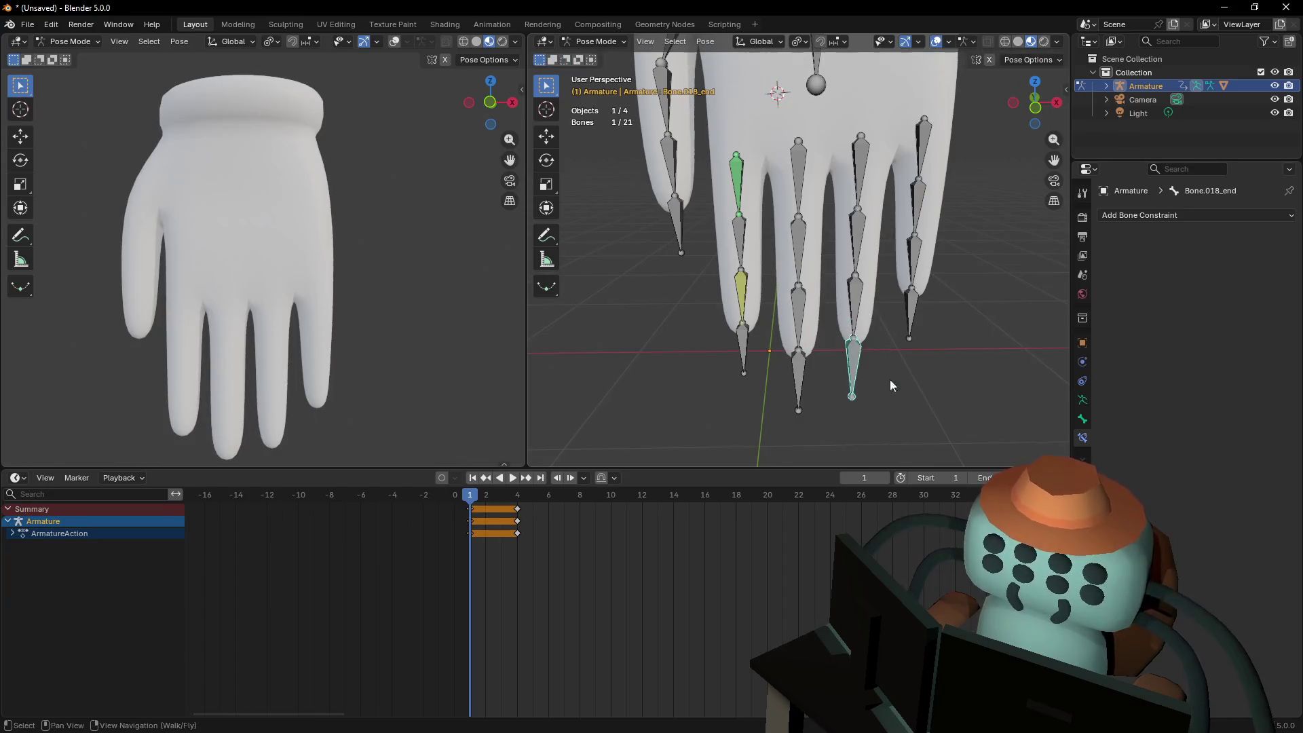
pyautogui.click(803, 307)
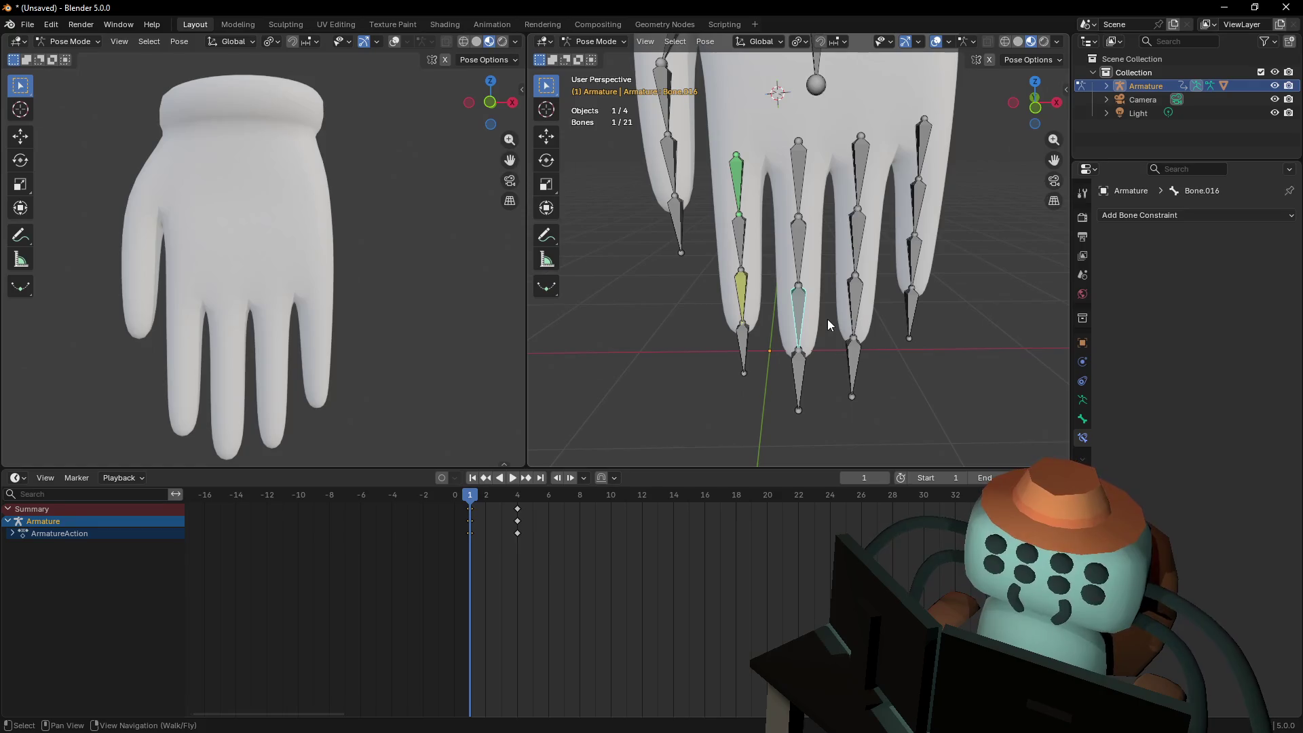
pyautogui.hotkey('shift', 'i')
pyautogui.click(827, 319)
pyautogui.click(857, 304)
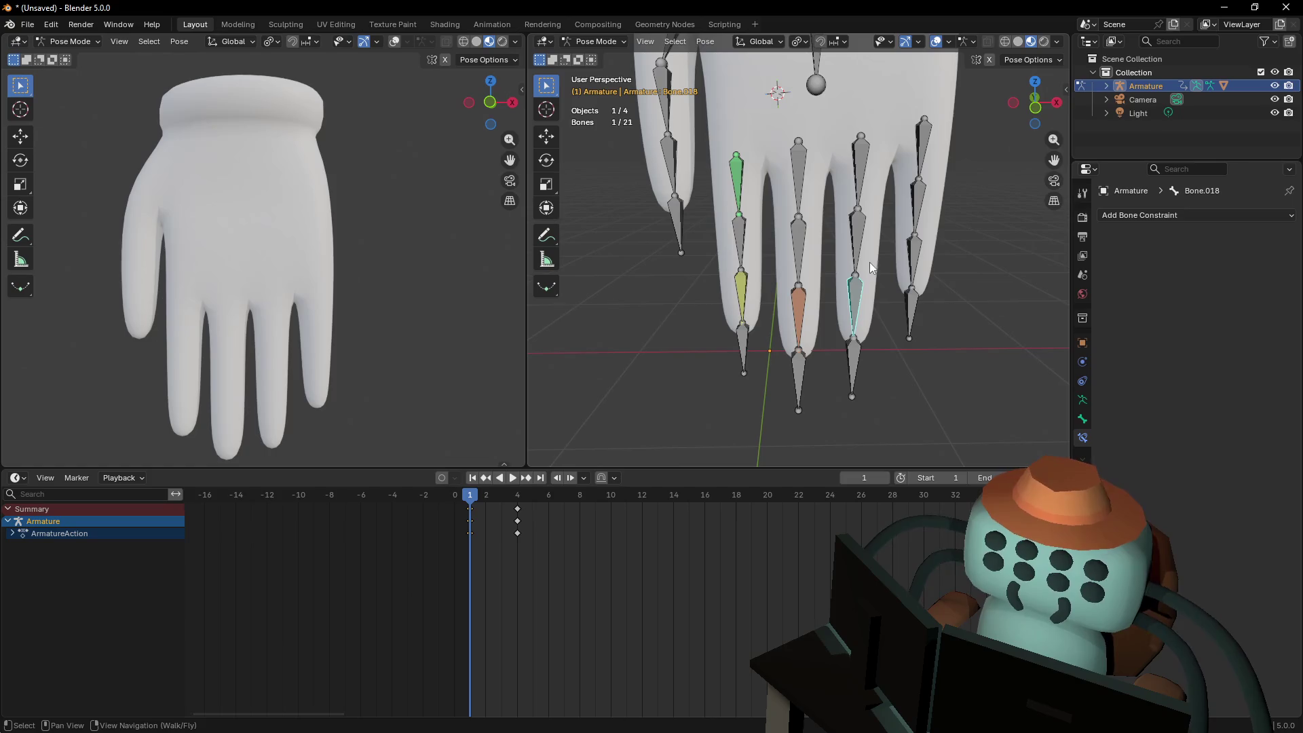
pyautogui.hotkey('shift', 'i')
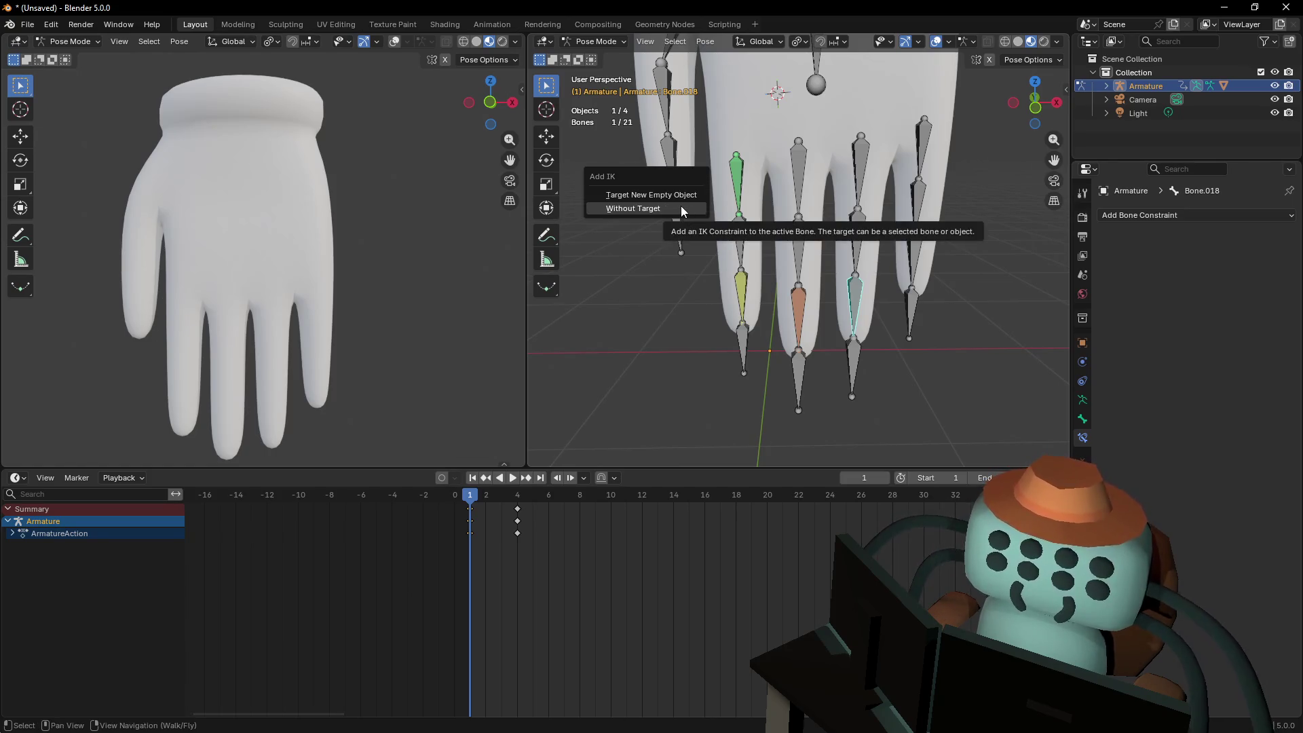
# Add targetless IK constraints to Bone.018, Bone.020 and Bone.008
pyautogui.click(681, 205)
pyautogui.click(919, 251)
pyautogui.hotkey('shift', 'i')
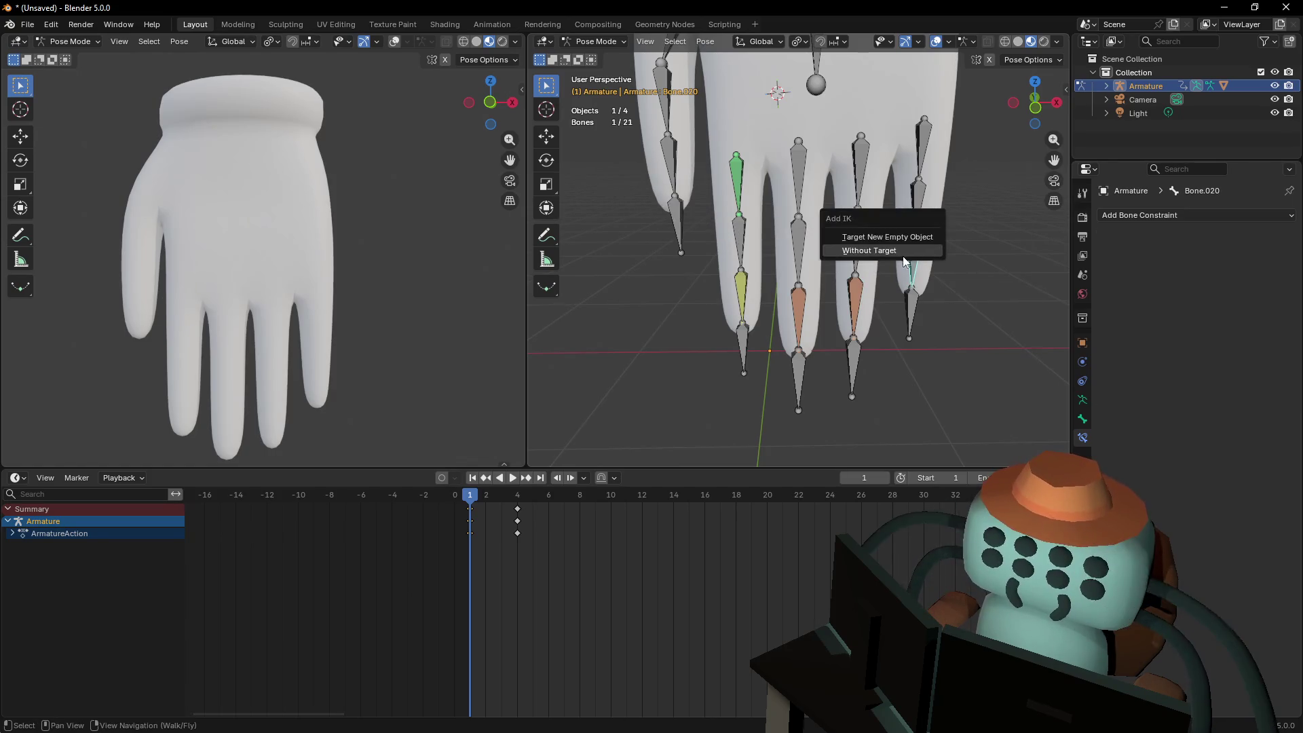
pyautogui.click(922, 249)
pyautogui.click(670, 166)
pyautogui.hotkey('shift', 'i')
pyautogui.click(671, 169)
# Set the Armature as the IK target of middle-finger Bone.016
pyautogui.hotkey('shift', '`')
pyautogui.click(790, 266)
pyautogui.keyDown('shift'); pyautogui.moveTo(934, 419); pyautogui.dragTo(869, 403, button='middle'); pyautogui.keyUp('shift')
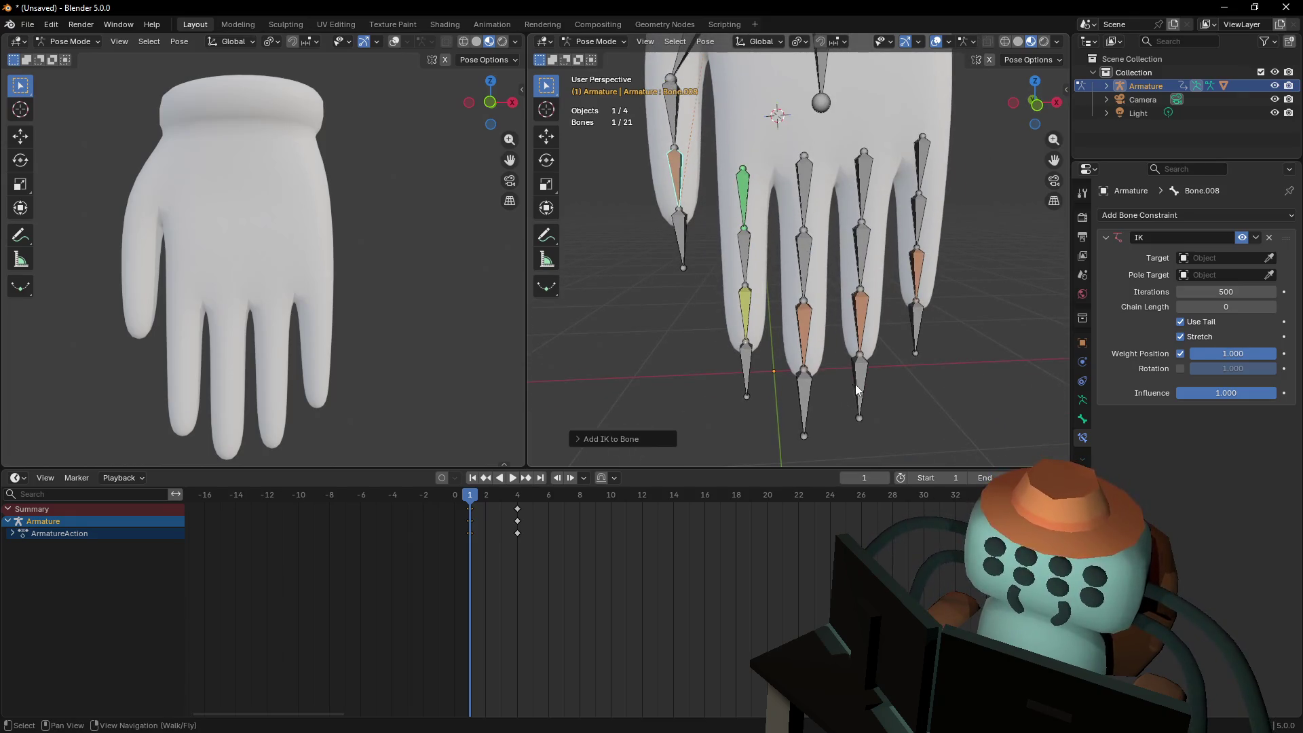
pyautogui.click(801, 327)
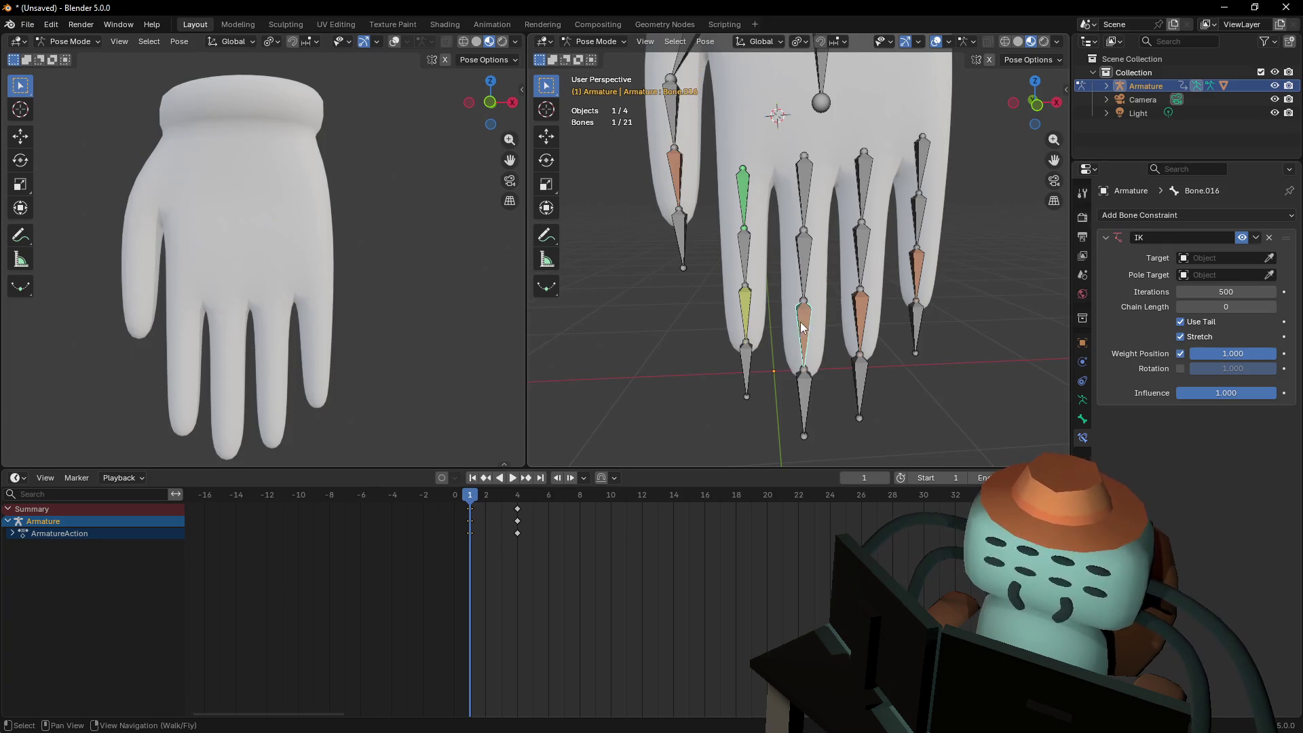
pyautogui.click(1269, 259)
pyautogui.click(809, 380)
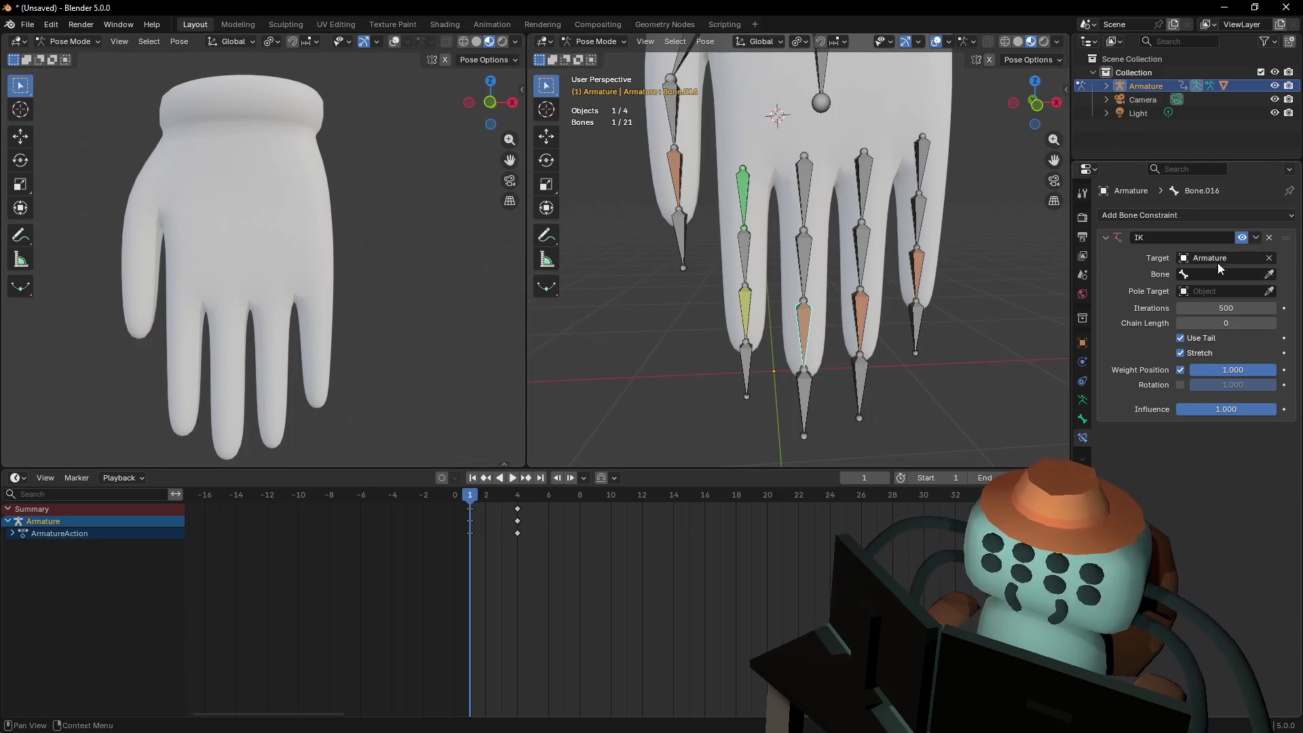
pyautogui.click(1263, 276)
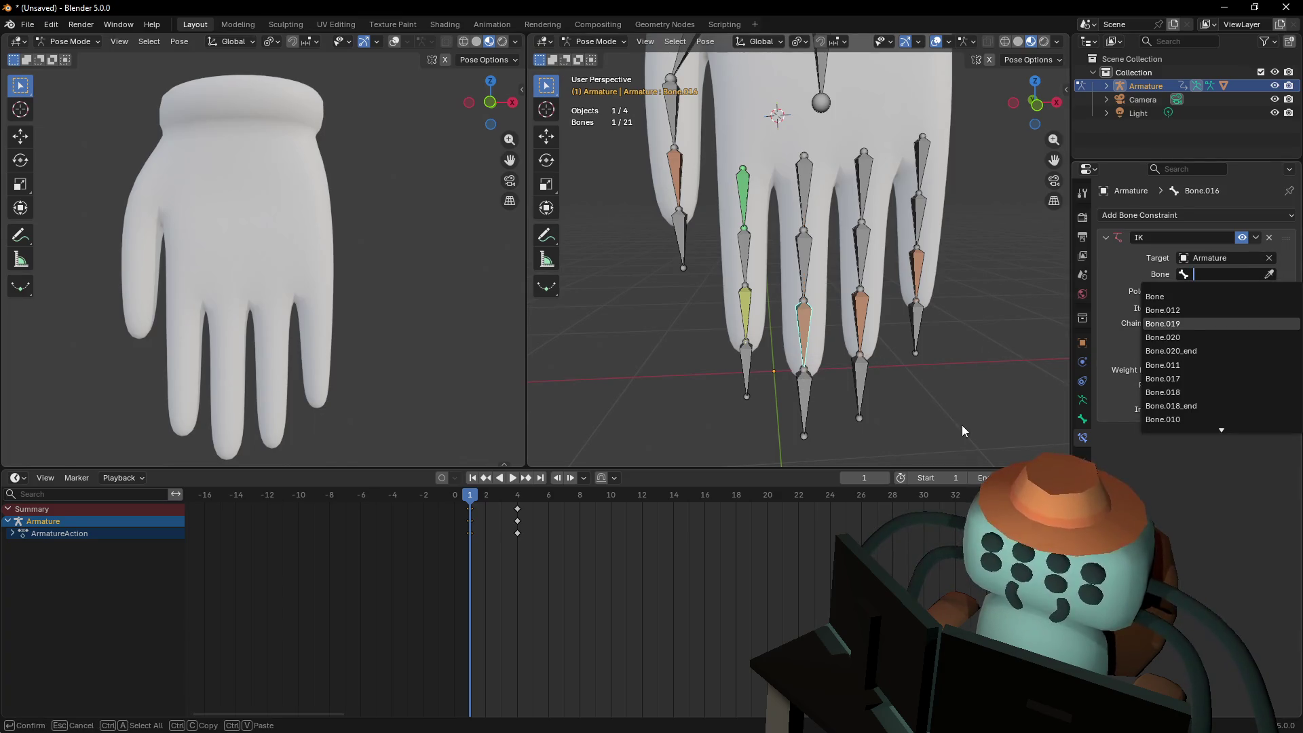
pyautogui.press('Escape')
# Aim the Bone.018 and Bone.020 IKs at the Armature's Bone.018_end and Bone.020_end fingertips
pyautogui.click(860, 319)
pyautogui.moveTo(860, 319); pyautogui.dragTo(860, 316, button='middle')
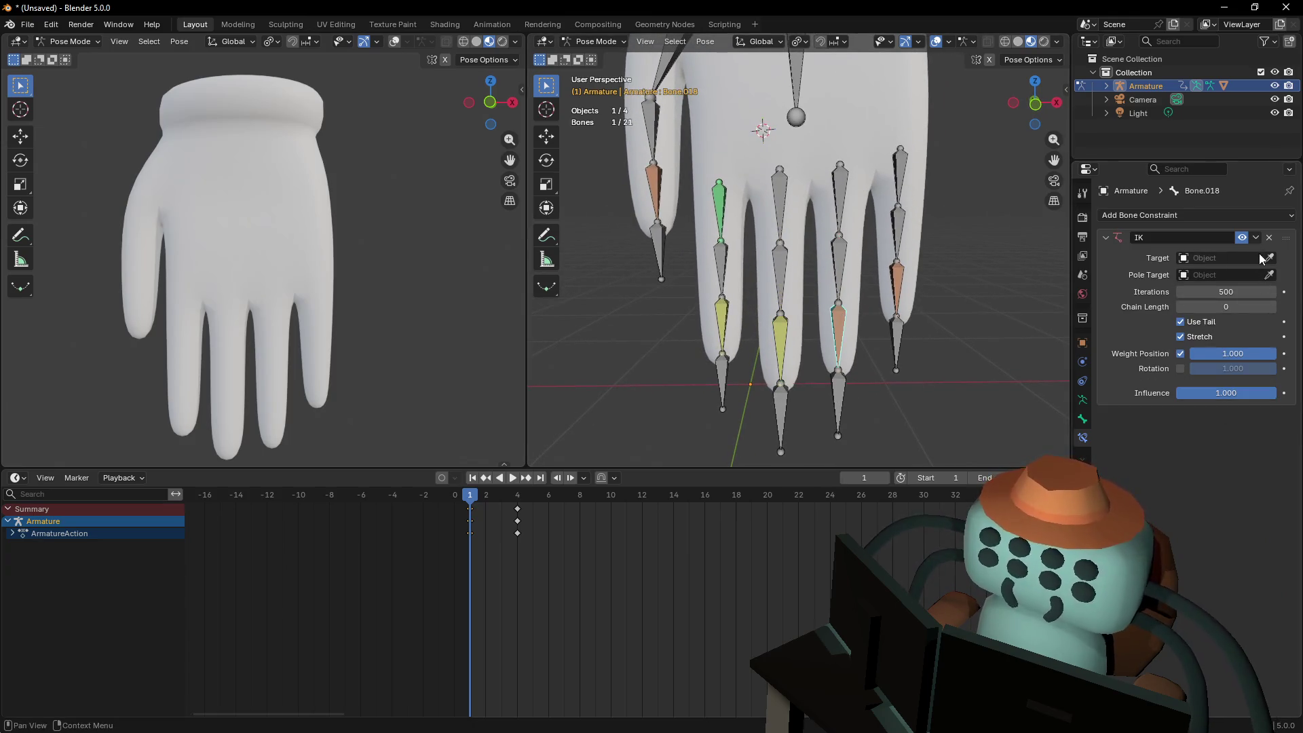
pyautogui.click(857, 396)
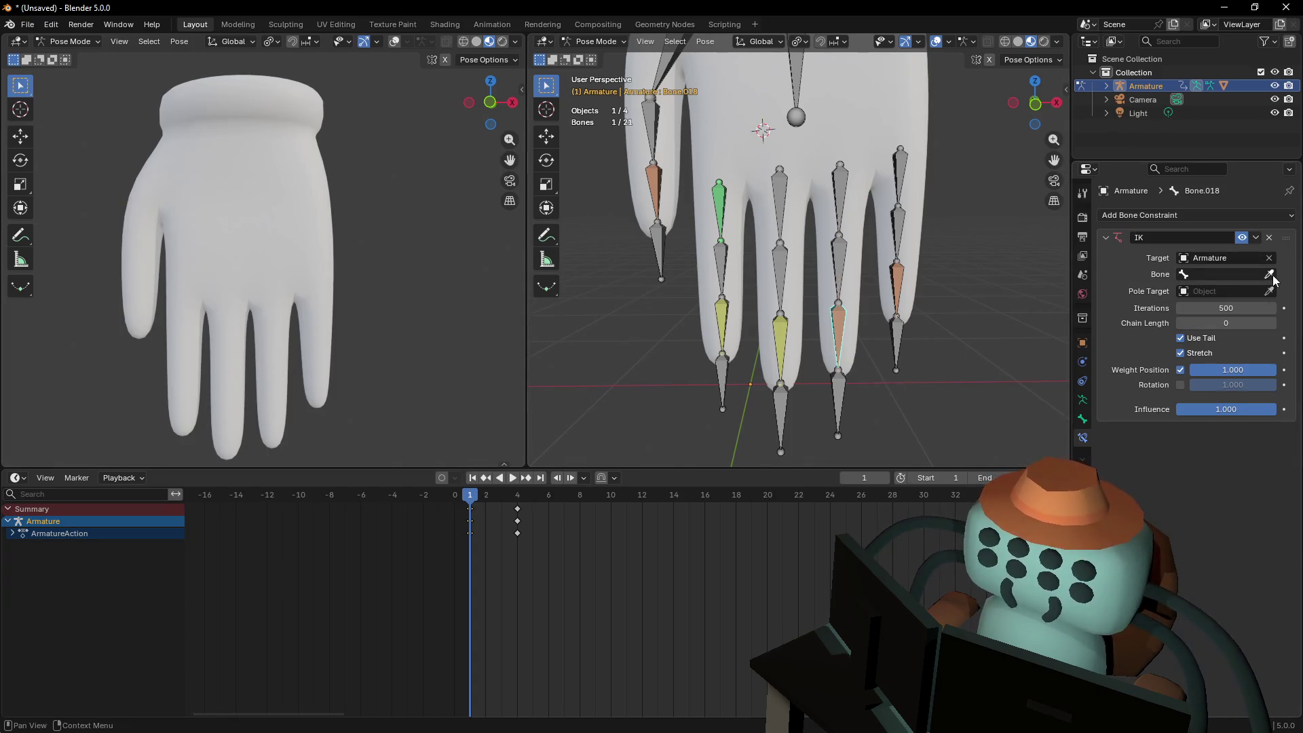
pyautogui.click(841, 374)
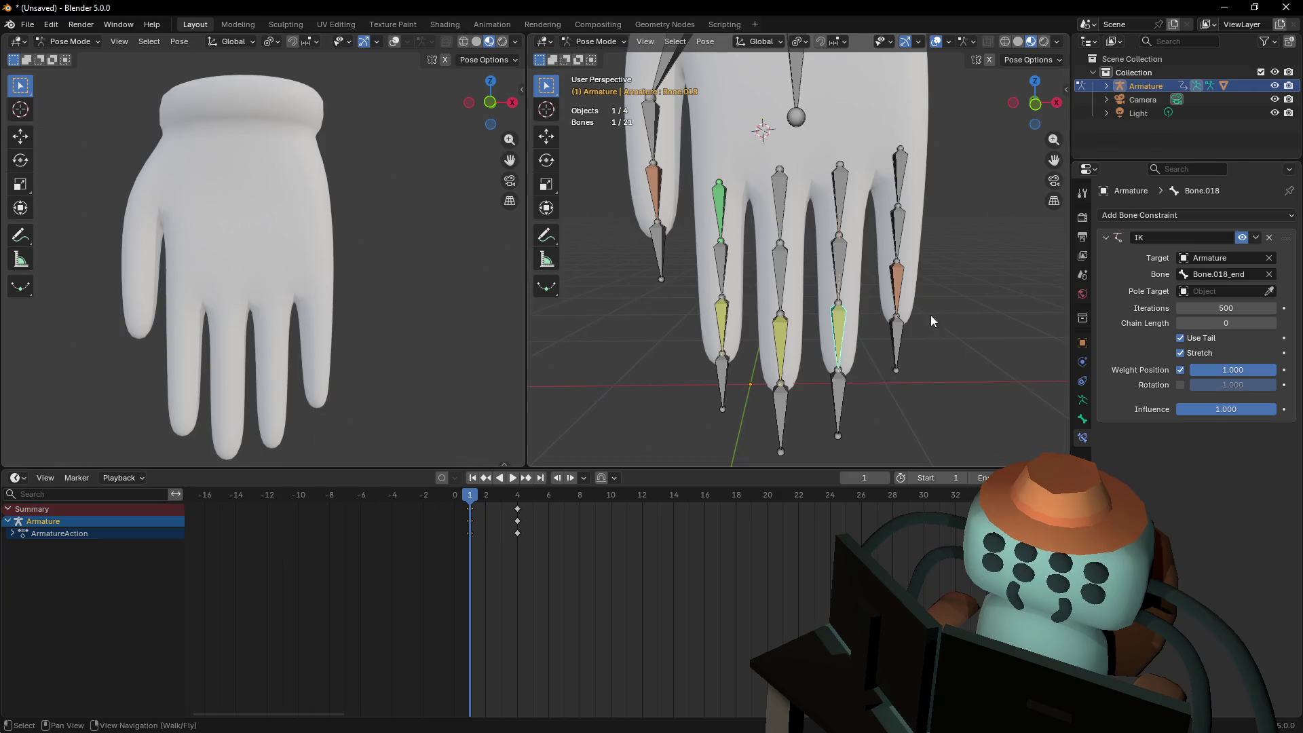
pyautogui.click(897, 280)
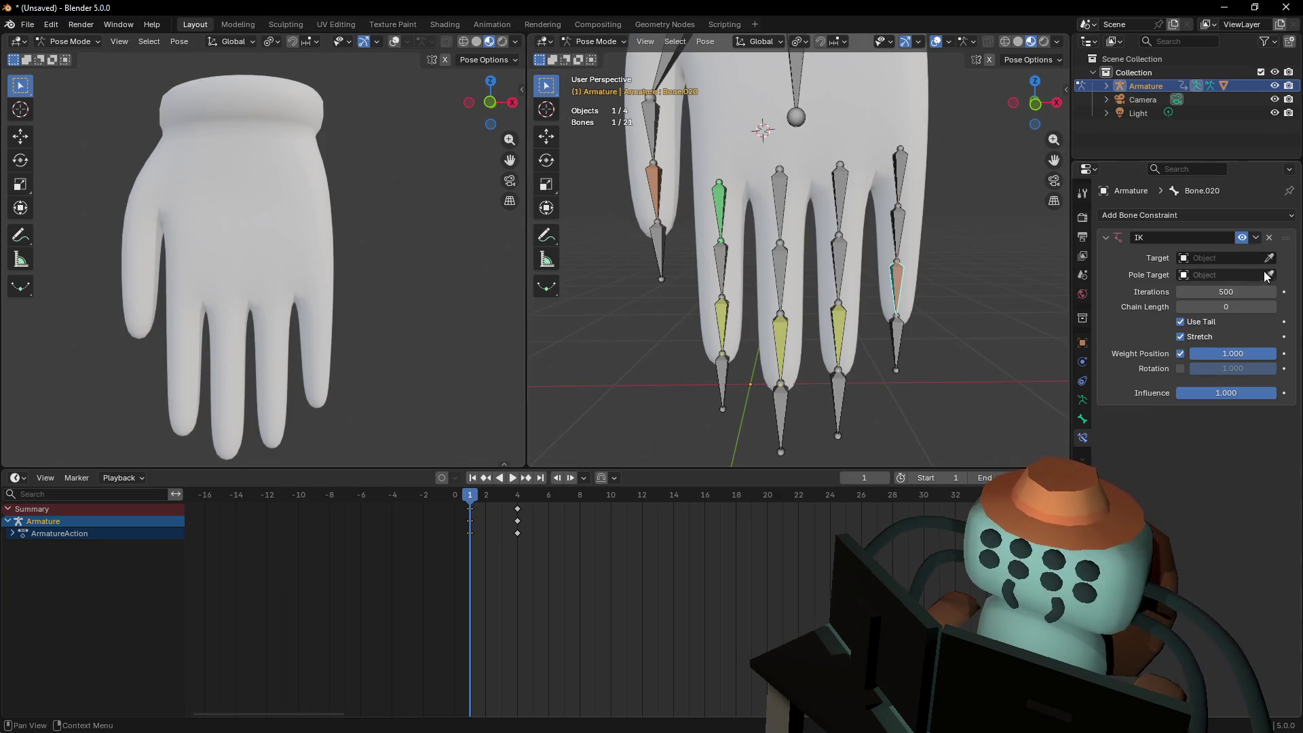
pyautogui.click(908, 317)
pyautogui.click(894, 319)
pyautogui.moveTo(894, 319); pyautogui.dragTo(767, 288, button='middle')
pyautogui.click(767, 288)
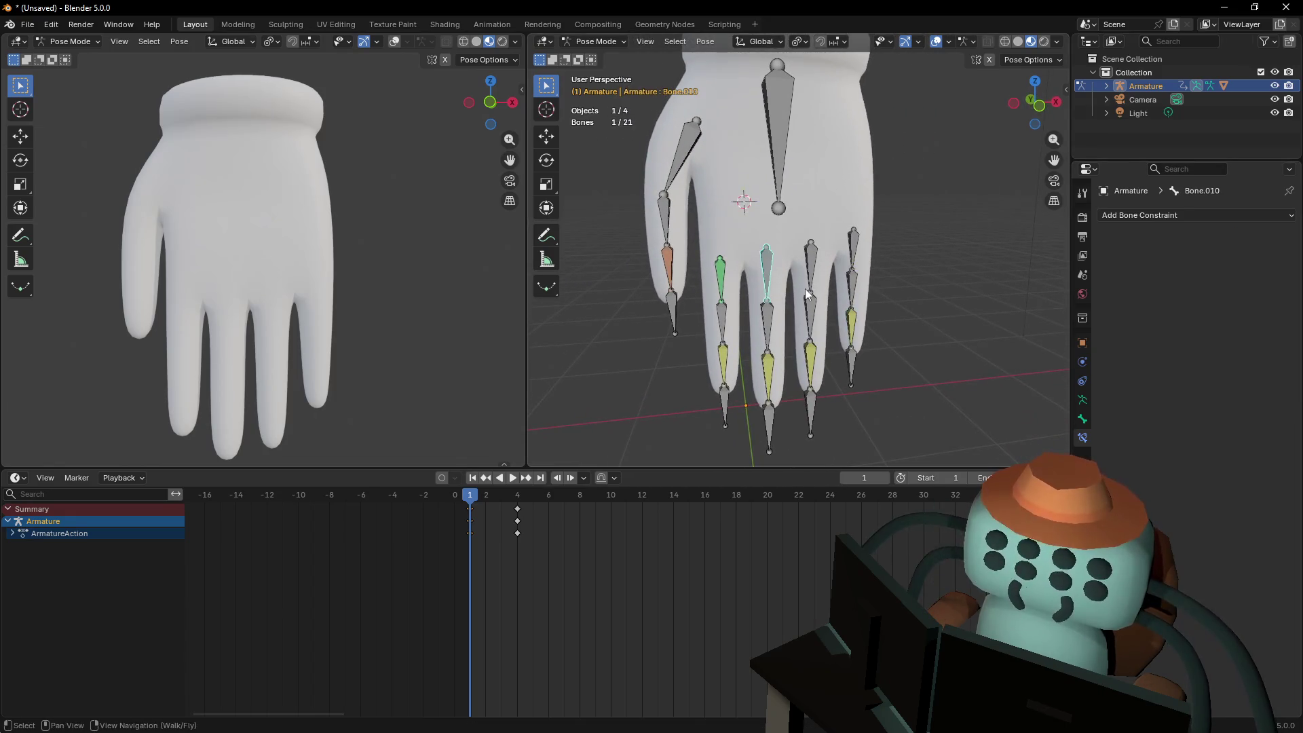
# Add a Child Of constraint to the selected finger bones, targeting the Armature
pyautogui.keyDown('shift'); pyautogui.click(817, 251); pyautogui.keyUp('shift')
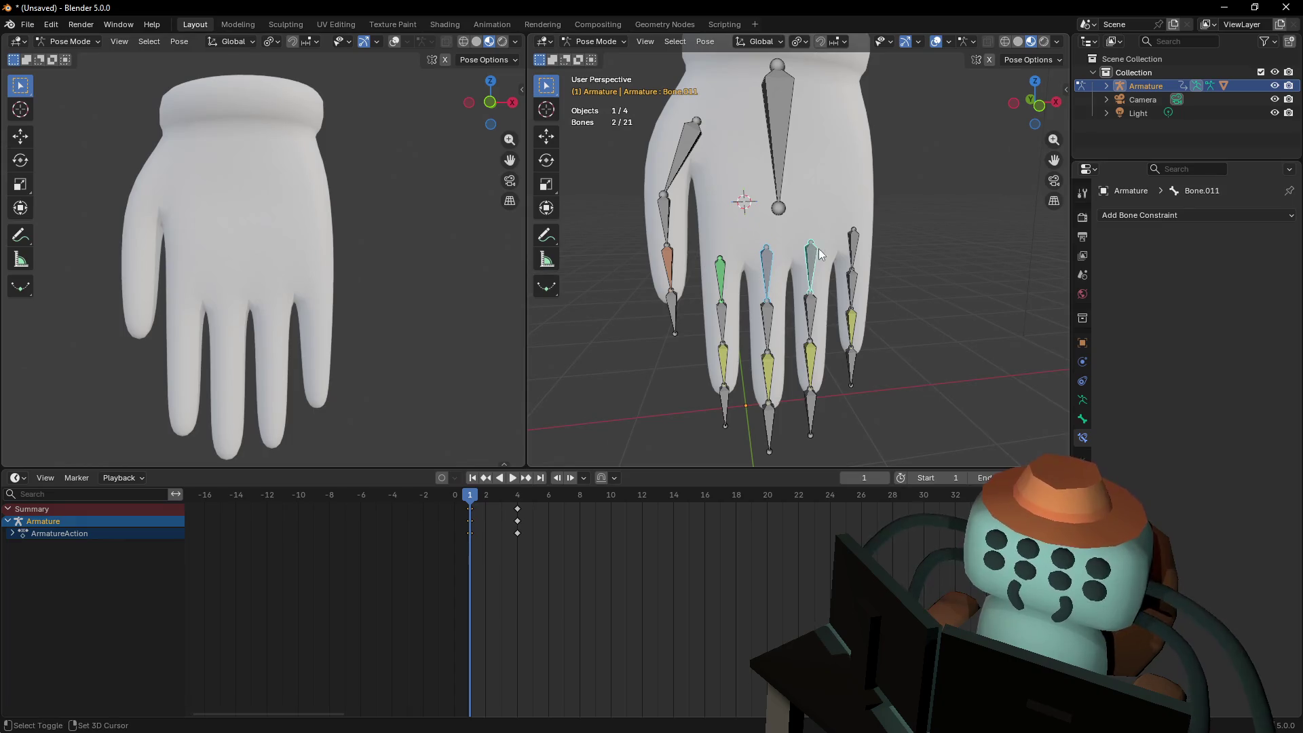
pyautogui.click(1185, 215)
pyautogui.click(1225, 281)
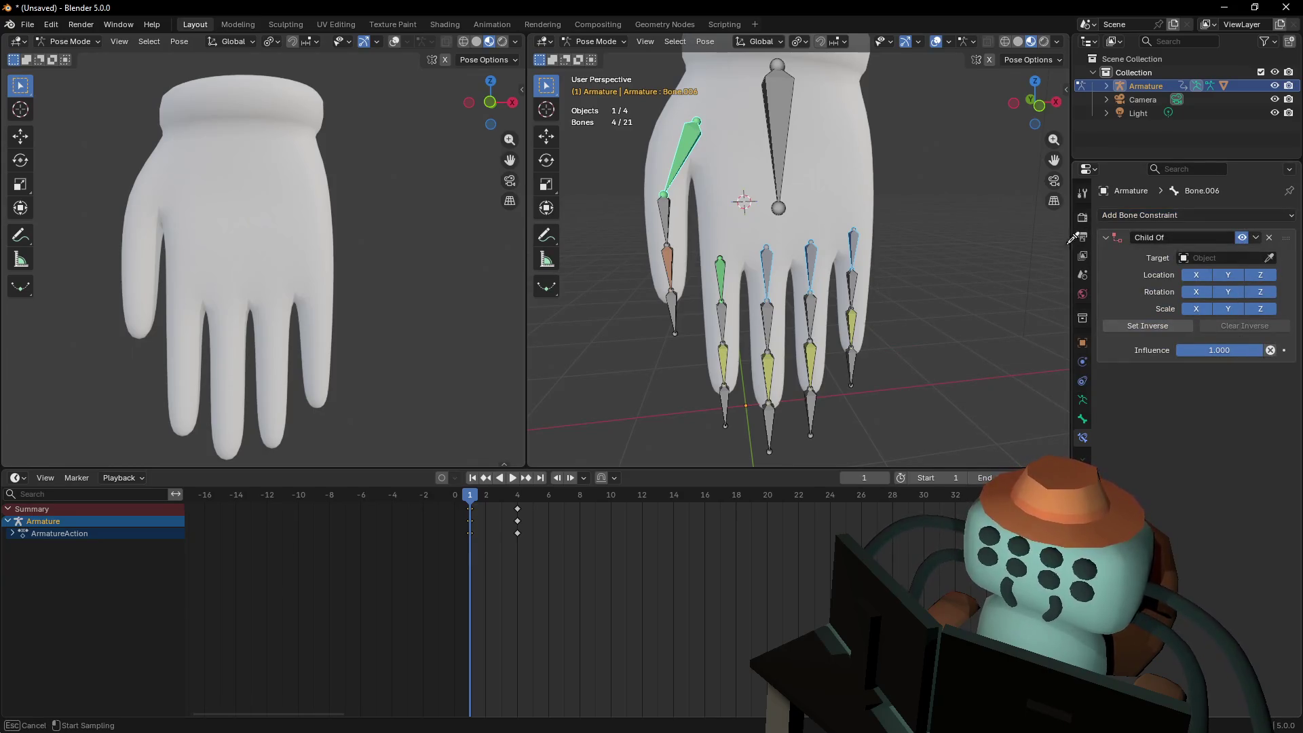
pyautogui.click(777, 131)
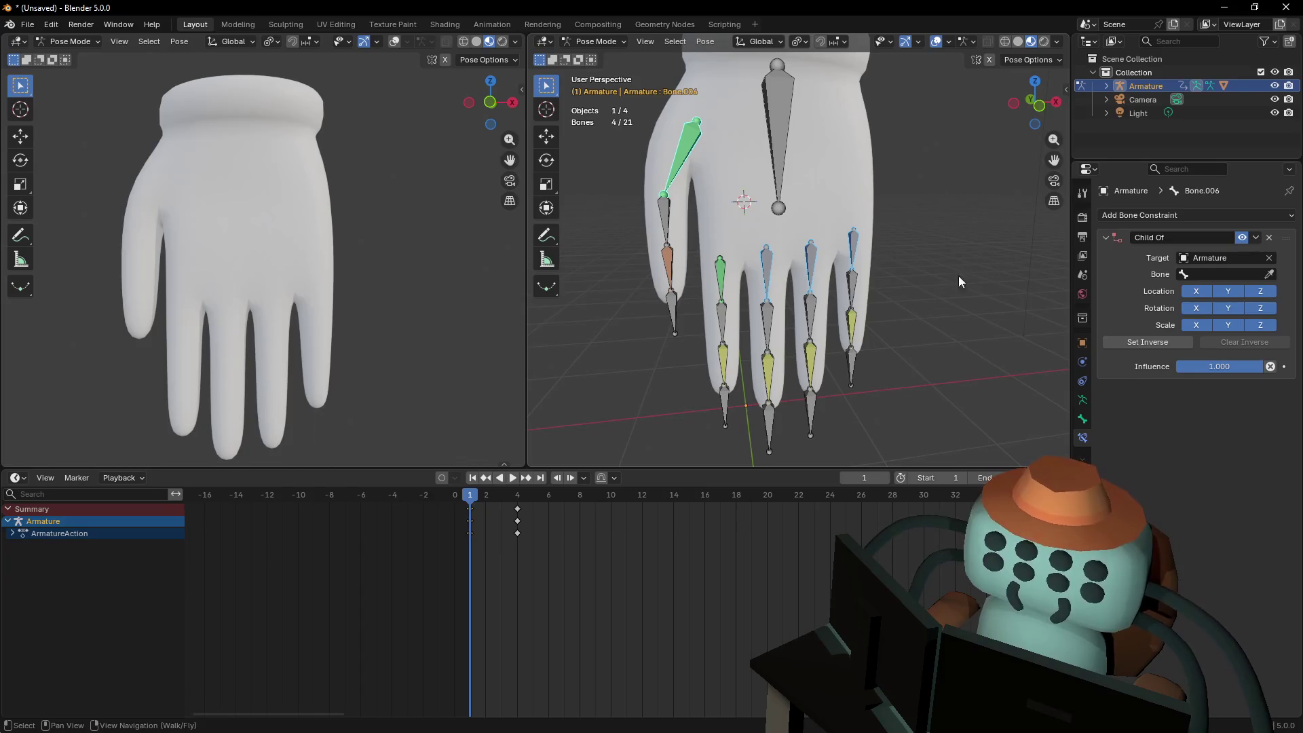
# Give Bone.012 a Child Of constraint with the Armature as target
pyautogui.click(892, 256)
pyautogui.click(767, 262)
pyautogui.keyDown('shift'); pyautogui.click(810, 264); pyautogui.keyUp('shift')
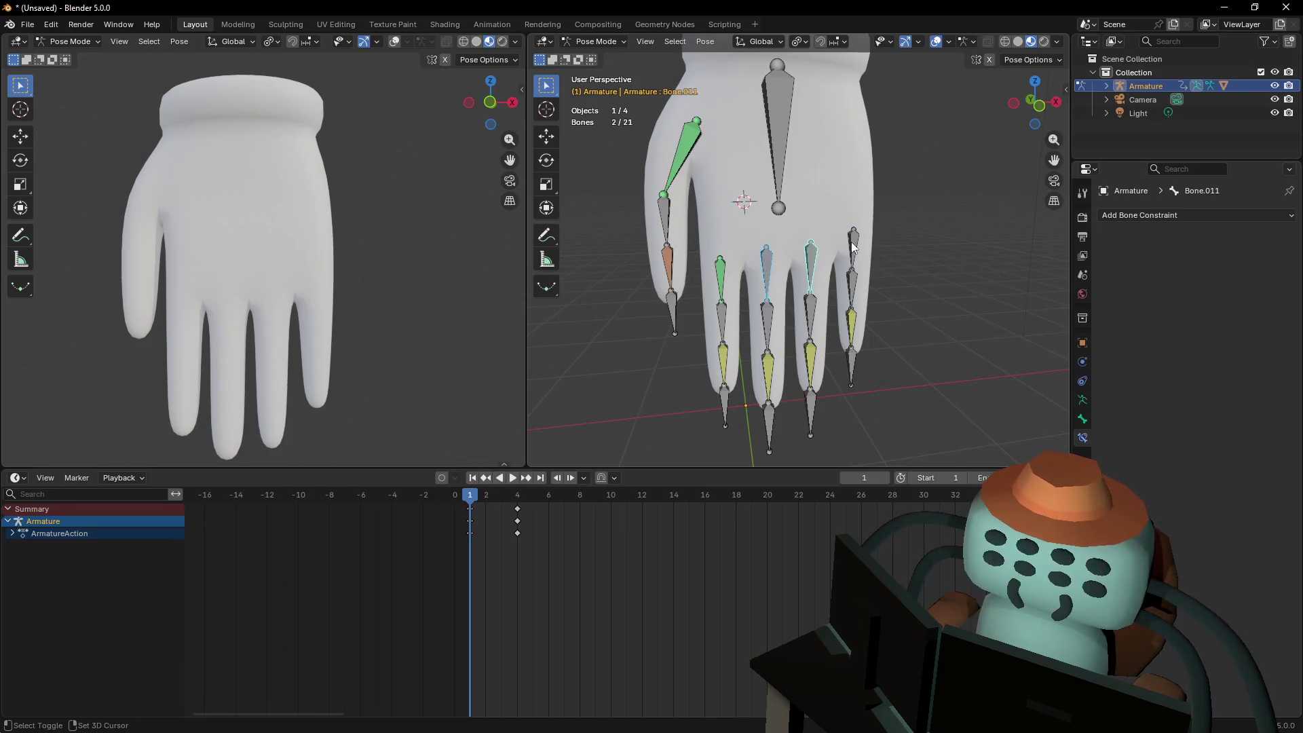
pyautogui.click(1147, 216)
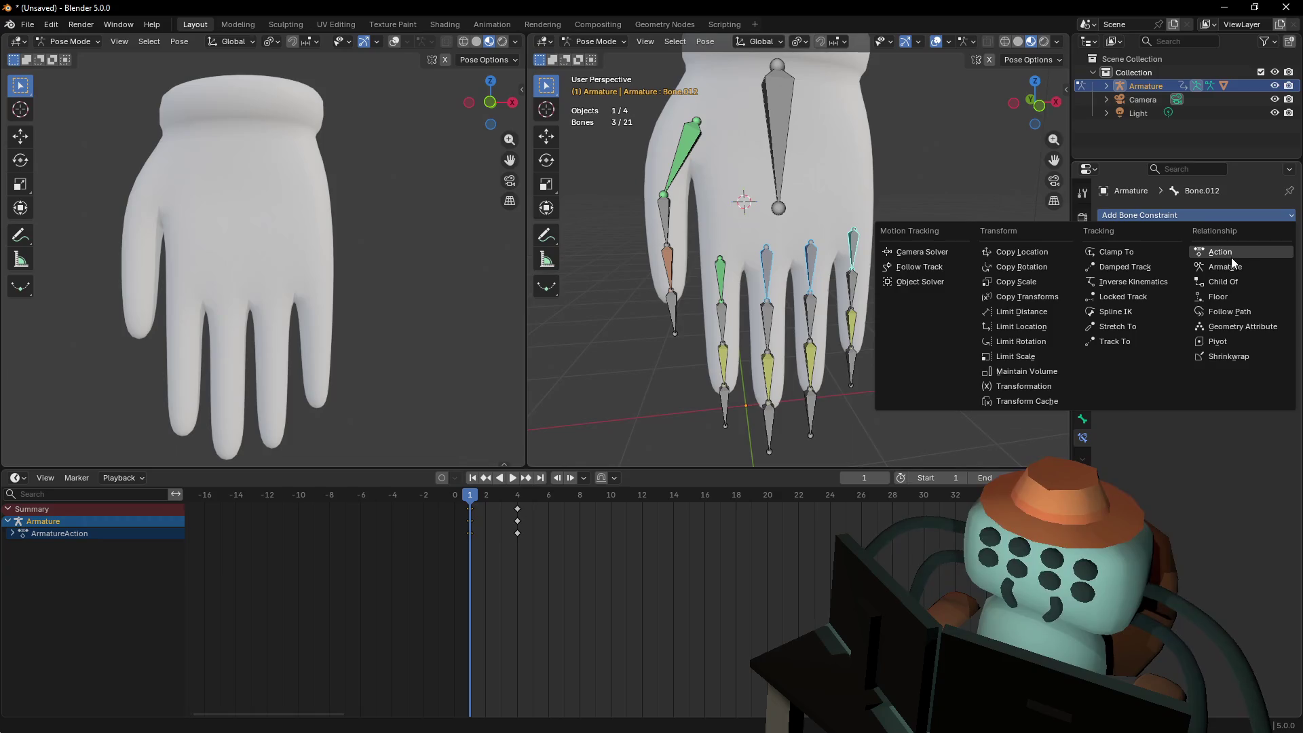
pyautogui.click(1187, 215)
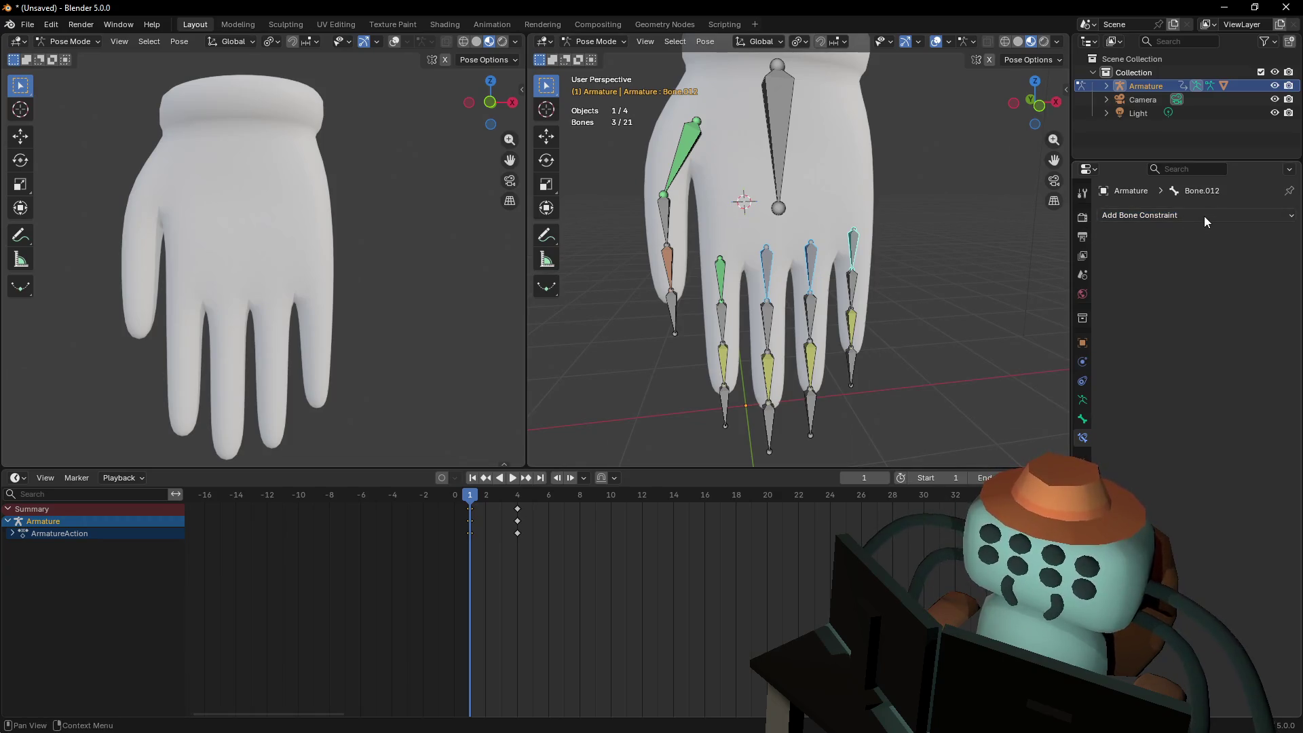
pyautogui.click(1204, 216)
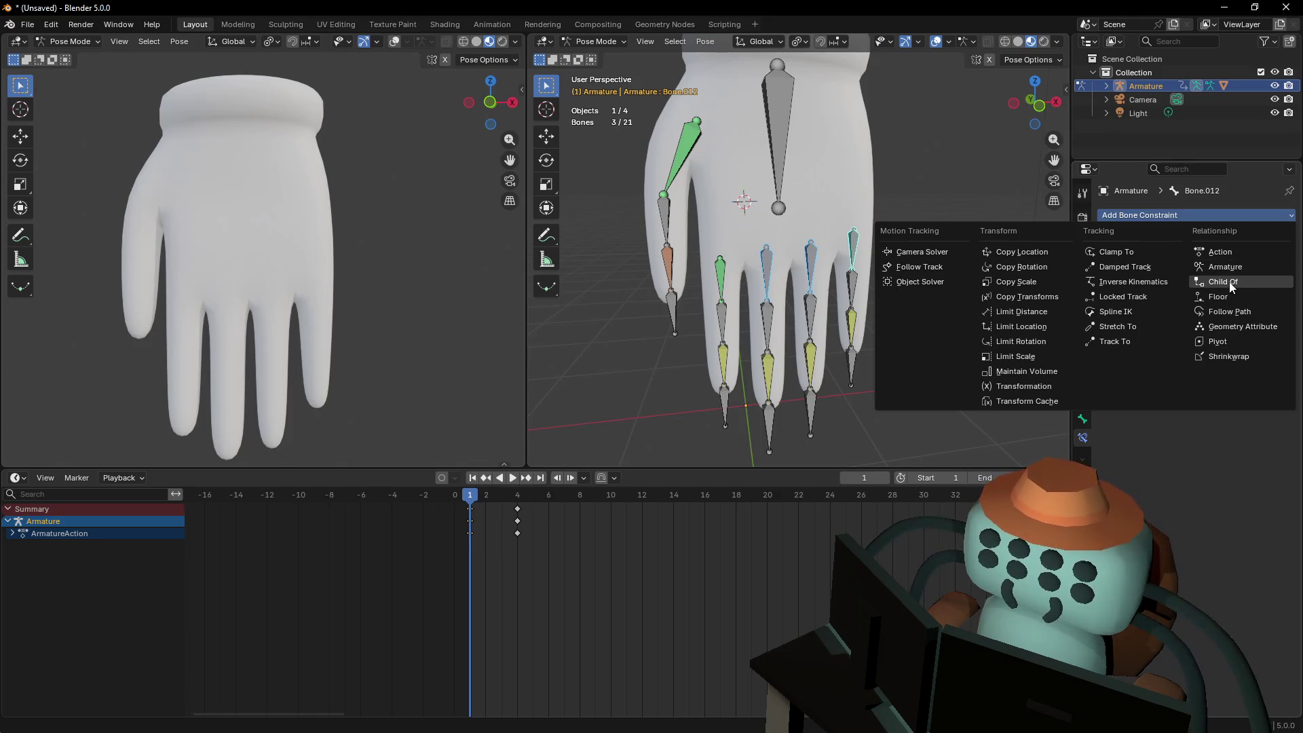
pyautogui.click(1228, 282)
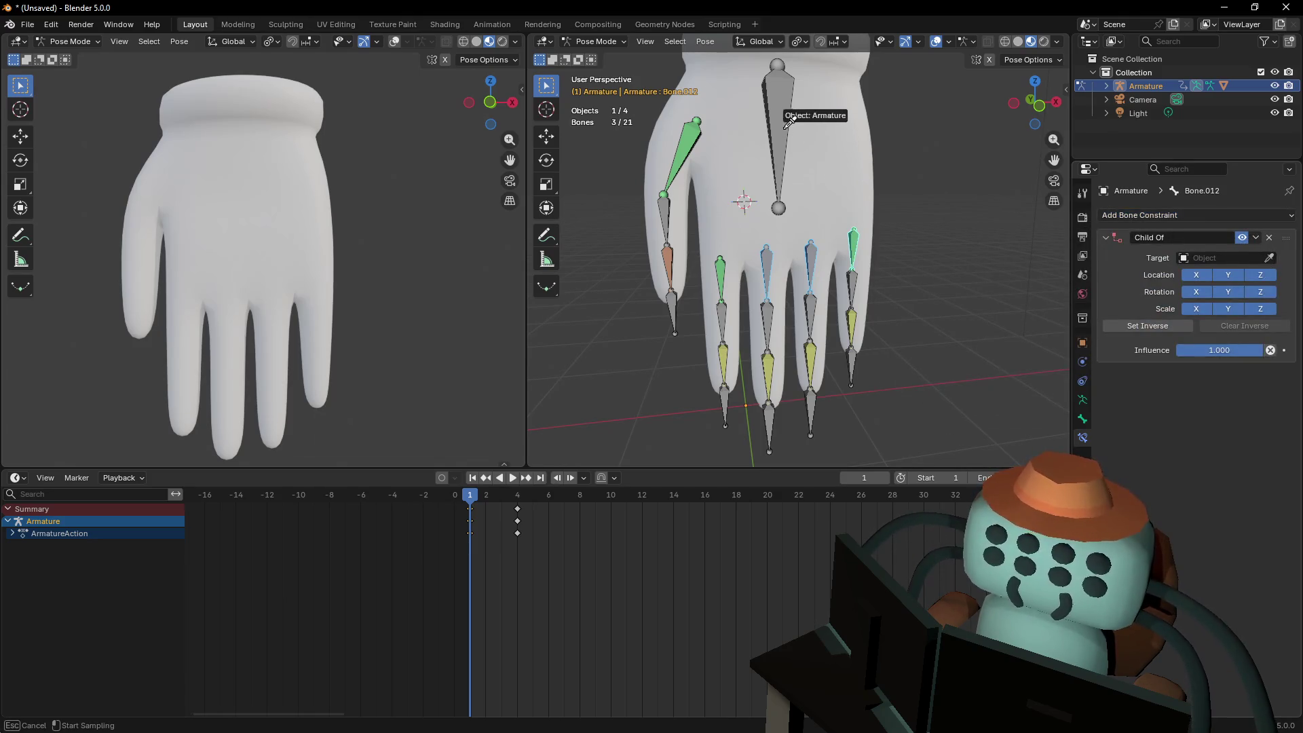
pyautogui.click(775, 109)
# Give Bone.011 a Child Of constraint targeting the Armature's palm bone Bone
pyautogui.click(773, 108)
pyautogui.click(812, 253)
pyautogui.click(1182, 218)
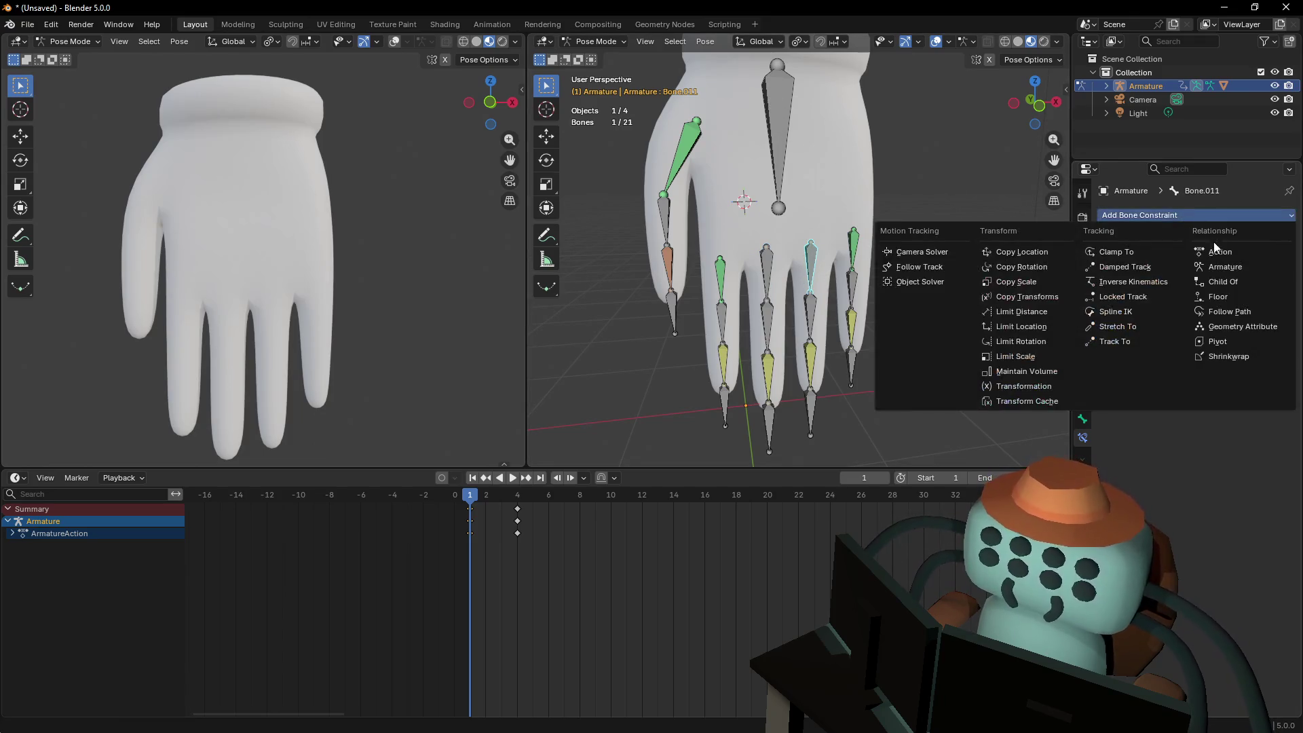
pyautogui.click(1225, 281)
pyautogui.click(1270, 258)
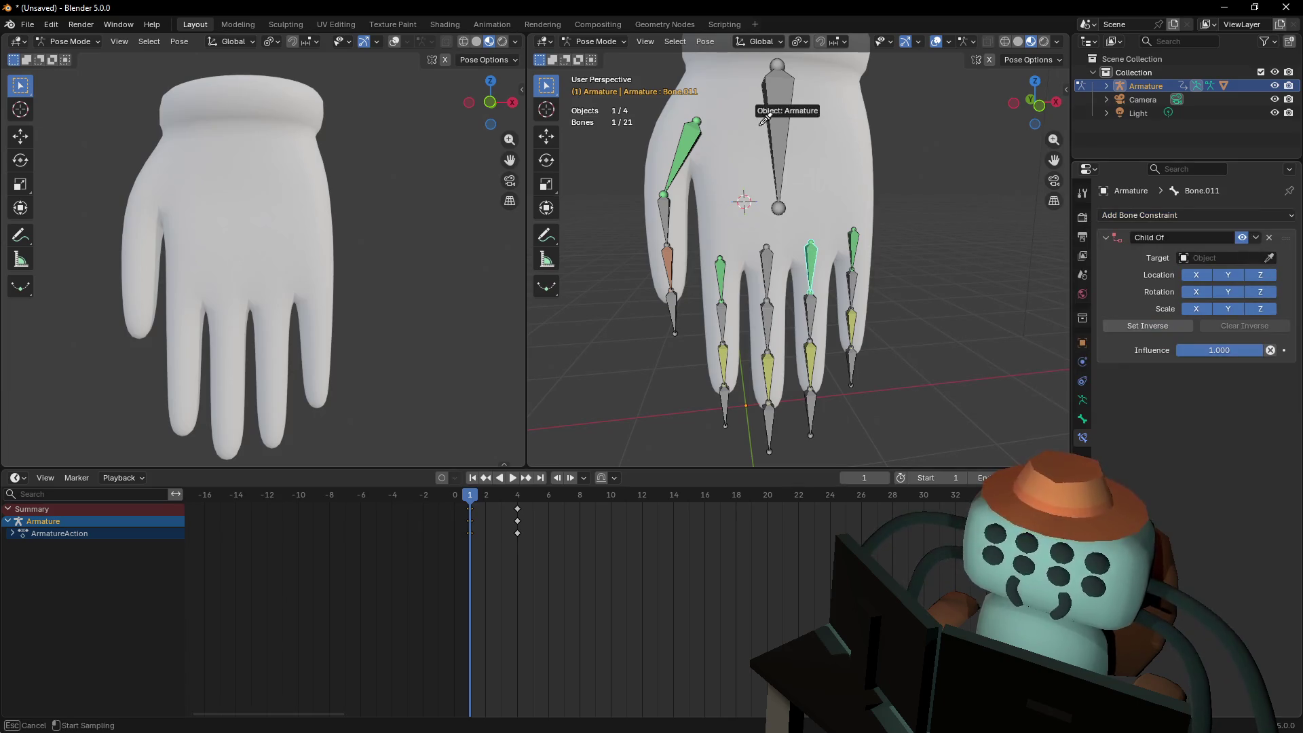
pyautogui.click(778, 108)
pyautogui.click(787, 105)
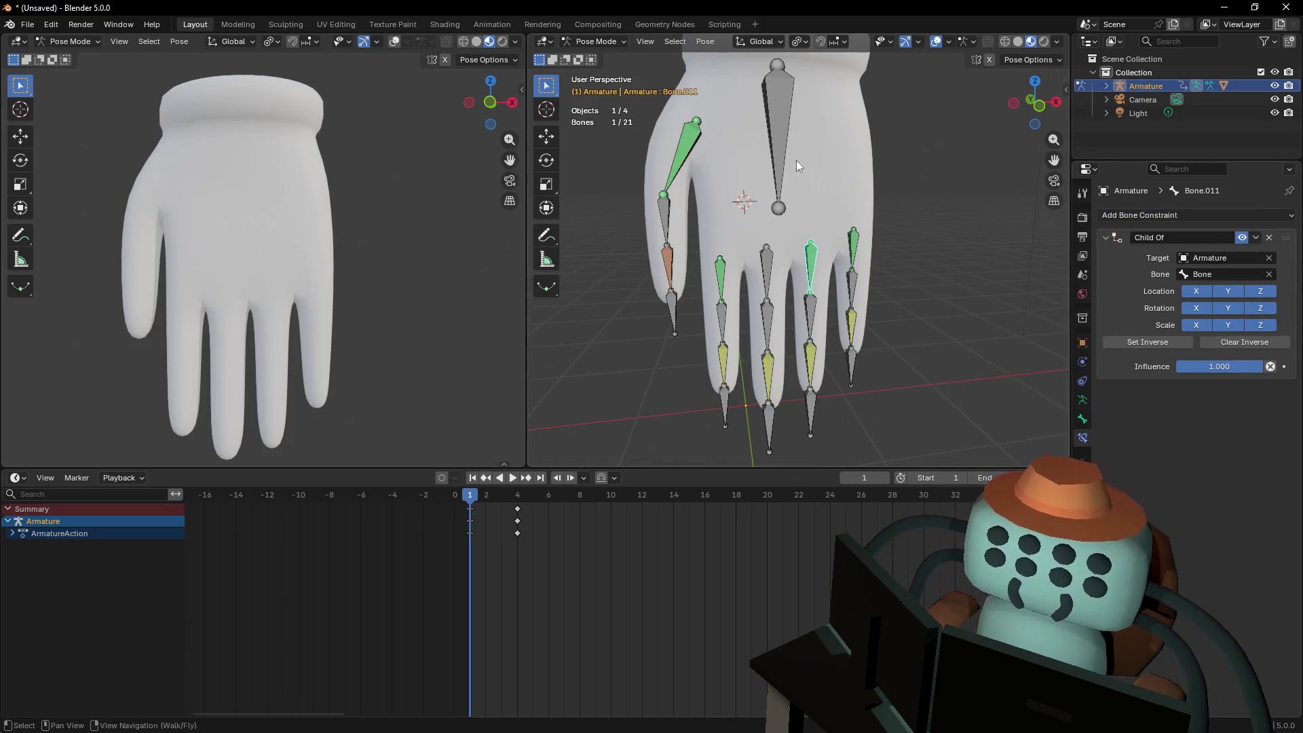
# Give Bone.010 a Child Of constraint with the Armature as target
pyautogui.click(766, 263)
pyautogui.click(1254, 215)
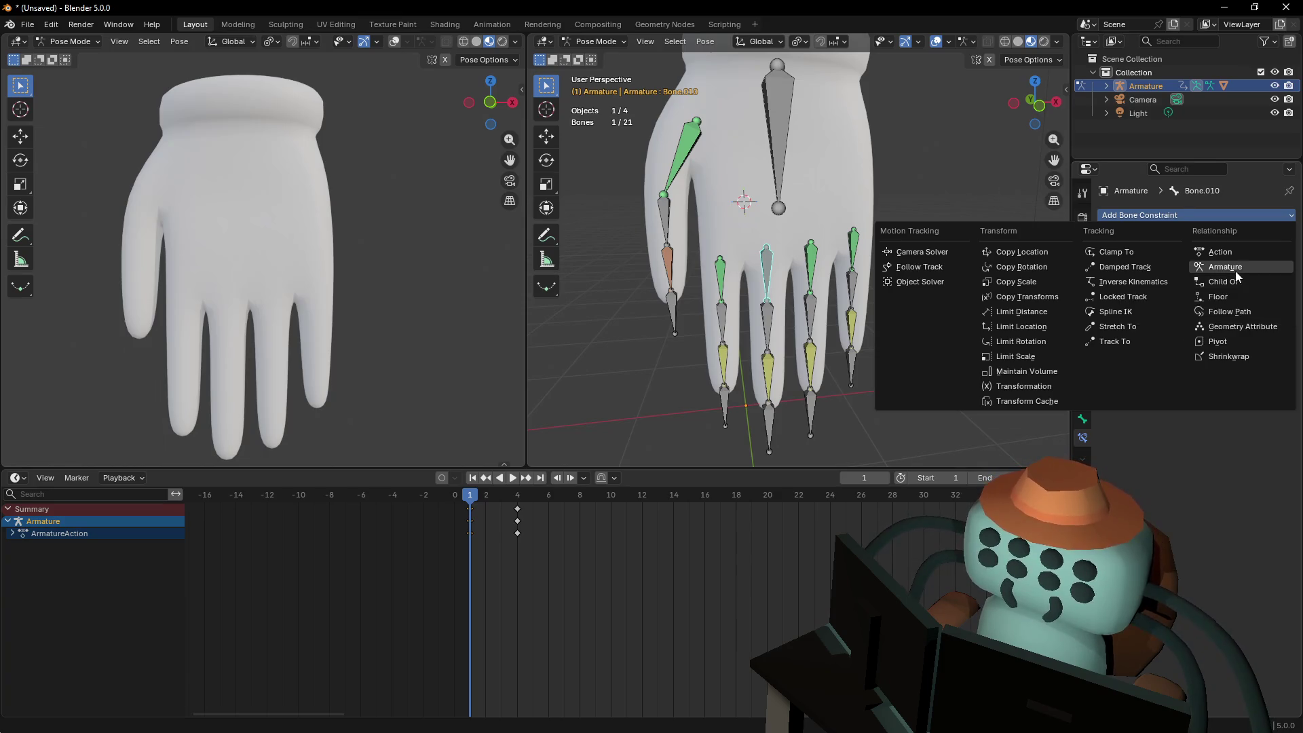
pyautogui.click(1232, 284)
pyautogui.click(1268, 258)
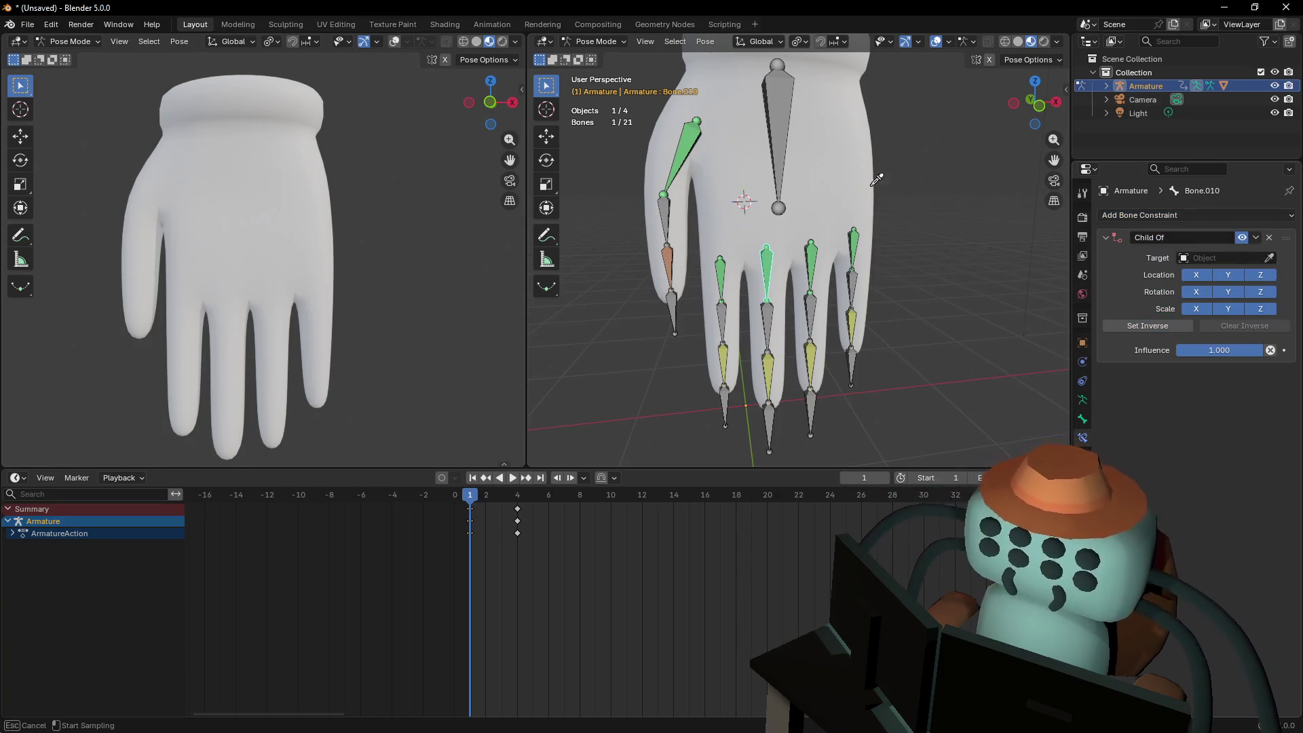
pyautogui.click(780, 110)
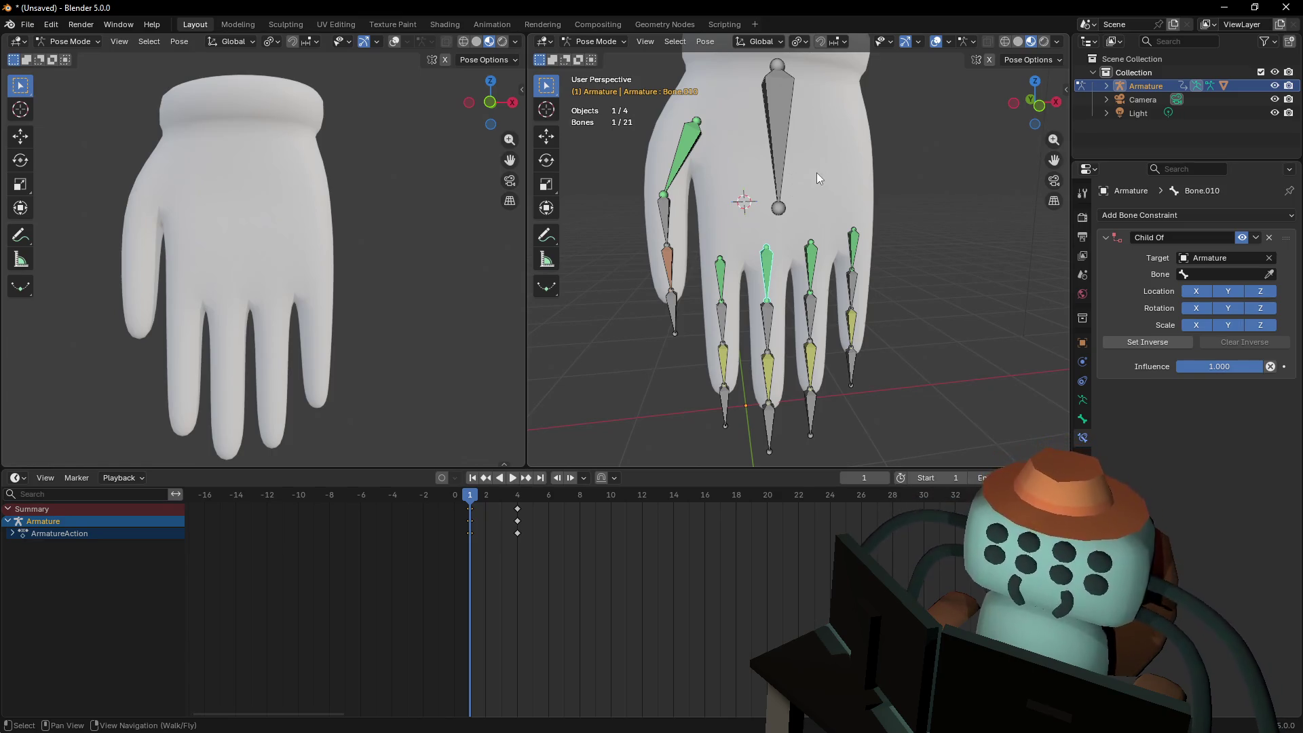
pyautogui.click(669, 259)
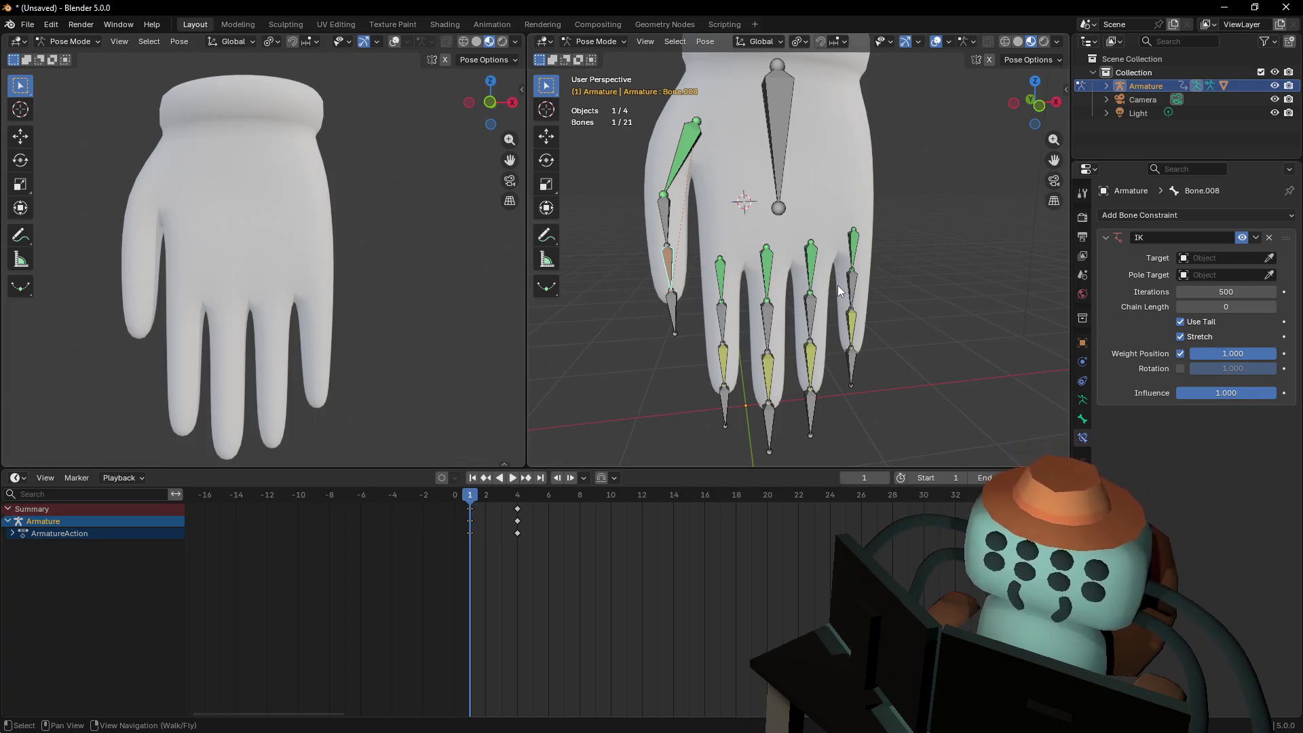
# Aim Bone.008's IK at the Armature's Bone.008_end, then move the thumb tip to bend it
pyautogui.click(842, 336)
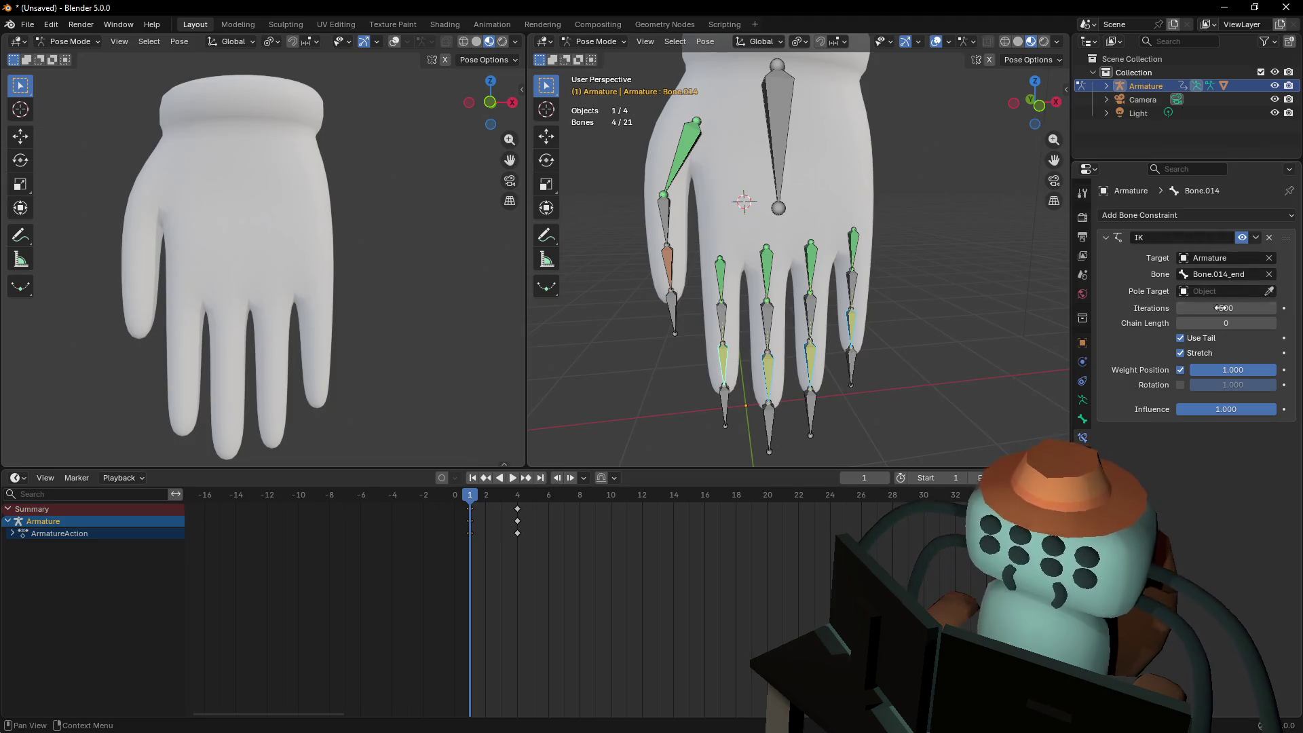
pyautogui.click(920, 333)
pyautogui.click(671, 299)
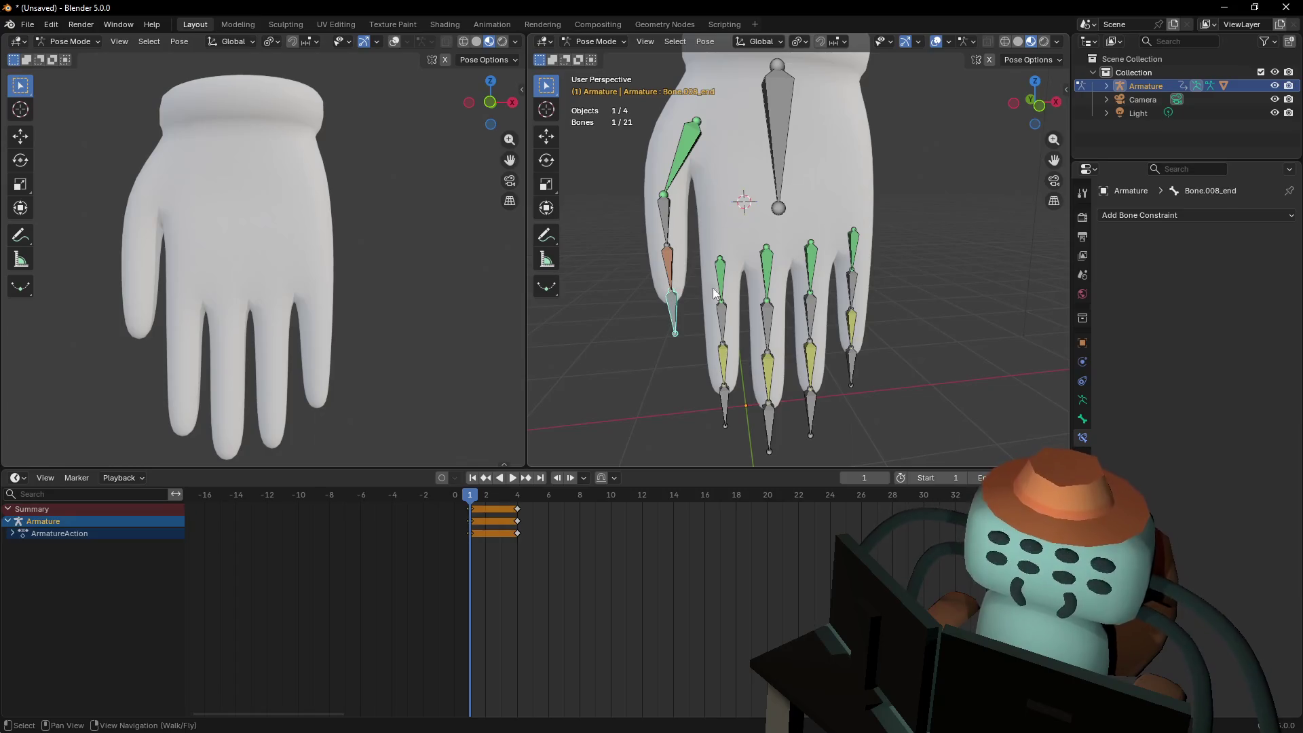
pyautogui.click(667, 257)
pyautogui.click(1269, 257)
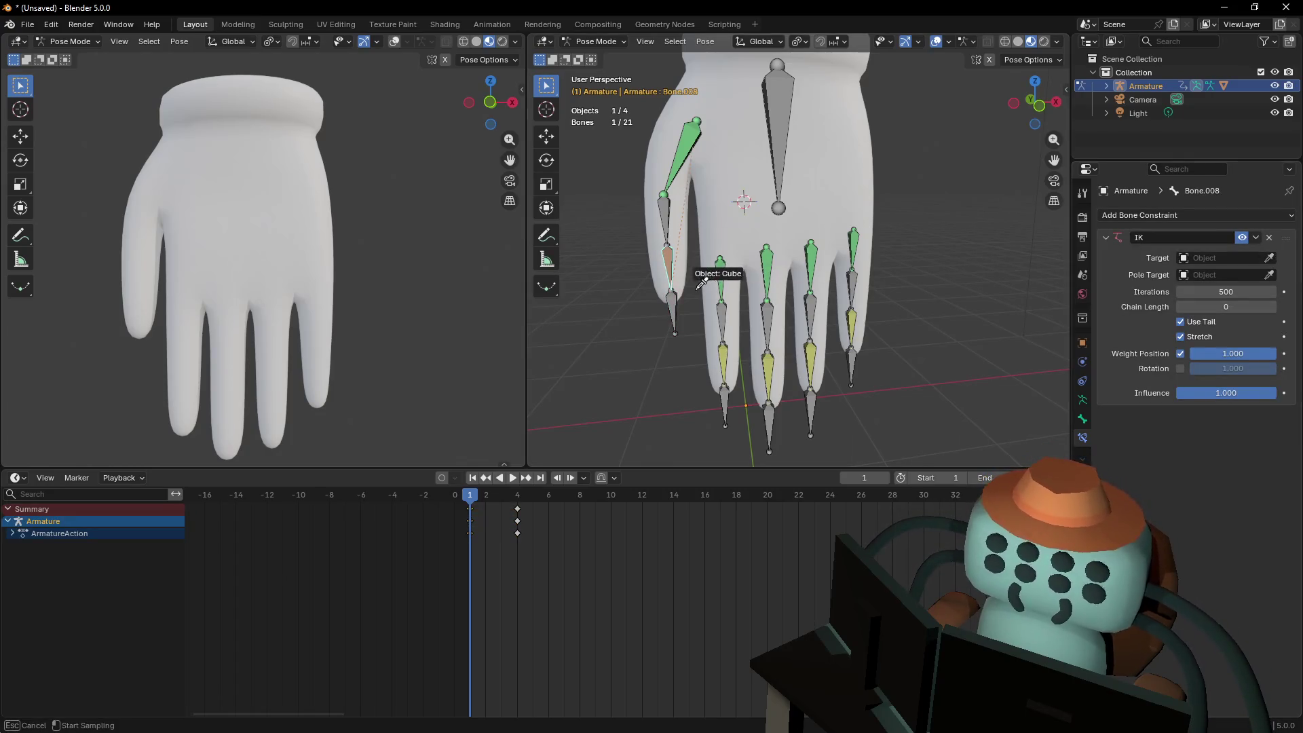
pyautogui.click(672, 278)
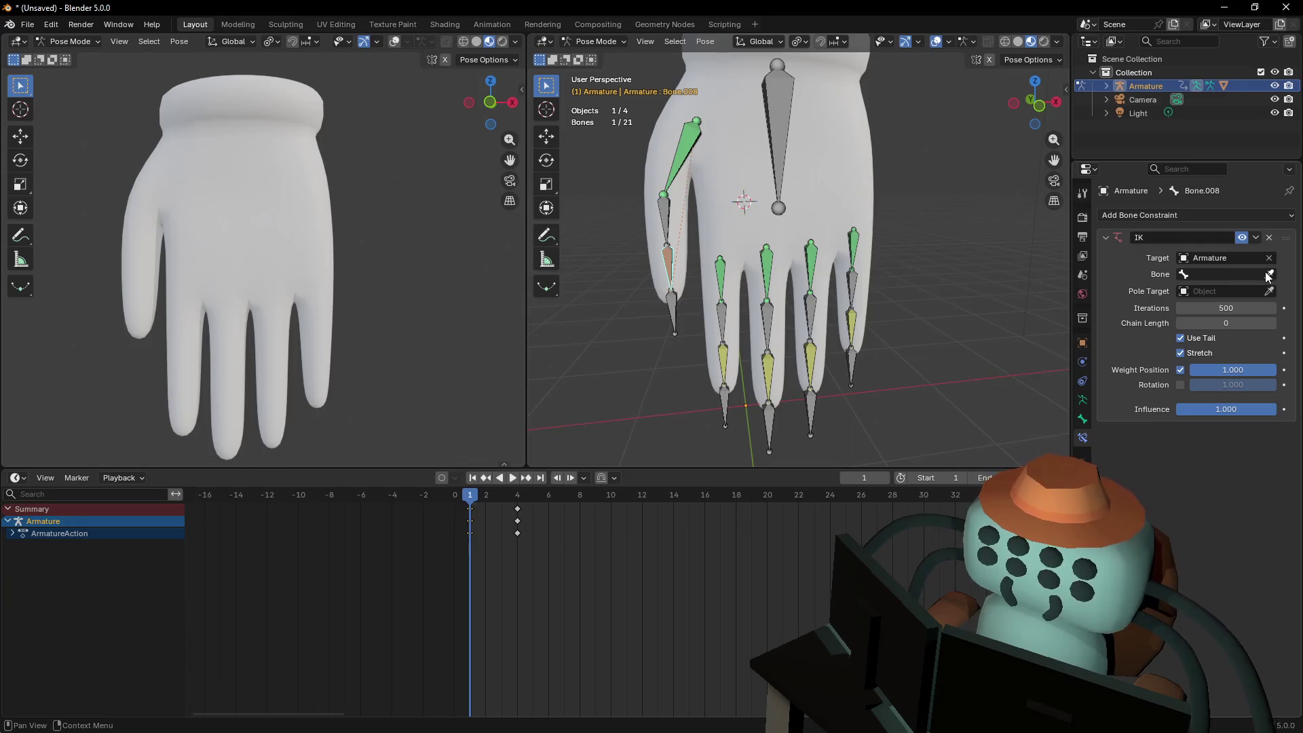
pyautogui.click(1267, 274)
pyautogui.click(673, 302)
pyautogui.click(673, 302)
pyautogui.press('g')
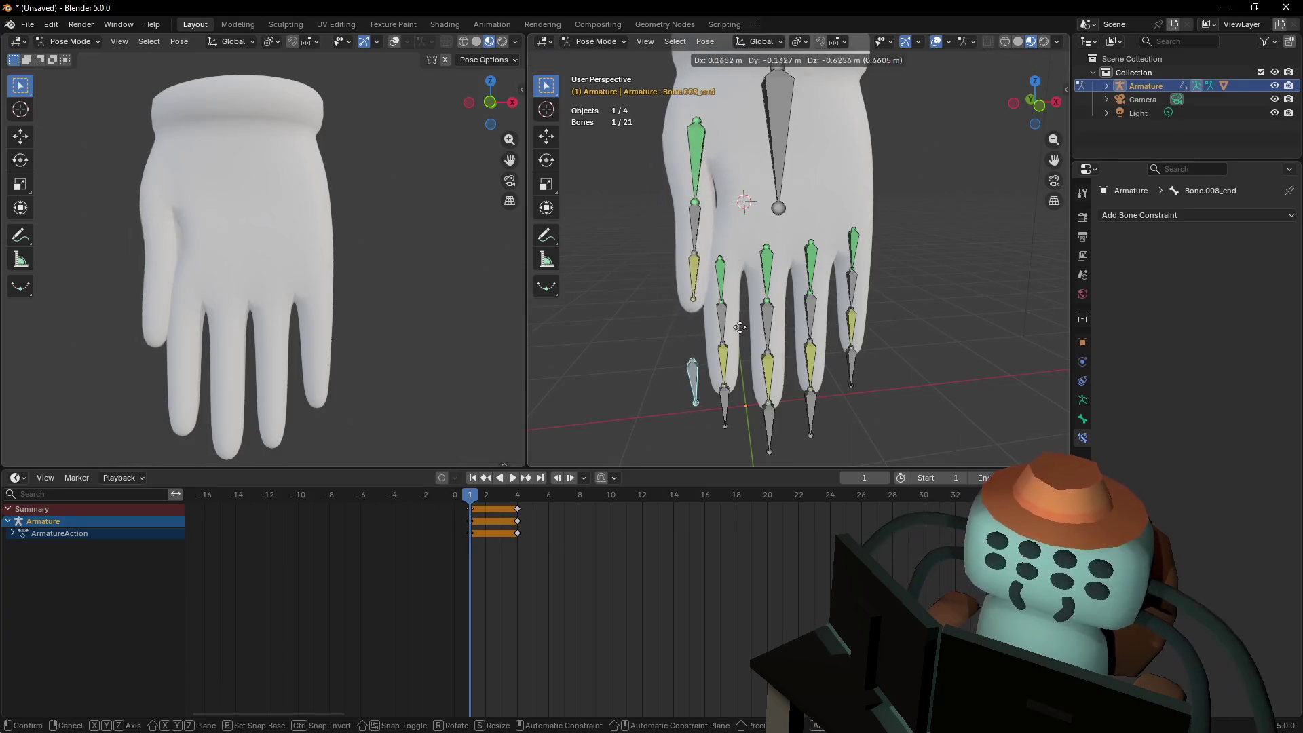
pyautogui.click(740, 212)
# Start and cancel a palm bone move, then inspect Bone.010's Child Of constraint
pyautogui.moveTo(739, 213); pyautogui.dragTo(768, 156, button='middle')
pyautogui.click(767, 157)
pyautogui.press('g')
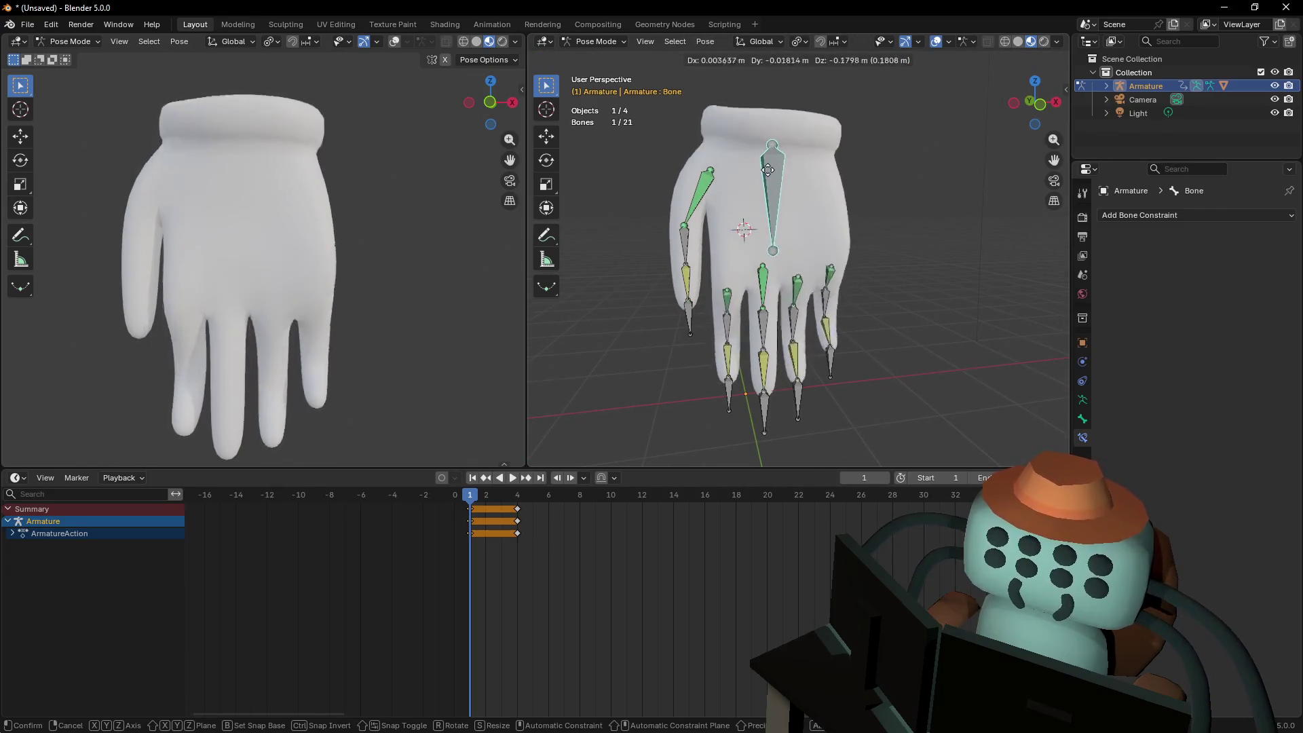
pyautogui.rightClick(772, 217)
pyautogui.scroll(2, 774, 225)
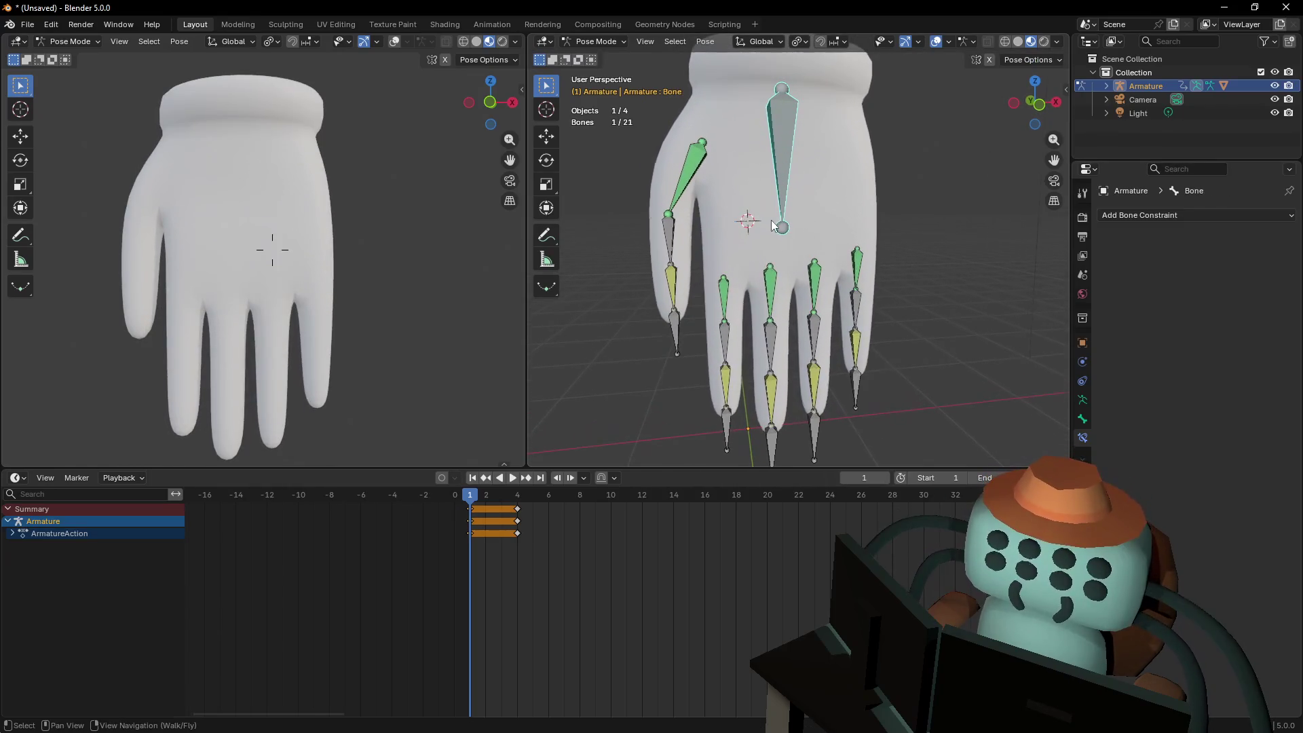
pyautogui.click(772, 284)
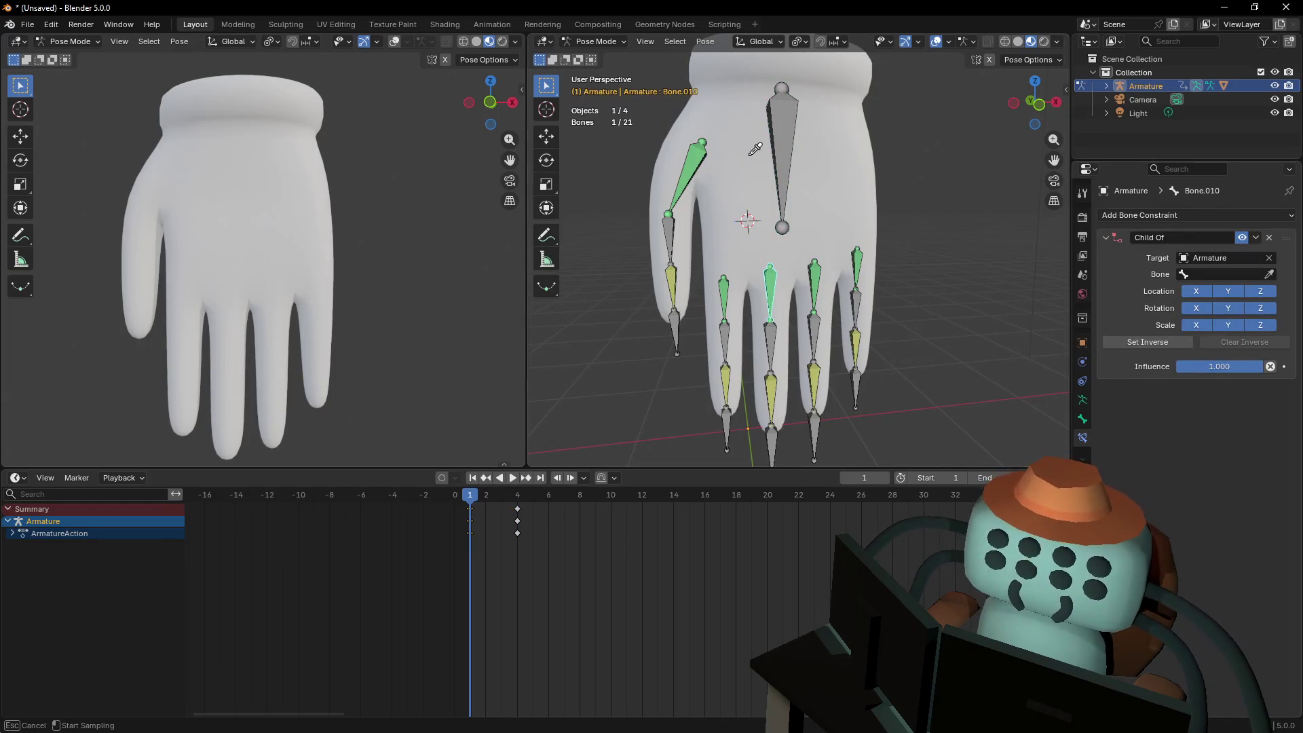
# Make several trial moves of the palm bone, cancelling and undoing each
pyautogui.press('Escape')
pyautogui.click(780, 143)
pyautogui.press('g')
pyautogui.press('z')
pyautogui.rightClick(780, 118)
pyautogui.hotkey('ctrl', 'z')
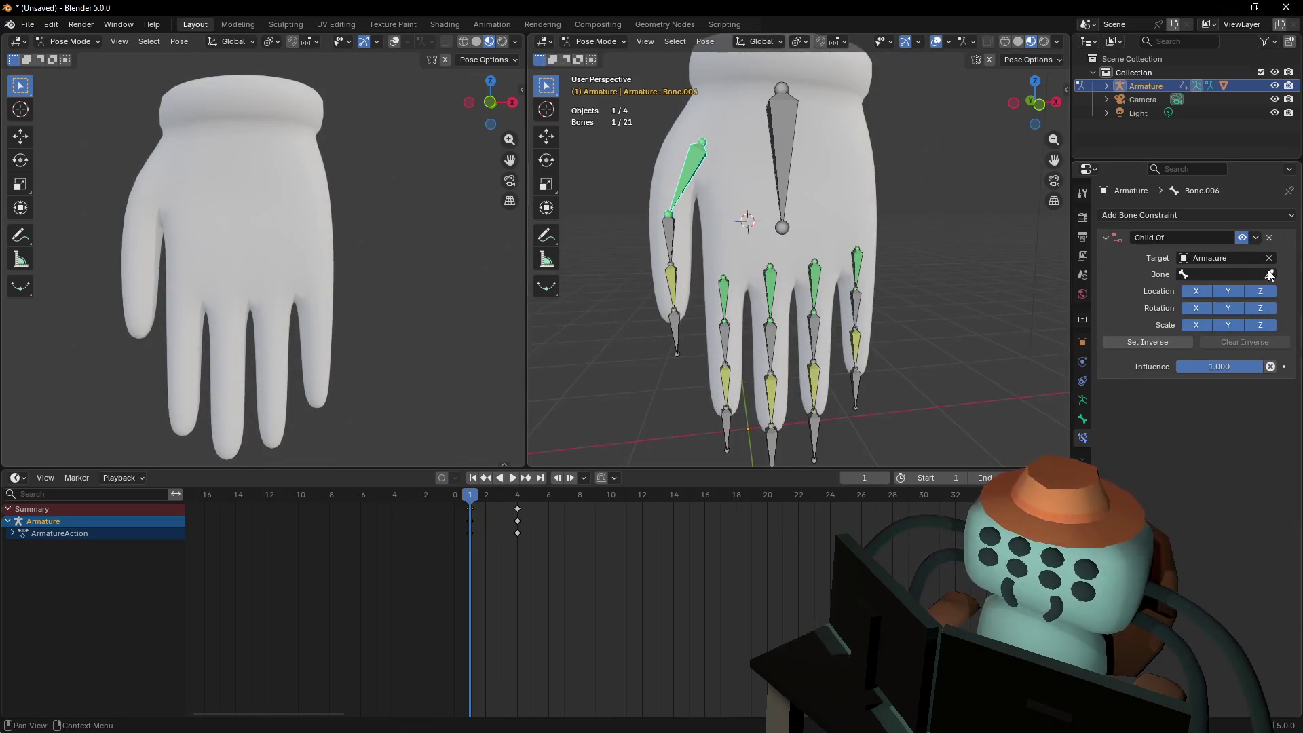
pyautogui.press('Escape')
pyautogui.click(781, 138)
pyautogui.press('g')
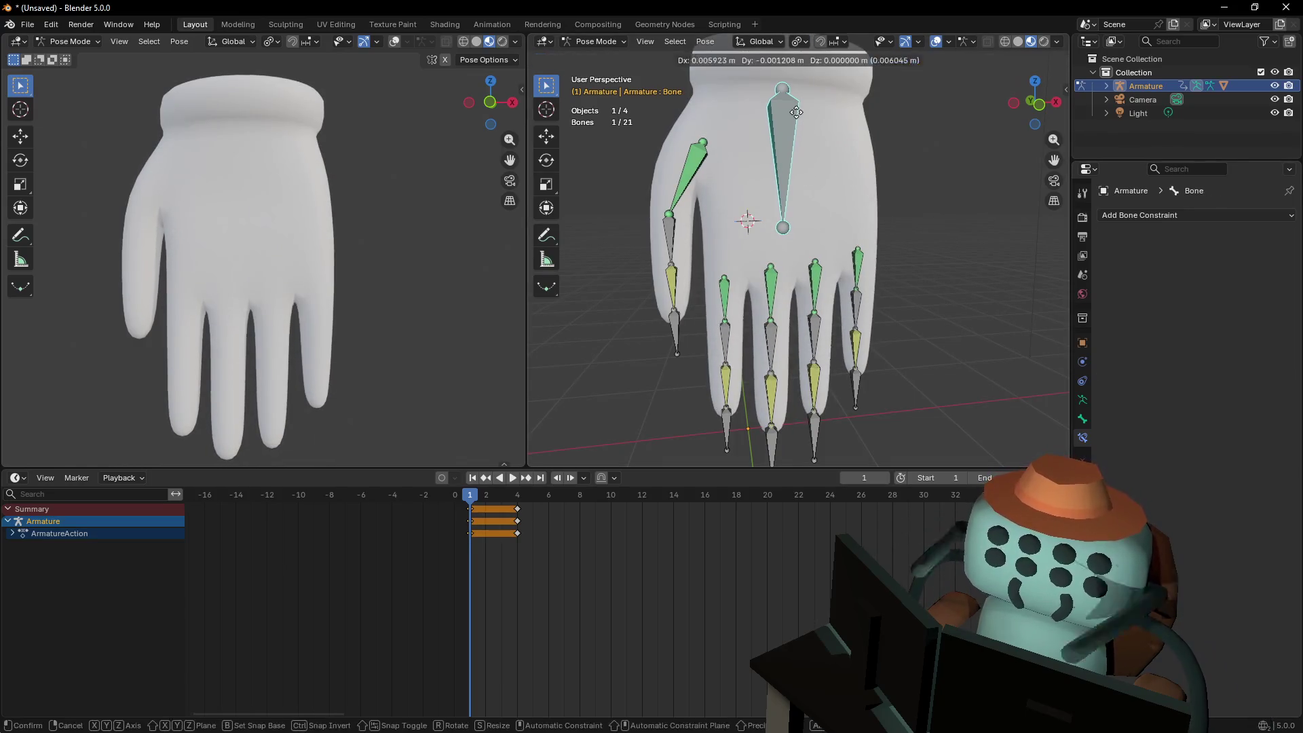
pyautogui.press('Escape')
# Move the palm bone along Z and confirm so the fingers curl around their tips
pyautogui.hotkey('shift', '`')
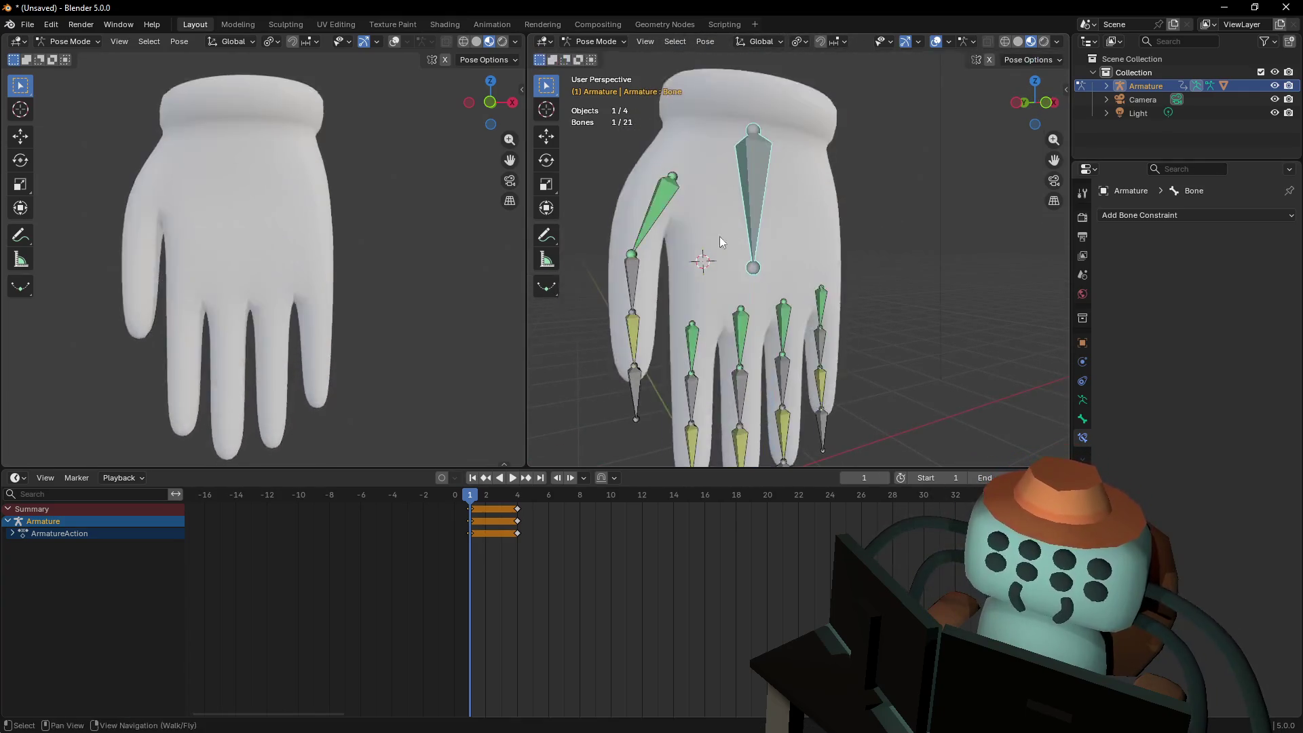
pyautogui.press('w')
pyautogui.press('s')
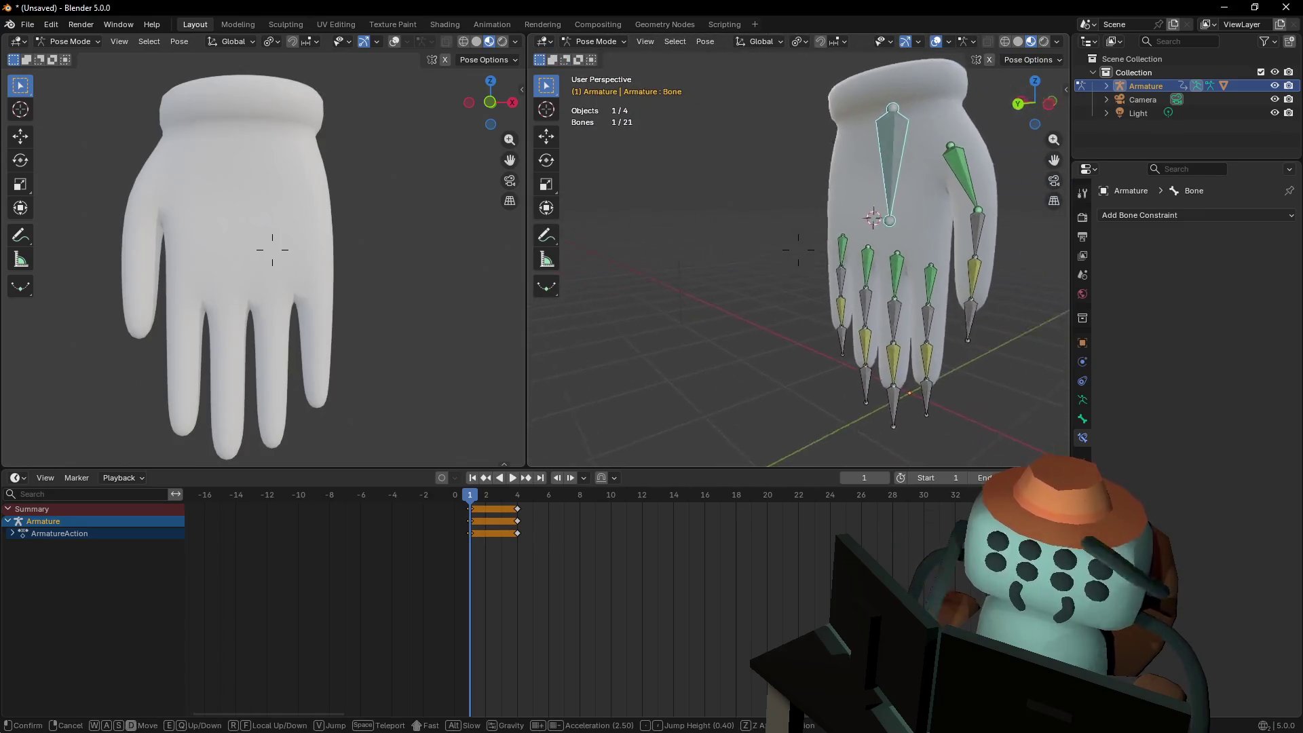
pyautogui.click(798, 249)
pyautogui.press('g')
pyautogui.press('z')
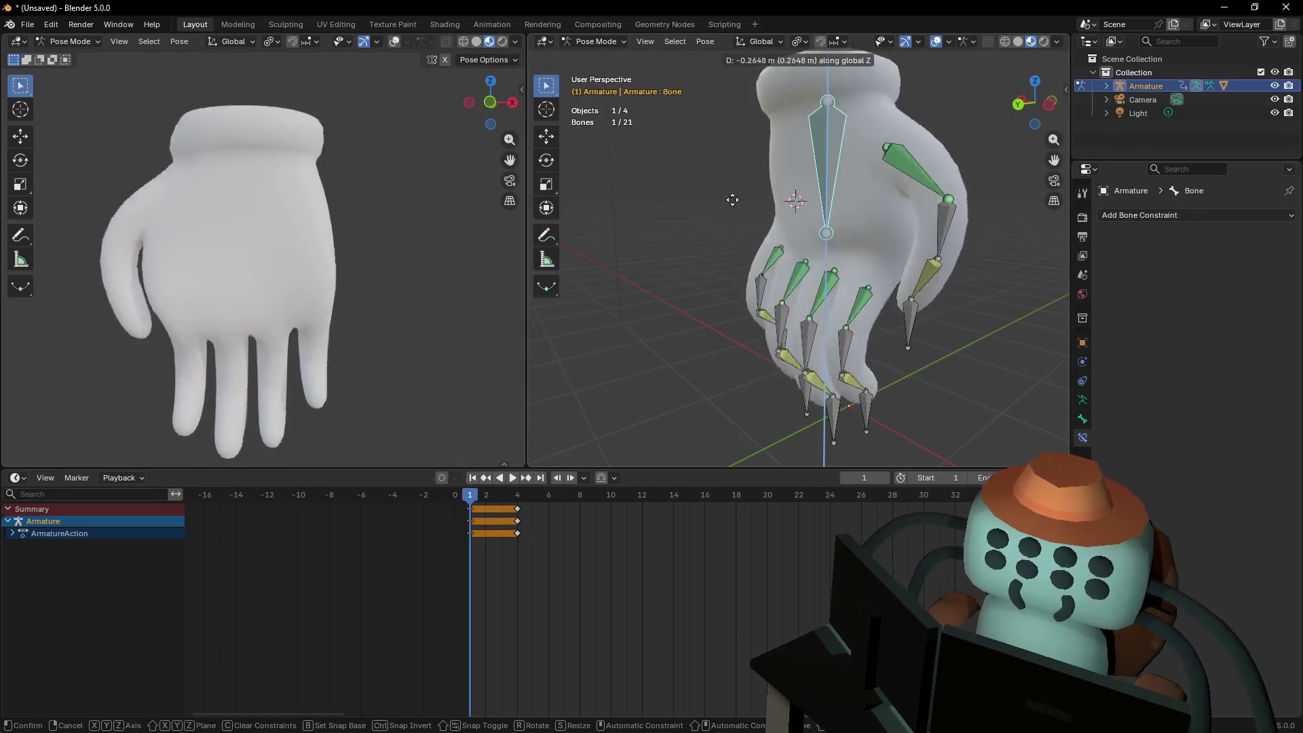
pyautogui.press('Escape')
pyautogui.moveTo(734, 260); pyautogui.dragTo(732, 171, button='middle')
pyautogui.press('z')
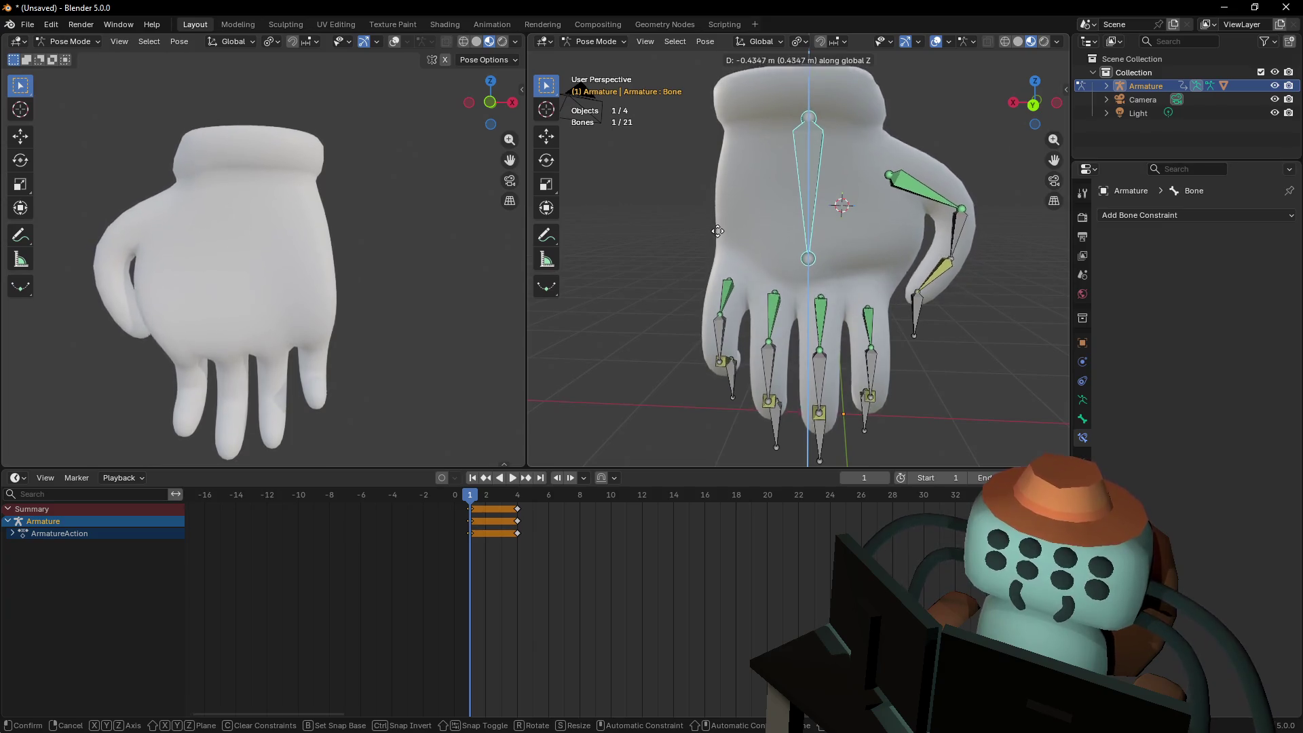
pyautogui.press('c')
pyautogui.press('Return')
# Fly the view down and in close to inspect the curled fingers
pyautogui.hotkey('shift', '`')
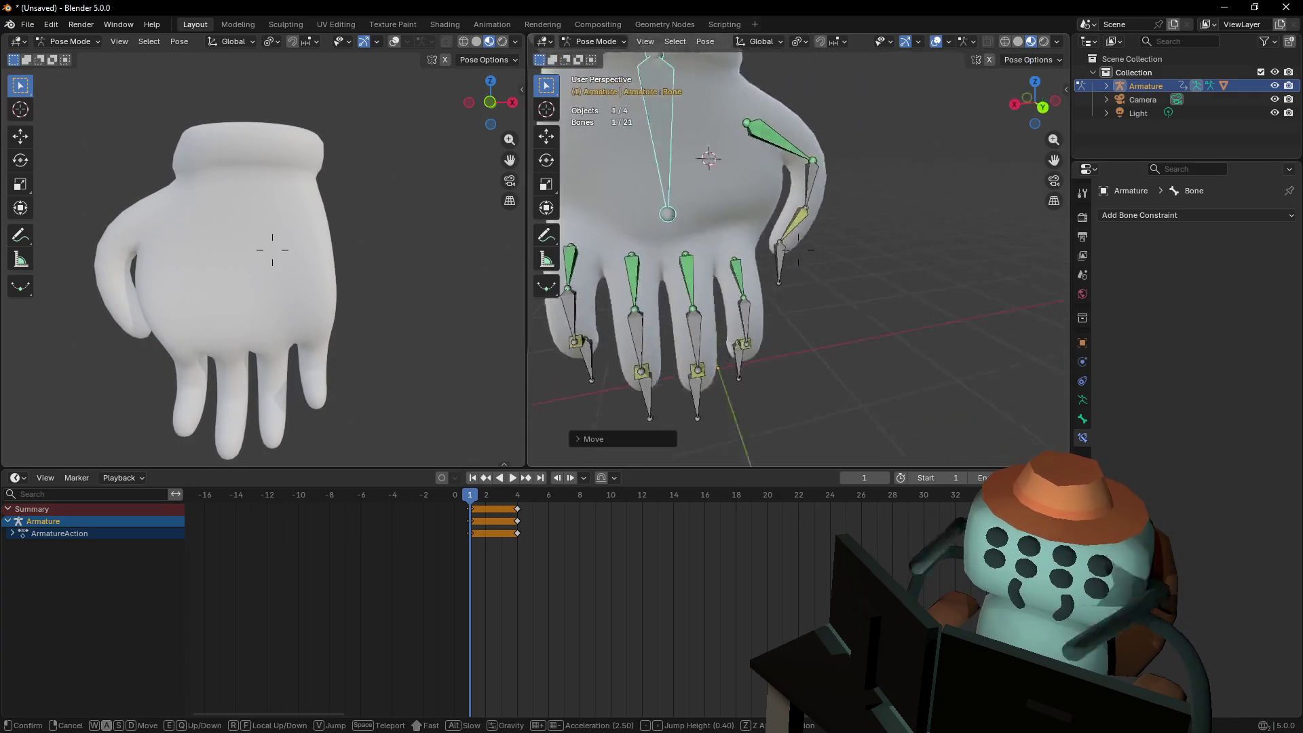
pyautogui.press('q')
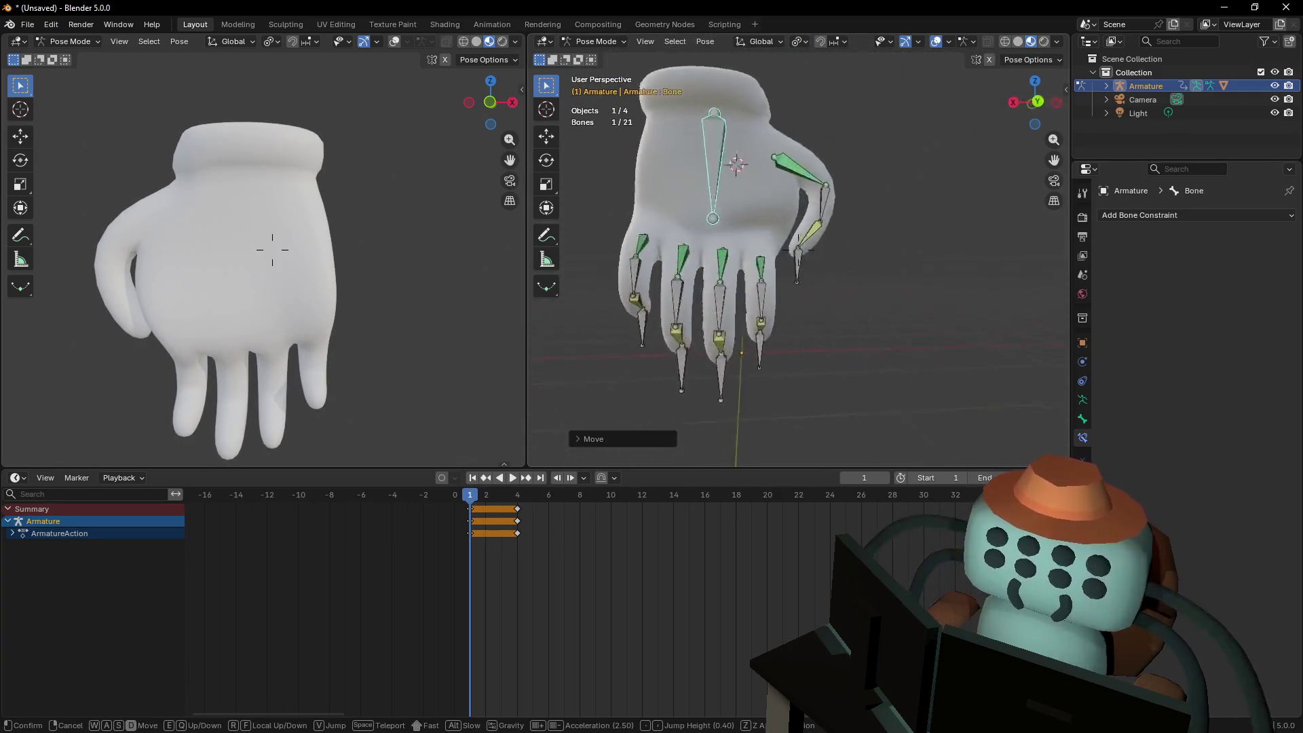
pyautogui.hotkey('shift', 'a')
pyautogui.press('w')
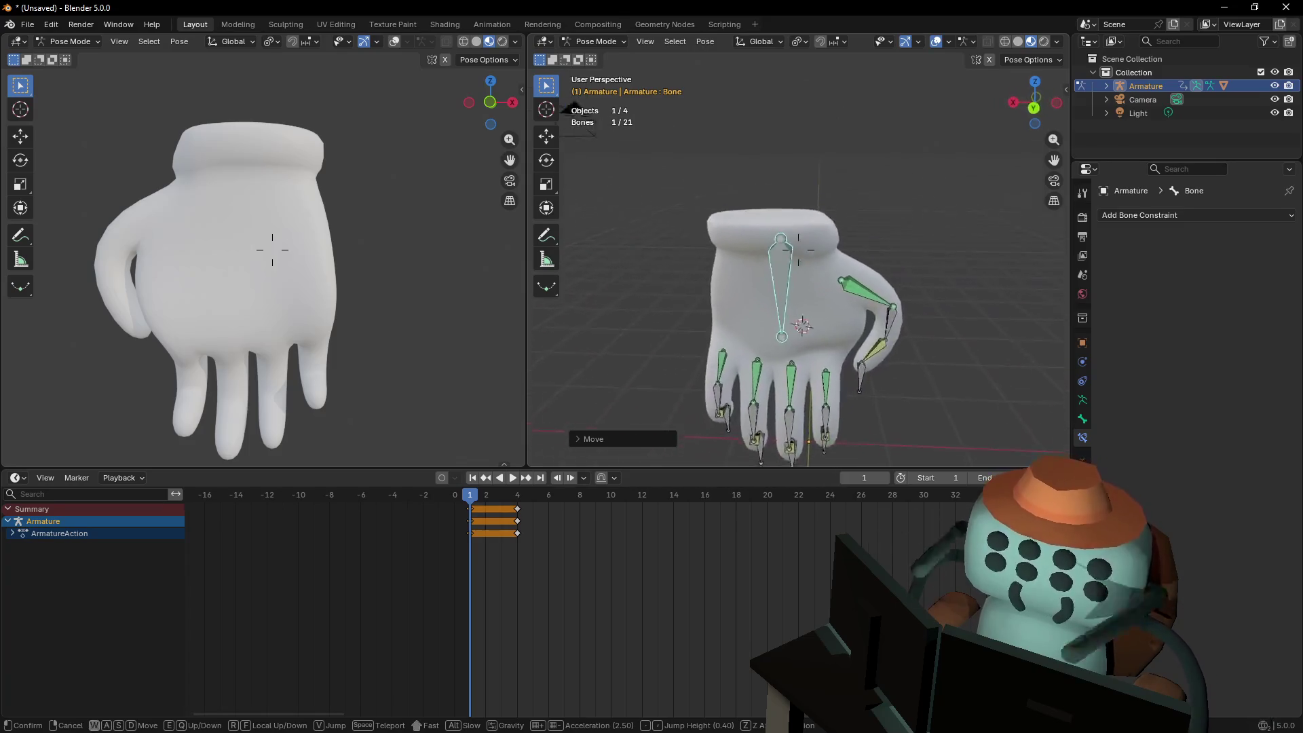
pyautogui.click(500, 24)
# Switch from Pose Mode to Object Mode and select the glove mesh Cube
pyautogui.click(601, 41)
pyautogui.click(590, 56)
pyautogui.click(860, 205)
pyautogui.scroll(-3, 841, 231)
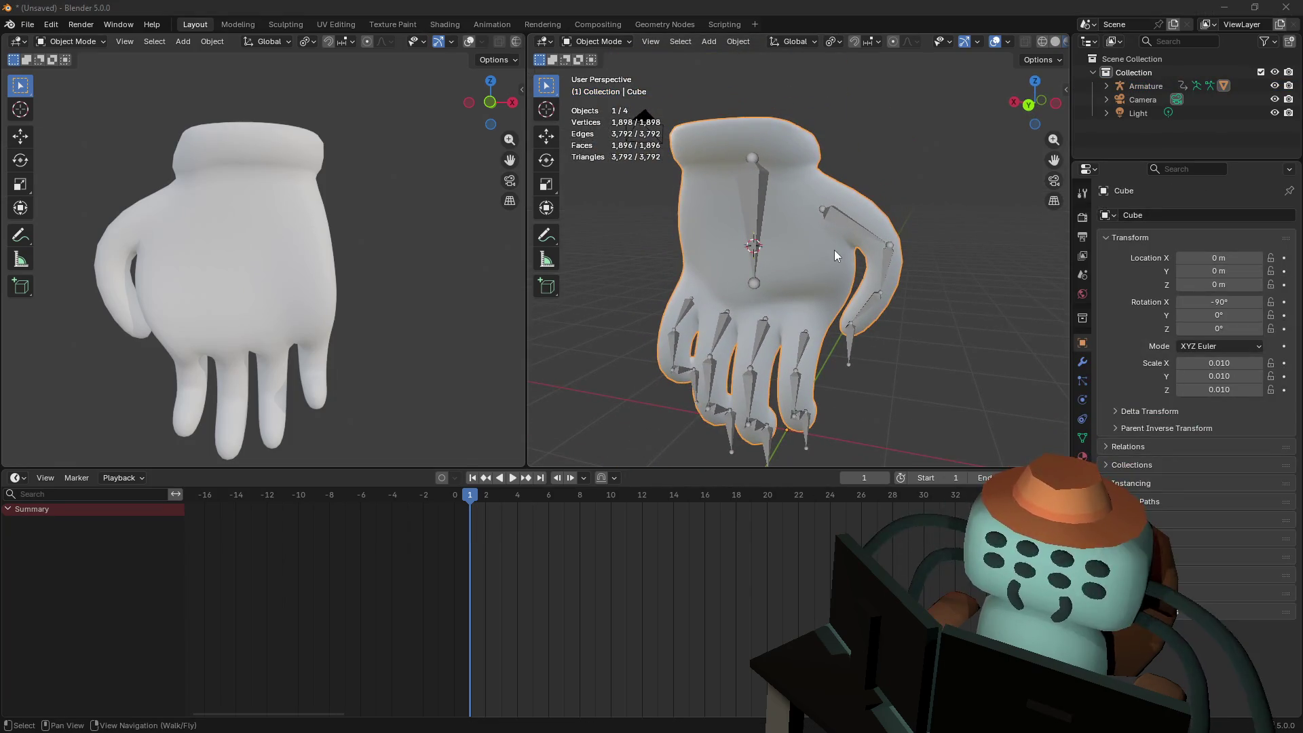
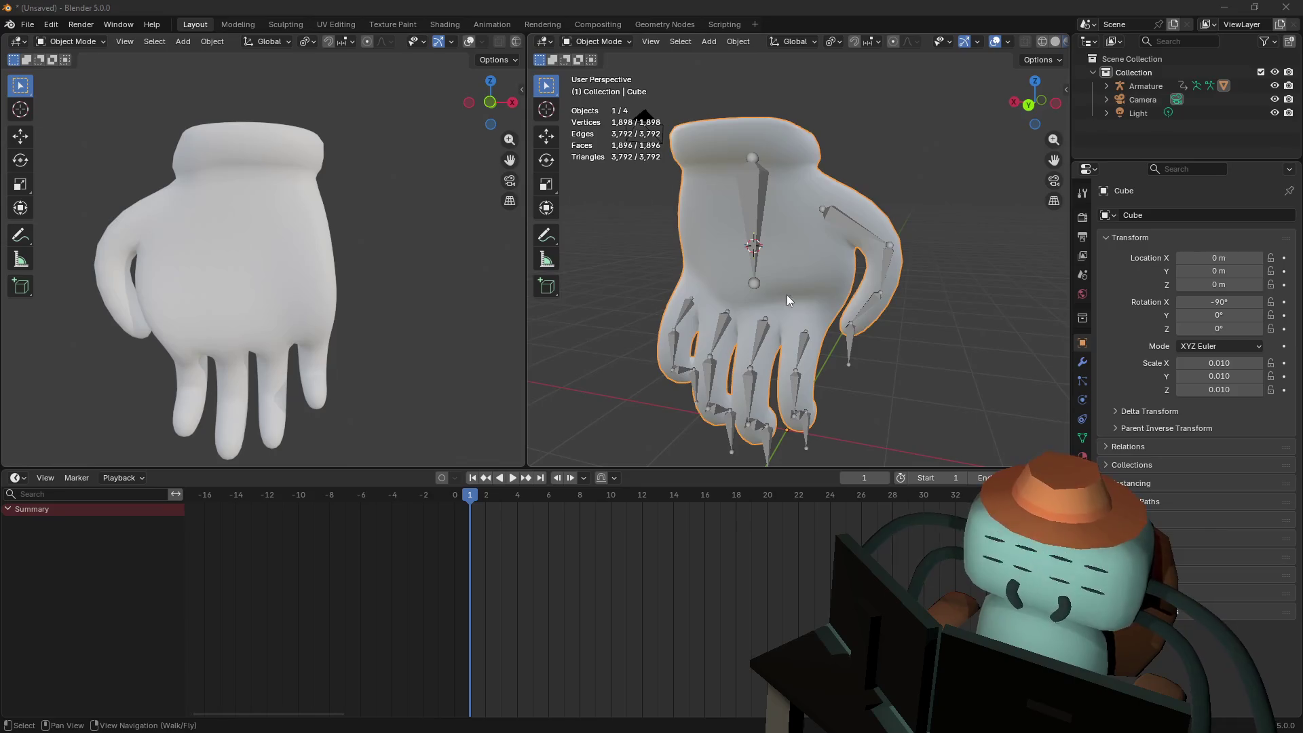
# Switch the glove to Weight Paint mode and display the Bone vertex group's weights
pyautogui.scroll(3, 795, 299)
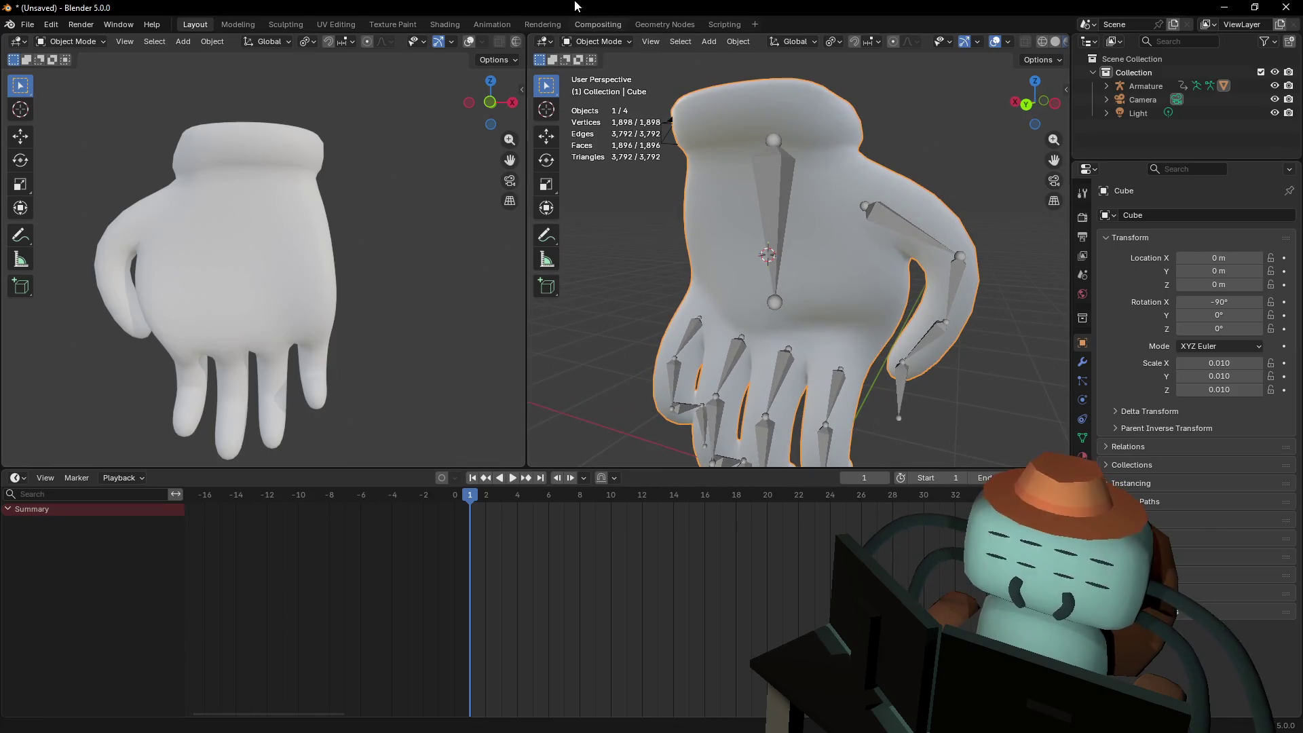
pyautogui.click(597, 41)
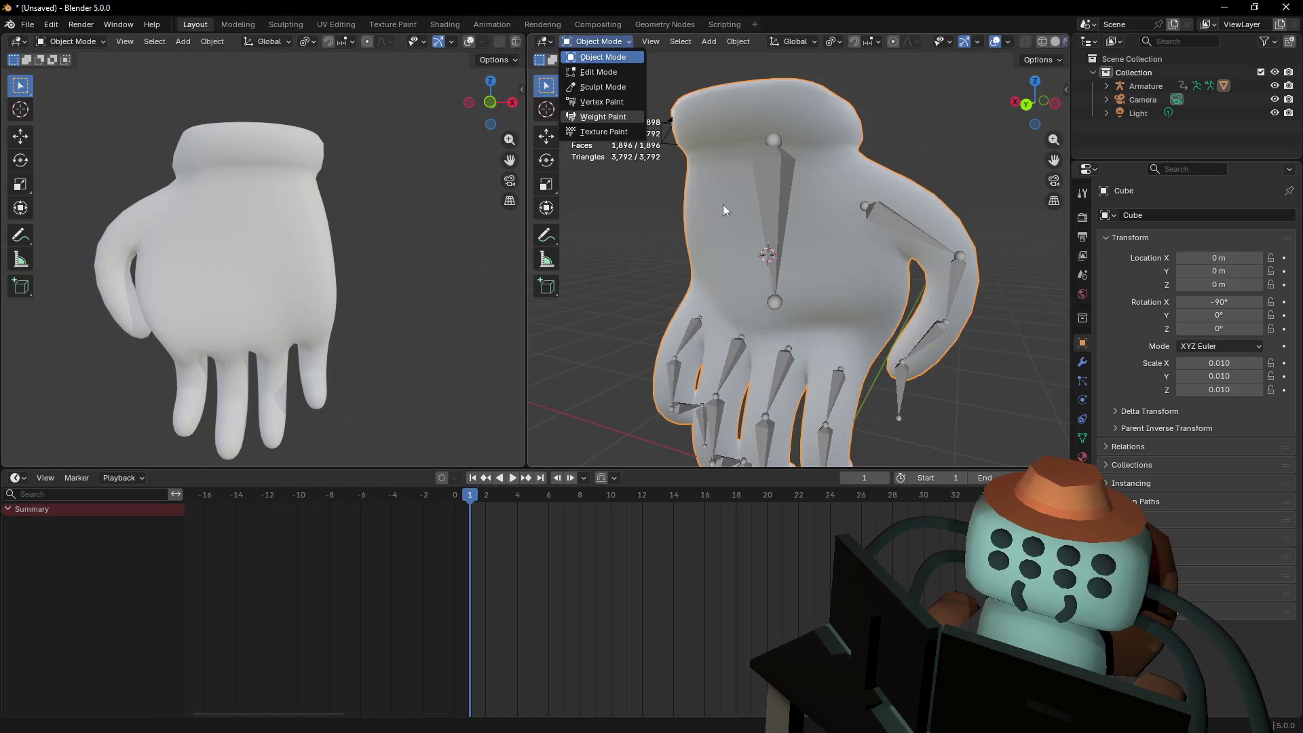
pyautogui.click(605, 117)
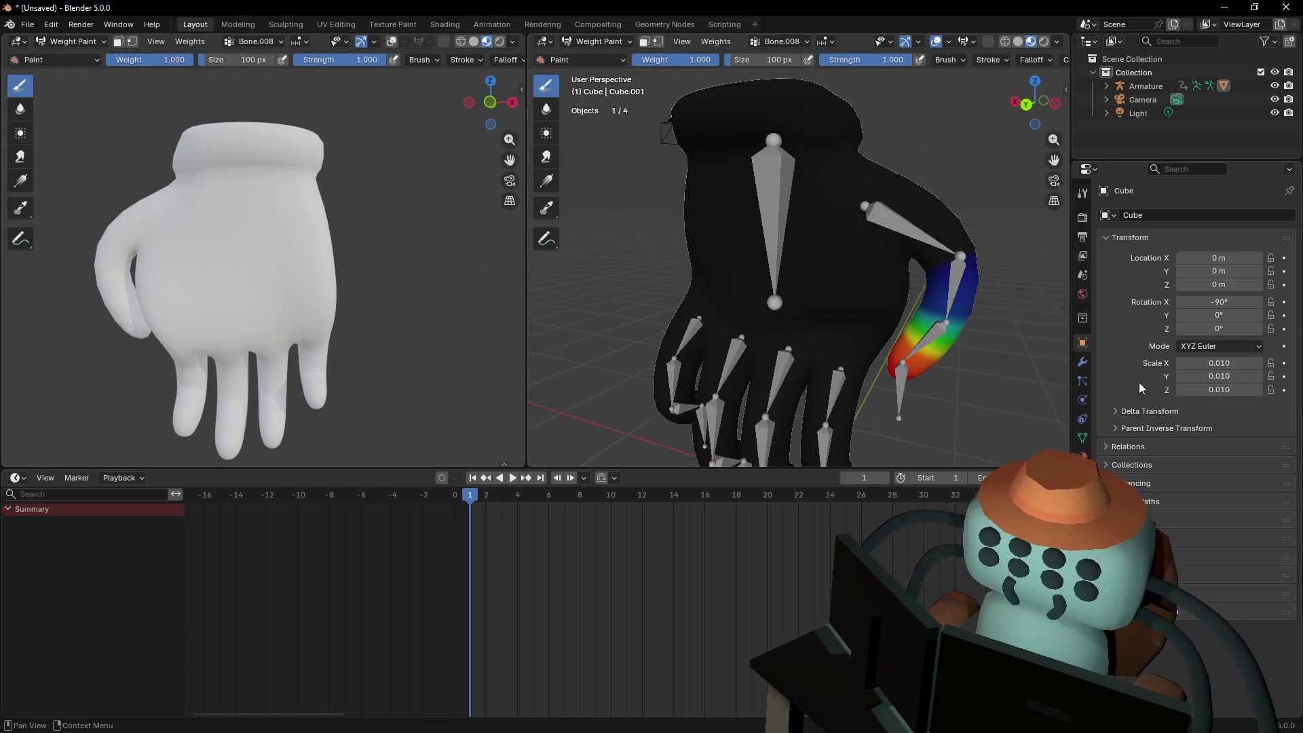
pyautogui.click(1083, 437)
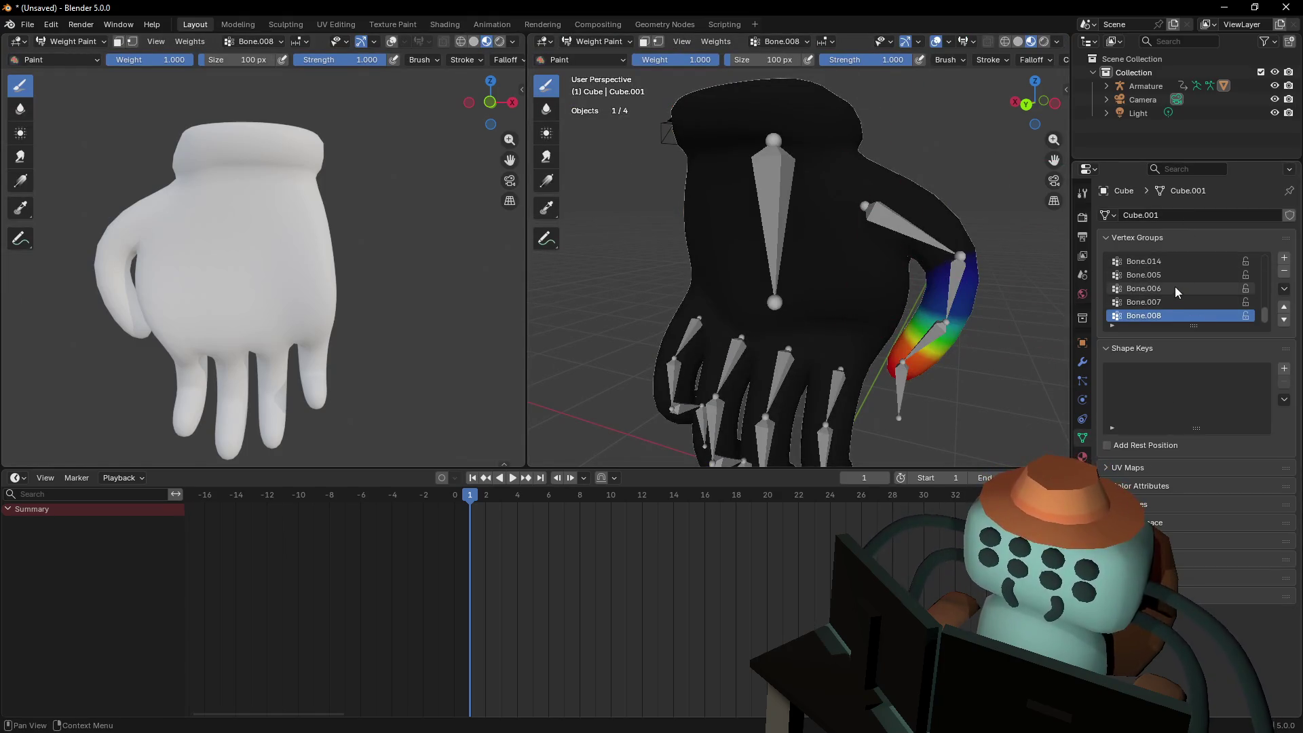
pyautogui.scroll(8, 1186, 295)
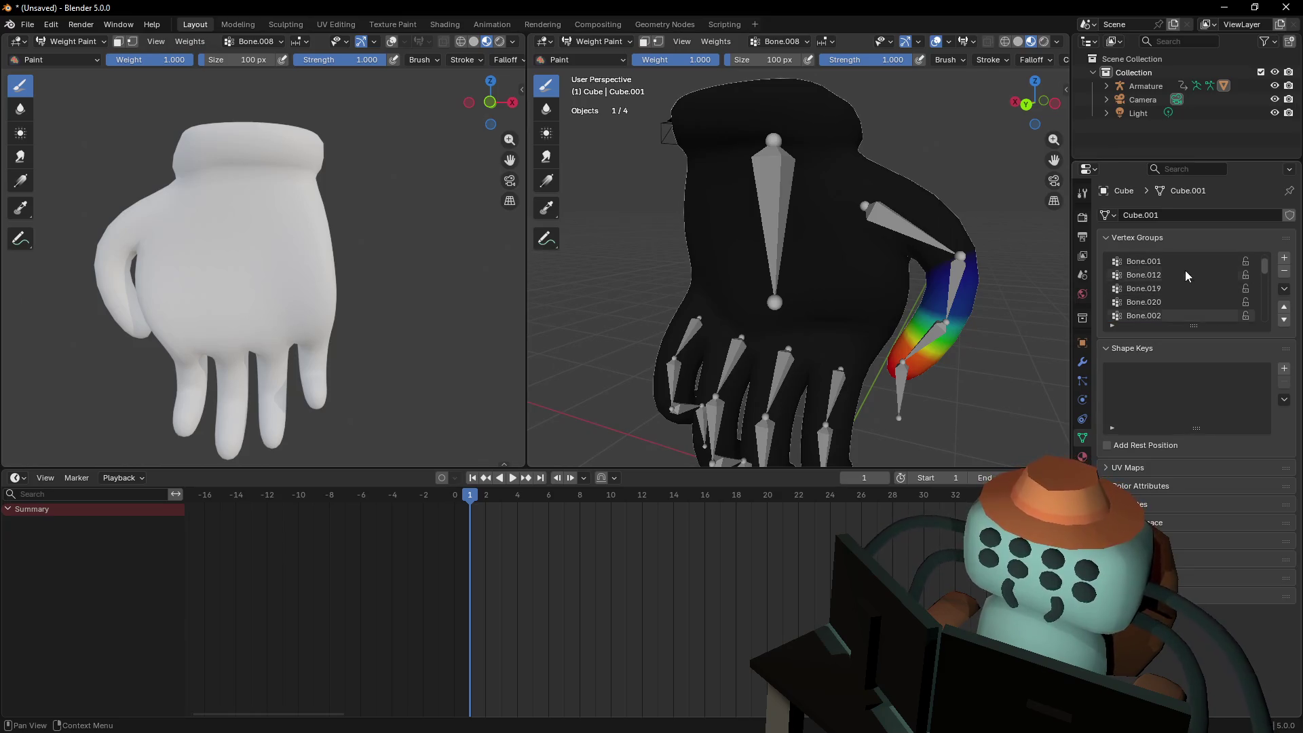
pyautogui.scroll(2, 1178, 255)
pyautogui.click(1177, 261)
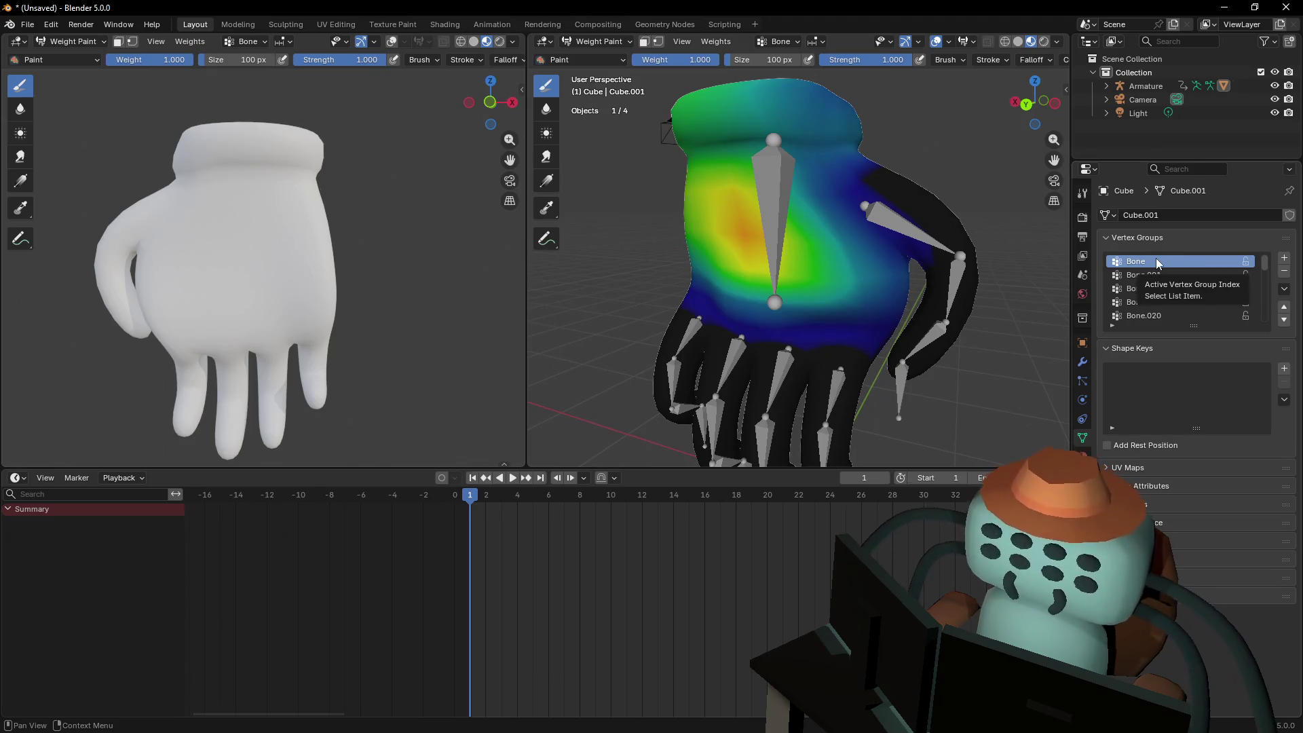
# Try renaming the Bone vertex group to Hand, then undo so it stays Bone
pyautogui.doubleClick(1157, 262)
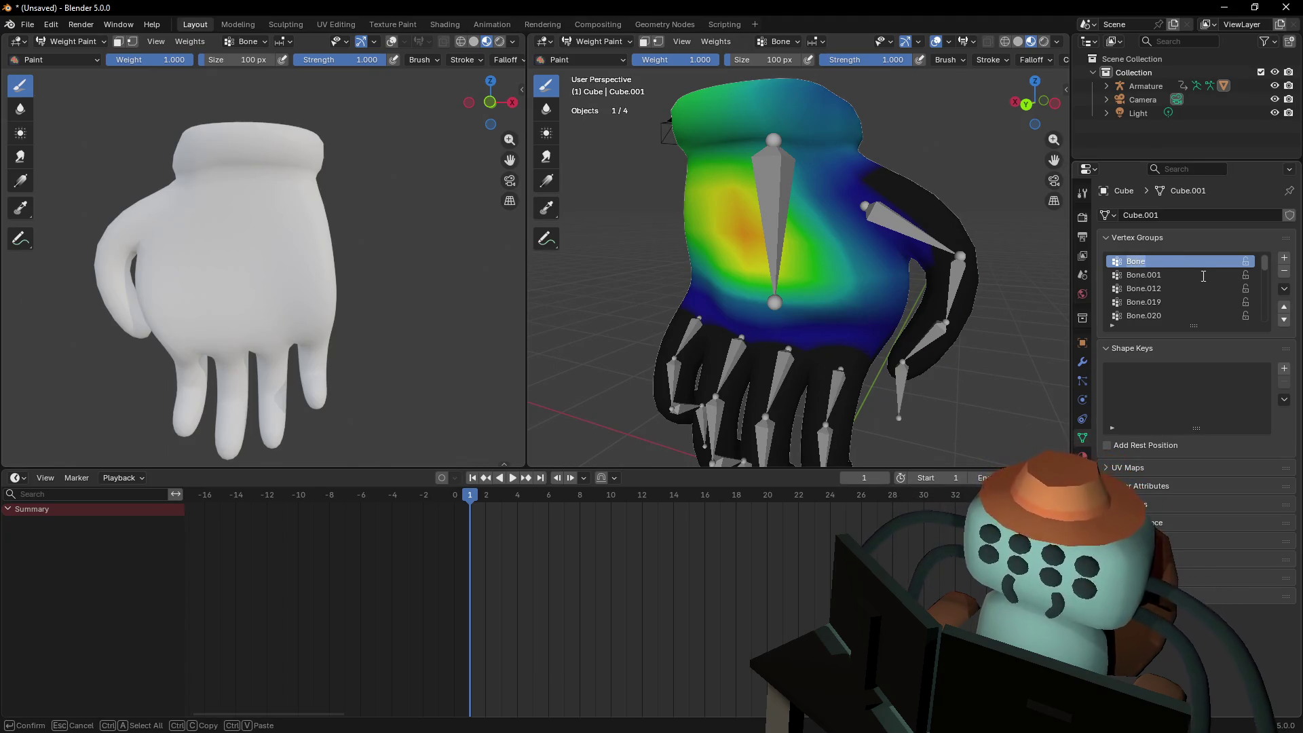
pyautogui.press('BackSpace')
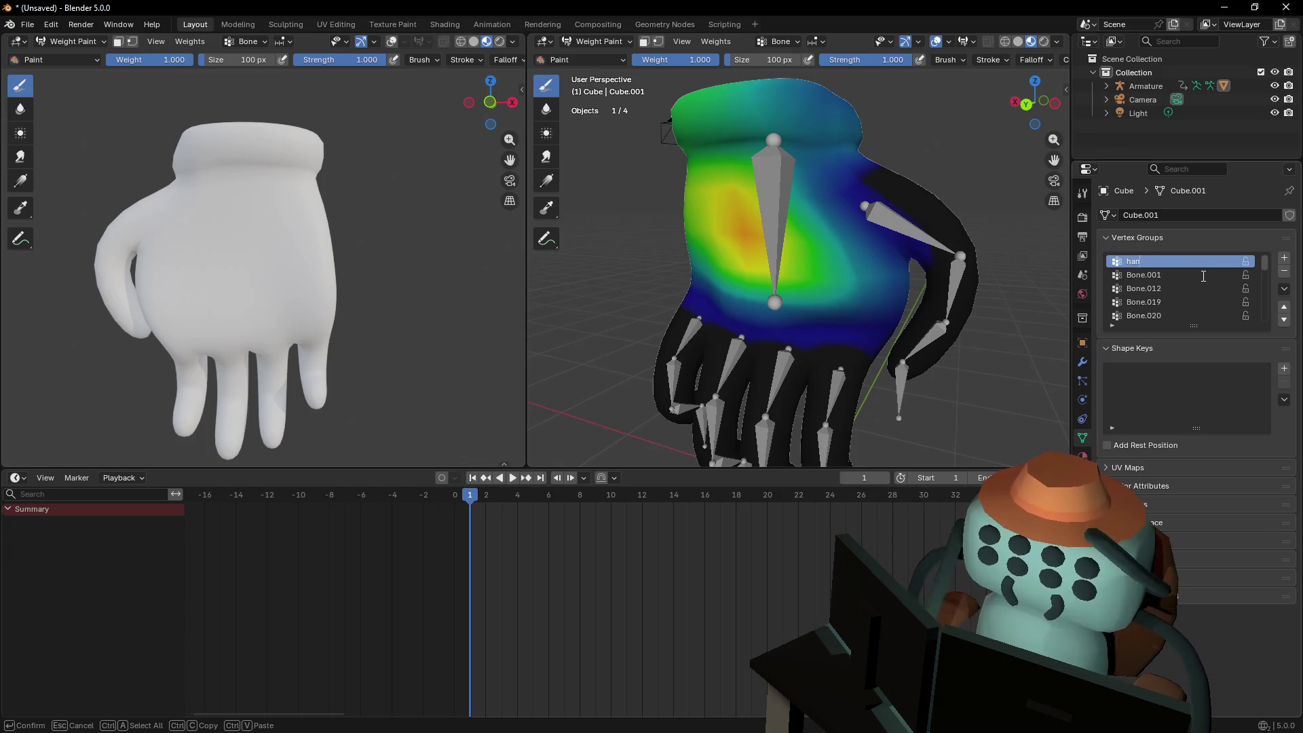
pyautogui.write('han')
pyautogui.press('Return')
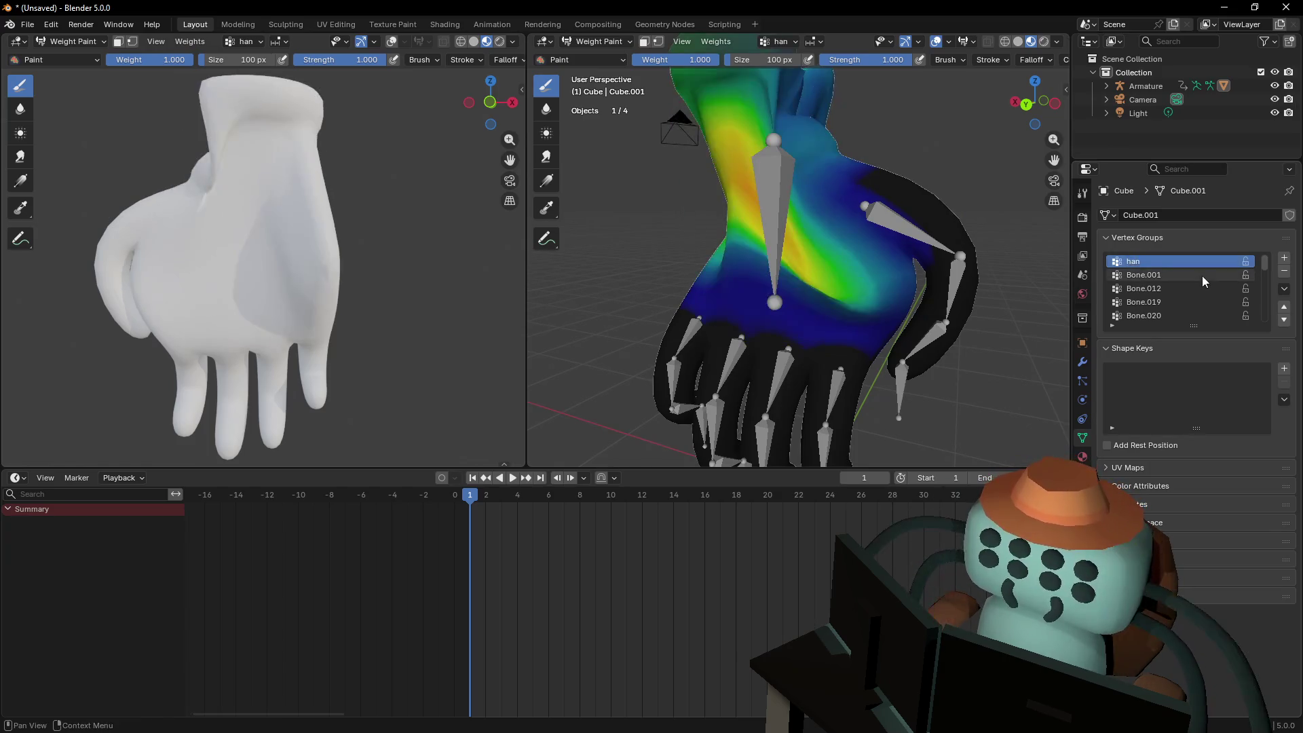
pyautogui.hotkey('ctrl', 'z')
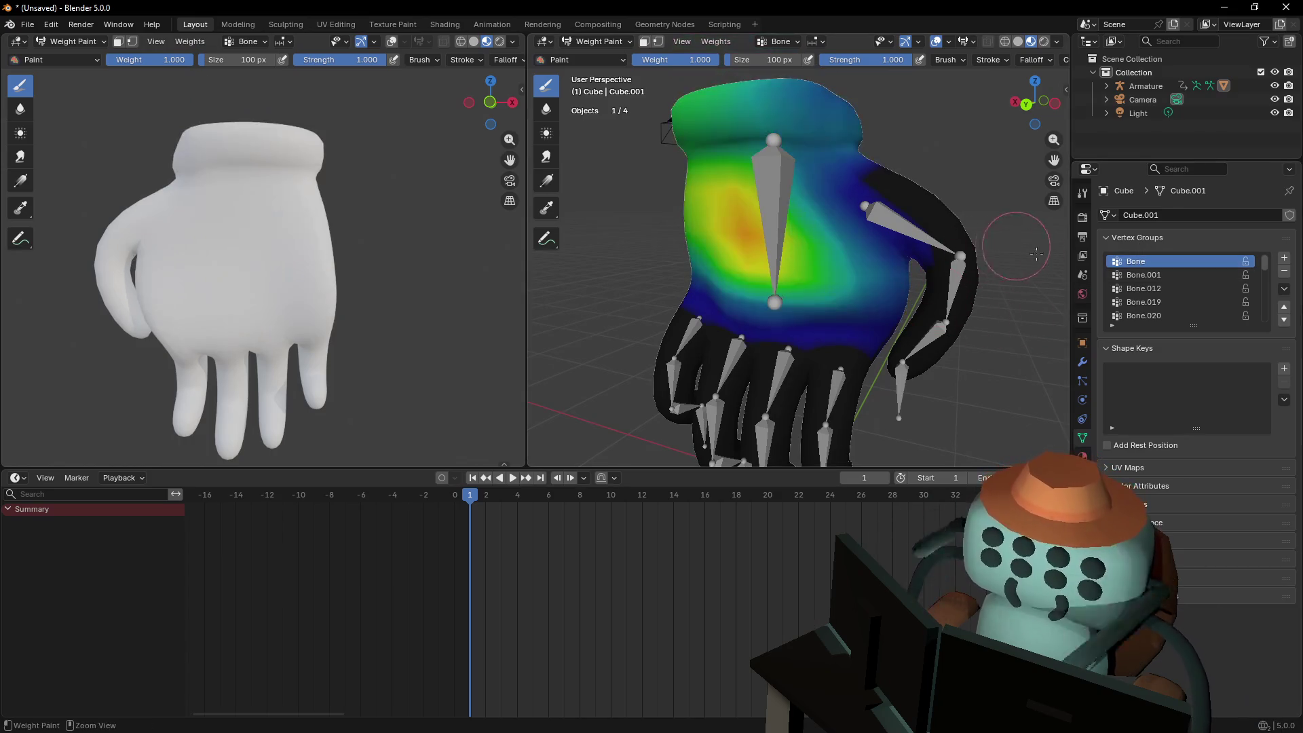
pyautogui.doubleClick(1152, 262)
pyautogui.write('H')
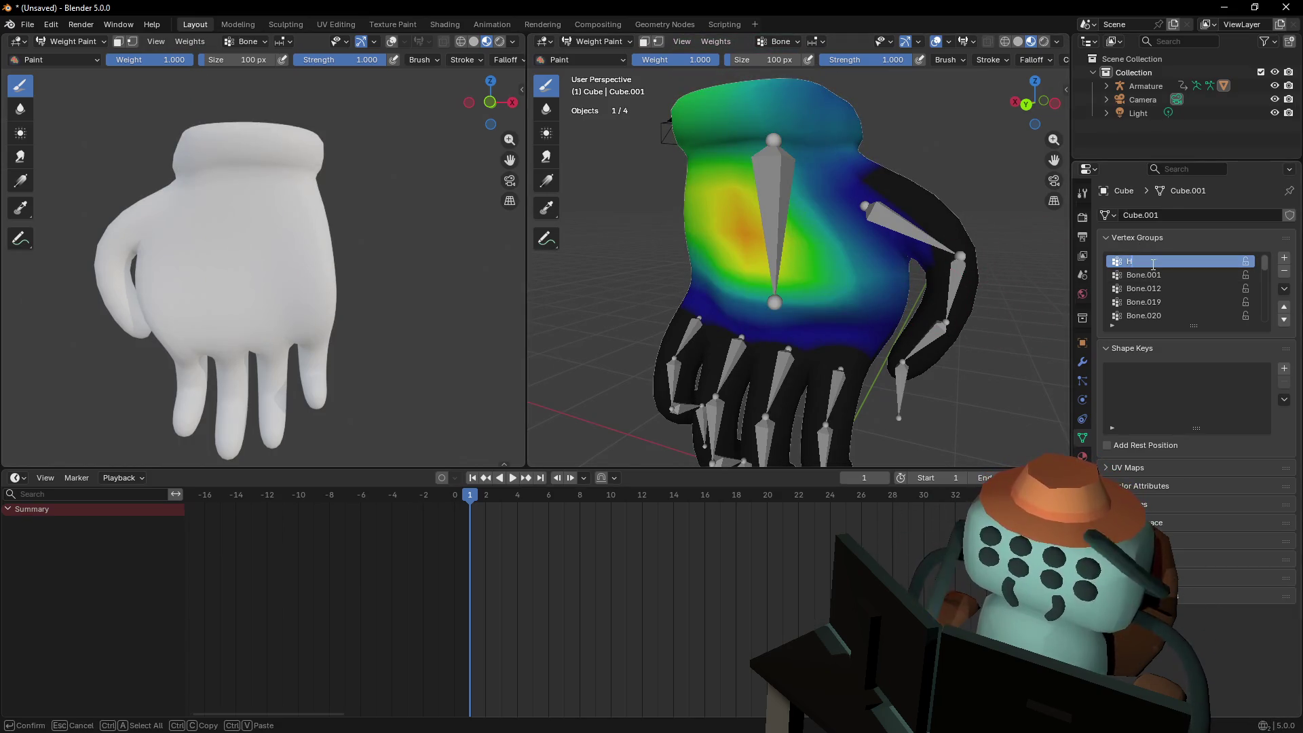
pyautogui.write('and')
pyautogui.press('Return')
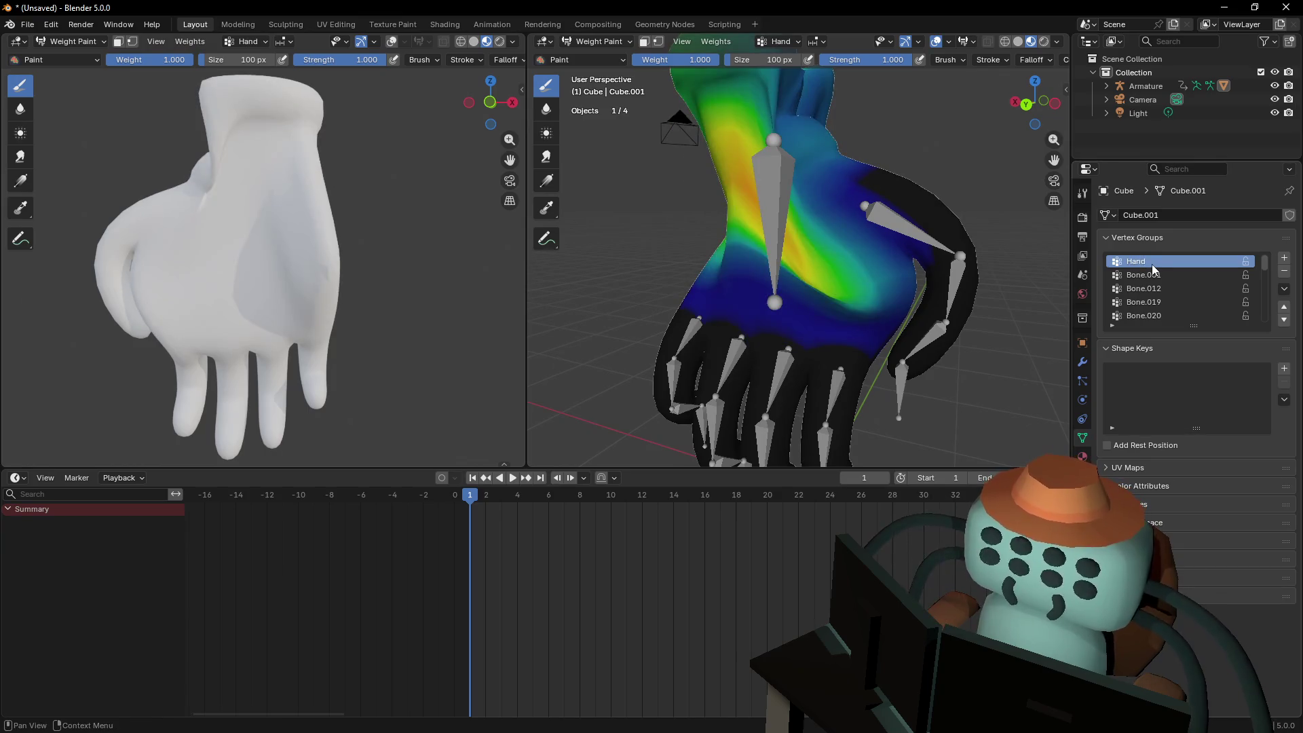
pyautogui.rightClick(874, 177)
pyautogui.hotkey('ctrl', 'z')
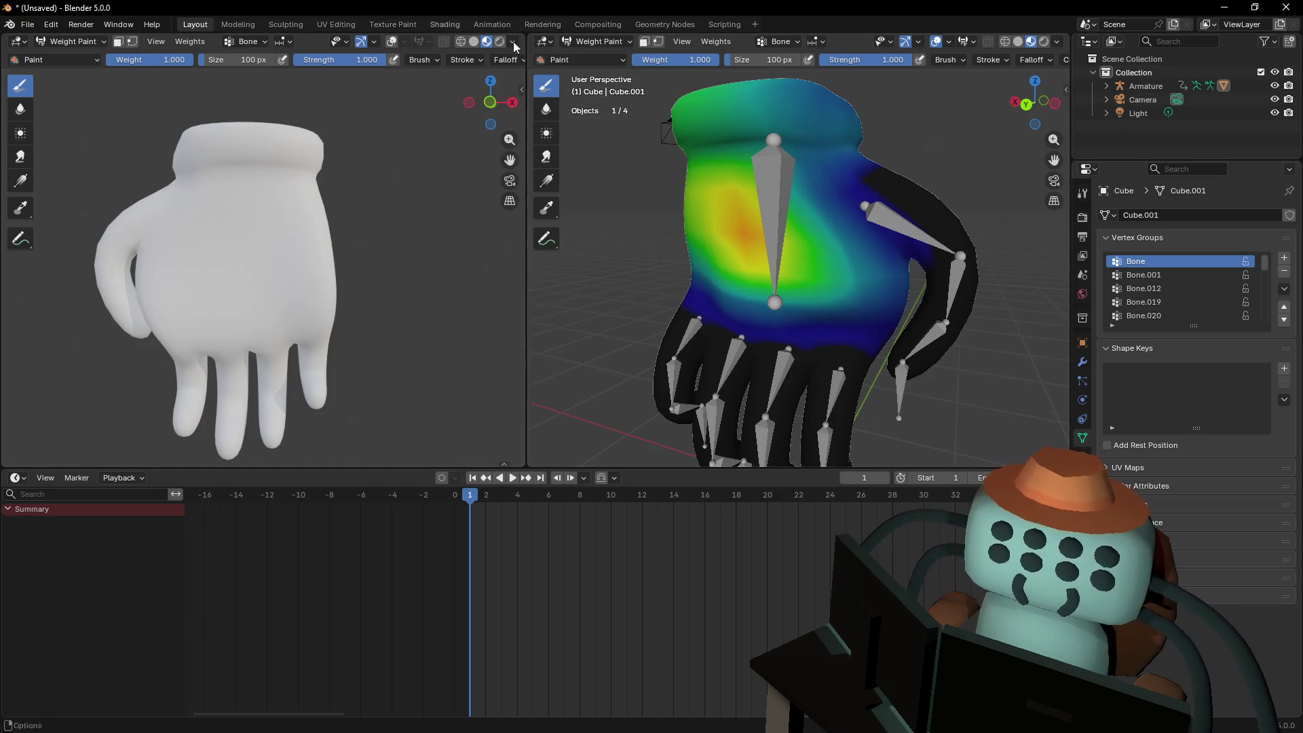
# Return the glove to Object Mode, select the armature and show its Bone properties
pyautogui.click(585, 42)
pyautogui.click(603, 57)
pyautogui.click(767, 157)
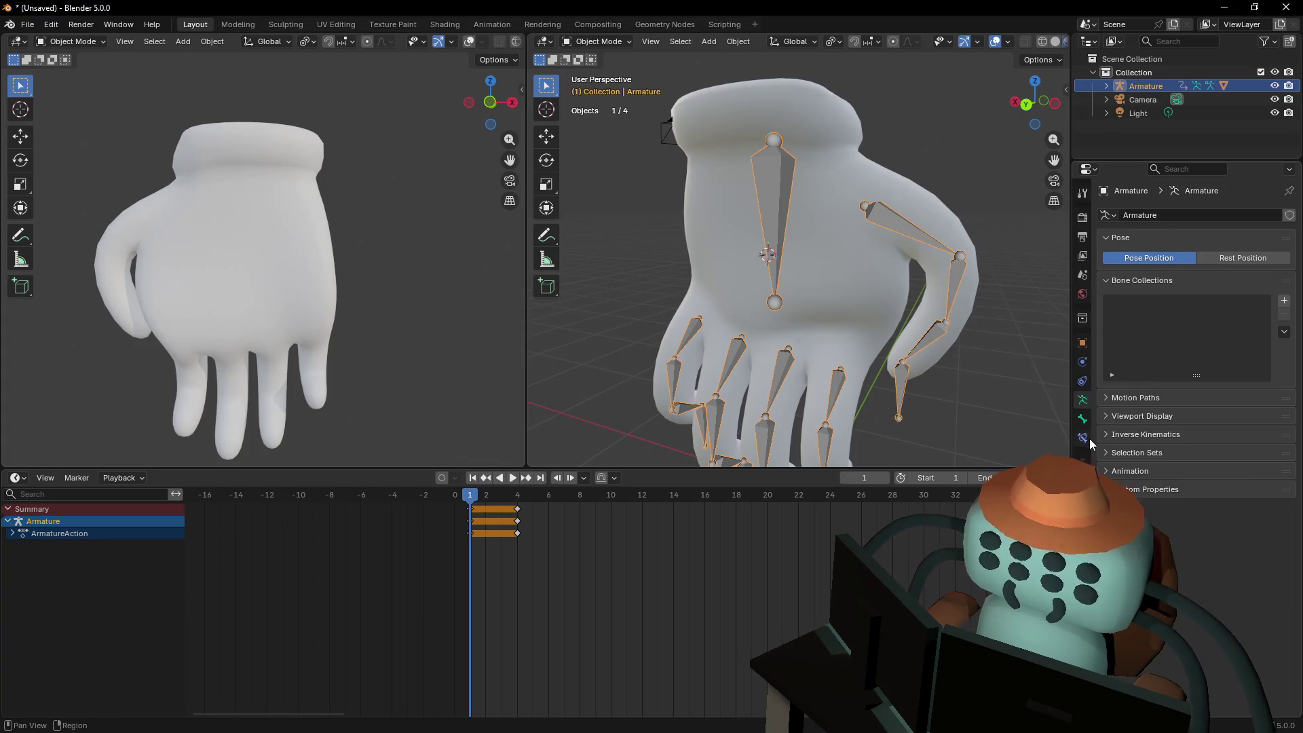
pyautogui.click(1083, 419)
pyautogui.click(1156, 214)
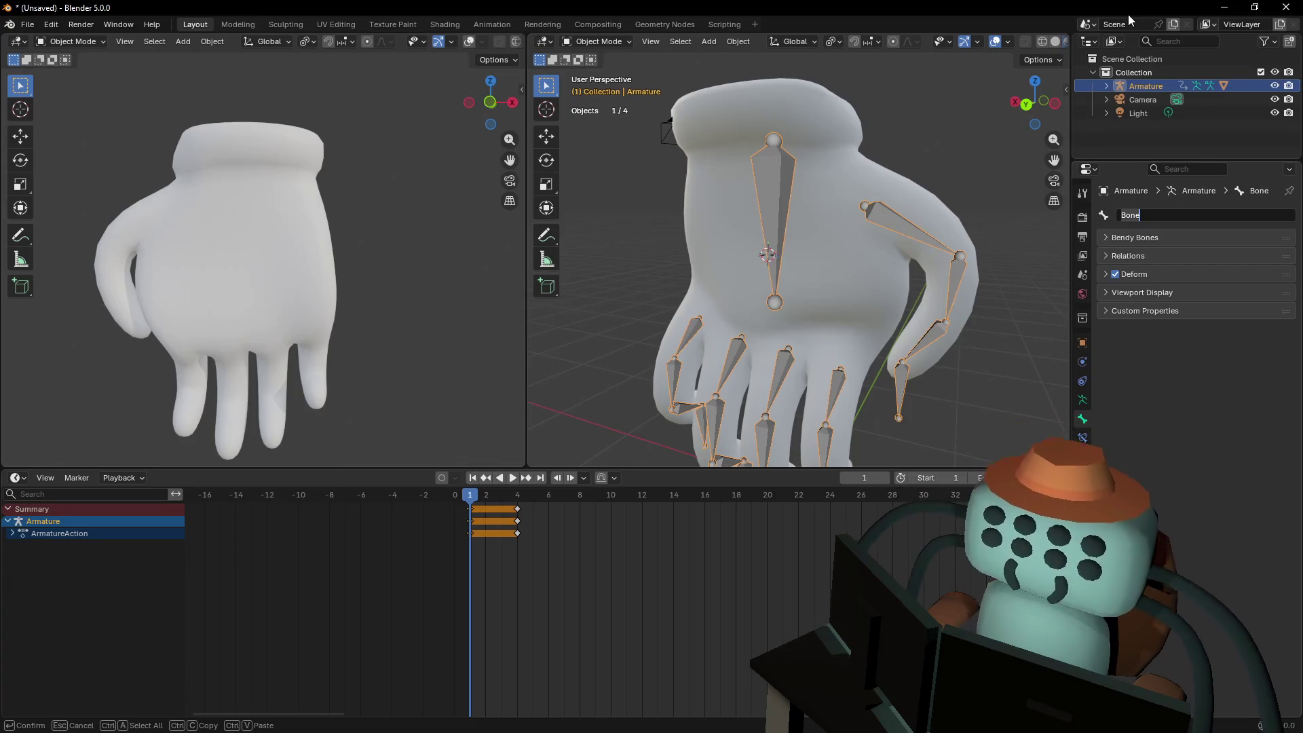
pyautogui.press('Return')
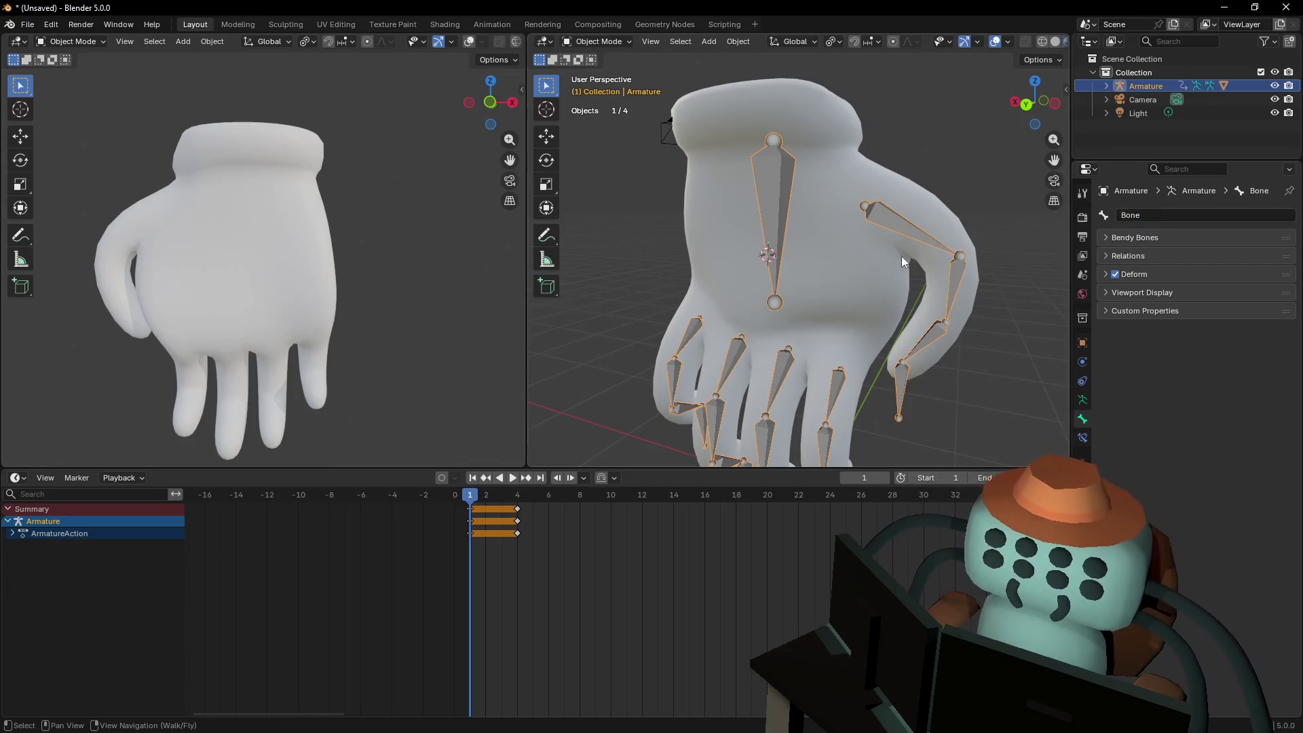
# Reframe the whole hand rig in view using walk navigation
pyautogui.hotkey('shift', '`')
pyautogui.press('s')
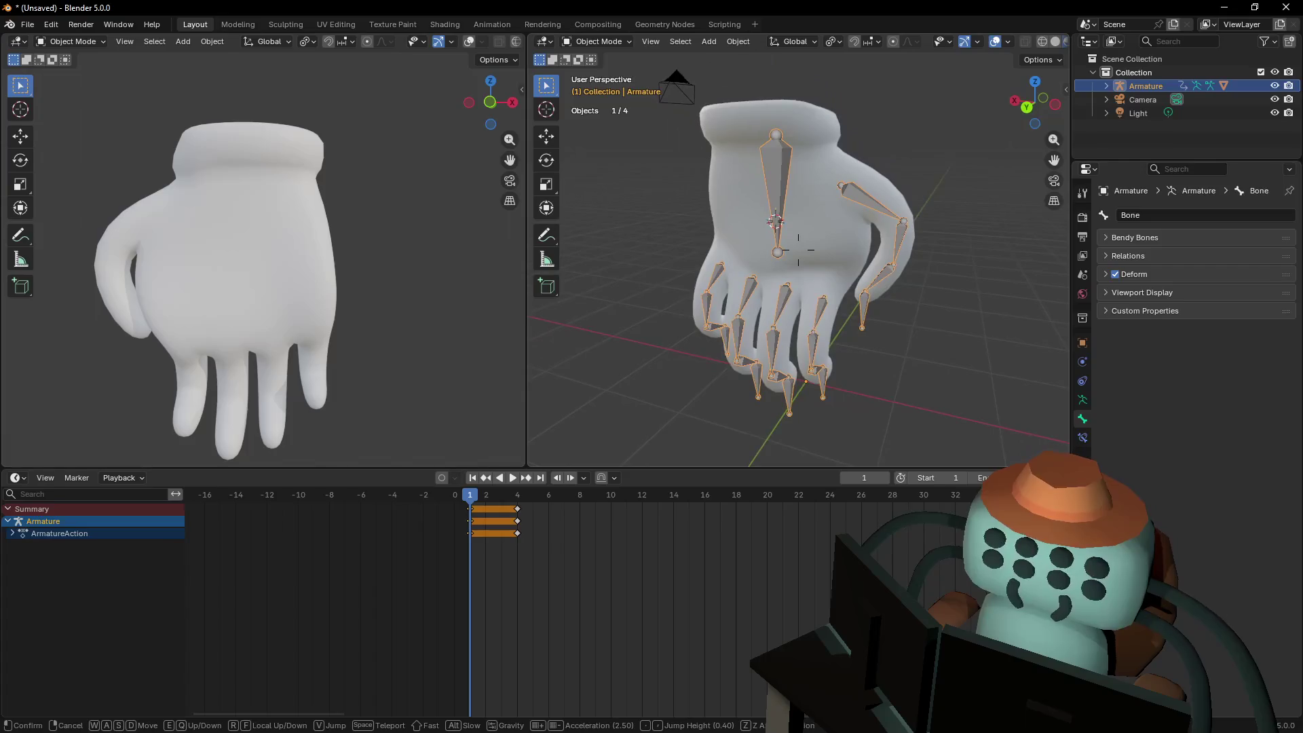
pyautogui.press('d')
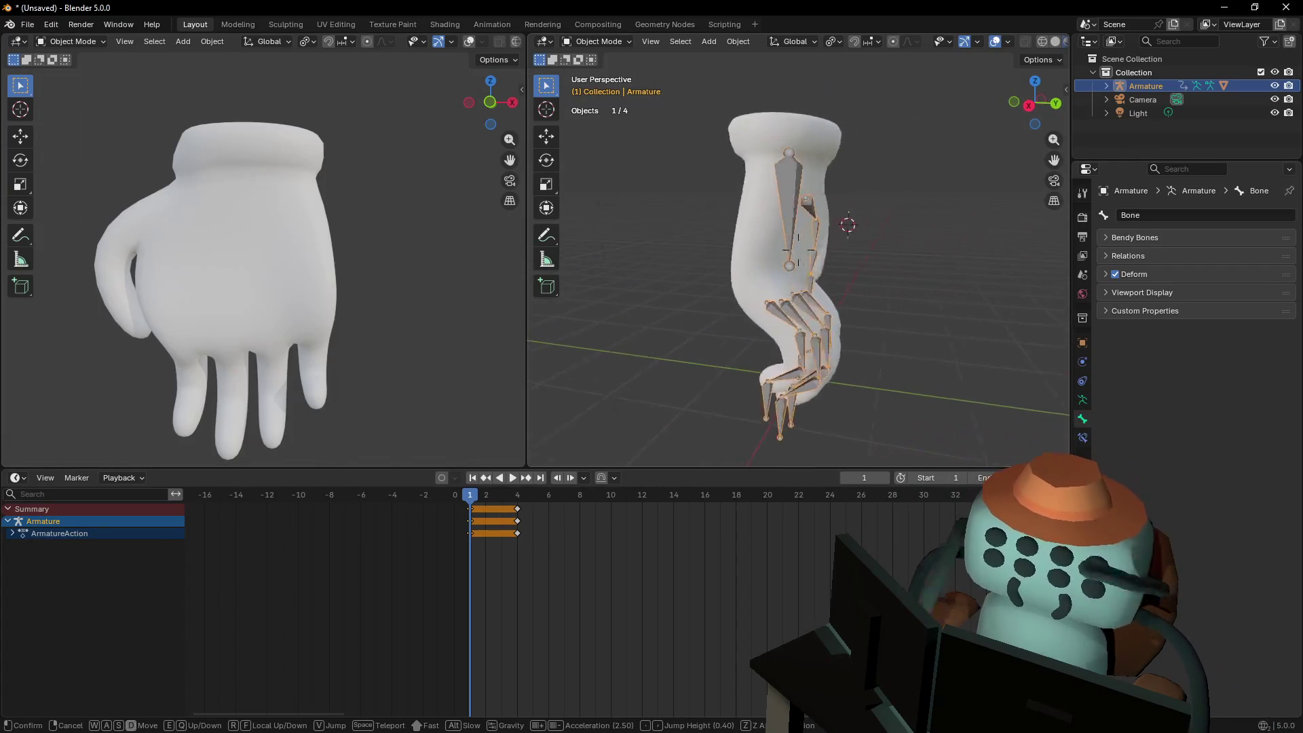
pyautogui.press('w')
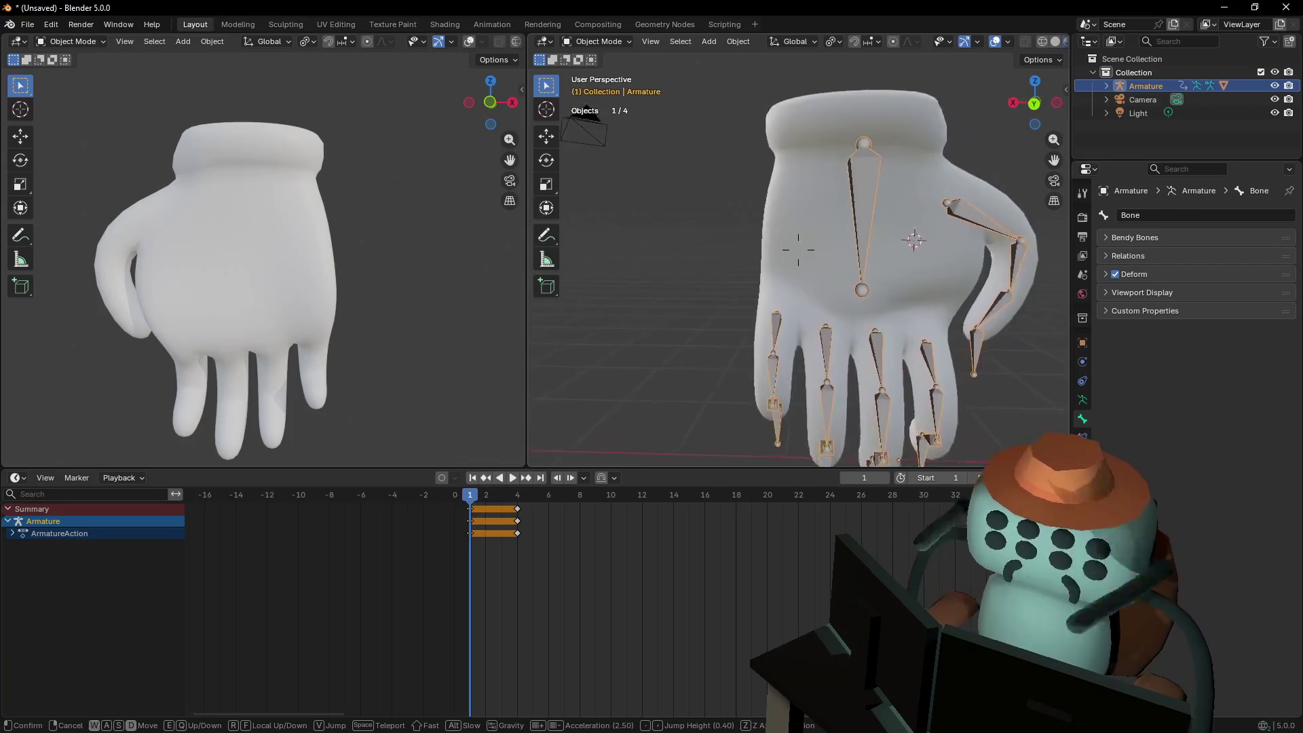
pyautogui.click(863, 232)
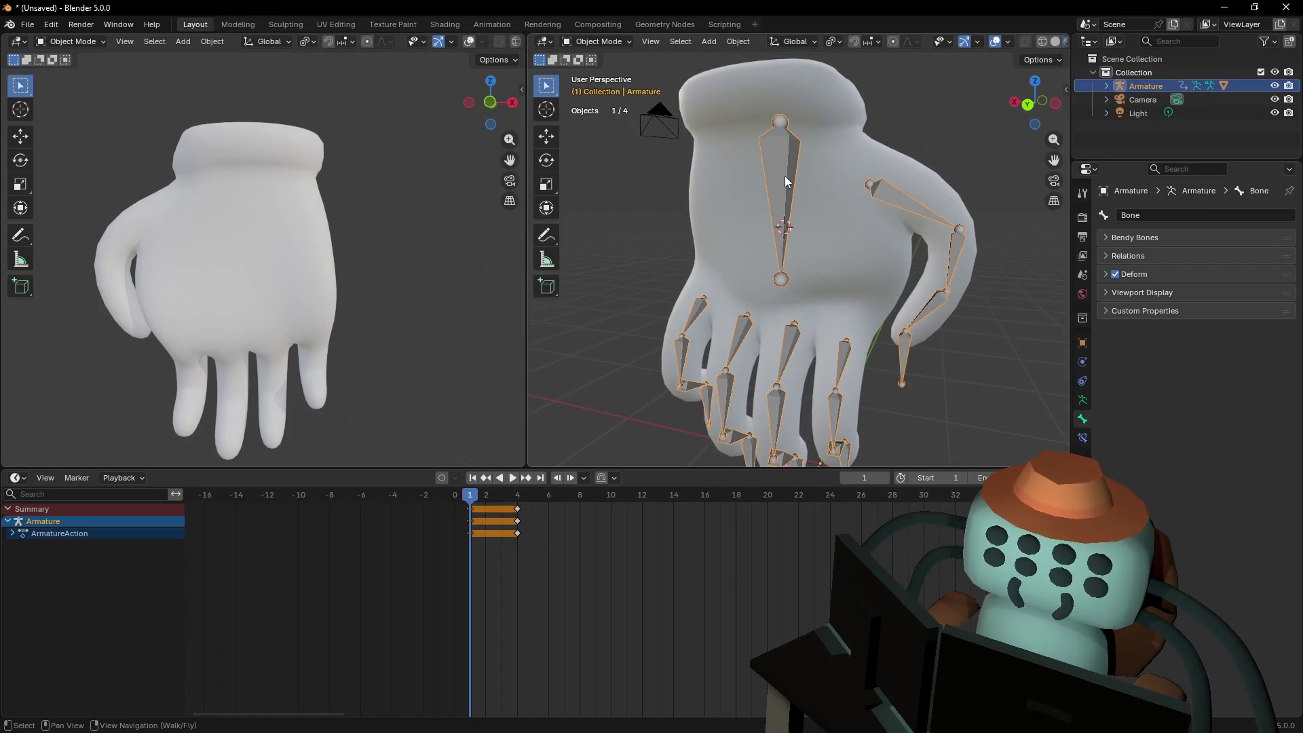
pyautogui.click(596, 41)
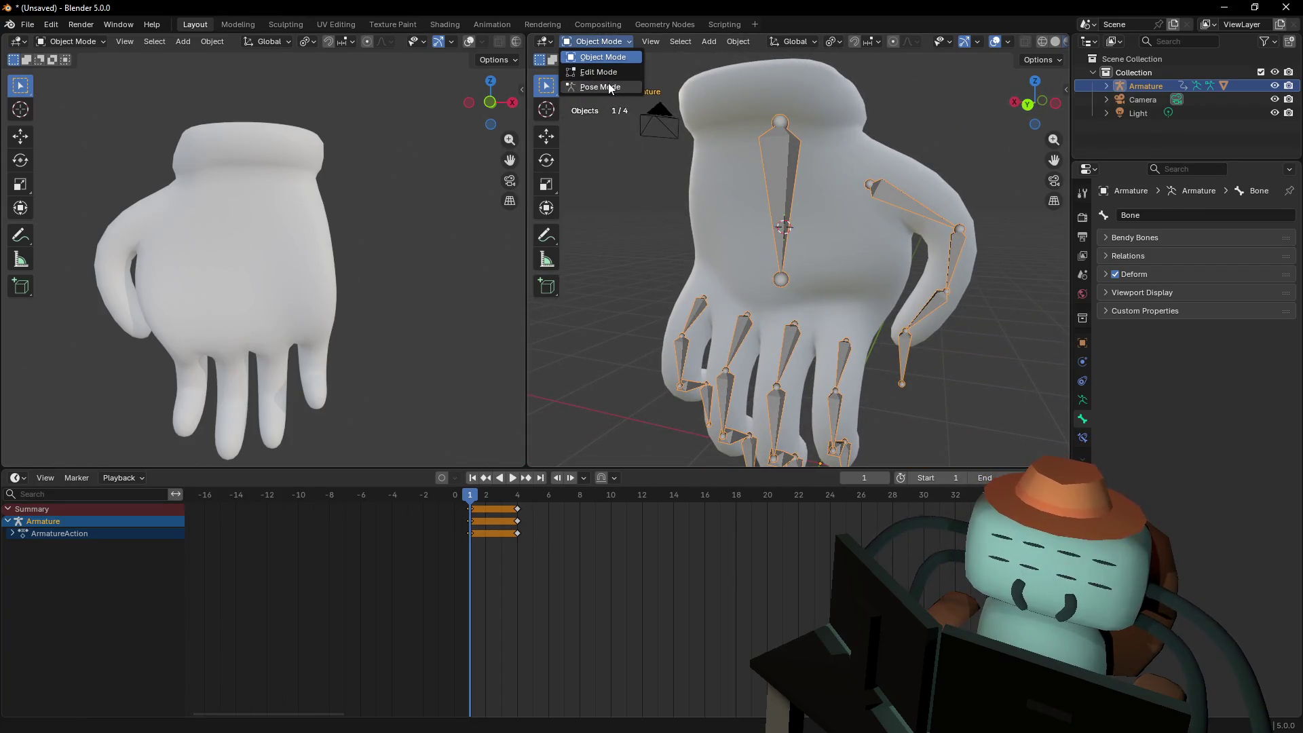
# Enter Edit Mode on the armature and rename the wrist bone to Hand
pyautogui.click(596, 40)
pyautogui.click(597, 68)
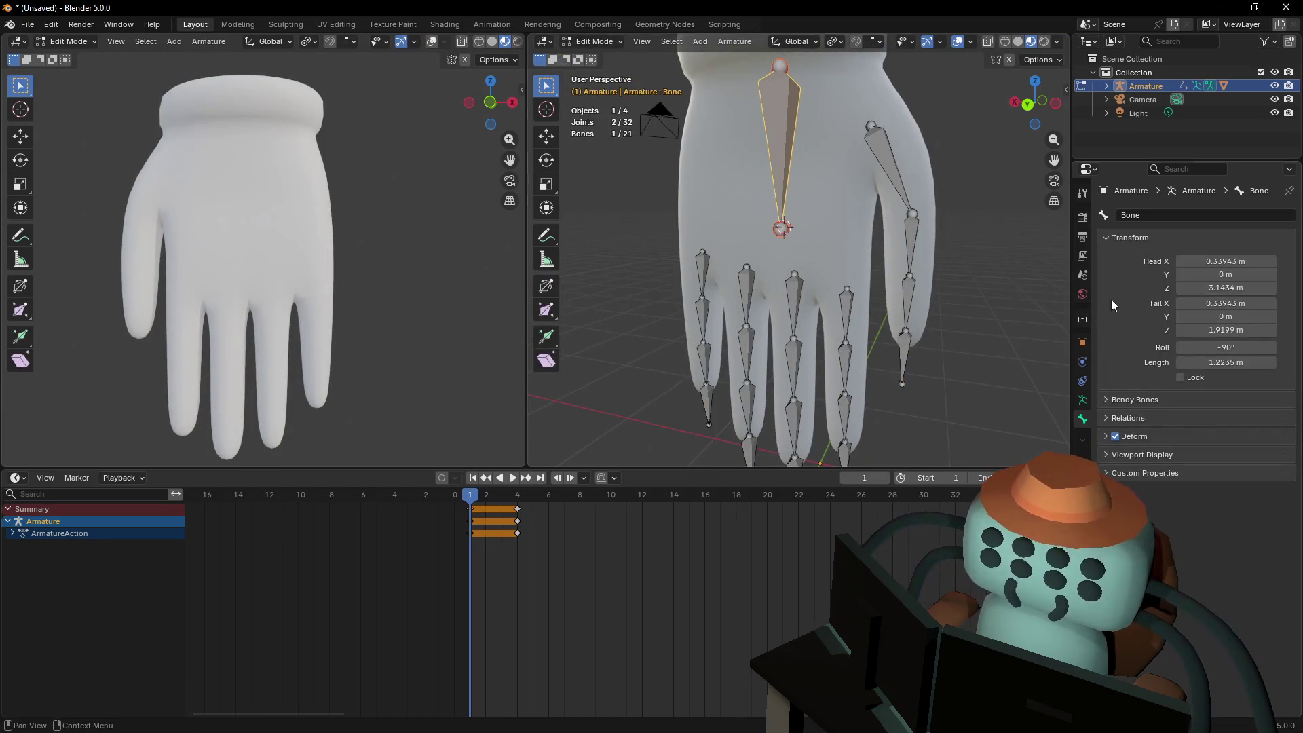
pyautogui.click(1162, 214)
pyautogui.write('Hand')
pyautogui.press('Return')
# Rename the index finger's base bone to index.1
pyautogui.click(848, 298)
pyautogui.click(1227, 210)
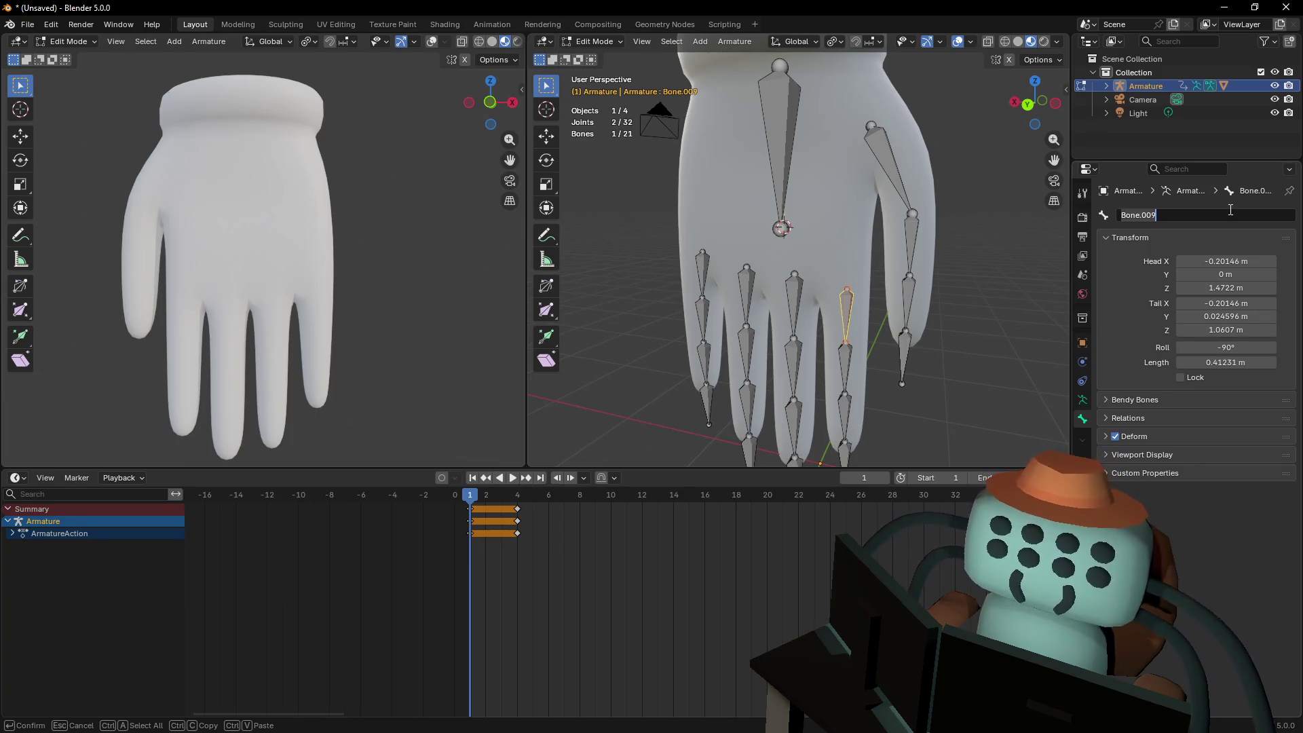
pyautogui.write('index')
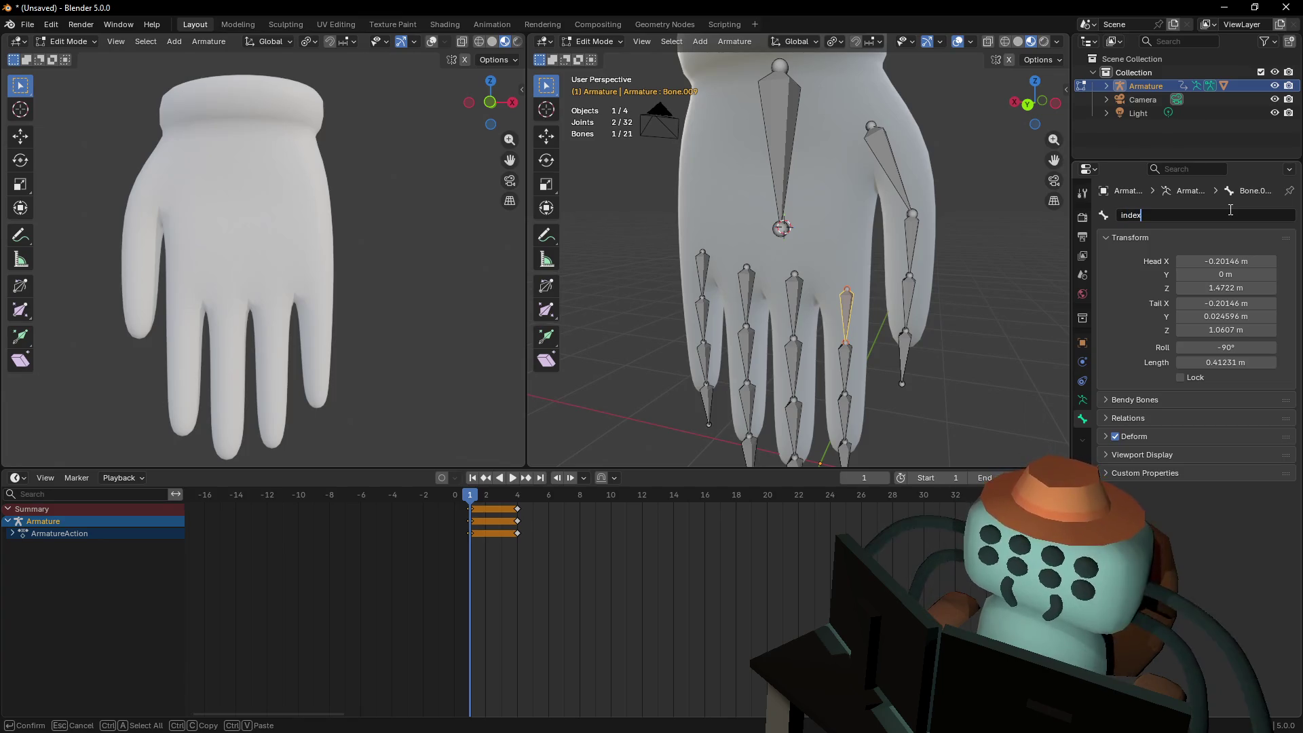
pyautogui.write('.1')
pyautogui.press('Return')
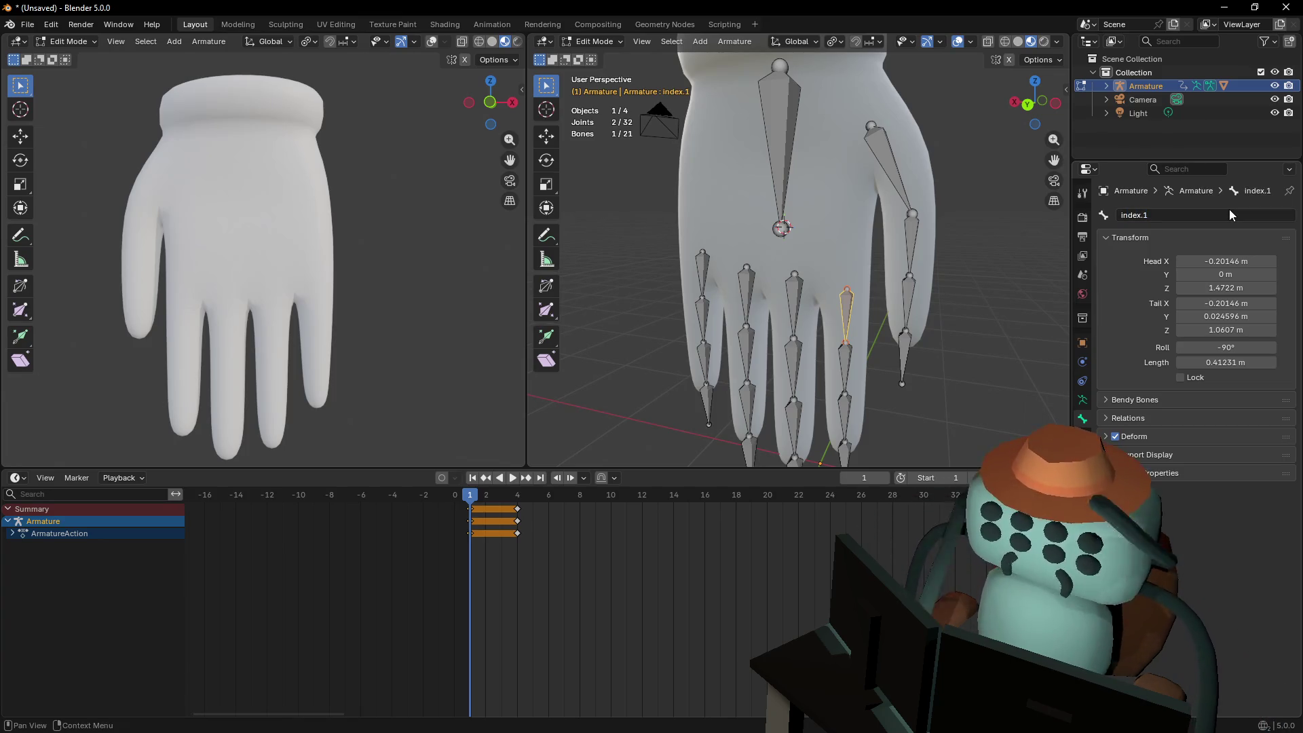
pyautogui.press('e')
pyautogui.click(849, 396)
pyautogui.keyDown('shift'); pyautogui.moveTo(879, 370); pyautogui.dragTo(879, 340, button='middle'); pyautogui.keyUp('shift')
pyautogui.click(850, 279)
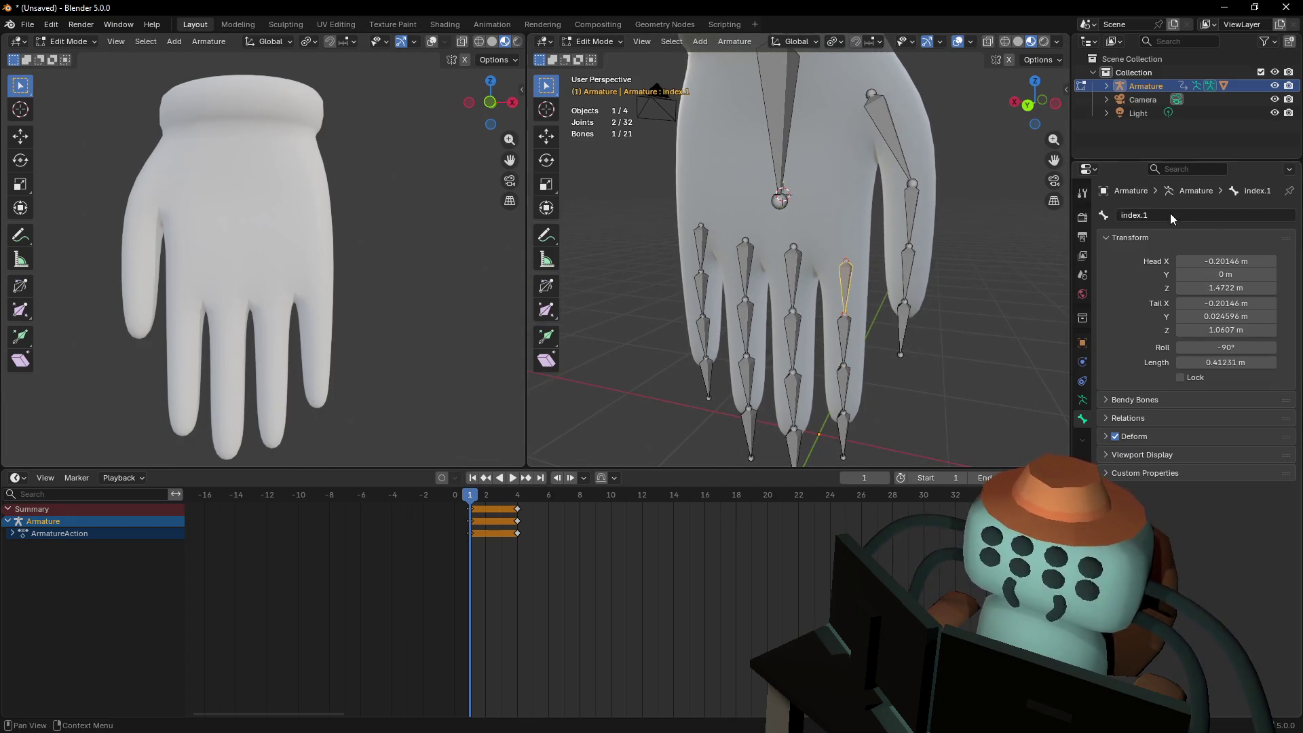
# Rename the index finger's second segment to index.2
pyautogui.click(849, 333)
pyautogui.click(1201, 215)
pyautogui.write('index.1')
pyautogui.press('BackSpace')
pyautogui.write('2')
pyautogui.press('Return')
# Rename the index finger's tip segment to index.3
pyautogui.click(839, 380)
pyautogui.click(1168, 212)
pyautogui.write('index.1')
pyautogui.press('BackSpace')
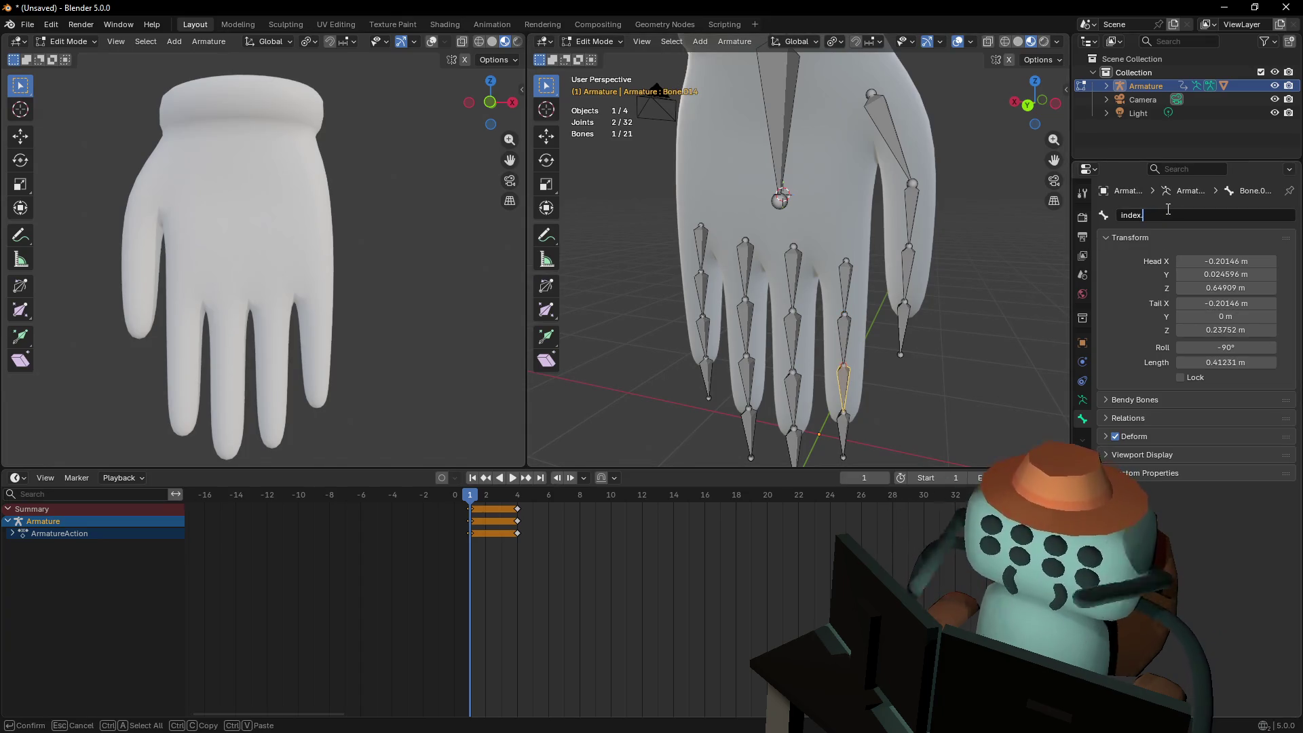
pyautogui.write('3')
pyautogui.press('Return')
pyautogui.scroll(2, 787, 441)
pyautogui.click(785, 204)
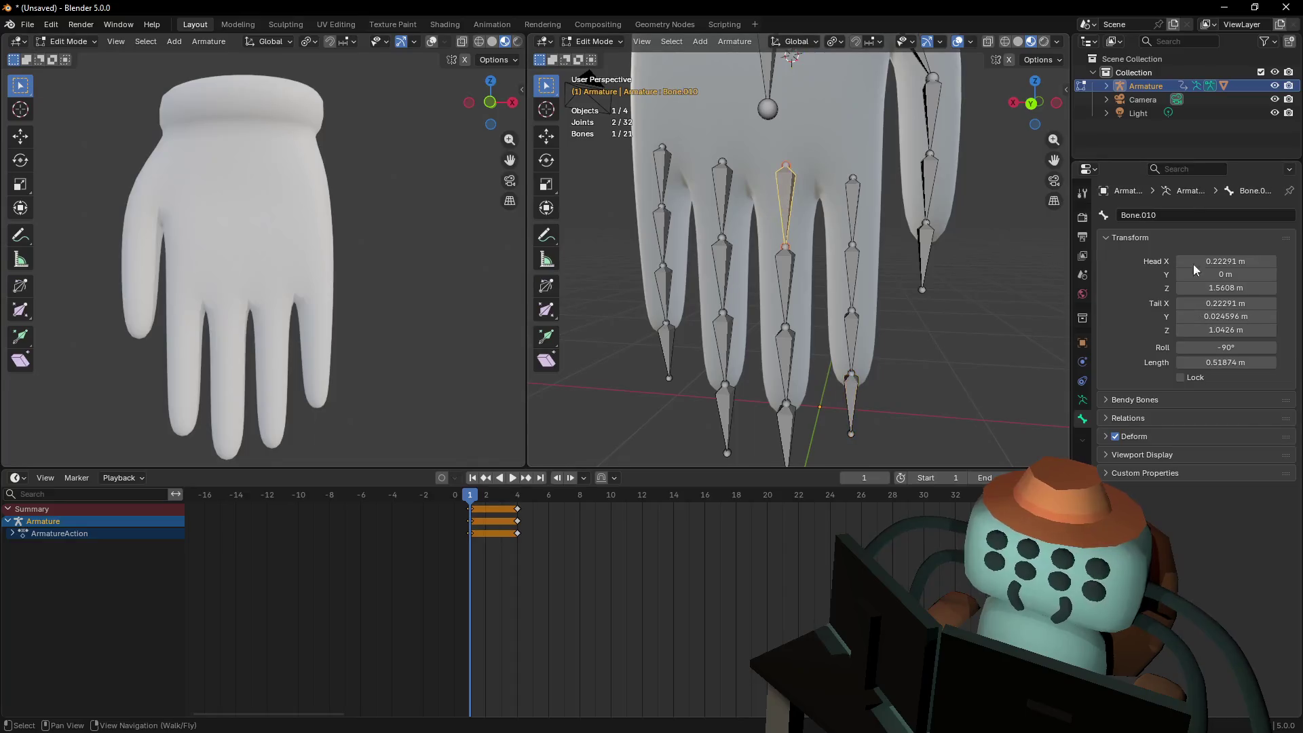
# Name the middle finger's base bone and its second segment middle.2
pyautogui.click(1182, 212)
pyautogui.write('middle')
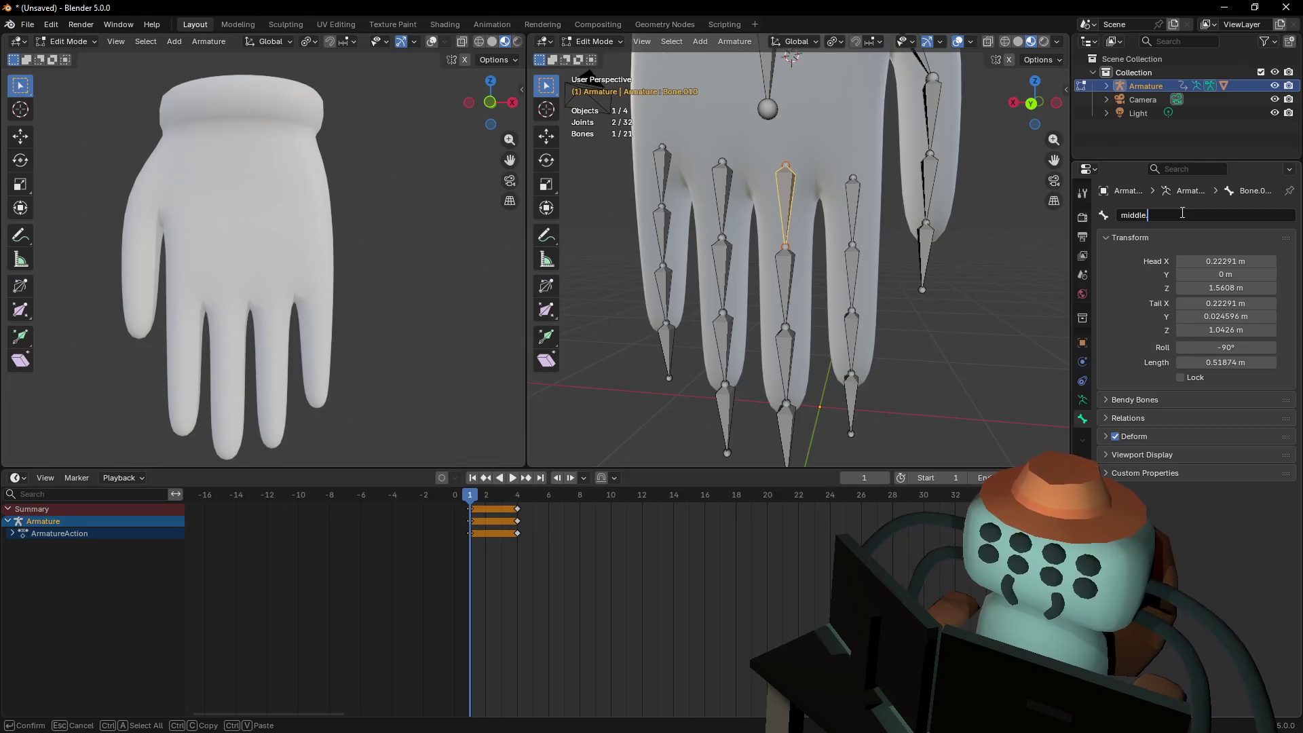
pyautogui.press('Return')
pyautogui.press(']')
pyautogui.click(1166, 214)
pyautogui.write('mi')
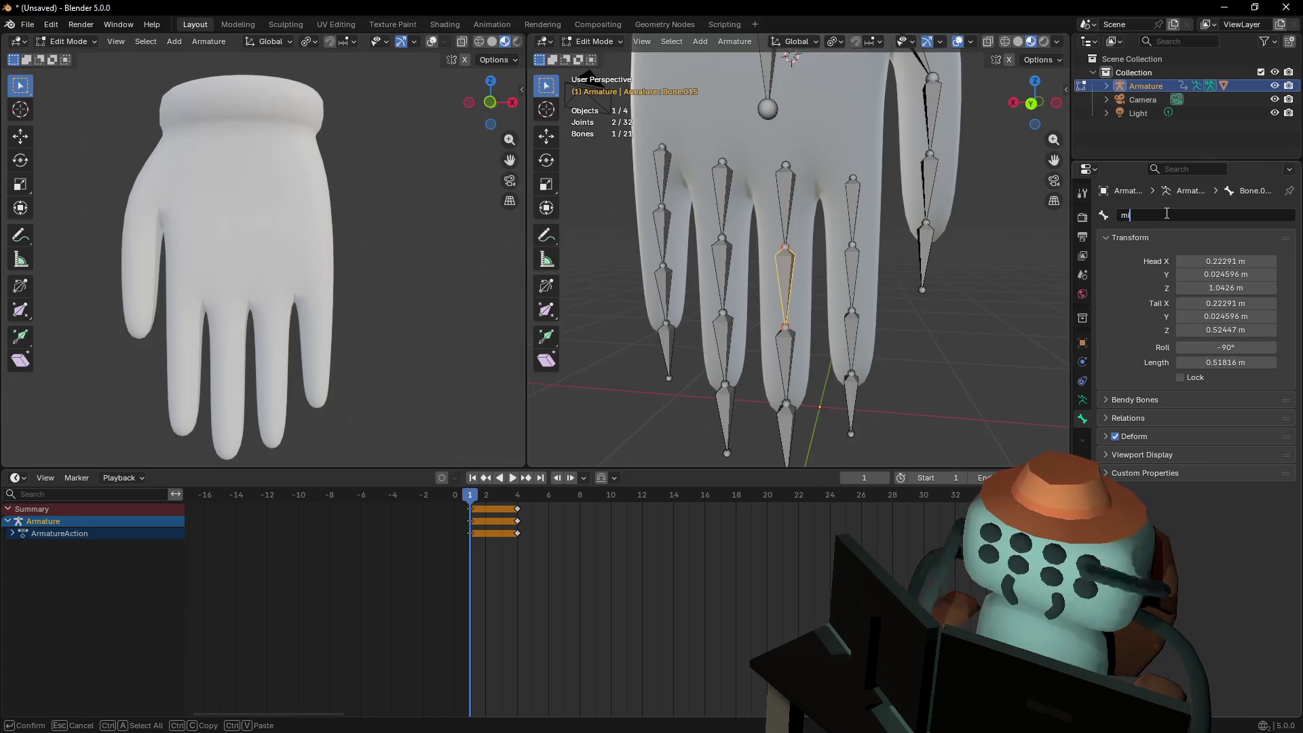
pyautogui.write('ddle.2')
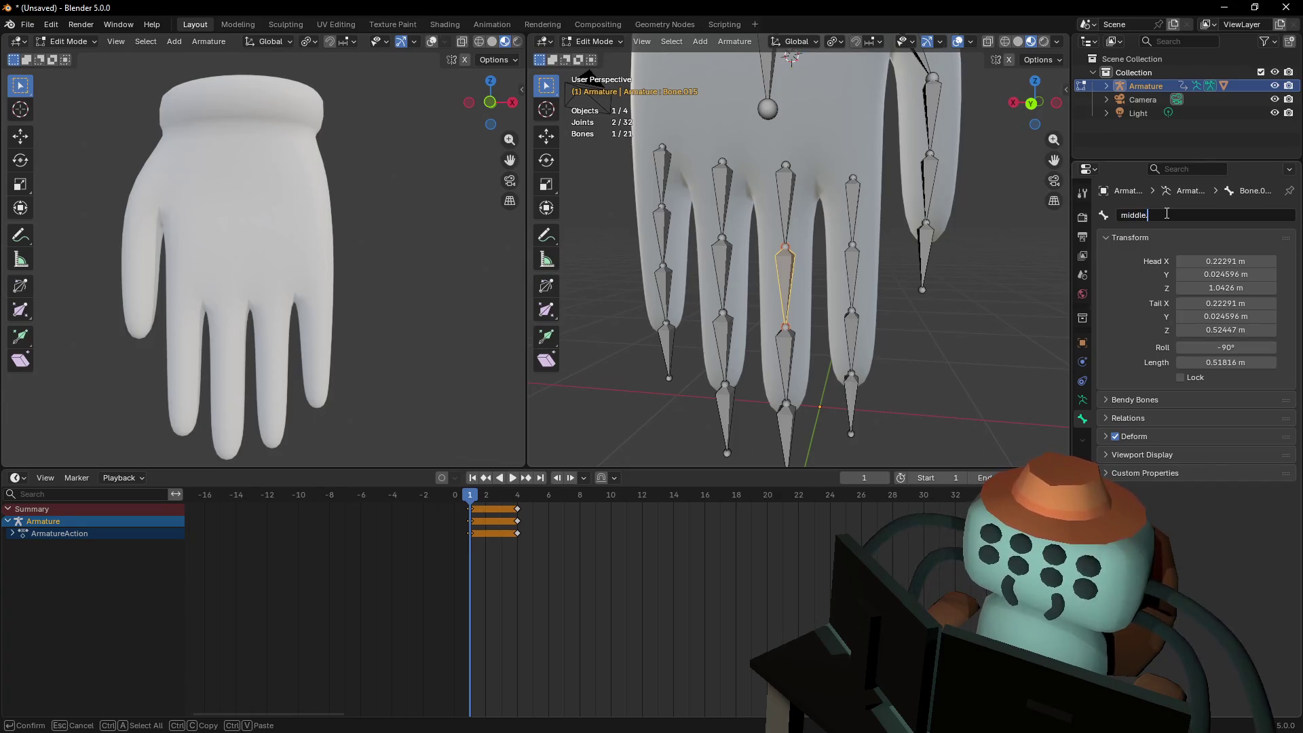
pyautogui.press('Return')
# Rename the lower middle-finger bone to middle.3
pyautogui.click(786, 329)
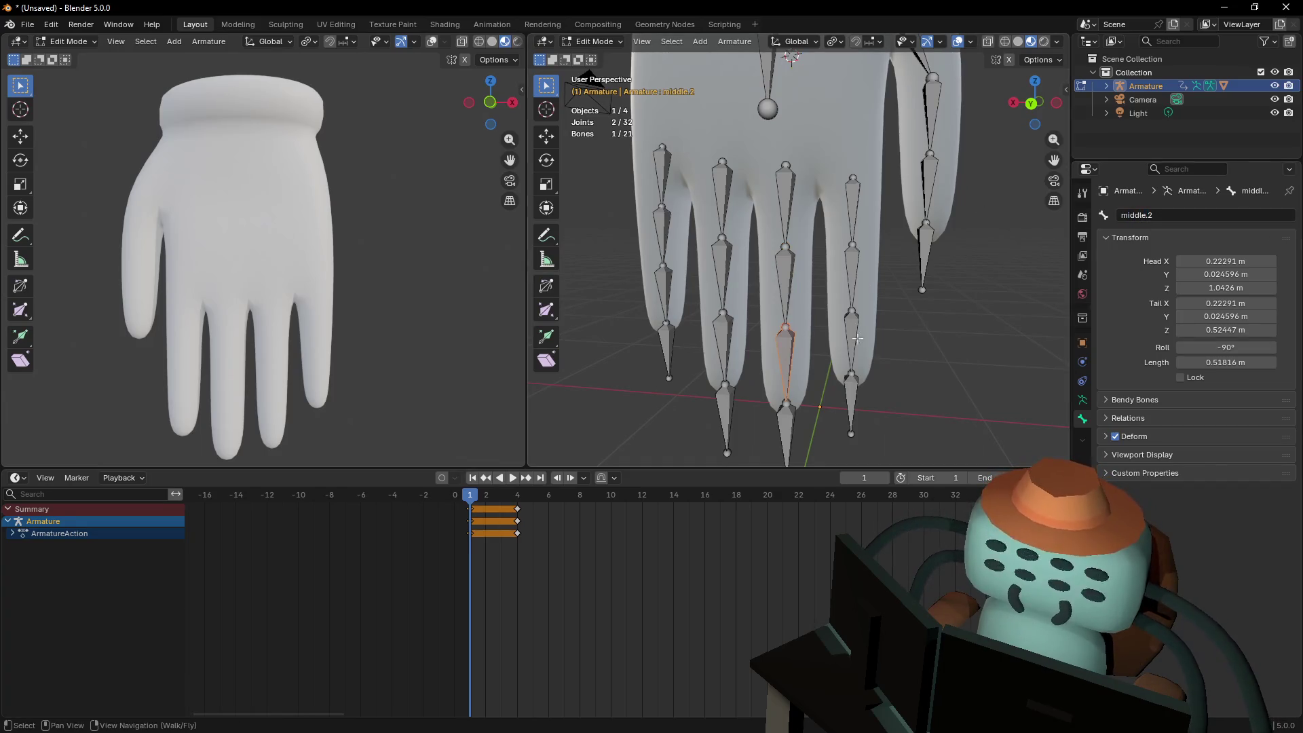
pyautogui.click(1197, 214)
pyautogui.press('Right')
pyautogui.press('BackSpace')
pyautogui.write('3')
pyautogui.press('Return')
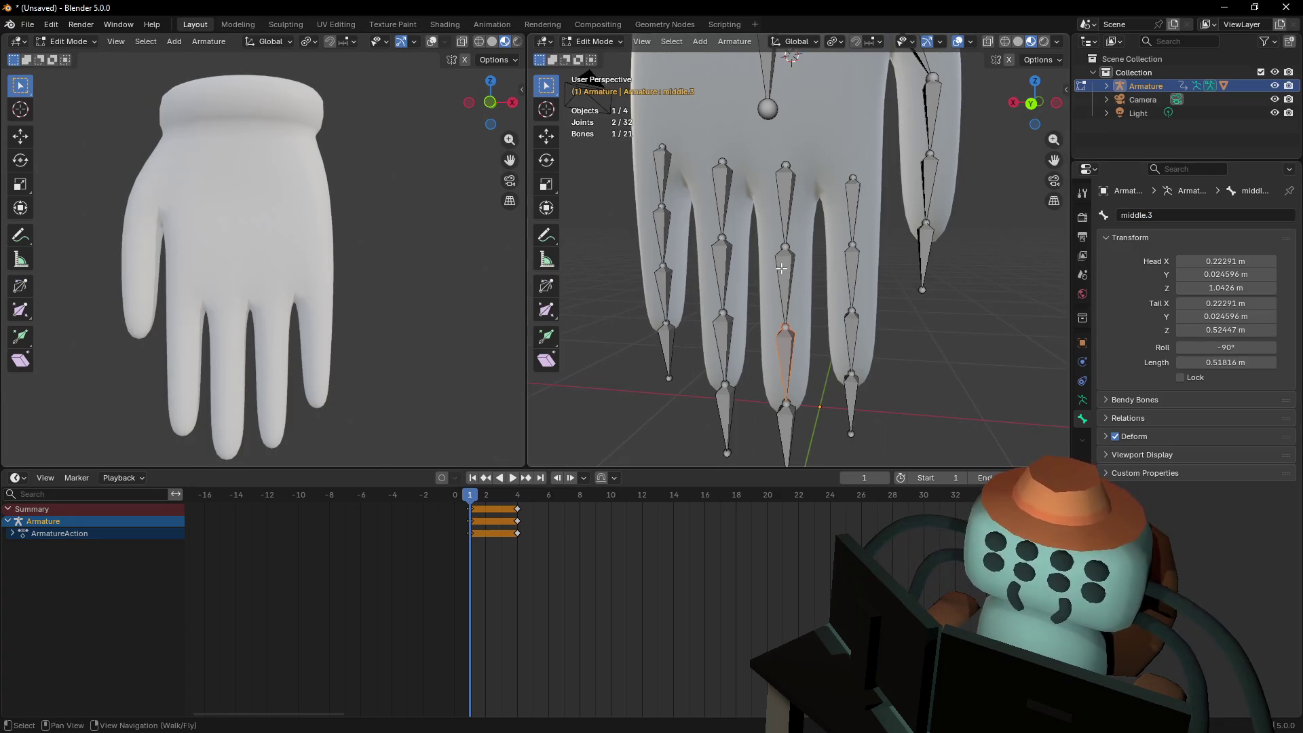
# Fix the middle finger names: upper bone back to middle.2, Bone.016 to middle.3
pyautogui.click(785, 352)
pyautogui.click(787, 271)
pyautogui.click(1175, 214)
pyautogui.press('Right')
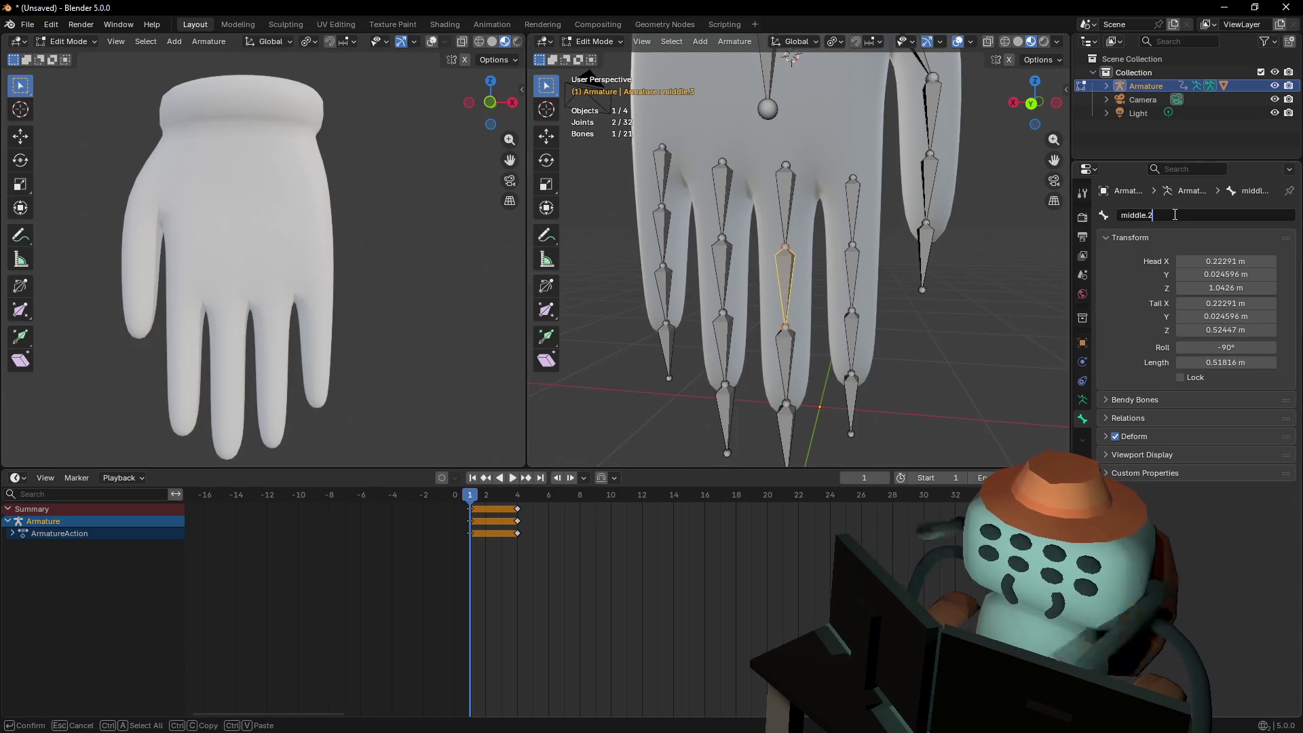
pyautogui.press('Return')
pyautogui.click(787, 349)
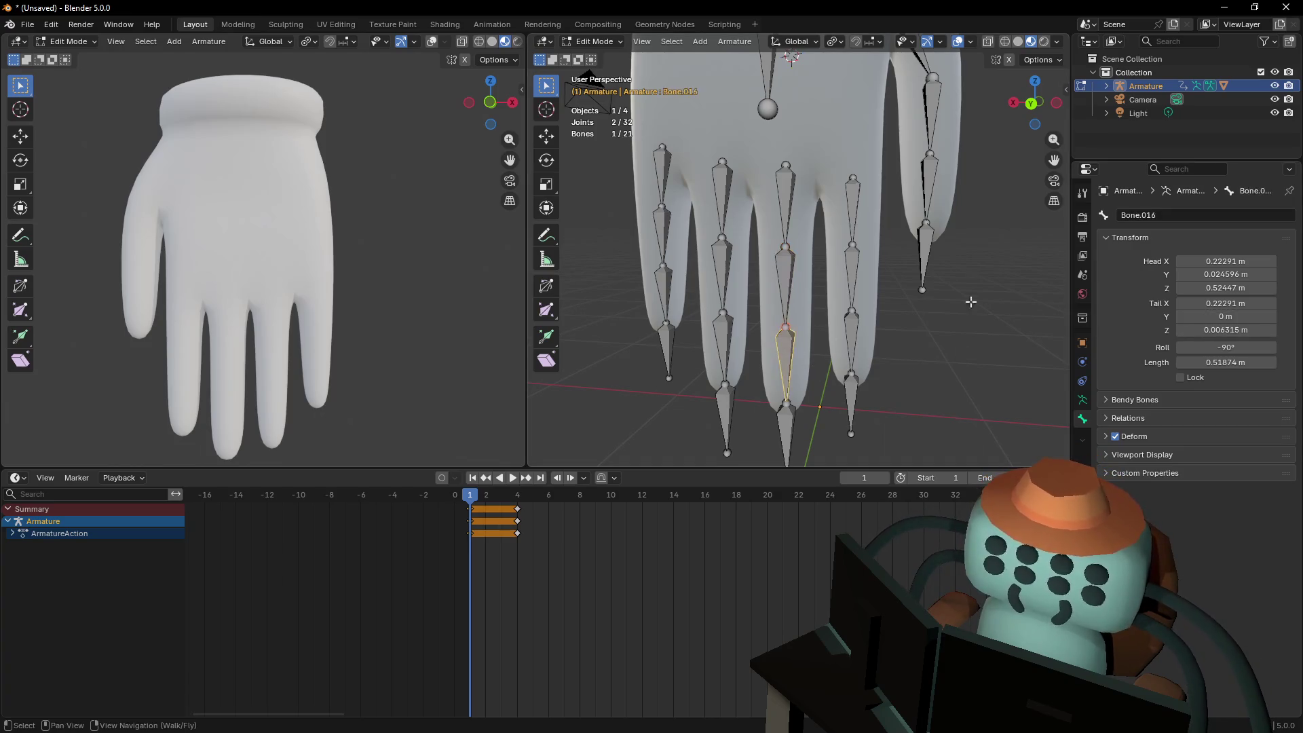
pyautogui.click(1191, 215)
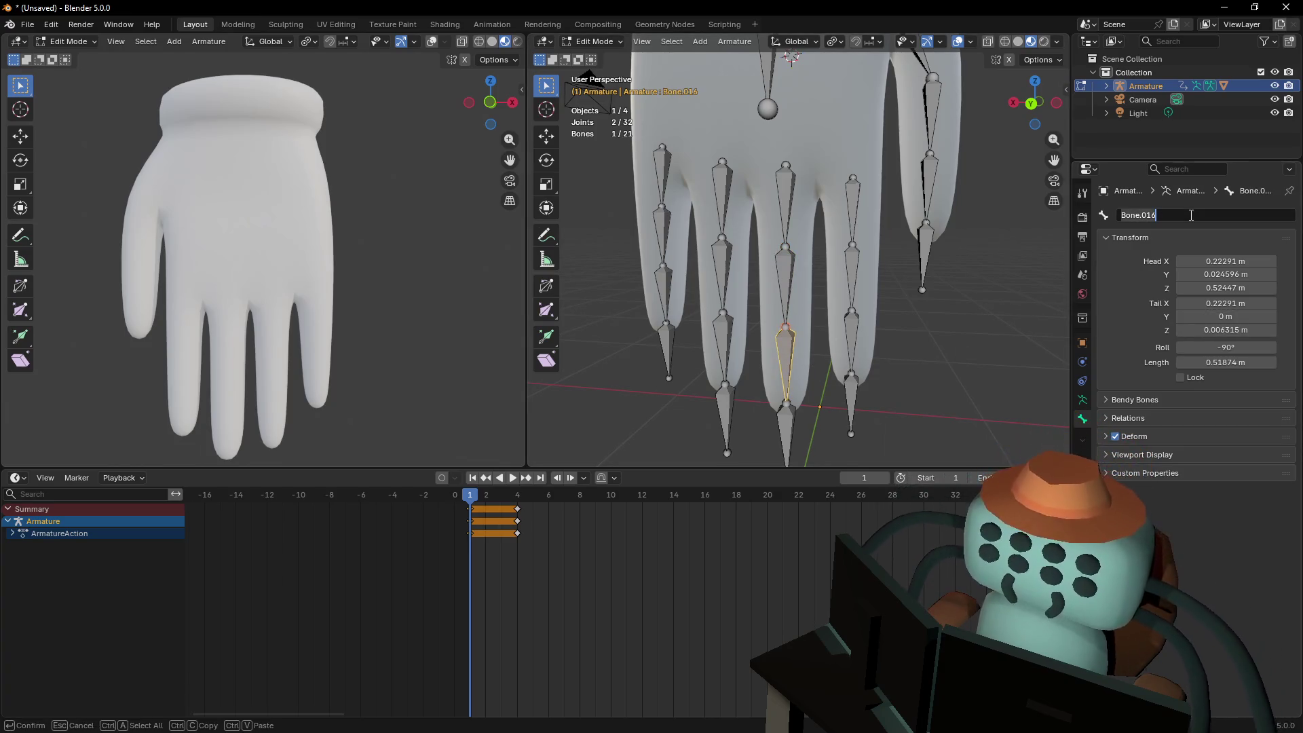
pyautogui.write('middle')
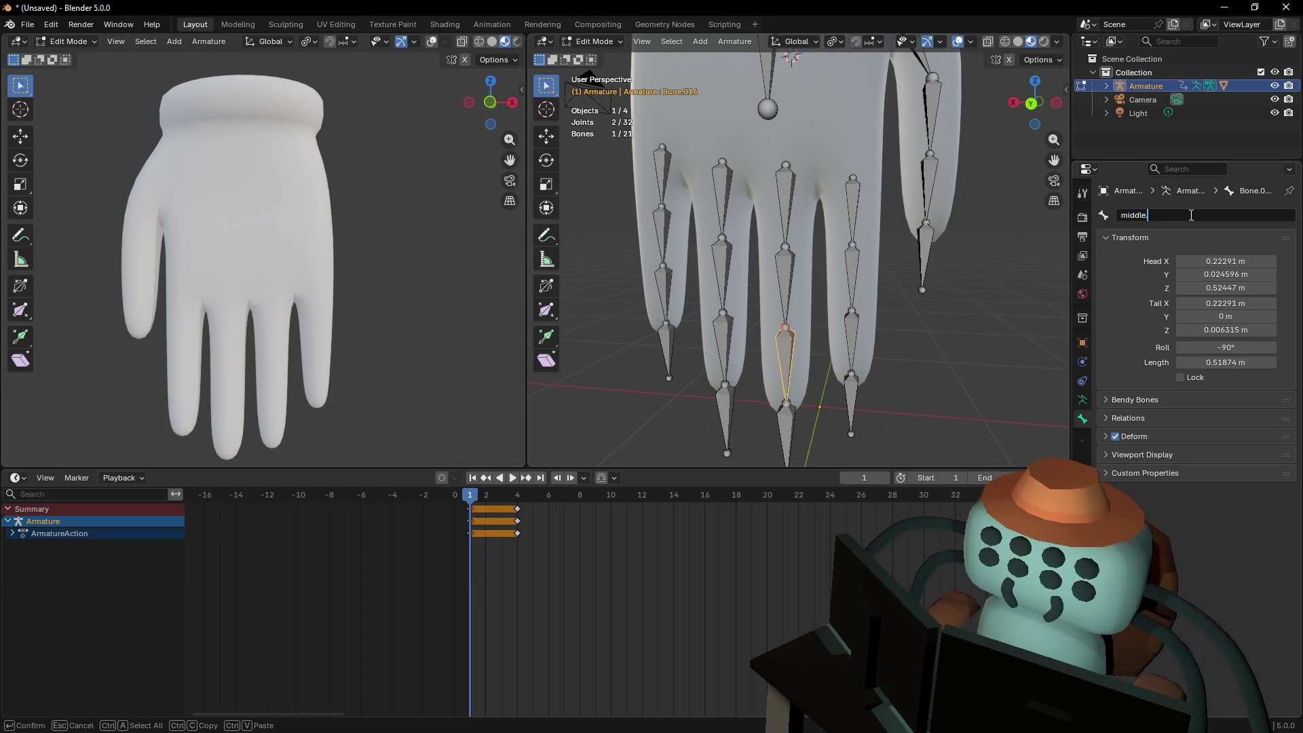
pyautogui.write('.3')
pyautogui.press('Return')
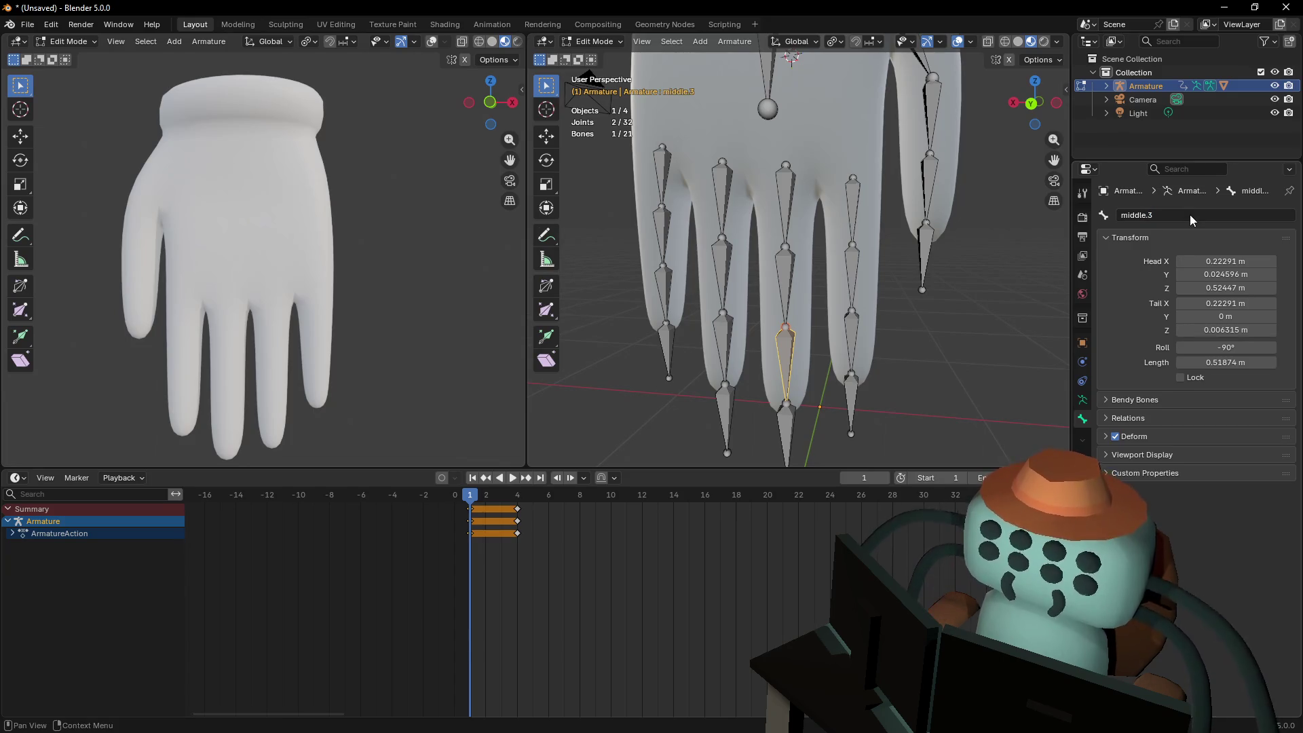
# Rename the middle fingertip end bone Bone.016_end to middle.ik
pyautogui.hotkey('shift', '`')
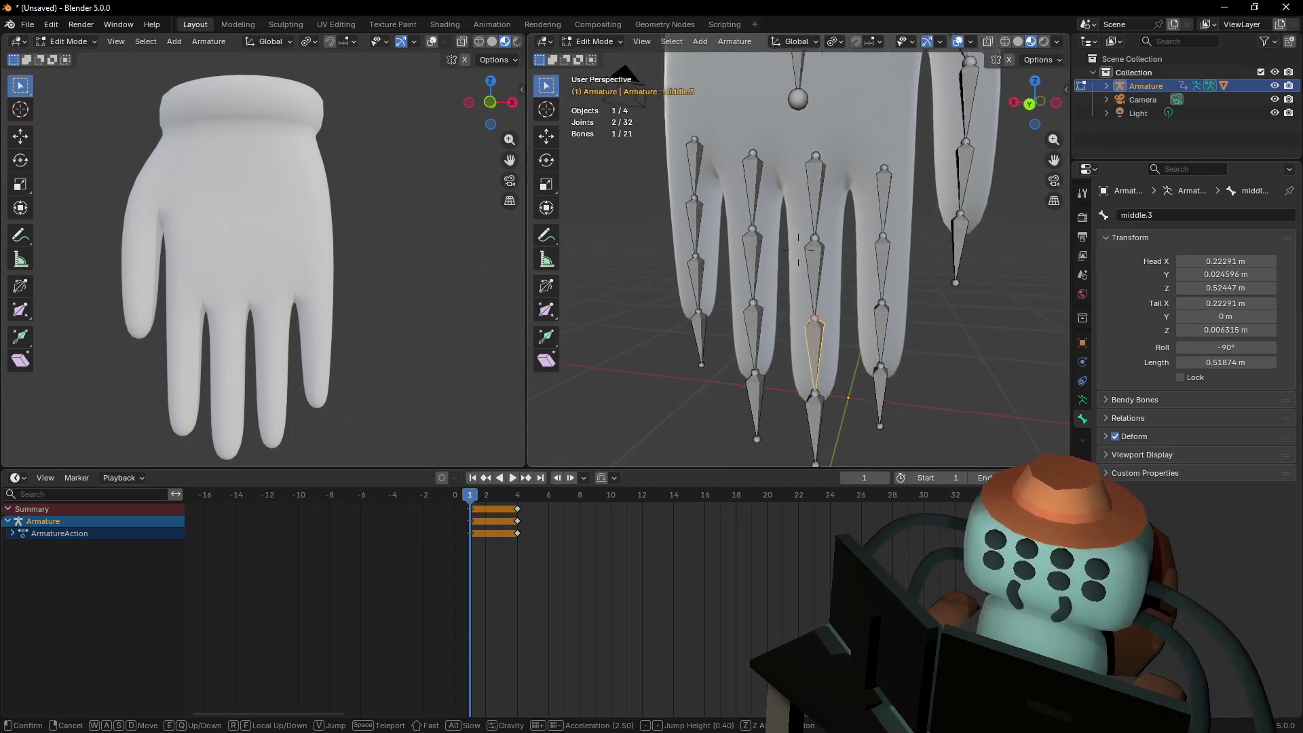
pyautogui.press('s')
pyautogui.press('w')
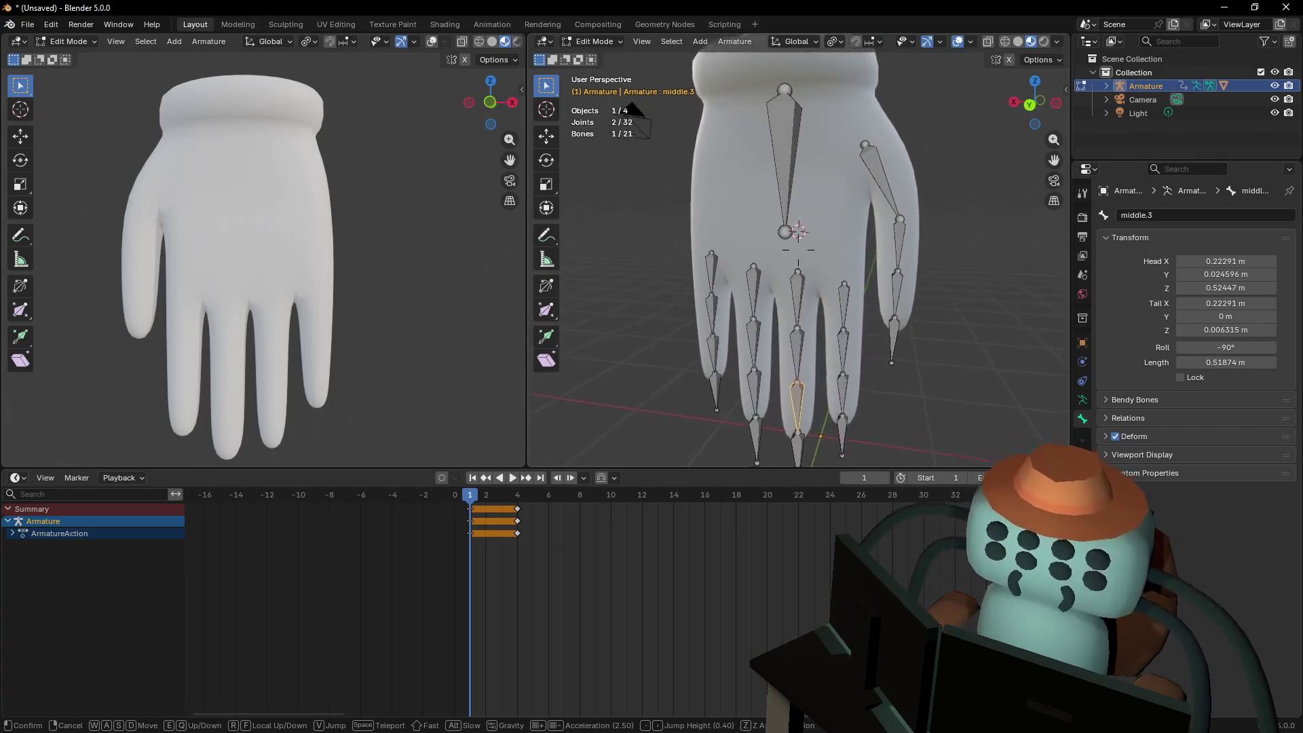
pyautogui.click(864, 251)
pyautogui.moveTo(872, 300); pyautogui.dragTo(873, 341, button='middle')
pyautogui.click(808, 434)
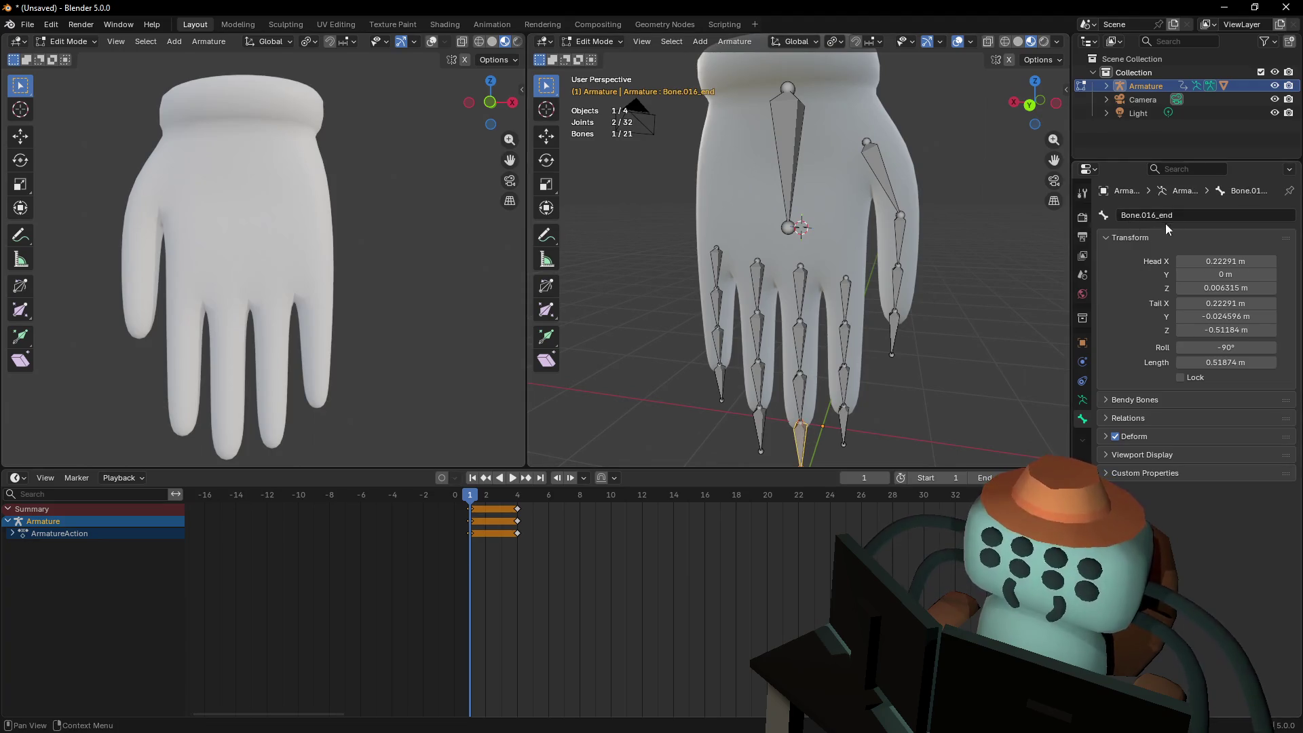
pyautogui.click(1200, 214)
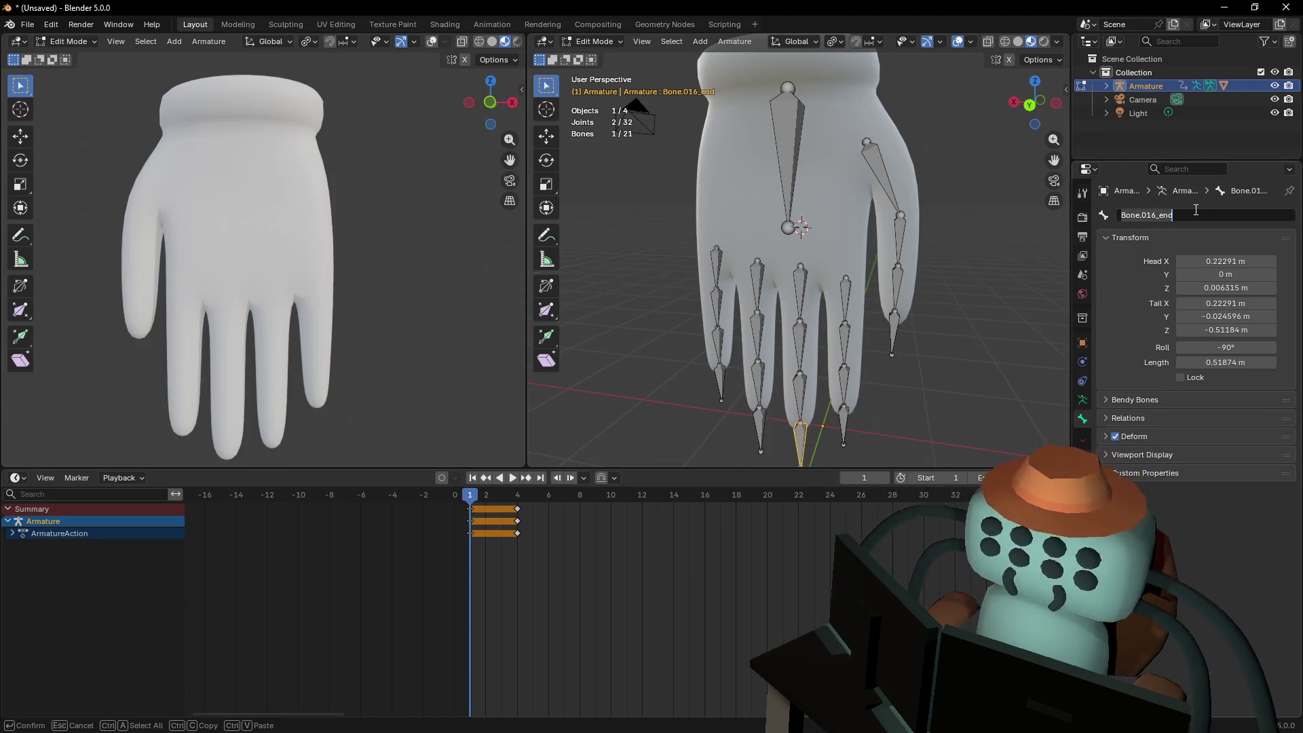
pyautogui.write('middl')
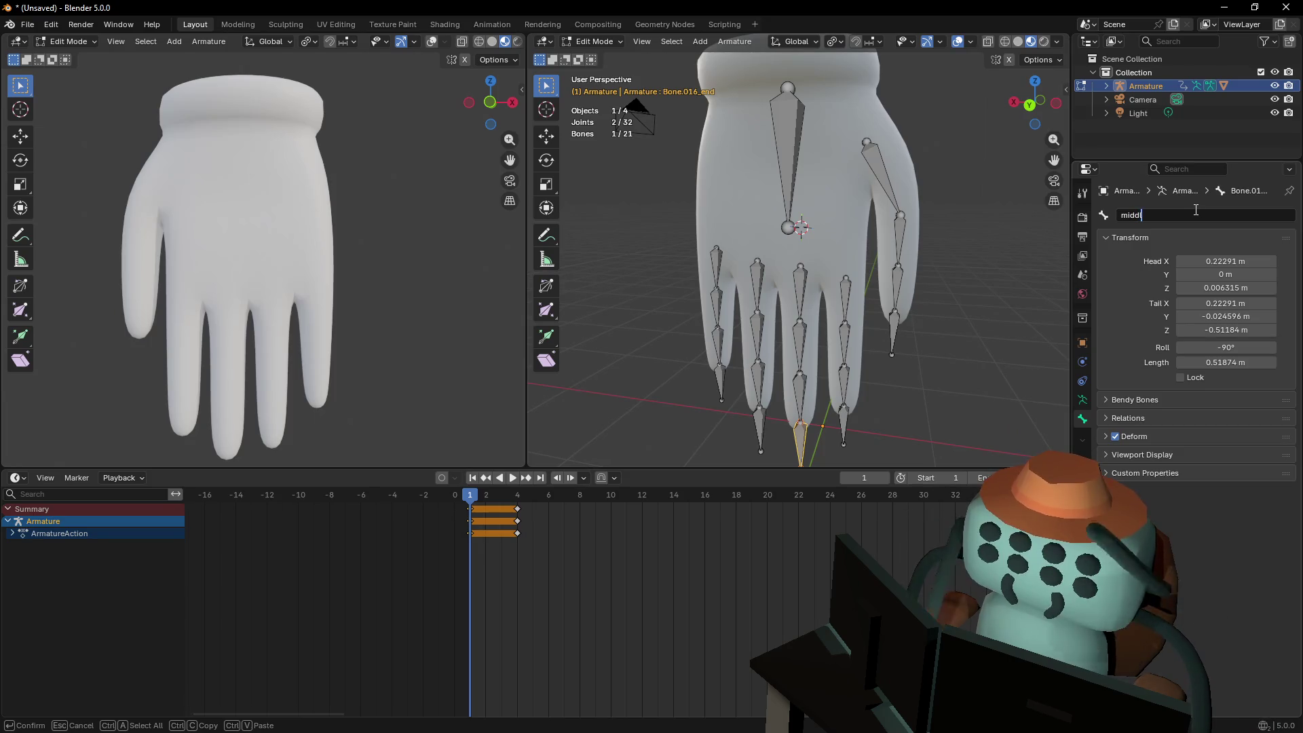
pyautogui.write('e.ik')
pyautogui.press('Return')
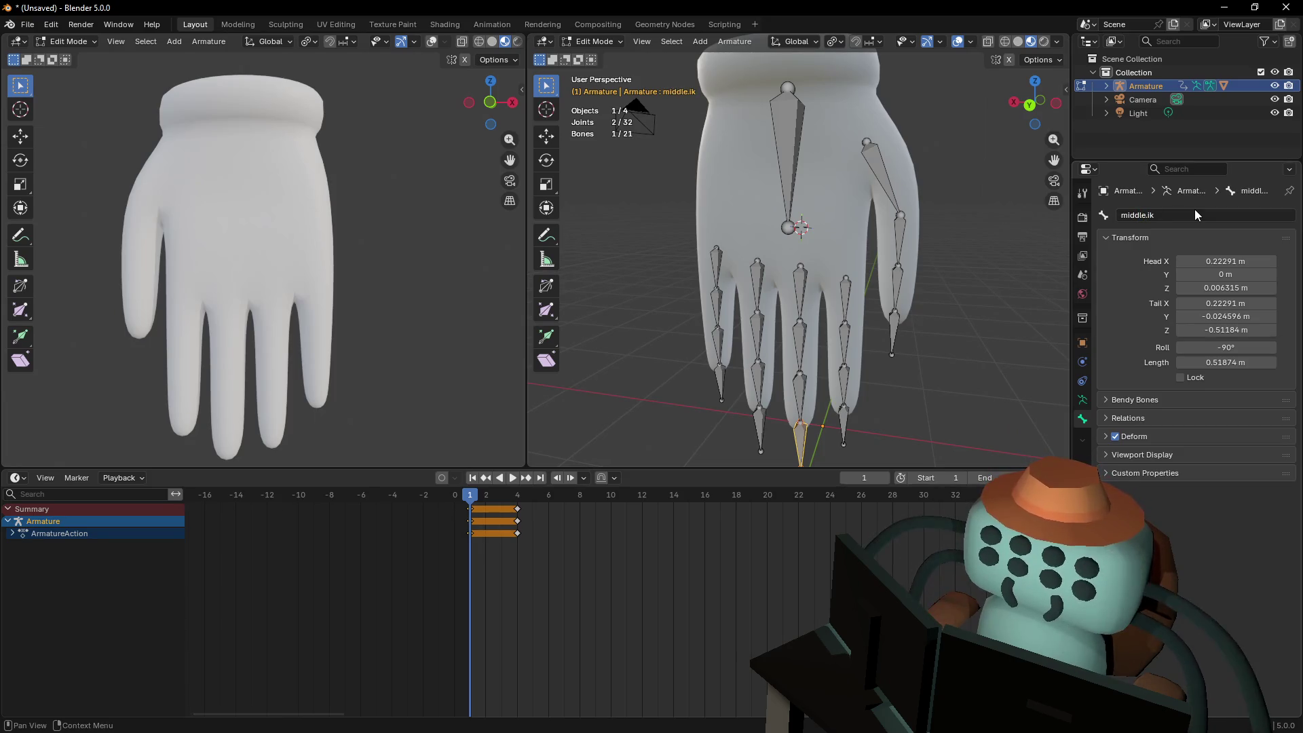
# Rename the three ring finger bones to ring.1, ring.2 and ring.3
pyautogui.click(757, 285)
pyautogui.click(1176, 216)
pyautogui.write('ing')
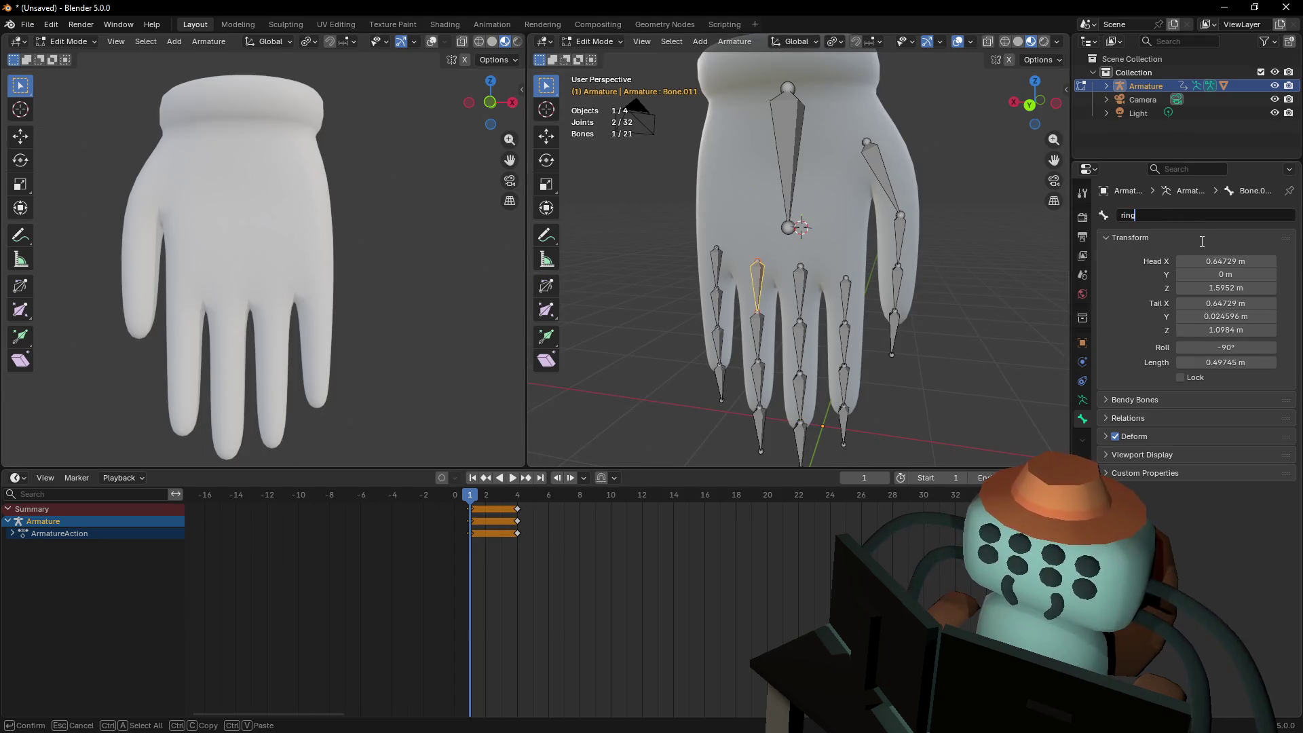
pyautogui.write('.1')
pyautogui.press('Return')
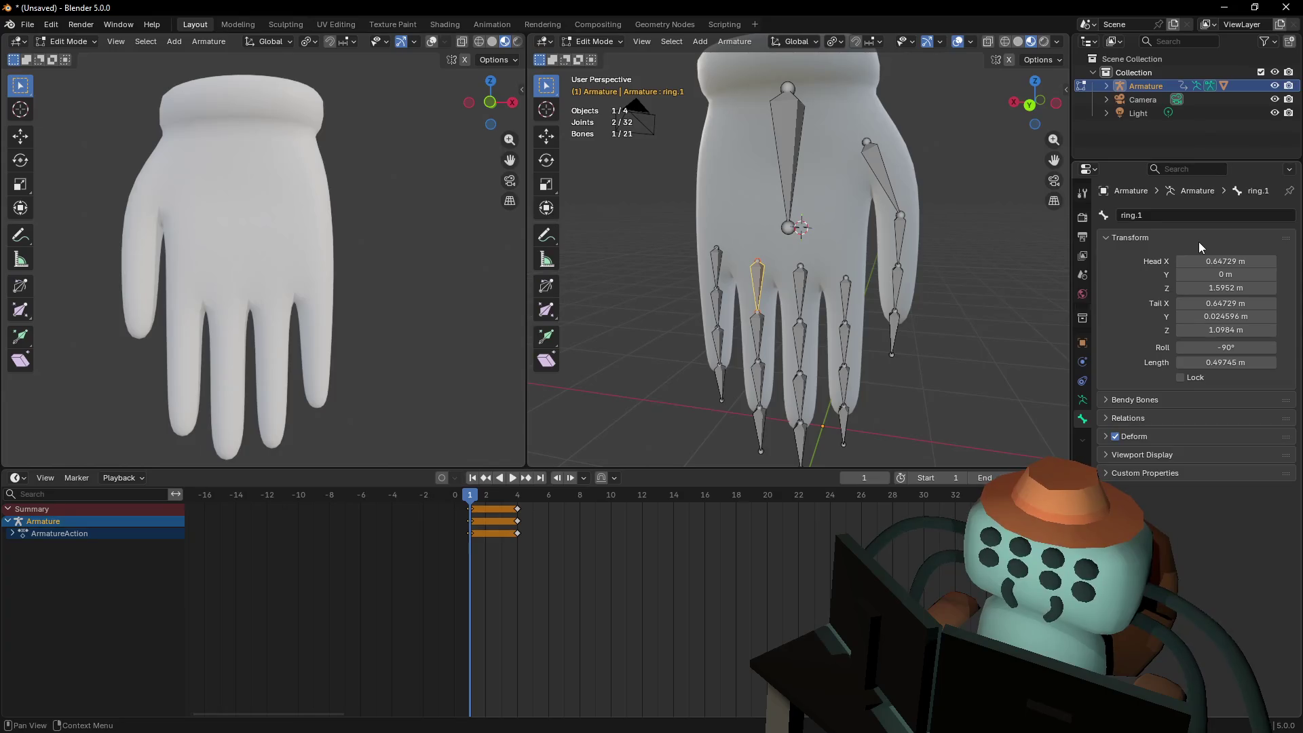
pyautogui.click(757, 335)
pyautogui.click(1178, 216)
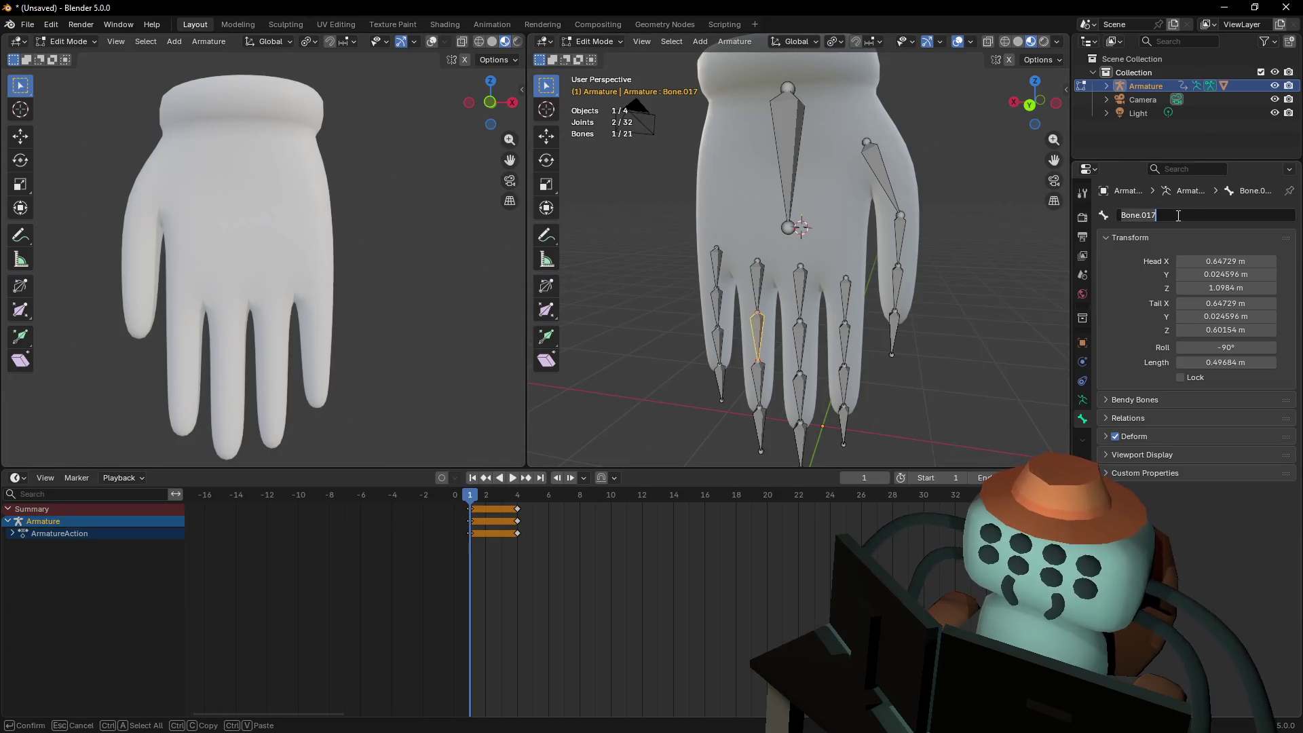
pyautogui.write('ring.2')
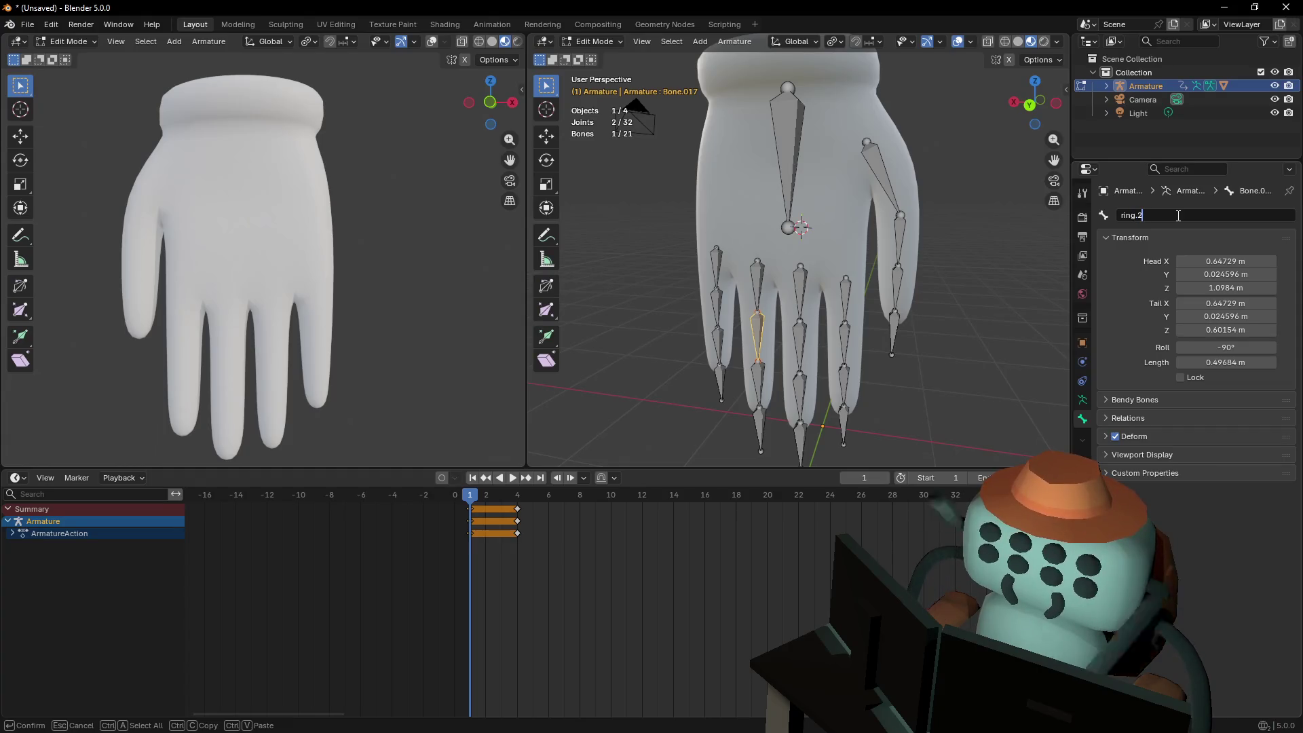
pyautogui.press('Return')
pyautogui.click(759, 380)
pyautogui.click(1202, 216)
pyautogui.write('ring.')
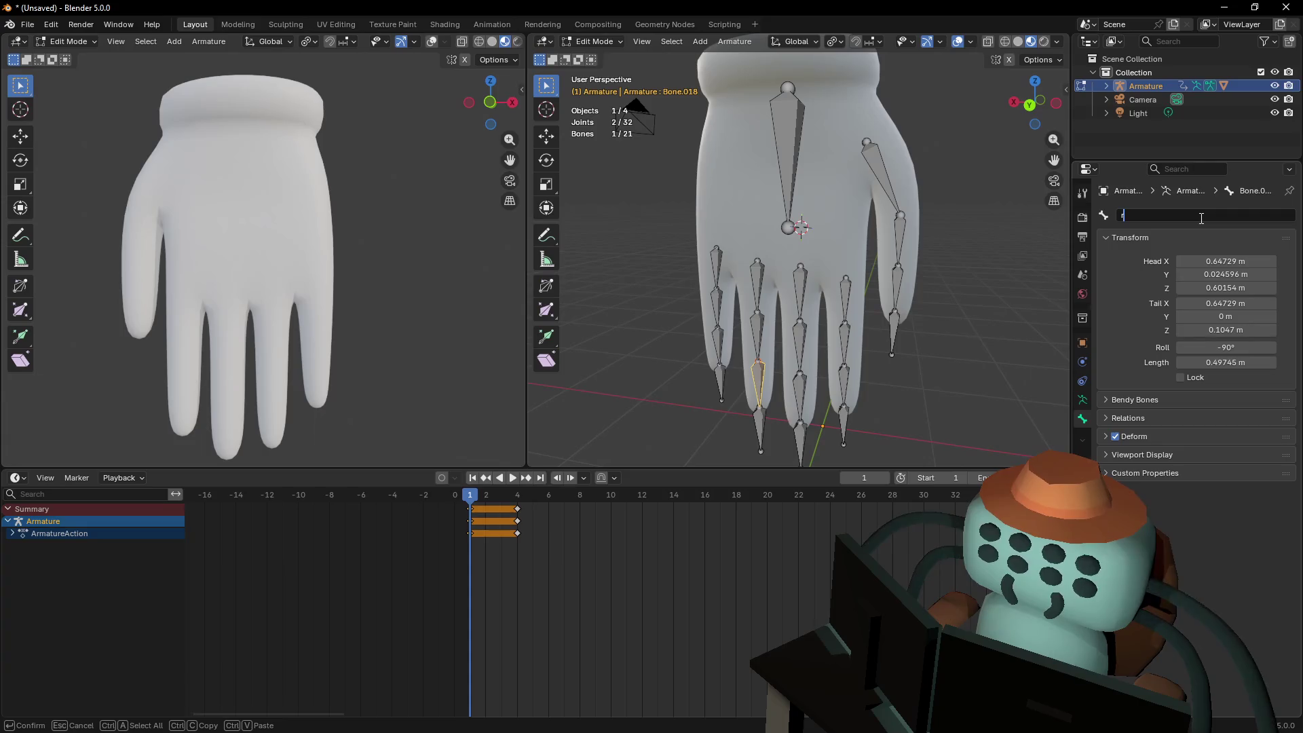
pyautogui.write('3')
pyautogui.press('Return')
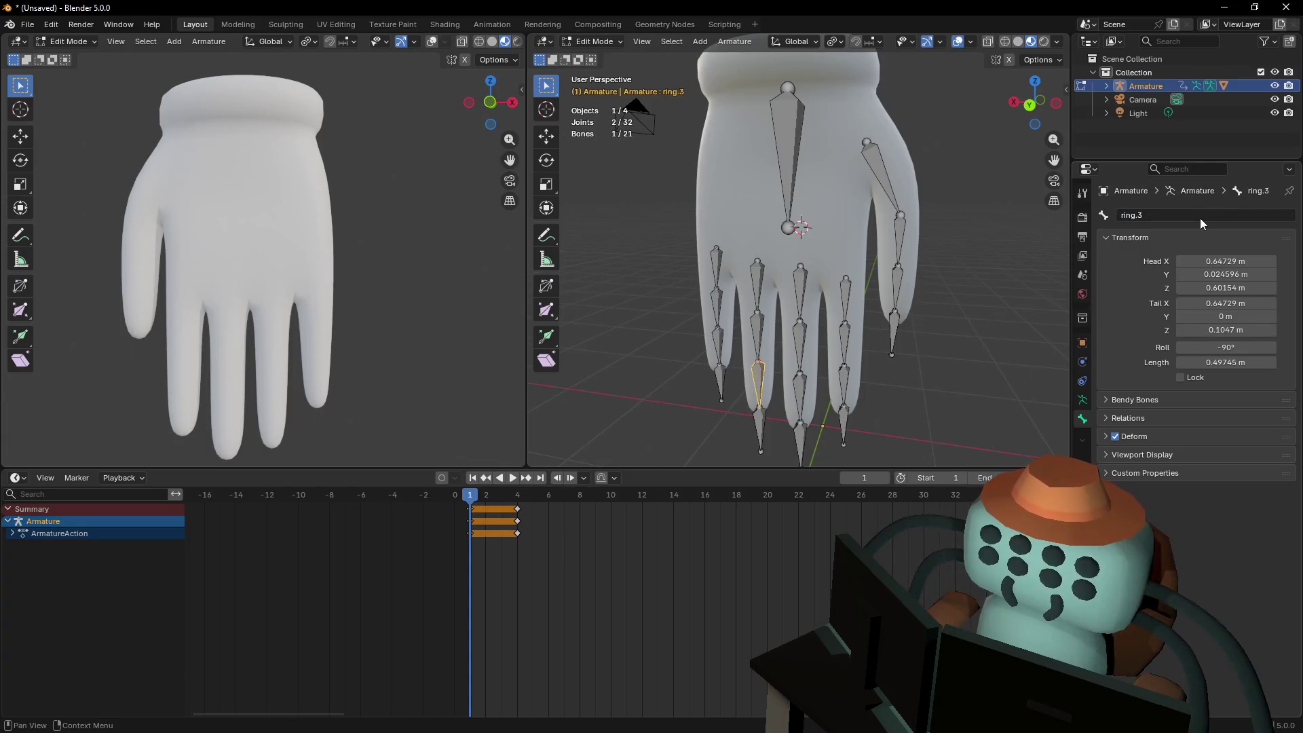
# Rename the ring fingertip end bone Bone.018_end to ring.IK
pyautogui.click(768, 421)
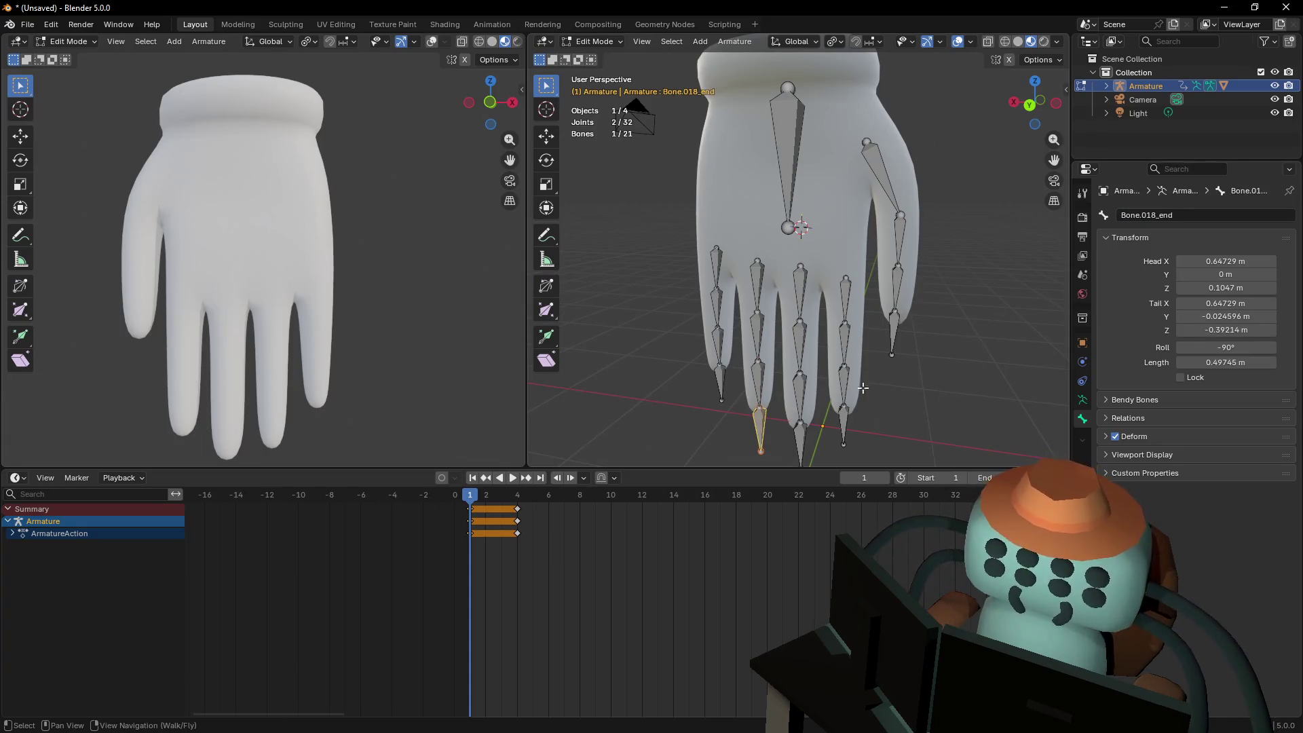
pyautogui.click(1185, 216)
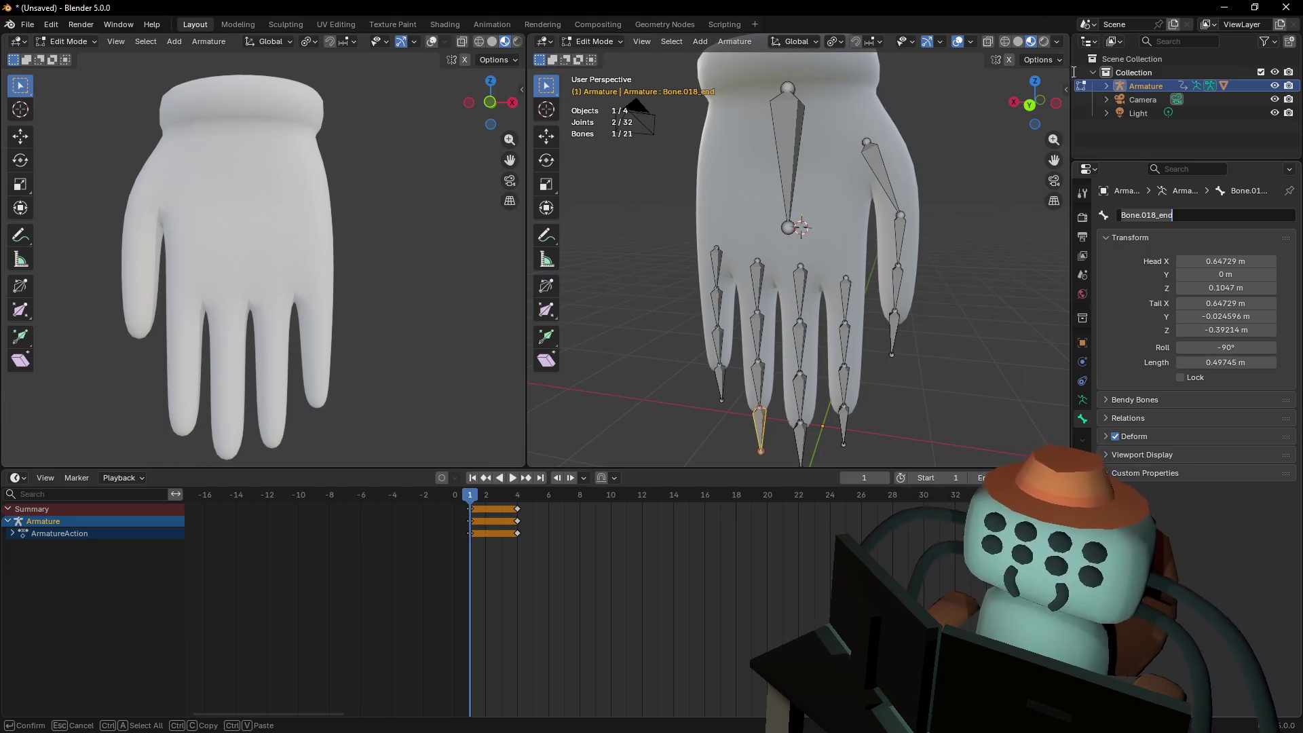
pyautogui.click(1200, 213)
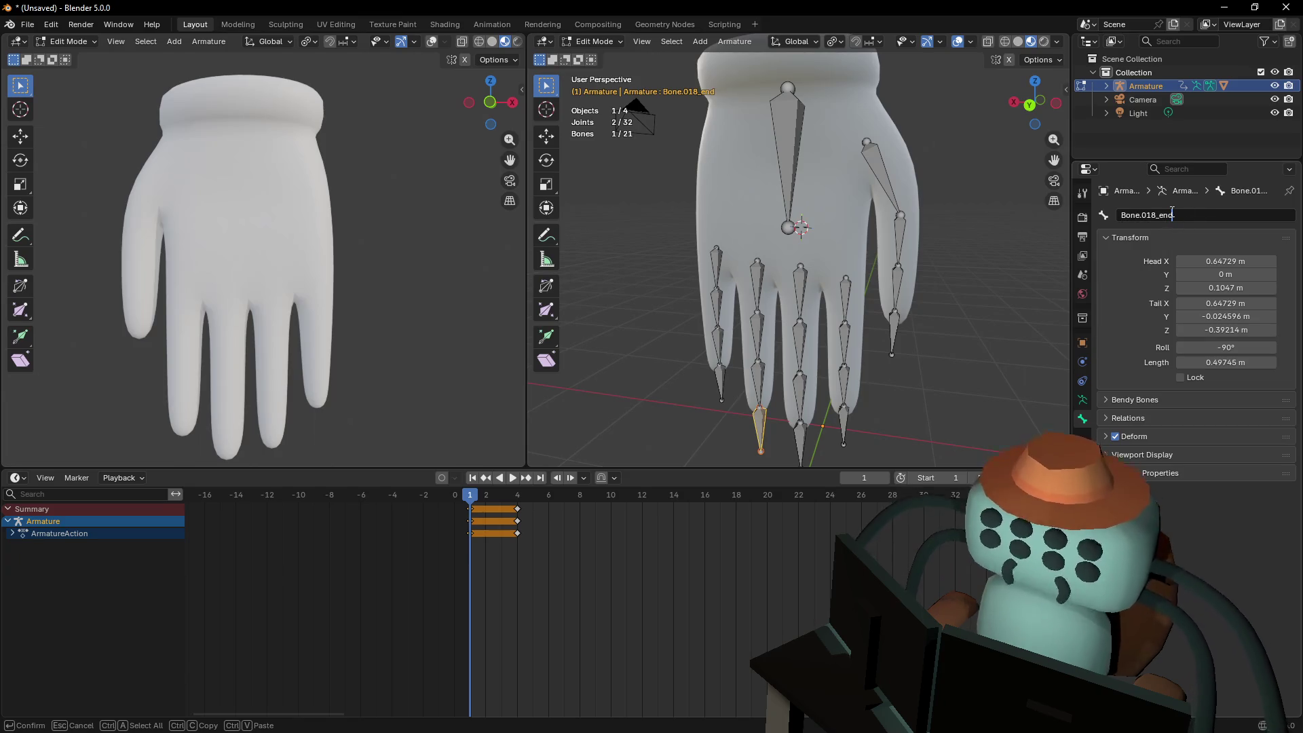
pyautogui.press('Home')
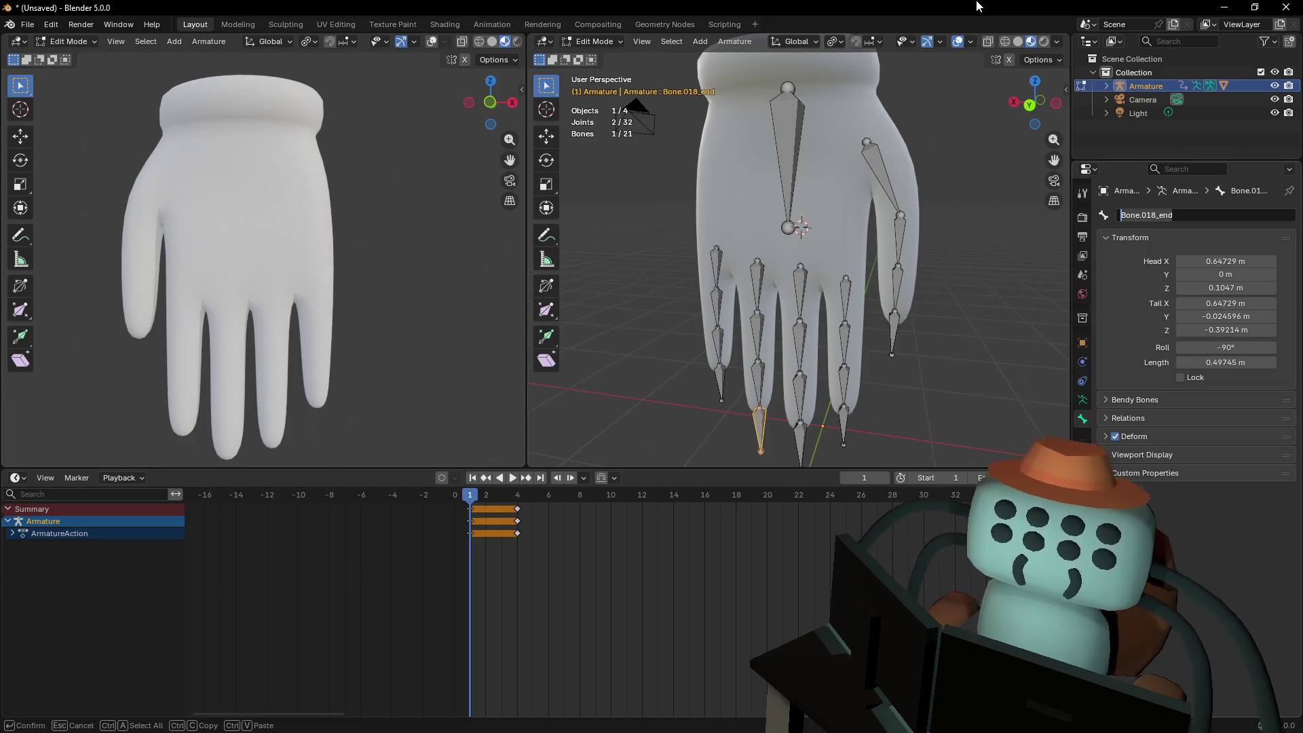
pyautogui.hotkey('ctrl', 'a')
pyautogui.write('rin')
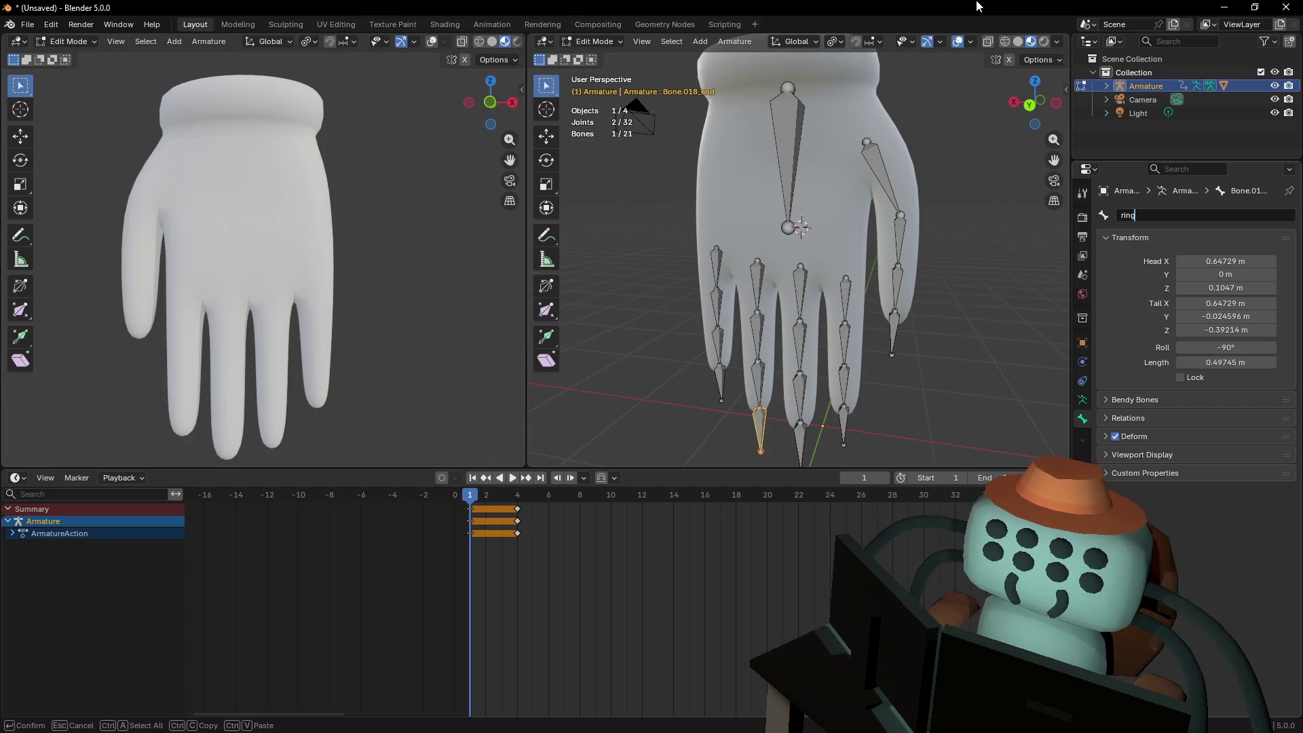
pyautogui.write('.IK')
pyautogui.press('Return')
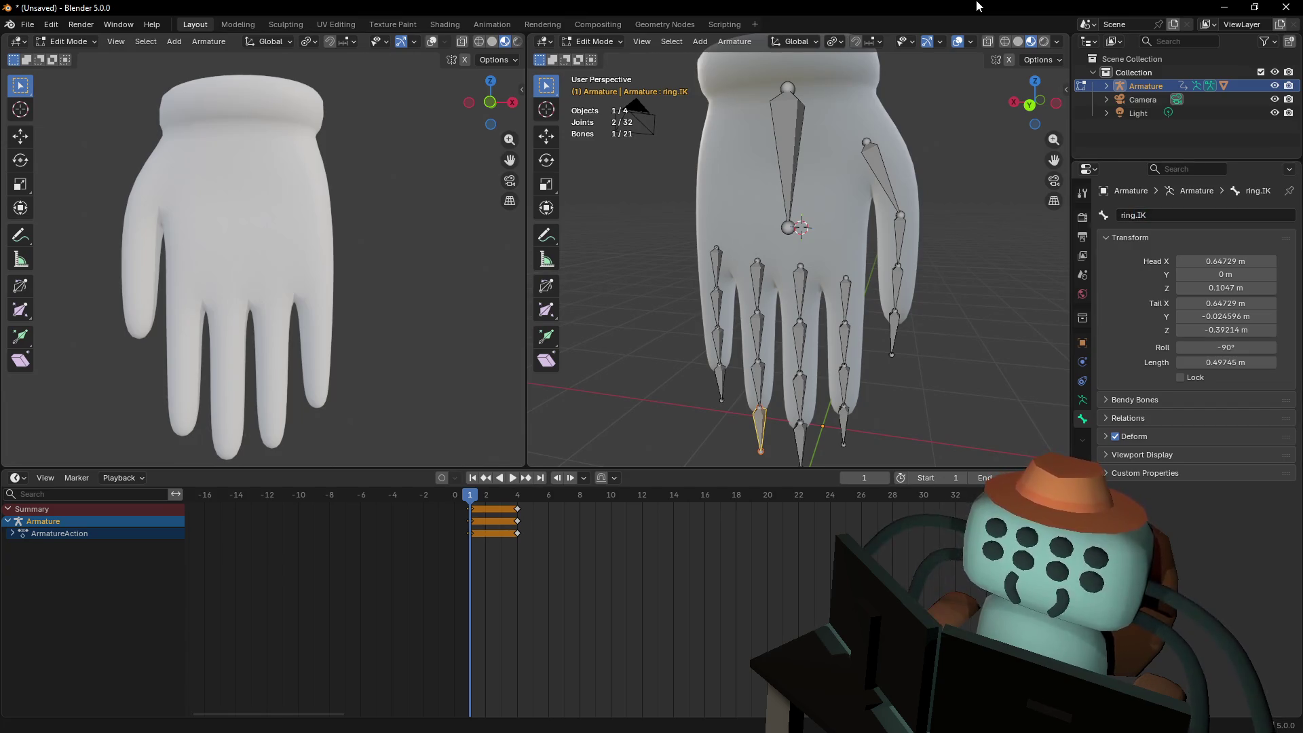
# Correct the middle fingertip control bone's name to middle.IK
pyautogui.click(795, 437)
pyautogui.click(1192, 215)
pyautogui.write('middle.ik')
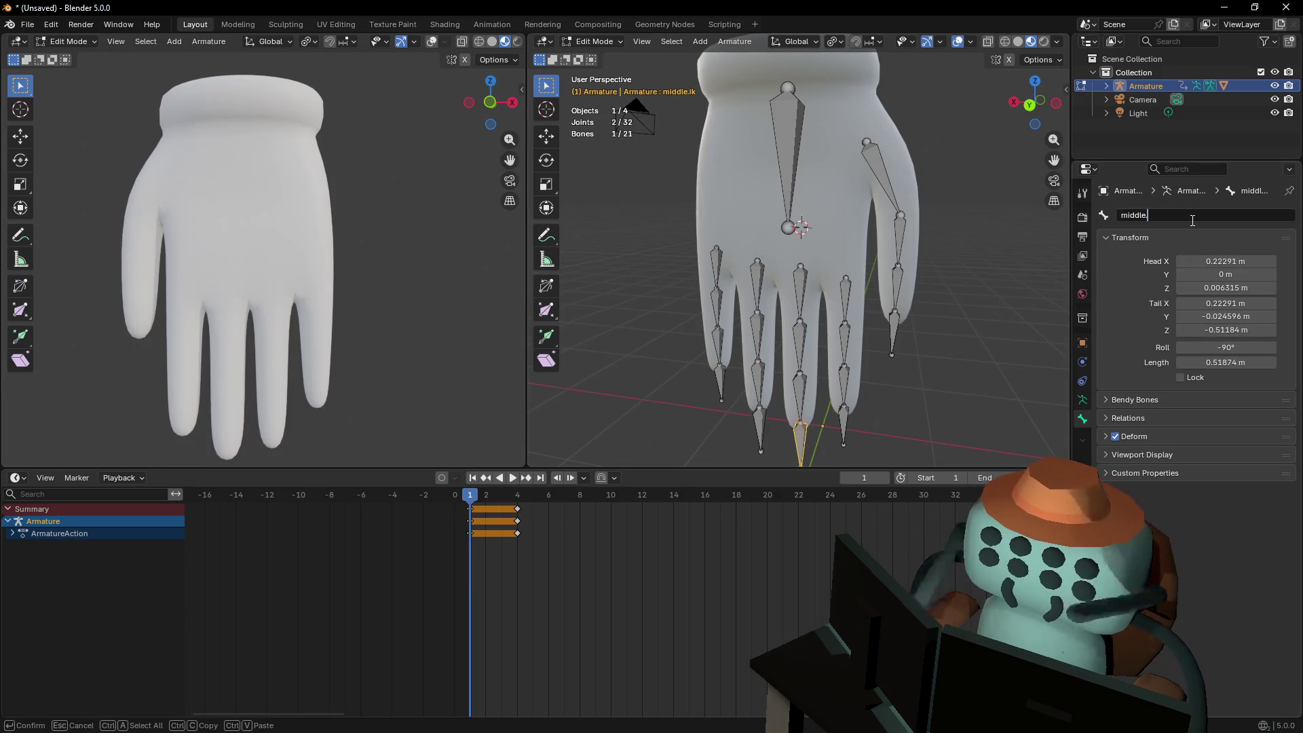
pyautogui.press('Return')
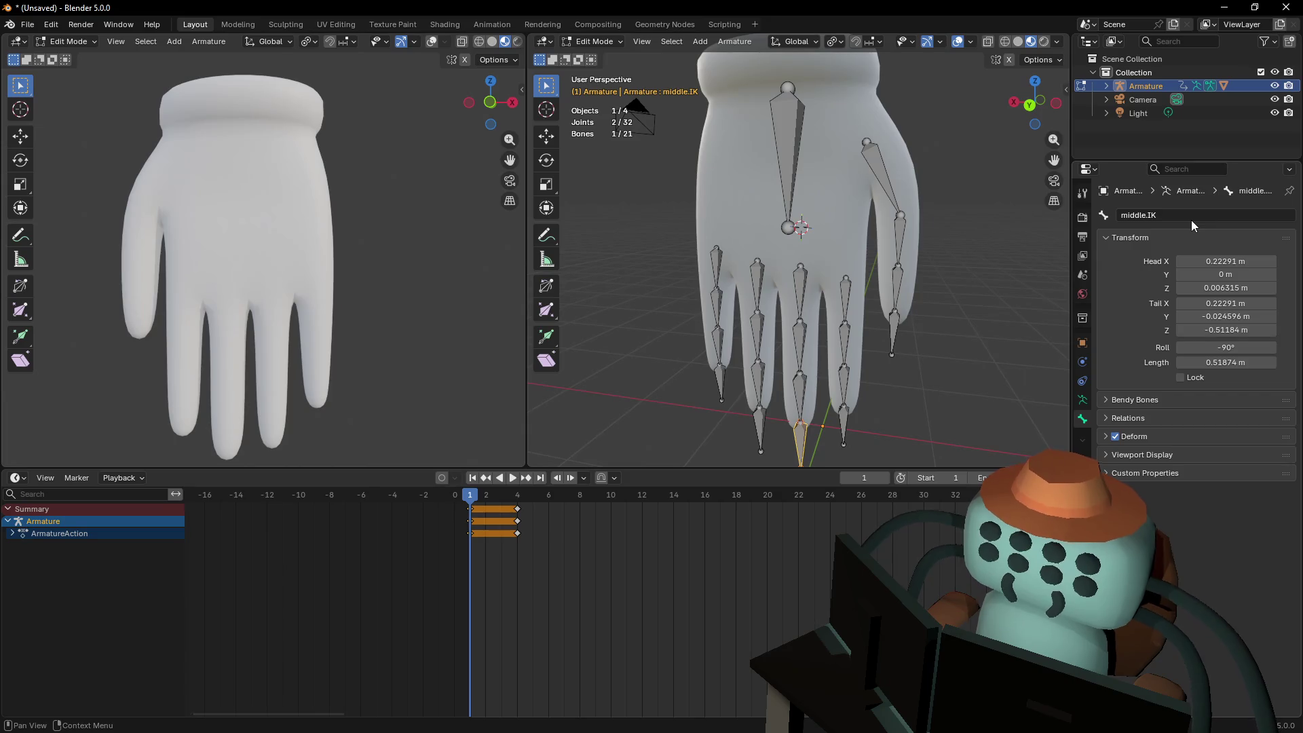
pyautogui.click(716, 263)
# Rename the pinky bones to pinky.1, pinky.2 and pinky.3
pyautogui.click(1215, 216)
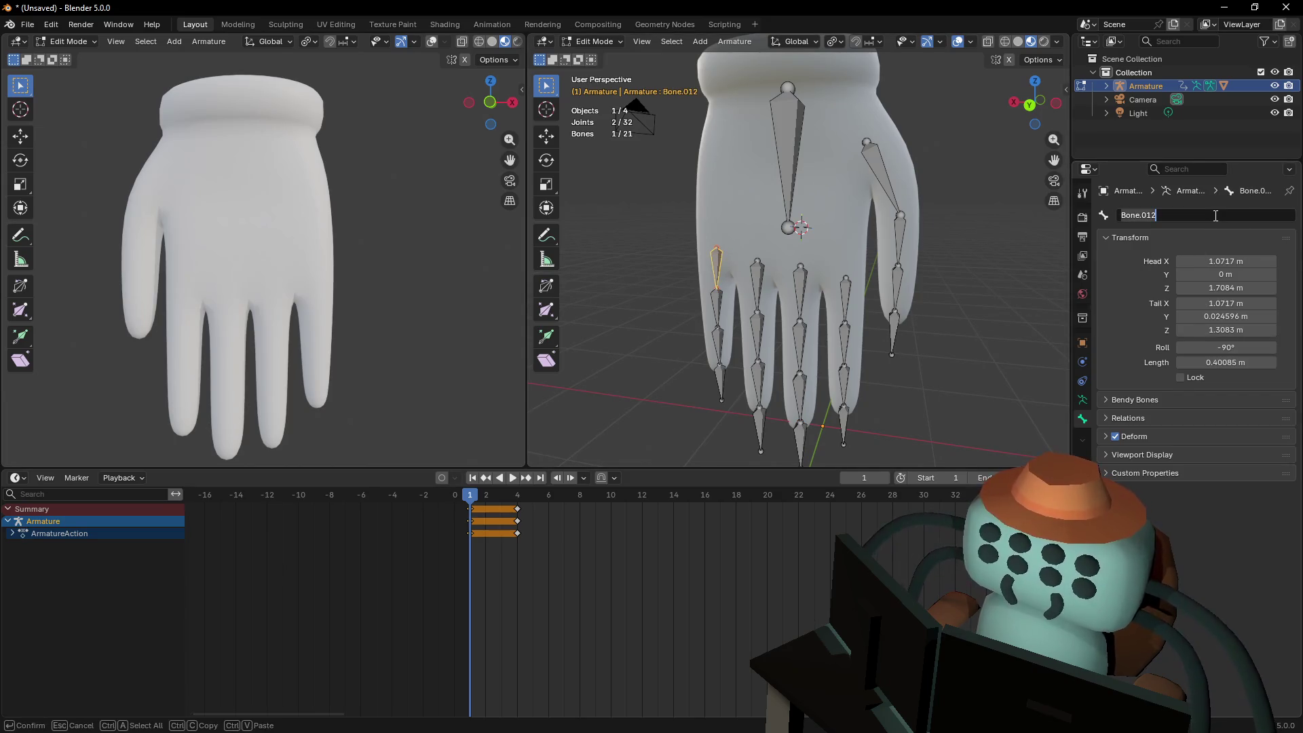
pyautogui.write('P')
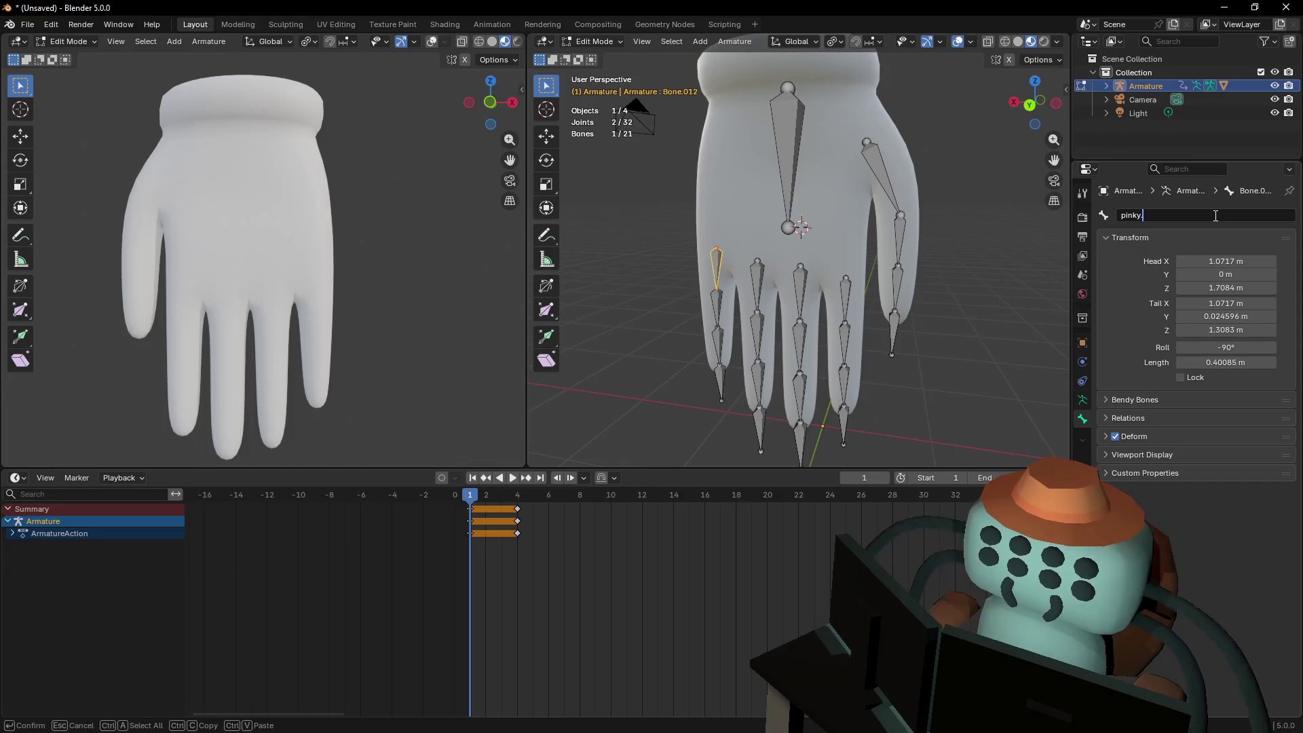
pyautogui.write('1')
pyautogui.press('Return')
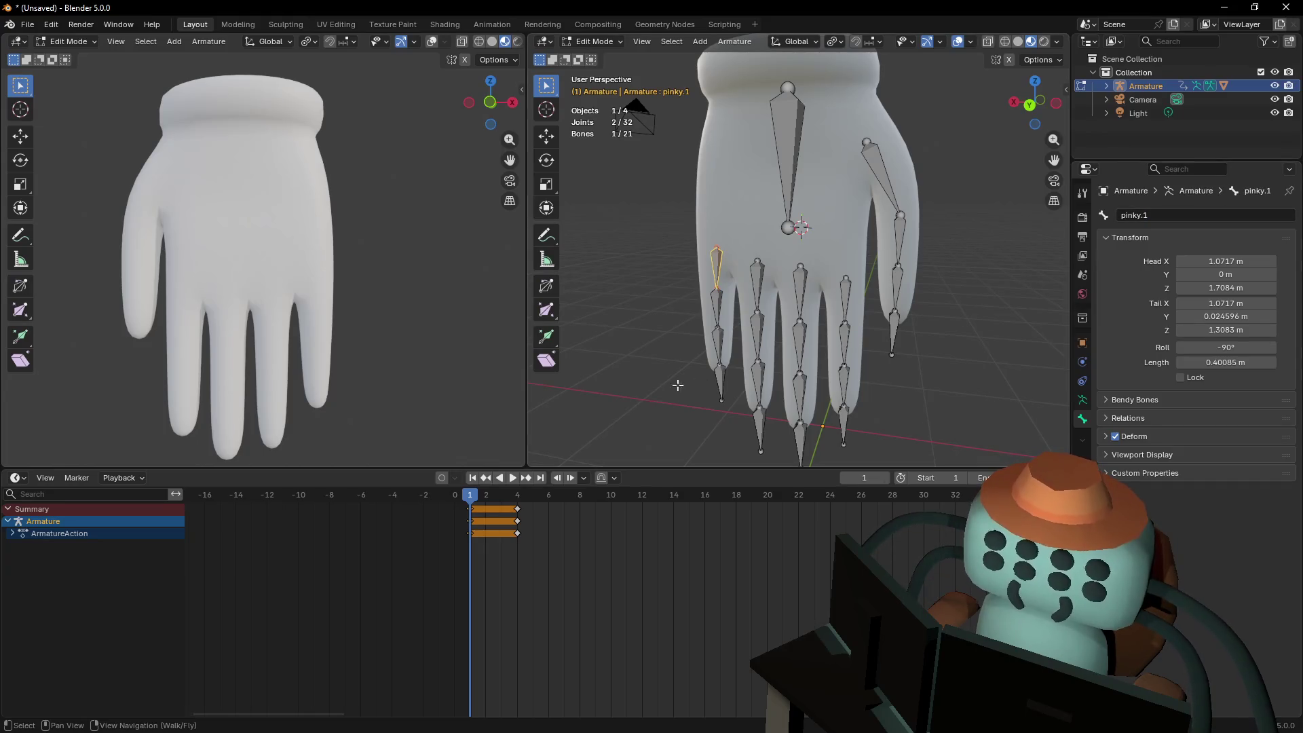
pyautogui.click(717, 310)
pyautogui.click(1167, 217)
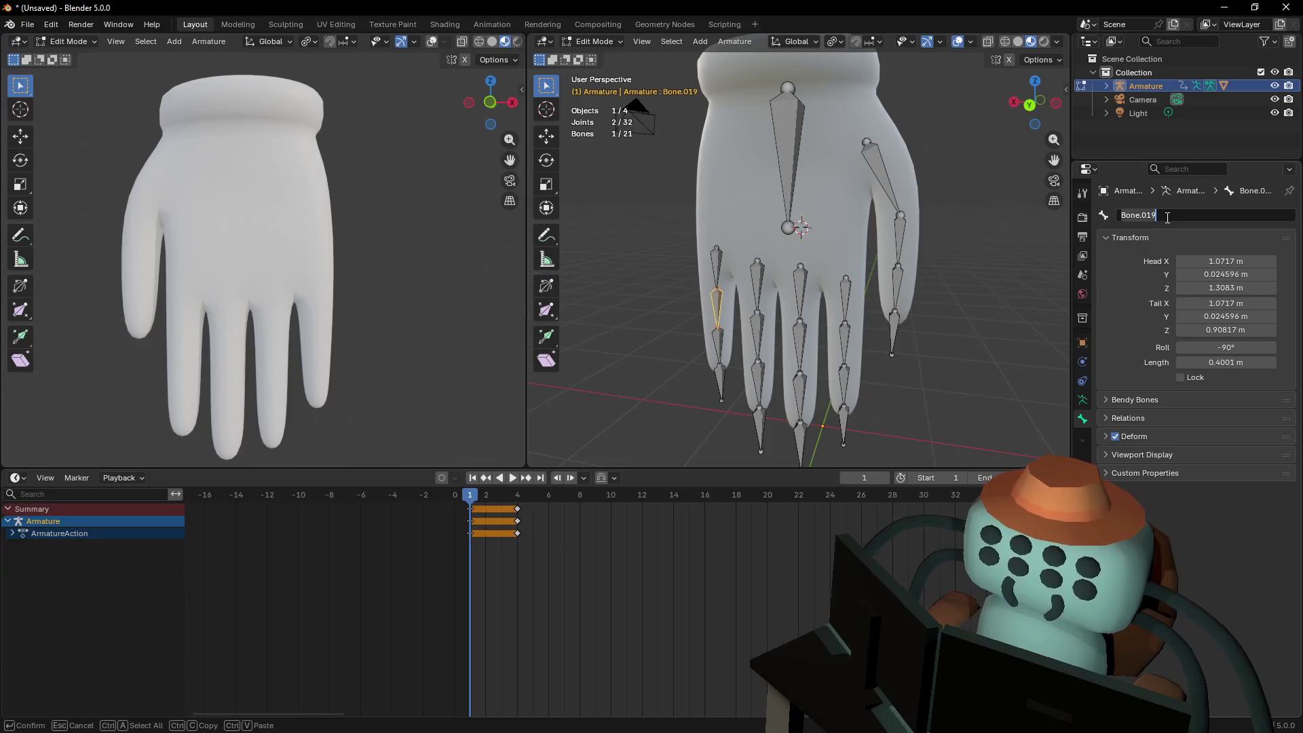
pyautogui.write('pinky.')
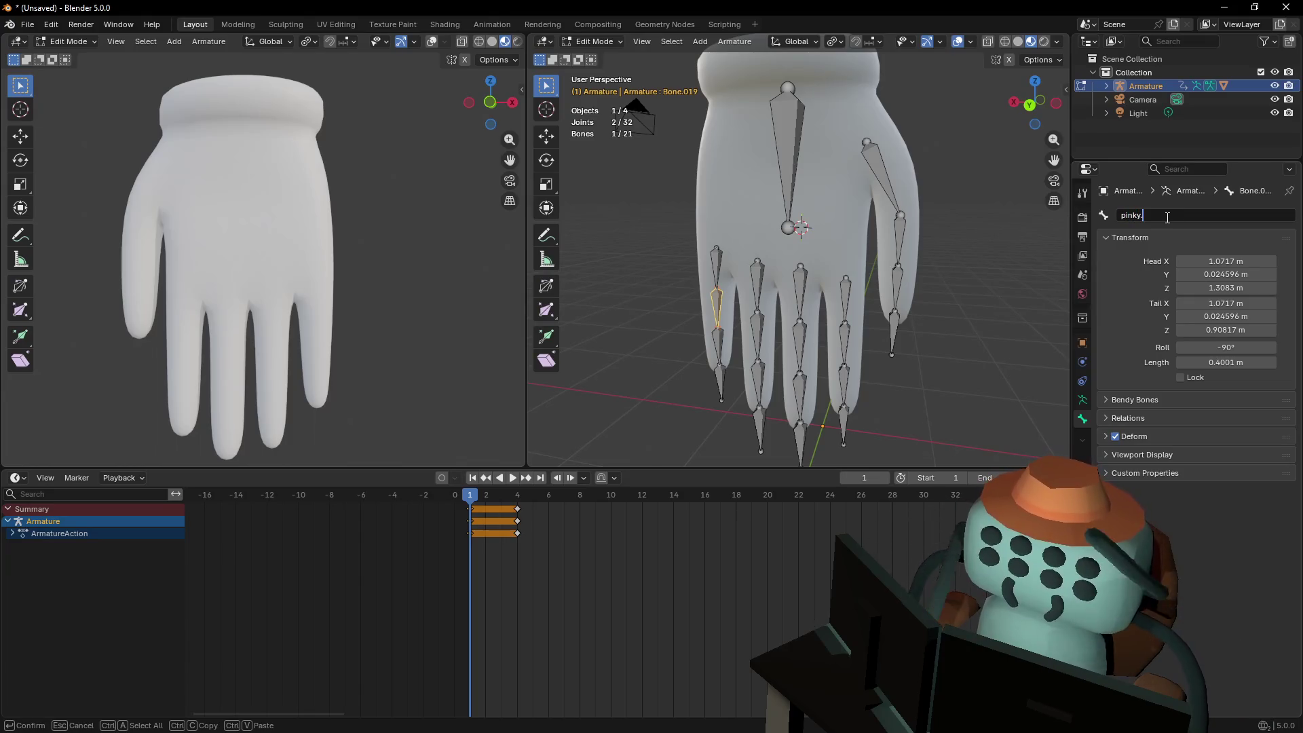
pyautogui.write('2')
pyautogui.press('Return')
pyautogui.click(716, 342)
pyautogui.click(1186, 210)
pyautogui.write('pi')
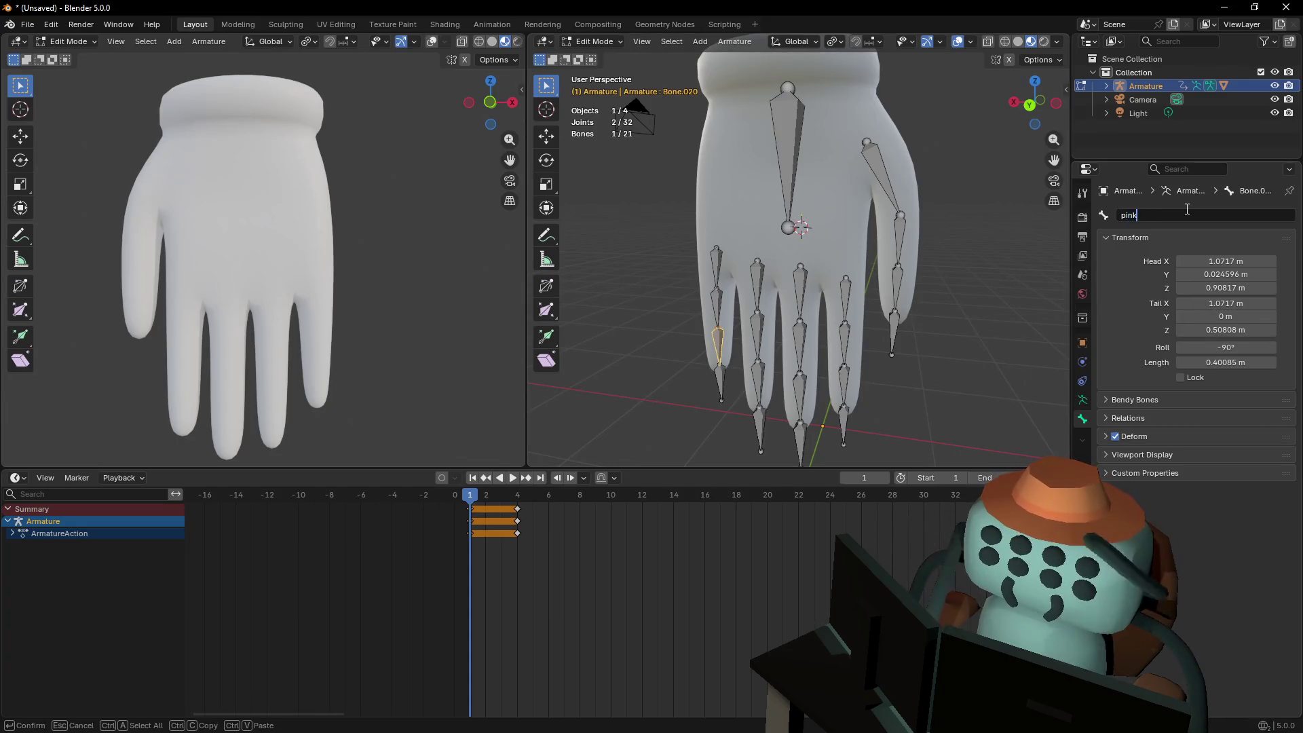
pyautogui.press('Return')
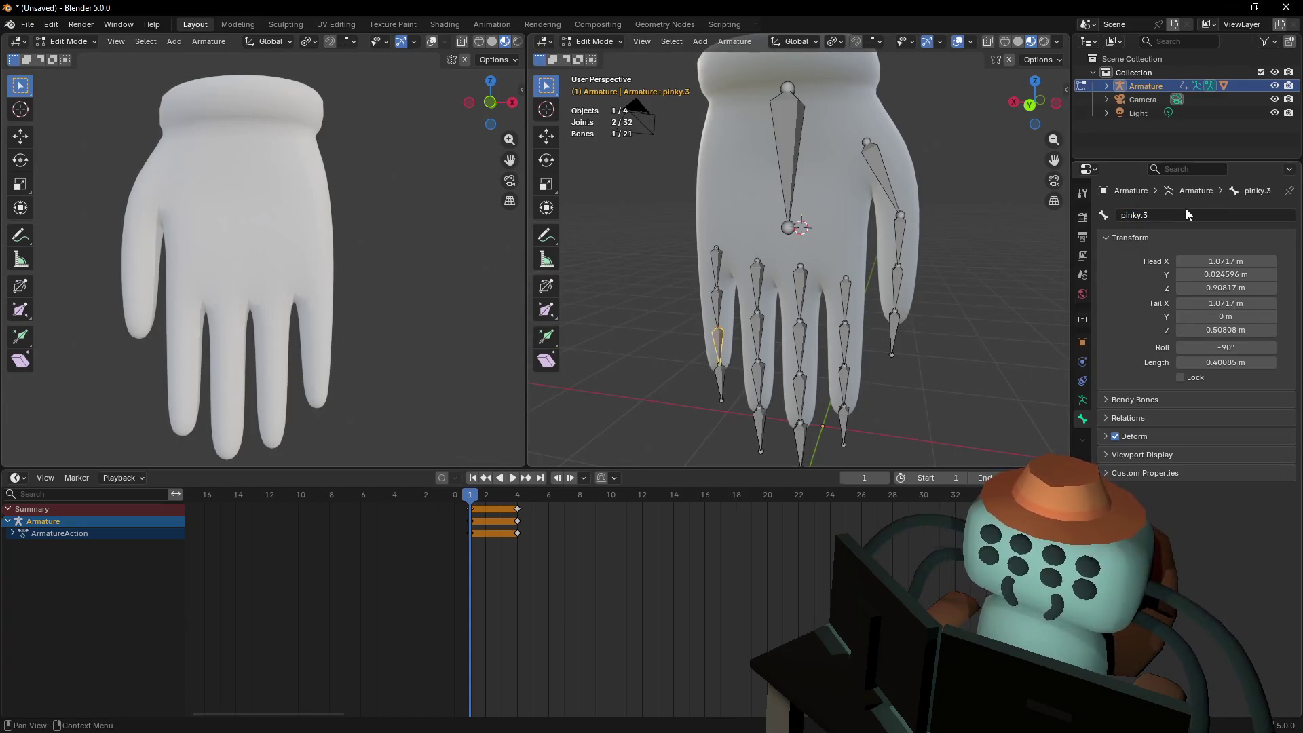
# Name the pinky's tip bone pinky.IK and begin renaming the upper thumb bone
pyautogui.click(720, 378)
pyautogui.click(1201, 212)
pyautogui.write('op')
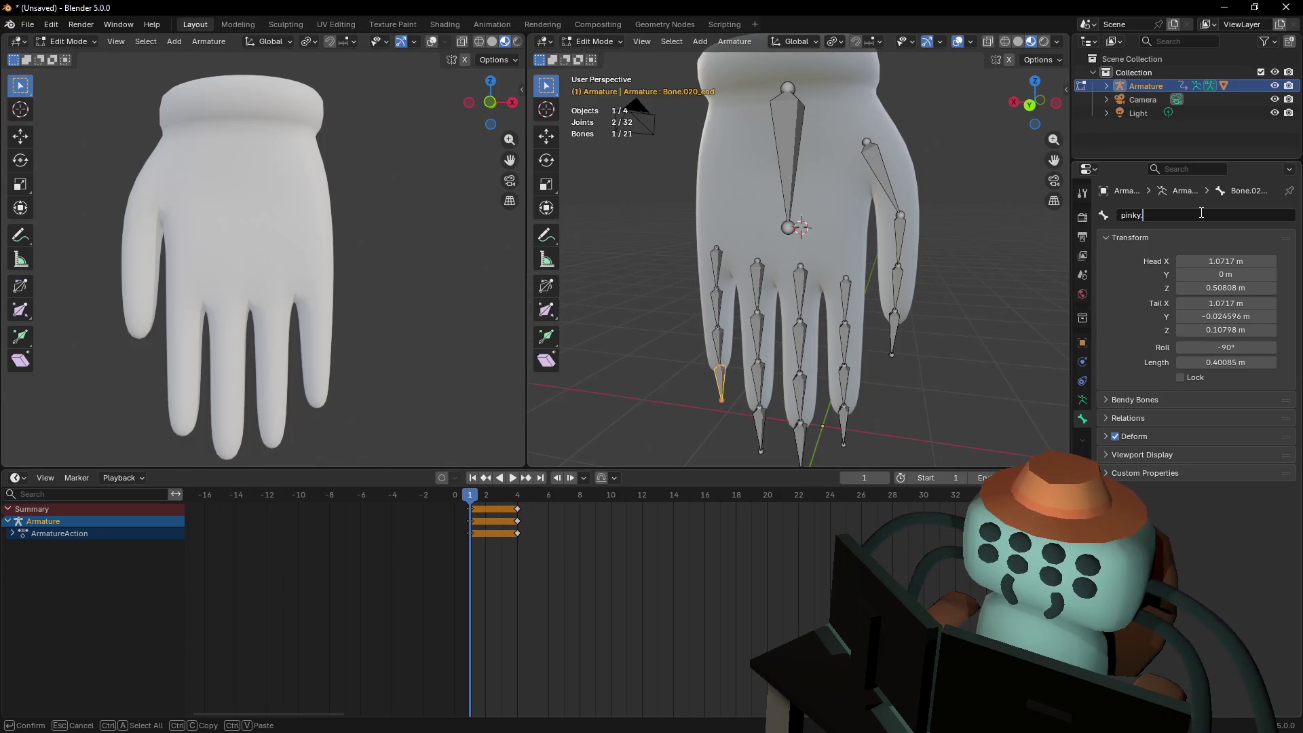
pyautogui.write('.IK')
pyautogui.press('Return')
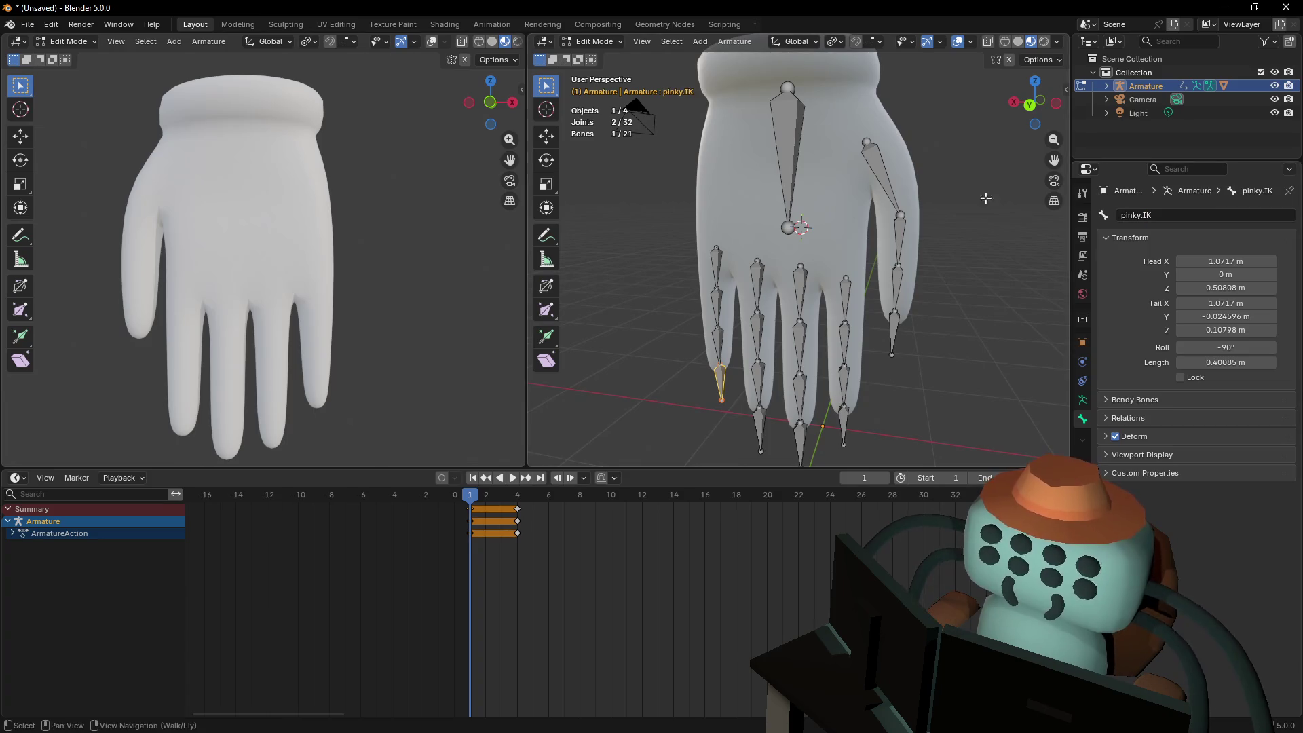
pyautogui.click(880, 173)
pyautogui.click(1167, 214)
pyautogui.write('T')
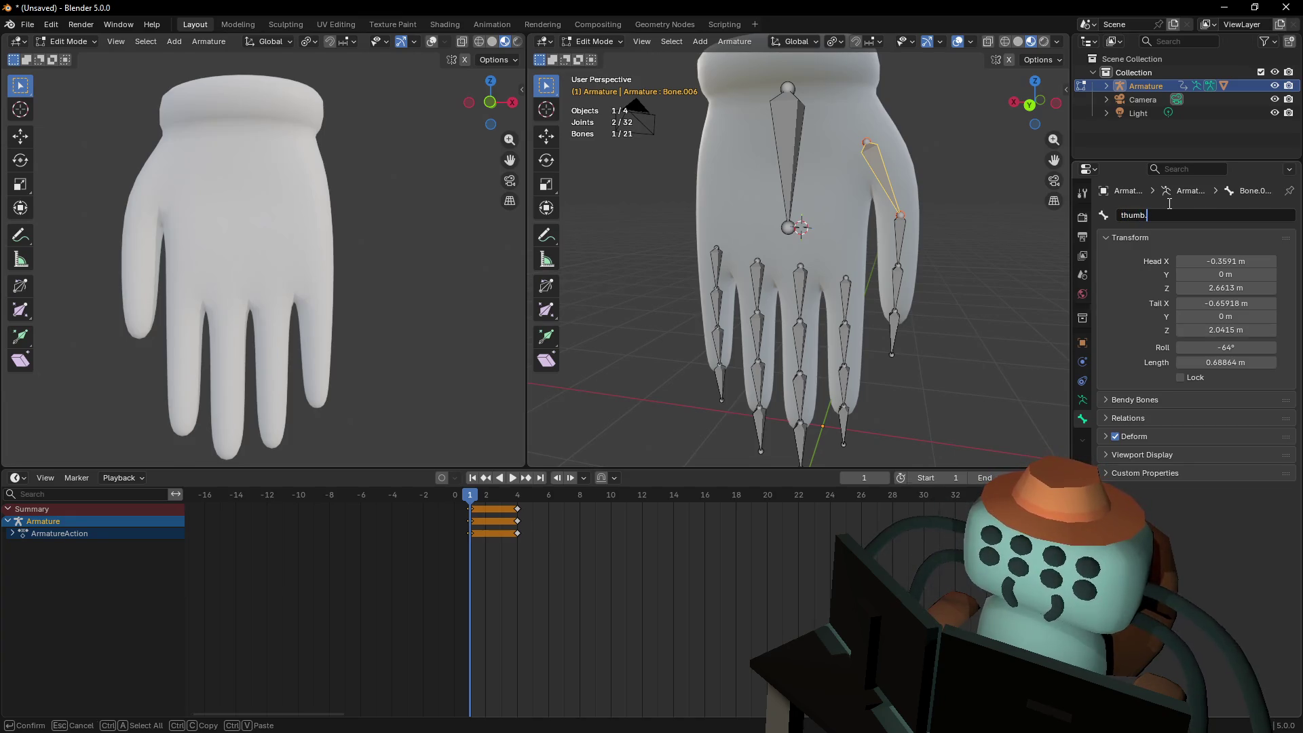
pyautogui.write('1')
# Confirm thumb.1 and rename the middle thumb bone thumb.2
pyautogui.press('Return')
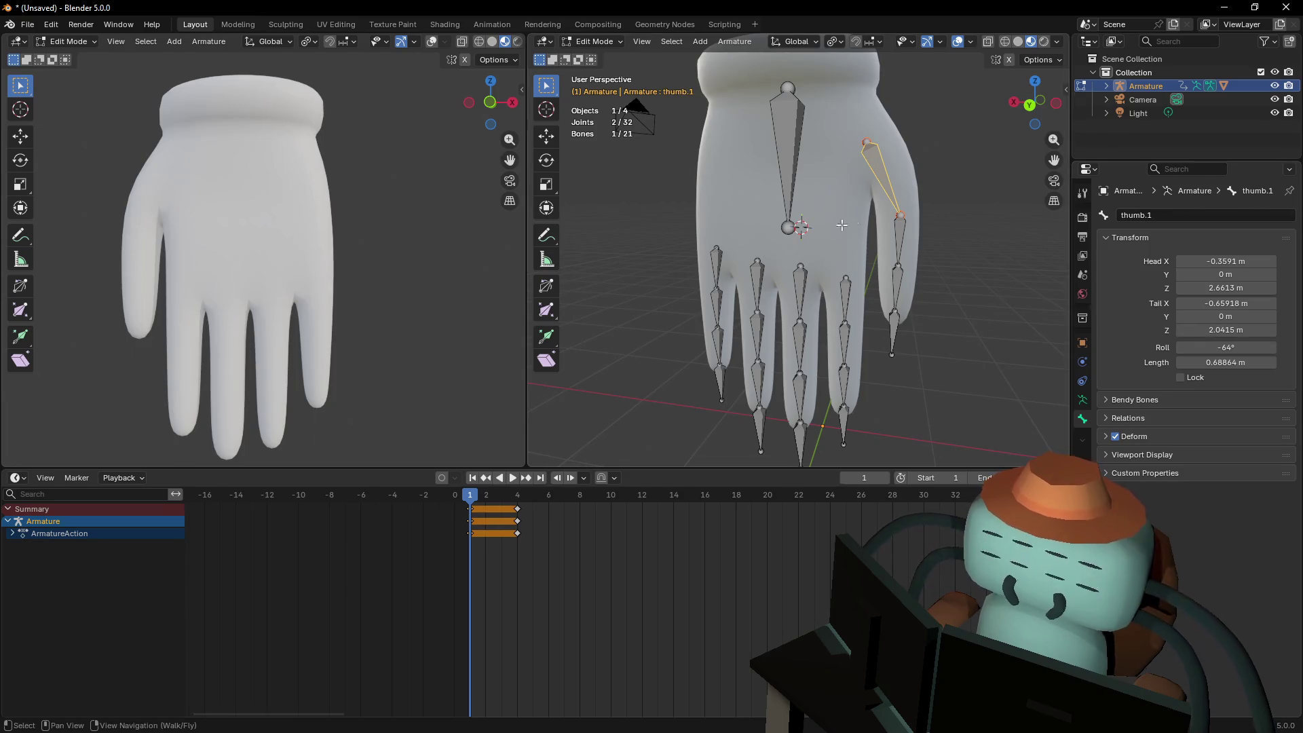
pyautogui.click(901, 234)
pyautogui.click(1211, 214)
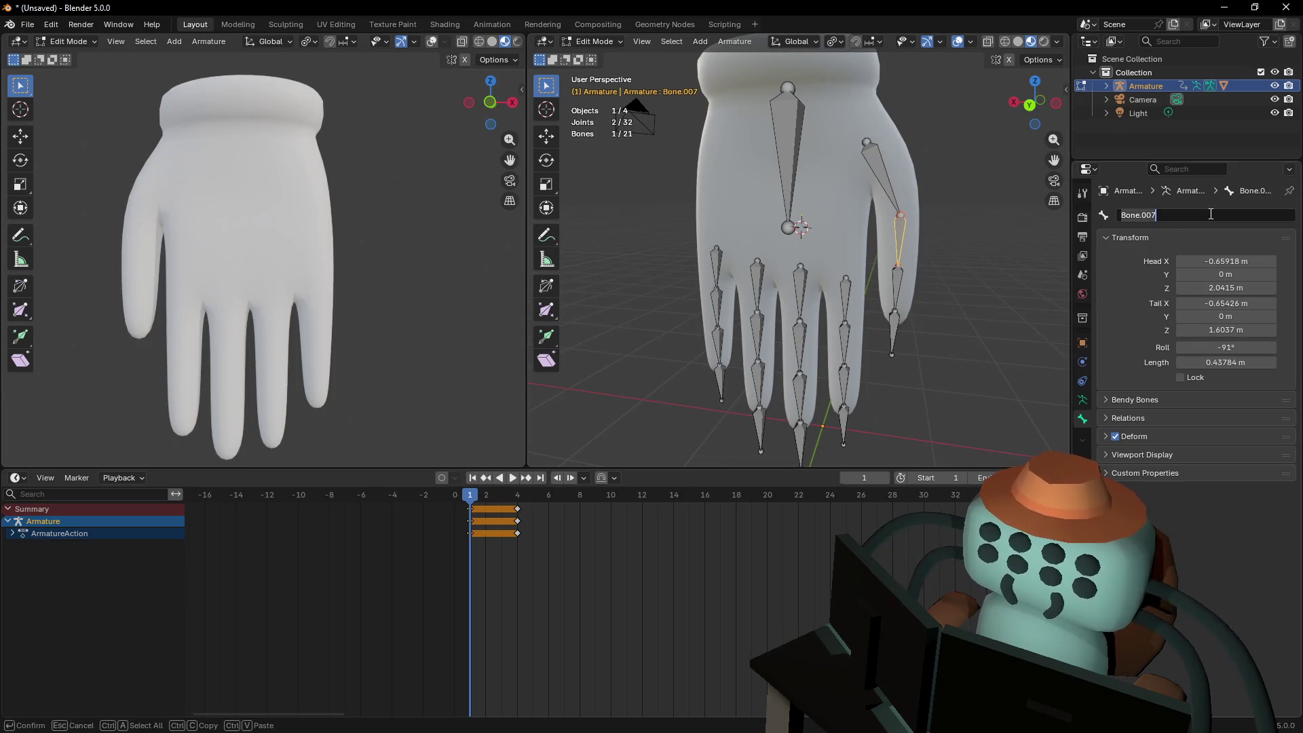
pyautogui.write('t')
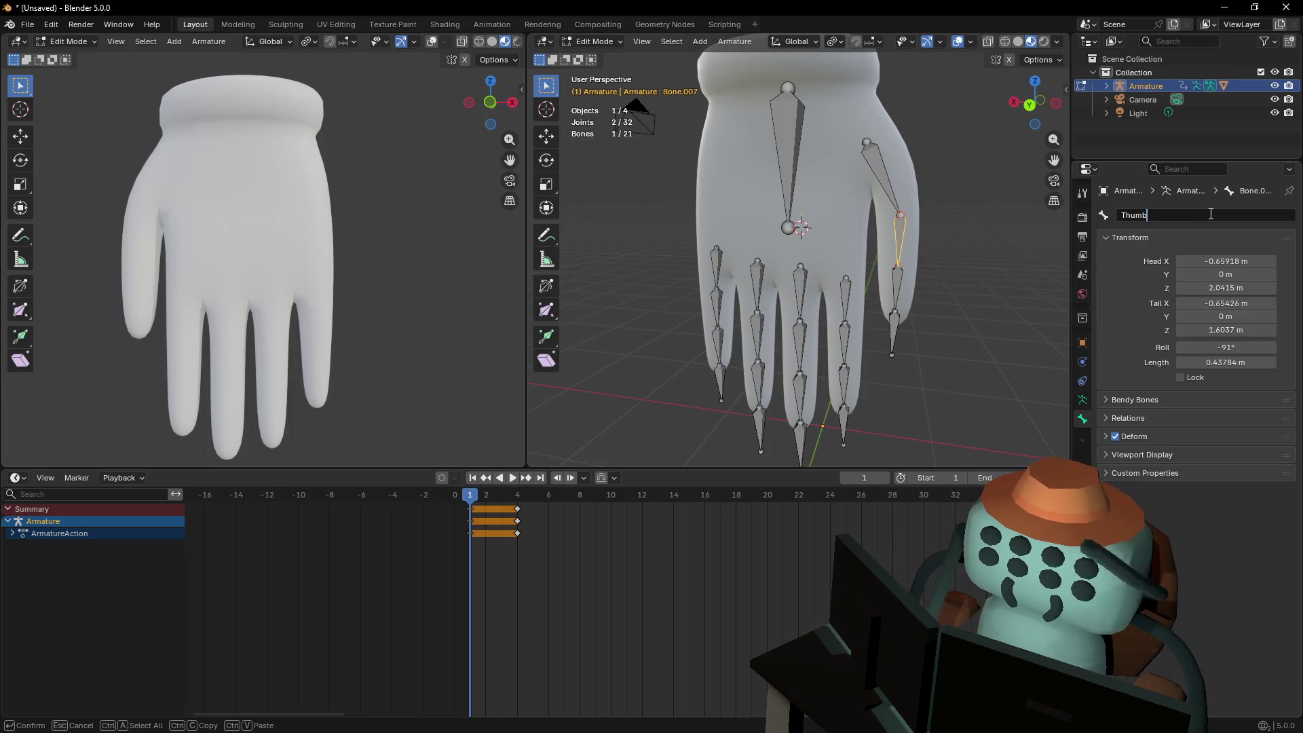
pyautogui.press('BackSpace')
pyautogui.press('BackSpace')
pyautogui.press('BackSpace')
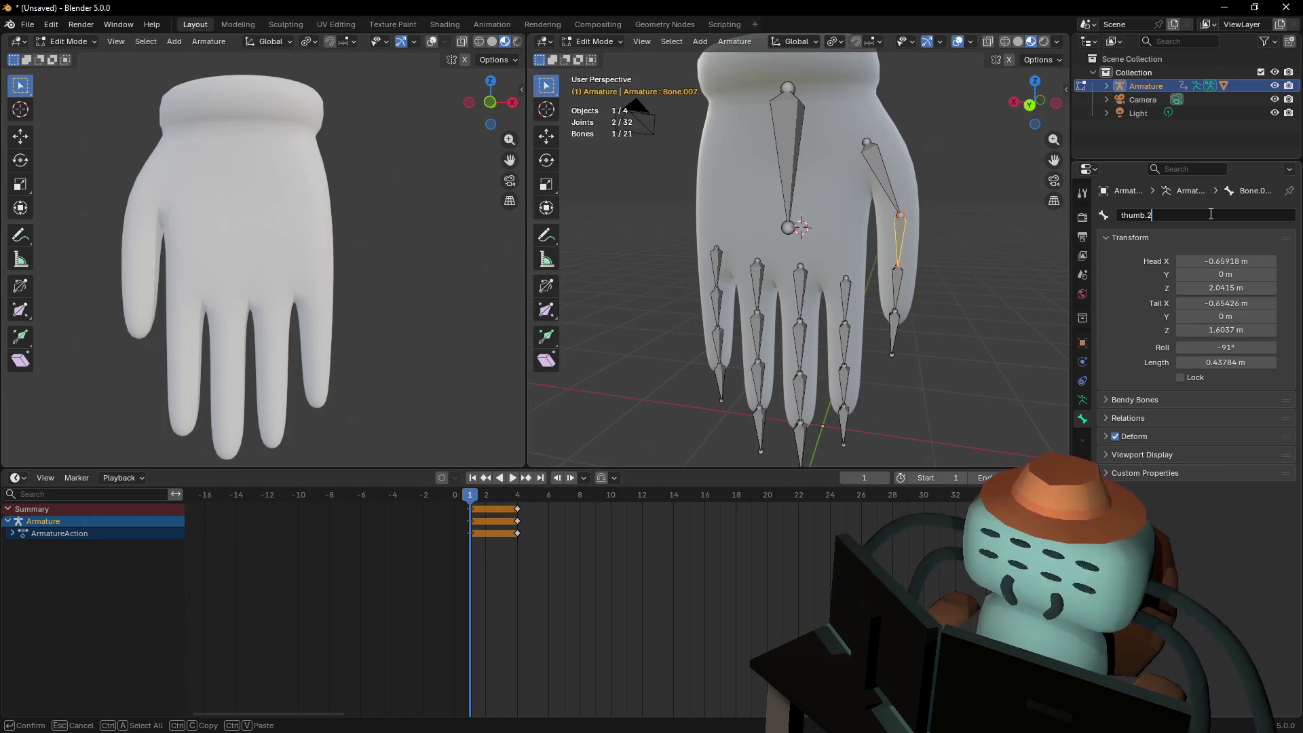
pyautogui.press('Return')
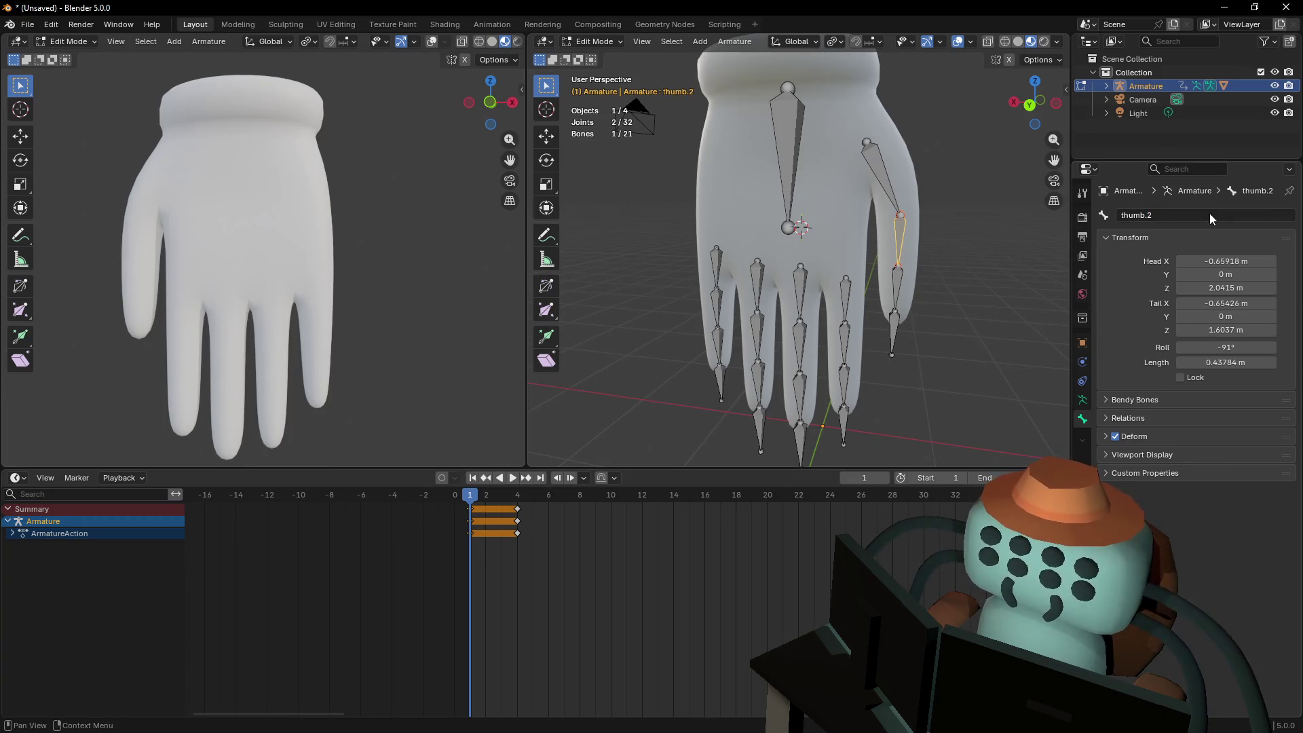
# Rename the lower thumb bone thumb.3
pyautogui.click(894, 288)
pyautogui.click(1181, 216)
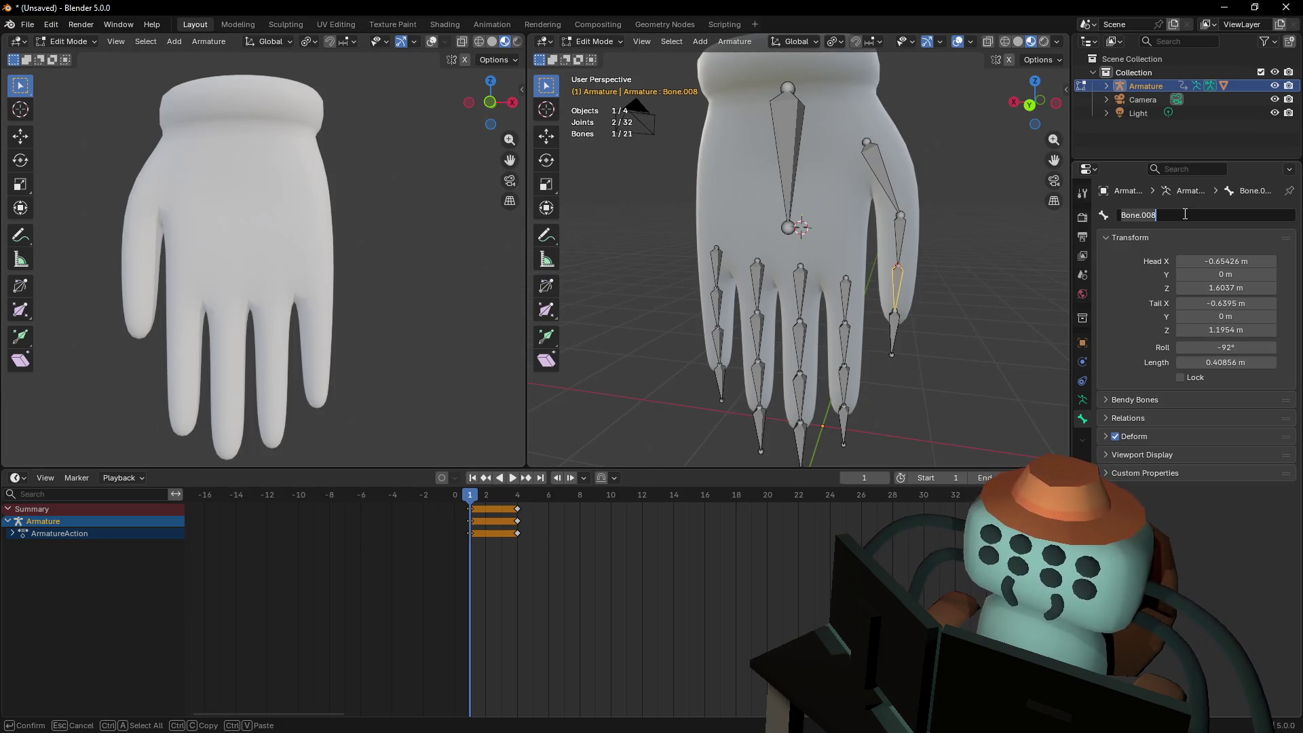
pyautogui.write('thumb.3')
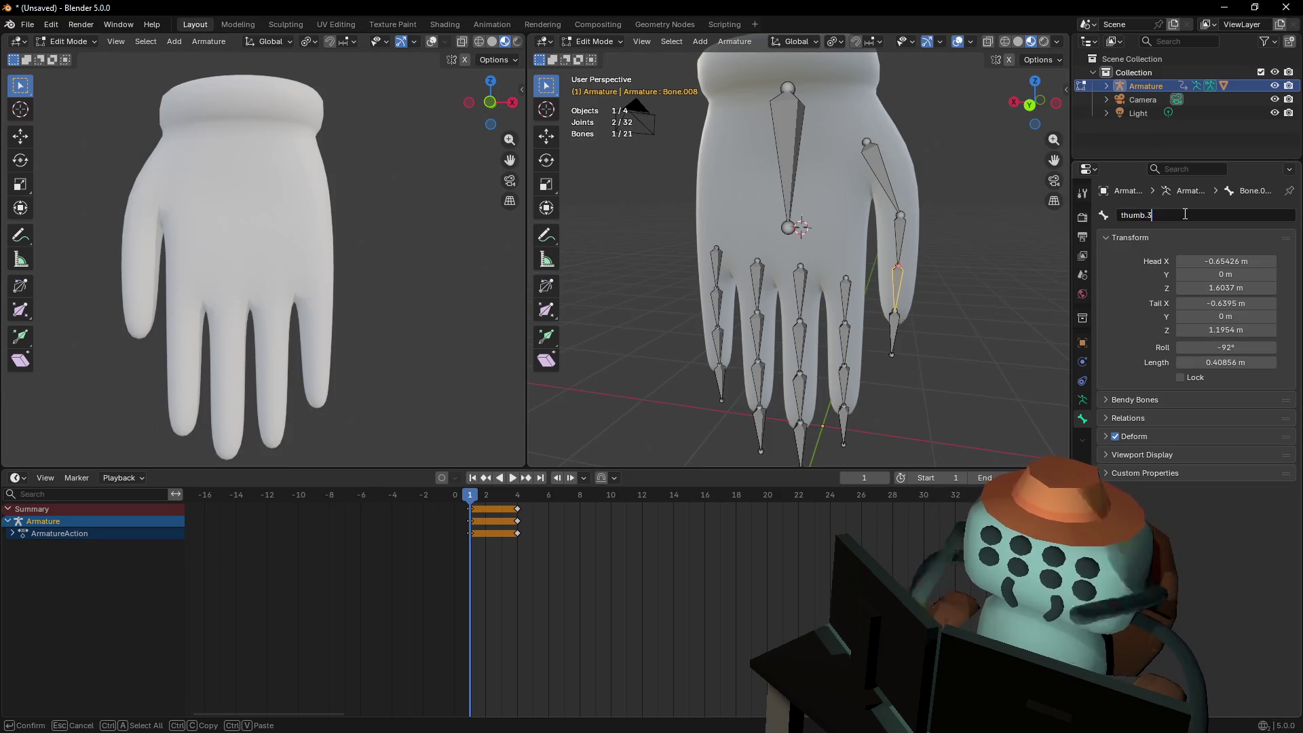
pyautogui.press('Return')
# Rename the thumb's fingertip bone thumb.IK
pyautogui.click(894, 317)
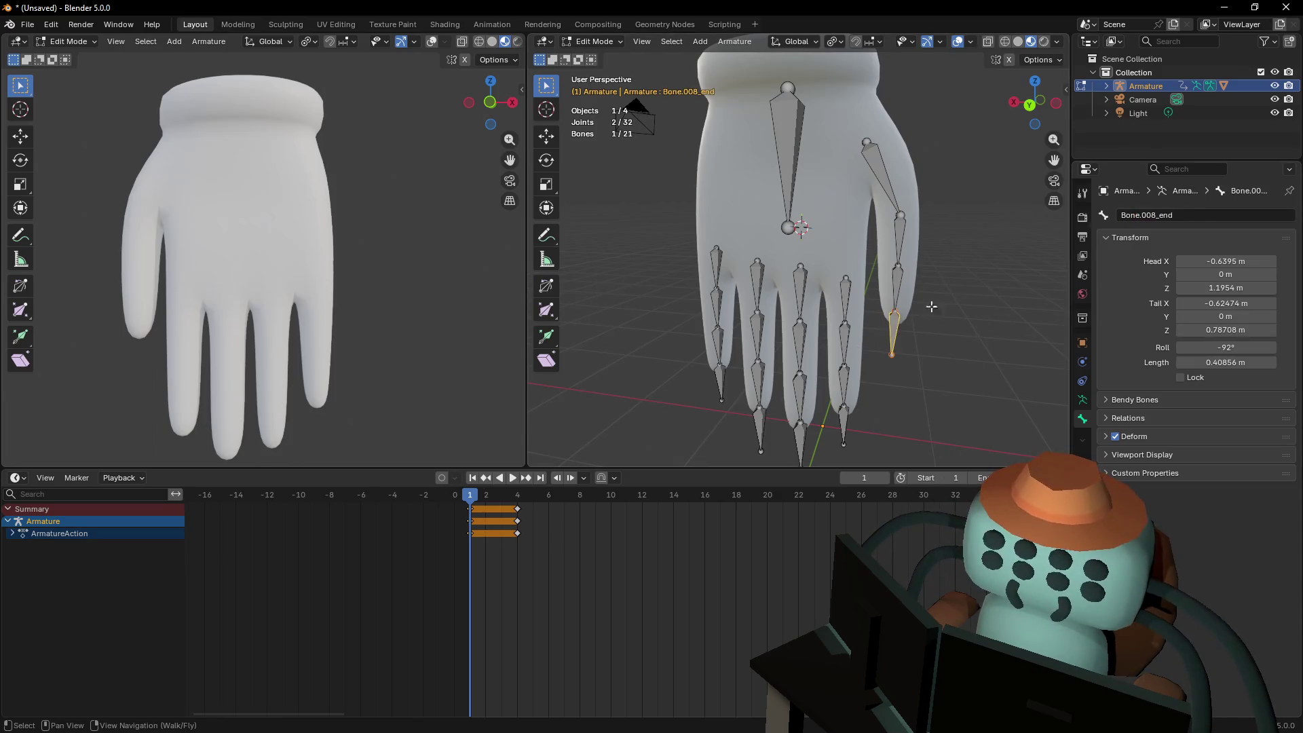
pyautogui.click(1220, 214)
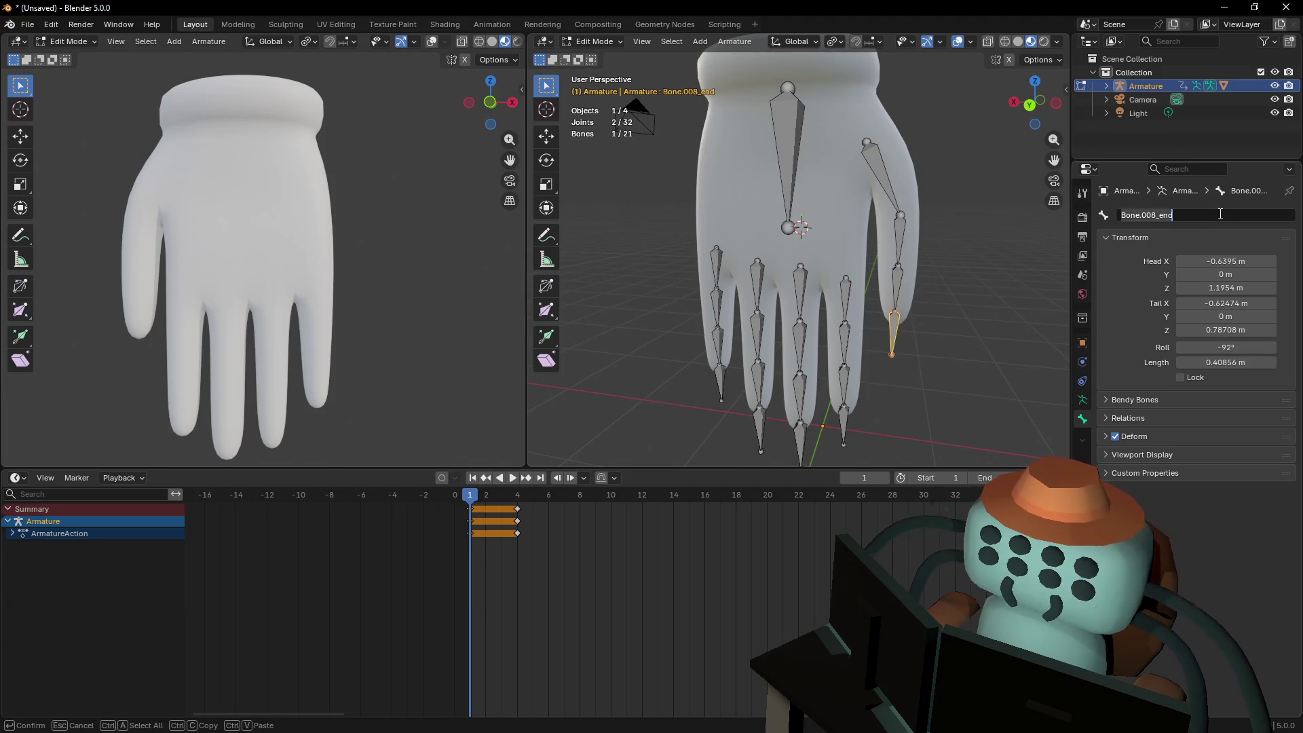
pyautogui.write('thumb.IK')
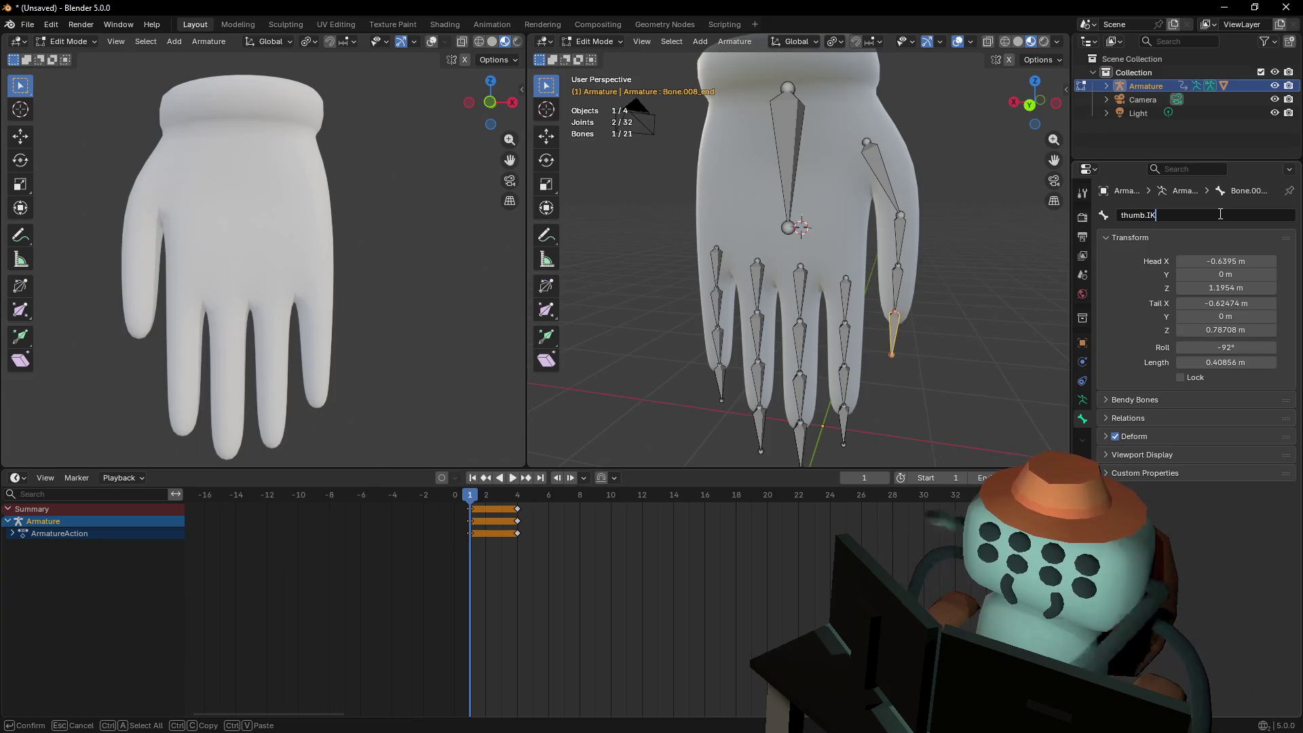
pyautogui.press('Return')
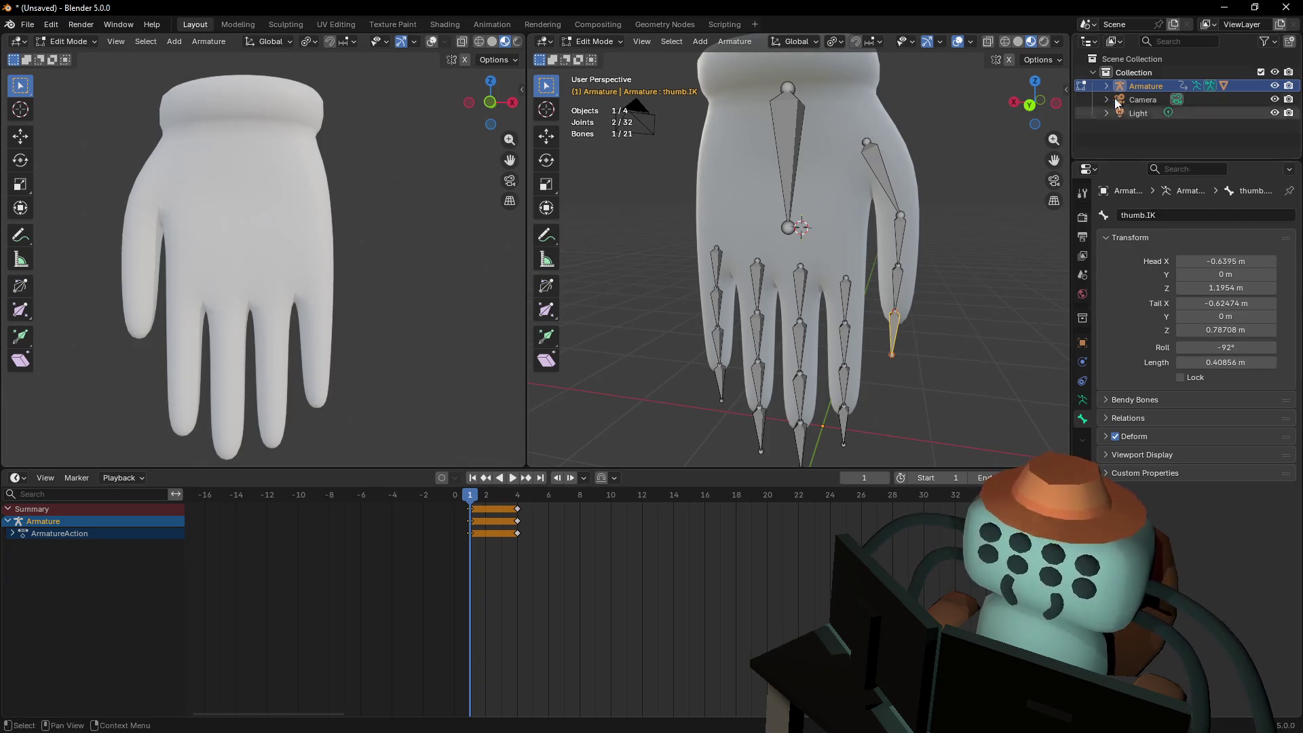
pyautogui.hotkey('shift', '`')
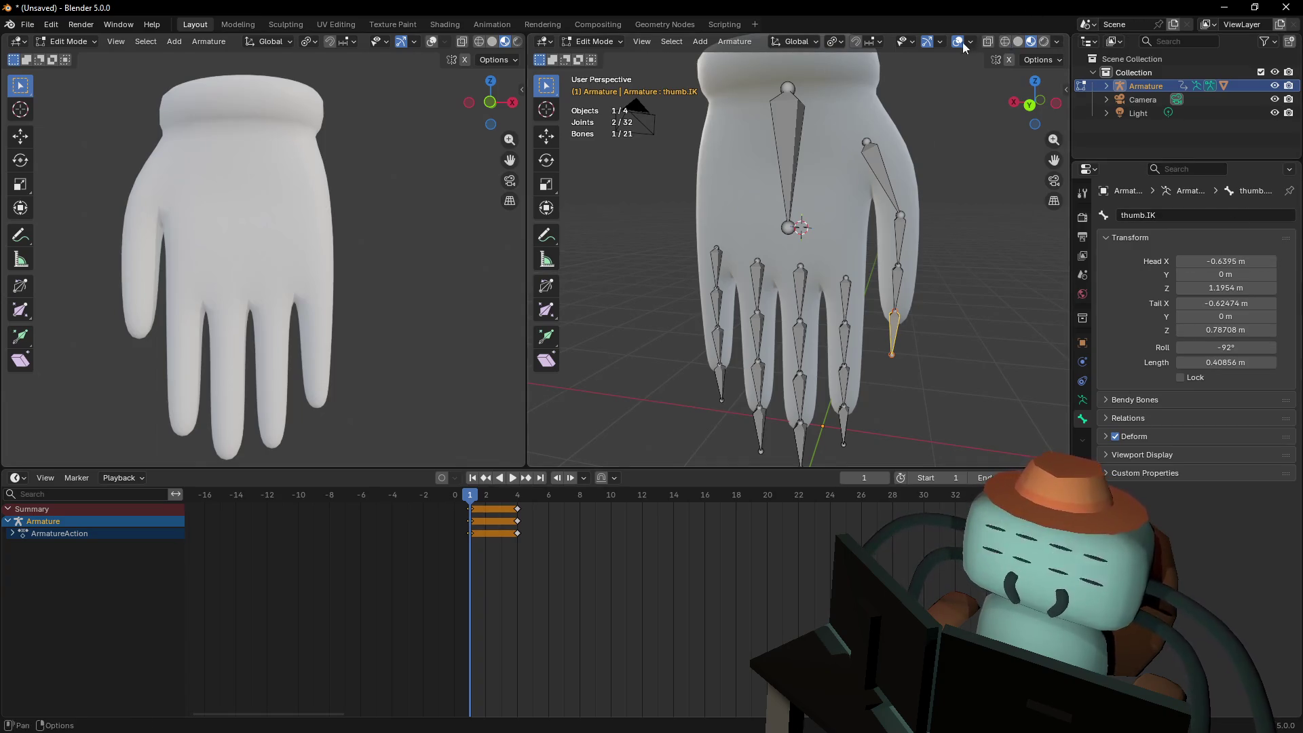
# Enter Pose Mode on the armature and test-move the Hand bone
pyautogui.press('w')
pyautogui.press('w')
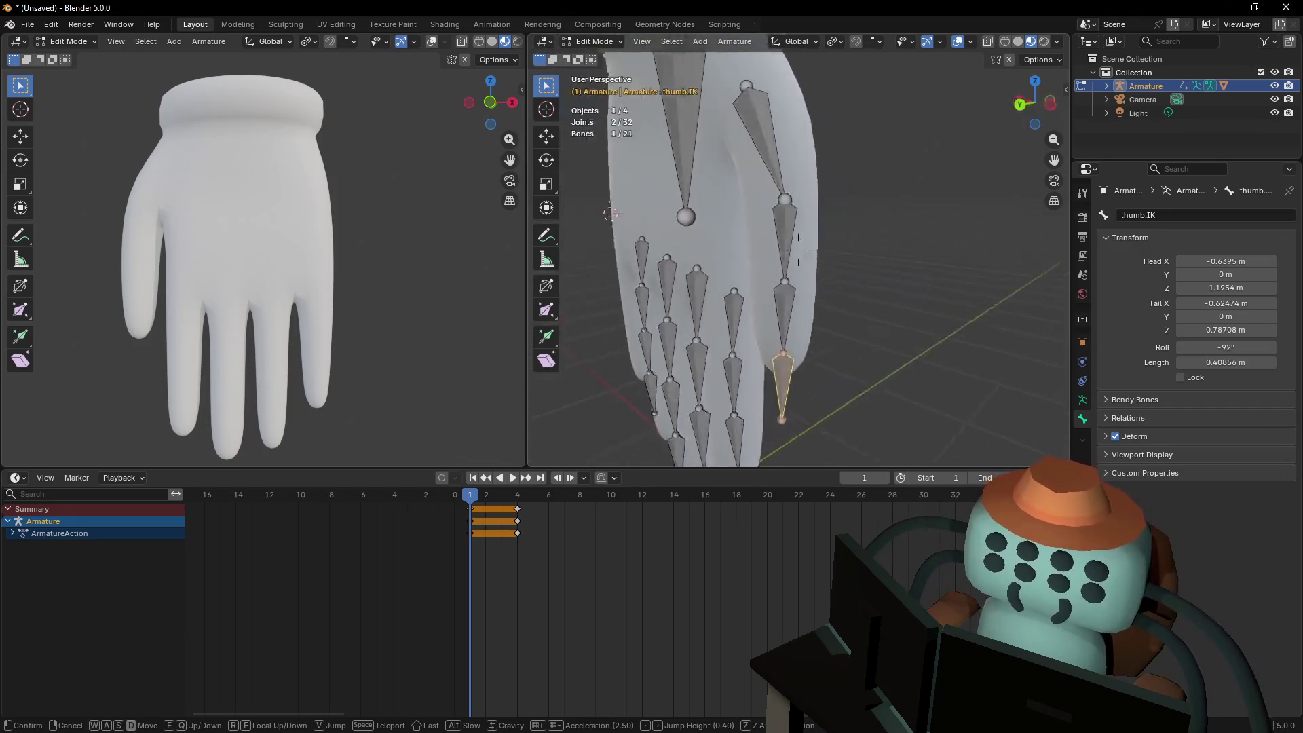
pyautogui.press('a')
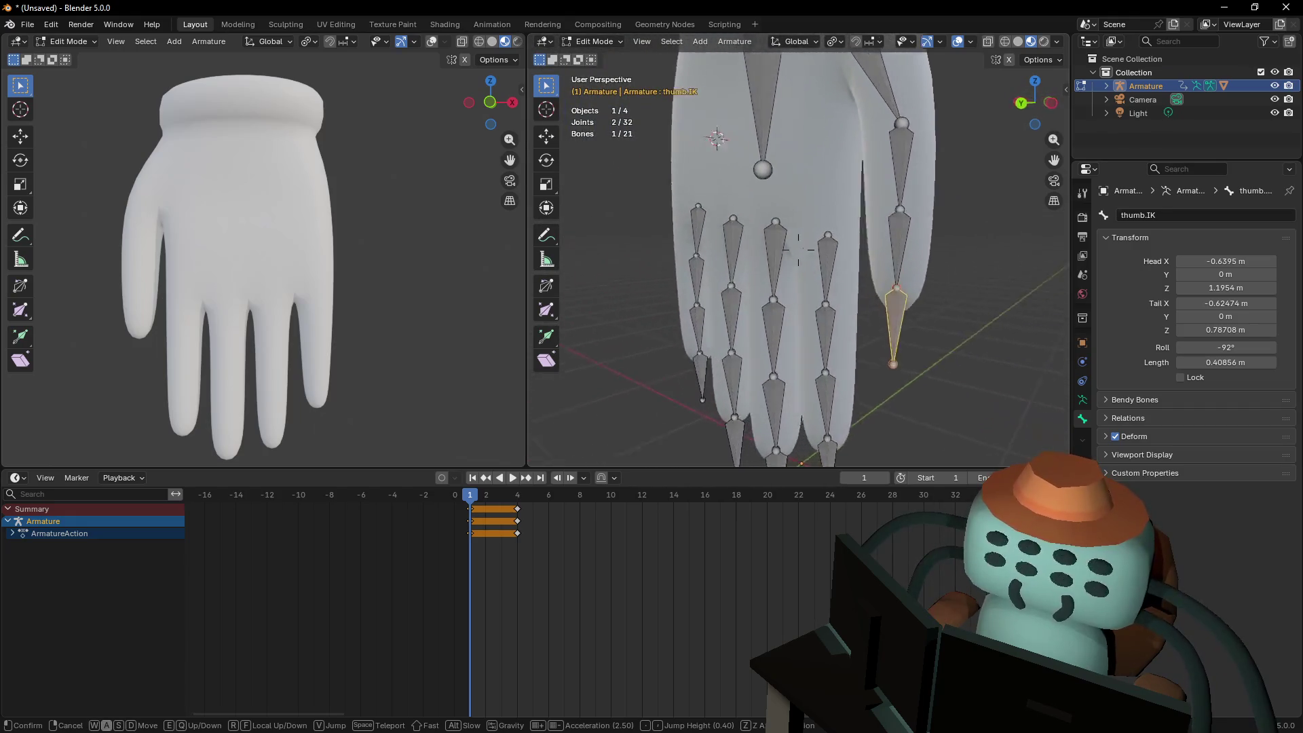
pyautogui.press('Escape')
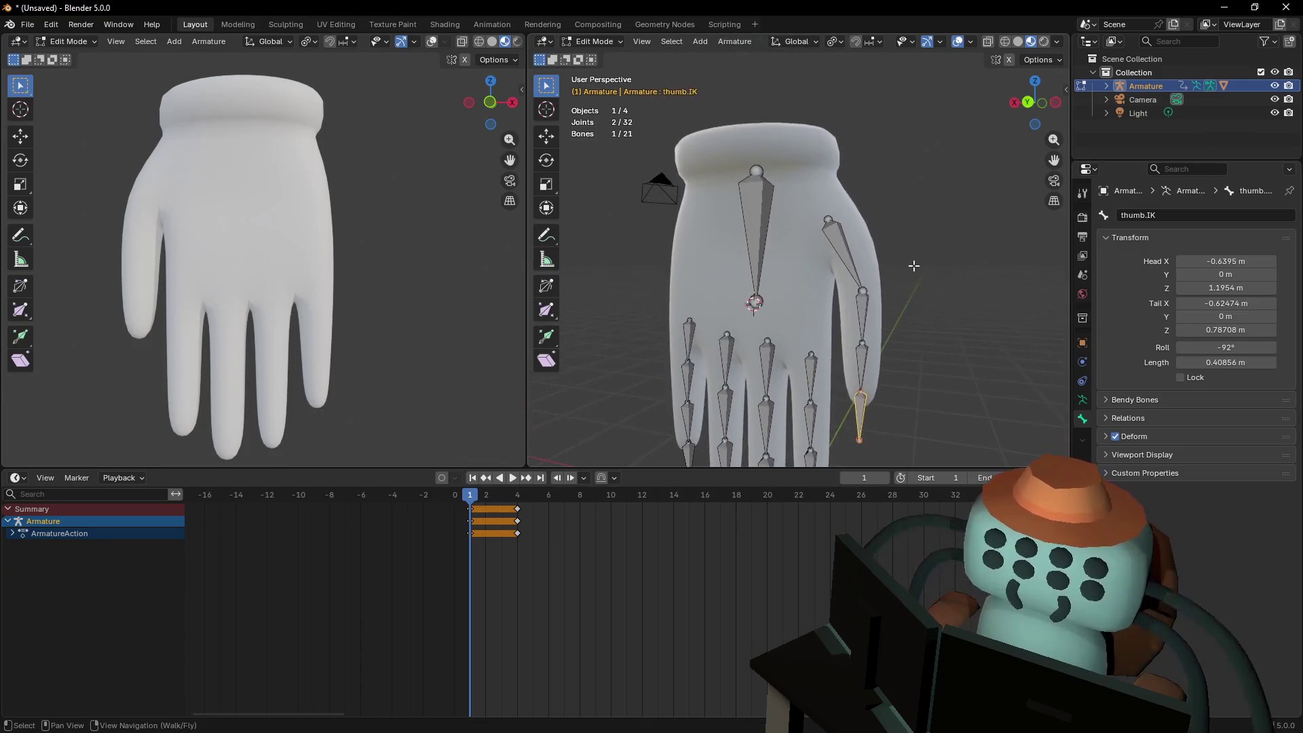
pyautogui.click(593, 41)
pyautogui.click(588, 86)
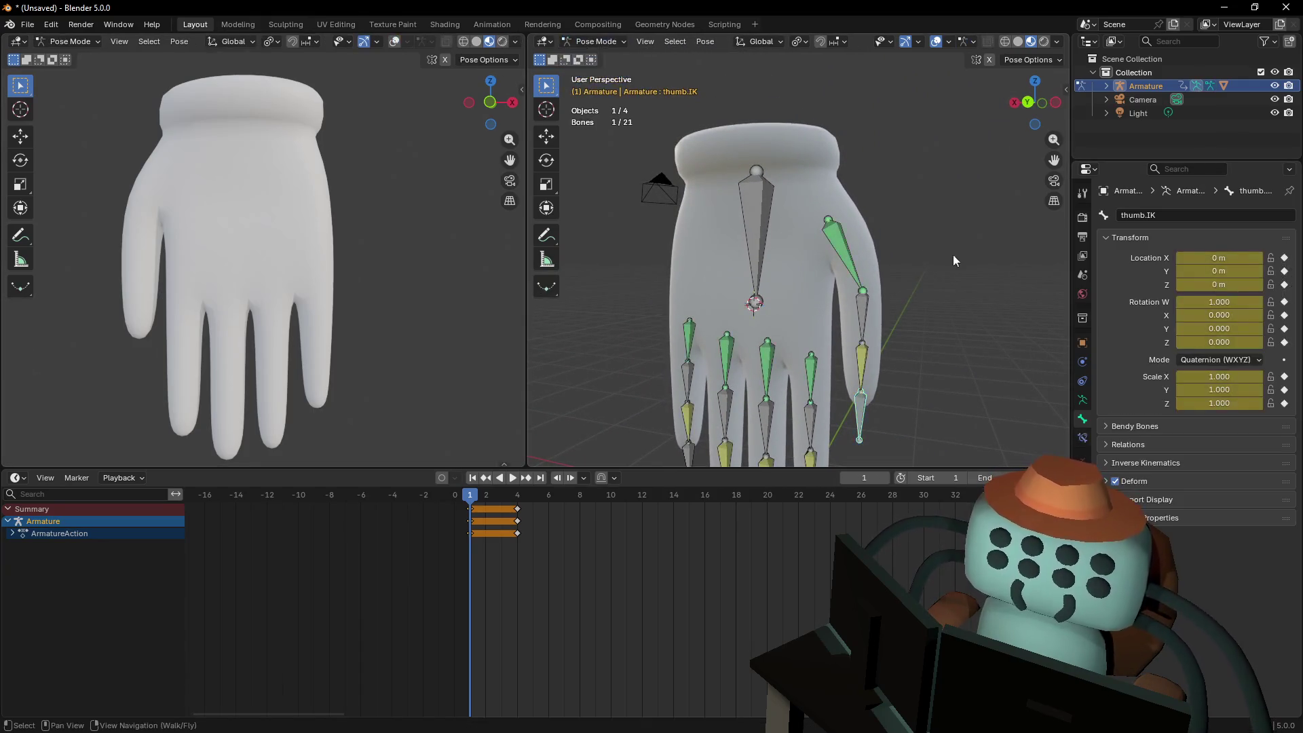
pyautogui.click(765, 207)
pyautogui.press('g')
pyautogui.press('z')
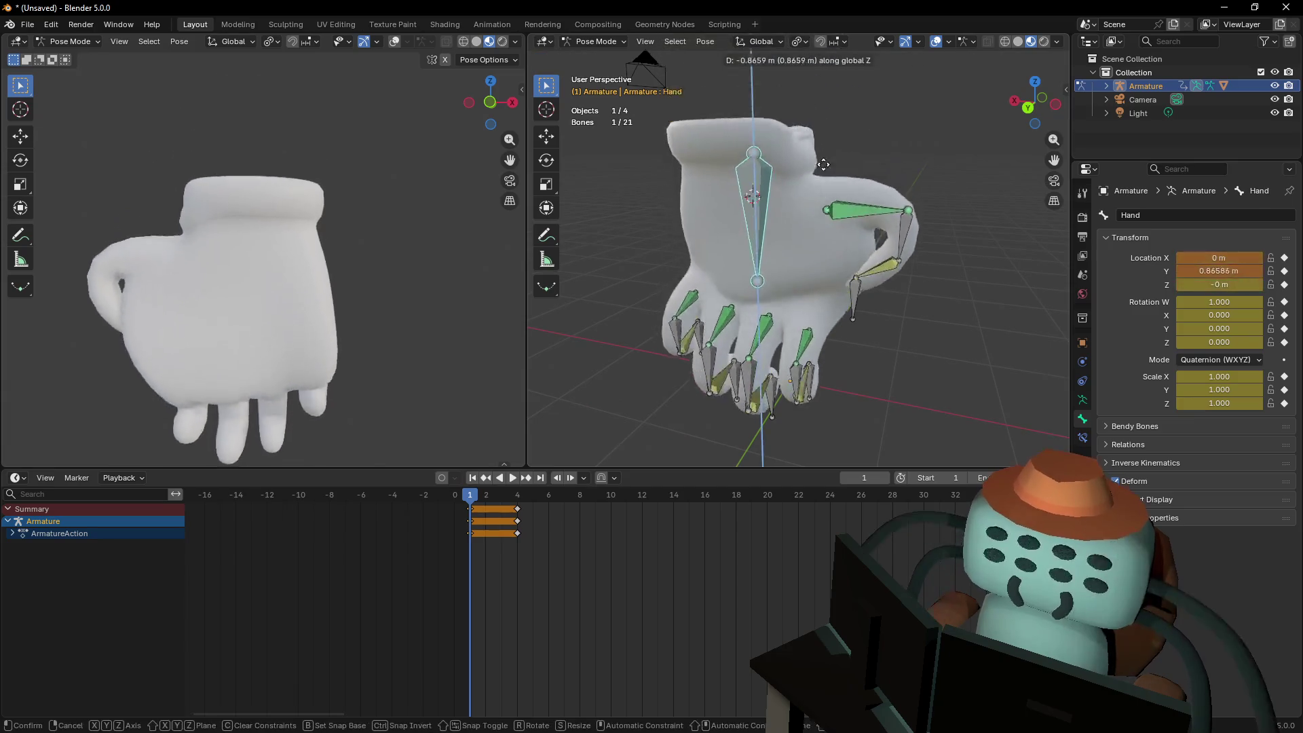
pyautogui.press('z')
pyautogui.press('z')
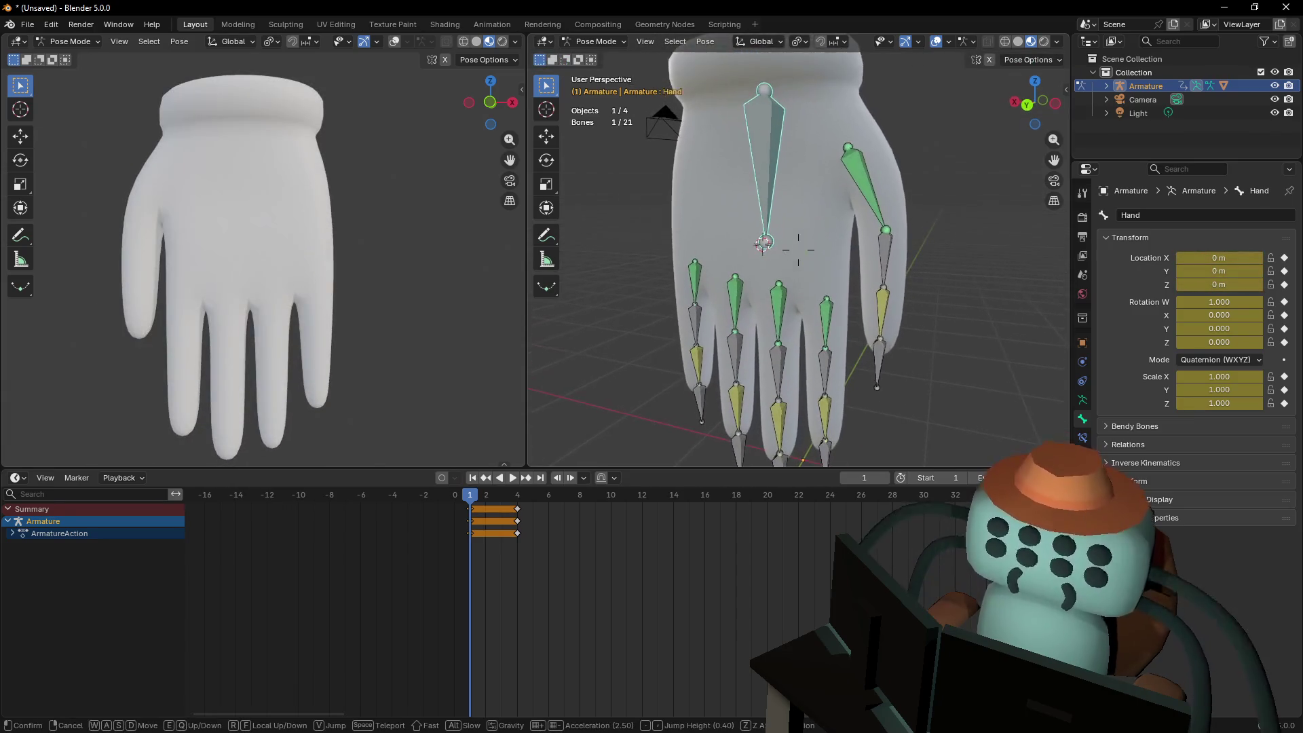
pyautogui.click(848, 255)
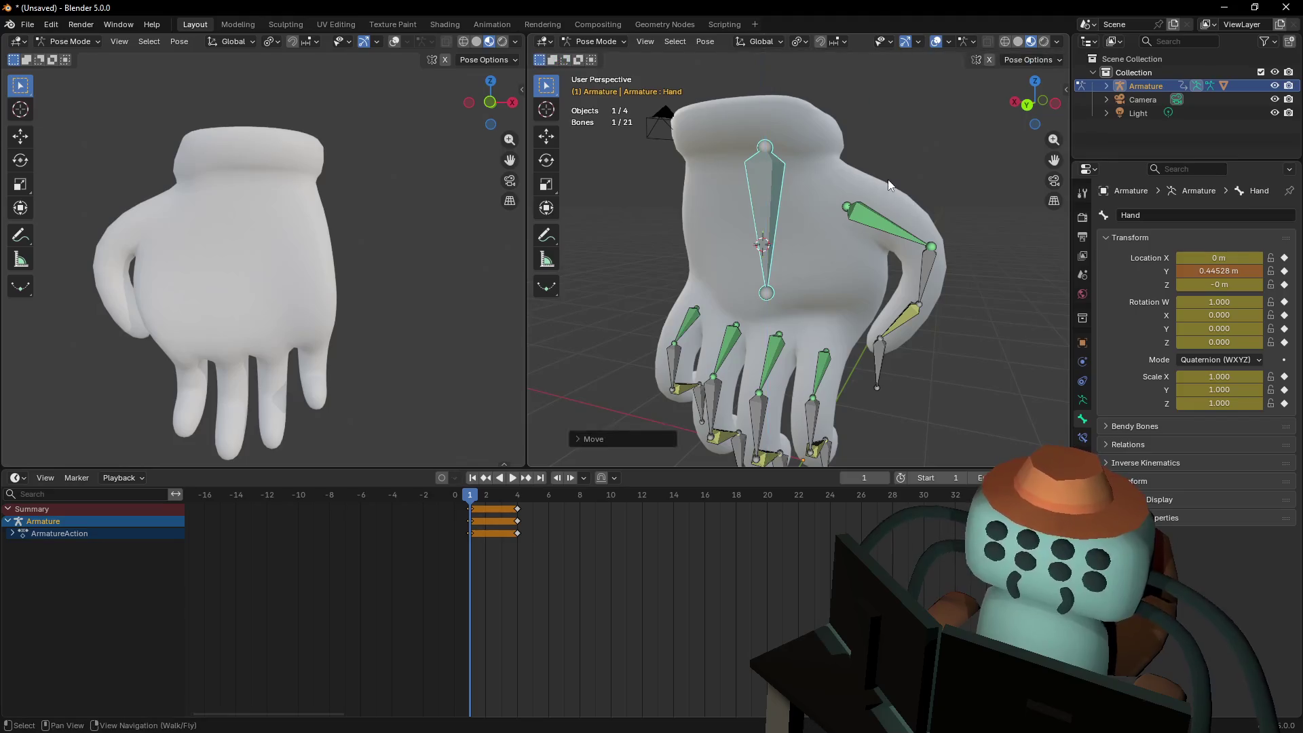
# Reselect the armature in Pose Mode and move the Hand bone along Y to bend the glove
pyautogui.press('Tab')
pyautogui.hotkey('ctrl', 'Tab')
pyautogui.click(600, 42)
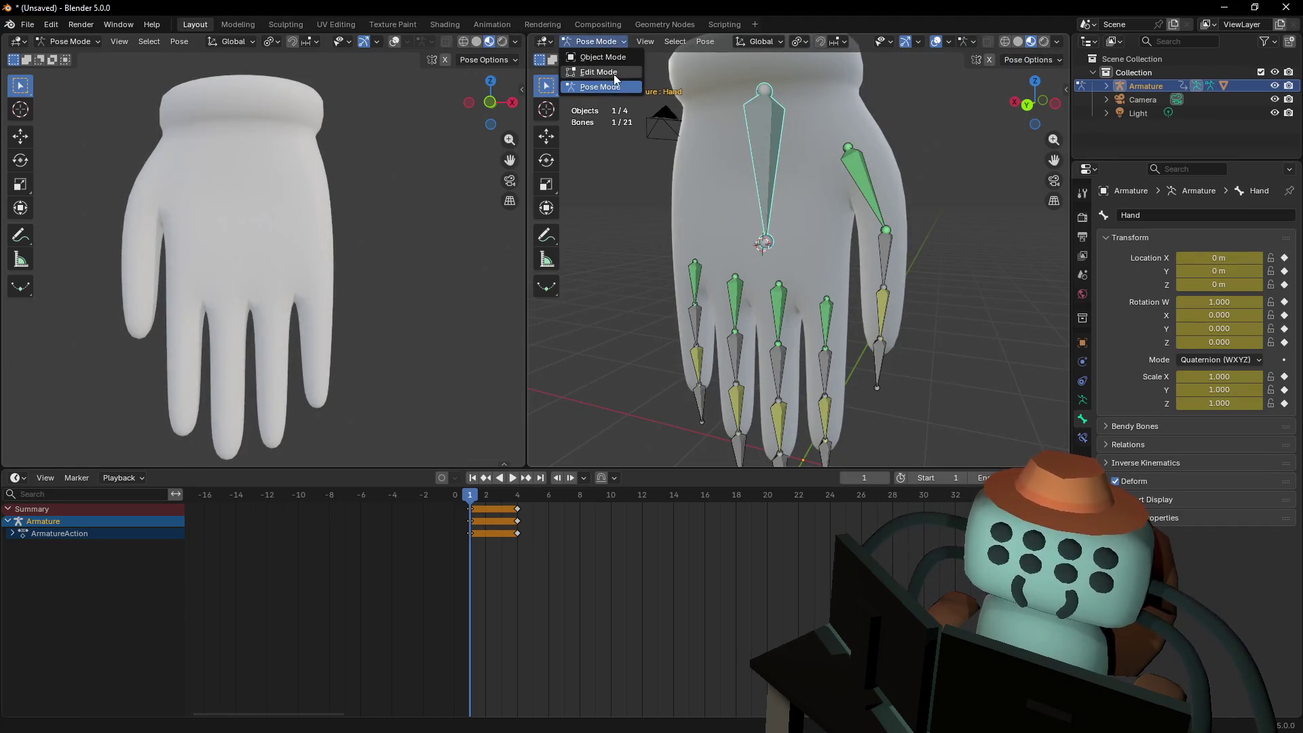
pyautogui.click(600, 58)
pyautogui.click(839, 116)
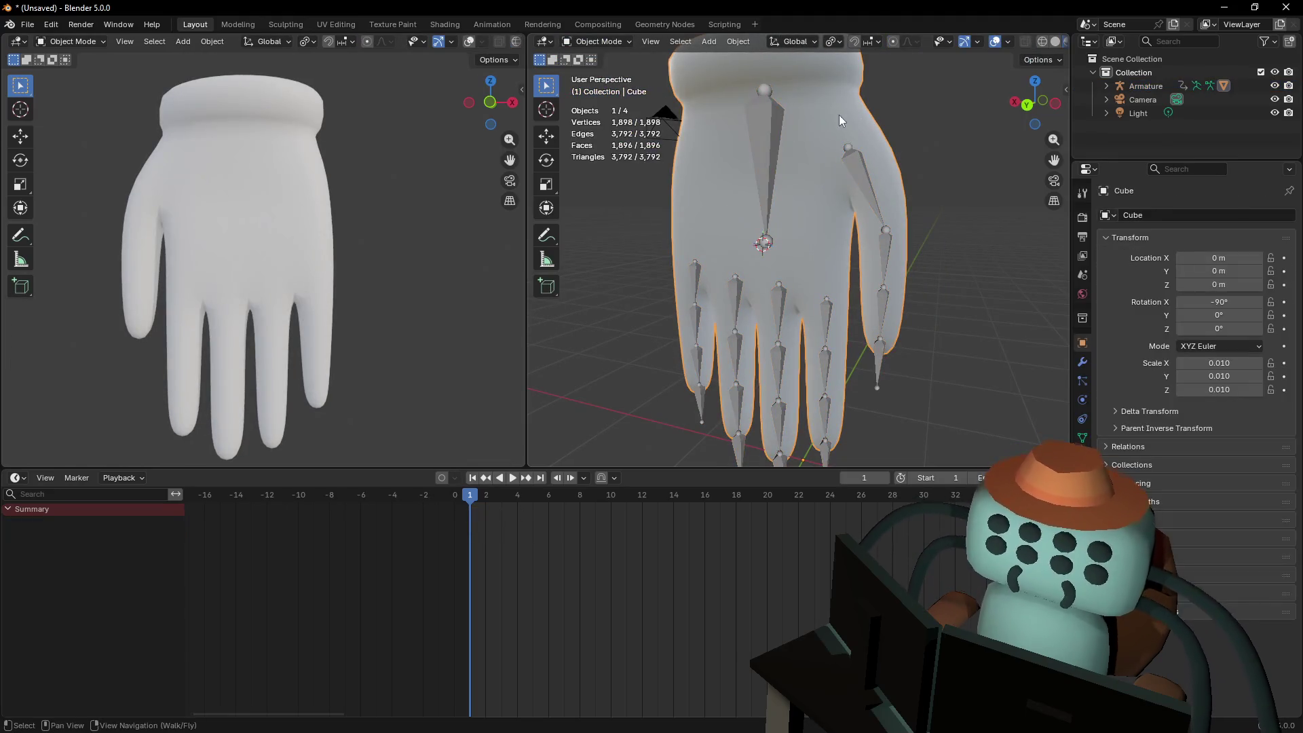
pyautogui.click(596, 42)
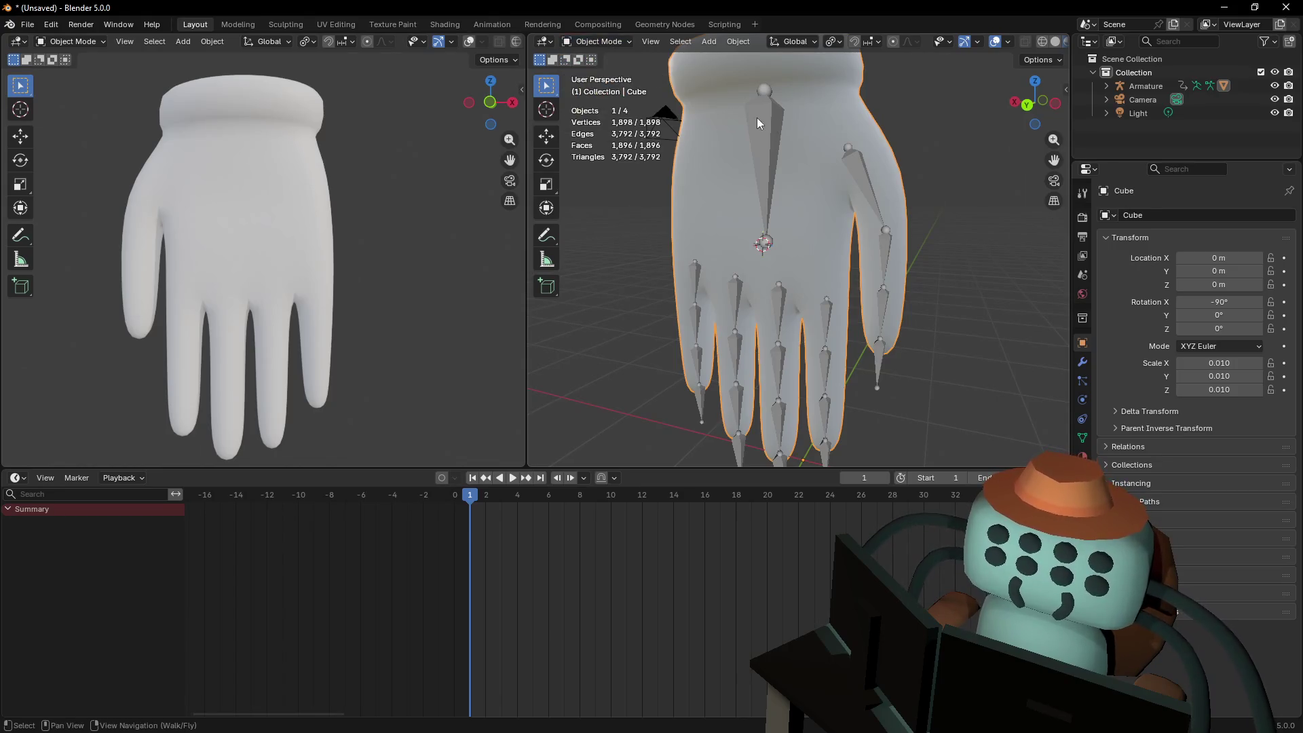
pyautogui.click(756, 116)
pyautogui.click(601, 42)
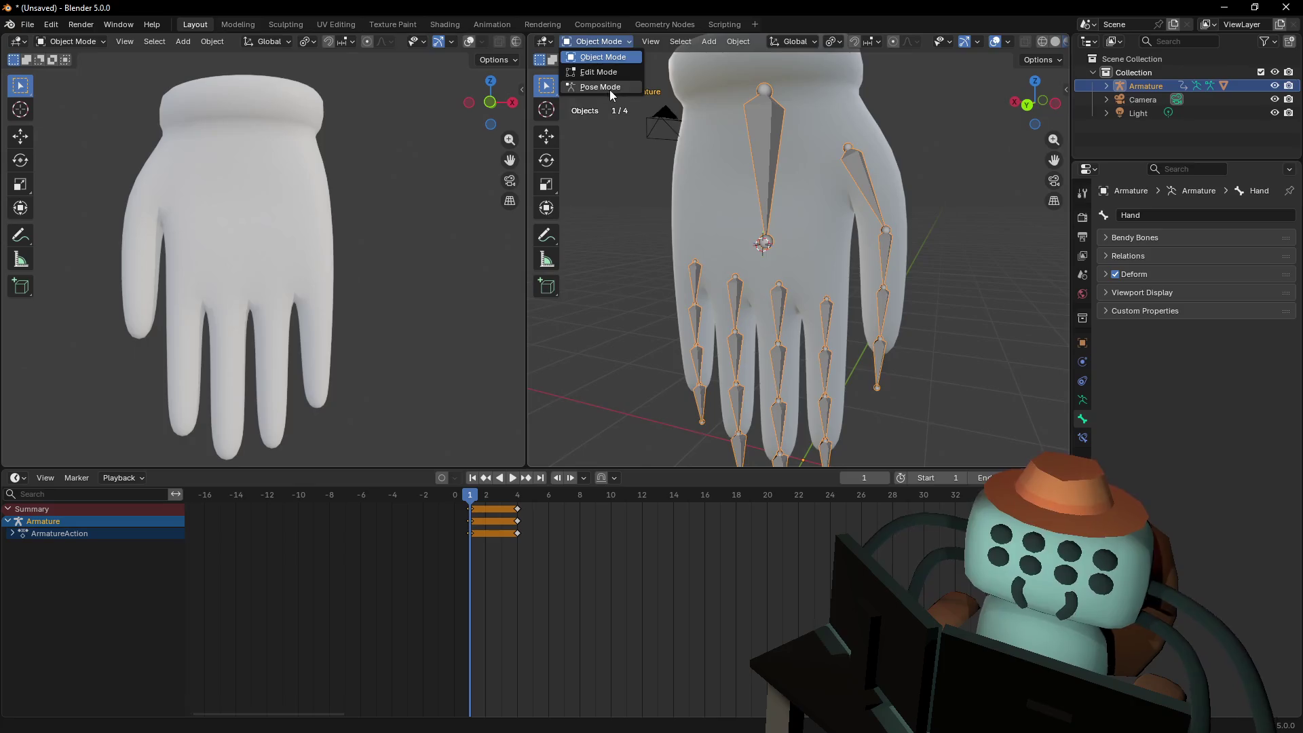
pyautogui.click(609, 89)
pyautogui.press('g')
pyautogui.press('y')
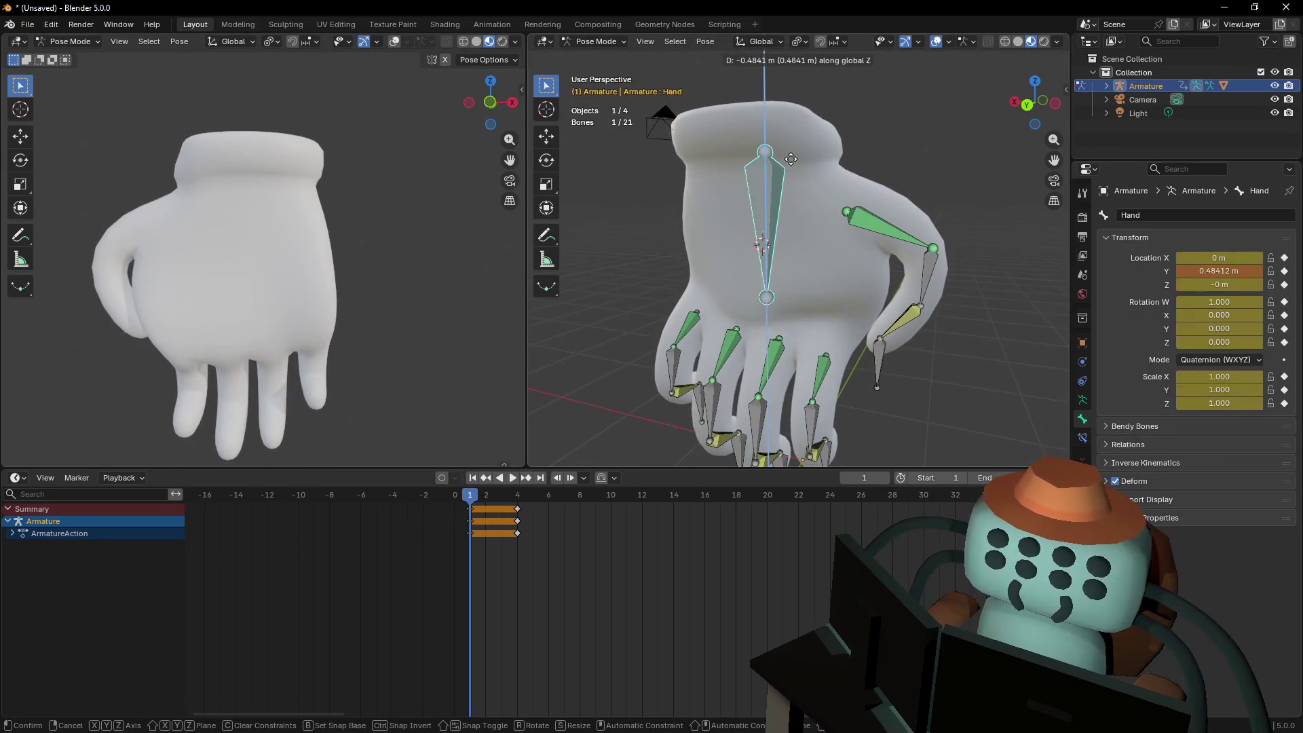
pyautogui.click(858, 135)
# Return to Object Mode, select the glove mesh and switch it to Weight Paint
pyautogui.click(601, 42)
pyautogui.click(604, 58)
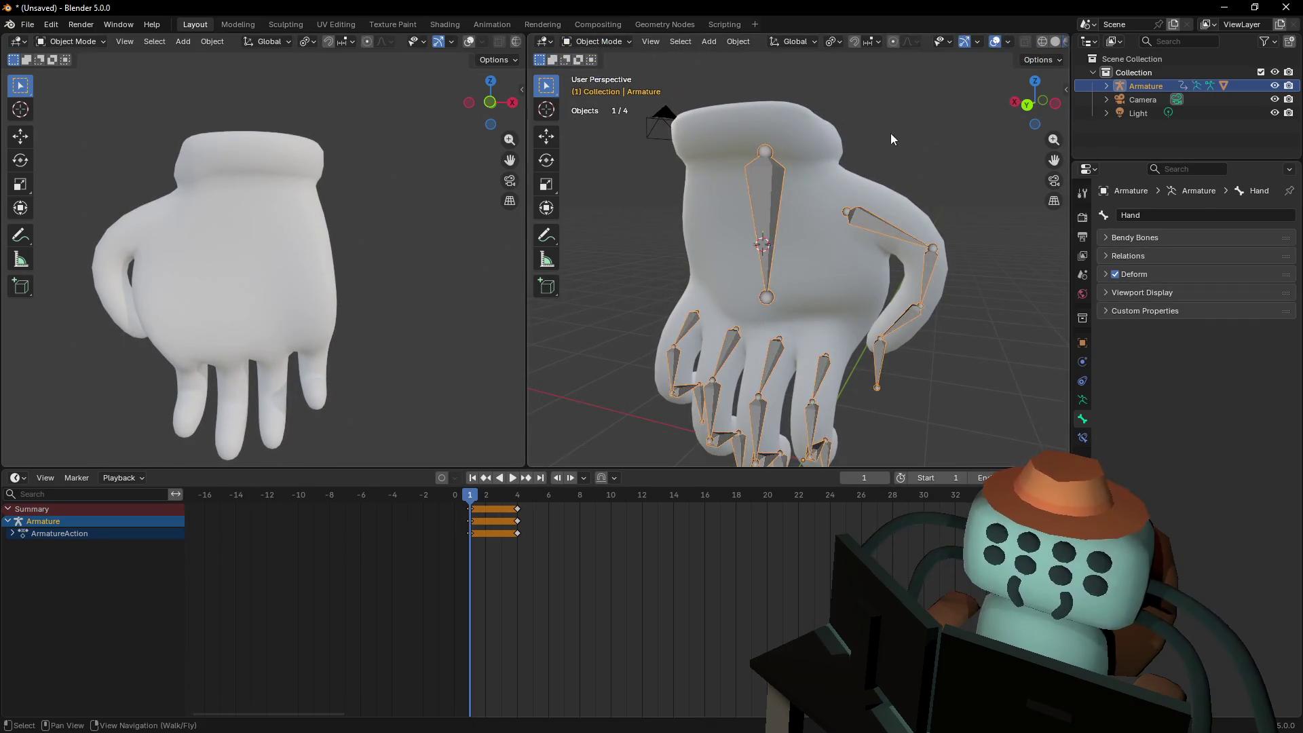
pyautogui.click(848, 185)
pyautogui.hotkey('shift', '`')
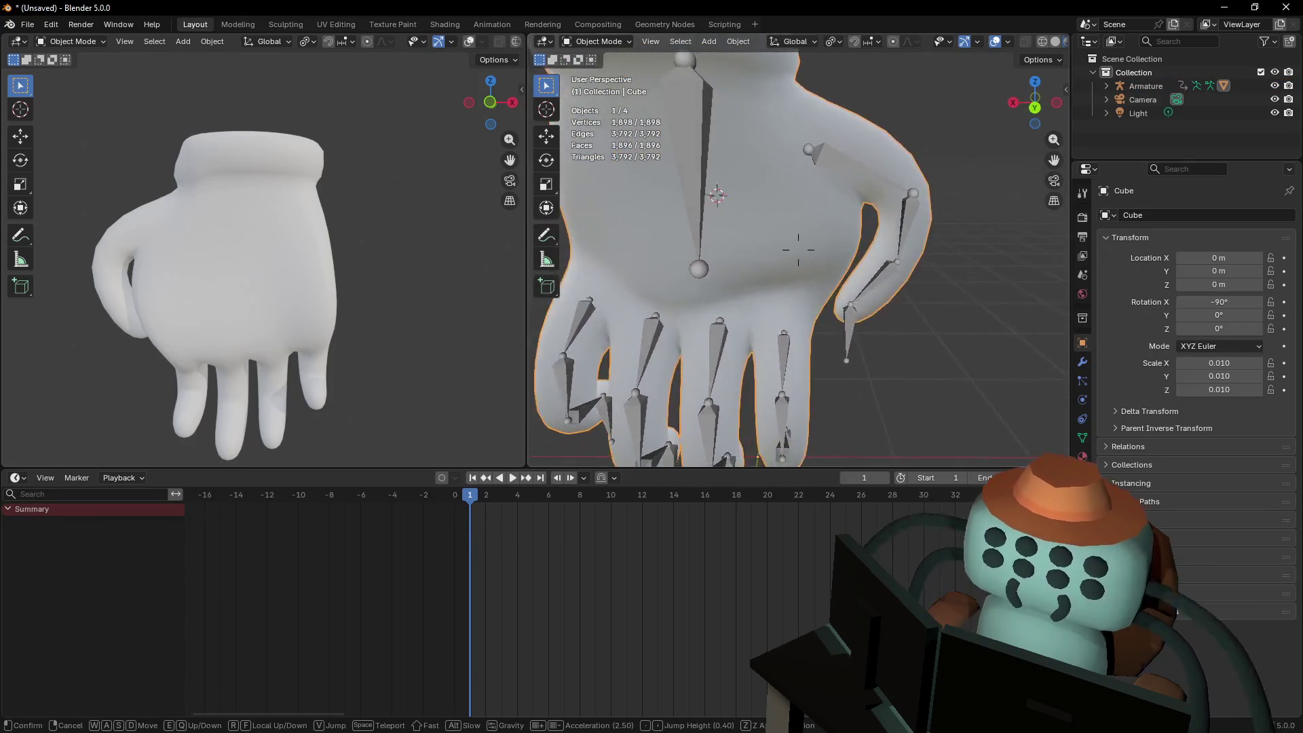
pyautogui.press('w')
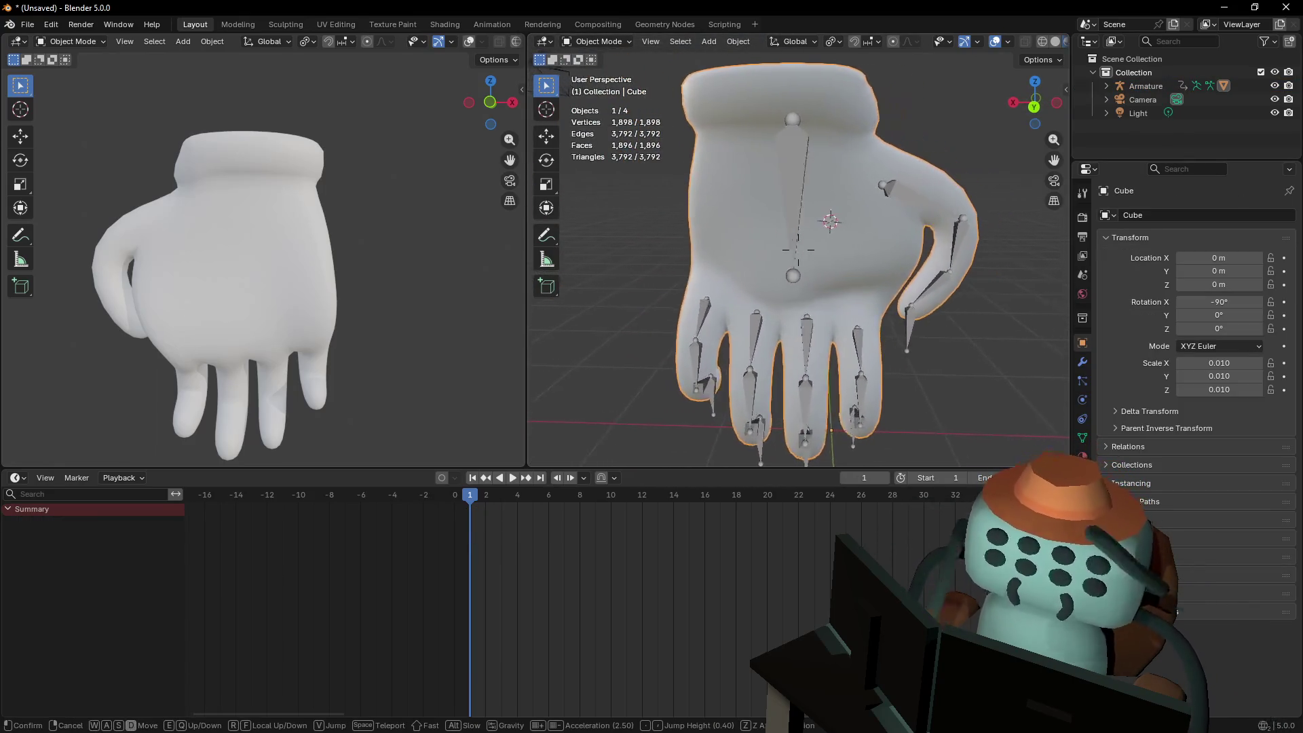
pyautogui.click(806, 233)
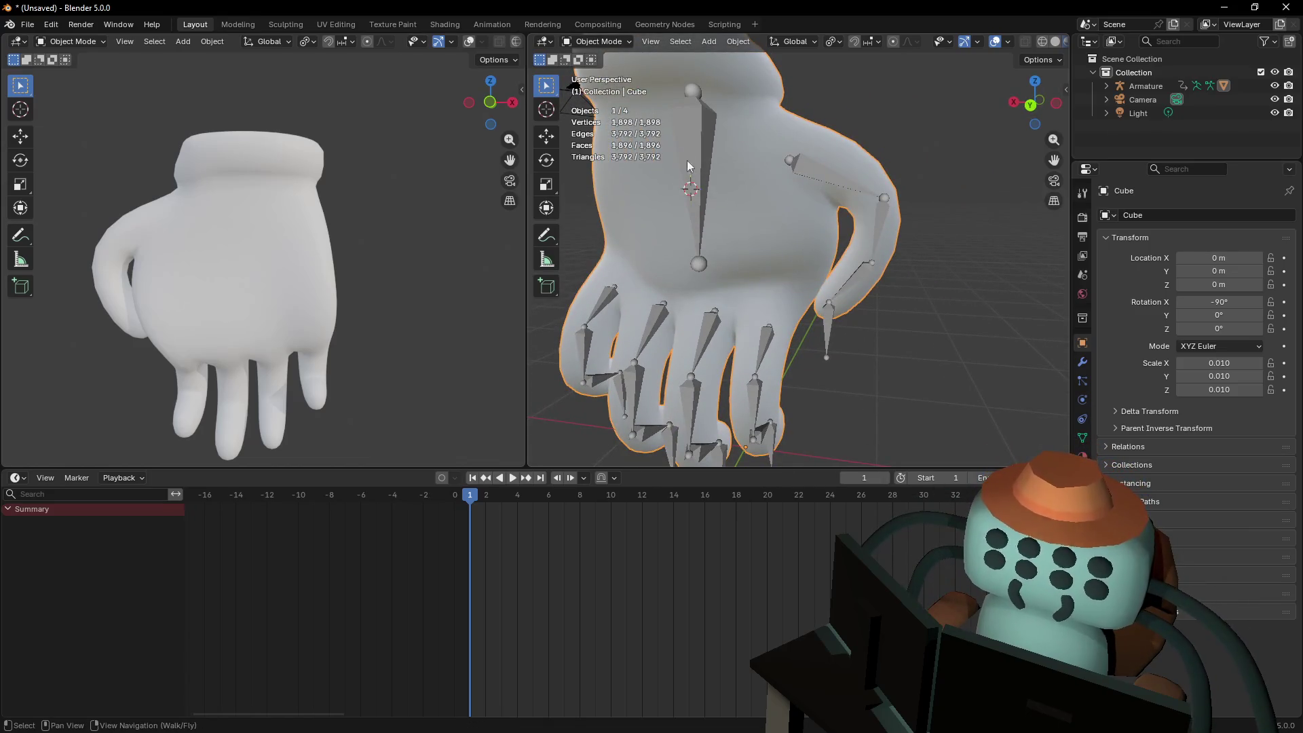
pyautogui.click(600, 43)
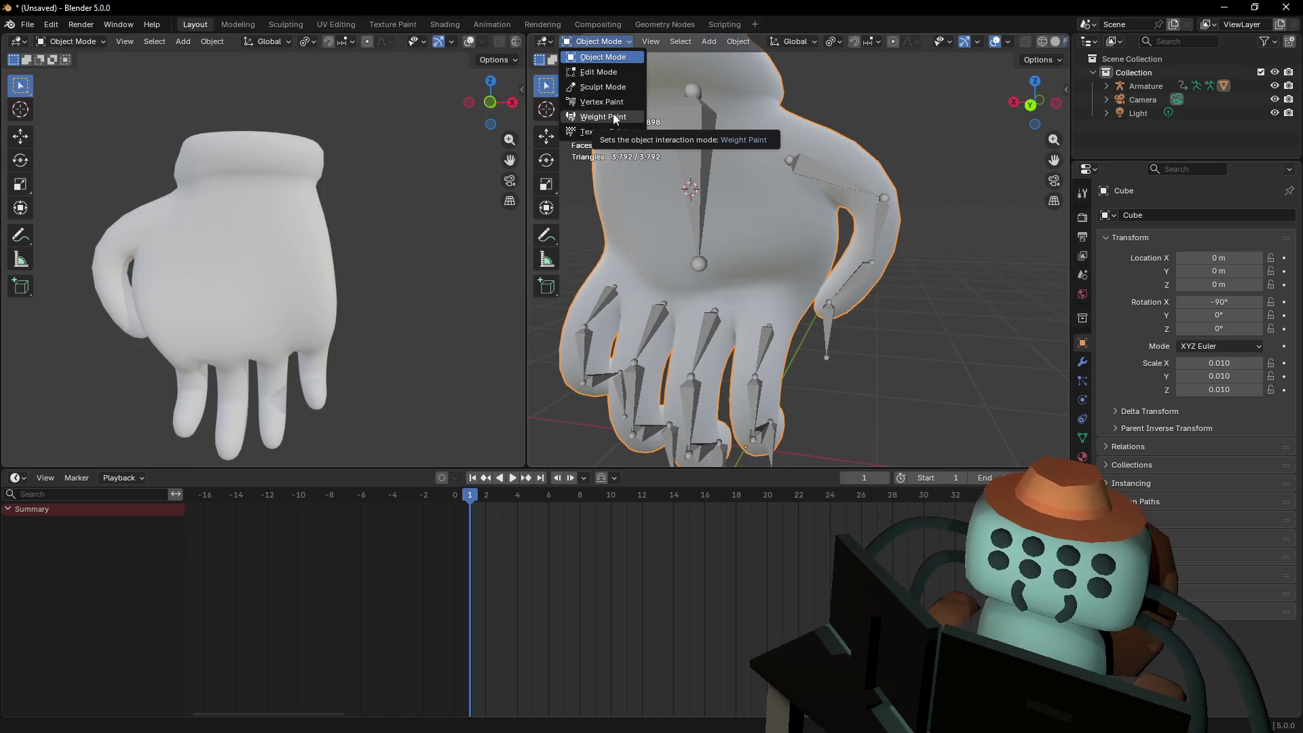
pyautogui.click(615, 119)
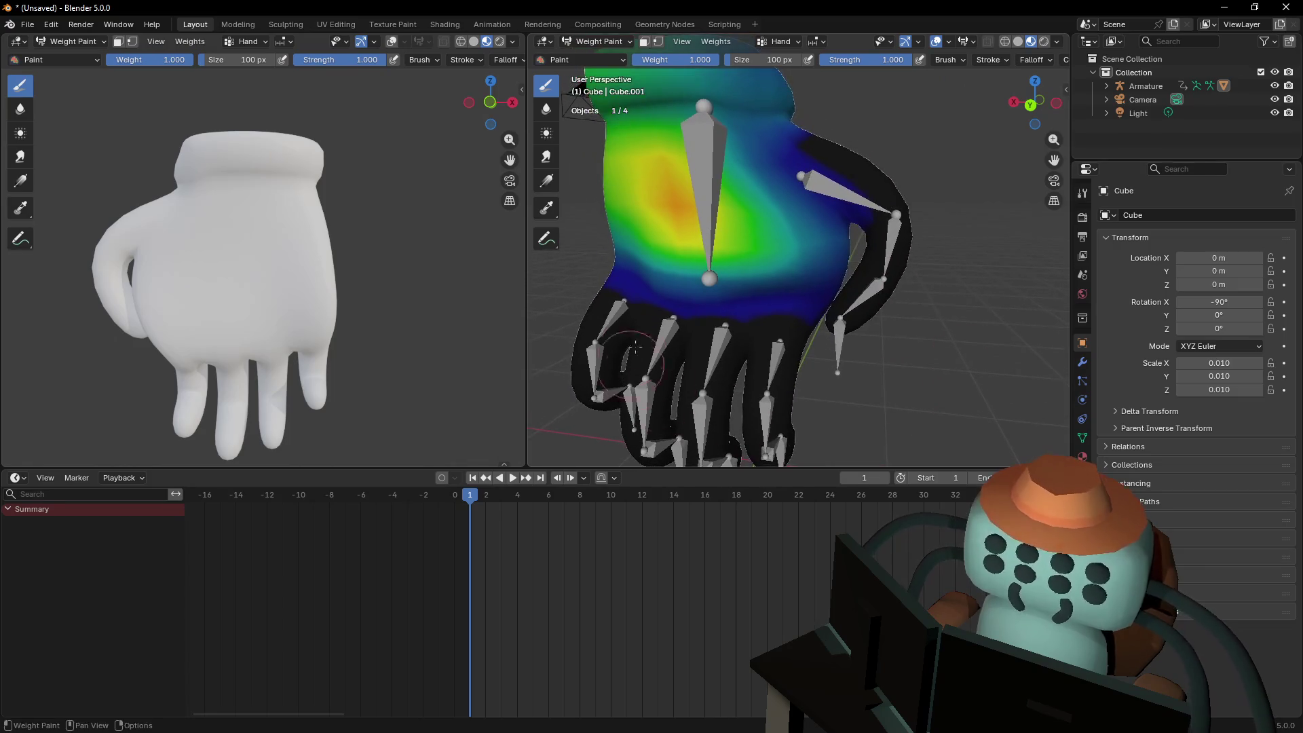
# Make thumb.1 the active vertex group and hide the Subdivision modifier in the viewport
pyautogui.click(1082, 437)
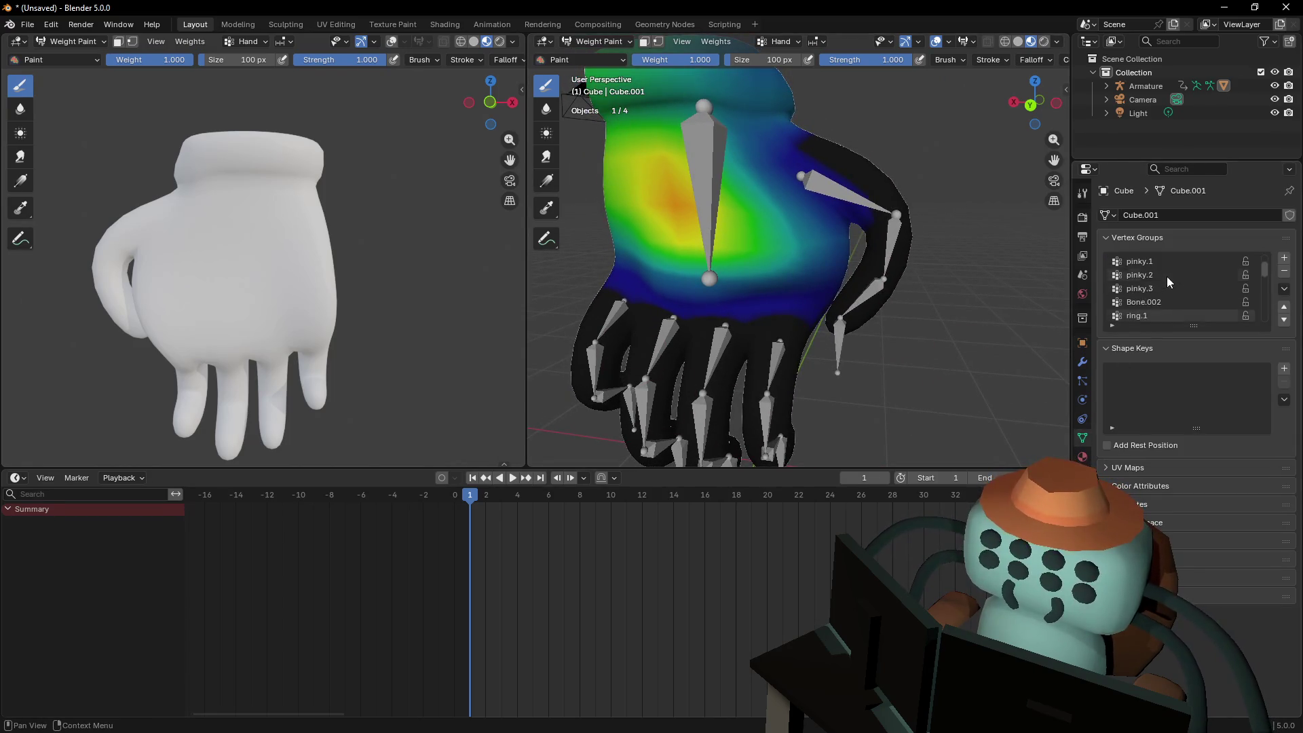
pyautogui.moveTo(1193, 327); pyautogui.dragTo(1186, 547)
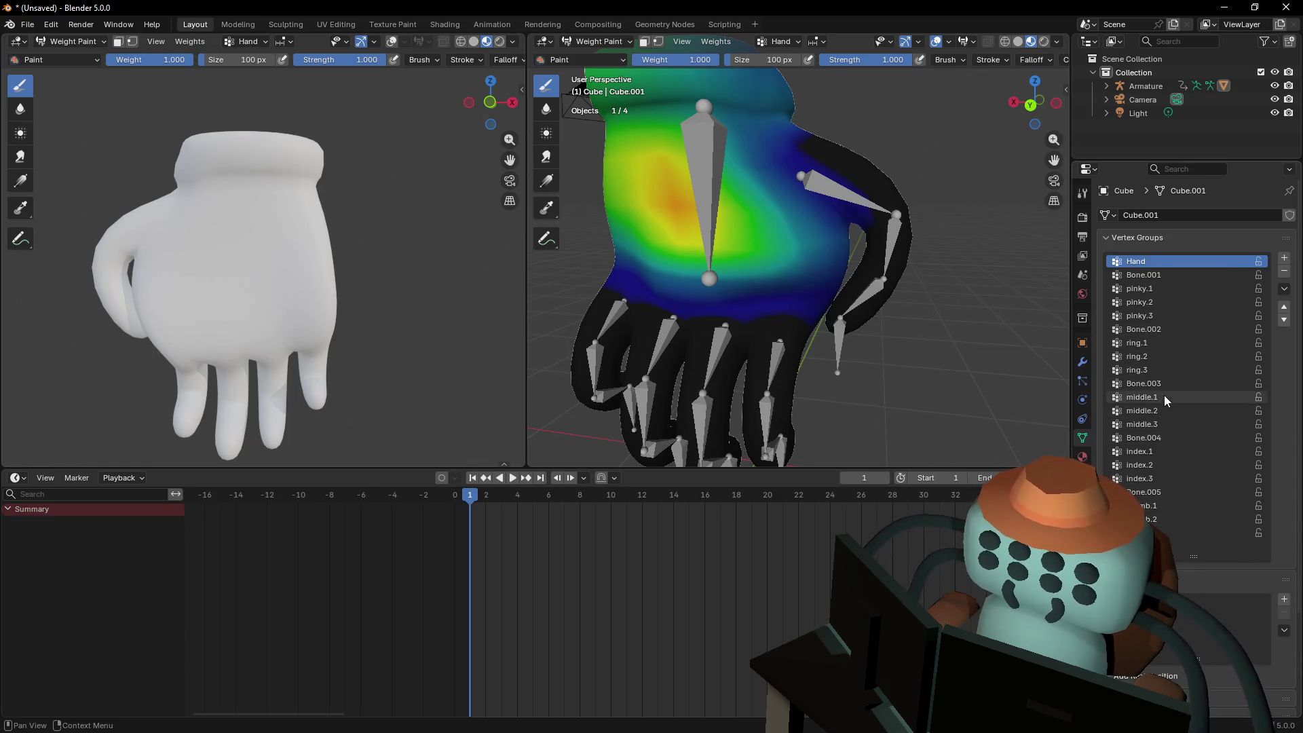
pyautogui.click(1147, 506)
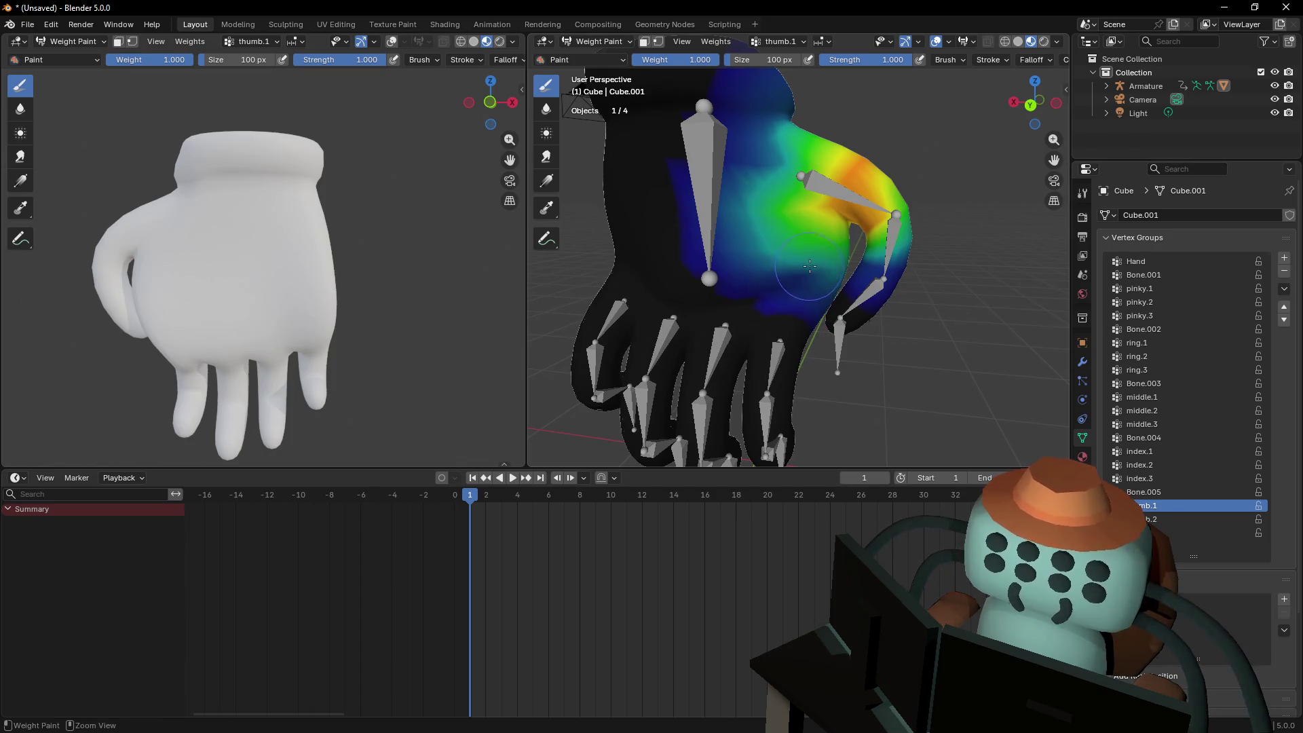
pyautogui.click(1084, 365)
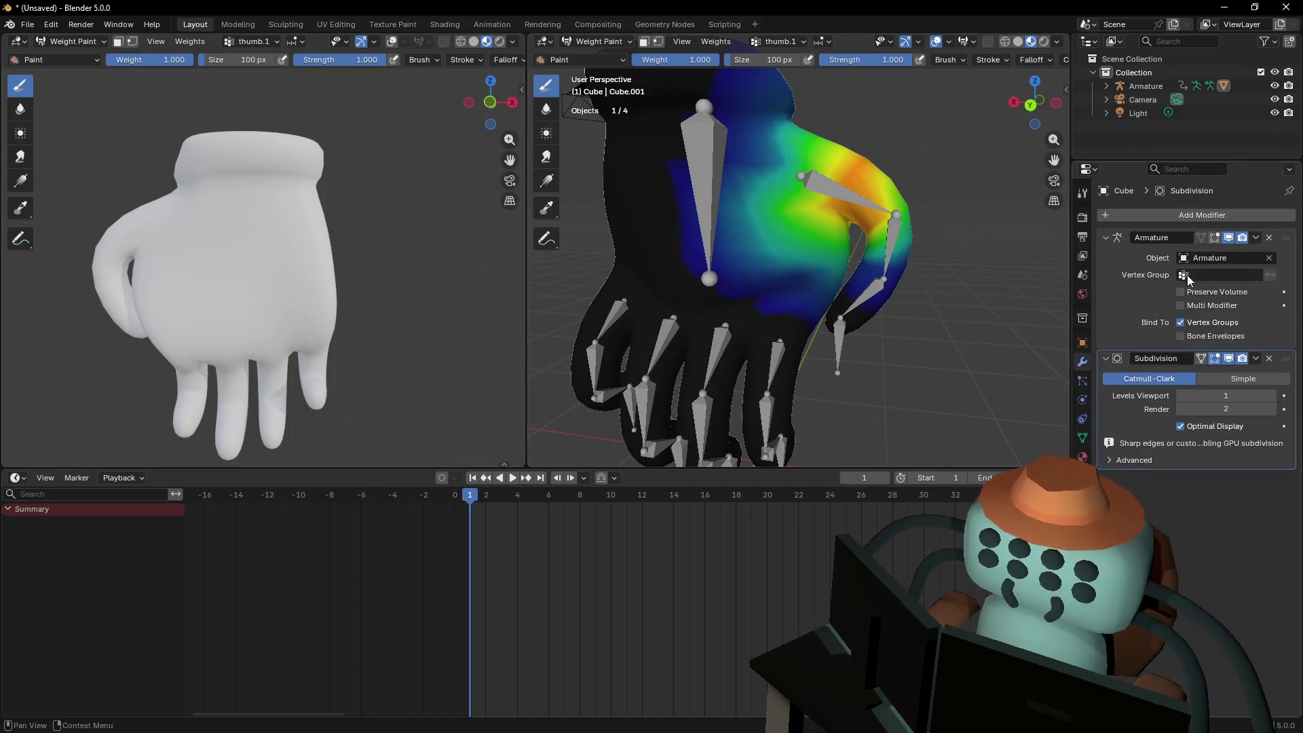
pyautogui.click(1229, 359)
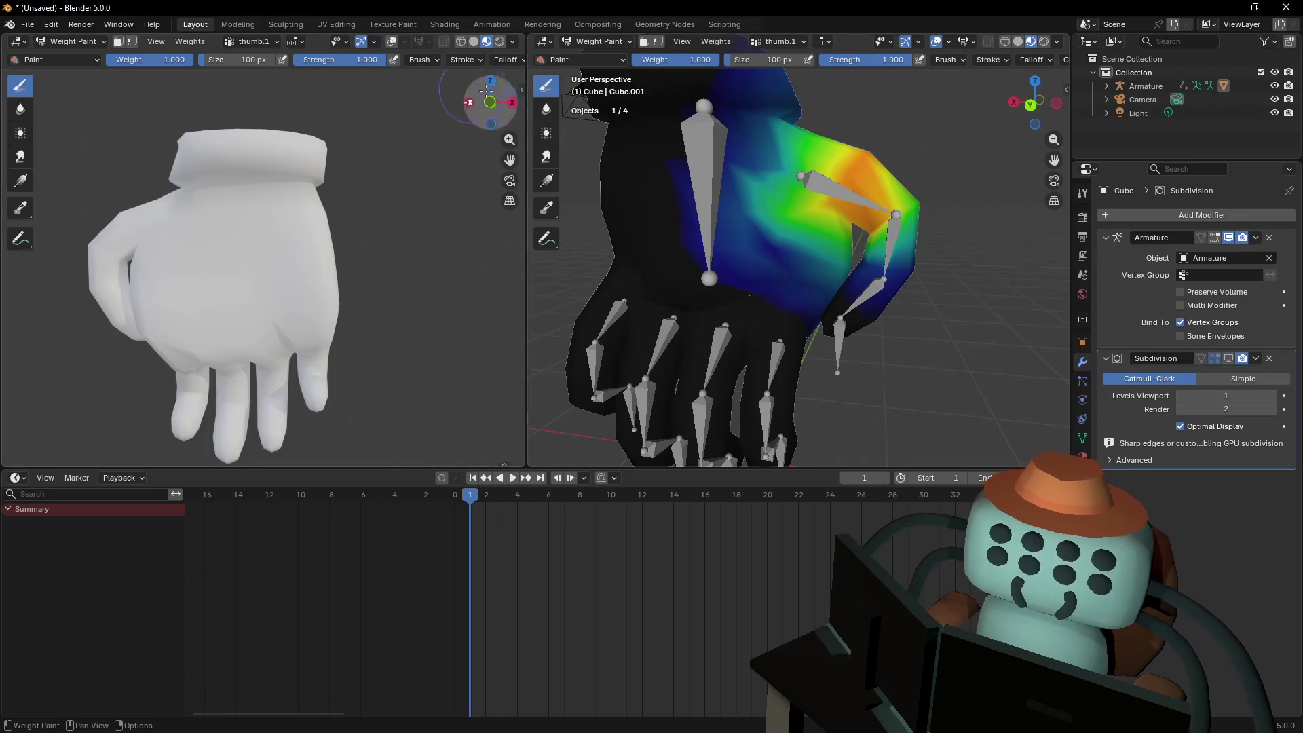
# Widen the 3D view, apply a different brush falloff preset, and paint at the thumb base
pyautogui.moveTo(528, 82); pyautogui.dragTo(354, 81)
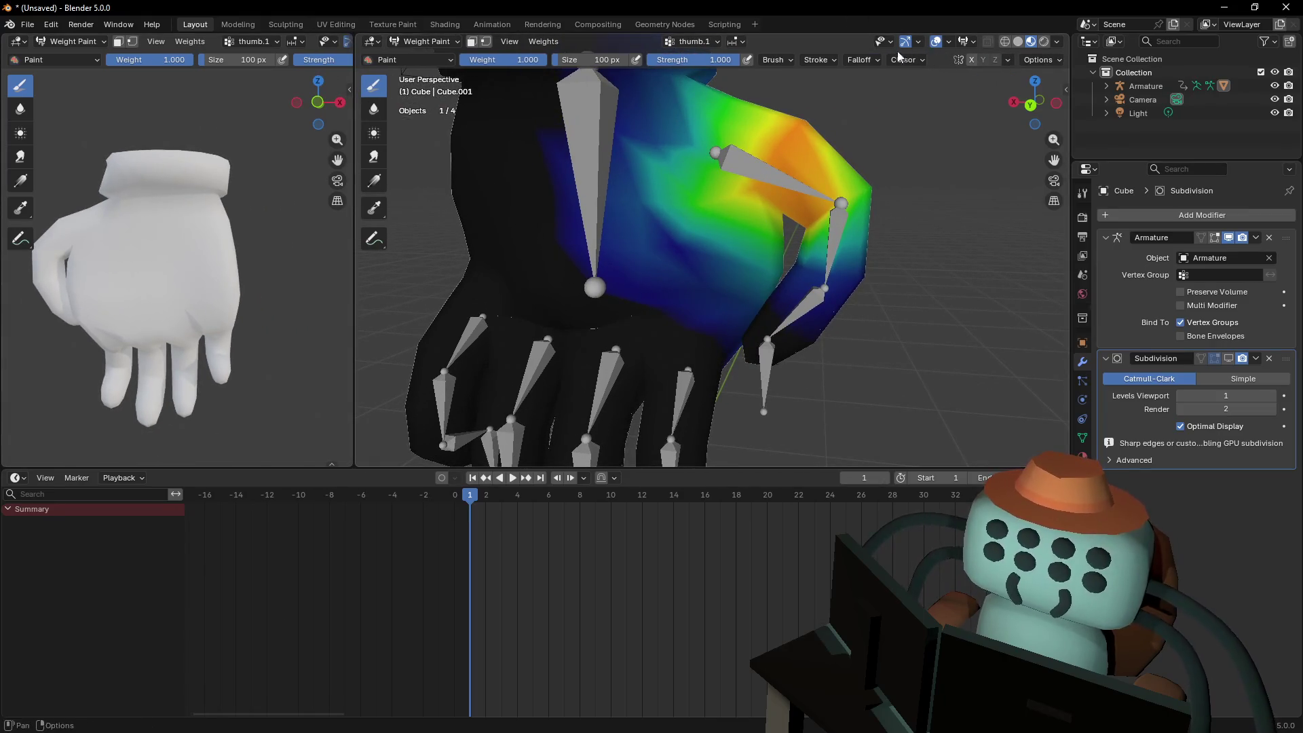
pyautogui.click(817, 60)
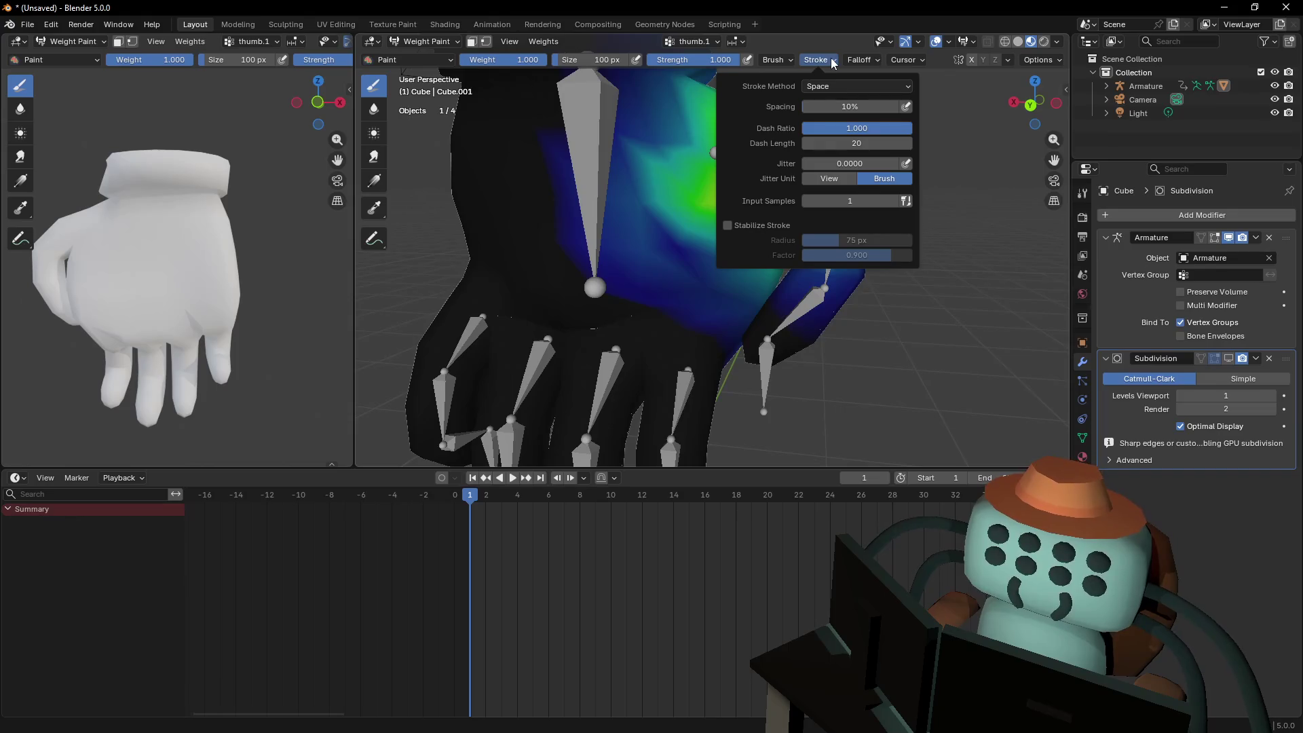
pyautogui.click(863, 60)
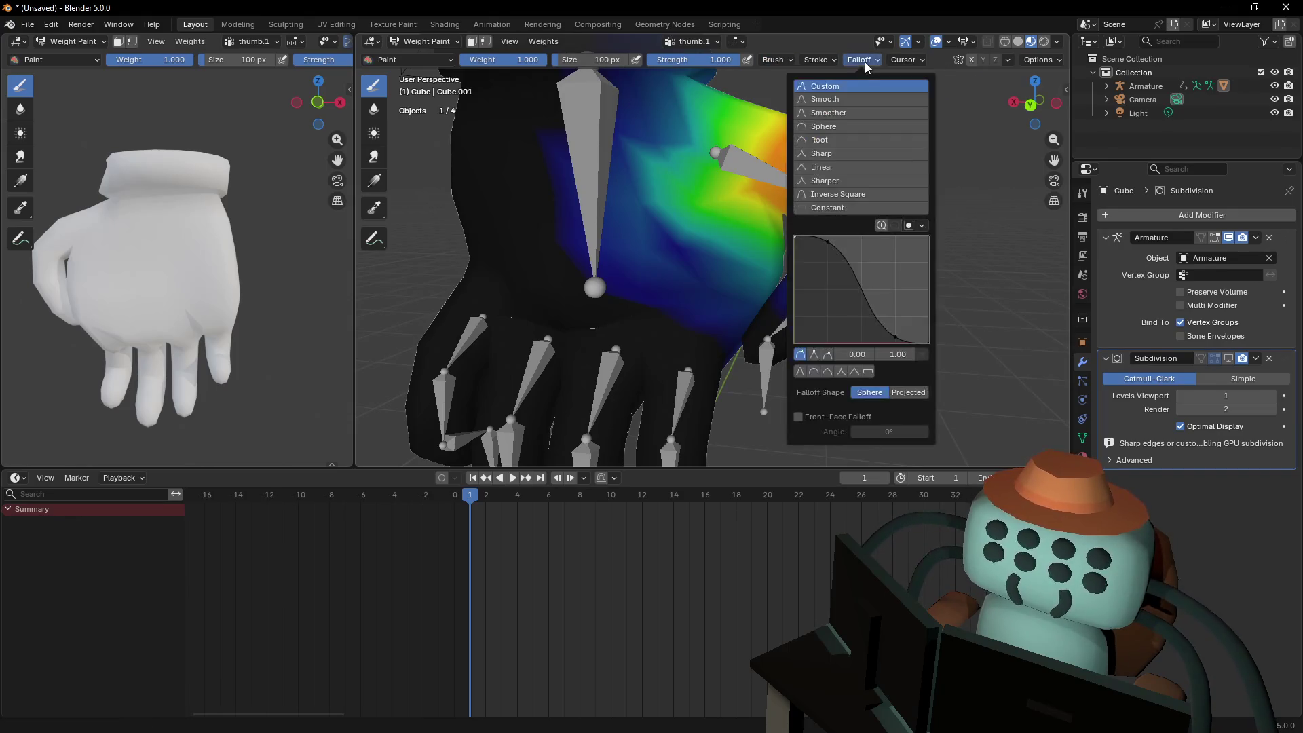
pyautogui.click(867, 371)
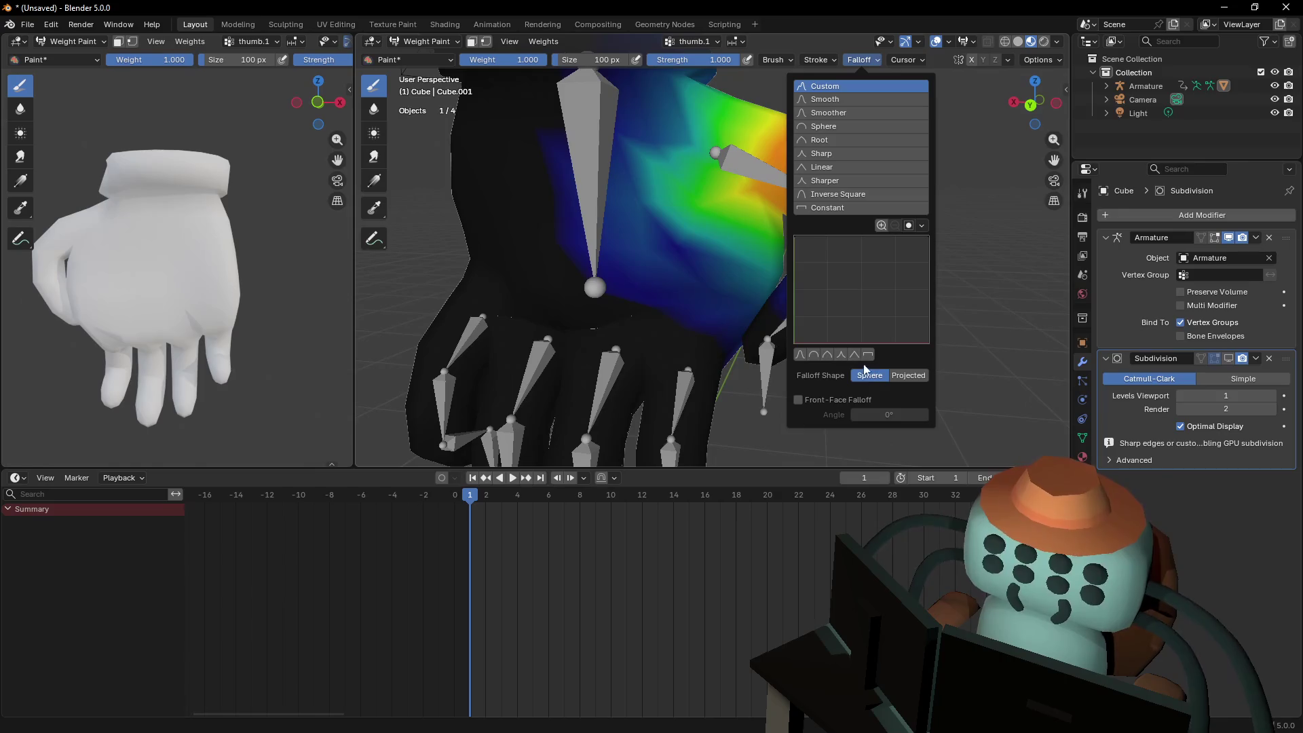
pyautogui.moveTo(688, 254)
pyautogui.mouseDown()
pyautogui.moveTo(657, 308)
pyautogui.moveTo(576, 261)
pyautogui.moveTo(661, 265)
pyautogui.moveTo(715, 293)
pyautogui.mouseUp()
# Subtract thumb.1 weight from the upper right of the hand and right of the thumb
pyautogui.keyDown('shift'); pyautogui.moveTo(737, 181); pyautogui.dragTo(738, 238, button='middle'); pyautogui.keyUp('shift')
pyautogui.keyDown('shift'); pyautogui.moveTo(676, 115); pyautogui.dragTo(671, 193, button='middle'); pyautogui.keyUp('shift')
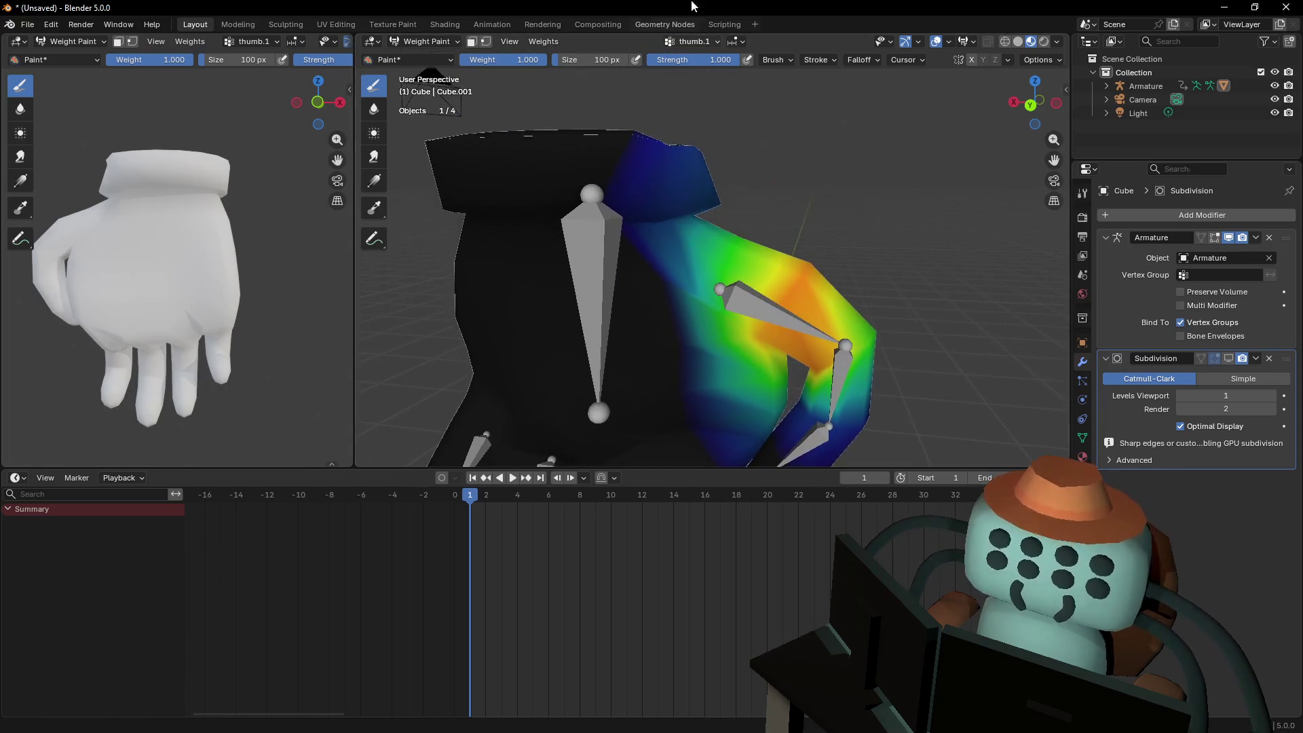
pyautogui.moveTo(664, 146)
pyautogui.mouseDown()
pyautogui.moveTo(625, 123)
pyautogui.moveTo(651, 203)
pyautogui.moveTo(750, 145)
pyautogui.moveTo(662, 263)
pyautogui.moveTo(686, 378)
pyautogui.moveTo(705, 344)
pyautogui.mouseUp()
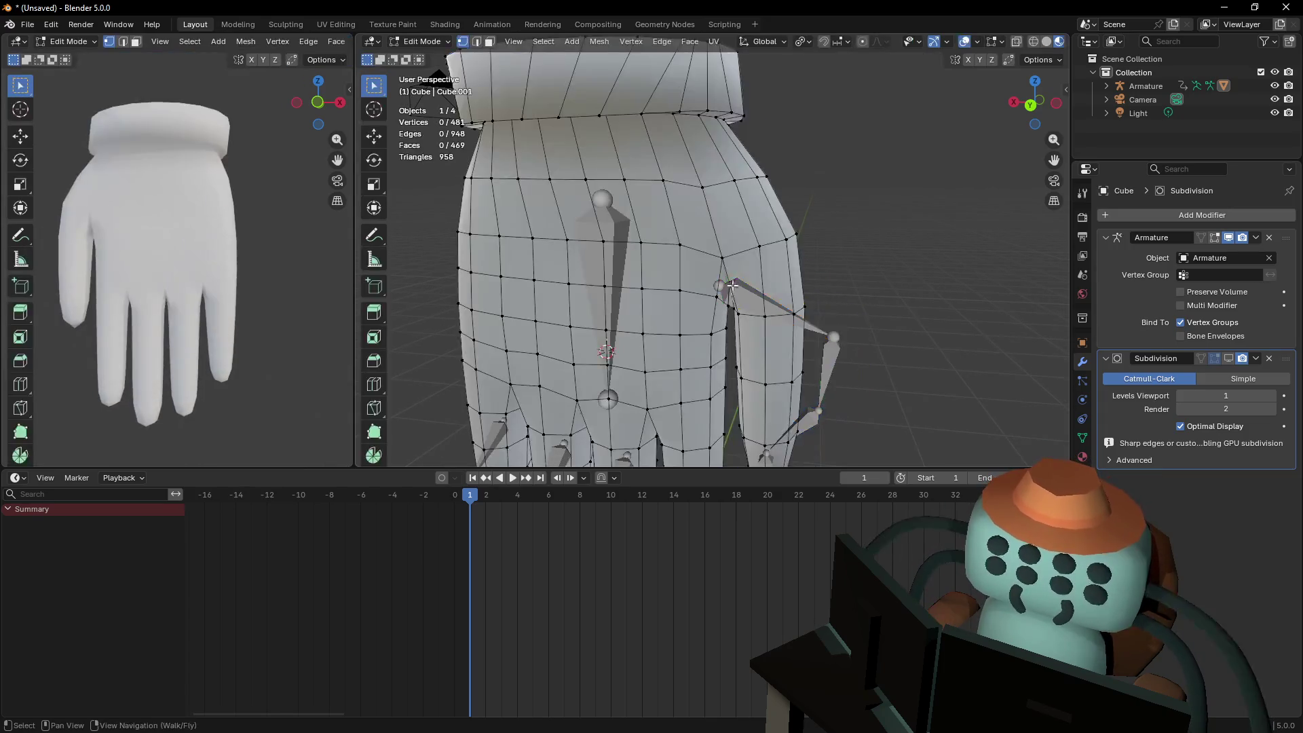
pyautogui.moveTo(709, 340)
pyautogui.keyDown('ctrl'); pyautogui.mouseDown()
pyautogui.moveTo(746, 326)
pyautogui.moveTo(739, 370)
pyautogui.moveTo(741, 329)
pyautogui.mouseUp(); pyautogui.keyUp('ctrl')
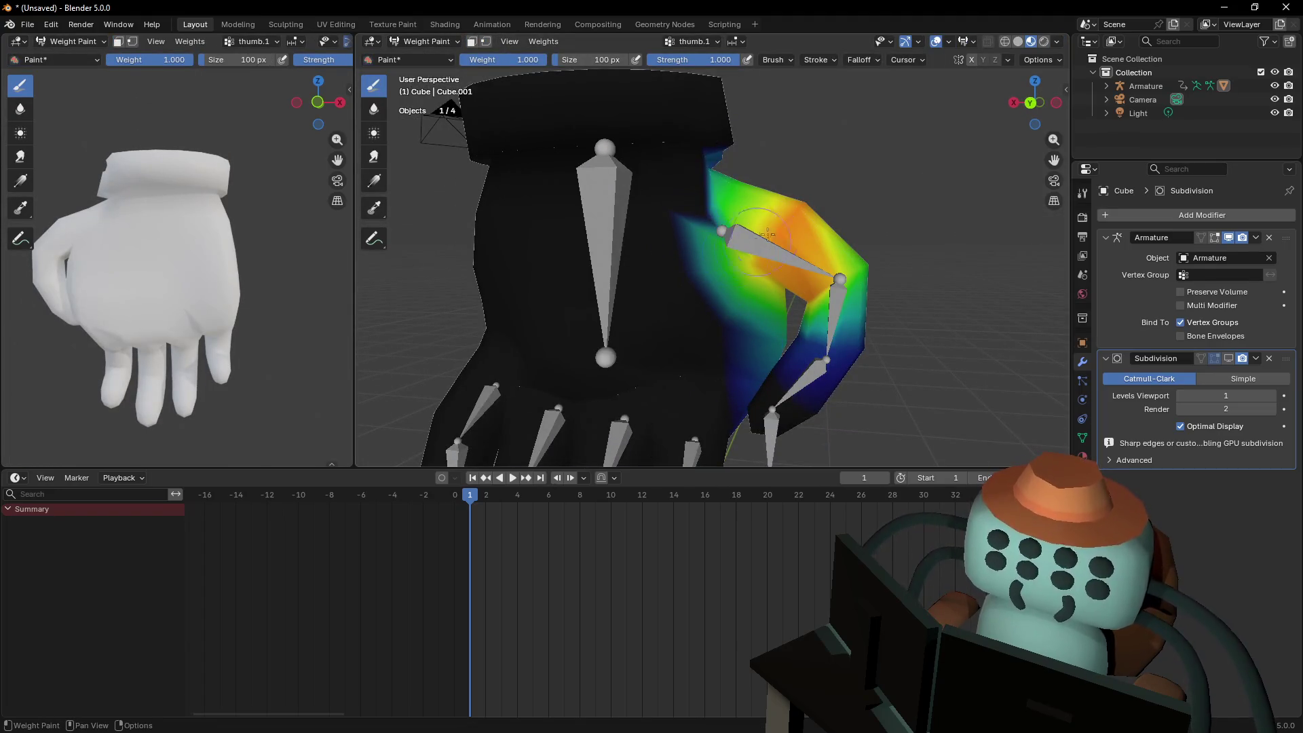
pyautogui.press('Tab')
pyautogui.hotkey('shift', '`')
pyautogui.press('s')
pyautogui.press('Return')
pyautogui.press('Tab')
# Erase thumb.1 weight near the top-left shoulder and the palm beside the thumb
pyautogui.moveTo(626, 170)
pyautogui.keyDown('ctrl'); pyautogui.mouseDown()
pyautogui.moveTo(637, 187)
pyautogui.moveTo(607, 224)
pyautogui.mouseUp(); pyautogui.keyUp('ctrl')
pyautogui.press('Tab')
pyautogui.hotkey('shift', '`')
pyautogui.press('s')
pyautogui.press('Return')
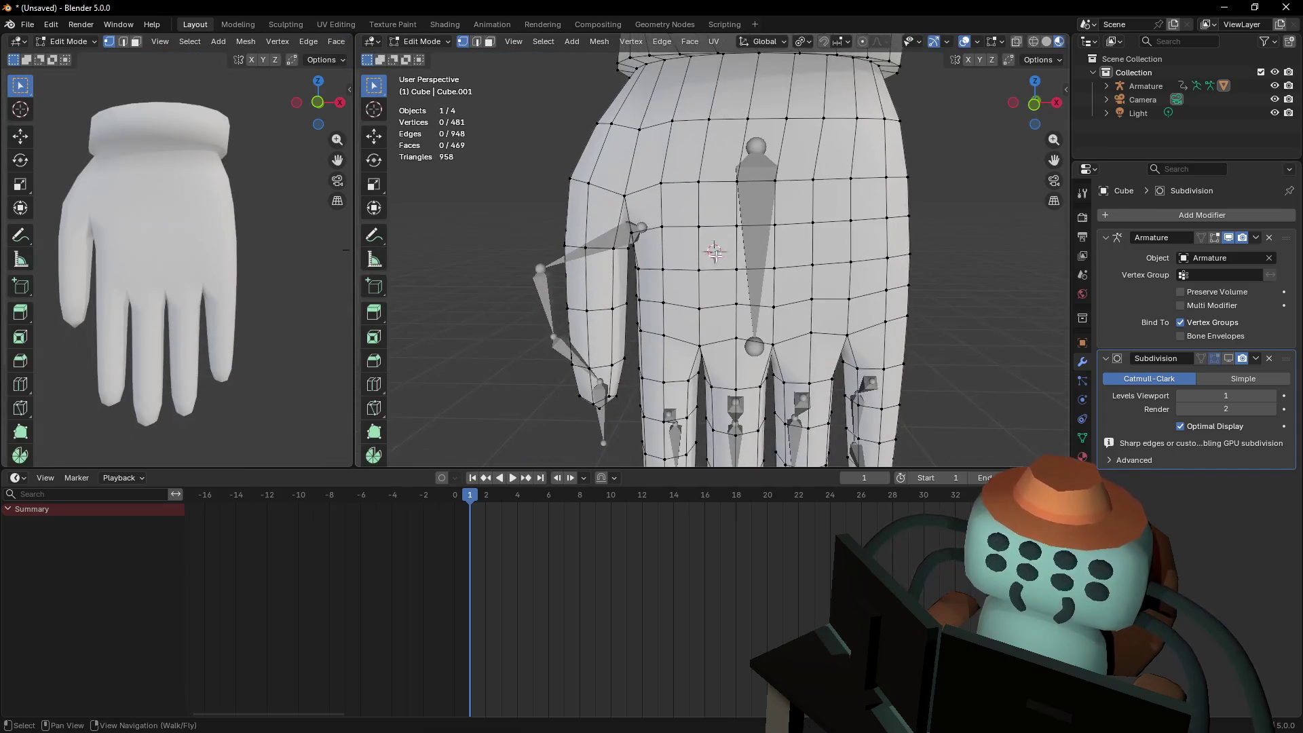
pyautogui.press('Tab')
pyautogui.keyDown('ctrl'); pyautogui.moveTo(655, 325); pyautogui.dragTo(623, 323); pyautogui.keyUp('ctrl')
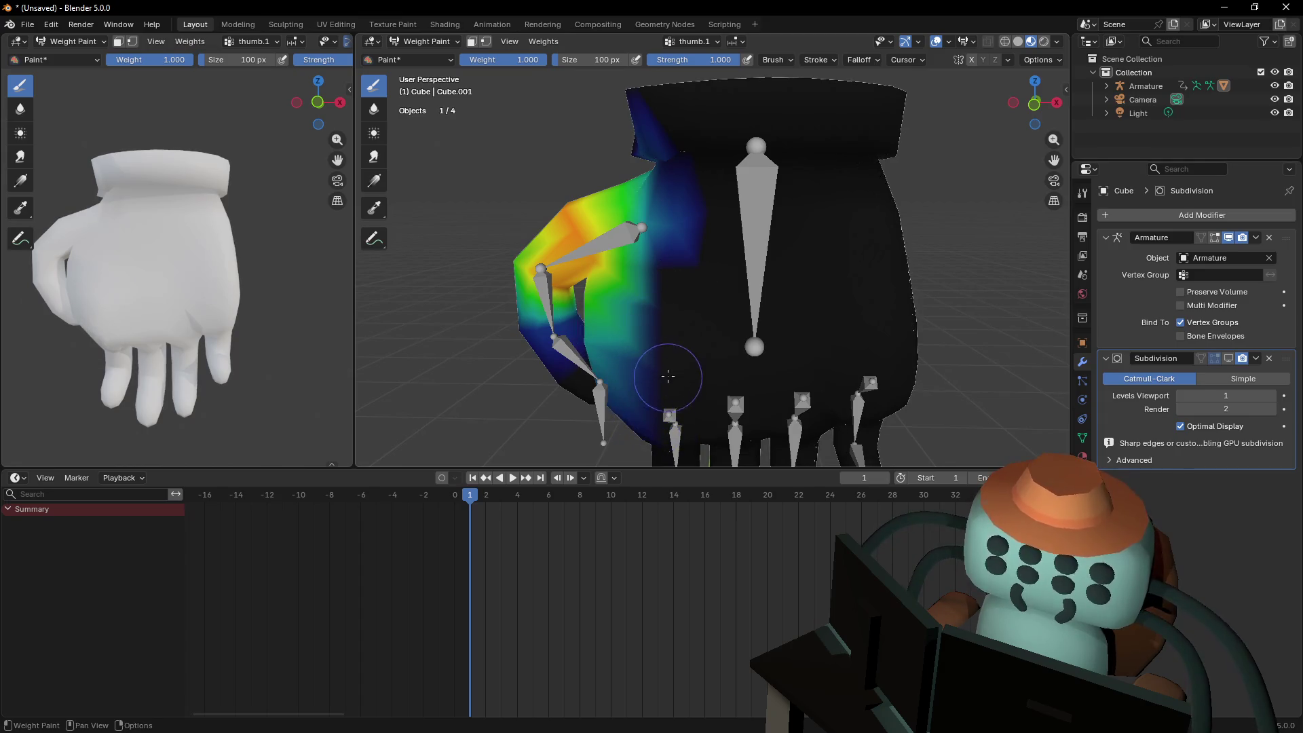
pyautogui.press('Tab')
pyautogui.hotkey('shift', '`')
pyautogui.press('s')
pyautogui.press('Return')
pyautogui.press('Tab')
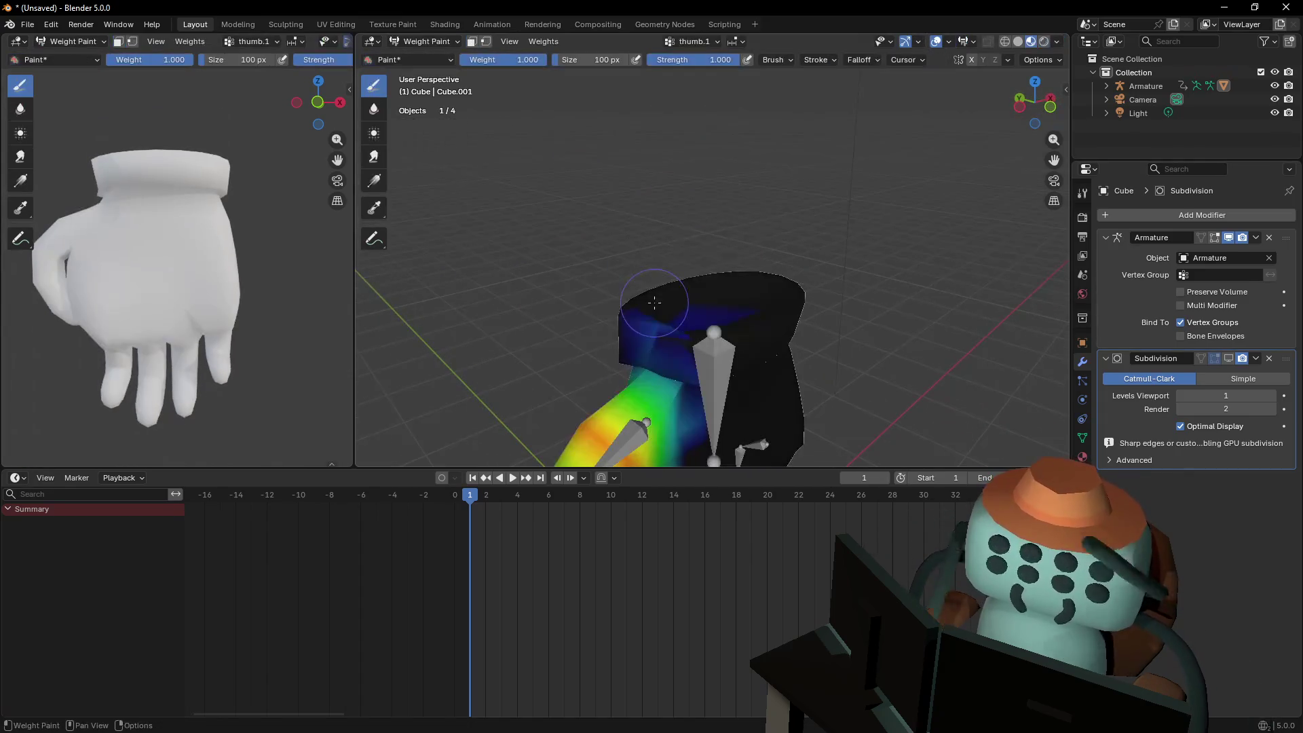
# Check the quick brush settings and inspect the mesh wireframe up close in Edit Mode
pyautogui.rightClick(680, 340)
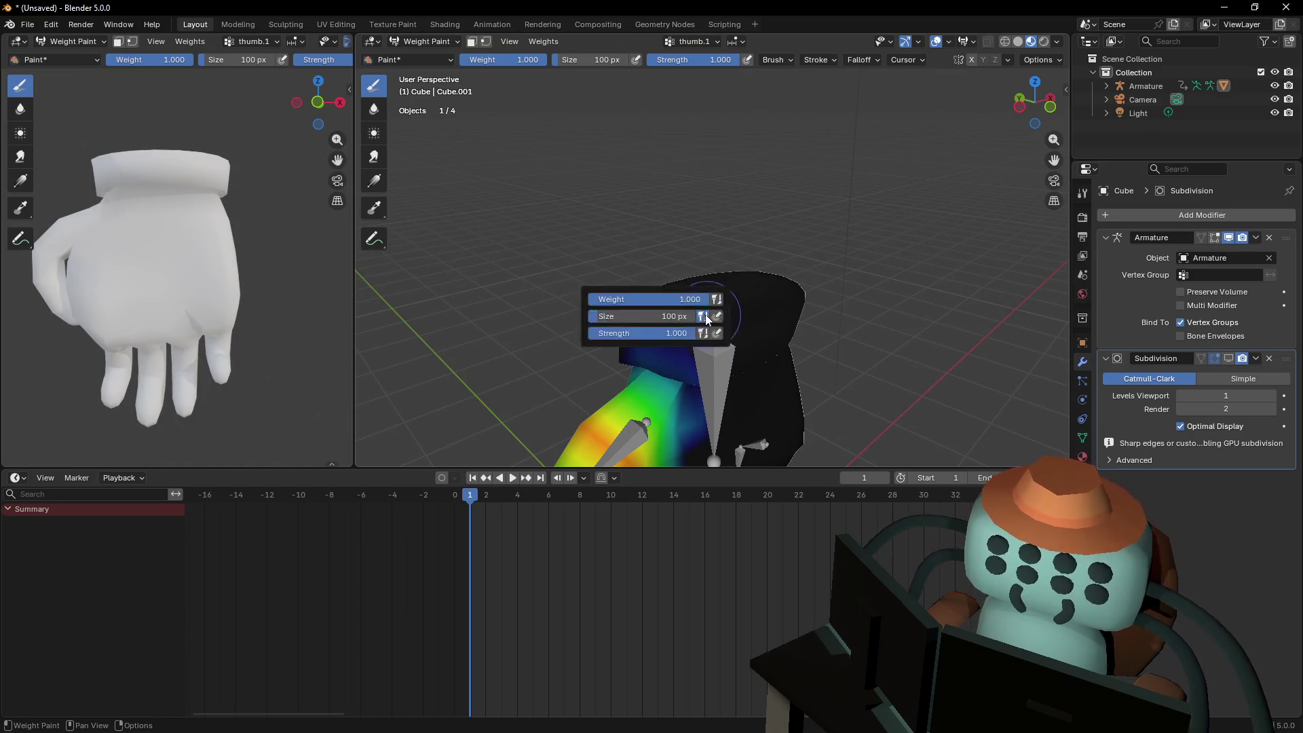
pyautogui.hotkey('shift', '`')
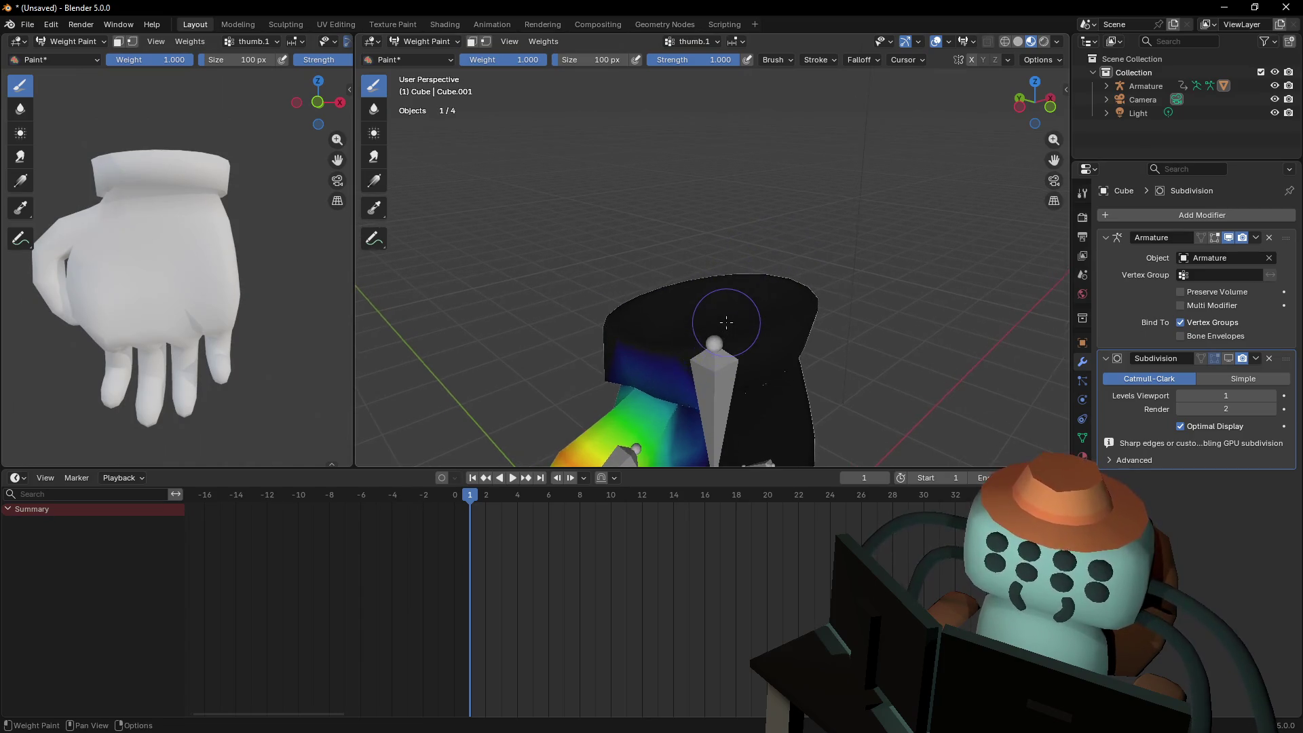
pyautogui.press('Return')
pyautogui.press('Tab')
pyautogui.scroll(3, 728, 232)
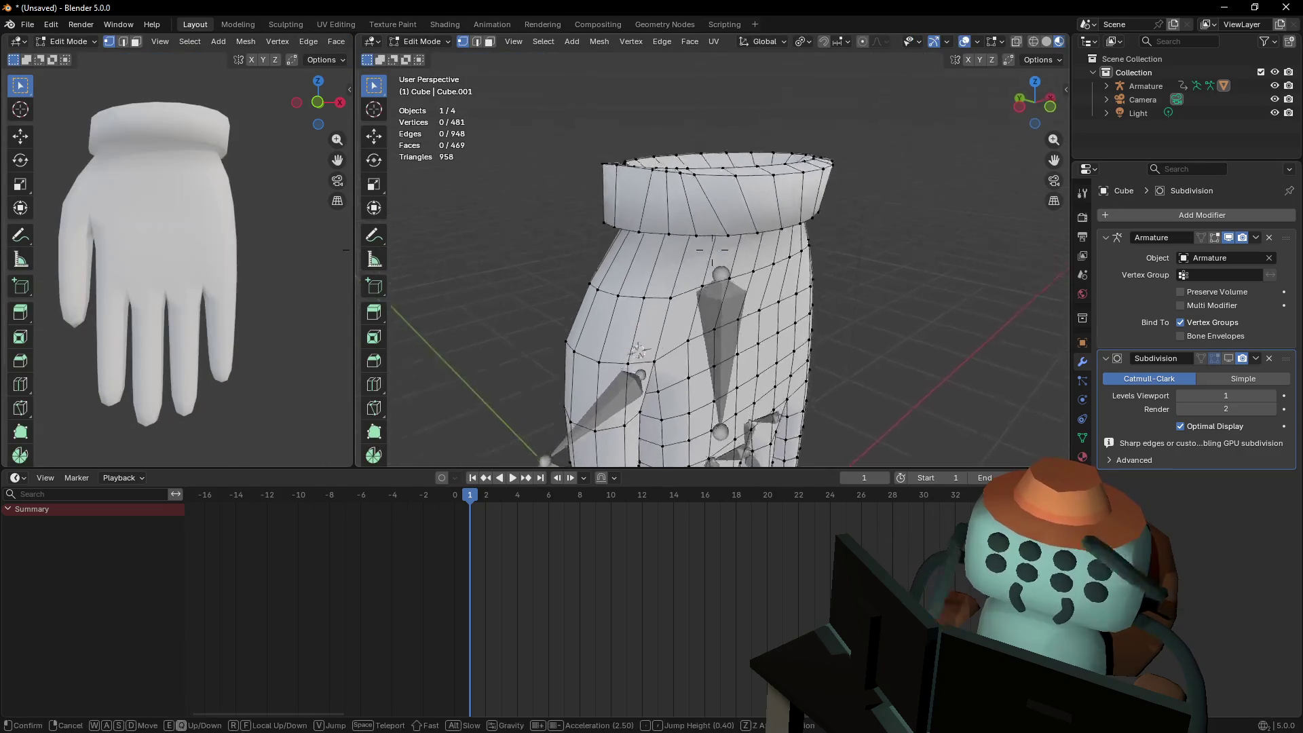
pyautogui.press('Tab')
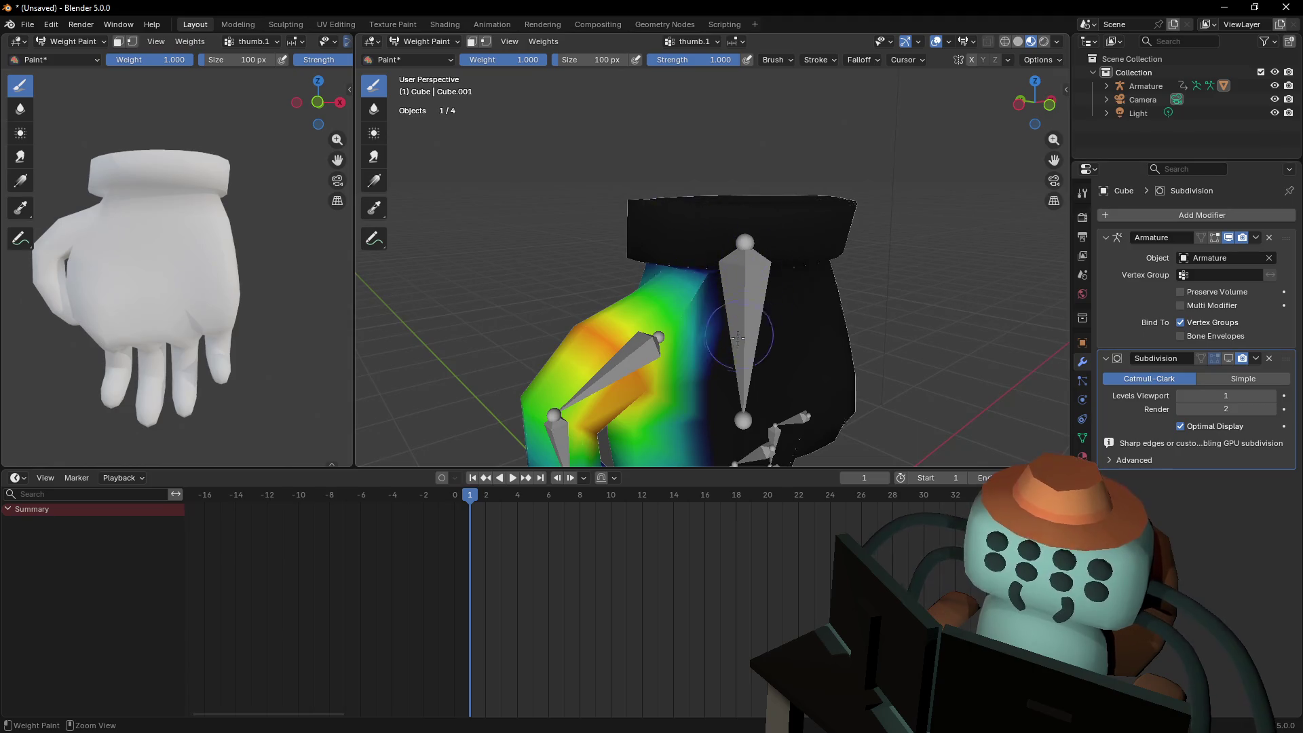
pyautogui.keyDown('shift'); pyautogui.scroll(-5, 727, 242); pyautogui.keyUp('shift')
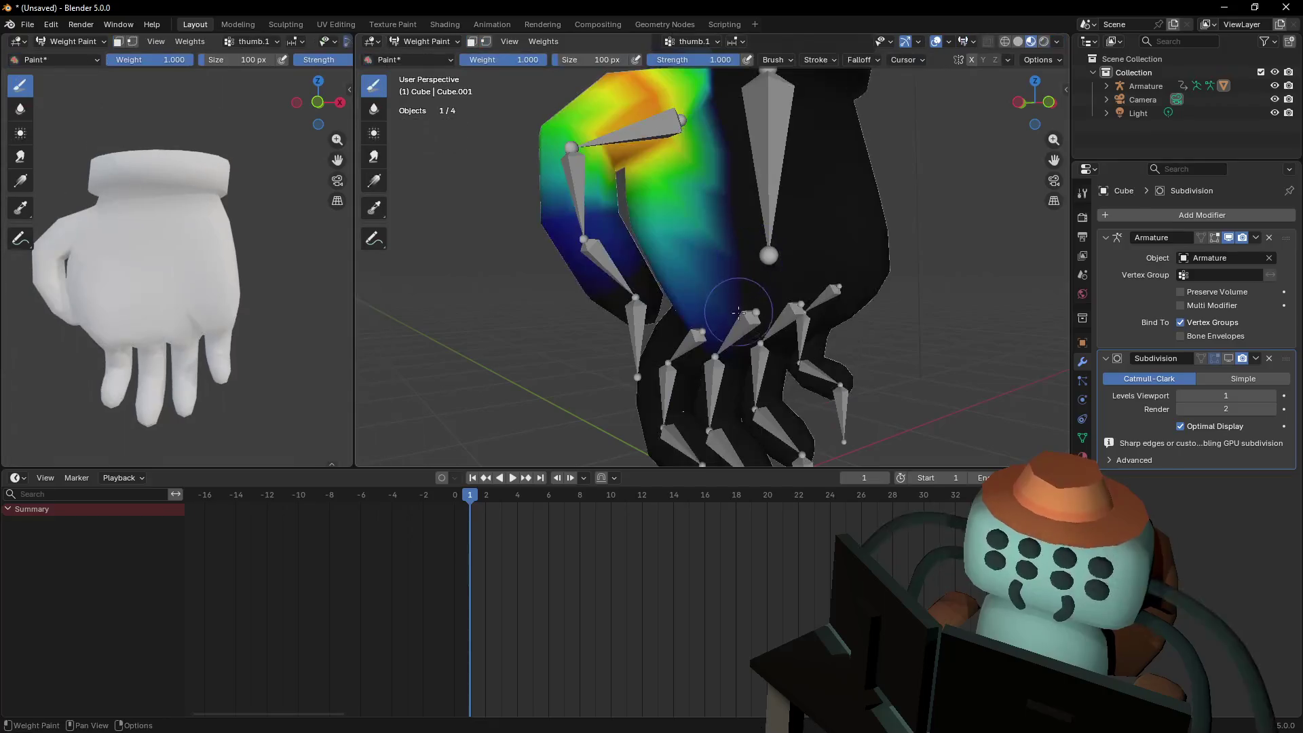
# Remove leftover thumb.1 weight along the palm and near the thumb joint, checking frontally
pyautogui.moveTo(720, 297)
pyautogui.mouseDown()
pyautogui.moveTo(677, 235)
pyautogui.moveTo(705, 263)
pyautogui.mouseUp()
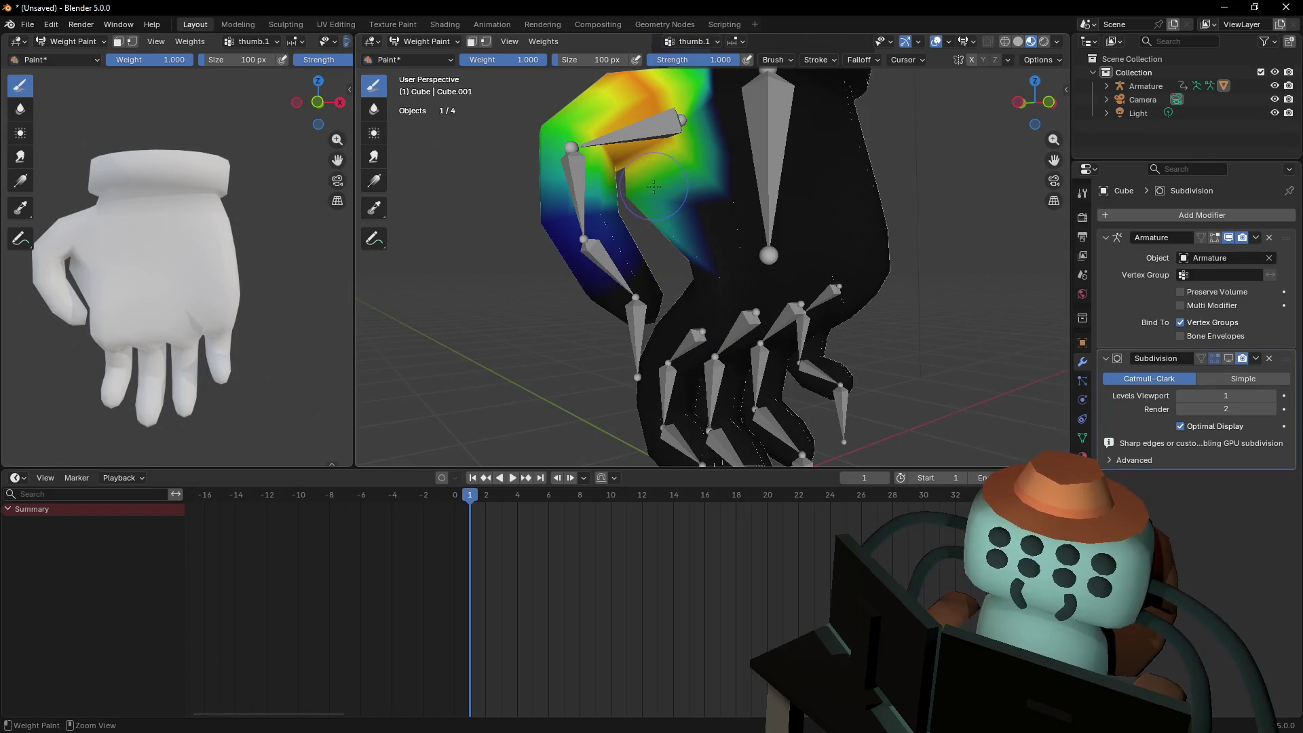
pyautogui.moveTo(653, 185); pyautogui.dragTo(670, 192)
pyautogui.press('Tab')
pyautogui.moveTo(709, 166); pyautogui.dragTo(778, 222, button='middle')
pyautogui.press('Tab')
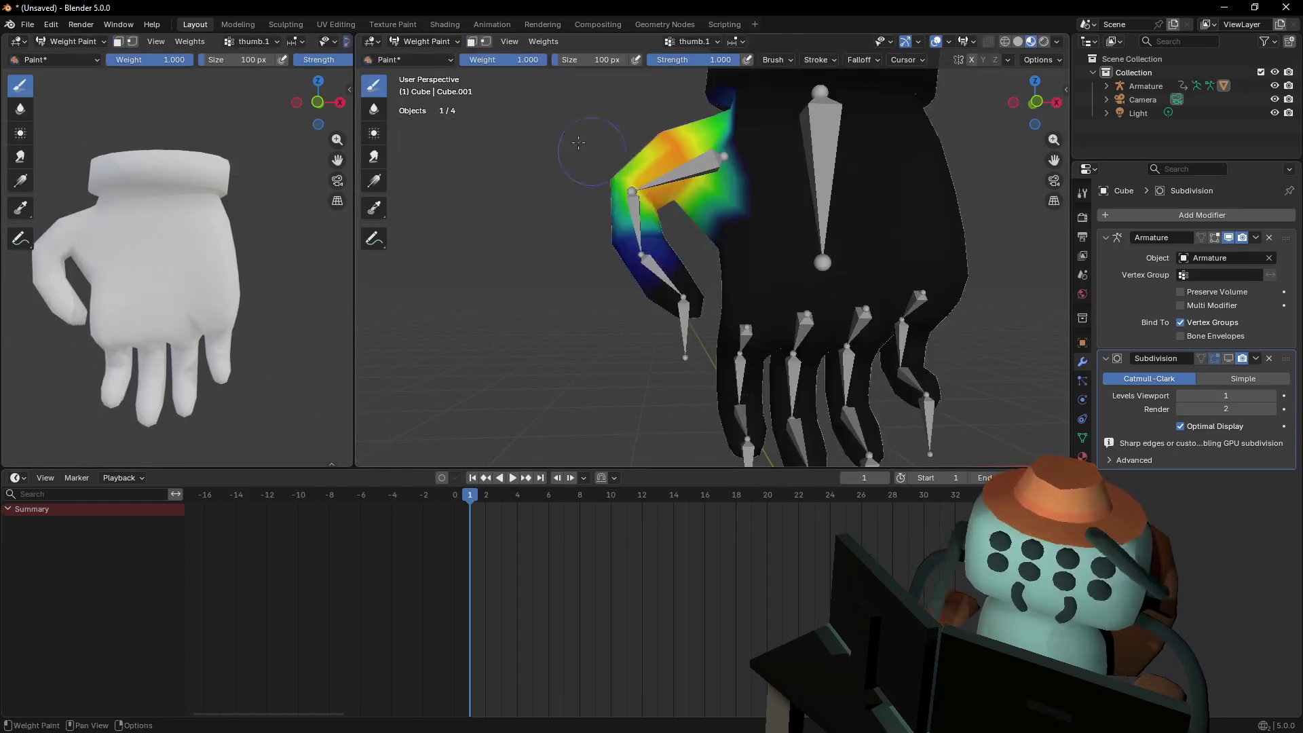
pyautogui.rightClick(221, 323)
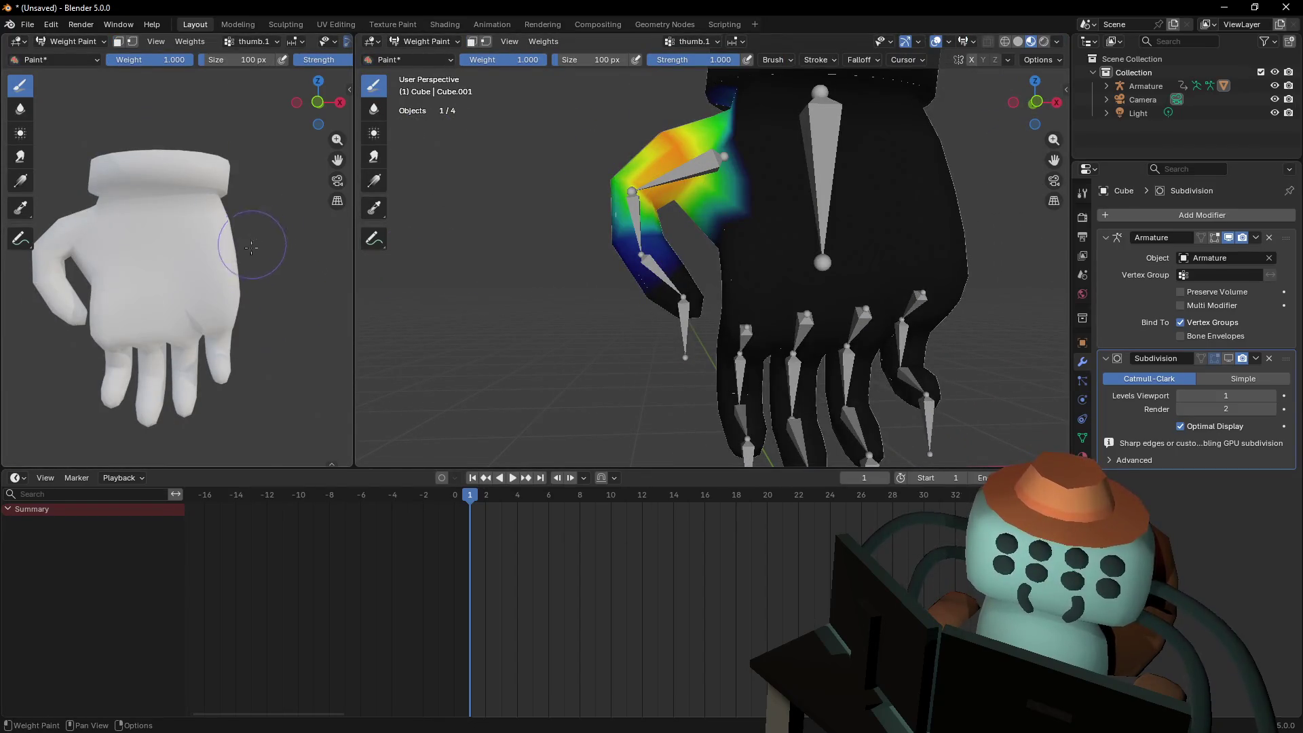
# Return the hand to Object Mode and reframe both views on the hand's front
pyautogui.click(105, 47)
pyautogui.click(76, 63)
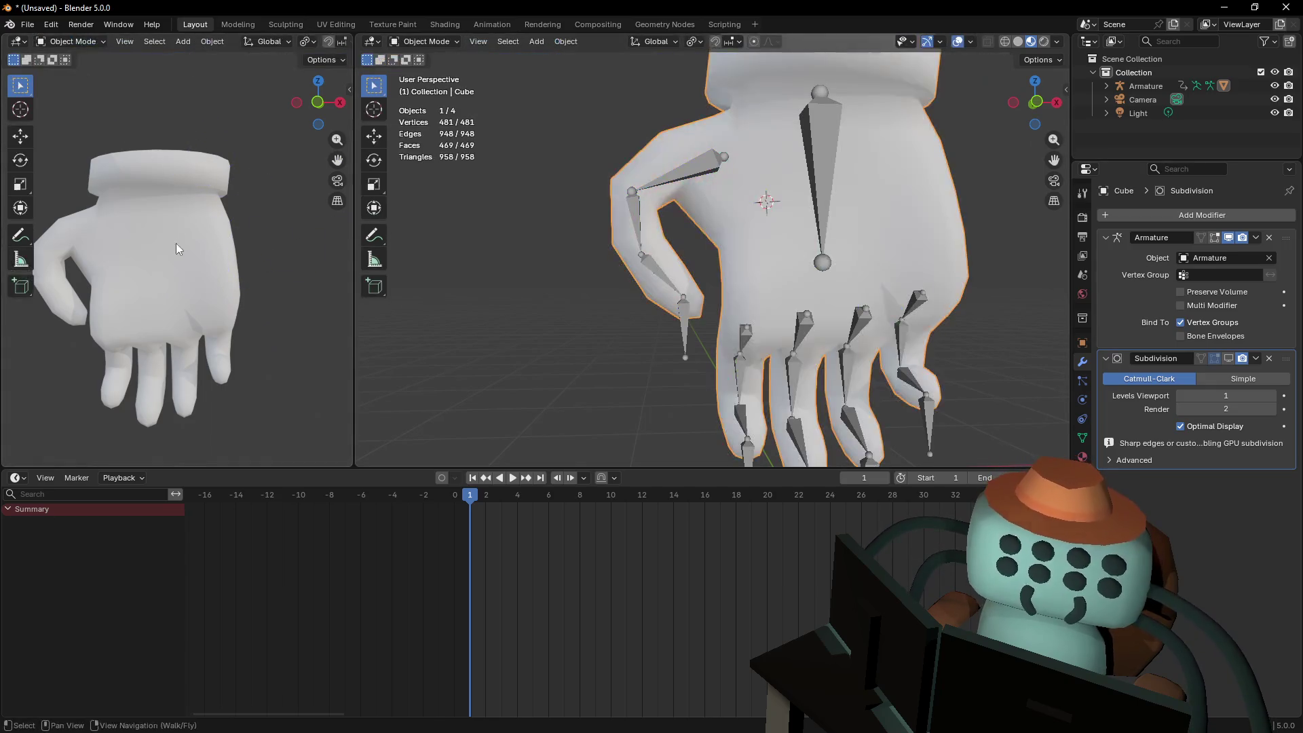
pyautogui.hotkey('shift', '`')
pyautogui.press('w')
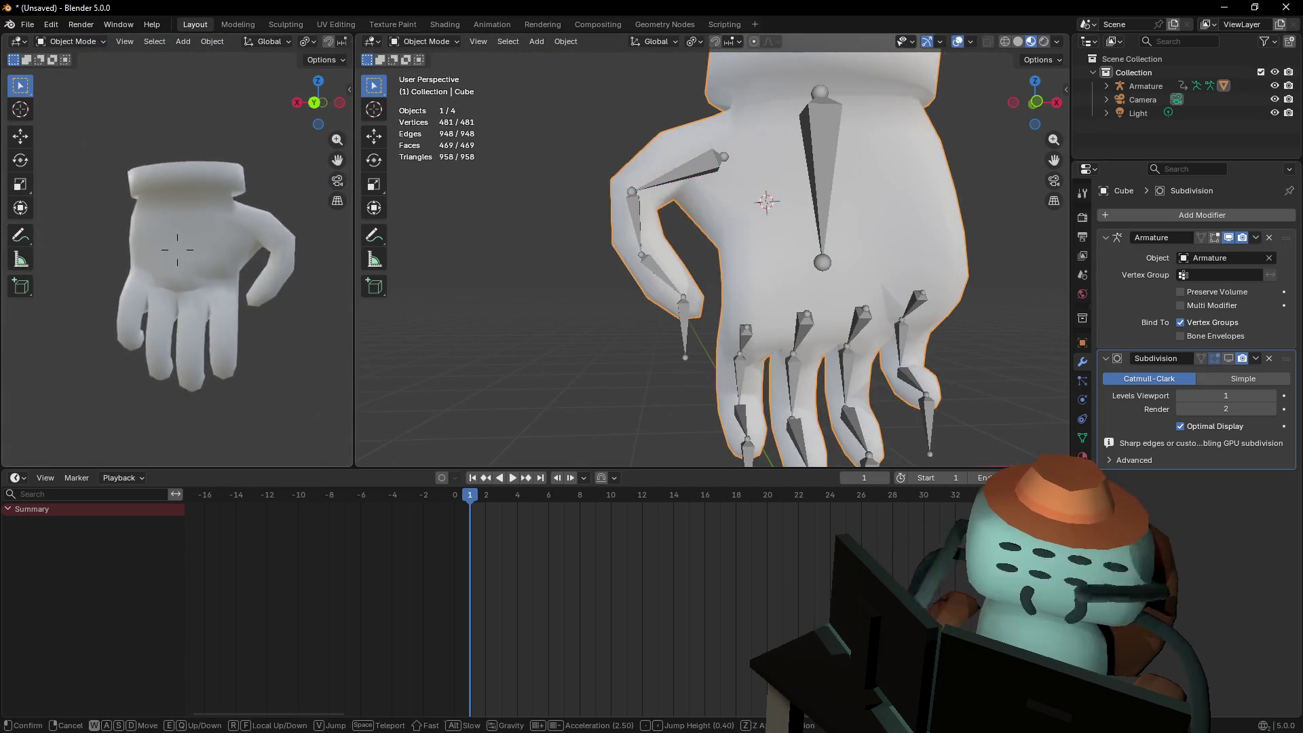
pyautogui.click(177, 249)
pyautogui.moveTo(679, 176); pyautogui.dragTo(714, 216, button='middle')
pyautogui.press('Tab')
pyautogui.hotkey('shift', '`')
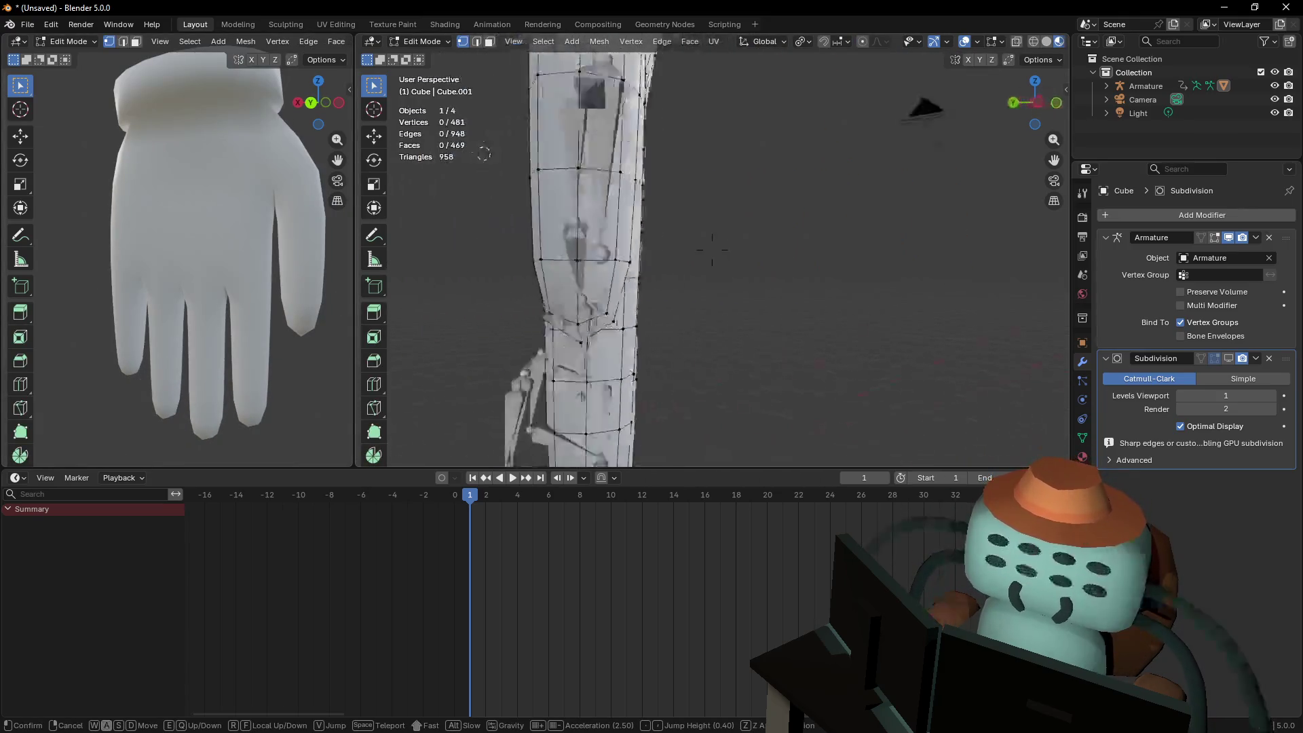
pyautogui.click(722, 198)
pyautogui.press('Tab')
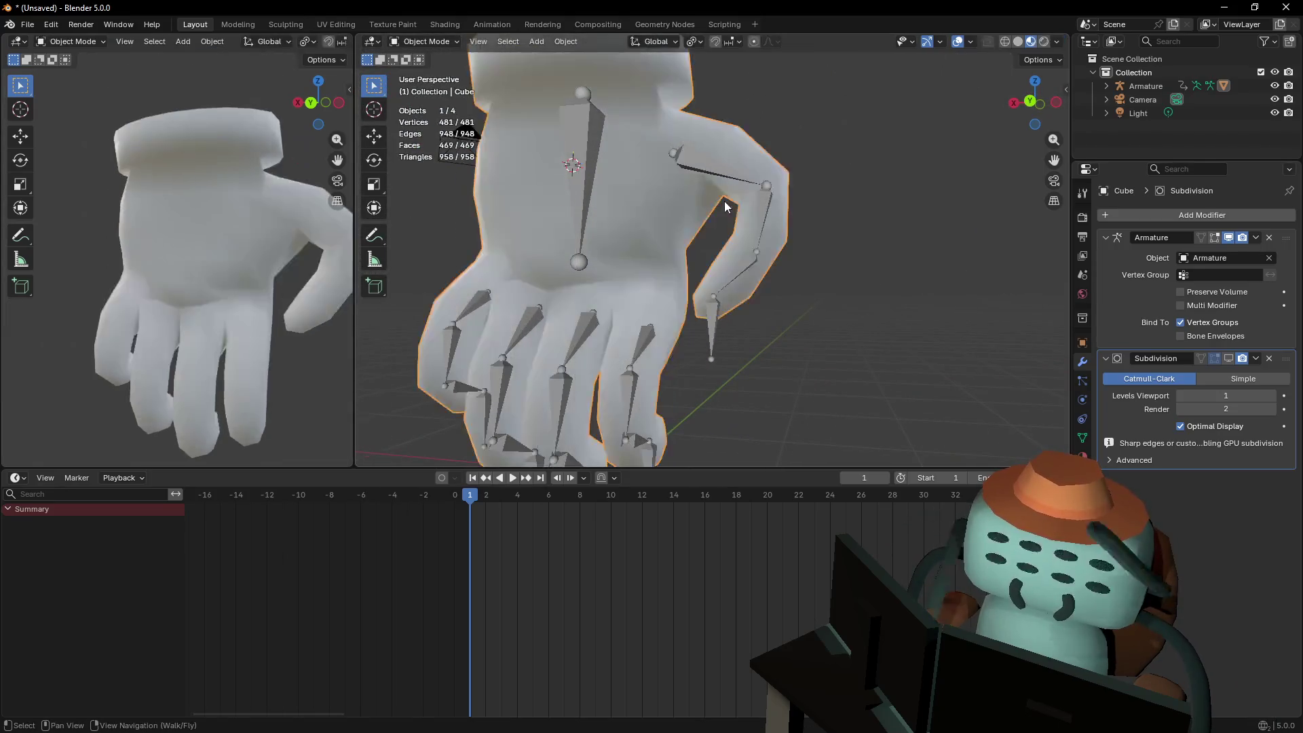
pyautogui.press('Tab')
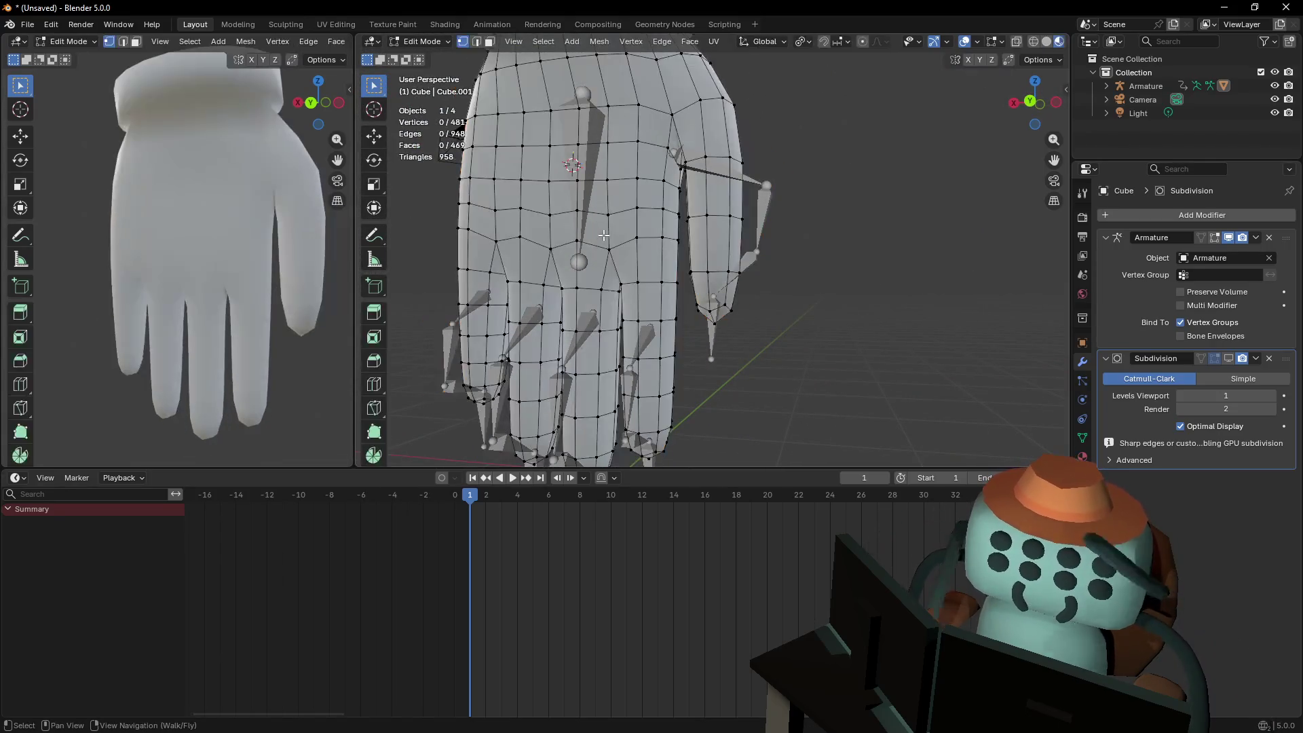
# In Weight Paint, view the thumb.2 and thumb.3 weights and set brush Weight to 0.5
pyautogui.click(415, 42)
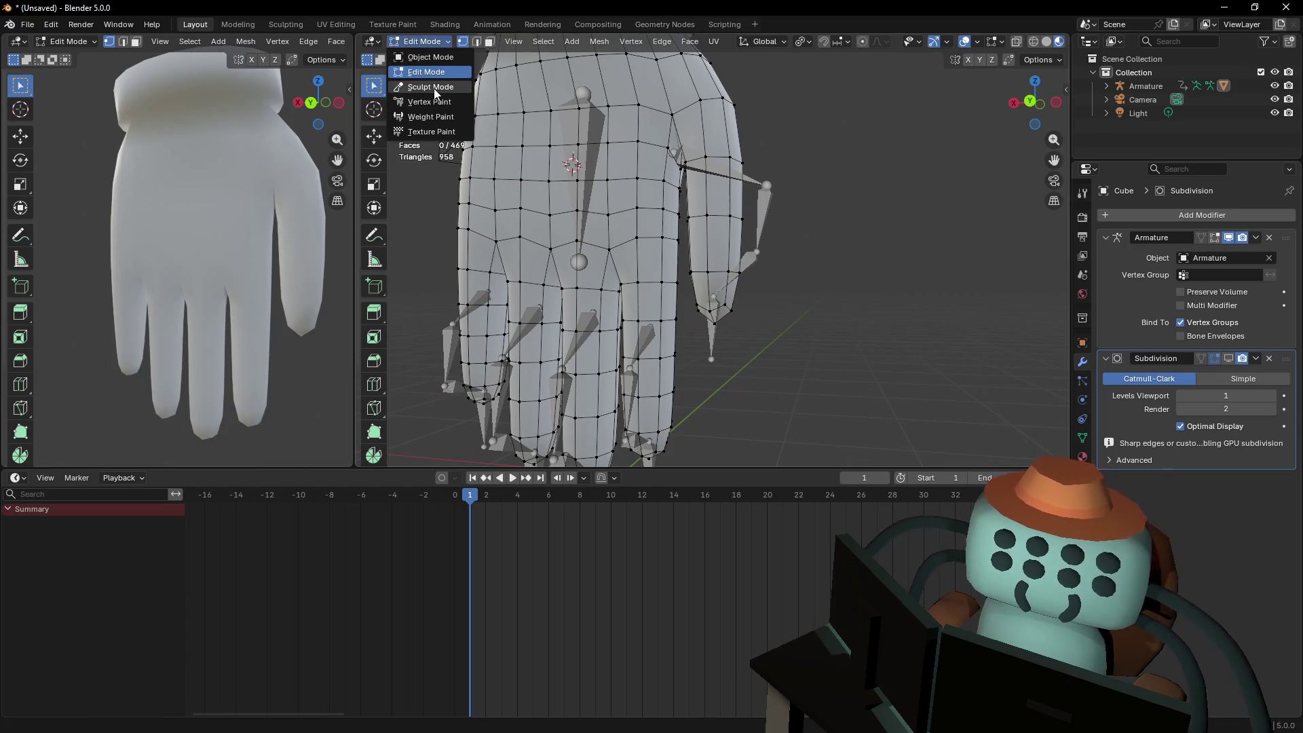
pyautogui.click(427, 117)
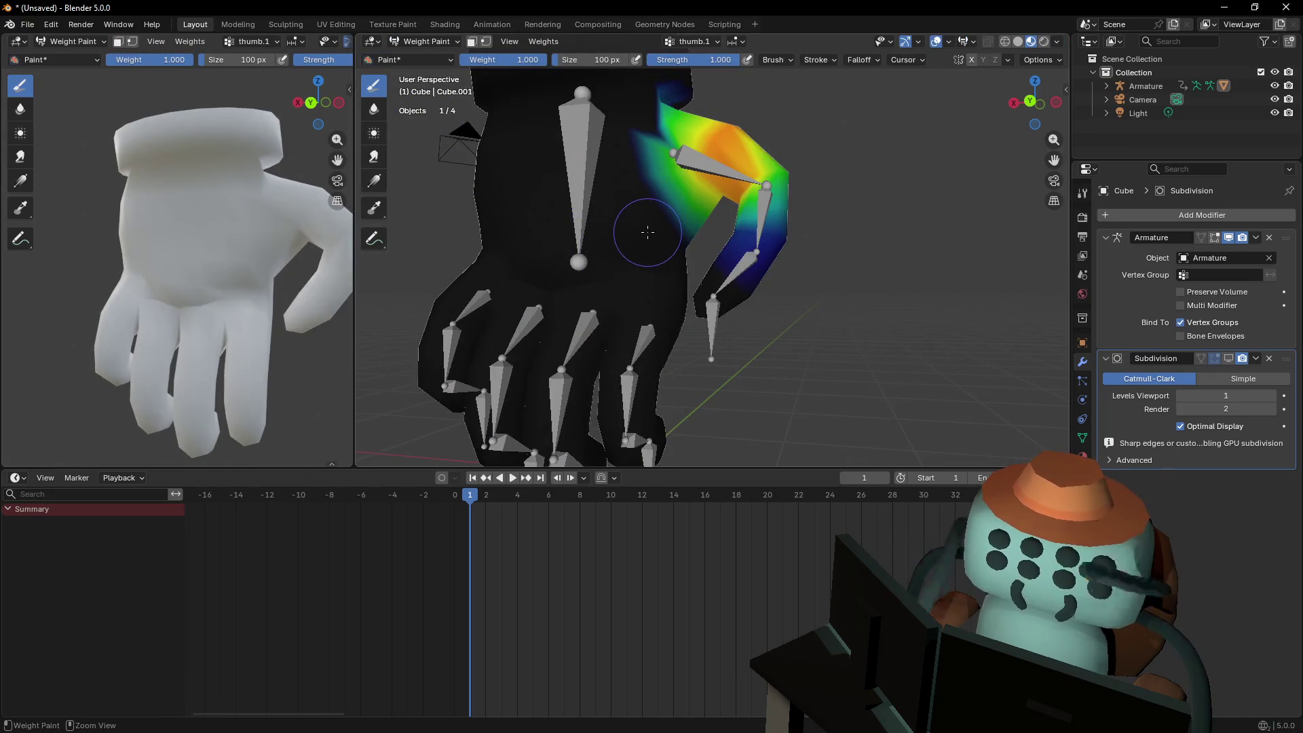
pyautogui.click(1088, 438)
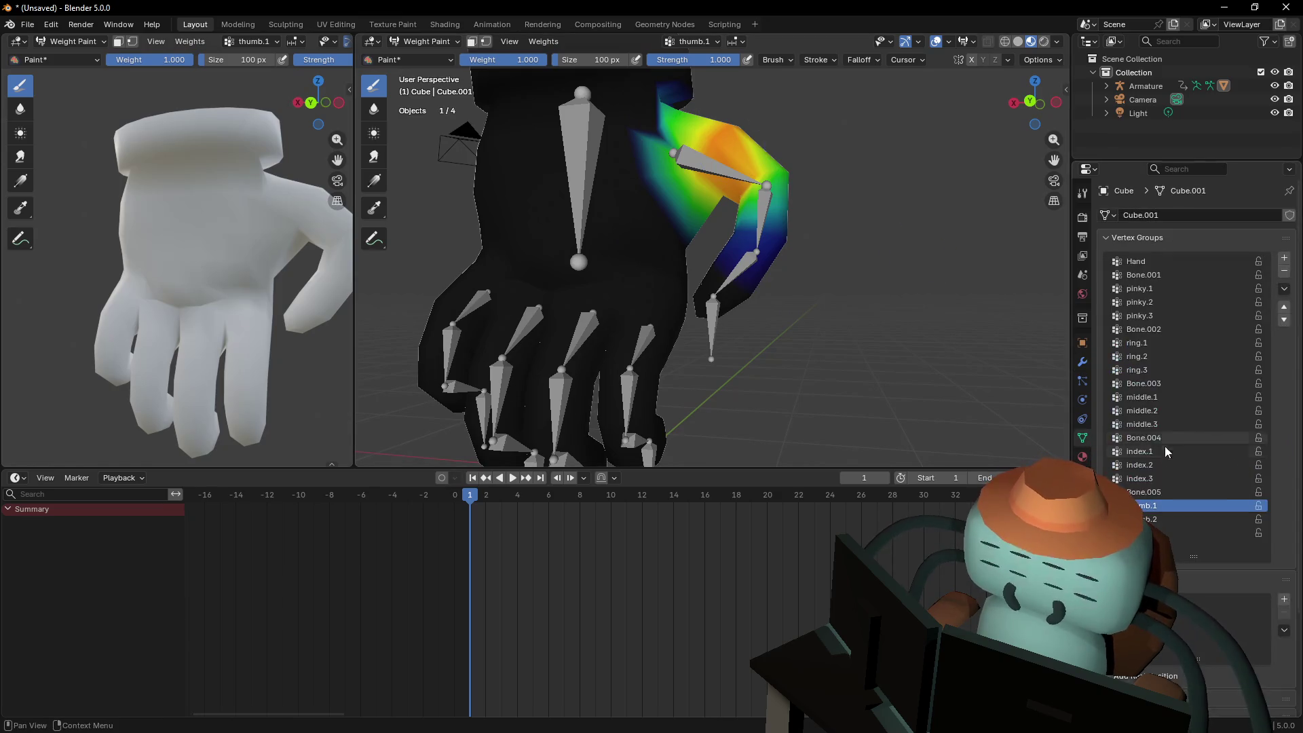
pyautogui.click(1174, 521)
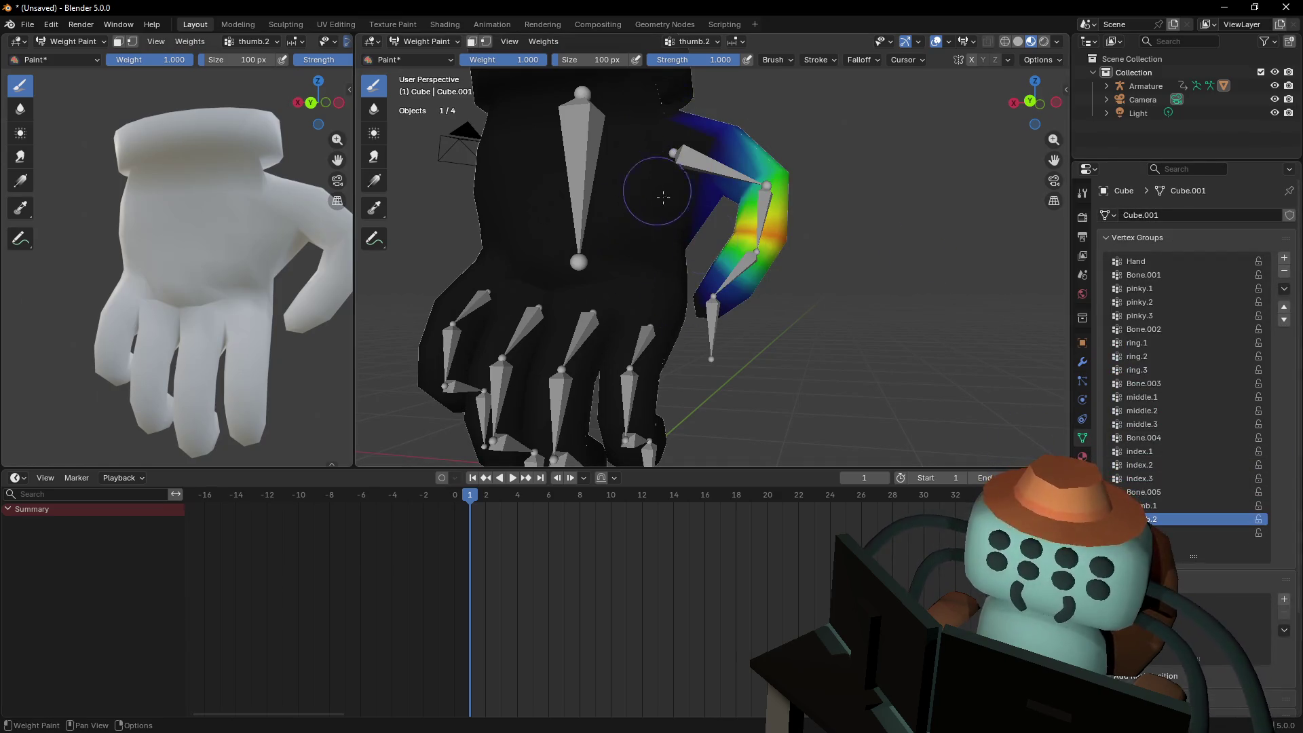
pyautogui.click(1167, 534)
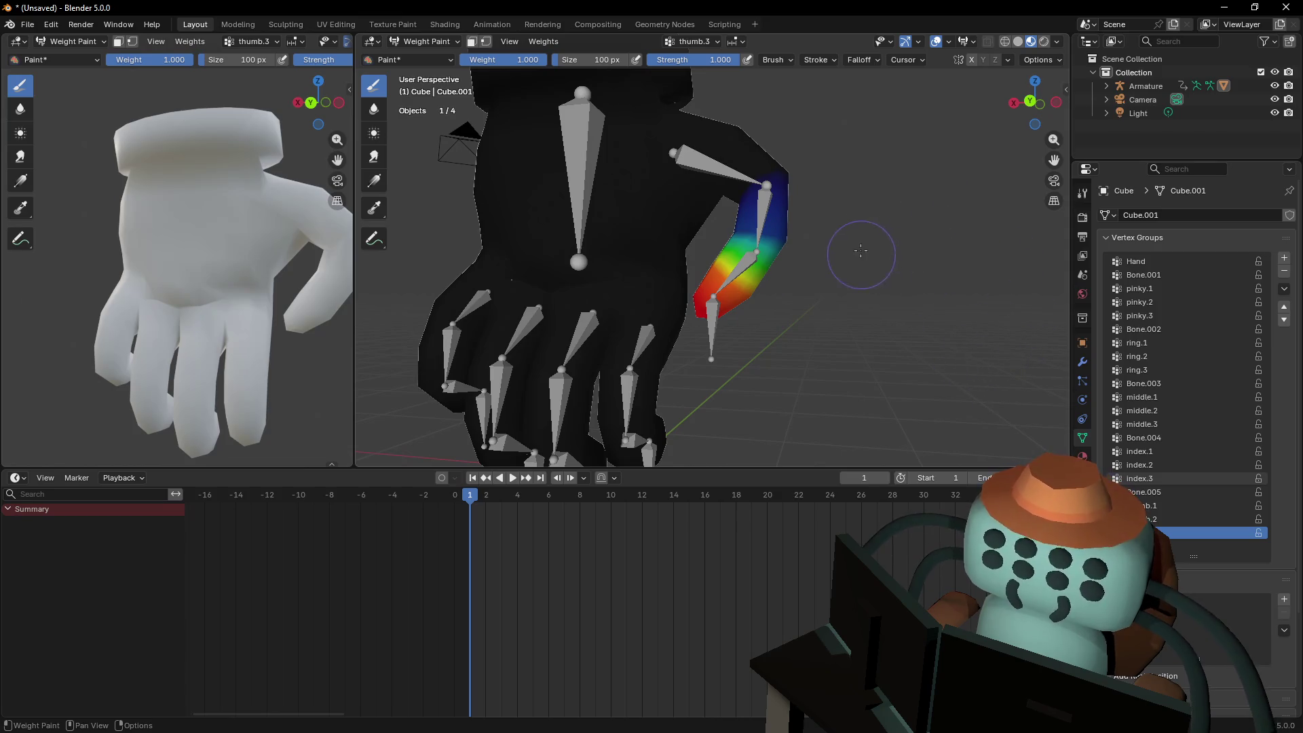
pyautogui.rightClick(865, 221)
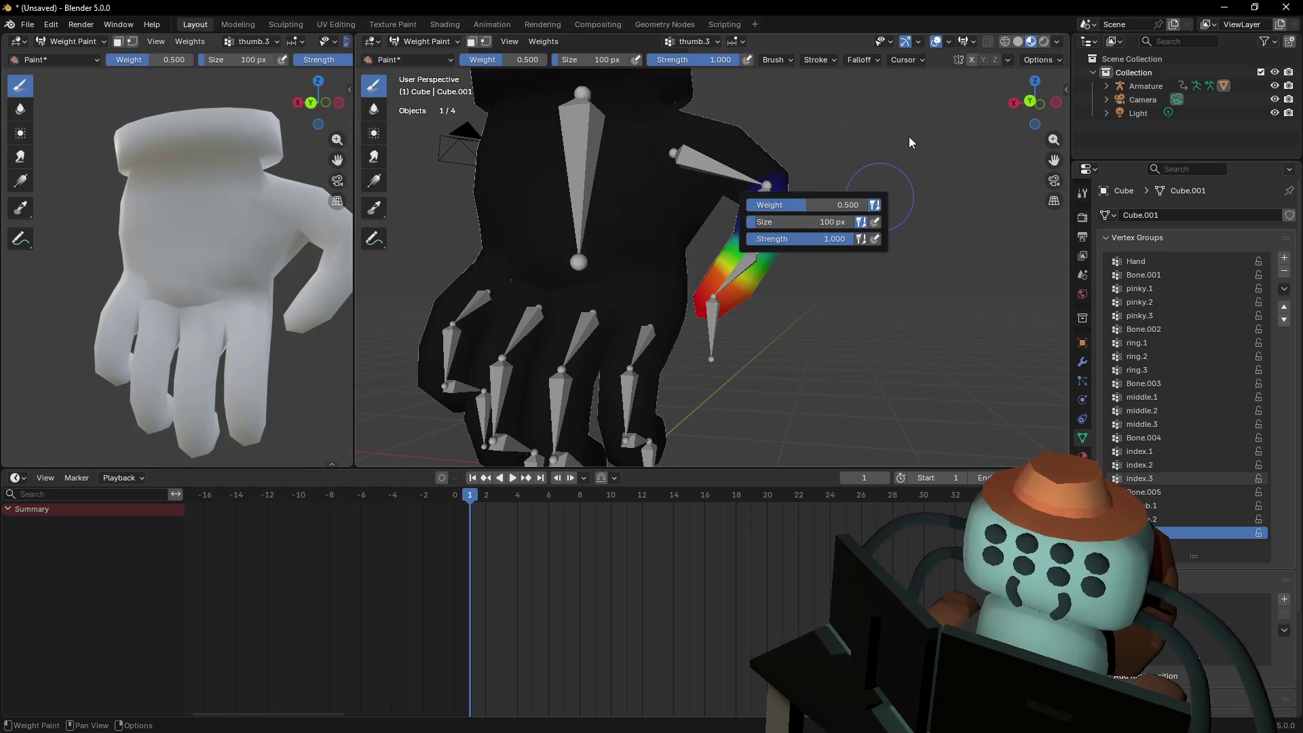
# Paint over the upper thumb, then undo the stroke
pyautogui.moveTo(653, 267)
pyautogui.mouseDown()
pyautogui.moveTo(686, 203)
pyautogui.moveTo(630, 235)
pyautogui.mouseUp()
pyautogui.hotkey('ctrl', 'z')
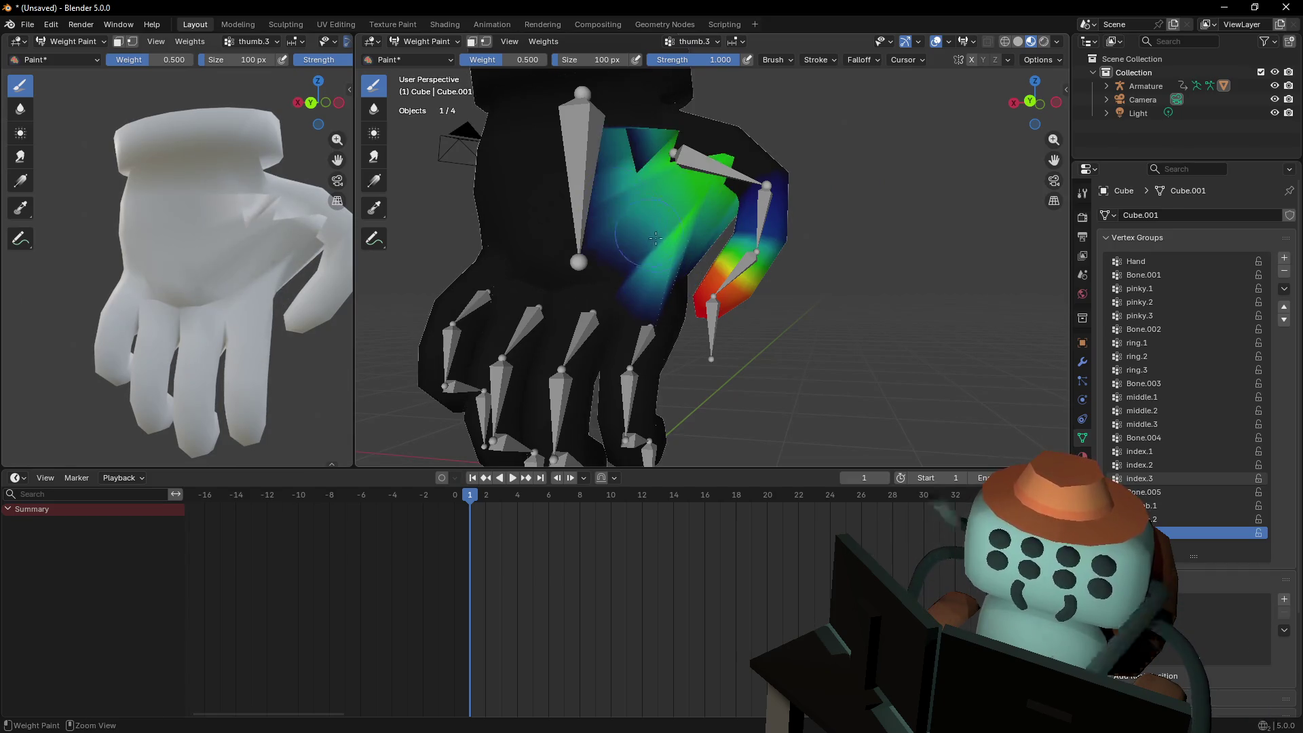
pyautogui.hotkey('ctrl', 'z')
pyautogui.hotkey('ctrl', 'z')
pyautogui.hotkey('ctrl', 'shift', 'z')
pyautogui.hotkey('ctrl', 'z')
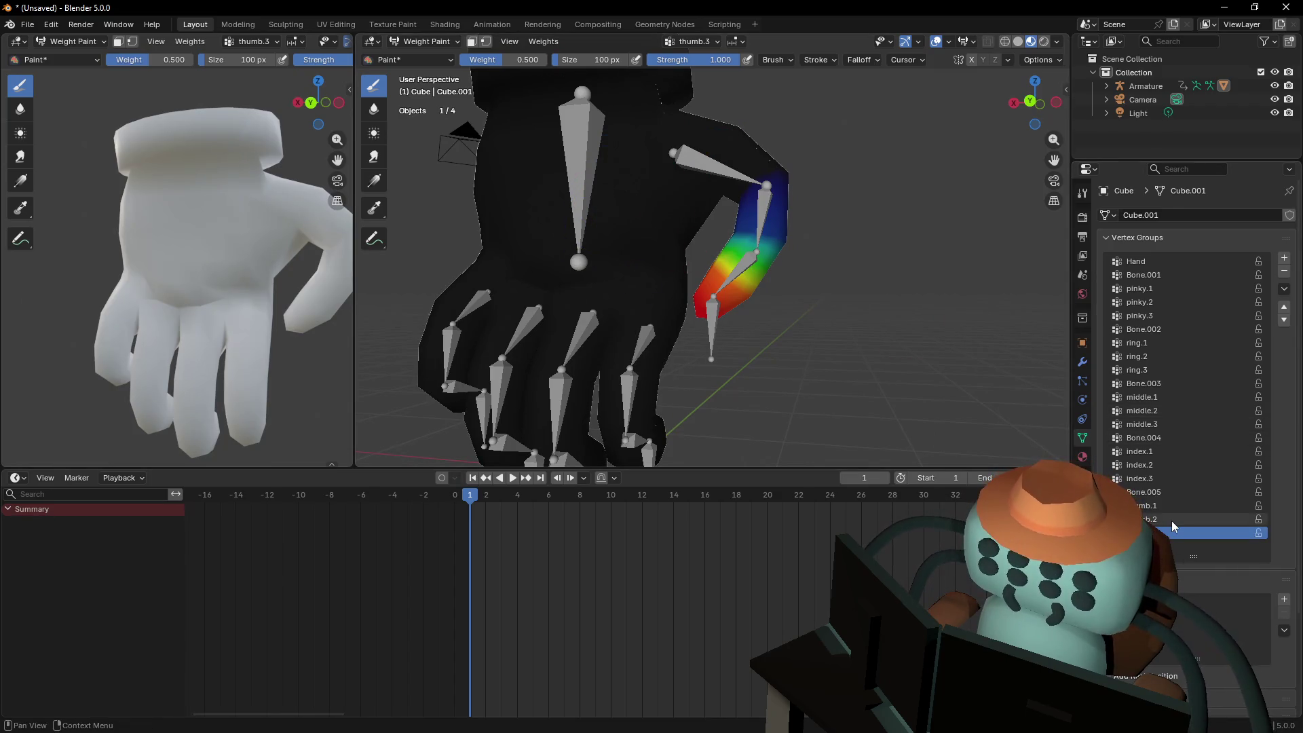
# Compare thumb.2 and thumb.1 weights, undo the stray change, and display the Hand group
pyautogui.click(1171, 520)
pyautogui.click(1176, 509)
pyautogui.hotkey('ctrl', 'shift', 'z')
pyautogui.hotkey('ctrl', 'z')
pyautogui.hotkey('ctrl', 'shift', 'z')
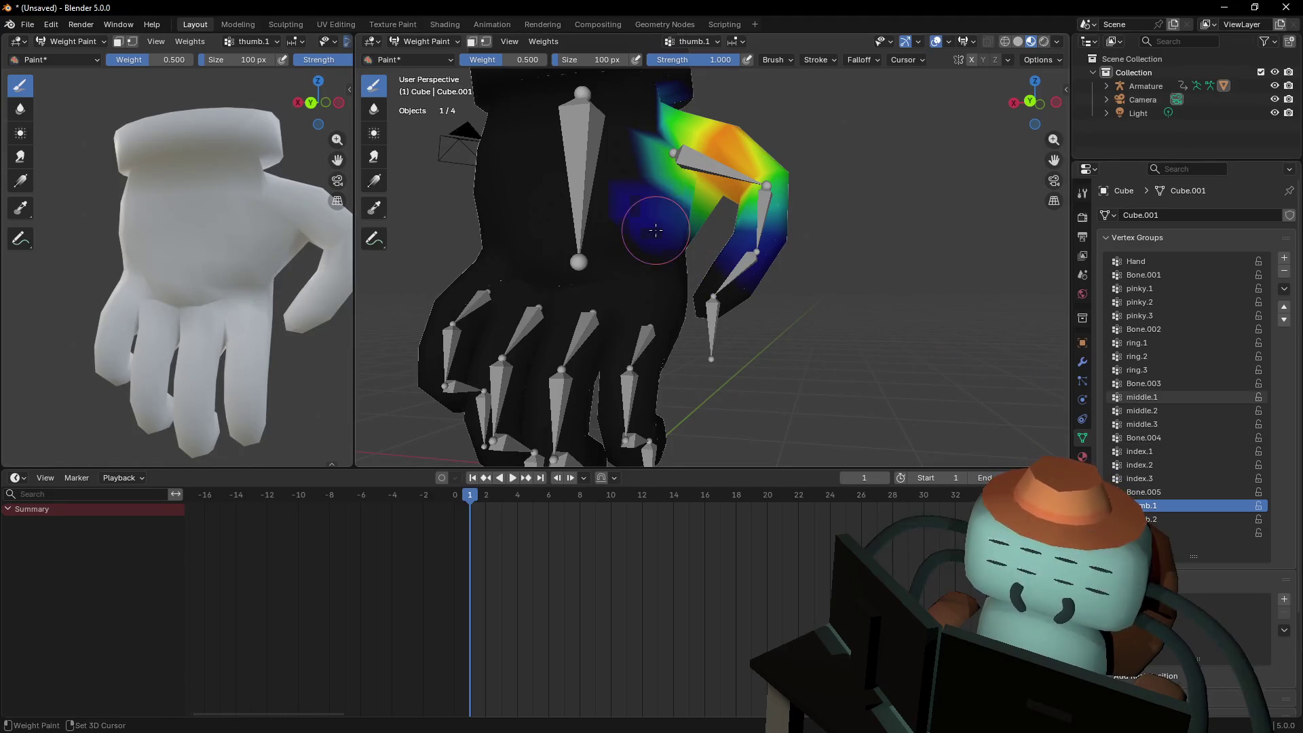
pyautogui.hotkey('ctrl', 'z')
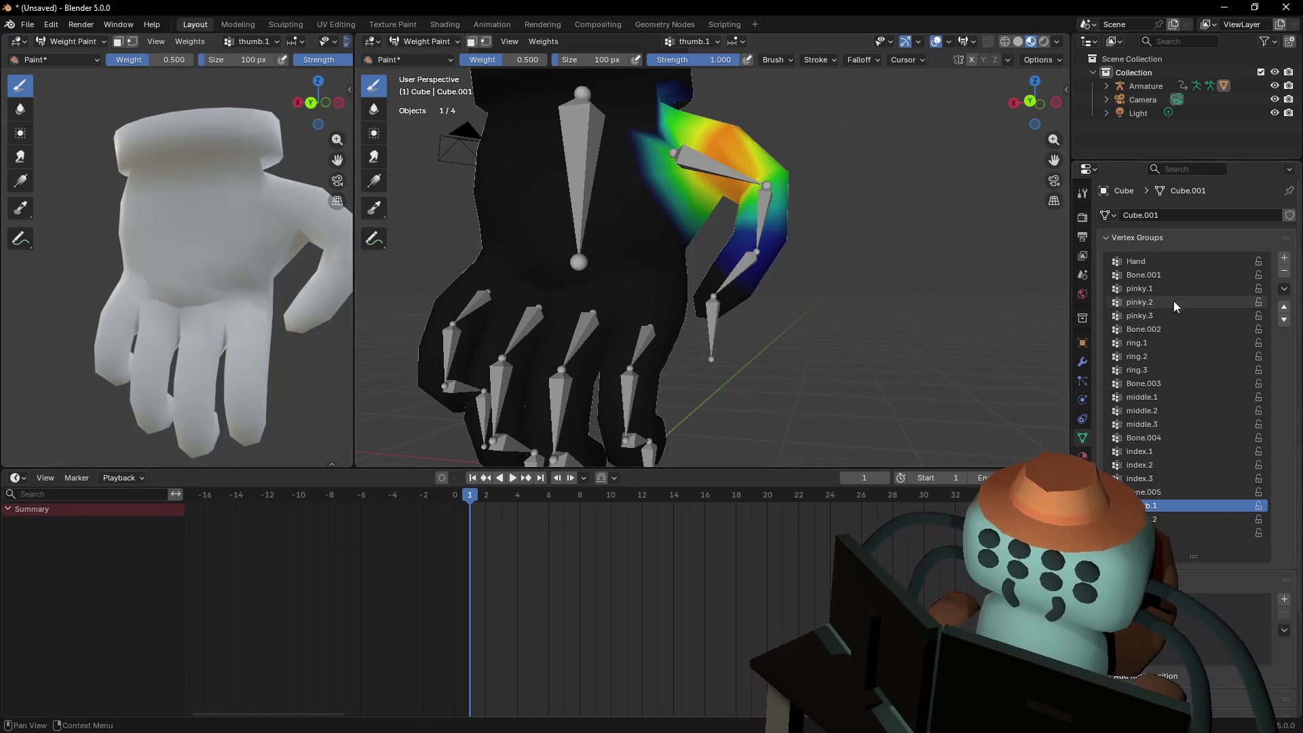
pyautogui.click(1164, 261)
# Paint 0.5 Hand weight over the blue wrist area and the cuff
pyautogui.moveTo(668, 225); pyautogui.dragTo(631, 142)
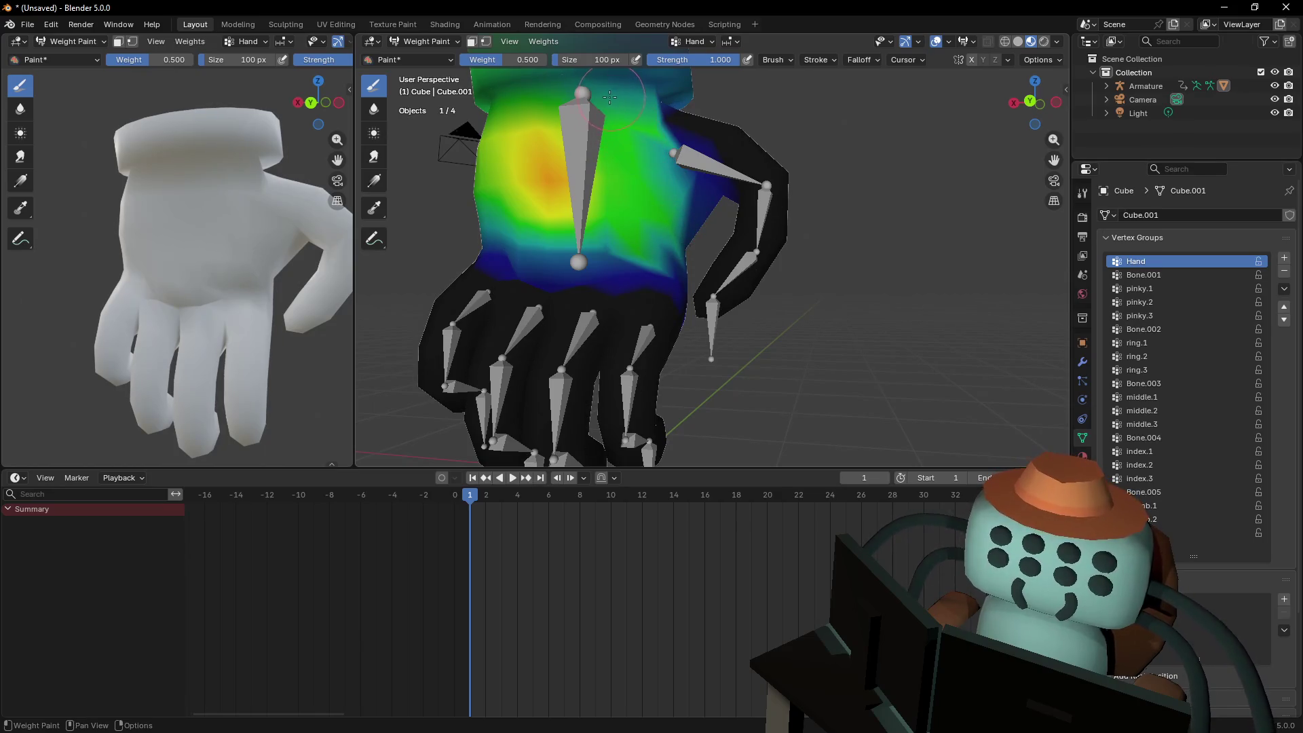
pyautogui.scroll(-2, 610, 96)
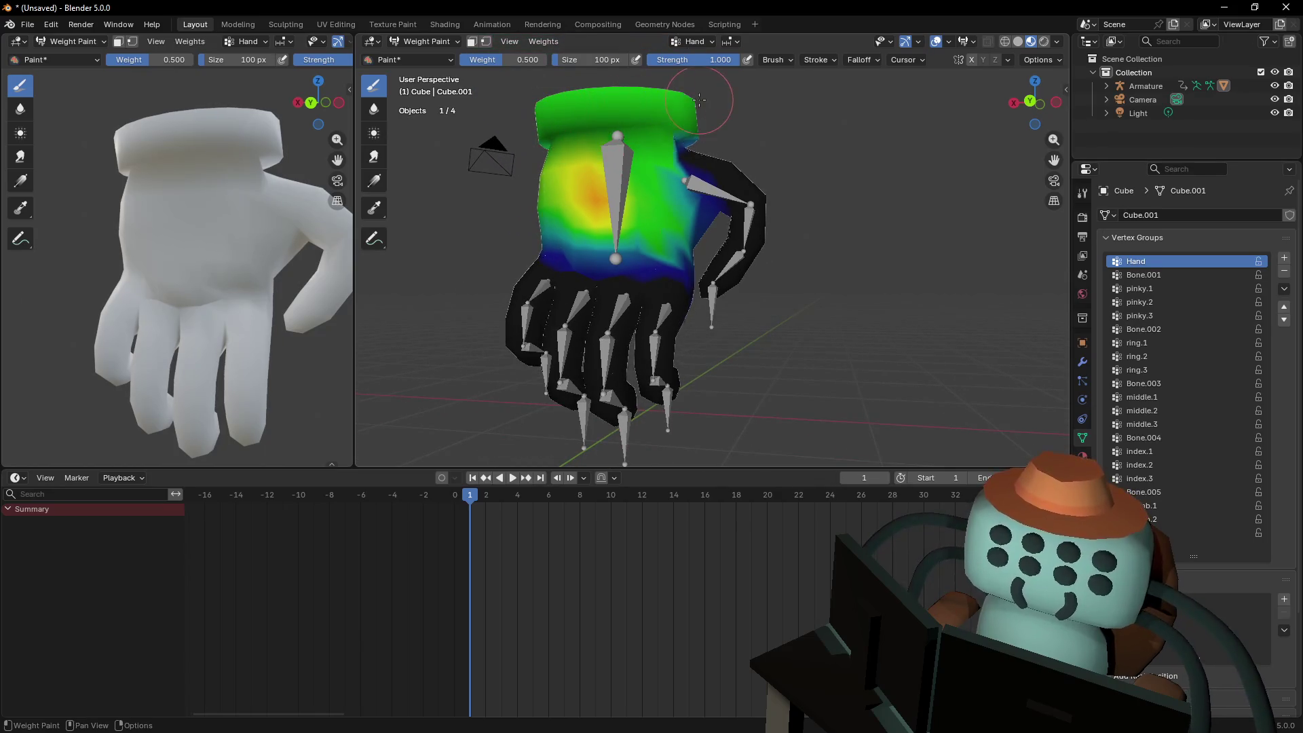
pyautogui.moveTo(539, 178); pyautogui.dragTo(592, 188)
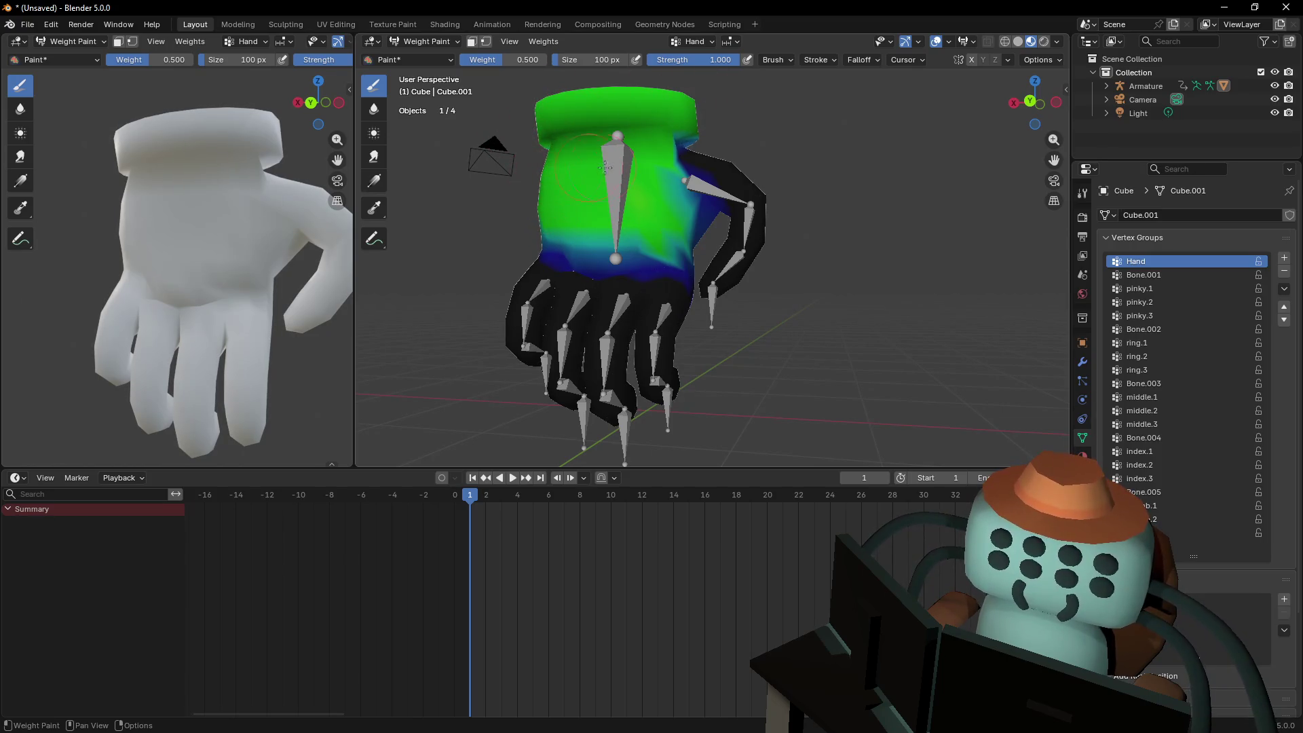
# Inspect the weighted glove from several closer angles, toggling between edit mode and weight painting
pyautogui.press('Tab')
pyautogui.hotkey('shift', '`')
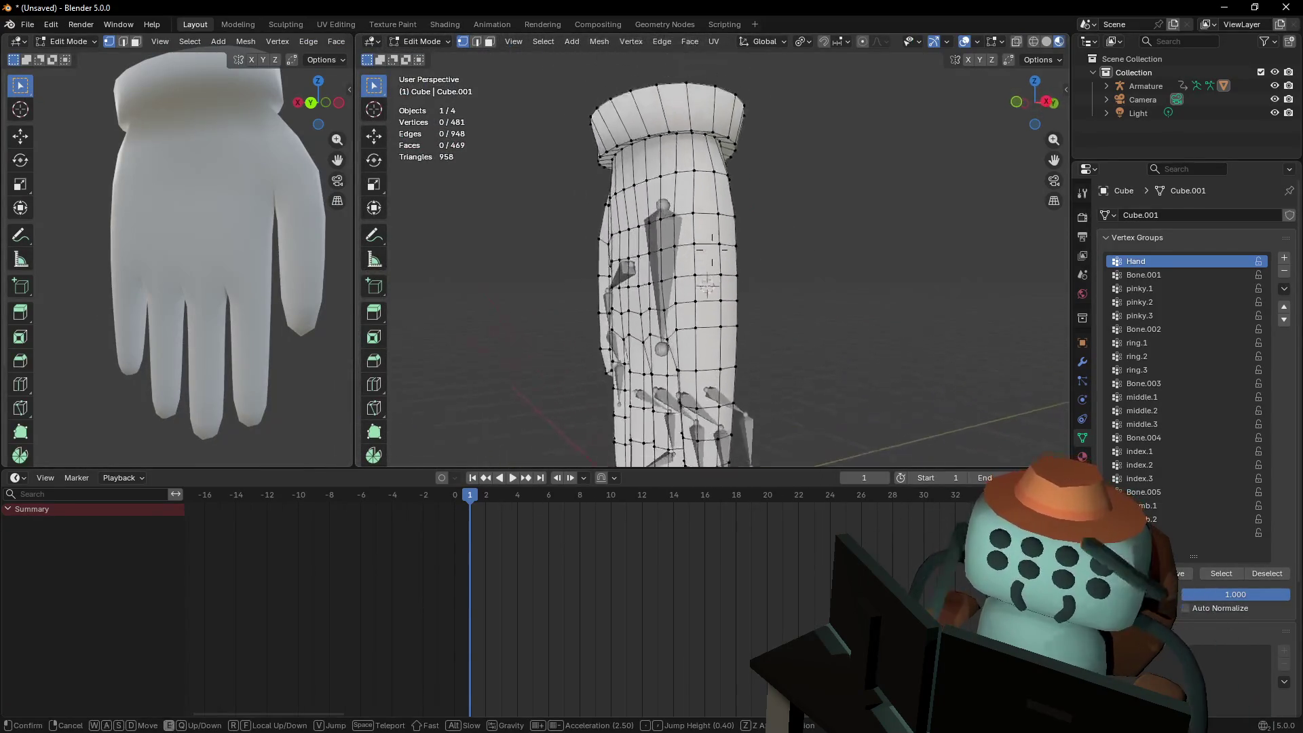
pyautogui.click(618, 132)
pyautogui.press('Tab')
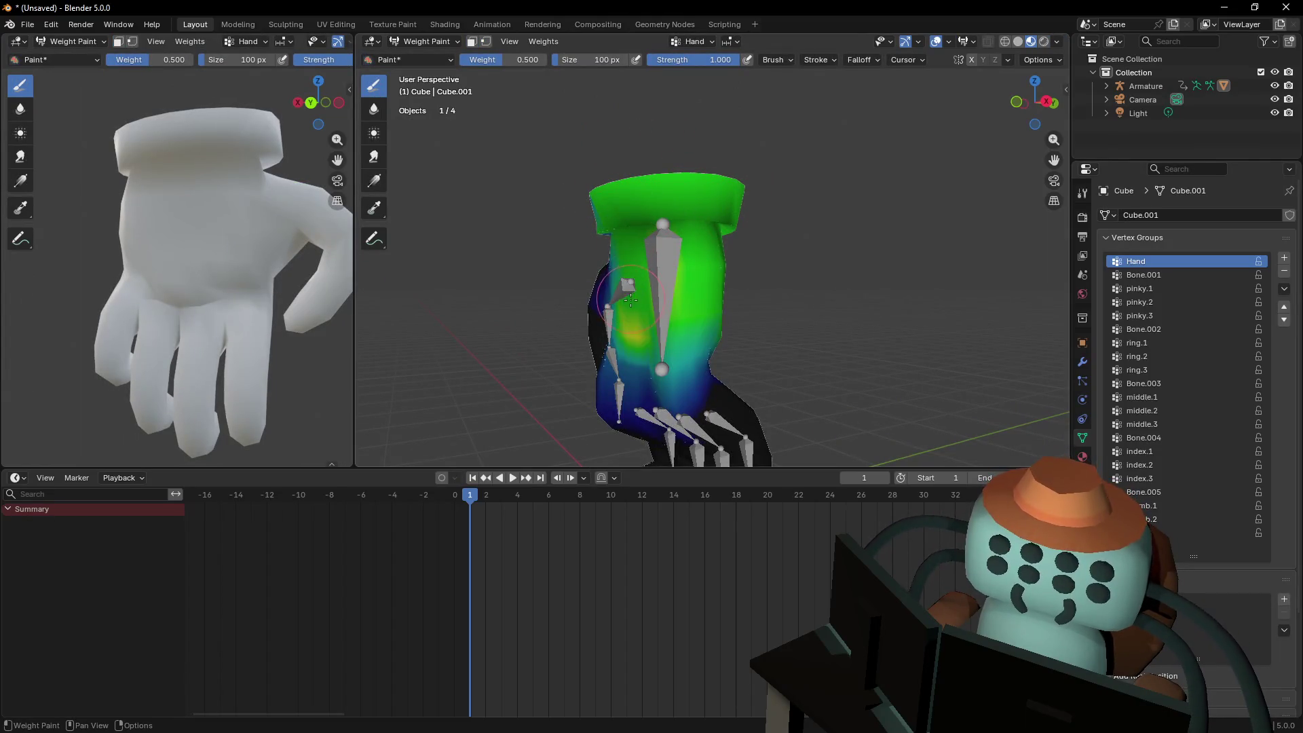
pyautogui.press('Tab')
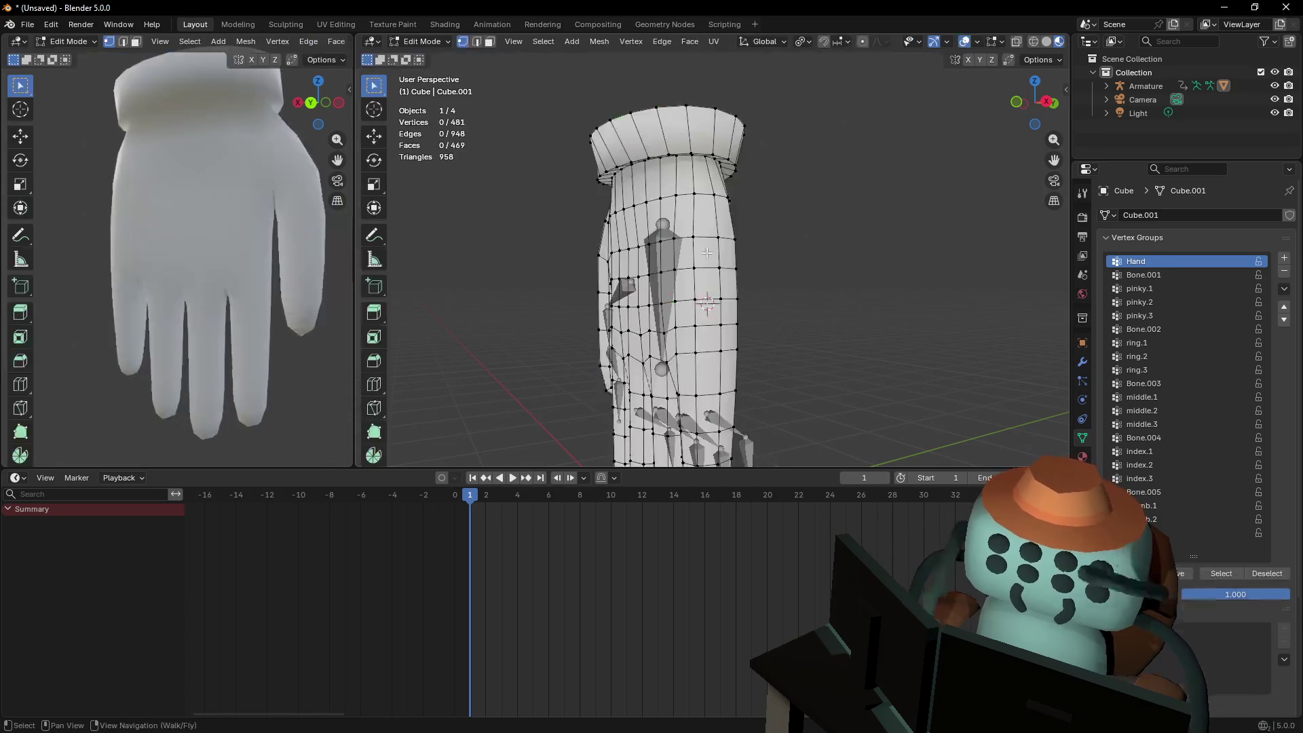
pyautogui.hotkey('shift', '`')
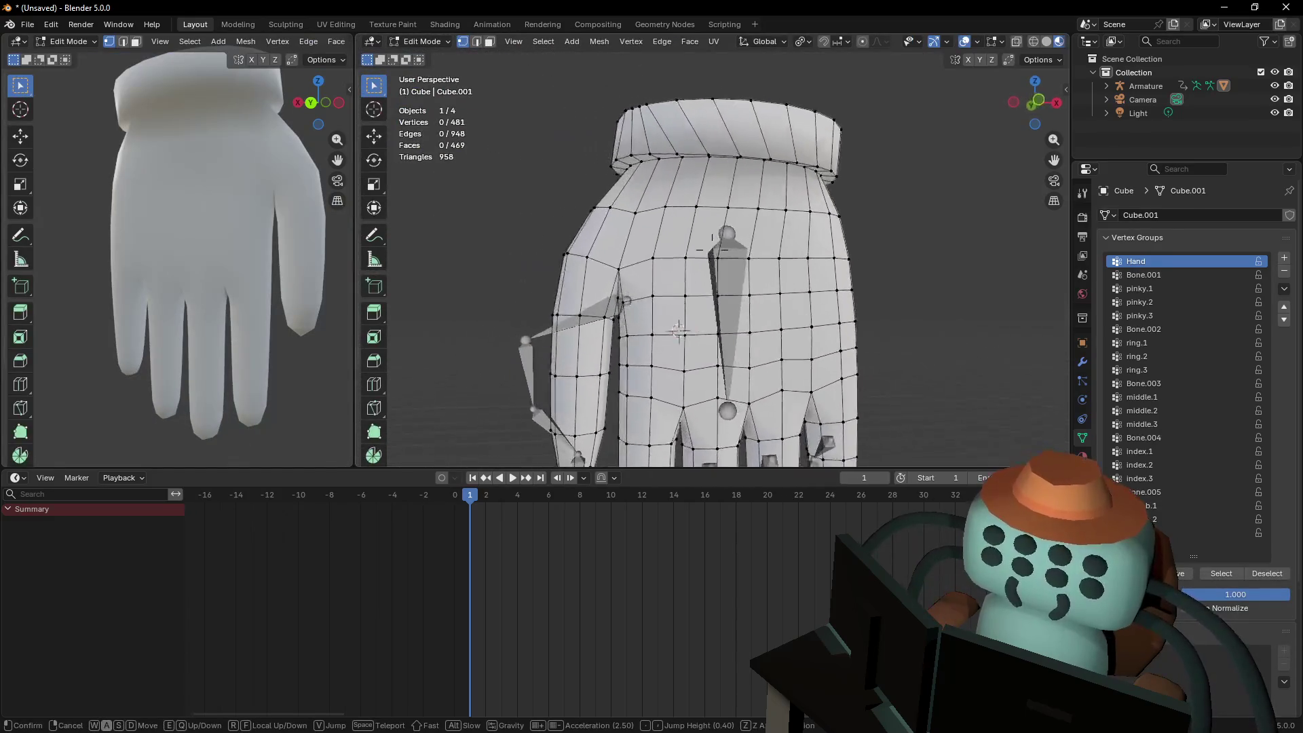
pyautogui.click(751, 211)
pyautogui.press('Tab')
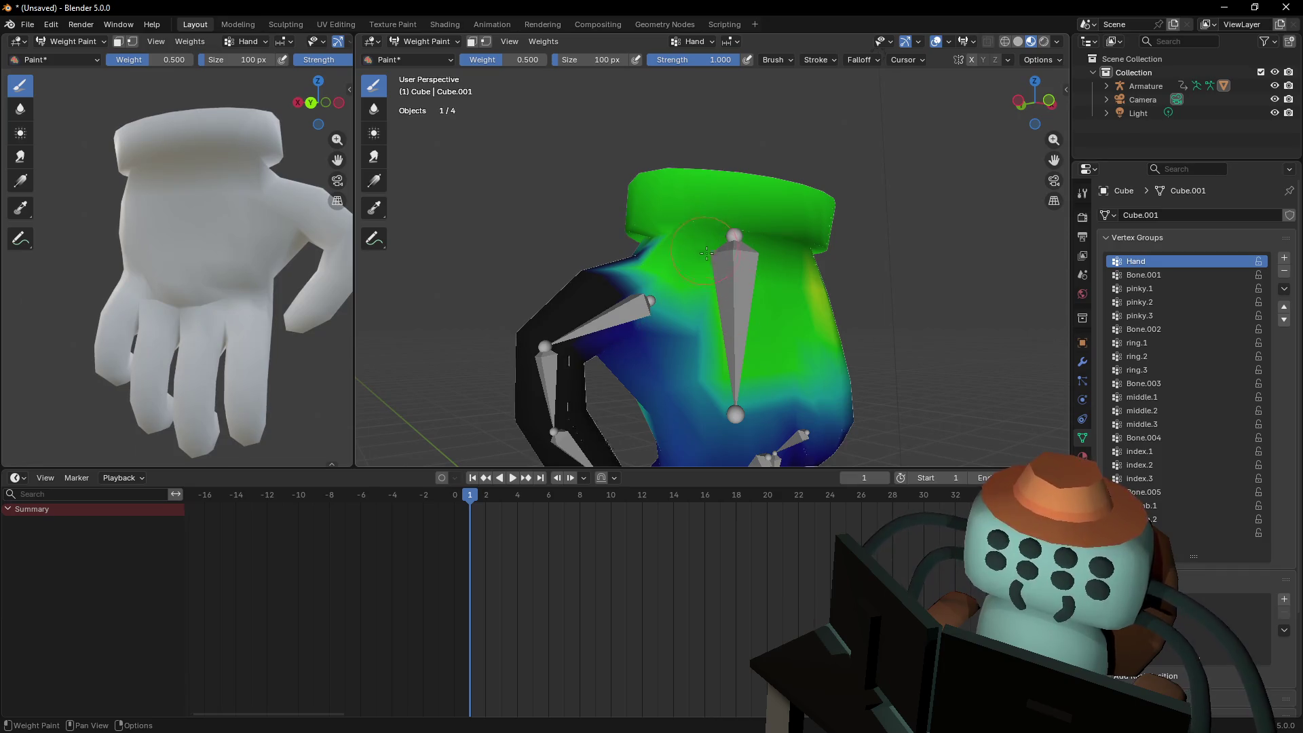
pyautogui.press('Tab')
pyautogui.hotkey('shift', '`')
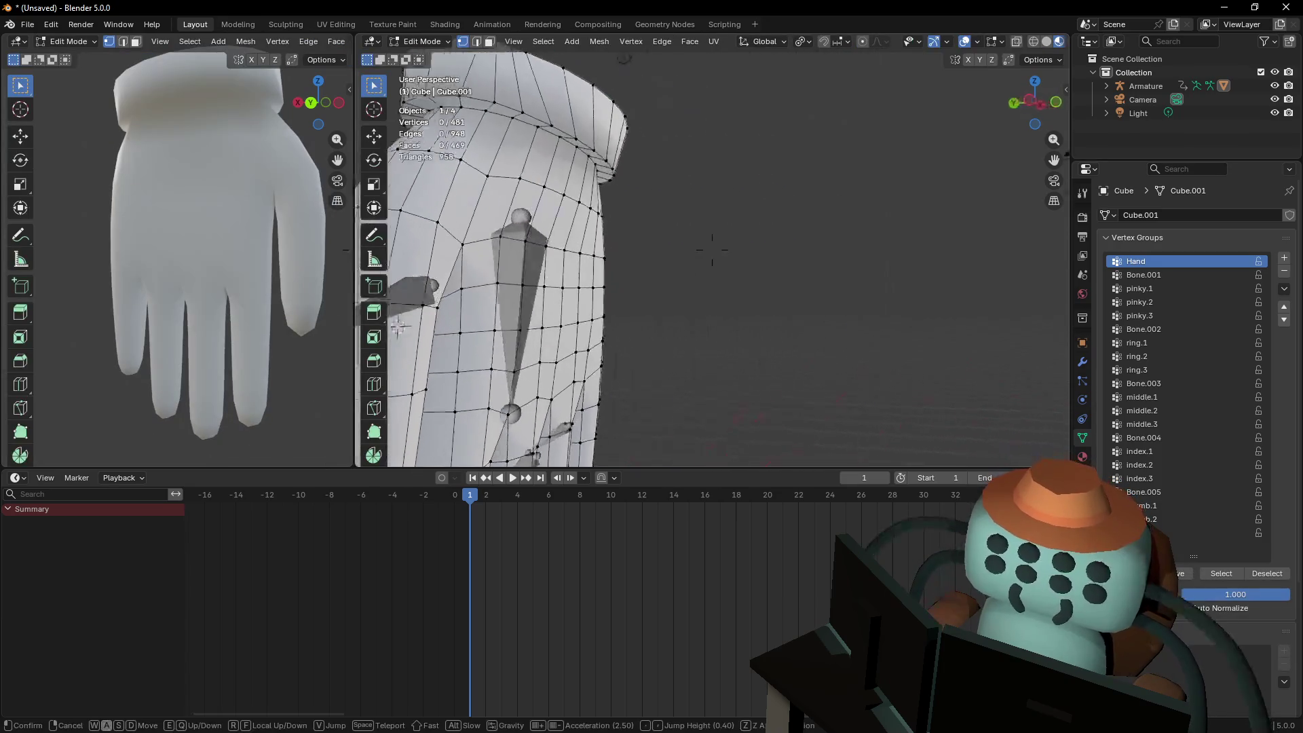
pyautogui.click(711, 248)
pyautogui.press('Tab')
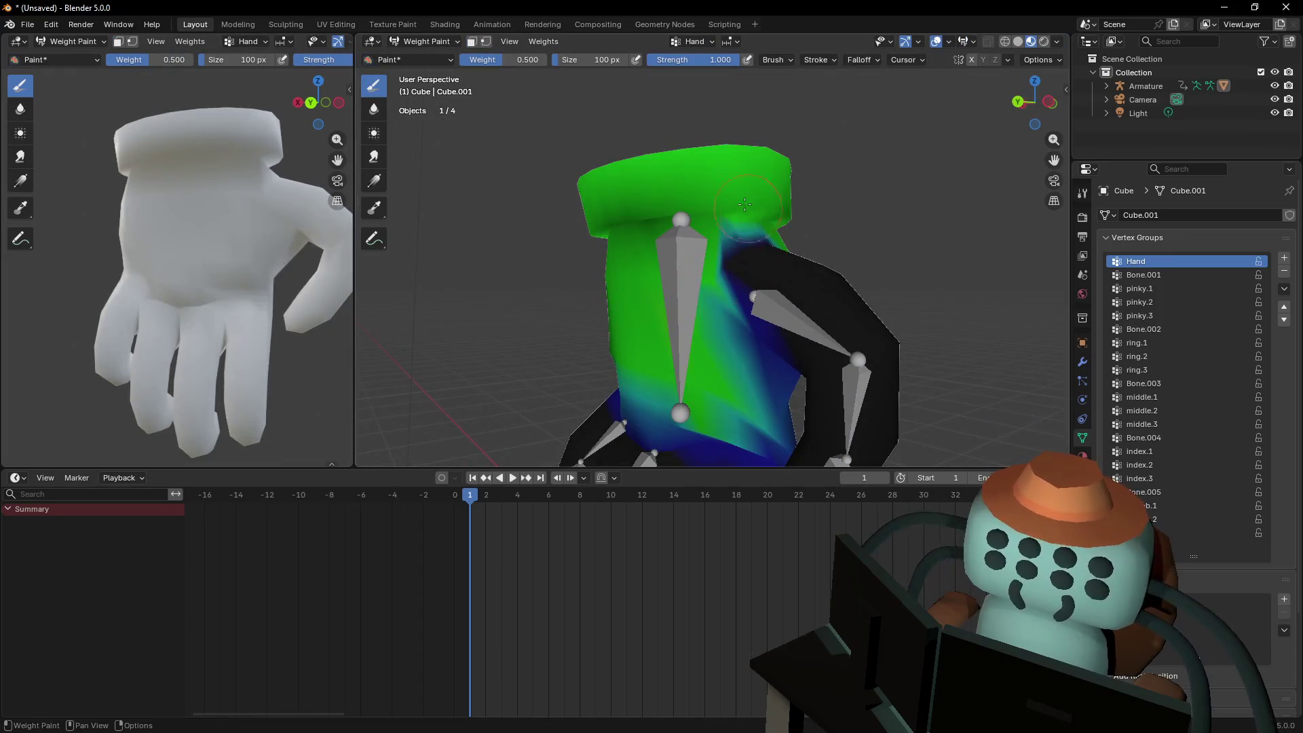
# Check the brush weight and size settings, then inspect the cuff from above
pyautogui.rightClick(618, 215)
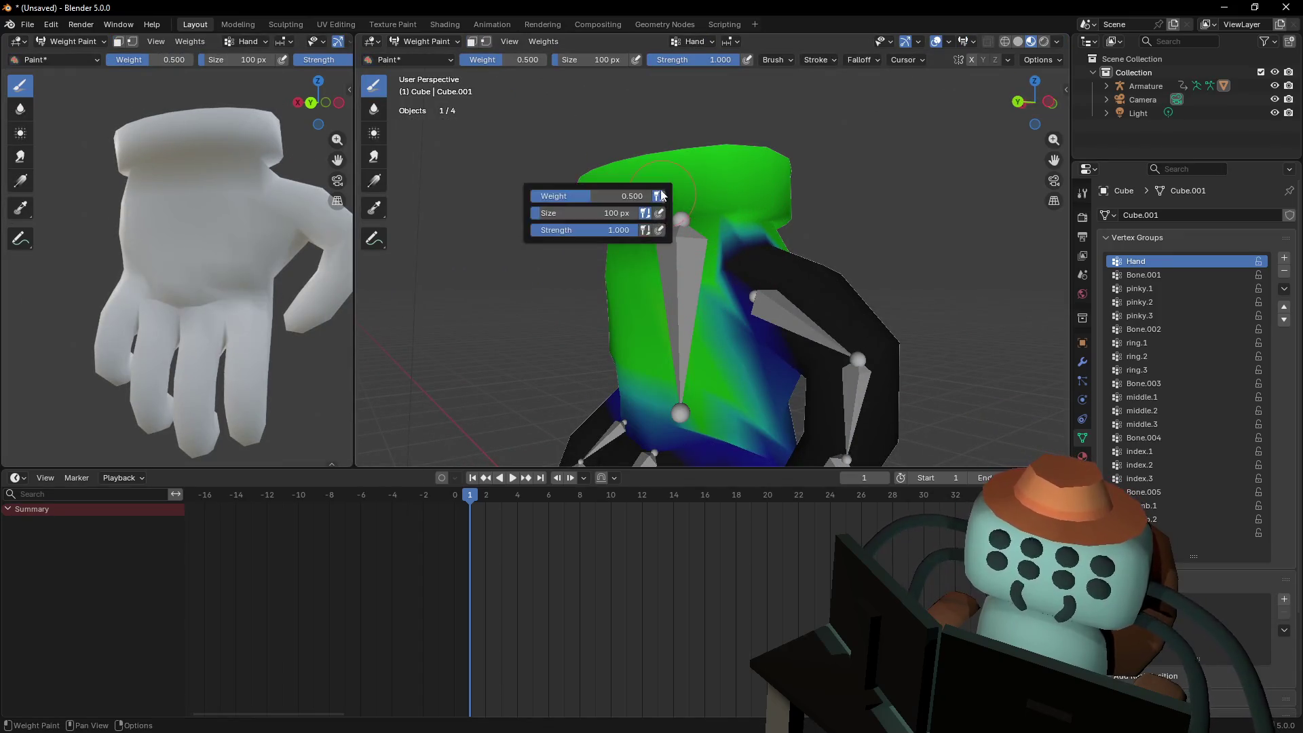
pyautogui.press('Tab')
pyautogui.hotkey('shift', '`')
pyautogui.click(712, 251)
pyautogui.press('Tab')
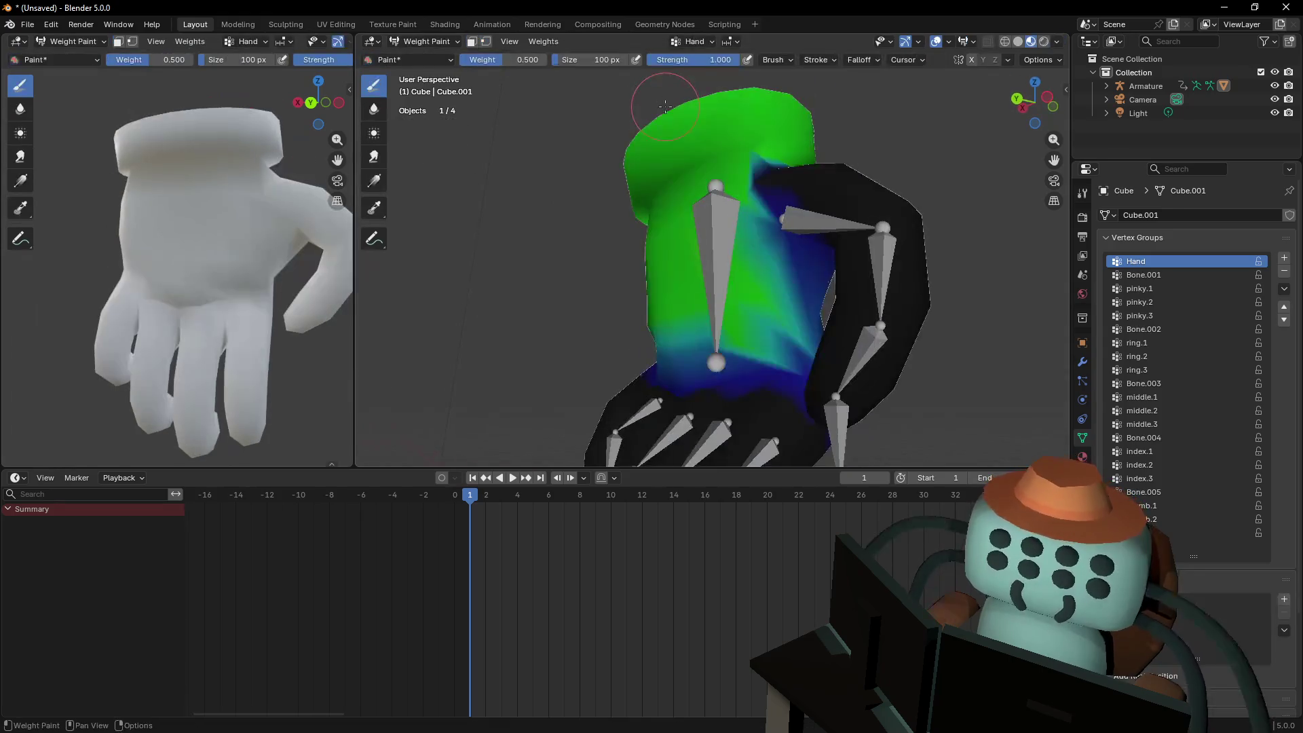
pyautogui.press('Tab')
pyautogui.hotkey('shift', '`')
pyautogui.click(675, 275)
pyautogui.press('Tab')
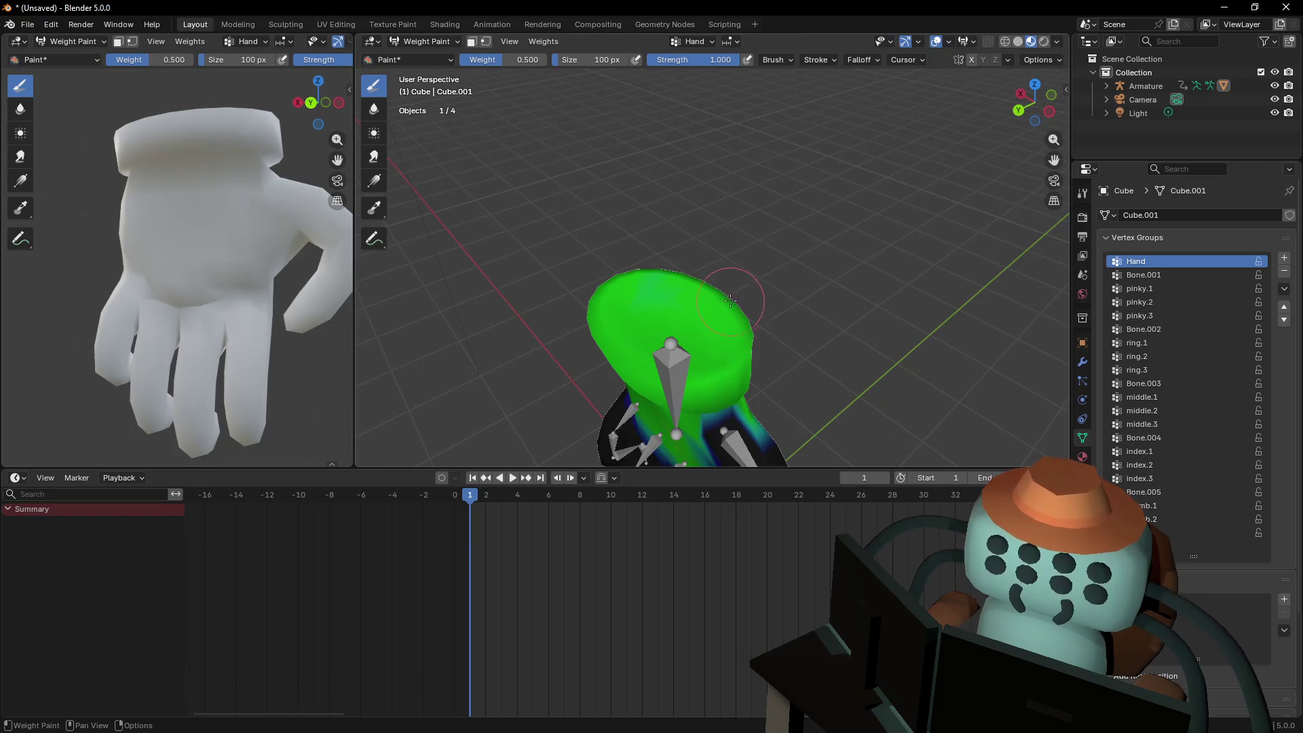
# Take a final look around the glove and widen the right 3D view
pyautogui.press('Tab')
pyautogui.hotkey('shift', '`')
pyautogui.click(727, 289)
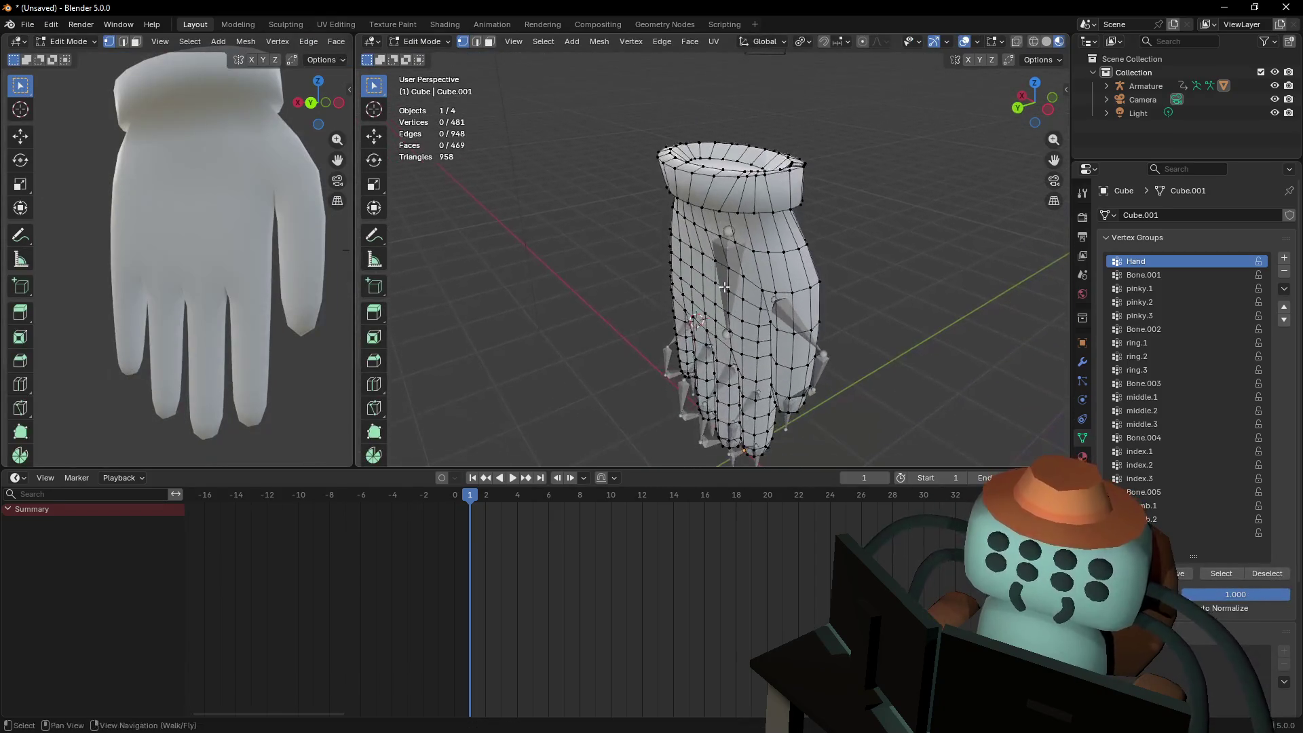
pyautogui.moveTo(356, 258)
pyautogui.mouseDown()
pyautogui.moveTo(662, 252)
pyautogui.moveTo(453, 251)
pyautogui.mouseUp()
# Switch the right view to Object Mode, select the armature, and face the hand
pyautogui.click(518, 41)
pyautogui.click(512, 57)
pyautogui.click(507, 45)
pyautogui.click(775, 275)
pyautogui.hotkey('shift', '`')
pyautogui.hotkey('shift', 'd')
pyautogui.click(761, 245)
# Scrub to frame 4 to check the glove's posed deformation, then return to frame 1
pyautogui.click(539, 510)
pyautogui.moveTo(492, 495); pyautogui.dragTo(513, 498)
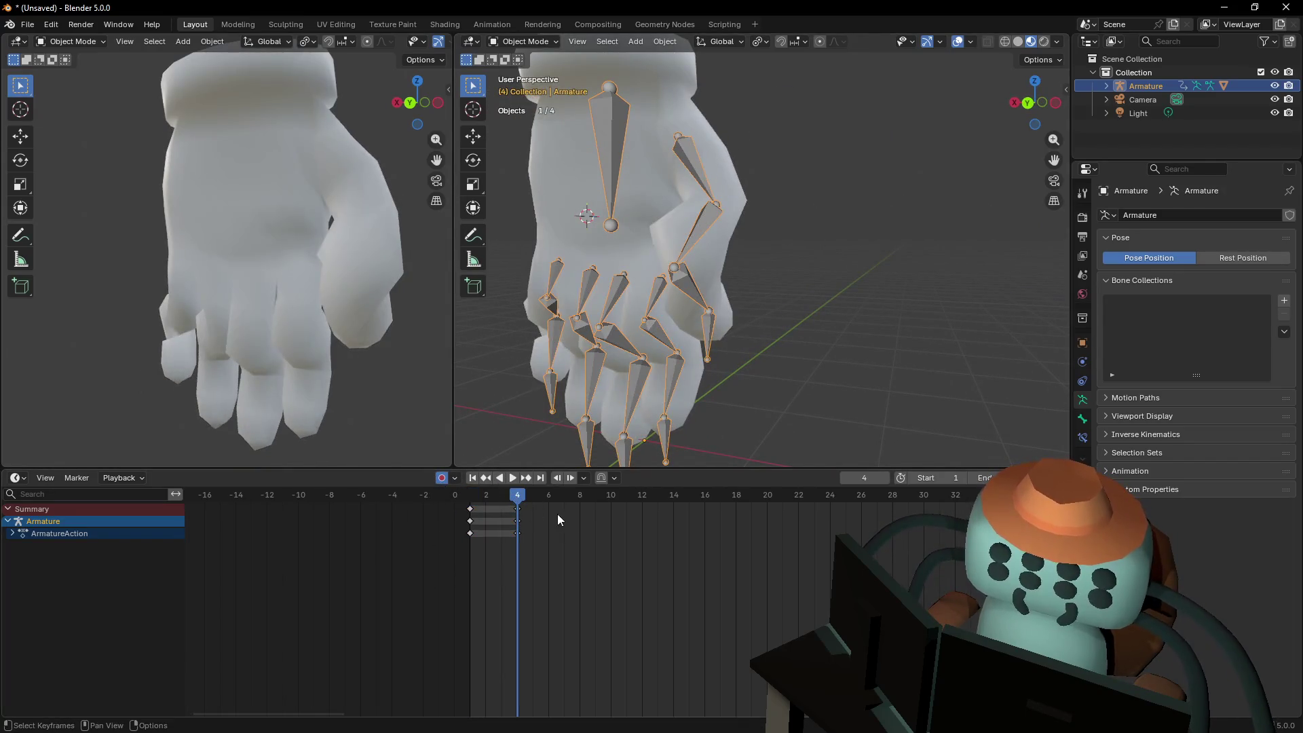
pyautogui.hotkey('shift', '`')
pyautogui.press('w')
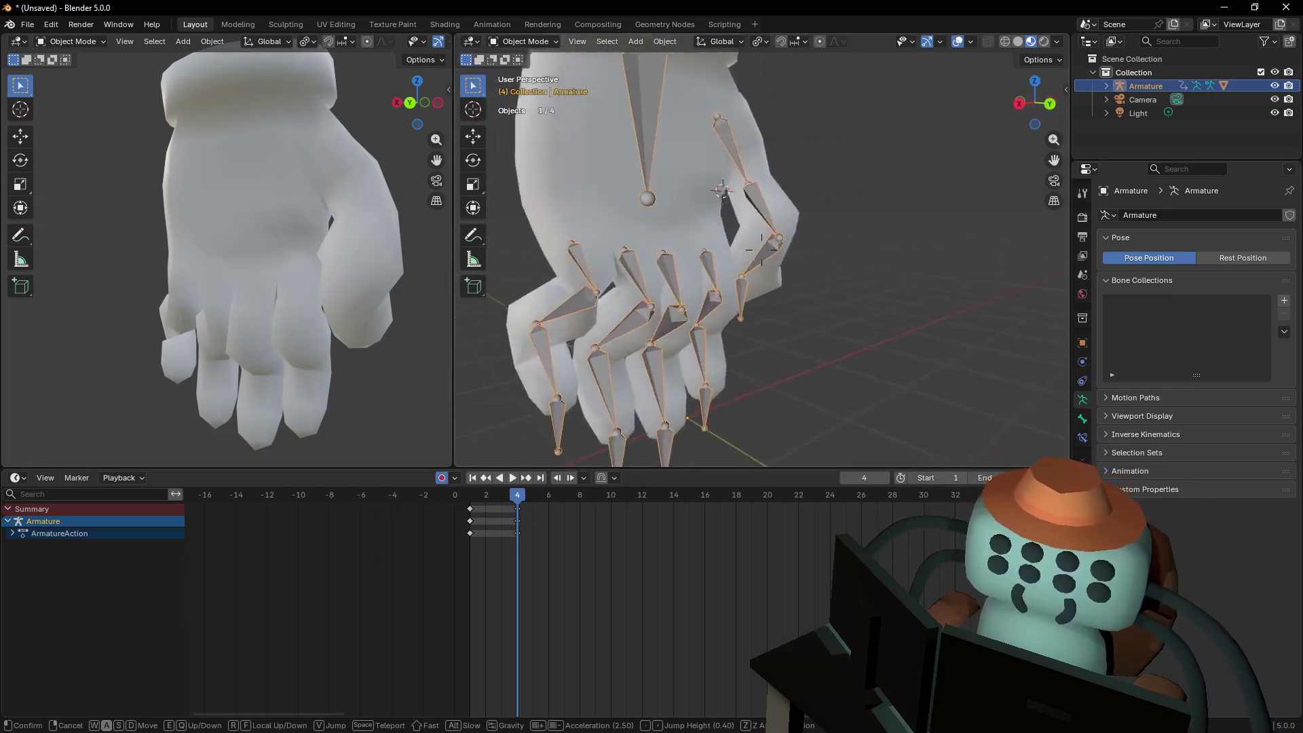
pyautogui.press('s')
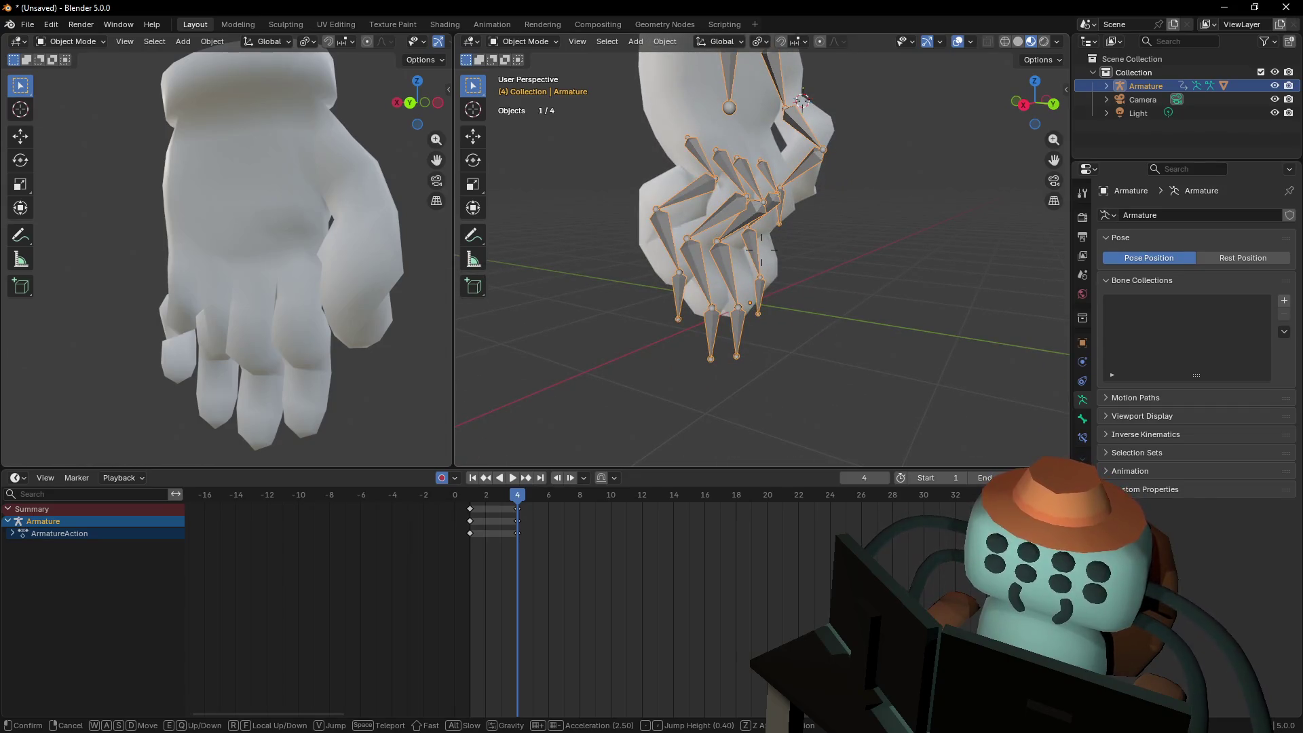
pyautogui.press('w')
pyautogui.click(705, 306)
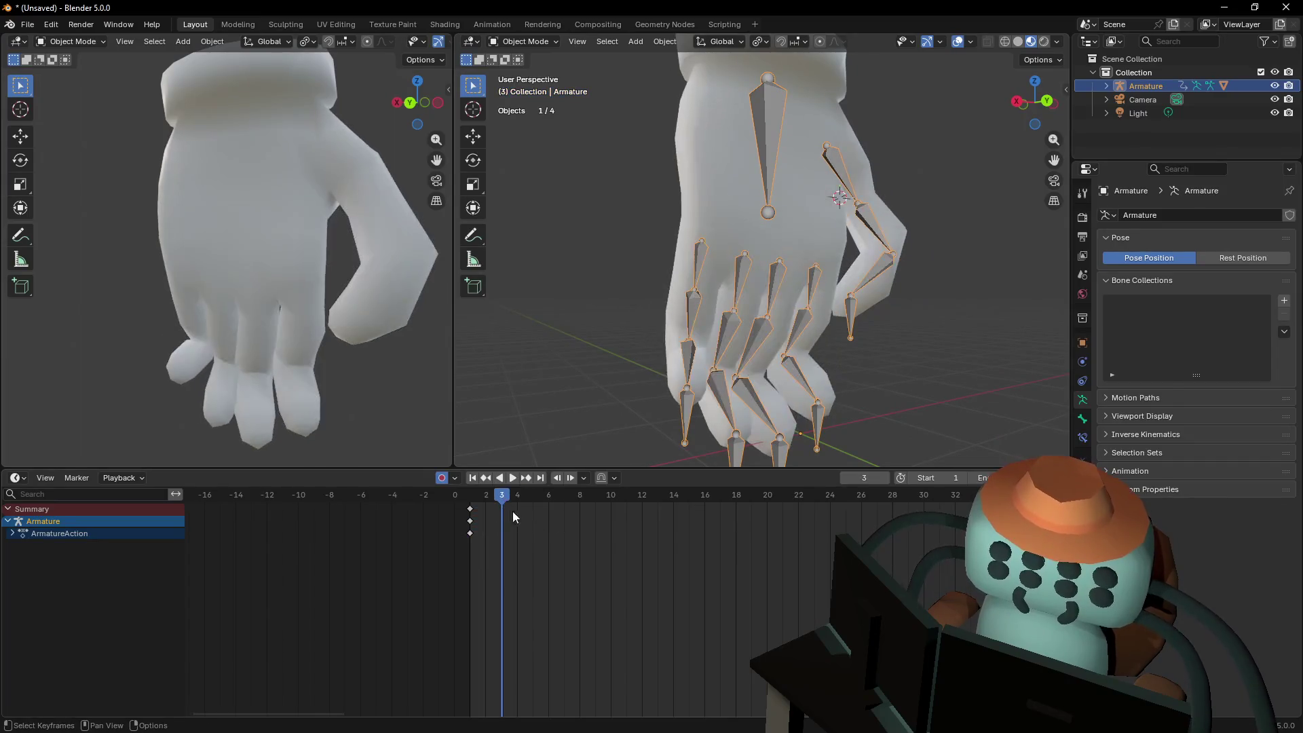
pyautogui.hotkey('shift', 'Left')
pyautogui.hotkey('shift', '`')
# Enter Pose Mode and test-move and test-rotate the Hand bone, cancelling each trial
pyautogui.press('w')
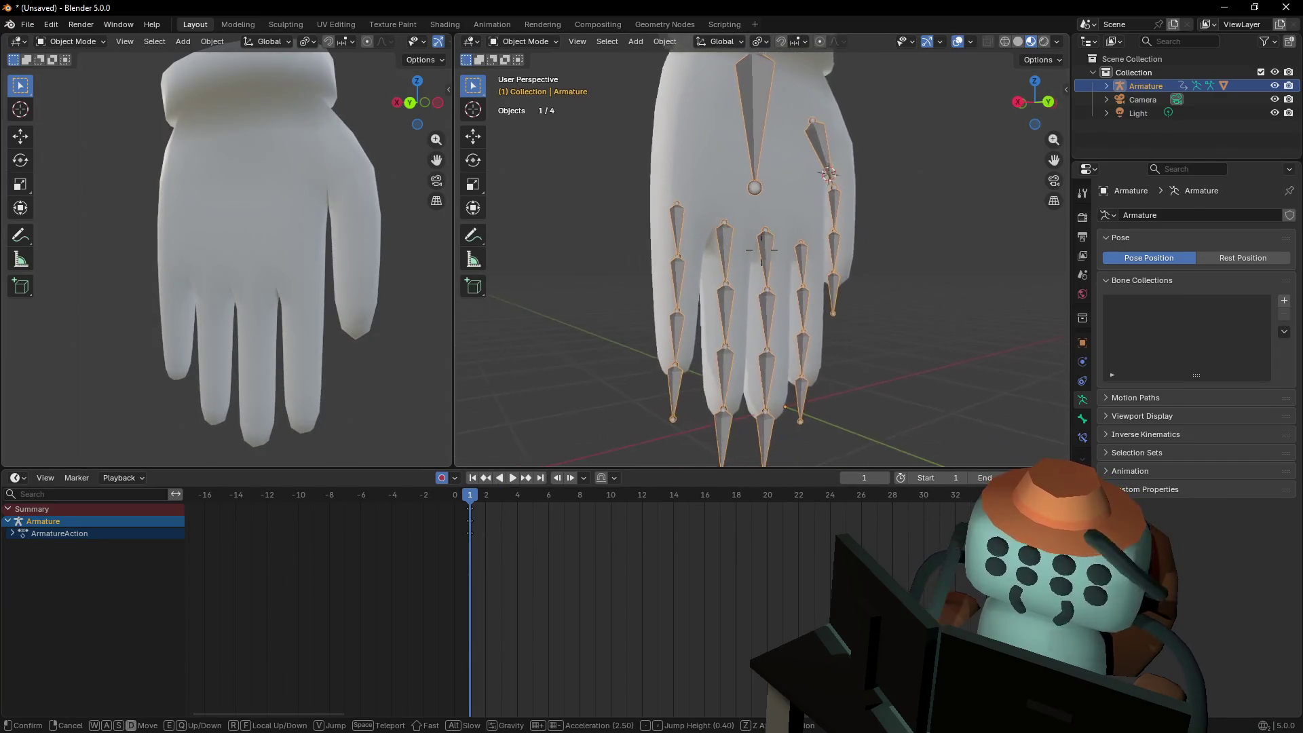
pyautogui.click(551, 59)
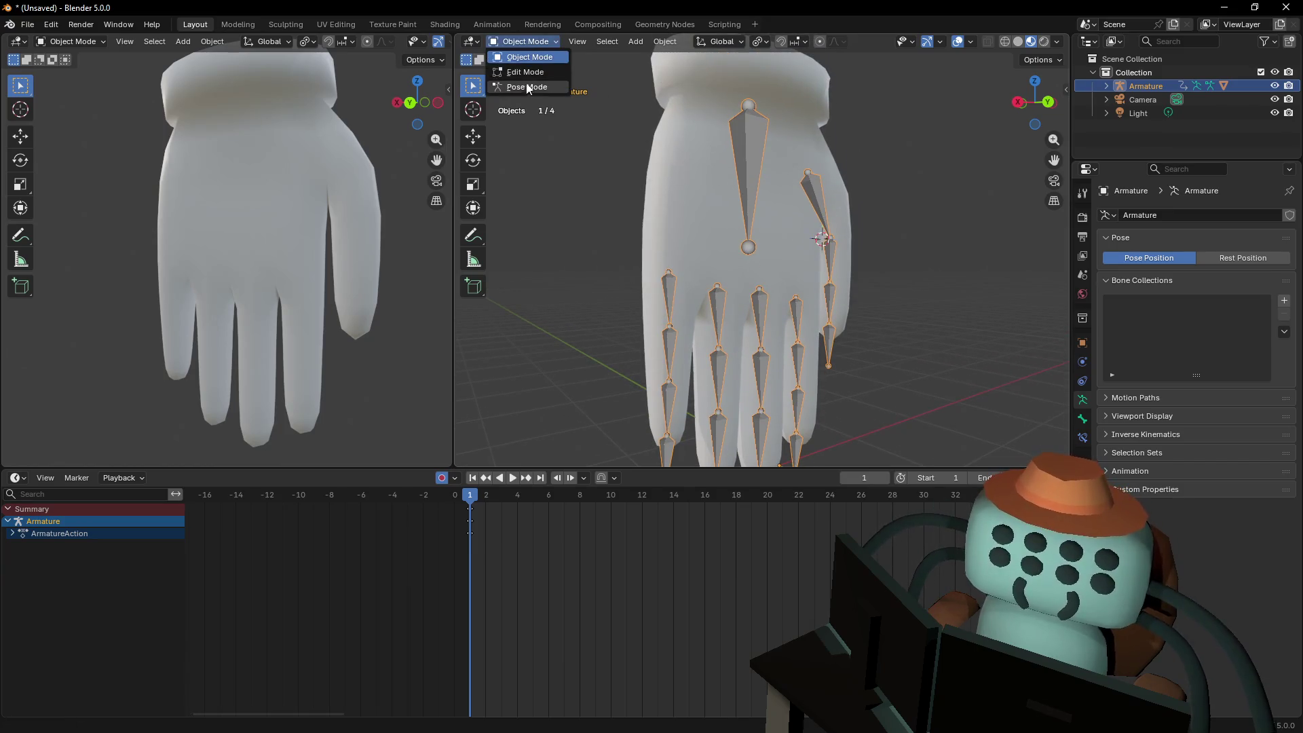
pyautogui.click(529, 87)
pyautogui.press('g')
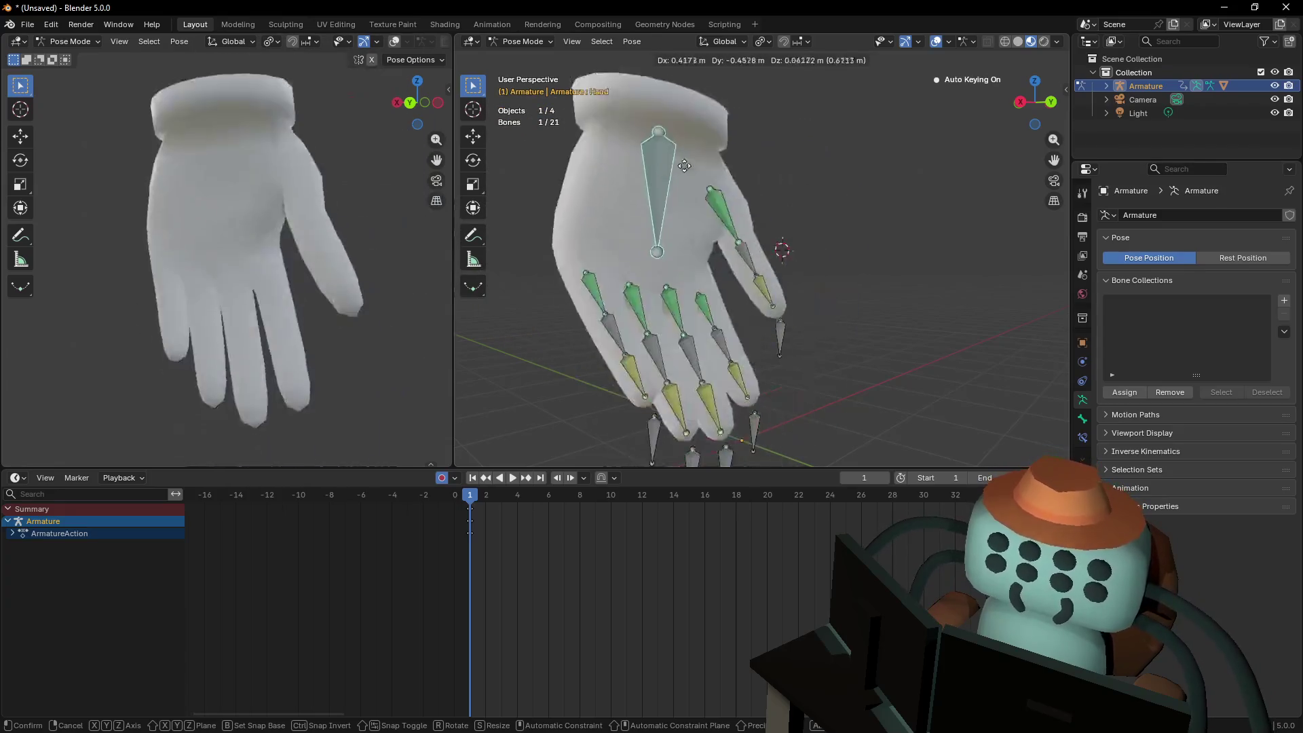
pyautogui.rightClick(739, 264)
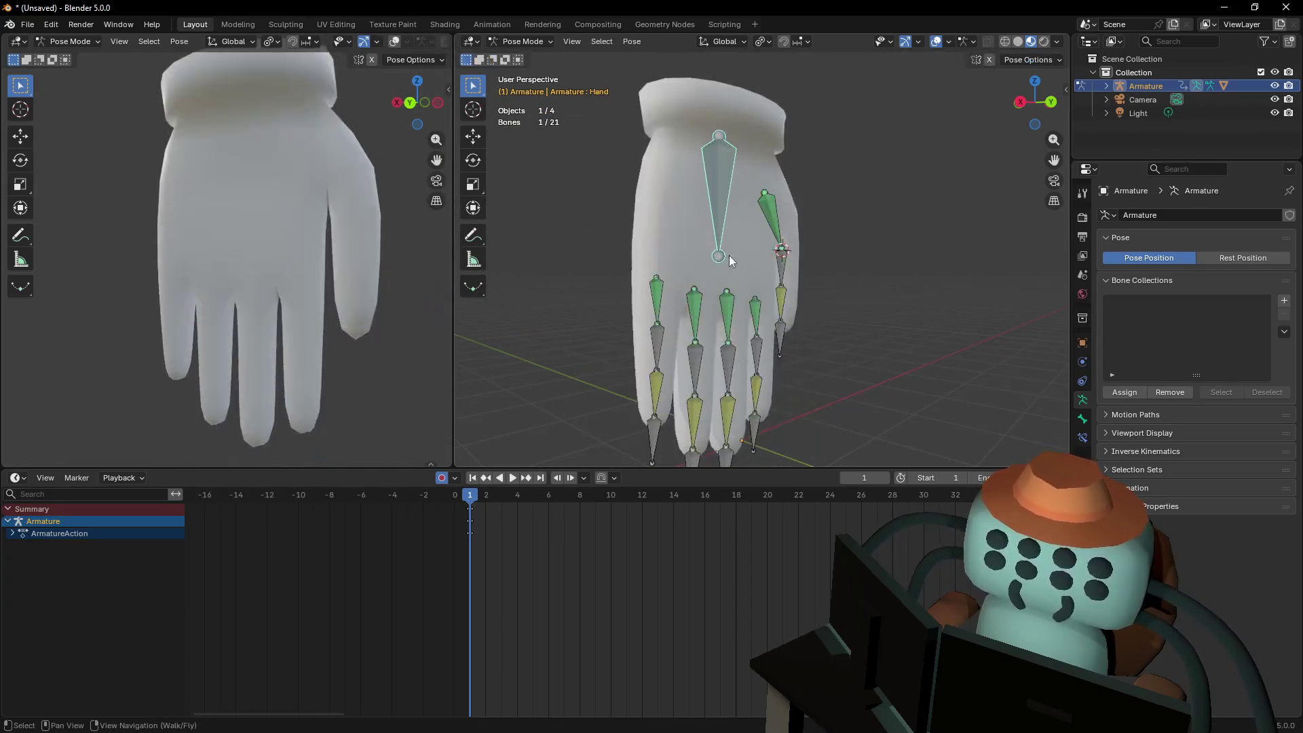
pyautogui.scroll(-6, 361, 315)
pyautogui.scroll(2, 347, 302)
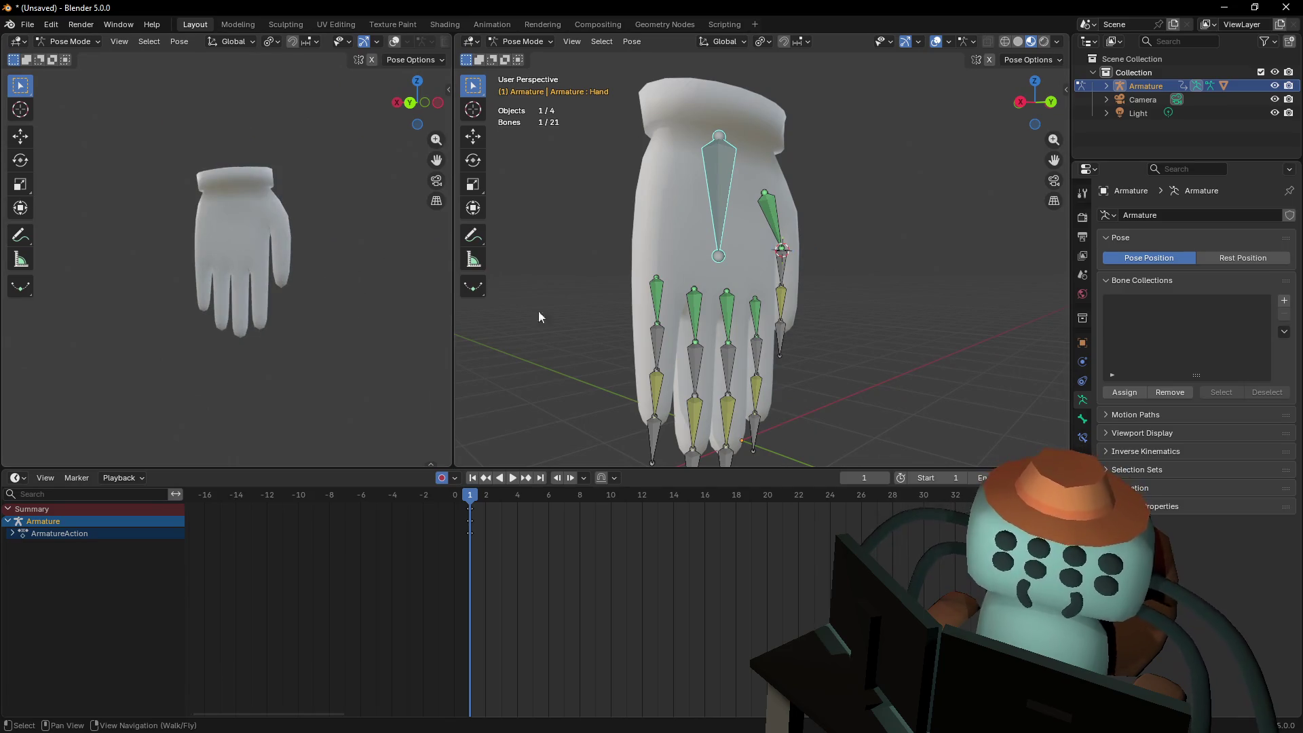
pyautogui.press('r')
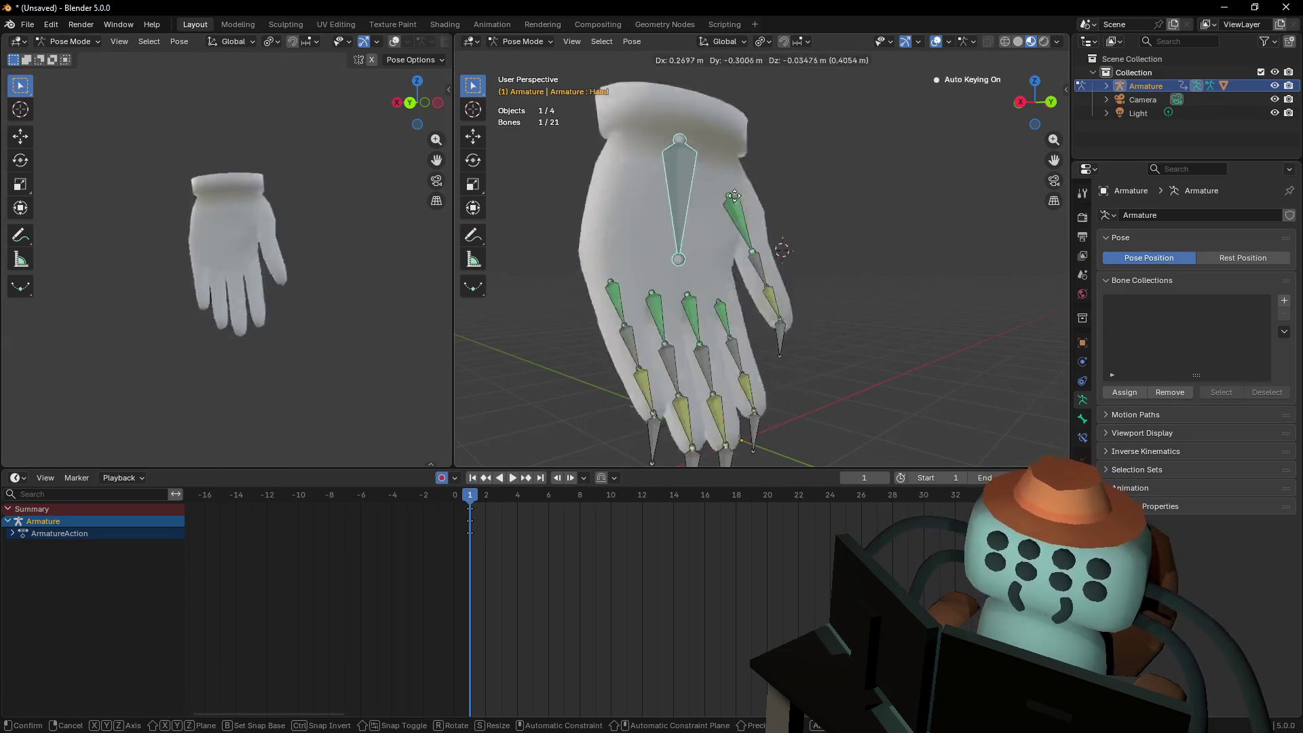
pyautogui.rightClick(392, 264)
# Try another Hand bone move and rotation, cancel both, and fly closer to the hand
pyautogui.press('g')
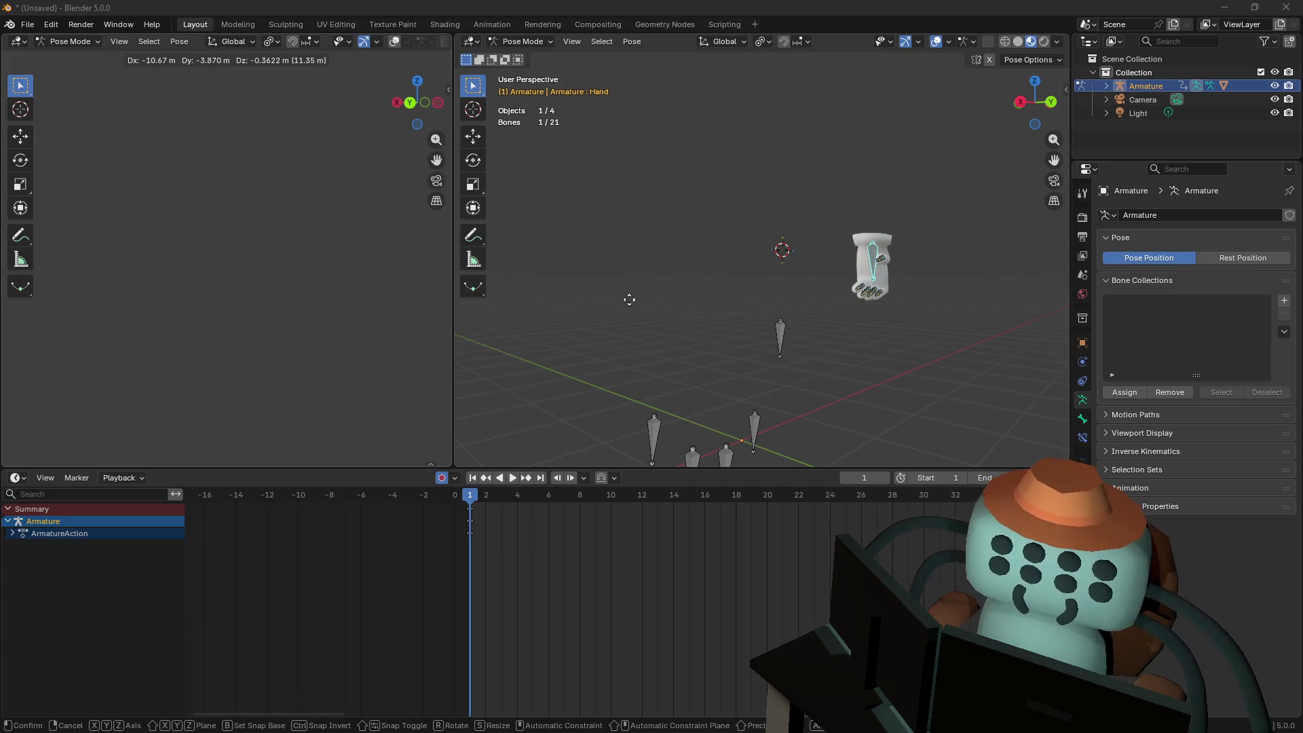
pyautogui.press('Escape')
pyautogui.hotkey('shift', '`')
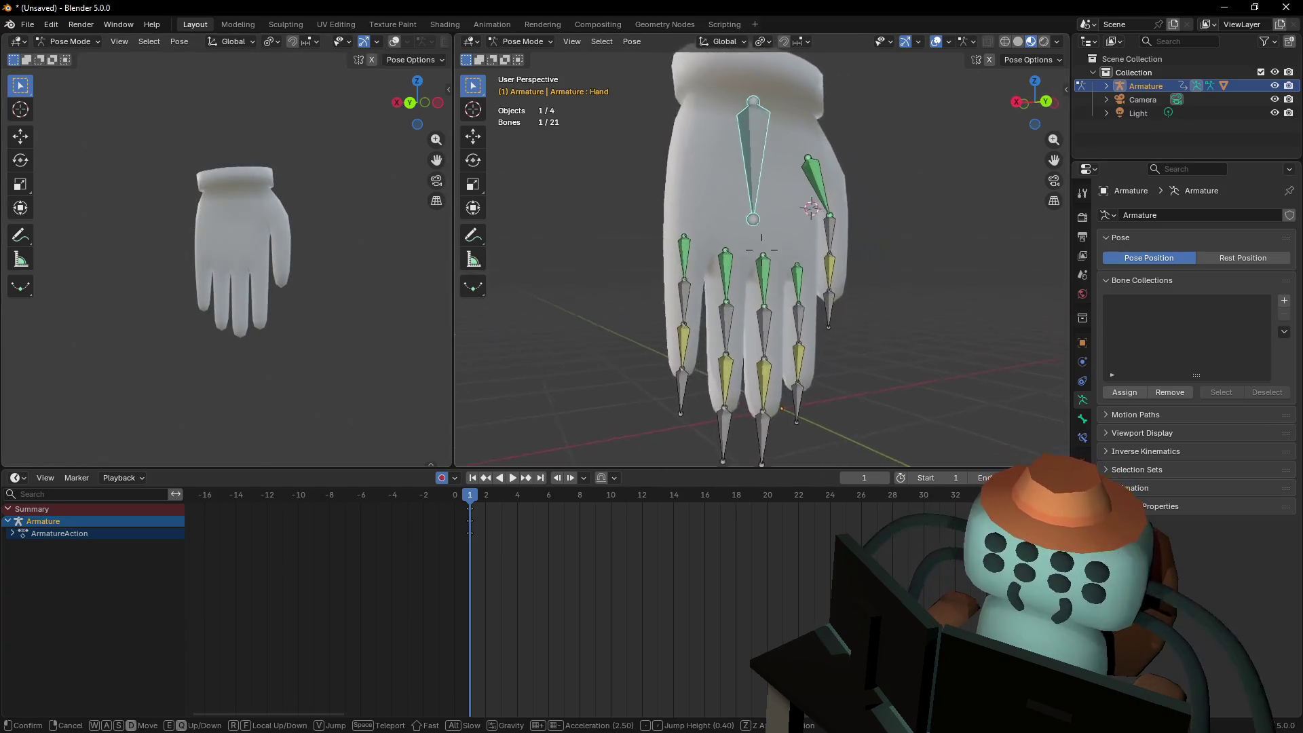
pyautogui.click(899, 304)
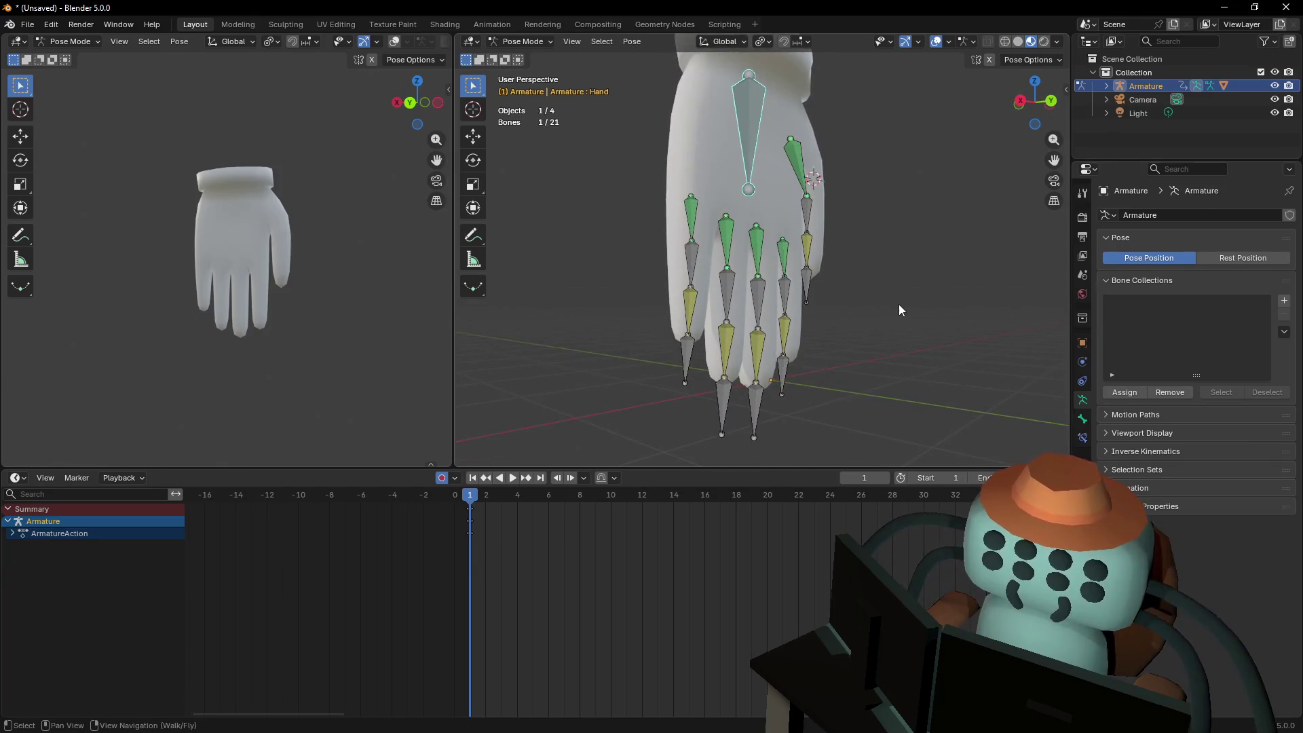
pyautogui.hotkey('shift', '`')
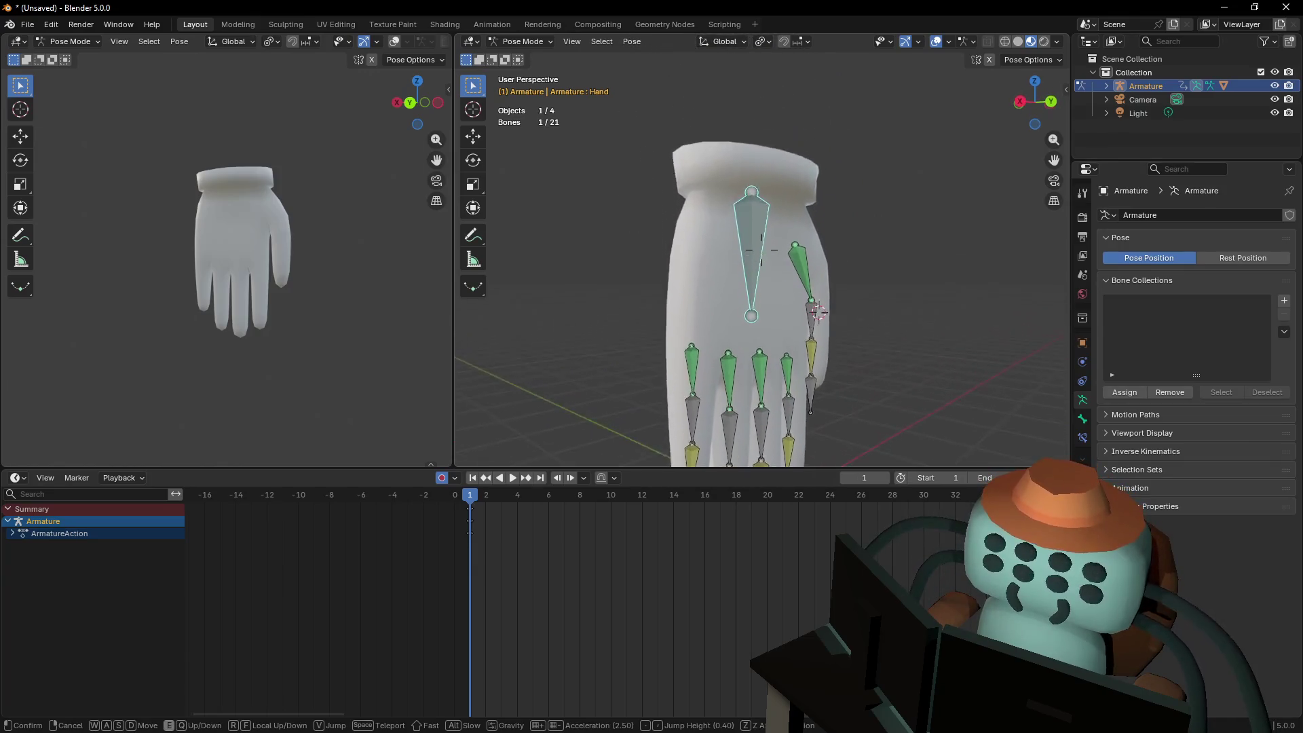
pyautogui.click(824, 262)
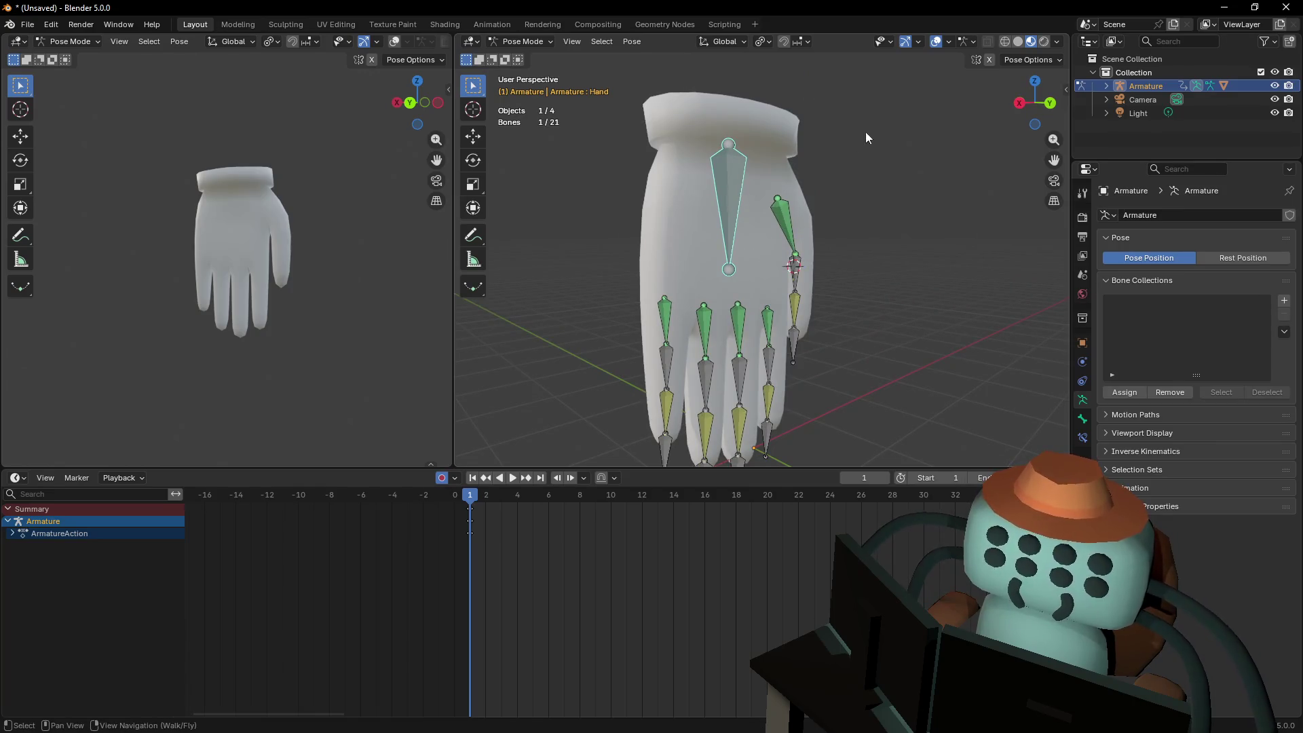
pyautogui.hotkey('shift', '`')
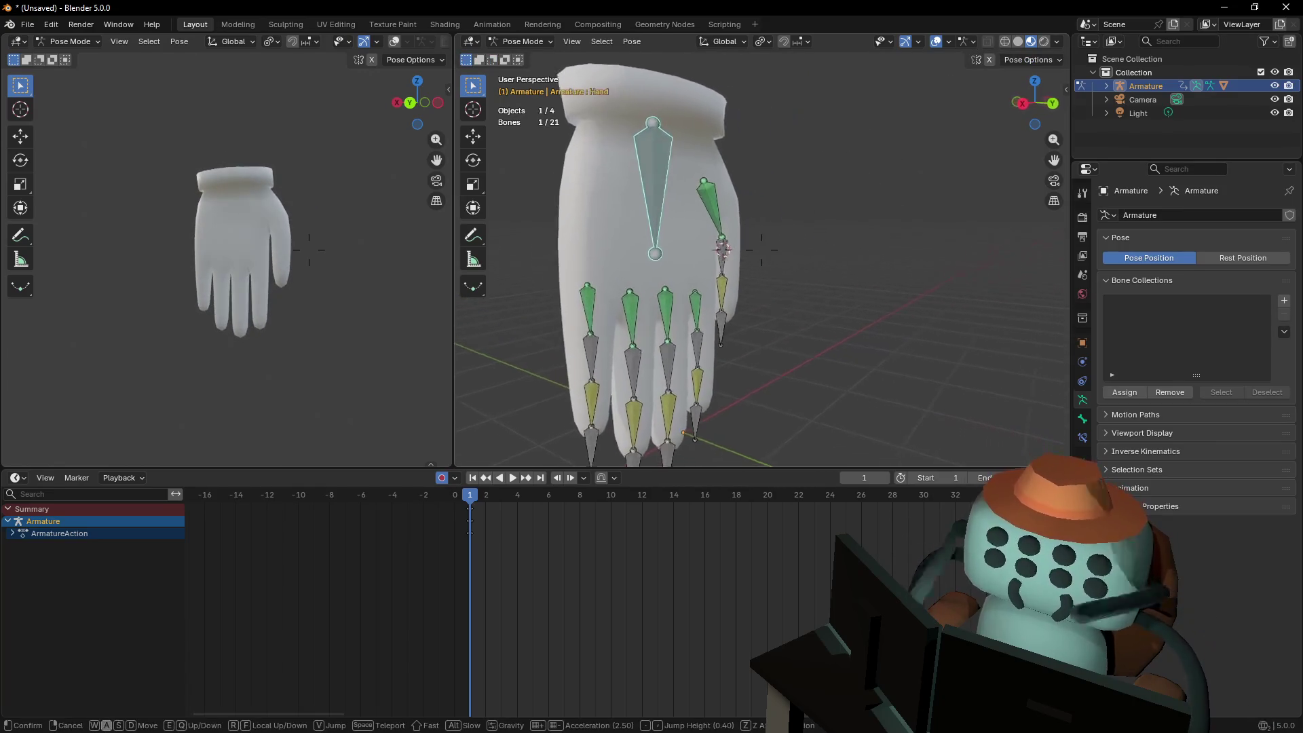
pyautogui.press('a')
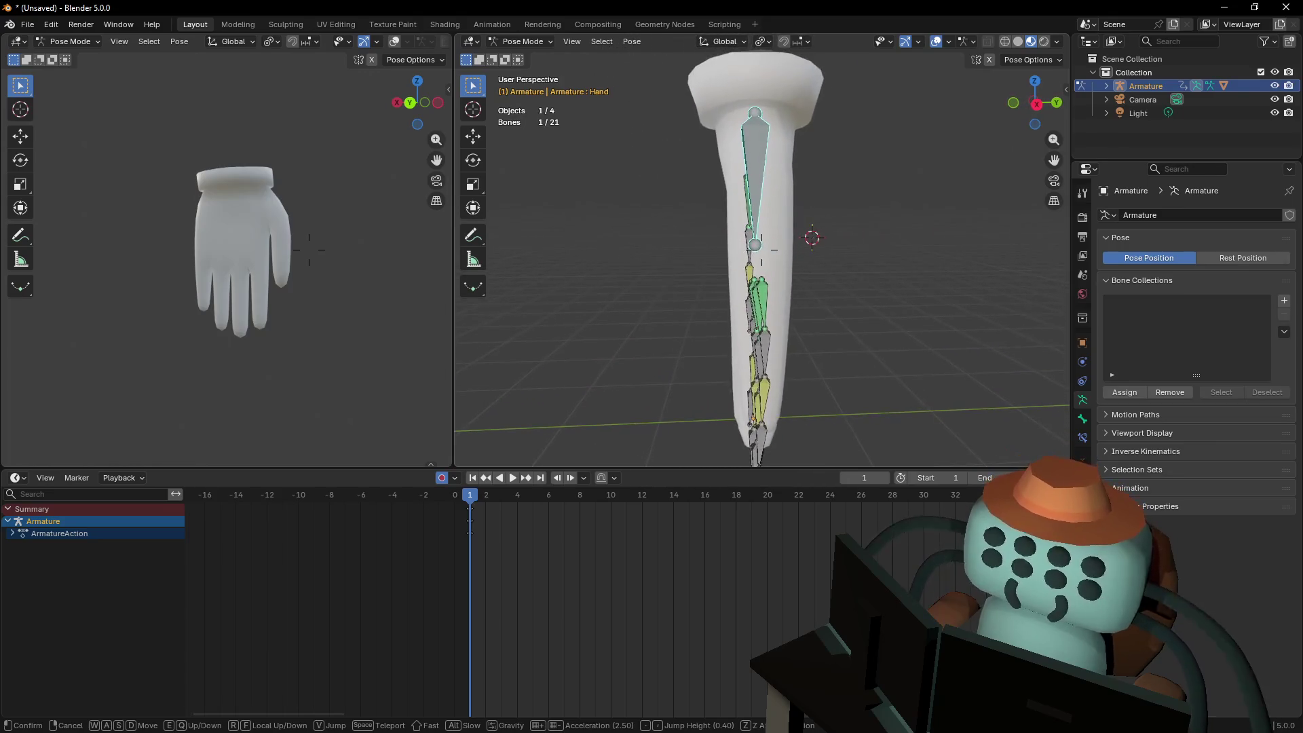
pyautogui.press('Escape')
pyautogui.press('r')
pyautogui.rightClick(770, 176)
# View the hand edge-on and toward the fingers, then put the armature in Edit Mode
pyautogui.hotkey('shift', '`')
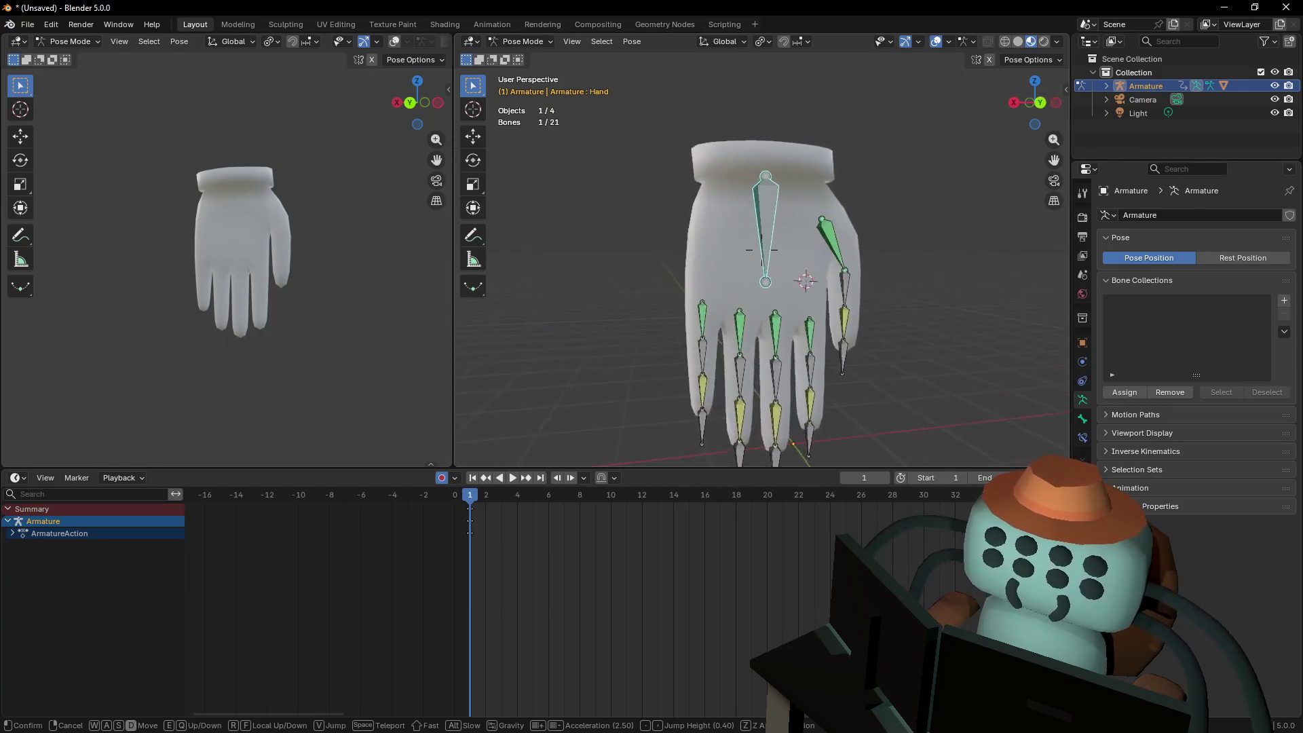
pyautogui.press('a')
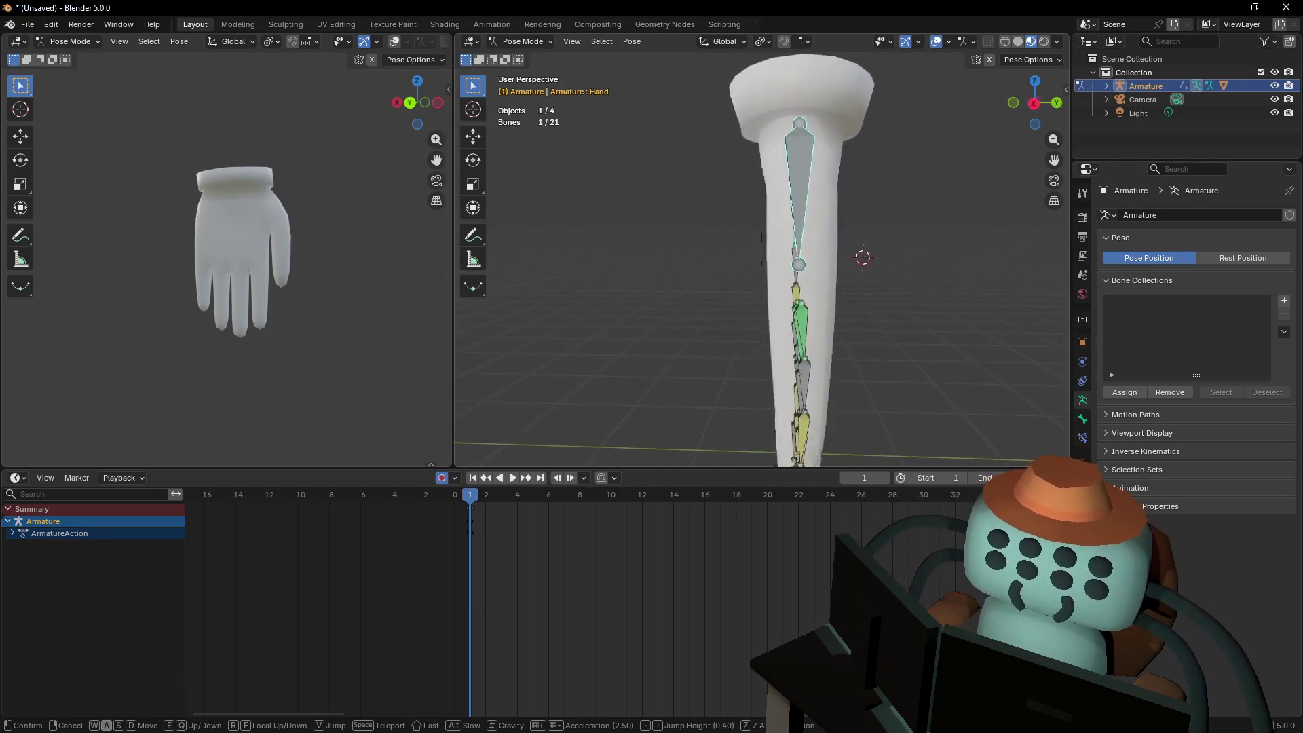
pyautogui.click(866, 157)
pyautogui.hotkey('shift', '`')
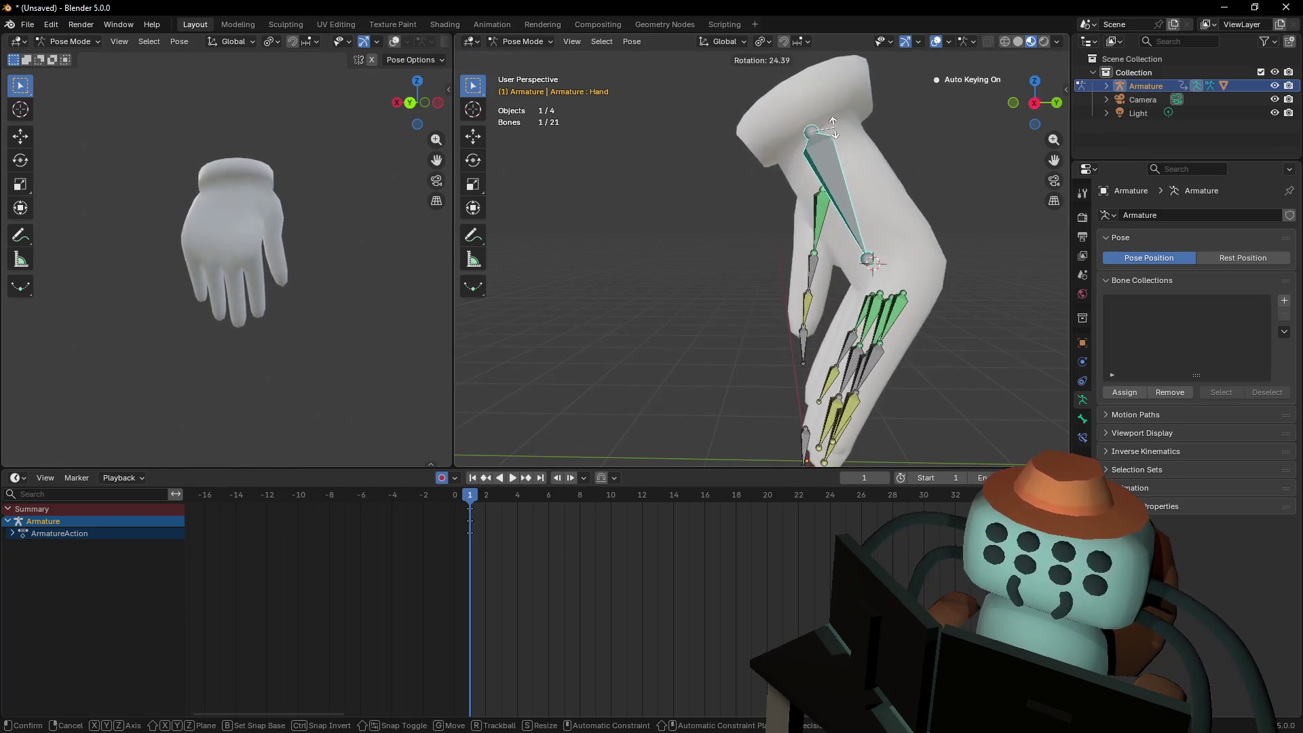
pyautogui.press('Escape')
pyautogui.hotkey('shift', '`')
pyautogui.press('a')
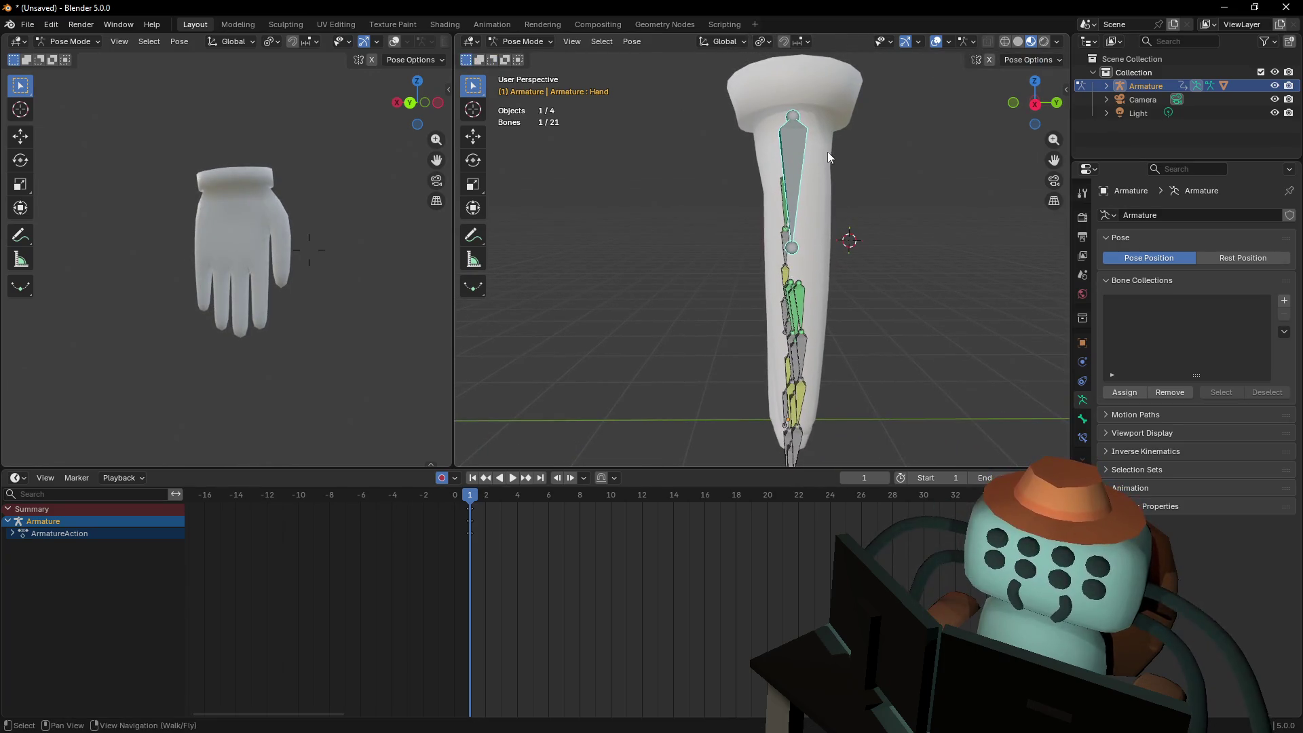
pyautogui.click(846, 177)
pyautogui.press('Tab')
# Set the transform pivot to Median Point and scale the Hand bone
pyautogui.moveTo(795, 154); pyautogui.dragTo(806, 166, button='middle')
pyautogui.press('s')
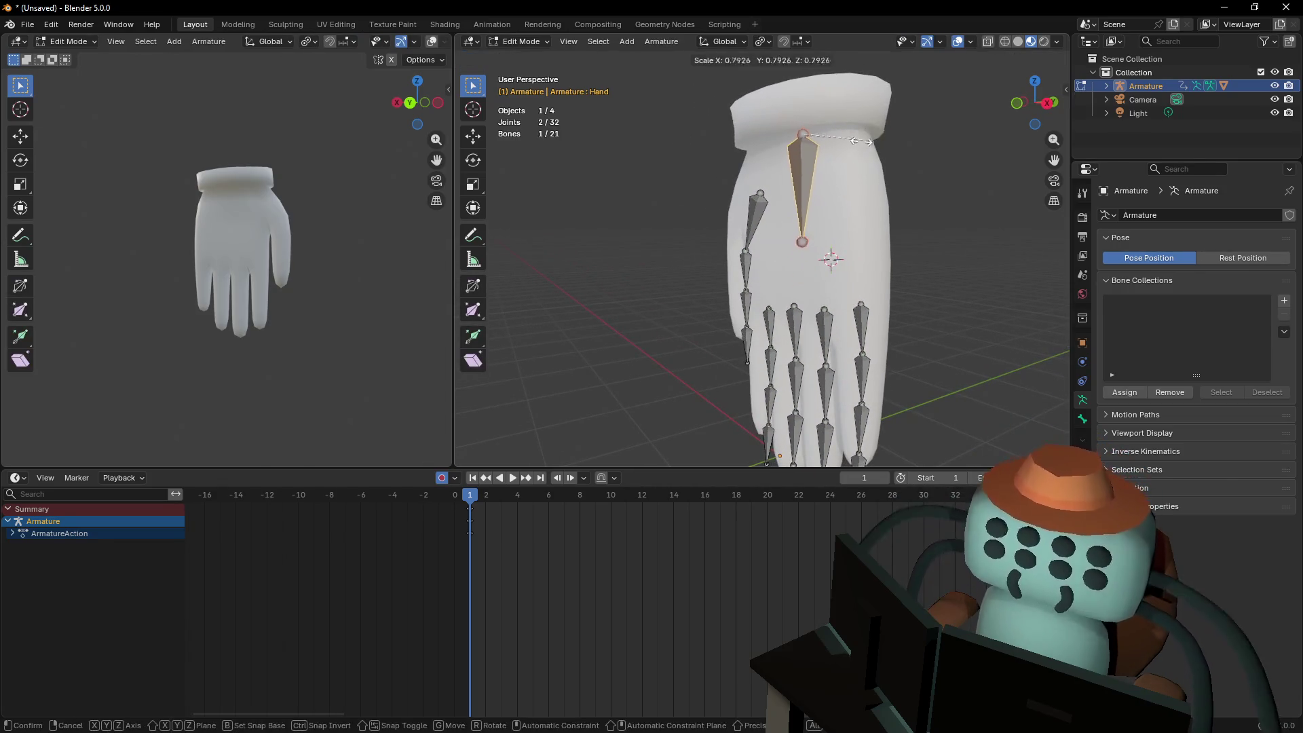
pyautogui.press('Escape')
pyautogui.click(766, 43)
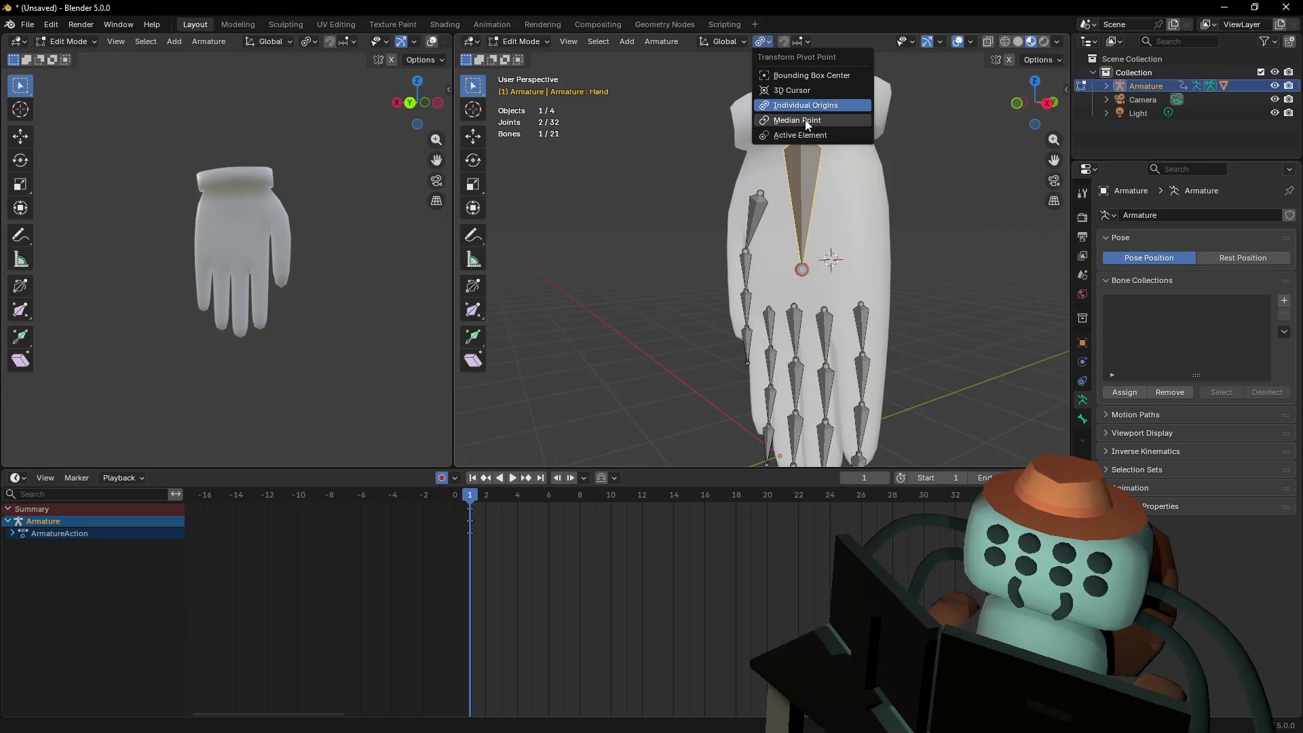
pyautogui.click(805, 120)
pyautogui.press('s')
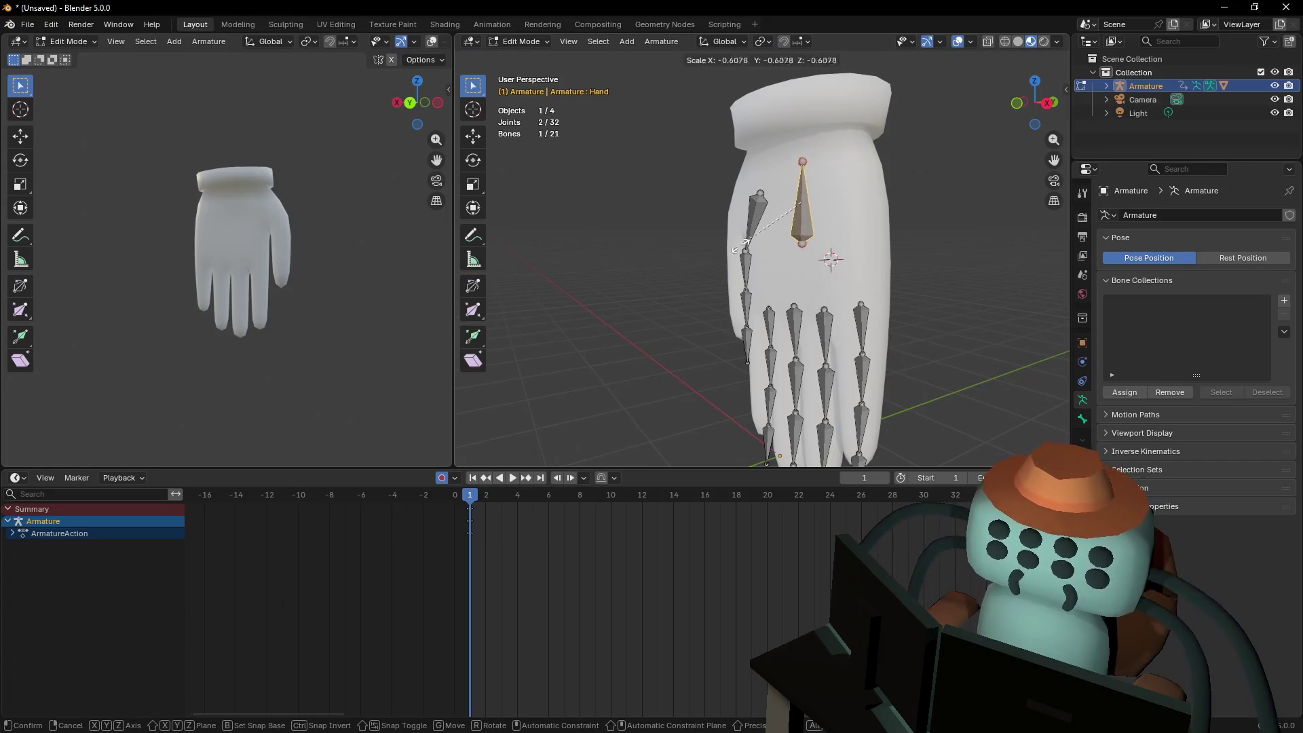
pyautogui.click(706, 278)
# In the Resize panel, set the Hand bone's scale to X 1, Y 1, Z -1
pyautogui.click(559, 458)
pyautogui.click(627, 378)
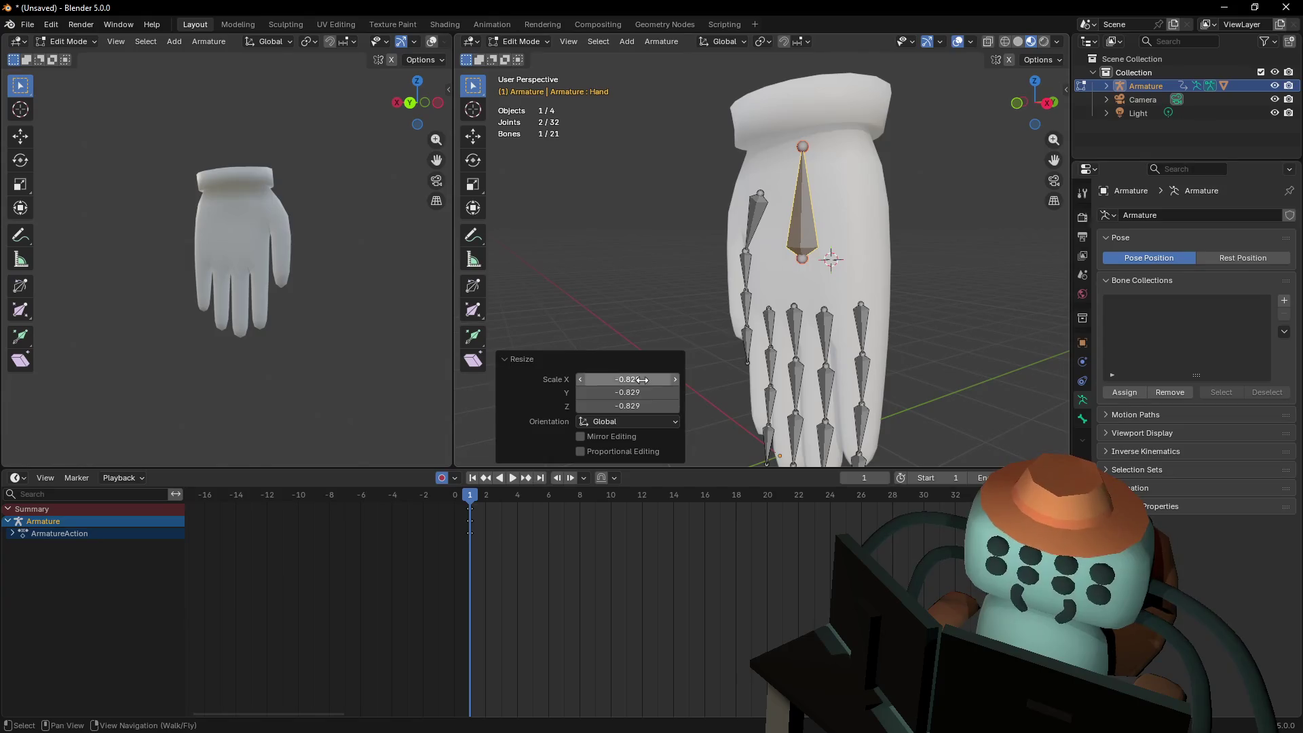
pyautogui.click(628, 393)
pyautogui.write('1')
pyautogui.press('Return')
pyautogui.write('-1')
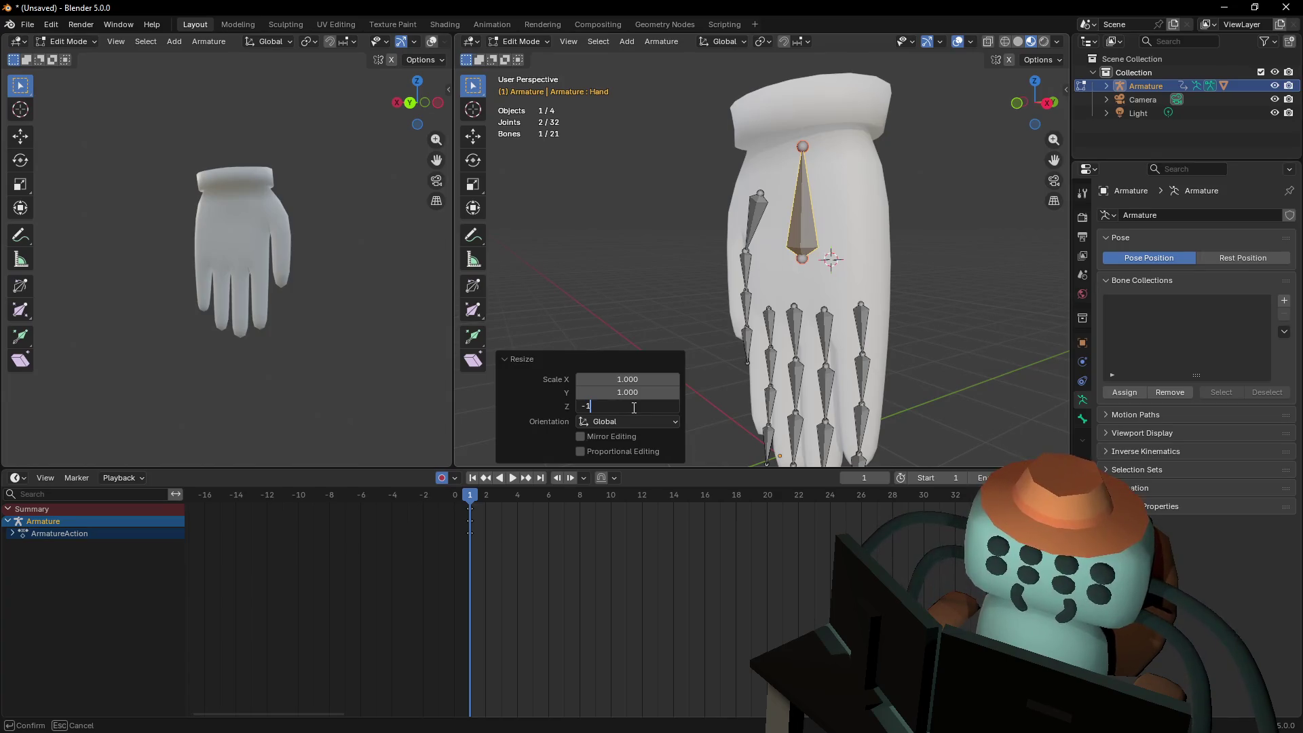
pyautogui.press('Return')
pyautogui.click(636, 407)
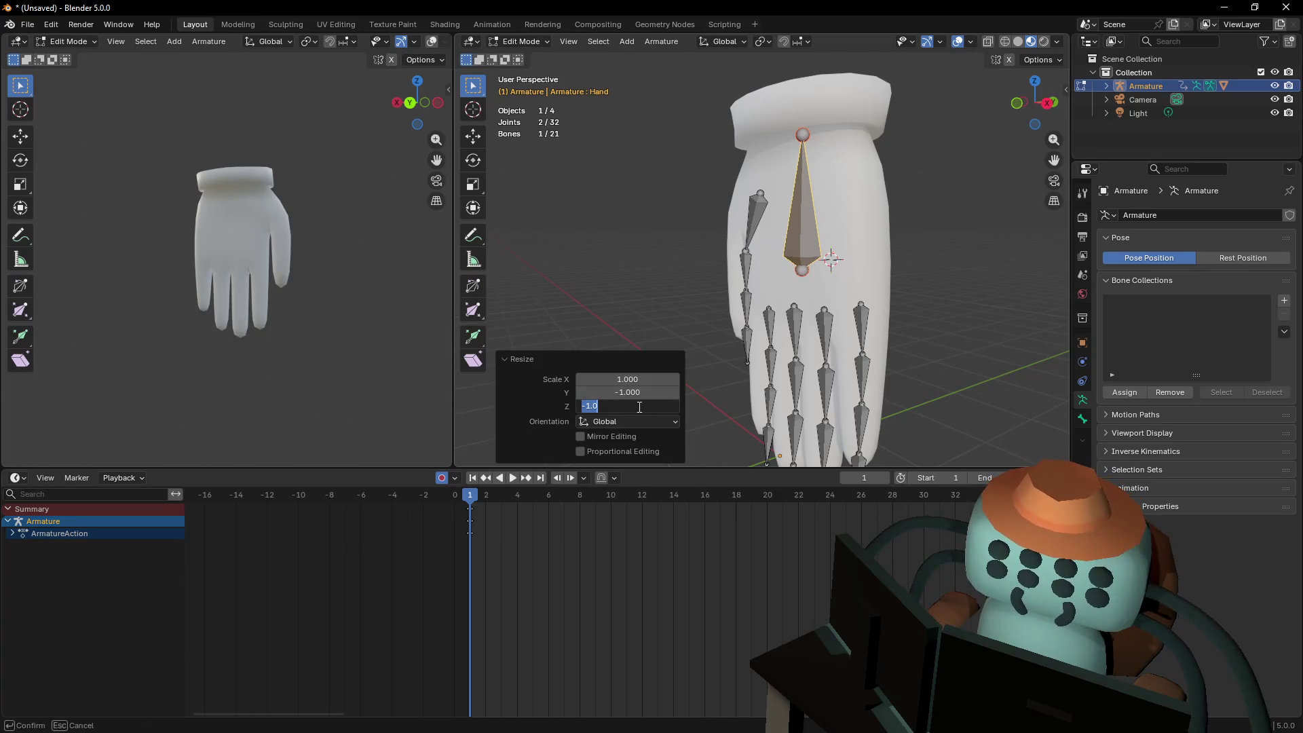
pyautogui.press('Return')
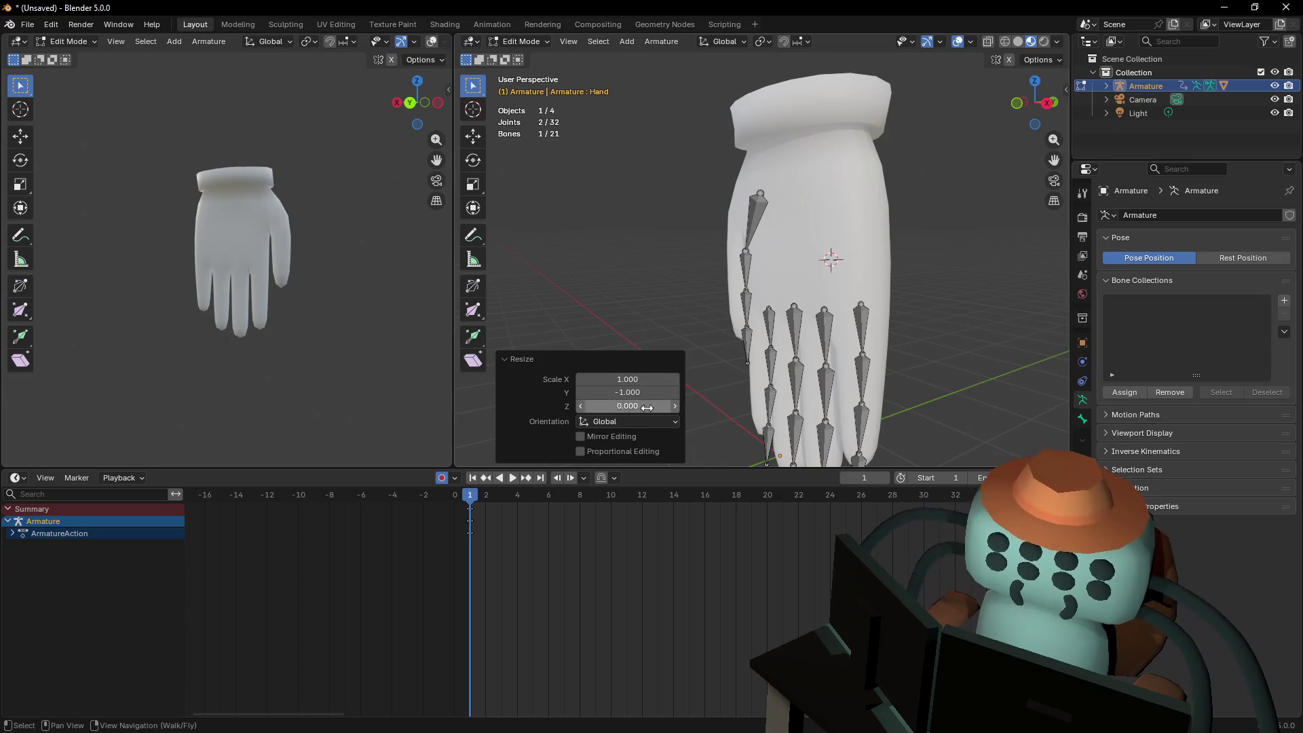
pyautogui.click(638, 406)
pyautogui.write('1')
pyautogui.press('Return')
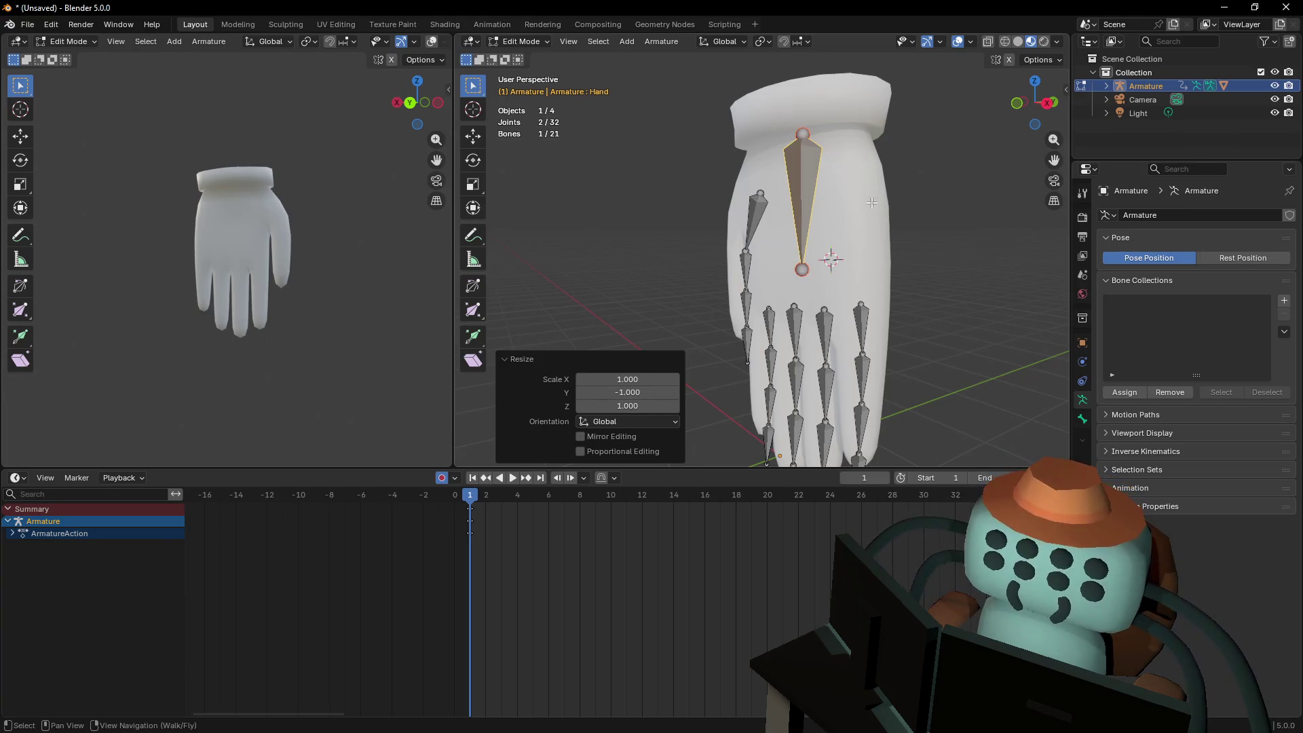
pyautogui.click(645, 394)
pyautogui.press('Return')
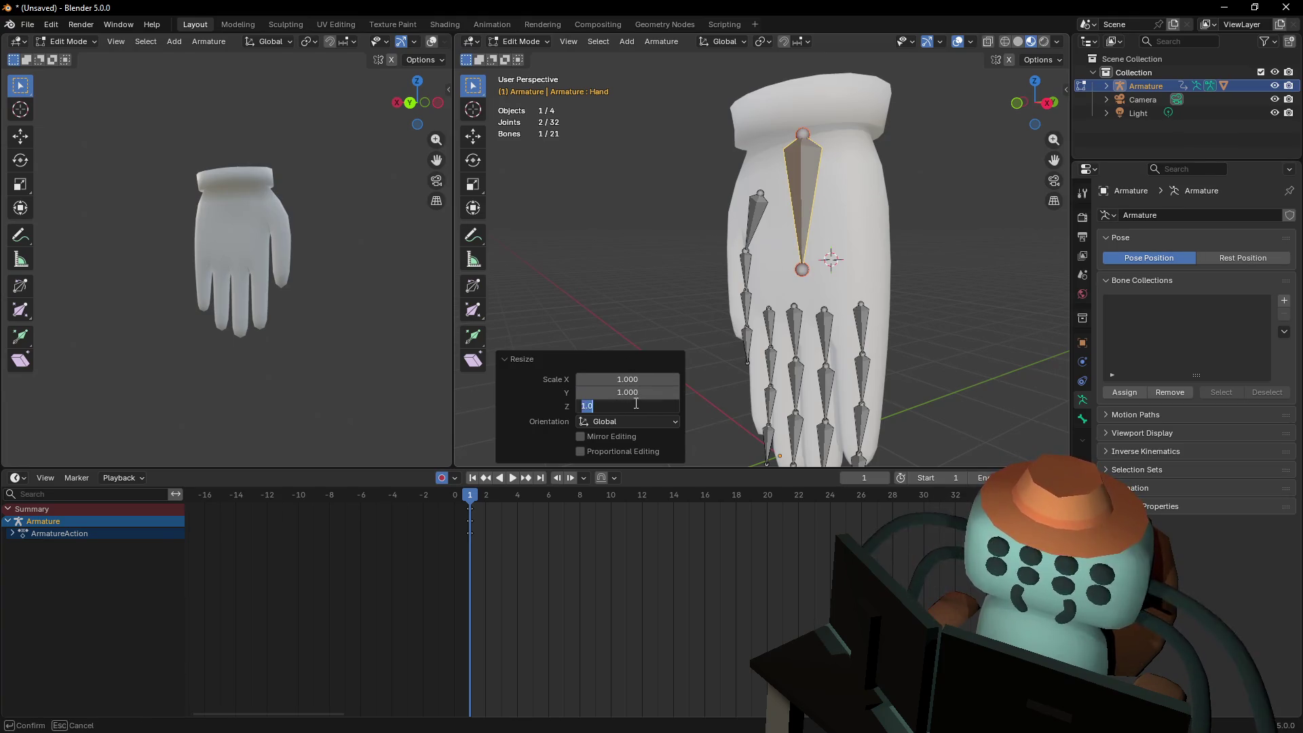
pyautogui.write('-1.000')
pyautogui.click(644, 393)
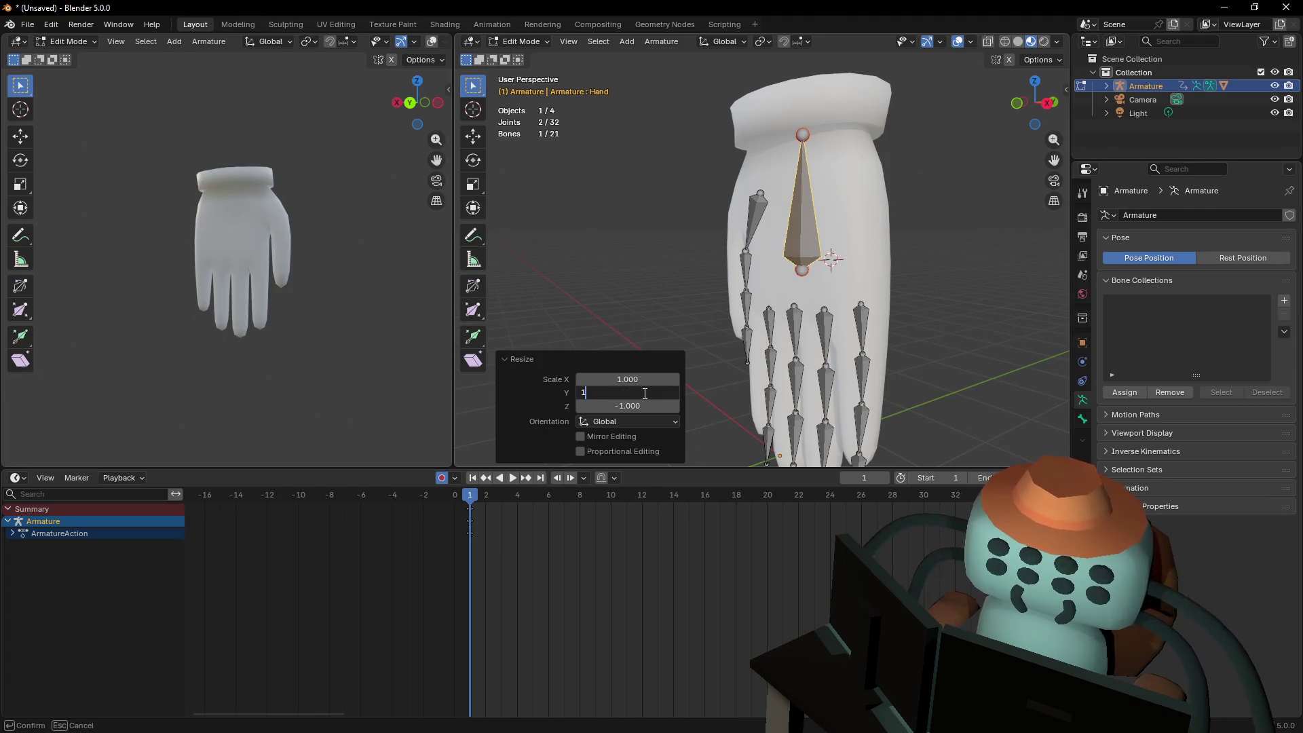
pyautogui.press('Return')
# Return the armature to Pose Mode
pyautogui.moveTo(863, 264)
pyautogui.mouseDown(button='middle')
pyautogui.moveTo(793, 282)
pyautogui.moveTo(689, 256)
pyautogui.moveTo(875, 259)
pyautogui.mouseUp(button='middle')
pyautogui.click(520, 41)
pyautogui.click(533, 86)
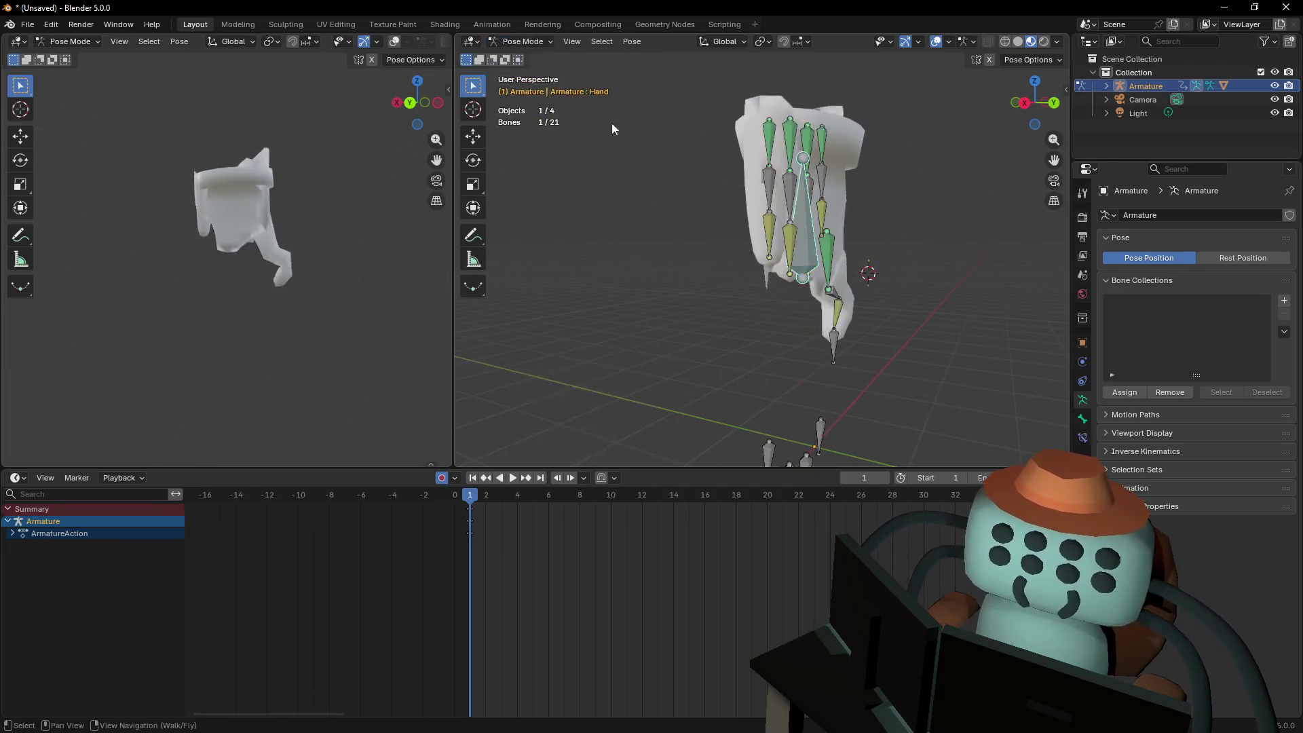
# Play the animation, select all bones, and clear their rotation and location
pyautogui.hotkey('shift', '`')
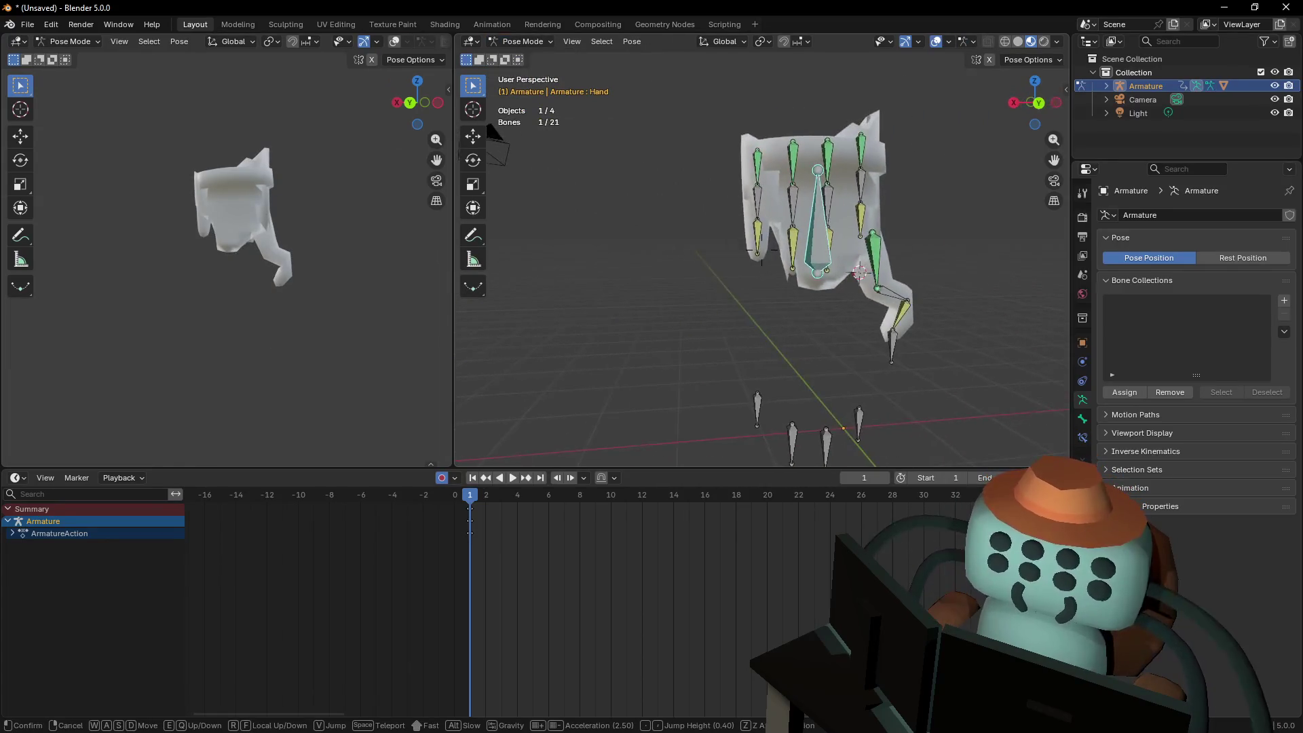
pyautogui.press('w')
pyautogui.click(816, 191)
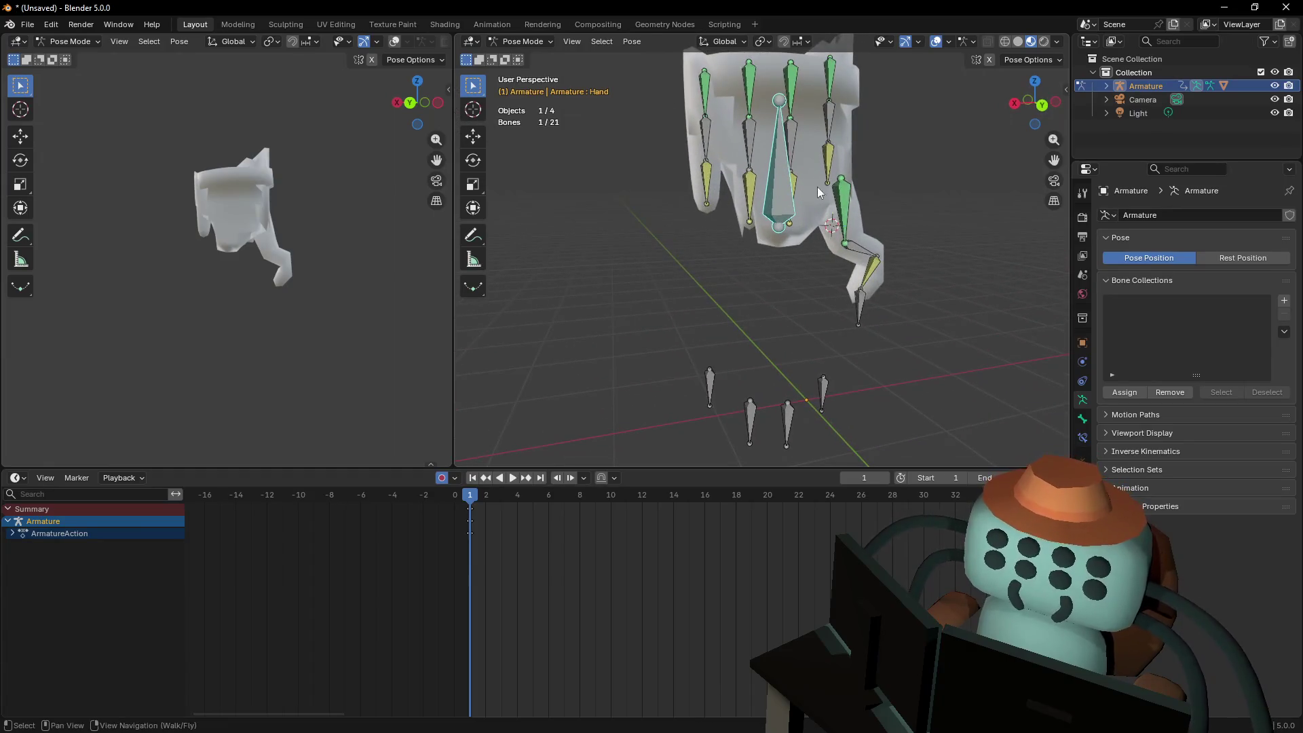
pyautogui.press('space')
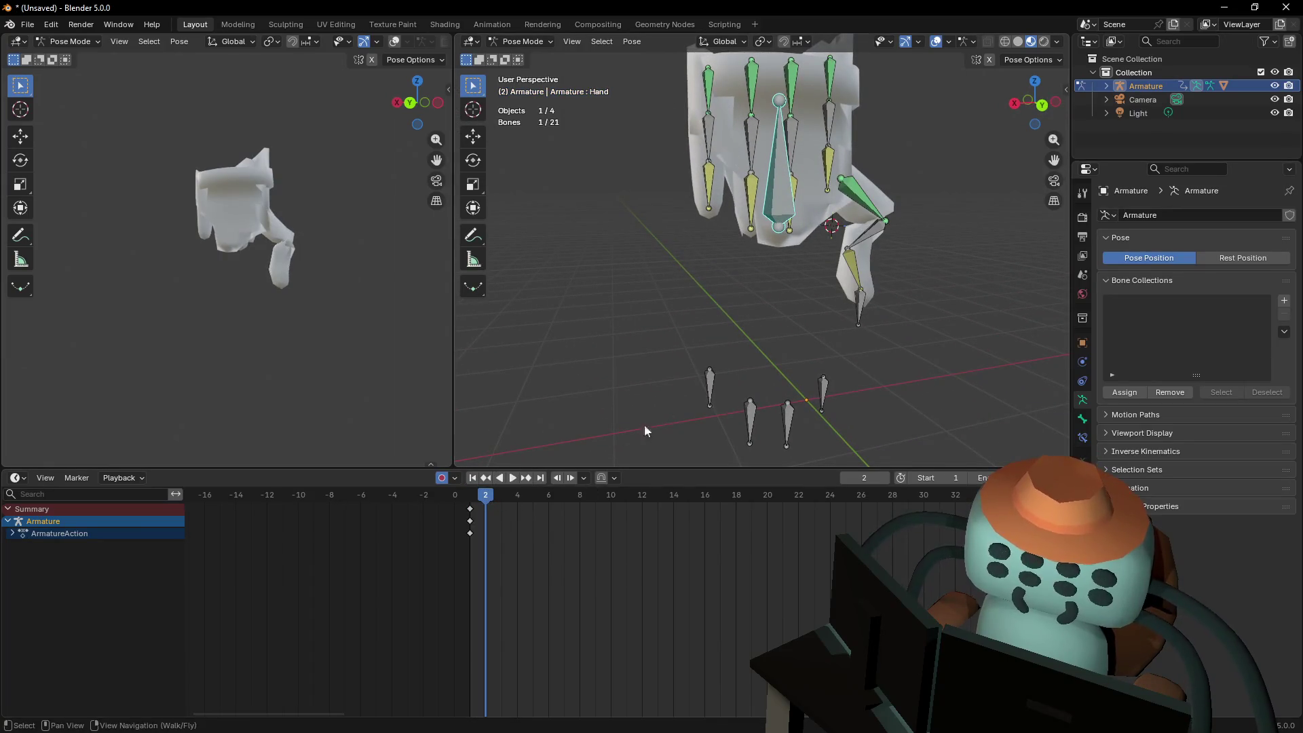
pyautogui.hotkey('ctrl', 'a')
pyautogui.keyDown('shift'); pyautogui.moveTo(923, 150); pyautogui.dragTo(876, 281, button='middle'); pyautogui.keyUp('shift')
pyautogui.press('a')
pyautogui.hotkey('alt', 'r')
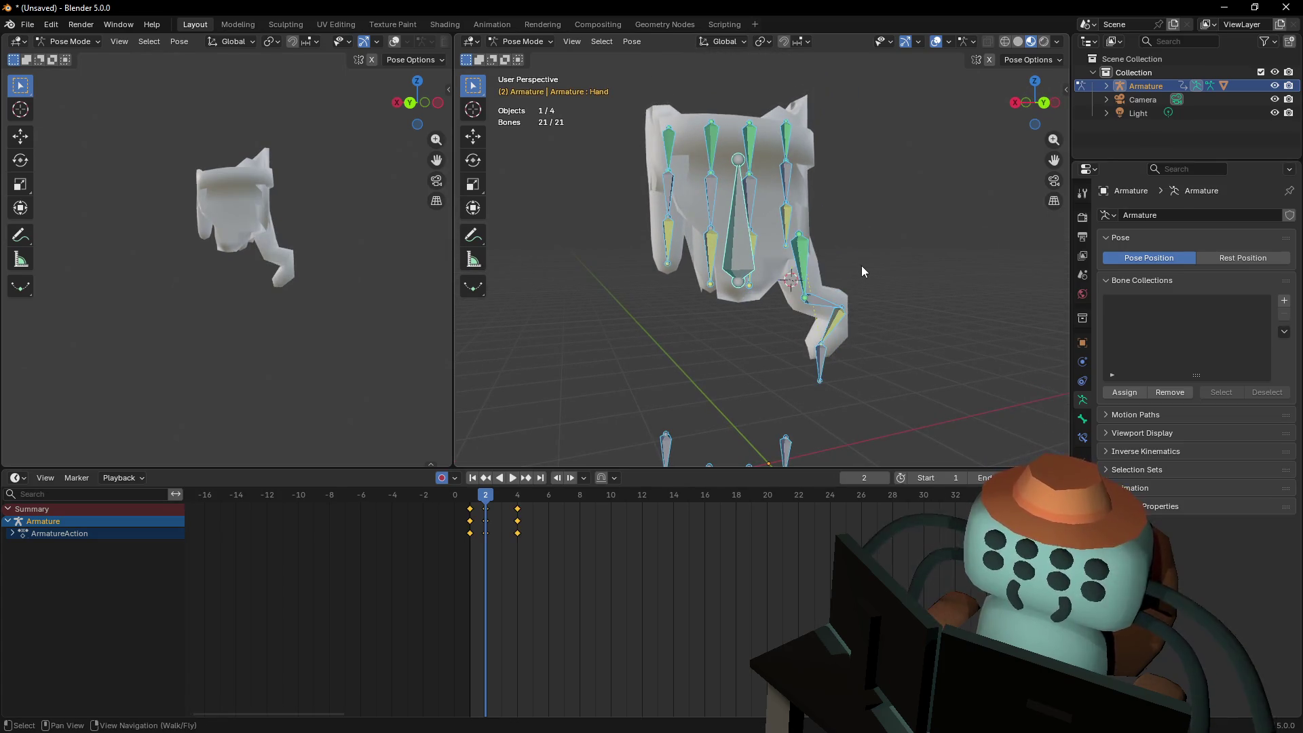
pyautogui.hotkey('alt', 'g')
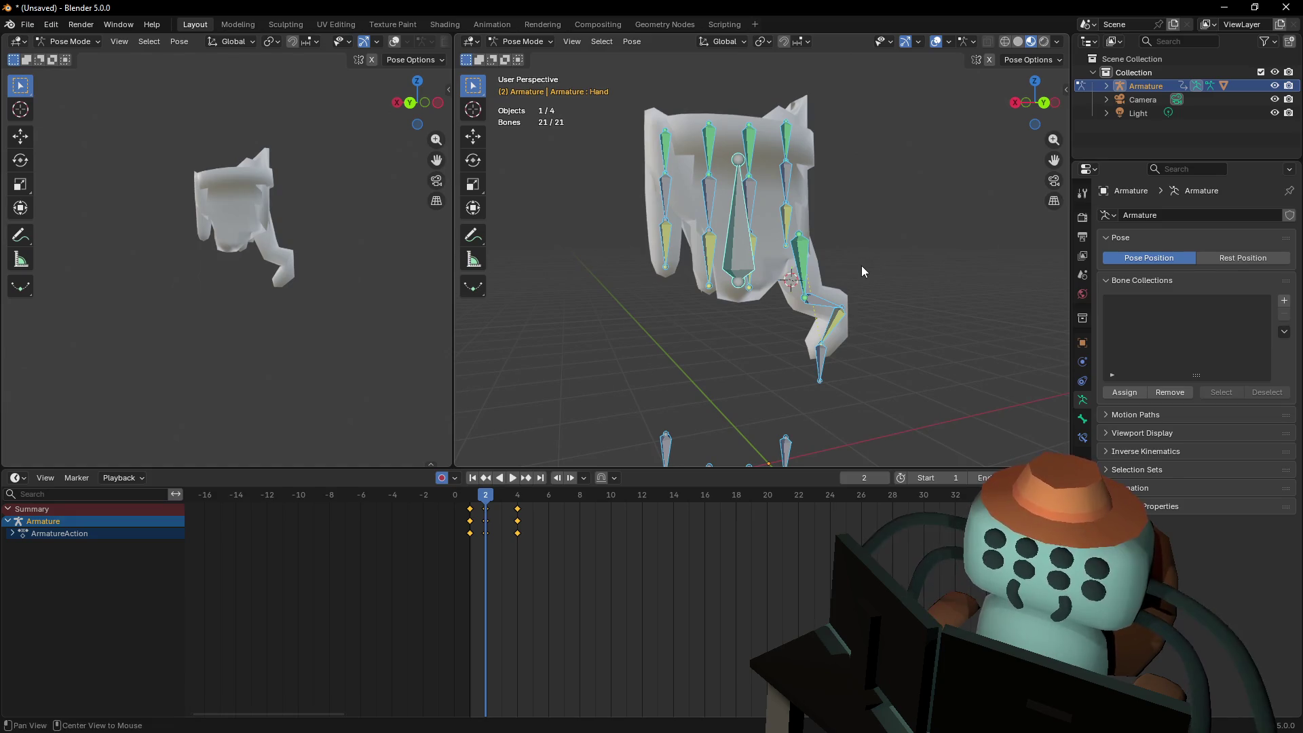
# Go back to frame 1, toggle through Edit and Object Mode, then return to Pose Mode
pyautogui.press('Left')
pyautogui.press('Tab')
pyautogui.moveTo(851, 262)
pyautogui.keyDown('ctrl'); pyautogui.mouseDown(button='middle')
pyautogui.moveTo(863, 279)
pyautogui.moveTo(816, 286)
pyautogui.mouseUp(button='middle'); pyautogui.keyUp('ctrl')
pyautogui.click(519, 42)
pyautogui.click(529, 58)
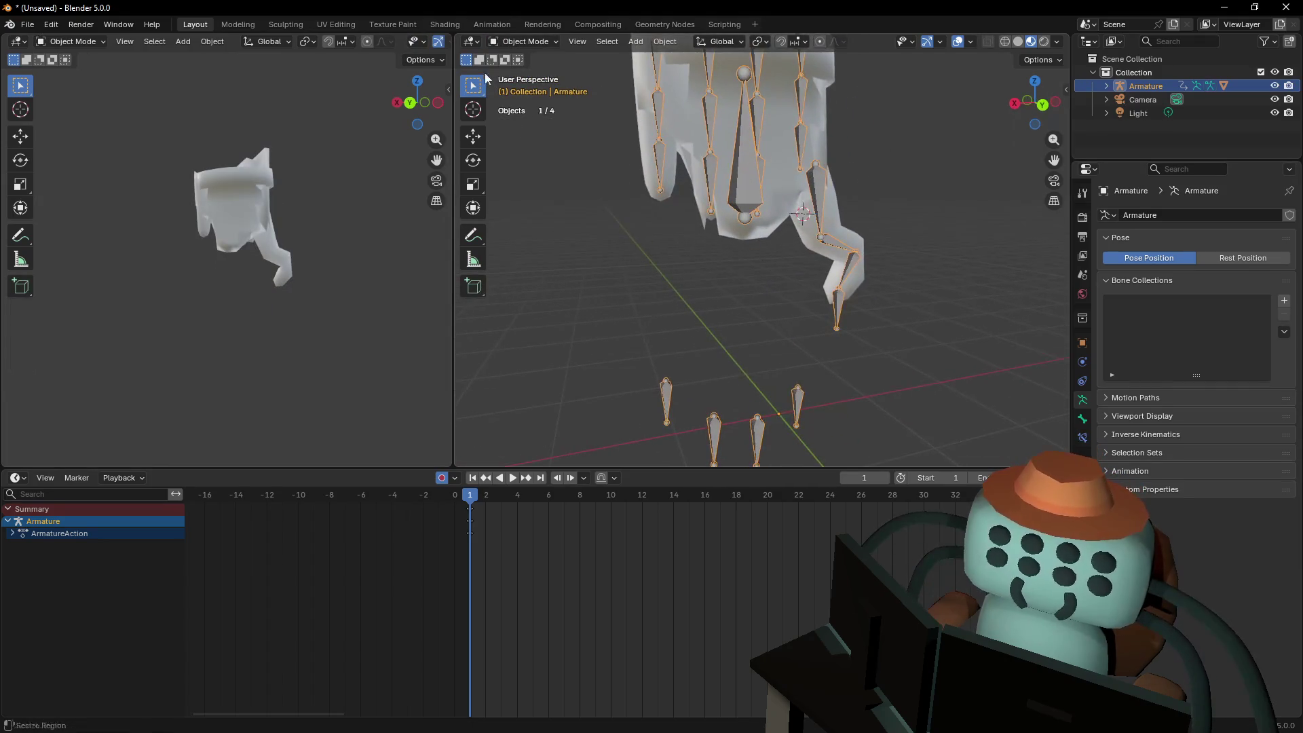
pyautogui.hotkey('ctrl', 'z')
pyautogui.hotkey('ctrl', 'Tab')
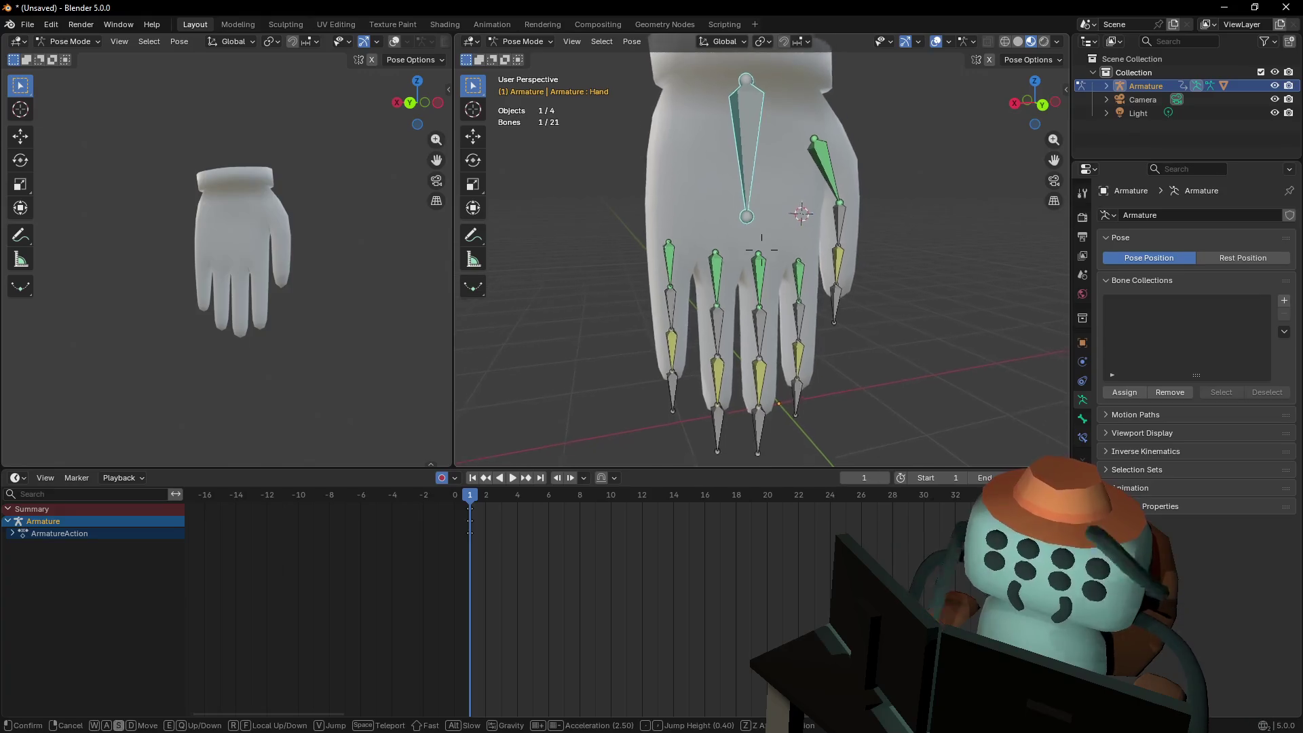
pyautogui.moveTo(767, 168); pyautogui.dragTo(635, 90, button='middle')
pyautogui.click(523, 42)
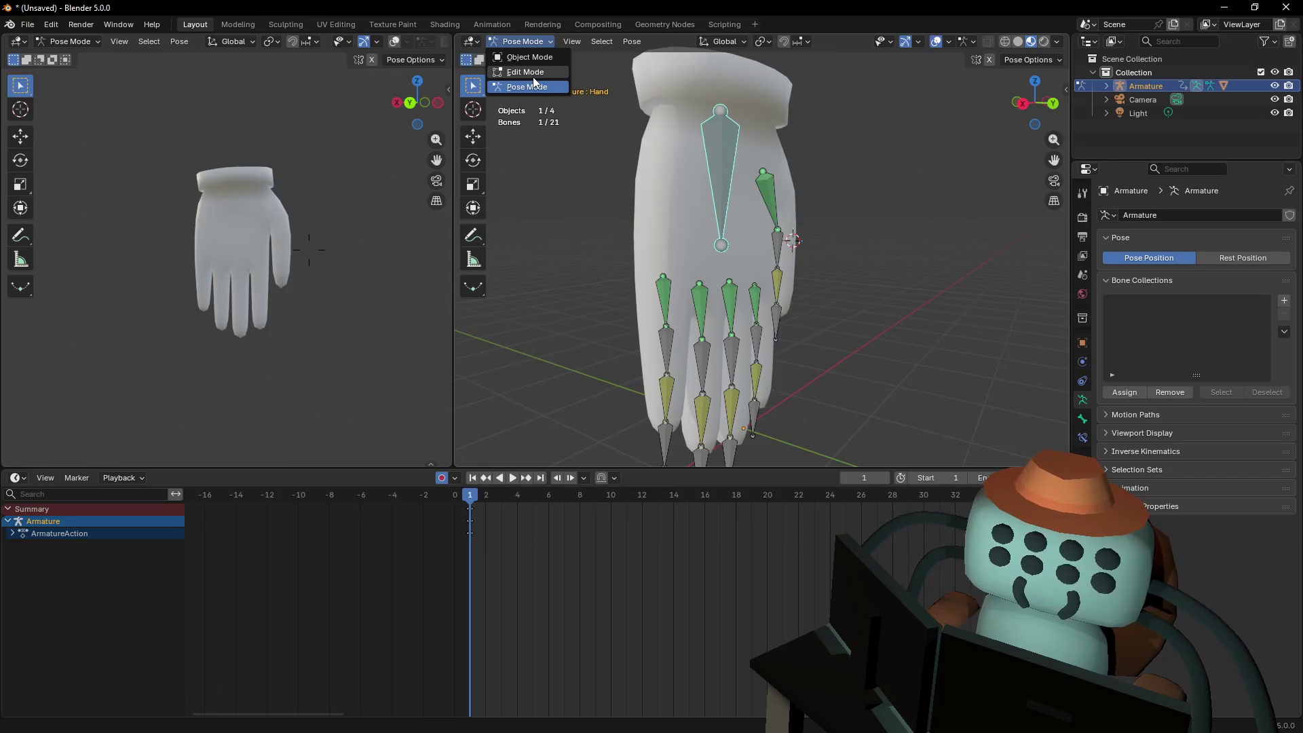
# In Edit Mode, extrude a new sideways Hand.001 bone along Y from the Hand bone's wrist joint
pyautogui.click(533, 77)
pyautogui.moveTo(576, 165); pyautogui.dragTo(708, 143, button='middle')
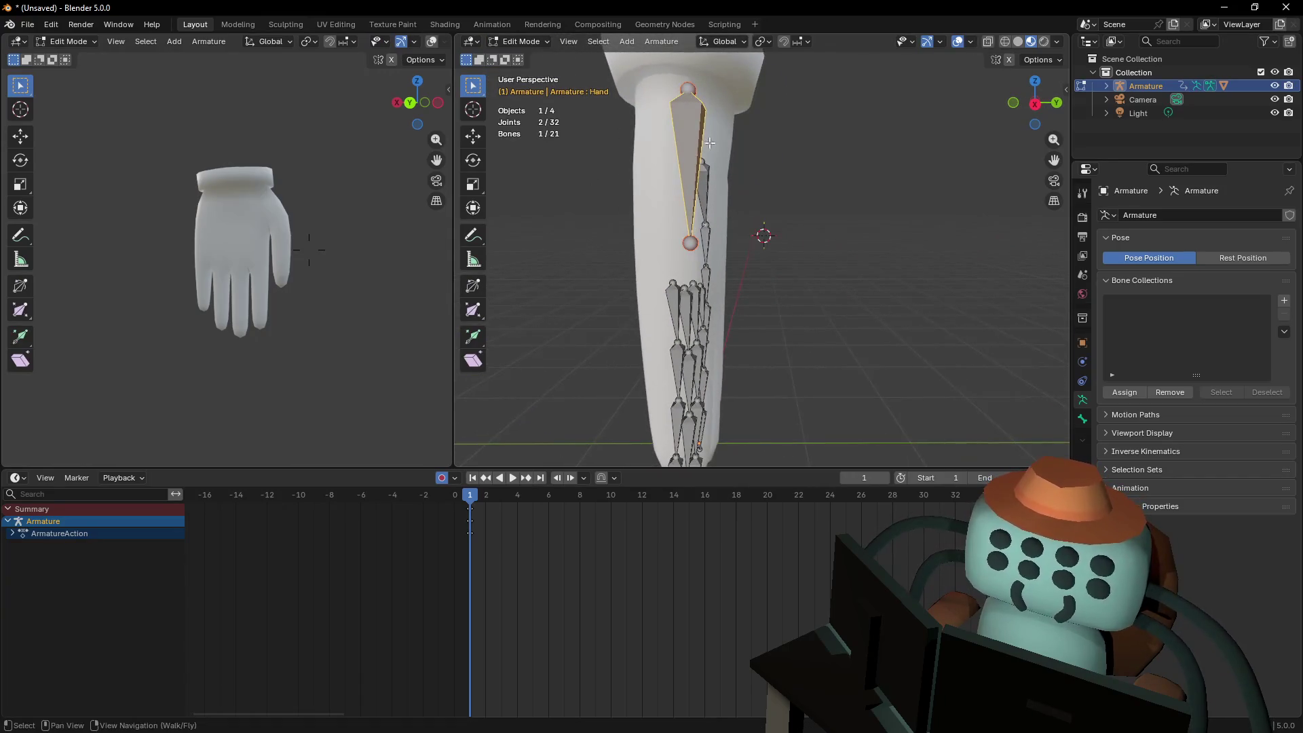
pyautogui.hotkey('shift', '`')
pyautogui.press('w')
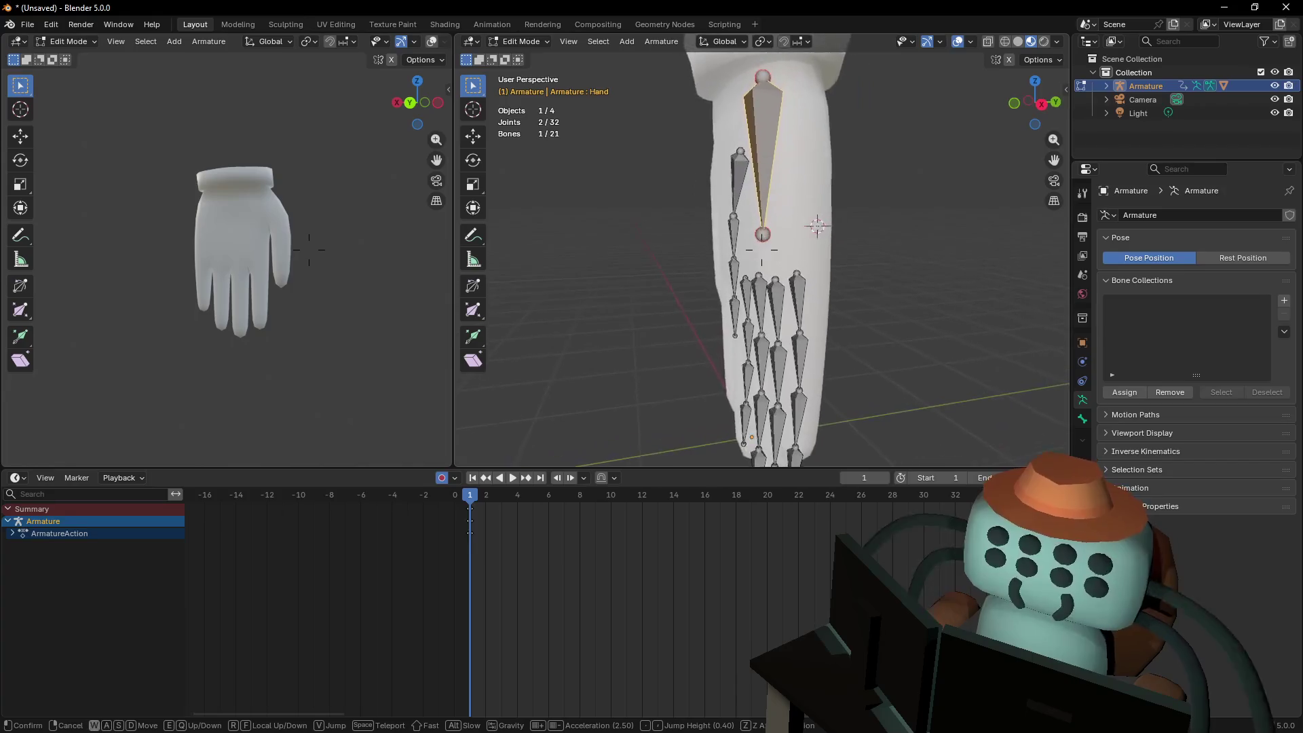
pyautogui.click(692, 154)
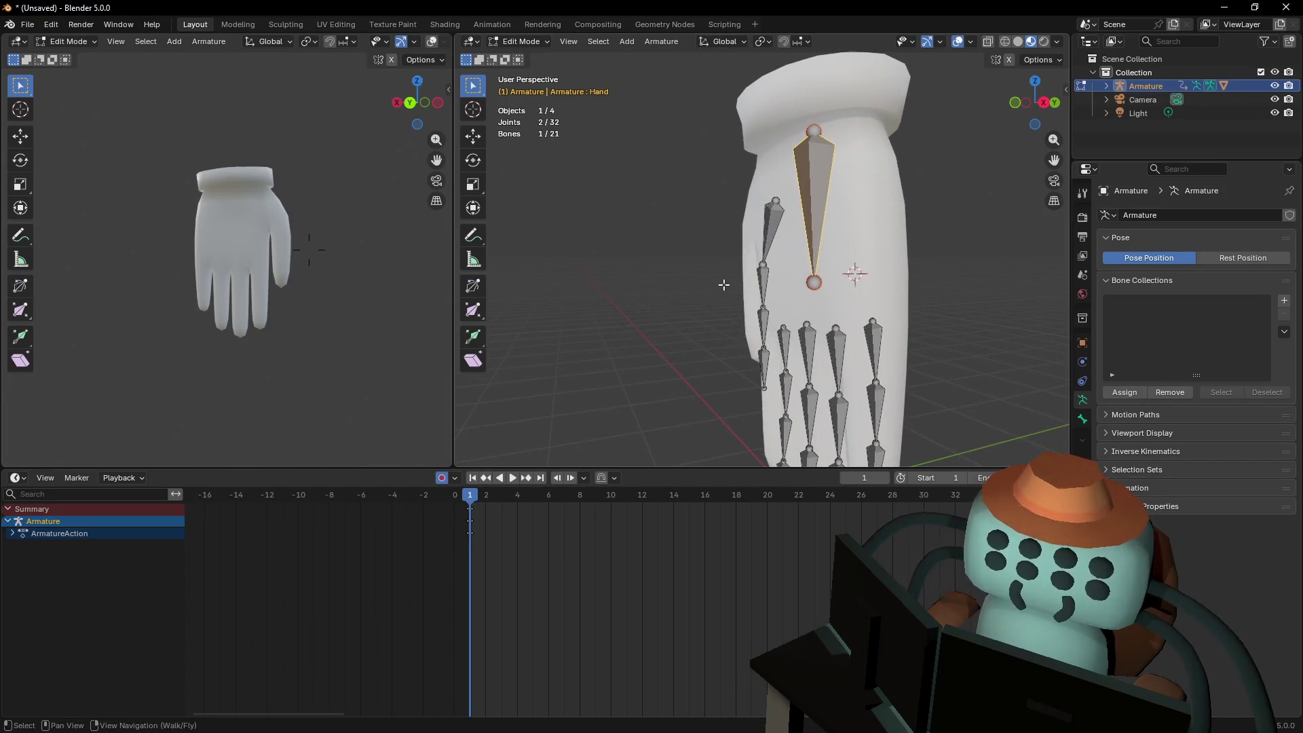
pyautogui.scroll(3, 723, 284)
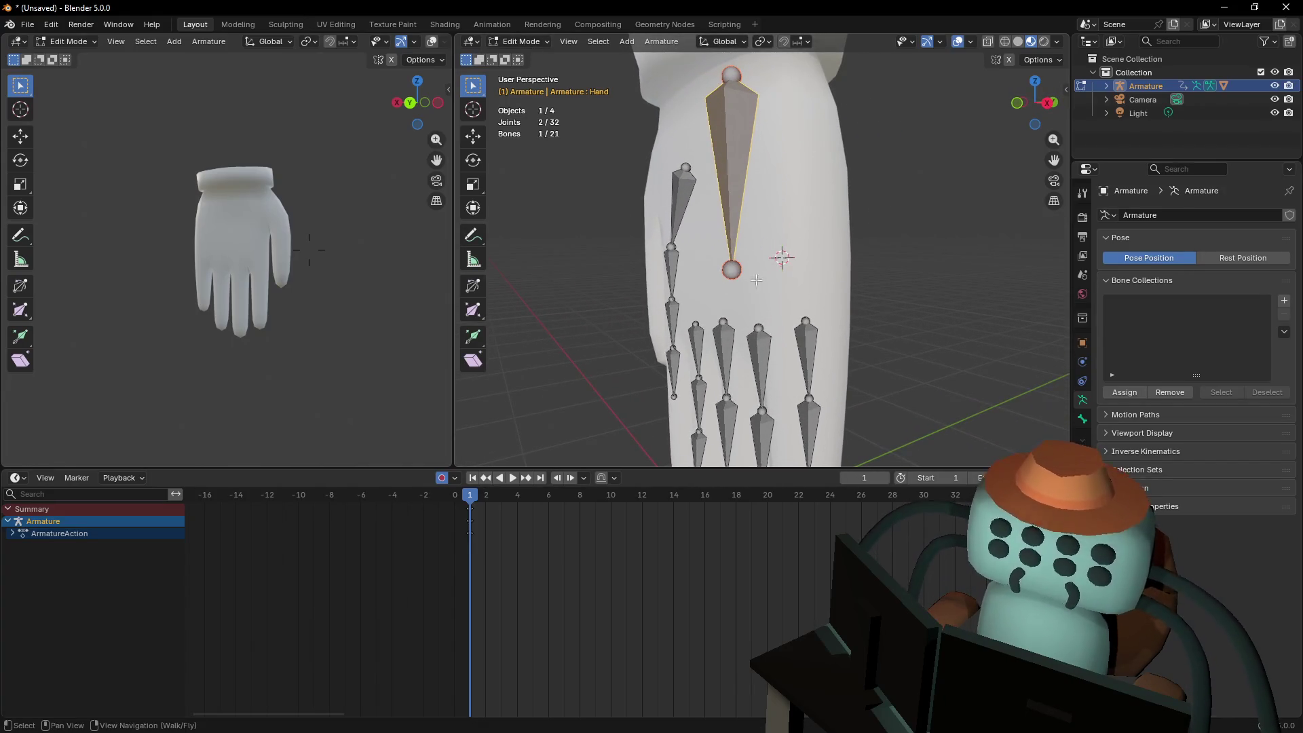
pyautogui.click(759, 277)
pyautogui.press('e')
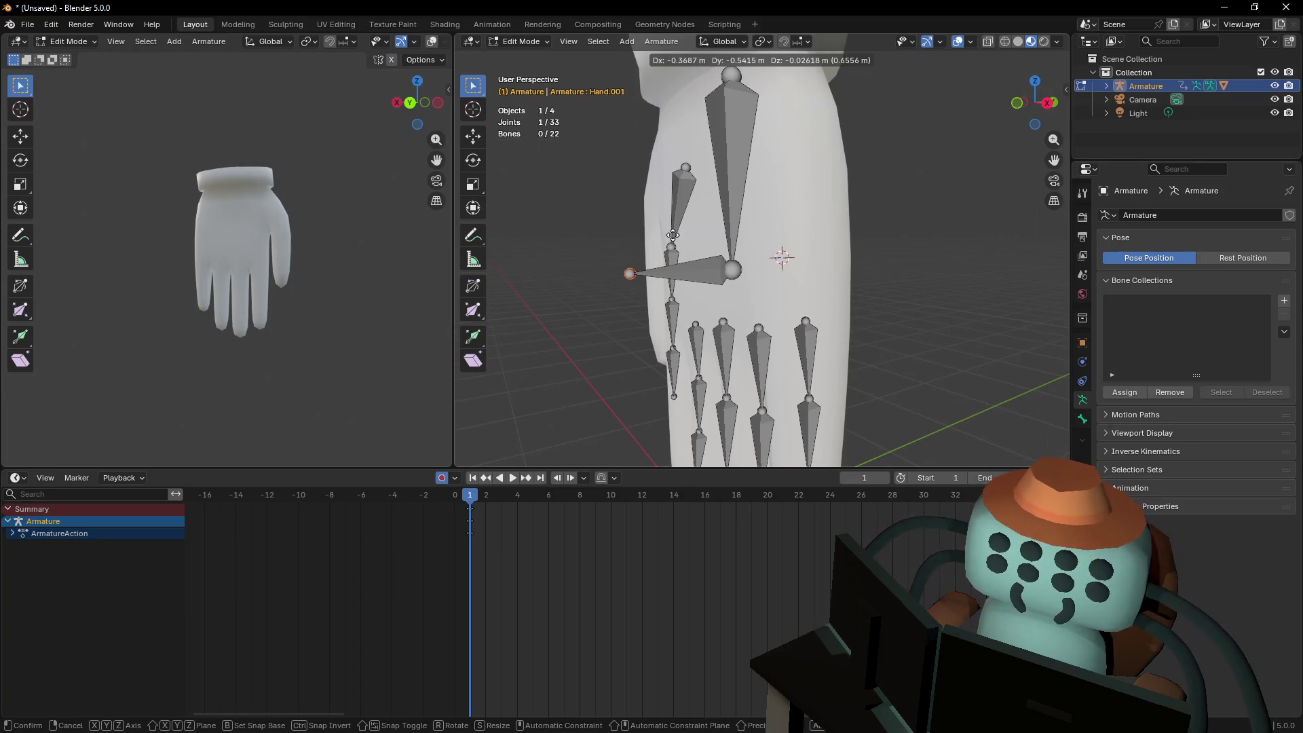
pyautogui.press('y')
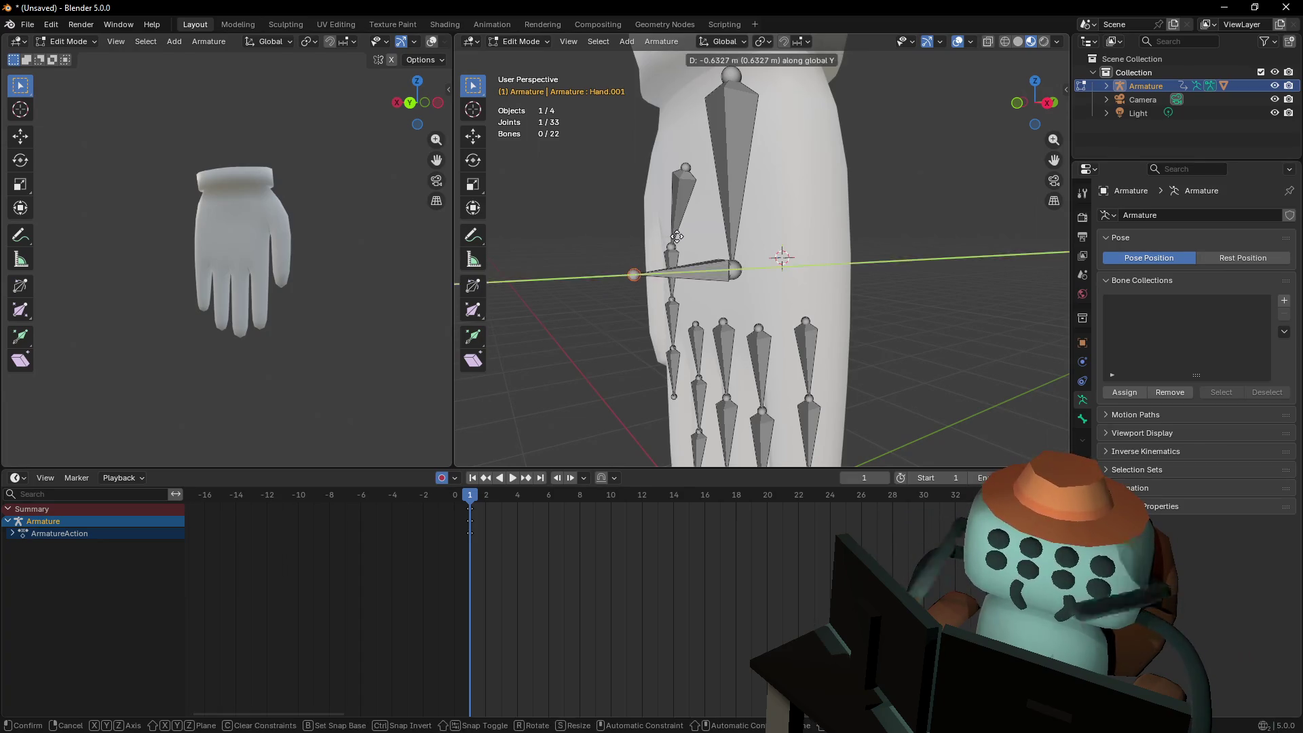
pyautogui.click(676, 240)
# Clear the parent of the new Hand.001 bone so it is detached
pyautogui.moveTo(676, 240)
pyautogui.keyDown('shift'); pyautogui.mouseDown(button='middle')
pyautogui.moveTo(750, 241)
pyautogui.moveTo(738, 242)
pyautogui.mouseUp(button='middle'); pyautogui.keyUp('shift')
pyautogui.click(811, 272)
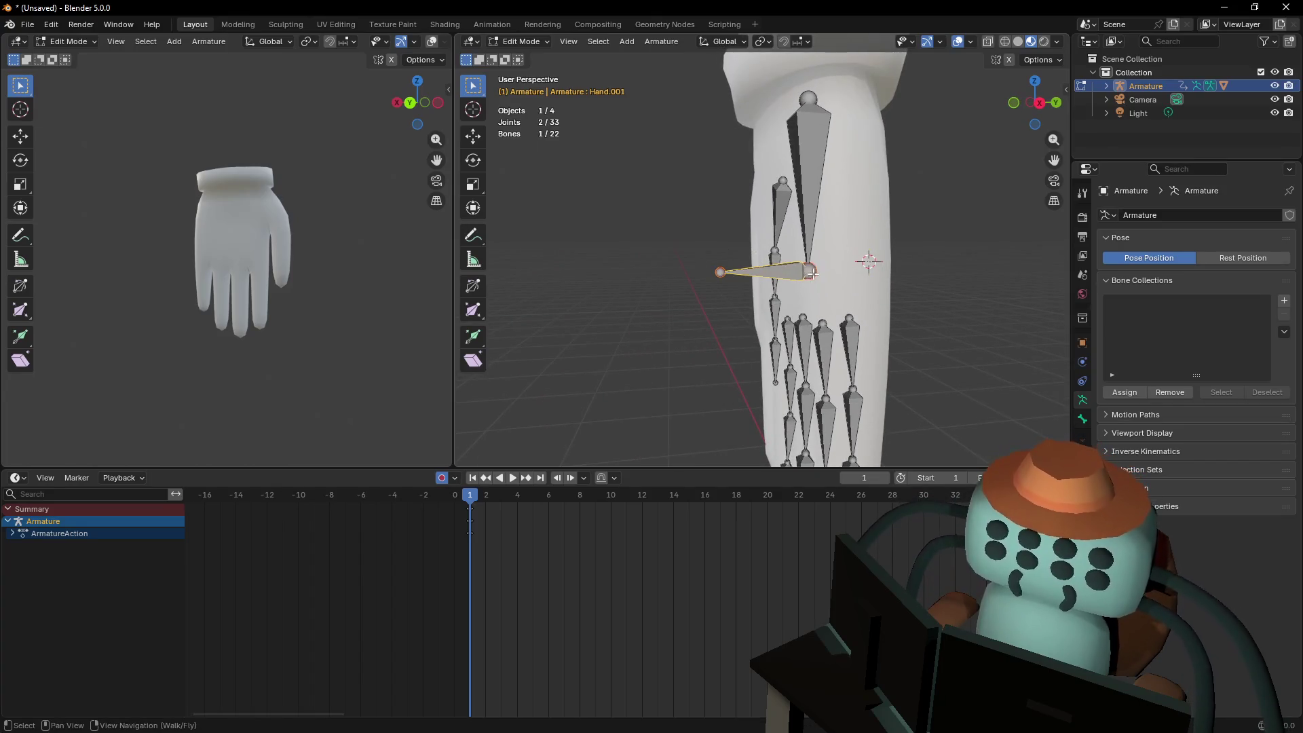
pyautogui.press('g')
pyautogui.press('Escape')
pyautogui.hotkey('alt', 'p')
pyautogui.click(825, 255)
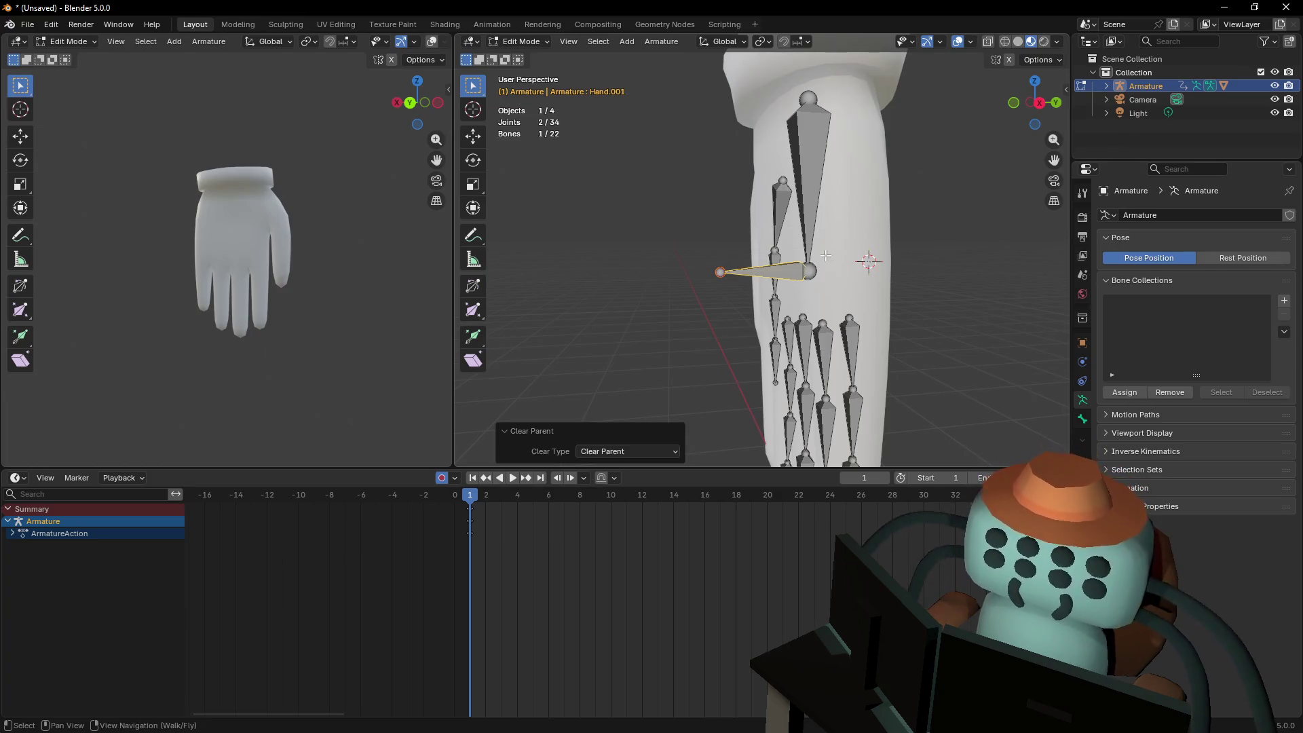
pyautogui.press('g')
pyautogui.press('Escape')
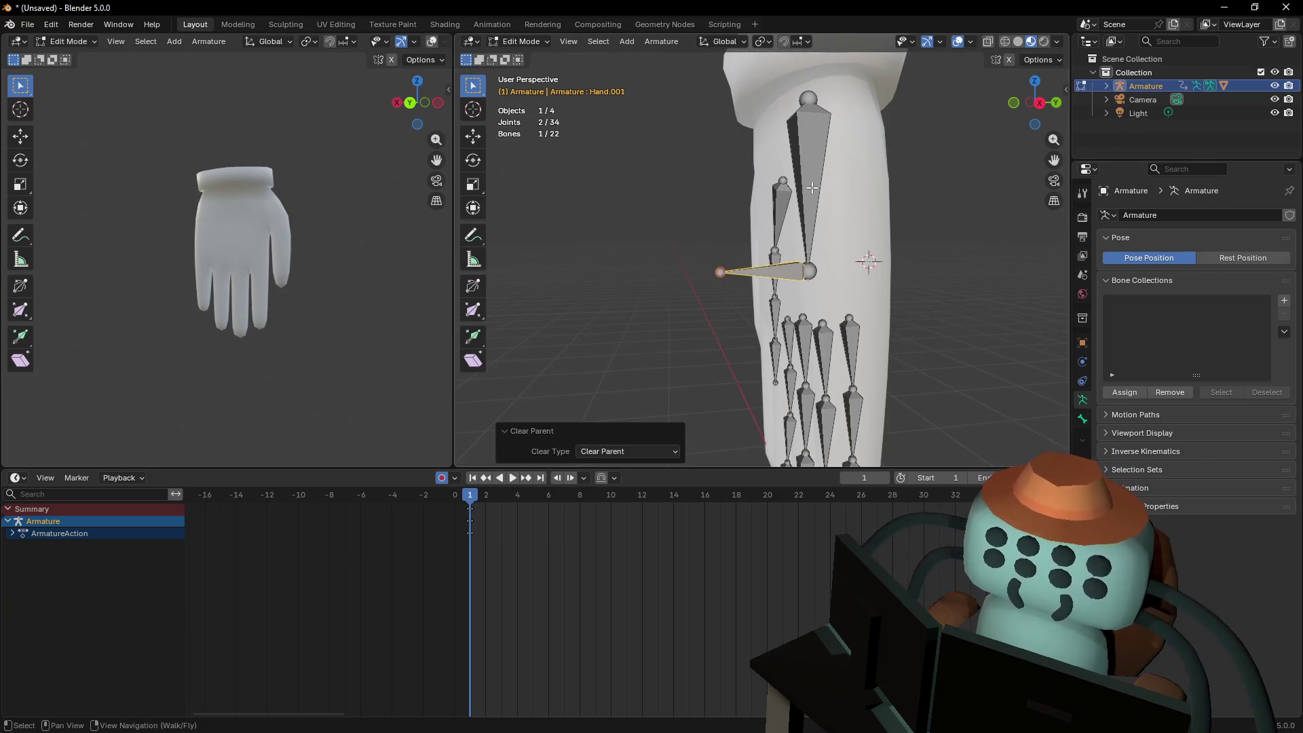
# Parent the Hand bone to Hand.001 using Keep Offset
pyautogui.keyDown('shift'); pyautogui.click(813, 193); pyautogui.keyUp('shift')
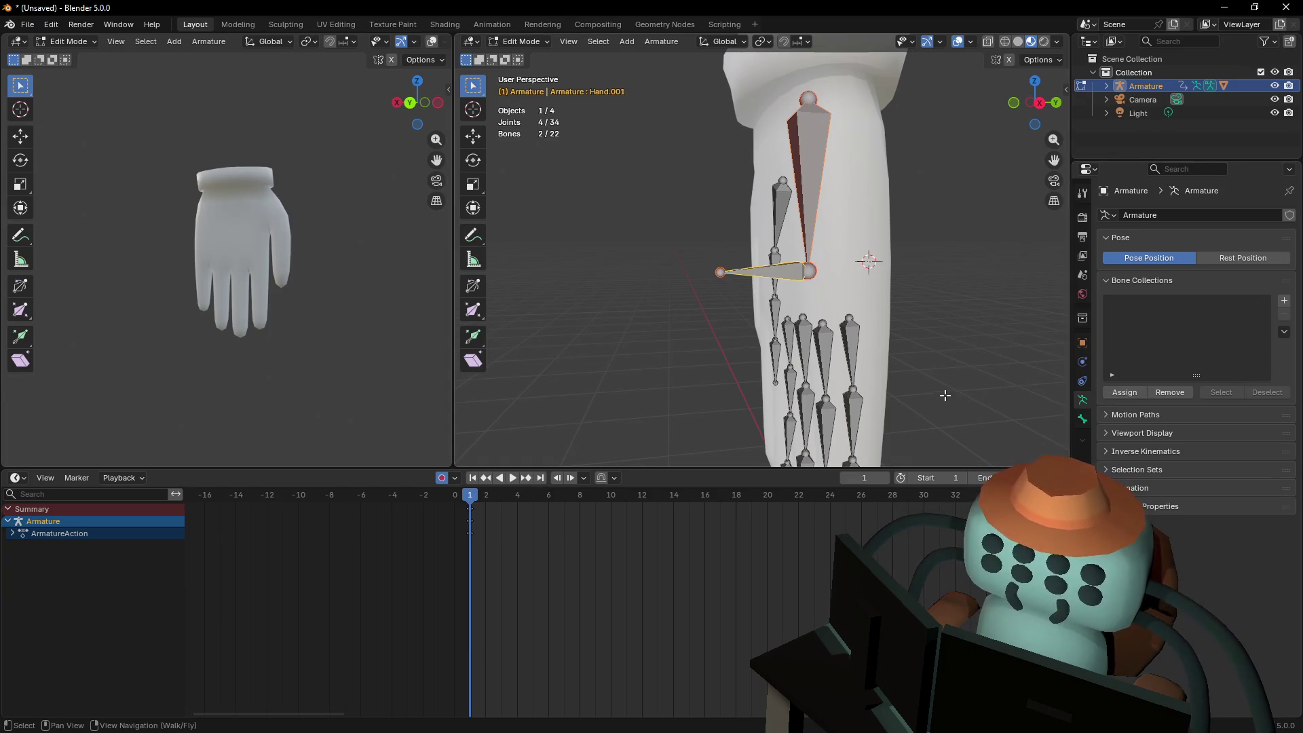
pyautogui.click(810, 123)
pyautogui.keyDown('shift'); pyautogui.click(771, 274); pyautogui.keyUp('shift')
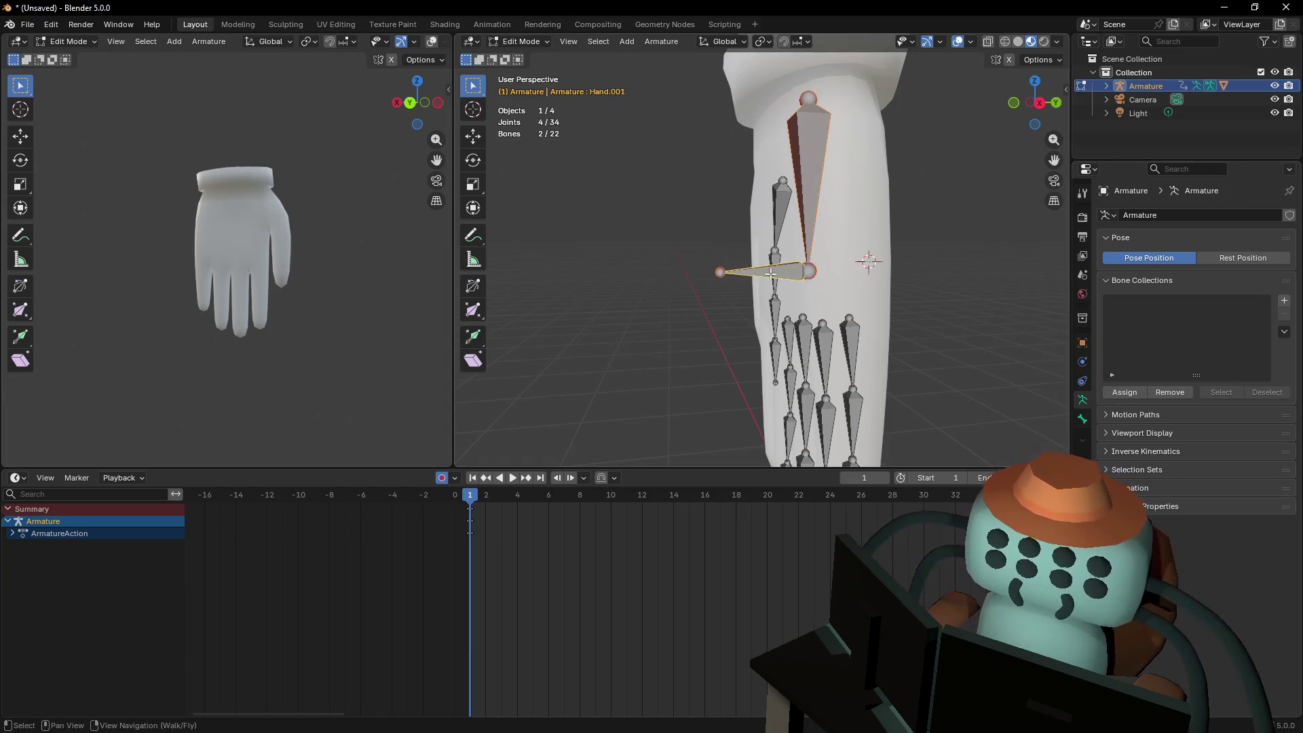
pyautogui.hotkey('ctrl', 'p')
pyautogui.click(771, 274)
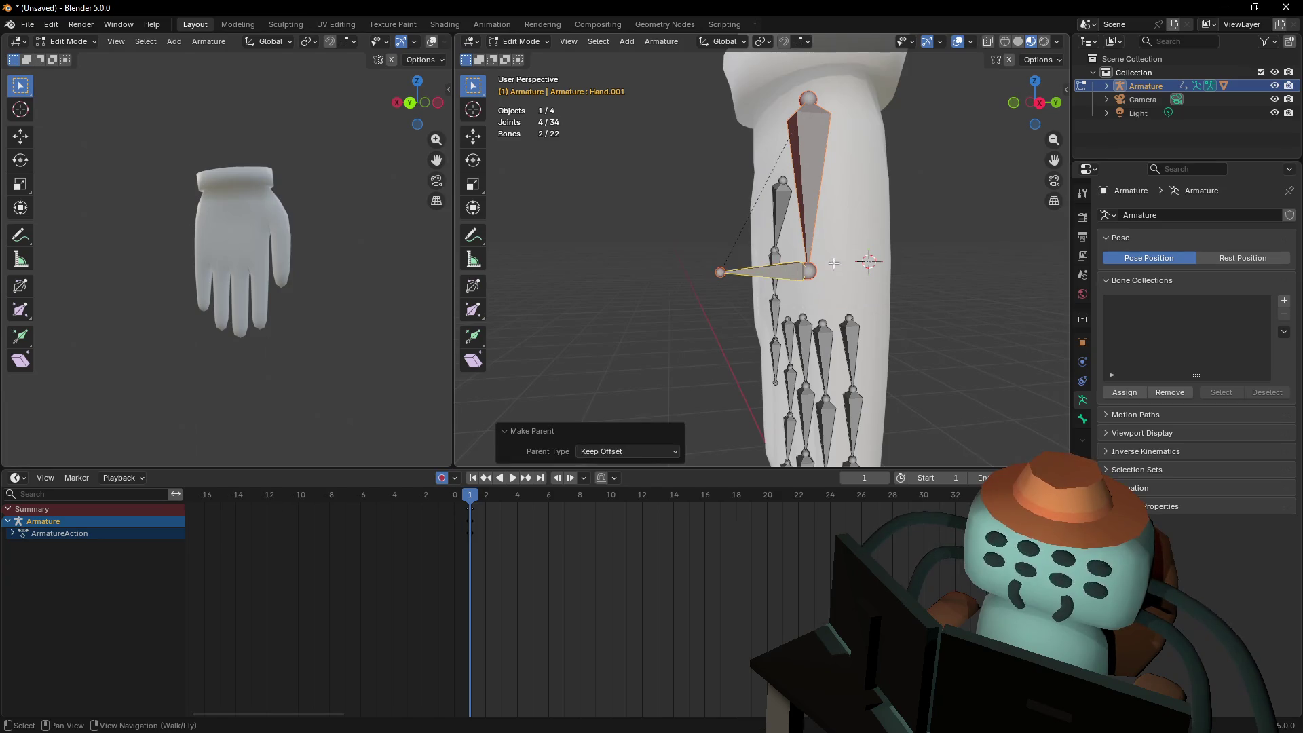
pyautogui.hotkey('shift', '`')
pyautogui.click(833, 263)
pyautogui.click(511, 40)
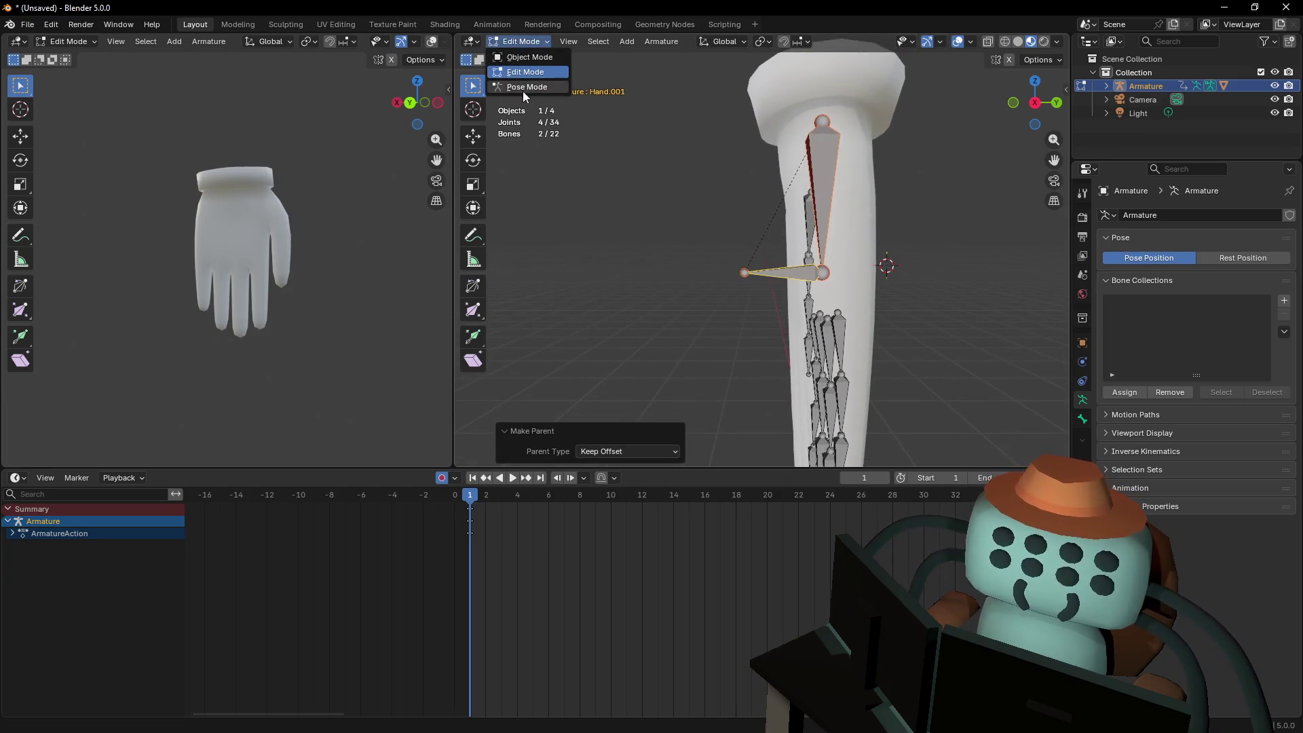
# In Pose Mode, rotate Hand.001 about 88.6° on X to bend the wrist
pyautogui.click(522, 91)
pyautogui.click(791, 270)
pyautogui.press('r')
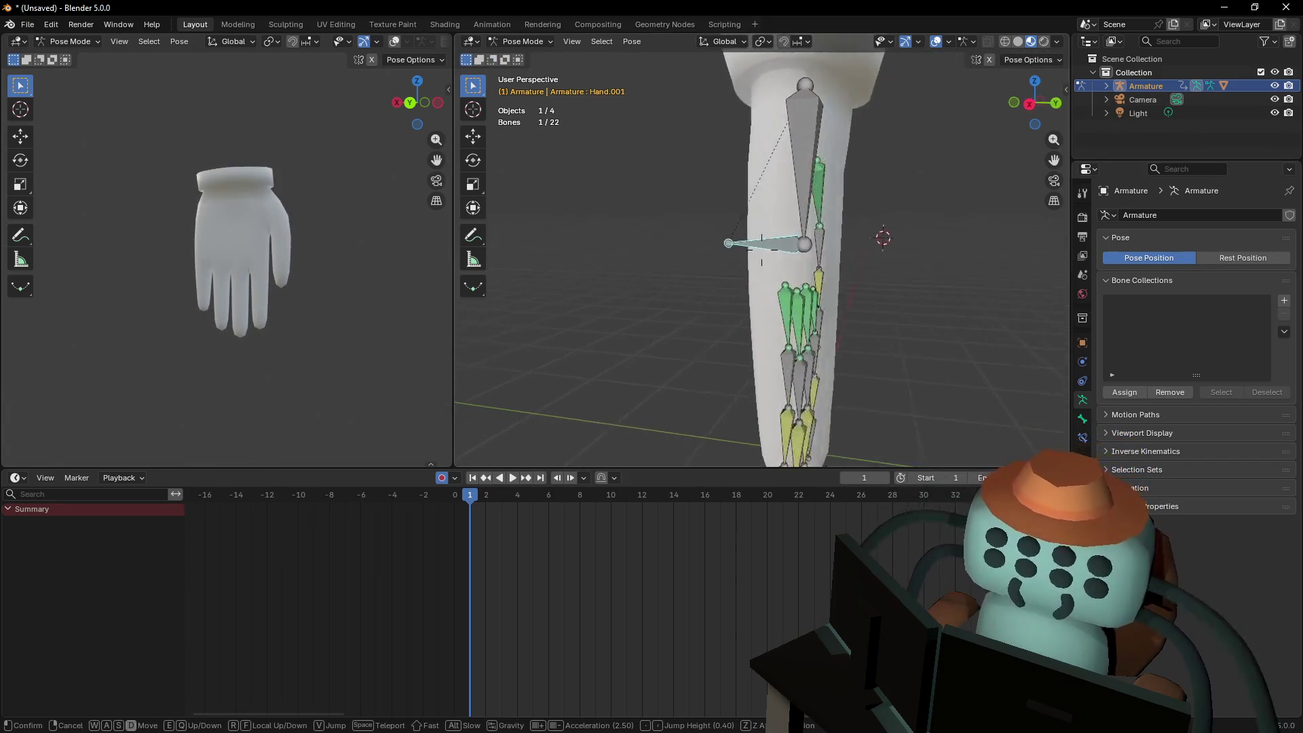
pyautogui.rightClick(843, 253)
pyautogui.press('r')
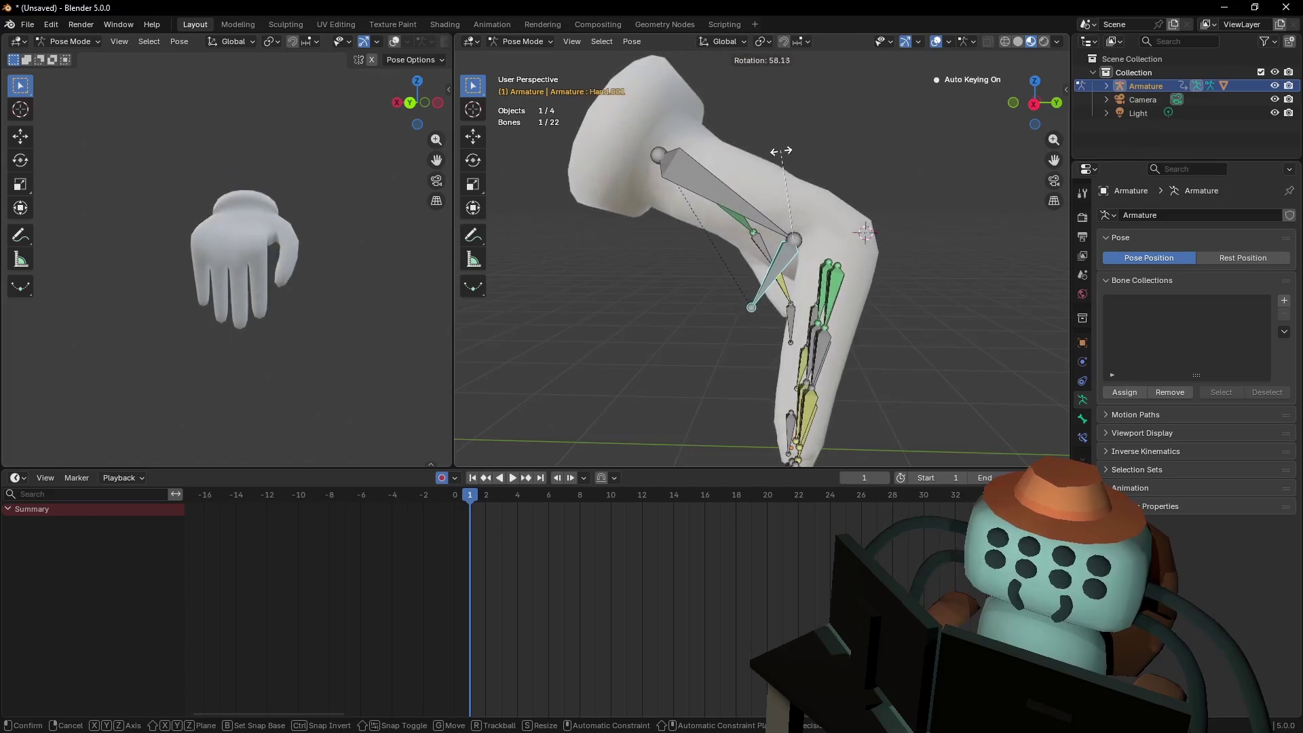
pyautogui.rightClick(767, 214)
pyautogui.hotkey('shift', '`')
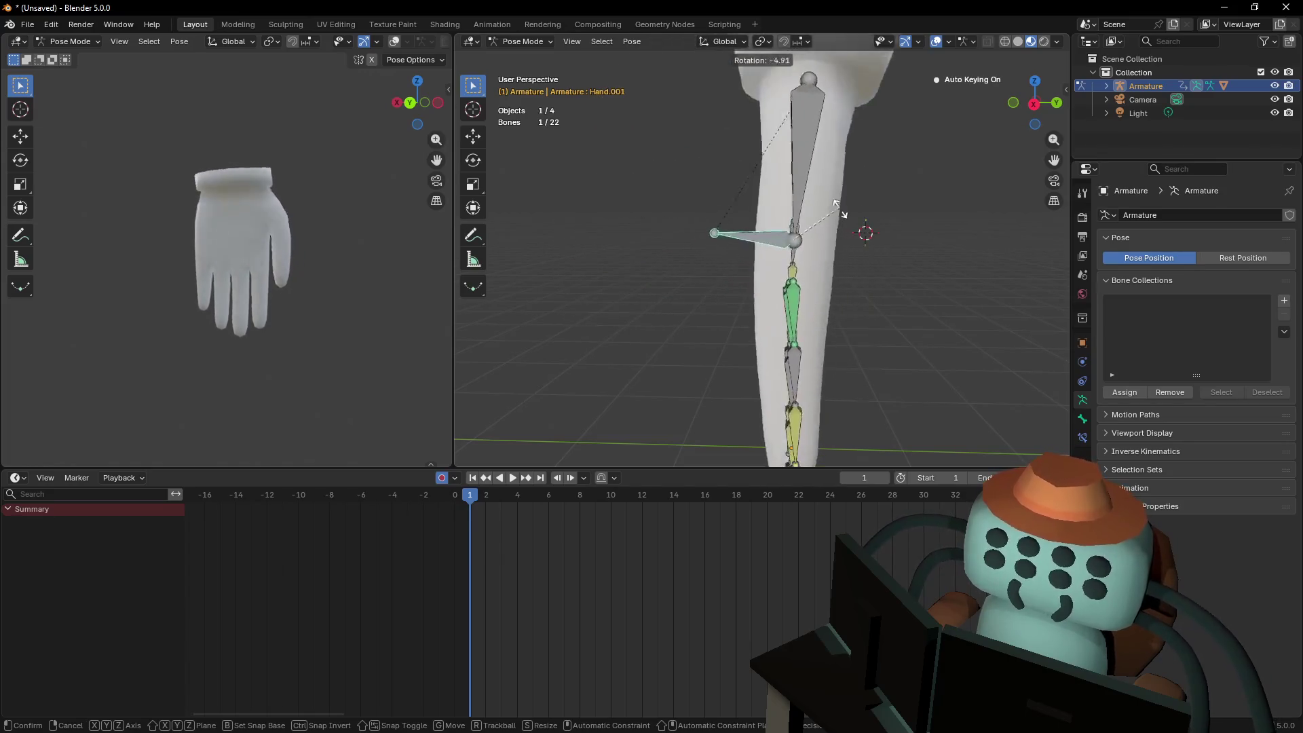
pyautogui.press('Return')
pyautogui.press('r')
pyautogui.press('x')
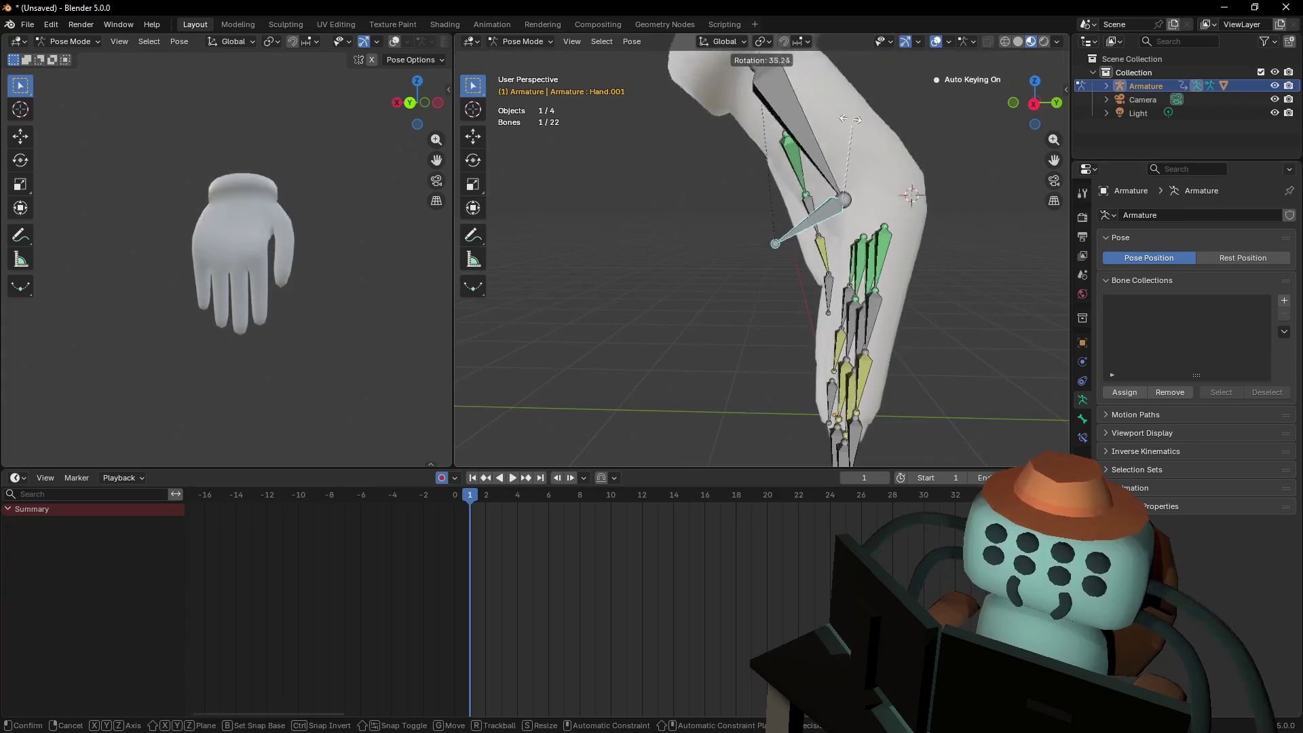
pyautogui.click(792, 155)
# Turn Hand.001 by -35.1°, reposition it, then rotate it -31.5° to check the glove follows
pyautogui.press('g')
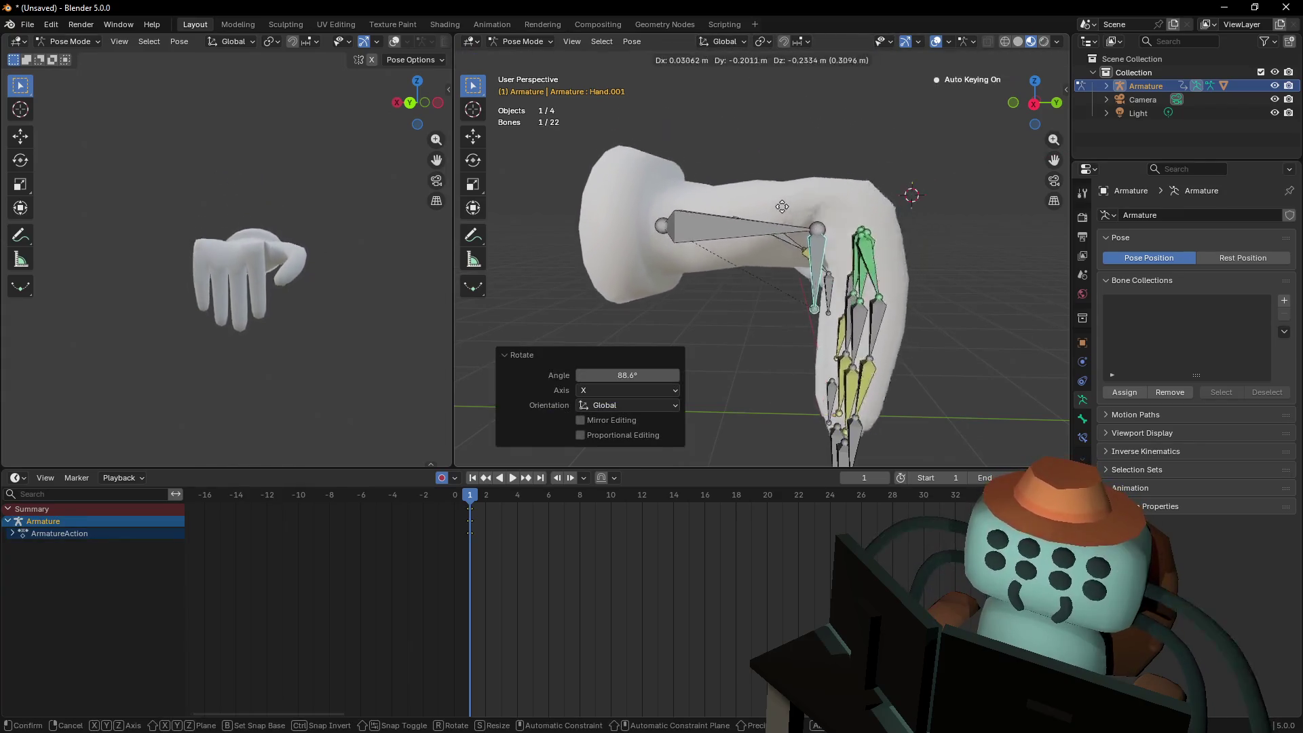
pyautogui.rightClick(768, 231)
pyautogui.press('r')
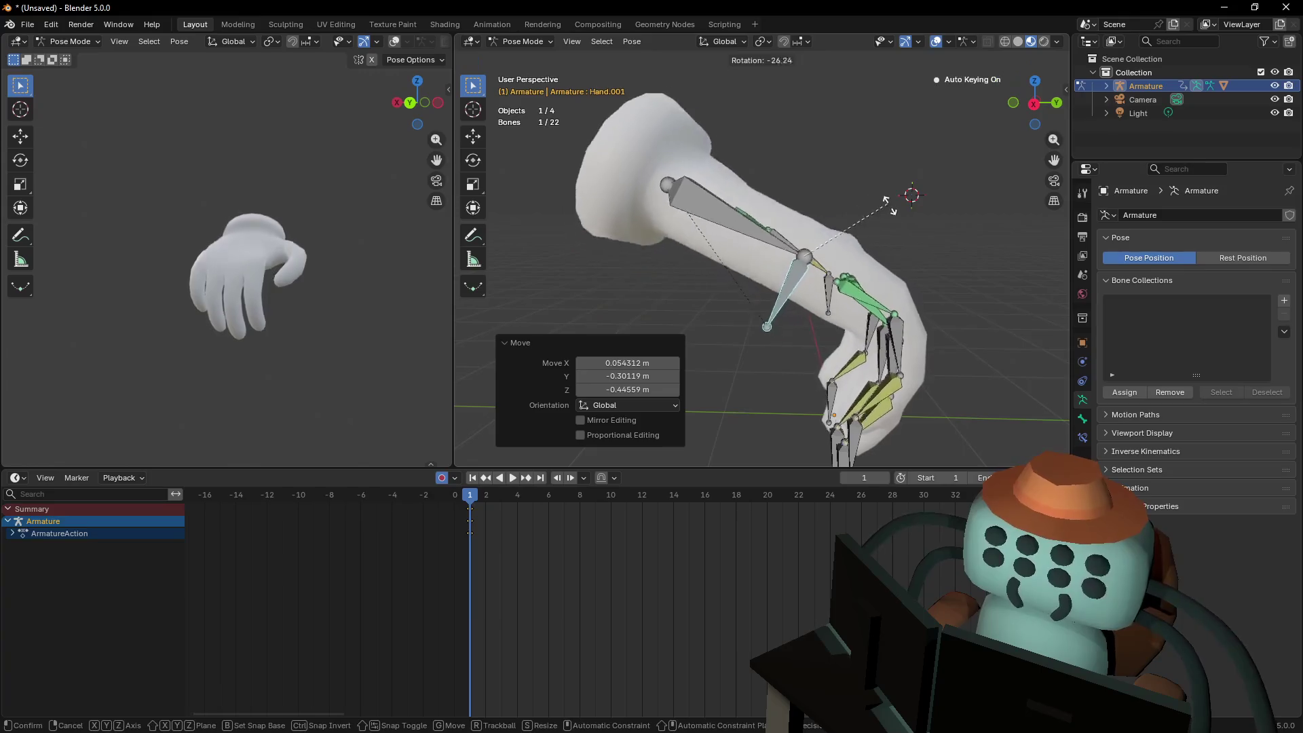
pyautogui.click(893, 222)
pyautogui.hotkey('shift', '`')
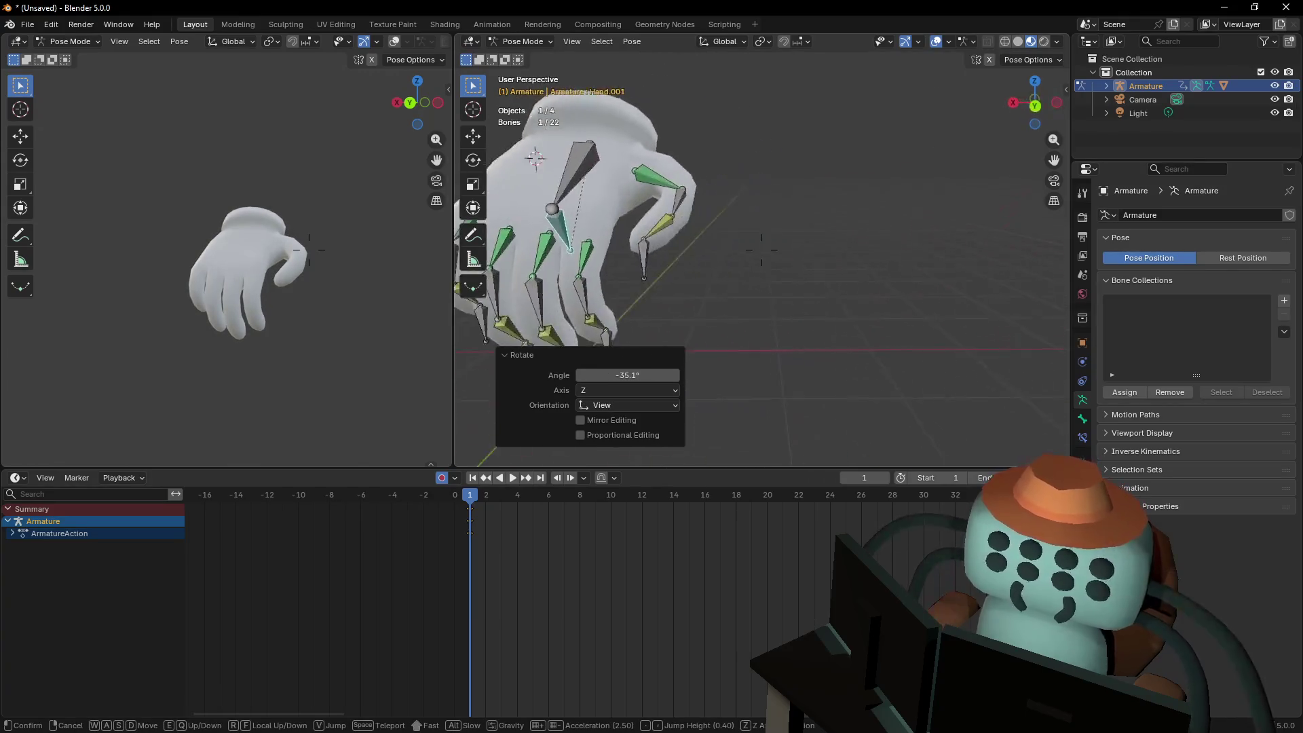
pyautogui.moveTo(768, 248)
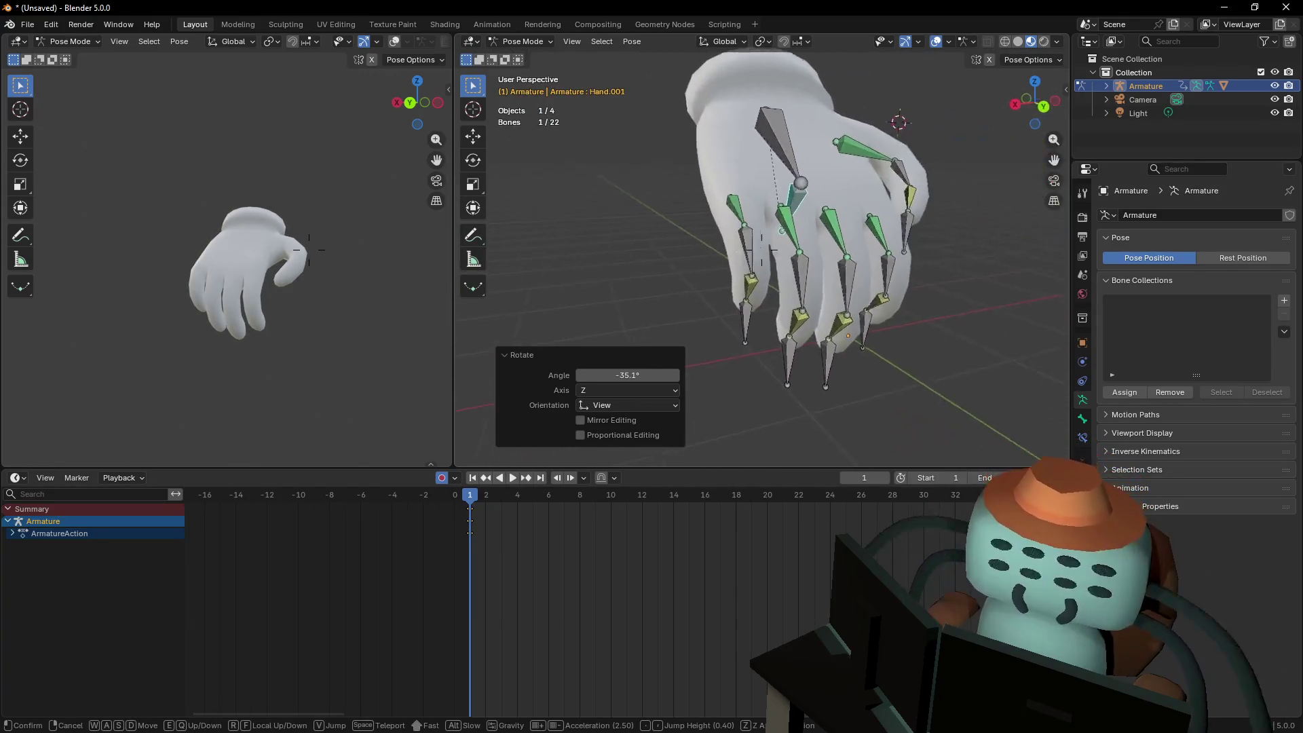
pyautogui.click(767, 249)
pyautogui.press('g')
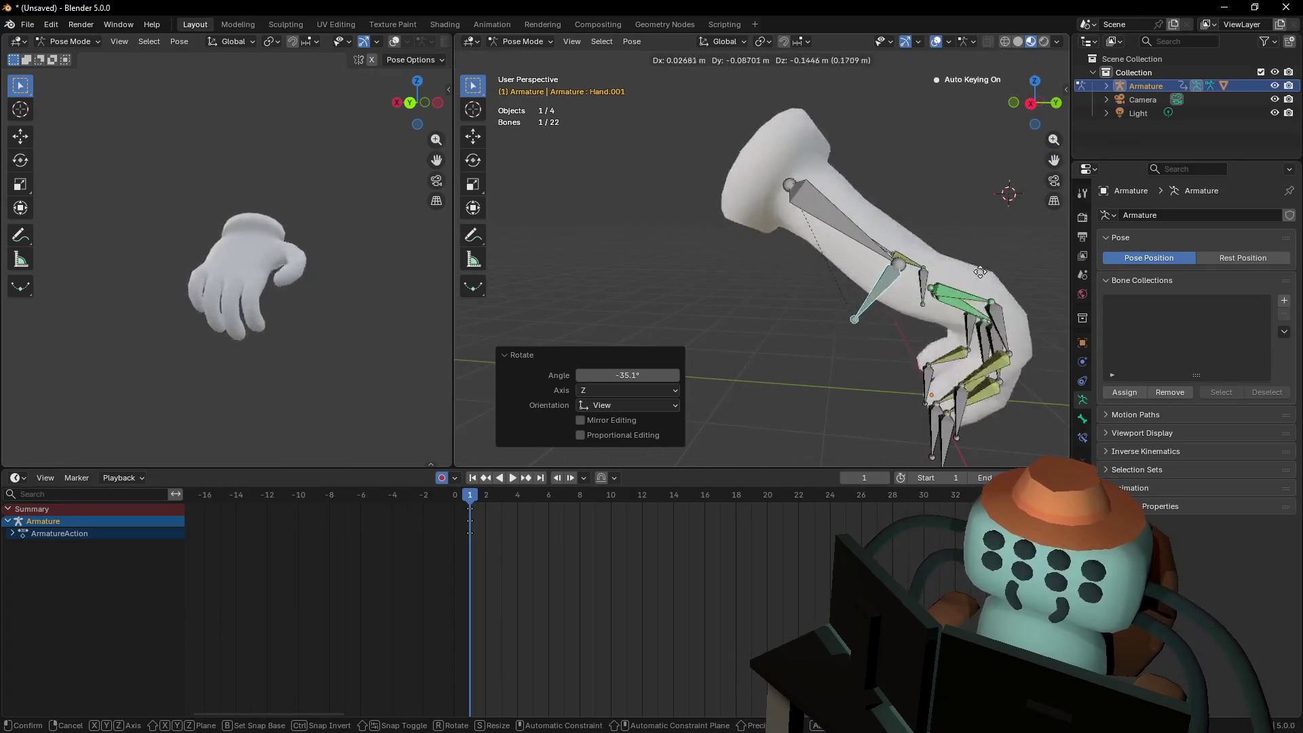
pyautogui.click(925, 297)
pyautogui.hotkey('shift', '`')
pyautogui.click(761, 250)
pyautogui.press('r')
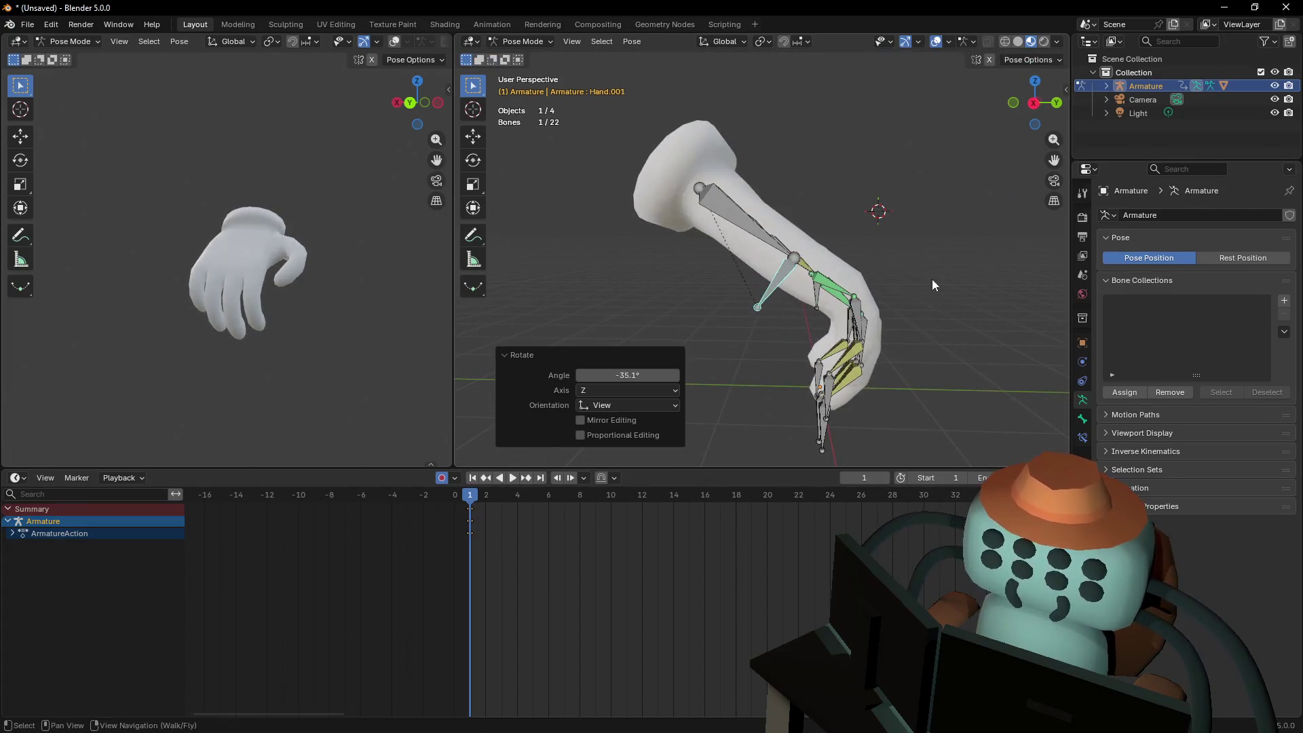
pyautogui.click(942, 350)
# Try further rotations and a vertical move of Hand.001, cancelling each one
pyautogui.hotkey('shift', '`')
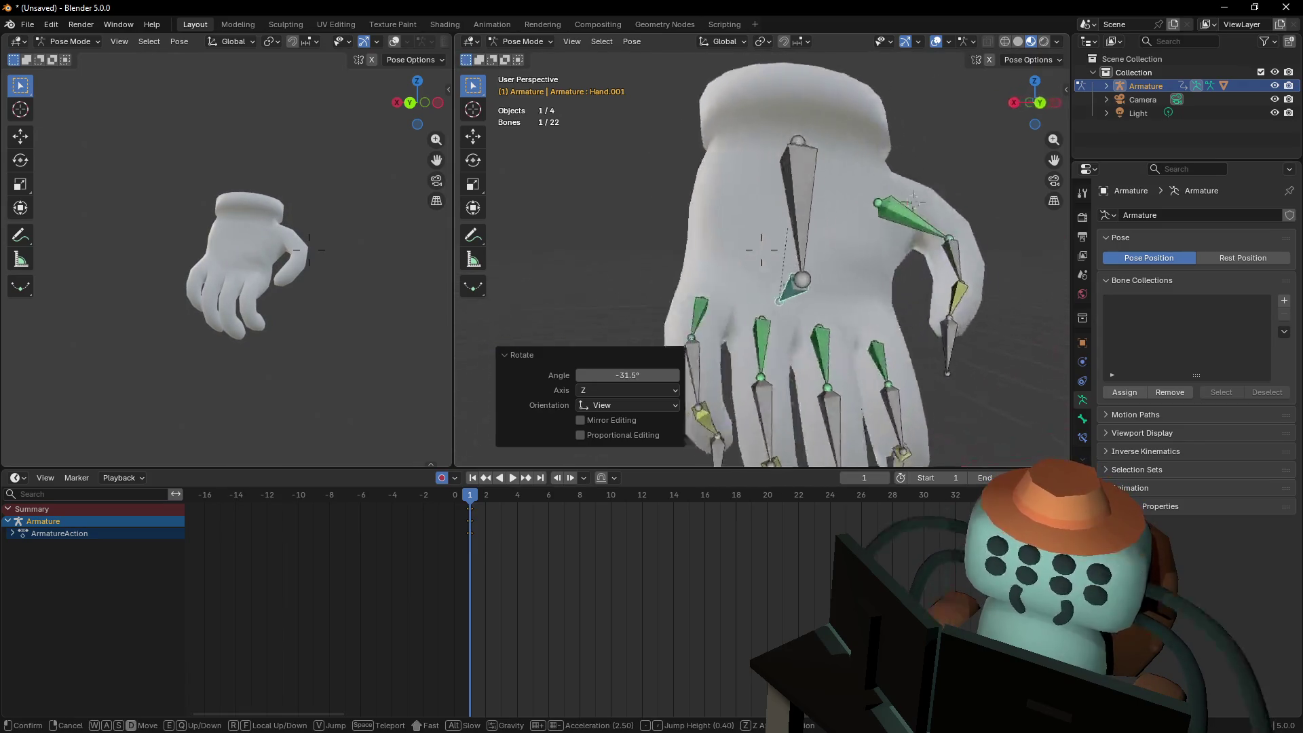
pyautogui.press('Escape')
pyautogui.hotkey('shift', '`')
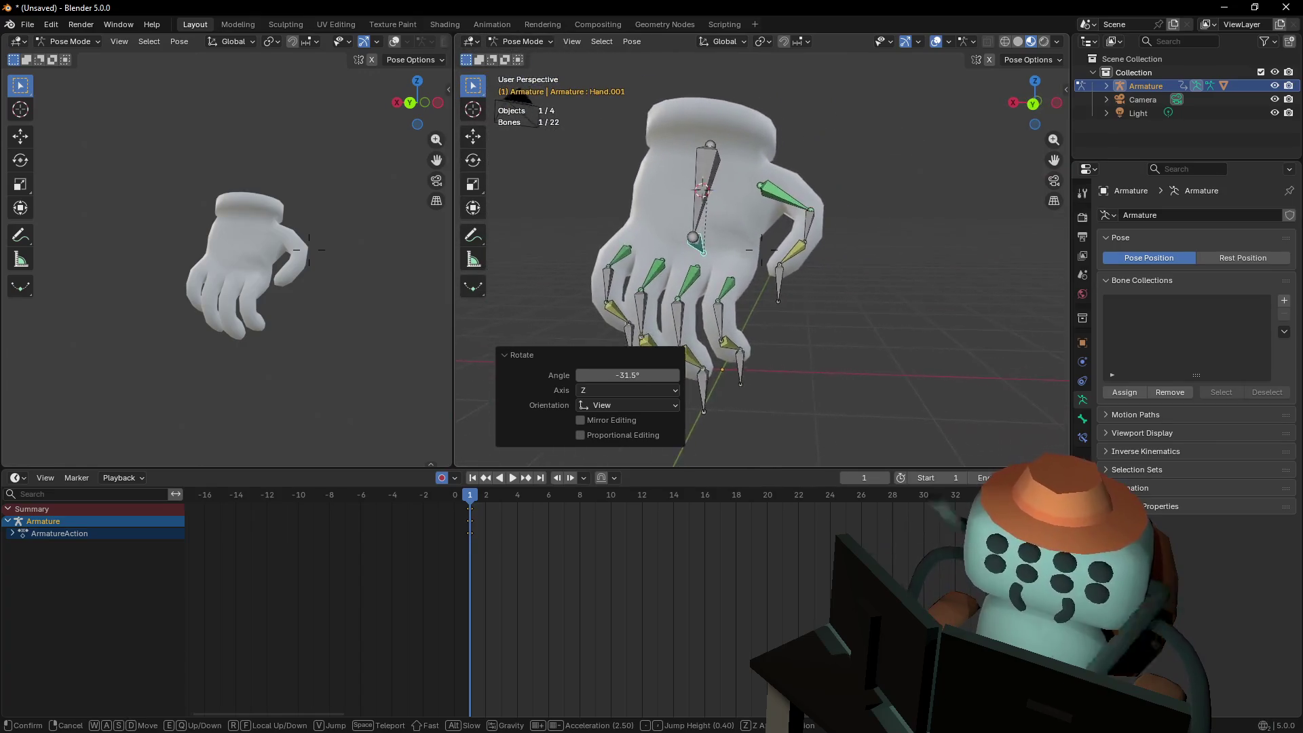
pyautogui.click(941, 344)
pyautogui.press('r')
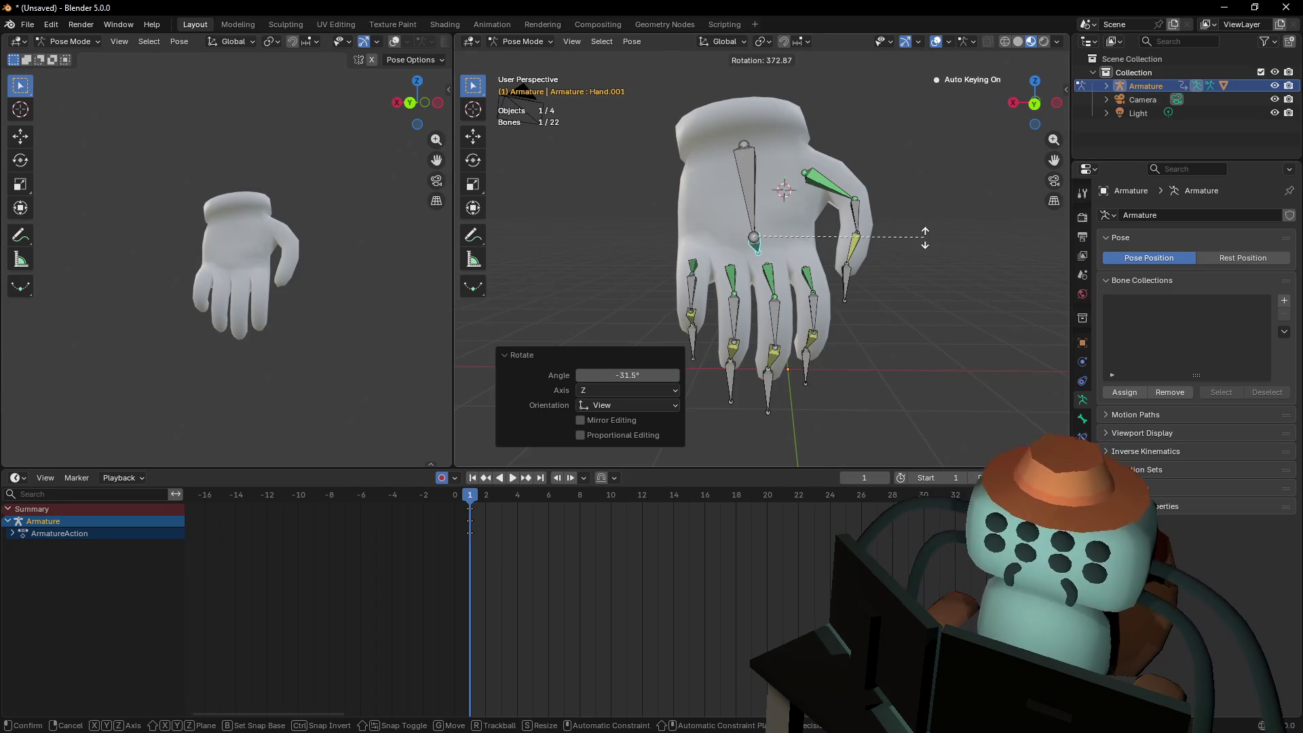
pyautogui.rightClick(925, 238)
pyautogui.press('r')
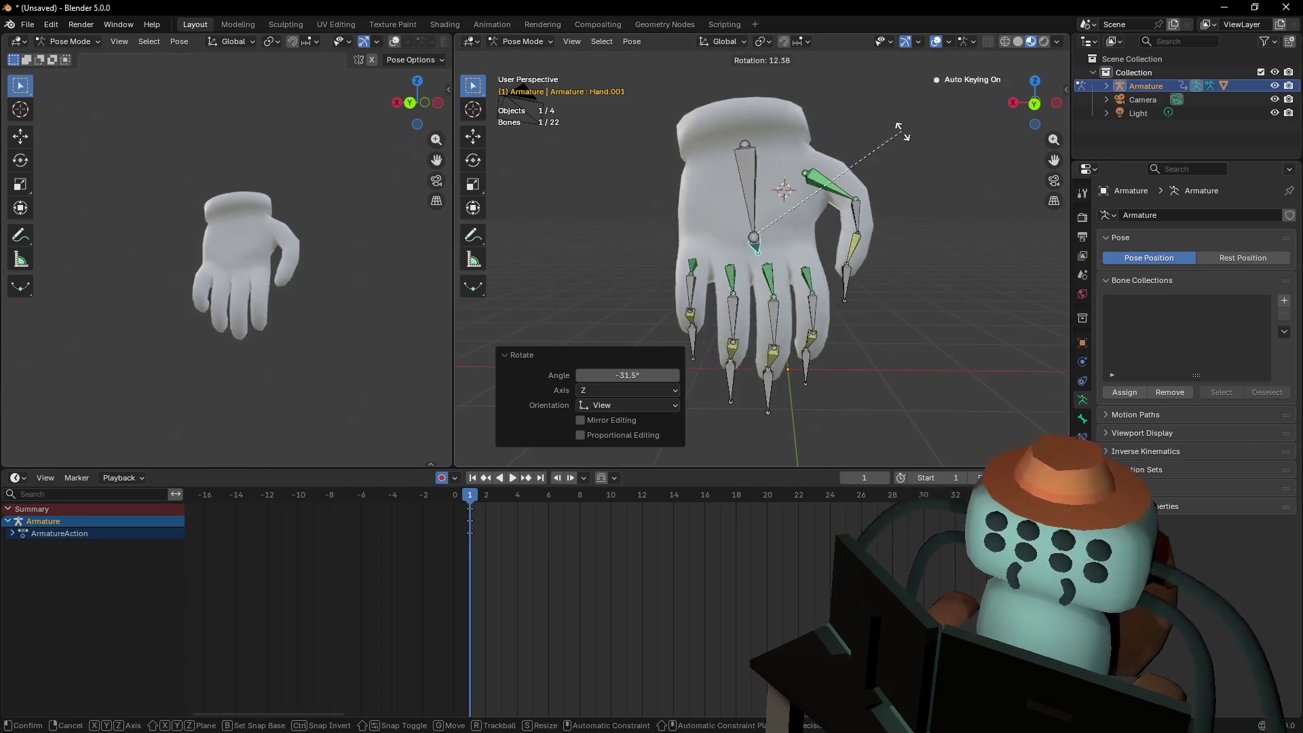
pyautogui.press('g')
pyautogui.press('z')
pyautogui.press('z')
pyautogui.press('z')
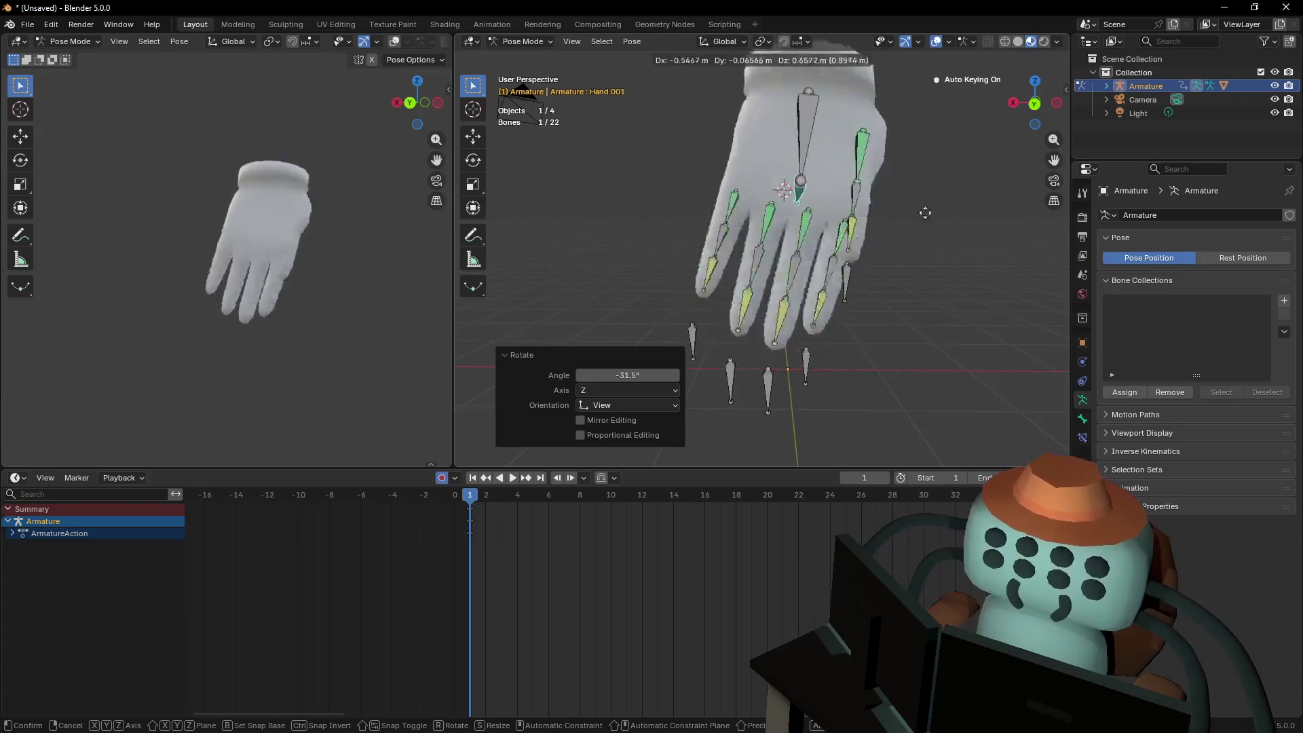
pyautogui.press('Escape')
# Bring the view closer to inspect the posed glove
pyautogui.hotkey('shift', '`')
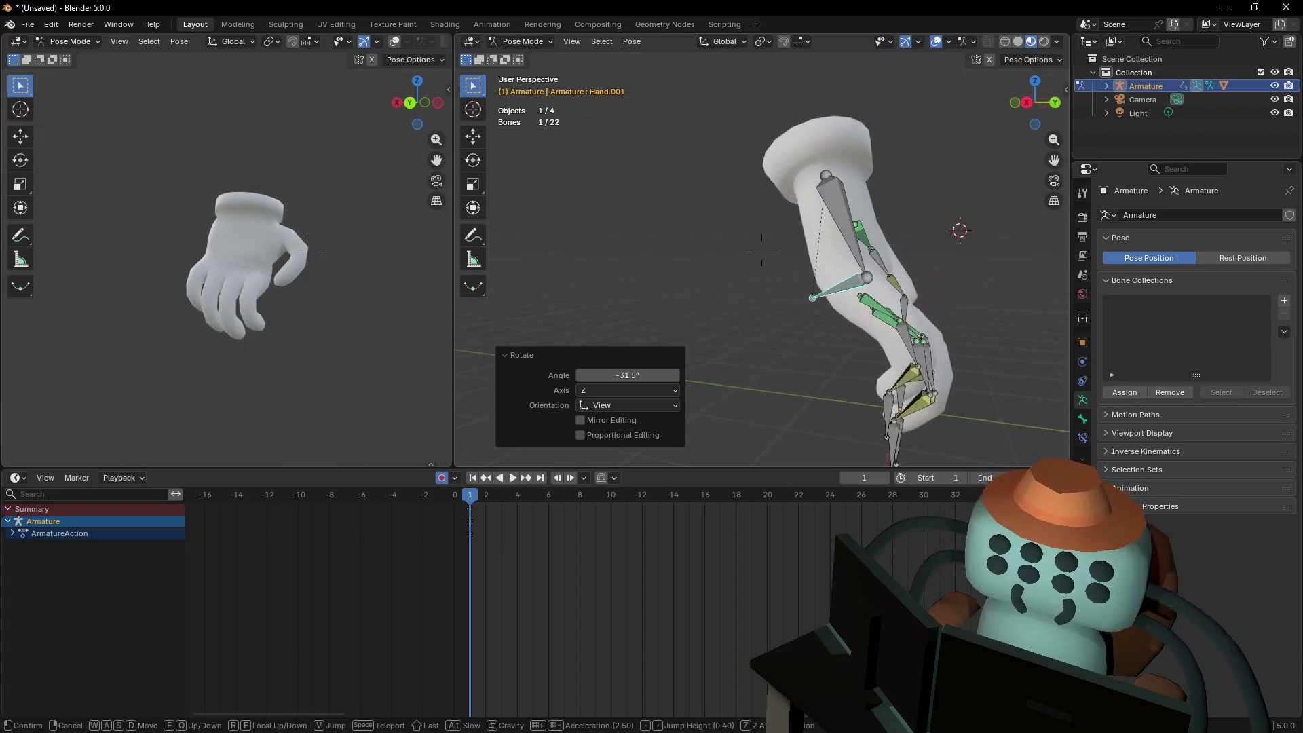
pyautogui.click(852, 310)
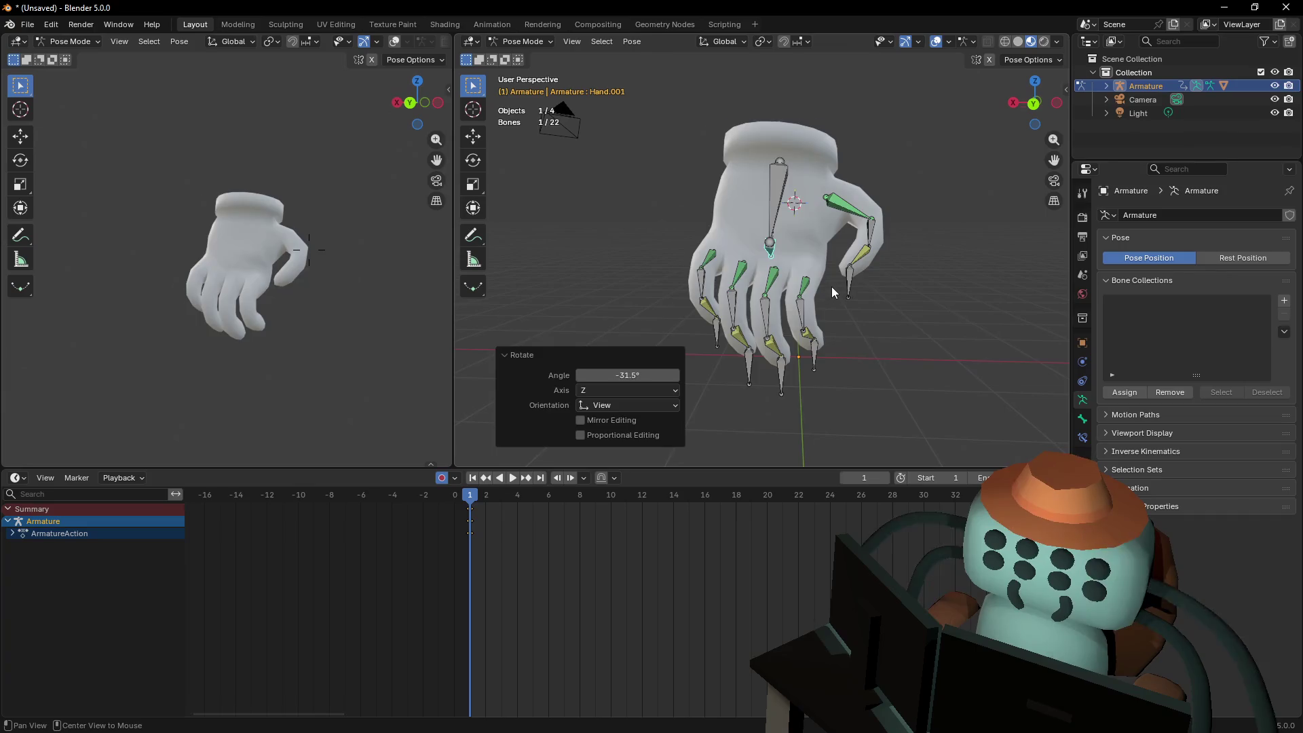
pyautogui.hotkey('shift', '`')
pyautogui.press('w')
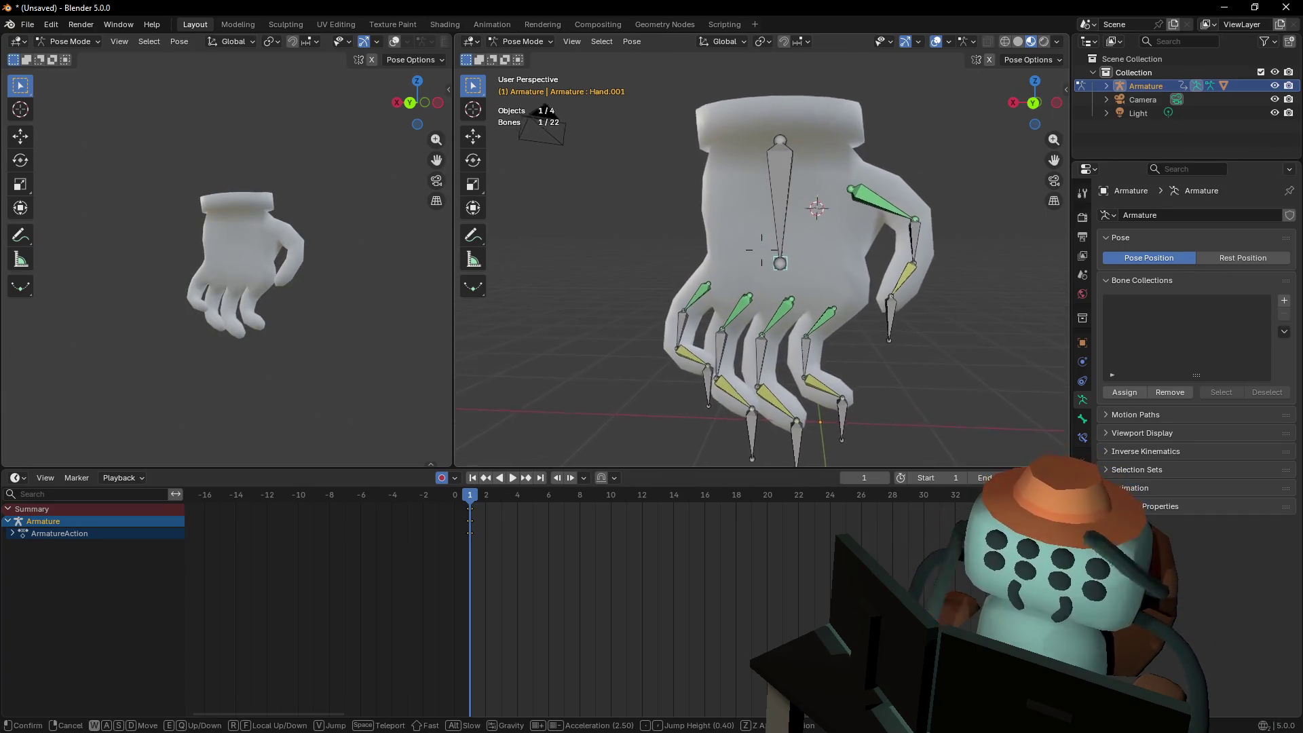
pyautogui.click(824, 254)
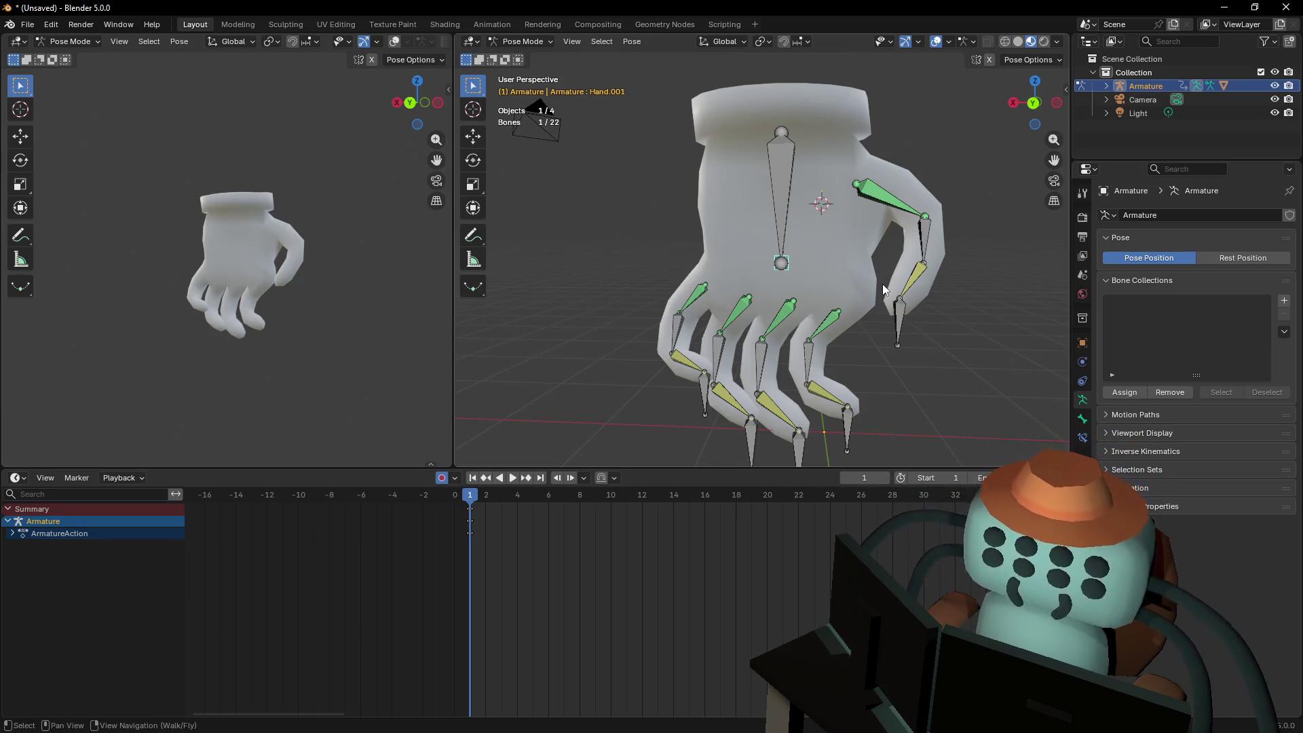
pyautogui.click(513, 42)
# In Edit Mode, extrude new bones from the four fingertips along Y
pyautogui.click(515, 72)
pyautogui.hotkey('shift', '`')
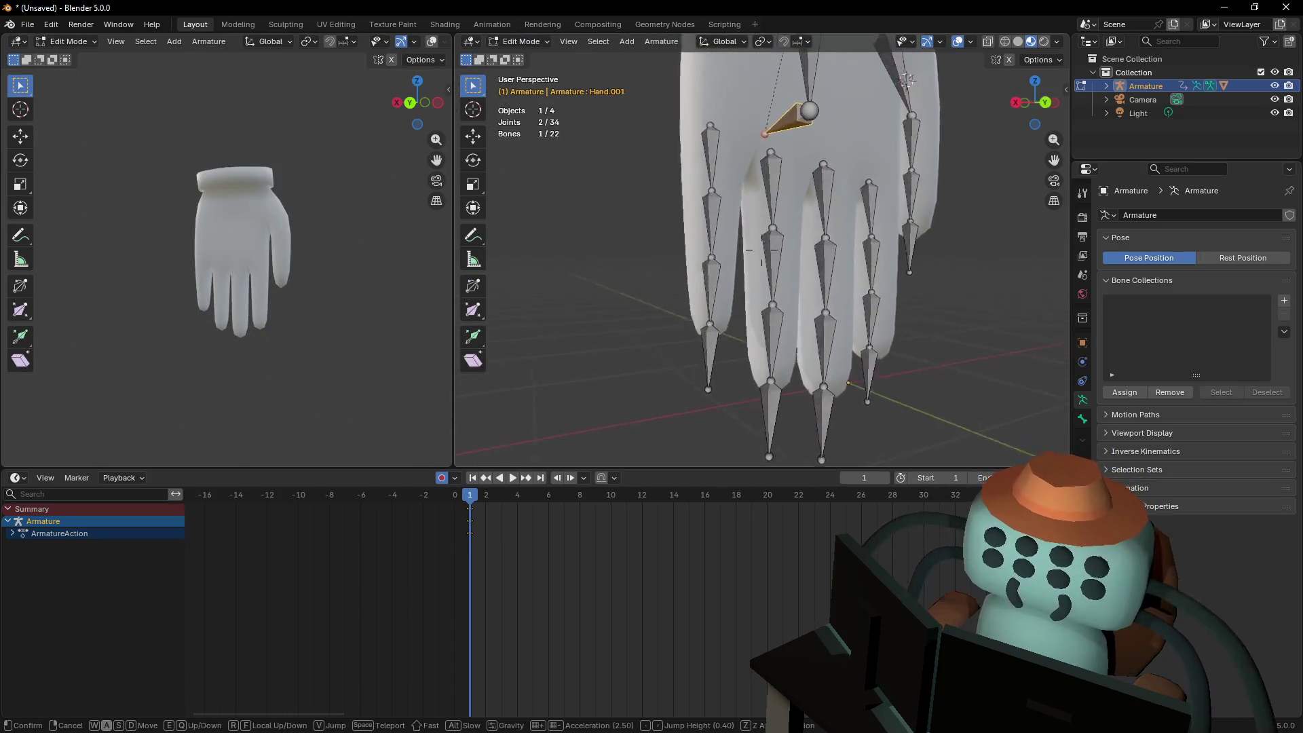
pyautogui.click(761, 249)
pyautogui.hotkey('shift', '`')
pyautogui.click(751, 264)
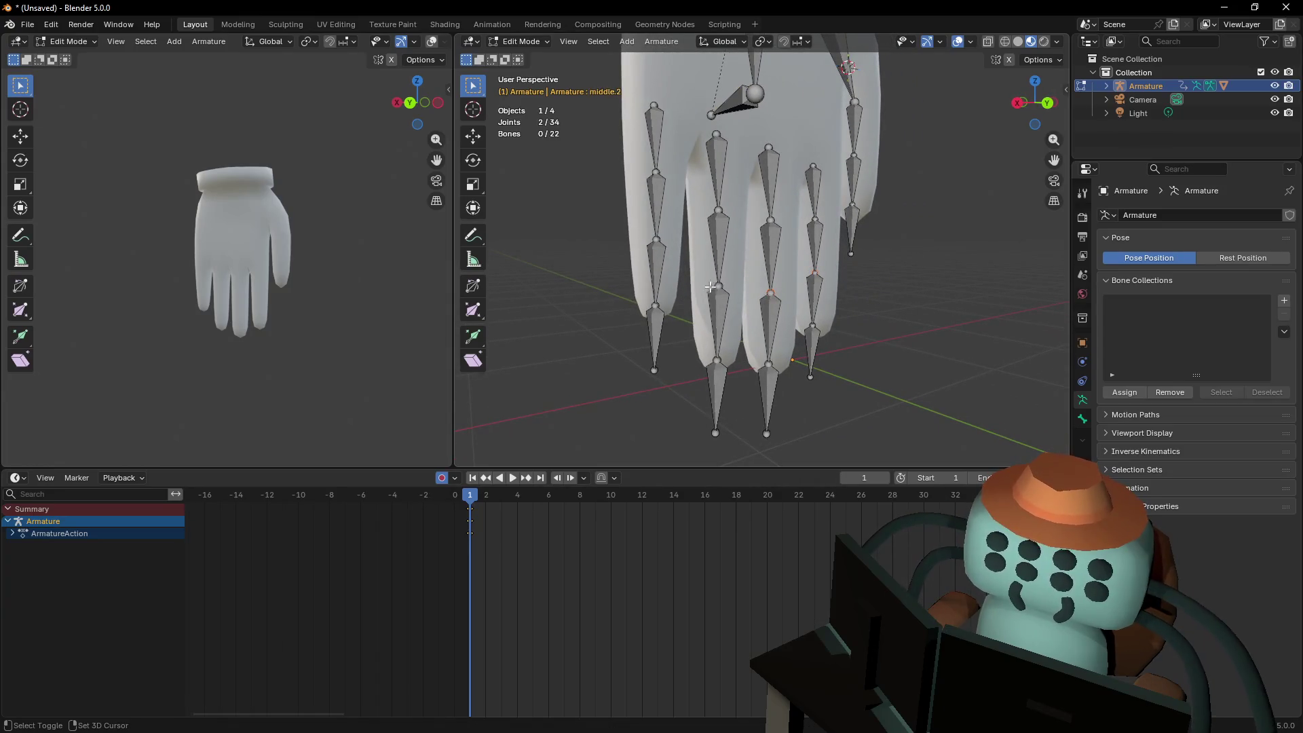
pyautogui.hotkey('shift', '`')
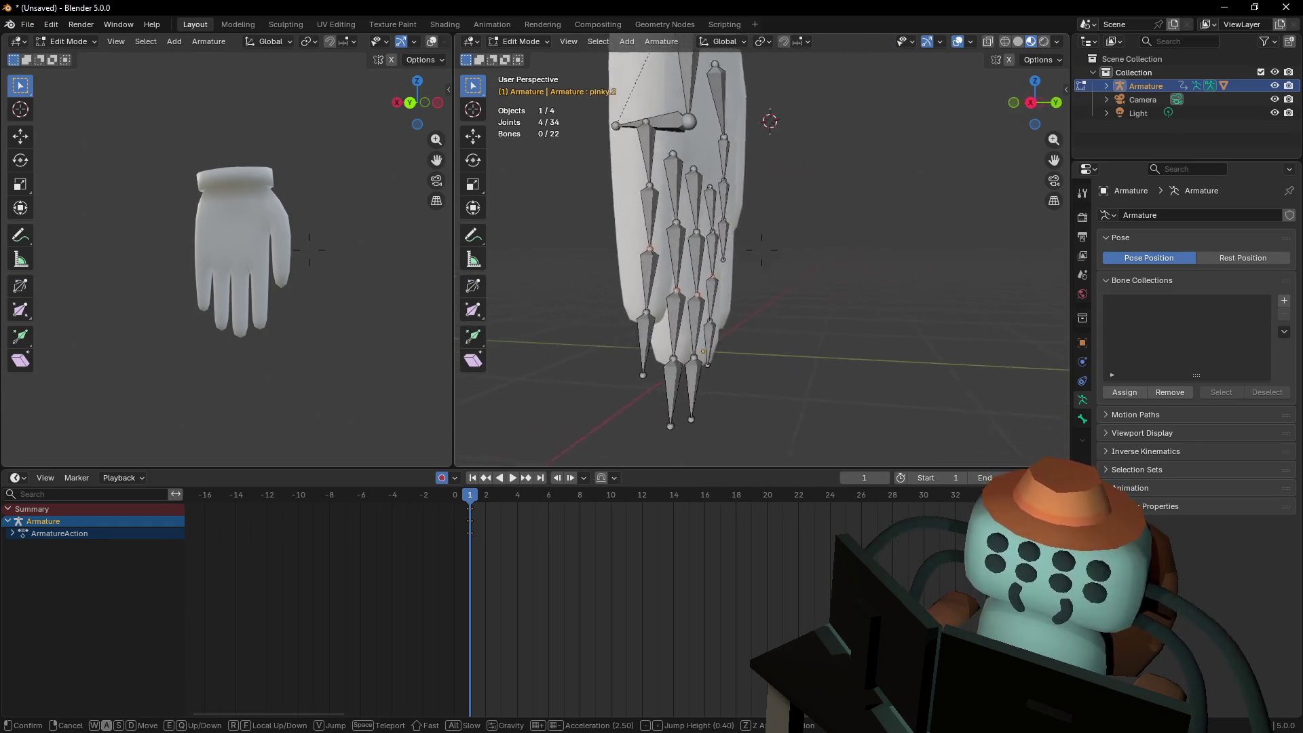
pyautogui.click(762, 249)
pyautogui.press('e')
pyautogui.press('y')
pyautogui.click(840, 259)
# Clear the parent of the four new fingertip bones and move them about 1.48 m out along Y
pyautogui.hotkey('shift', '`')
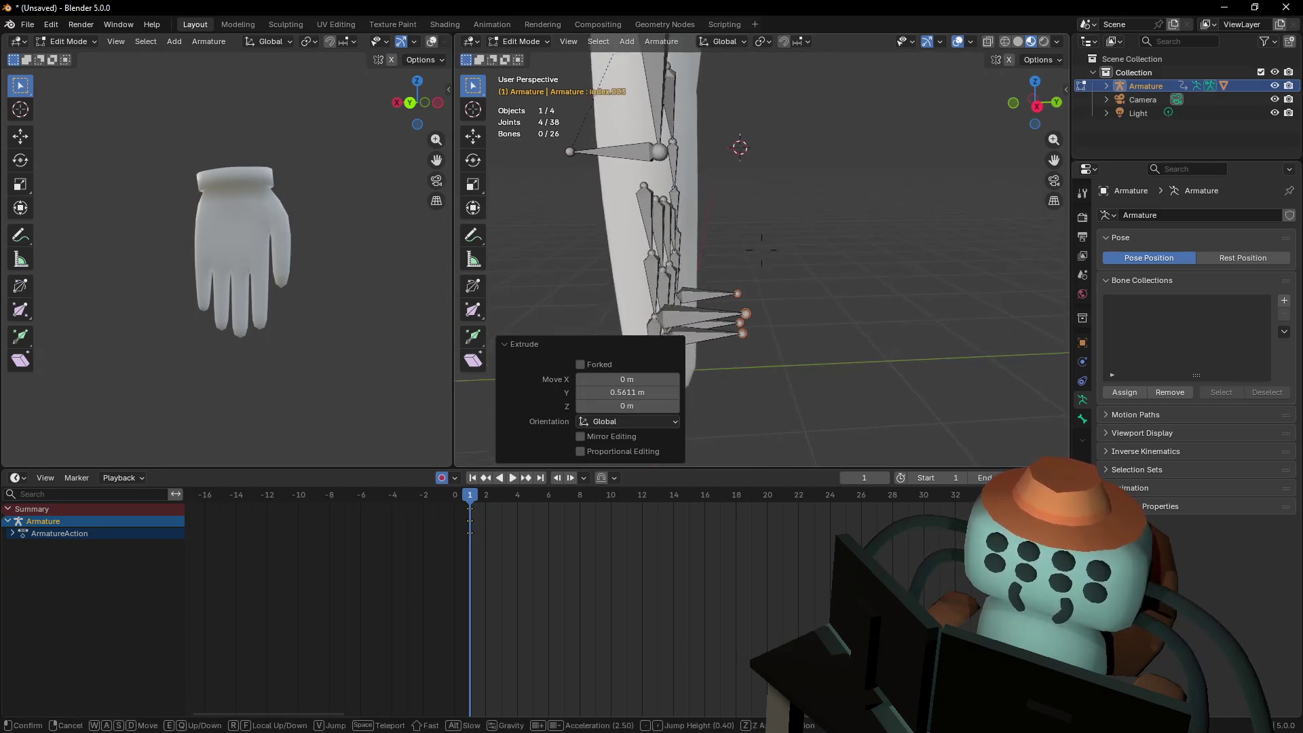
pyautogui.click(745, 274)
pyautogui.moveTo(753, 265); pyautogui.dragTo(776, 183)
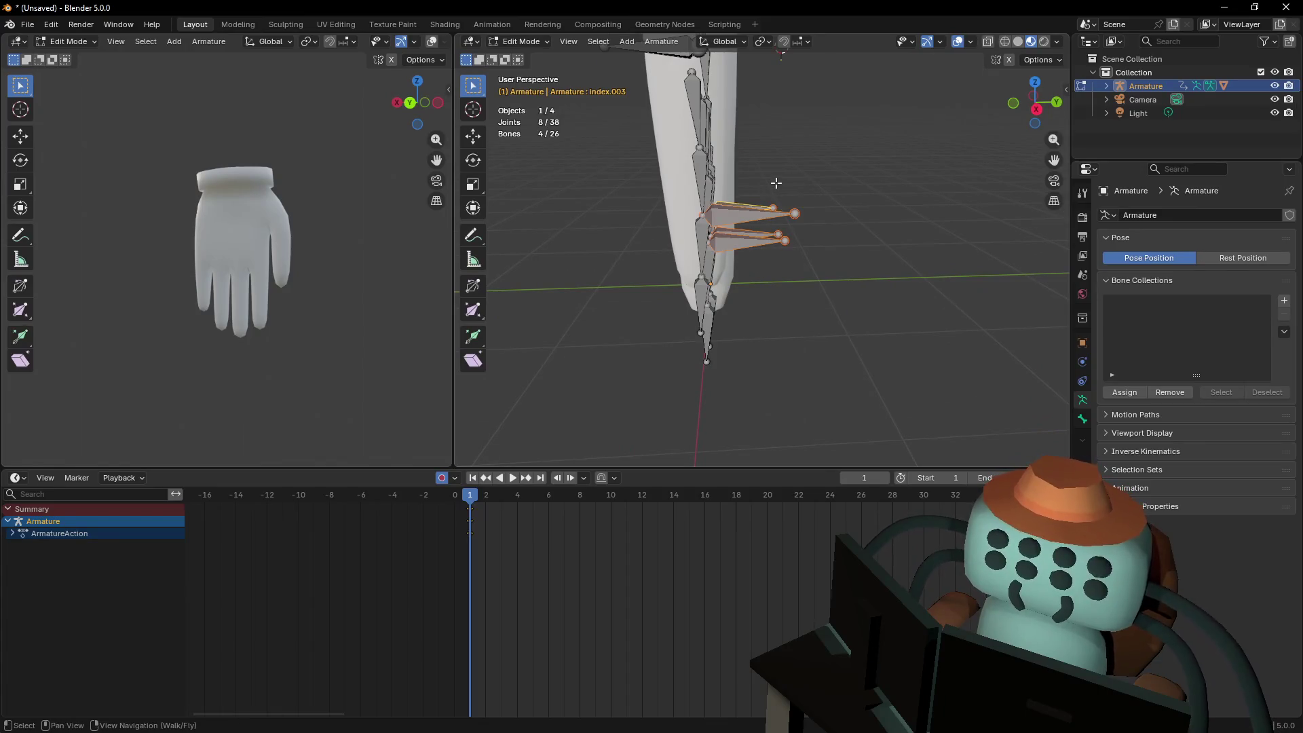
pyautogui.hotkey('alt', 'p')
pyautogui.click(801, 213)
pyautogui.press('g')
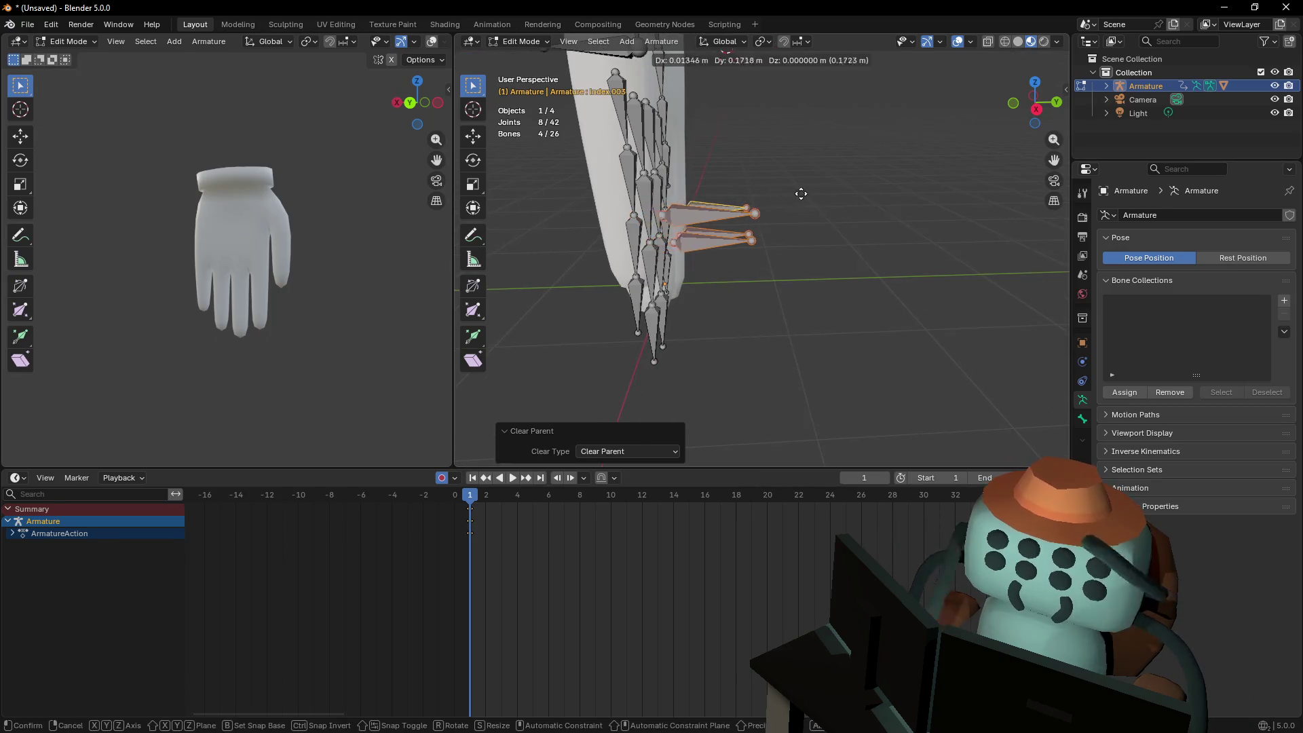
pyautogui.press('y')
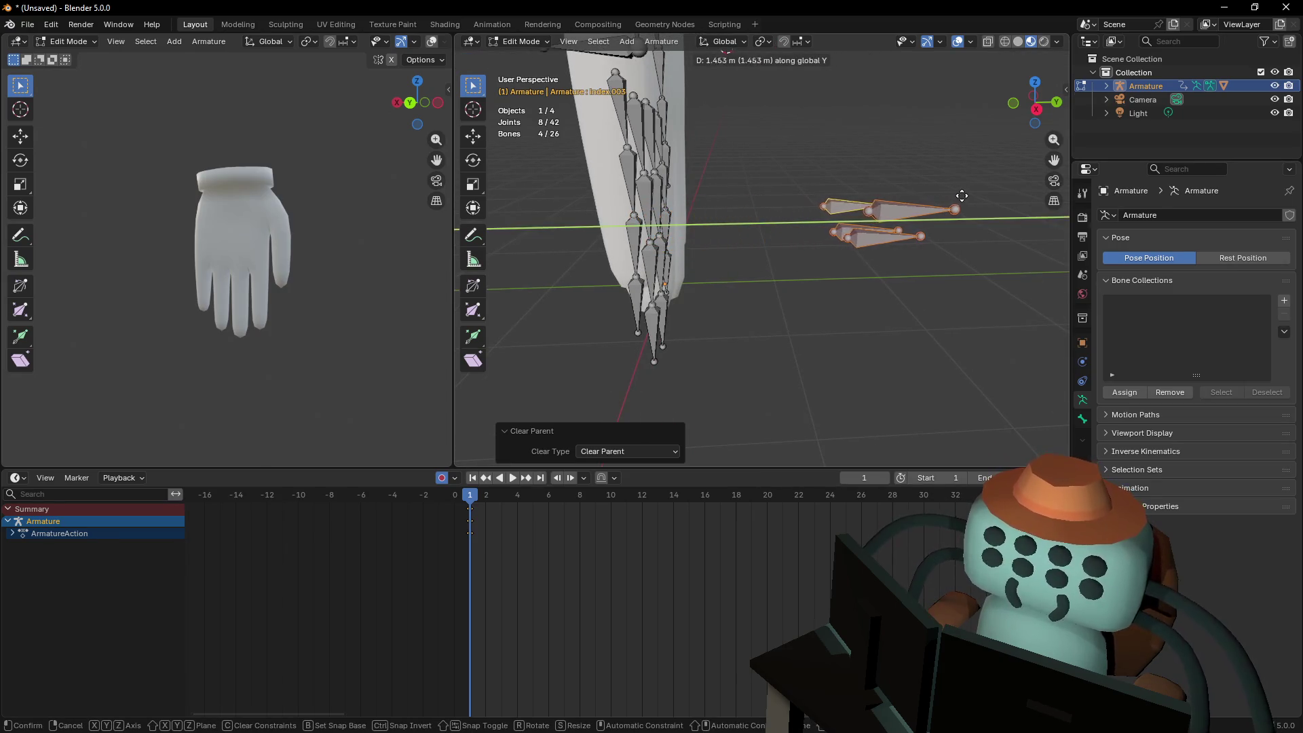
pyautogui.click(961, 195)
# Nudge the thumb.2 joint about −0.028 m in X, check the left side view, and return to Object Mode
pyautogui.hotkey('shift', '`')
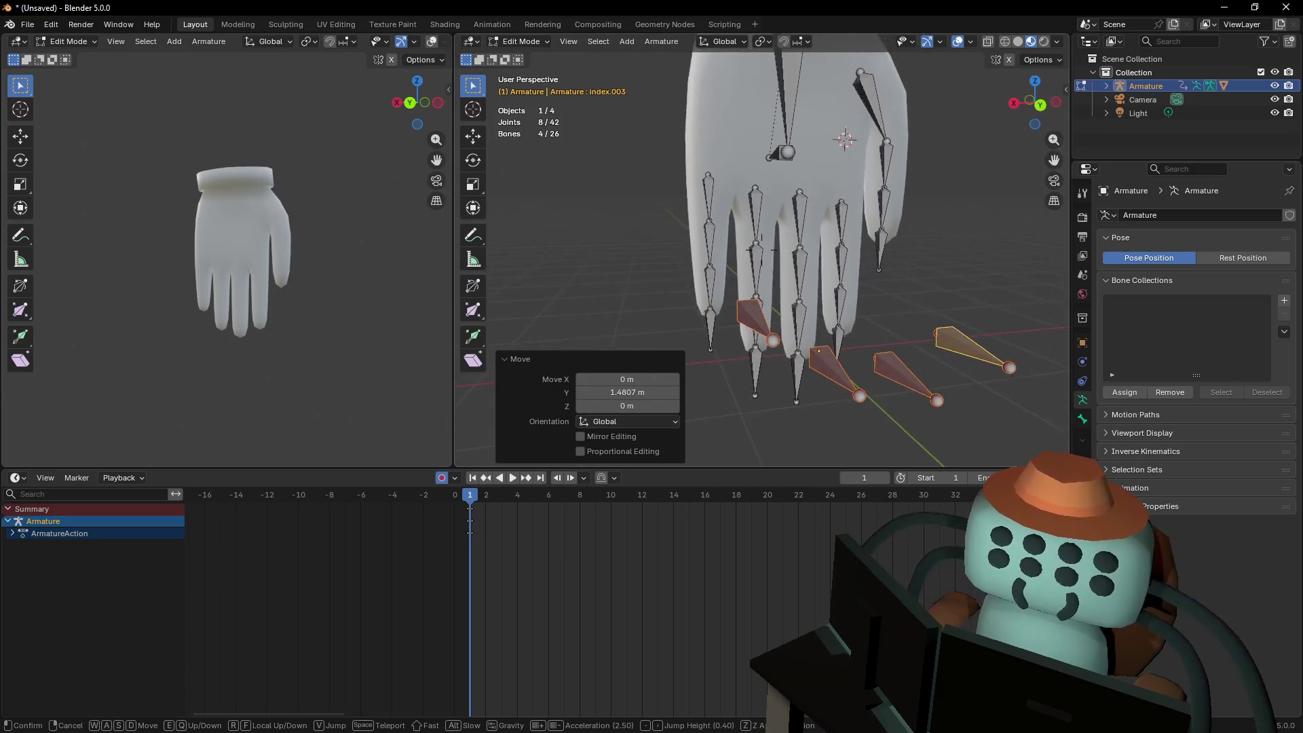
pyautogui.press('s')
pyautogui.press('q')
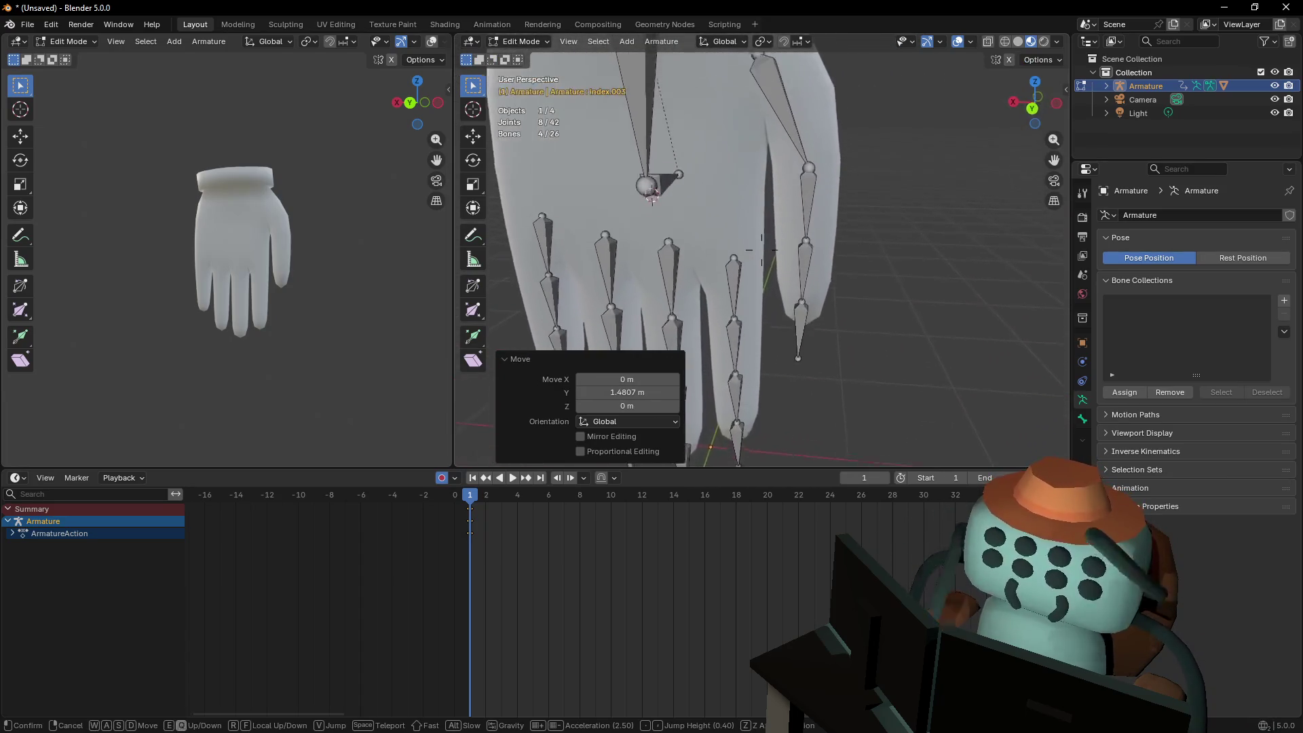
pyautogui.click(835, 233)
pyautogui.hotkey('shift', '`')
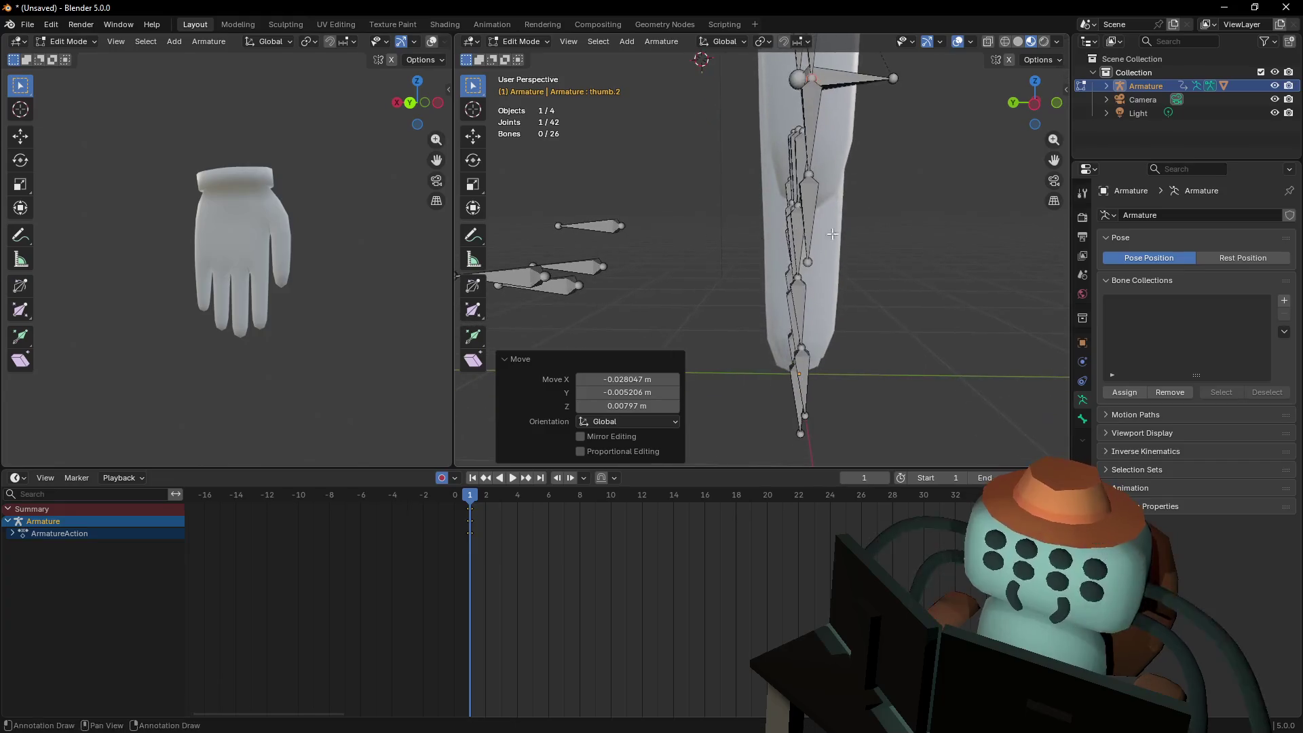
pyautogui.click(1036, 103)
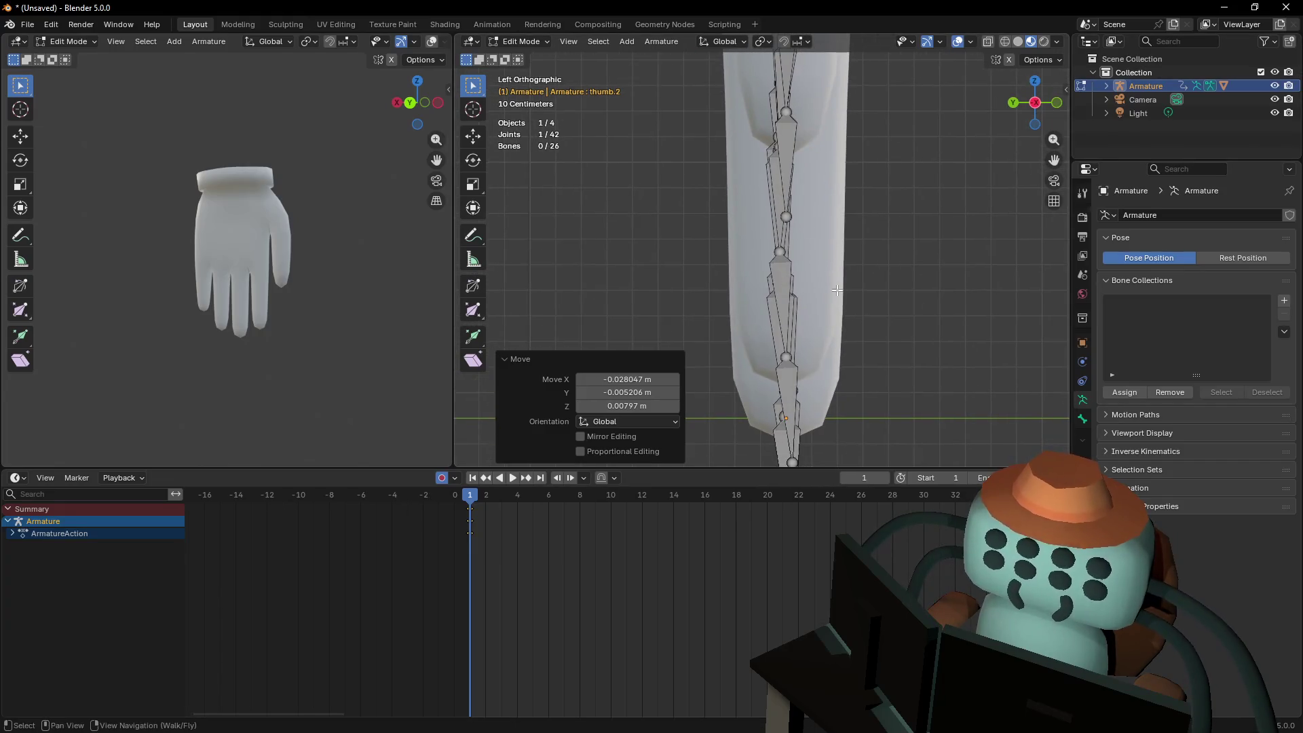
pyautogui.moveTo(833, 252)
pyautogui.keyDown('shift'); pyautogui.mouseDown(button='middle')
pyautogui.moveTo(816, 228)
pyautogui.moveTo(816, 320)
pyautogui.mouseUp(button='middle'); pyautogui.keyUp('shift')
pyautogui.hotkey('shift', '`')
pyautogui.press('s')
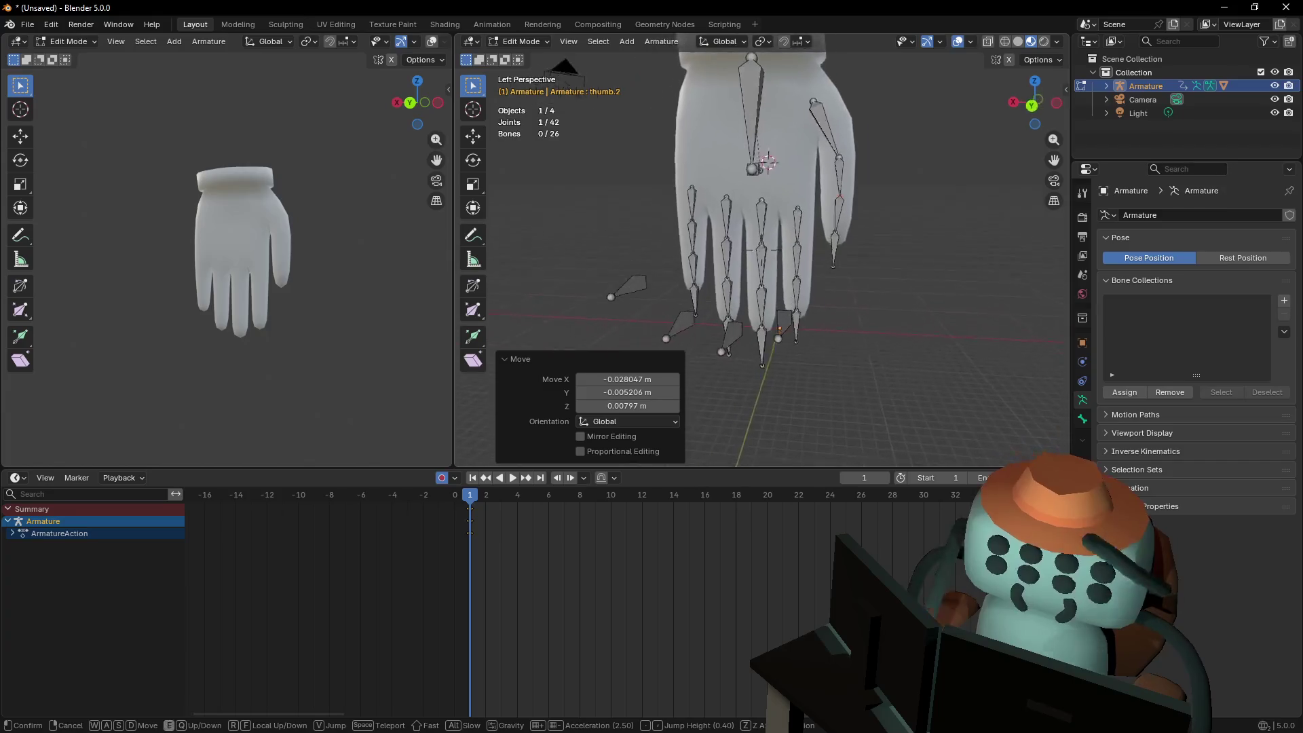
pyautogui.click(744, 354)
pyautogui.press('Tab')
pyautogui.hotkey('shift', '`')
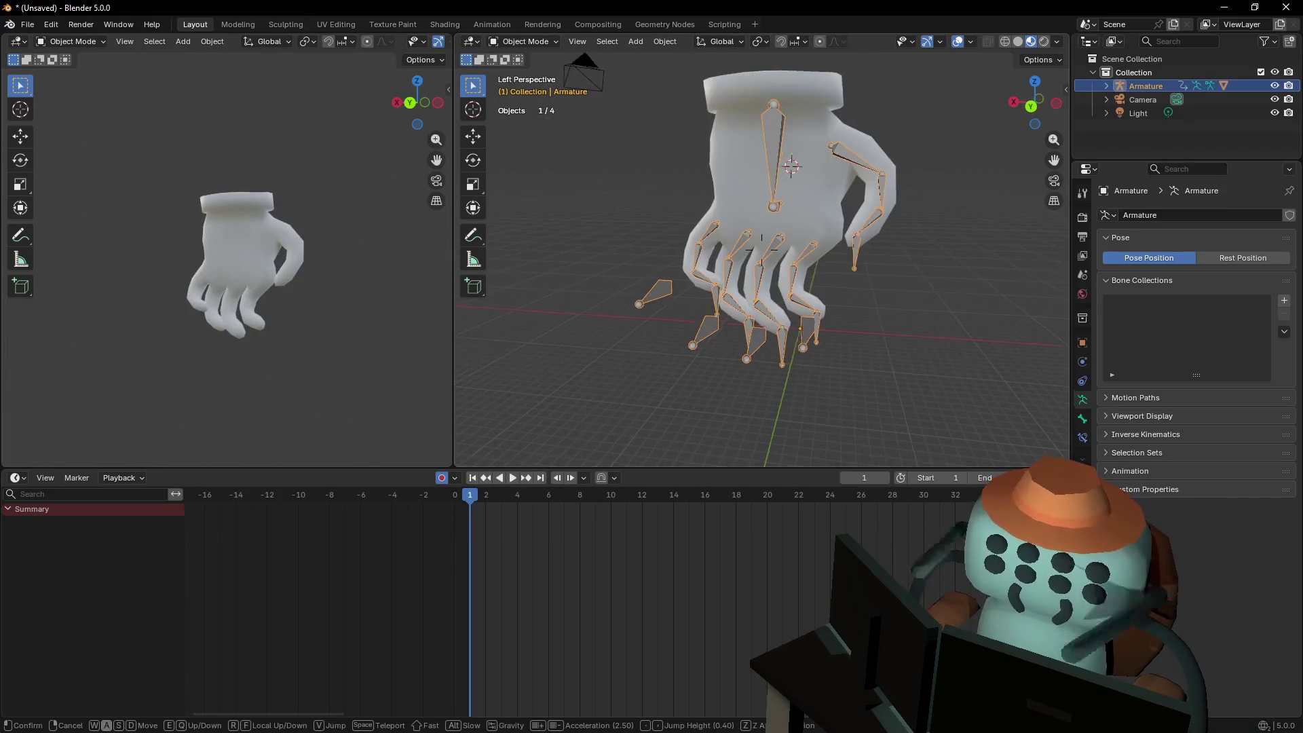
# Switch to Pose Mode and show the IK constraint settings of index.3
pyautogui.press('w')
pyautogui.click(784, 296)
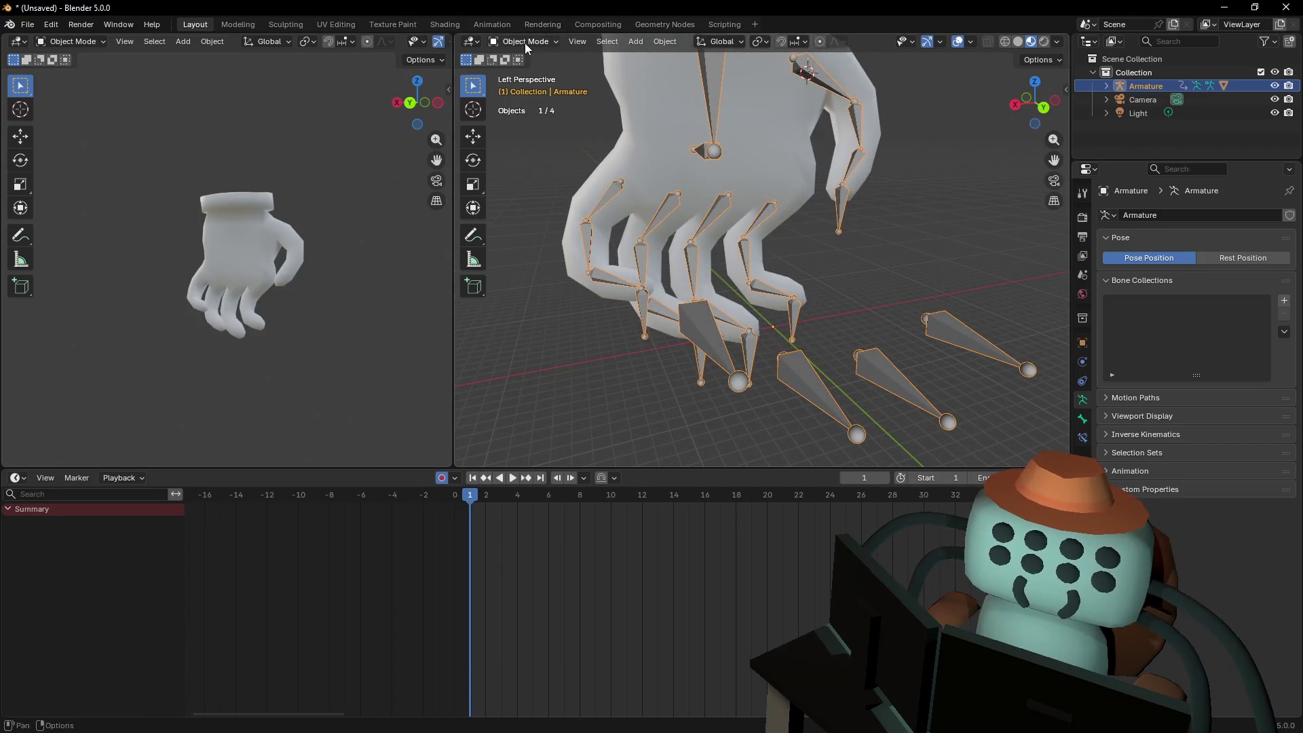
pyautogui.click(527, 87)
pyautogui.press('w')
pyautogui.click(806, 245)
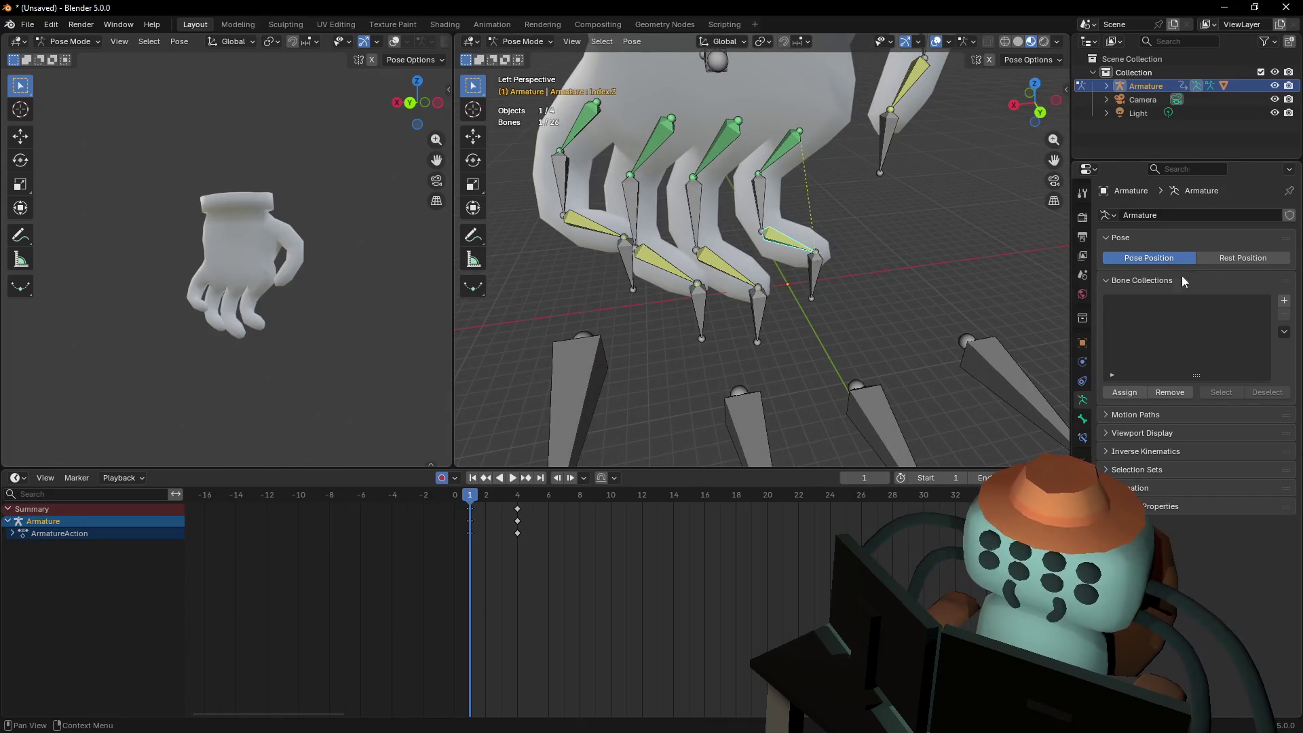
pyautogui.click(1082, 419)
pyautogui.moveTo(1046, 277); pyautogui.dragTo(1190, 296, button='middle')
# Set Armature as index.3's IK pole target, with index.003 as the pole bone
pyautogui.click(1260, 292)
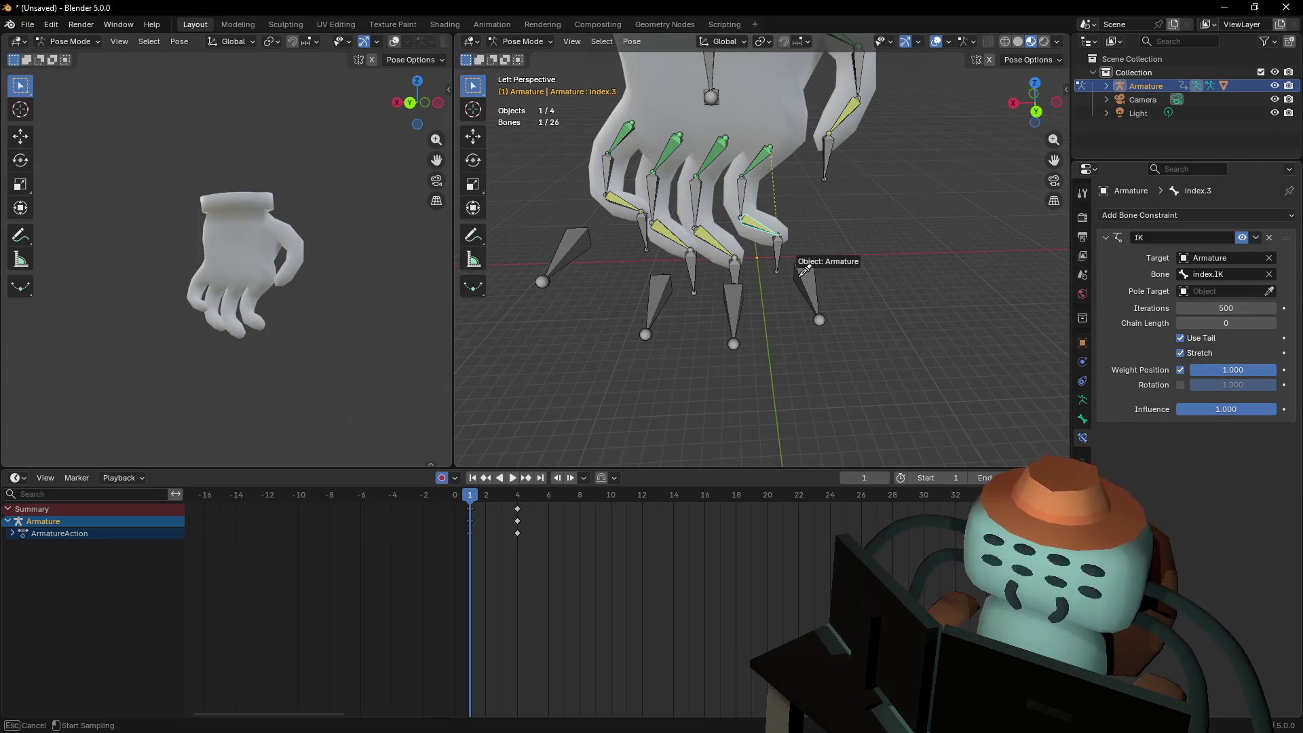
pyautogui.click(805, 272)
pyautogui.hotkey('shift', '`')
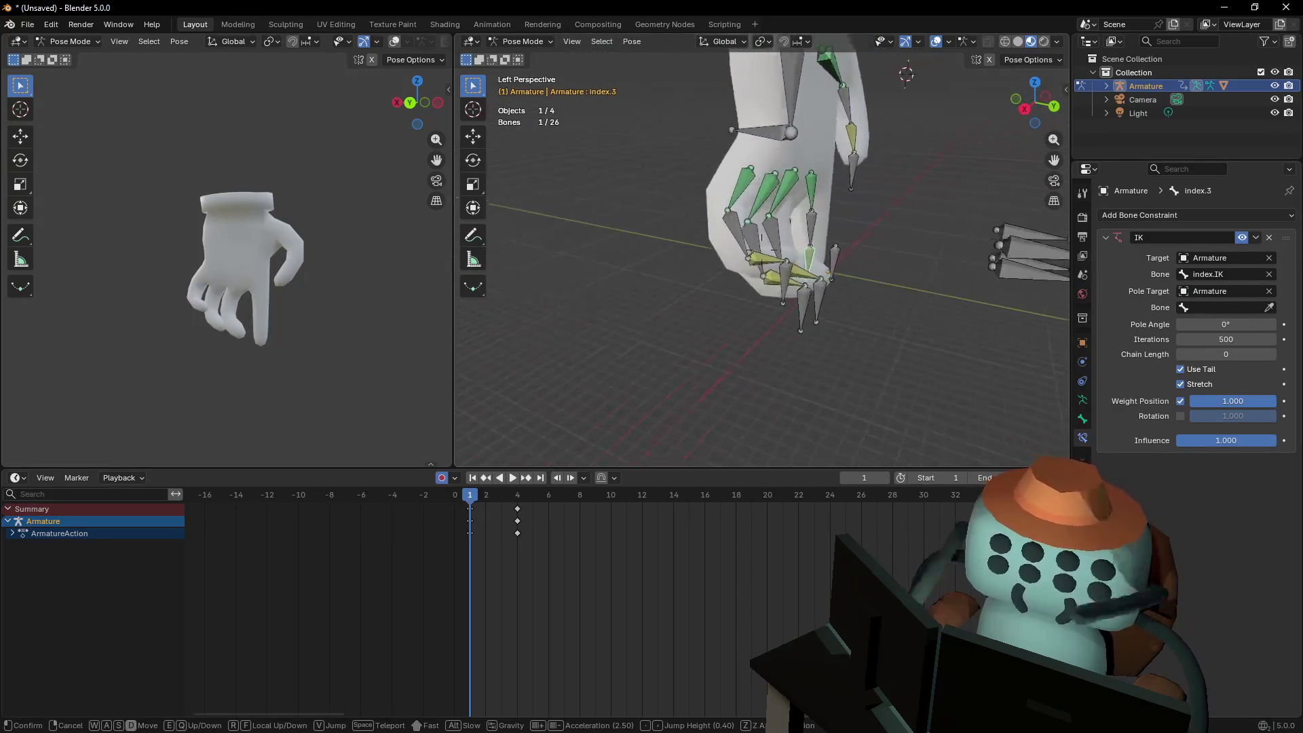
pyautogui.press('Escape')
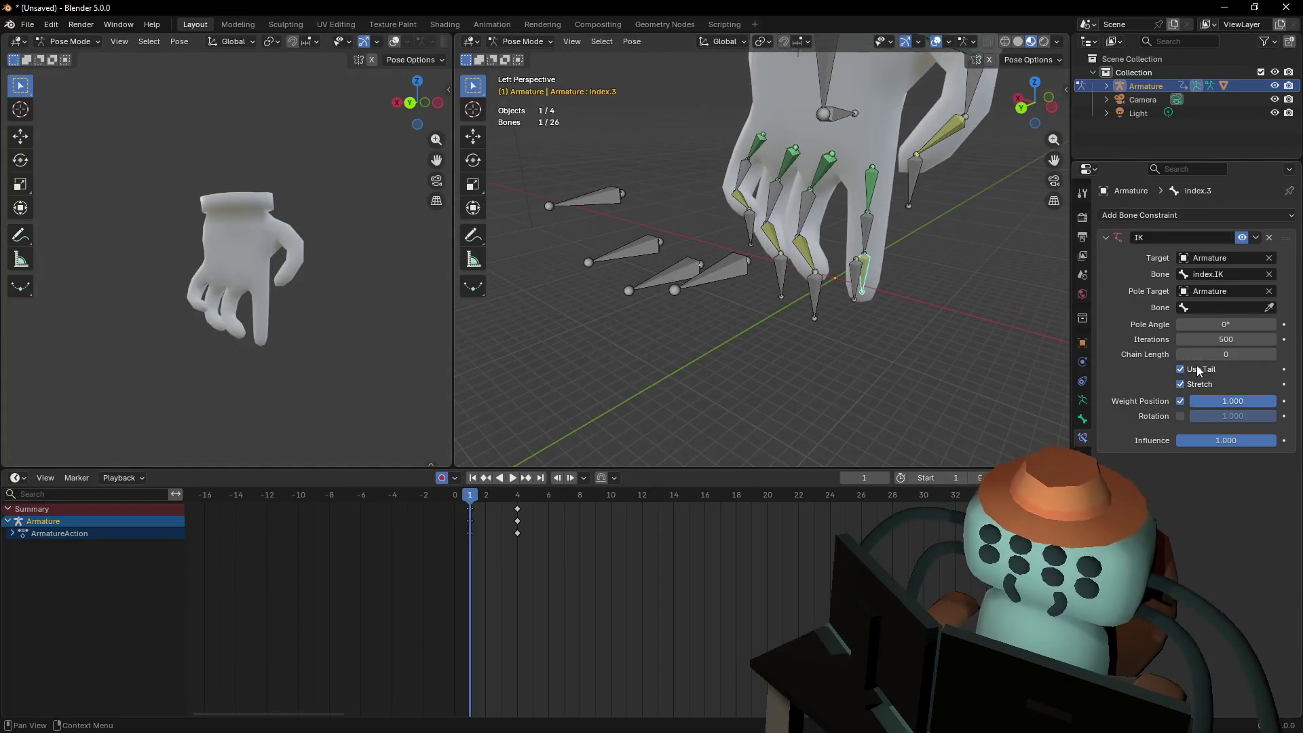
pyautogui.hotkey('shift', '`')
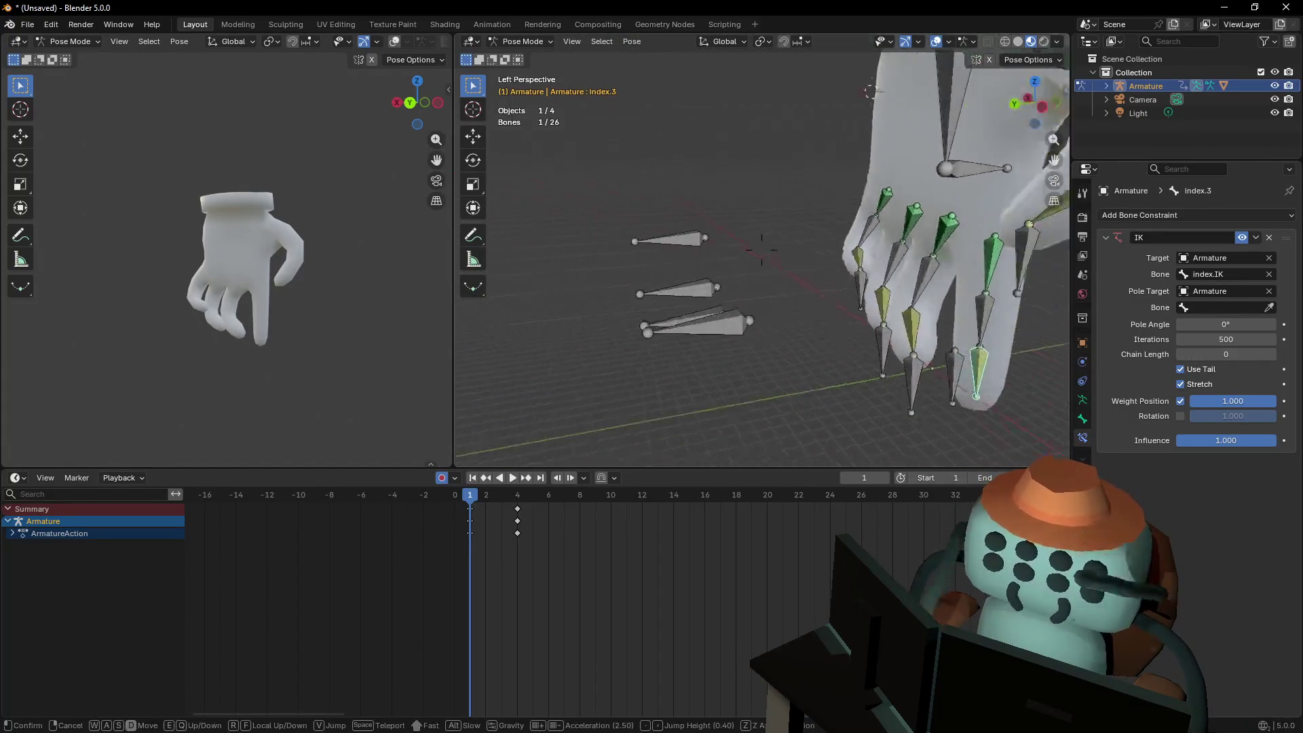
pyautogui.press('d')
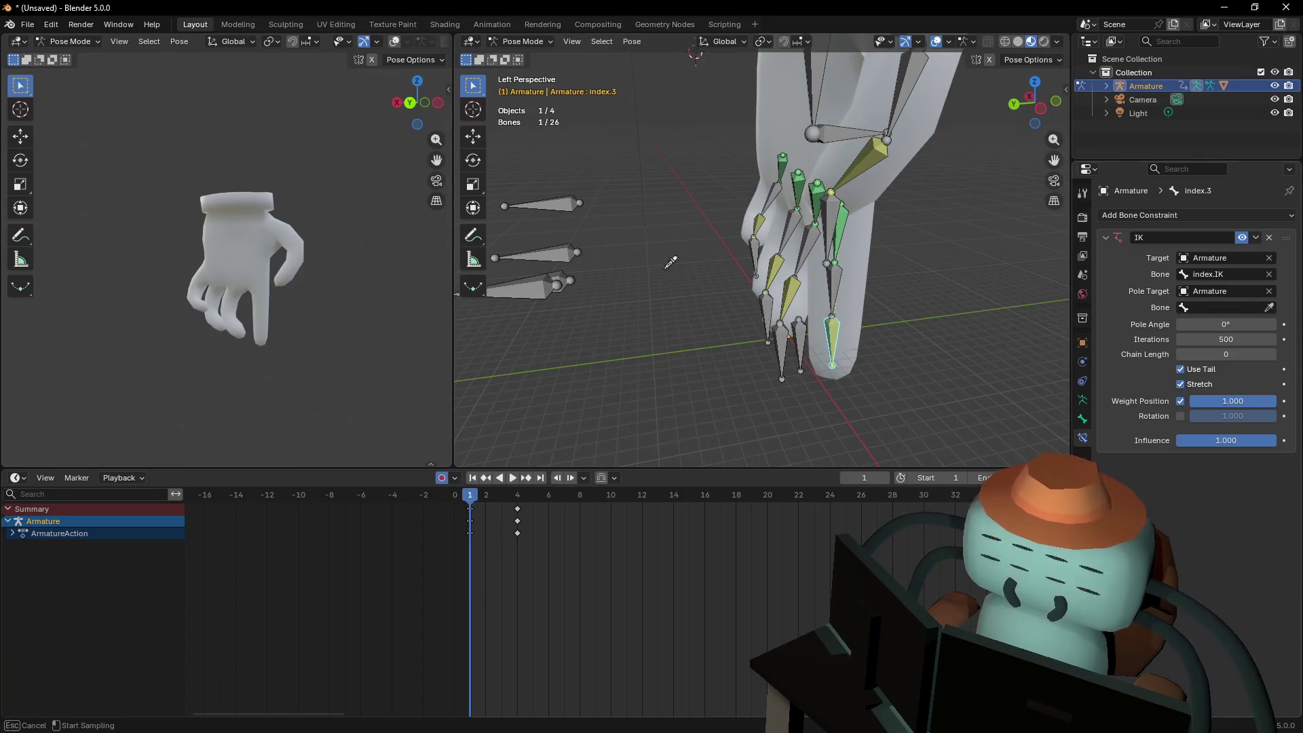
pyautogui.hotkey('shift', '`')
pyautogui.press('w')
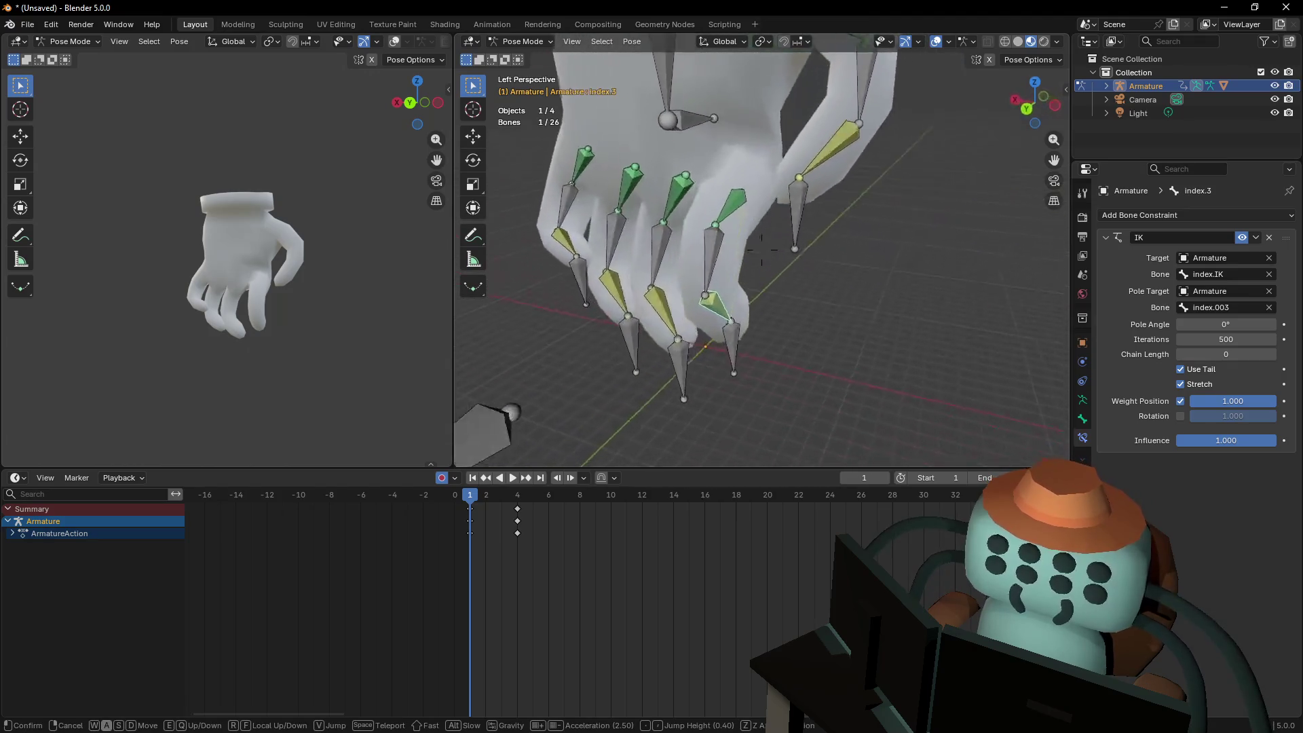
pyautogui.press('s')
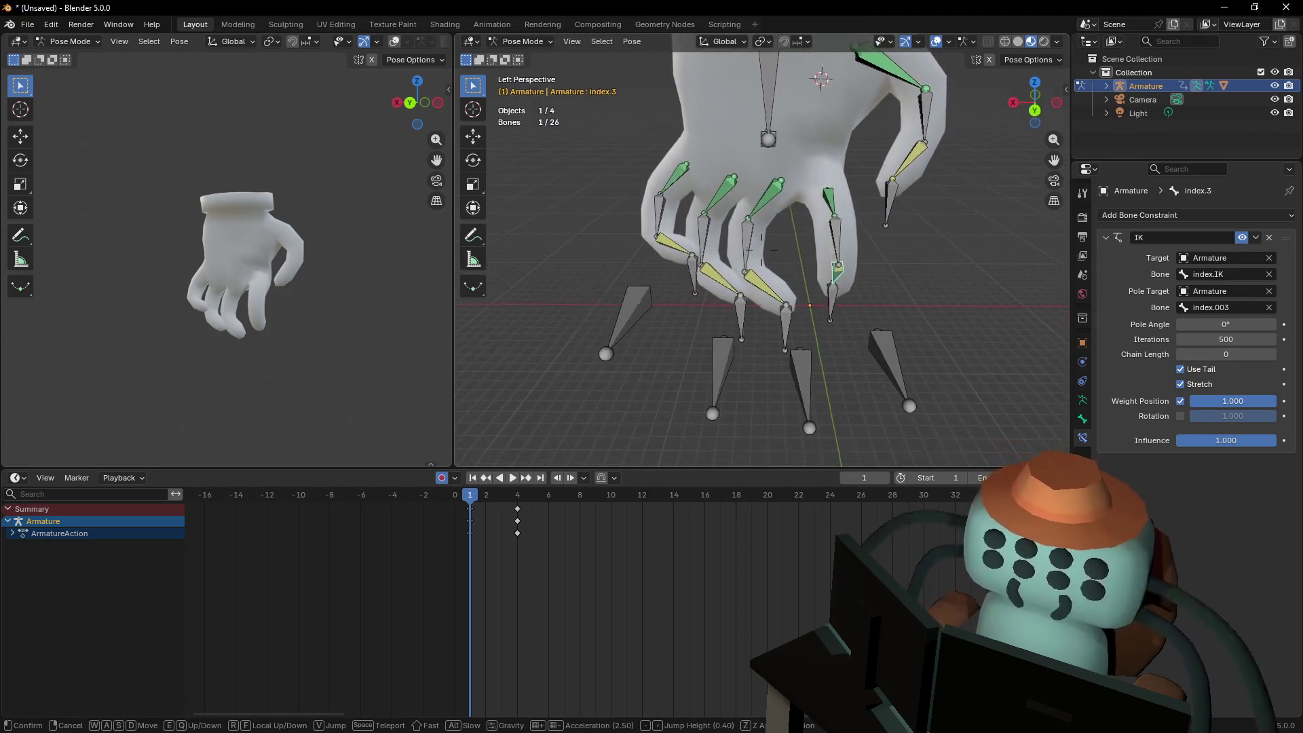
# Set Armature as the IK pole target for middle.3, ring.3 and pinky.3, using ring.003 and pinky.003 as pole bones
pyautogui.click(703, 285)
pyautogui.click(786, 351)
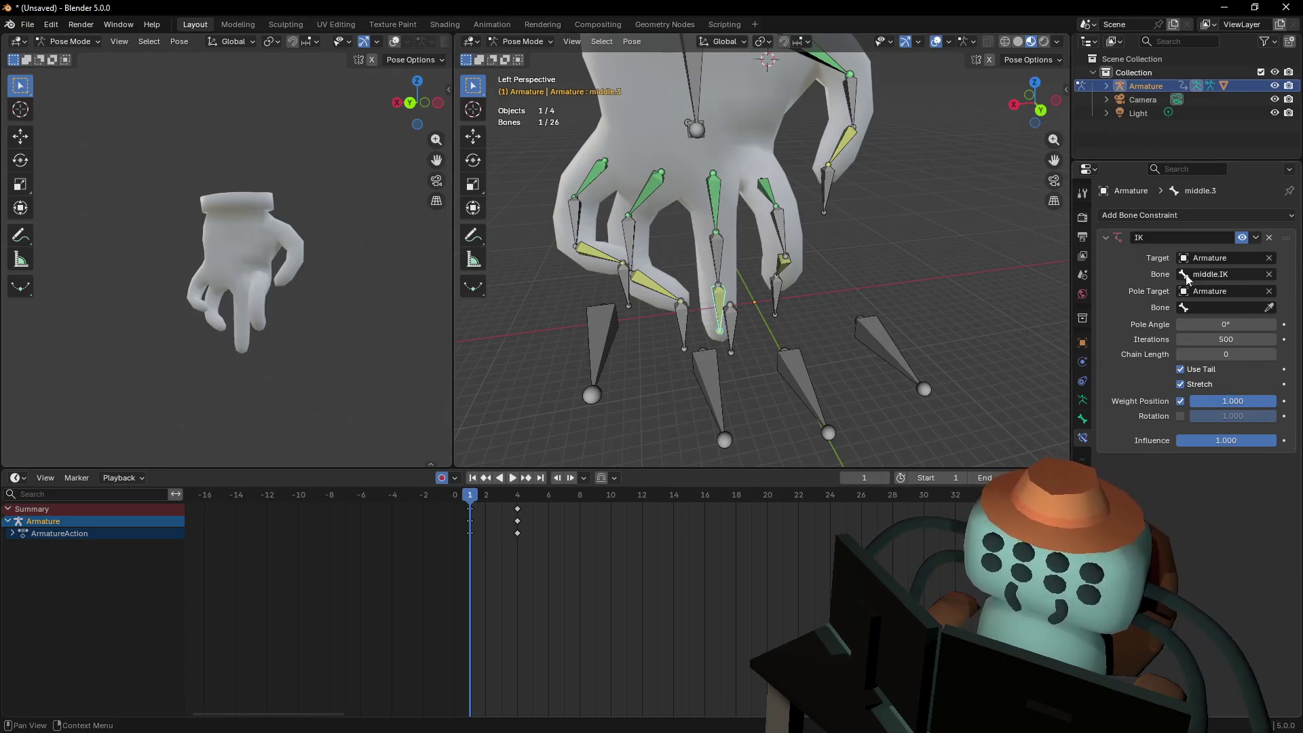
pyautogui.click(653, 292)
pyautogui.click(764, 375)
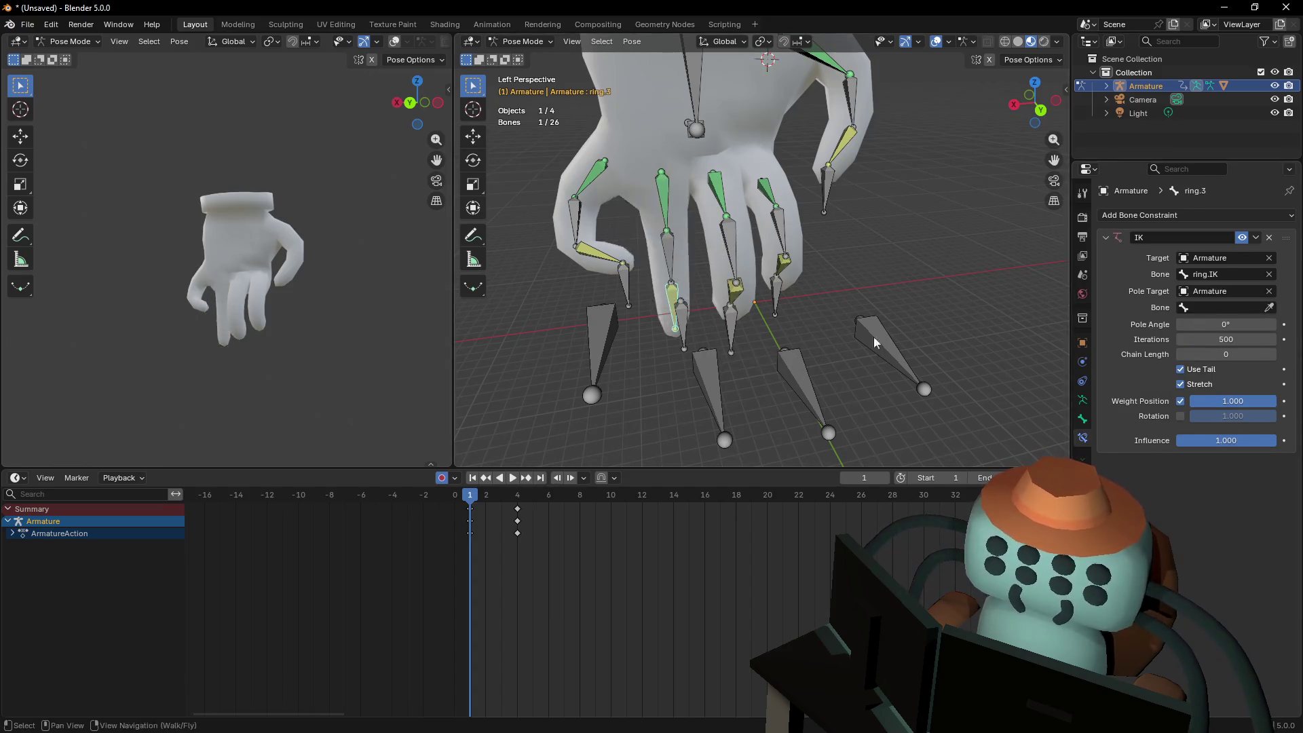
pyautogui.click(714, 382)
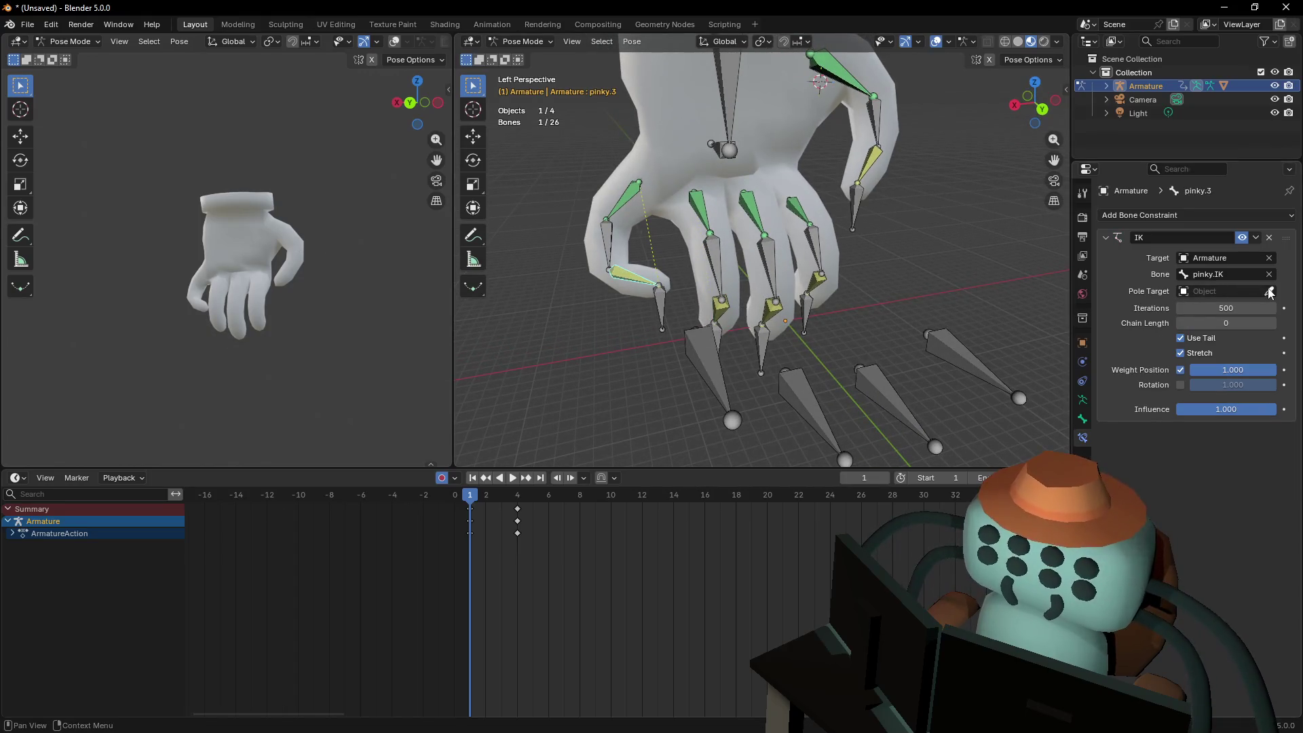
pyautogui.click(711, 351)
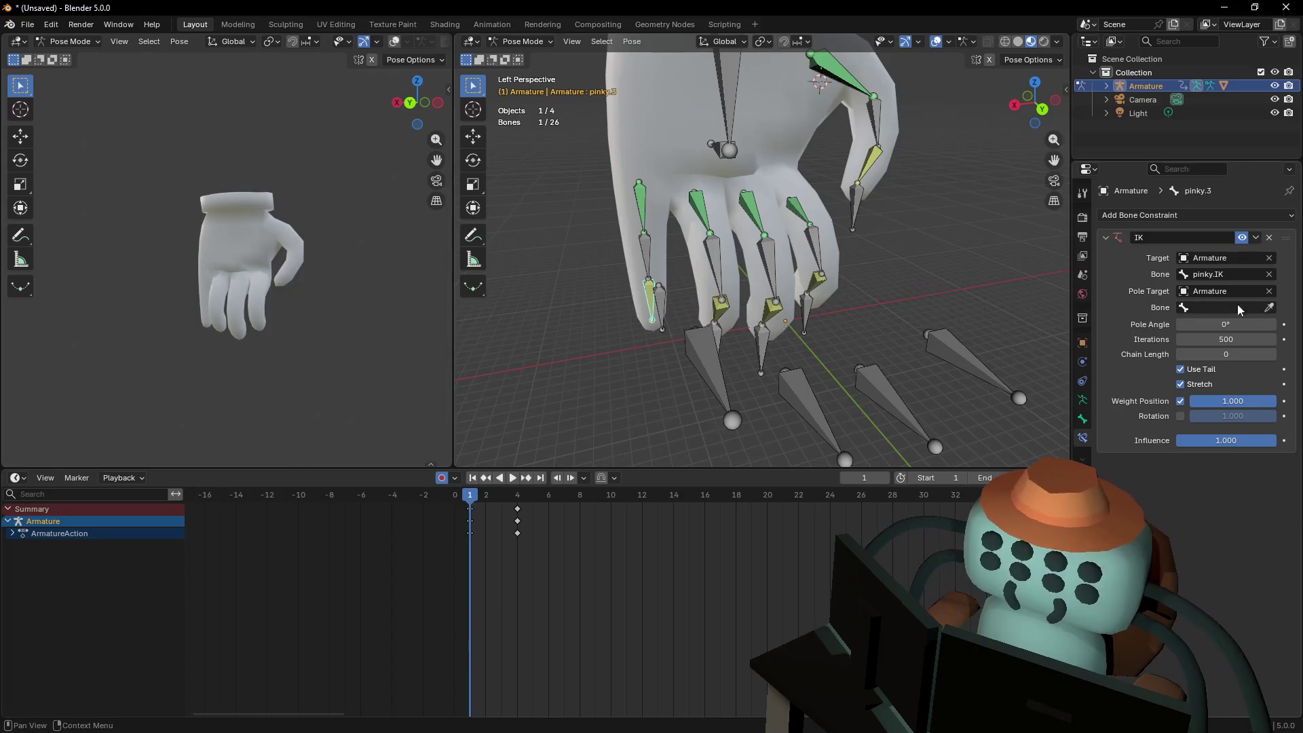
pyautogui.click(727, 351)
# From a side view, select Hand.001 and start rotating it to test the fingers
pyautogui.hotkey('shift', '`')
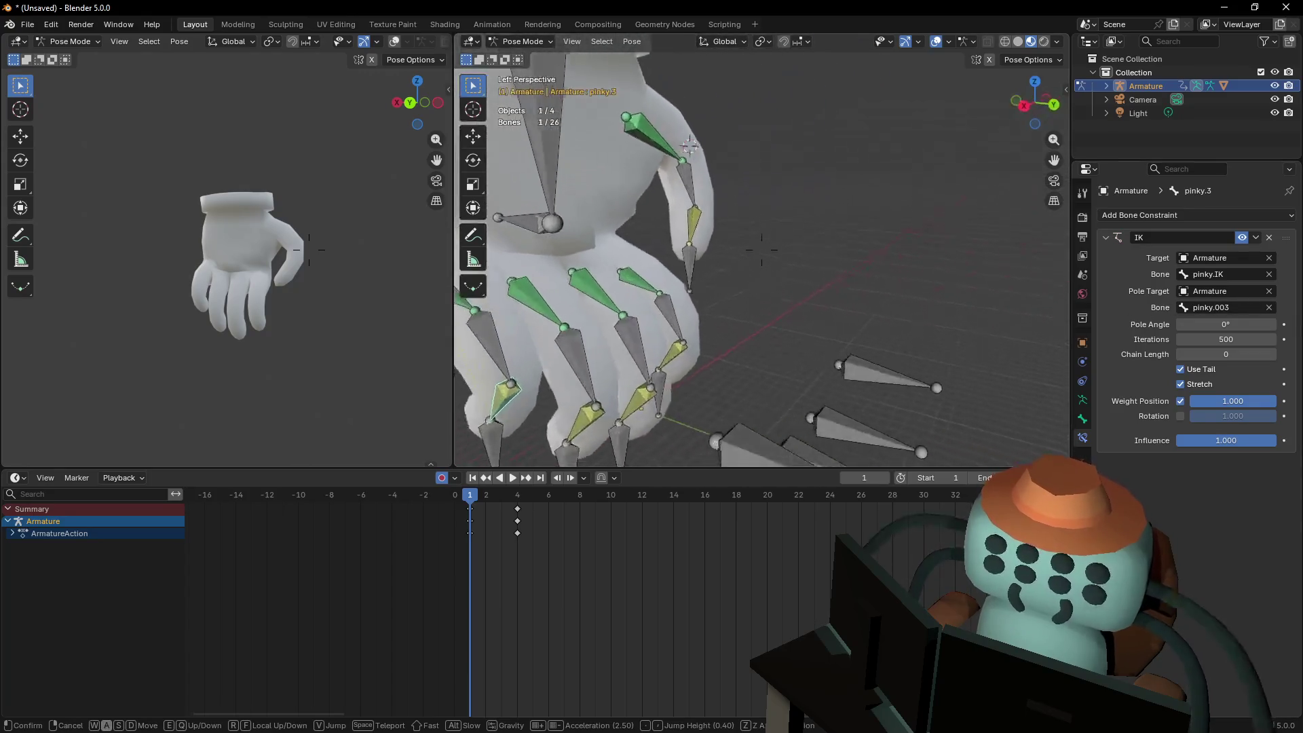
pyautogui.press('a')
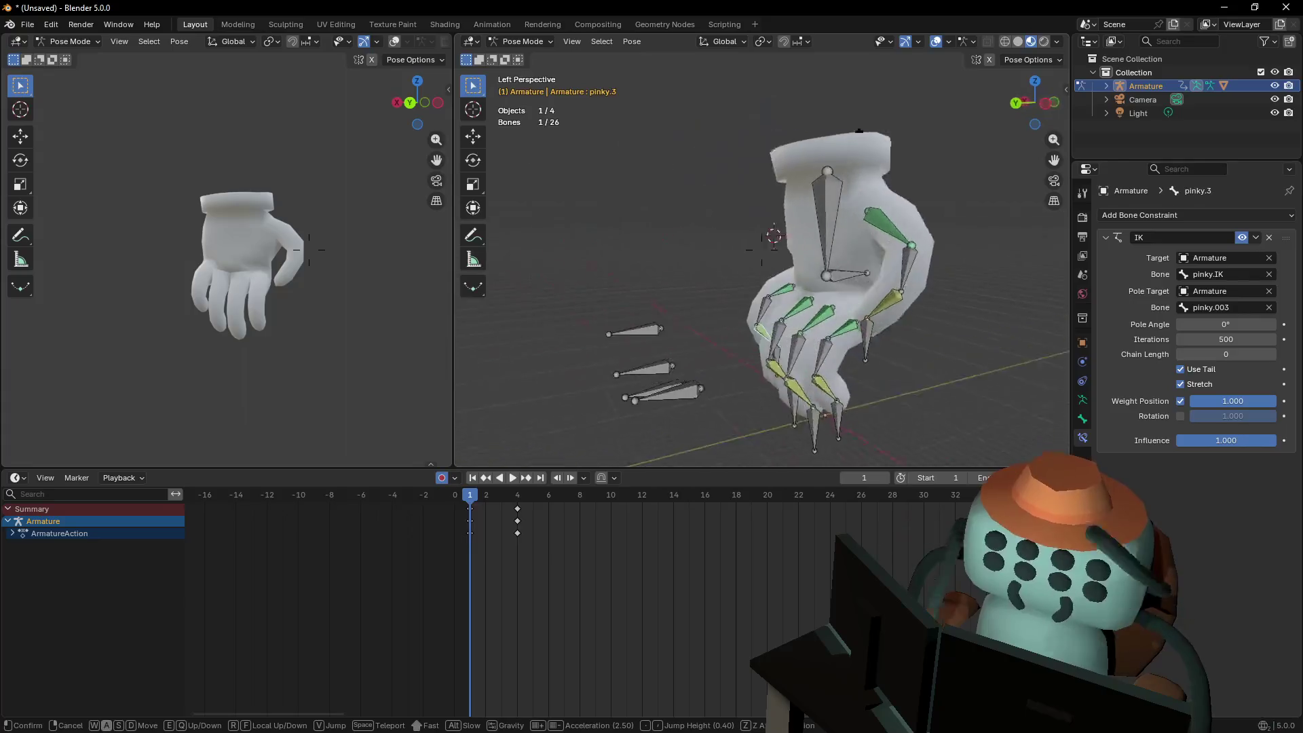
pyautogui.click(690, 383)
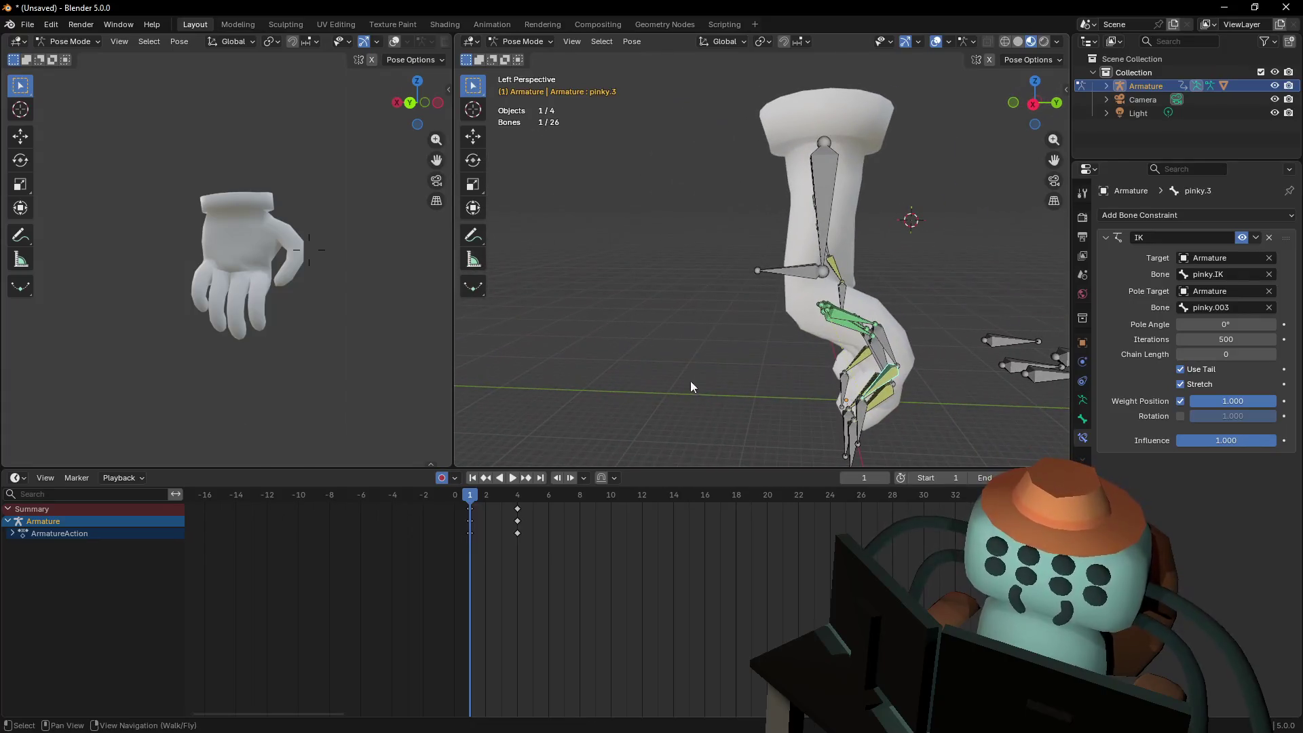
pyautogui.click(806, 272)
pyautogui.press('r')
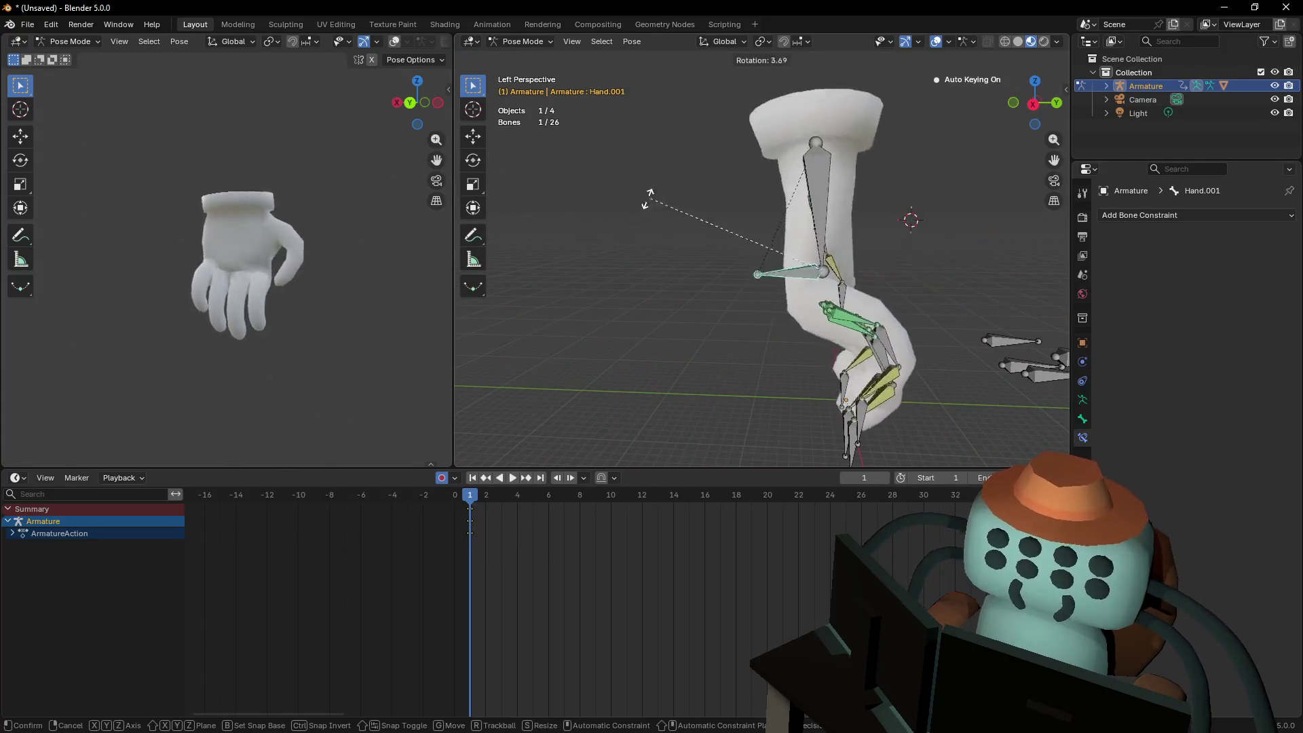
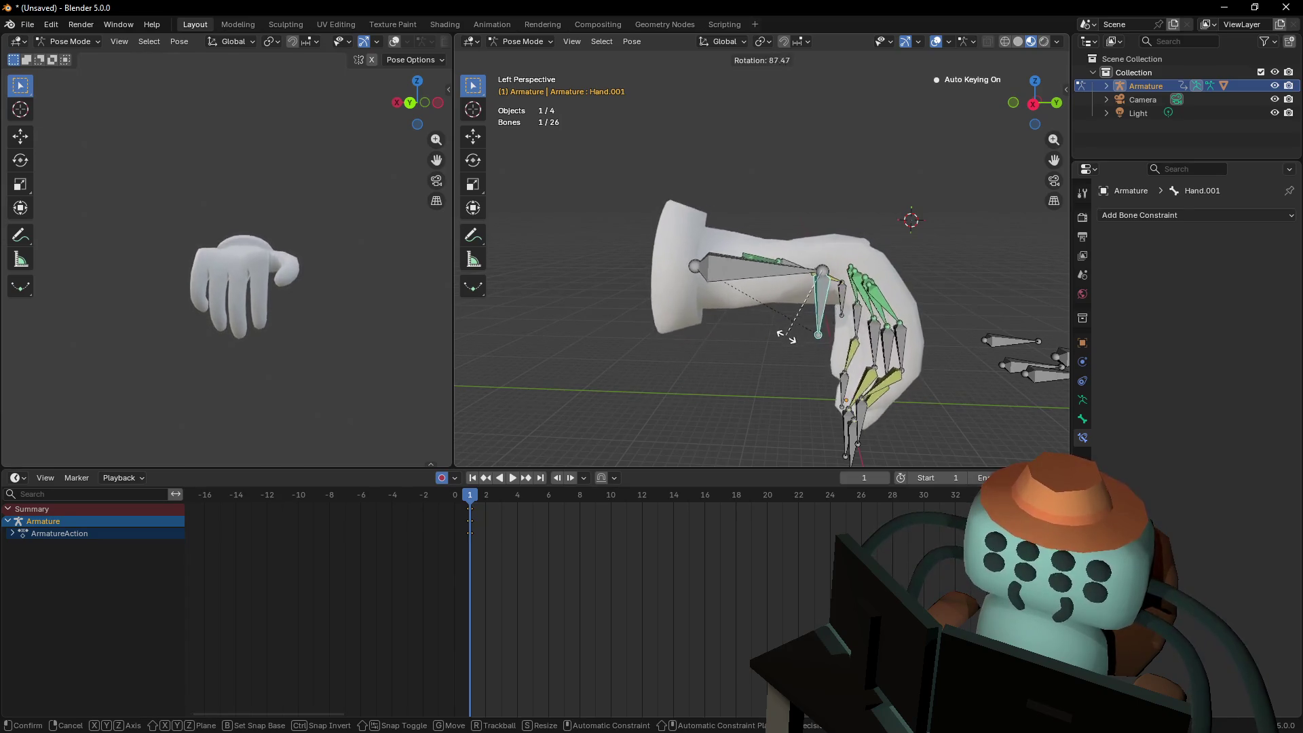
# Confirm the palm bone's new rotation and lower the pinky bone
pyautogui.click(792, 345)
pyautogui.hotkey('shift', '`')
pyautogui.click(821, 231)
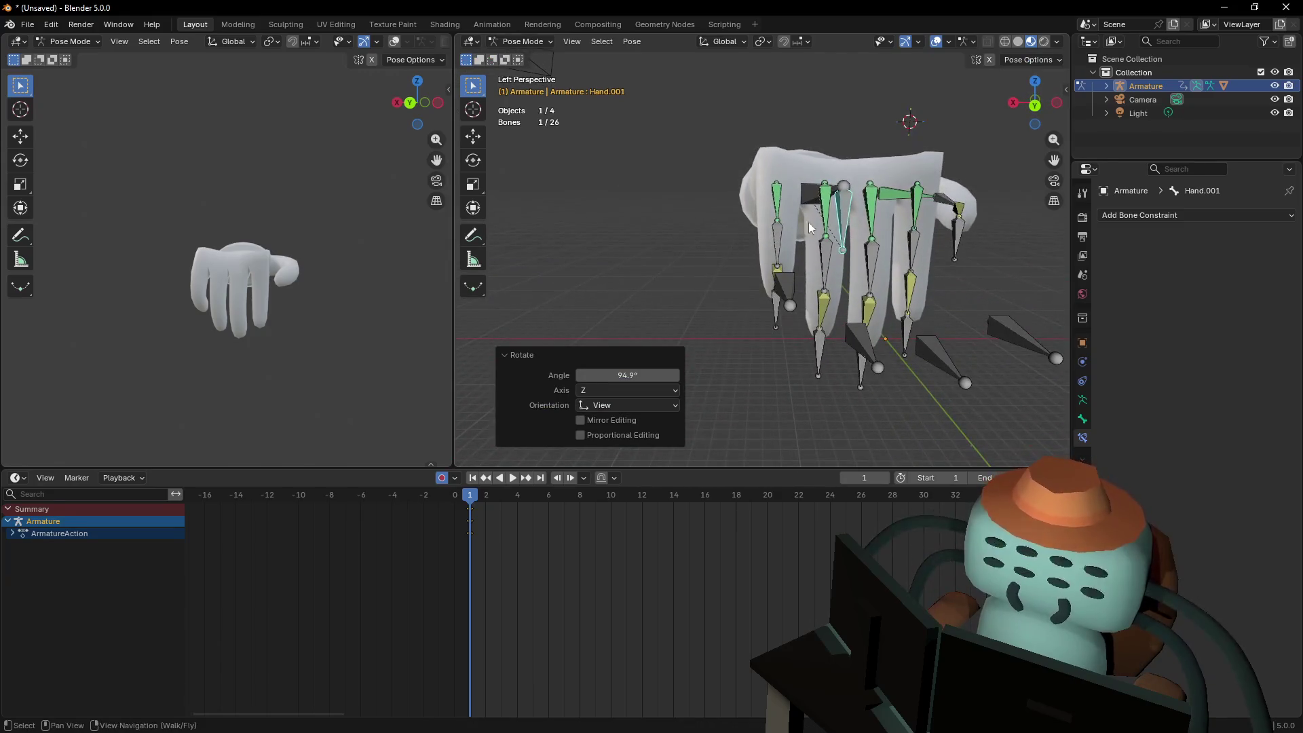
pyautogui.moveTo(778, 193); pyautogui.dragTo(772, 214)
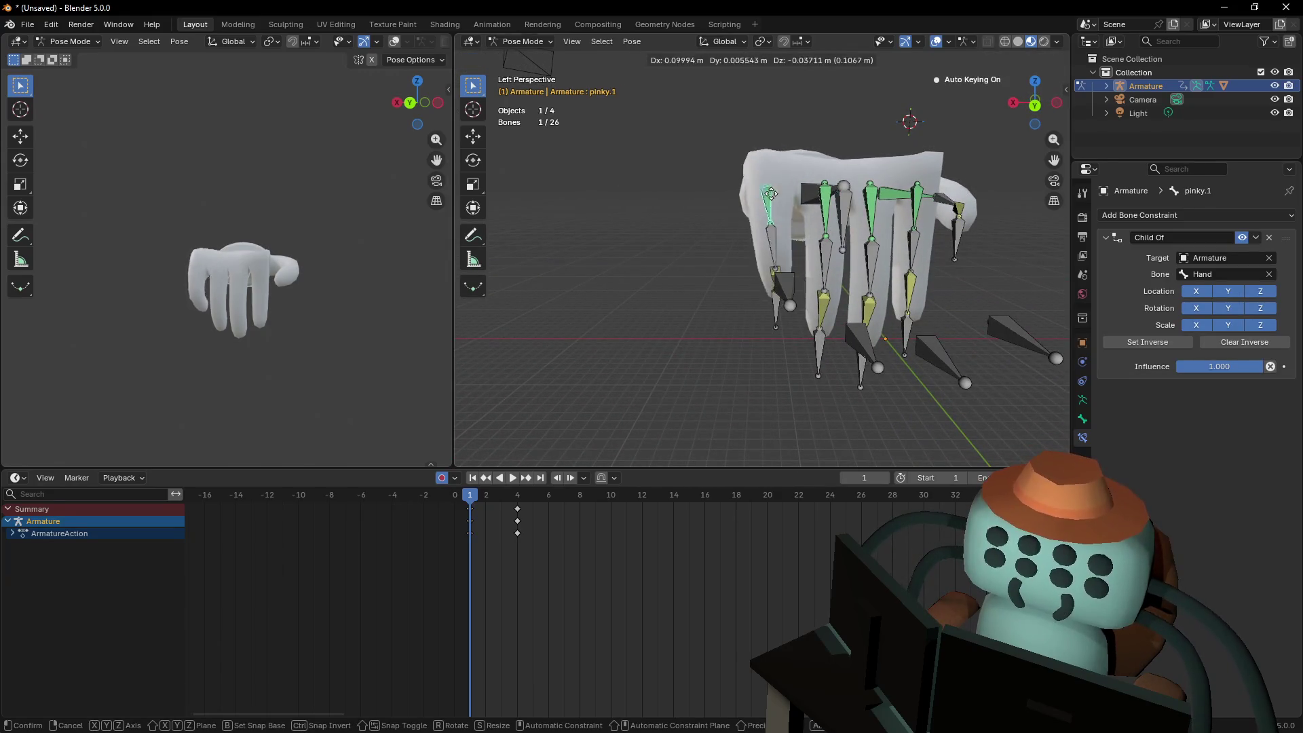
pyautogui.hotkey('shift', '`')
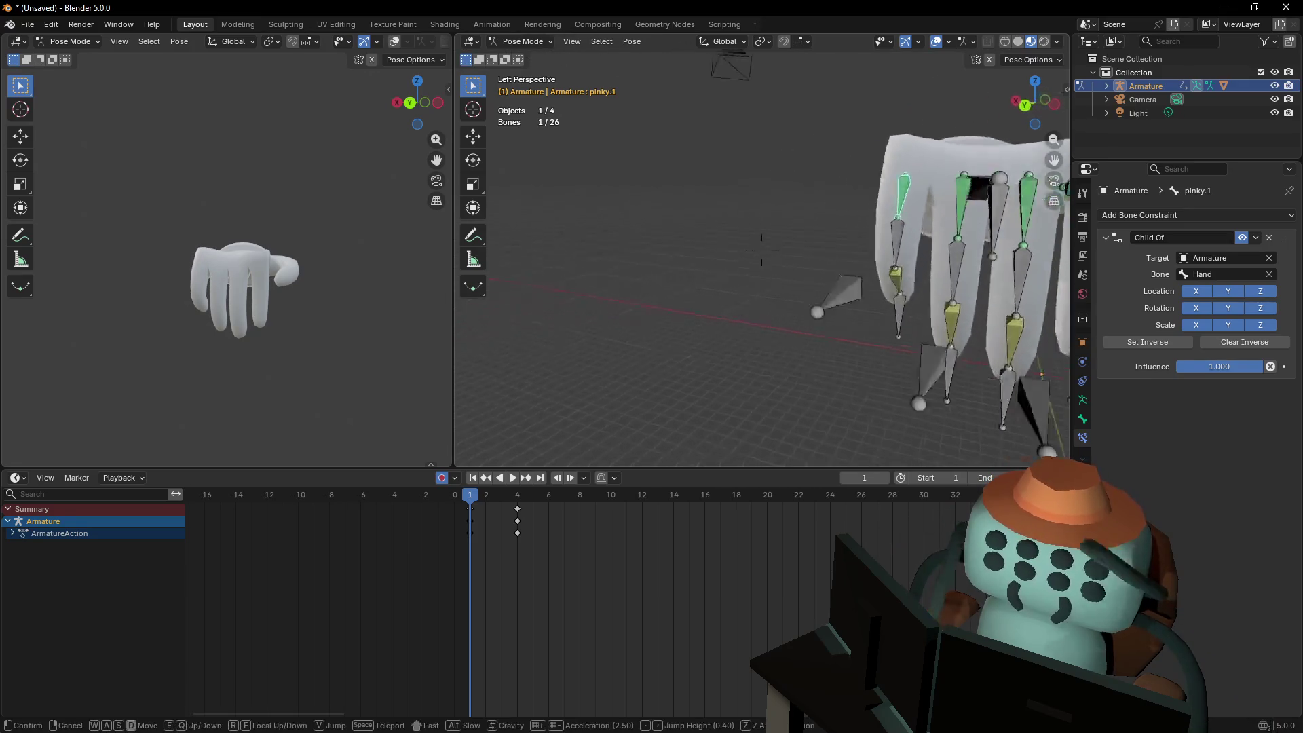
pyautogui.press('w')
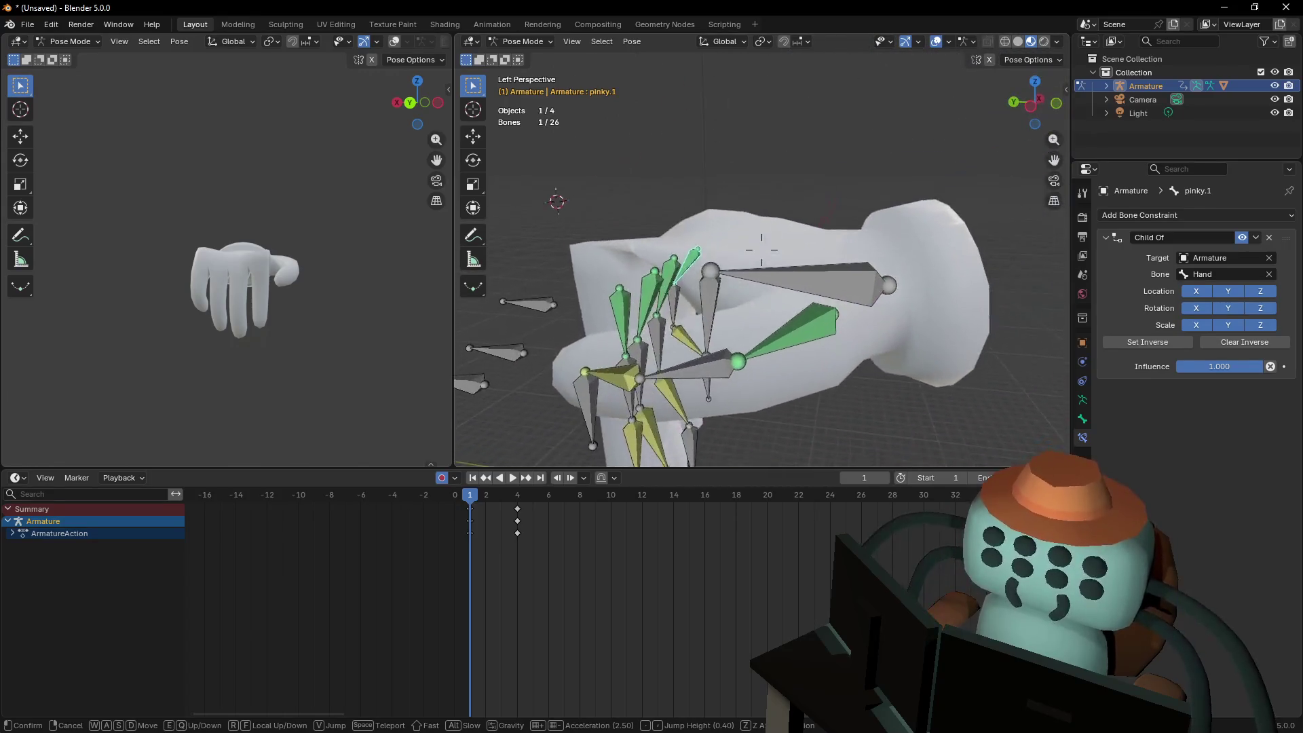
pyautogui.click(917, 239)
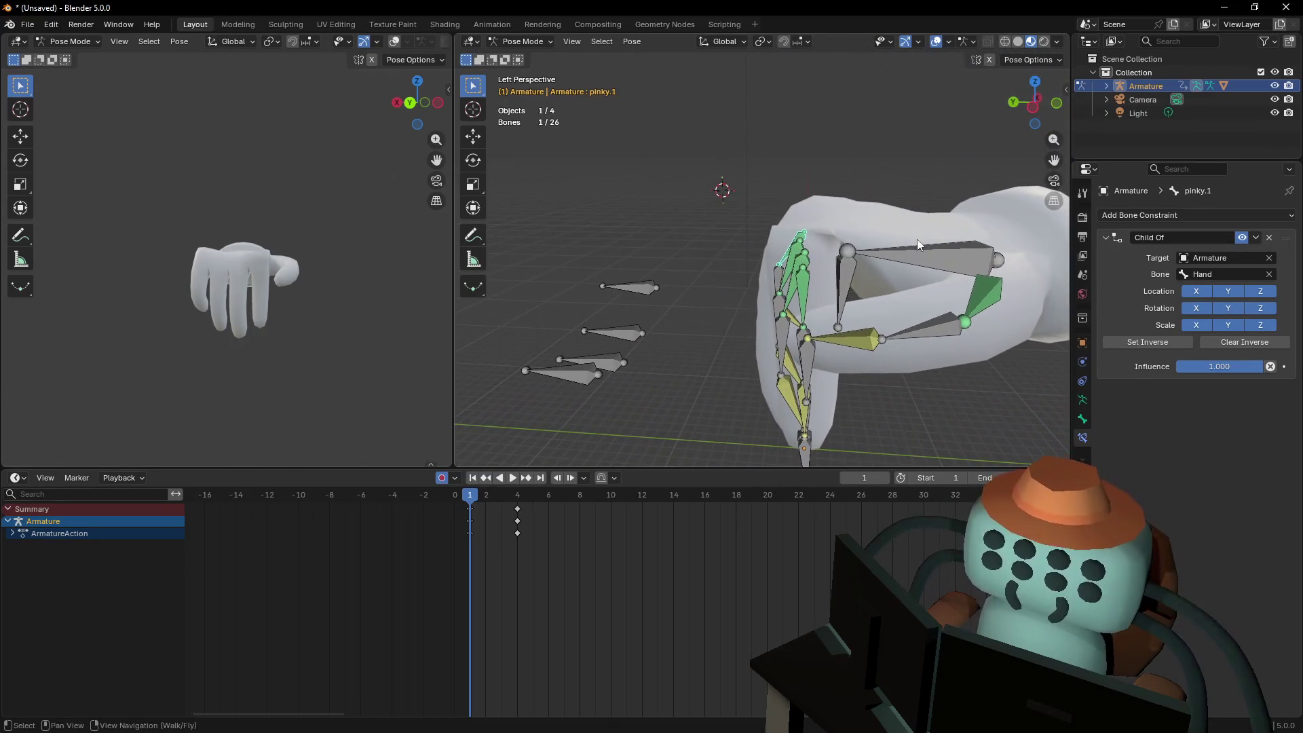
# Tilt and raise the main Hand bone, rotating it to -17.9°
pyautogui.click(948, 254)
pyautogui.hotkey('shift', '`')
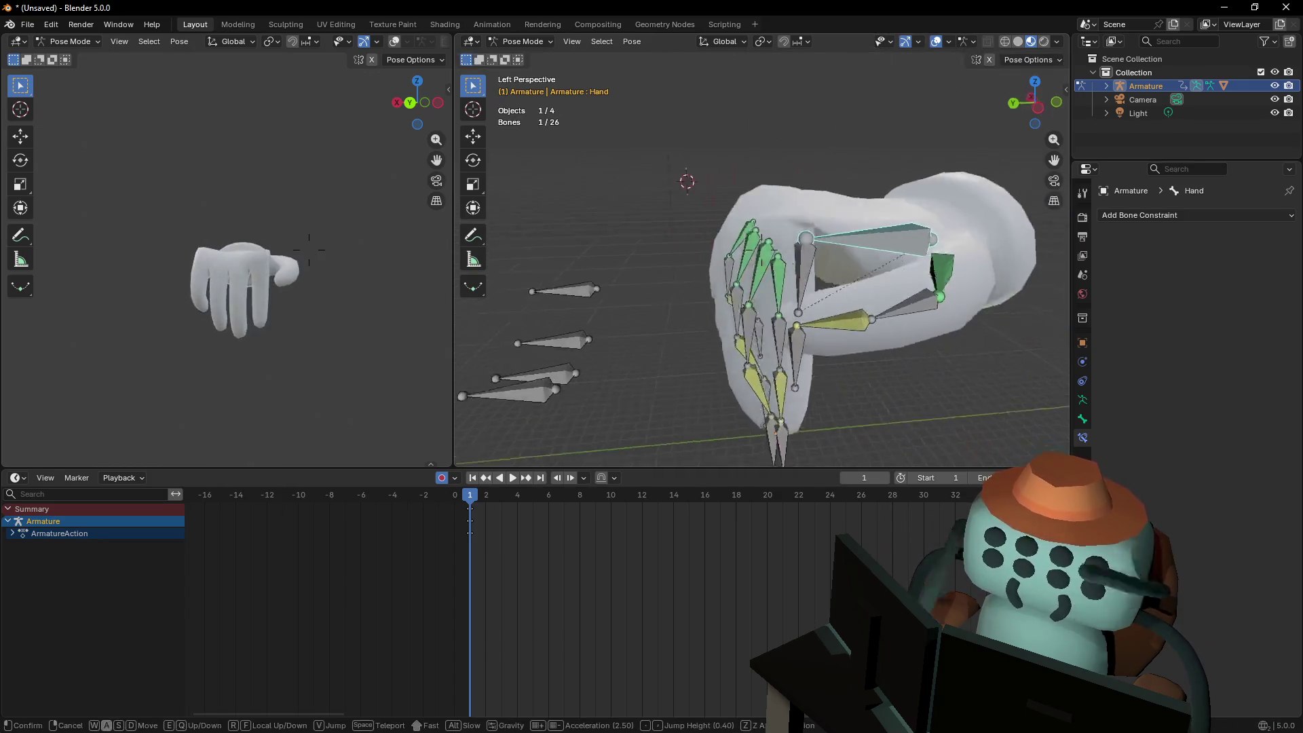
pyautogui.press('a')
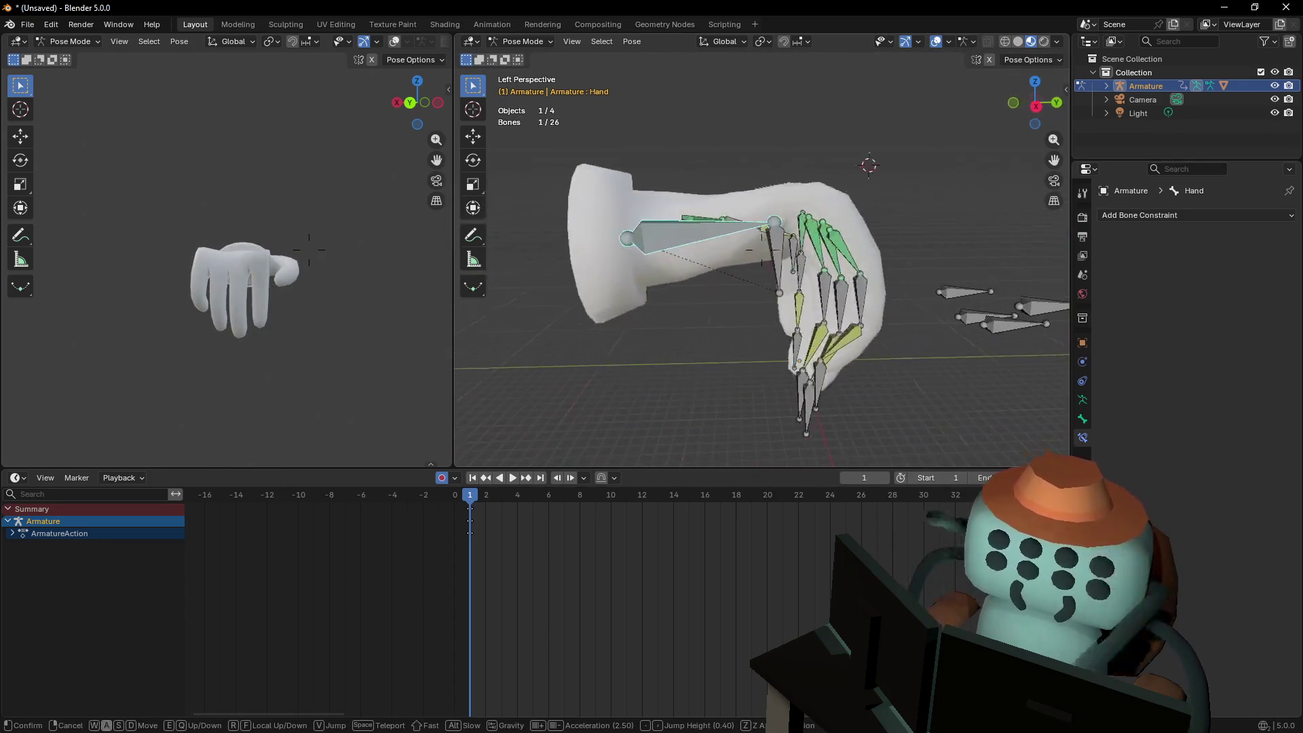
pyautogui.click(799, 300)
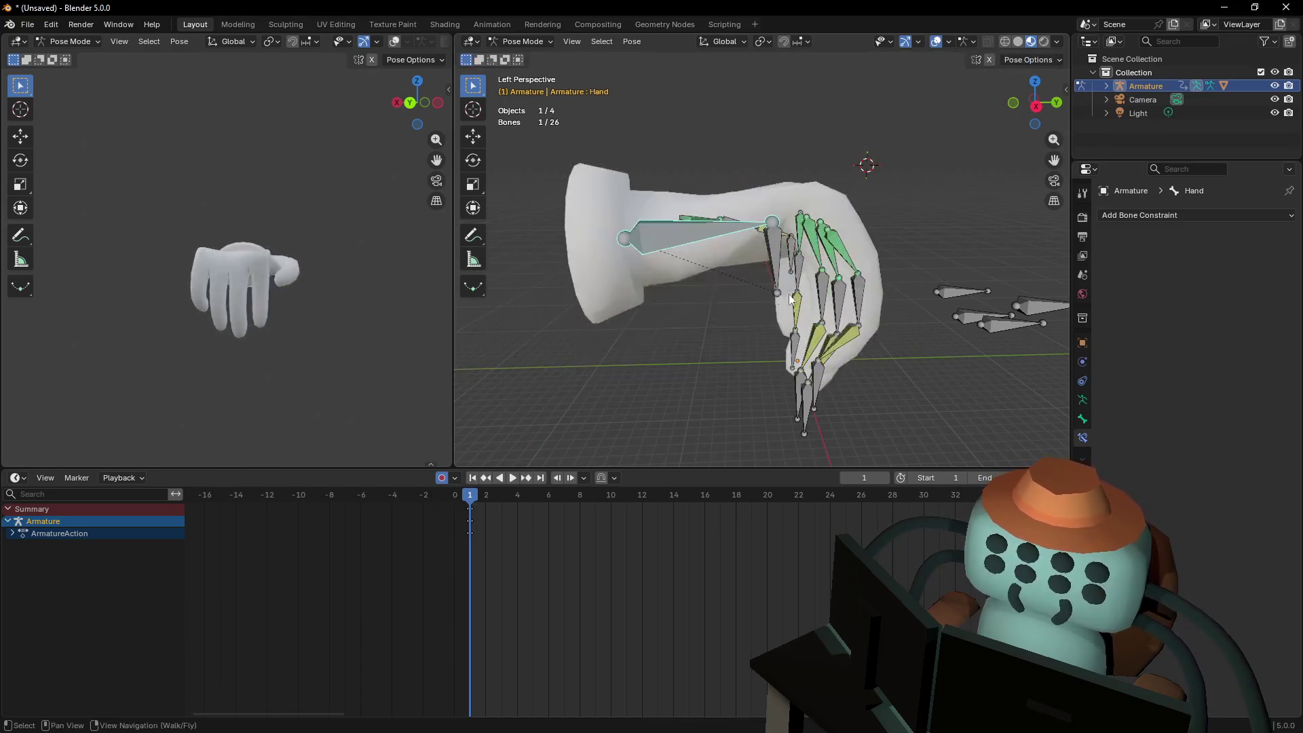
pyautogui.press('r')
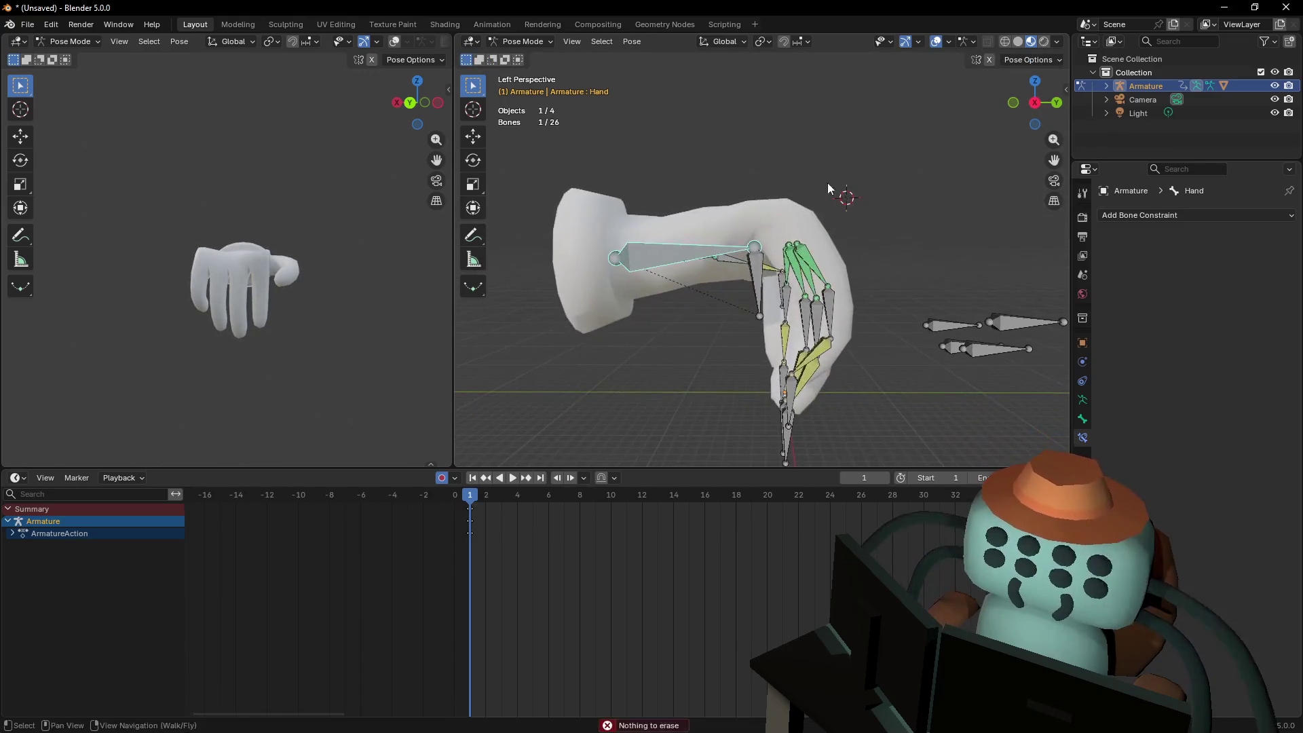
pyautogui.click(853, 237)
pyautogui.press('g')
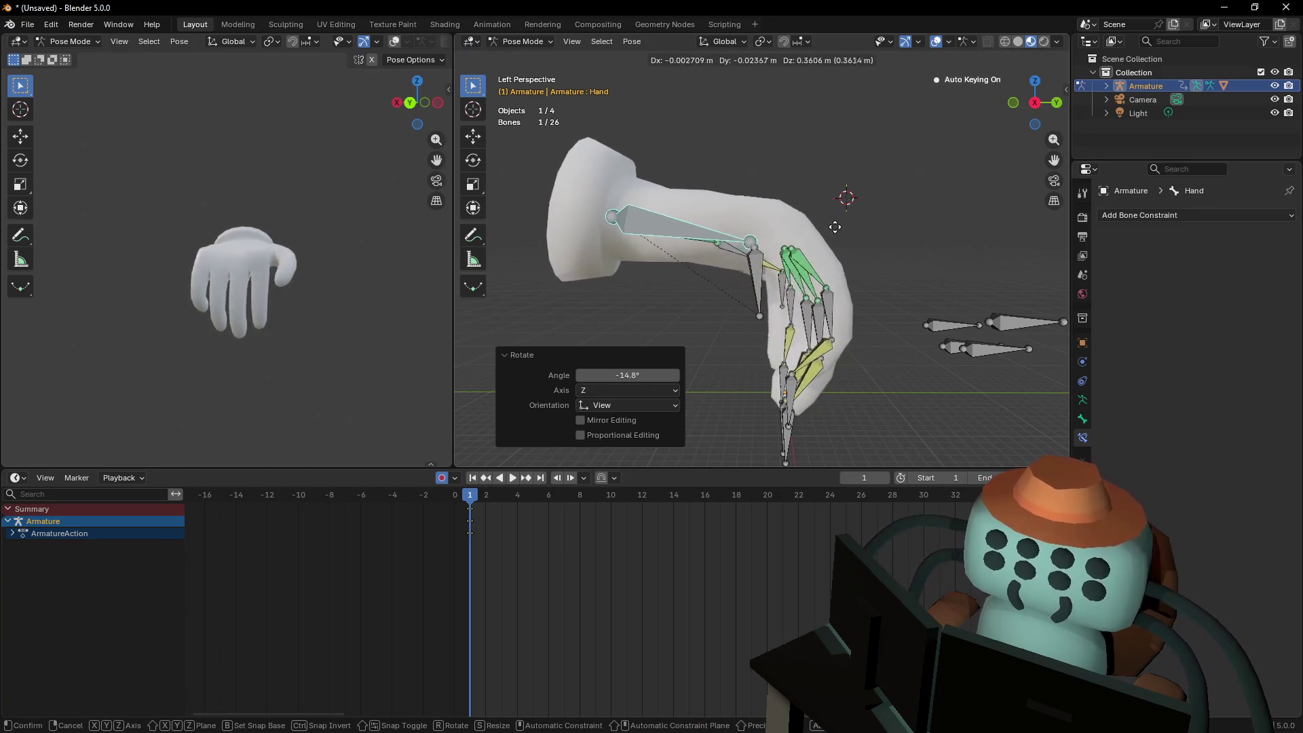
pyautogui.press('g')
pyautogui.click(846, 177)
pyautogui.press('r')
pyautogui.click(856, 256)
pyautogui.press('g')
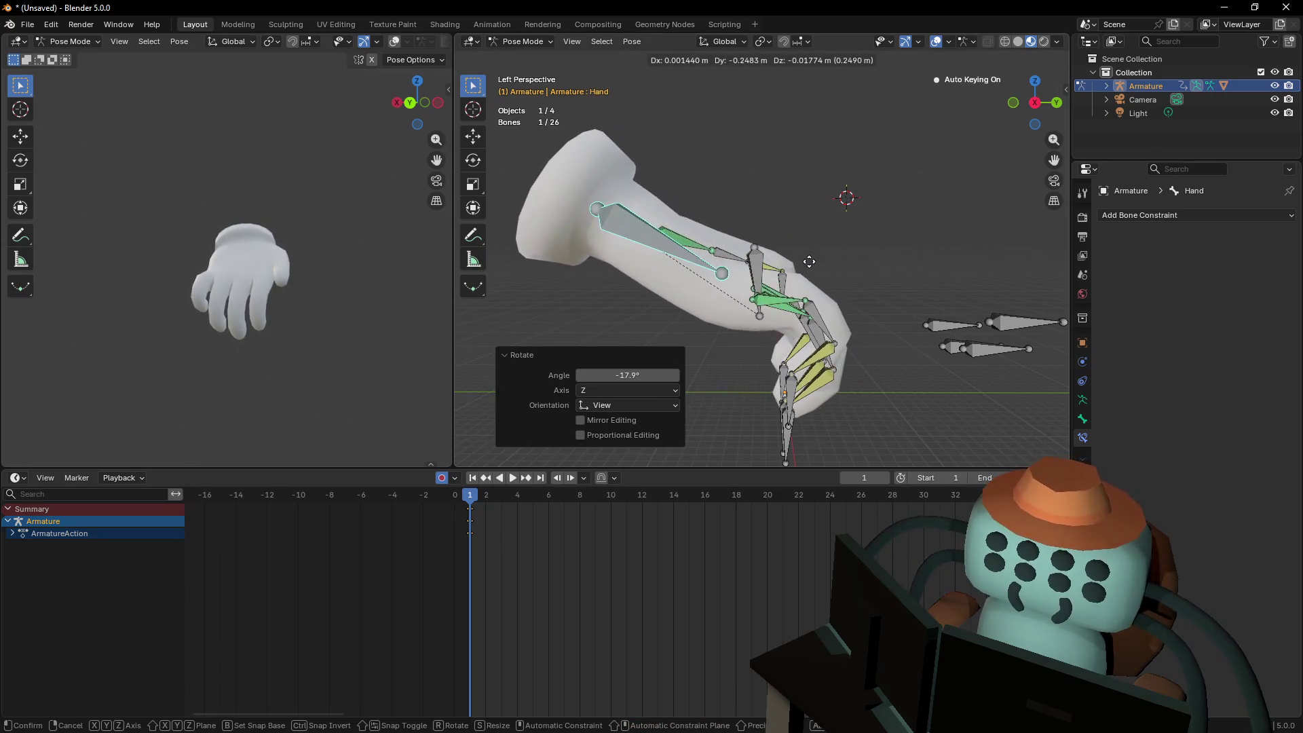
# View the hand from above and begin repositioning the pinky IK control
pyautogui.hotkey('shift', '`')
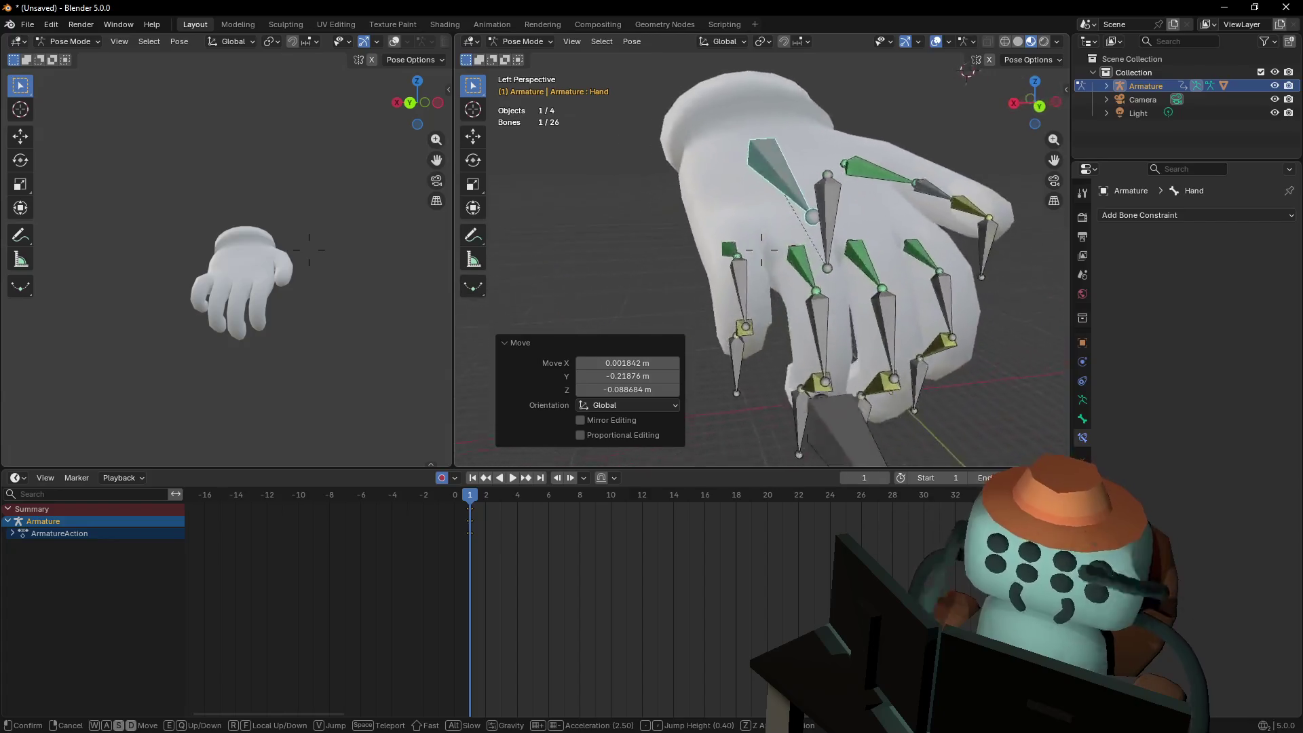
pyautogui.press('w')
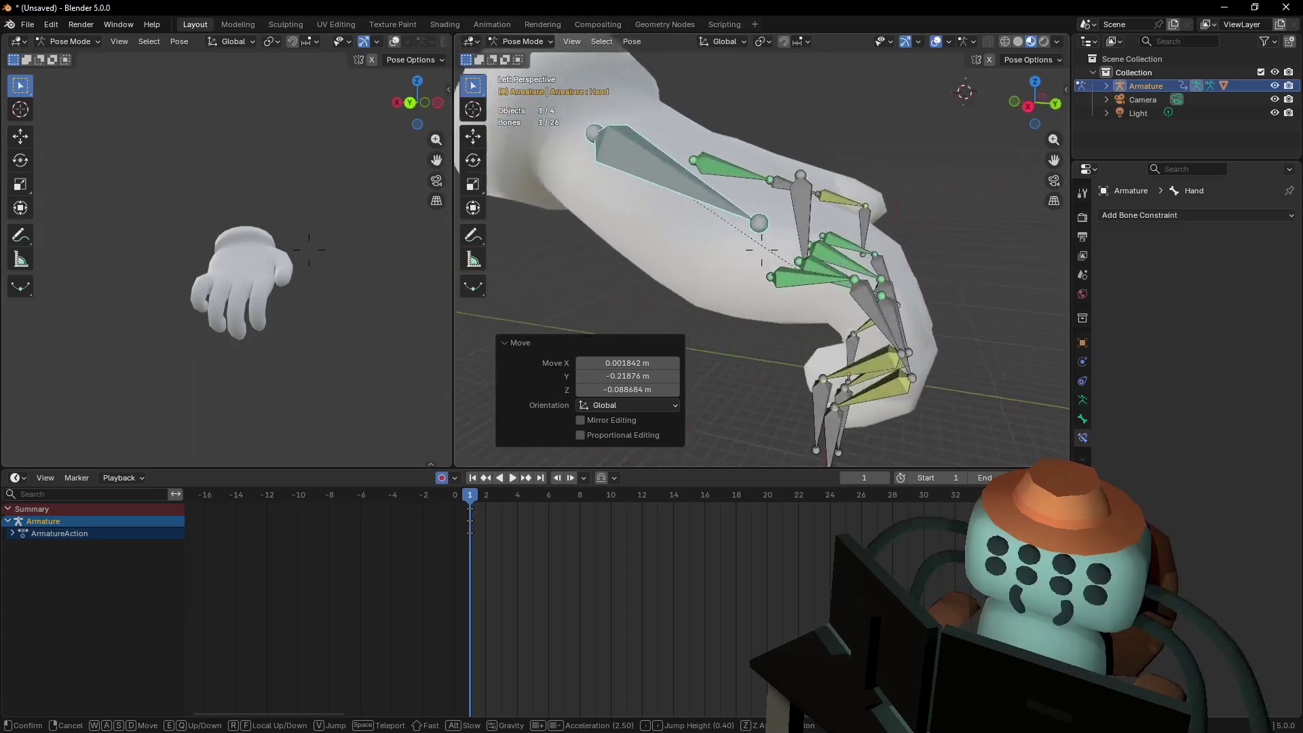
pyautogui.click(839, 271)
pyautogui.click(853, 264)
pyautogui.press('g')
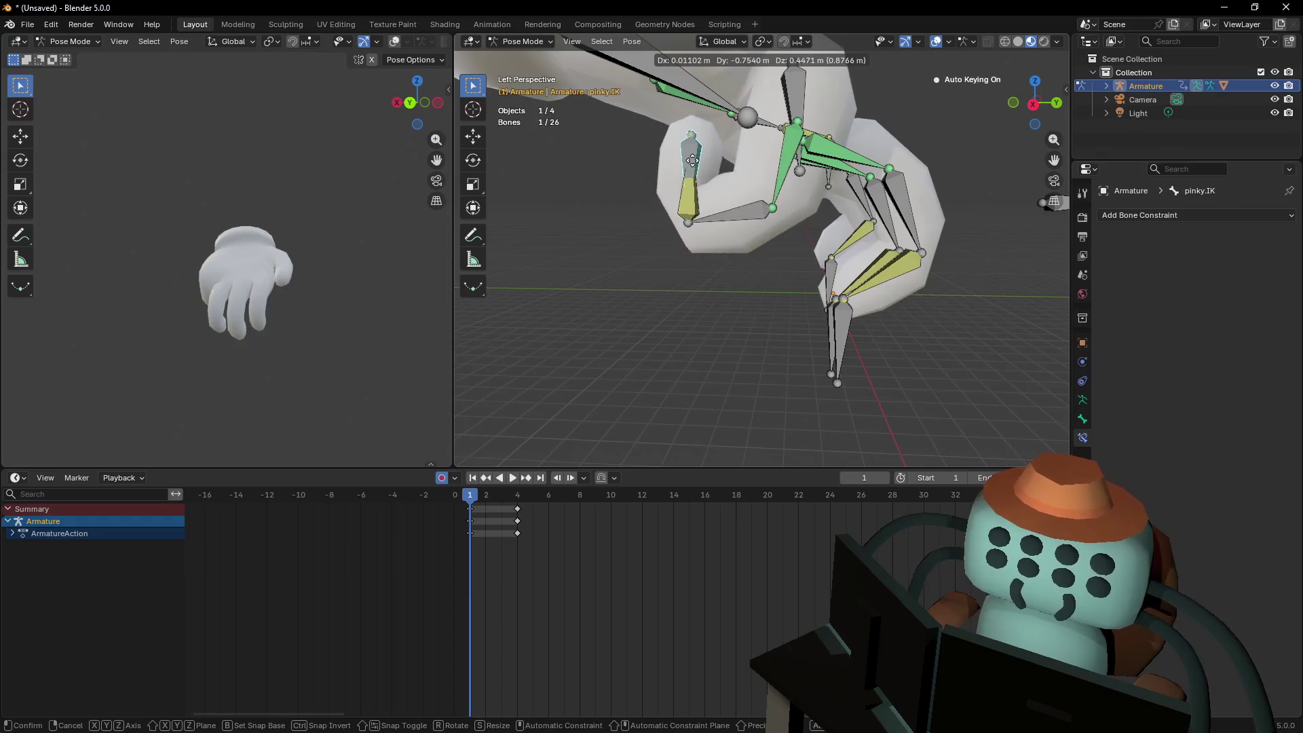
# Curl the pinky and ring finger IK controls up into the palm
pyautogui.click(697, 154)
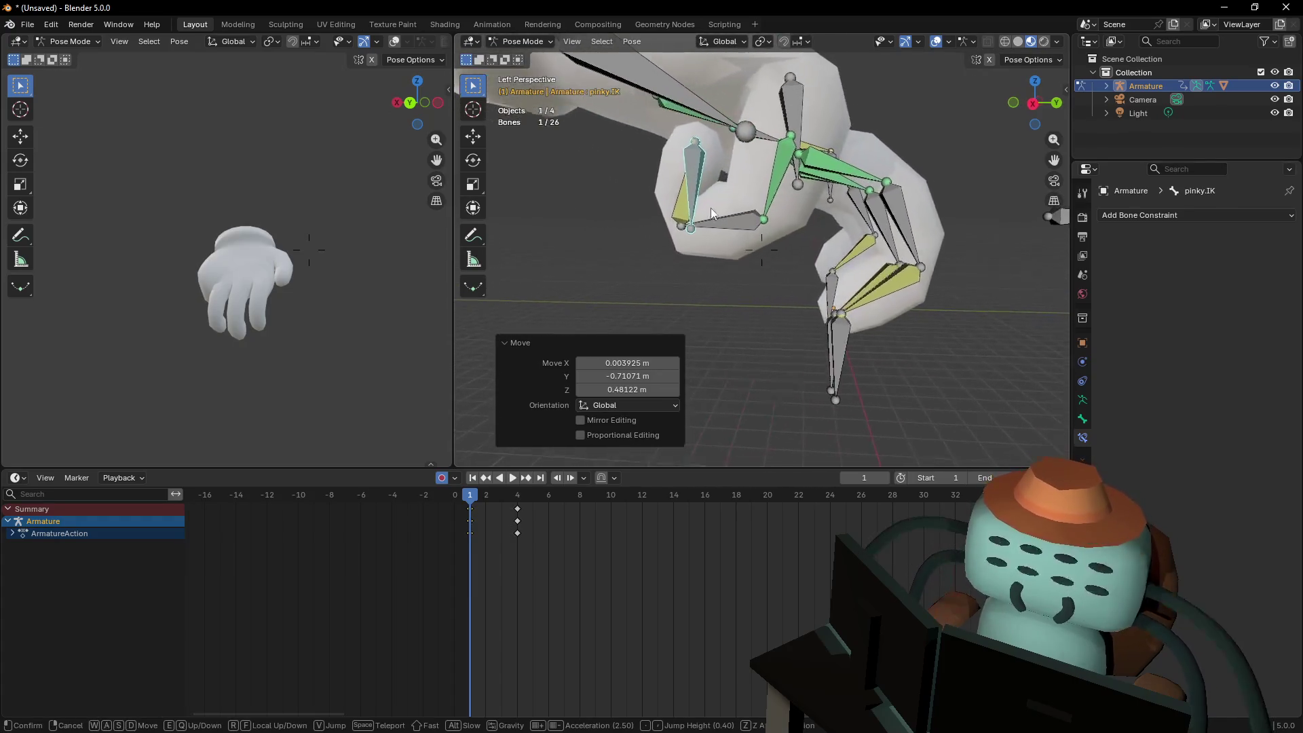
pyautogui.click(690, 159)
pyautogui.press('g')
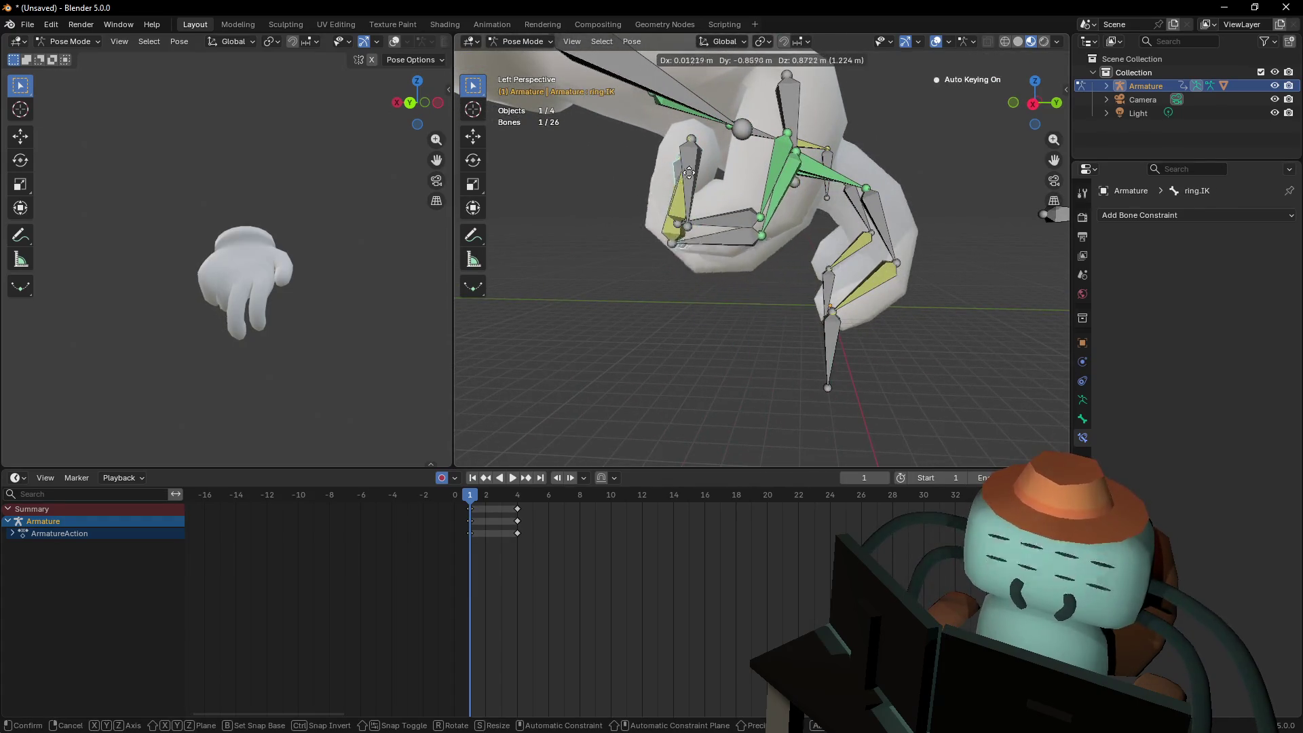
pyautogui.click(699, 159)
pyautogui.hotkey('shift', '`')
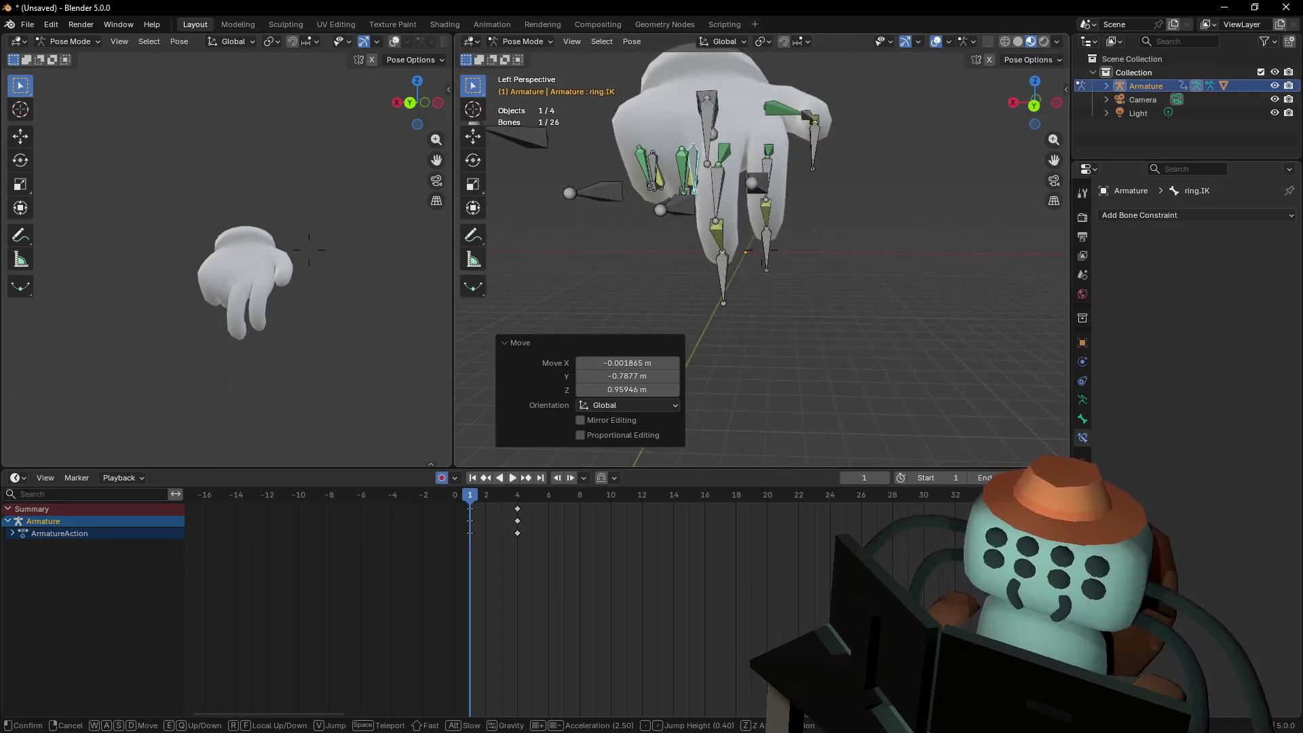
pyautogui.click(762, 191)
pyautogui.moveTo(809, 307); pyautogui.dragTo(760, 224, button='middle')
# Try adjusting the palm and hand bones, undoing the small hand rotation
pyautogui.click(741, 196)
pyautogui.press('g')
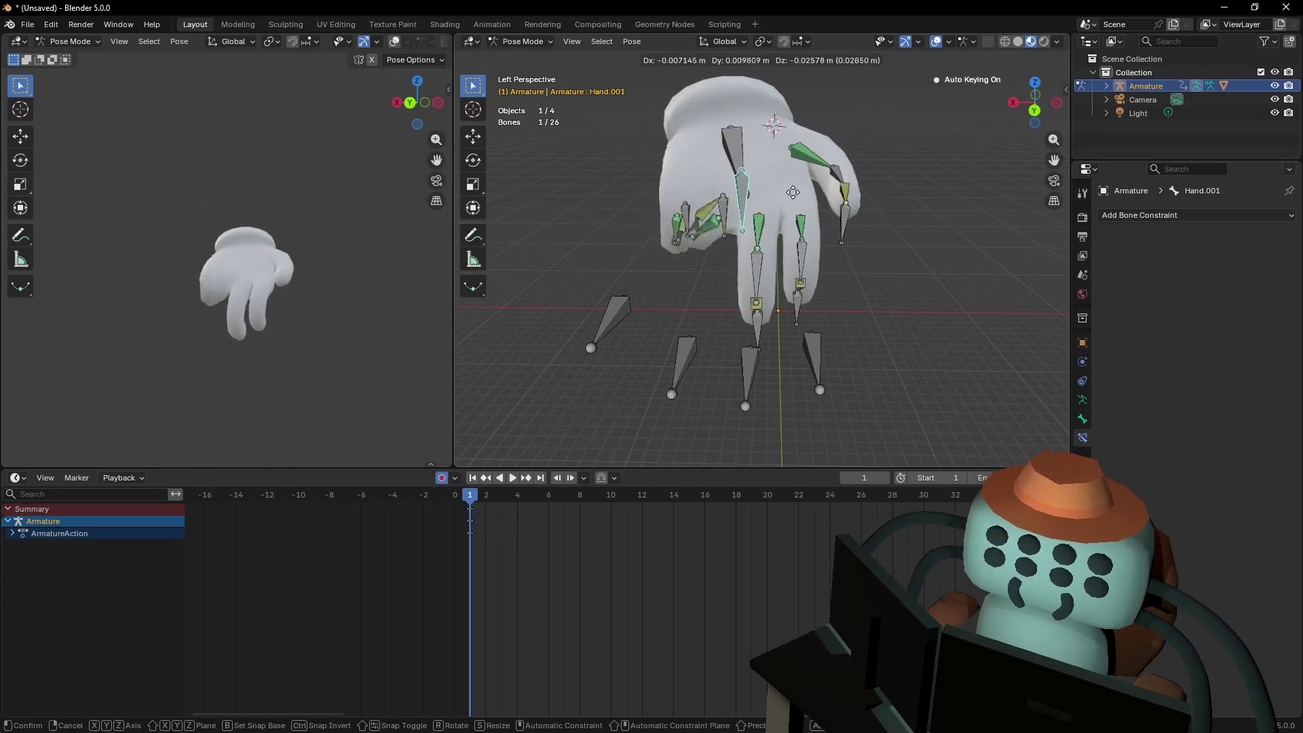
pyautogui.hotkey('shift', '`')
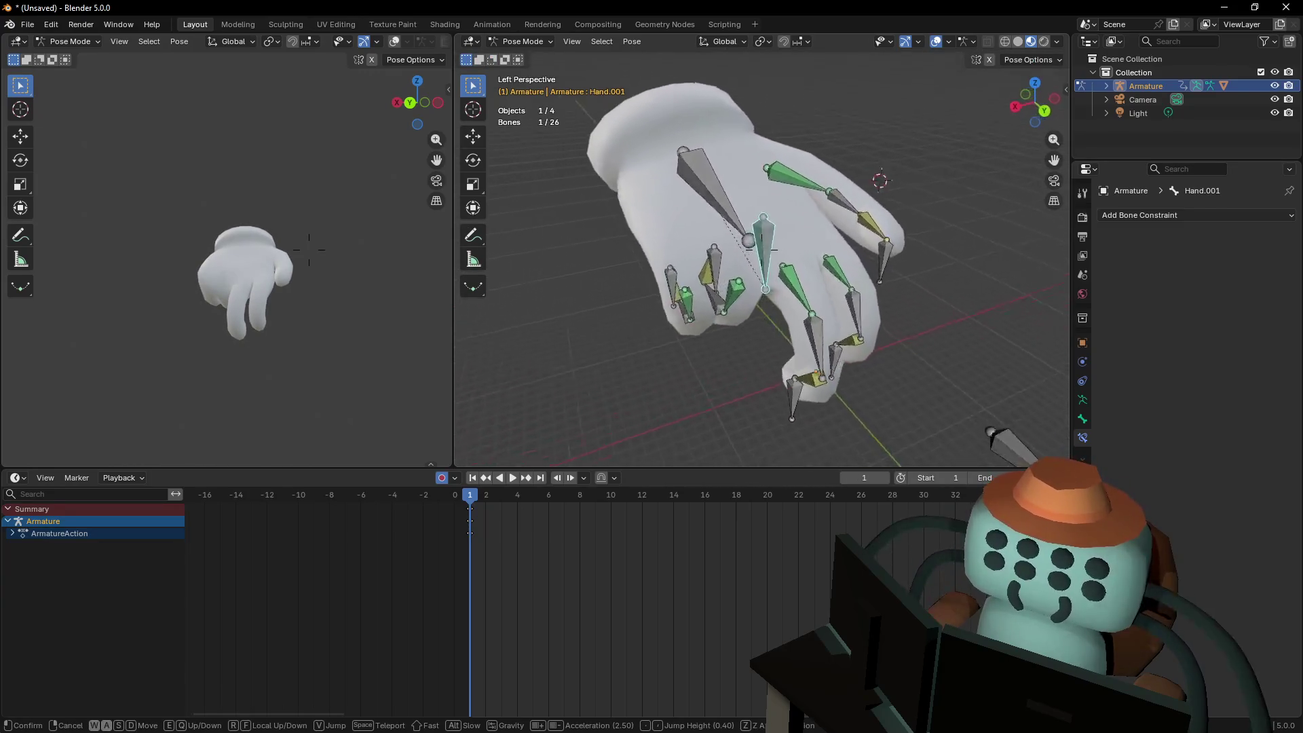
pyautogui.click(720, 202)
pyautogui.click(722, 206)
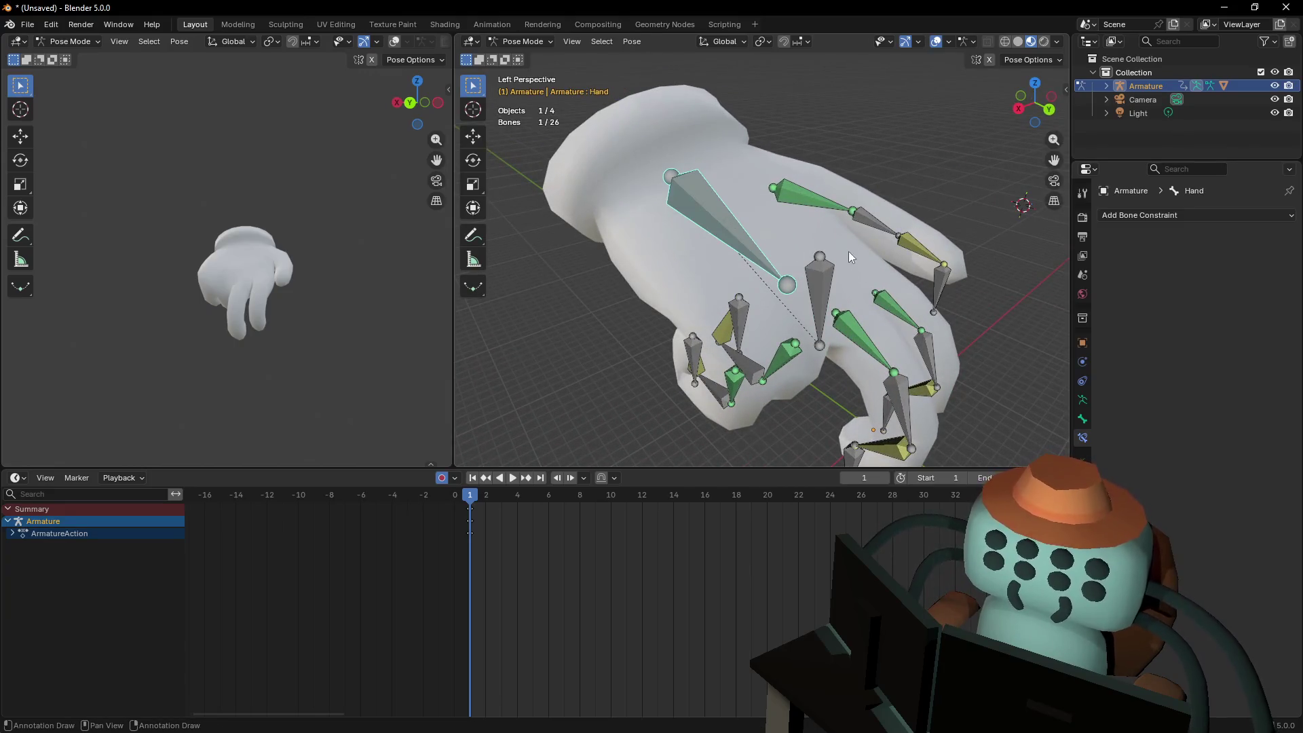
pyautogui.hotkey('shift', '`')
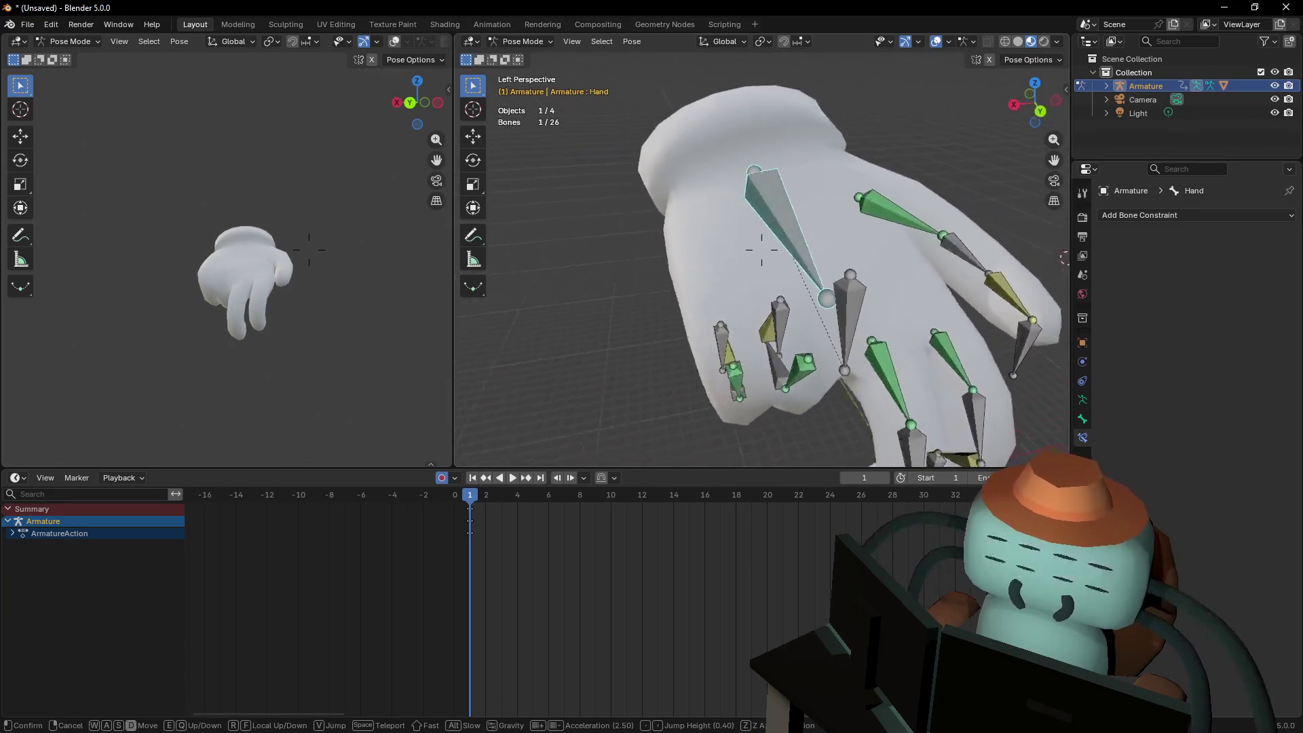
pyautogui.press('s')
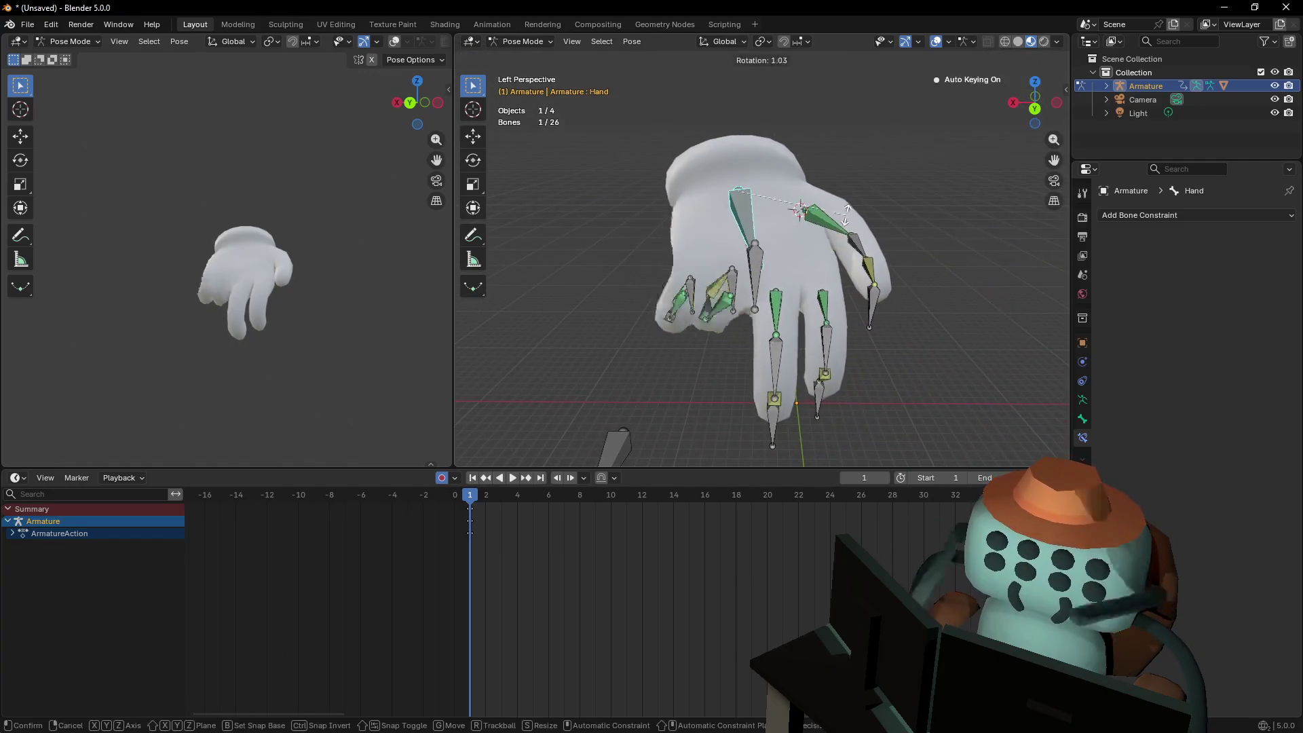
pyautogui.click(848, 217)
pyautogui.hotkey('ctrl', 'z')
pyautogui.hotkey('ctrl', 'z')
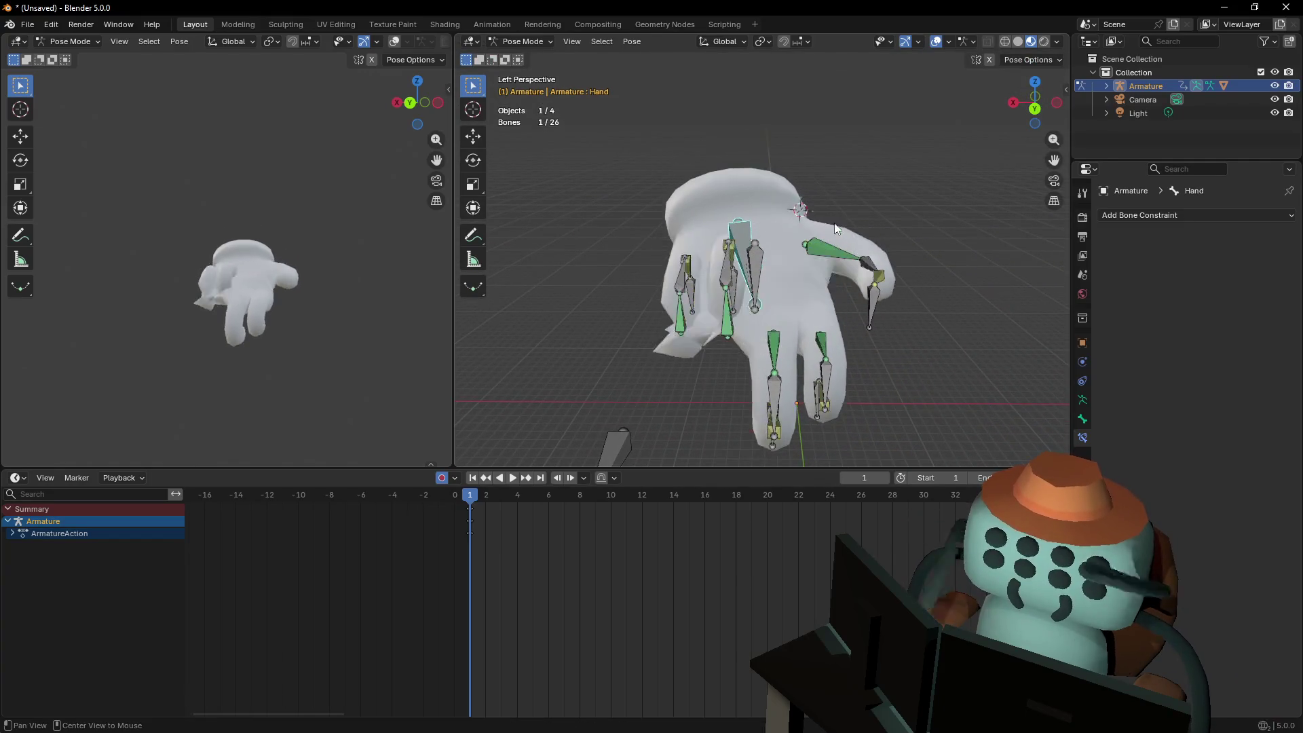
# Tilt the Hand bone -37.6° and select the index finger's IK control
pyautogui.hotkey('shift', '`')
pyautogui.press('w')
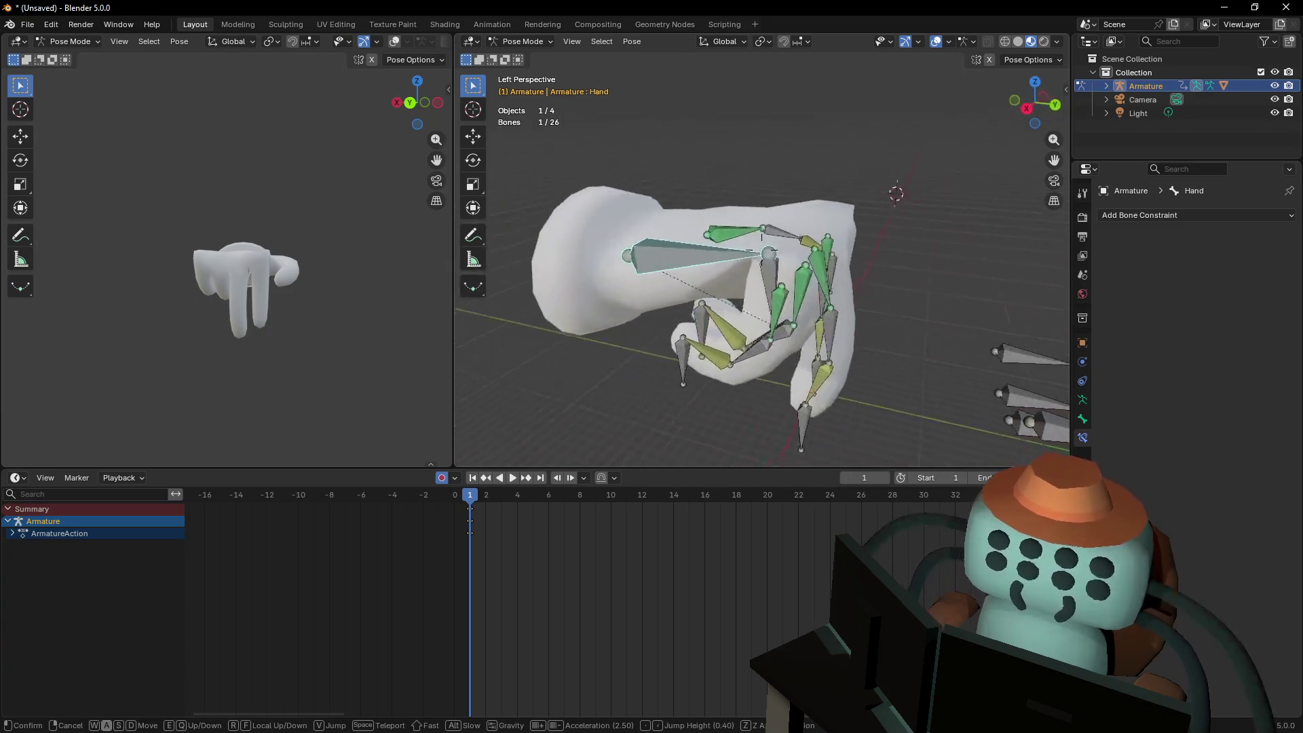
pyautogui.click(817, 253)
pyautogui.press('r')
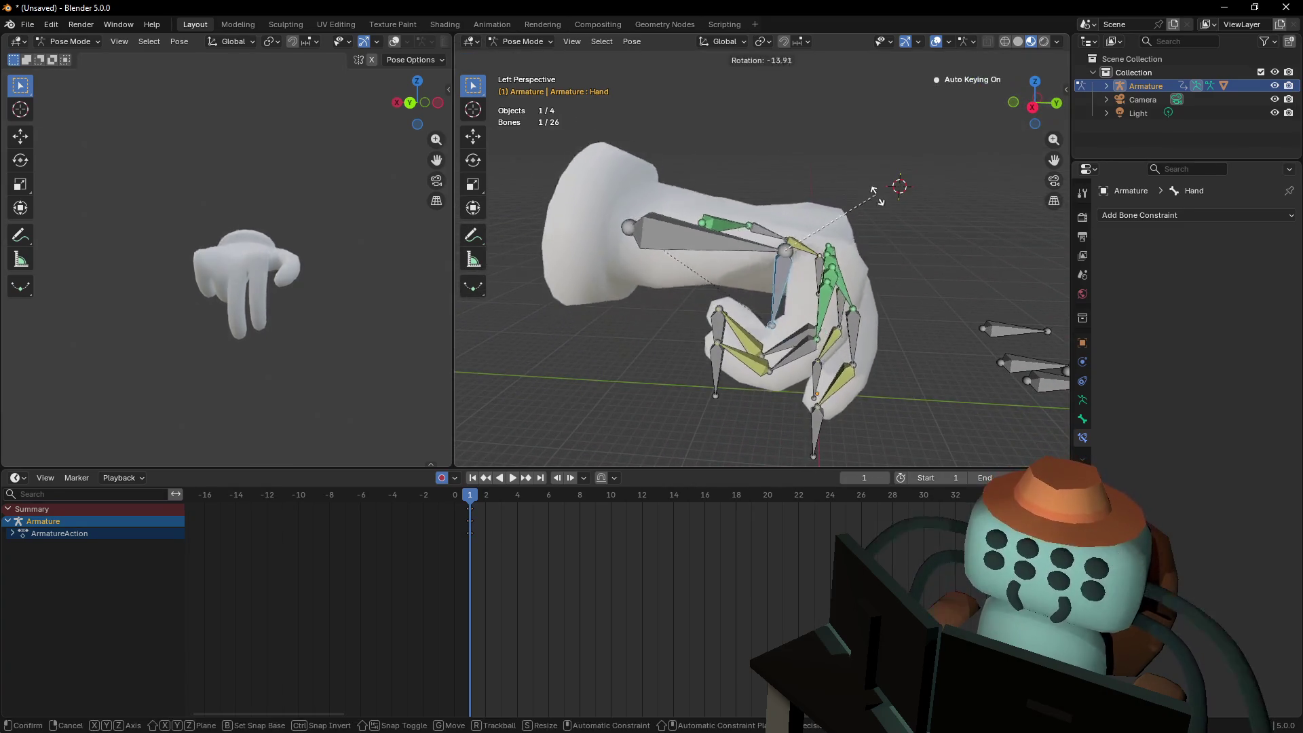
pyautogui.click(885, 234)
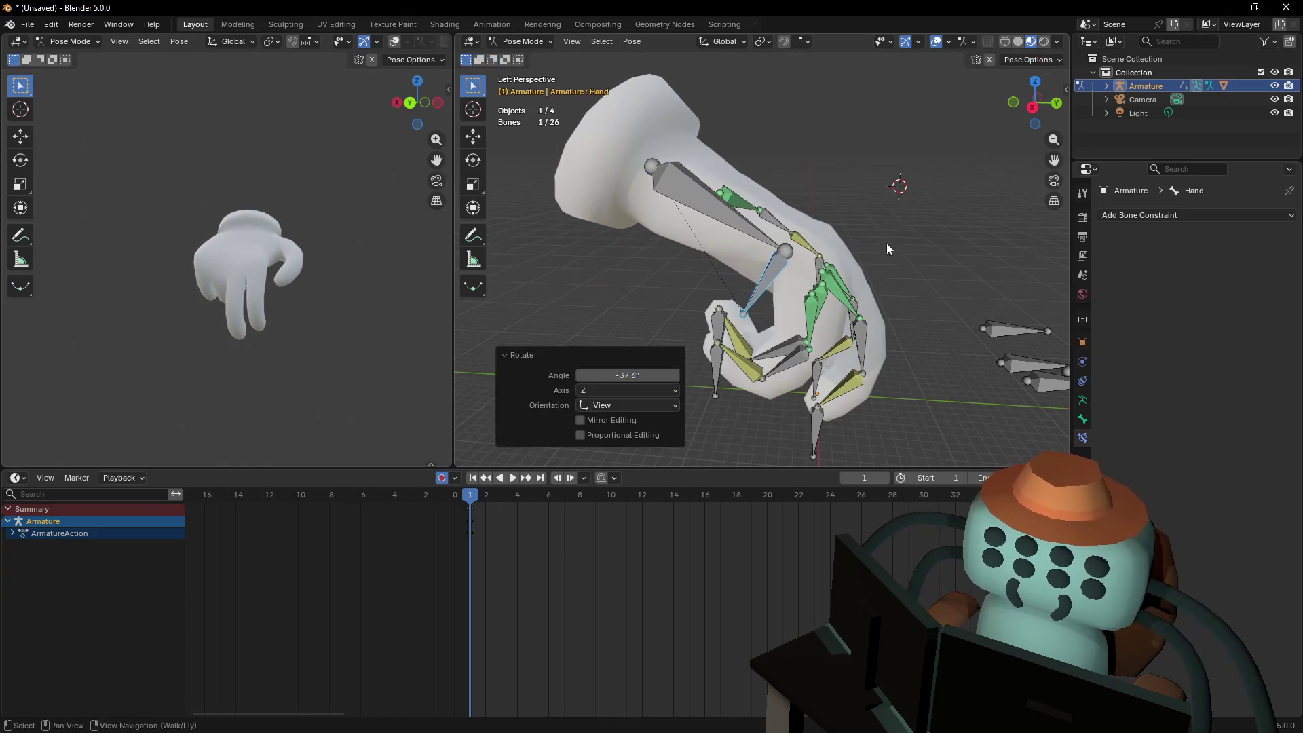
pyautogui.hotkey('shift', '`')
pyautogui.press('w')
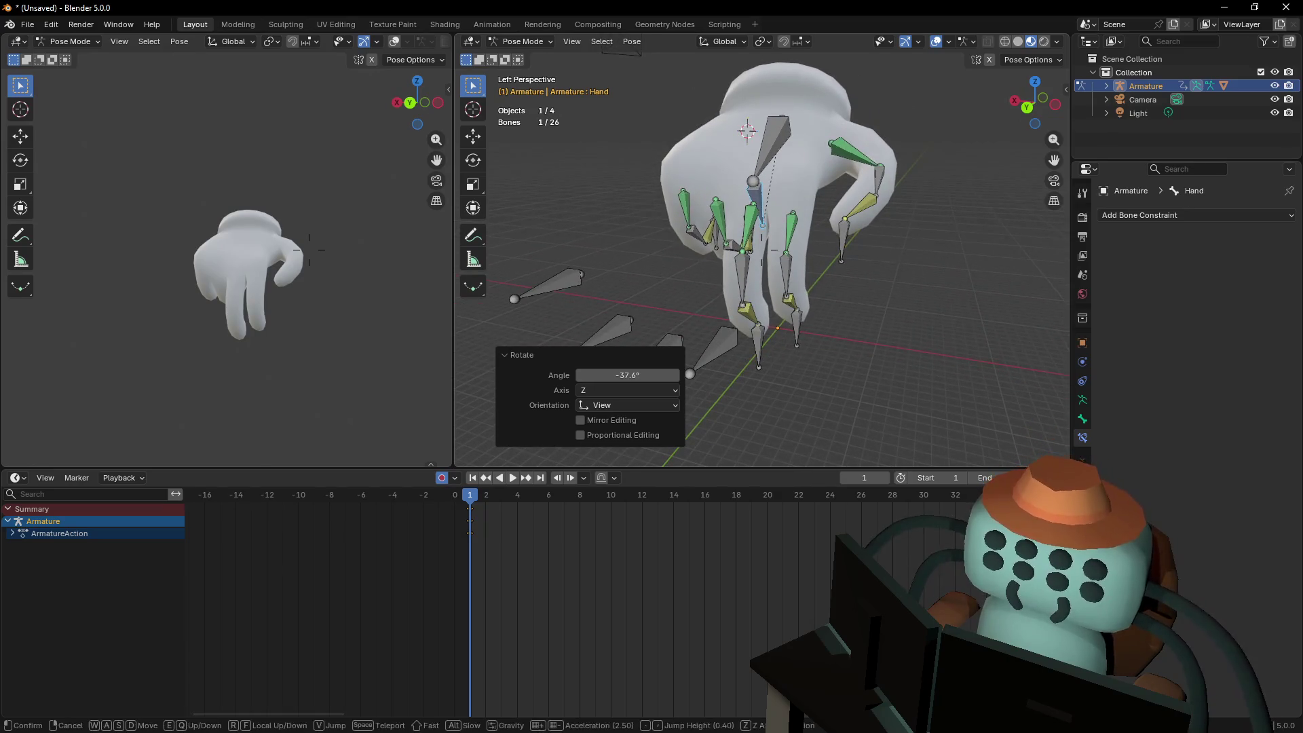
pyautogui.press('w')
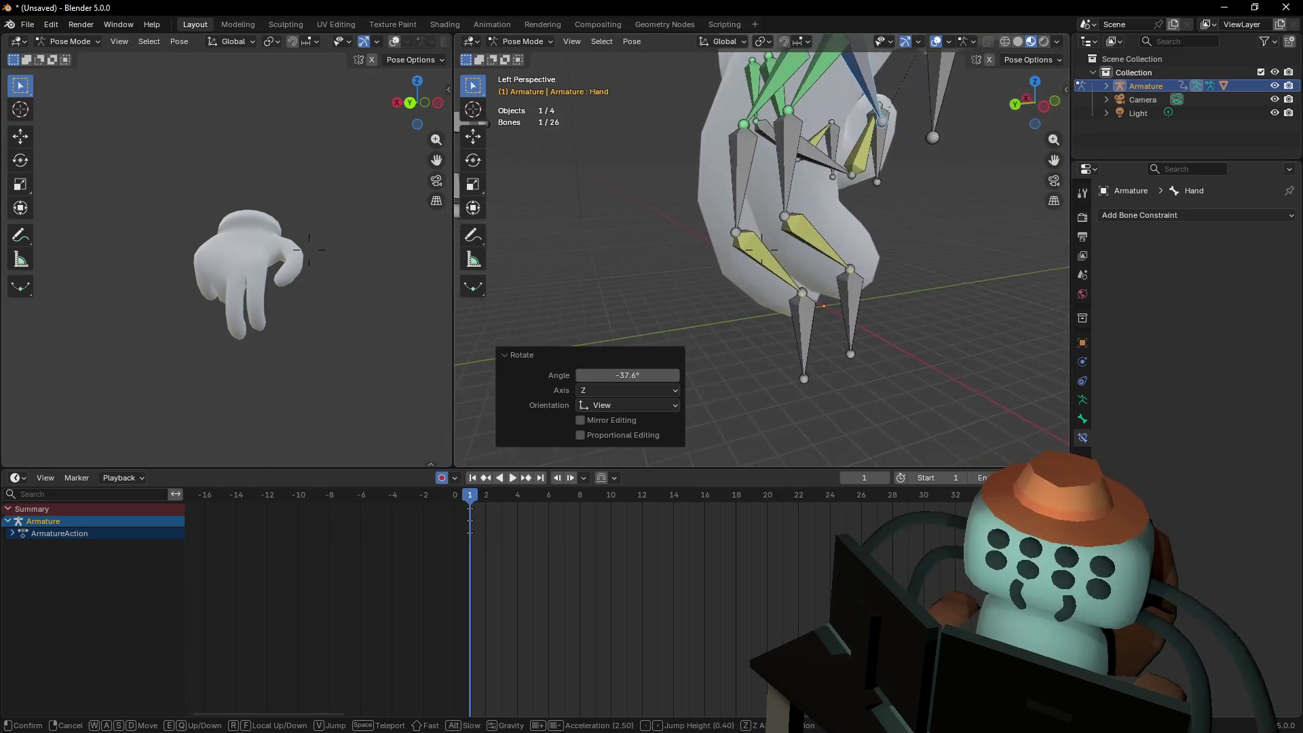
pyautogui.click(859, 280)
# Lower the index fingertip control toward the ground
pyautogui.hotkey('shift', '`')
pyautogui.press('w')
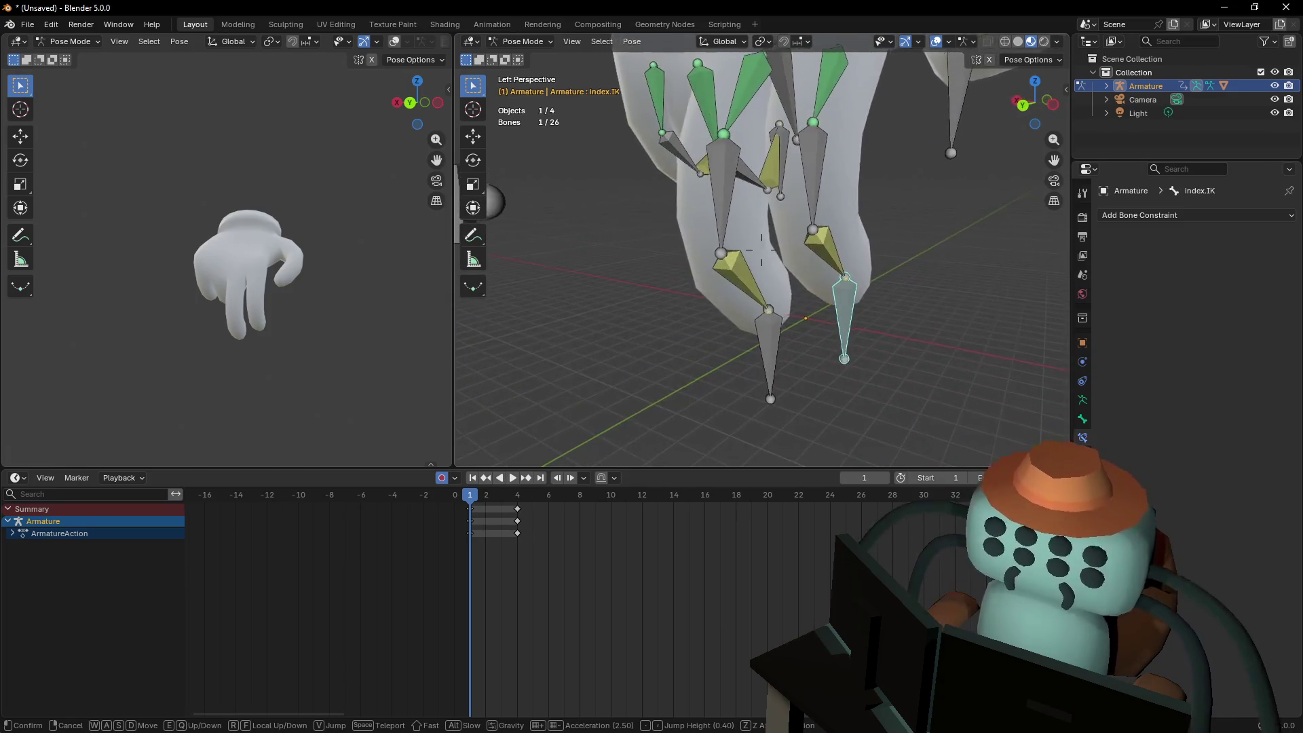
pyautogui.press('w')
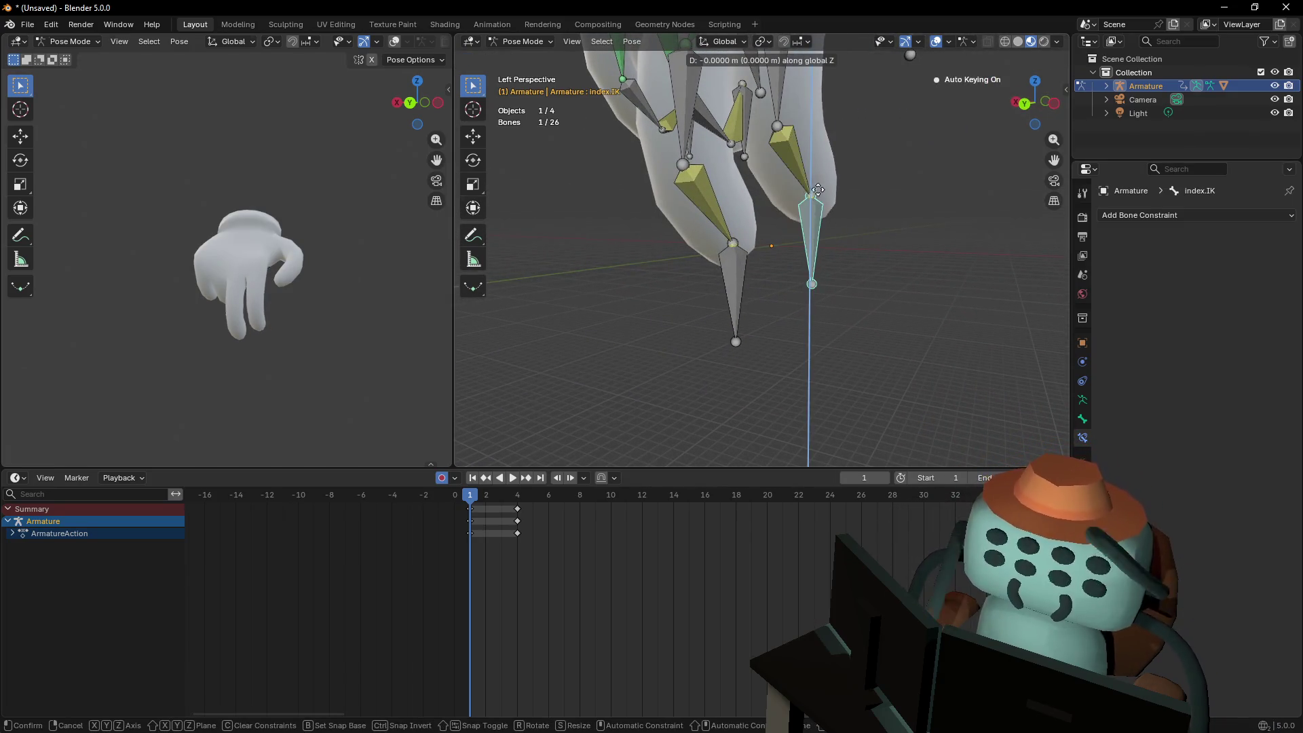
pyautogui.click(804, 249)
pyautogui.hotkey('shift', '`')
pyautogui.press('s')
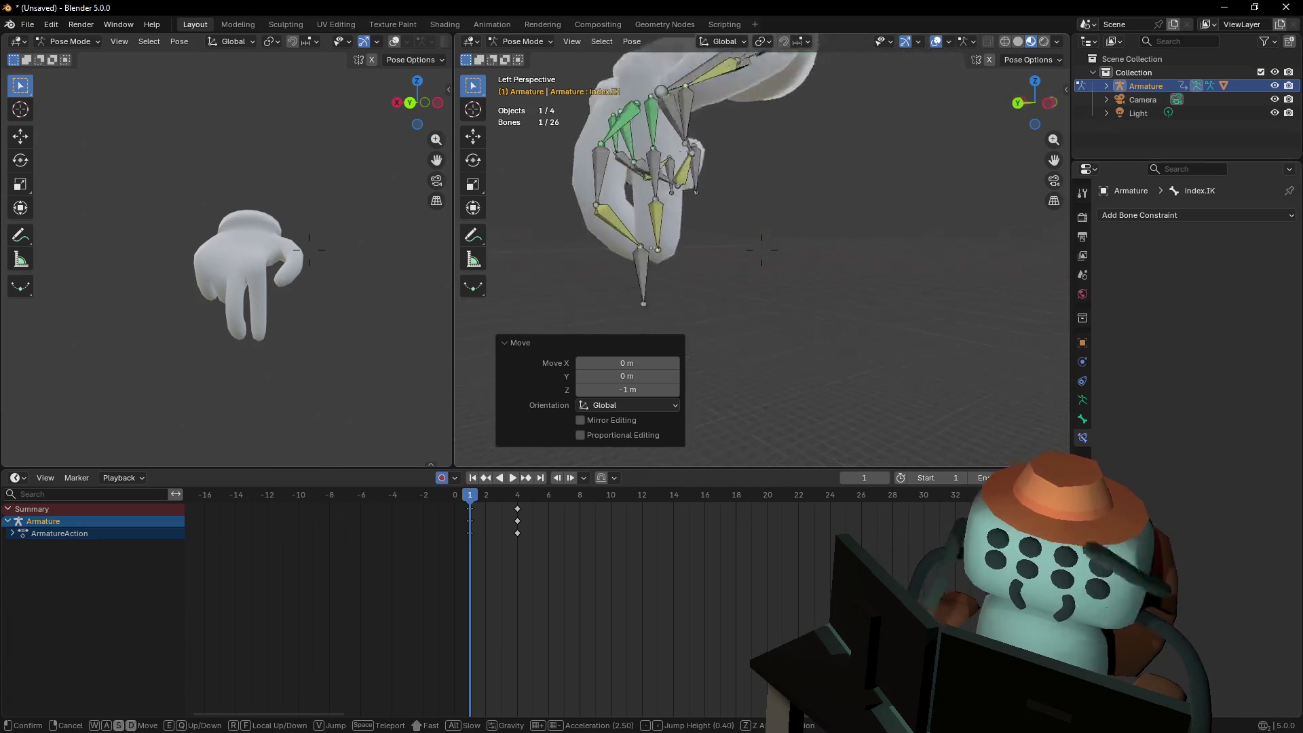
pyautogui.press('w')
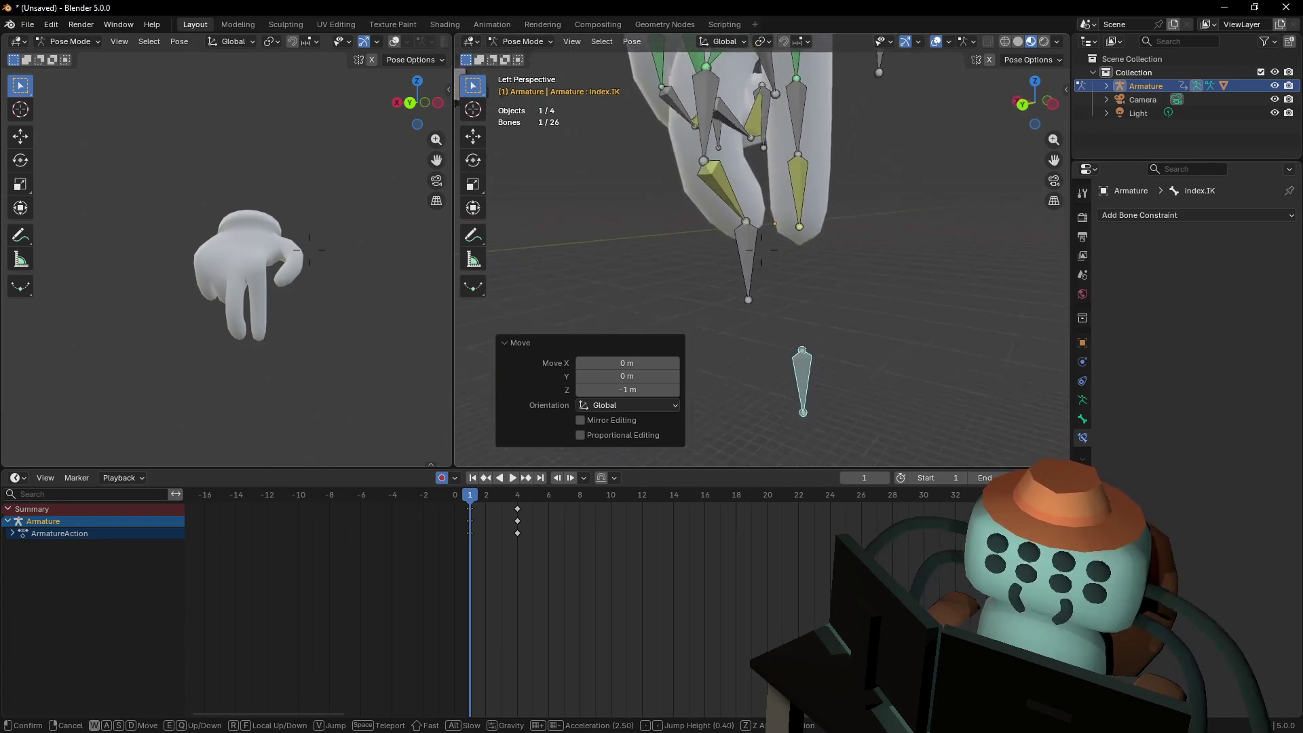
pyautogui.click(761, 256)
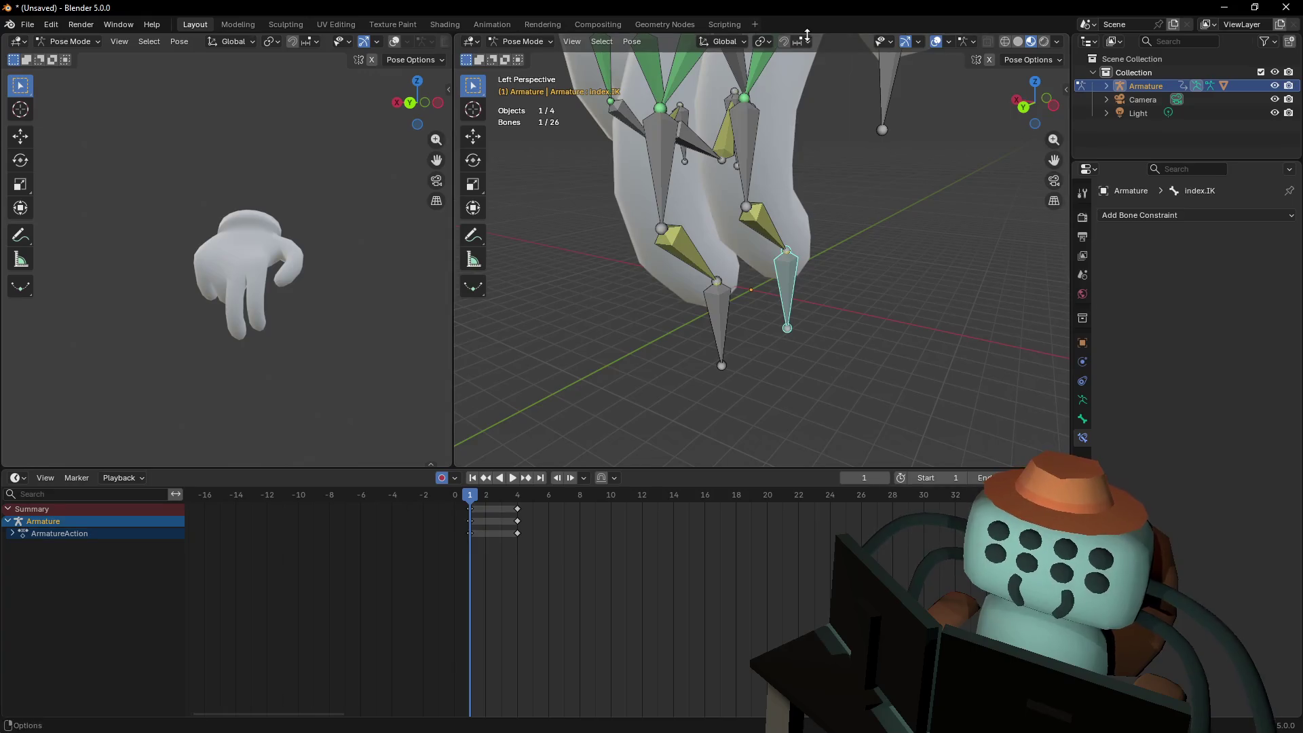
# Set snapping to Grid and drop the index and middle IK controls onto the floor
pyautogui.click(803, 43)
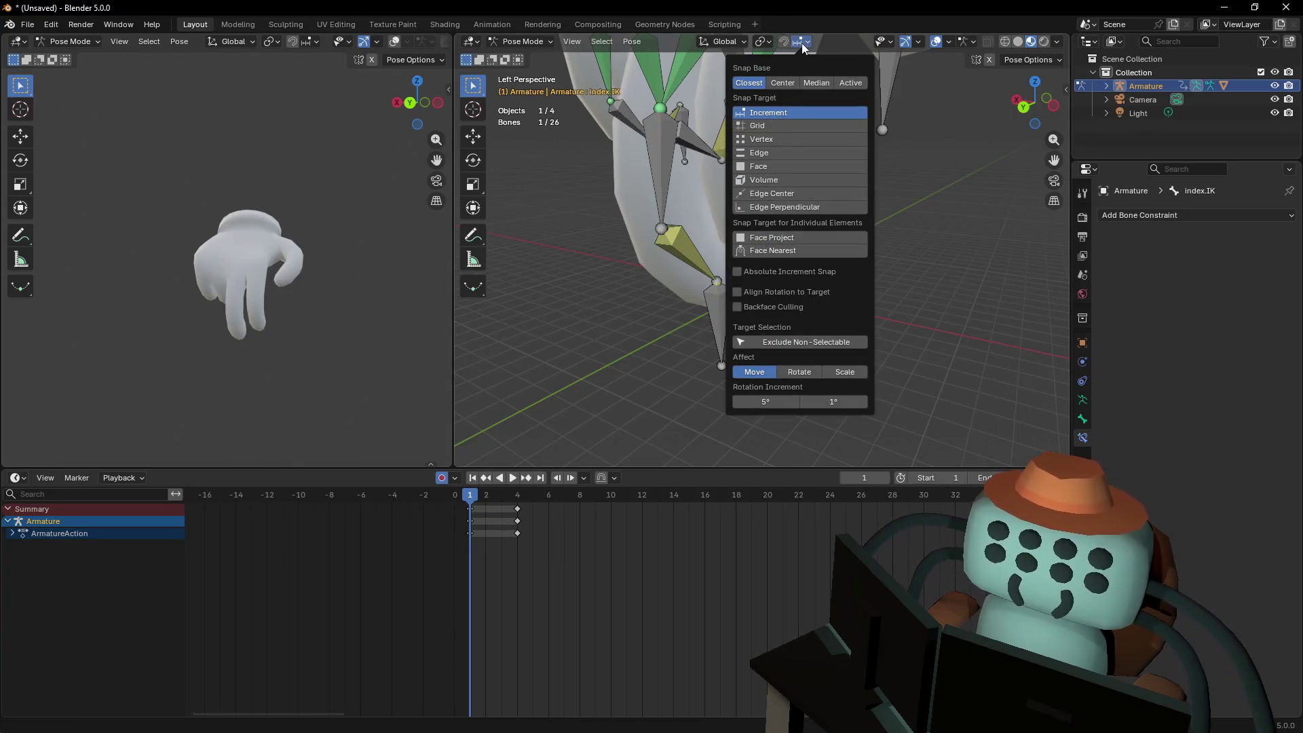
pyautogui.rightClick(787, 292)
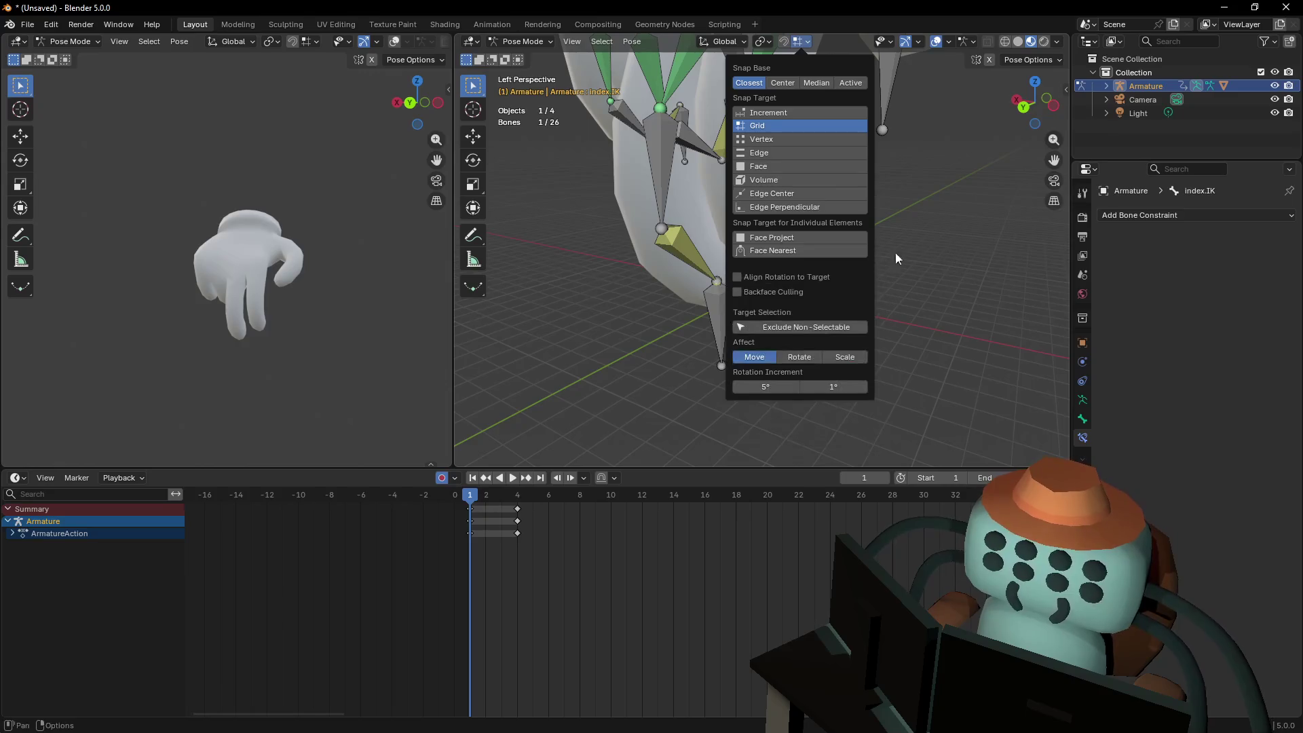
pyautogui.press('g')
pyautogui.click(697, 292)
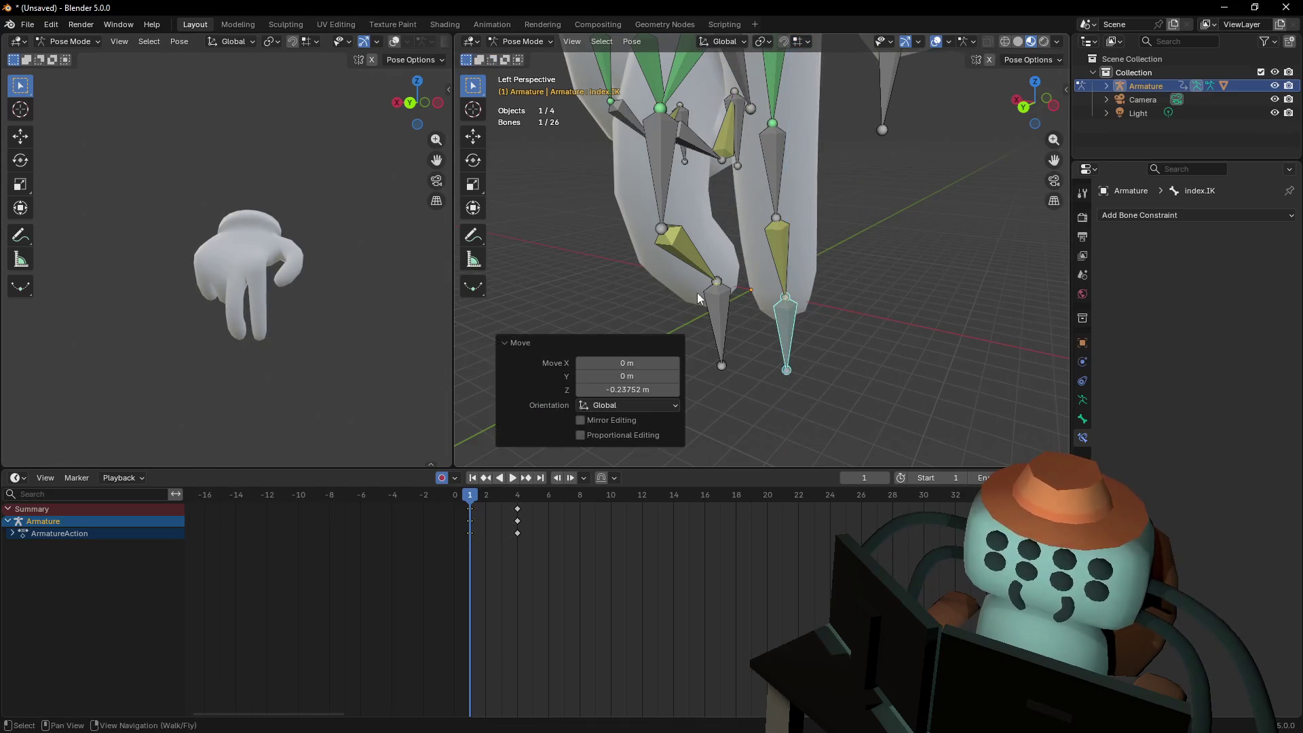
pyautogui.click(717, 287)
pyautogui.press('g')
pyautogui.click(718, 287)
pyautogui.hotkey('shift', '`')
pyautogui.press('s')
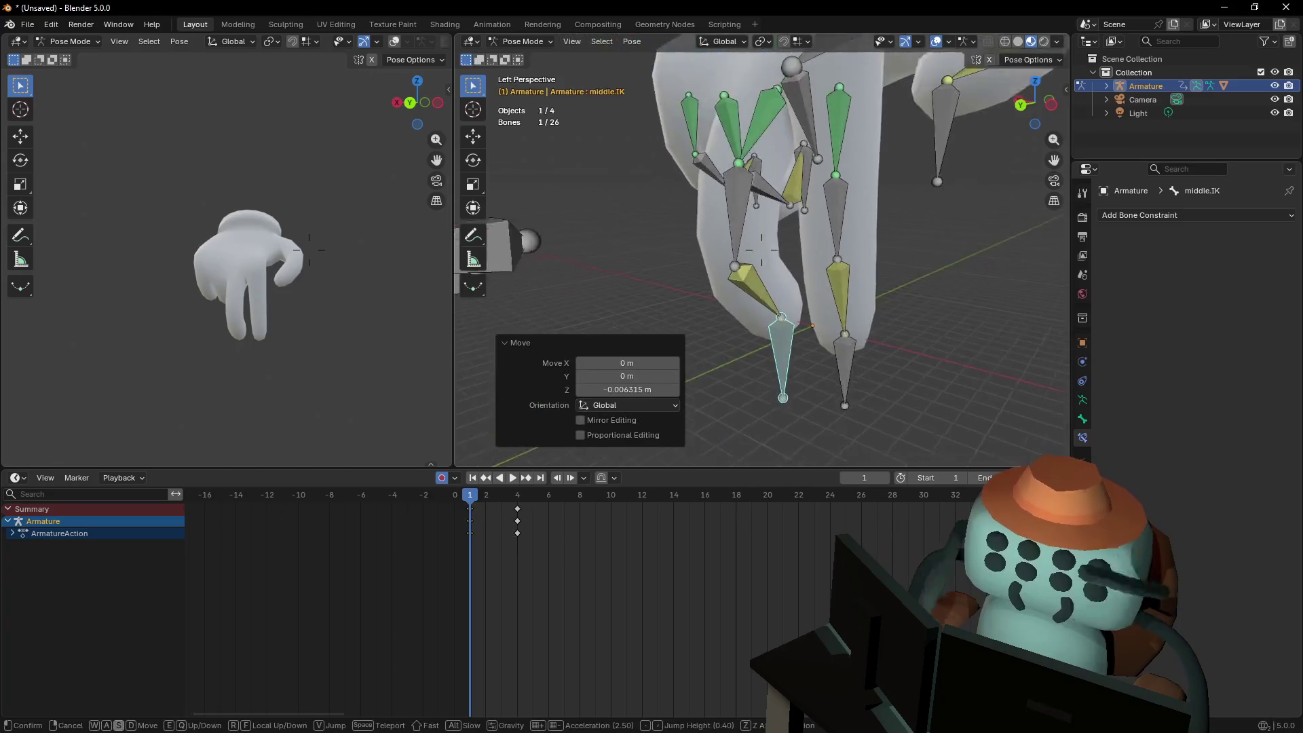
pyautogui.press('d')
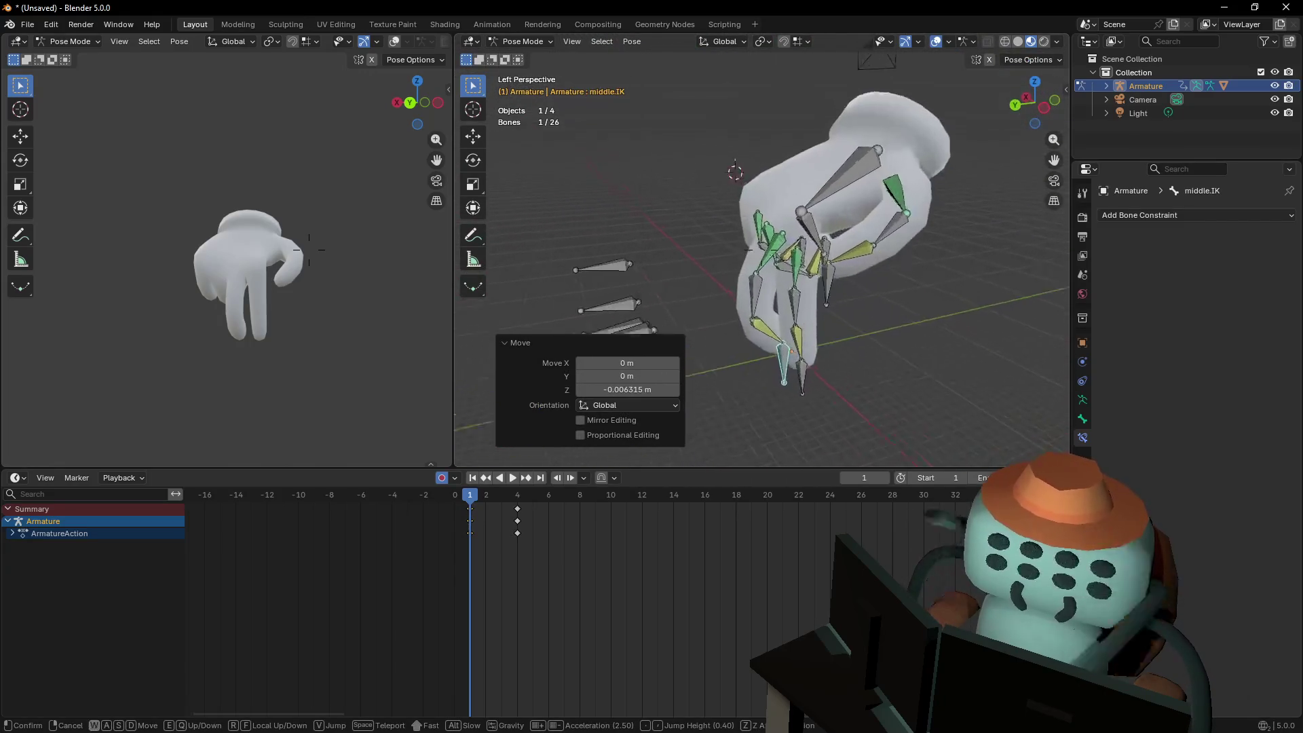
pyautogui.click(827, 230)
# Select the Hand.001 bone and rotate it to tilt the hand
pyautogui.click(825, 197)
pyautogui.click(825, 197)
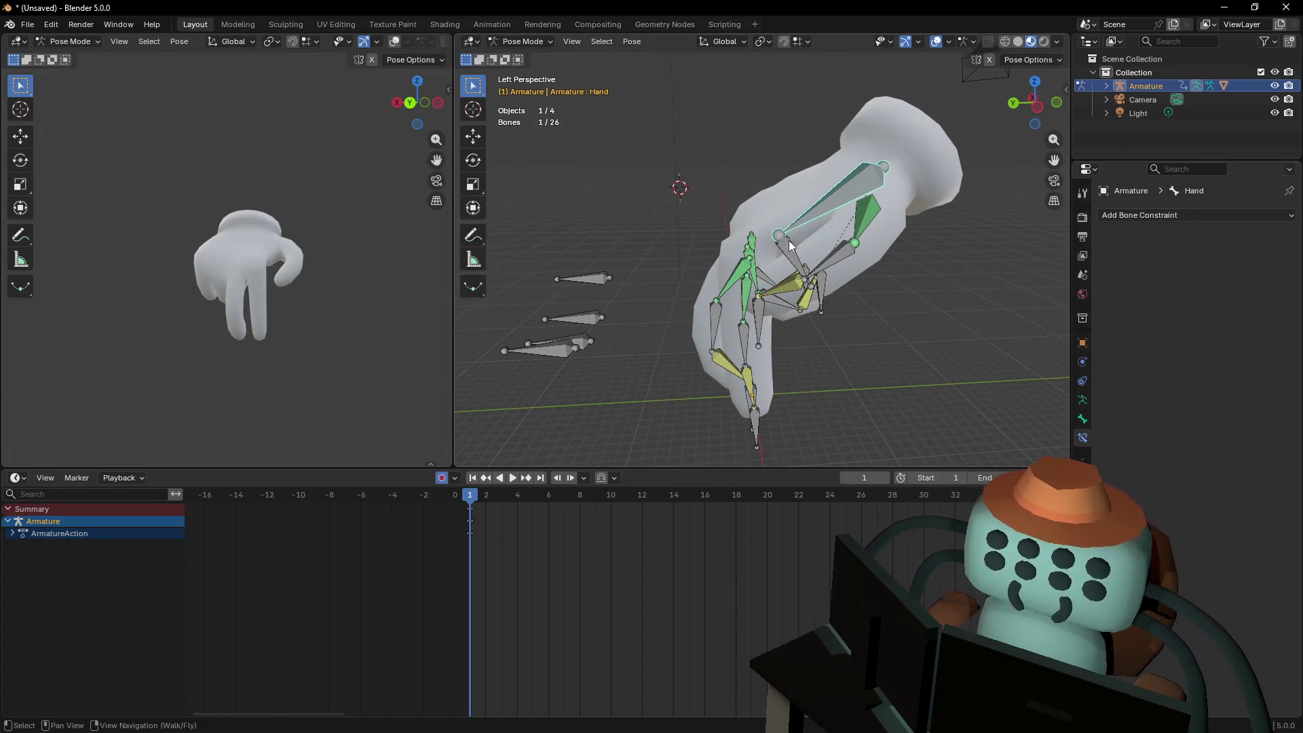
pyautogui.press('r')
pyautogui.press('Escape')
pyautogui.moveTo(812, 193); pyautogui.dragTo(827, 203, button='middle')
pyautogui.press('r')
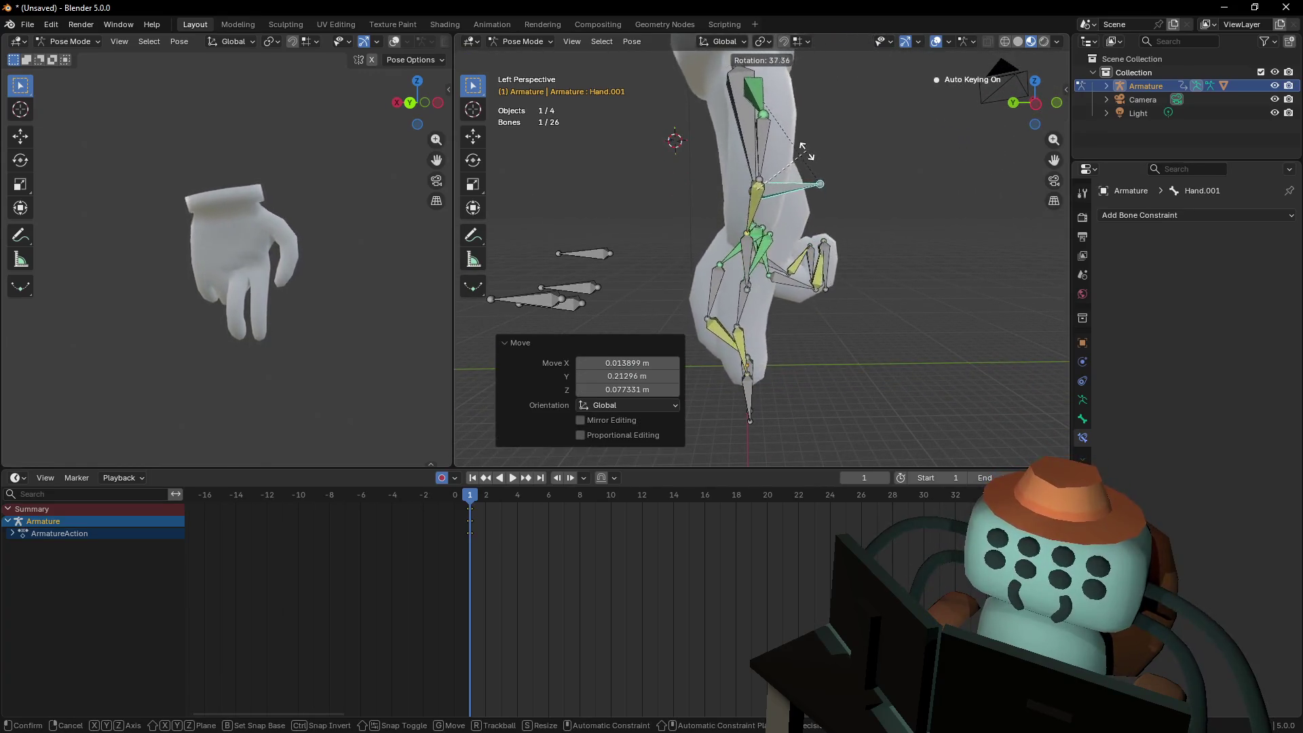
pyautogui.click(804, 187)
# Move the thumb's IK control inward toward the palm
pyautogui.moveTo(804, 188); pyautogui.dragTo(799, 197, button='middle')
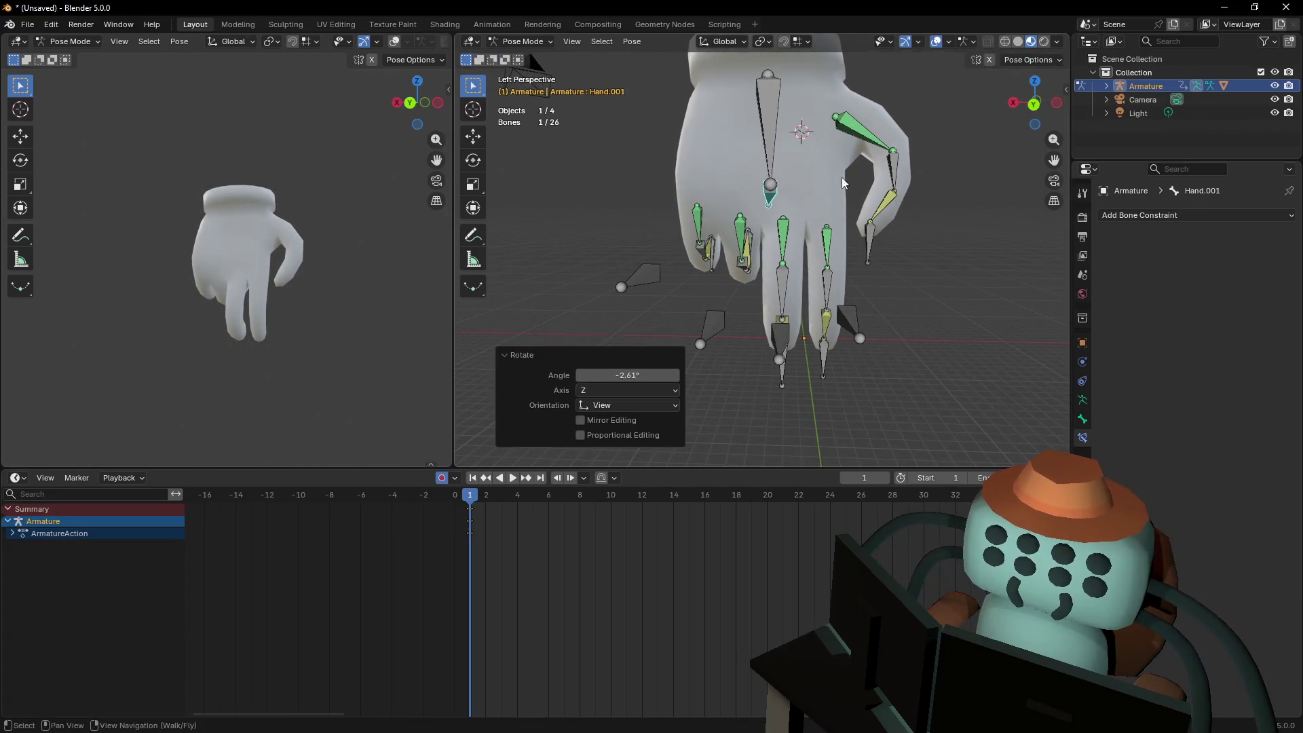
pyautogui.keyDown('shift'); pyautogui.rightClick(842, 183); pyautogui.keyUp('shift')
pyautogui.press('w')
pyautogui.click(834, 211)
pyautogui.click(776, 253)
pyautogui.moveTo(776, 254); pyautogui.dragTo(809, 249, button='middle')
pyautogui.press('g')
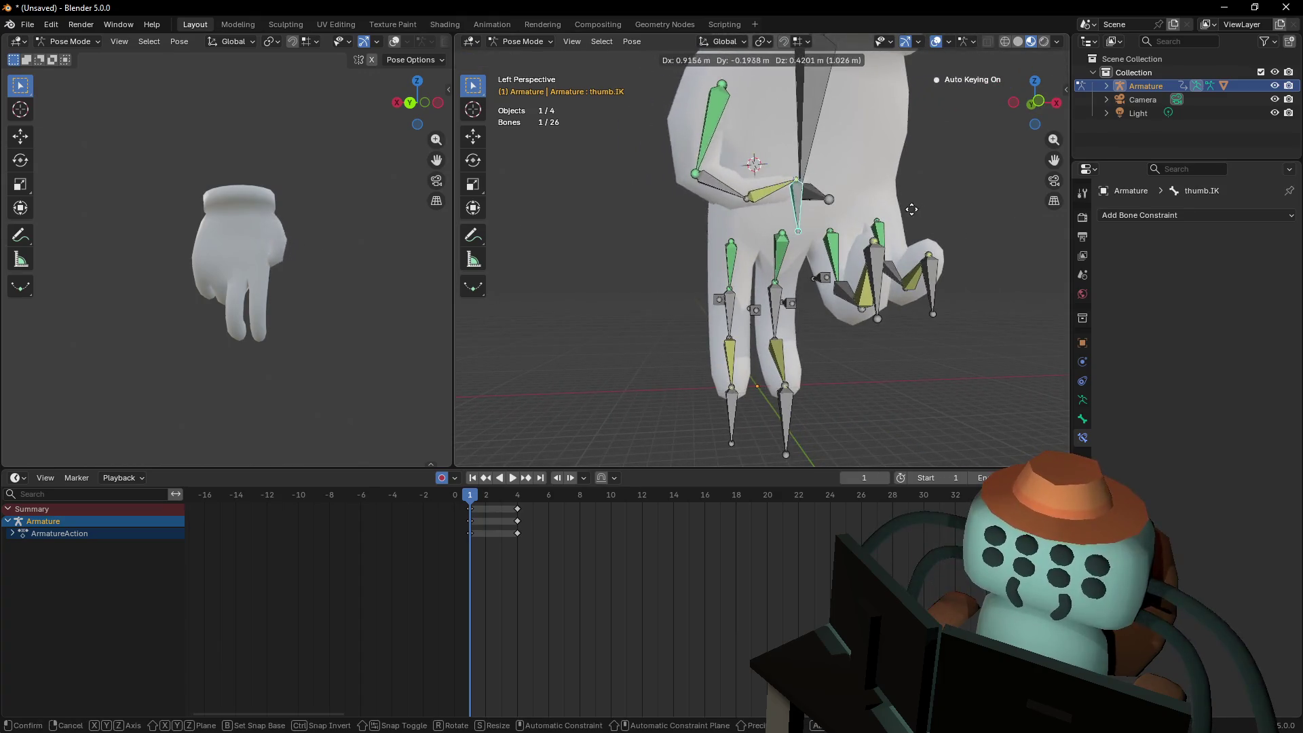
pyautogui.click(920, 186)
# Refine the thumb IK control, shifting it about 0.084 m along X
pyautogui.hotkey('shift', '`')
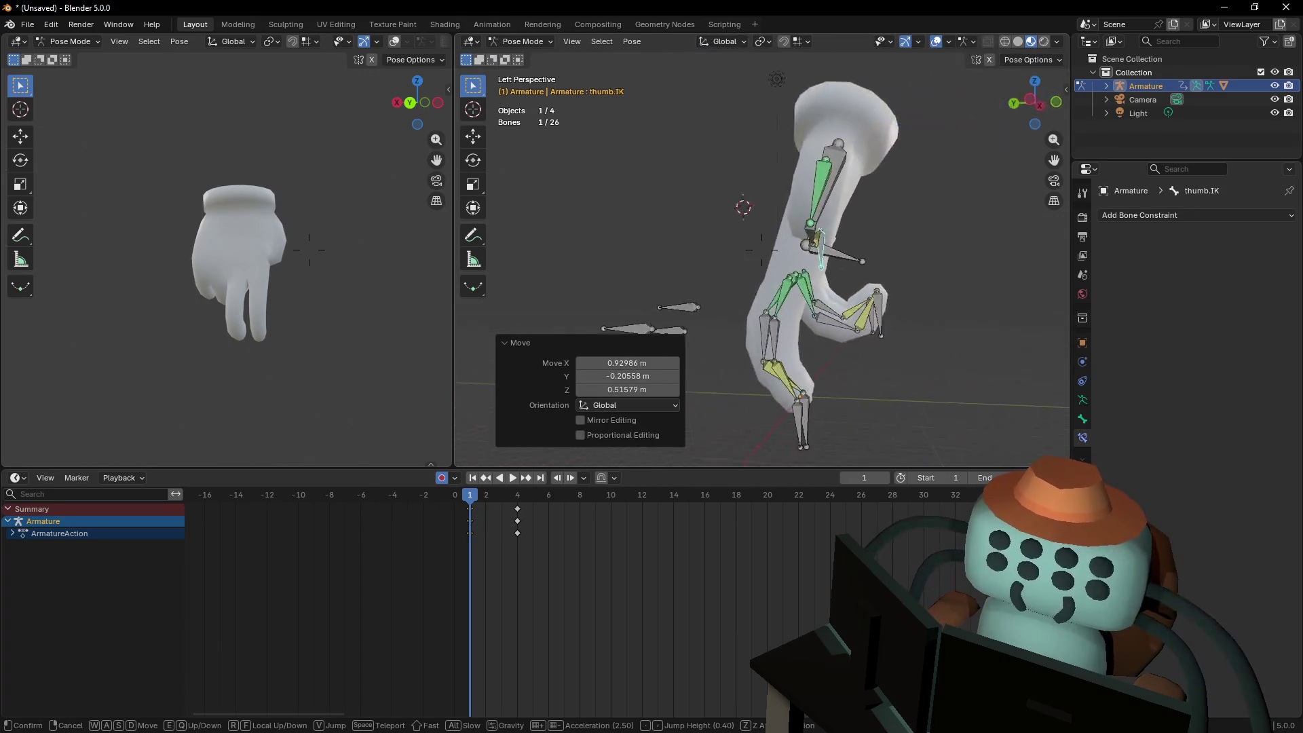
pyautogui.click(848, 219)
pyautogui.press('g')
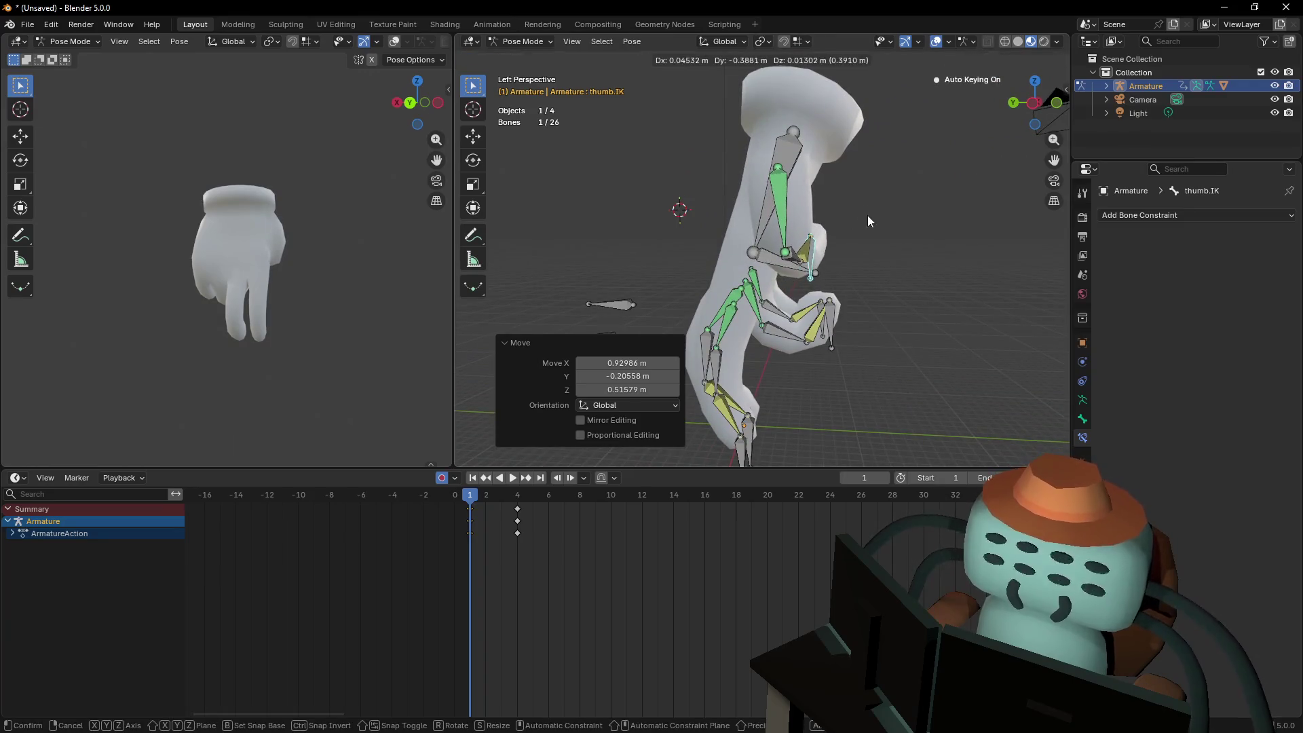
pyautogui.hotkey('shift', '`')
pyautogui.press('w')
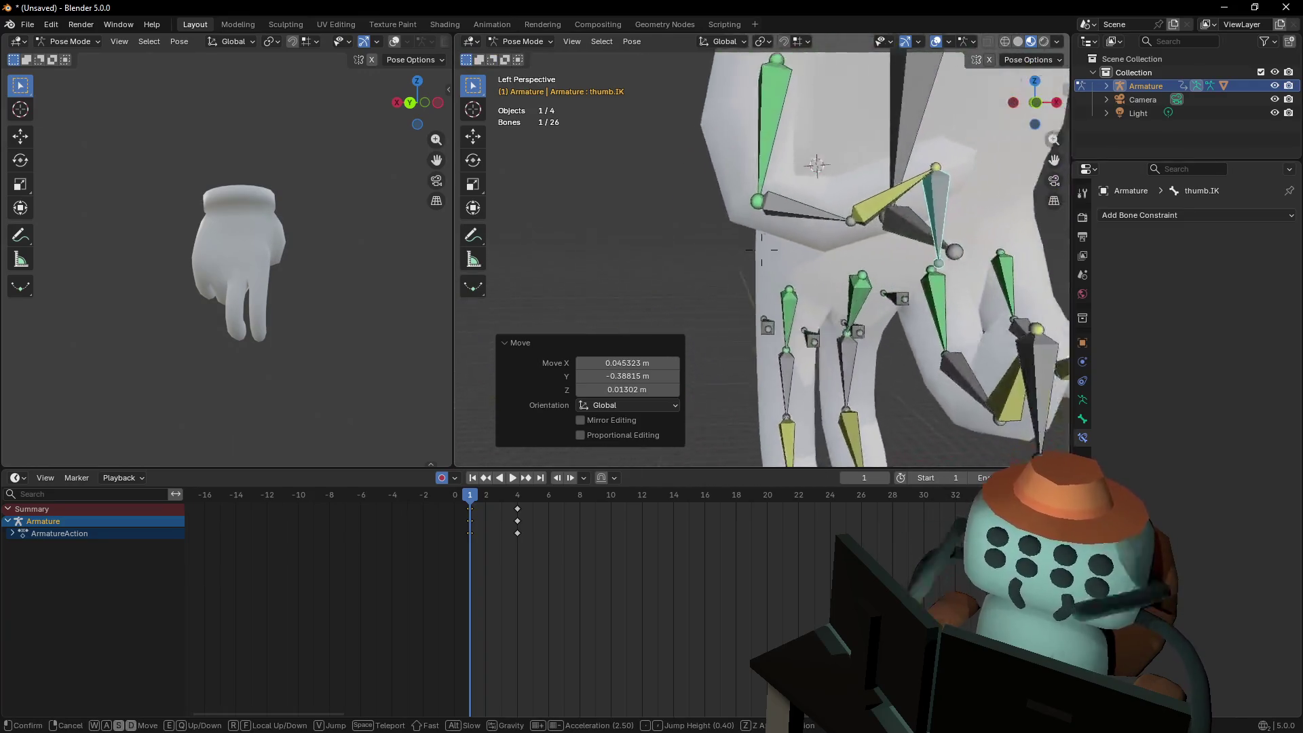
pyautogui.click(869, 198)
pyautogui.press('g')
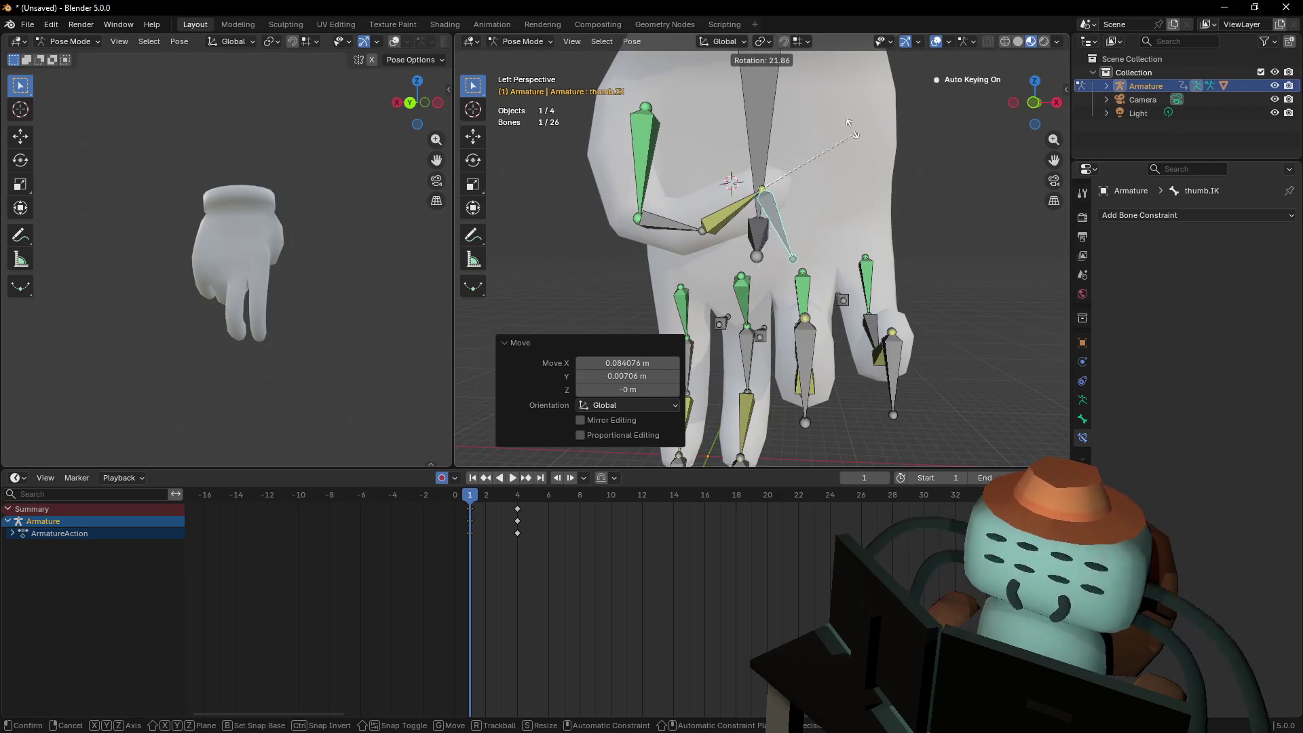
# Inspect the hand from the side and add the ring fingertip control to the selection
pyautogui.hotkey('shift', '`')
pyautogui.press('s')
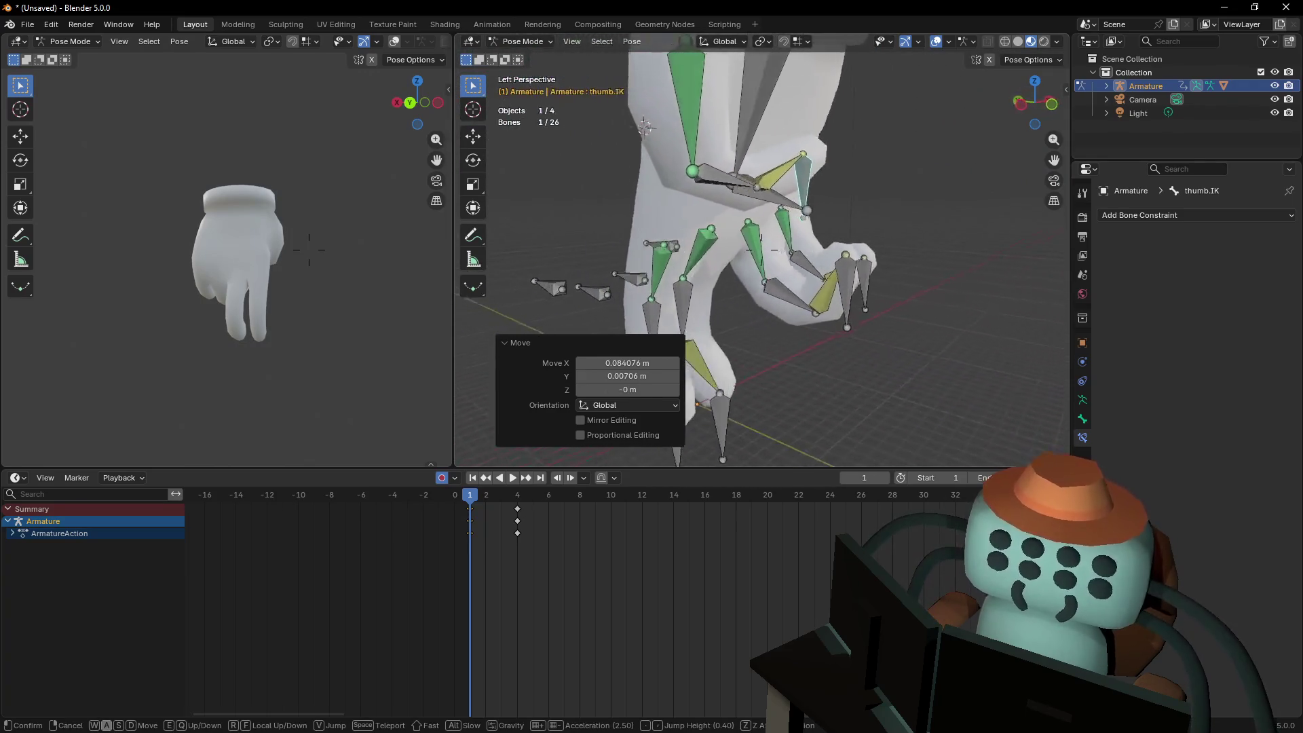
pyautogui.press('s')
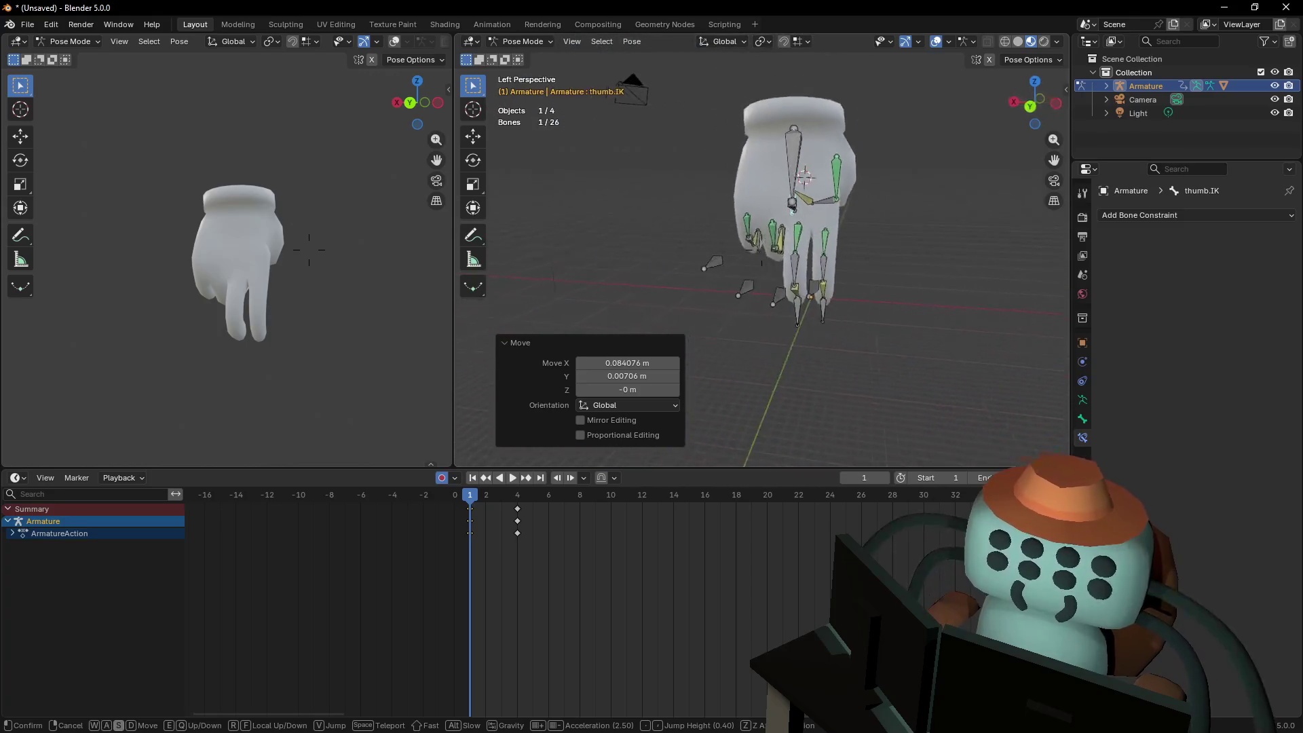
pyautogui.press('w')
pyautogui.press('s')
pyautogui.moveTo(761, 249)
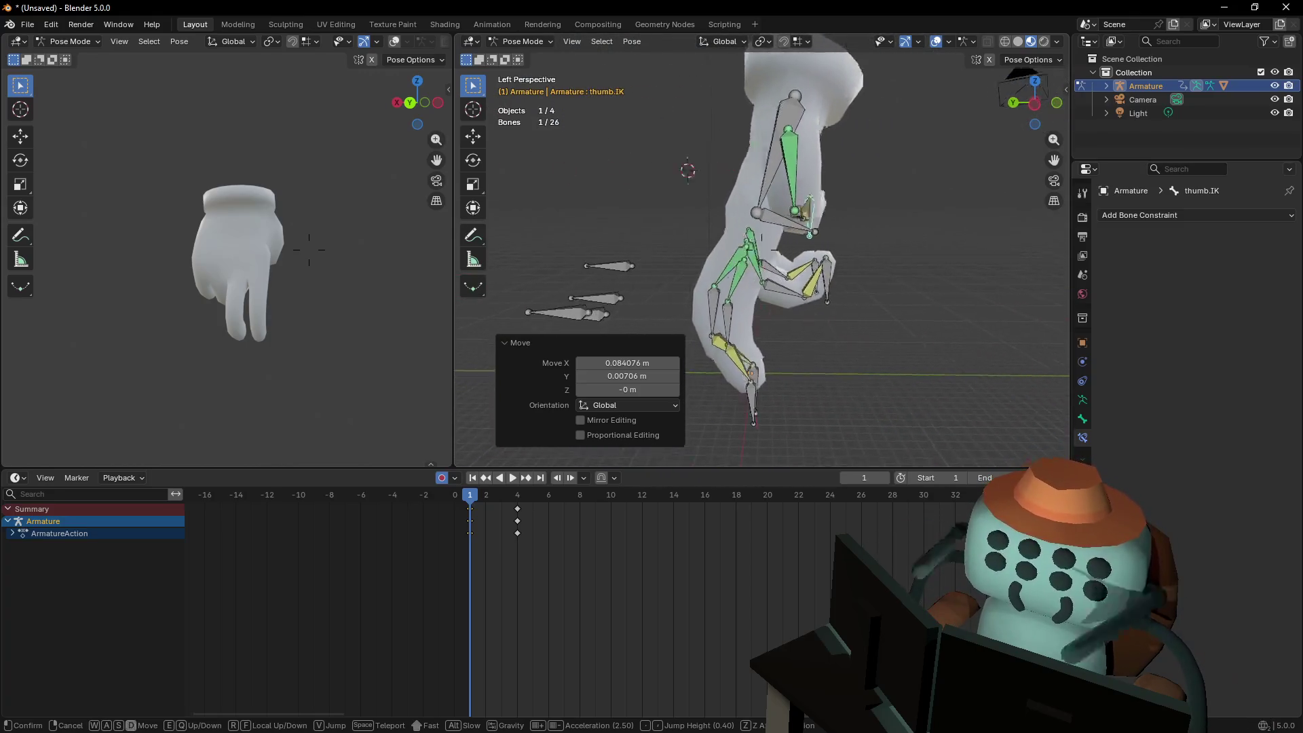
pyautogui.press('w')
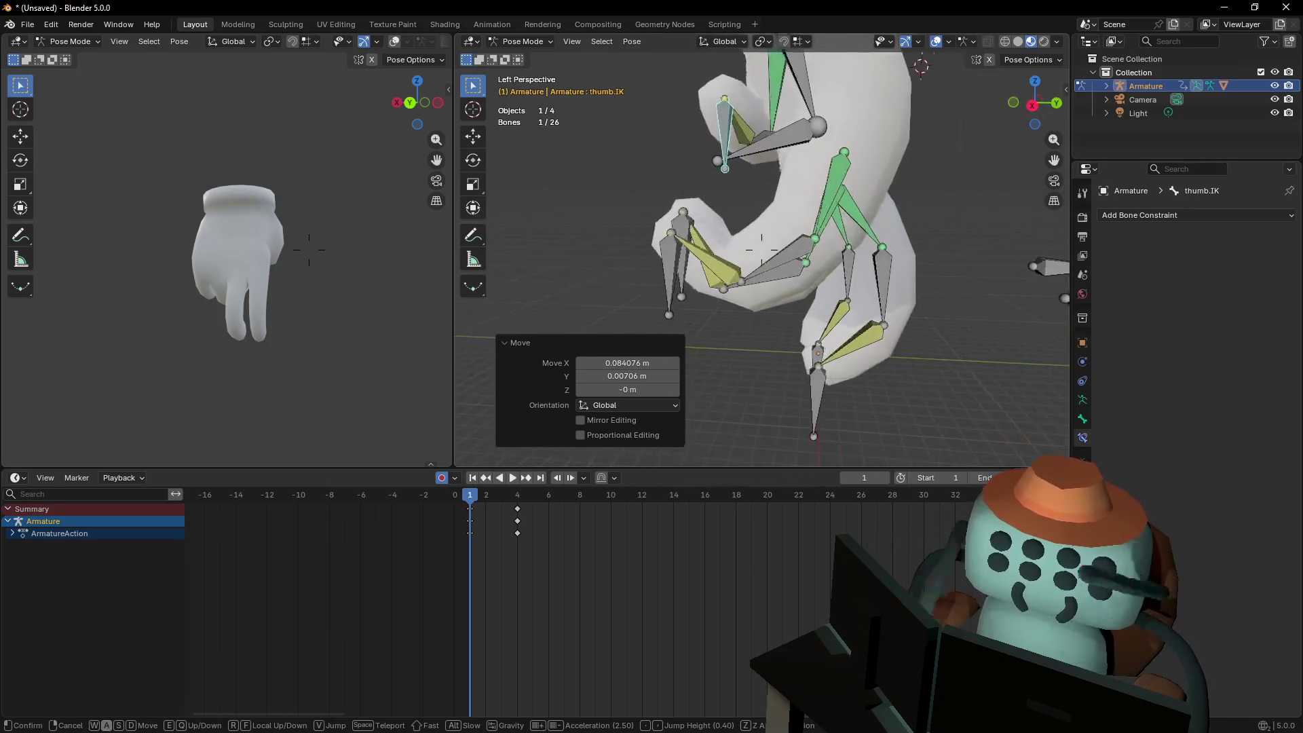
pyautogui.click(831, 174)
pyautogui.keyDown('shift'); pyautogui.click(757, 261); pyautogui.keyUp('shift')
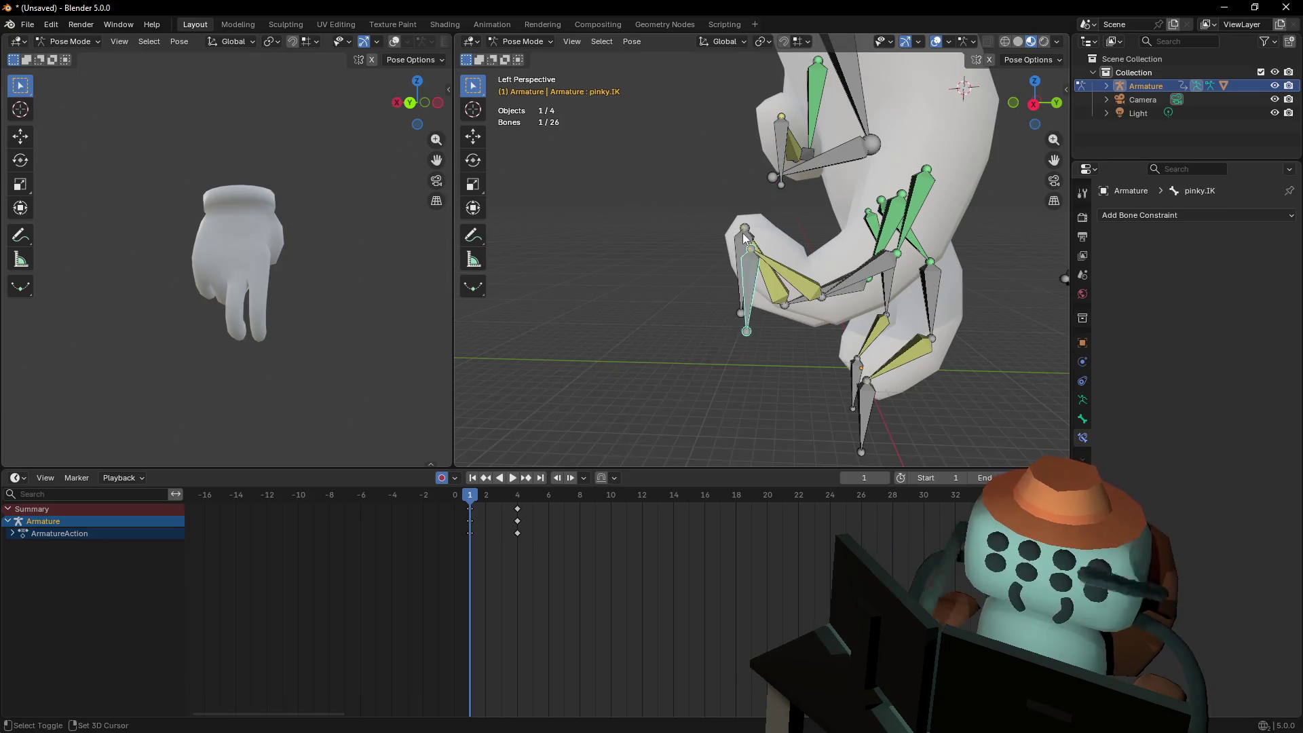
# Move the ring and pinky IK controls together about -2.24 m Y and -0.43 m Z
pyautogui.press('g')
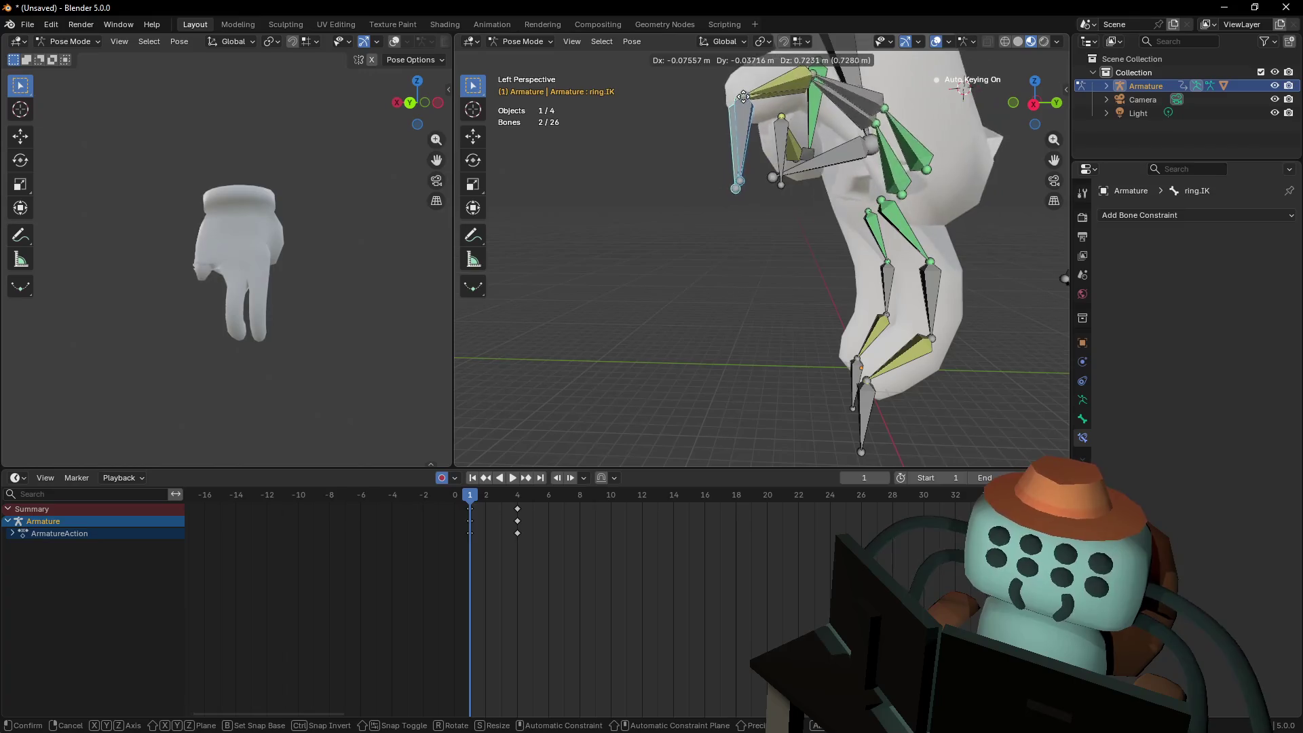
pyautogui.click(724, 114)
pyautogui.hotkey('shift', '`')
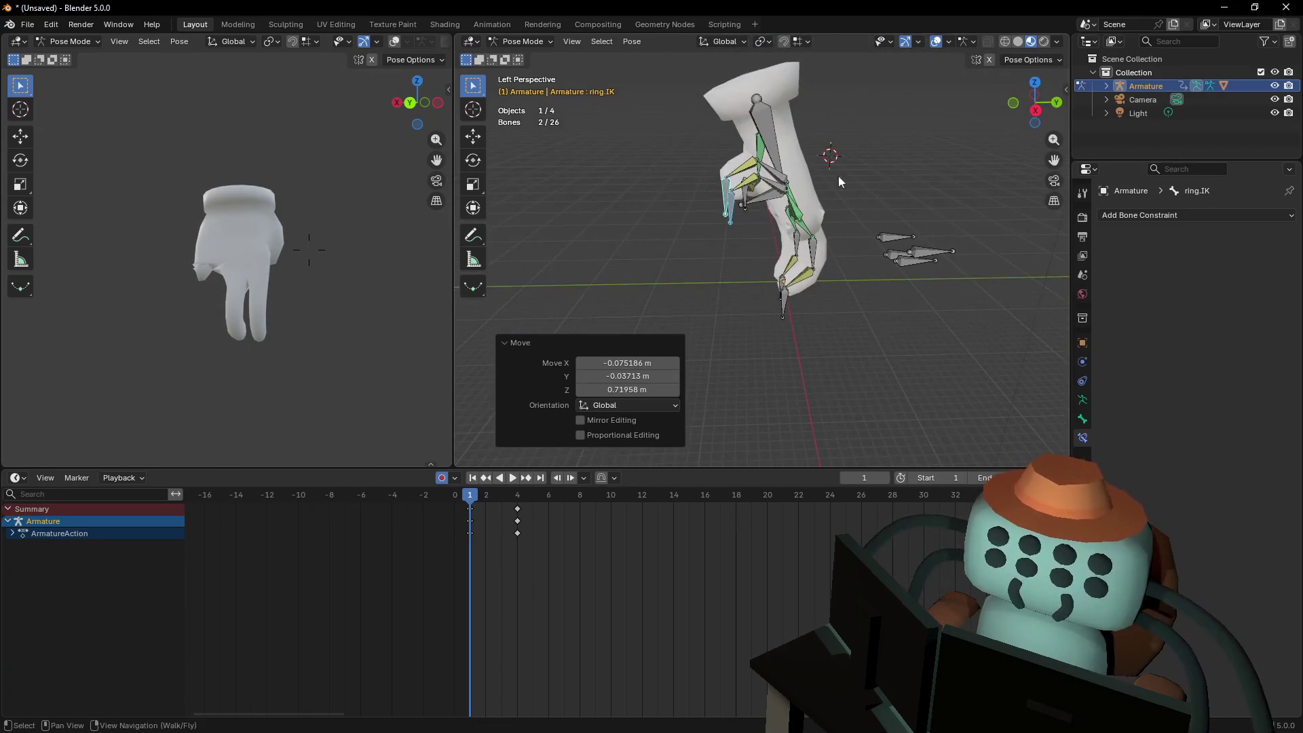
pyautogui.click(930, 234)
# In right side view, move the pinky.003 and ring.003 bones to curl those fingers
pyautogui.click(847, 242)
pyautogui.keyDown('shift'); pyautogui.click(852, 239); pyautogui.keyUp('shift')
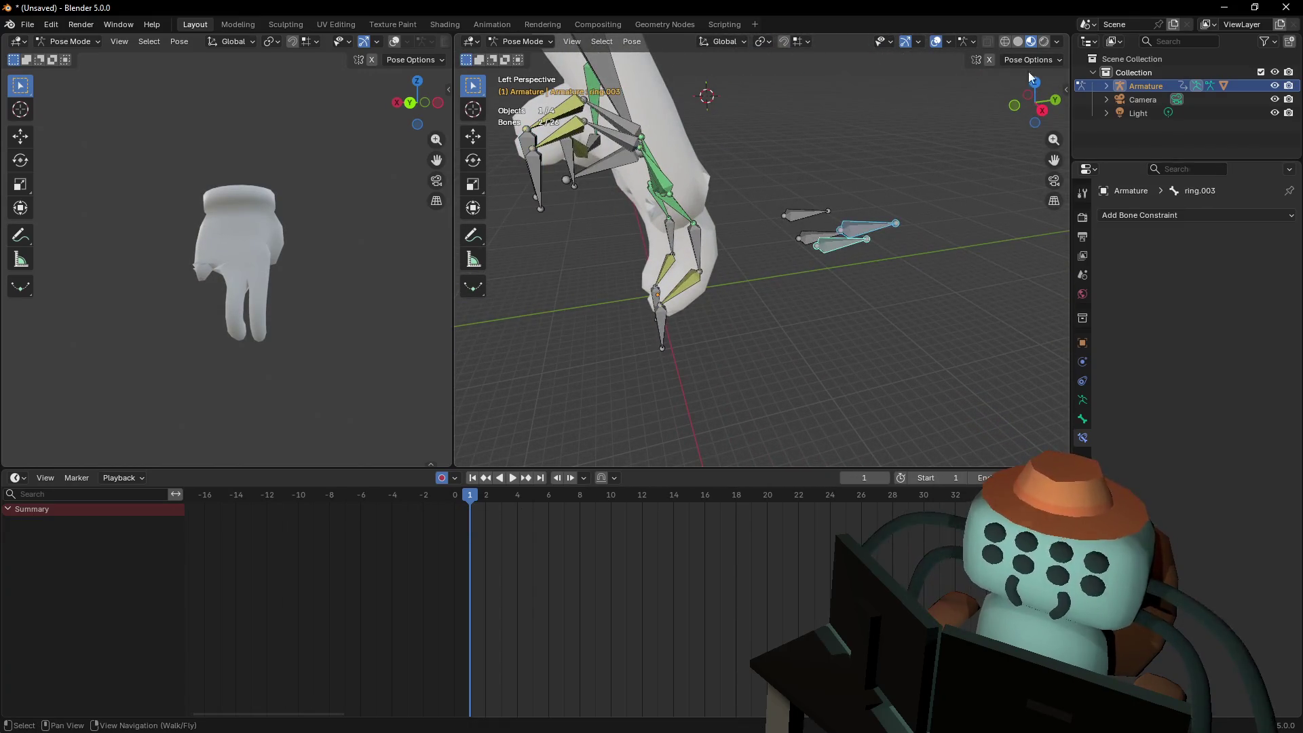
pyautogui.click(1042, 110)
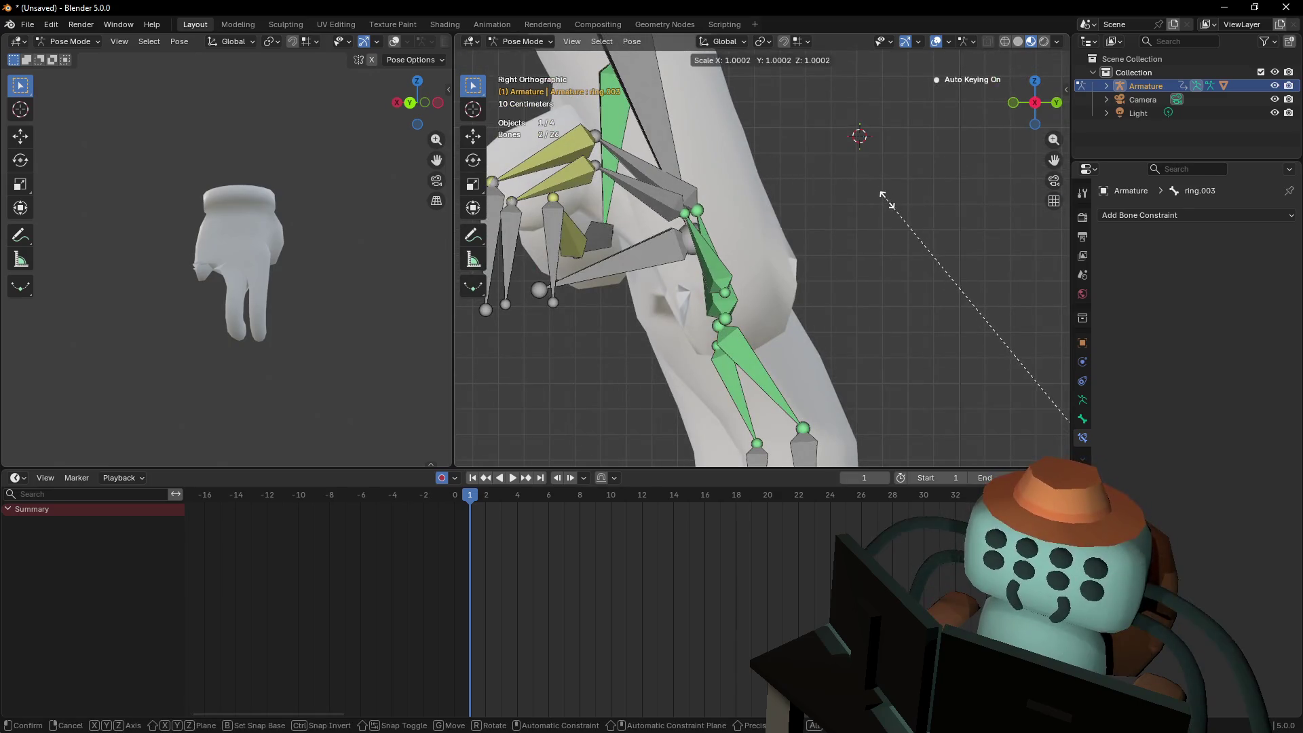
pyautogui.scroll(-4, 867, 188)
pyautogui.keyDown('shift'); pyautogui.moveTo(859, 204); pyautogui.dragTo(877, 181, button='middle'); pyautogui.keyUp('shift')
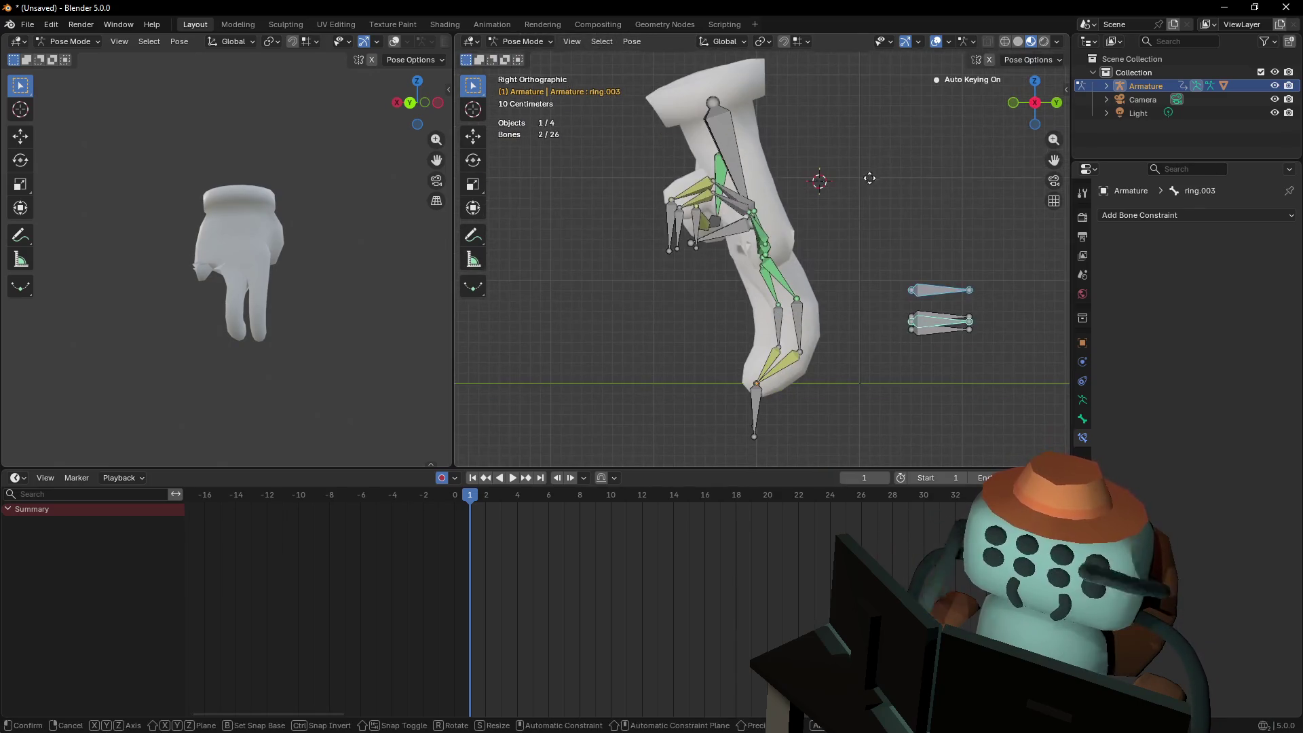
pyautogui.press('g')
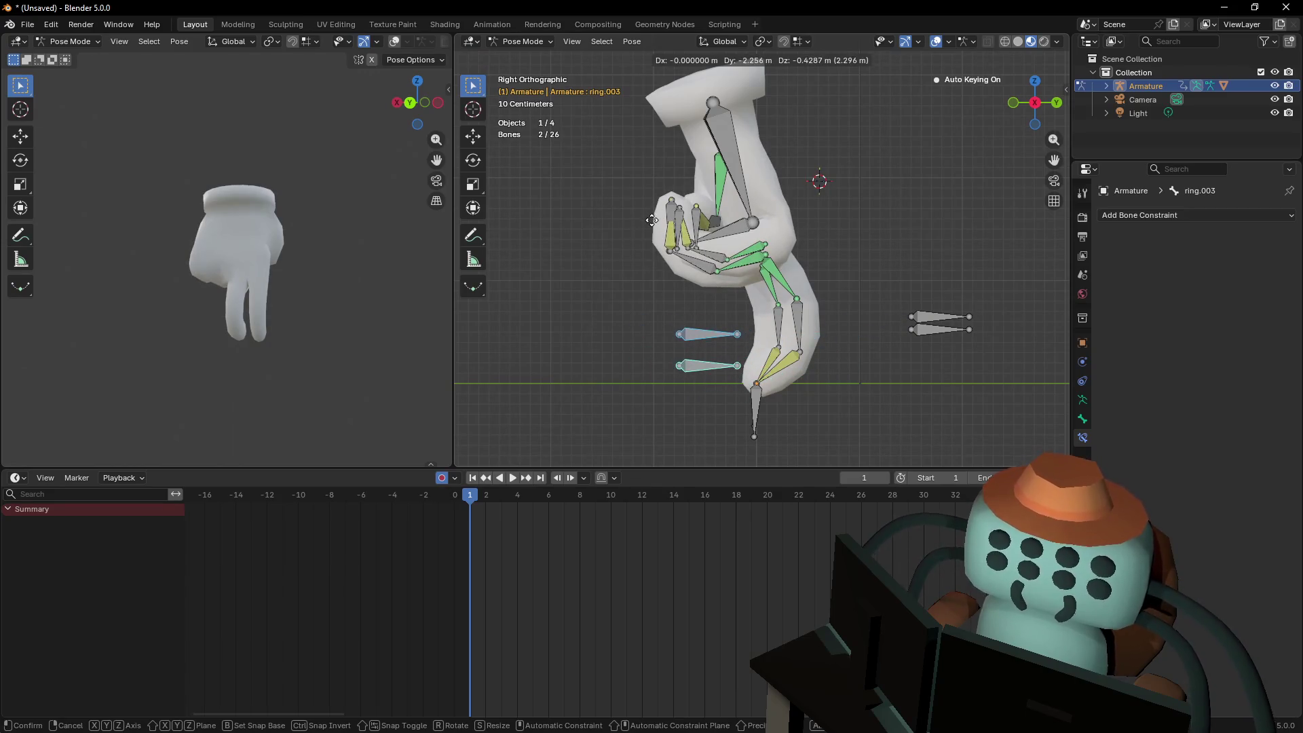
pyautogui.click(630, 206)
# Bring the fingertips into close view and select the middle.IK control
pyautogui.hotkey('shift', '`')
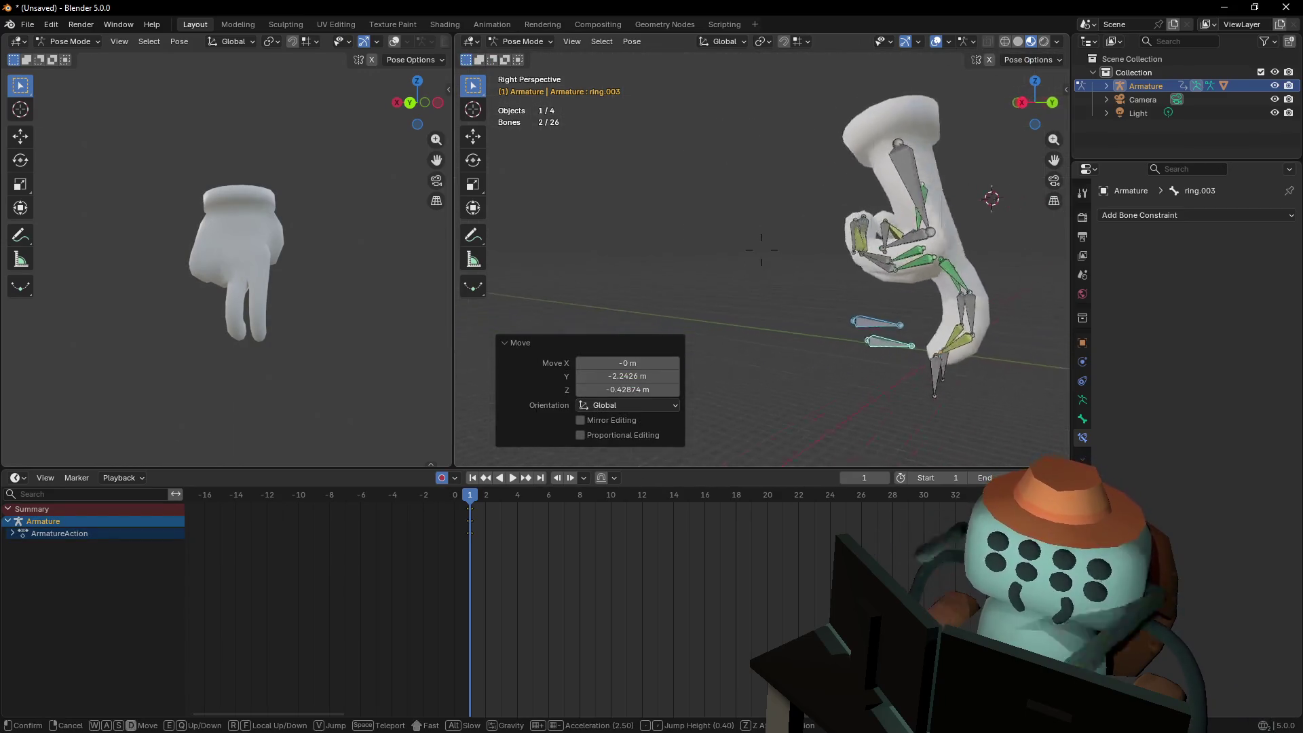
pyautogui.press('s')
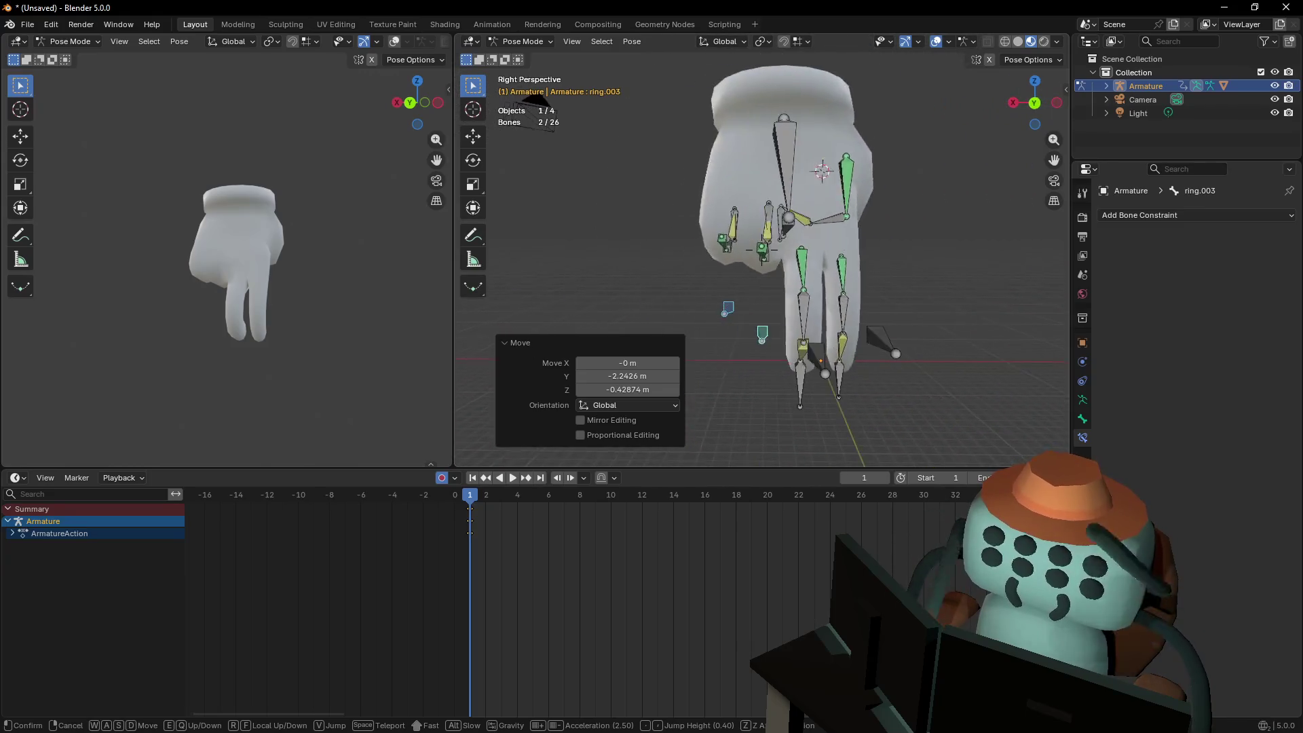
pyautogui.press('w')
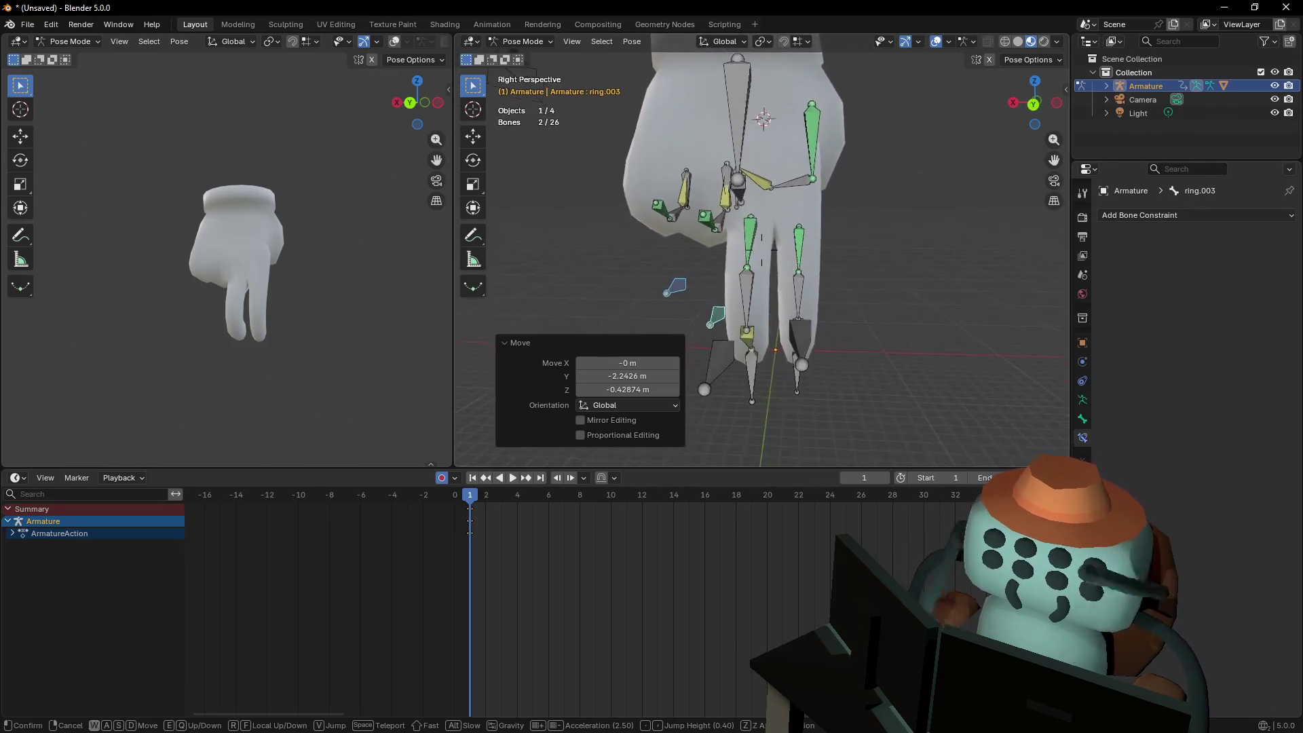
pyautogui.click(761, 249)
pyautogui.click(785, 349)
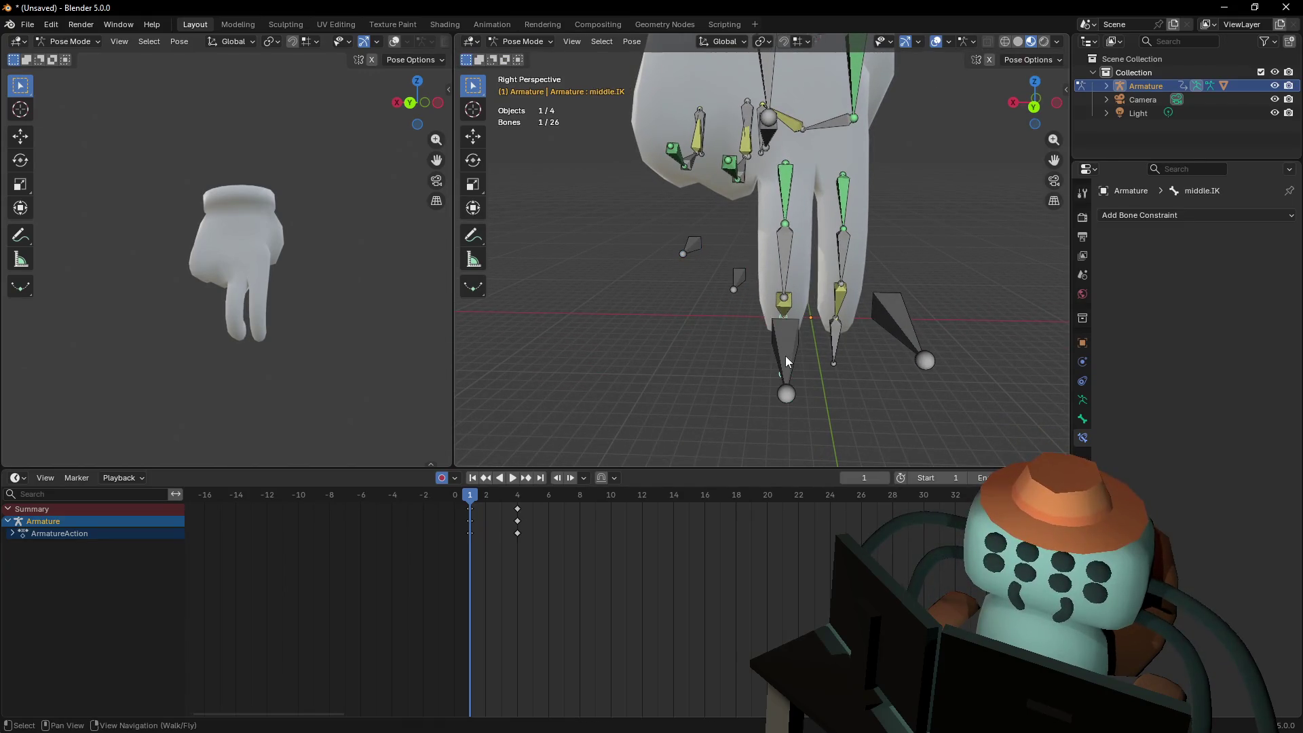
# Shift the middle.003 bone about -0.145 m X, -0.014 m Y, 0.033 m Z
pyautogui.click(784, 355)
pyautogui.press('g')
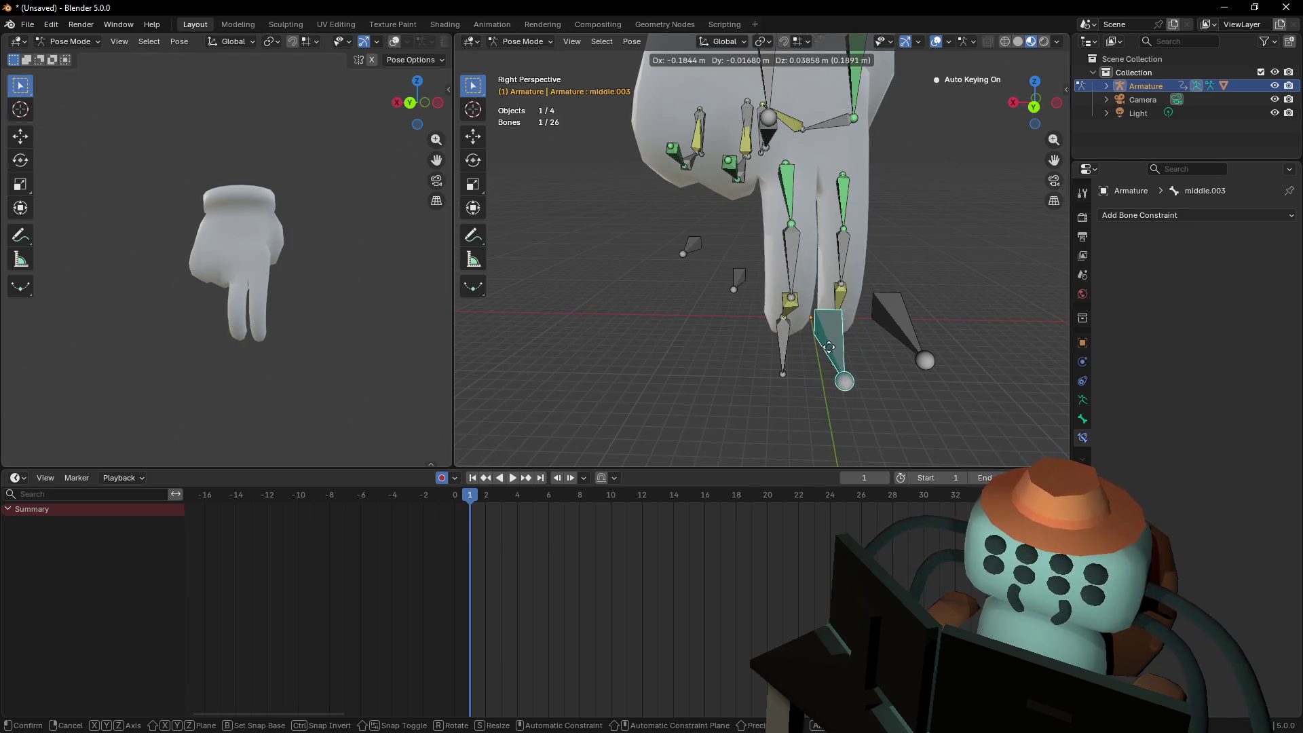
pyautogui.click(821, 353)
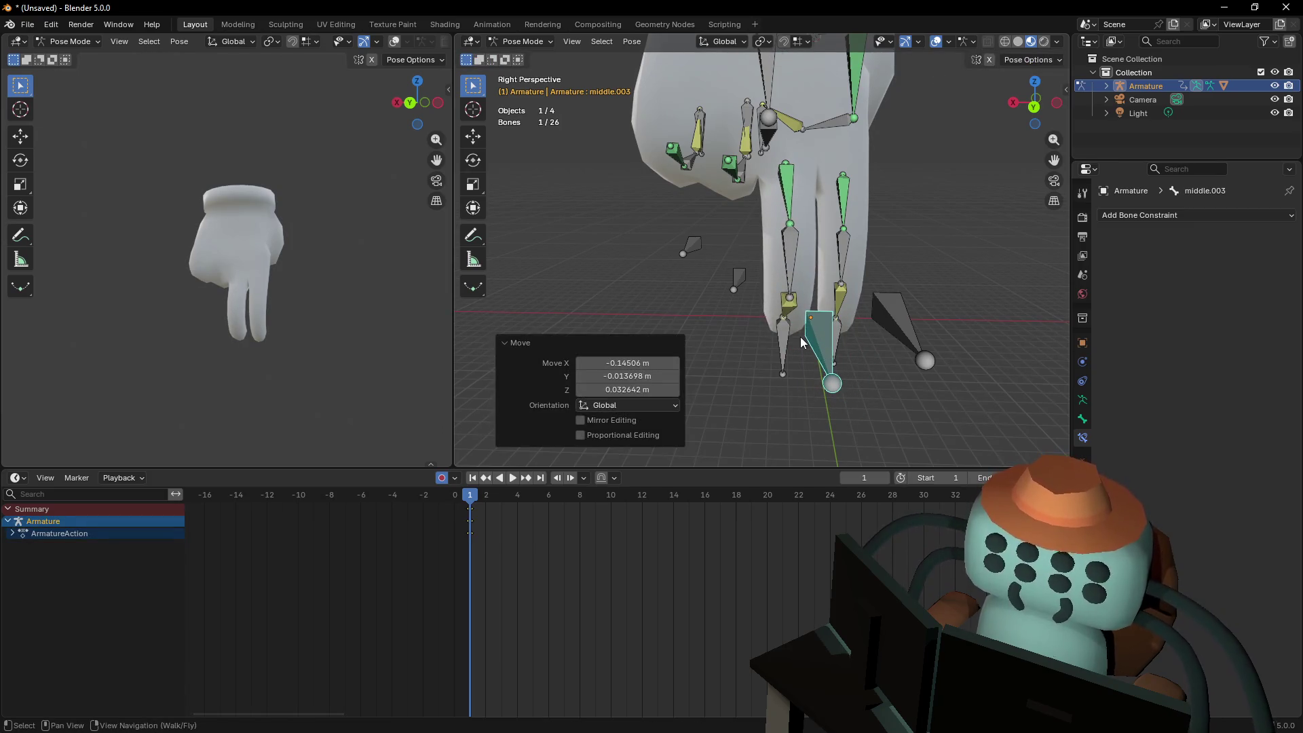
# Look around the rig and select all of its bones
pyautogui.hotkey('shift', '`')
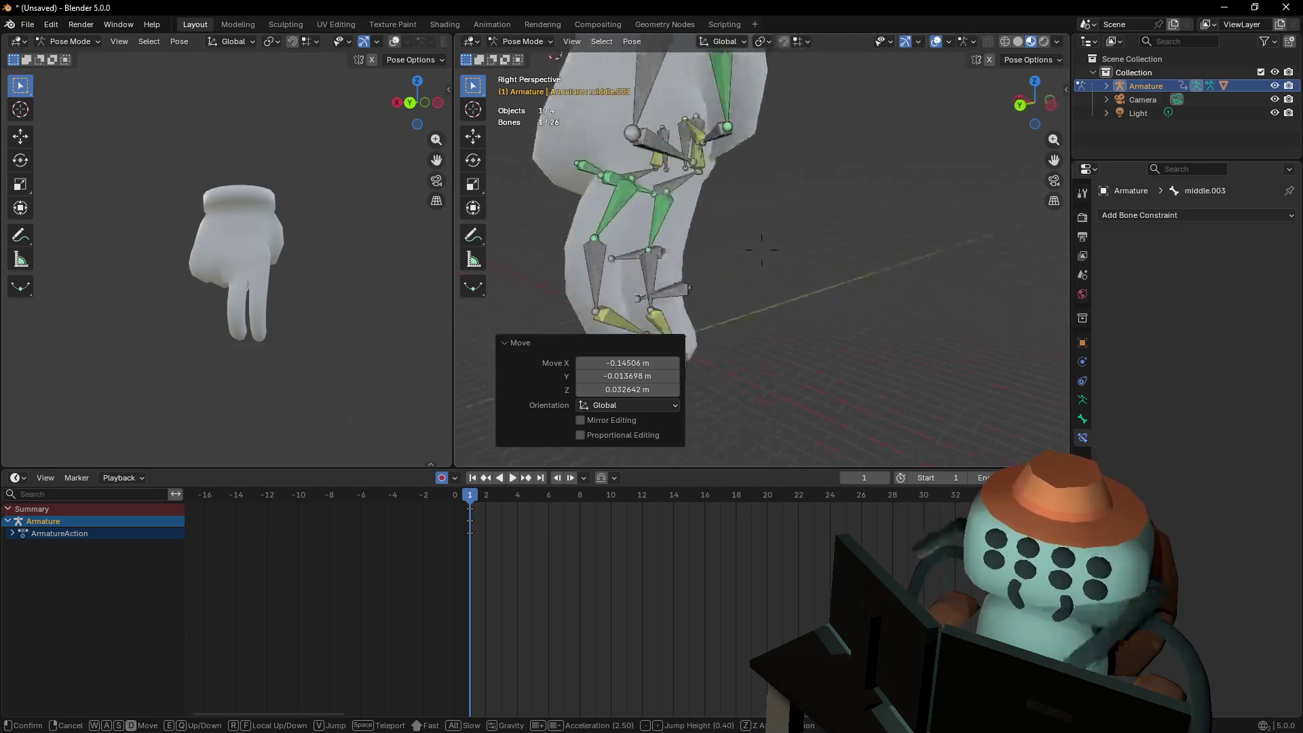
pyautogui.press('d')
pyautogui.press('q')
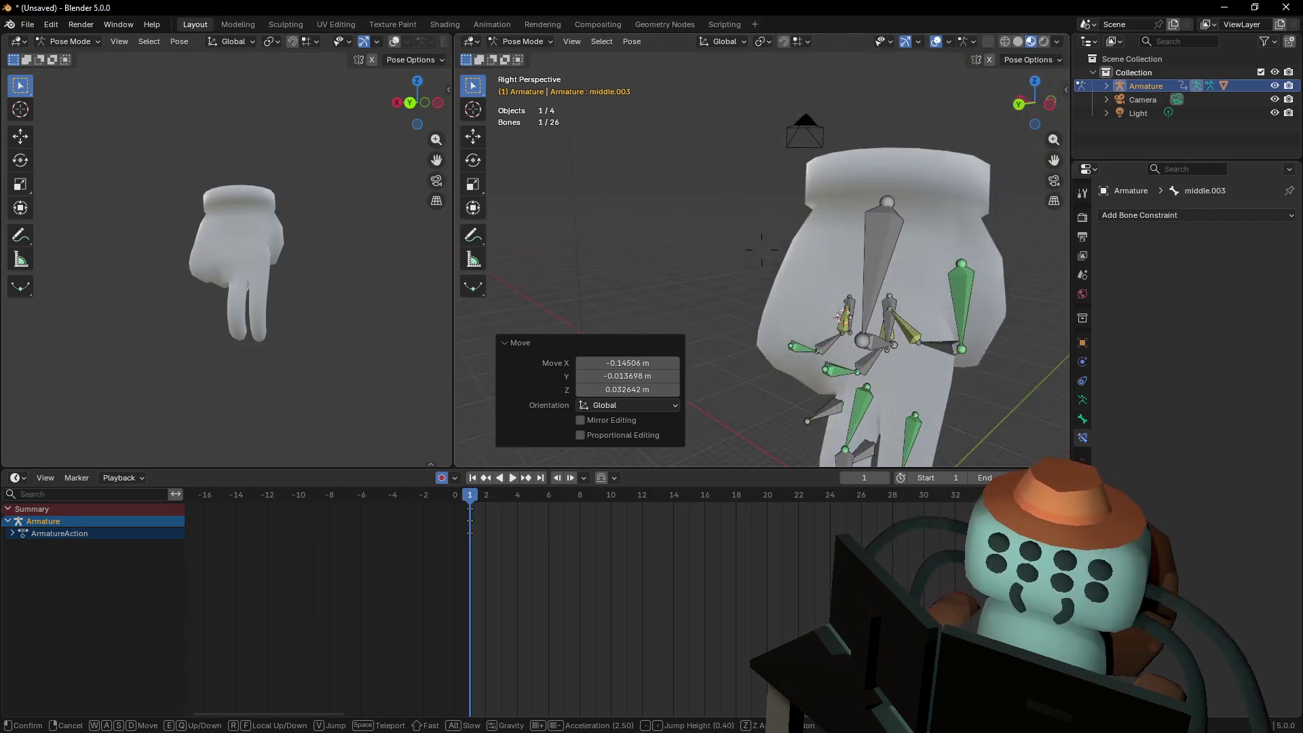
pyautogui.press('s')
pyautogui.click(922, 255)
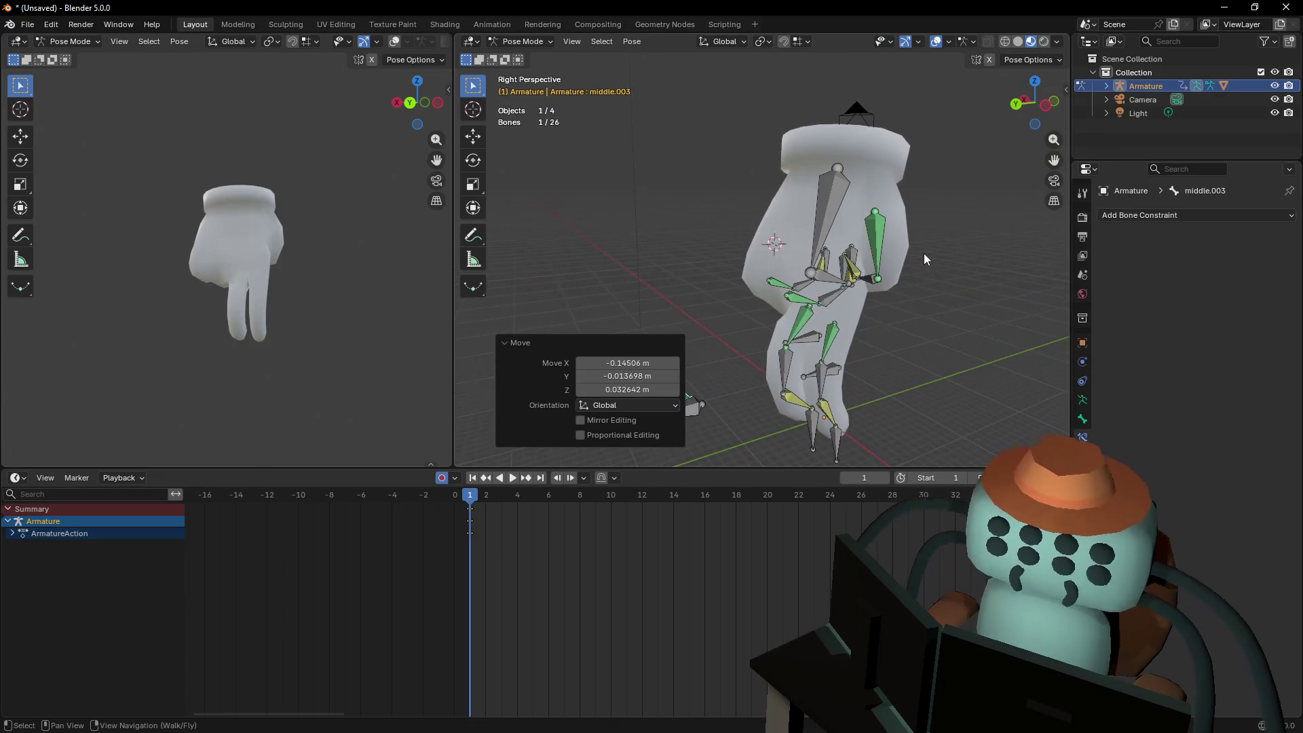
pyautogui.press('a')
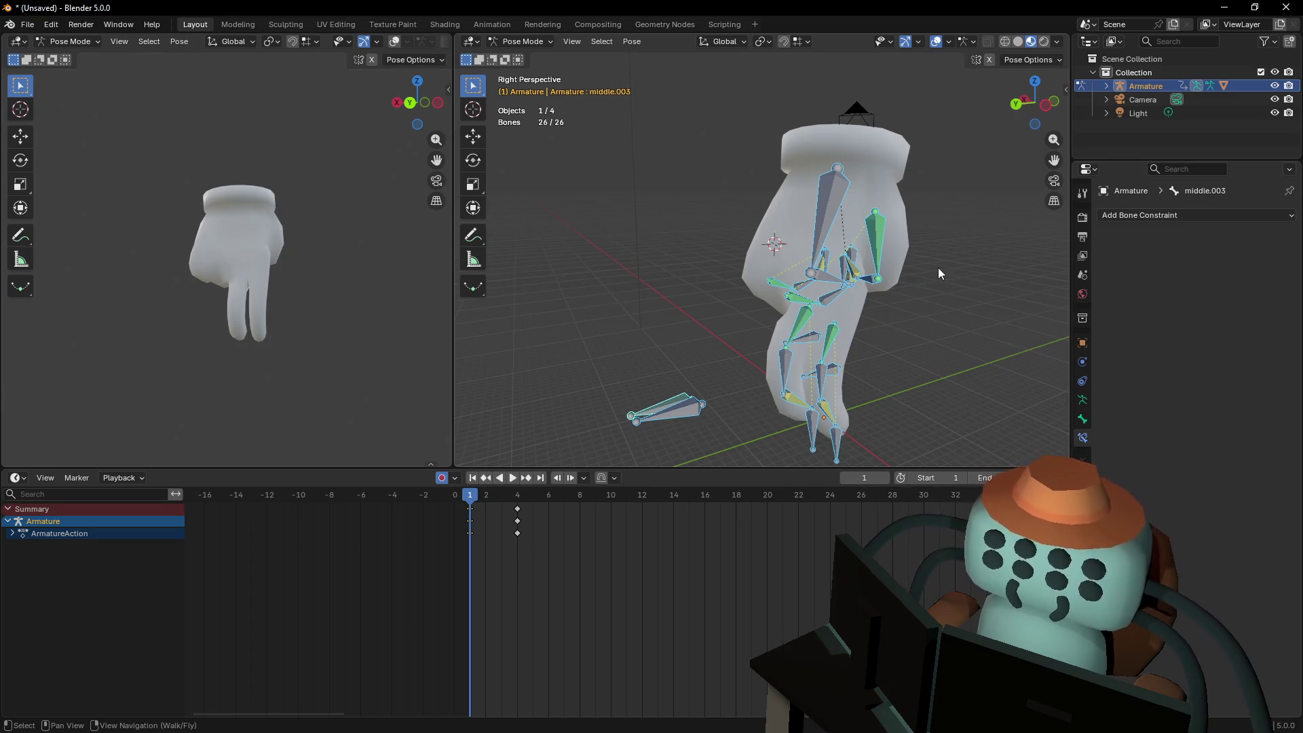
pyautogui.hotkey('alt', 'r')
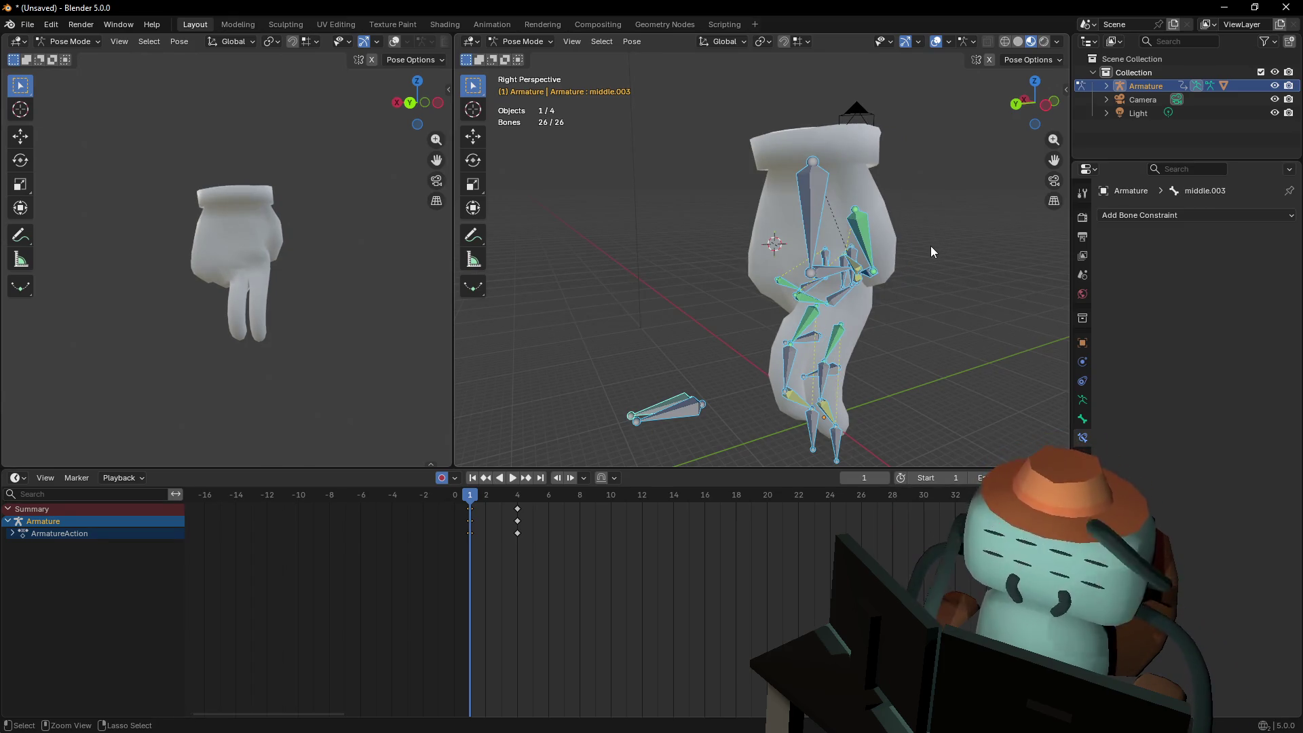
pyautogui.hotkey('alt', 'g')
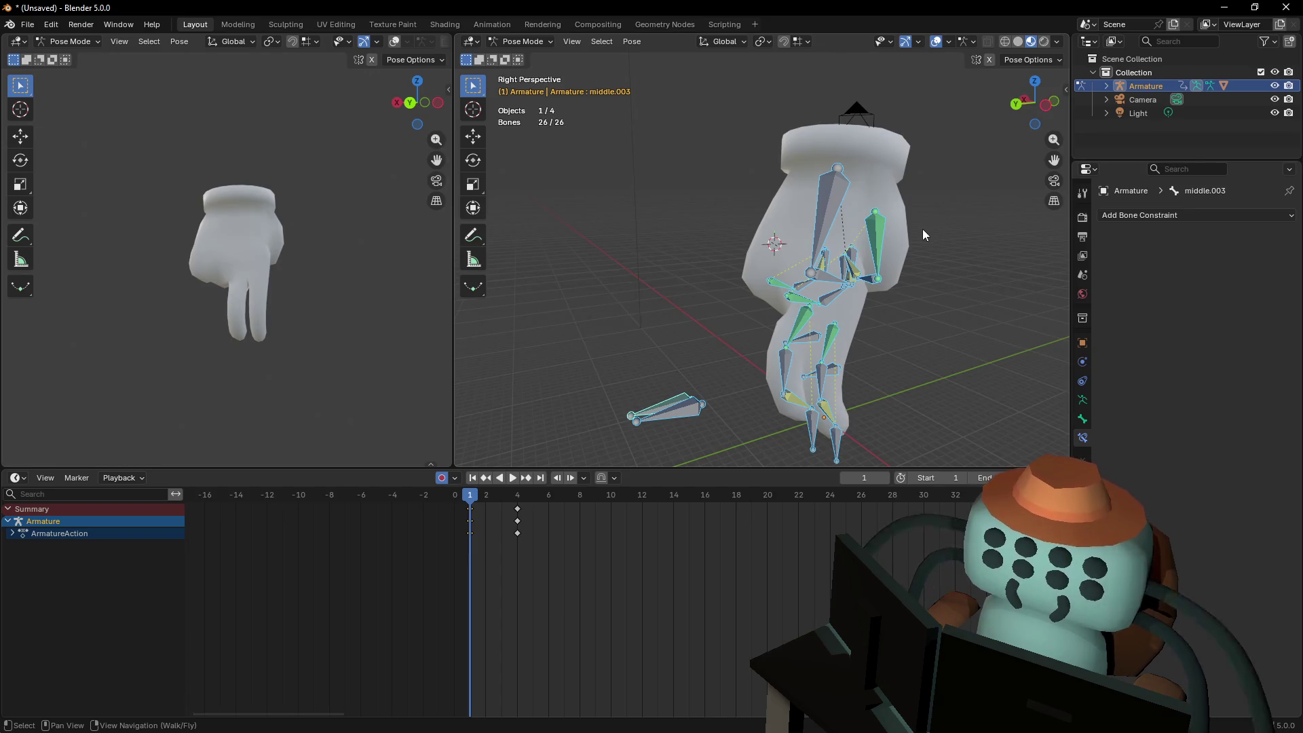
pyautogui.hotkey('shift', '`')
pyautogui.press('Return')
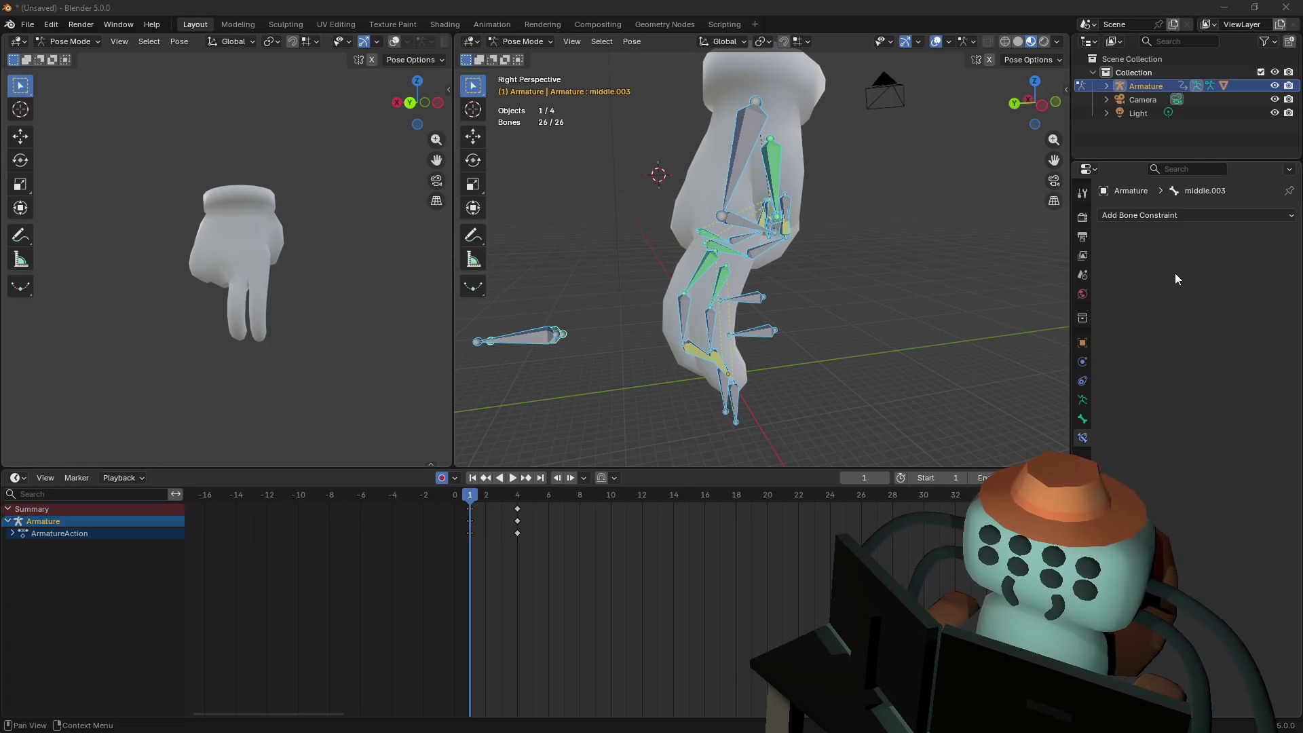
pyautogui.hotkey('shift', '`')
pyautogui.press('w')
pyautogui.press('Return')
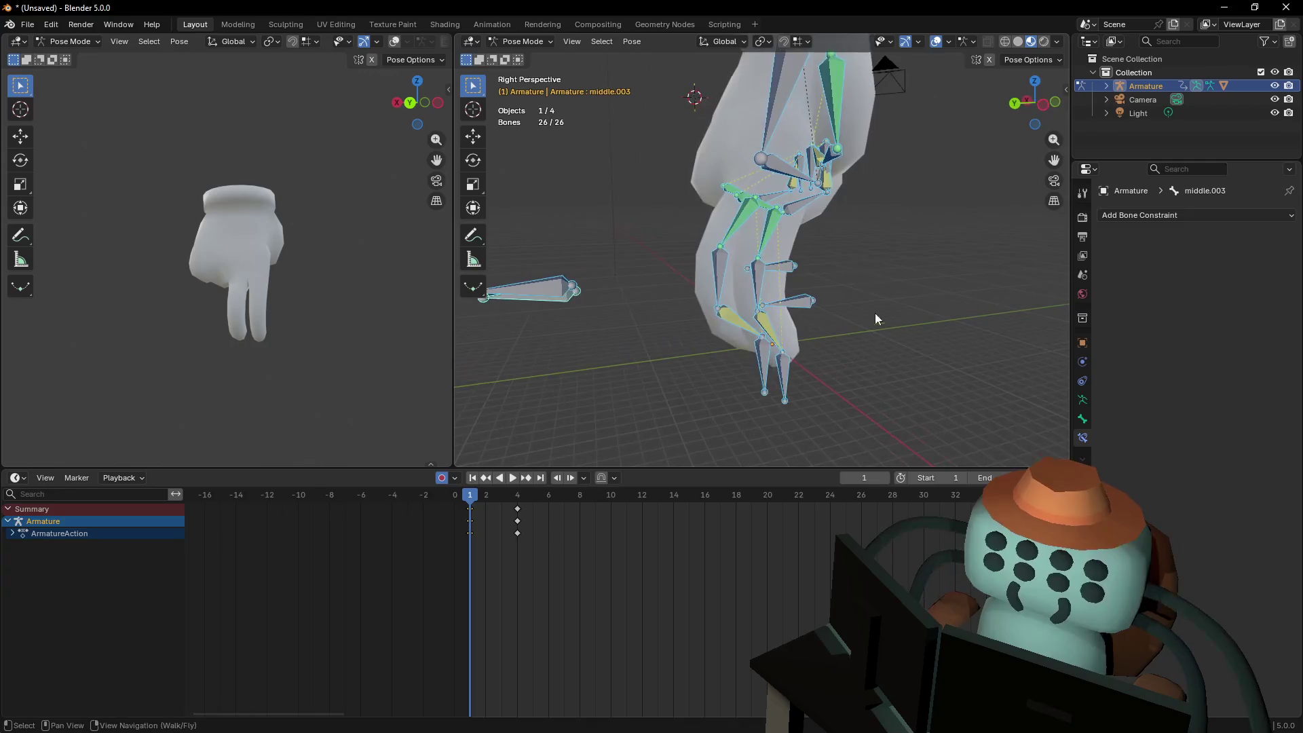
pyautogui.click(852, 356)
pyautogui.hotkey('shift', '`')
pyautogui.press('w')
pyautogui.press('s')
pyautogui.press('Return')
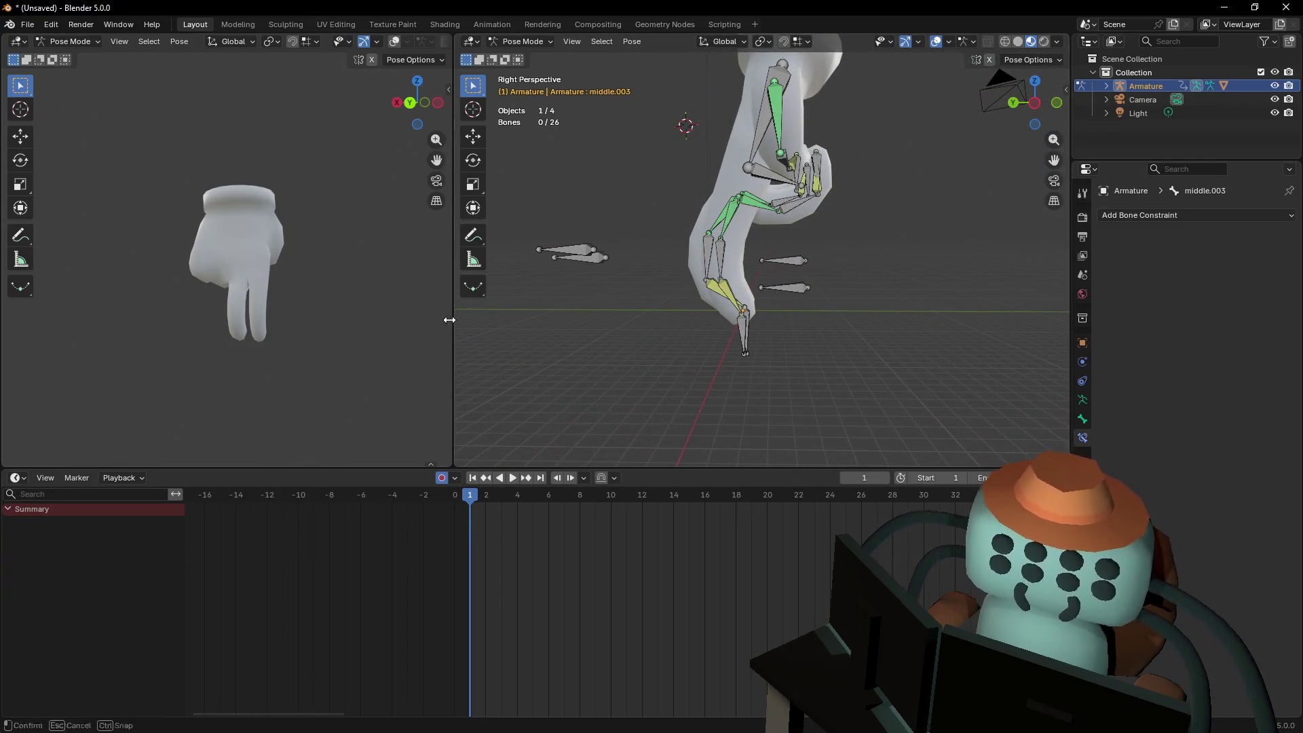
# Widen the 3D viewport, frame the hand, and zoom the timeline onto frames 1–4
pyautogui.moveTo(449, 319); pyautogui.dragTo(314, 320)
pyautogui.hotkey('shift', '`')
pyautogui.click(730, 312)
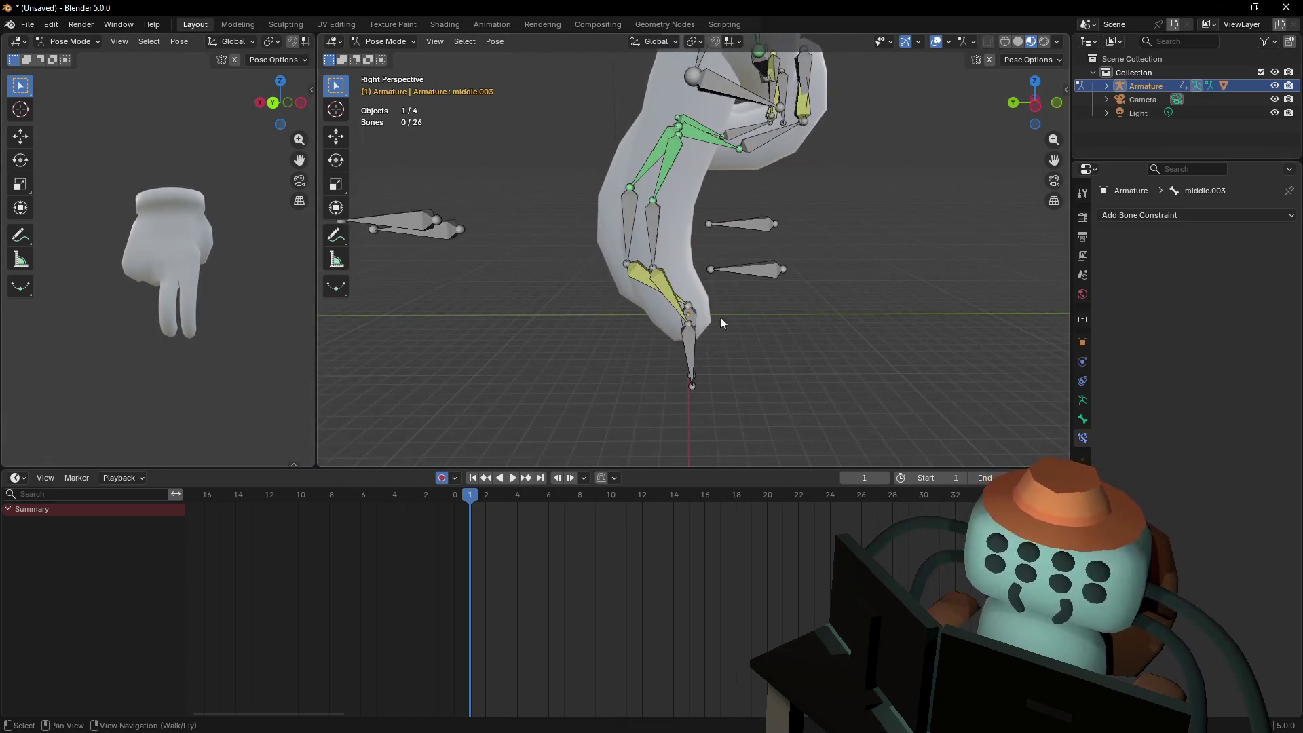
pyautogui.moveTo(487, 531)
pyautogui.keyDown('ctrl'); pyautogui.mouseDown(button='middle')
pyautogui.moveTo(442, 534)
pyautogui.moveTo(521, 548)
pyautogui.mouseUp(button='middle'); pyautogui.keyUp('ctrl')
pyautogui.click(686, 380)
pyautogui.keyDown('shift'); pyautogui.moveTo(678, 394); pyautogui.dragTo(687, 409, button='middle'); pyautogui.keyUp('shift')
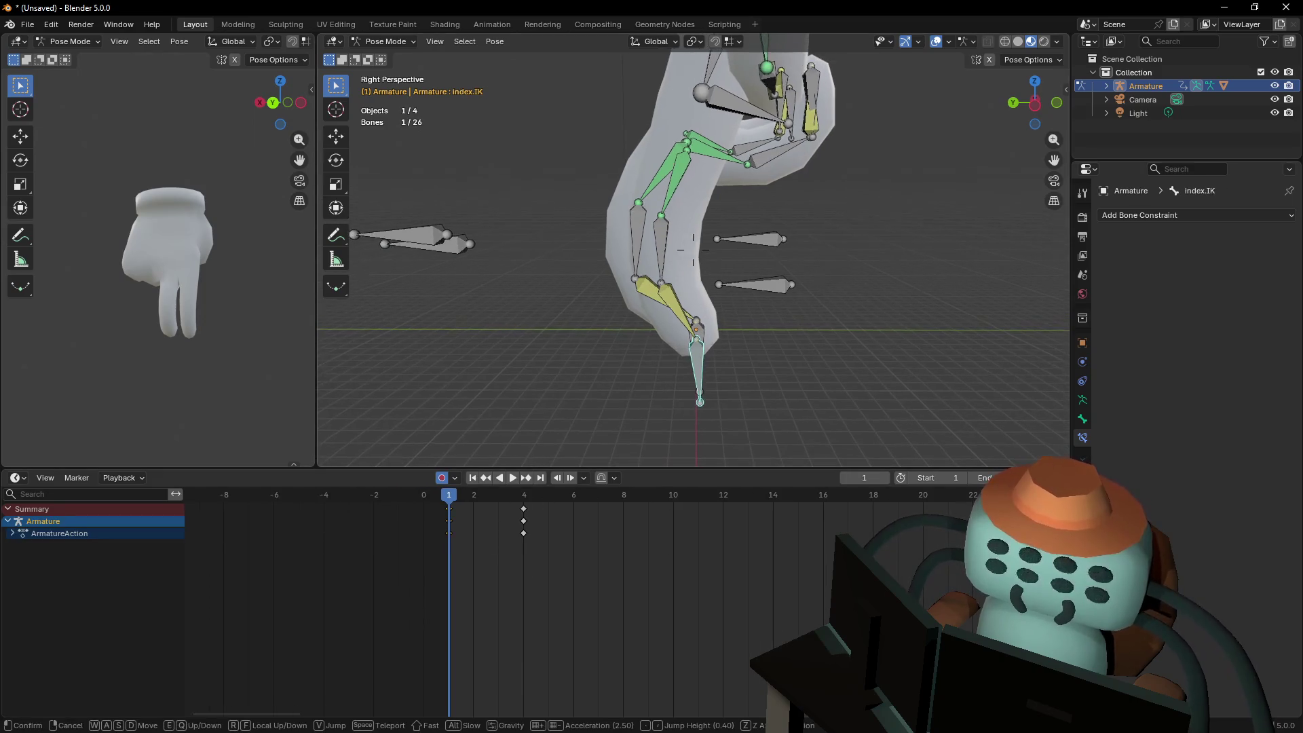
pyautogui.press('a')
pyautogui.moveTo(580, 580)
pyautogui.mouseDown()
pyautogui.moveTo(515, 507)
pyautogui.moveTo(474, 502)
pyautogui.moveTo(522, 502)
pyautogui.mouseUp()
# At frame 4, slide the index.IK fingertip control along Y to 0.66 m
pyautogui.moveTo(722, 392)
pyautogui.keyDown('shift'); pyautogui.mouseDown(button='middle')
pyautogui.moveTo(733, 388)
pyautogui.moveTo(709, 380)
pyautogui.mouseUp(button='middle'); pyautogui.keyUp('shift')
pyautogui.click(710, 381)
pyautogui.press('g')
pyautogui.press('y')
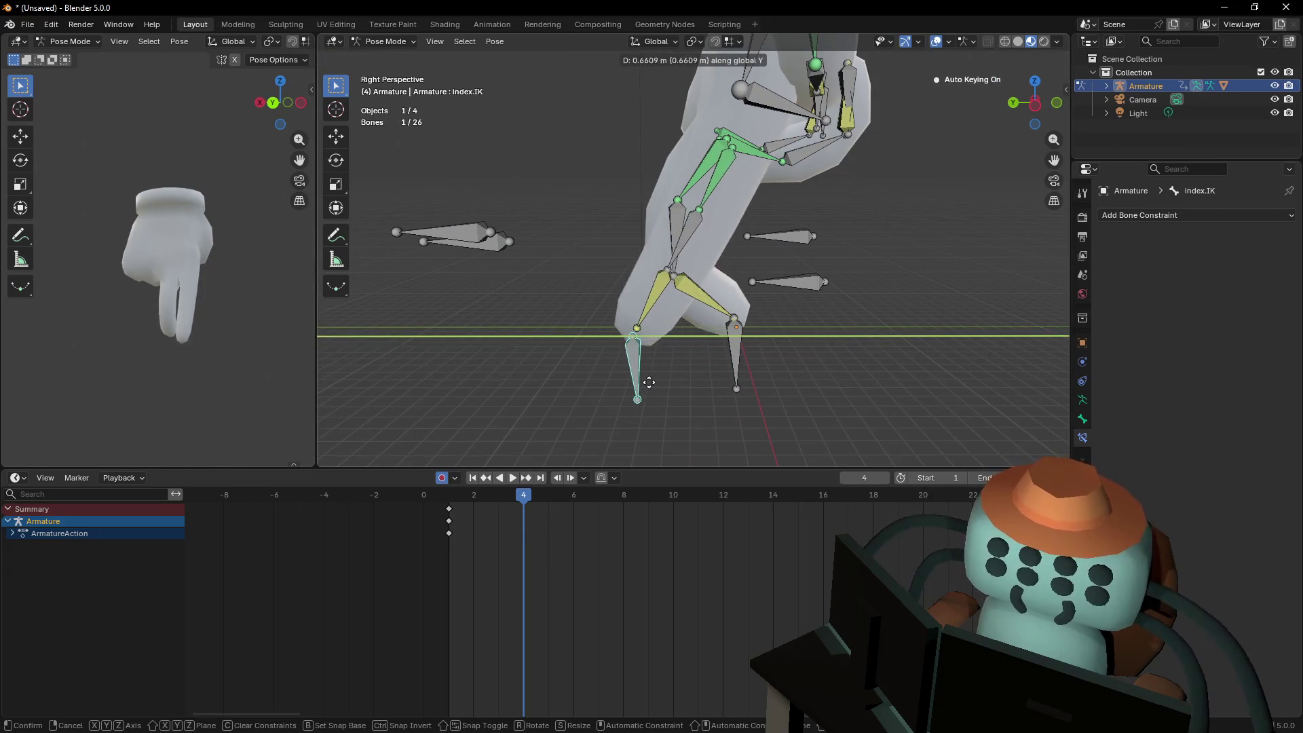
pyautogui.click(714, 368)
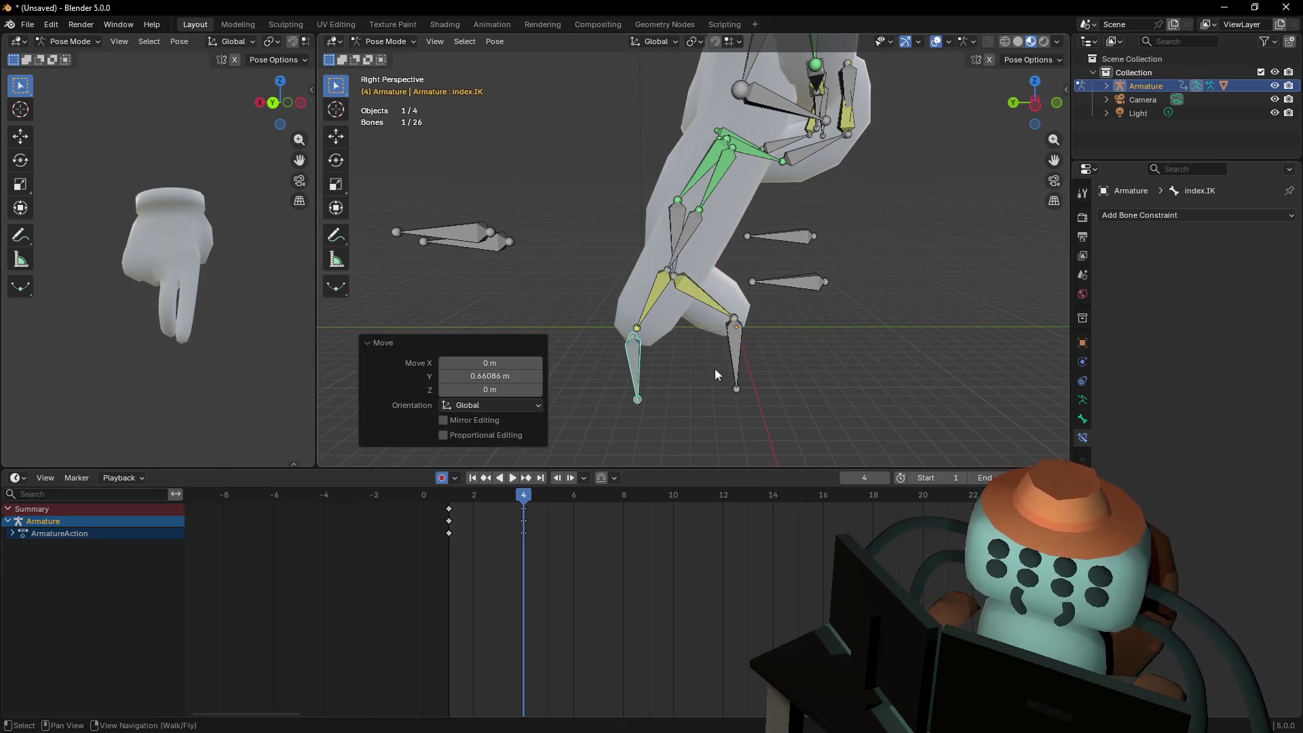
pyautogui.click(954, 39)
pyautogui.moveTo(920, 42)
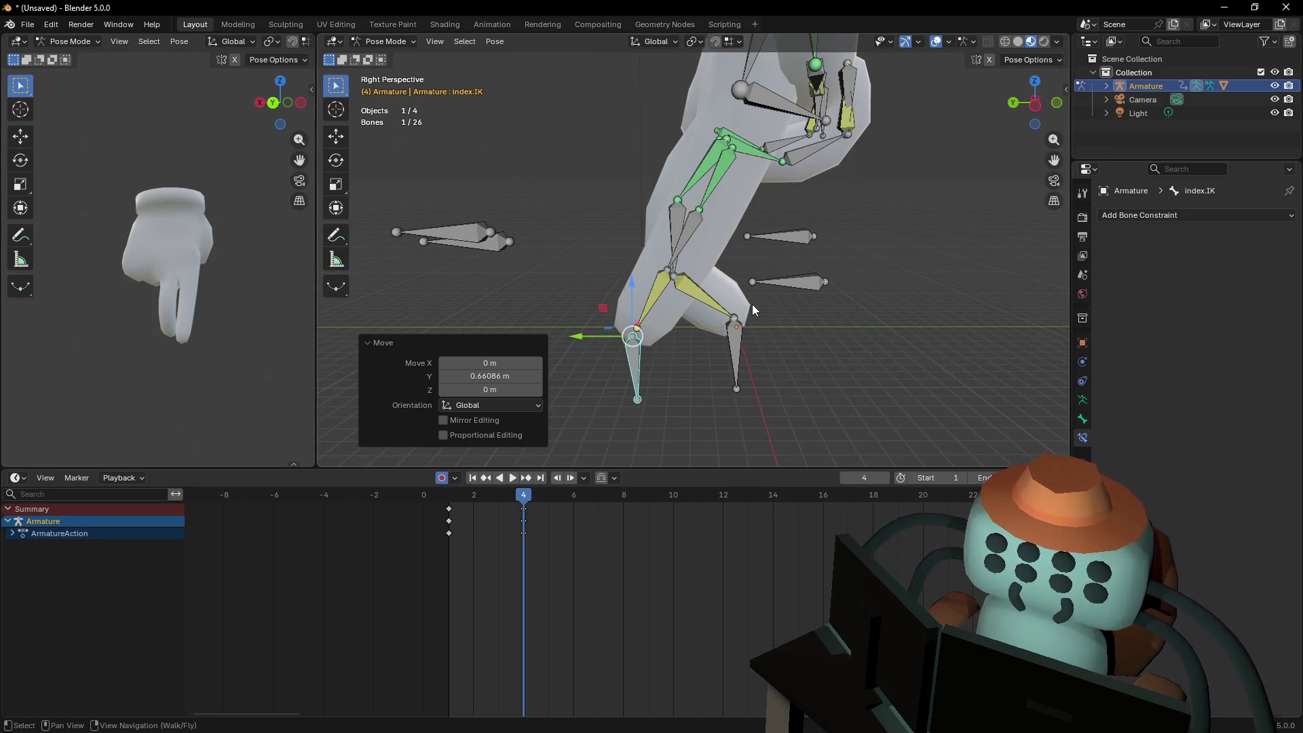
pyautogui.press('g')
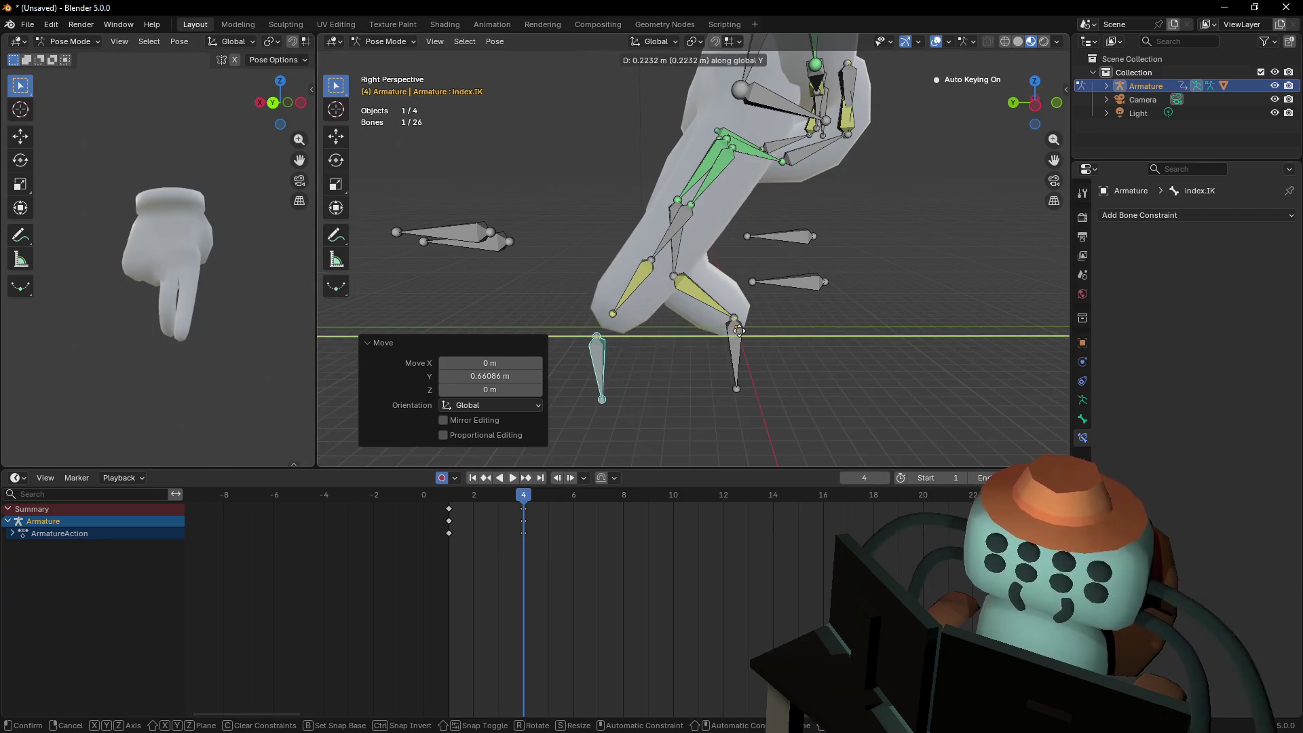
pyautogui.click(730, 337)
# Move the middle.IK fingertip control the opposite way along Y to −0.548 m
pyautogui.moveTo(731, 337); pyautogui.dragTo(706, 358, button='middle')
pyautogui.click(705, 353)
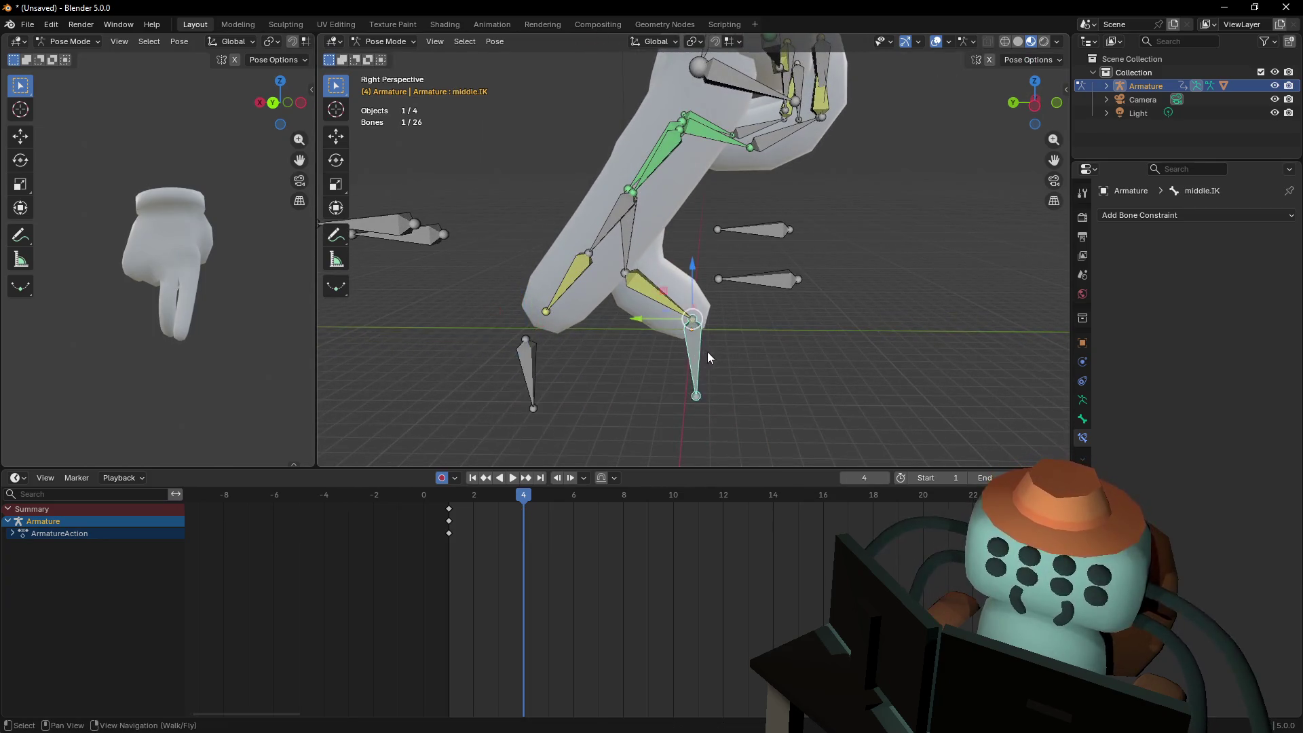
pyautogui.press('g')
pyautogui.click(787, 352)
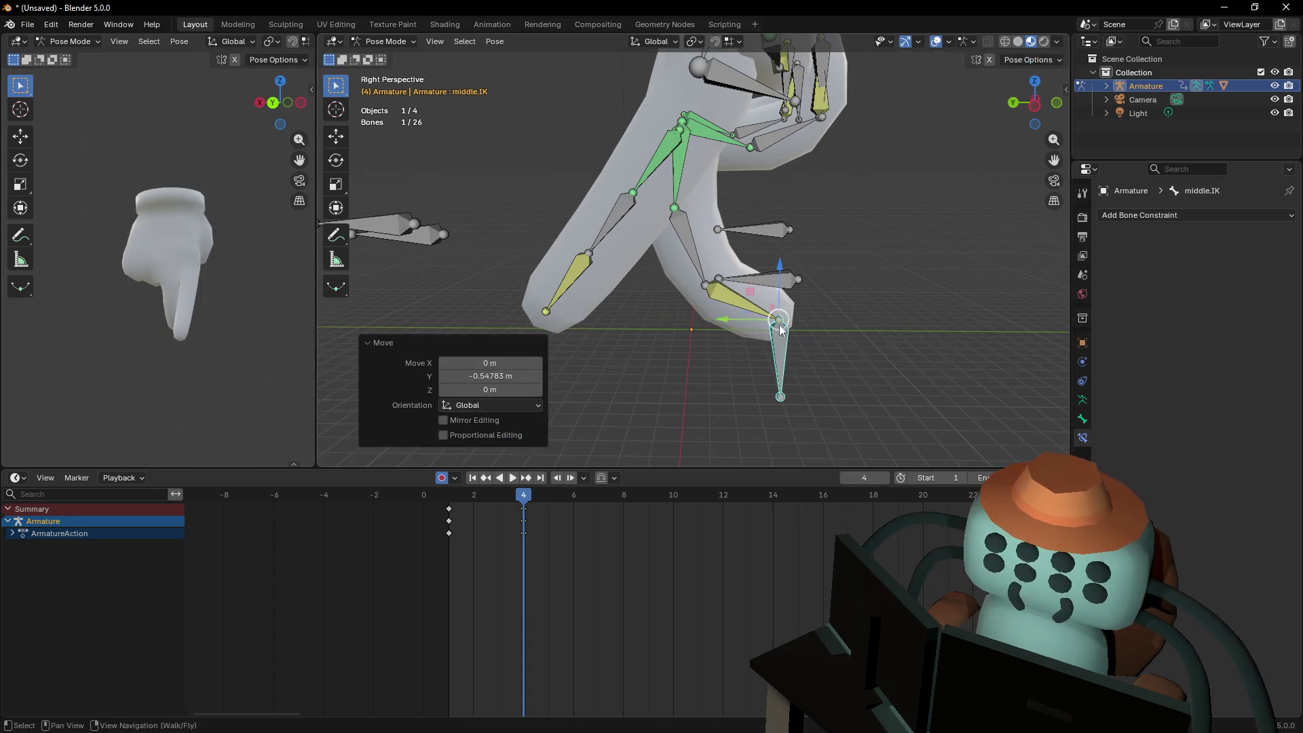
pyautogui.hotkey('shift', '`')
pyautogui.click(763, 169)
pyautogui.click(735, 131)
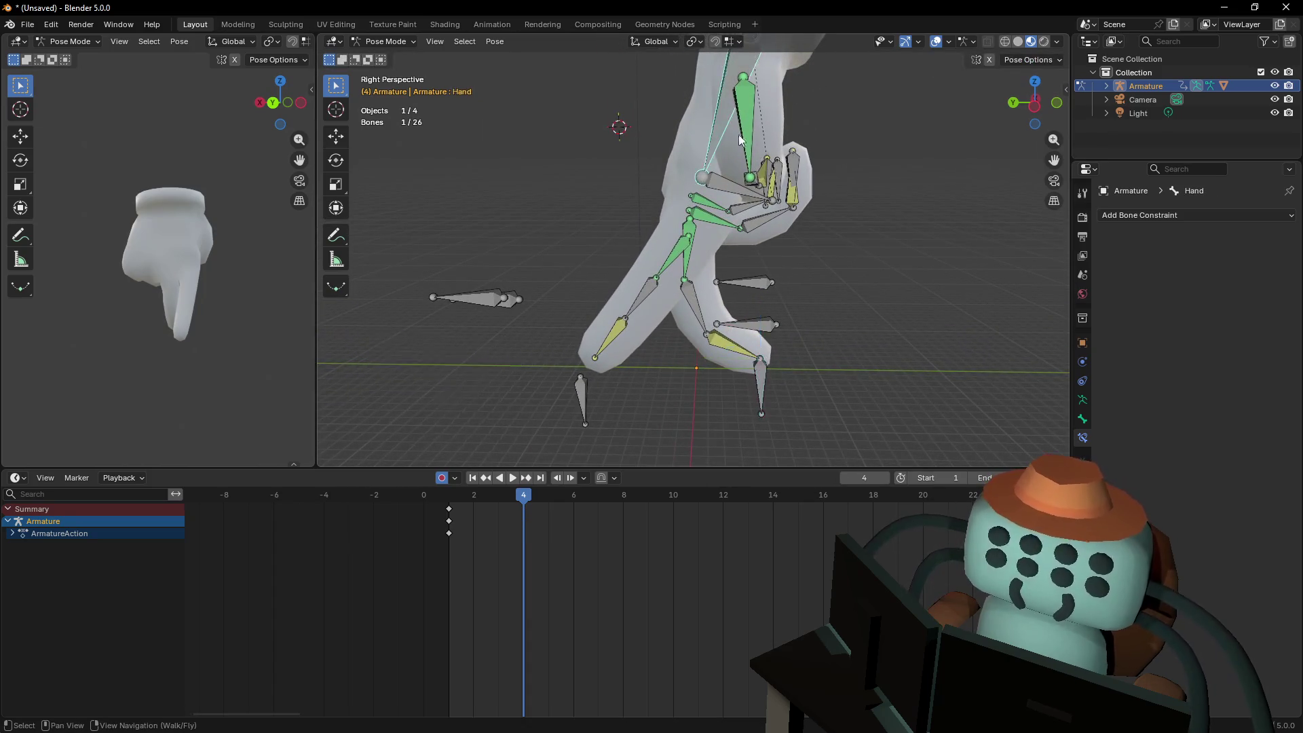
# In Left Orthographic view, move Hand.001 0.243 m along Y and 0.173 m down at frame 4
pyautogui.press('g')
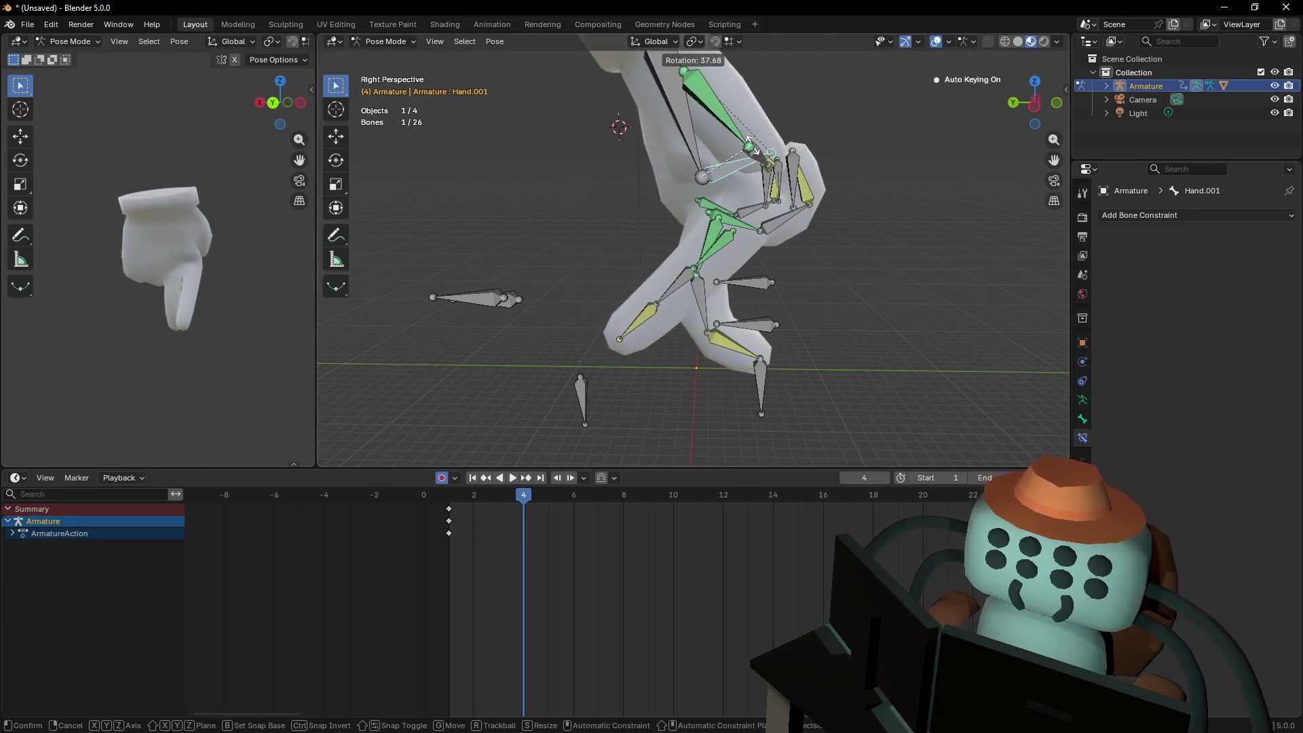
pyautogui.press('Escape')
pyautogui.click(773, 198)
pyautogui.press('g')
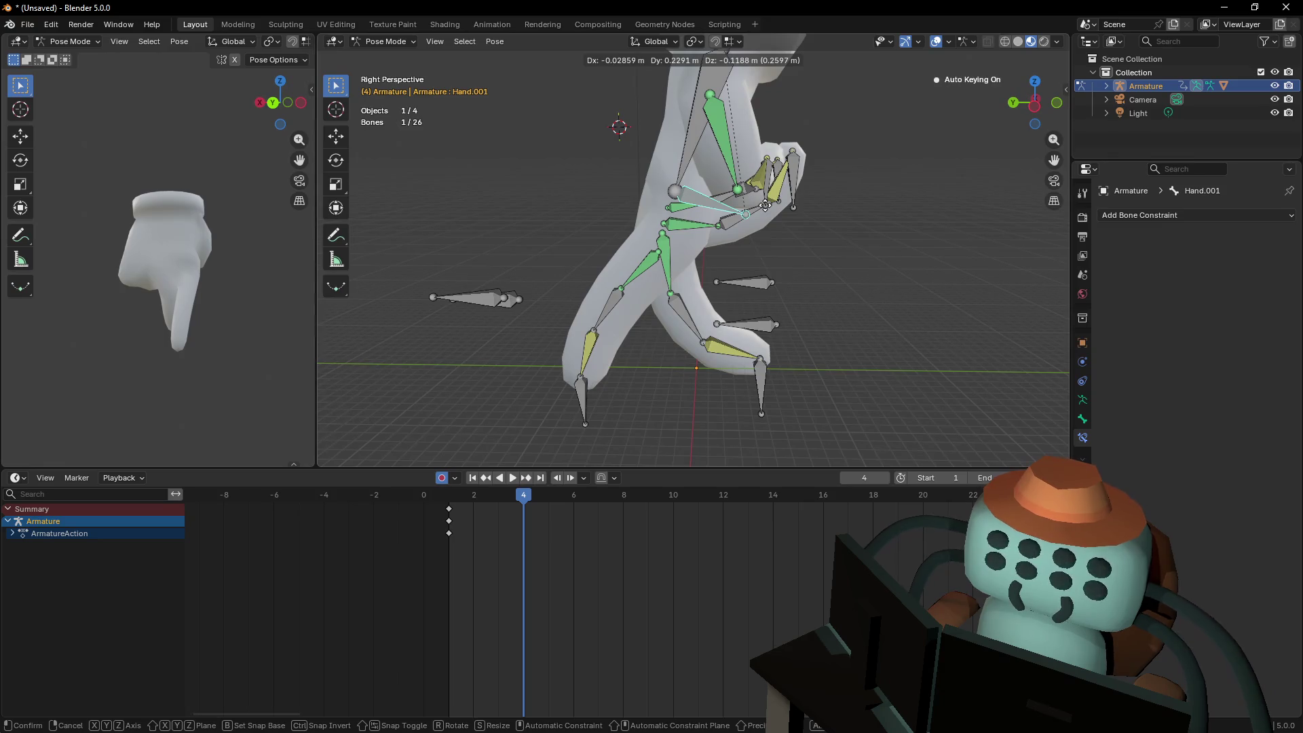
pyautogui.press('Escape')
pyautogui.click(1034, 104)
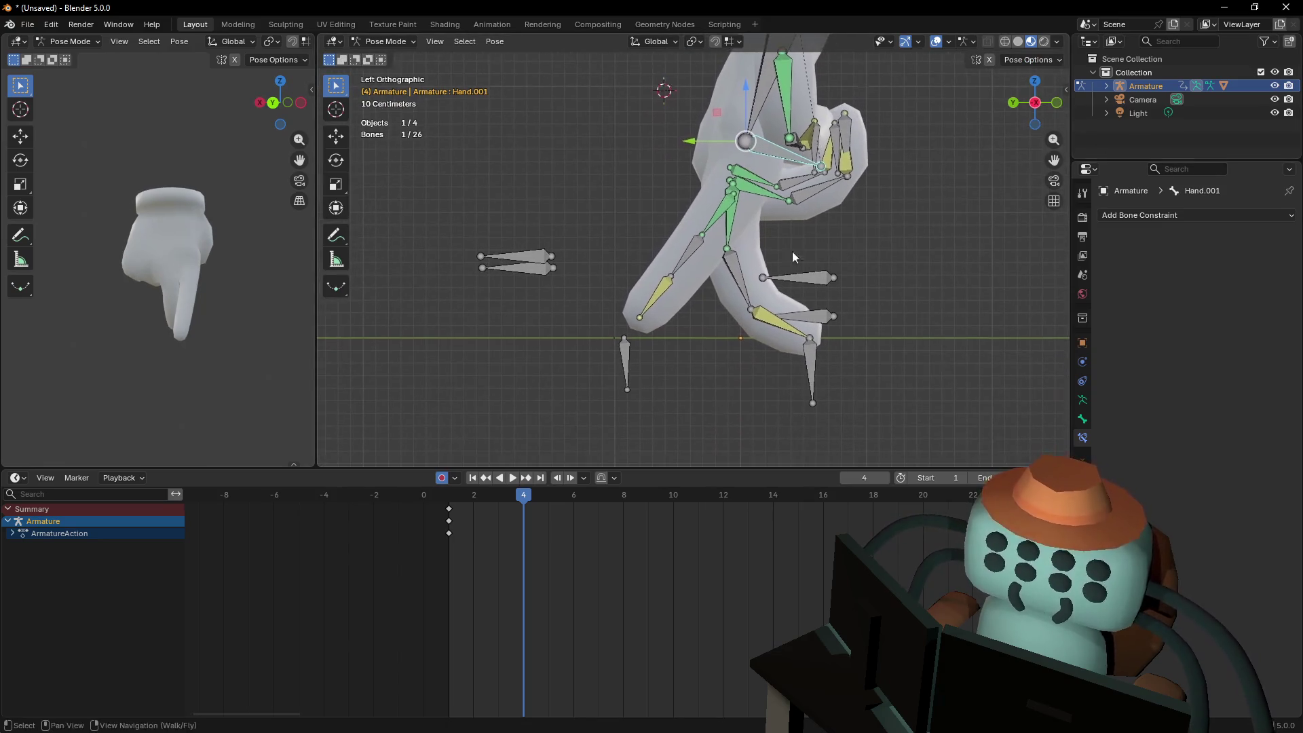
pyautogui.press('g')
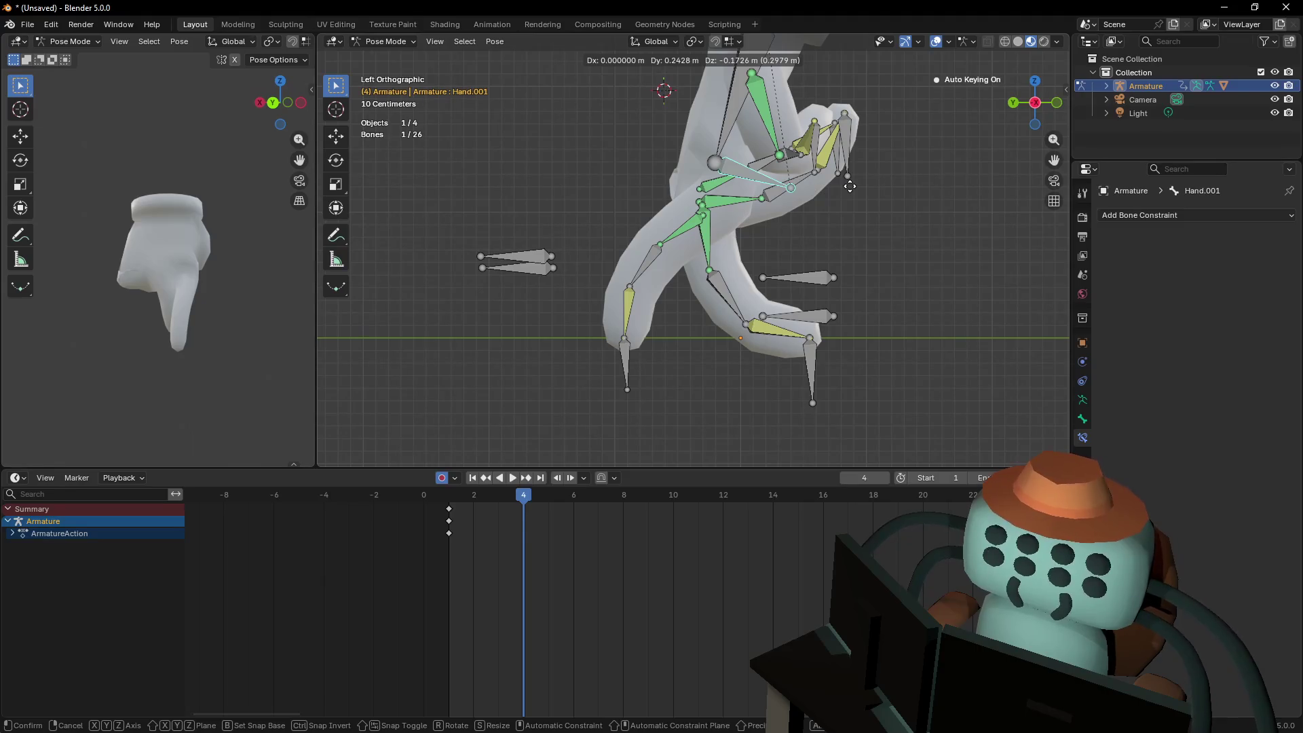
pyautogui.click(850, 186)
pyautogui.keyDown('shift'); pyautogui.moveTo(850, 186); pyautogui.dragTo(829, 266, button='middle'); pyautogui.keyUp('shift')
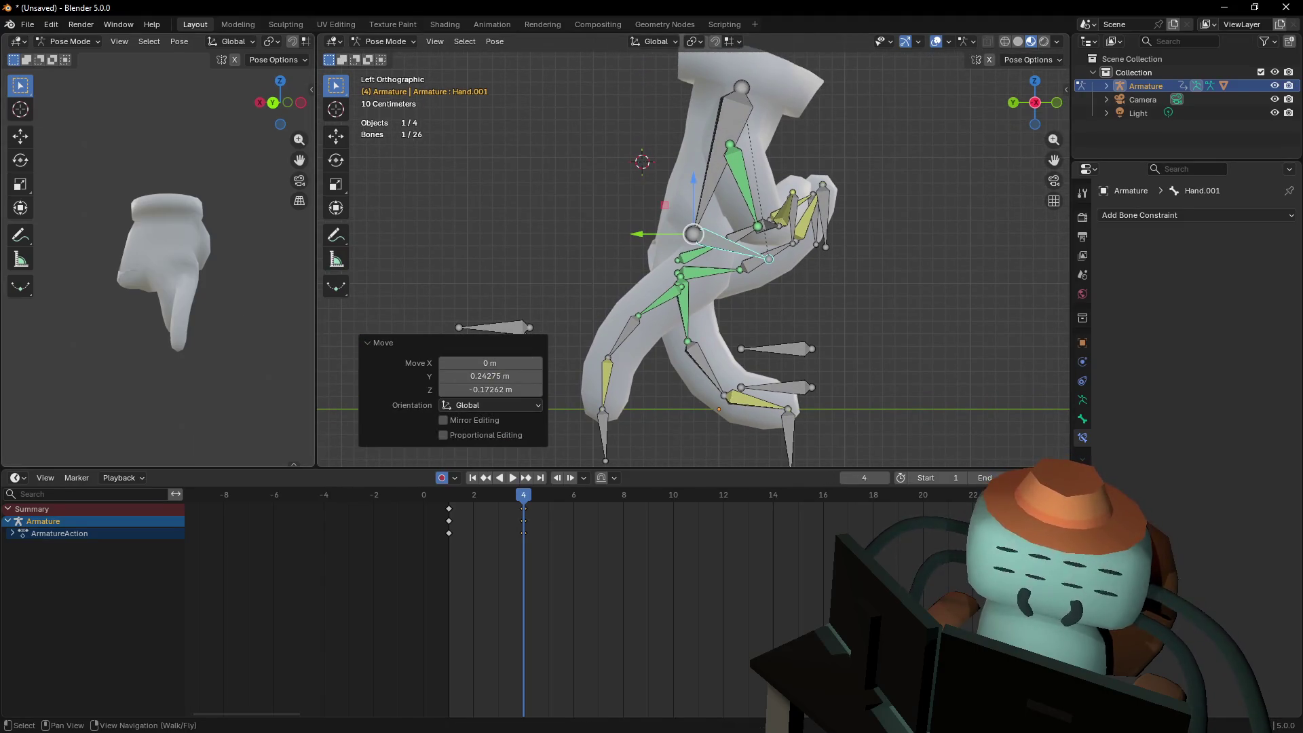
pyautogui.hotkey('shift', '`')
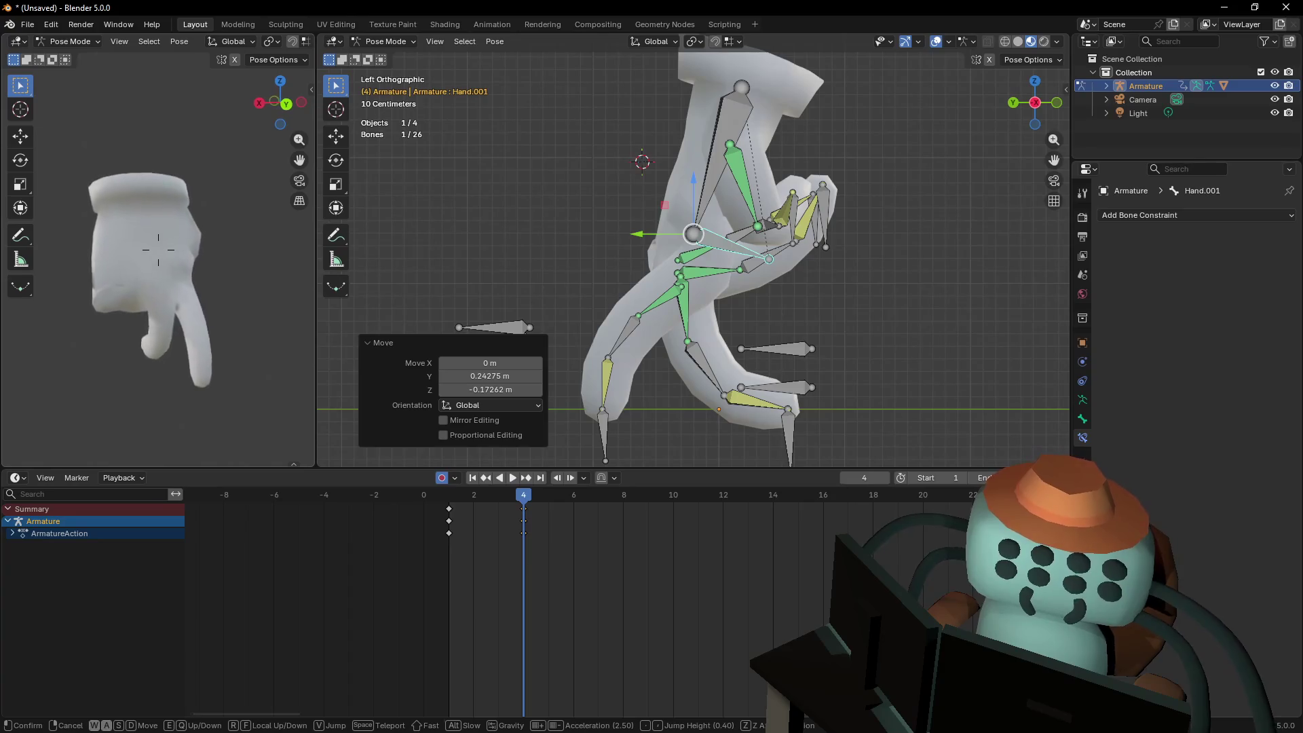
pyautogui.click(347, 317)
pyautogui.keyDown('shift'); pyautogui.moveTo(778, 294); pyautogui.dragTo(825, 241, button='middle'); pyautogui.keyUp('shift')
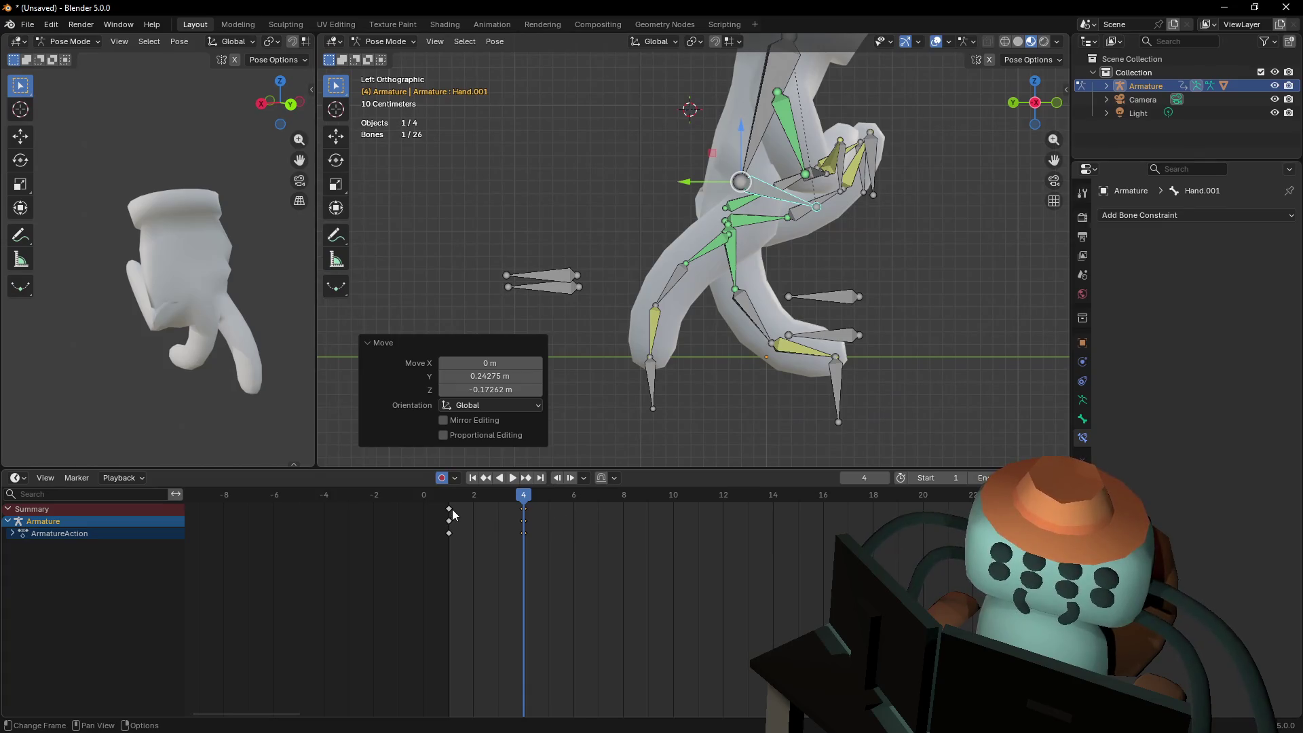
# Move the hand's frame-1 keyframes back to frame 0 in the Dope Sheet
pyautogui.press('a')
pyautogui.keyDown('shift'); pyautogui.moveTo(831, 314); pyautogui.dragTo(795, 338, button='middle'); pyautogui.keyUp('shift')
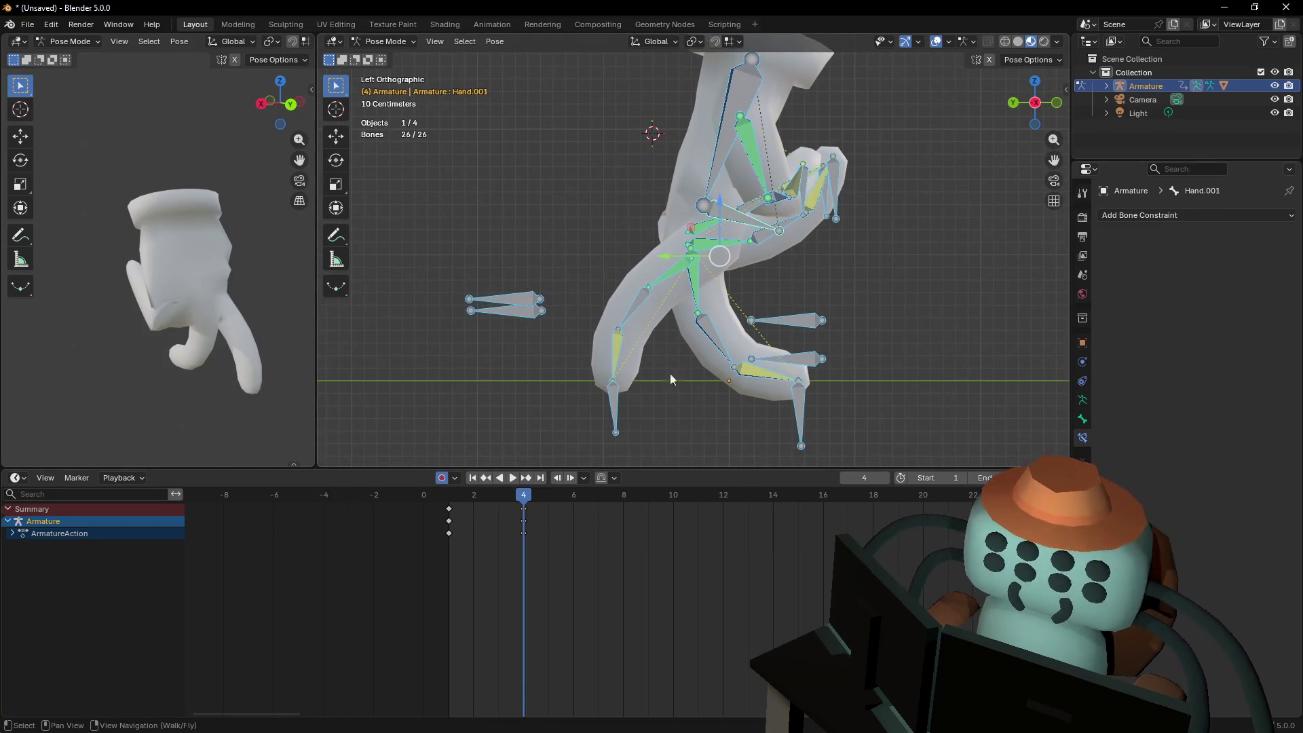
pyautogui.moveTo(475, 500); pyautogui.dragTo(444, 529)
pyautogui.press('g')
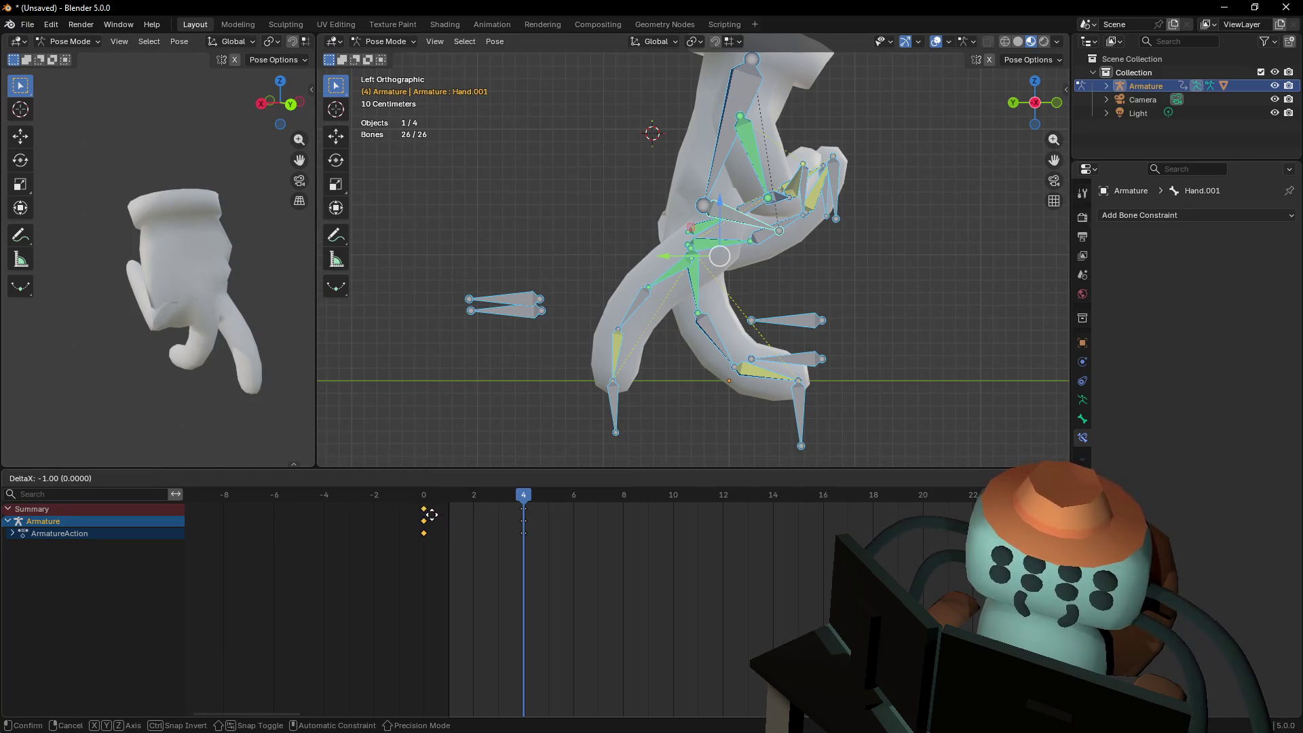
pyautogui.click(432, 515)
pyautogui.moveTo(560, 531); pyautogui.dragTo(508, 501)
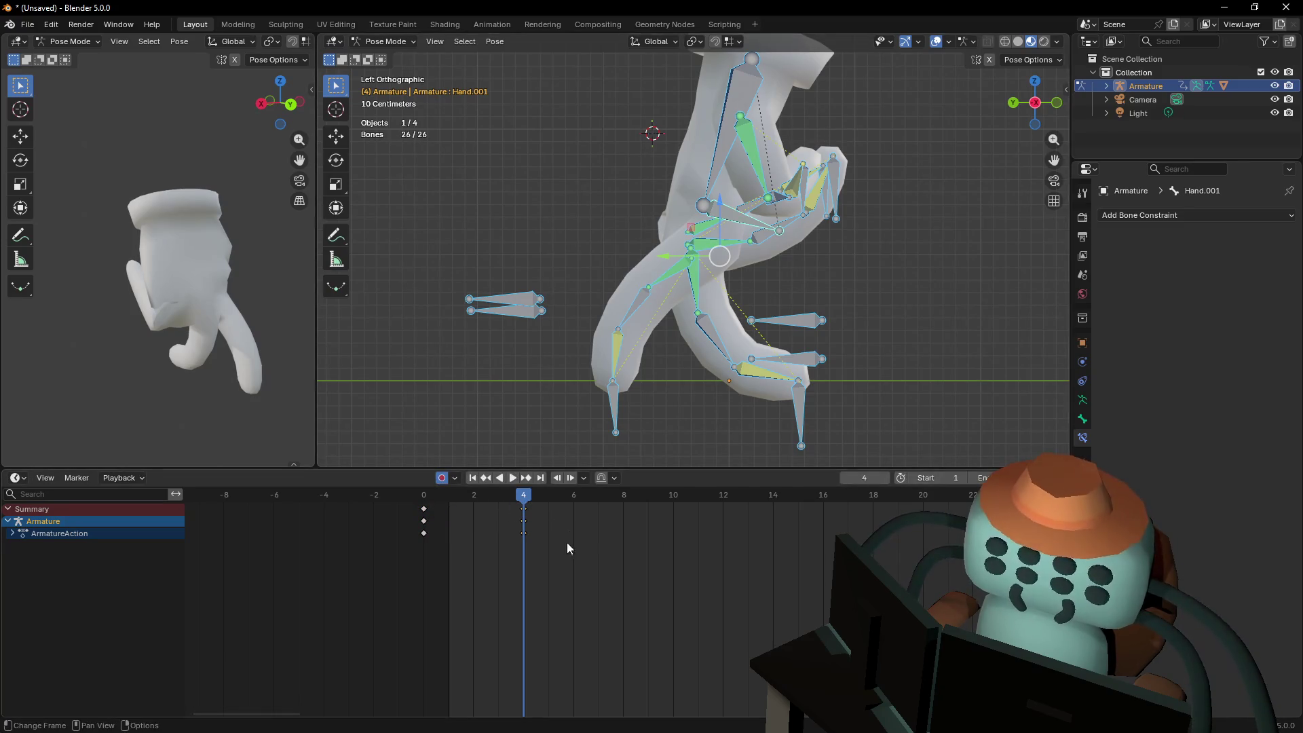
# Duplicate the starting keys onto frame 1 and play back the result
pyautogui.hotkey('shift', 'd')
pyautogui.click(490, 507)
pyautogui.press('space')
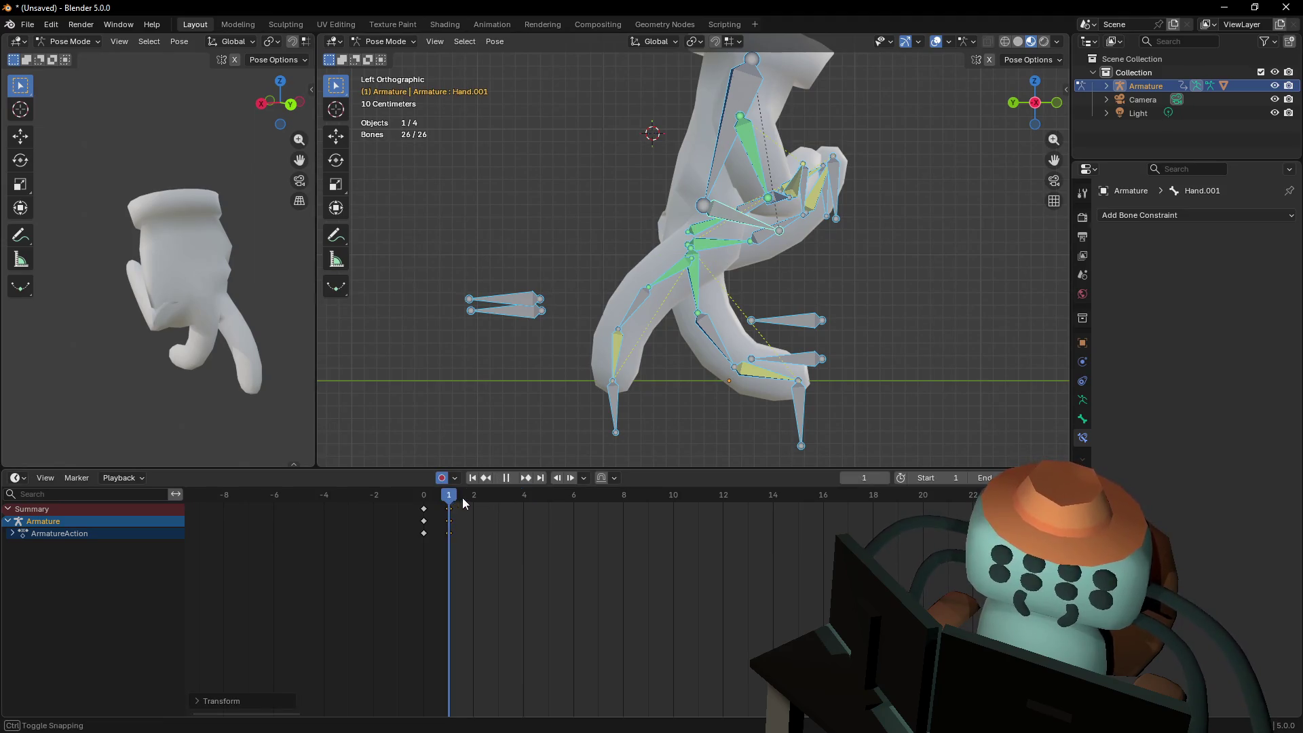
pyautogui.press('space')
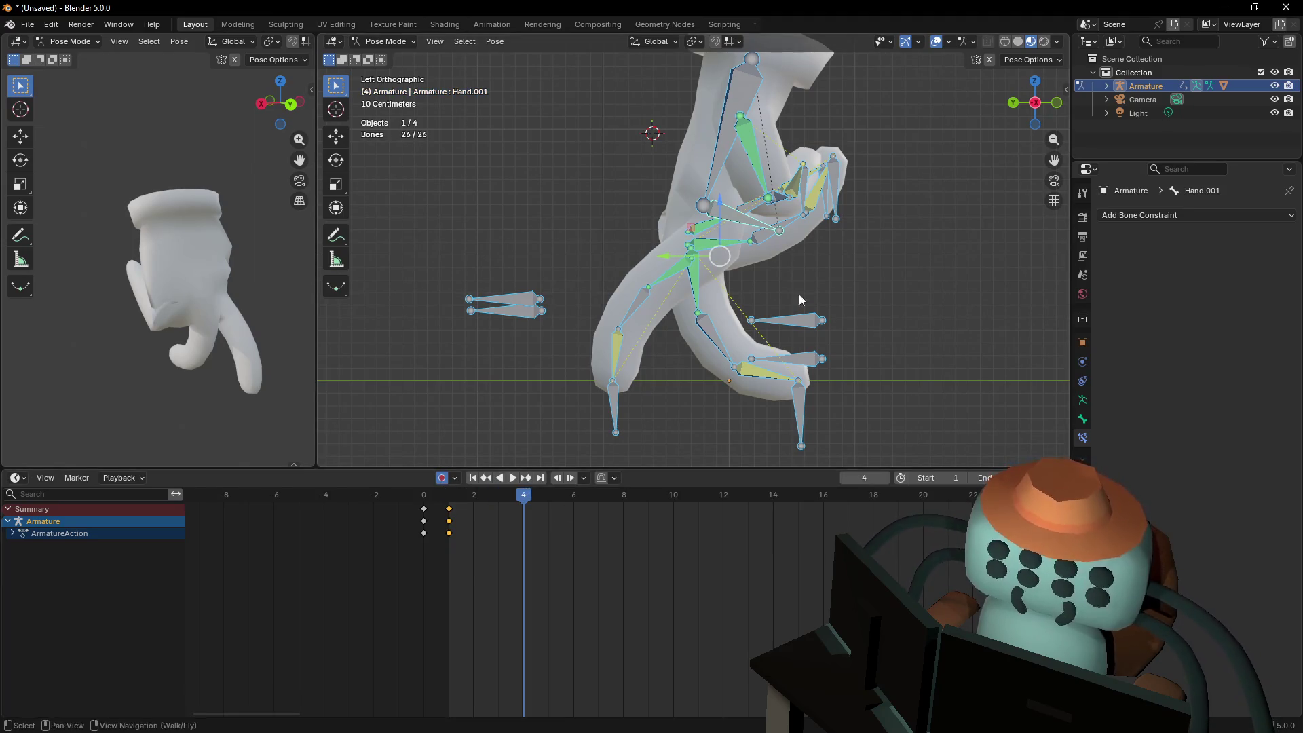
pyautogui.moveTo(857, 348)
pyautogui.keyDown('shift'); pyautogui.mouseDown(button='middle')
pyautogui.moveTo(812, 359)
pyautogui.moveTo(816, 338)
pyautogui.mouseUp(button='middle'); pyautogui.keyUp('shift')
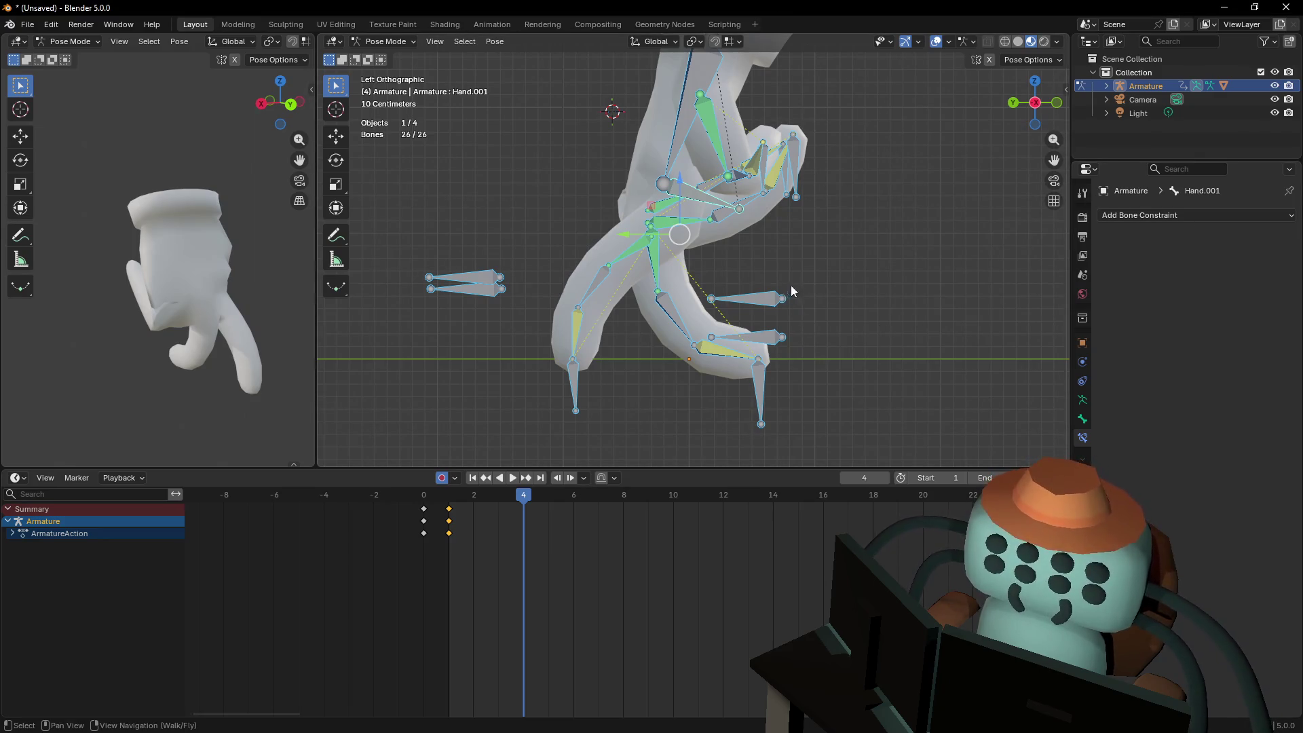
# At frame 4, move the index and middle IK controls along Y into a mid-stride pose
pyautogui.keyDown('shift'); pyautogui.moveTo(799, 275); pyautogui.dragTo(758, 323, button='middle'); pyautogui.keyUp('shift')
pyautogui.moveTo(519, 502)
pyautogui.mouseDown()
pyautogui.moveTo(491, 502)
pyautogui.moveTo(523, 502)
pyautogui.mouseUp()
pyautogui.click(520, 432)
pyautogui.keyDown('shift'); pyautogui.moveTo(600, 437); pyautogui.dragTo(600, 401, button='middle'); pyautogui.keyUp('shift')
pyautogui.press('g')
pyautogui.press('y')
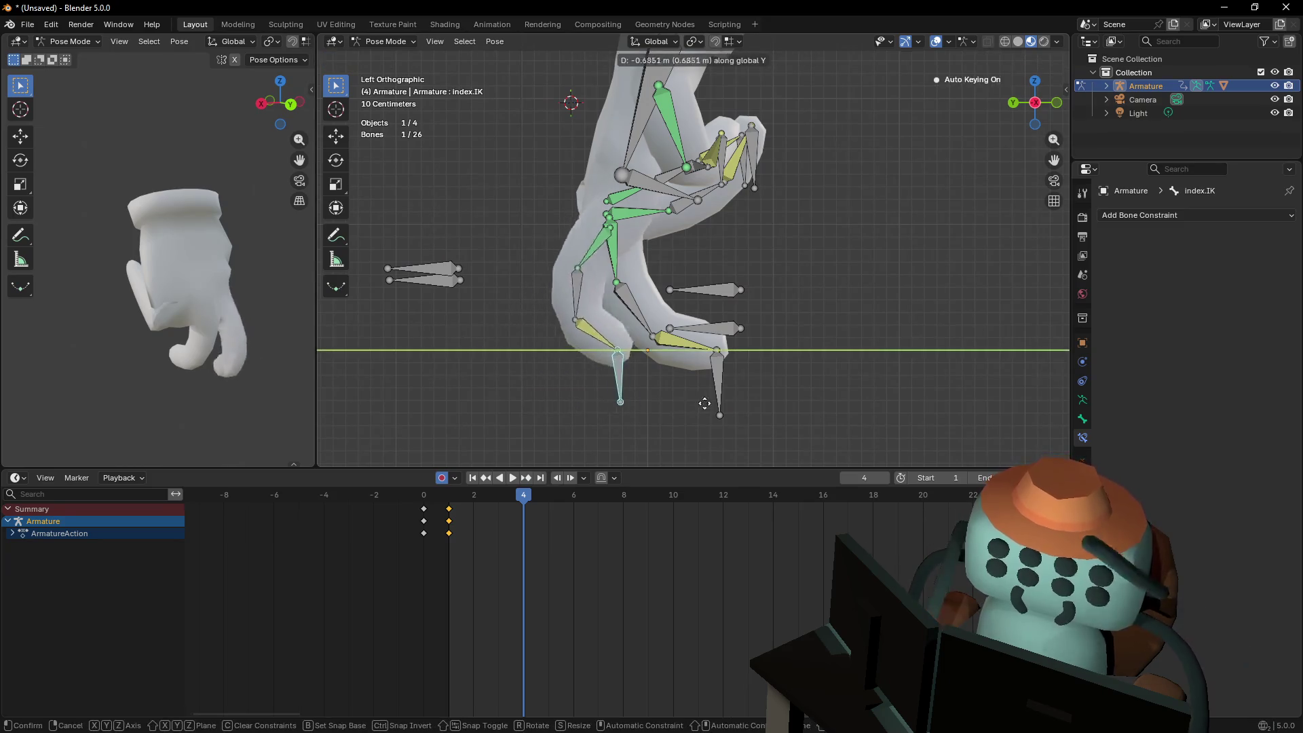
pyautogui.click(745, 405)
pyautogui.click(730, 381)
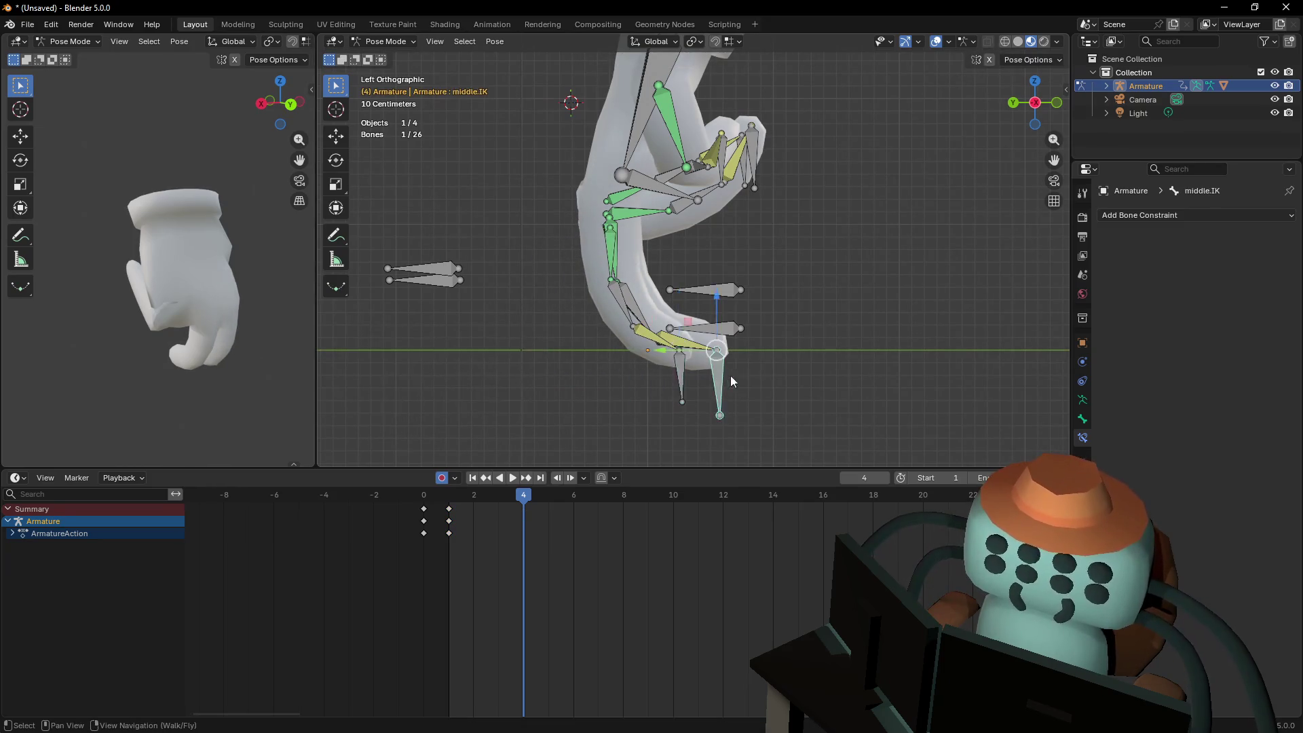
pyautogui.press('g')
pyautogui.press('y')
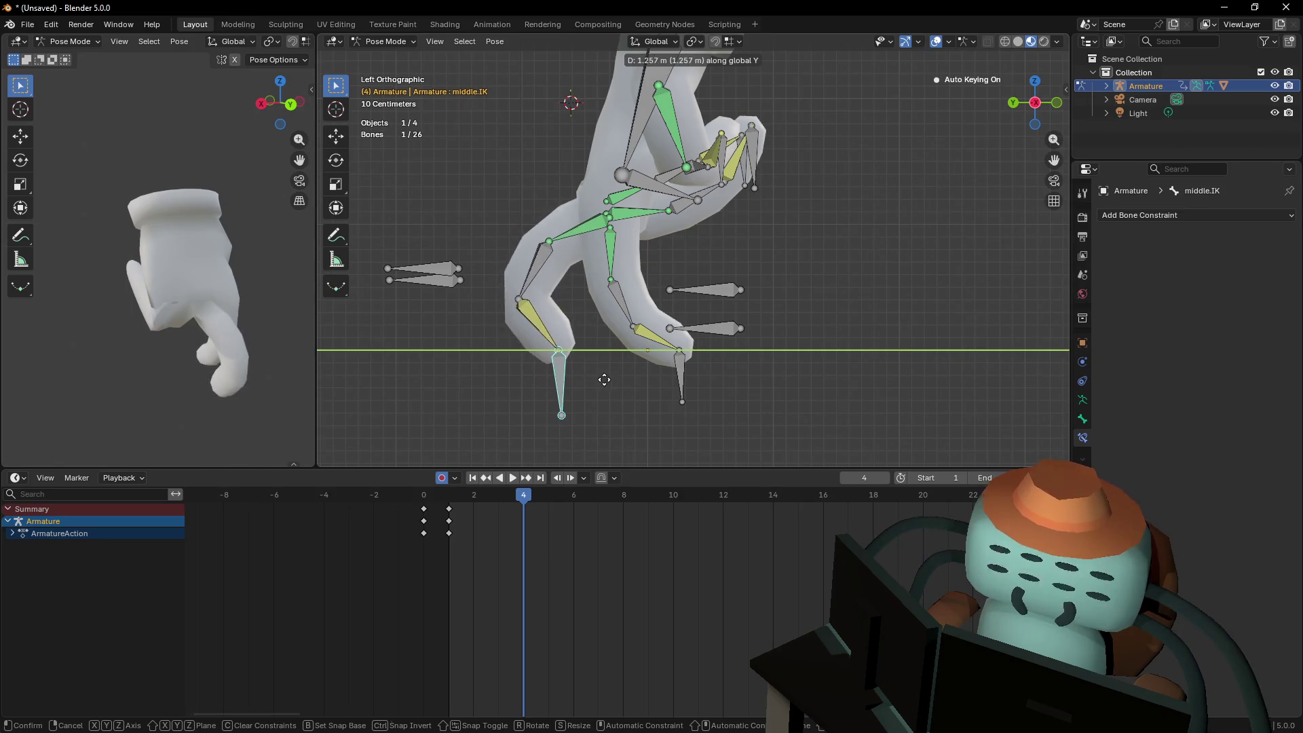
pyautogui.click(604, 379)
# Play the animation and review the poses at frames 2, 3 and 4
pyautogui.press('space')
pyautogui.press('space')
pyautogui.click(455, 495)
pyautogui.click(489, 495)
pyautogui.click(468, 499)
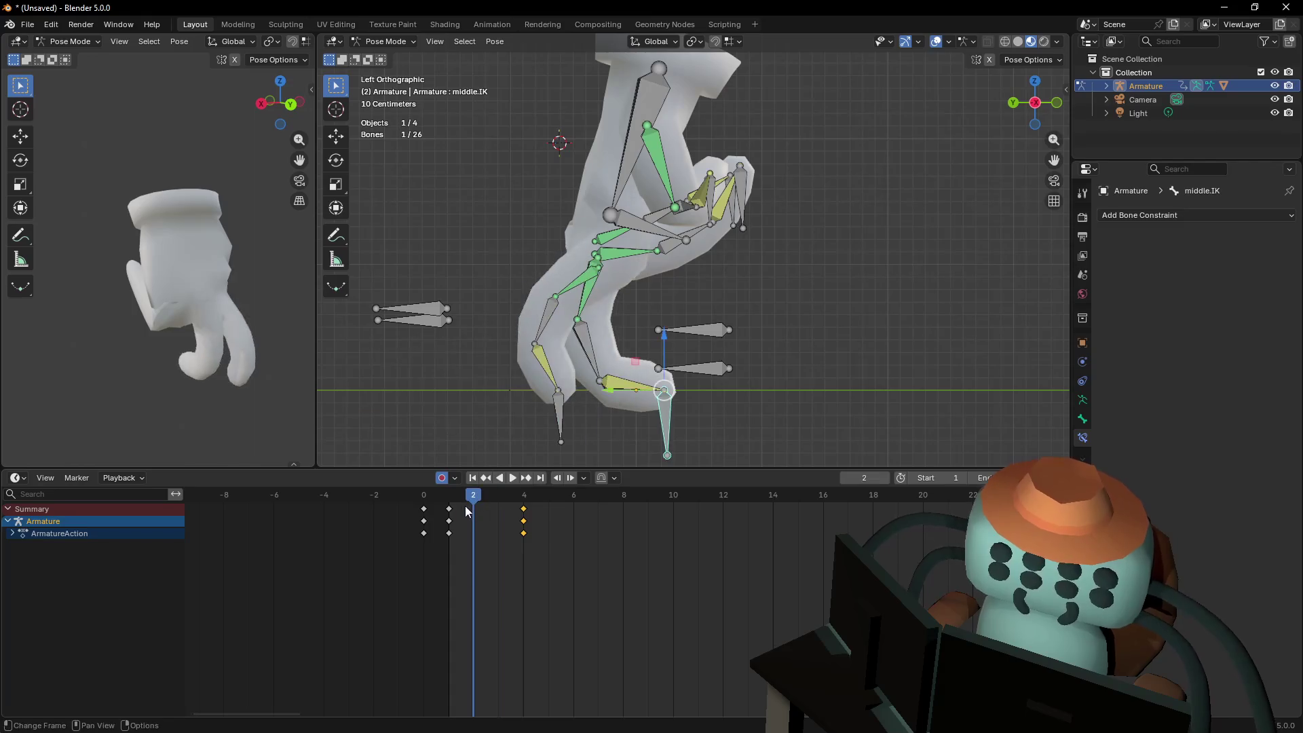
pyautogui.click(523, 499)
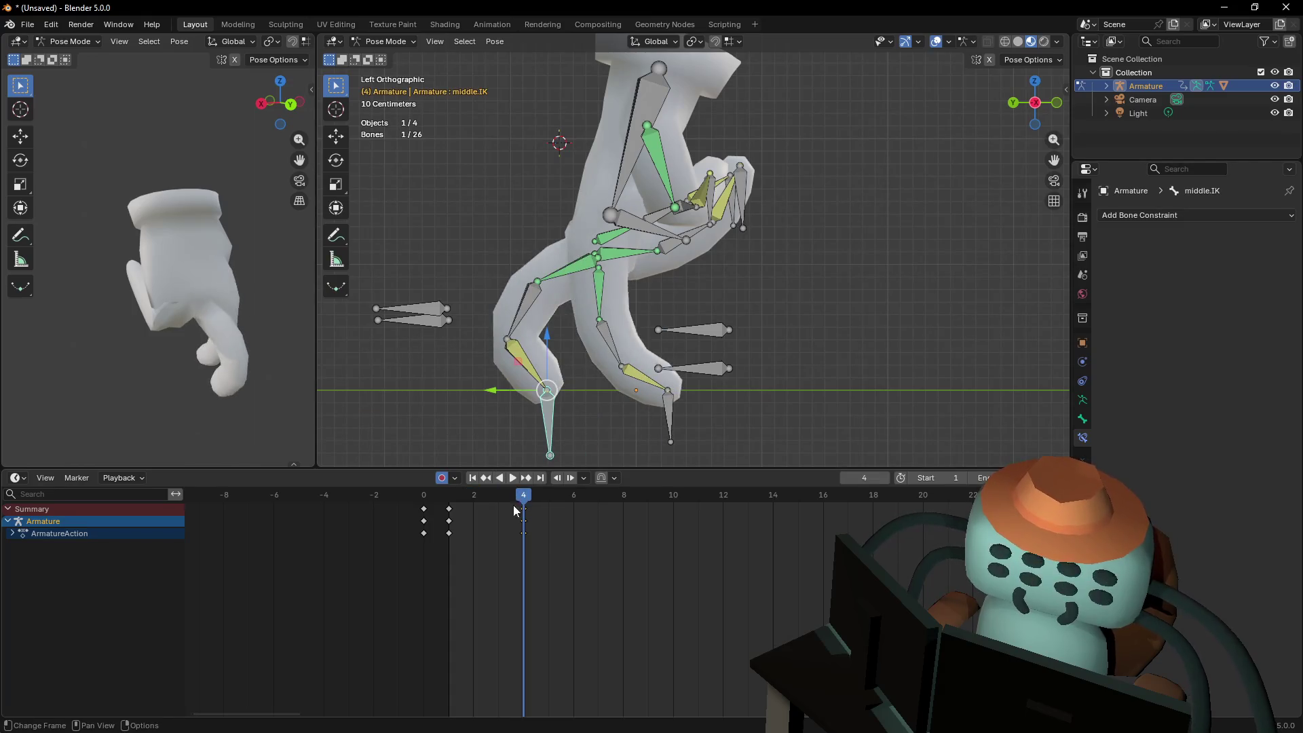
# Copy the frame-1 index and middle finger keys to frame 8
pyautogui.keyDown('shift'); pyautogui.click(669, 418); pyautogui.keyUp('shift')
pyautogui.click(449, 508)
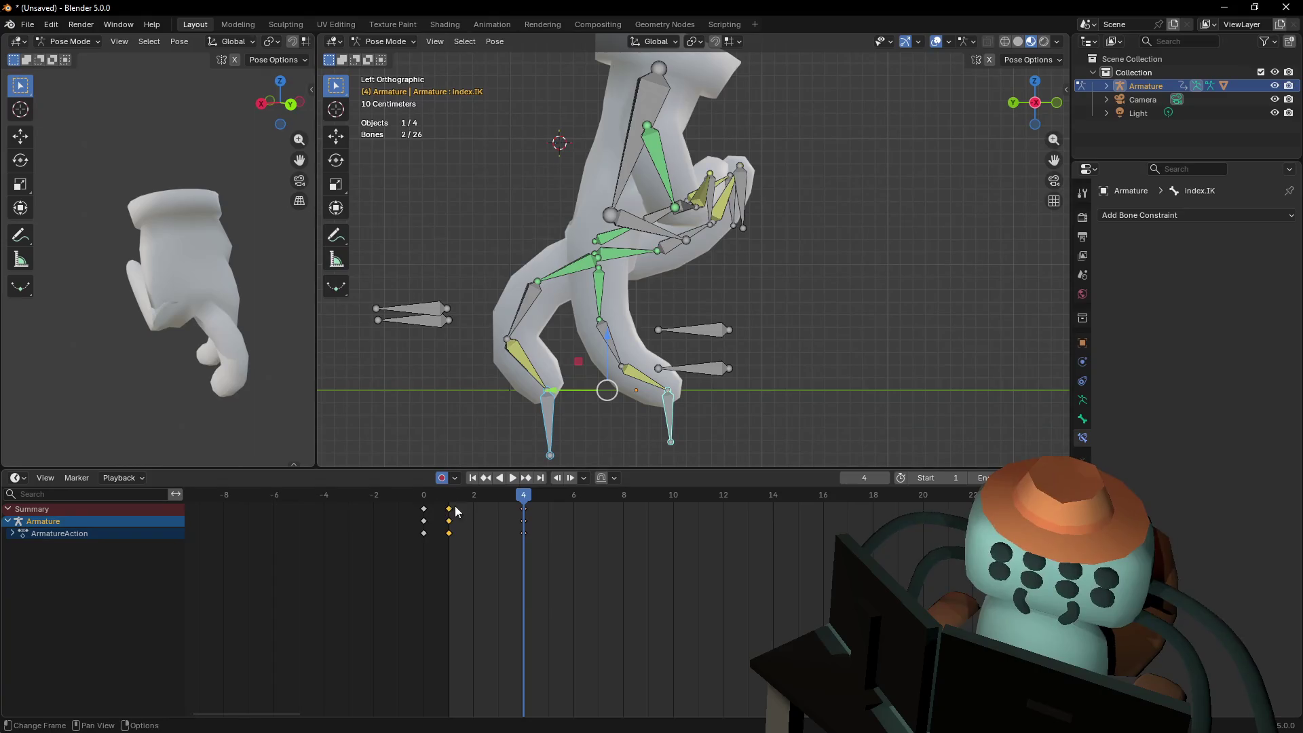
pyautogui.hotkey('shift', 'd')
pyautogui.click(643, 518)
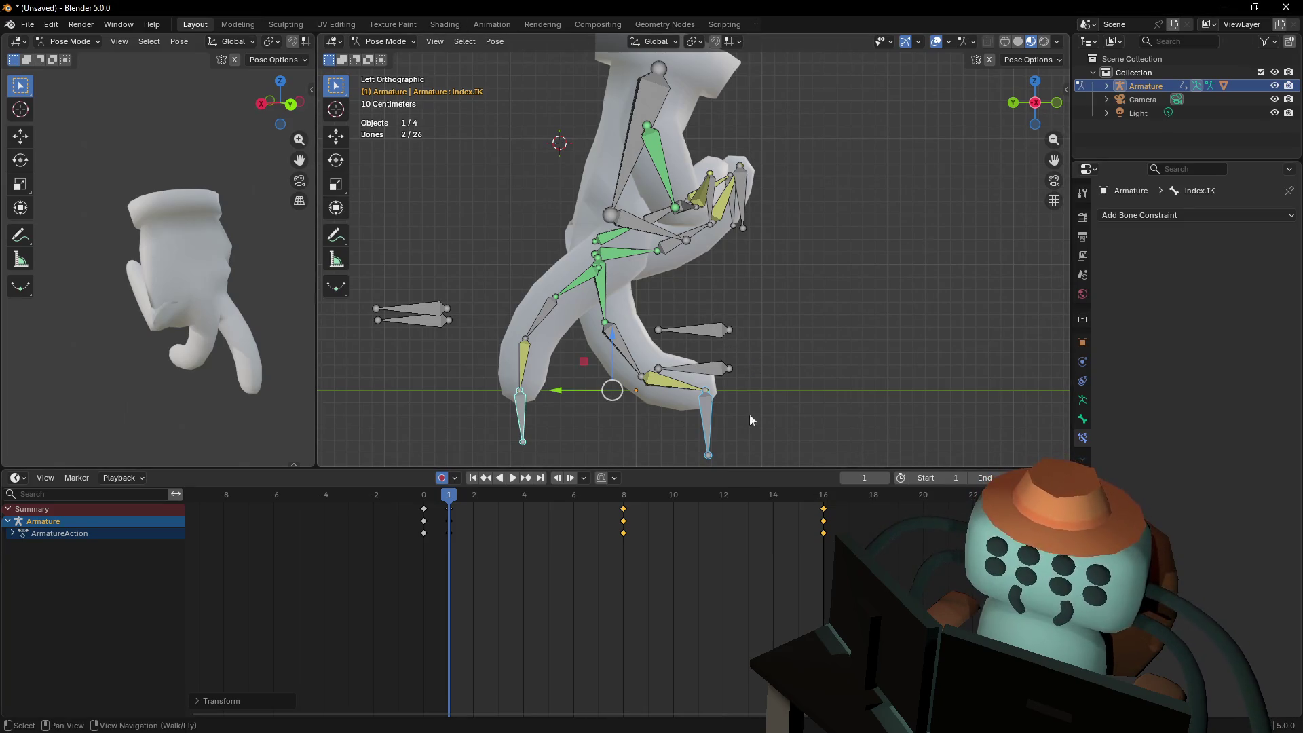
pyautogui.moveTo(639, 382); pyautogui.dragTo(535, 455, button='middle')
pyautogui.press('space')
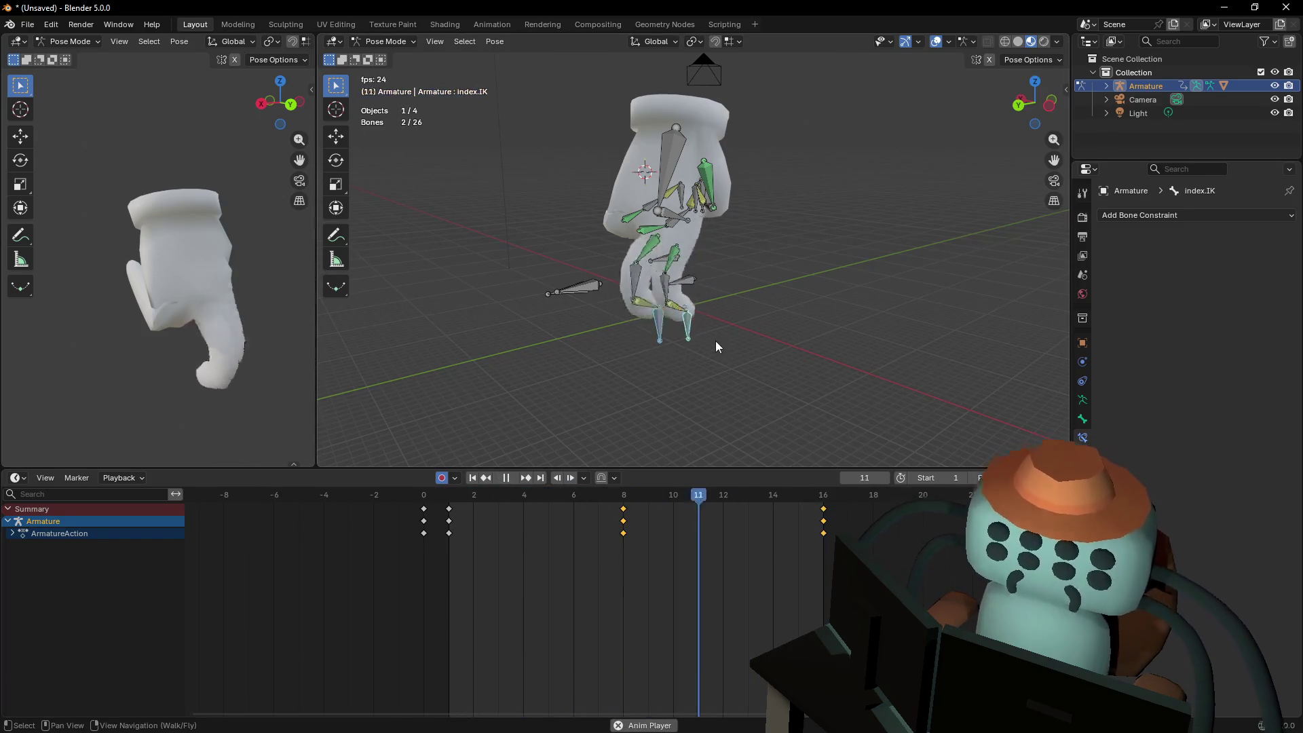
pyautogui.hotkey('shift', '`')
pyautogui.press('w')
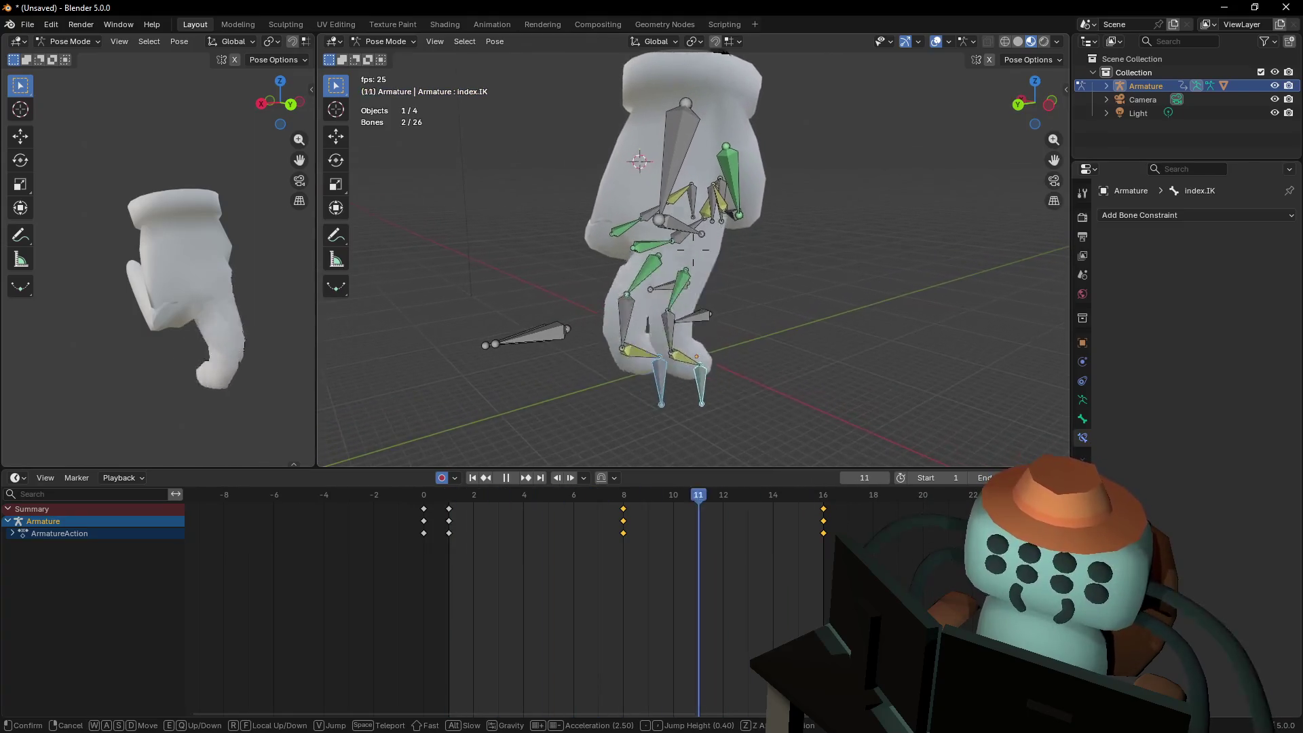
pyautogui.press('Return')
pyautogui.press('space')
pyautogui.hotkey('shift', '`')
pyautogui.press('w')
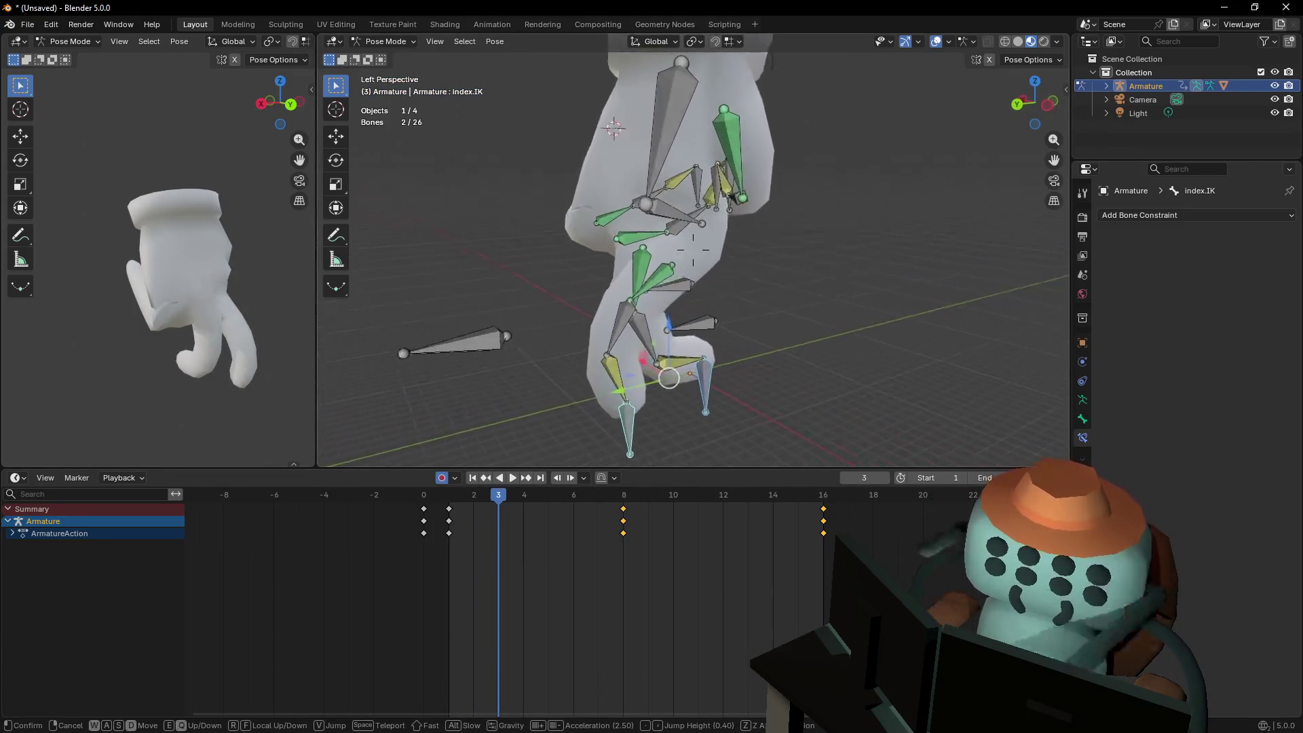
pyautogui.press('w')
pyautogui.click(692, 249)
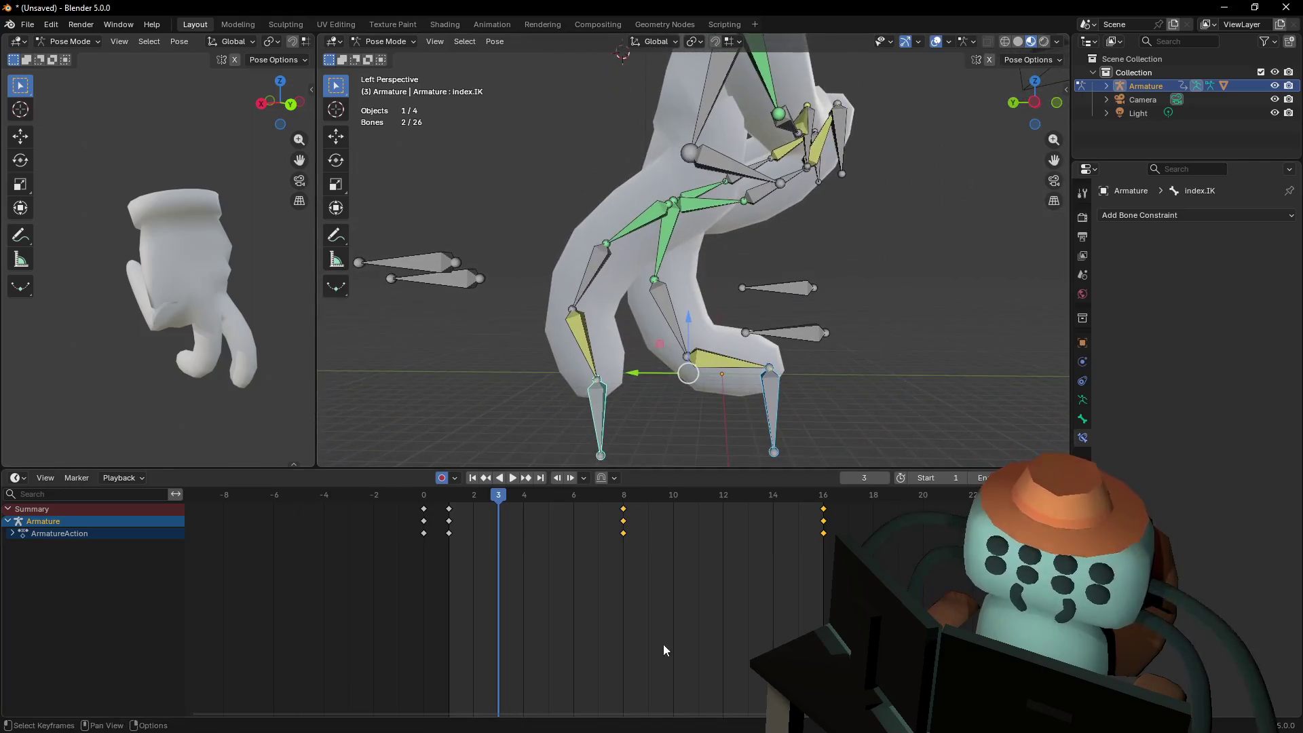
pyautogui.click(524, 498)
pyautogui.click(692, 250)
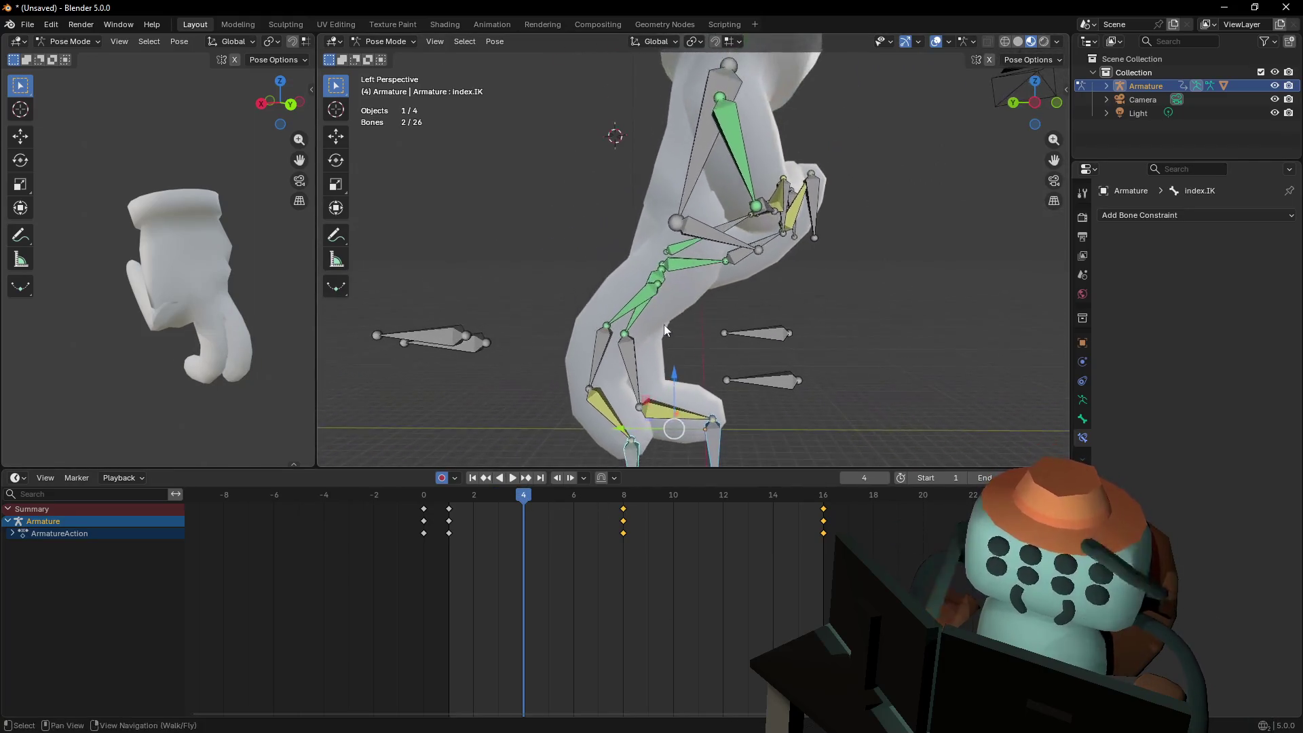
pyautogui.moveTo(479, 508); pyautogui.dragTo(457, 504)
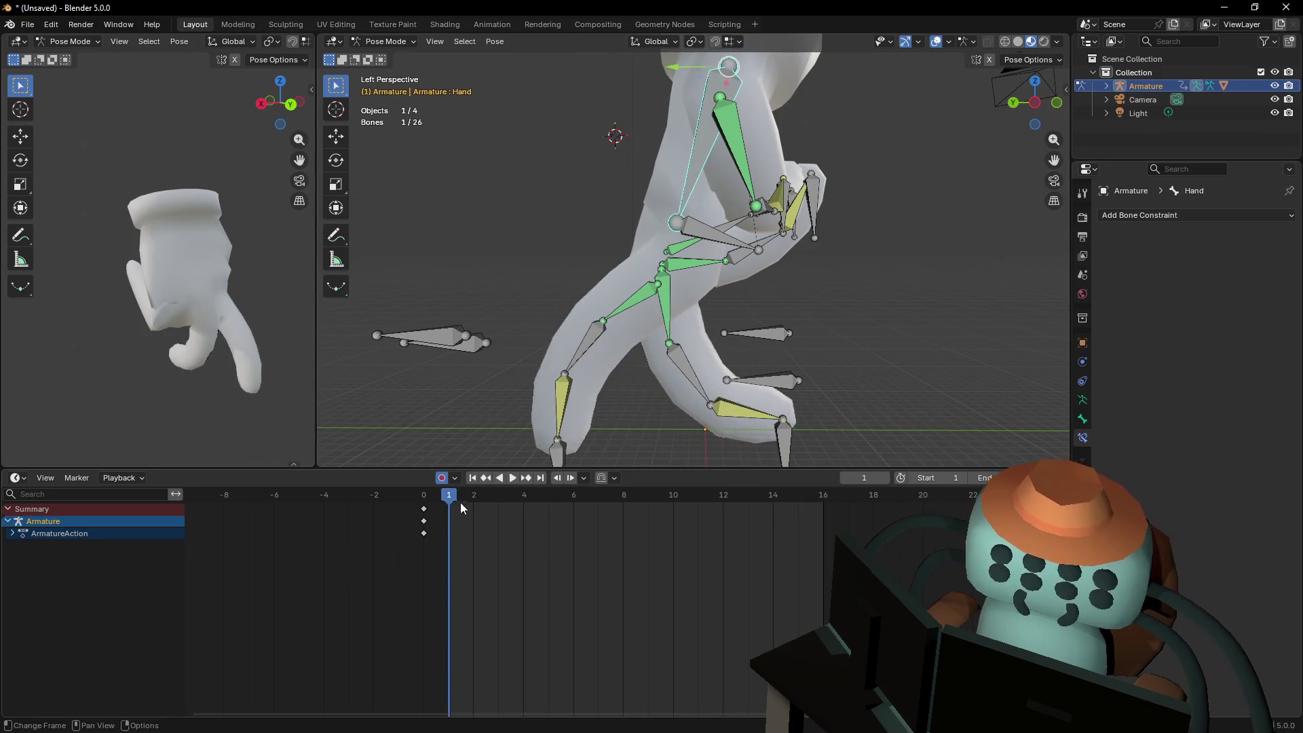
# Key all channels of the main Hand bone at frames 8 and 16
pyautogui.hotkey('shift', '`')
pyautogui.click(731, 292)
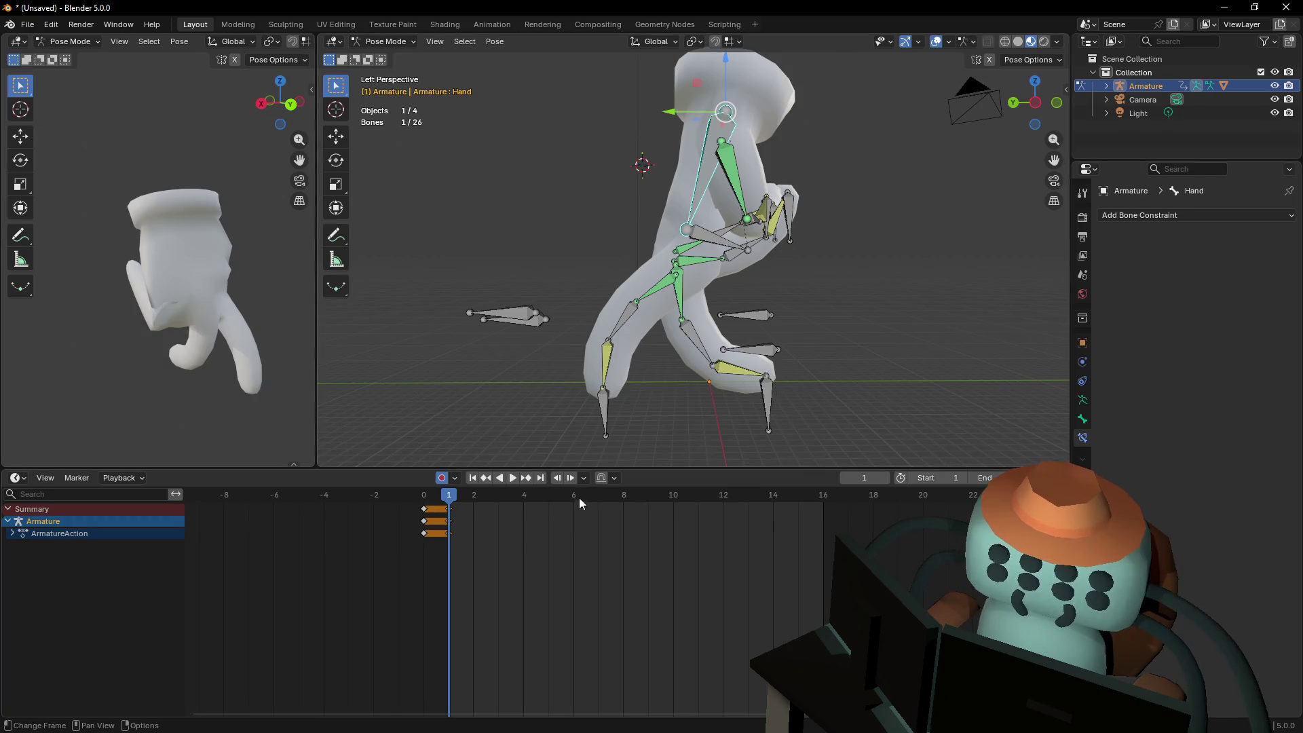
pyautogui.moveTo(580, 499); pyautogui.dragTo(614, 500)
pyautogui.moveTo(692, 499); pyautogui.dragTo(821, 506)
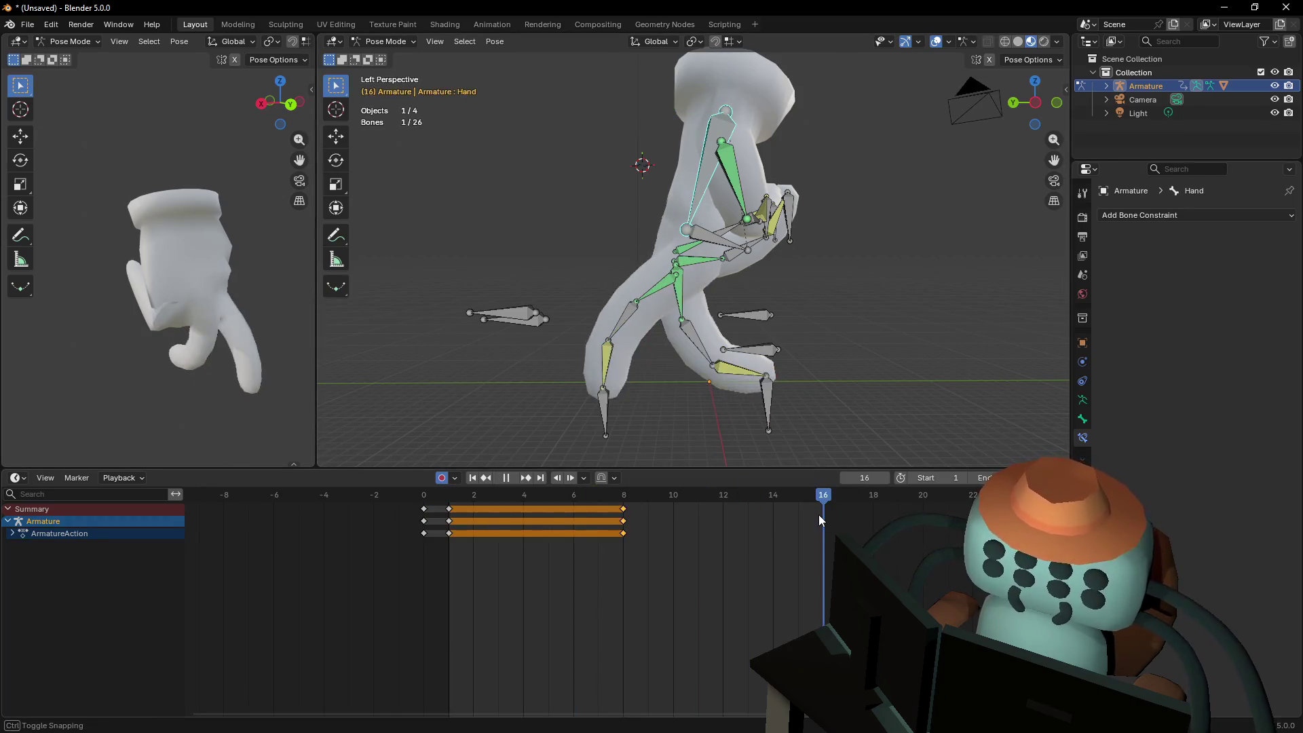
pyautogui.press('i')
pyautogui.click(662, 516)
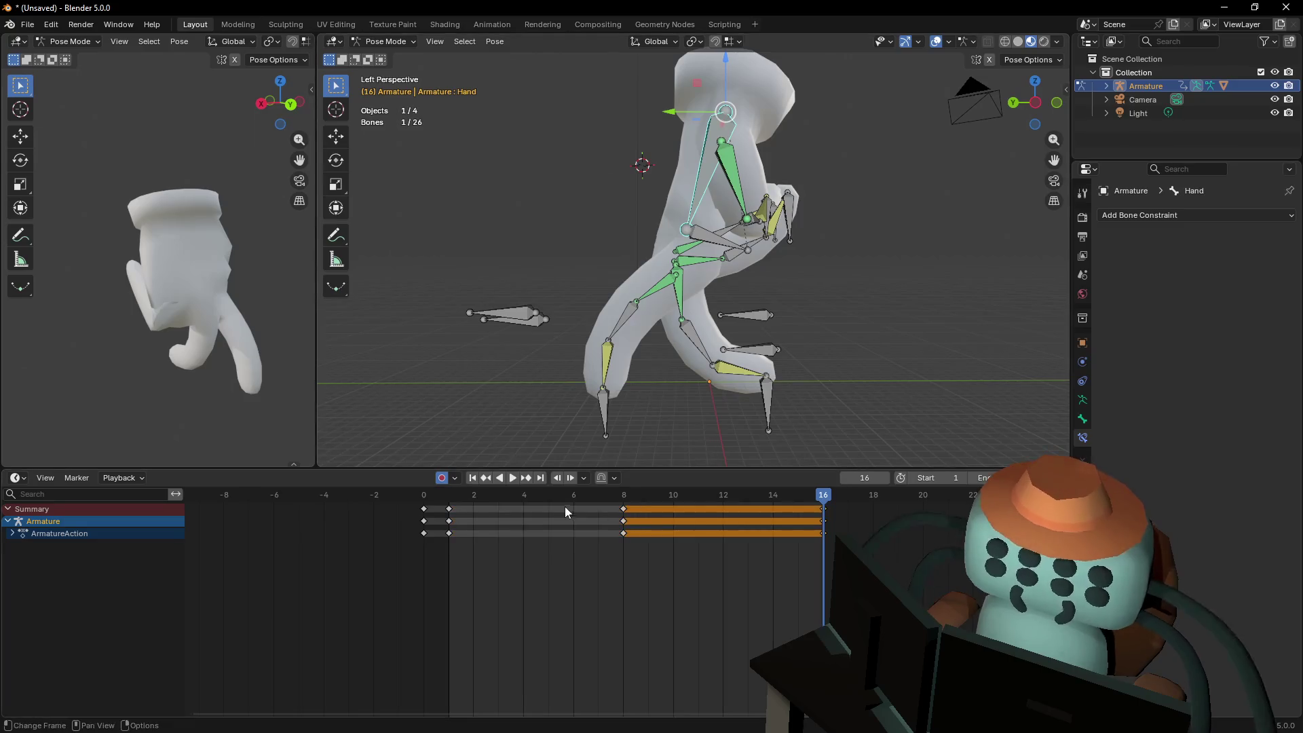
# At frame 4, lower the Hand bone along Z so the glove dips mid-step
pyautogui.moveTo(565, 507); pyautogui.dragTo(528, 495)
pyautogui.press('g')
pyautogui.press('z')
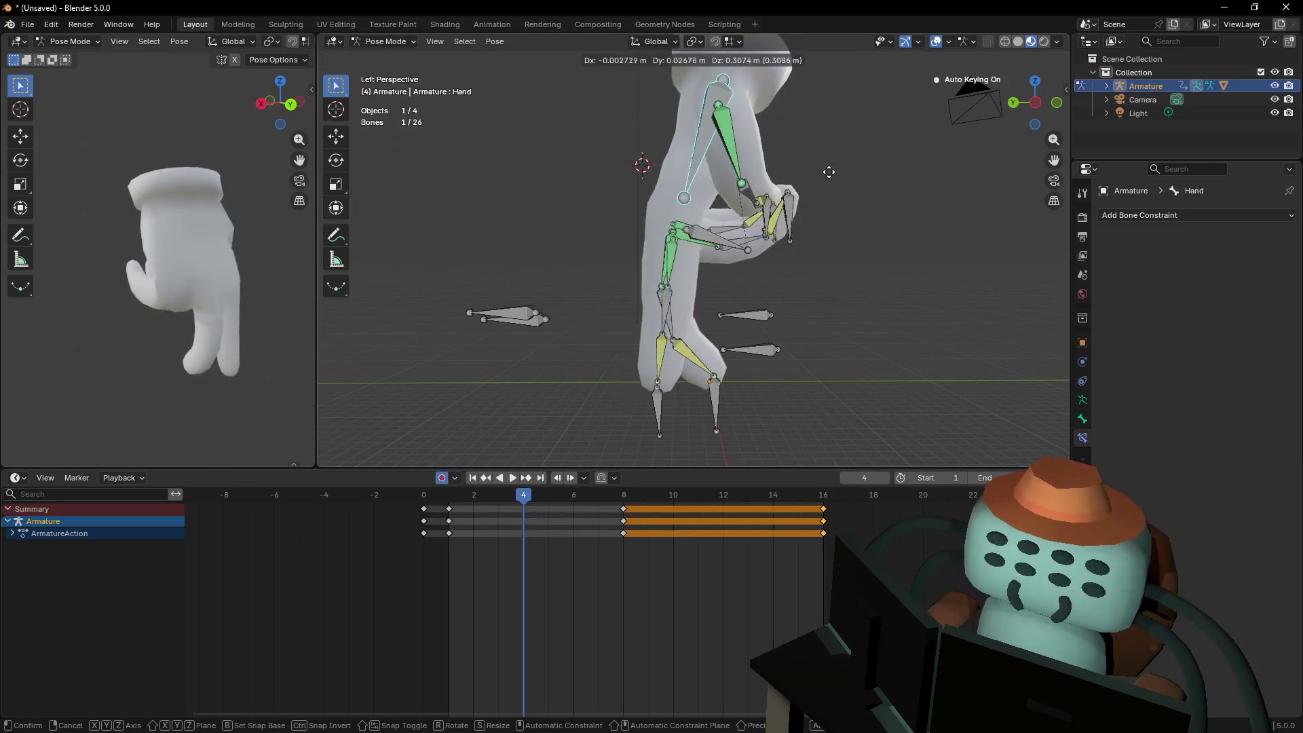
pyautogui.click(817, 183)
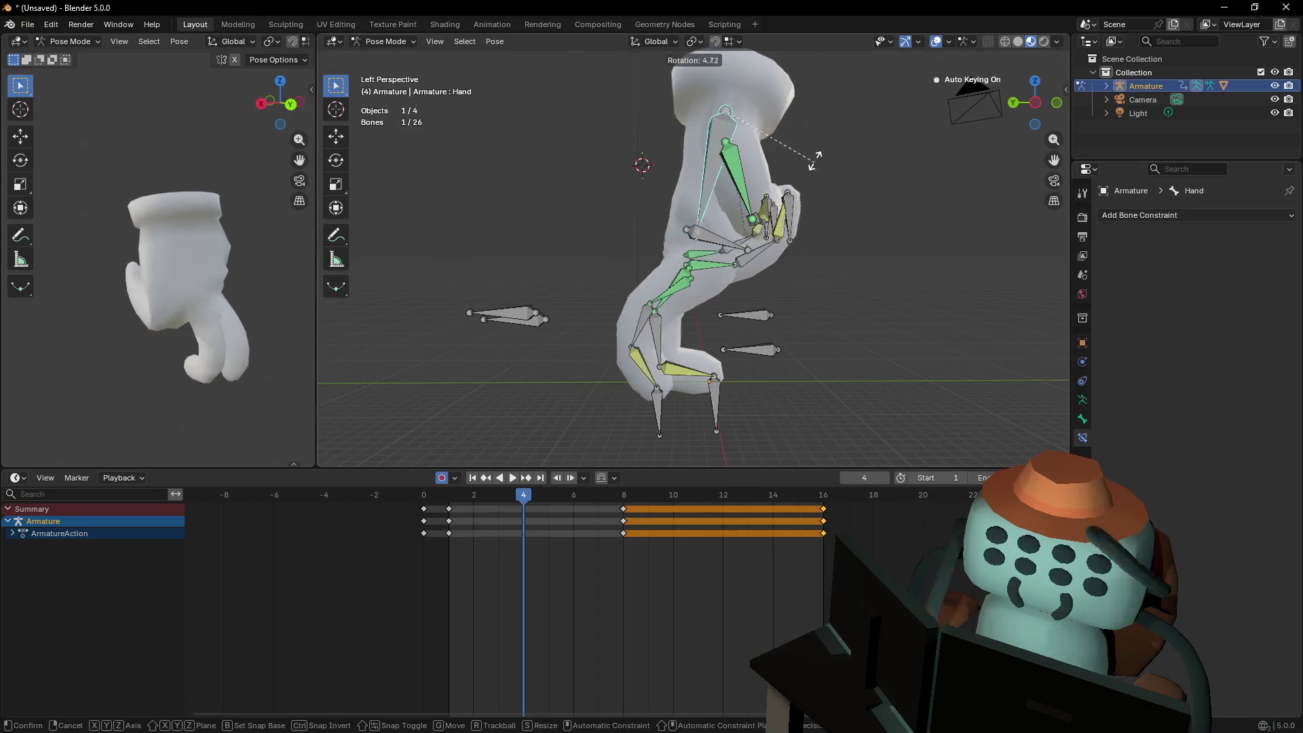
pyautogui.press('KP_5')
pyautogui.press('r')
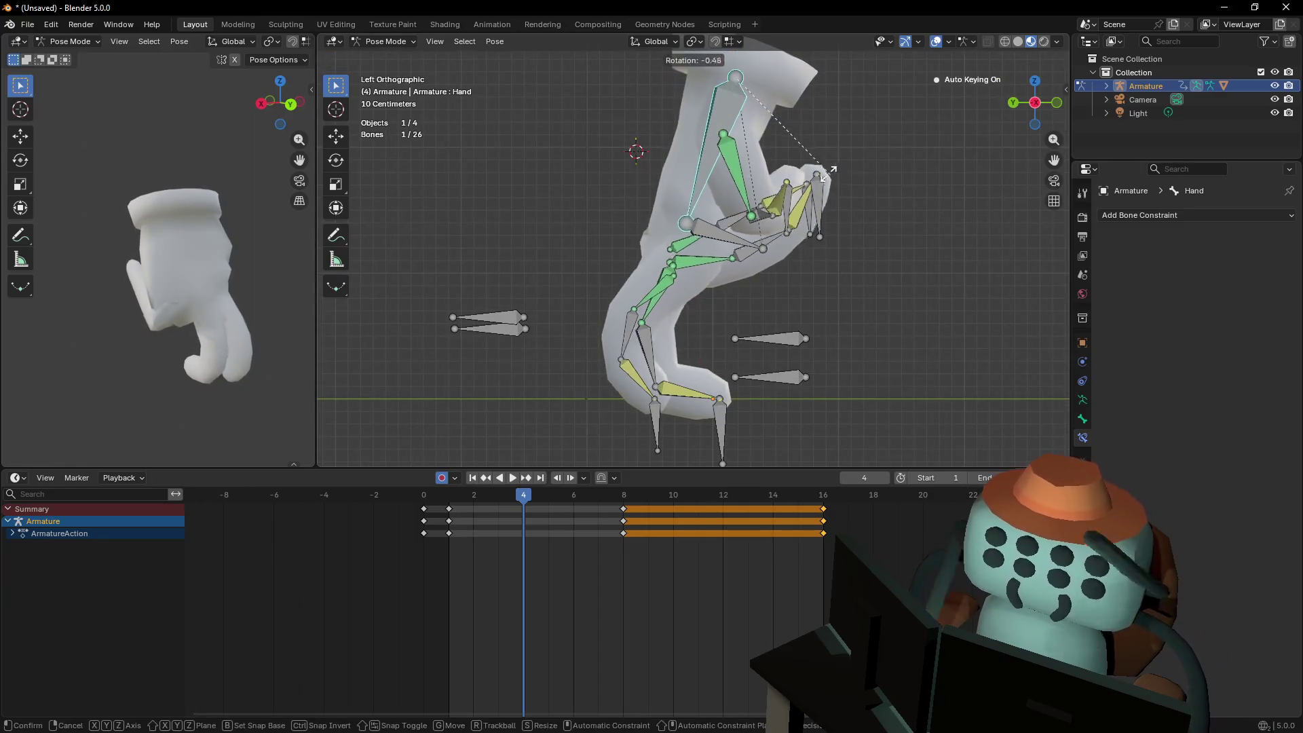
pyautogui.rightClick(975, 190)
pyautogui.scroll(-2, 900, 227)
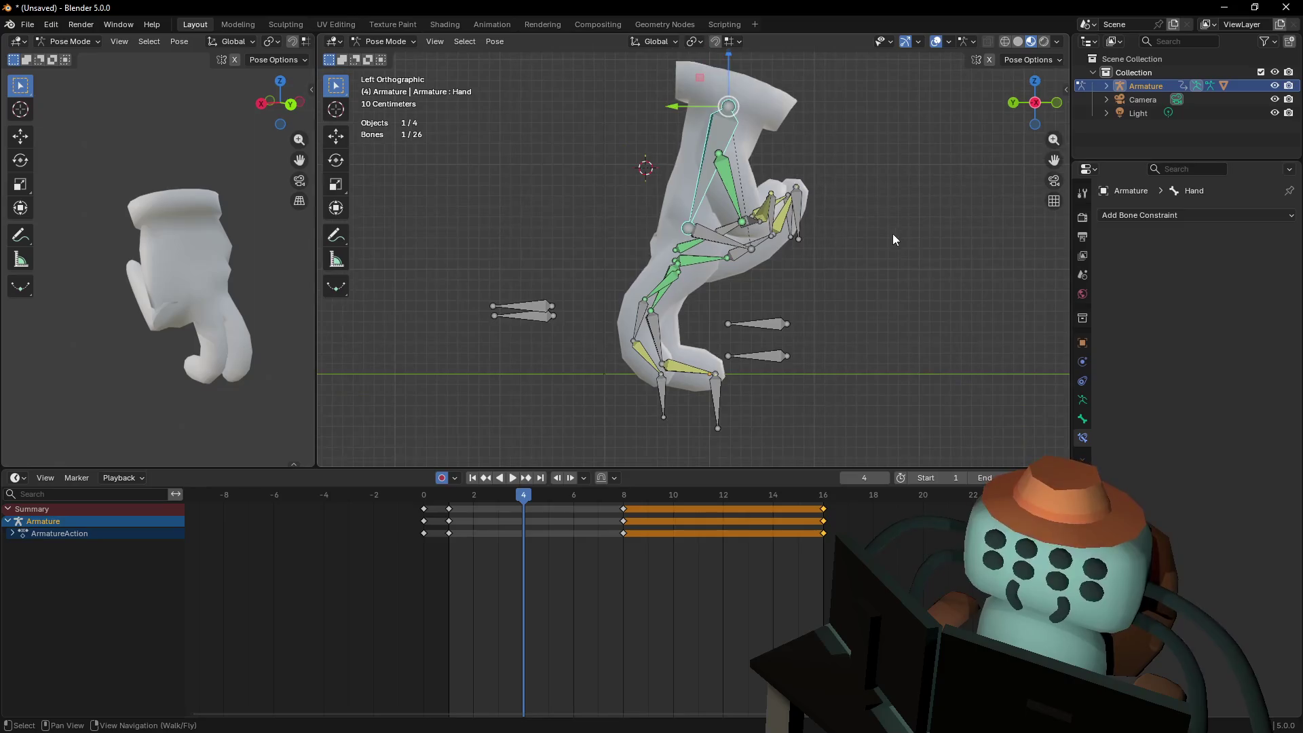
pyautogui.click(689, 286)
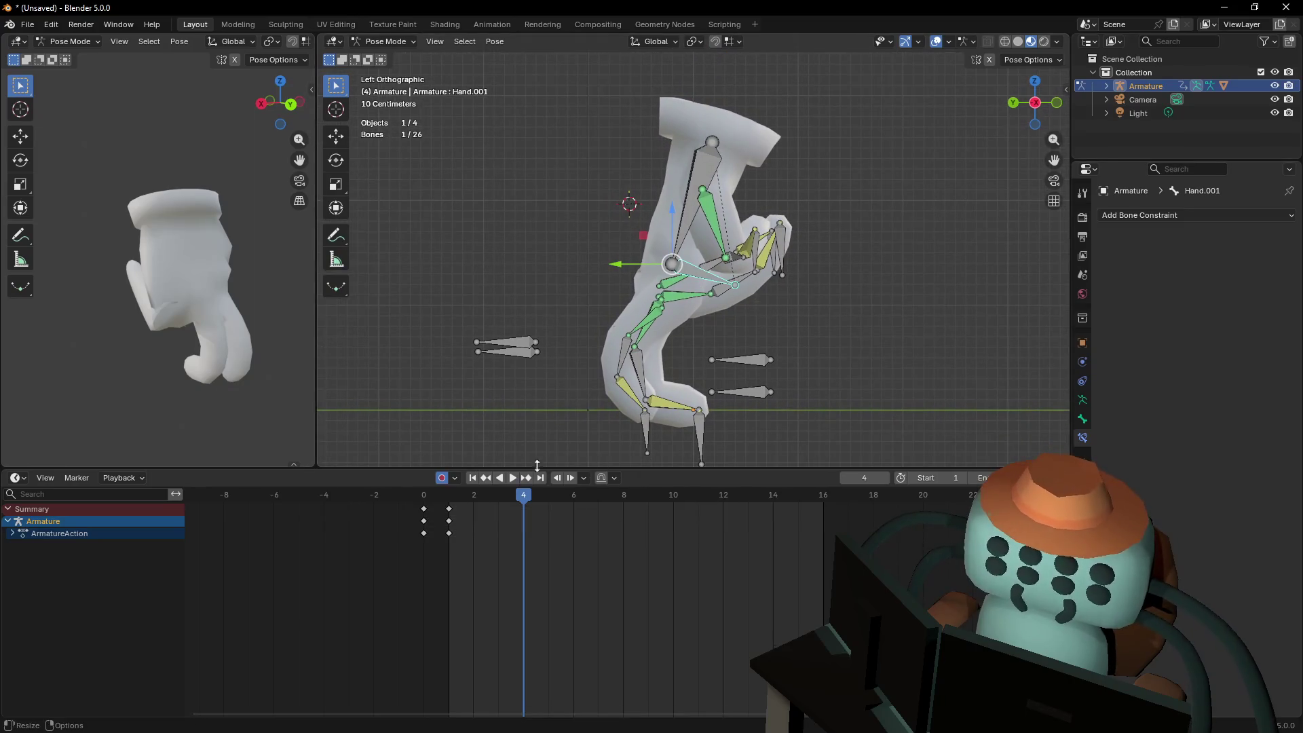
# Key all channels of Hand.001 at frames 8 and 16, then review frames 0 and 4
pyautogui.moveTo(576, 520); pyautogui.dragTo(625, 494)
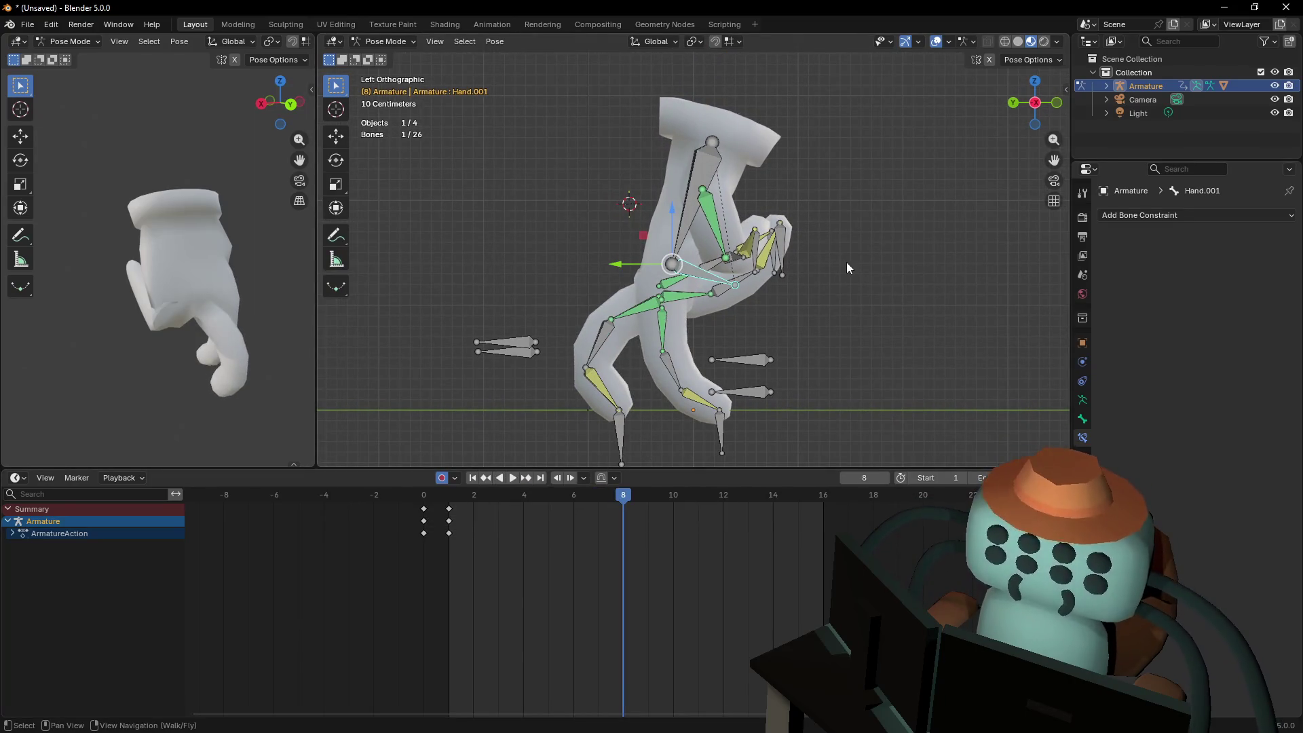
pyautogui.press('i')
pyautogui.click(823, 495)
pyautogui.press('i')
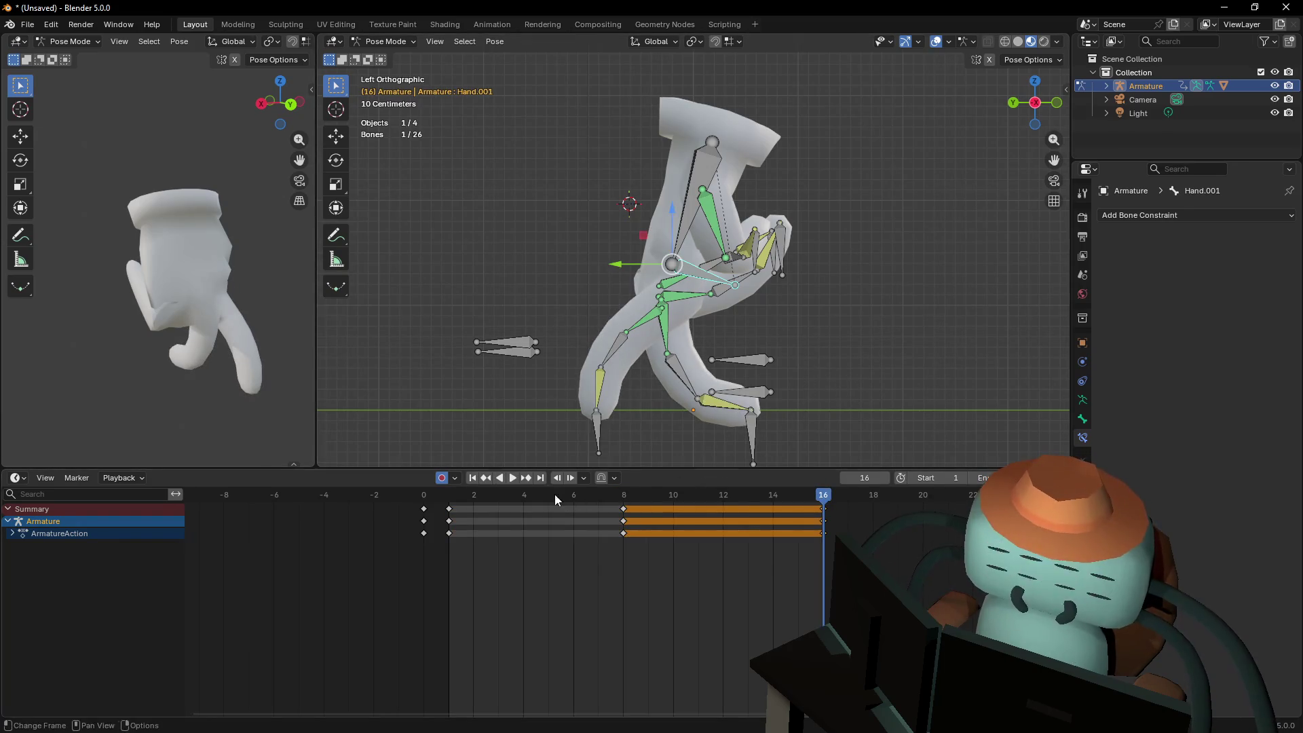
pyautogui.click(526, 497)
pyautogui.click(434, 494)
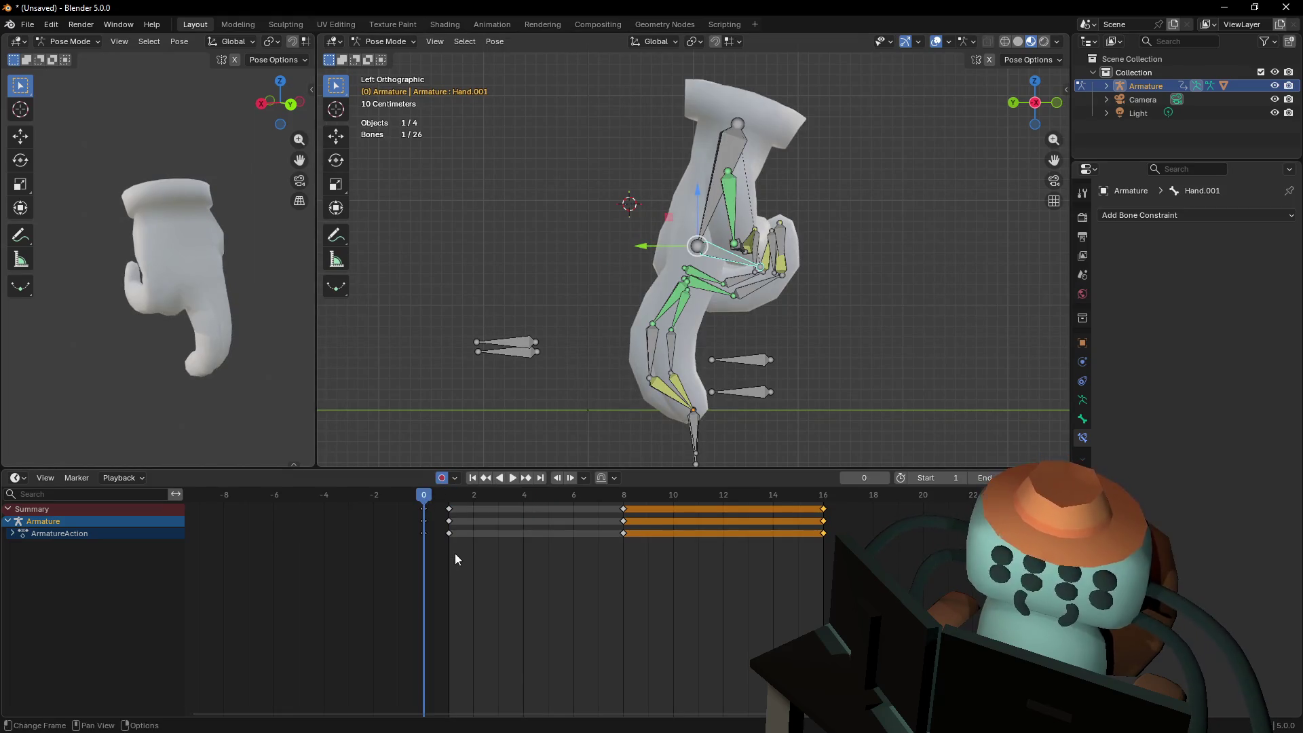
pyautogui.moveTo(532, 499)
pyautogui.mouseDown()
pyautogui.moveTo(513, 502)
pyautogui.moveTo(544, 508)
pyautogui.mouseUp()
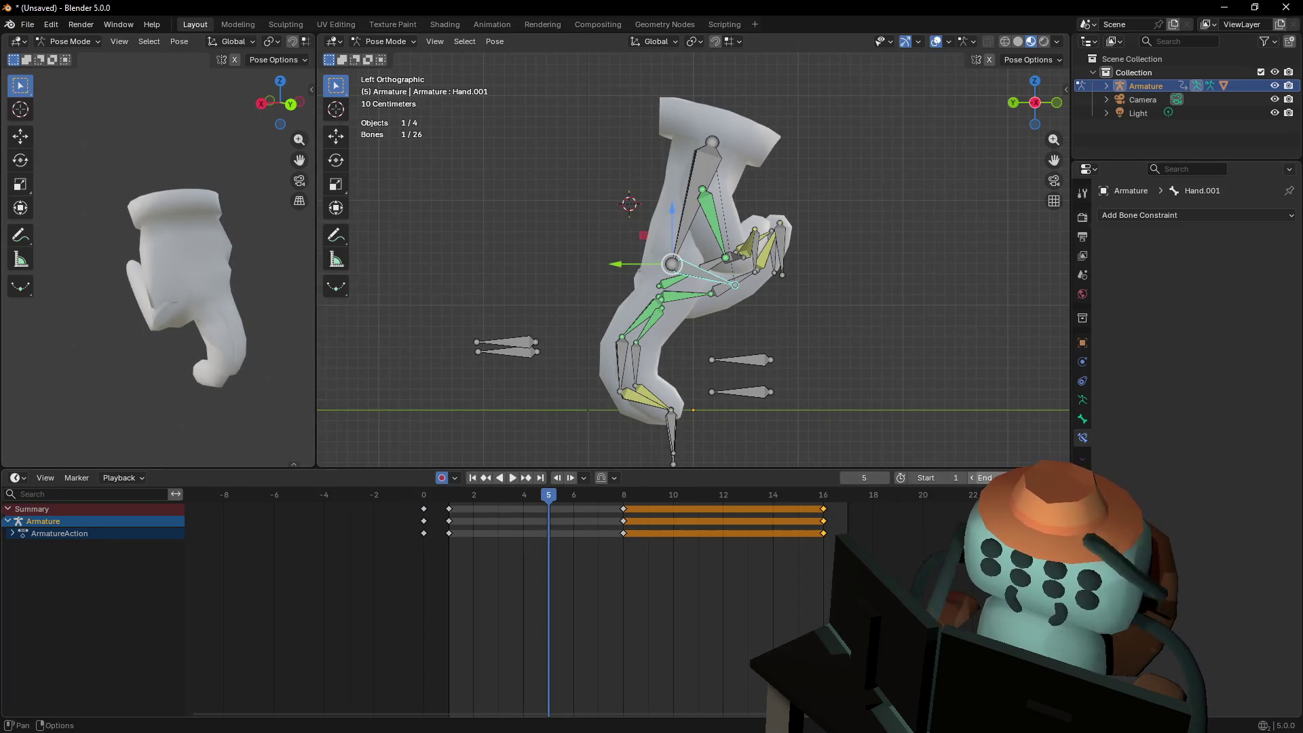
# Shift the keys at frames 8 and 16 one frame later to frames 9 and 17
pyautogui.moveTo(867, 576); pyautogui.dragTo(550, 493)
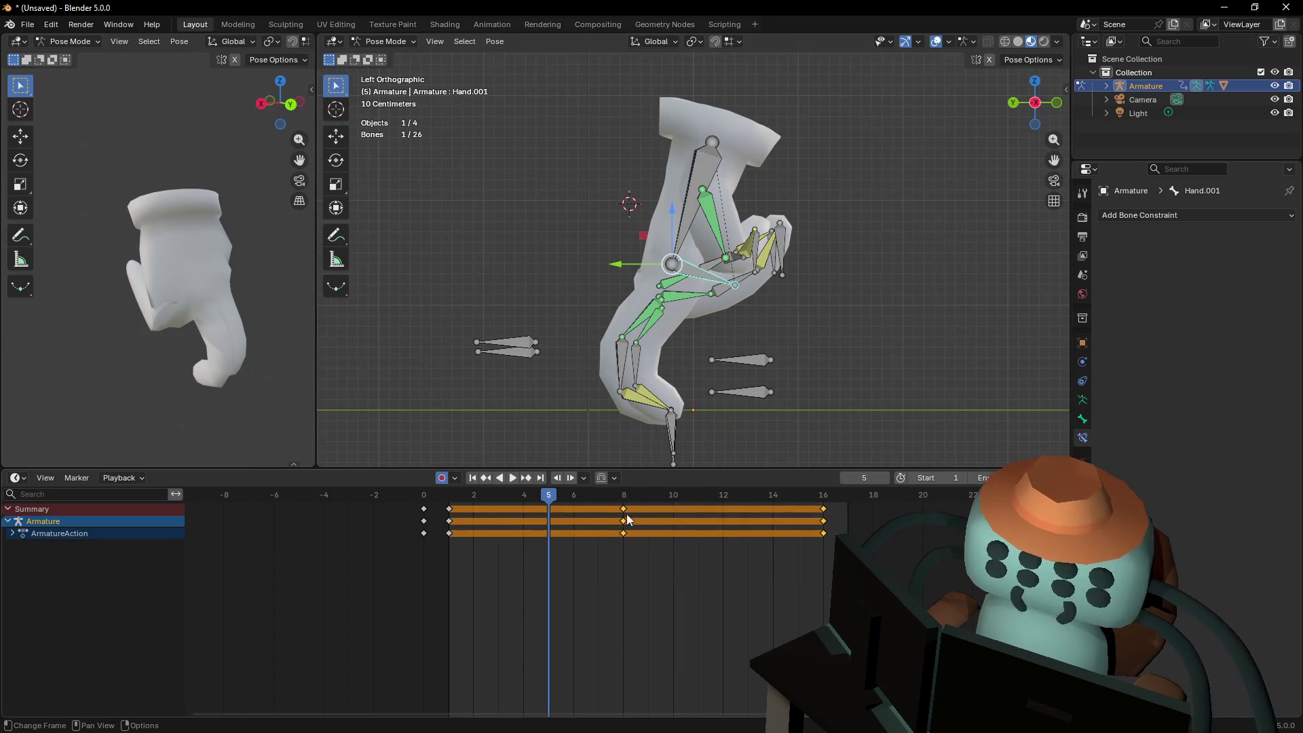
pyautogui.moveTo(625, 512); pyautogui.dragTo(650, 509)
pyautogui.click(770, 604)
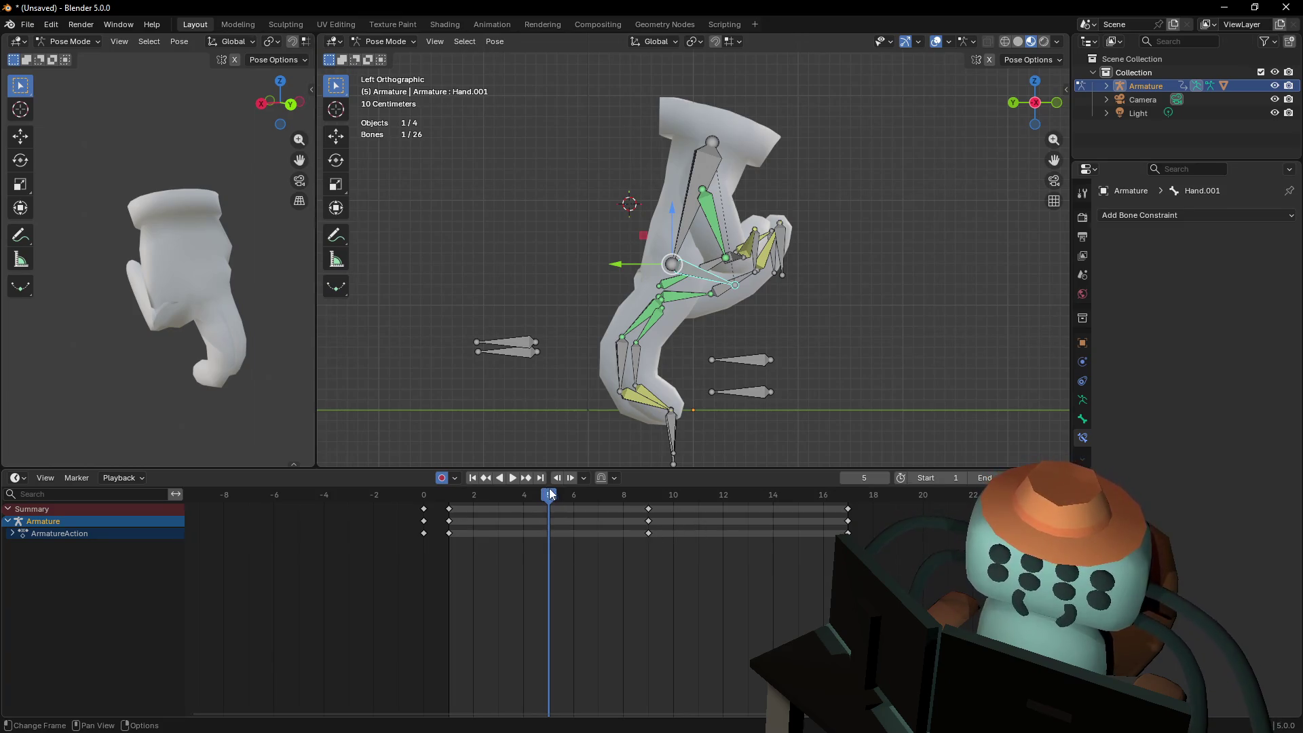
pyautogui.moveTo(784, 393)
pyautogui.keyDown('shift'); pyautogui.mouseDown(button='middle')
pyautogui.moveTo(749, 400)
pyautogui.moveTo(730, 377)
pyautogui.moveTo(813, 356)
pyautogui.mouseUp(button='middle'); pyautogui.keyUp('shift')
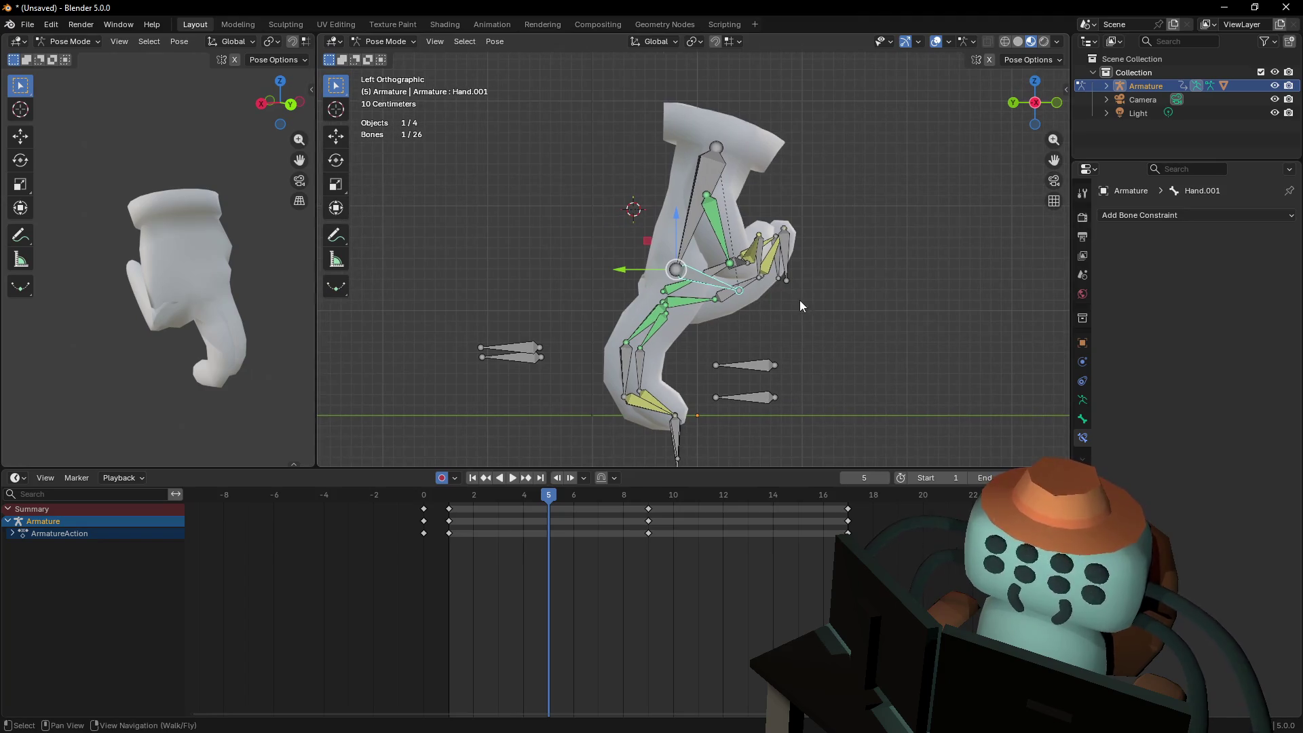
pyautogui.press('g')
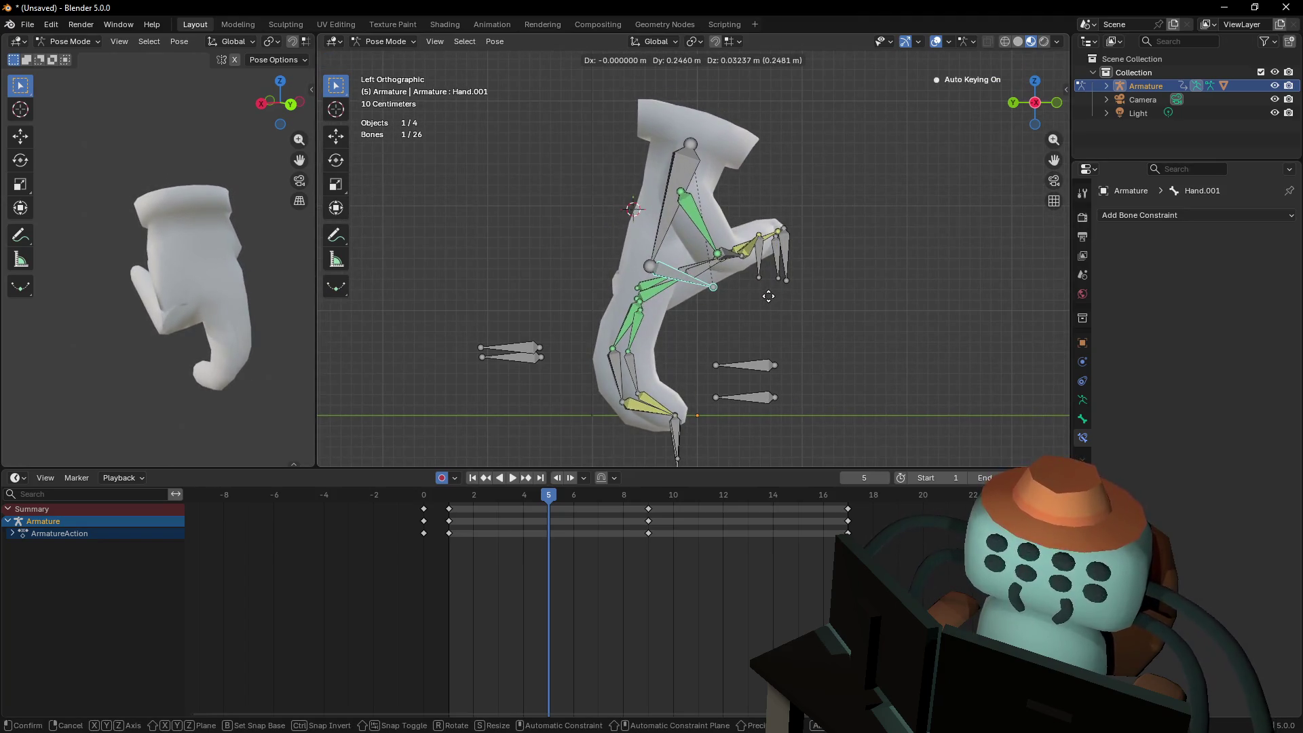
pyautogui.click(799, 280)
pyautogui.moveTo(799, 280); pyautogui.dragTo(806, 280, button='middle')
pyautogui.scroll(5, 810, 281)
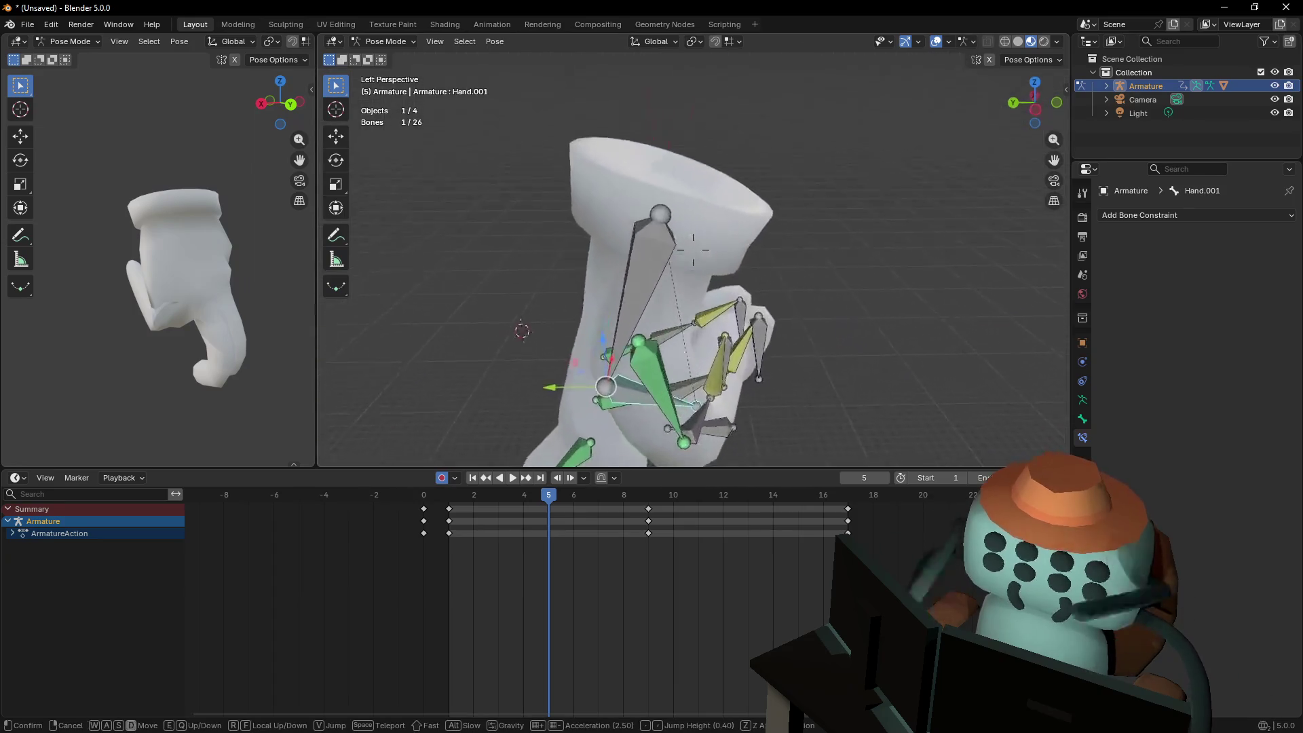
# Select the ring and thumb IK controls and keyframe them at frames 1 and 17
pyautogui.keyDown('shift'); pyautogui.click(641, 301); pyautogui.keyUp('shift')
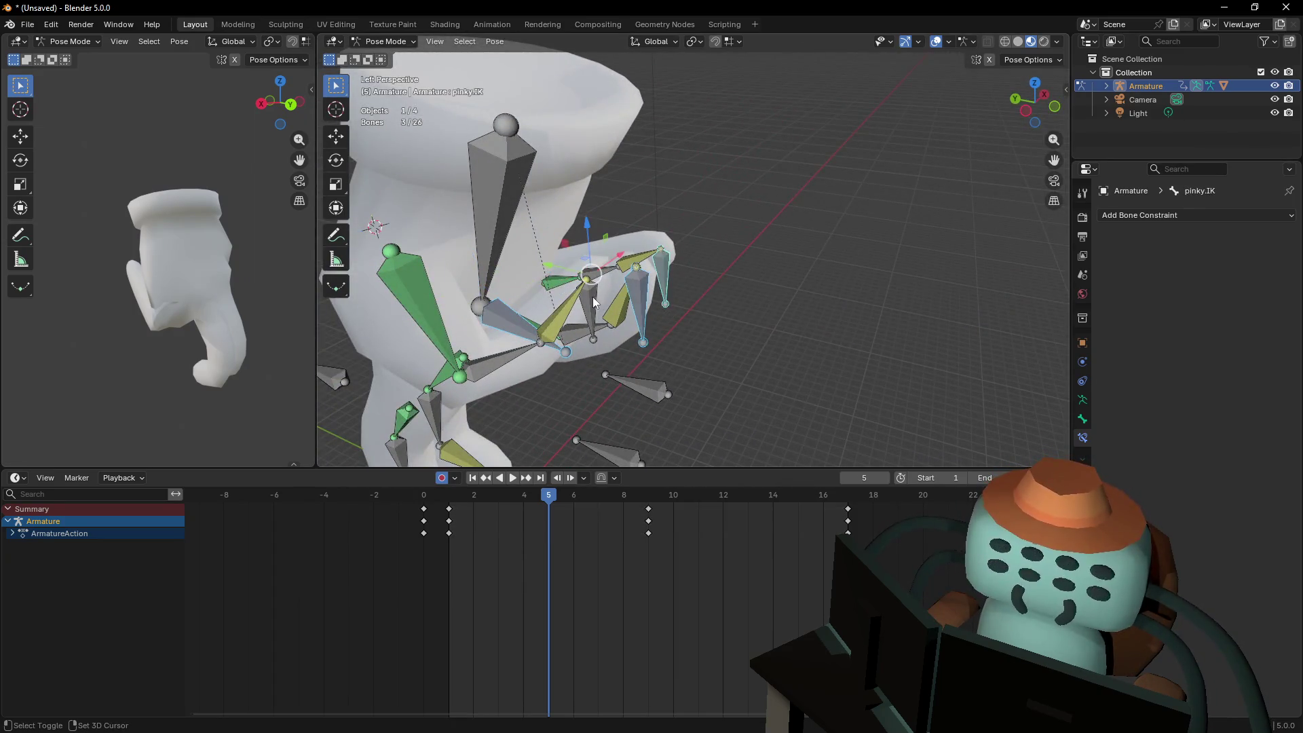
pyautogui.keyDown('shift'); pyautogui.click(593, 302); pyautogui.keyUp('shift')
pyautogui.hotkey('shift', '`')
pyautogui.press('w')
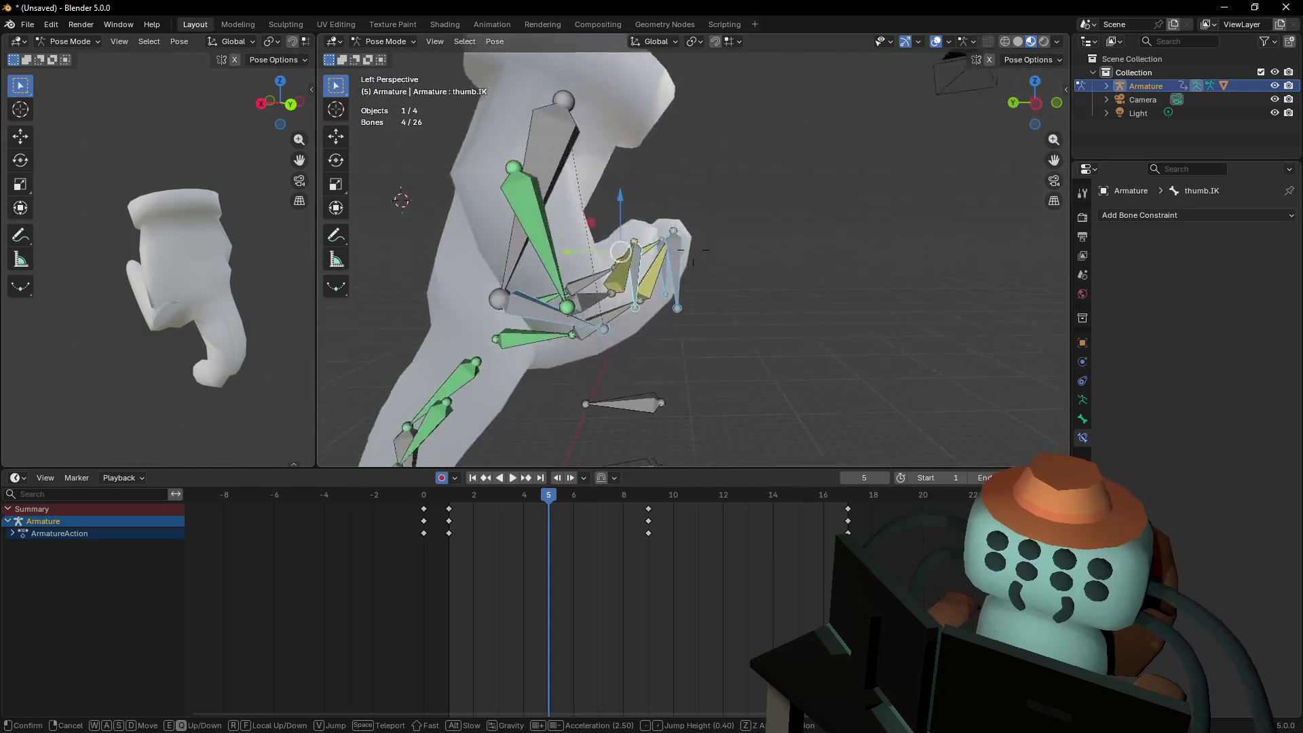
pyautogui.press('s')
pyautogui.click(508, 557)
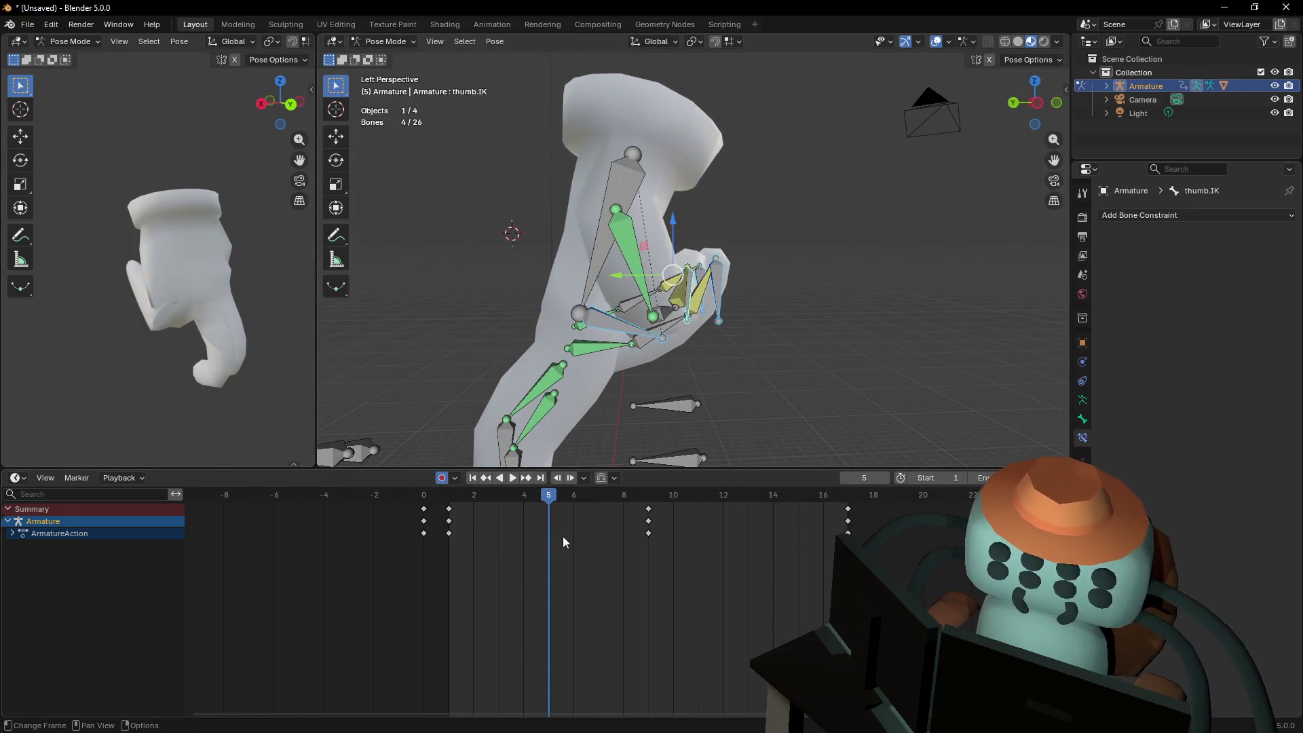
pyautogui.hotkey('shift', 'Left')
pyautogui.press('i')
pyautogui.press('Up')
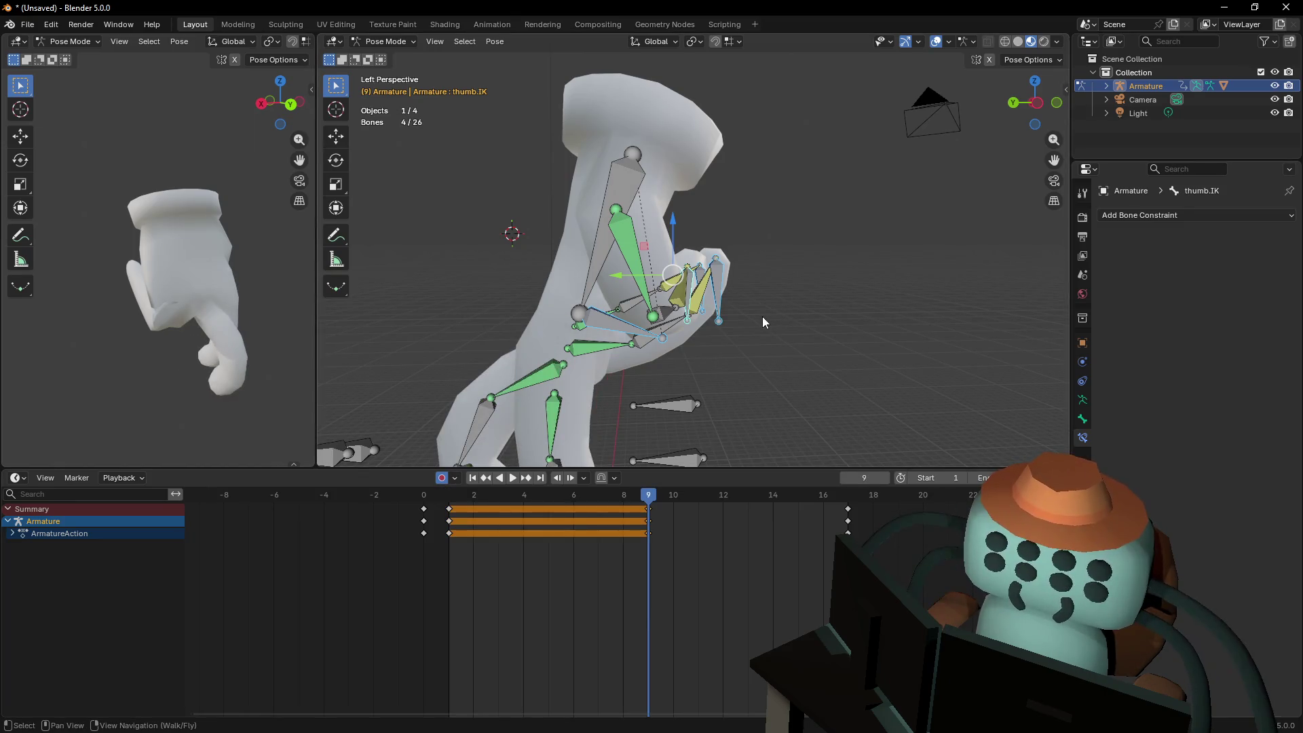
pyautogui.press('Up')
pyautogui.press('i')
pyautogui.hotkey('shift', 'Left')
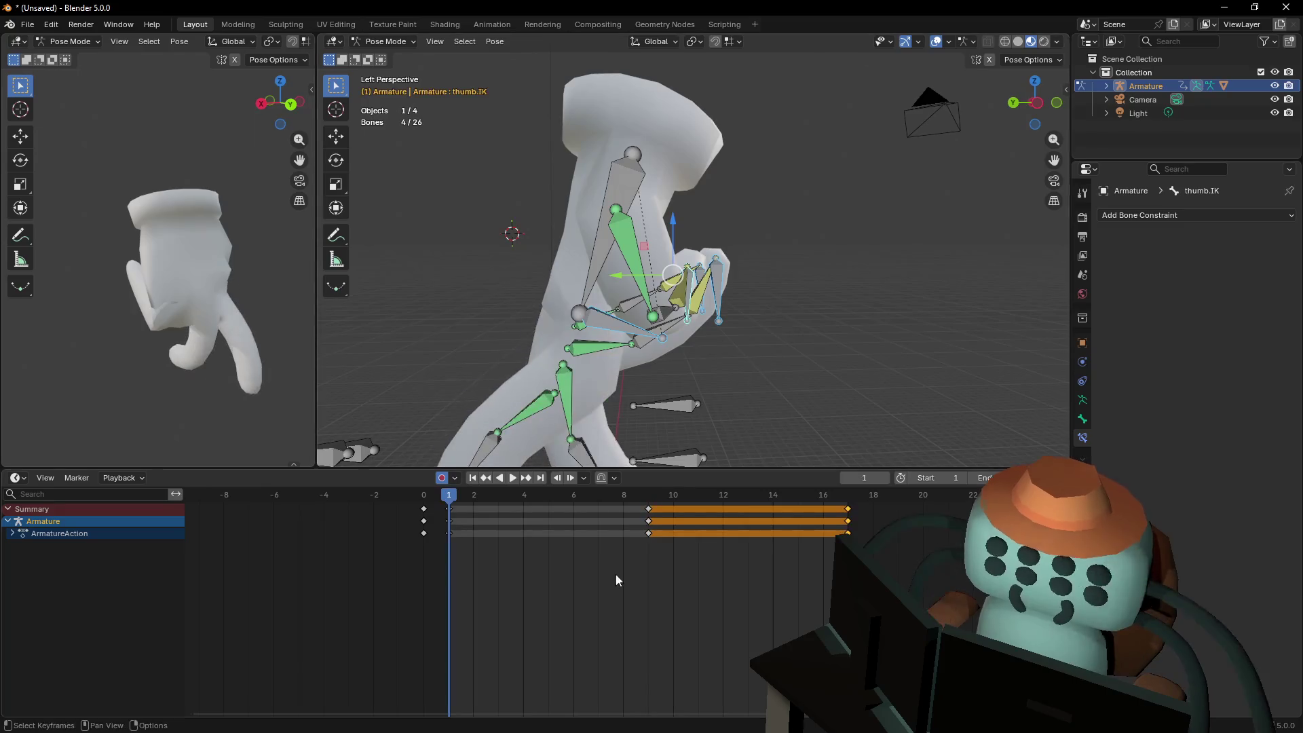
# At frame 5, rotate and reposition the IK controls for the in-between pose
pyautogui.click(546, 507)
pyautogui.hotkey('shift', '`')
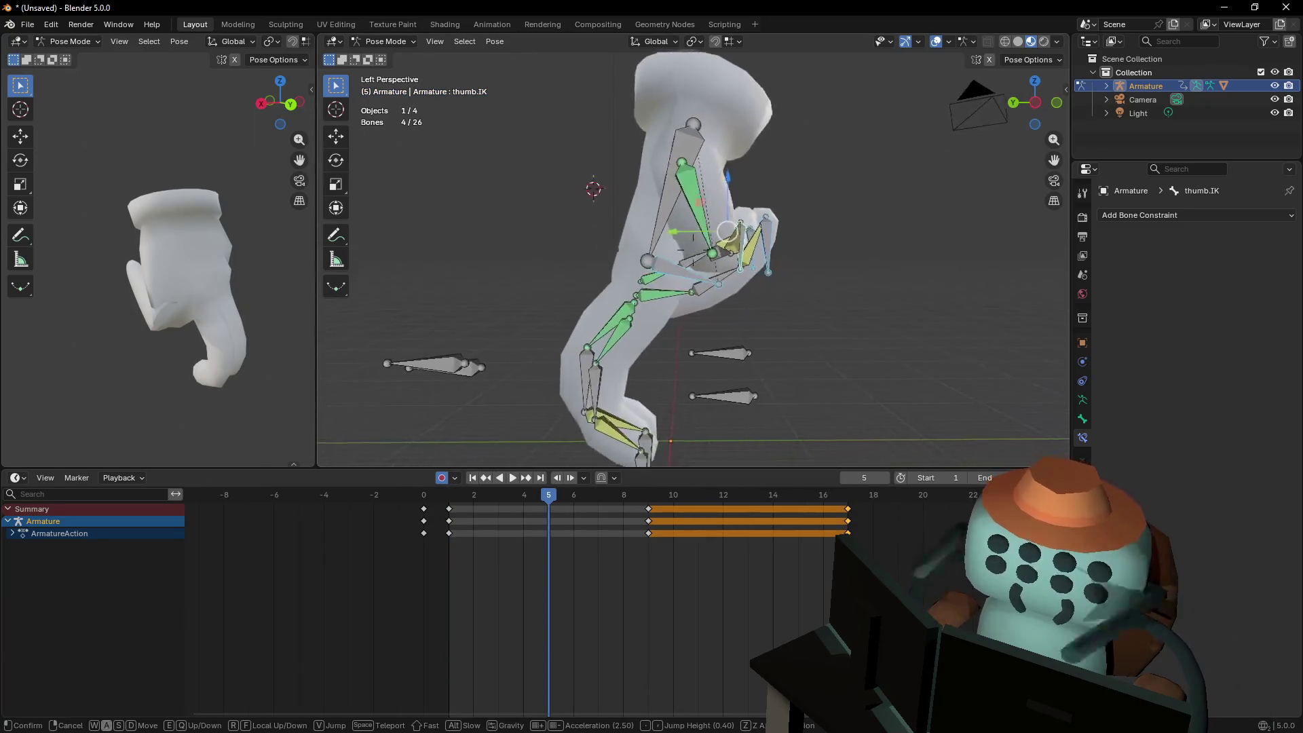
pyautogui.click(760, 201)
pyautogui.press('r')
pyautogui.click(736, 215)
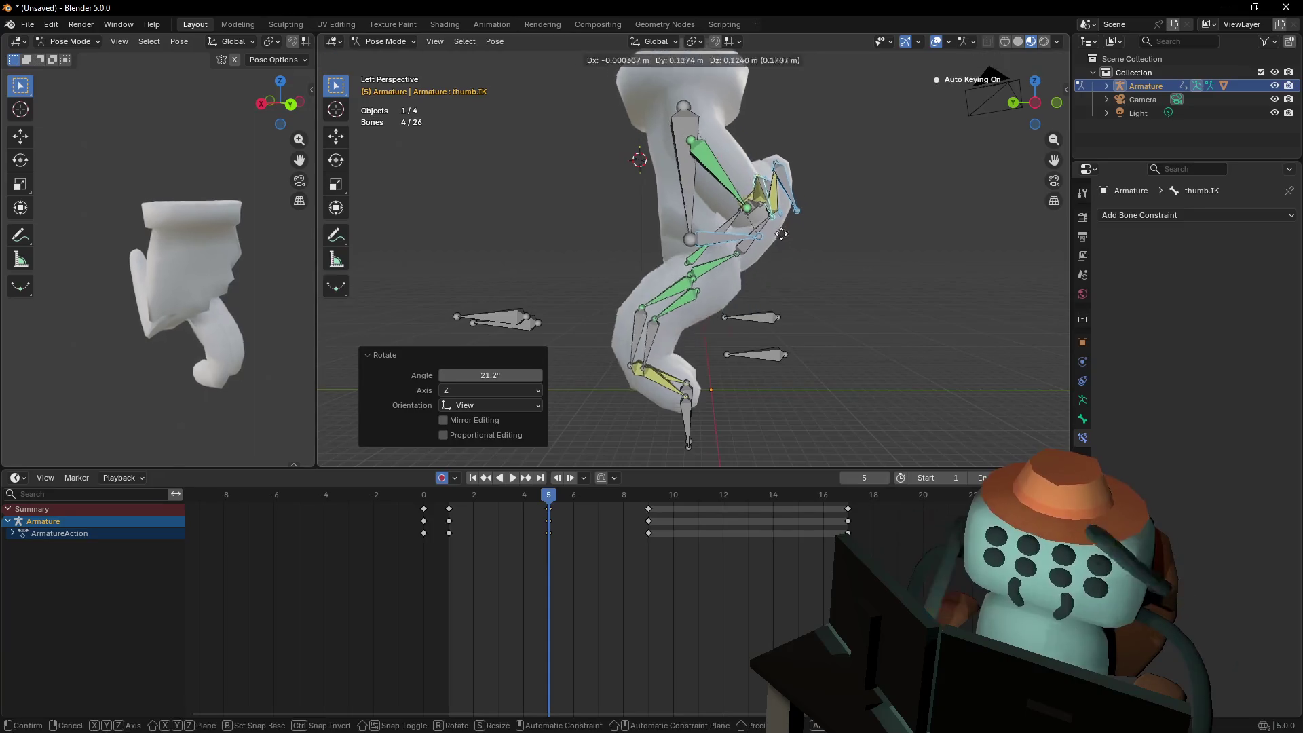
pyautogui.press('g')
pyautogui.click(779, 223)
# Raise the IK controls straight up along Z at frame 5
pyautogui.hotkey('shift', '`')
pyautogui.press('w')
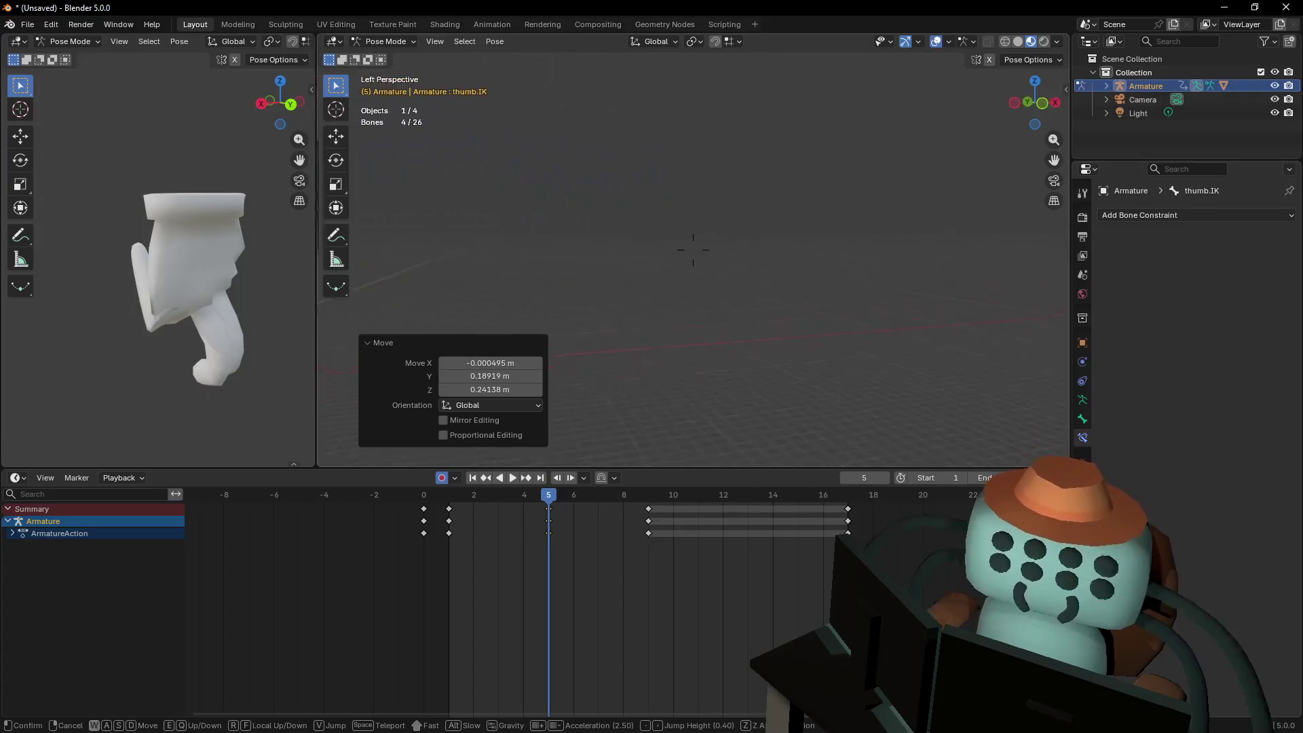
pyautogui.click(816, 200)
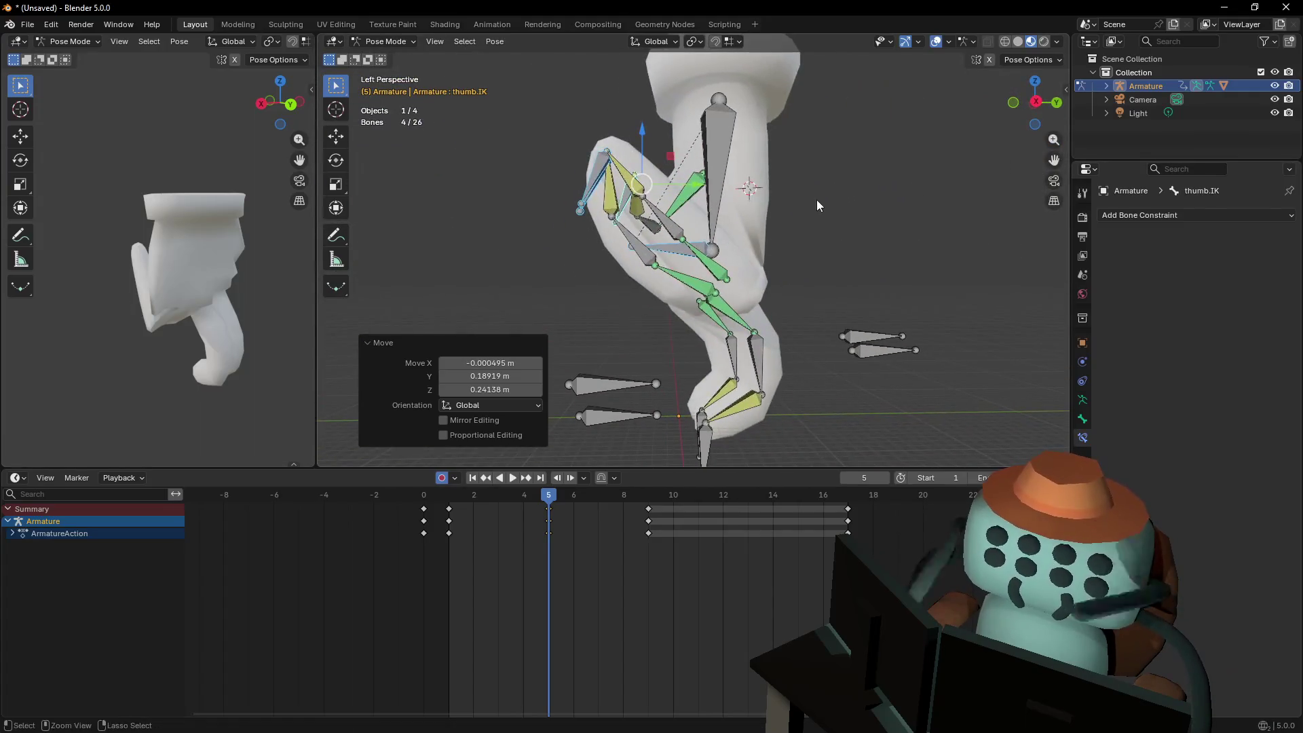
pyautogui.hotkey('shift', '`')
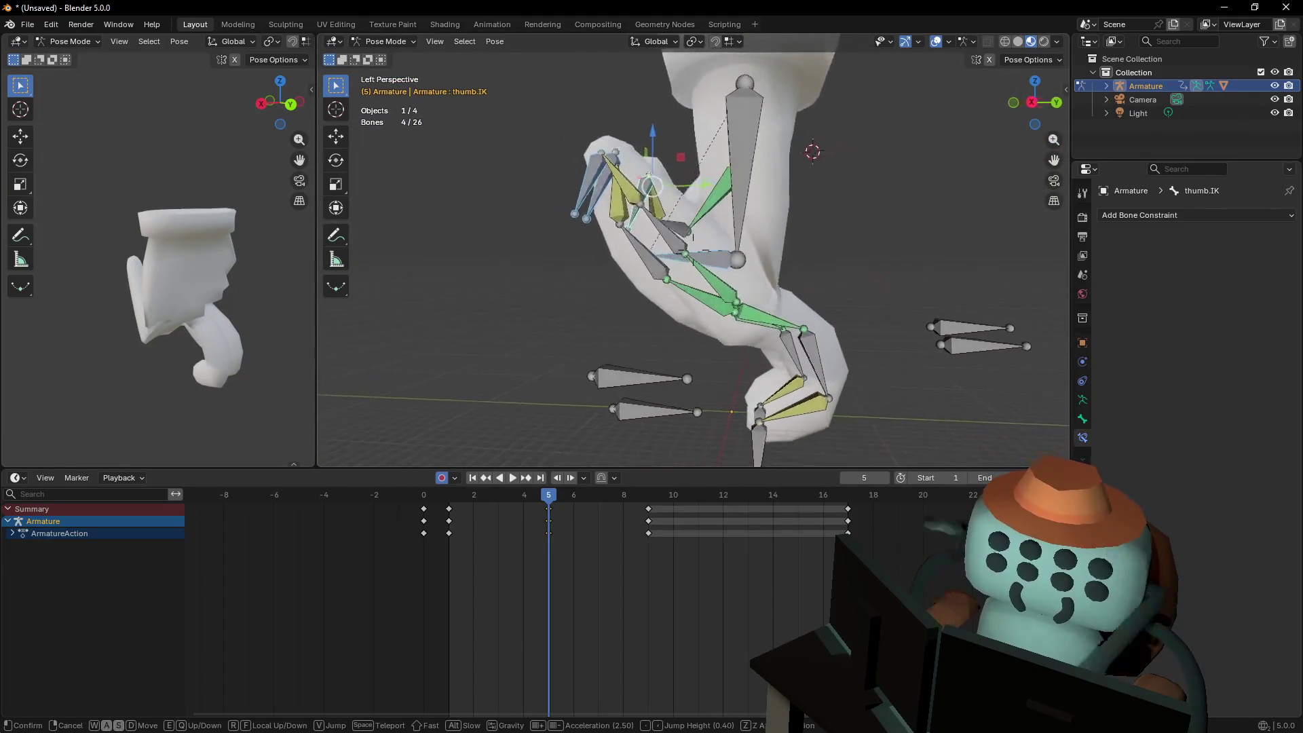
pyautogui.click(779, 202)
pyautogui.hotkey('ctrl', 'z')
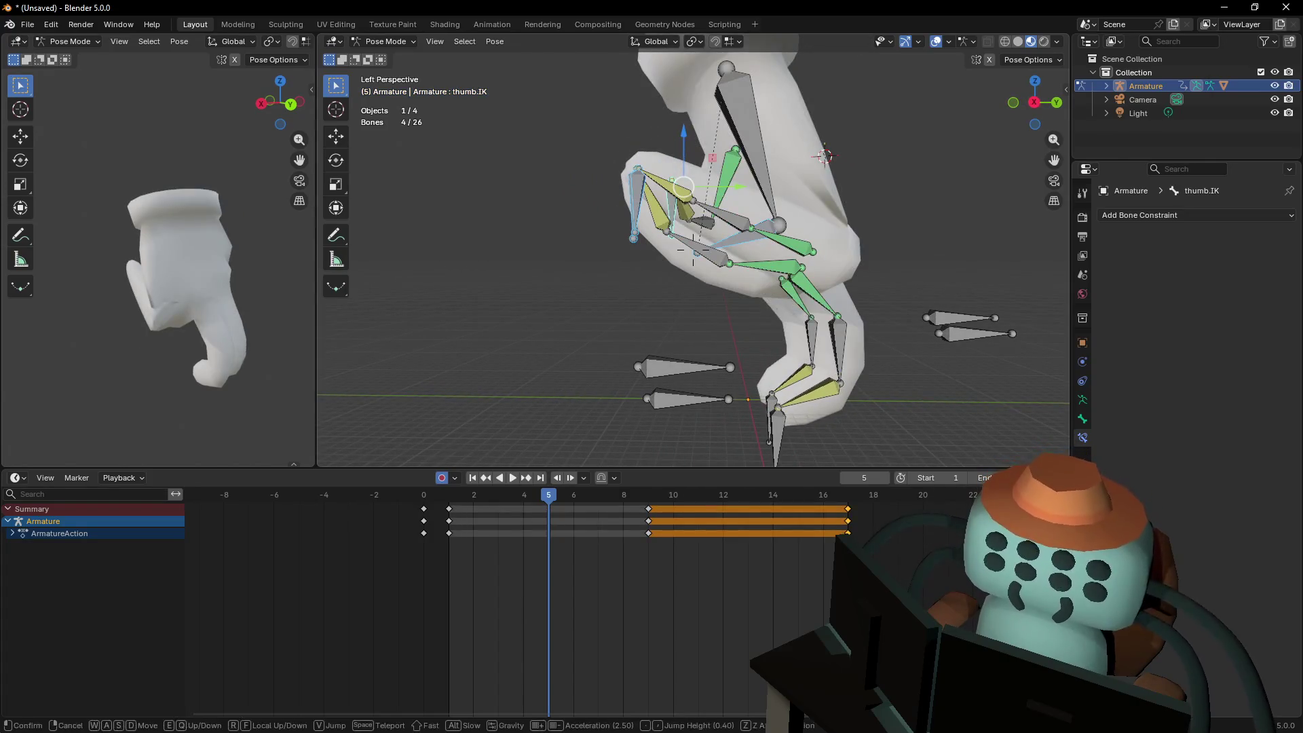
pyautogui.click(693, 252)
pyautogui.press('g')
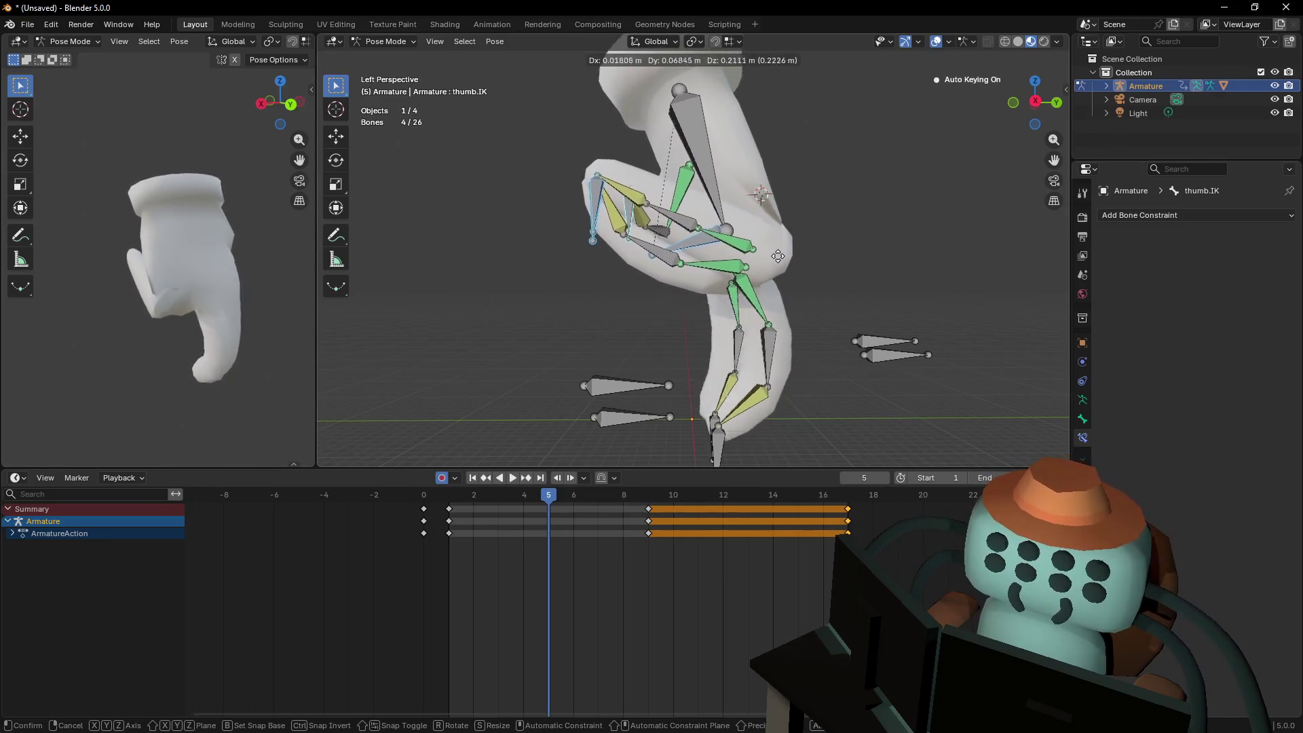
pyautogui.press('z')
pyautogui.click(789, 268)
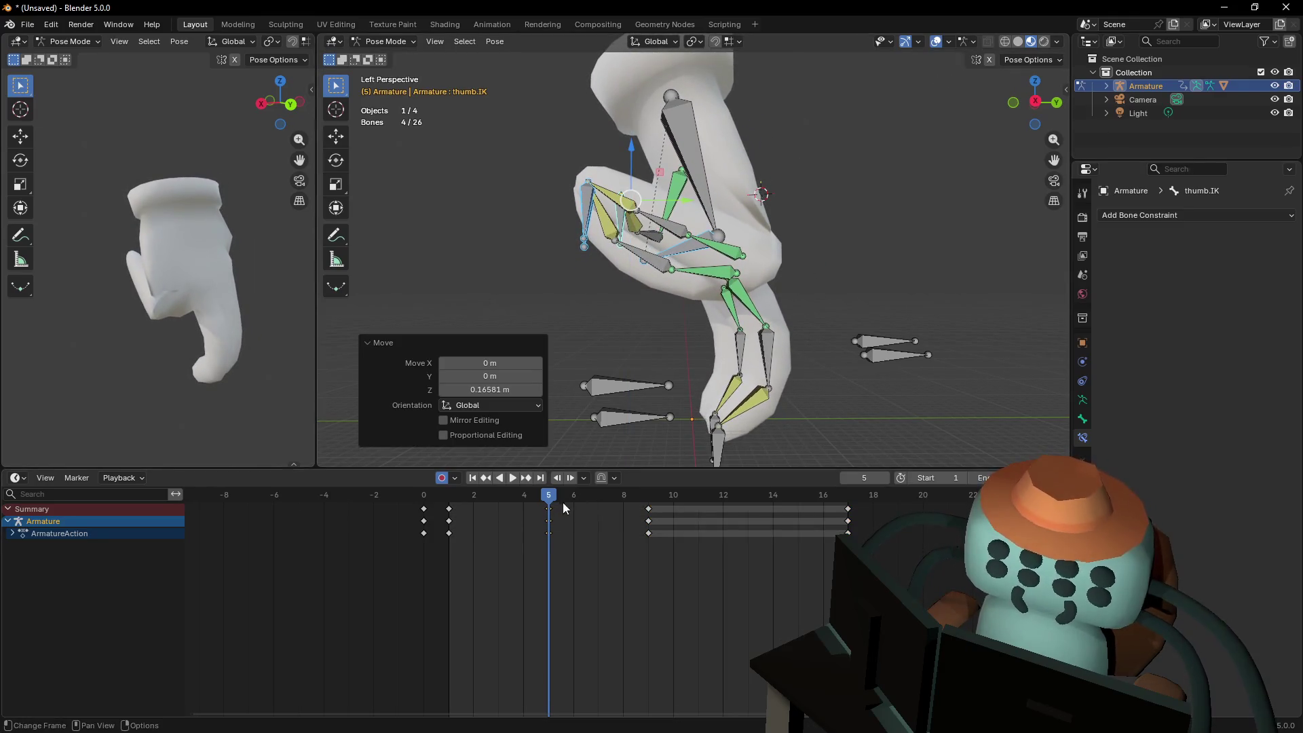
# Duplicate the frame 5 keyframes onto frame 13
pyautogui.hotkey('shift', 'd')
pyautogui.rightClick(742, 532)
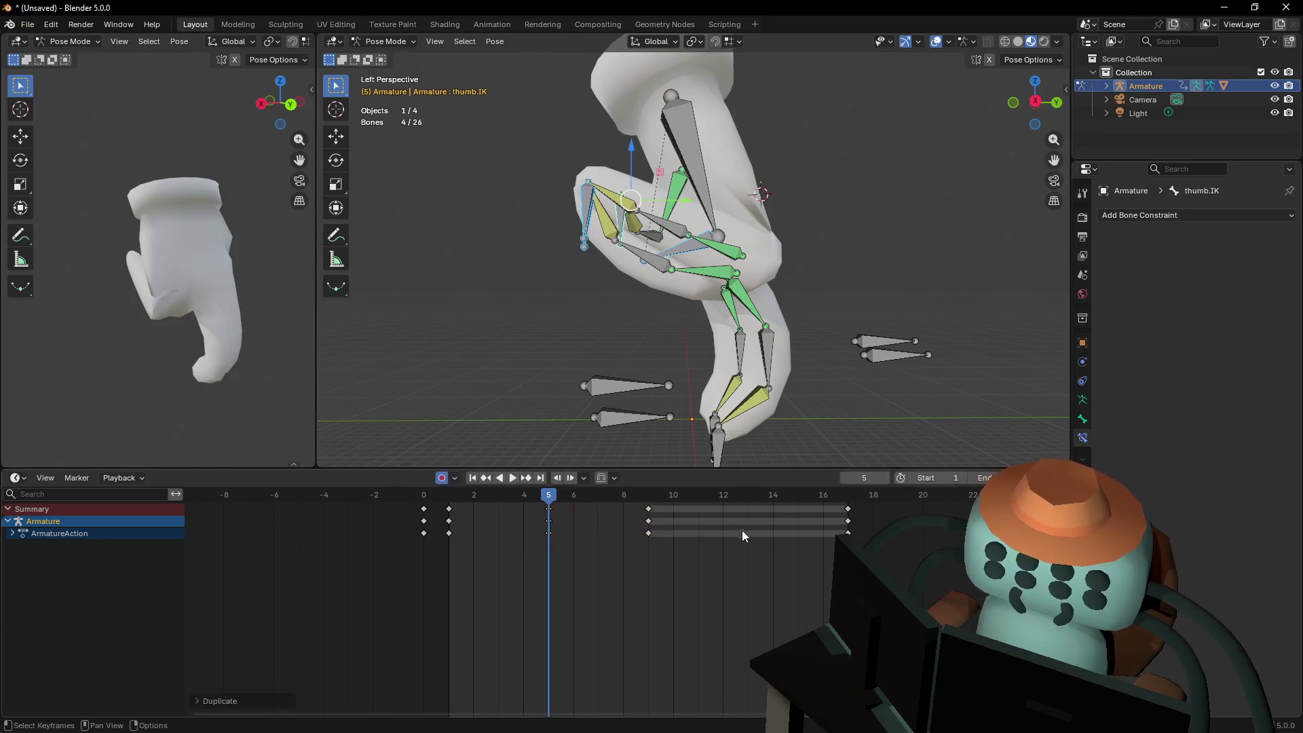
pyautogui.click(547, 510)
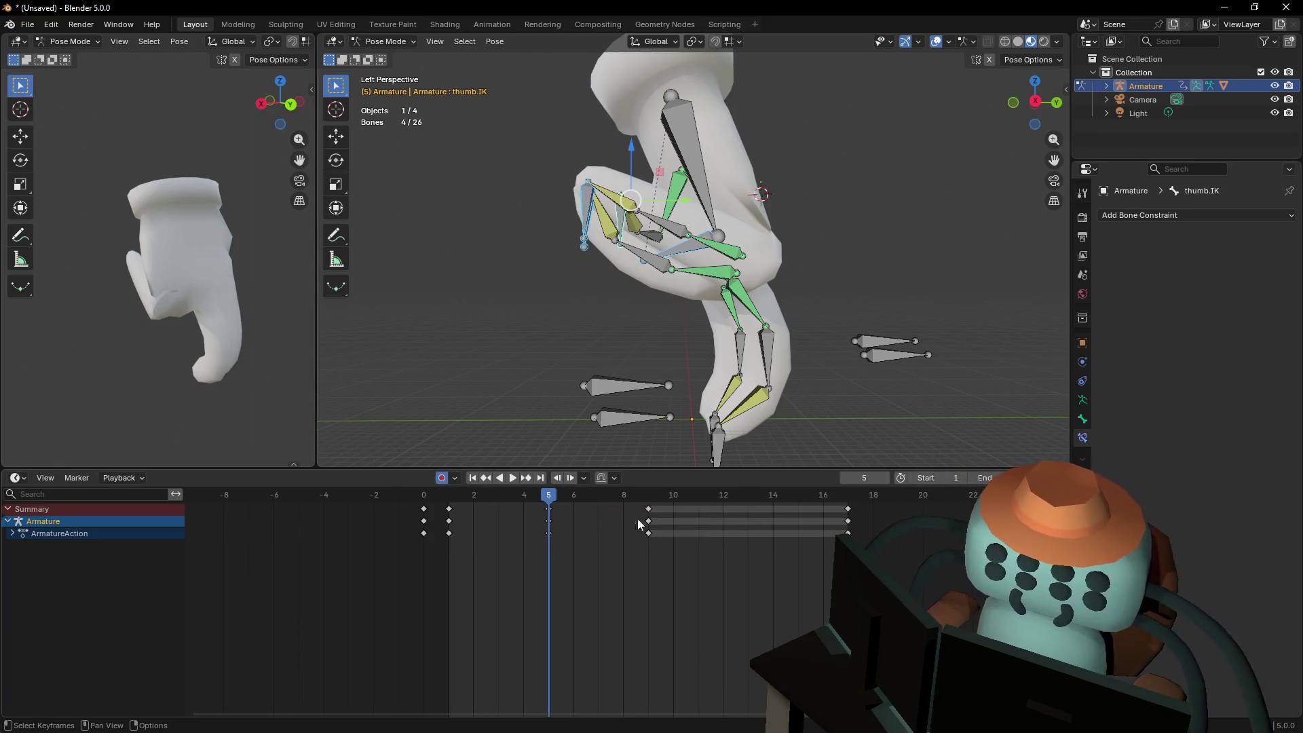
pyautogui.hotkey('shift', 'd')
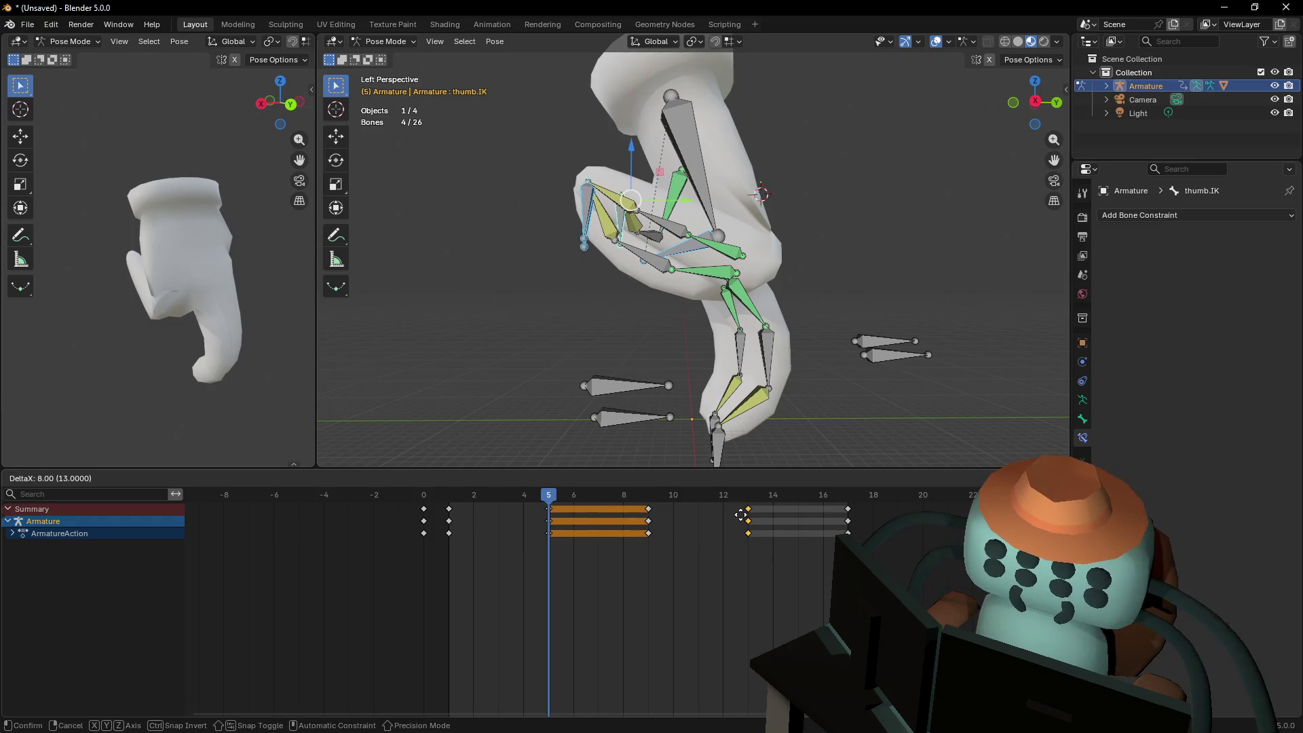
pyautogui.click(740, 515)
pyautogui.hotkey('shift', '`')
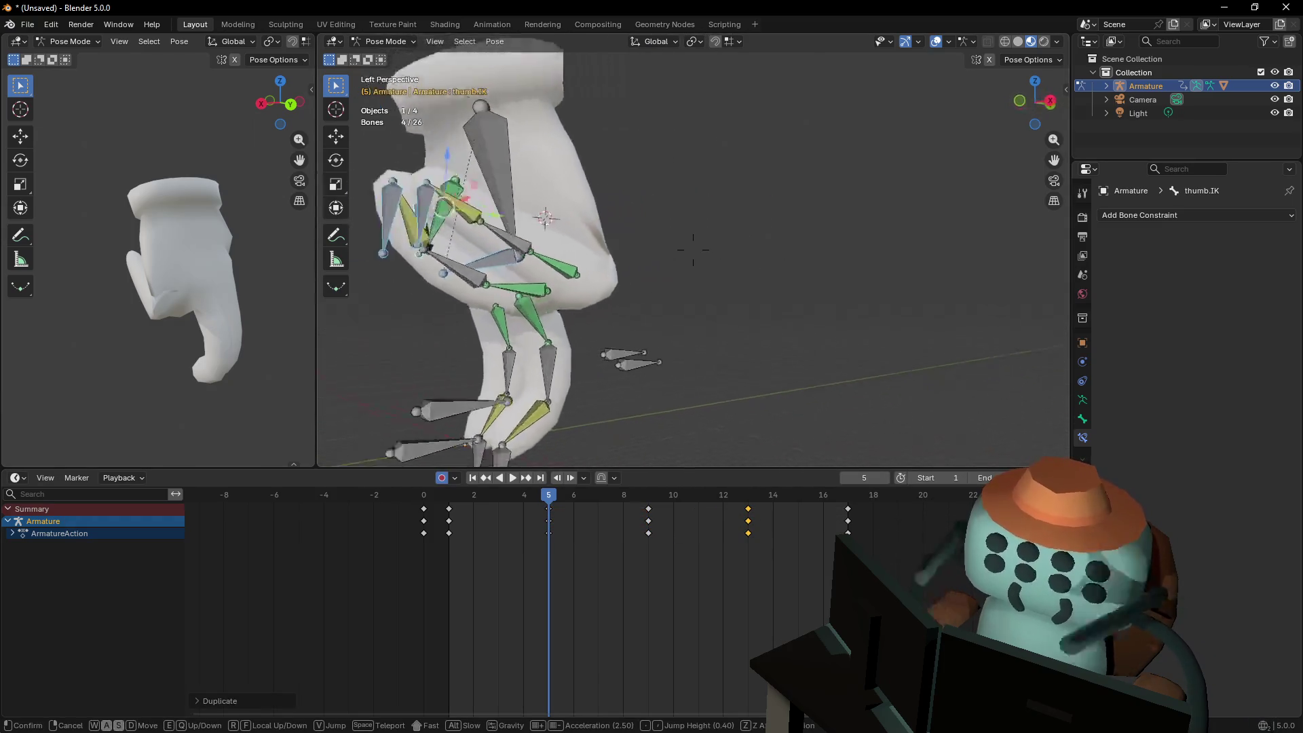
pyautogui.press('s')
pyautogui.click(731, 333)
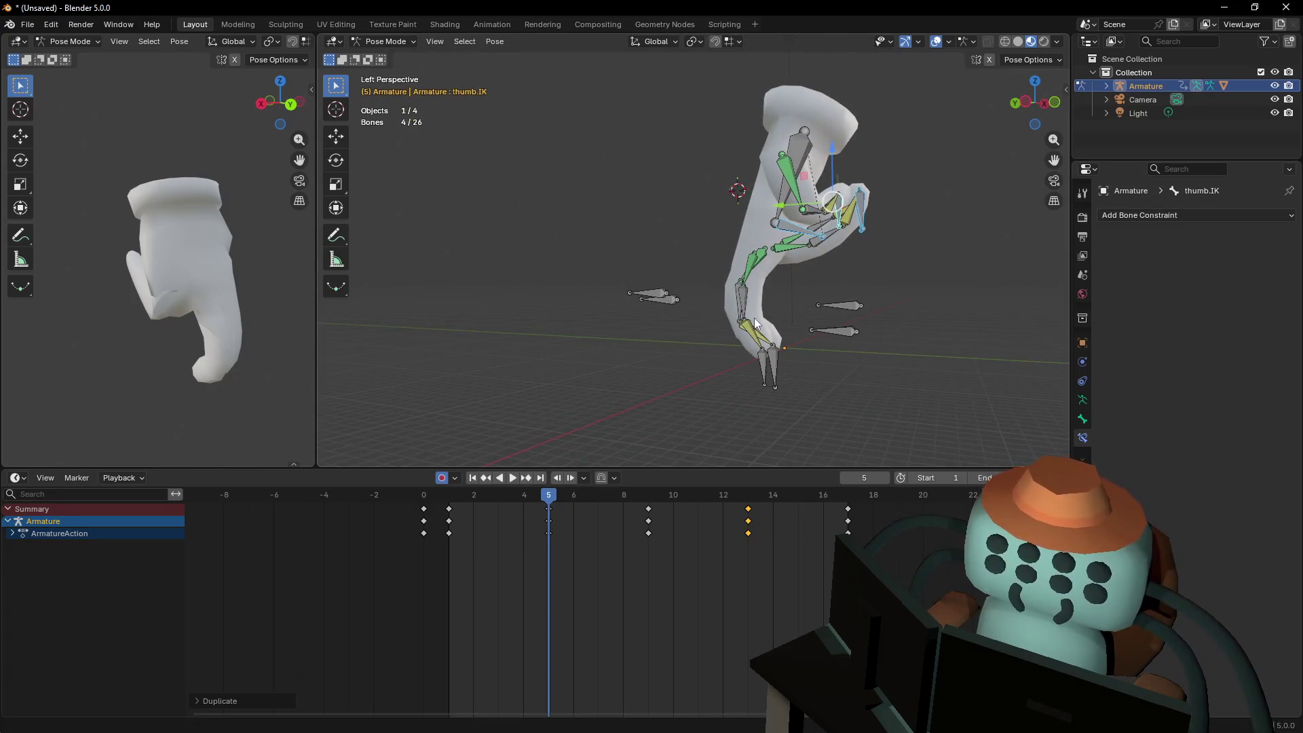
# Play the walk cycle in a widened left viewport, toggling edit mode, then stop playback
pyautogui.press('space')
pyautogui.moveTo(312, 278); pyautogui.dragTo(557, 279)
pyautogui.hotkey('shift', '`')
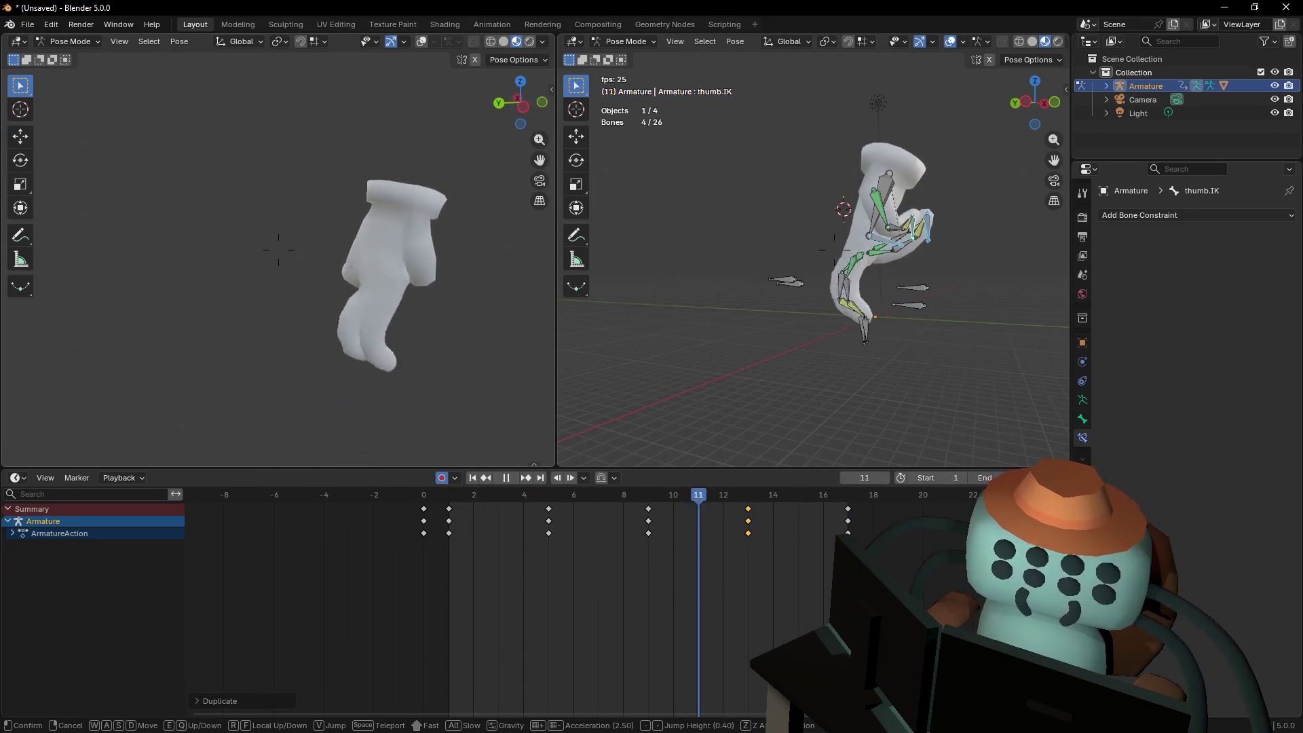
pyautogui.press('w')
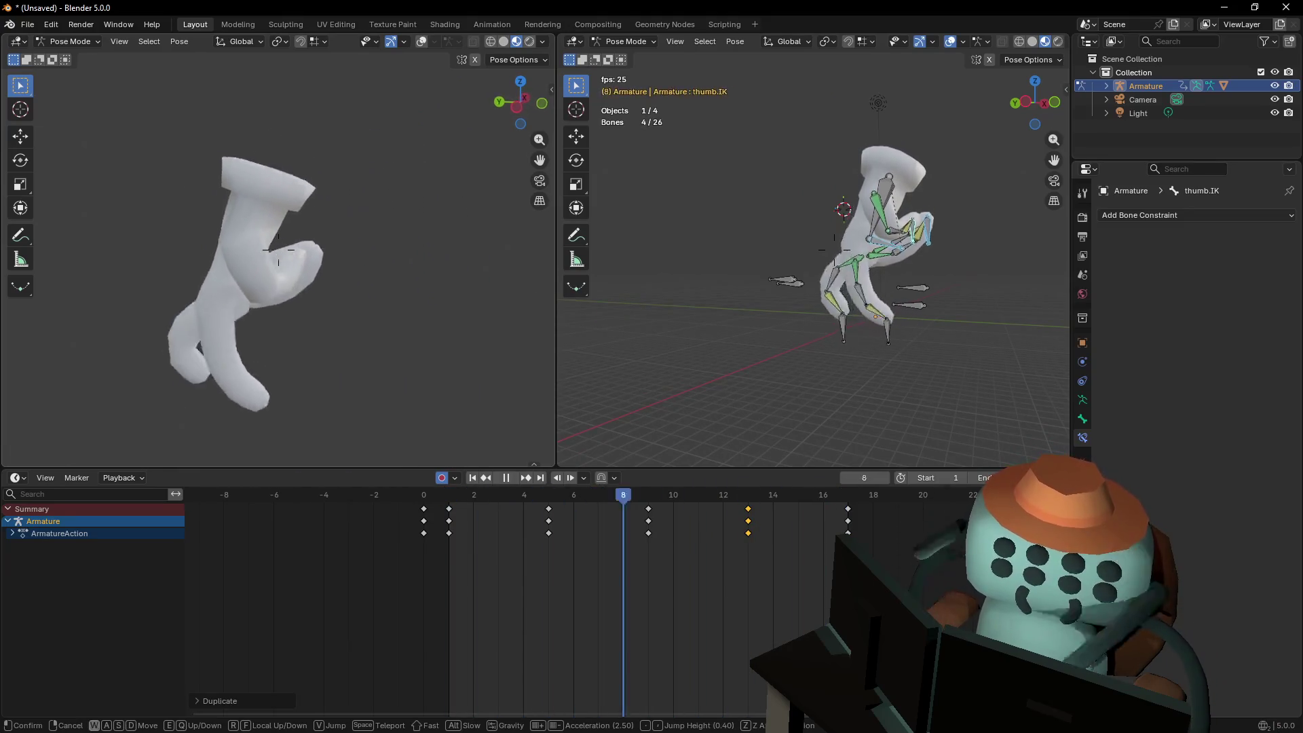
pyautogui.press('w')
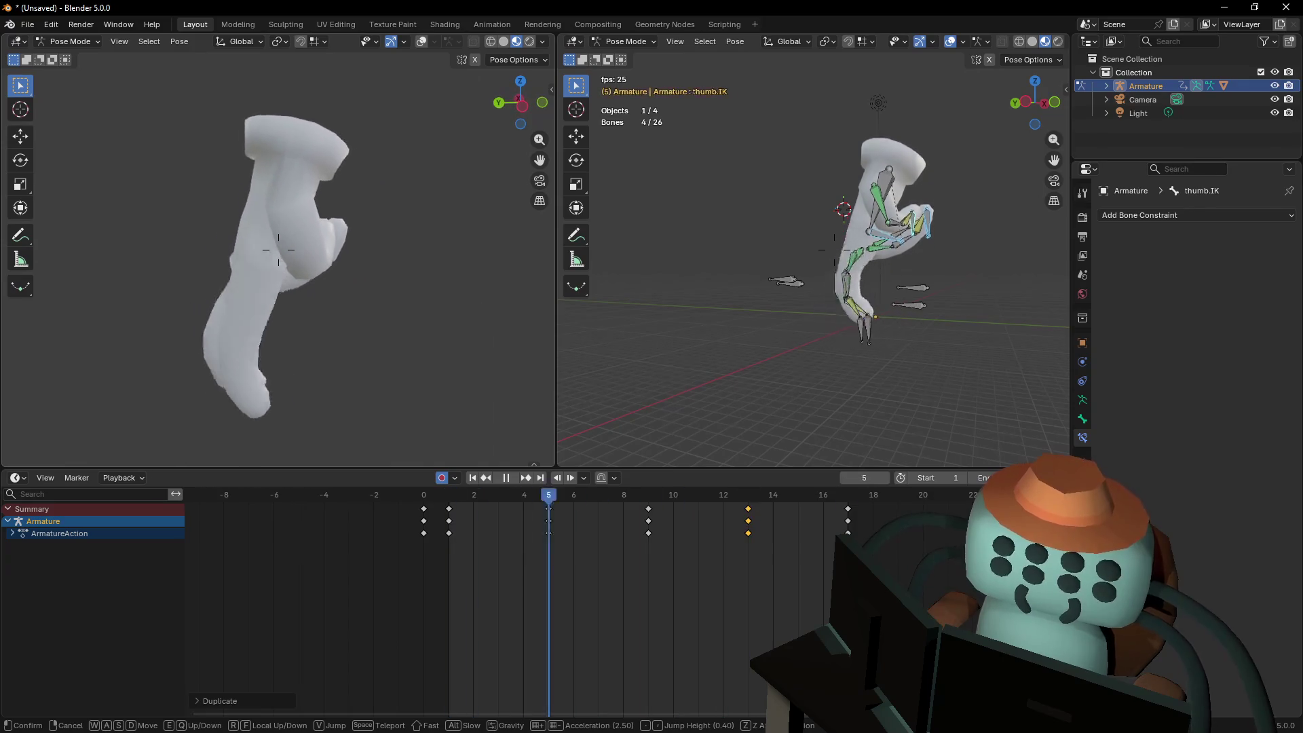
pyautogui.press('Return')
pyautogui.press('Tab')
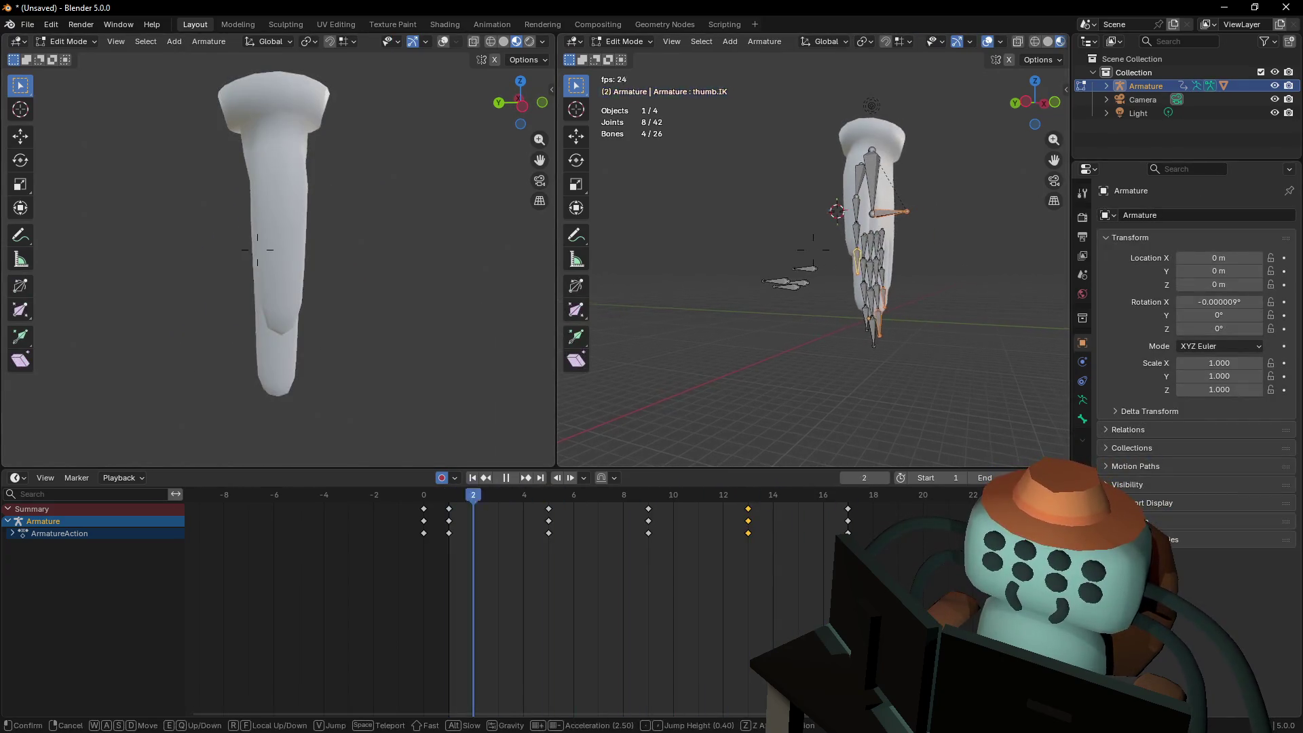
pyautogui.press('Tab')
pyautogui.press('space')
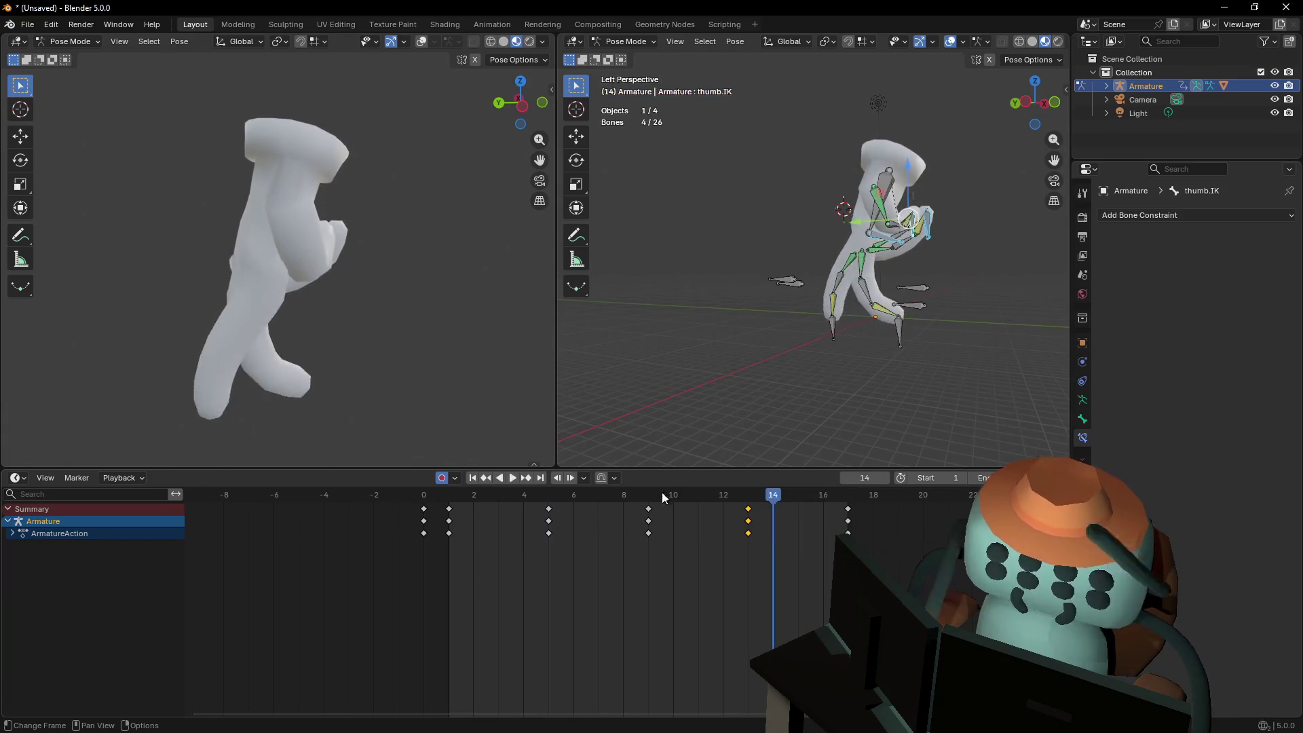
# Bring the right view in to the hand and select the ring finger IK control
pyautogui.hotkey('shift', '`')
pyautogui.press('w')
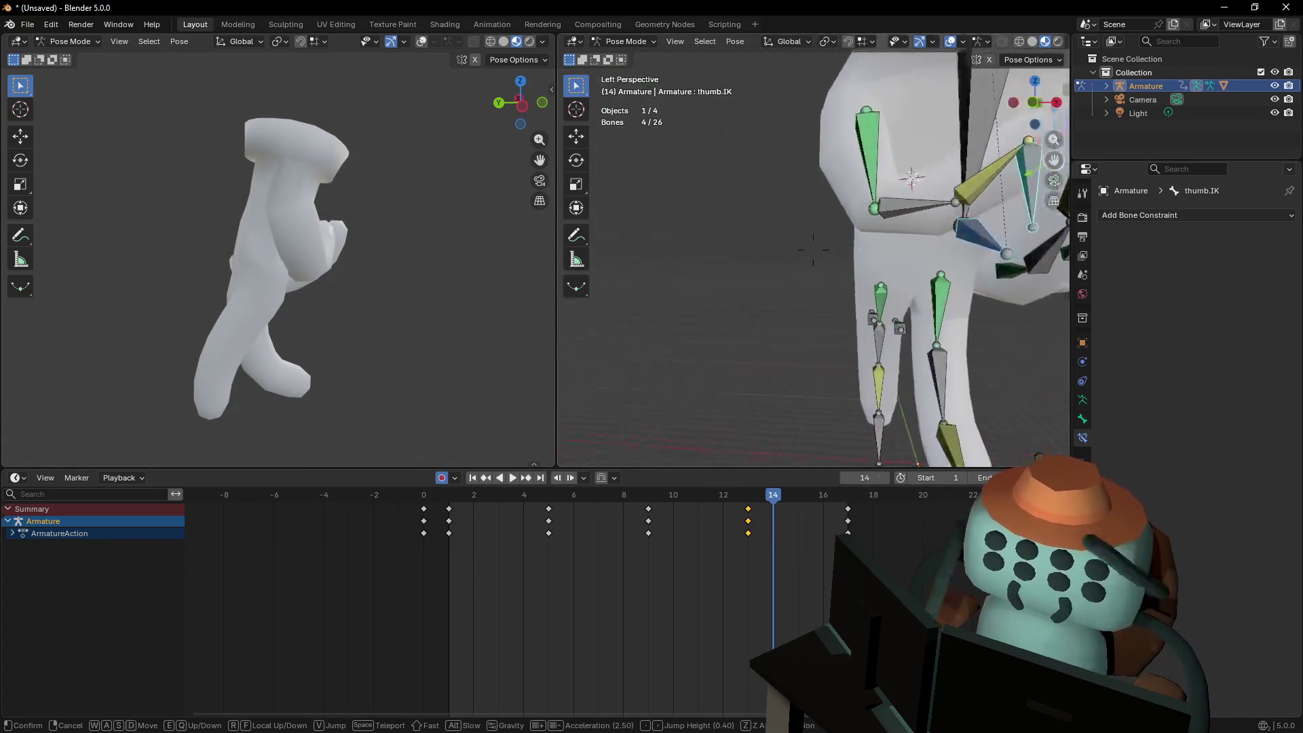
pyautogui.press('Return')
pyautogui.click(952, 141)
pyautogui.moveTo(951, 141); pyautogui.dragTo(924, 222, button='middle')
# In Right Orthographic view, reposition the pinky.IK control at frame 1
pyautogui.keyDown('shift'); pyautogui.click(927, 186); pyautogui.keyUp('shift')
pyautogui.hotkey('shift', '`')
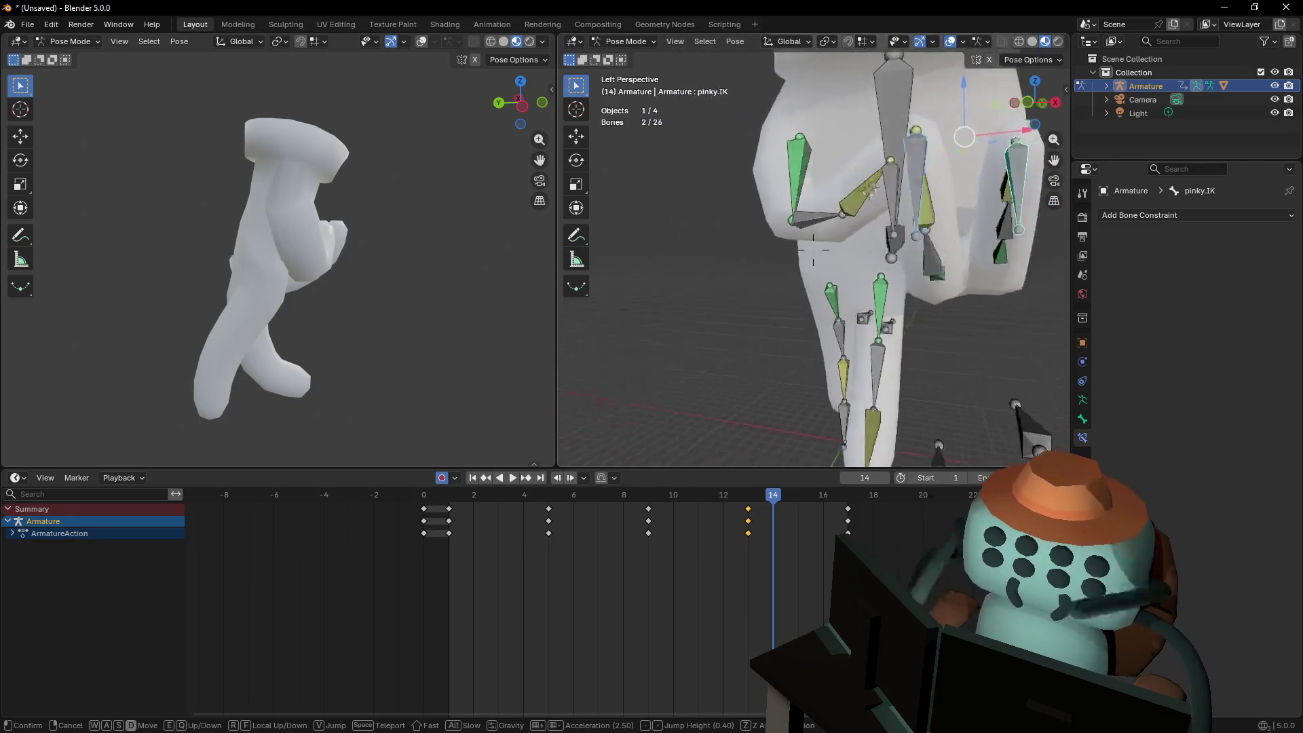
pyautogui.press('s')
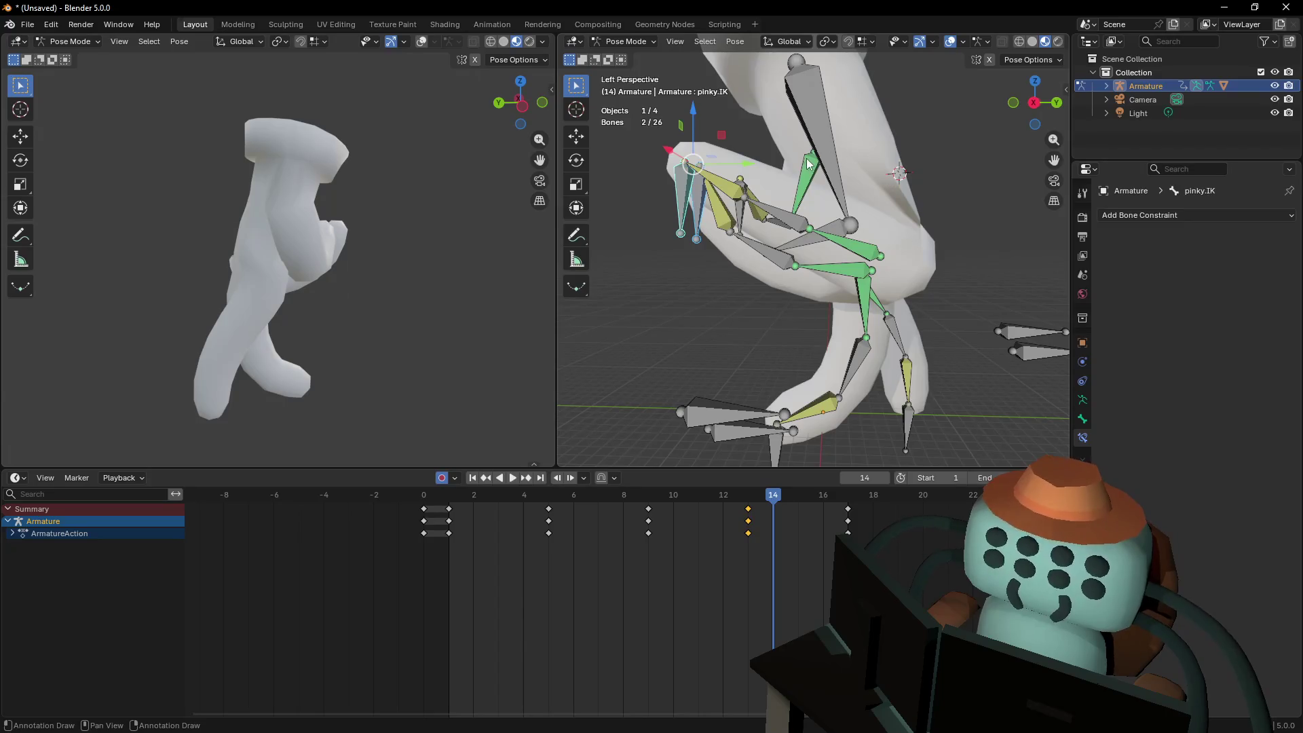
pyautogui.hotkey('shift', '`')
pyautogui.click(1039, 107)
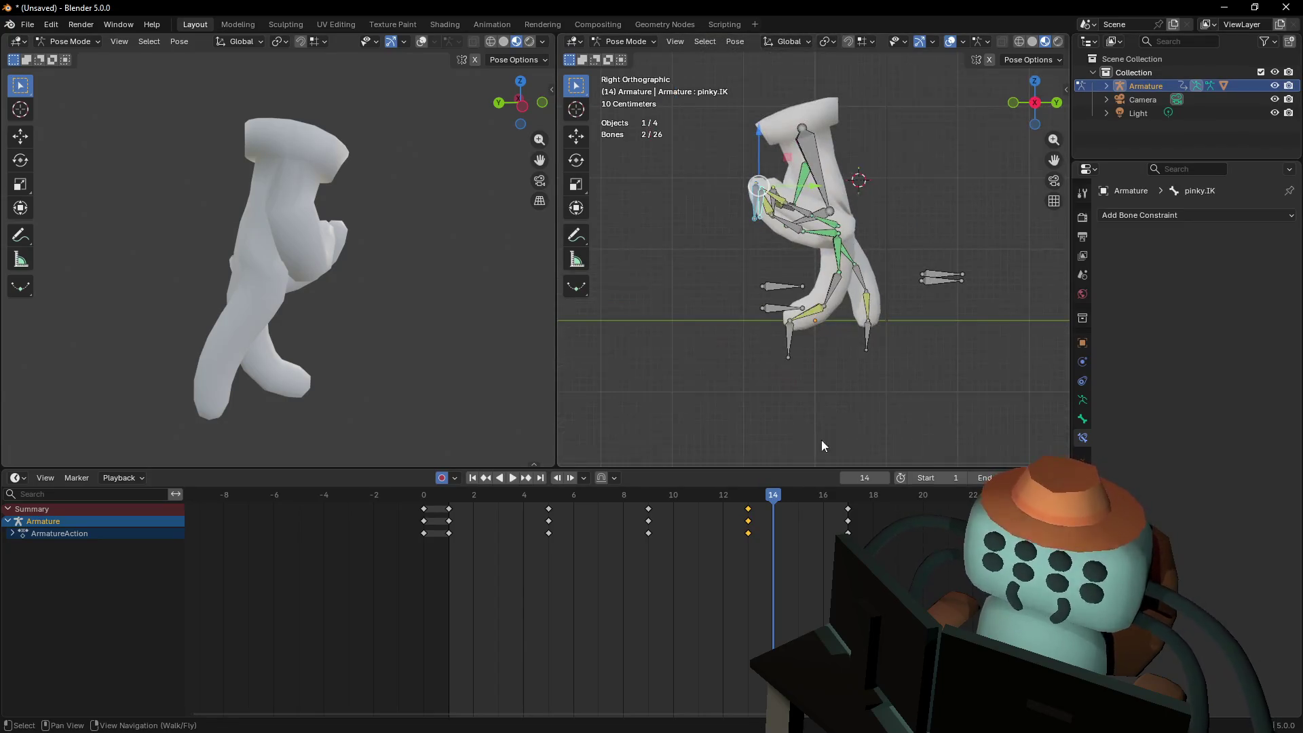
pyautogui.press('Left')
pyautogui.press('Left')
pyautogui.press('Left')
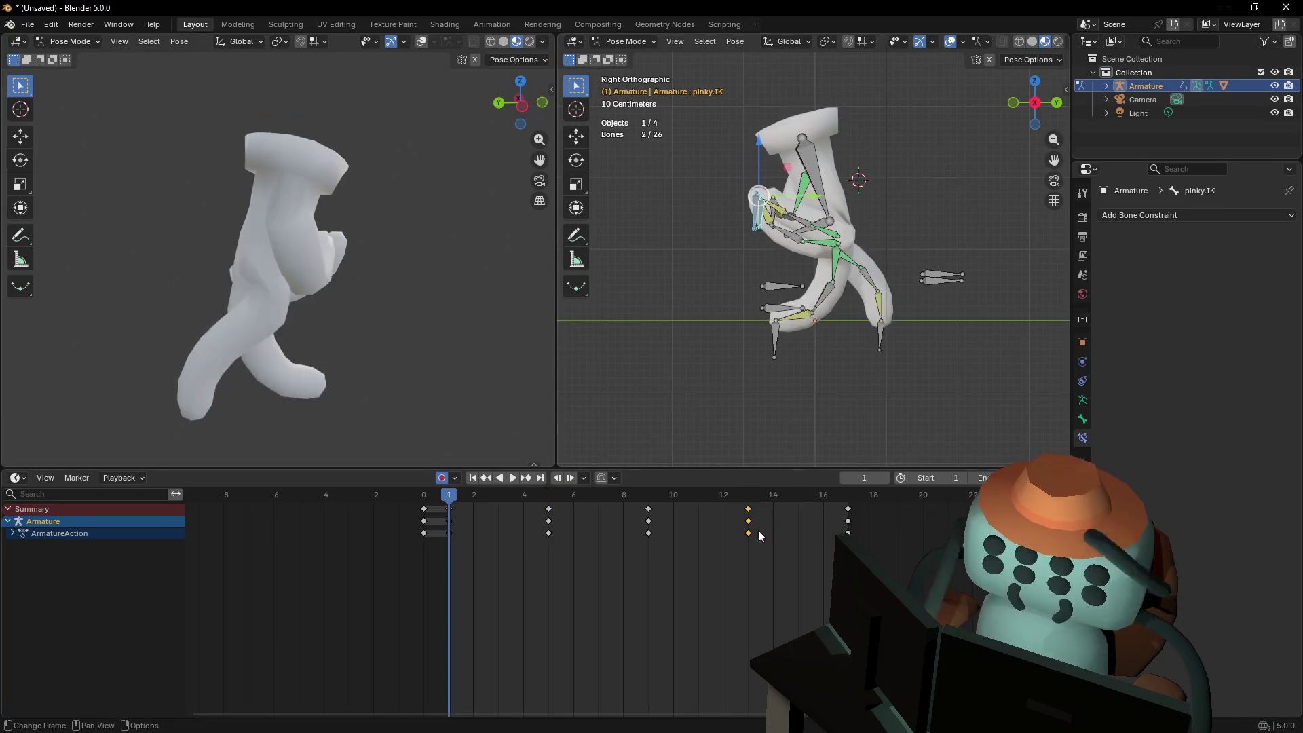
pyautogui.press('g')
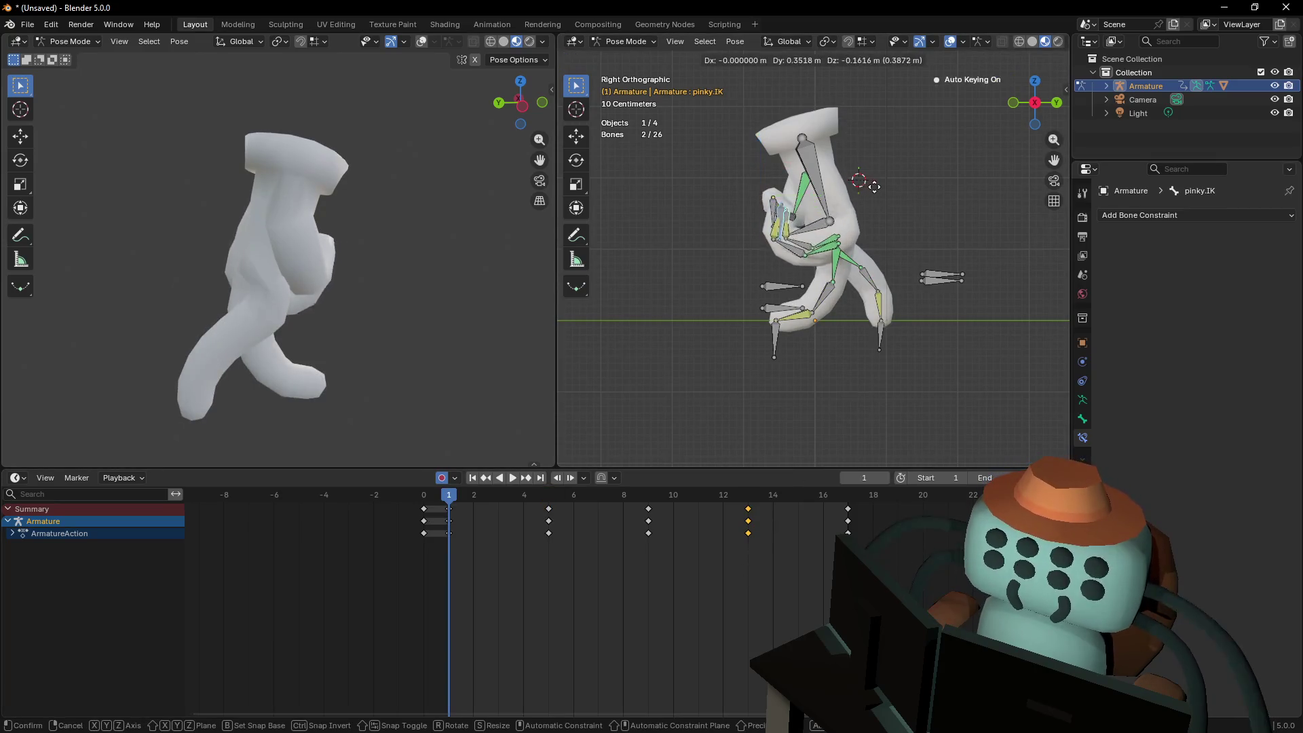
pyautogui.click(889, 196)
# Slide the frame 1 keyframes along the timeline and duplicate them to frame 17
pyautogui.hotkey('shift', '`')
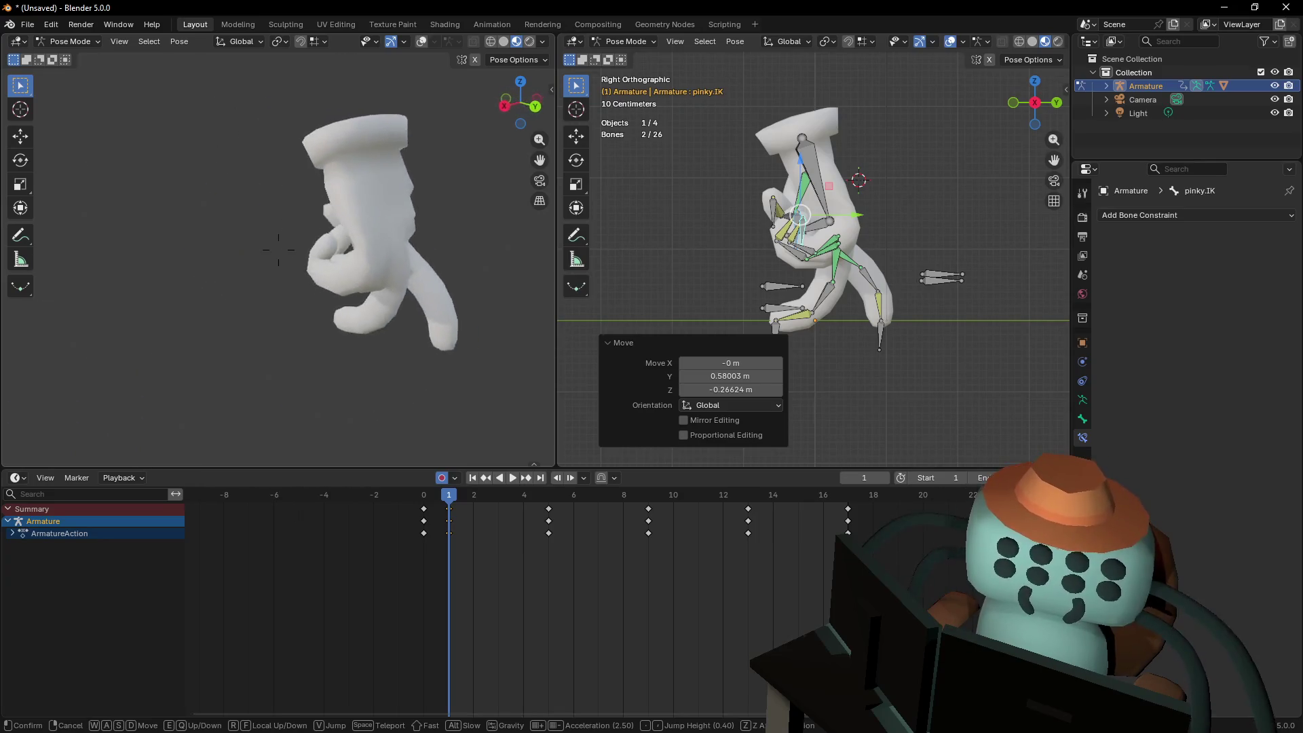
pyautogui.click(445, 299)
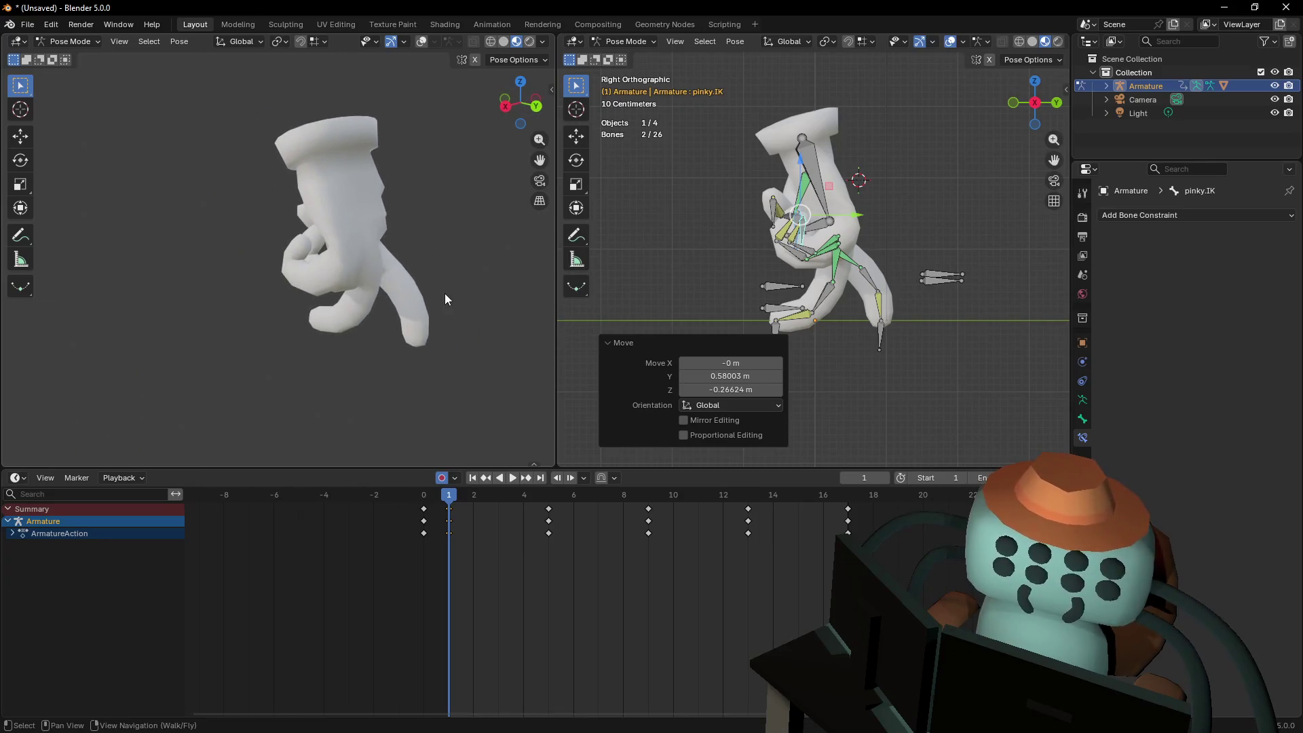
pyautogui.click(453, 520)
pyautogui.press('g')
pyautogui.click(651, 522)
pyautogui.hotkey('shift', 'd')
pyautogui.click(845, 527)
# At frame 5, drop pinky.IK lower and further right, then play the cycle
pyautogui.moveTo(513, 495); pyautogui.dragTo(540, 495)
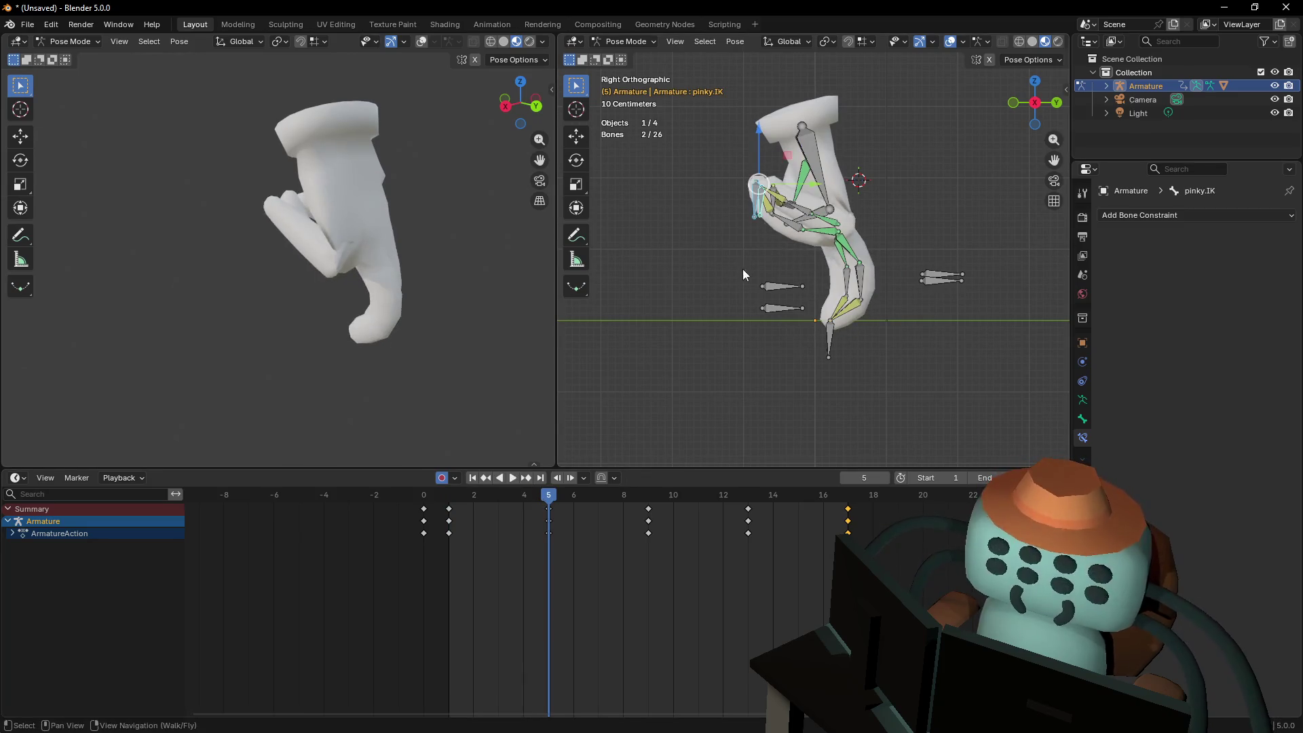
pyautogui.press('g')
pyautogui.click(773, 281)
pyautogui.click(548, 508)
pyautogui.click(747, 520)
pyautogui.press('space')
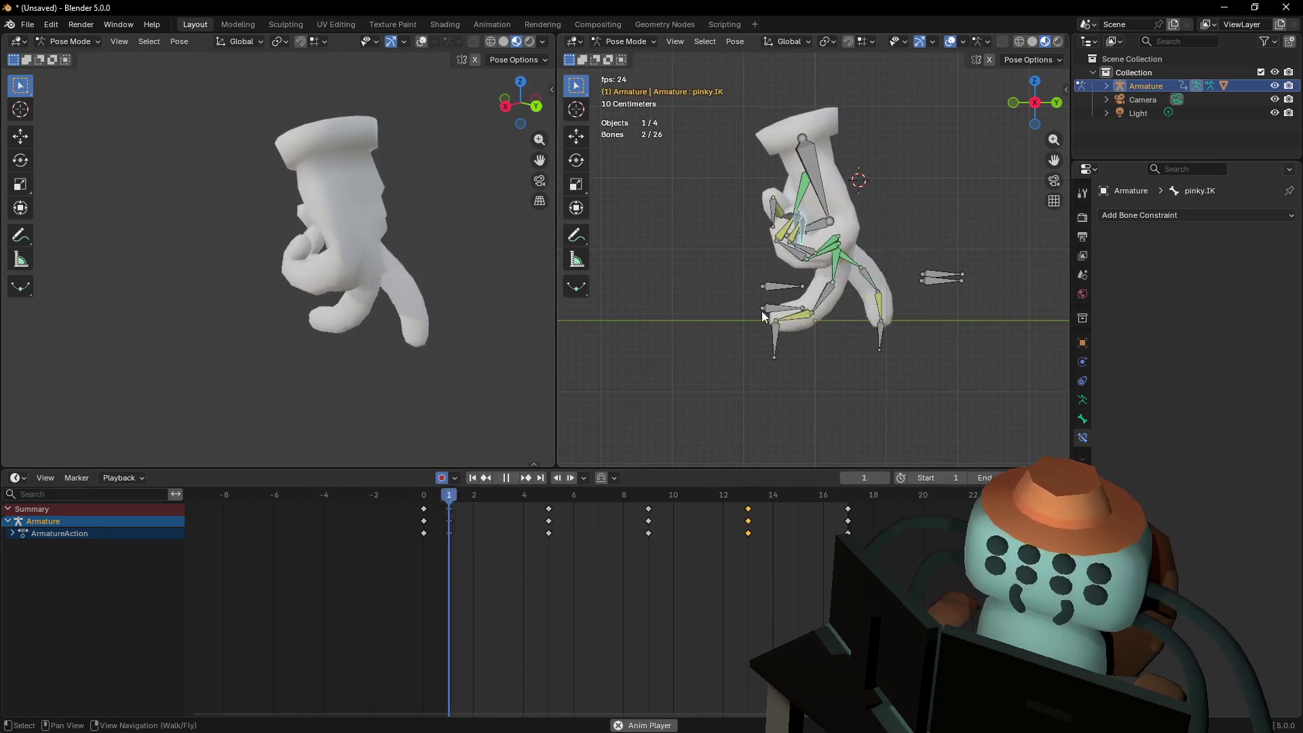
pyautogui.press('space')
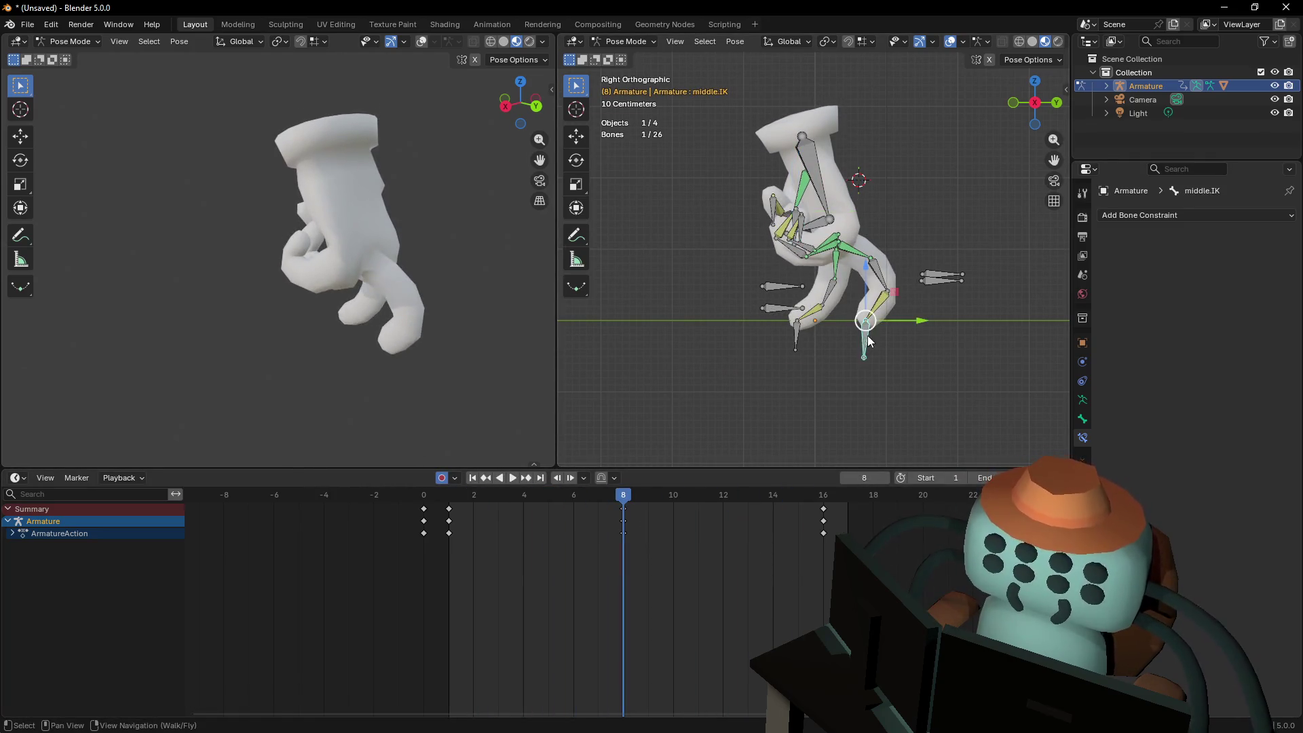
# At frame 4 in Right Orthographic, lift middle.IK about 0.609 m along Z
pyautogui.moveTo(600, 499)
pyautogui.mouseDown()
pyautogui.moveTo(500, 502)
pyautogui.moveTo(572, 505)
pyautogui.mouseUp()
pyautogui.hotkey('shift', '`')
pyautogui.press('s')
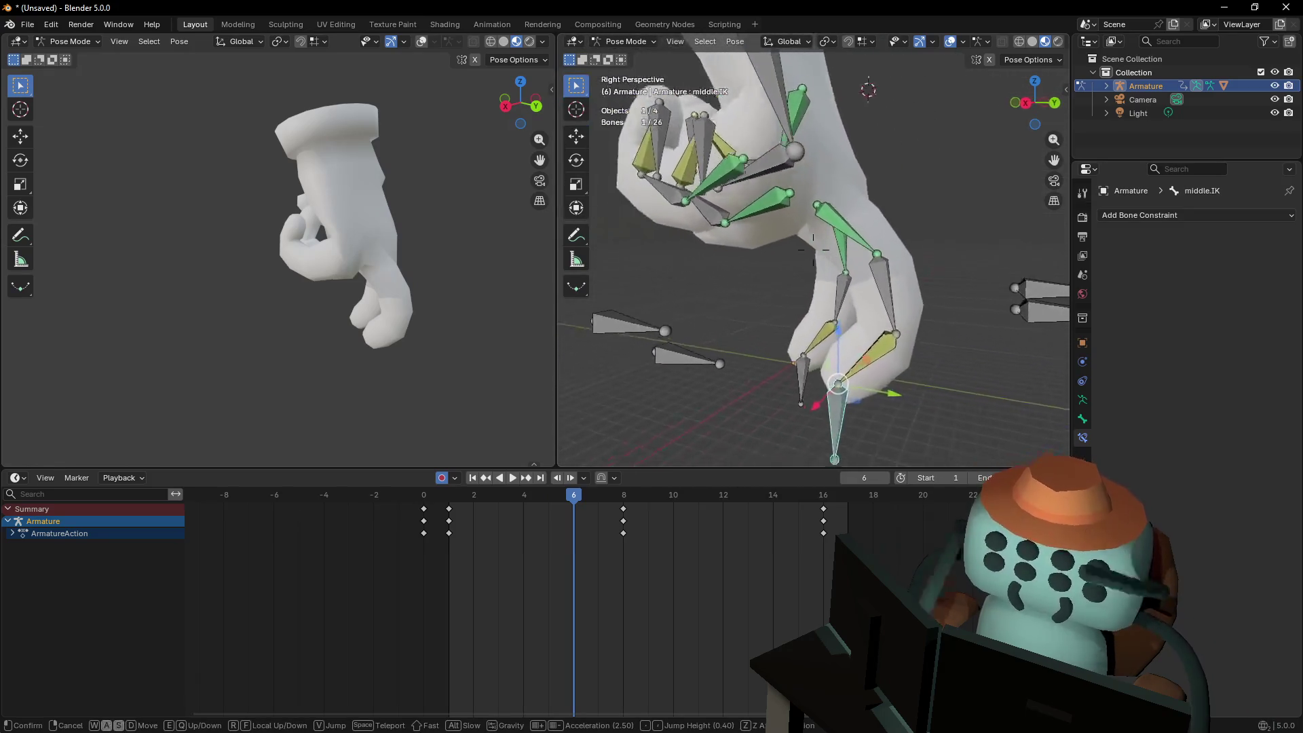
pyautogui.click(829, 387)
pyautogui.moveTo(553, 496)
pyautogui.mouseDown()
pyautogui.moveTo(495, 495)
pyautogui.moveTo(519, 501)
pyautogui.mouseUp()
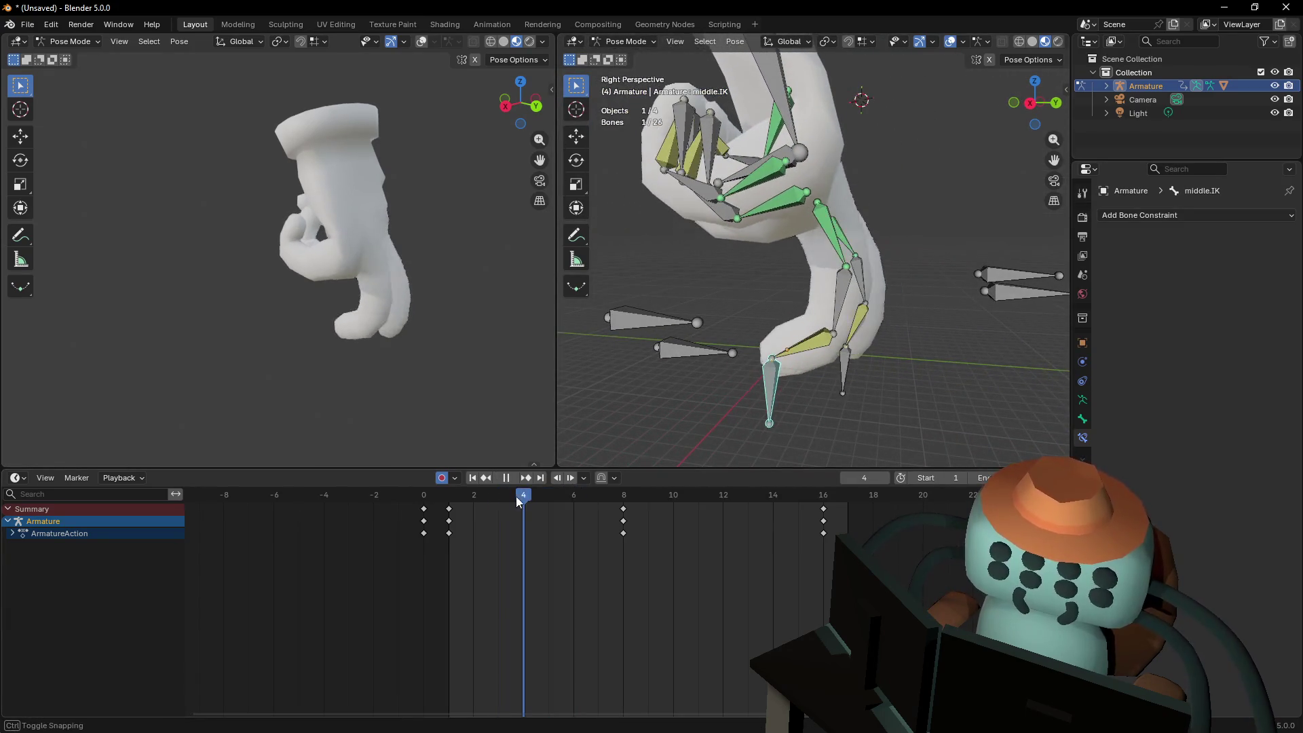
pyautogui.keyDown('shift'); pyautogui.moveTo(847, 348); pyautogui.dragTo(820, 354, button='middle'); pyautogui.keyUp('shift')
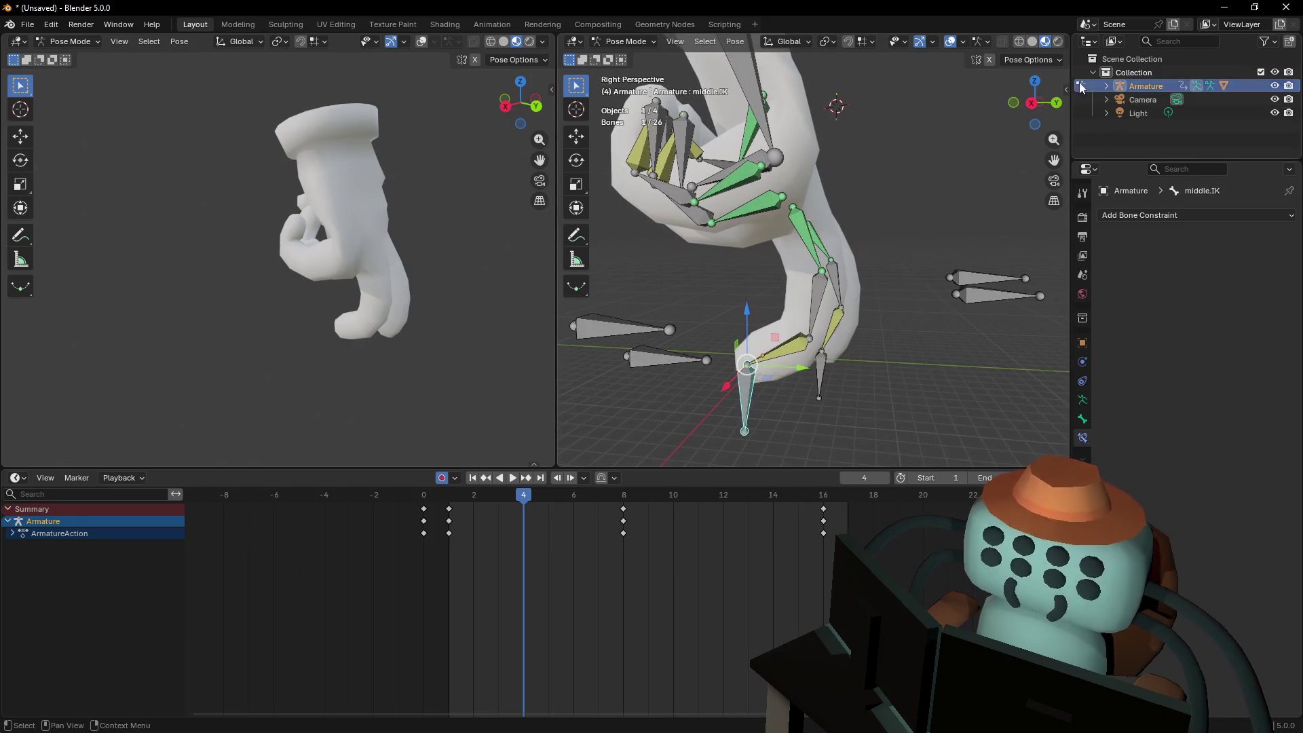
pyautogui.click(1033, 111)
pyautogui.press('g')
pyautogui.press('z')
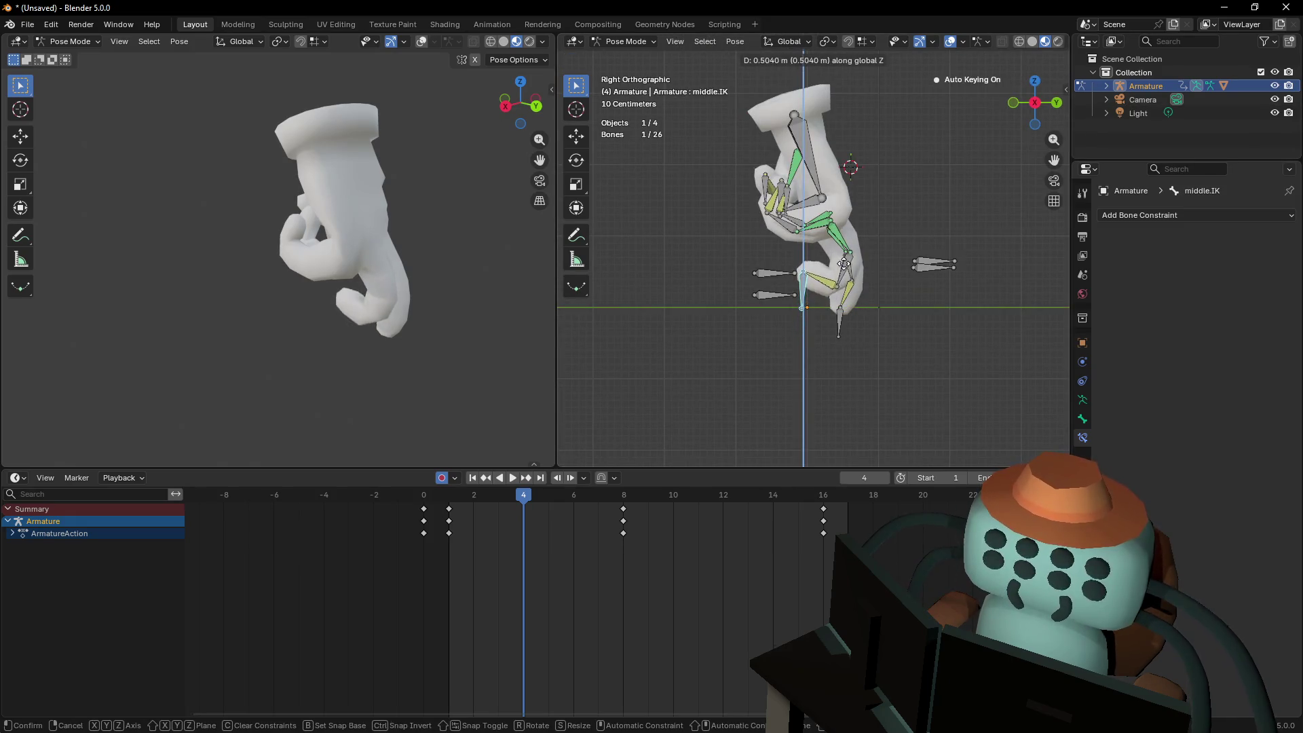
pyautogui.click(846, 261)
pyautogui.moveTo(523, 497)
pyautogui.mouseDown()
pyautogui.moveTo(747, 520)
pyautogui.moveTo(722, 524)
pyautogui.moveTo(729, 515)
pyautogui.mouseUp()
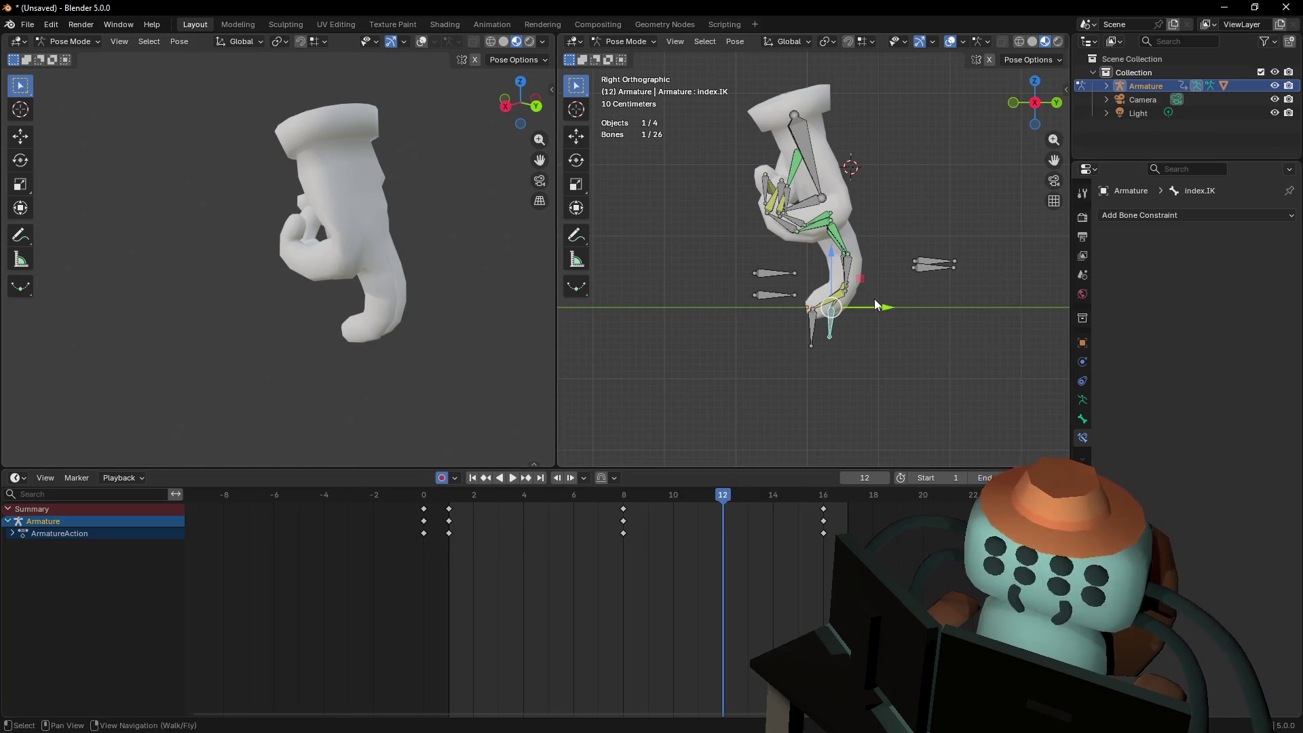
# Raise the index.IK control straight up along Z at frame 12
pyautogui.press('g')
pyautogui.press('z')
pyautogui.click(875, 265)
# Play the walk cycle and fly the left view around the hand to review it
pyautogui.press('space')
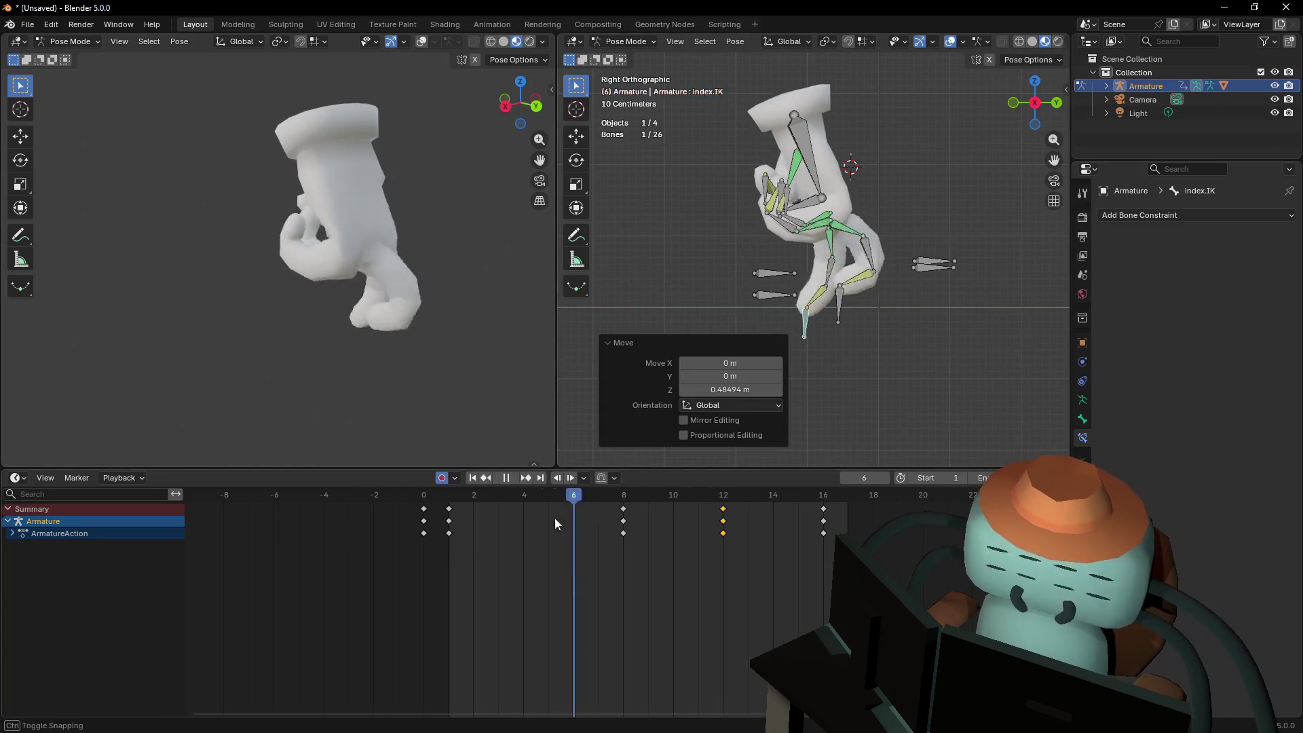
pyautogui.hotkey('shift', '`')
pyautogui.press('d')
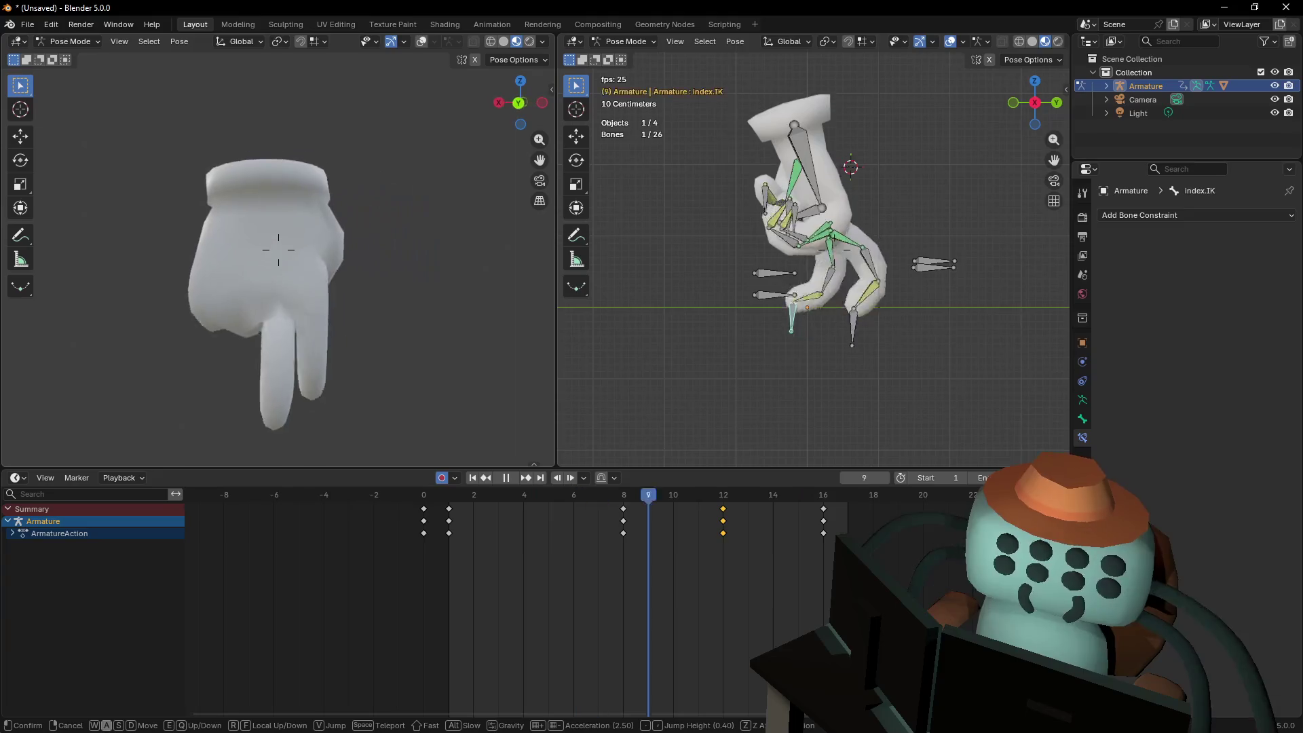
pyautogui.click(396, 274)
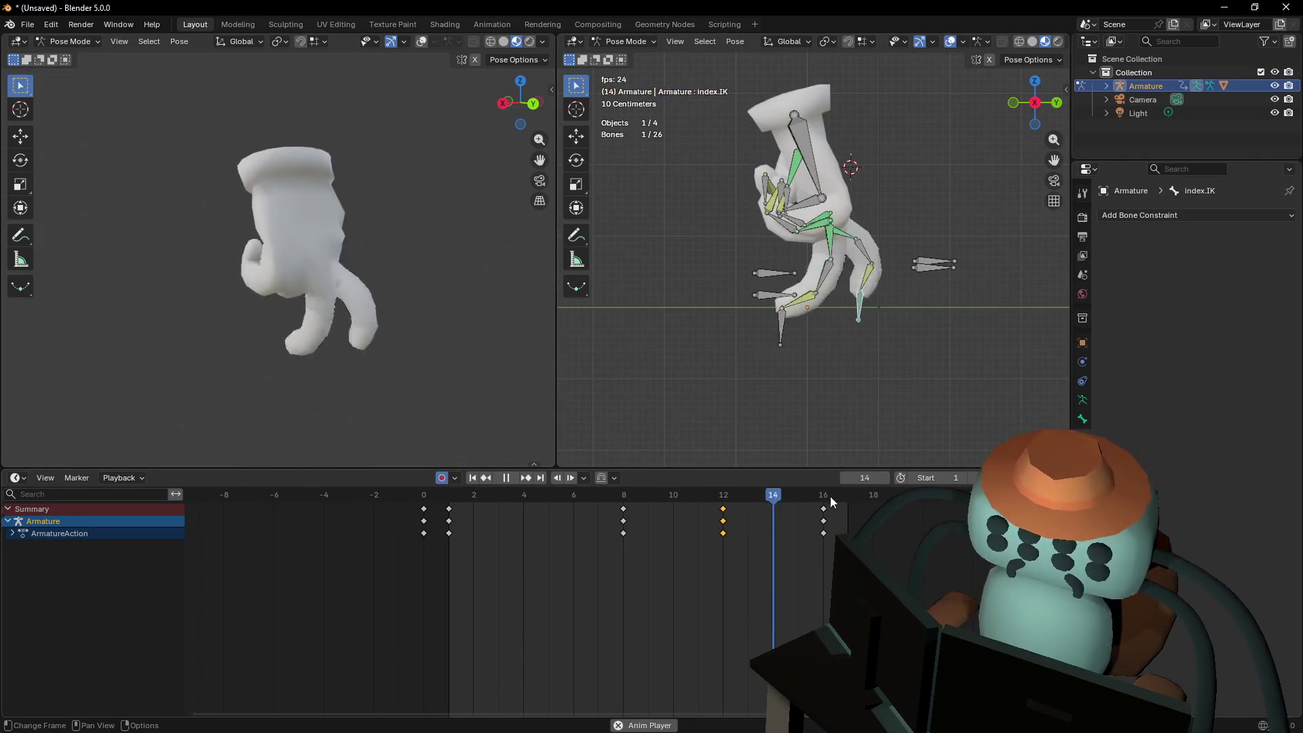
pyautogui.moveTo(804, 495); pyautogui.dragTo(808, 494)
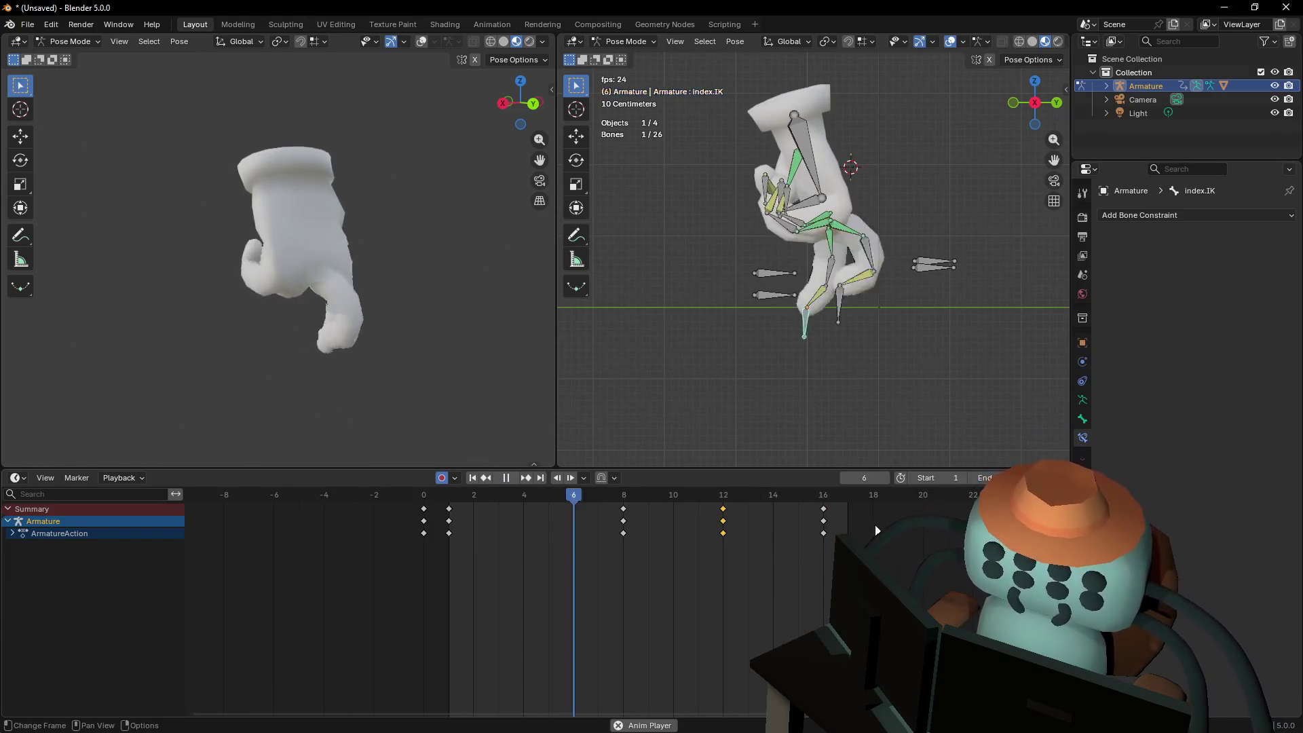
pyautogui.press('Escape')
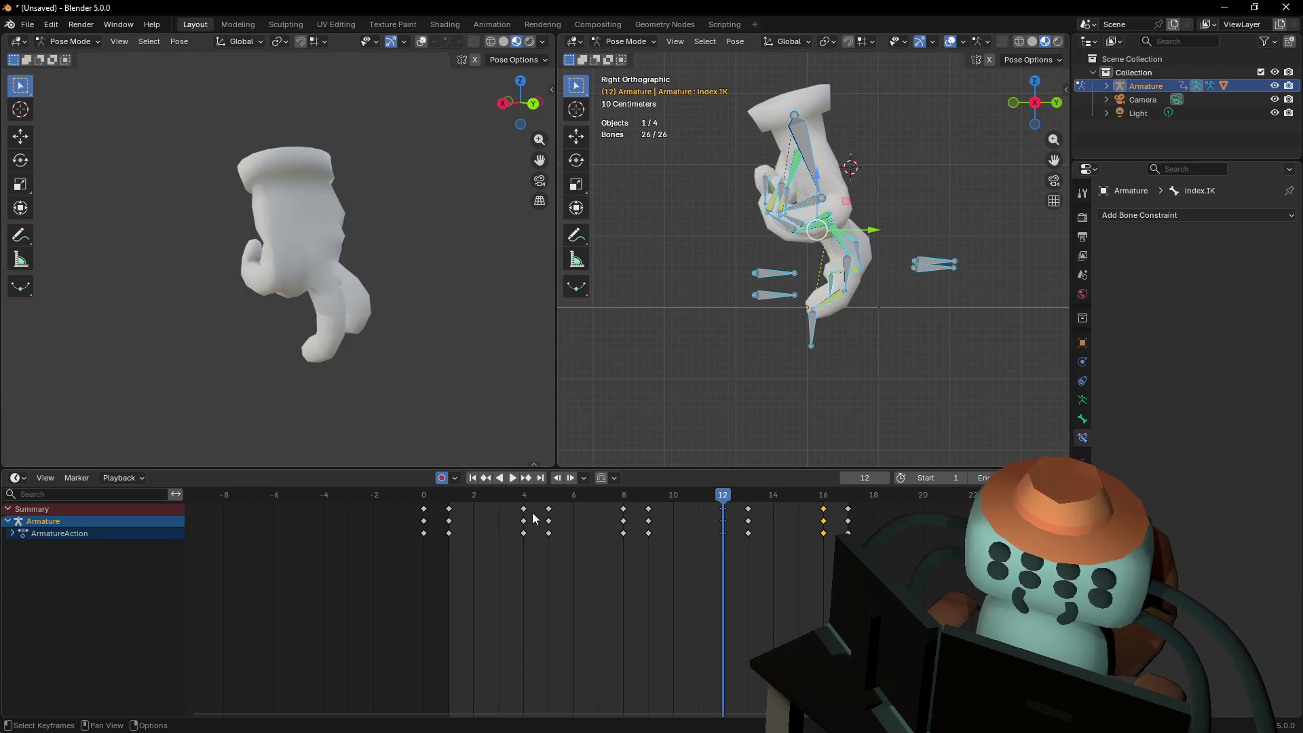
# Shift the key columns at frames 4, 8, 12 and 16 to frames 5, 9, 13 and 17
pyautogui.moveTo(526, 515); pyautogui.dragTo(543, 507)
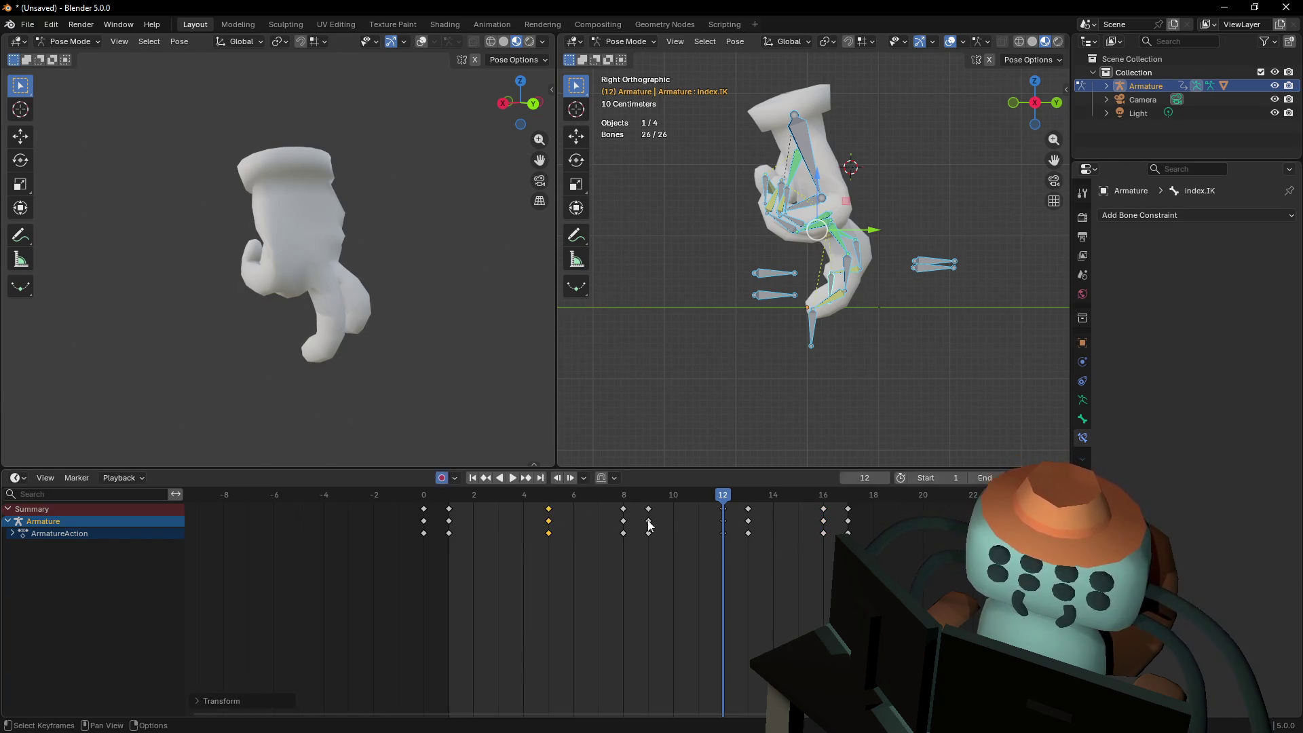
pyautogui.moveTo(625, 508); pyautogui.dragTo(739, 509)
pyautogui.click(748, 506)
pyautogui.moveTo(823, 508); pyautogui.dragTo(847, 508)
# Play the walk cycle, inspect it in both viewports, and select the thumb.1 bone
pyautogui.press('space')
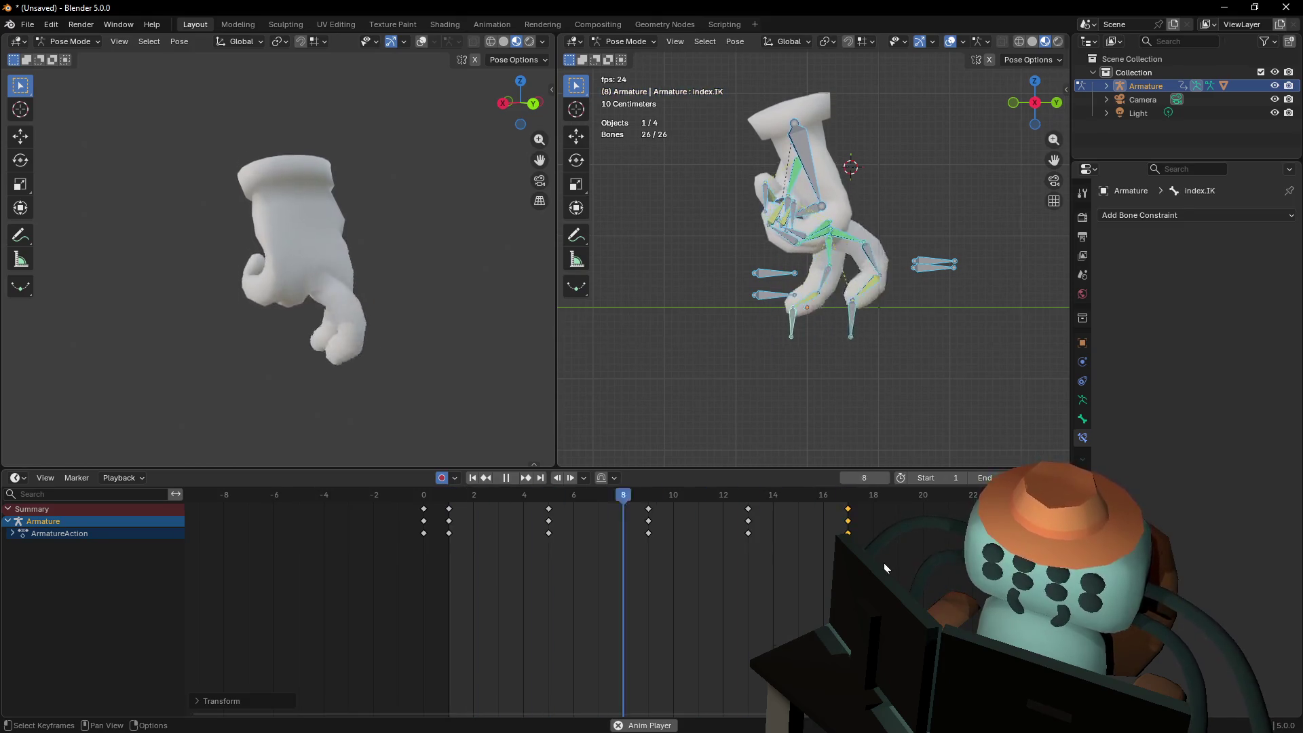
pyautogui.hotkey('shift', '`')
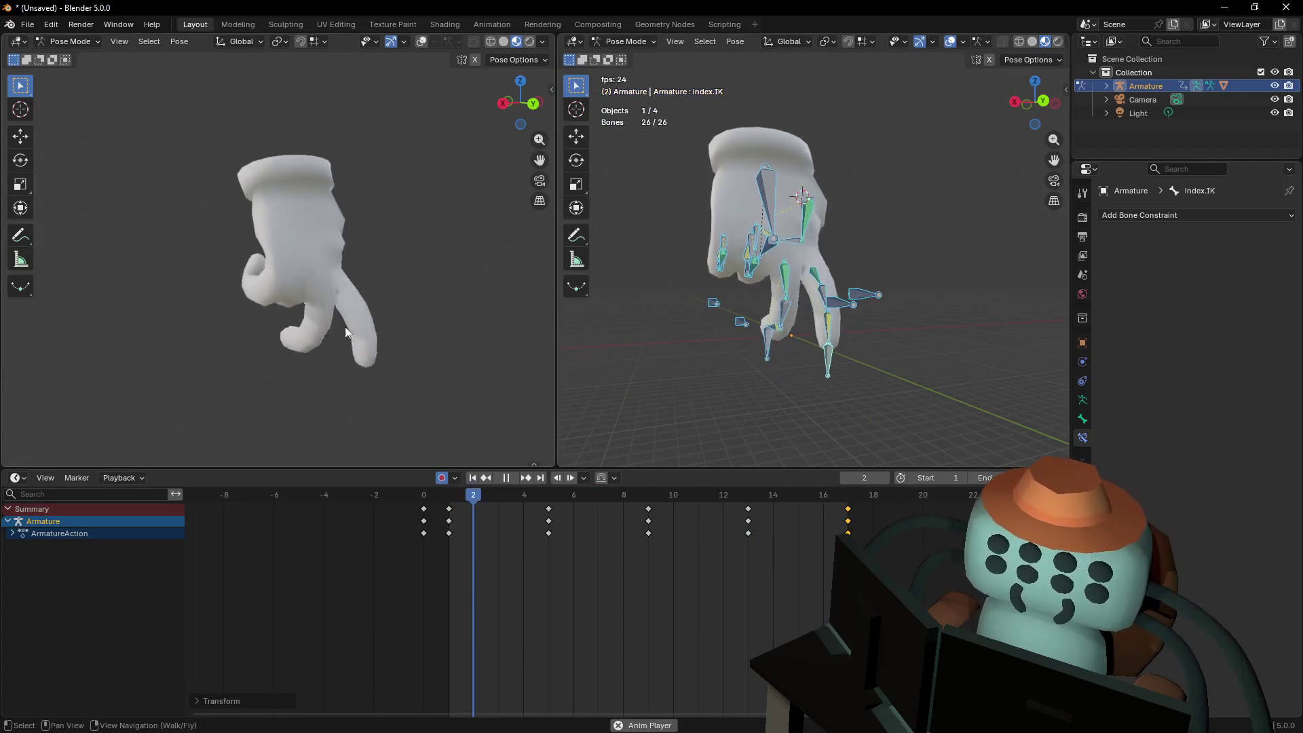
pyautogui.hotkey('shift', '`')
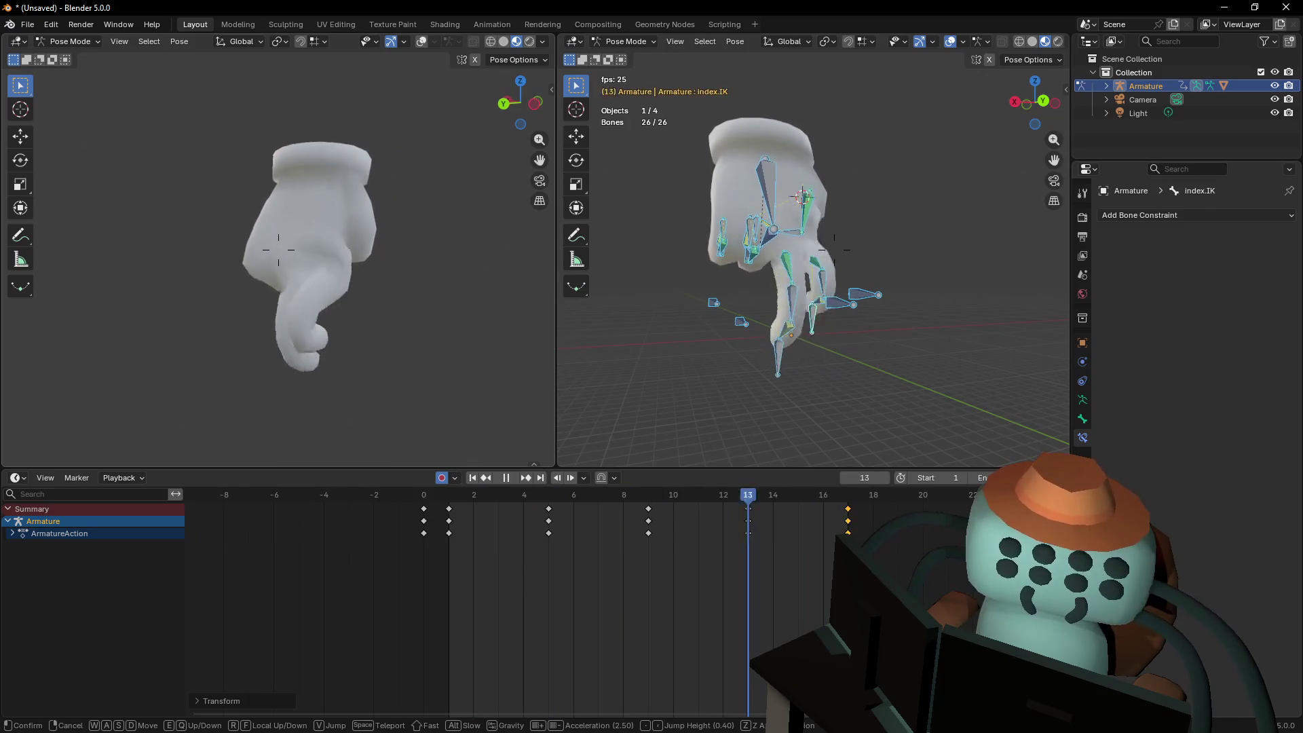
pyautogui.press('d')
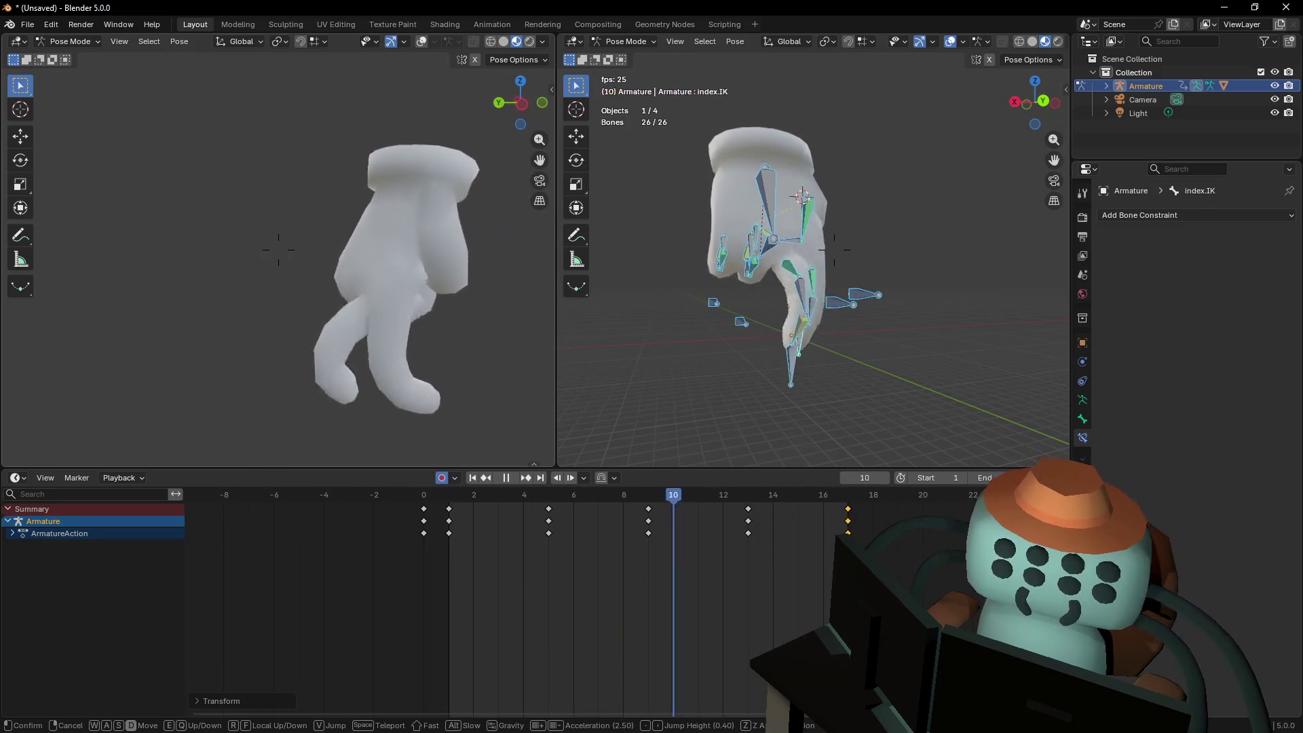
pyautogui.press('w')
pyautogui.press('s')
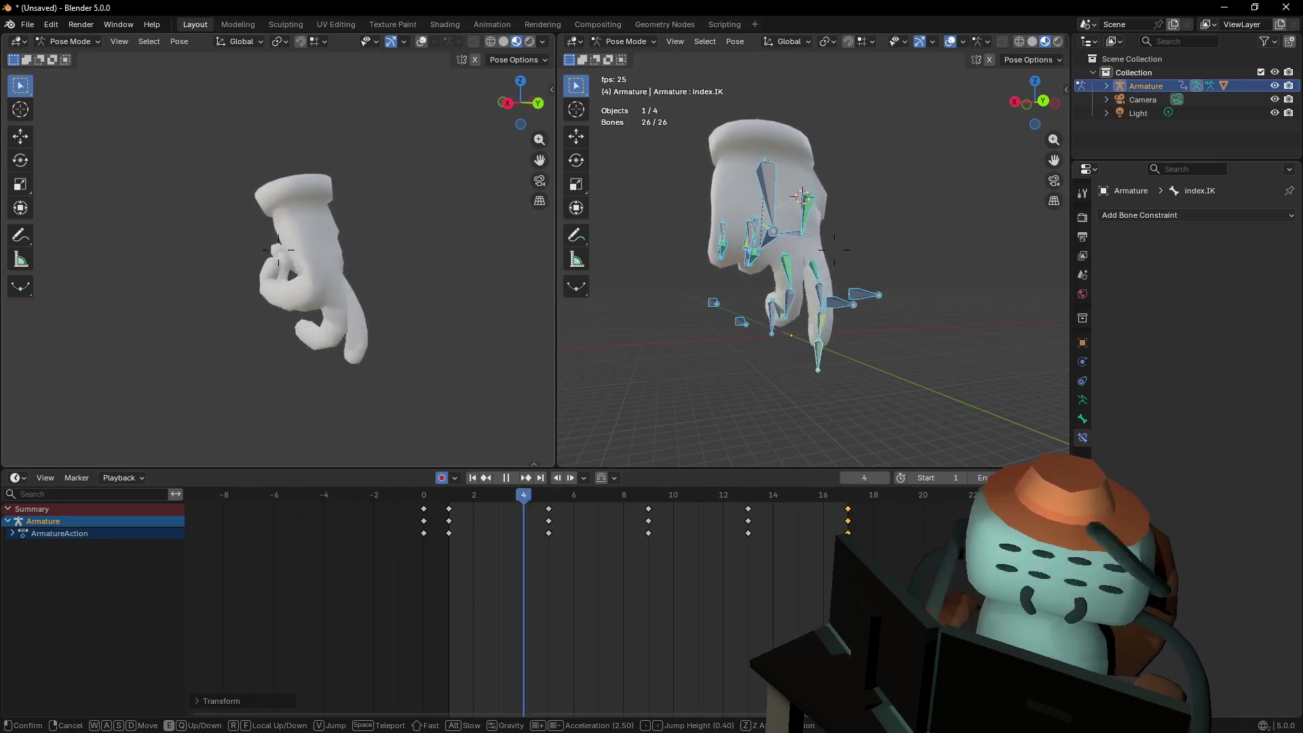
pyautogui.click(489, 319)
pyautogui.hotkey('shift', '`')
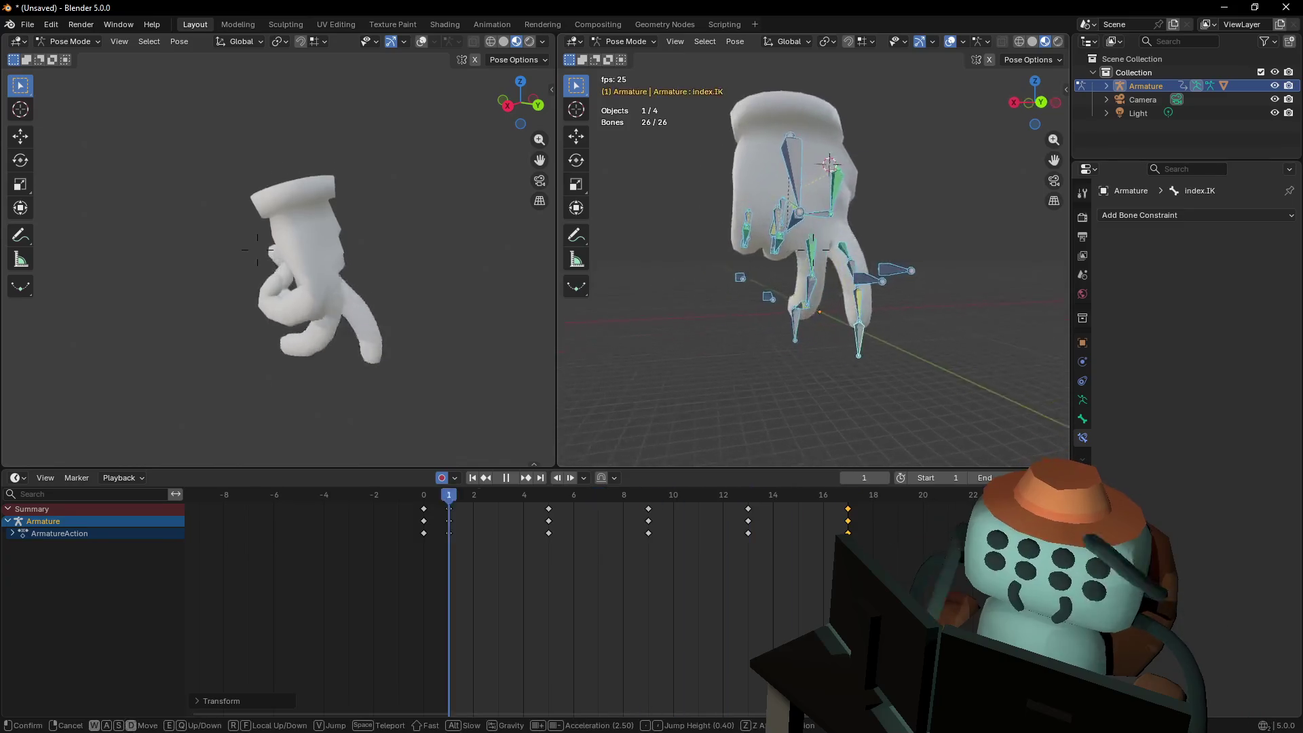
pyautogui.press('w')
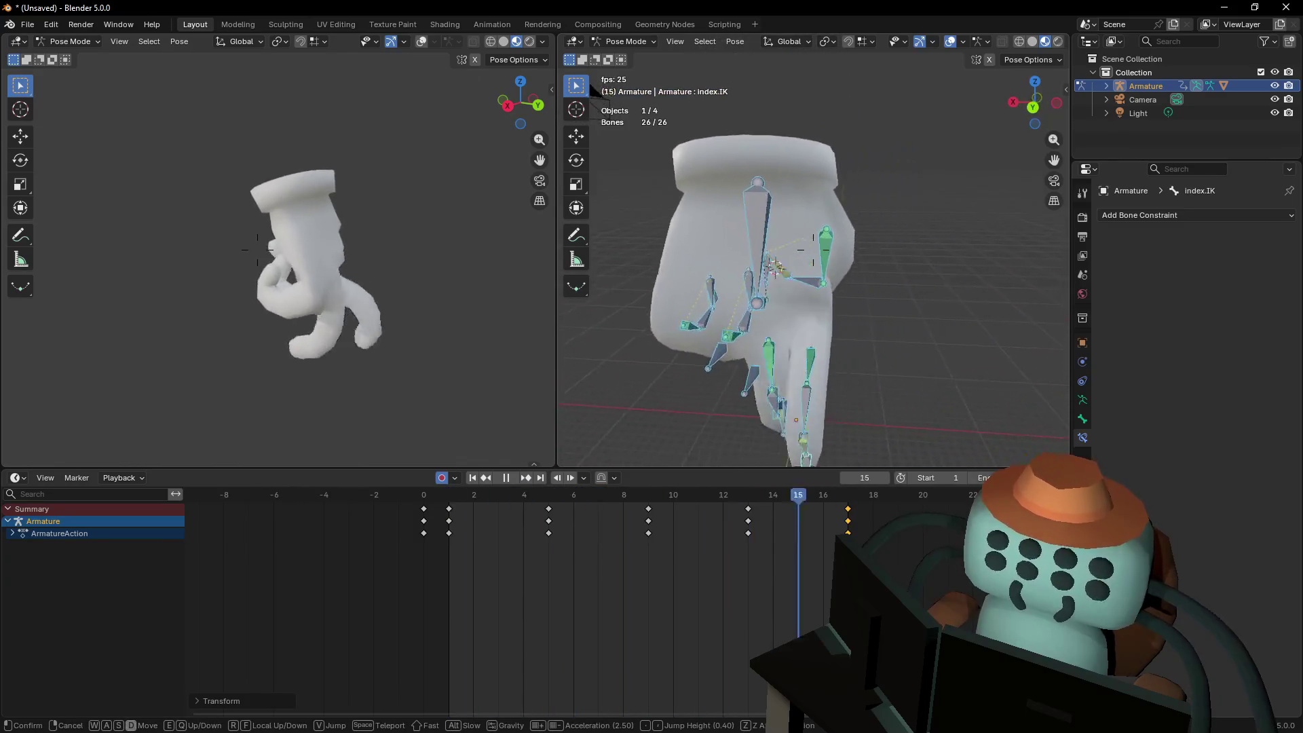
pyautogui.click(825, 245)
pyautogui.click(826, 245)
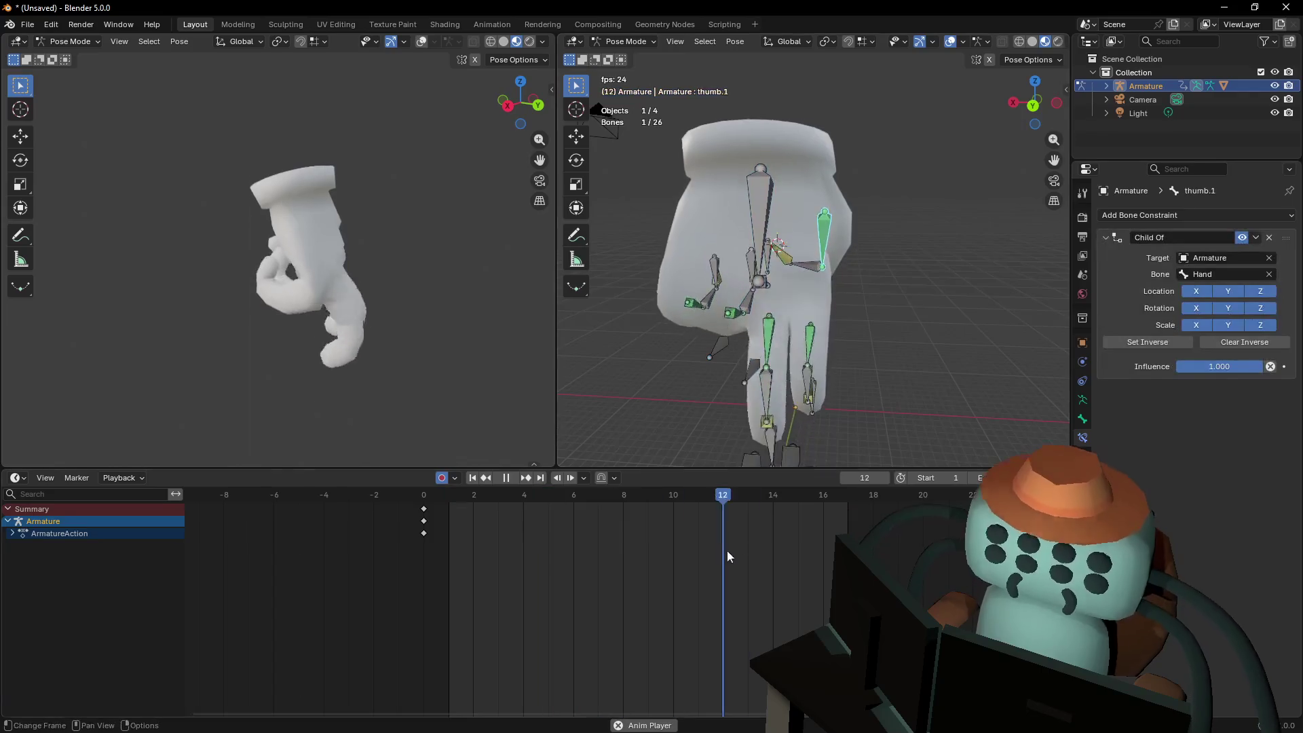
# Stop playback and reposition the thumb.IK bone on the earlier keyframe
pyautogui.press('space')
pyautogui.hotkey('shift', '`')
pyautogui.press('w')
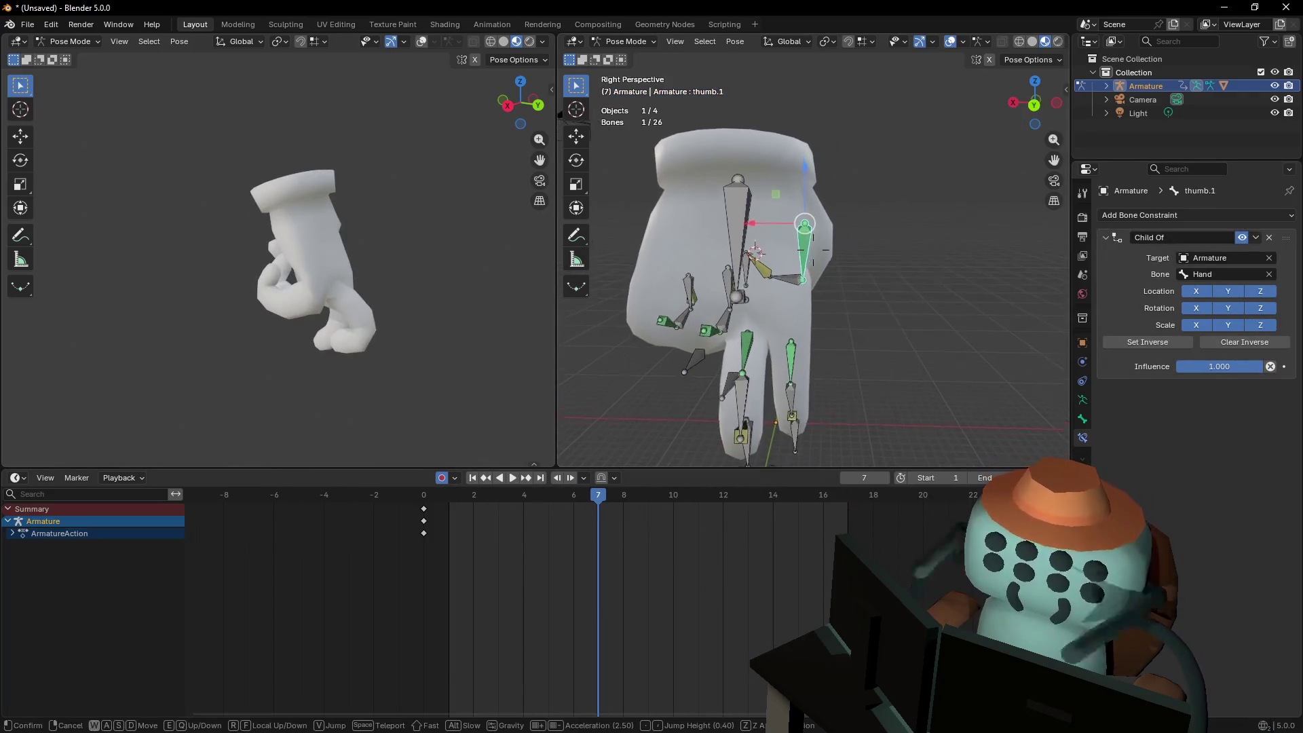
pyautogui.click(715, 259)
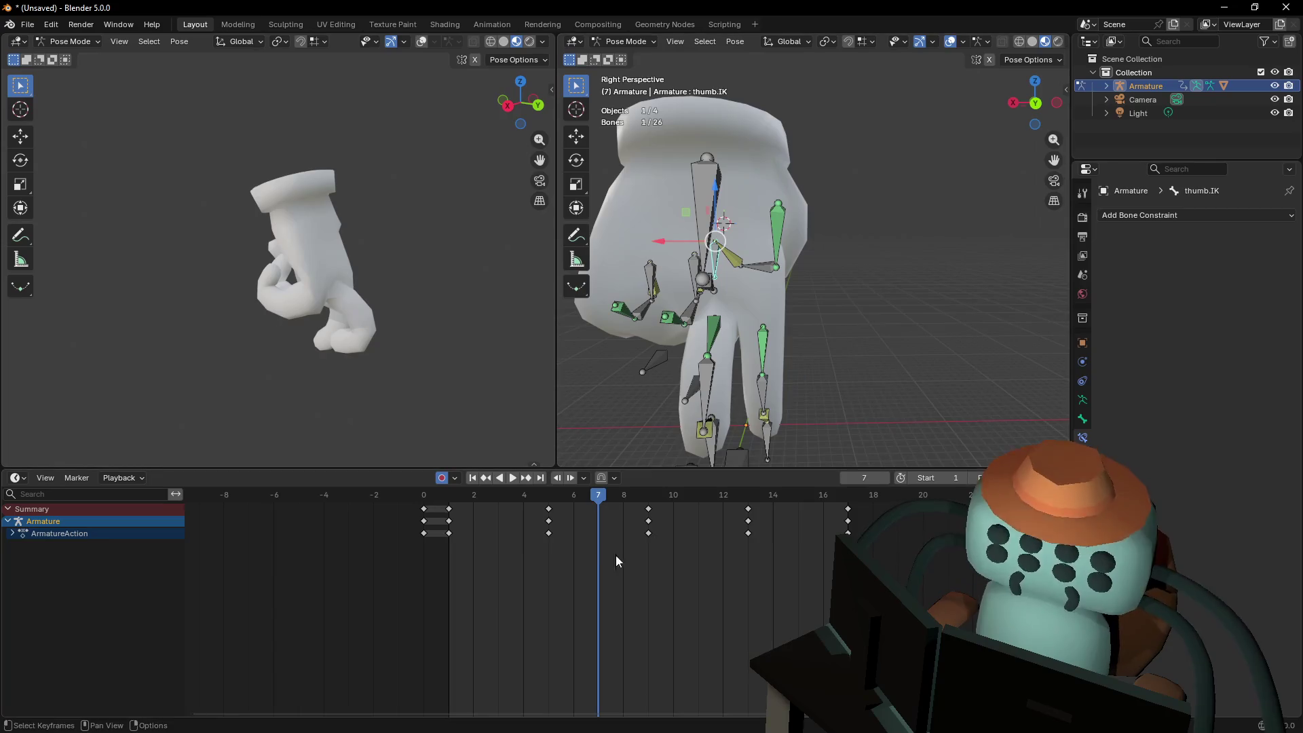
pyautogui.press('Down')
pyautogui.press('Down')
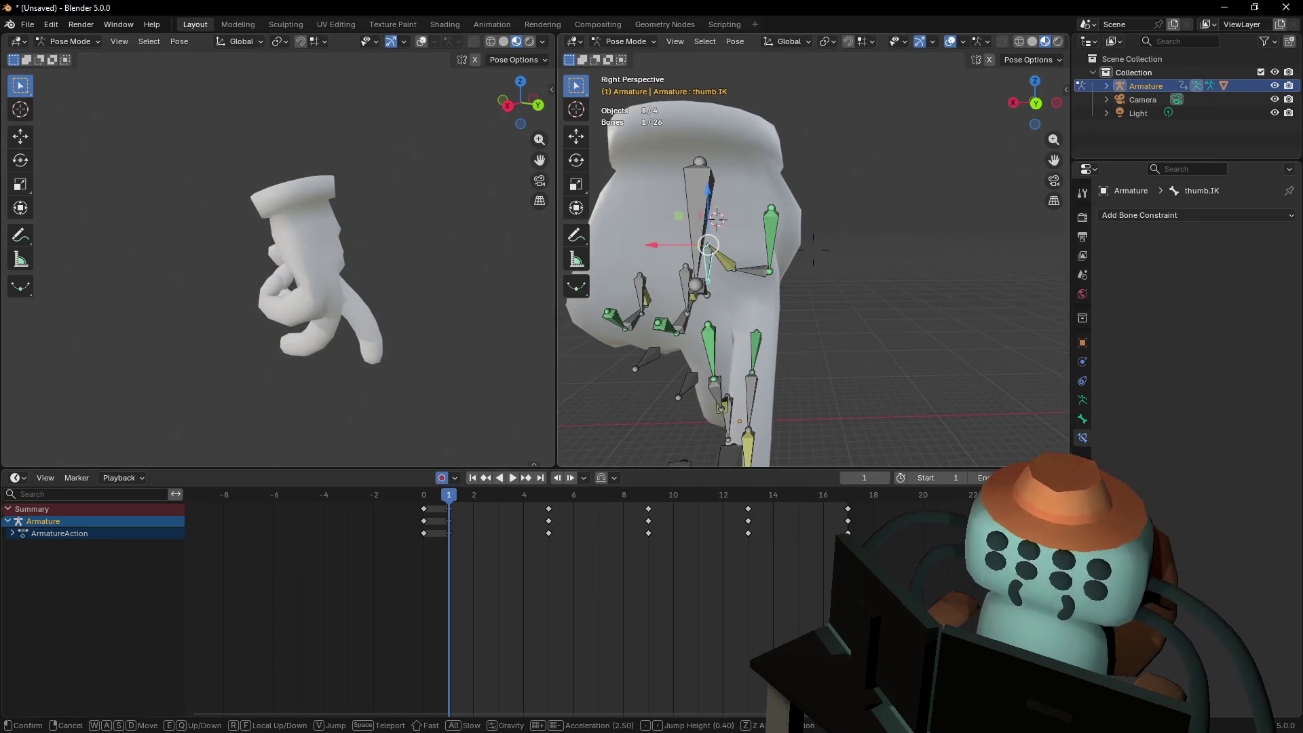
pyautogui.press('g')
pyautogui.click(788, 346)
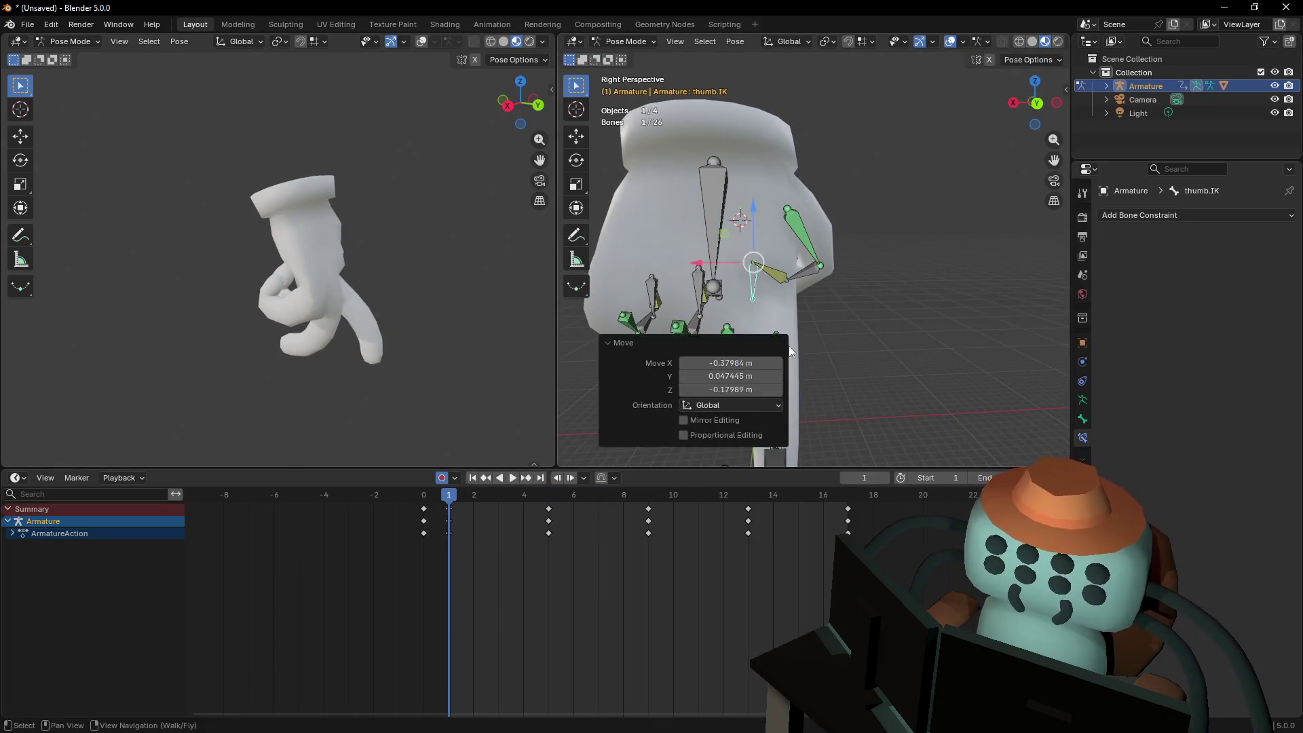
# Duplicate the frame 1 keys to frame 17 so the cycle loops
pyautogui.hotkey('shift', '`')
pyautogui.press('w')
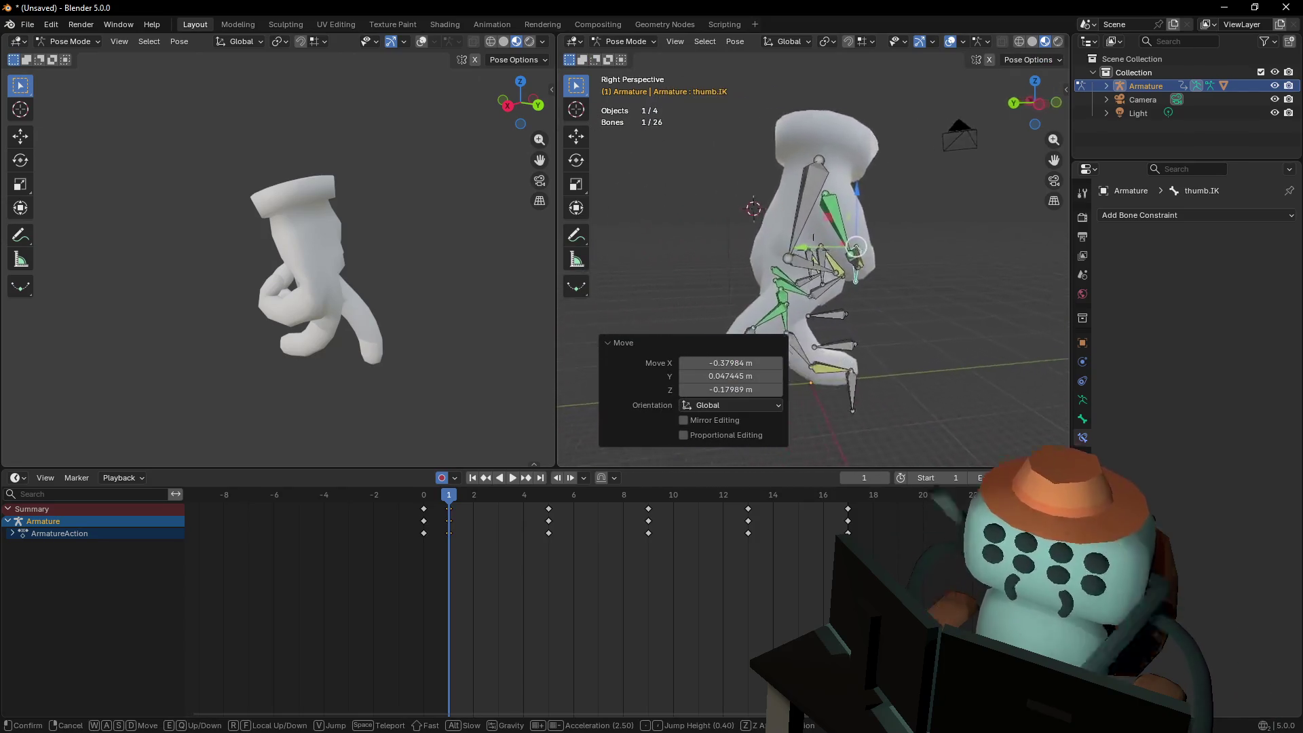
pyautogui.hotkey('shift', 'd')
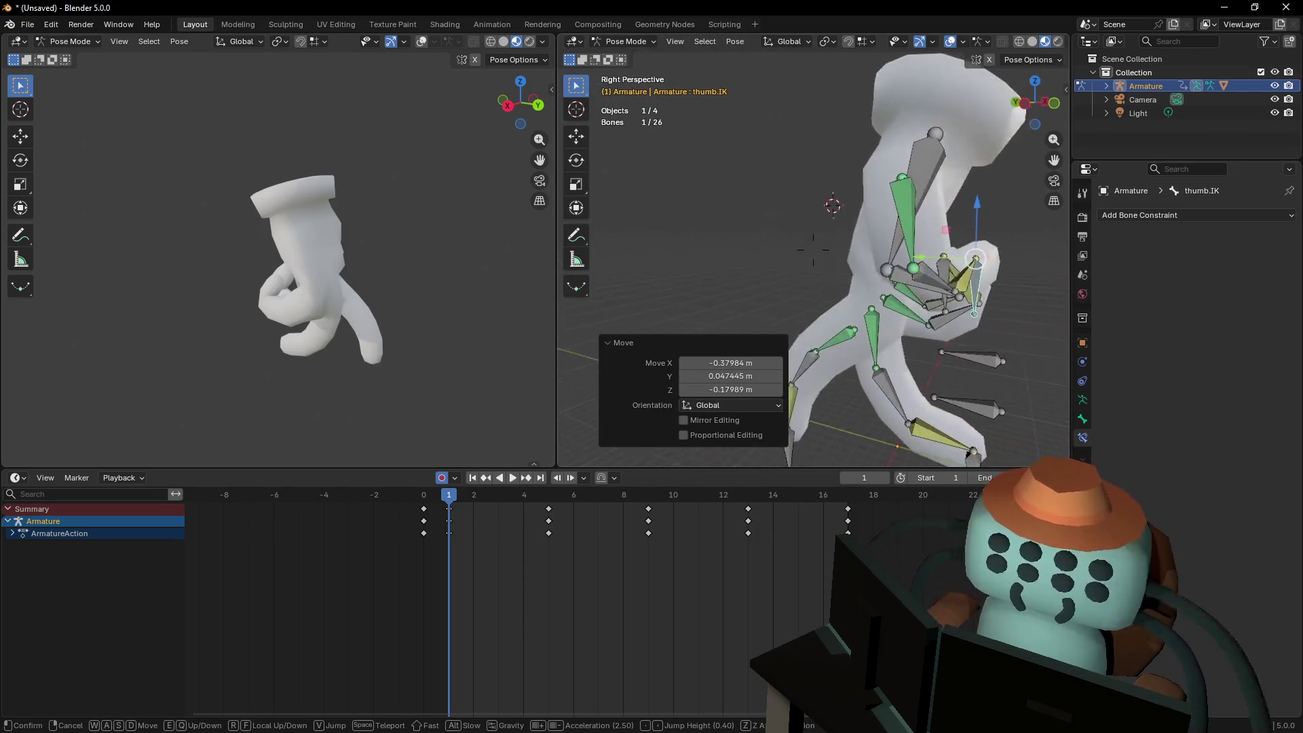
pyautogui.click(530, 527)
pyautogui.click(445, 510)
pyautogui.hotkey('shift', 'd')
pyautogui.click(662, 524)
pyautogui.hotkey('shift', 'd')
pyautogui.click(853, 536)
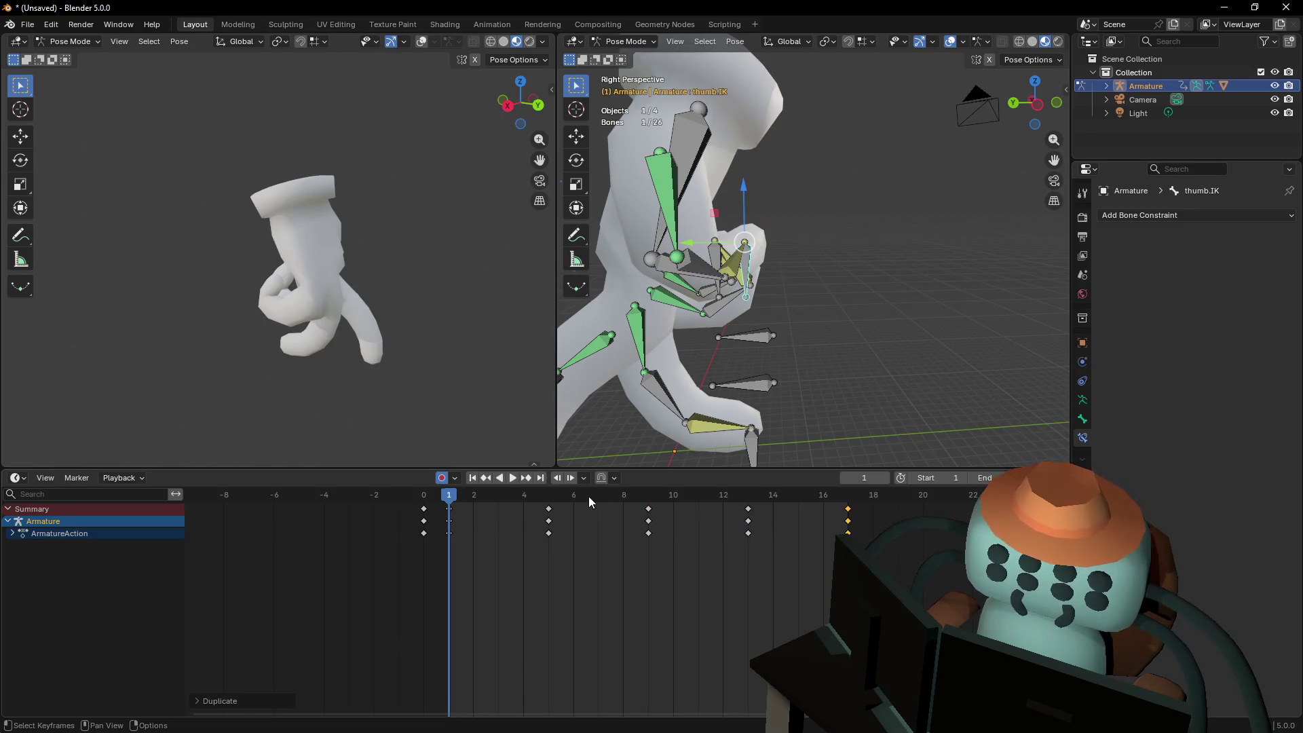
# Play the walk cycle and inspect it from a lower, closer view across frames 5–12
pyautogui.press('space')
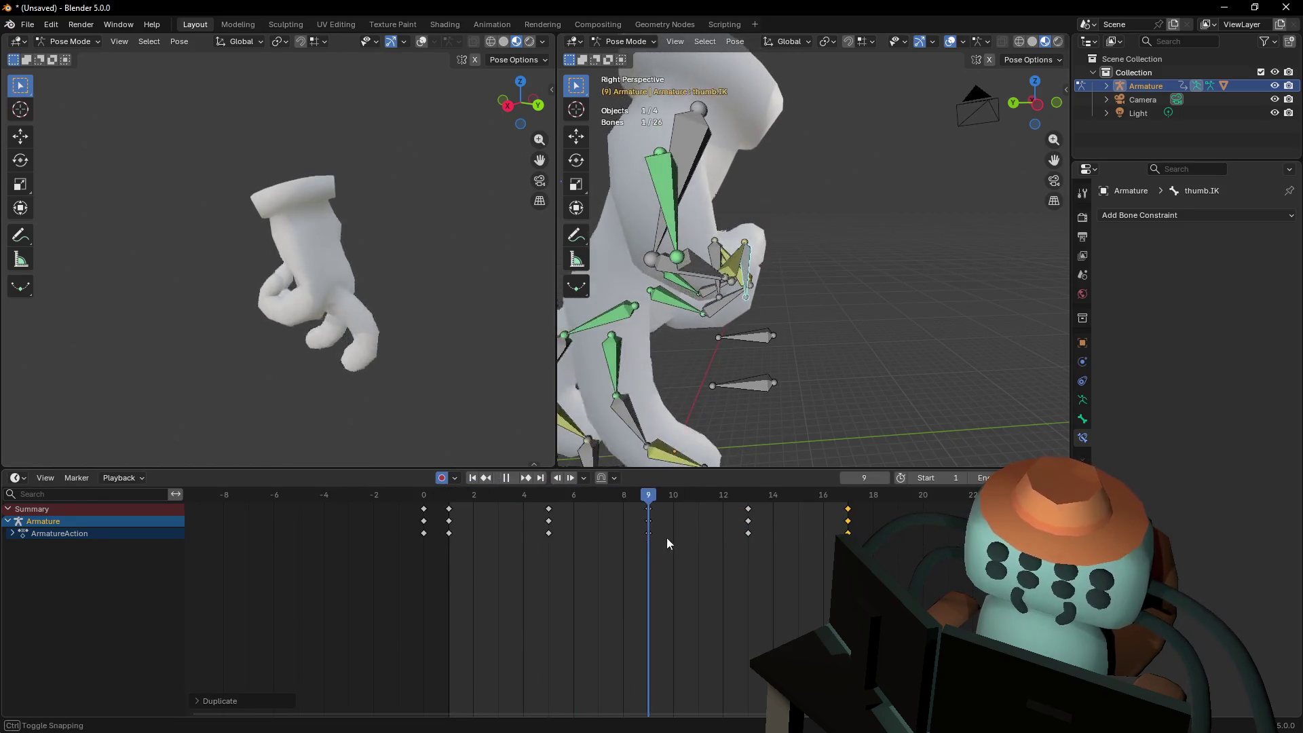
pyautogui.press('space')
pyautogui.hotkey('shift', '`')
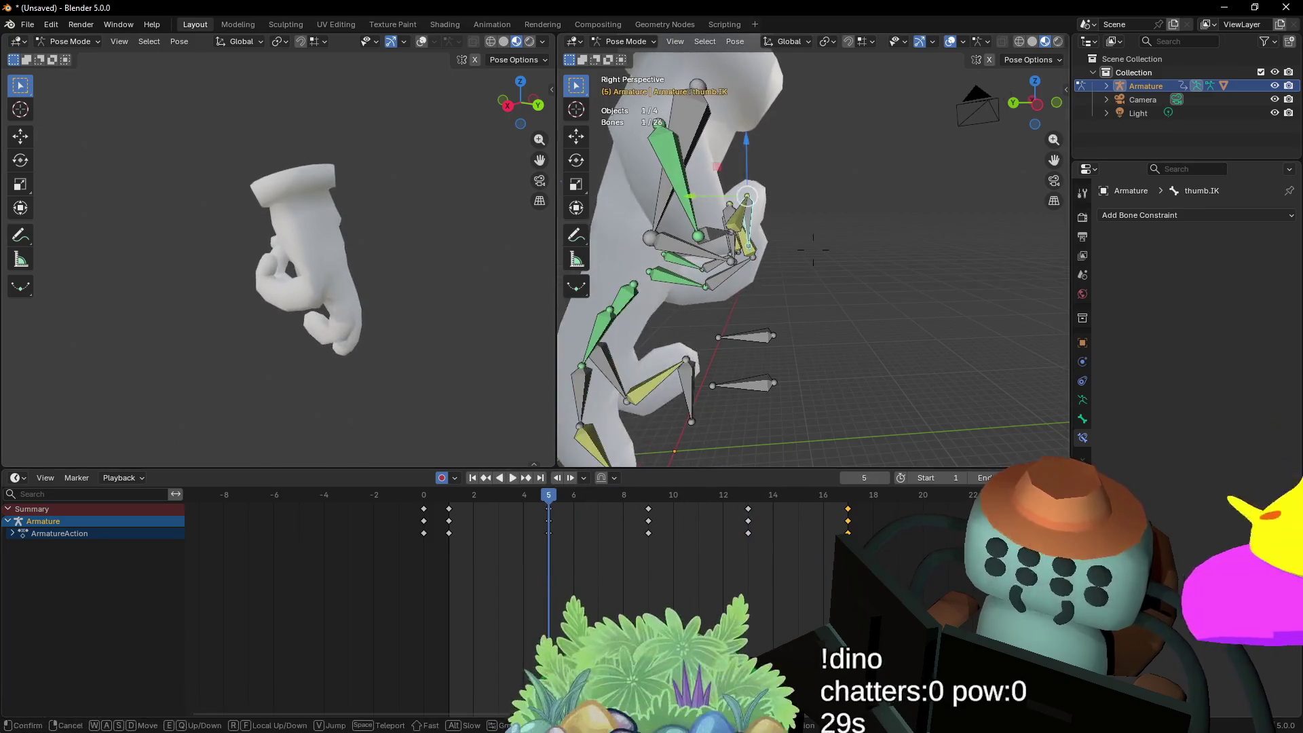
pyautogui.press('s')
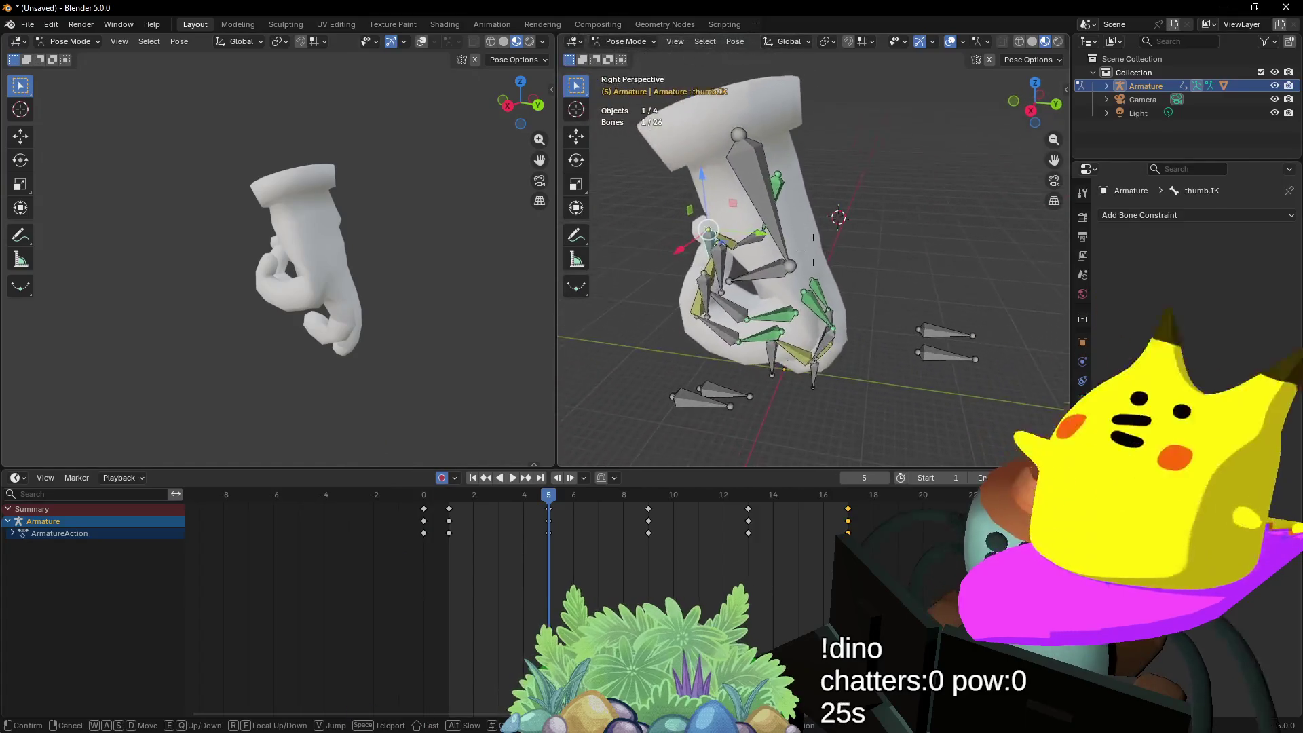
pyautogui.click(827, 322)
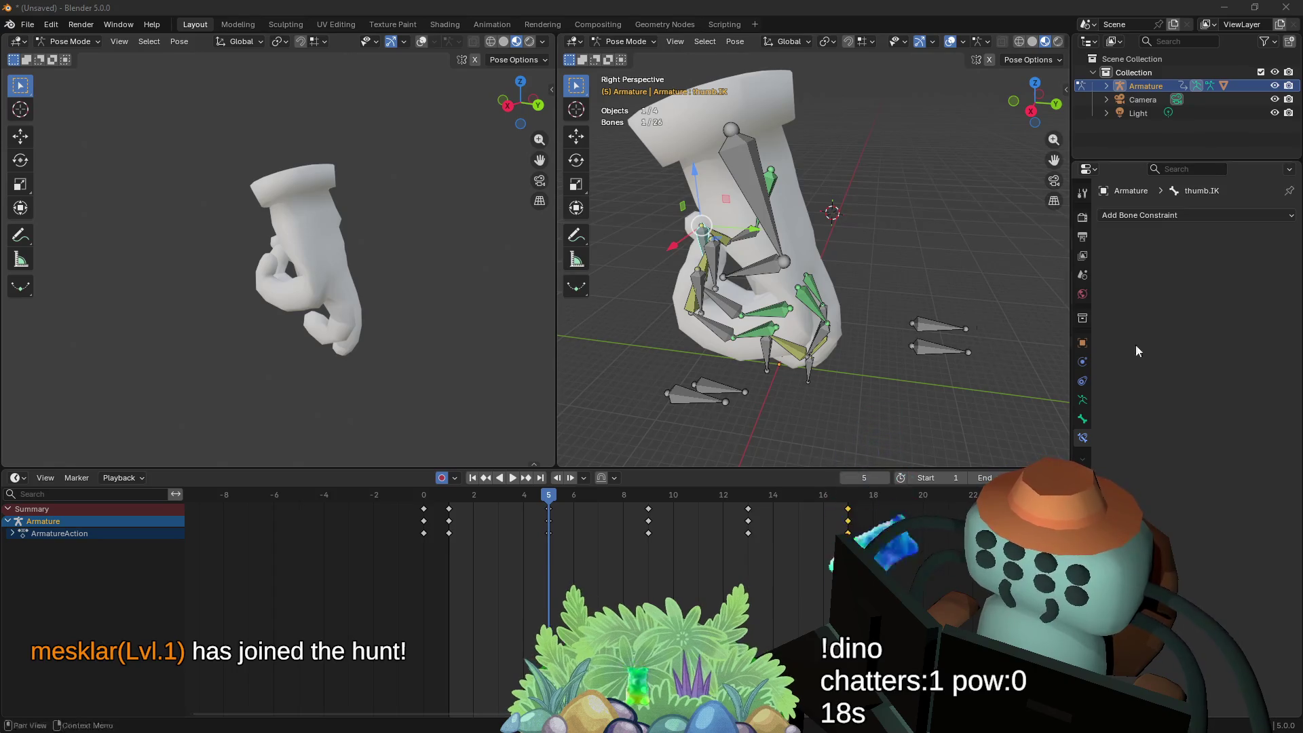
pyautogui.press('q')
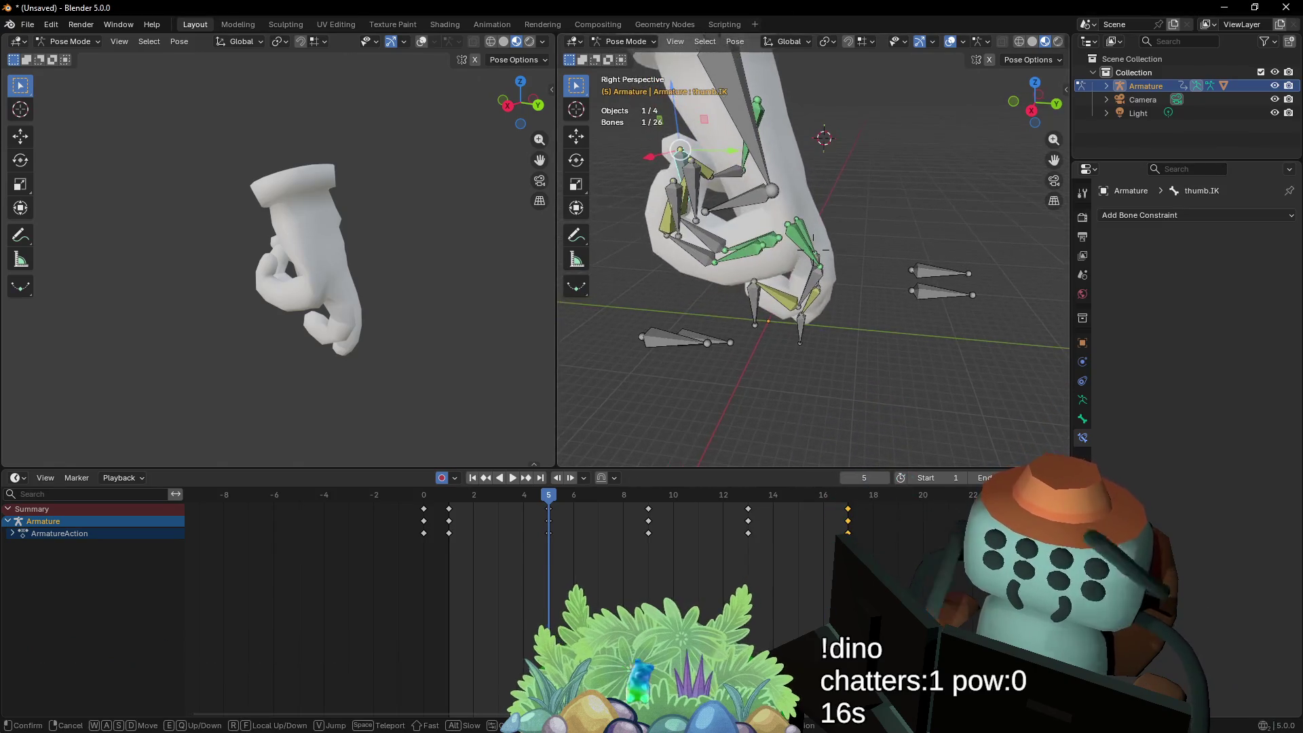
pyautogui.press('w')
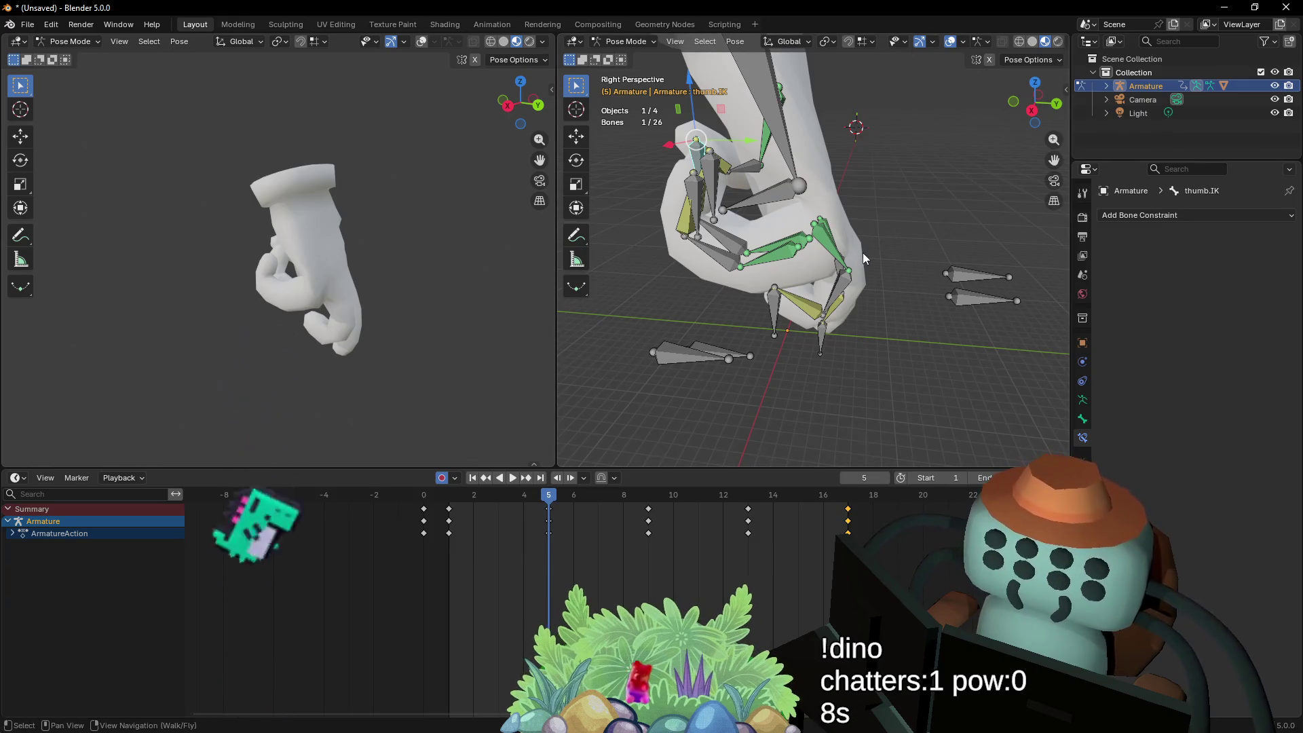
pyautogui.moveTo(834, 252); pyautogui.dragTo(781, 253, button='middle')
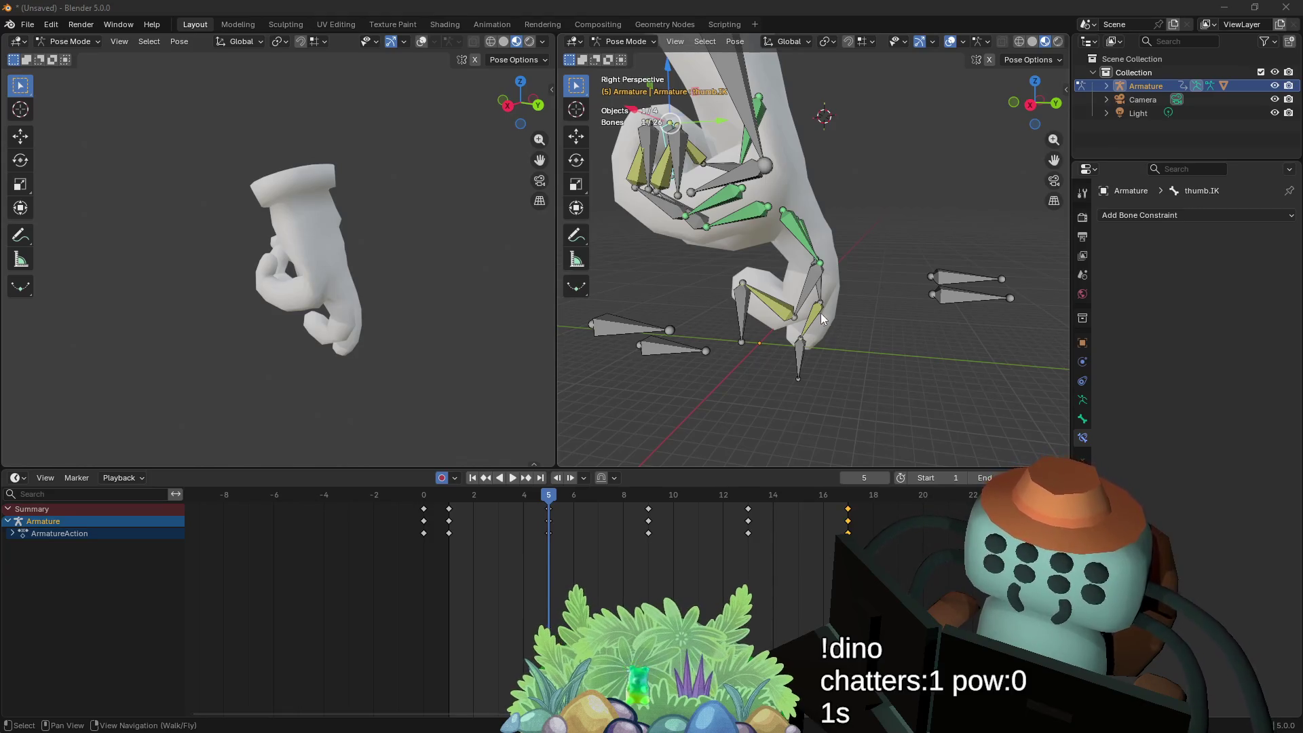
pyautogui.keyDown('shift'); pyautogui.moveTo(679, 271); pyautogui.dragTo(636, 509, button='middle'); pyautogui.keyUp('shift')
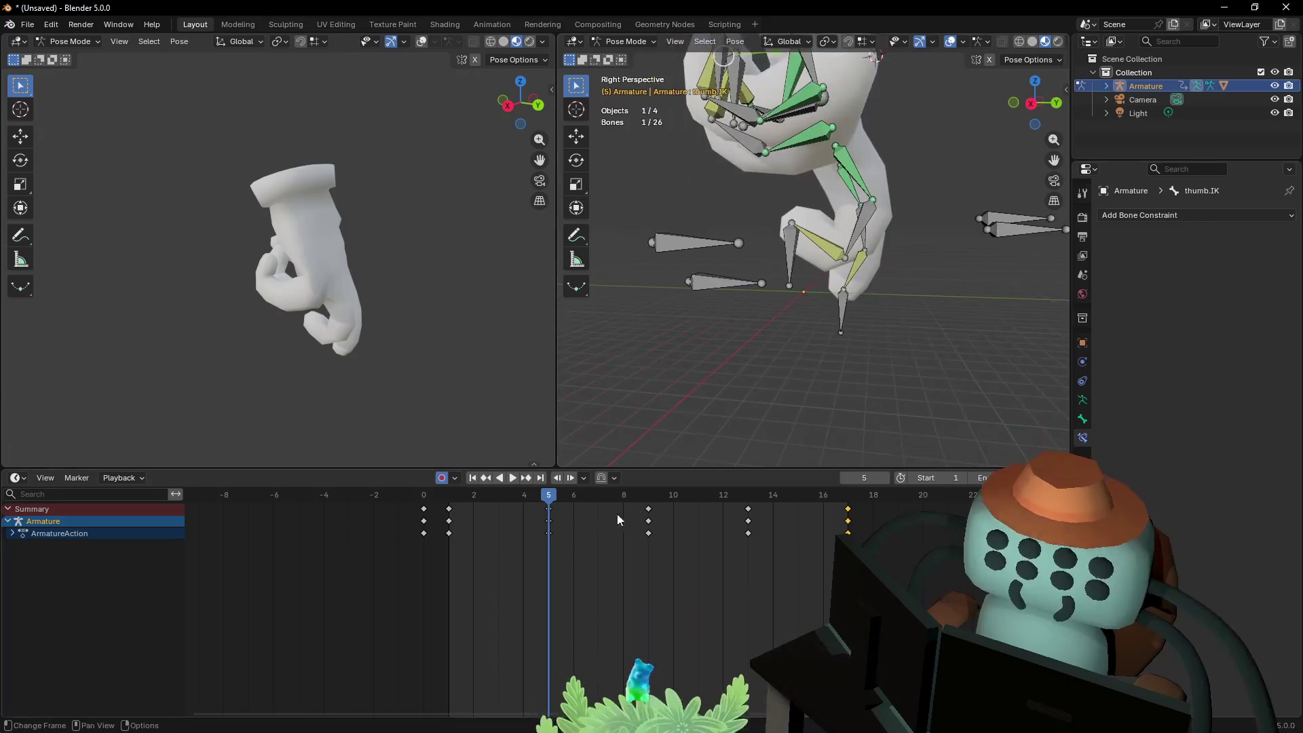
pyautogui.moveTo(558, 496)
pyautogui.mouseDown()
pyautogui.moveTo(807, 511)
pyautogui.moveTo(483, 530)
pyautogui.moveTo(678, 545)
pyautogui.moveTo(486, 543)
pyautogui.moveTo(710, 535)
pyautogui.moveTo(712, 546)
pyautogui.mouseUp()
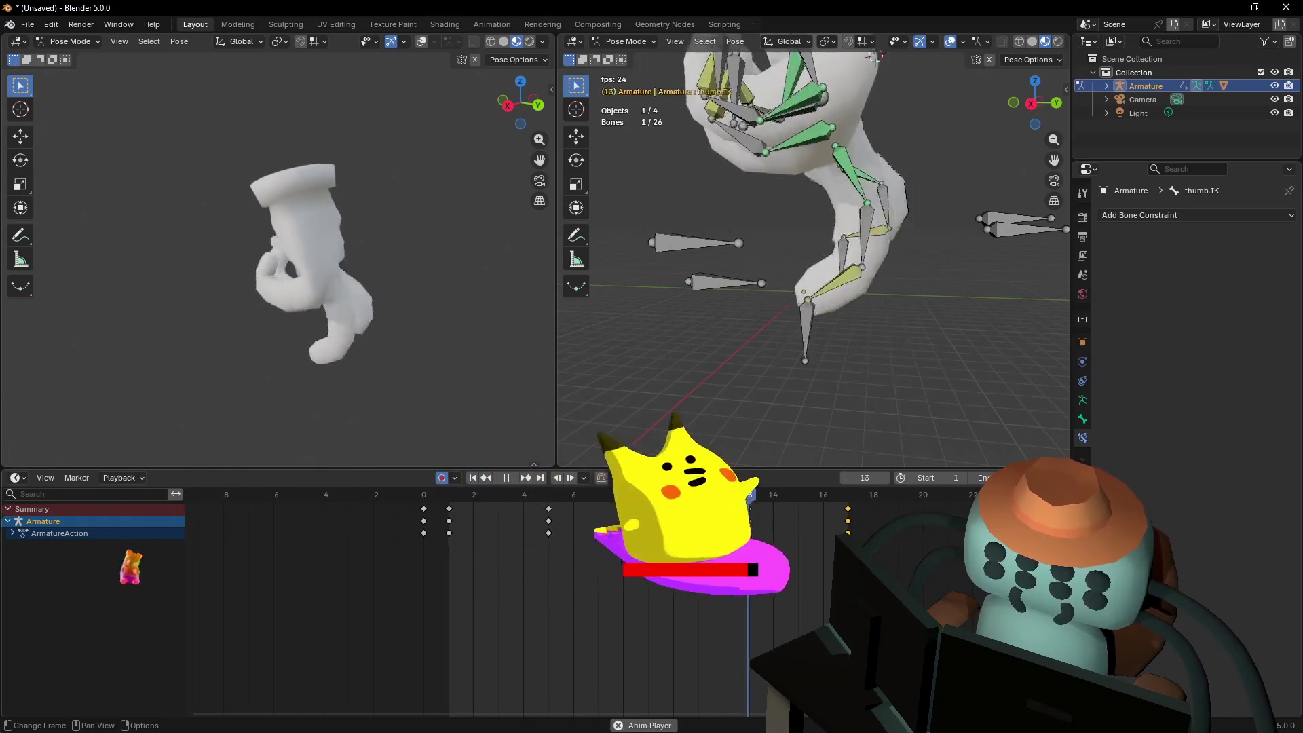
pyautogui.press('space')
pyautogui.hotkey('shift', '`')
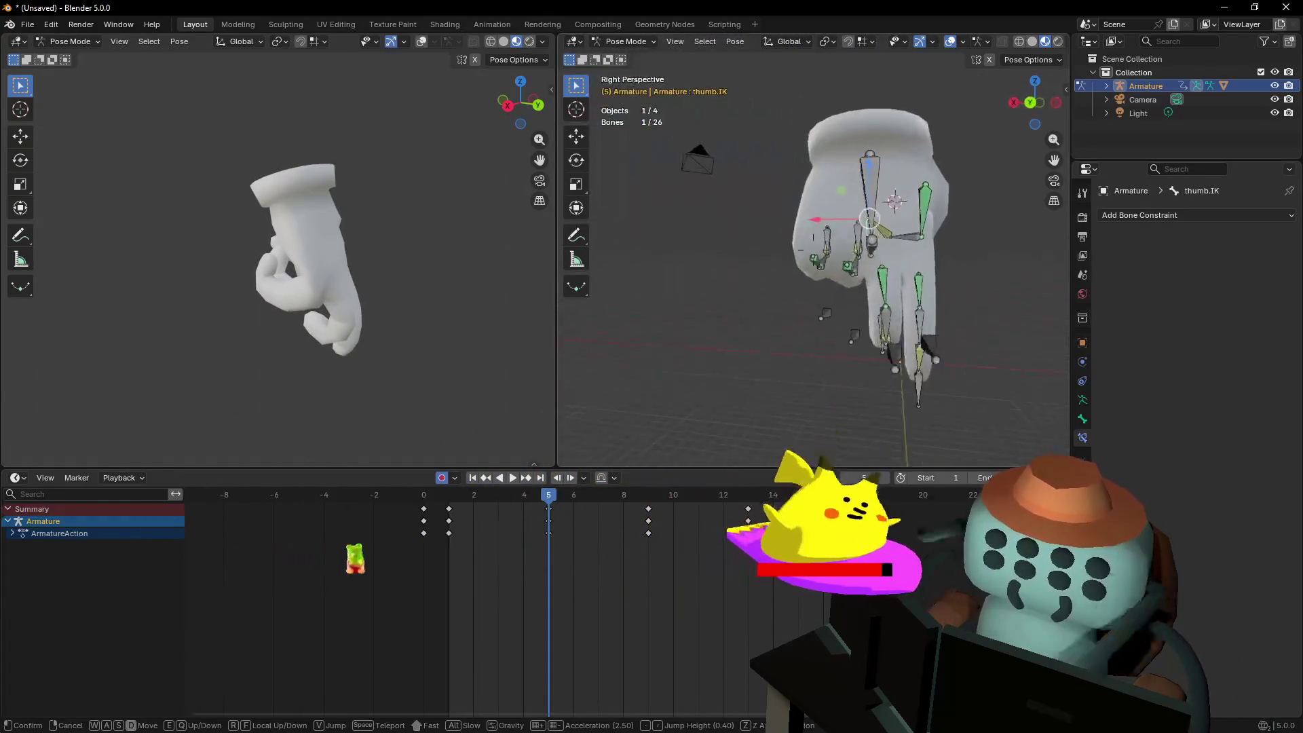
pyautogui.press('a')
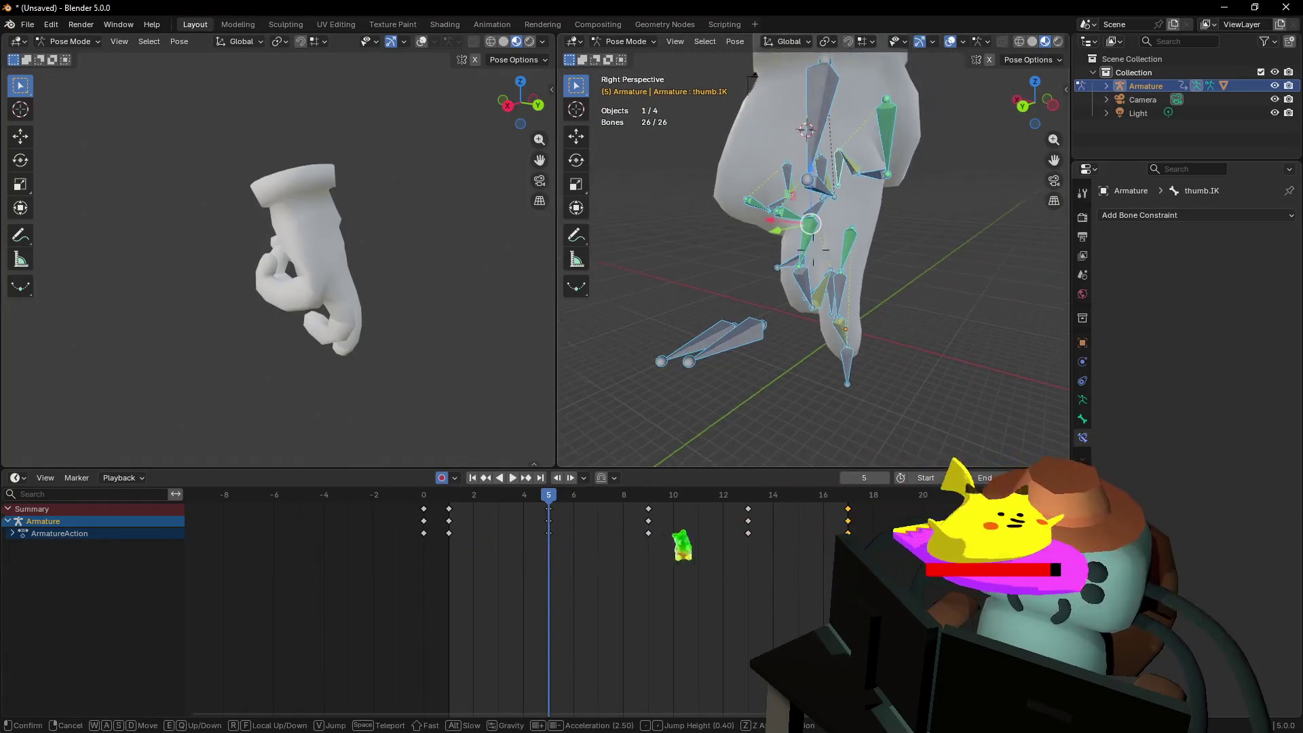
pyautogui.press('a')
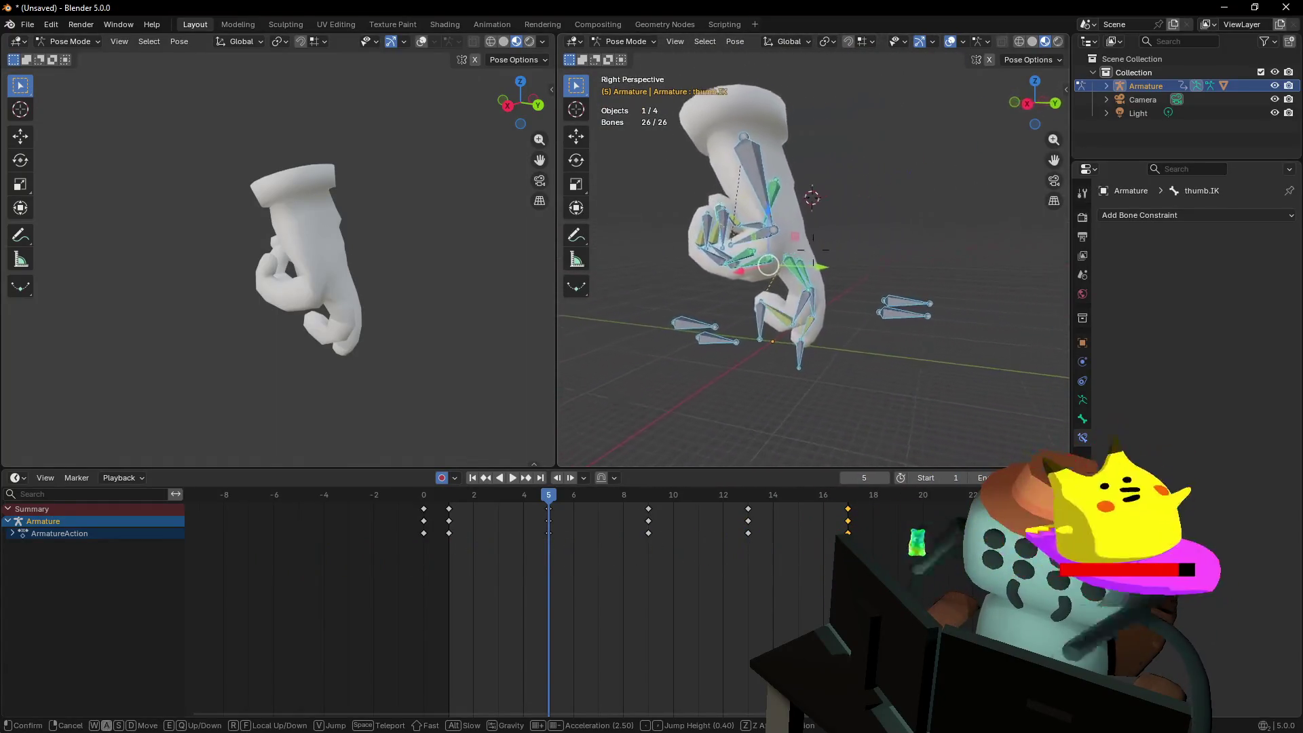
pyautogui.click(635, 400)
pyautogui.moveTo(562, 494)
pyautogui.mouseDown()
pyautogui.moveTo(897, 536)
pyautogui.moveTo(607, 548)
pyautogui.moveTo(722, 547)
pyautogui.mouseUp()
pyautogui.press('space')
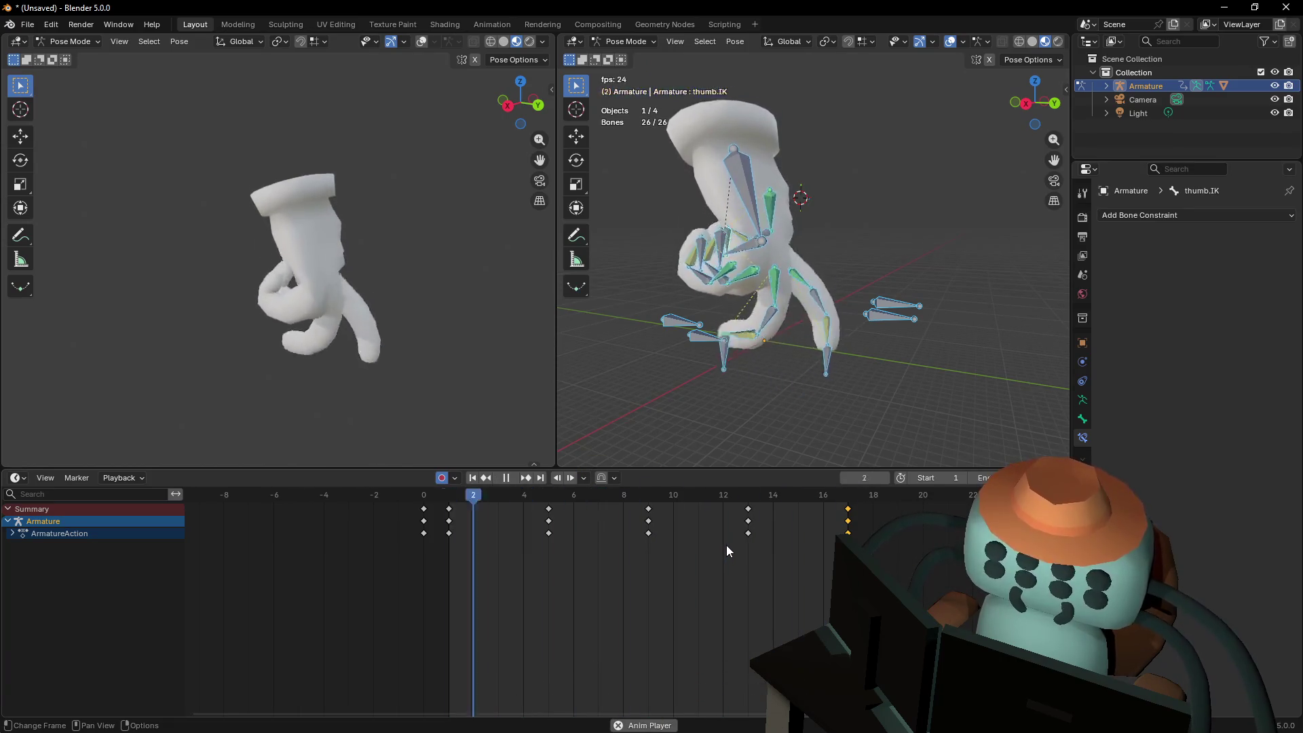
pyautogui.press('space')
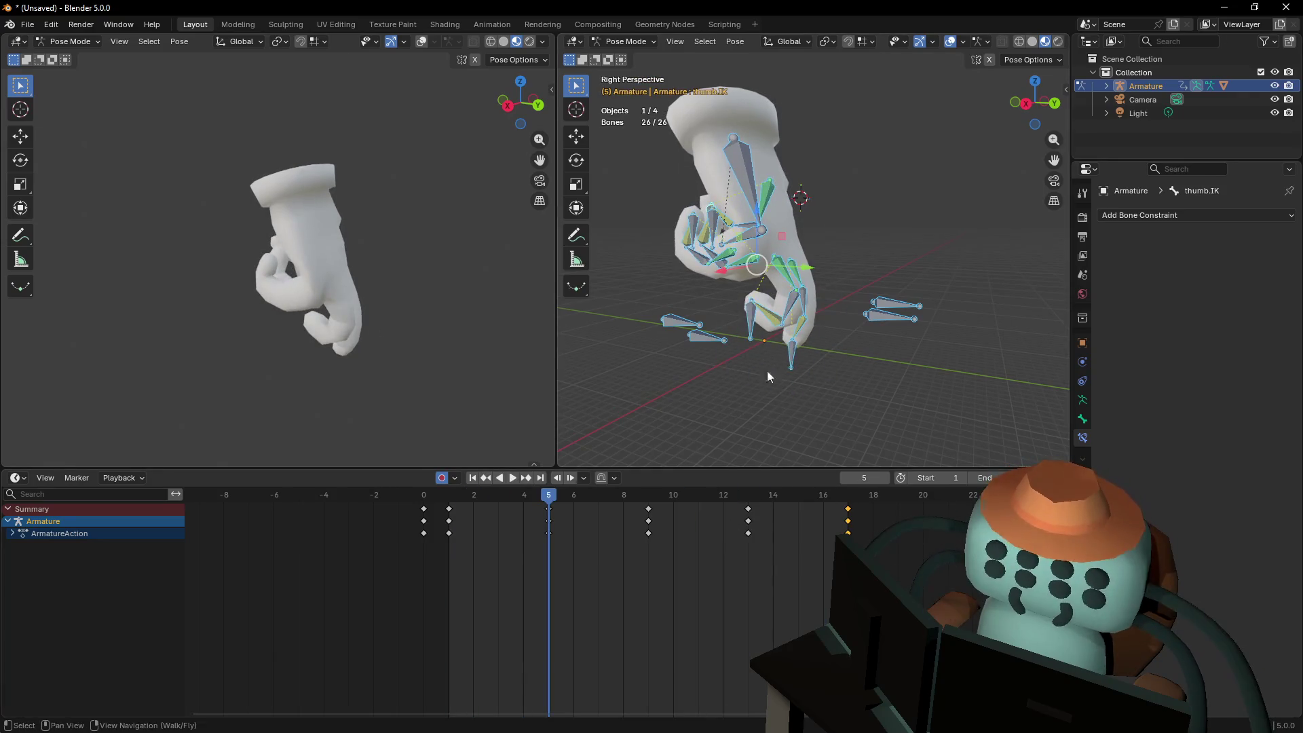
pyautogui.moveTo(483, 491); pyautogui.dragTo(449, 500)
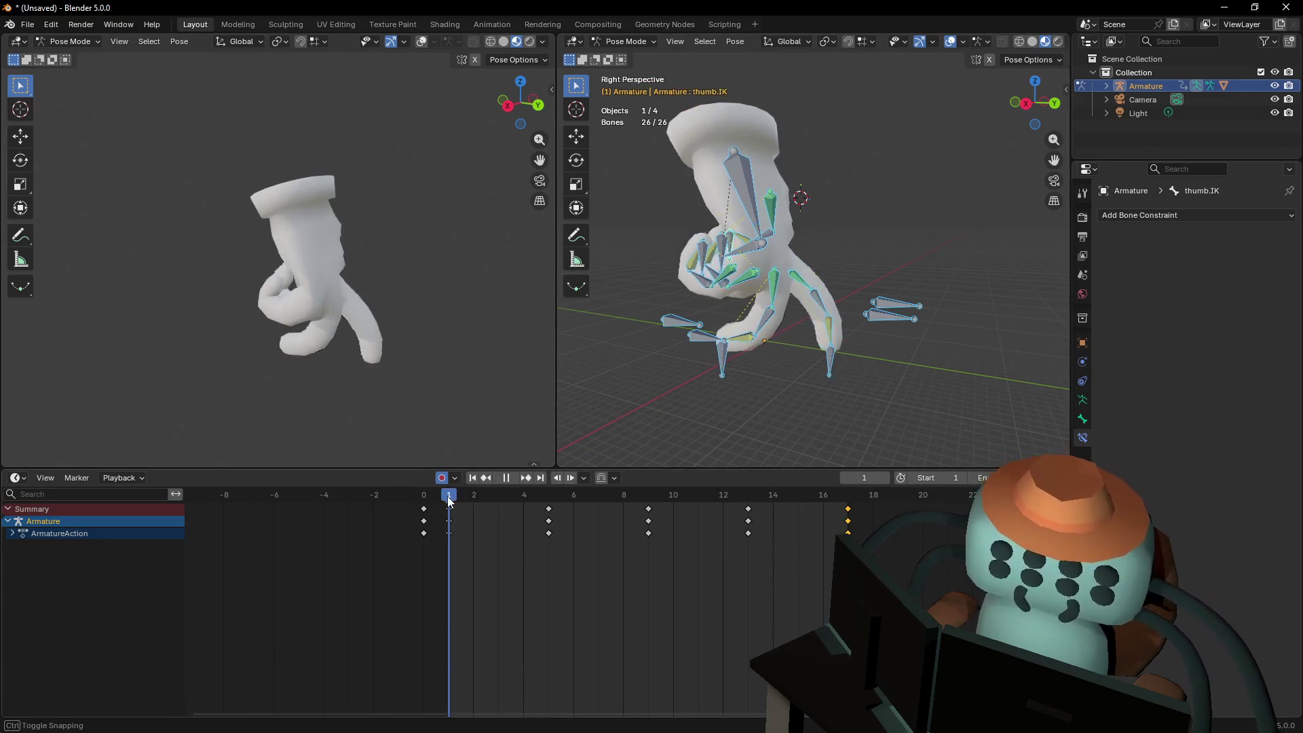
# Set the scene's frame rate to 60 fps in the Output properties
pyautogui.click(1089, 235)
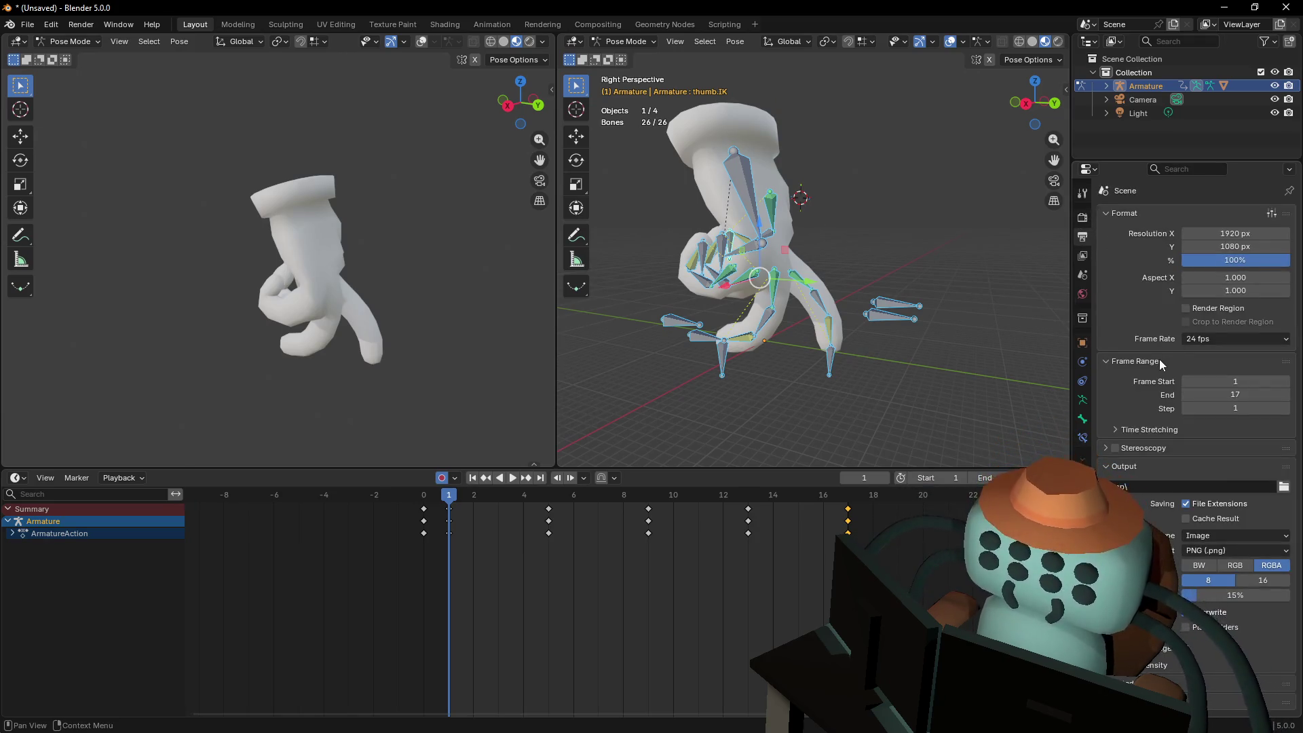
pyautogui.click(1217, 346)
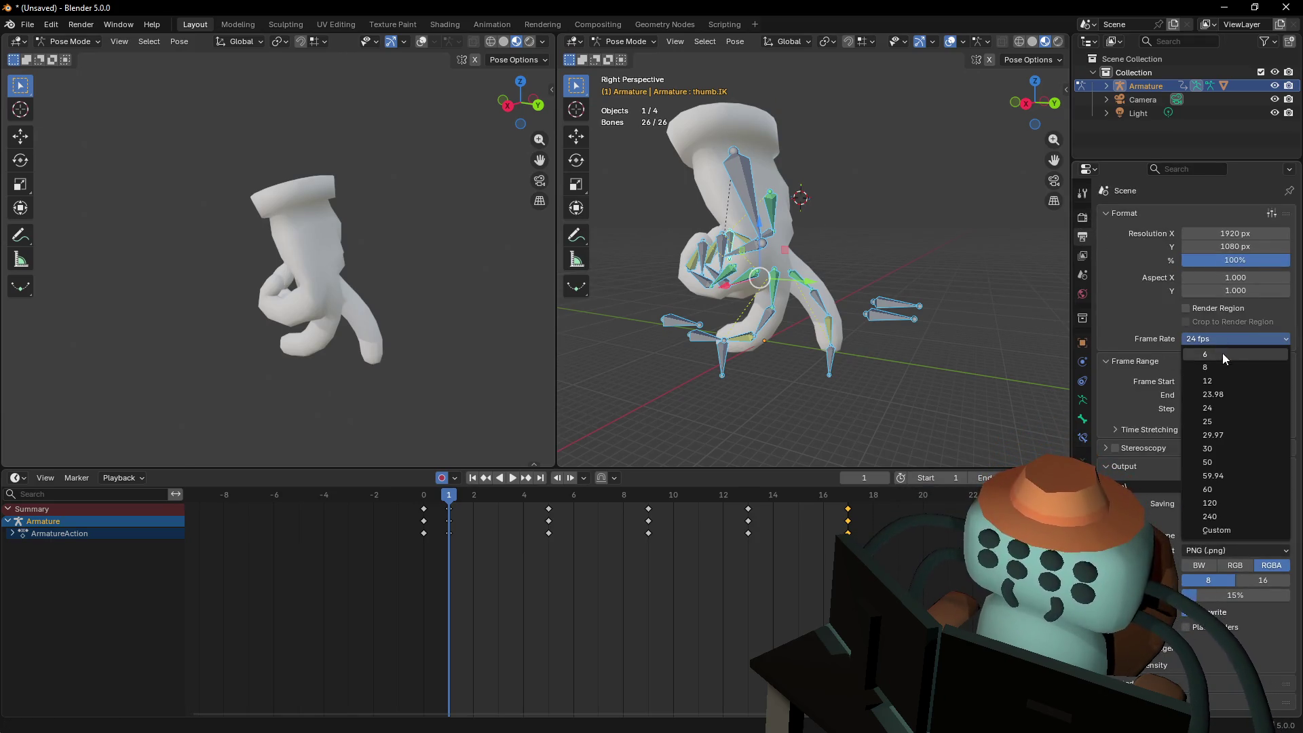
pyautogui.click(1215, 493)
# Preview playback at 60 fps, then scrub to frame 17 and back to frame 1
pyautogui.press('space')
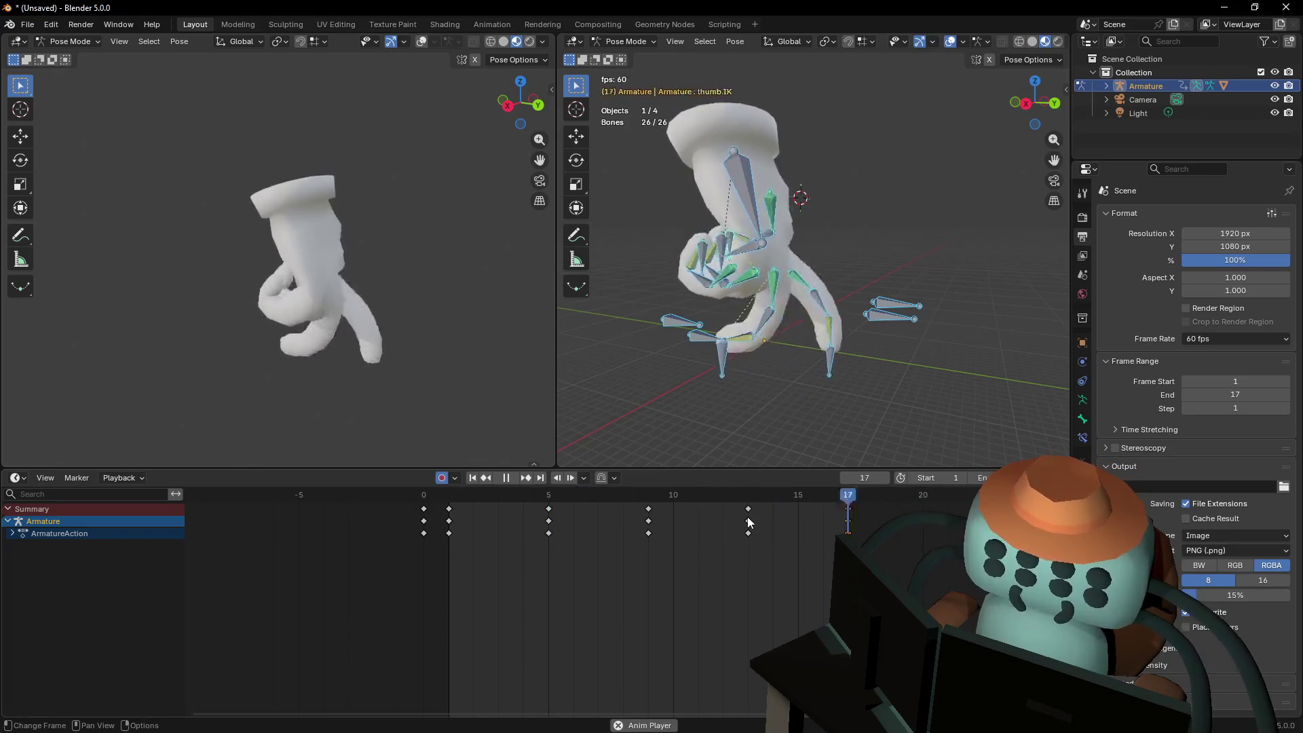
pyautogui.press('space')
pyautogui.scroll(-5, 638, 521)
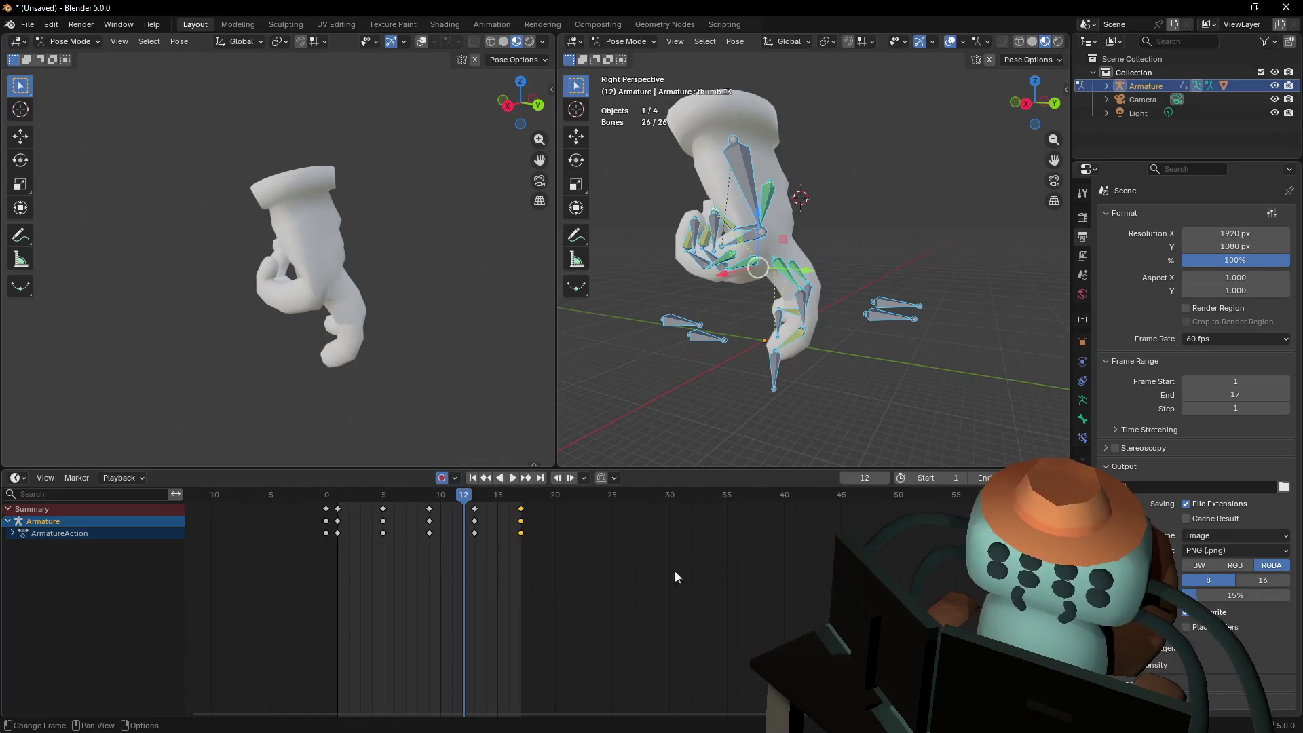
pyautogui.scroll(2, 624, 536)
pyautogui.moveTo(485, 495); pyautogui.dragTo(544, 496)
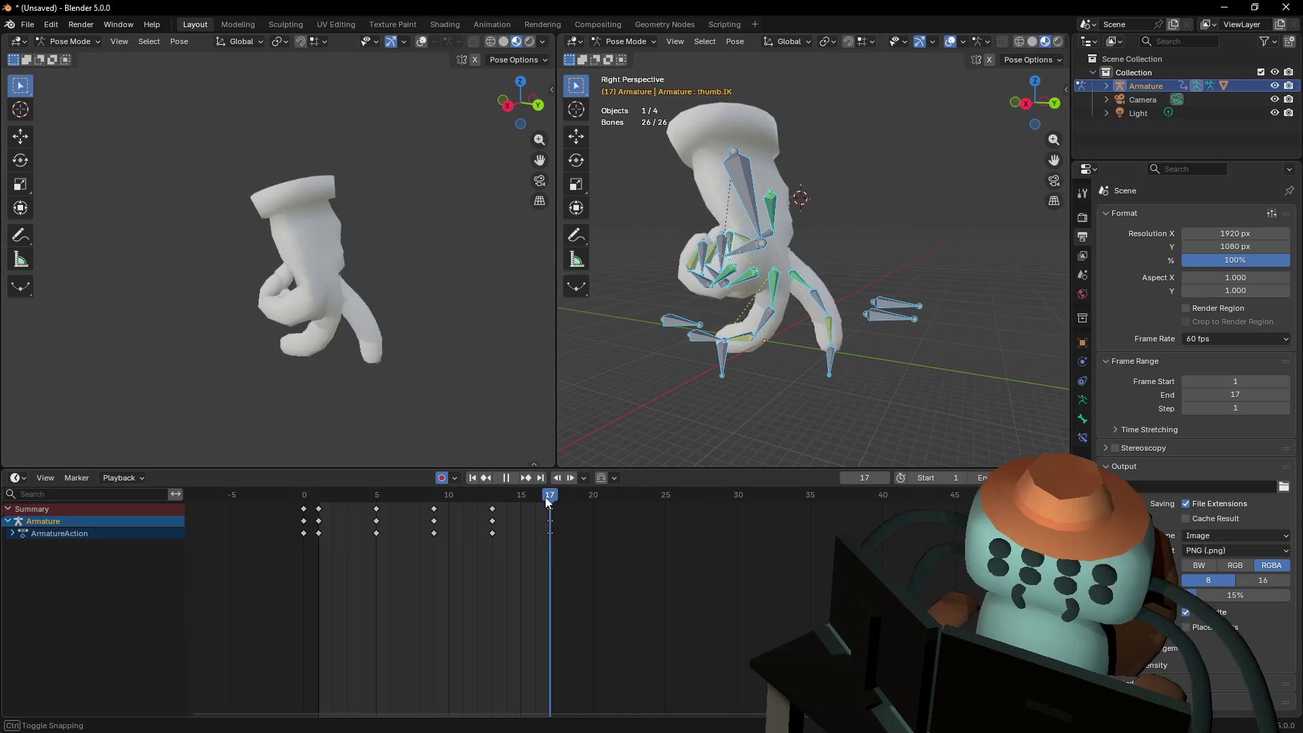
pyautogui.moveTo(544, 497); pyautogui.dragTo(320, 512)
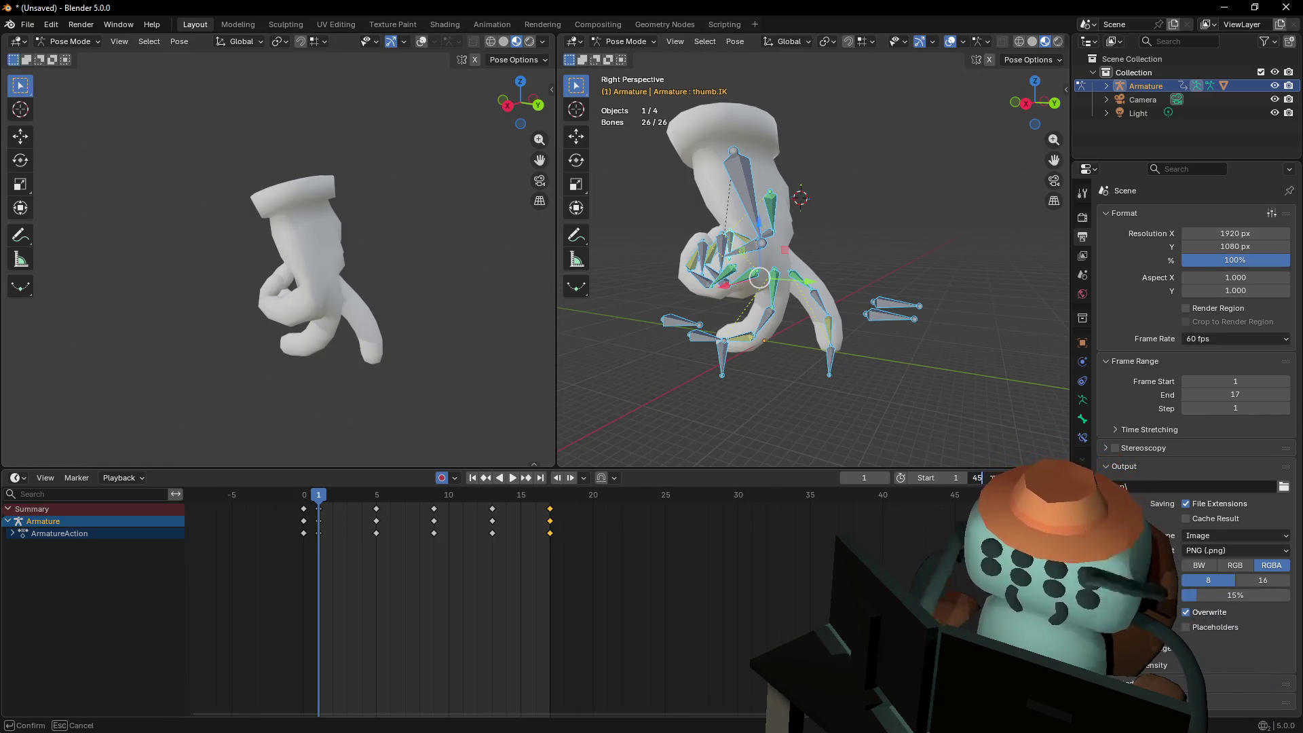
pyautogui.press('Return')
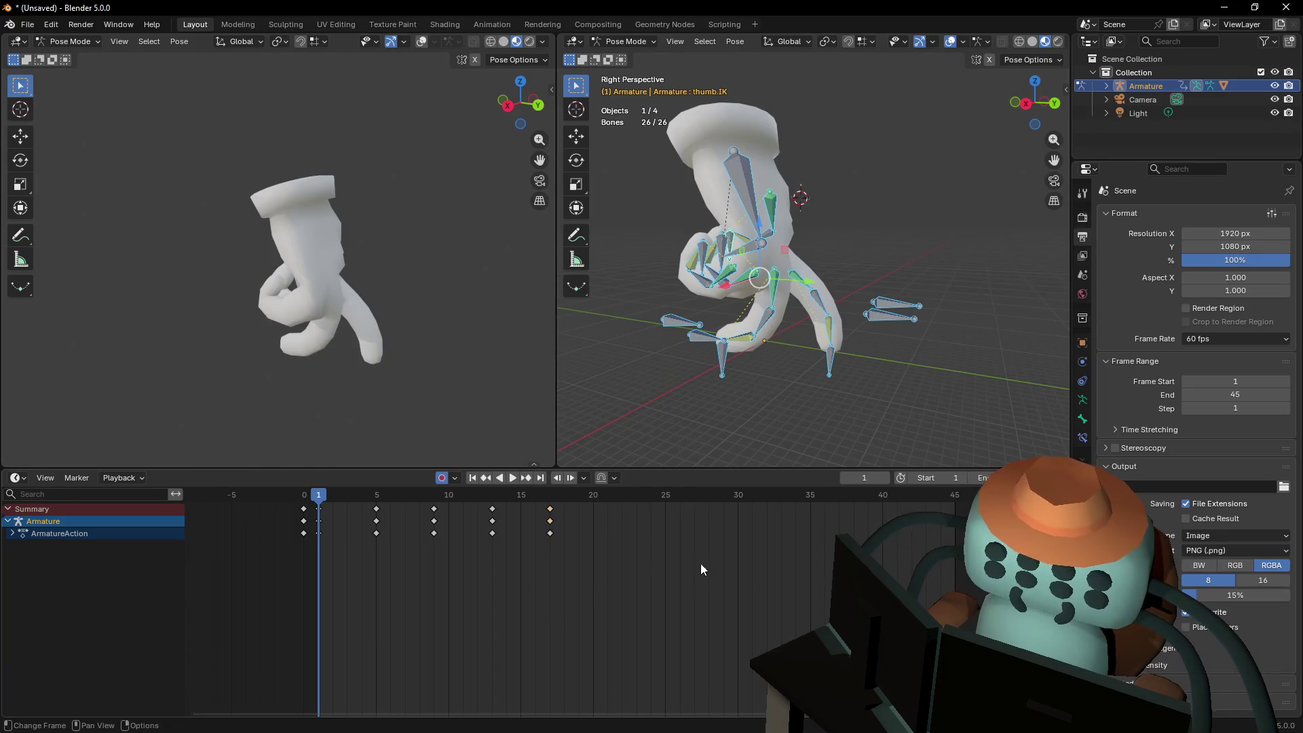
pyautogui.press('s')
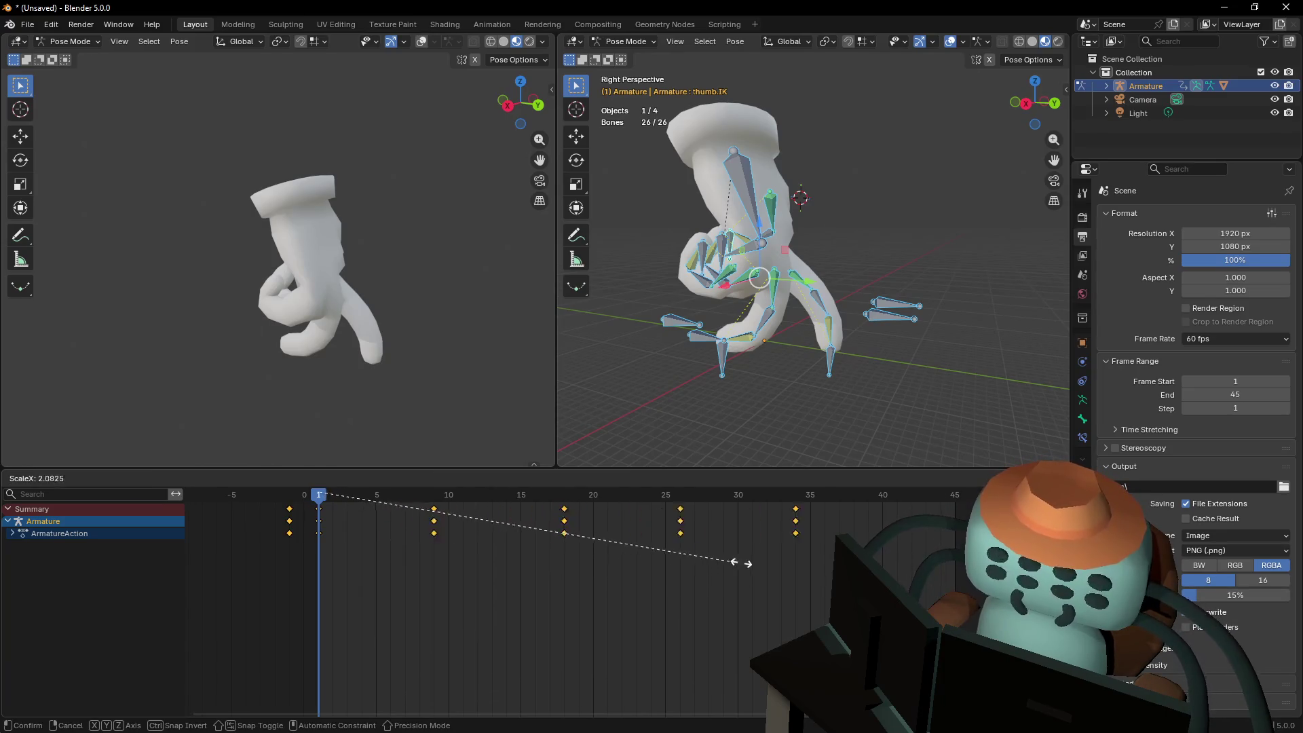
pyautogui.rightClick(739, 564)
pyautogui.moveTo(667, 578); pyautogui.dragTo(319, 499)
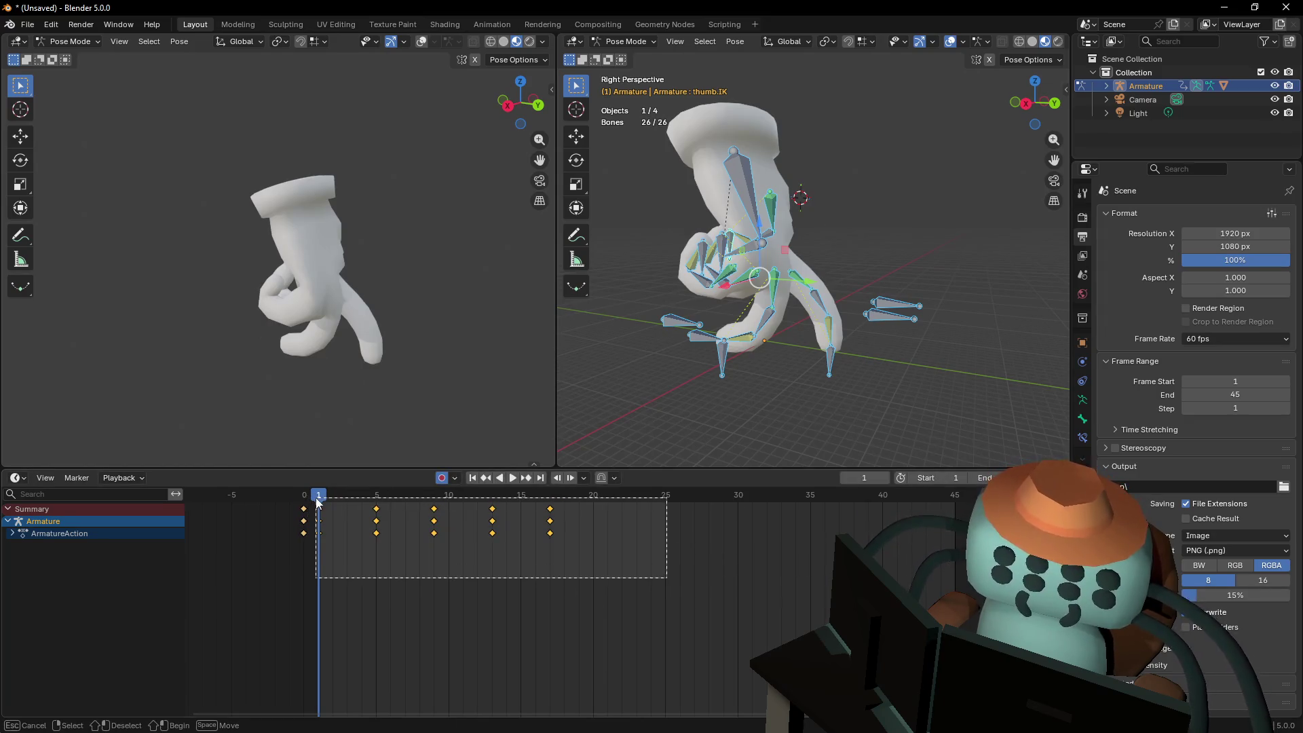
pyautogui.press('s')
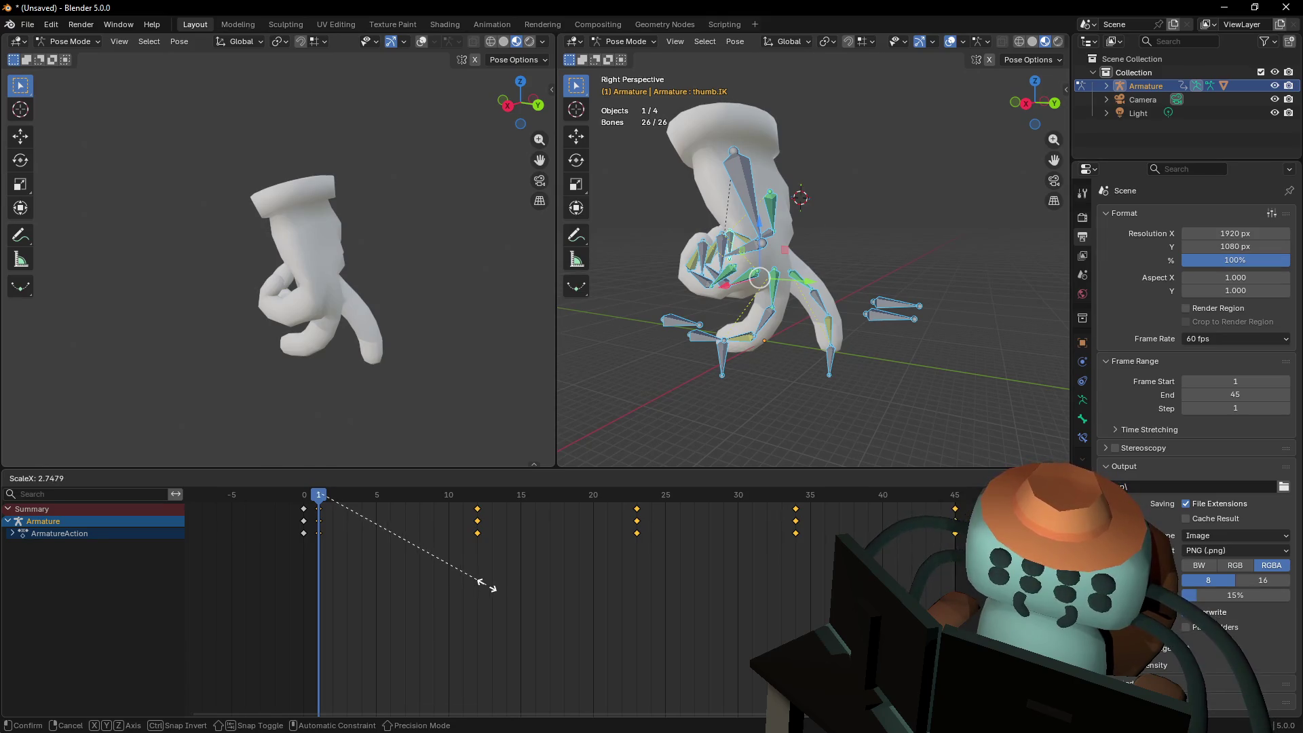
pyautogui.press('space')
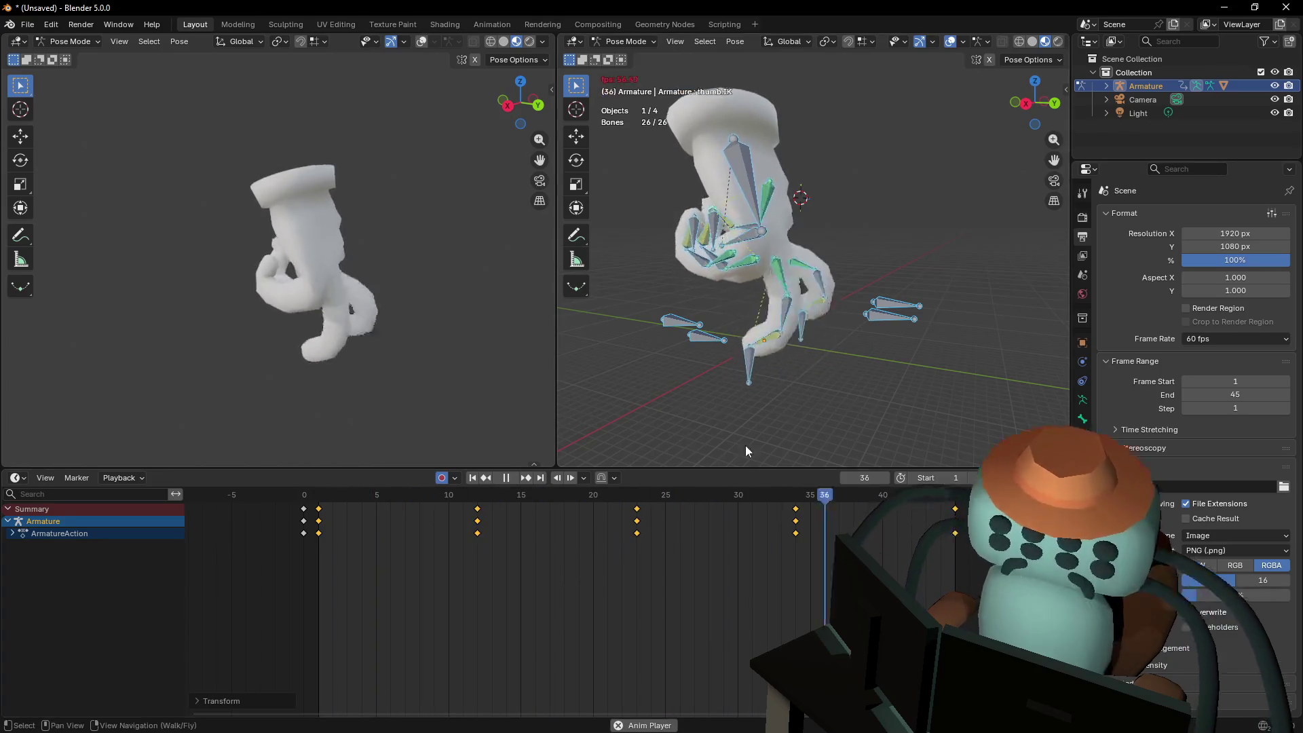
pyautogui.hotkey('shift', '`')
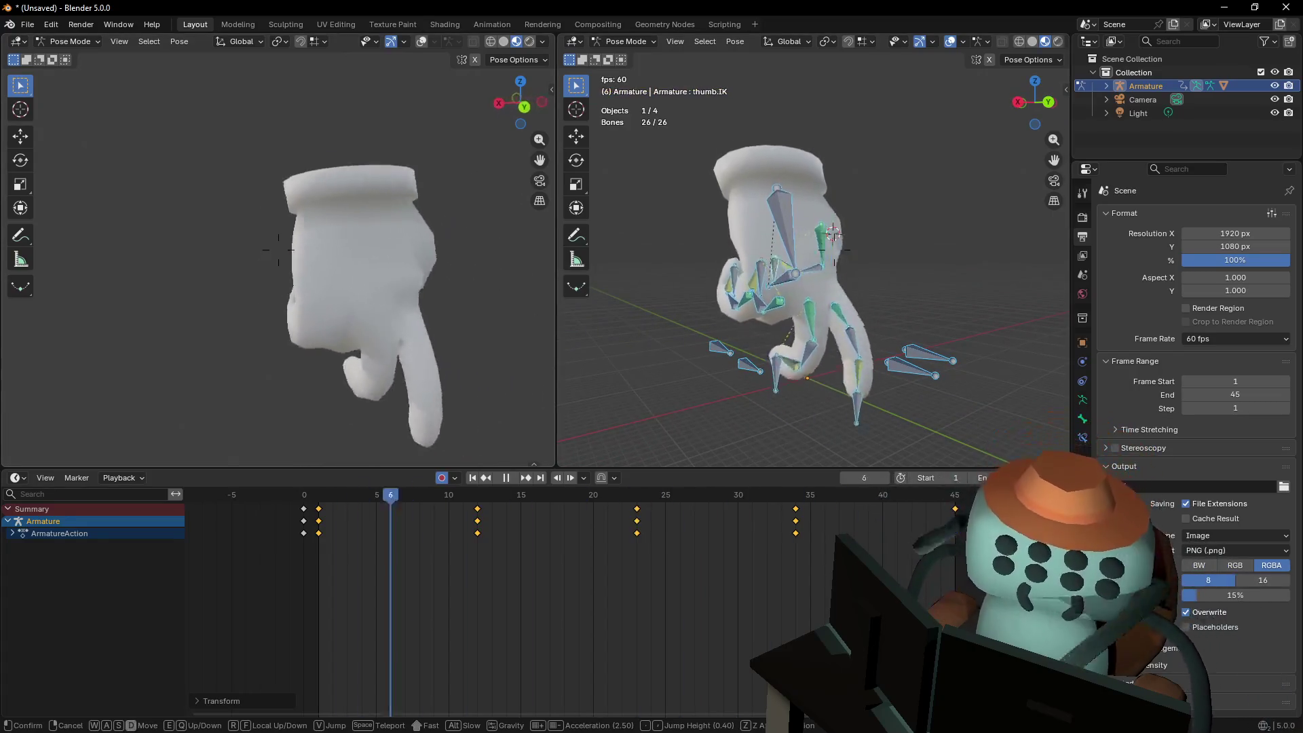
# Fly the view up to the hand, stop playback, and select the thumb IK bone
pyautogui.press('d')
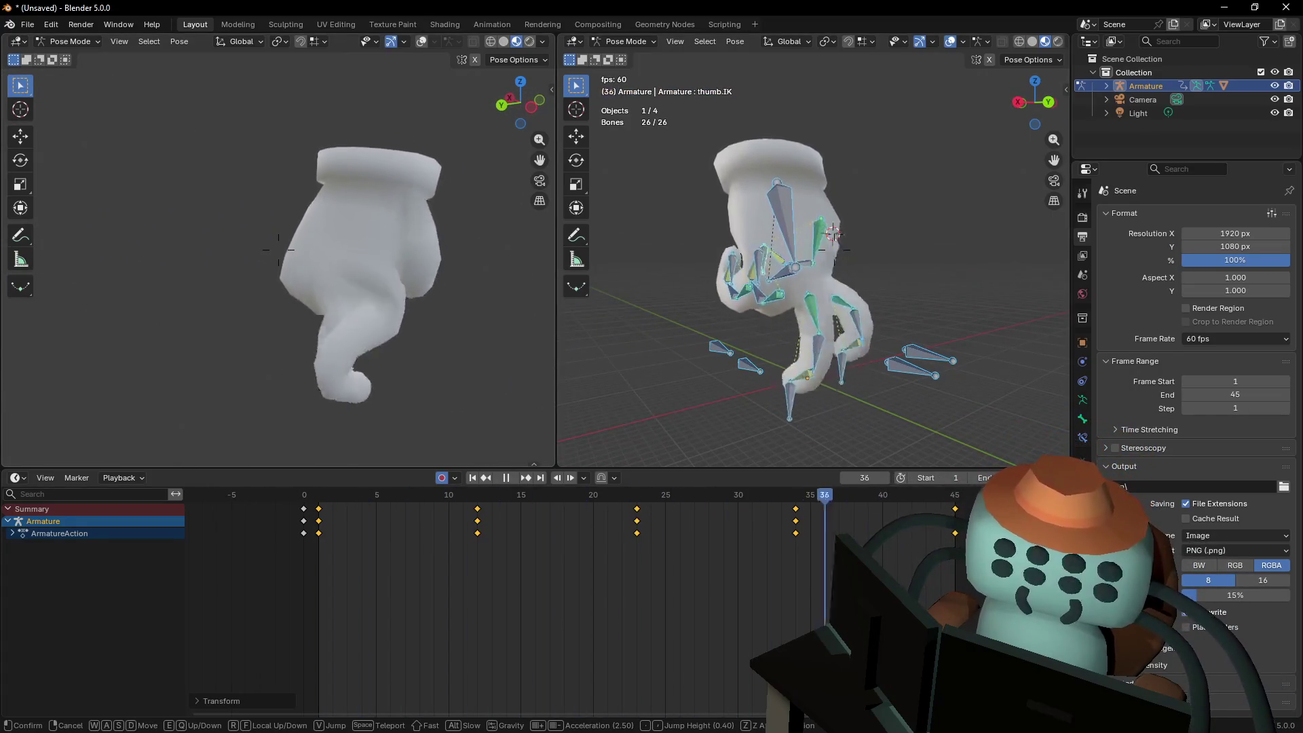
pyautogui.hotkey('shift', 'w')
pyautogui.press('w')
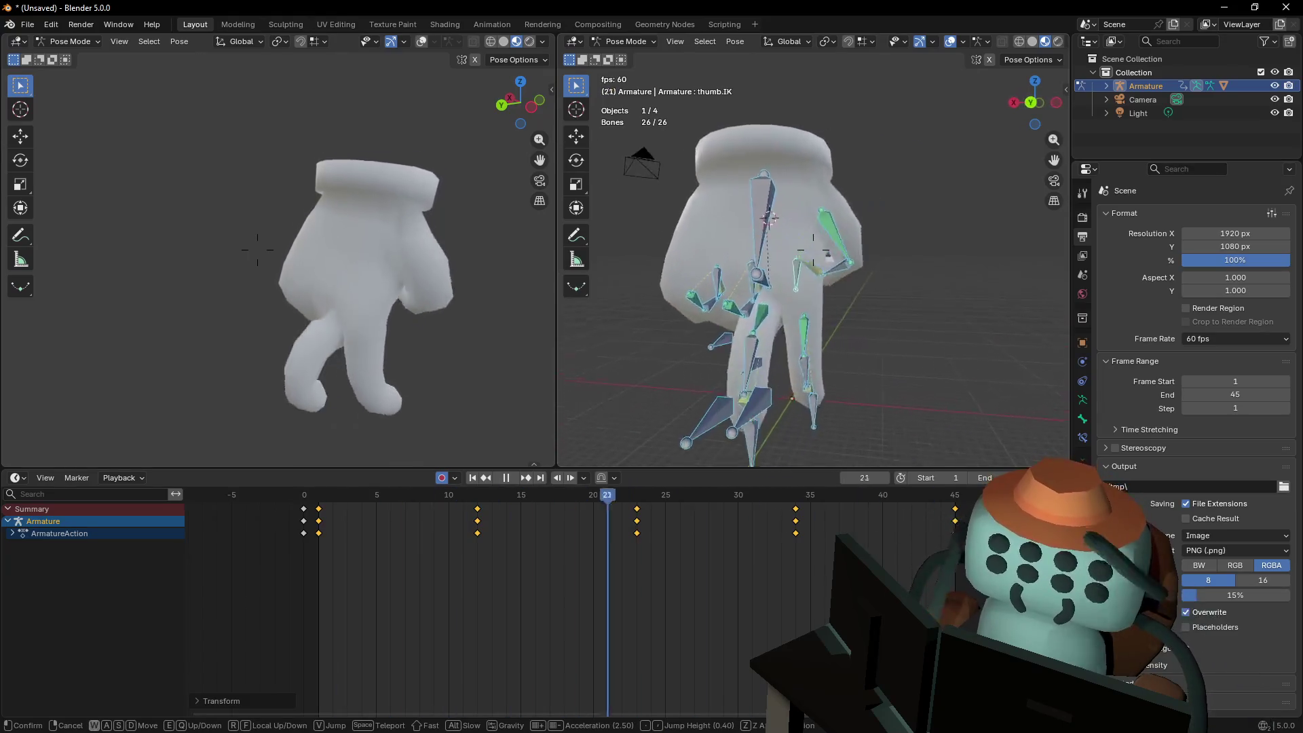
pyautogui.click(861, 274)
pyautogui.press('space')
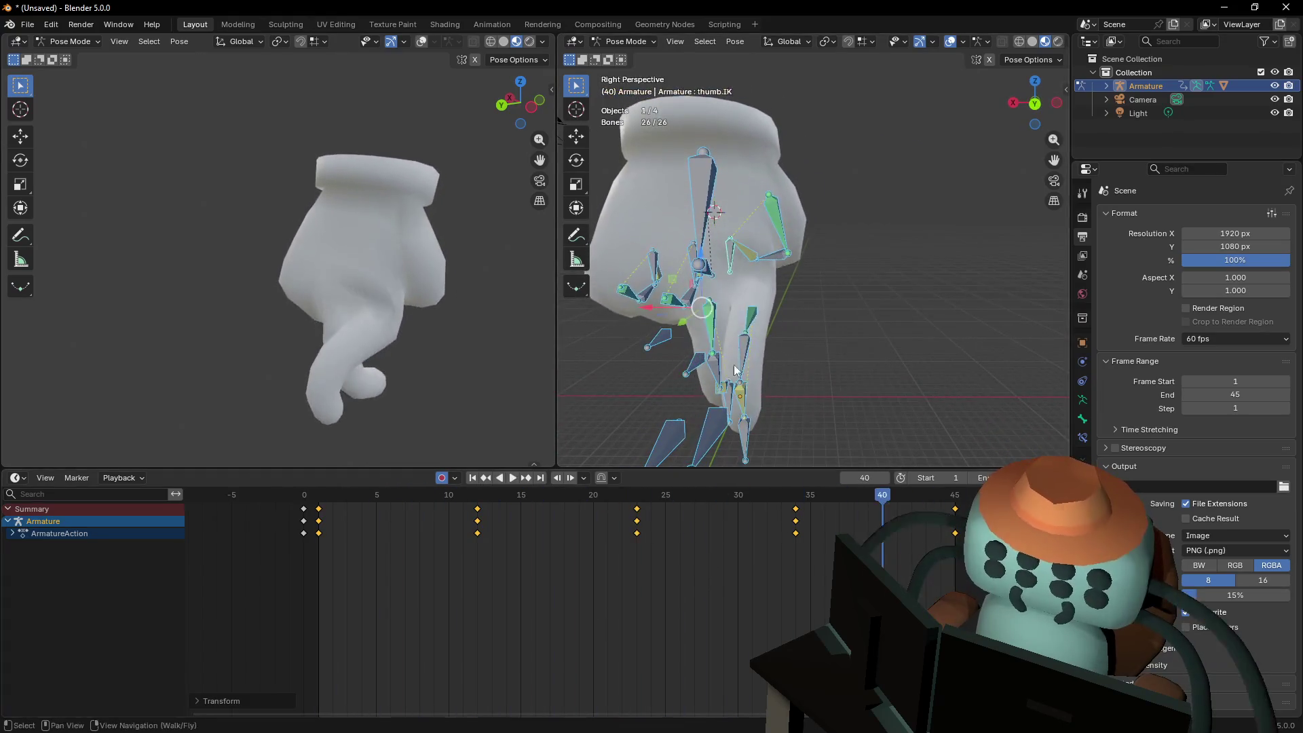
pyautogui.click(732, 256)
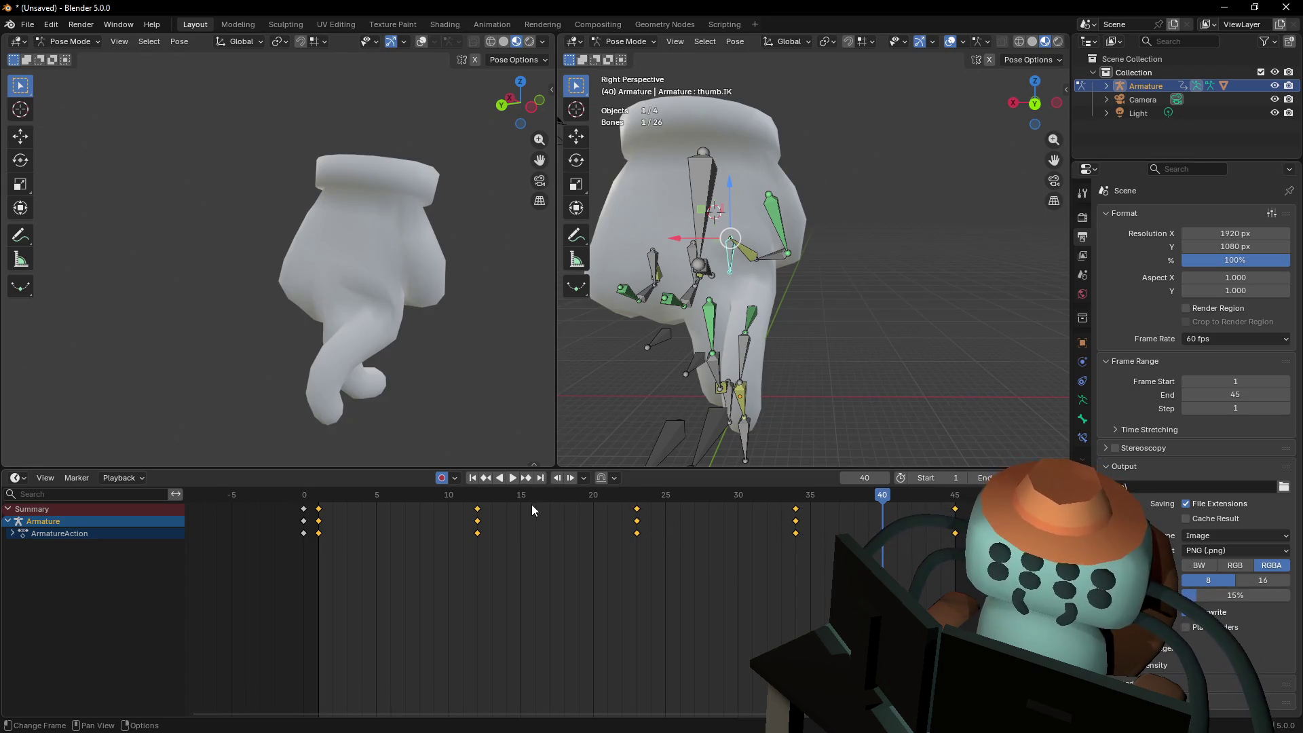
# Jump to the frame-12 keyframe and move the thumb IK bone to a new pose
pyautogui.moveTo(543, 513)
pyautogui.mouseDown()
pyautogui.moveTo(507, 494)
pyautogui.moveTo(376, 502)
pyautogui.mouseUp()
pyautogui.press('Up')
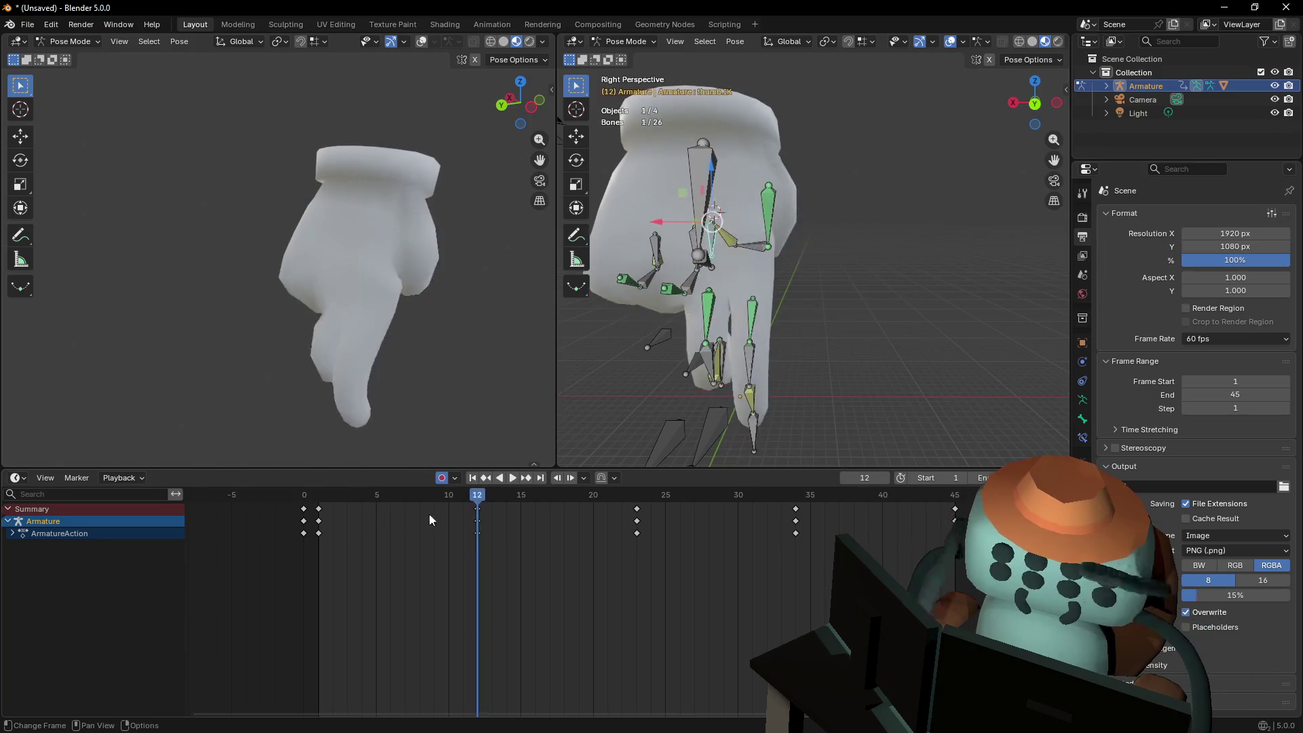
pyautogui.press('g')
pyautogui.click(776, 249)
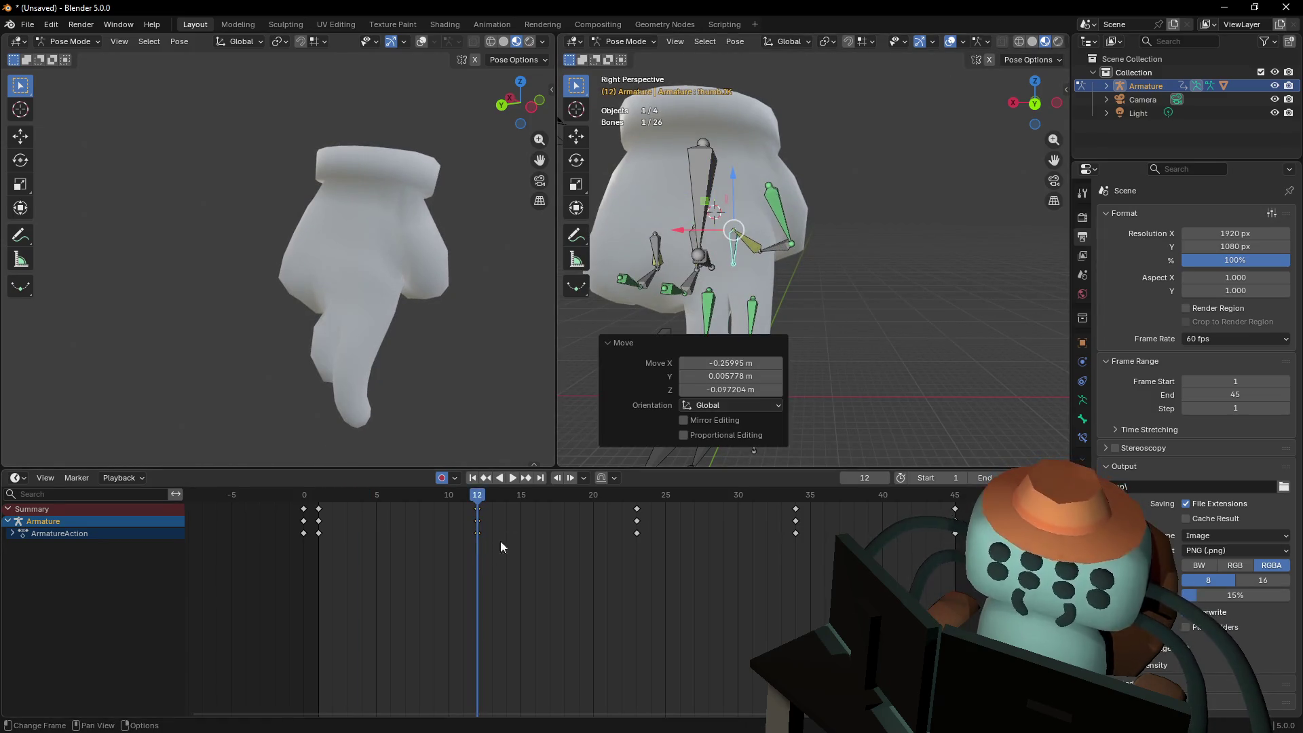
# Copy the frame-12 keys to around frame 33 and play the walk cycle
pyautogui.moveTo(479, 512); pyautogui.dragTo(745, 532)
pyautogui.click(795, 523)
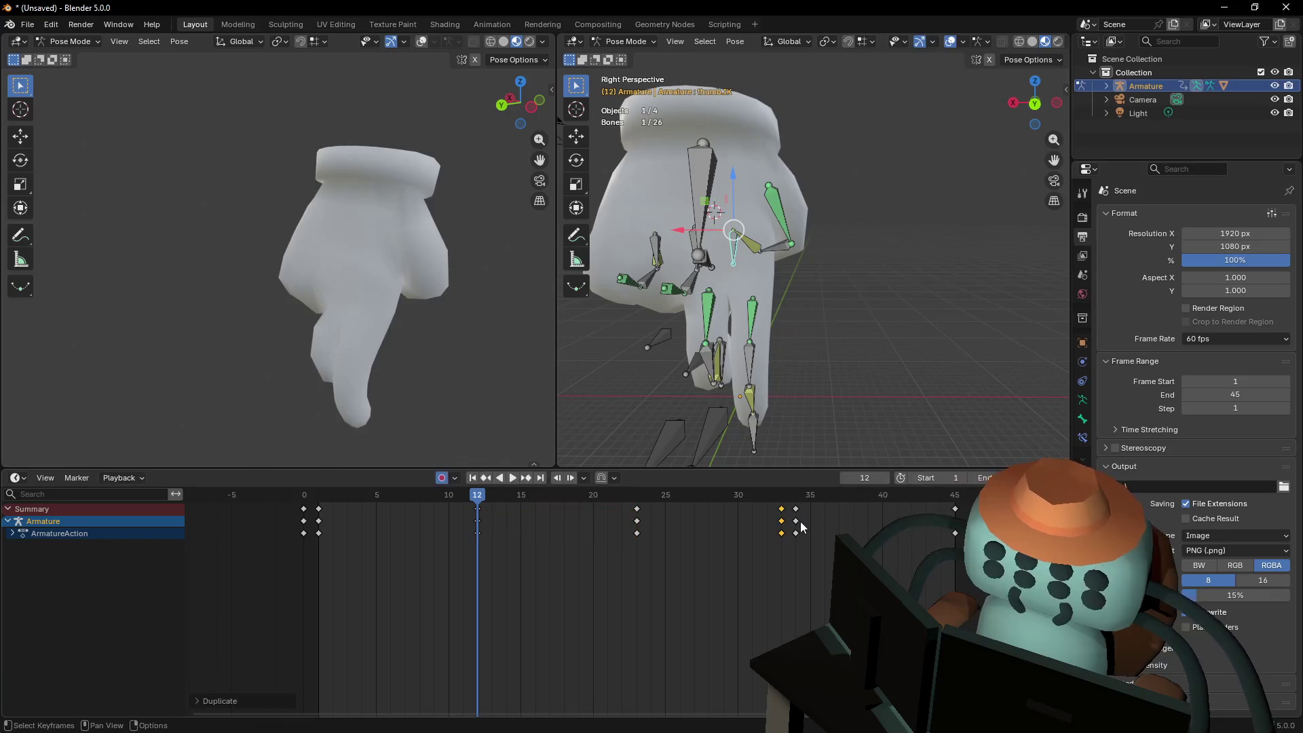
pyautogui.press('space')
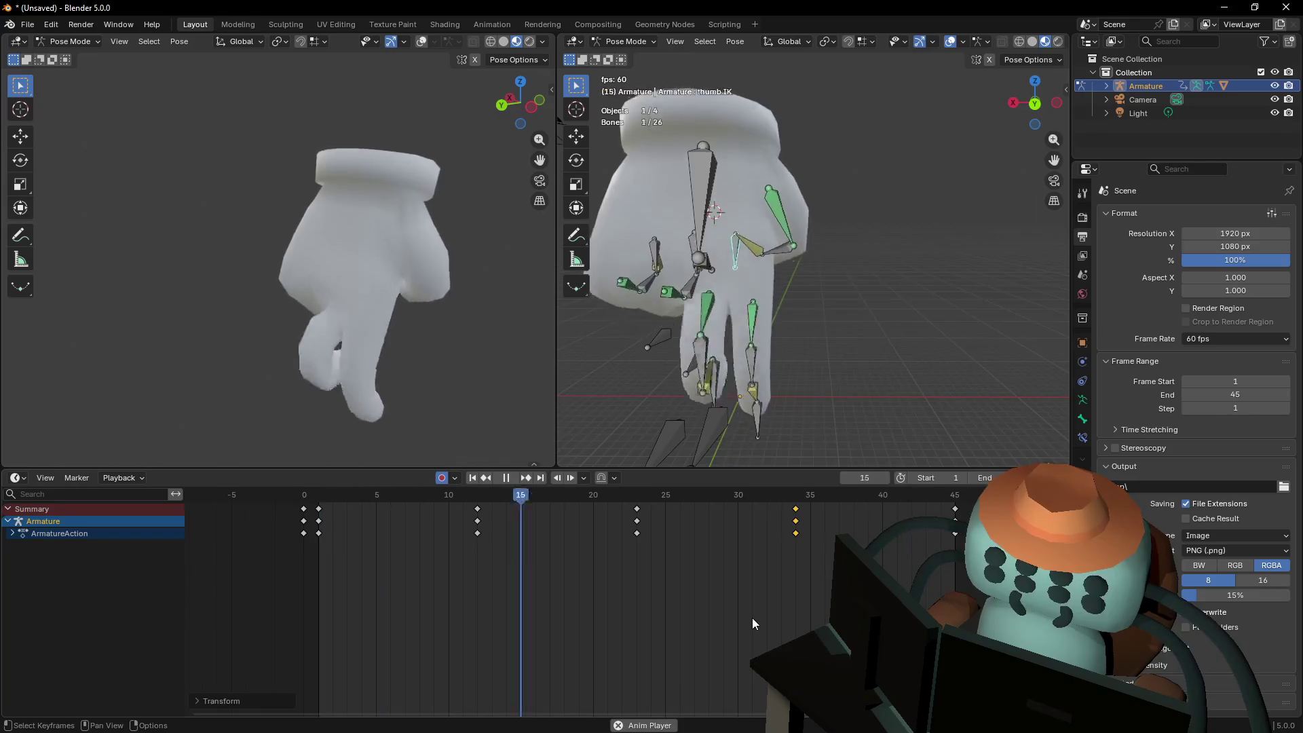
pyautogui.scroll(-2, 746, 616)
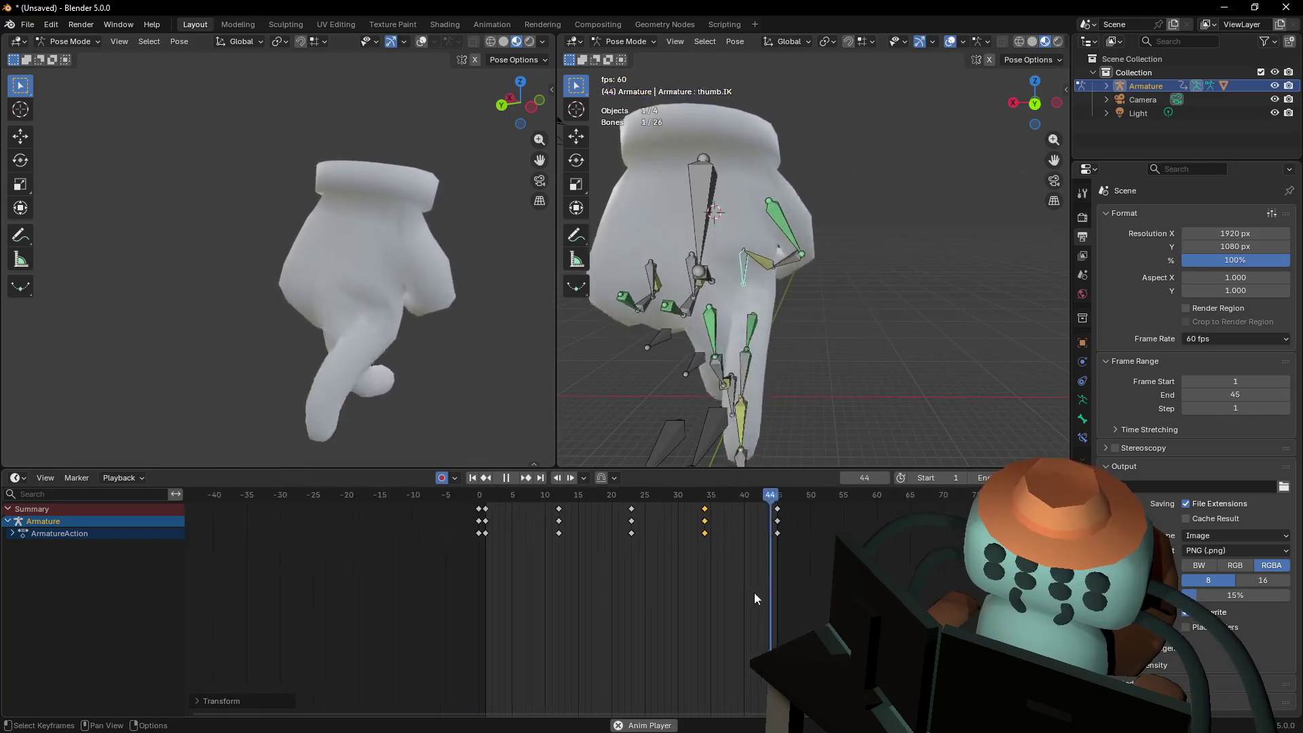
pyautogui.scroll(-3, 753, 592)
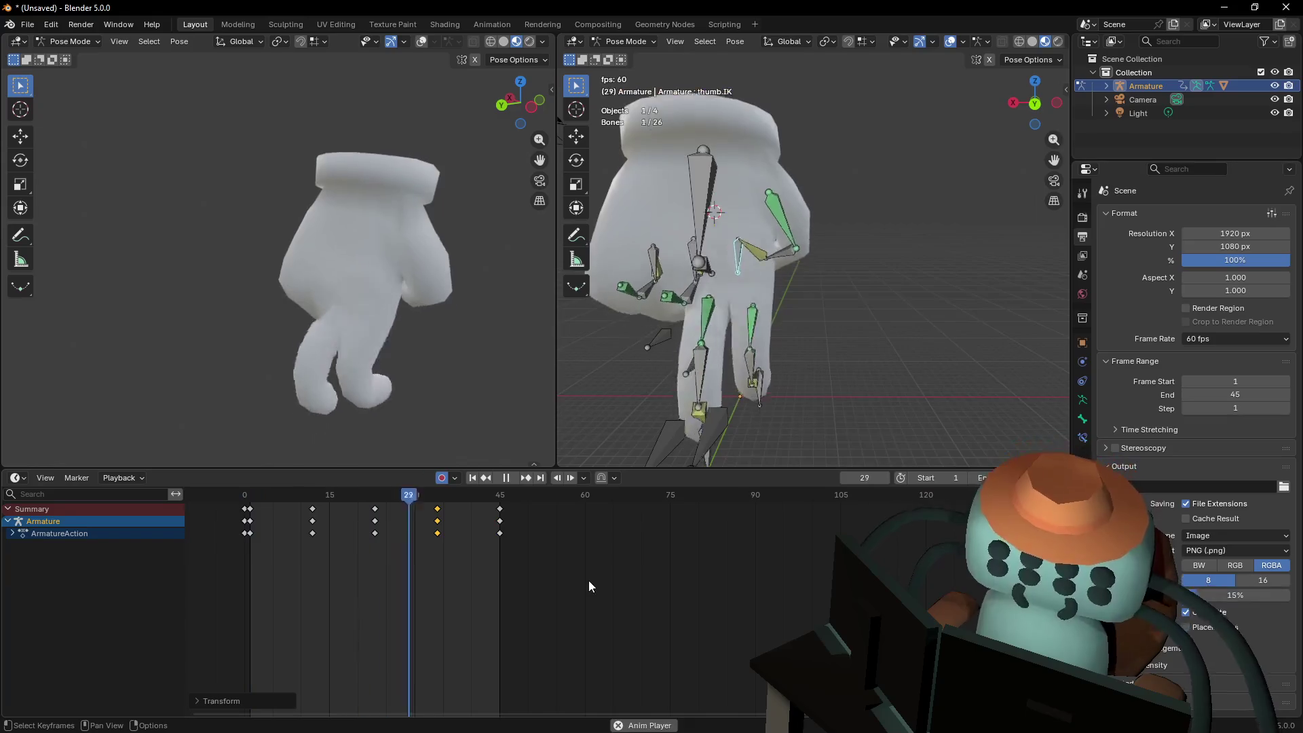
# Stop the walk-cycle playback, leaving the hand paused at frame 34
pyautogui.press('space')
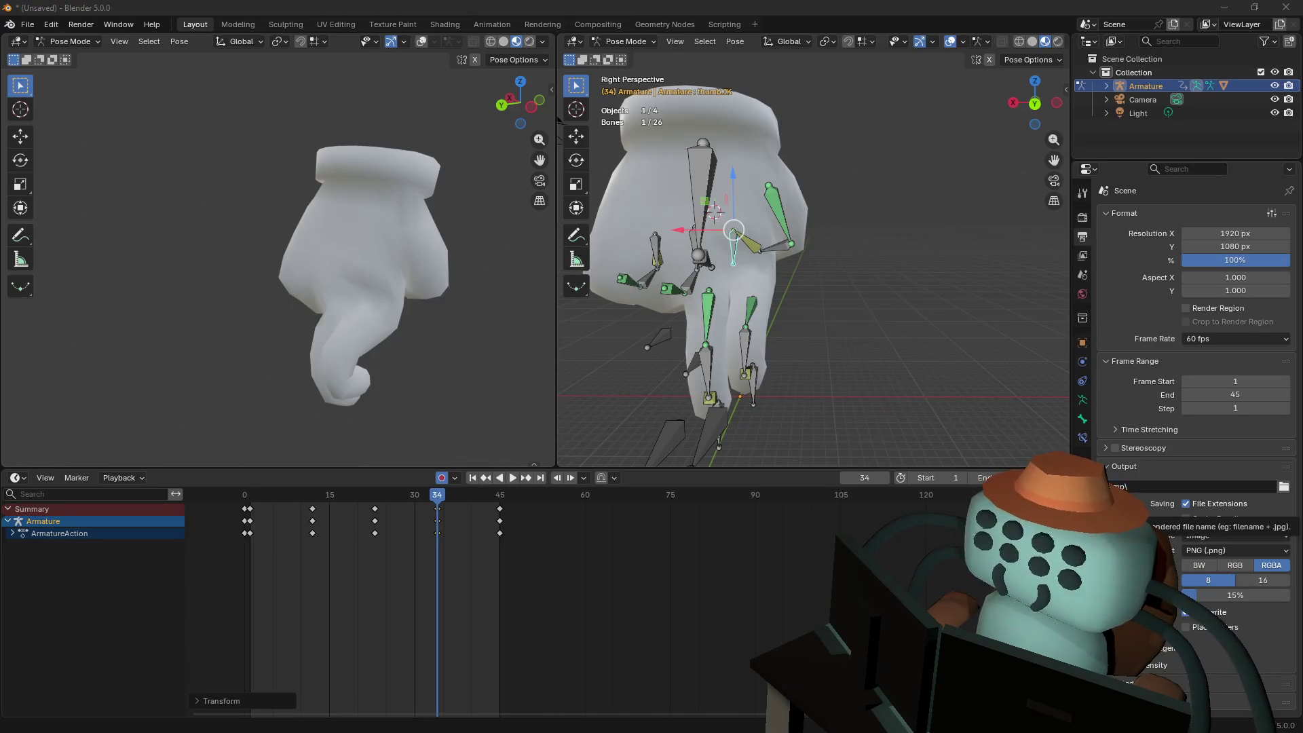
# Box-select the walk-cycle keys and shift them 44 frames later to start at frame 45
pyautogui.scroll(-2, 751, 337)
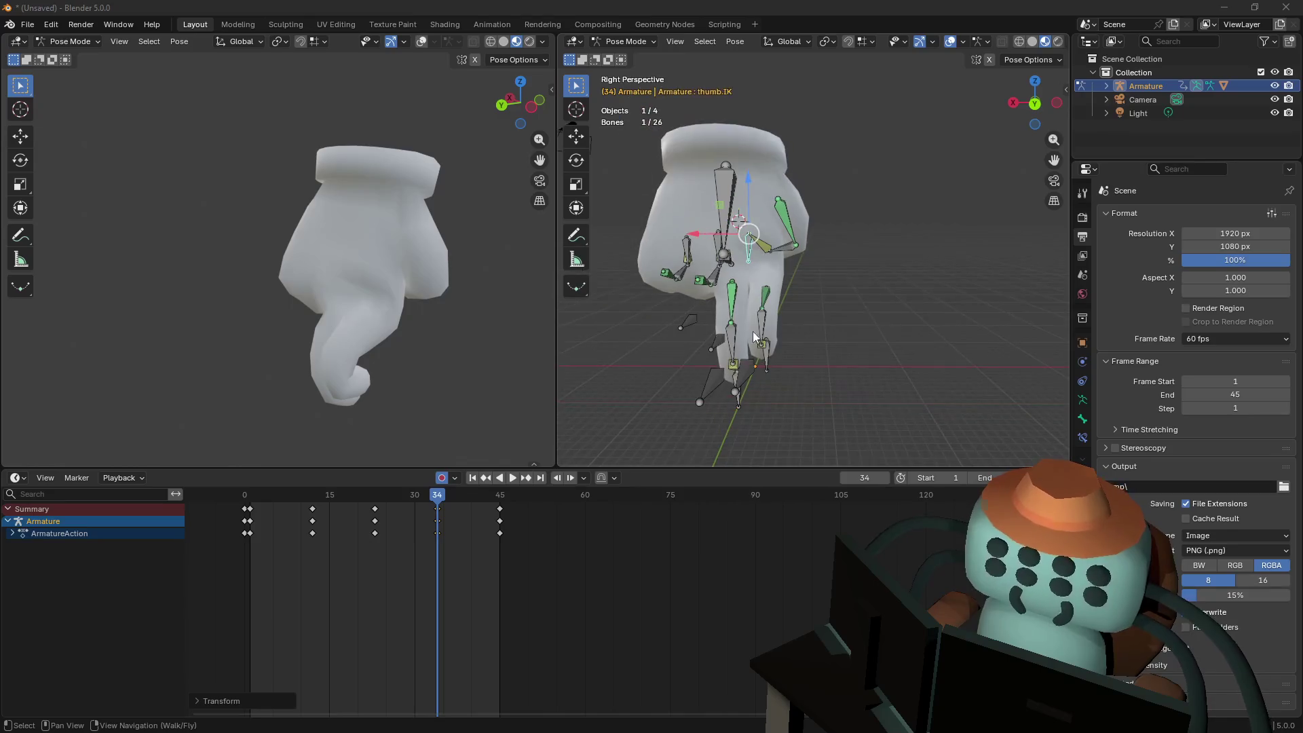
pyautogui.keyDown('shift'); pyautogui.moveTo(775, 299); pyautogui.dragTo(816, 310, button='middle'); pyautogui.keyUp('shift')
pyautogui.moveTo(601, 611); pyautogui.dragTo(249, 502)
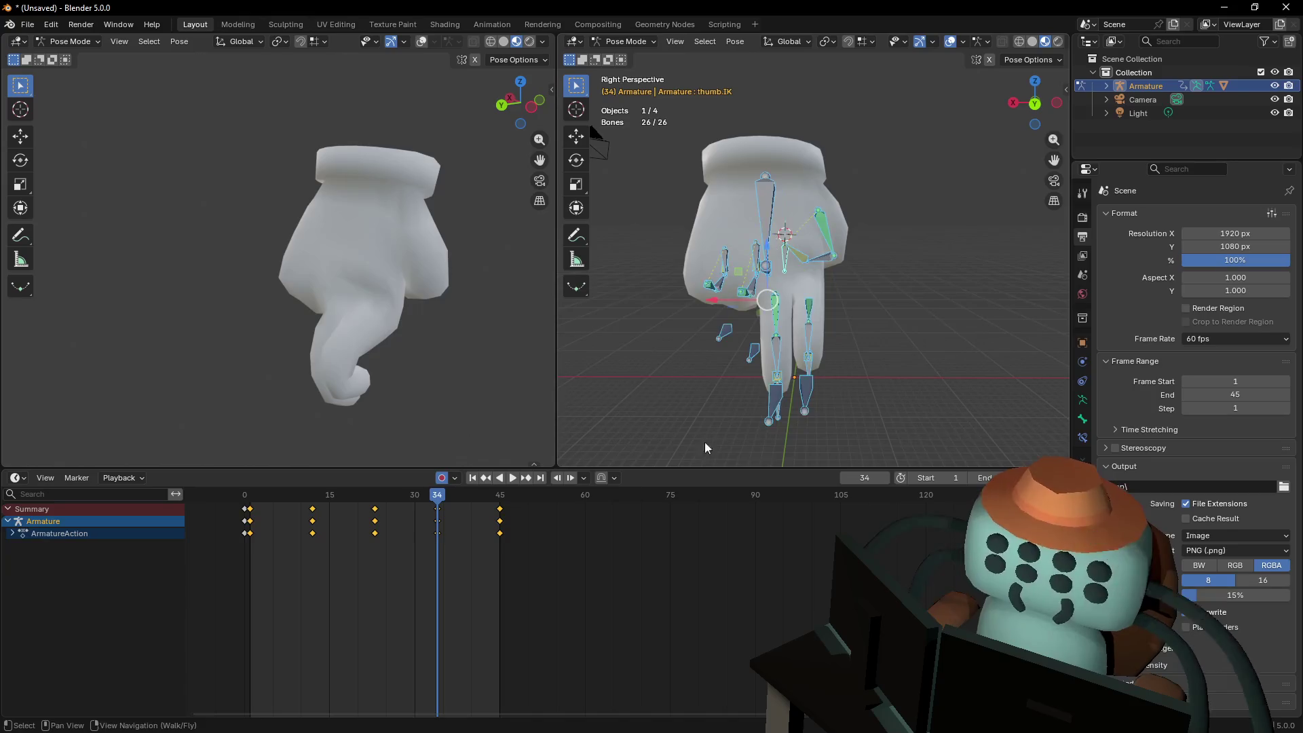
pyautogui.moveTo(636, 608)
pyautogui.mouseDown()
pyautogui.moveTo(248, 503)
pyautogui.moveTo(306, 534)
pyautogui.moveTo(507, 536)
pyautogui.mouseUp()
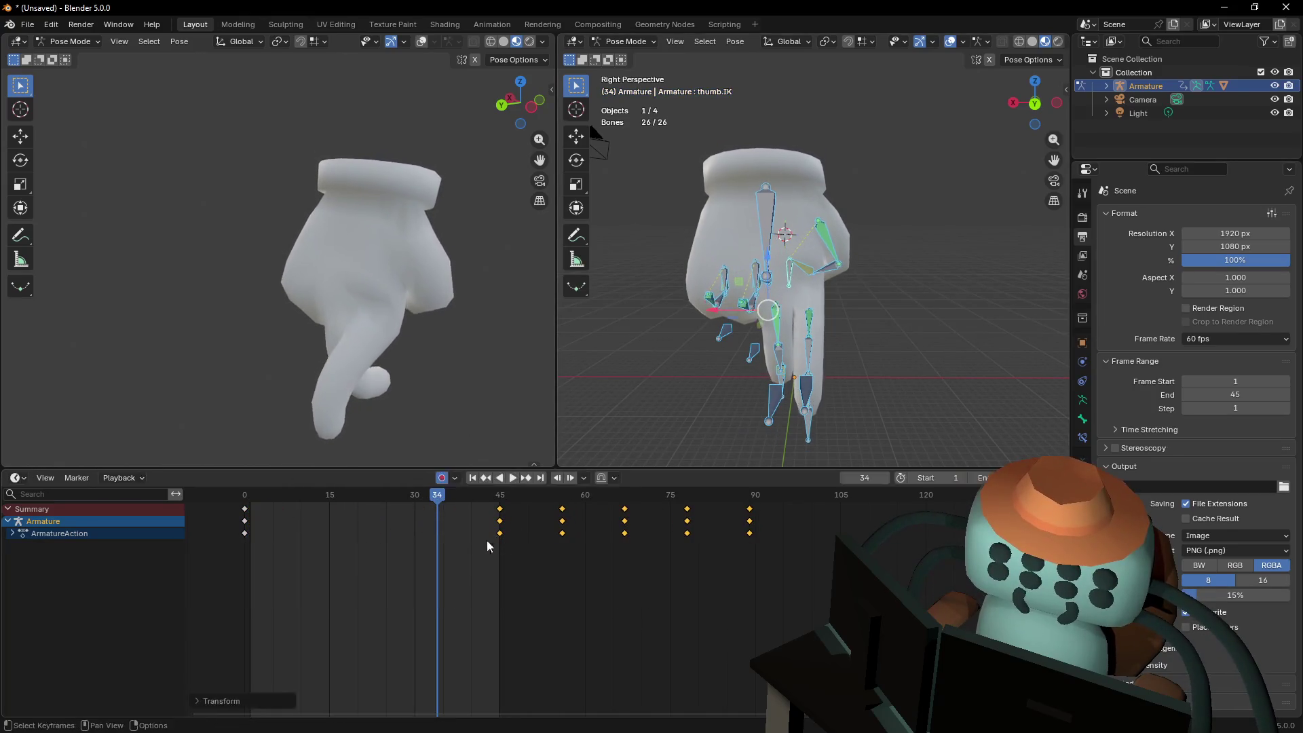
pyautogui.moveTo(507, 535); pyautogui.dragTo(634, 562, button='middle')
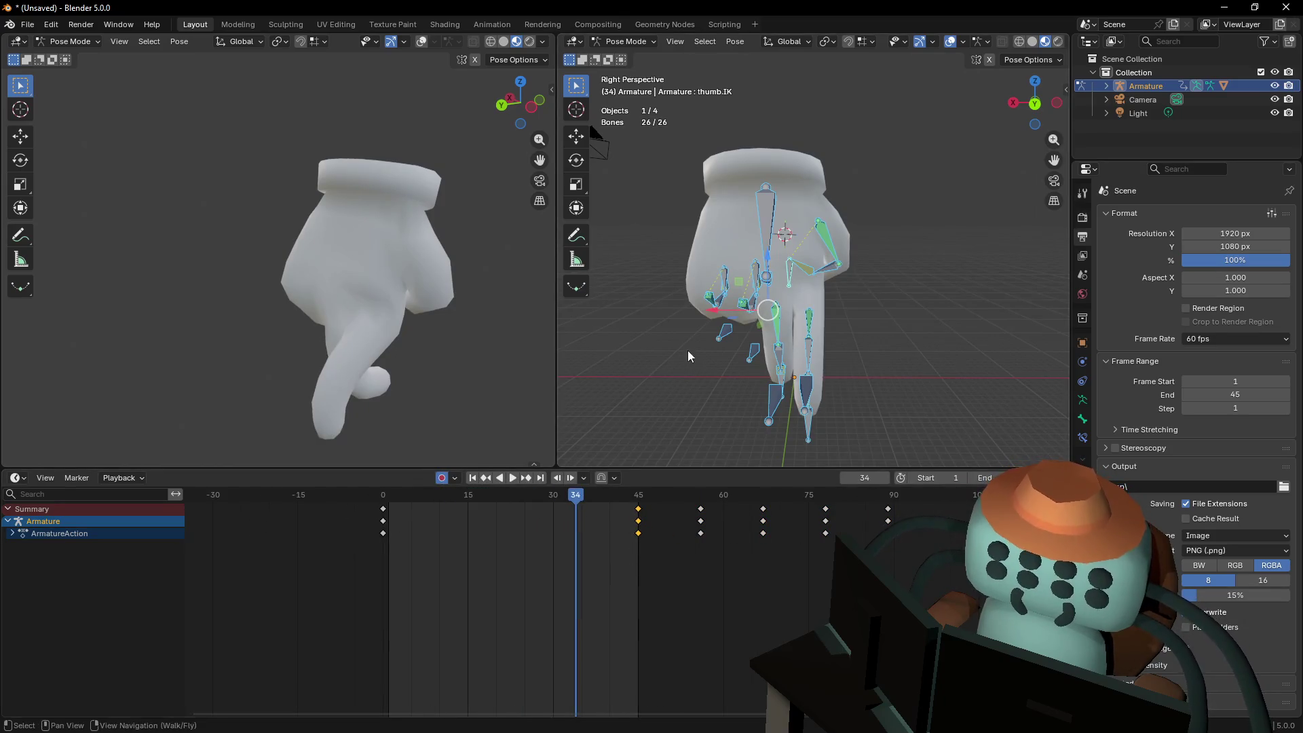
# Duplicate the frame-45 keys back onto frame 1
pyautogui.hotkey('shift', '`')
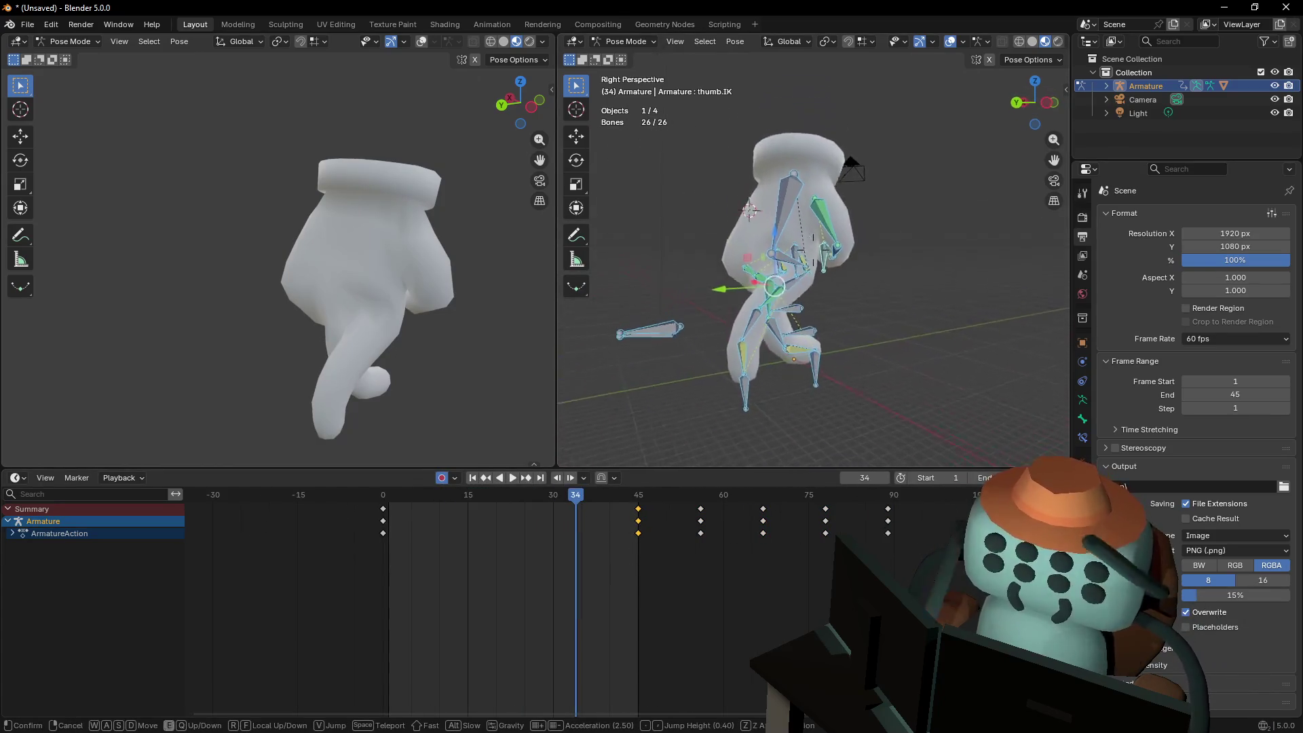
pyautogui.click(587, 585)
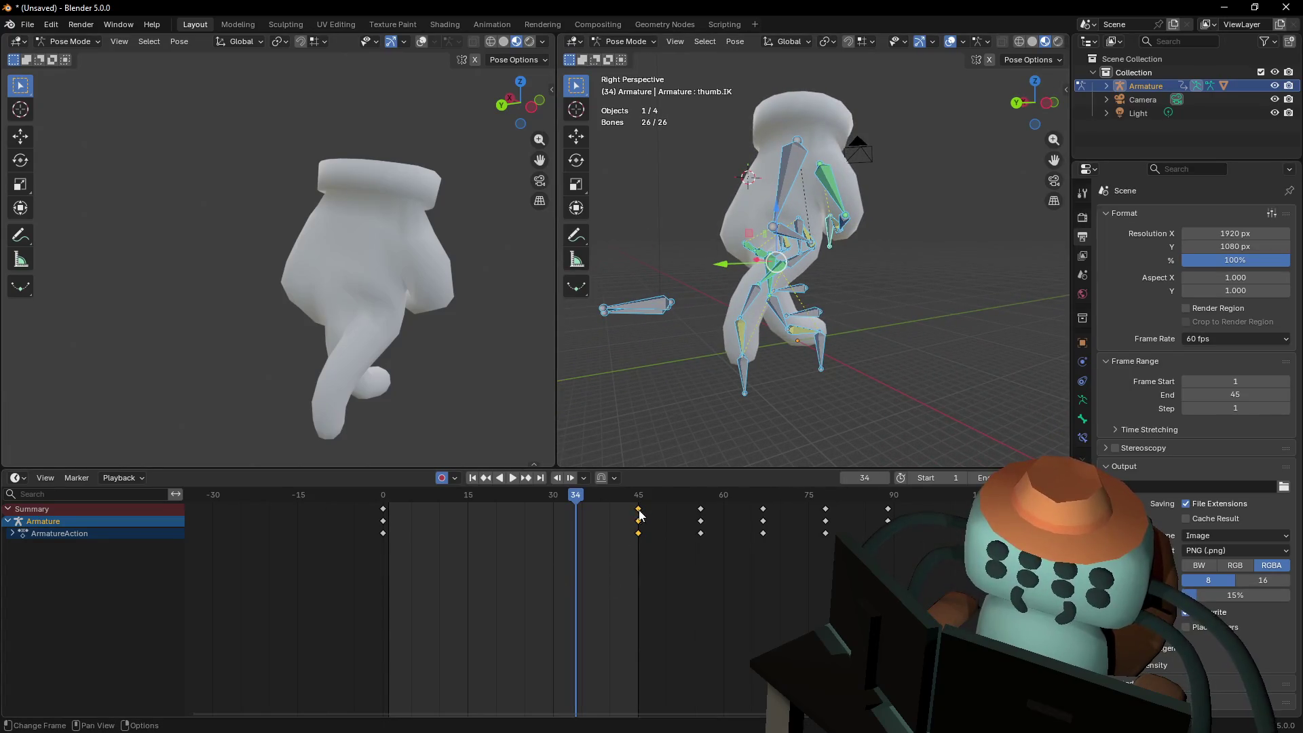
pyautogui.hotkey('shift', 'd')
pyautogui.click(421, 530)
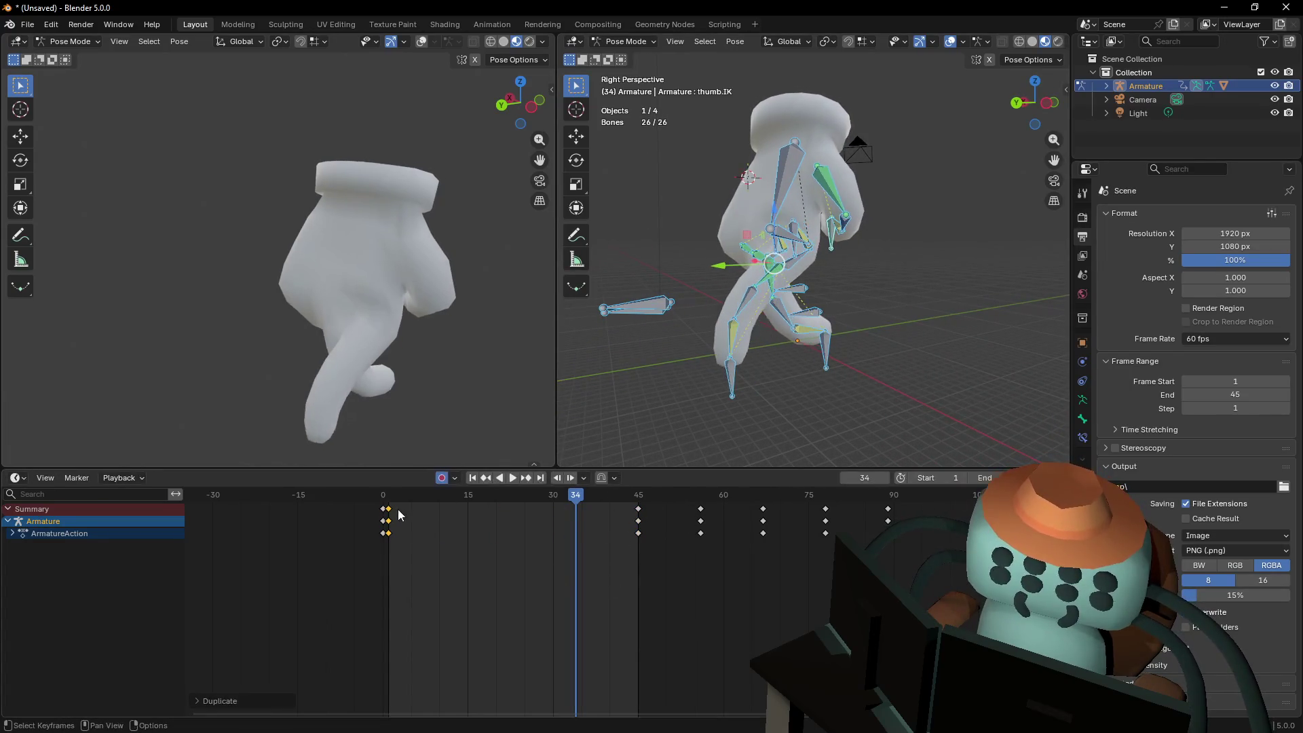
# Return to the first frame and fly the view closer and lower around the hand rig
pyautogui.hotkey('shift', 'Left')
pyautogui.hotkey('shift', '`')
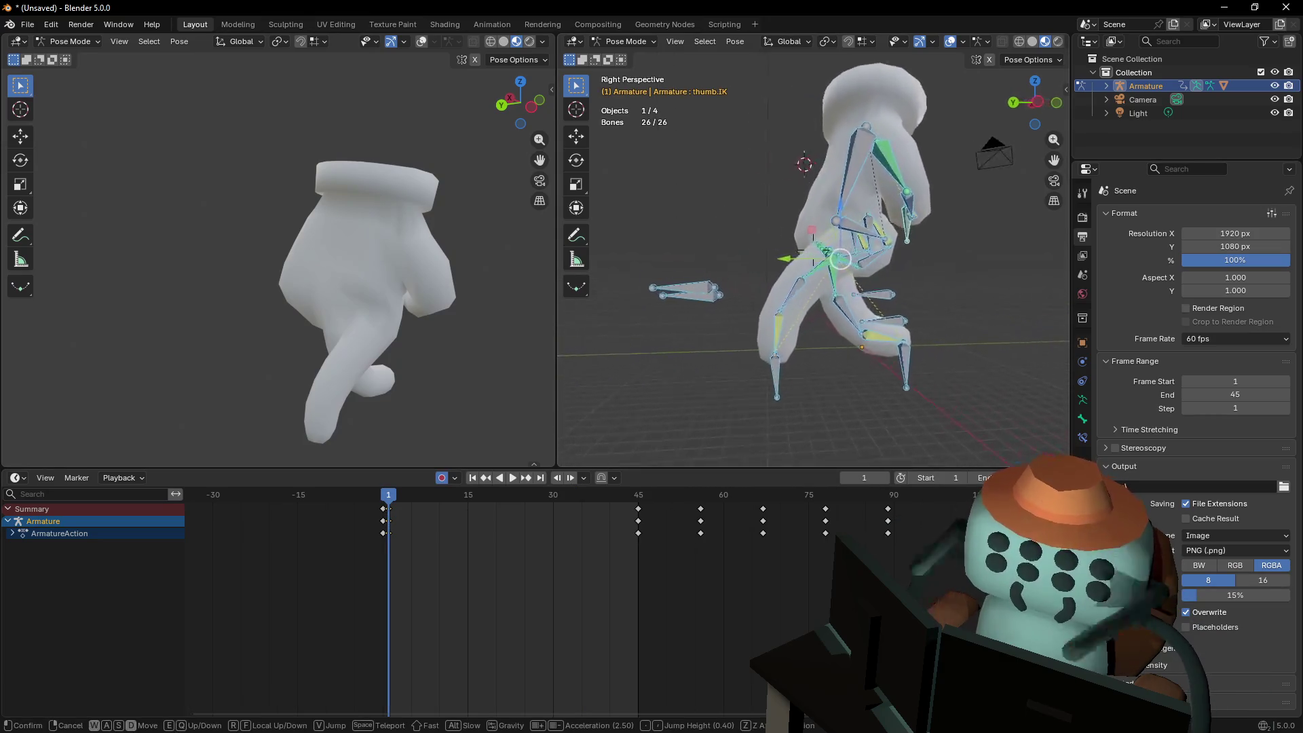
pyautogui.press('e')
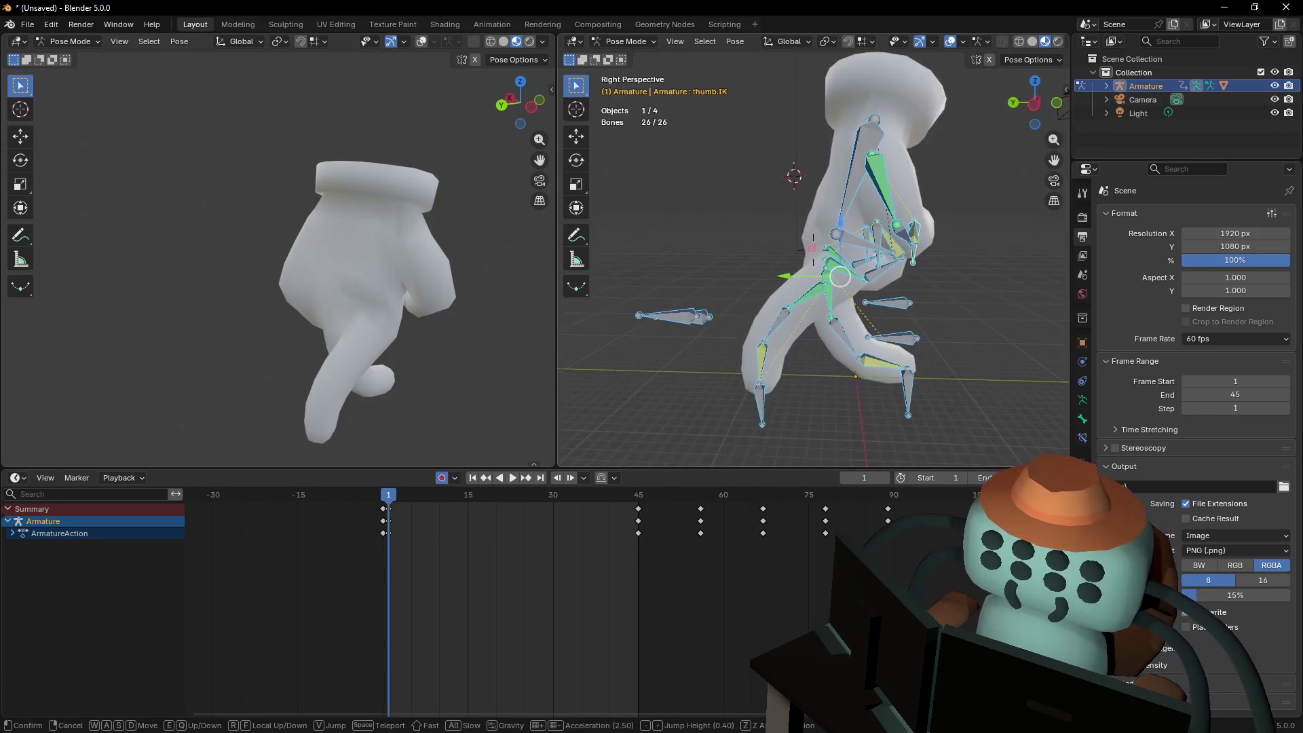
pyautogui.click(797, 358)
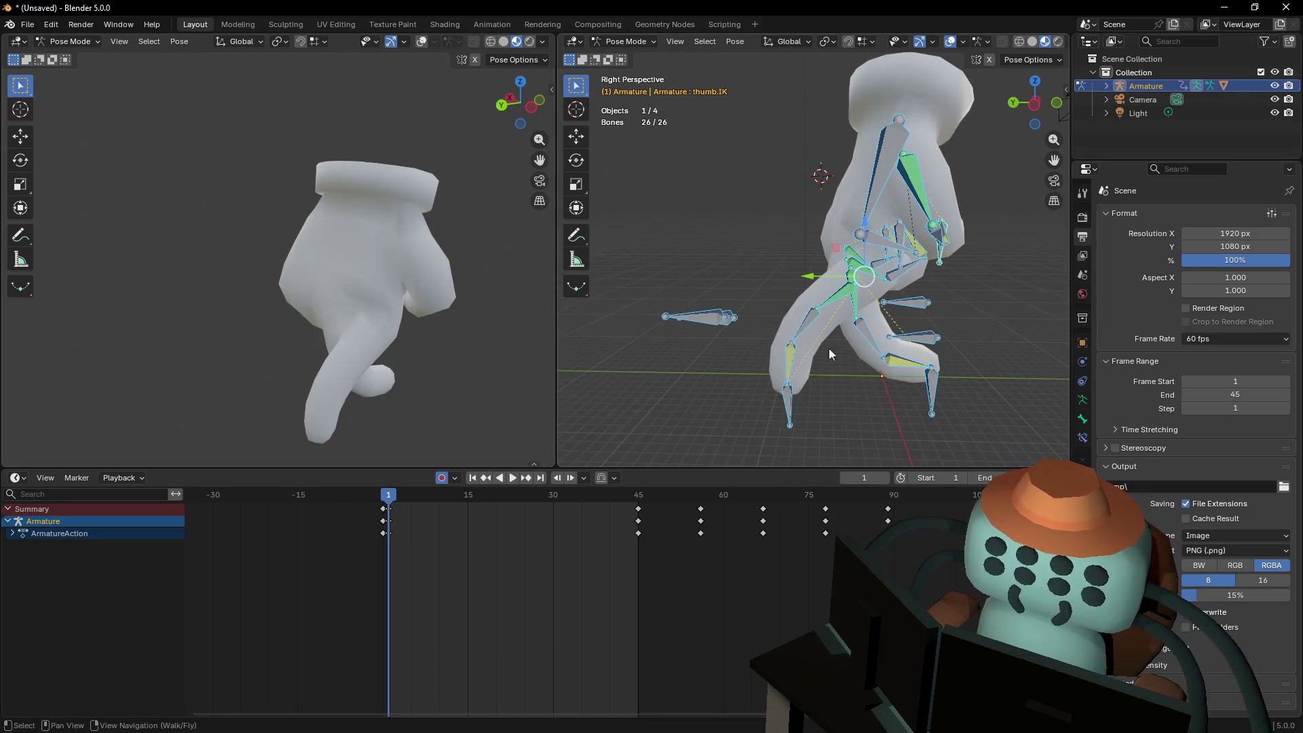
pyautogui.hotkey('shift', '`')
pyautogui.click(841, 383)
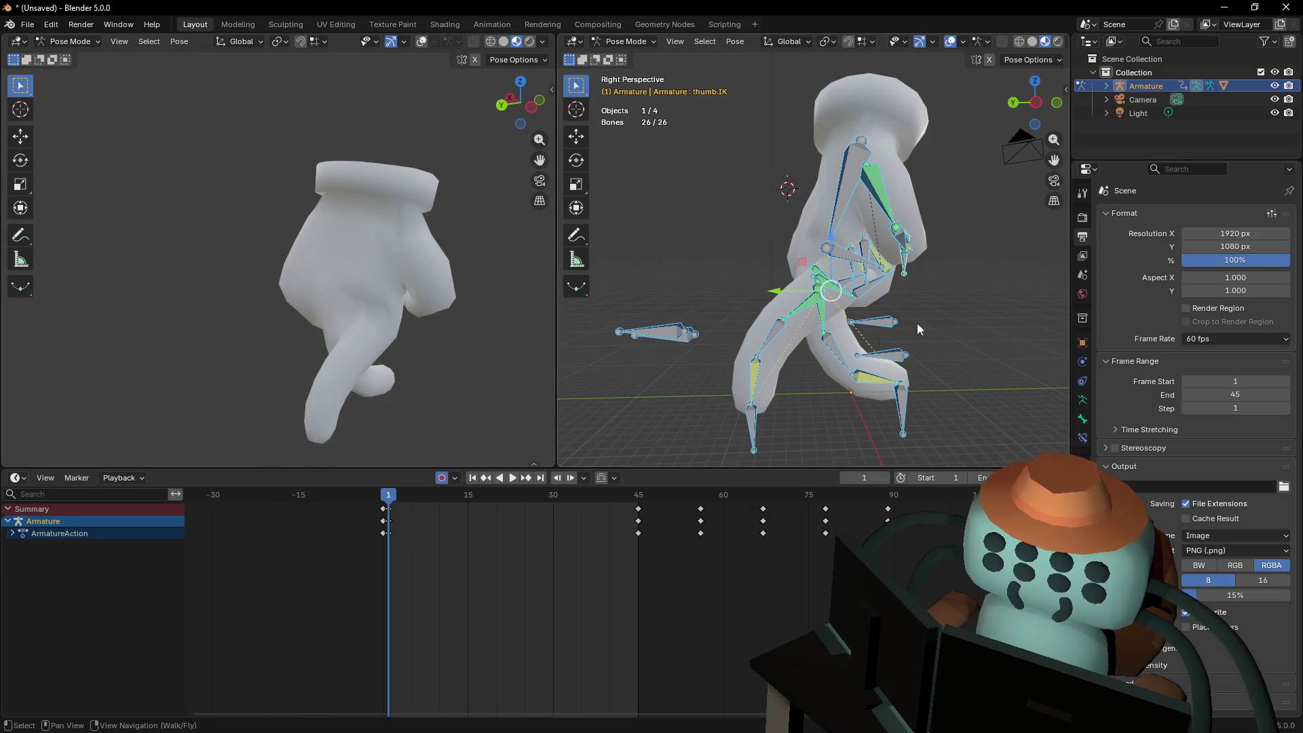
# Scrub and play the finger-walk cycle from the first frame to review the poses
pyautogui.moveTo(388, 502)
pyautogui.mouseDown()
pyautogui.moveTo(506, 506)
pyautogui.moveTo(455, 507)
pyautogui.mouseUp()
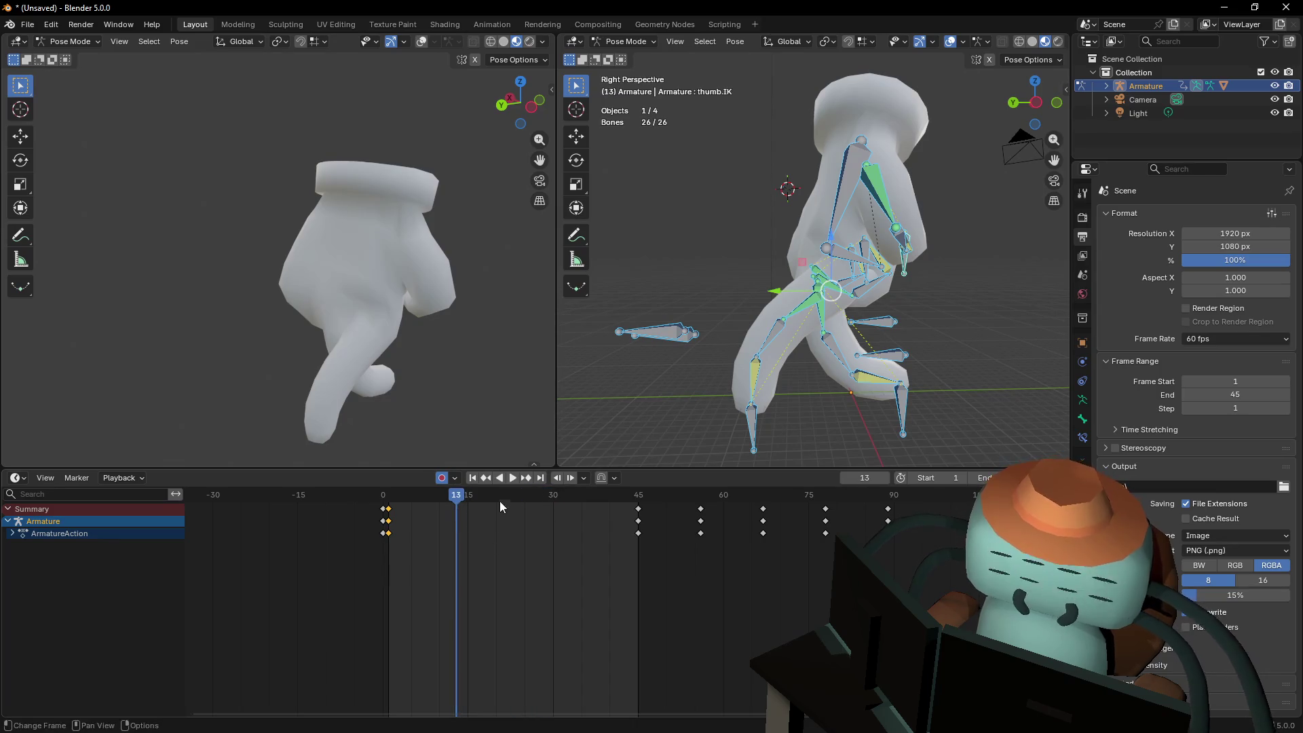
pyautogui.hotkey('shift', 'Left')
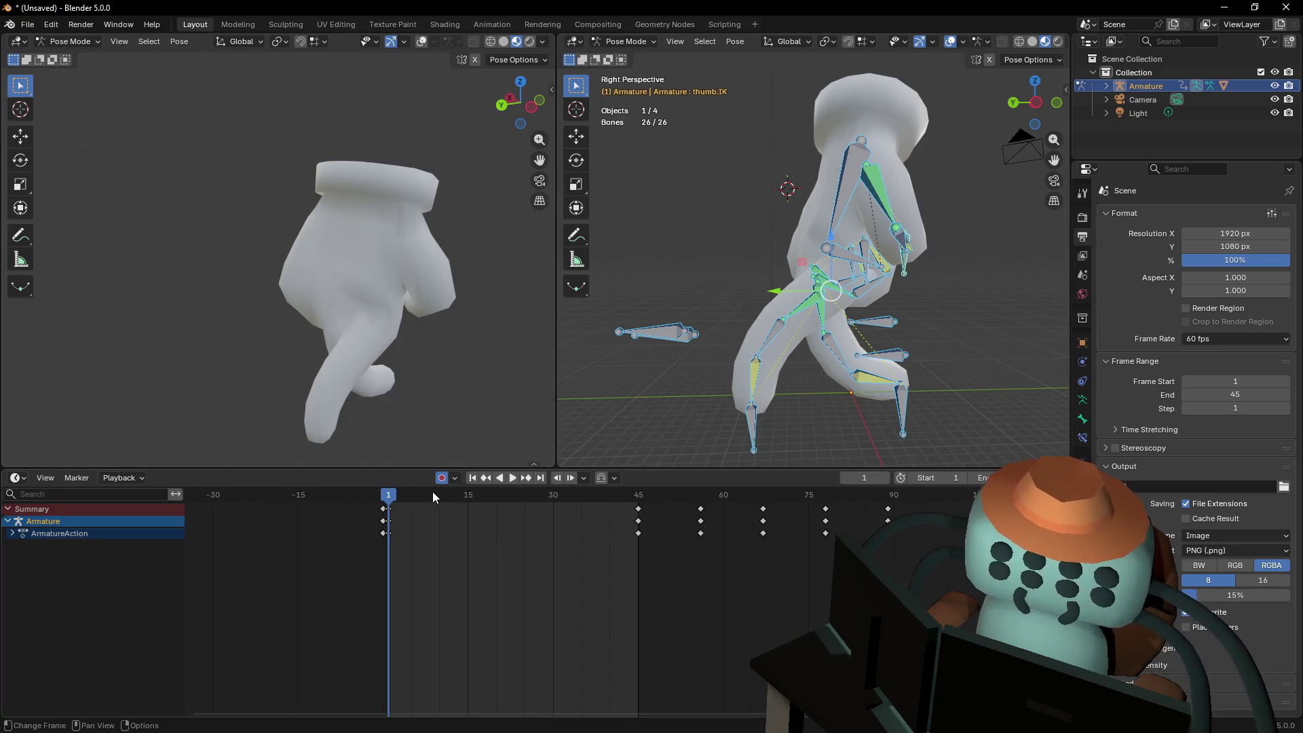
pyautogui.press('space')
pyautogui.moveTo(457, 500)
pyautogui.mouseDown()
pyautogui.moveTo(442, 503)
pyautogui.moveTo(700, 514)
pyautogui.moveTo(434, 531)
pyautogui.moveTo(536, 528)
pyautogui.moveTo(438, 527)
pyautogui.moveTo(406, 497)
pyautogui.moveTo(381, 507)
pyautogui.moveTo(410, 523)
pyautogui.mouseUp()
# In a side-on orthographic view, slide the index finger's IK target along the ground
pyautogui.scroll(3, 434, 528)
pyautogui.keyDown('ctrl'); pyautogui.scroll(2, 411, 536); pyautogui.keyUp('ctrl')
pyautogui.scroll(2, 506, 520)
pyautogui.keyDown('shift'); pyautogui.moveTo(678, 407); pyautogui.dragTo(634, 363, button='middle'); pyautogui.keyUp('shift')
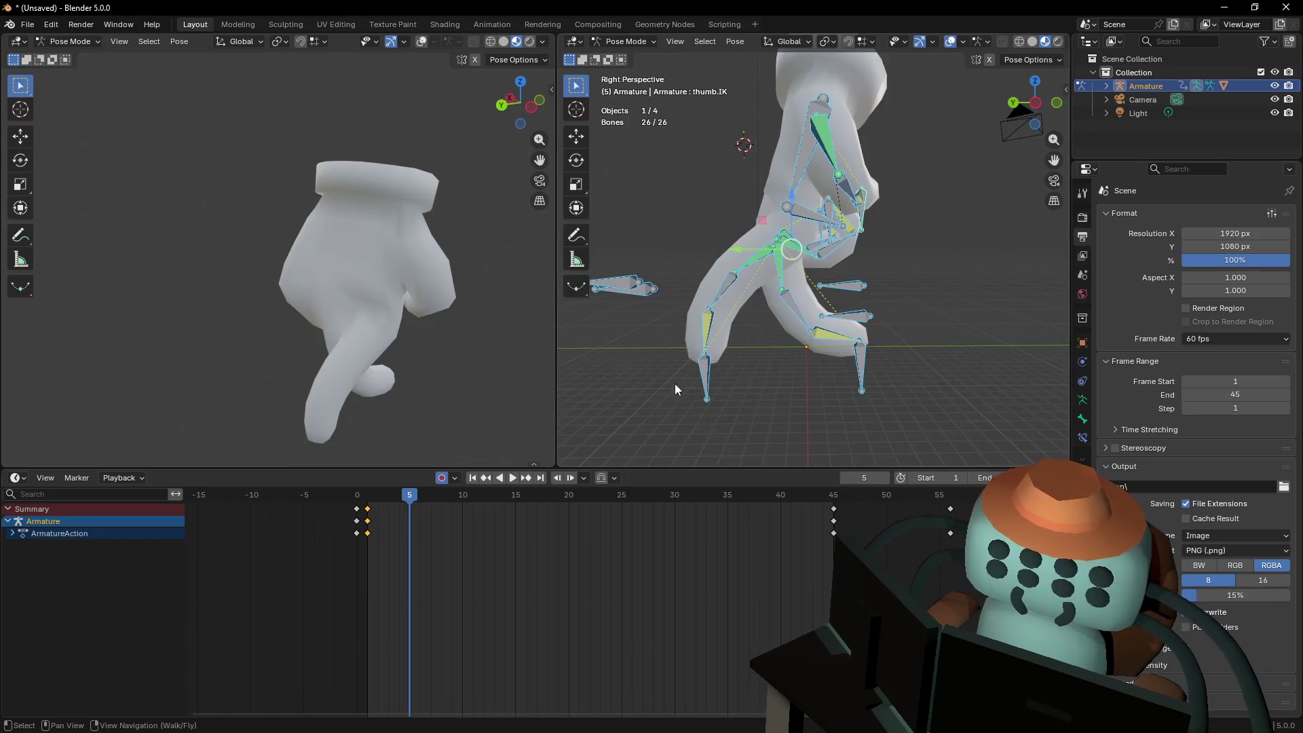
pyautogui.click(707, 385)
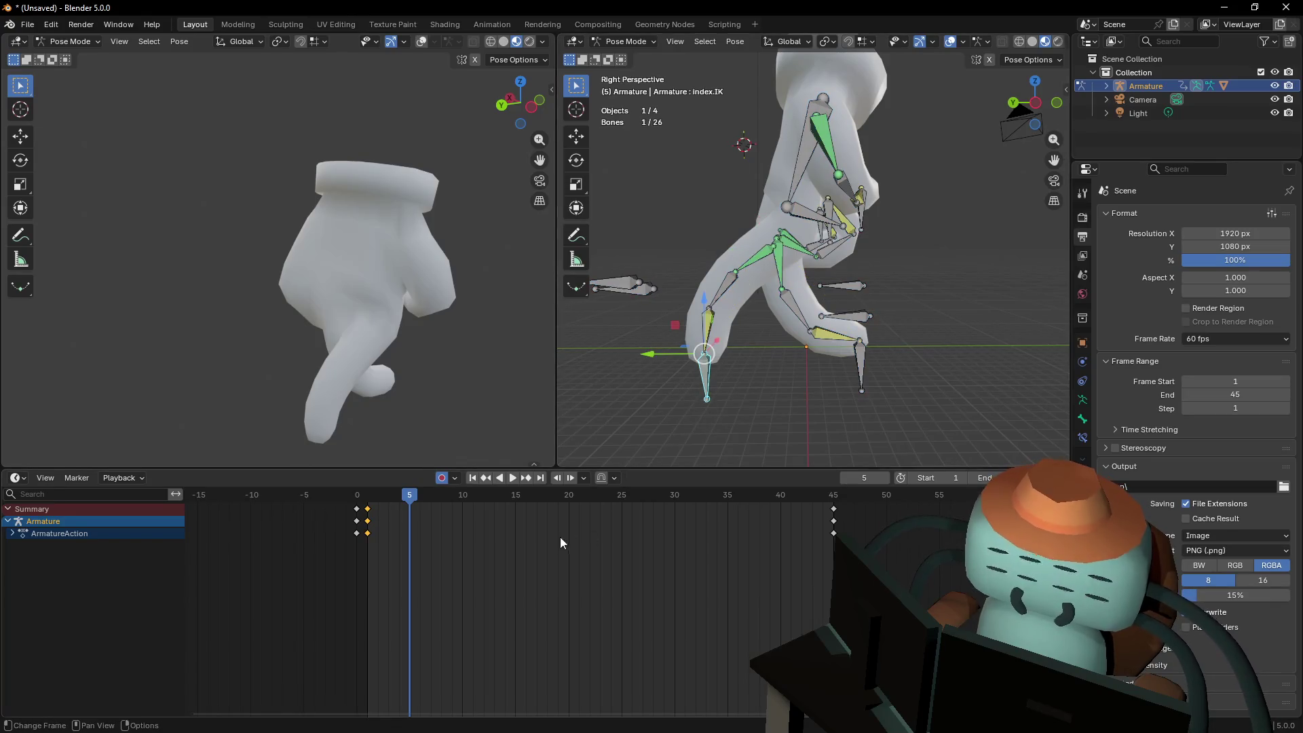
pyautogui.click(1034, 105)
pyautogui.scroll(2, 827, 367)
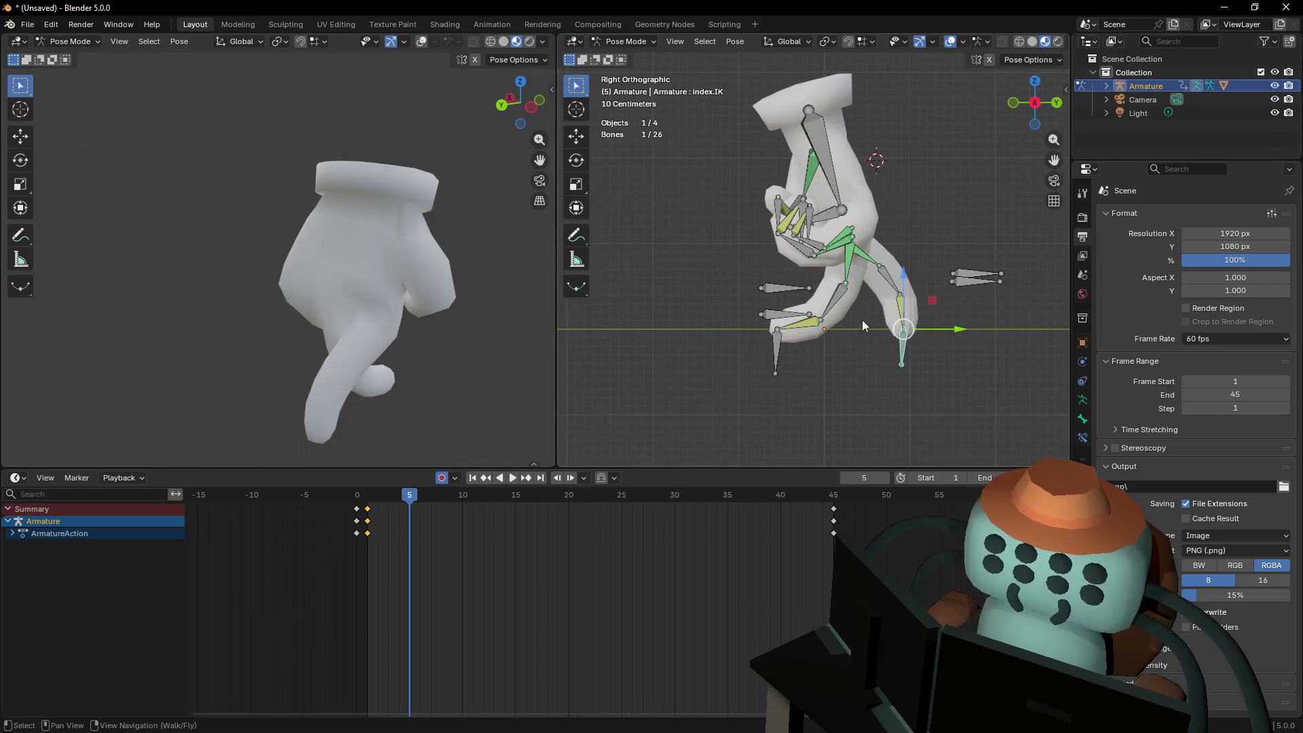
pyautogui.scroll(3, 871, 320)
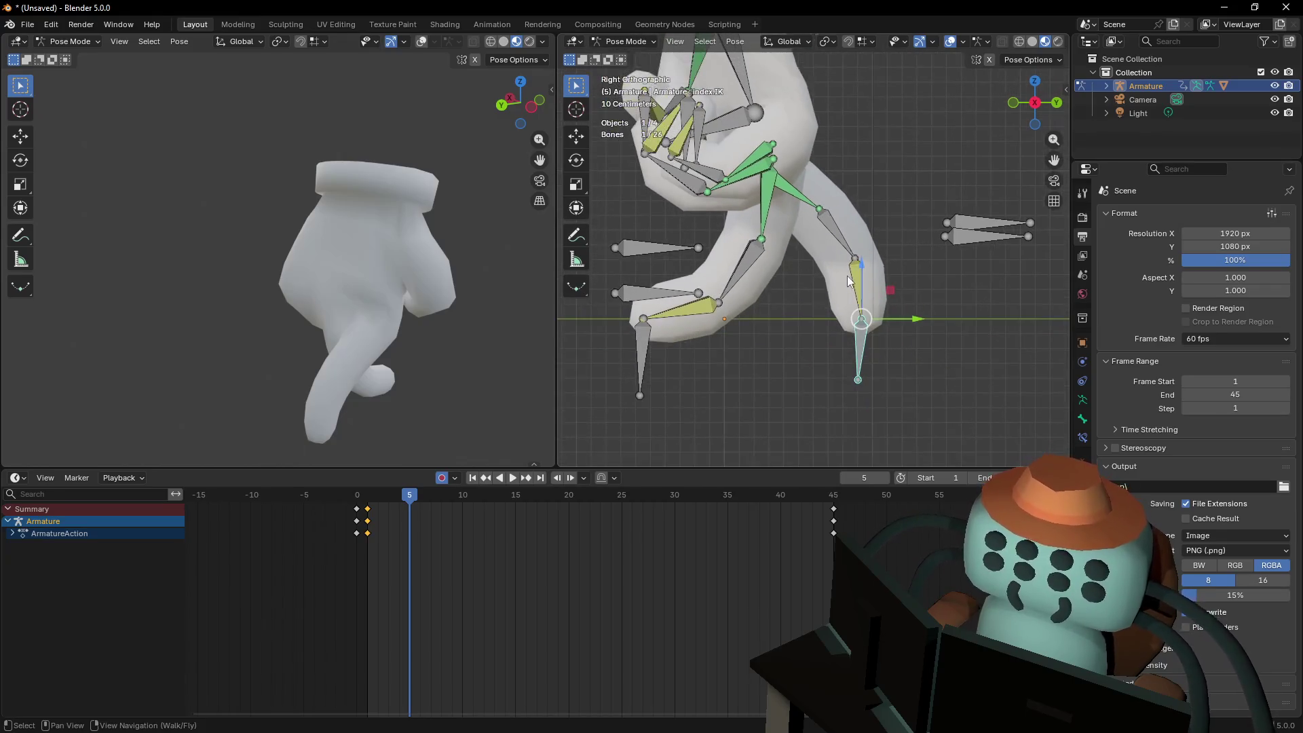
pyautogui.scroll(-1, 860, 318)
pyautogui.moveTo(911, 319)
pyautogui.mouseDown()
pyautogui.moveTo(724, 326)
pyautogui.moveTo(923, 319)
pyautogui.mouseUp()
# Select the middle finger IK bone, keyframe the frame-5 pose and compare it with frame 1
pyautogui.click(684, 326)
pyautogui.press('space')
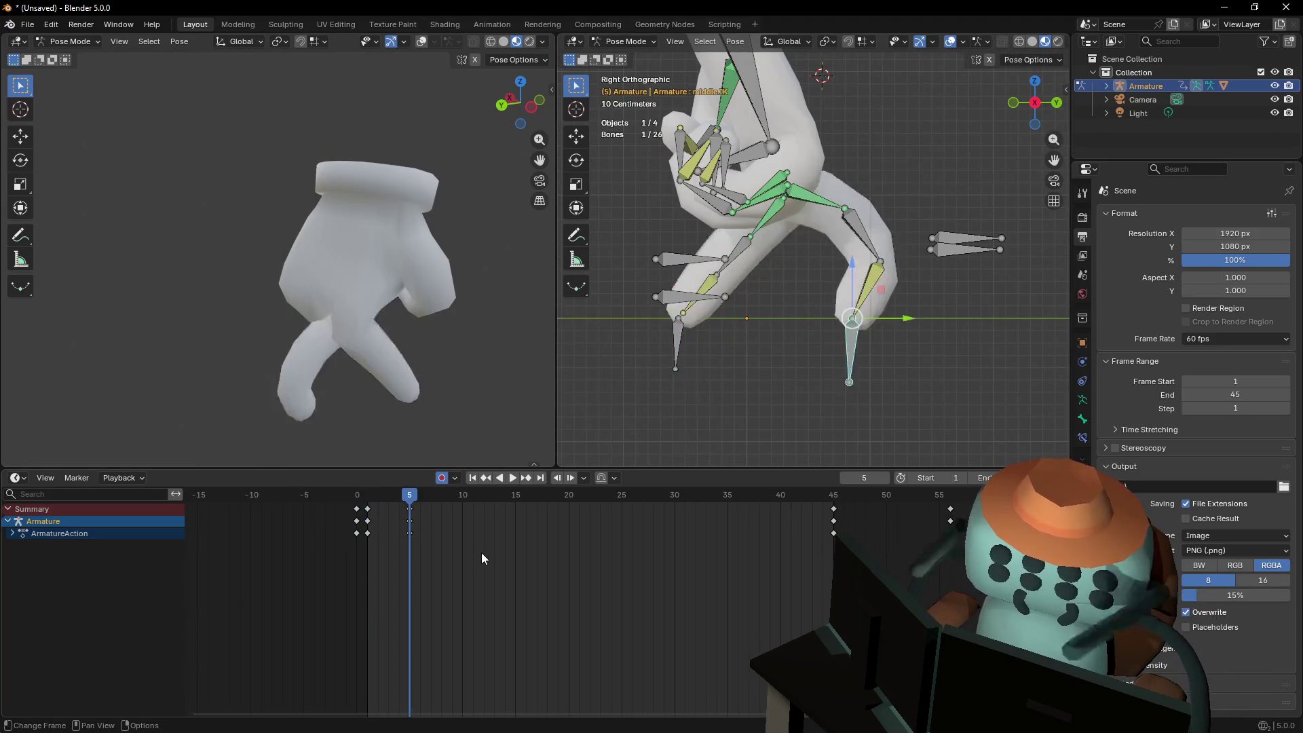
pyautogui.press('Escape')
pyautogui.press('i')
pyautogui.press('Down')
pyautogui.press('Up')
pyautogui.press('Down')
pyautogui.press('Up')
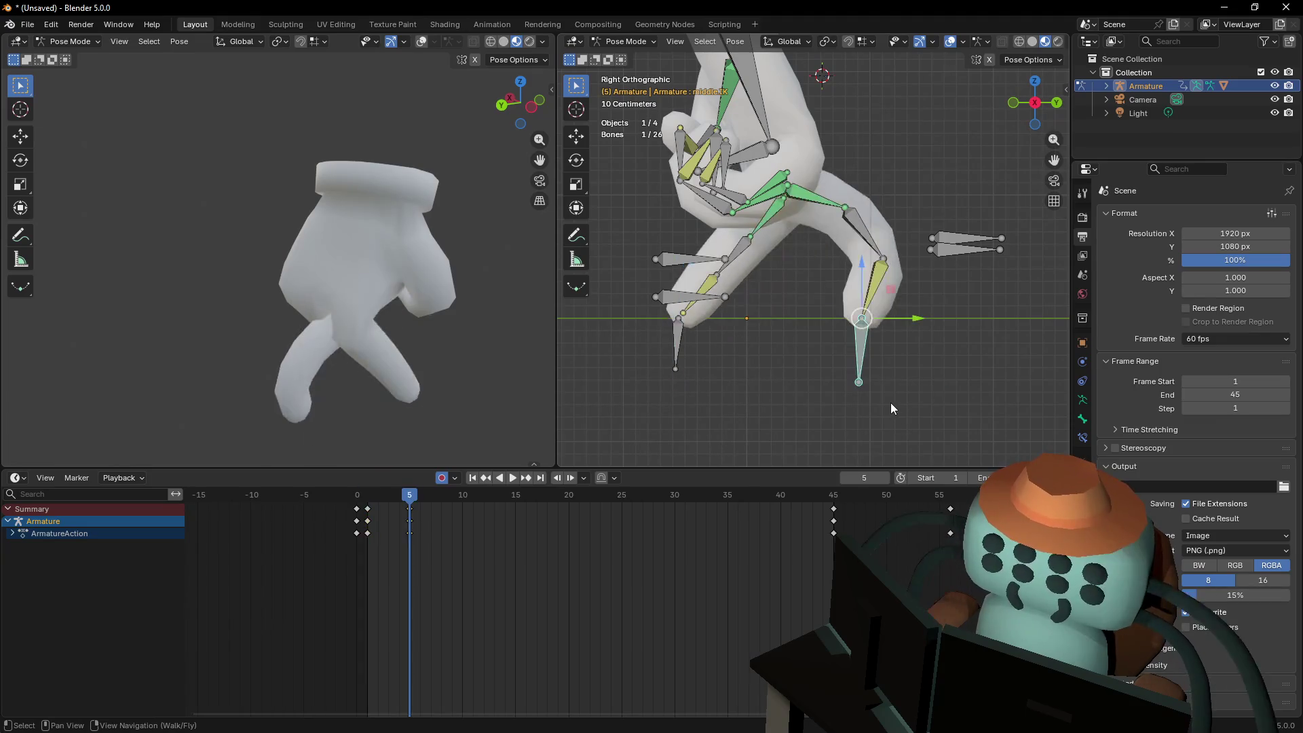
pyautogui.press('Down')
pyautogui.press('Up')
pyautogui.press('Down')
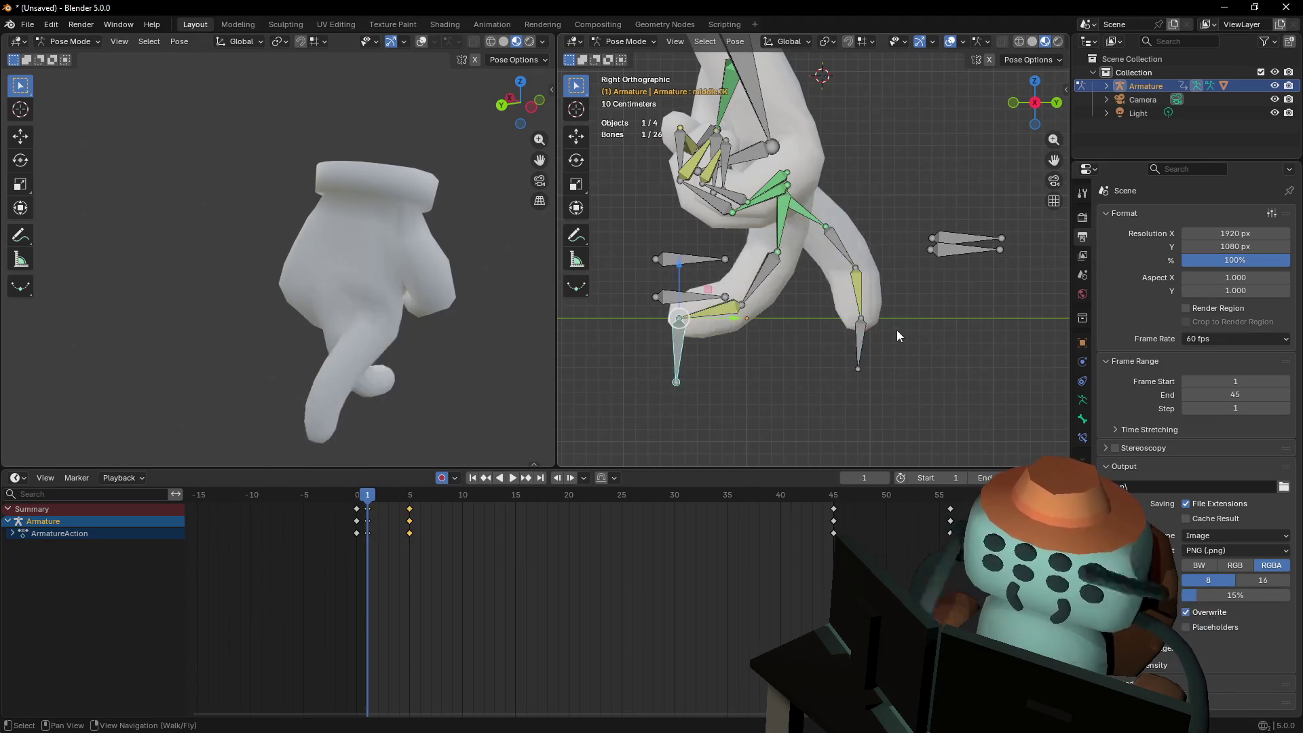
# Fly the left view closer around the hand, then show the armature's rest pose
pyautogui.press('Up')
pyautogui.hotkey('shift', '`')
pyautogui.press('w')
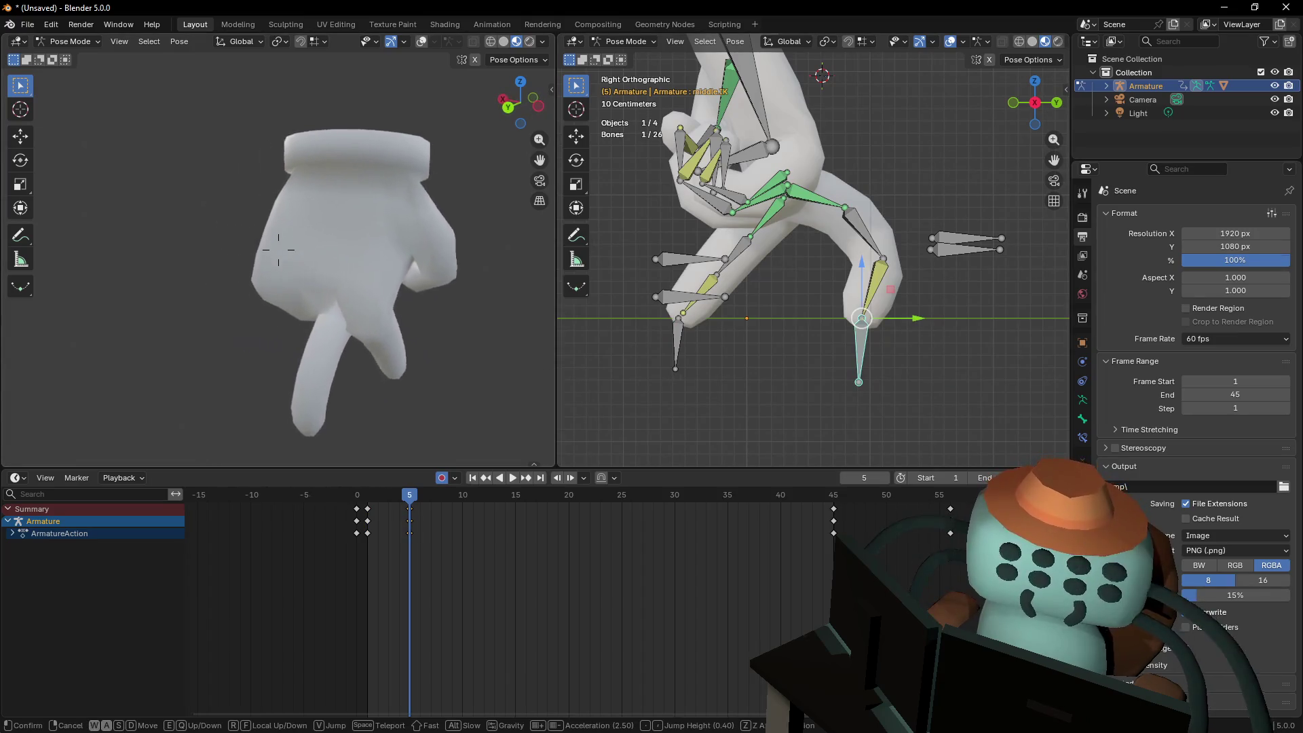
pyautogui.press('q')
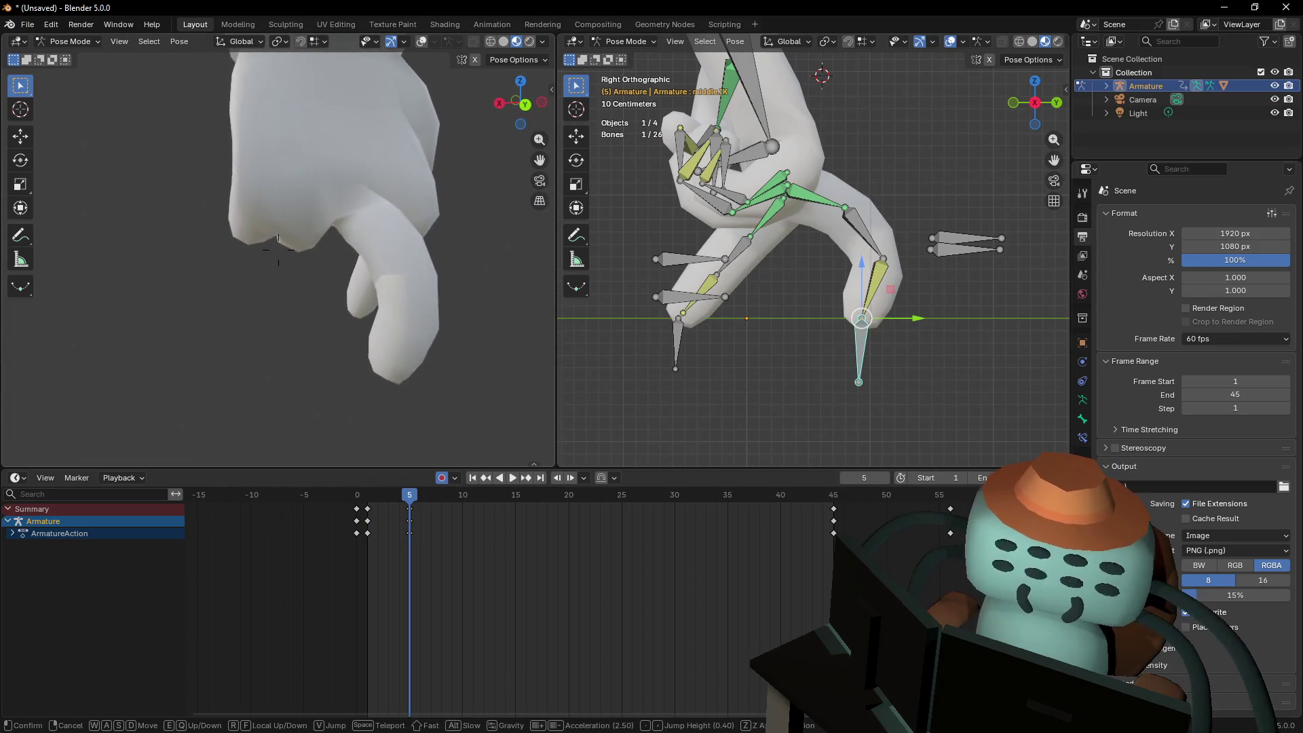
pyautogui.press('d')
pyautogui.press('Escape')
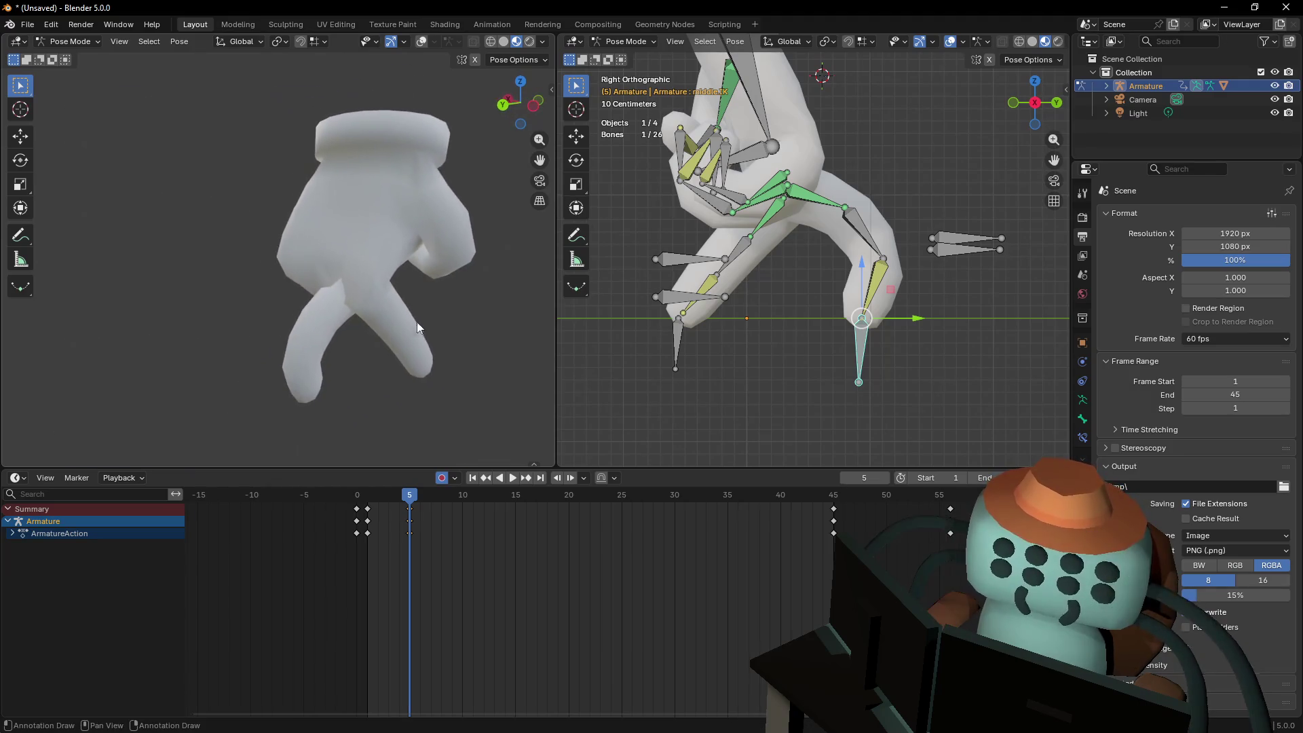
pyautogui.press('Tab')
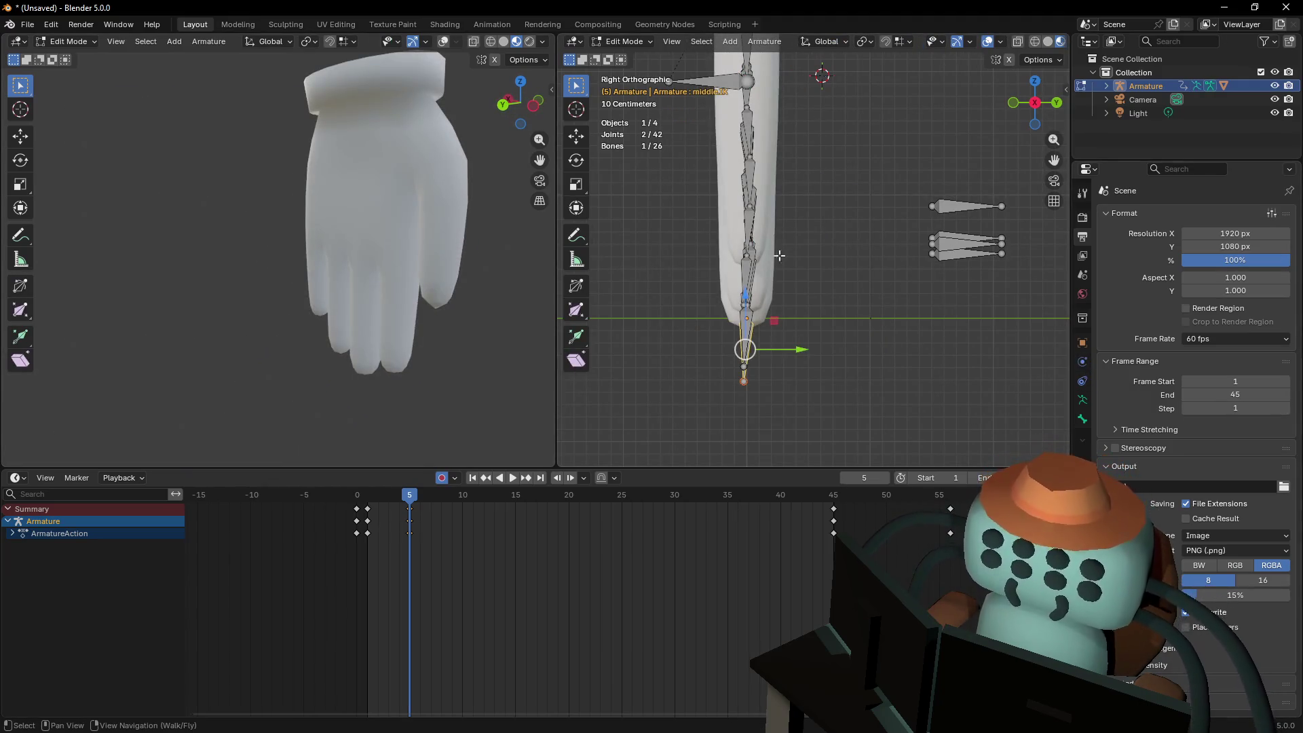
# In Object Mode, select the hand mesh and enable its Subdivision modifier's viewport display
pyautogui.press('Tab')
pyautogui.click(68, 41)
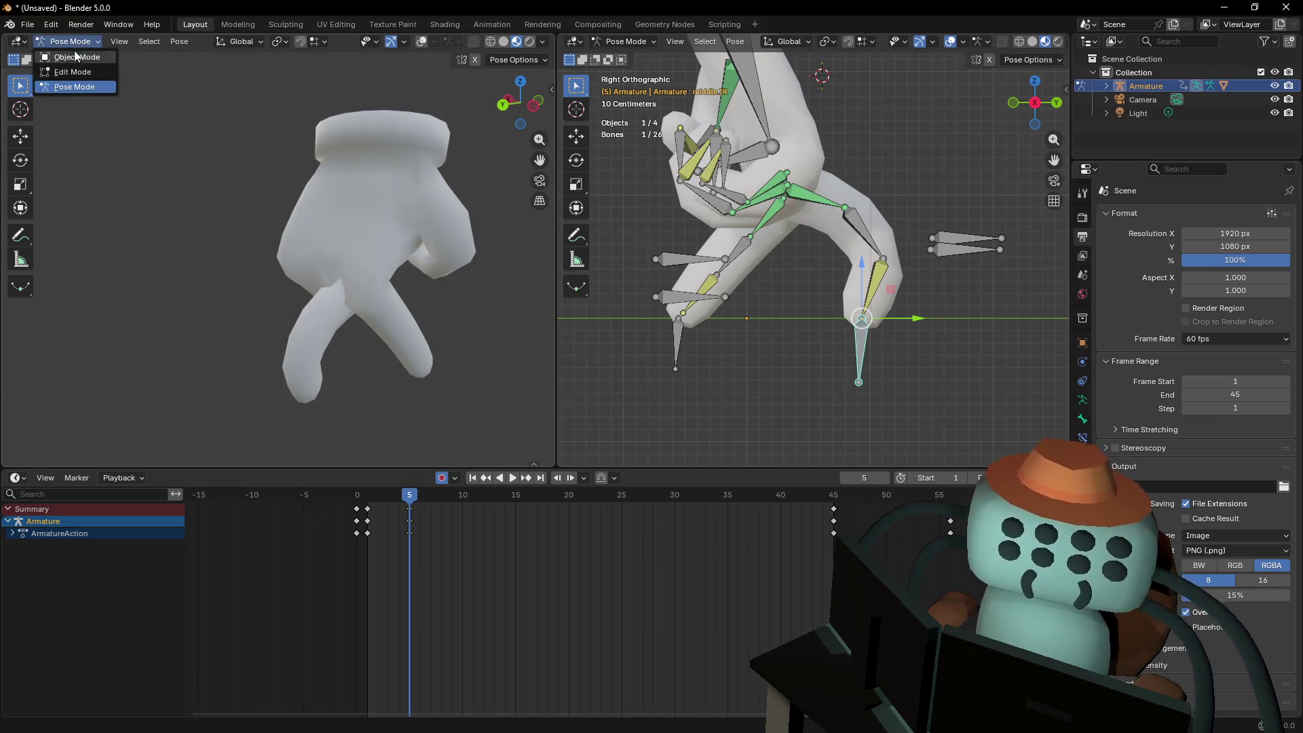
pyautogui.click(64, 57)
pyautogui.click(334, 172)
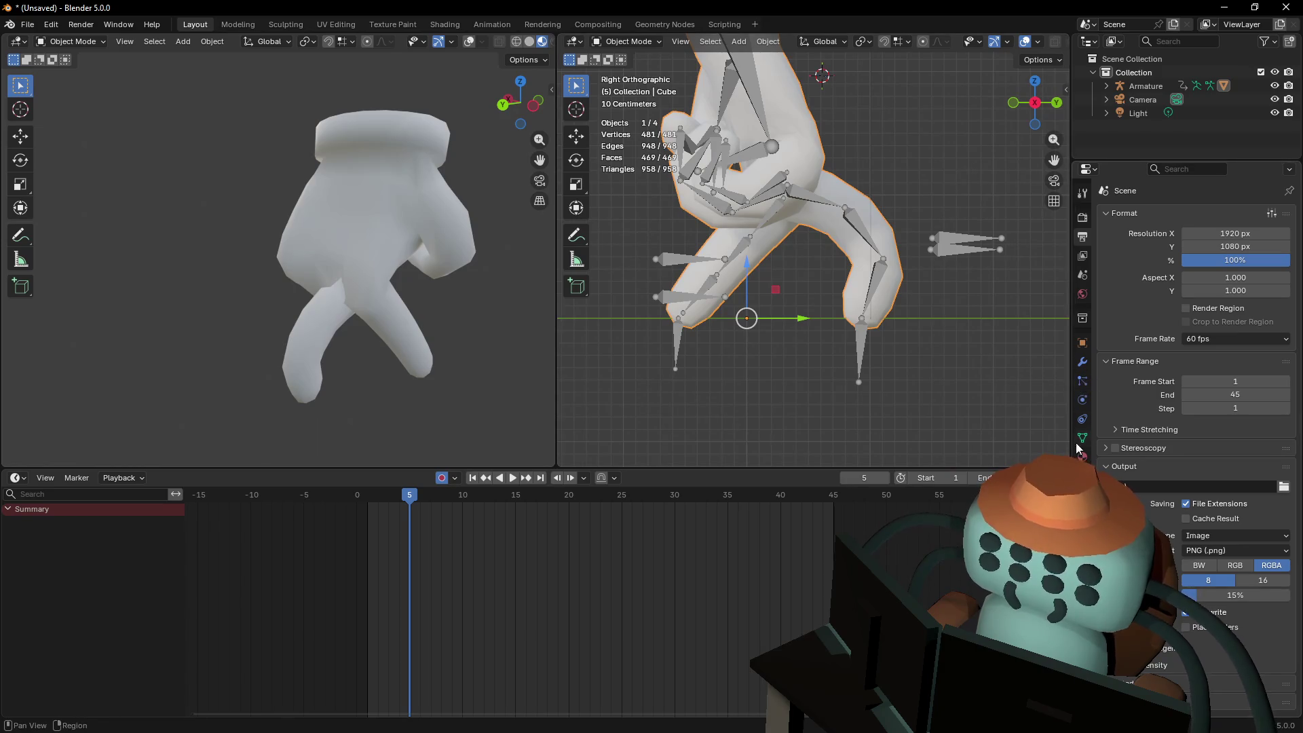
pyautogui.click(1081, 455)
pyautogui.click(1082, 361)
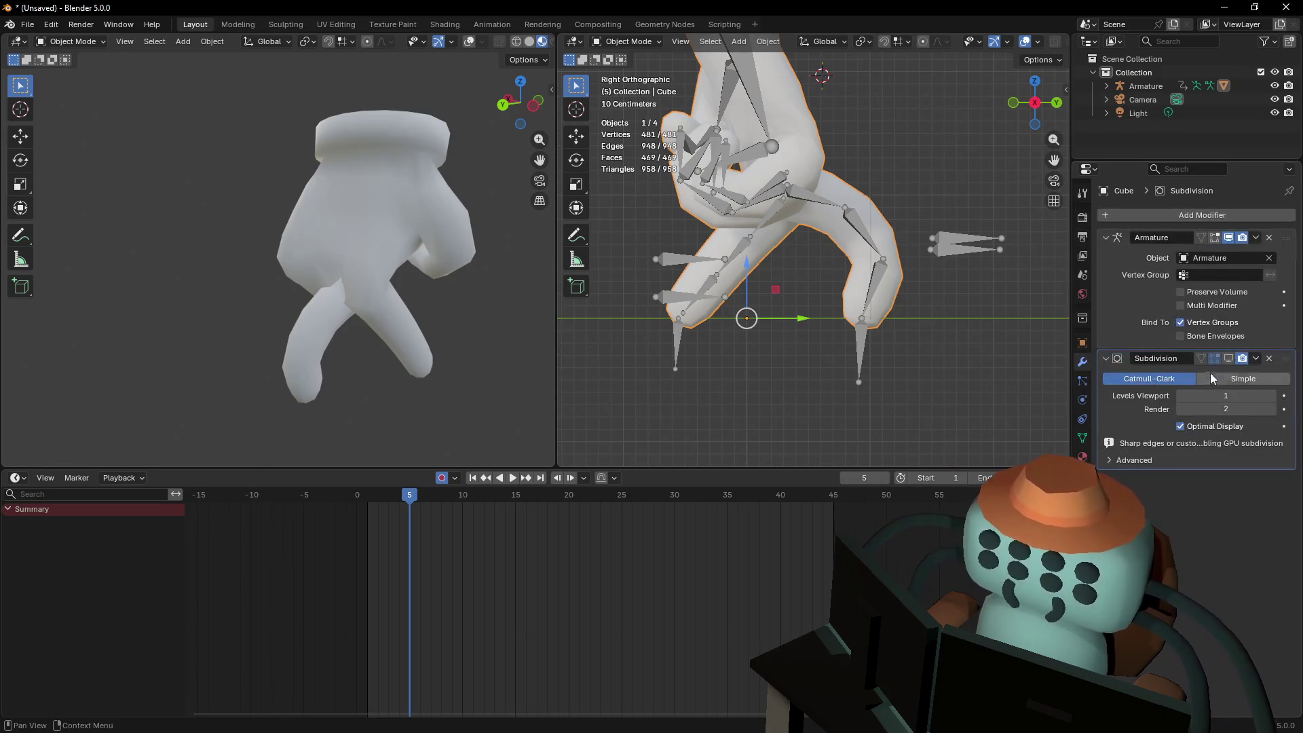
pyautogui.click(1228, 358)
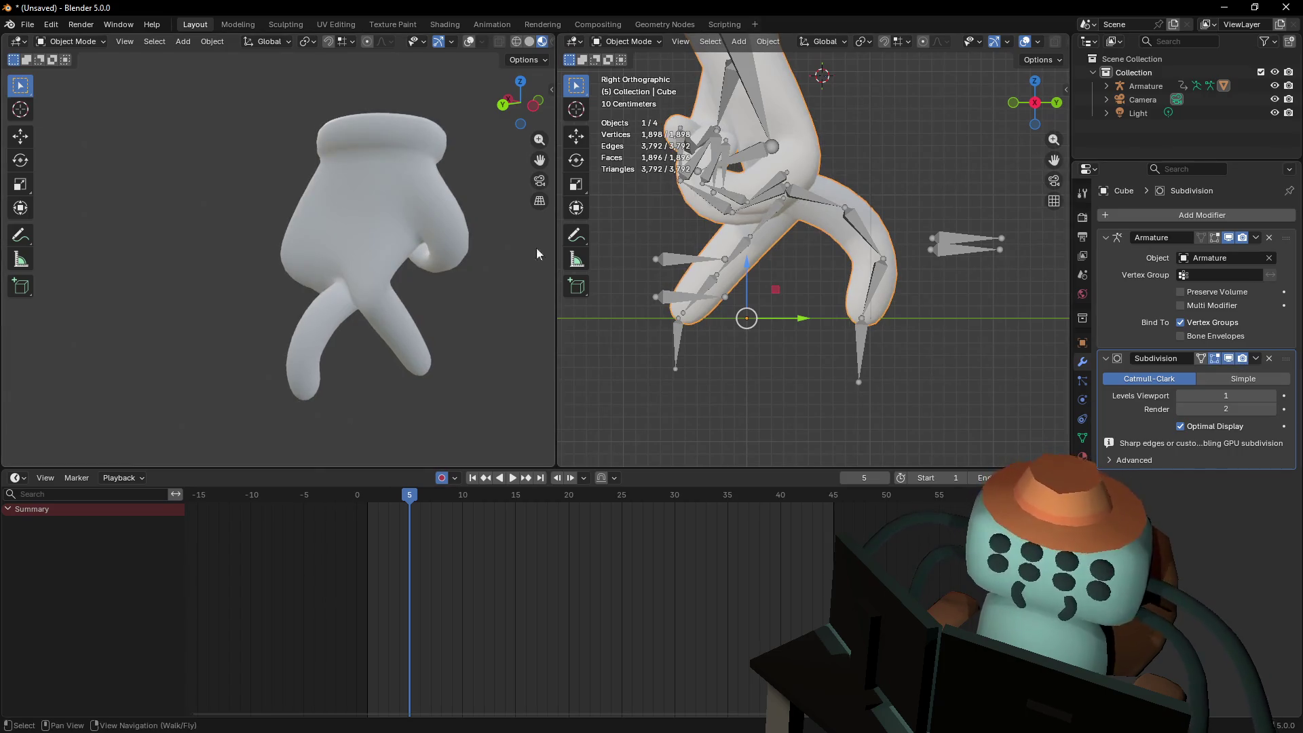
# Fly the right view in close and inspect the smoothed hand mesh and its unposed shape
pyautogui.hotkey('shift', '`')
pyautogui.press('w')
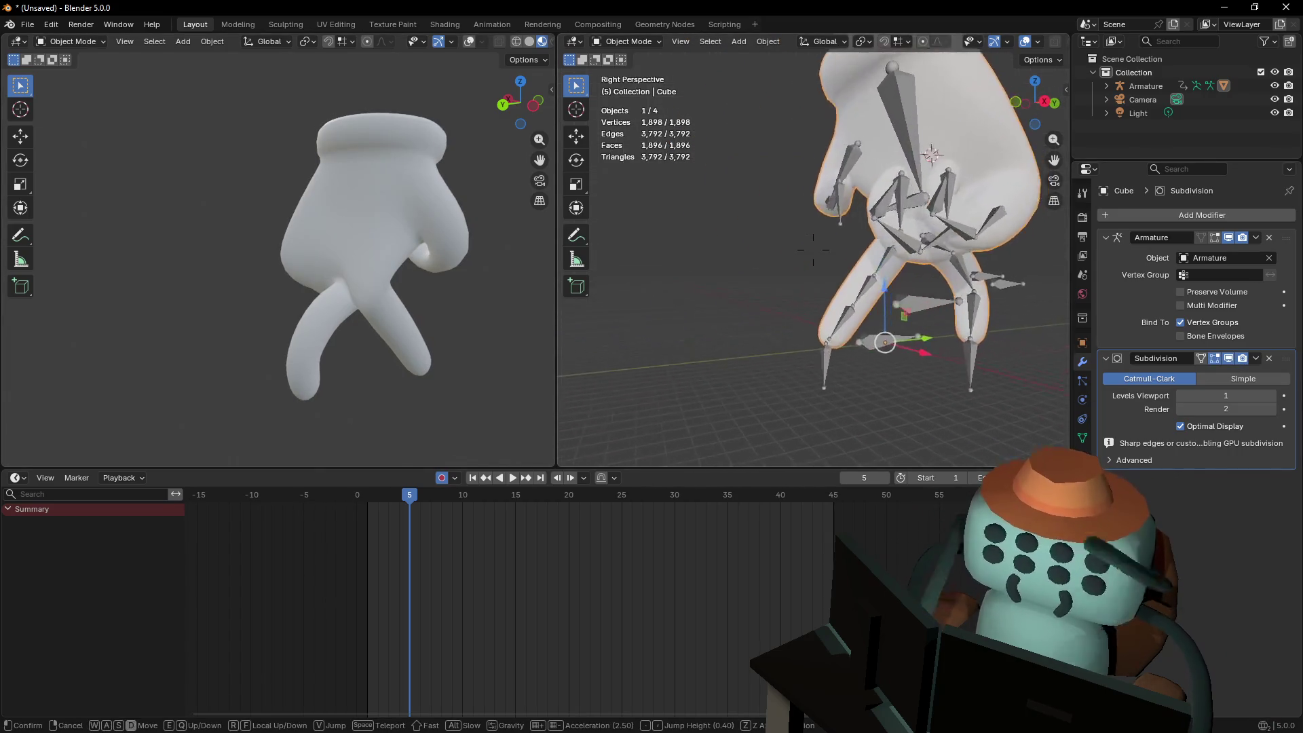
pyautogui.press('Return')
pyautogui.hotkey('shift', '`')
pyautogui.press('s')
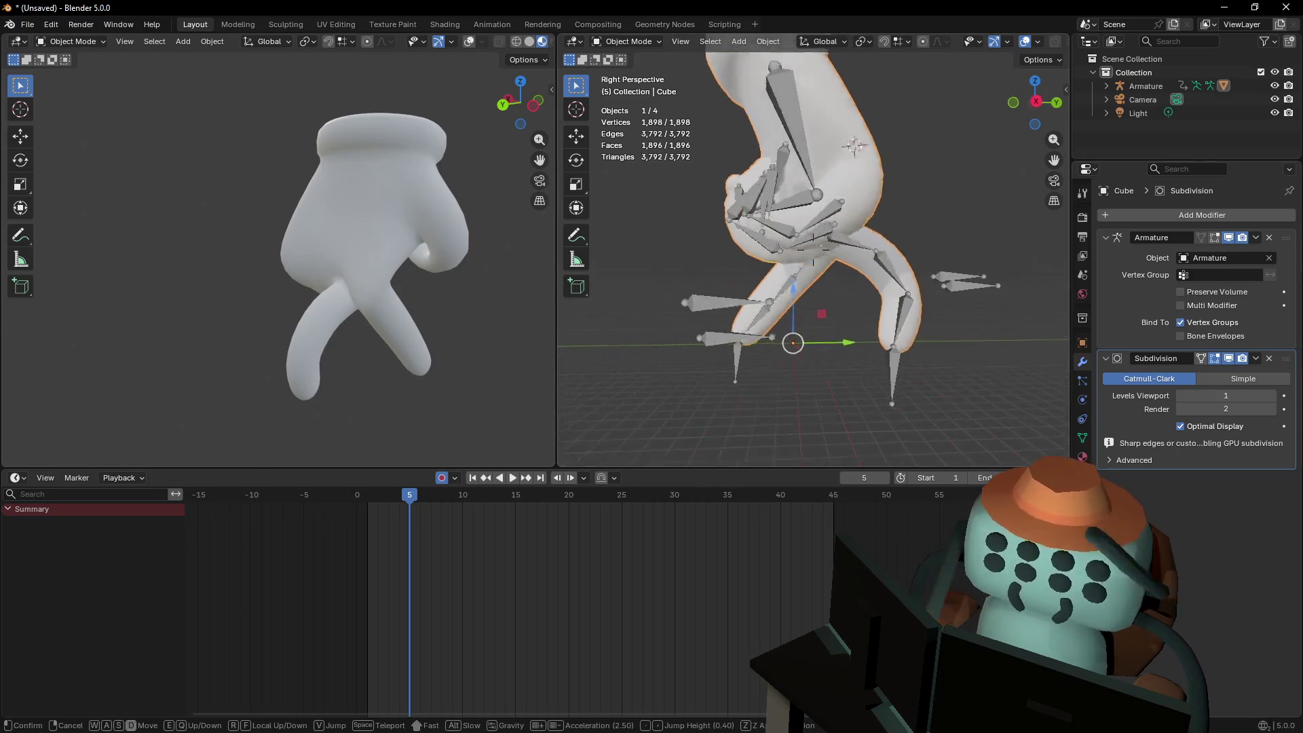
pyautogui.press('w')
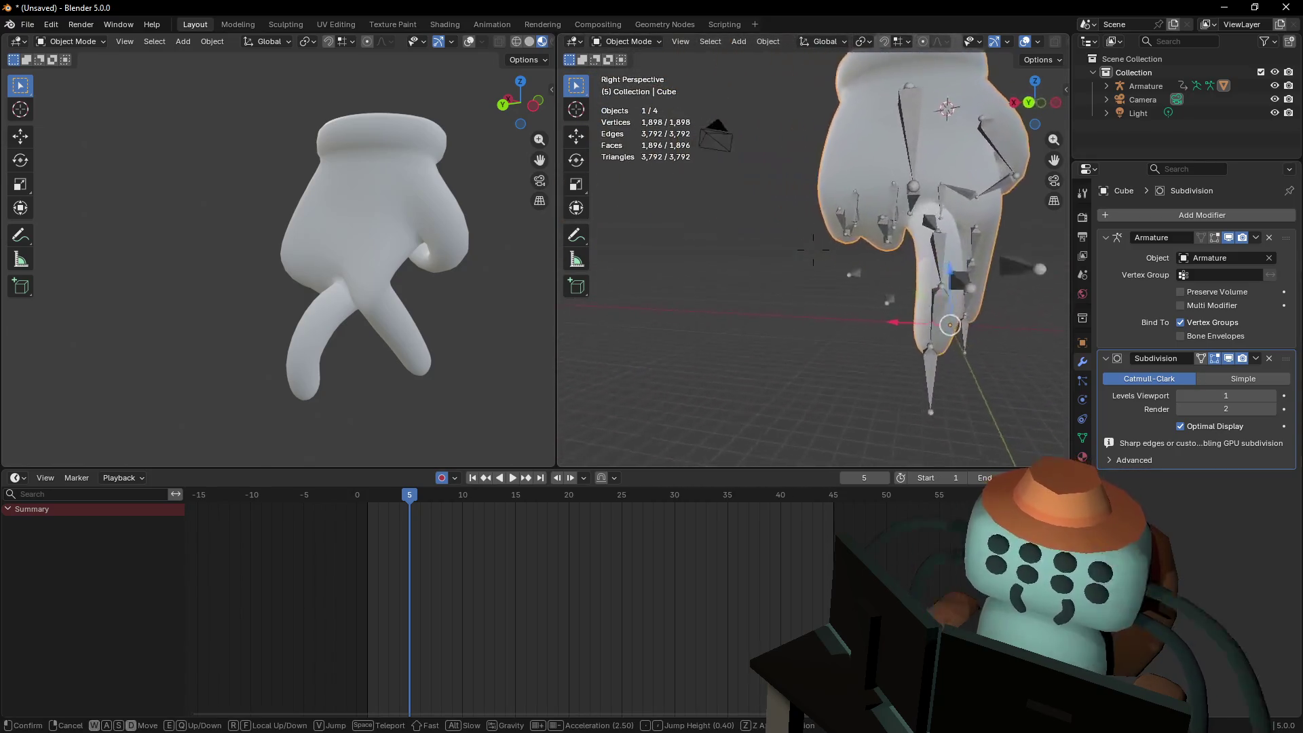
pyautogui.press('Return')
pyautogui.press('Tab')
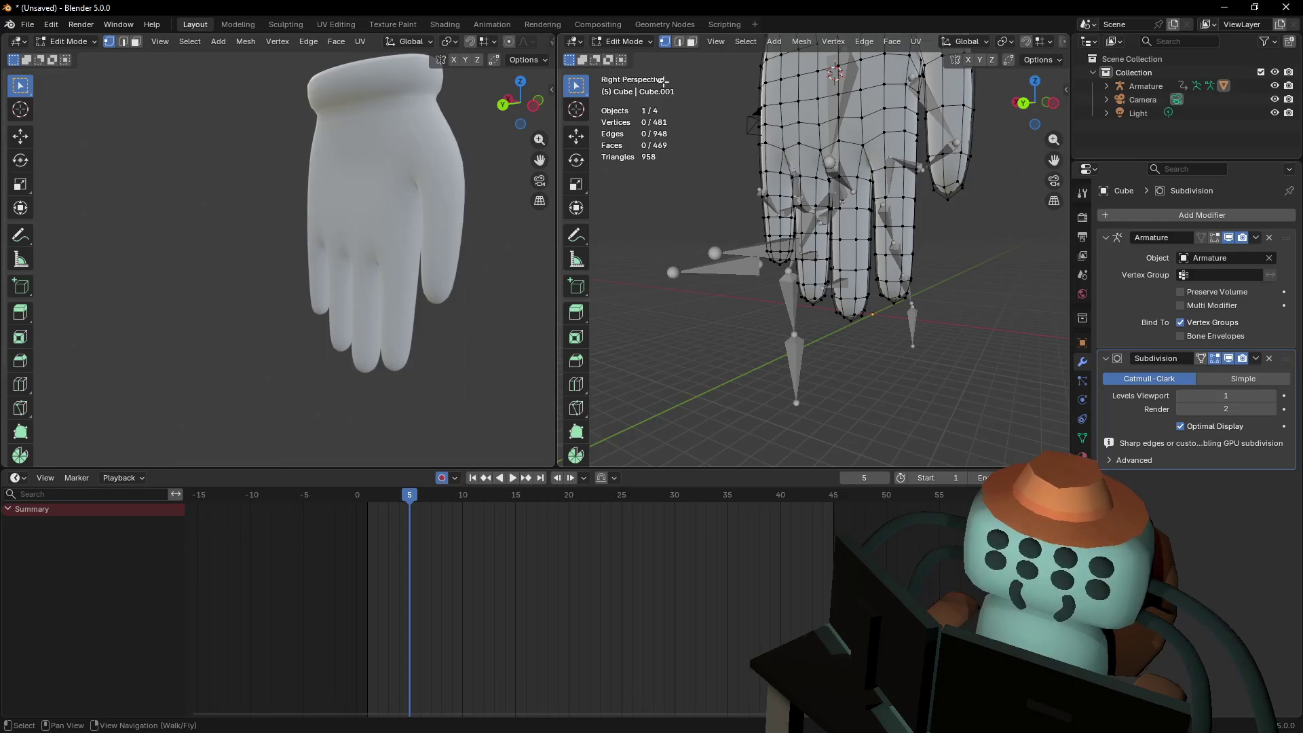
pyautogui.press('Tab')
pyautogui.moveTo(731, 273)
pyautogui.mouseDown(button='middle')
pyautogui.moveTo(787, 258)
pyautogui.moveTo(763, 279)
pyautogui.mouseUp(button='middle')
pyautogui.scroll(-3, 462, 542)
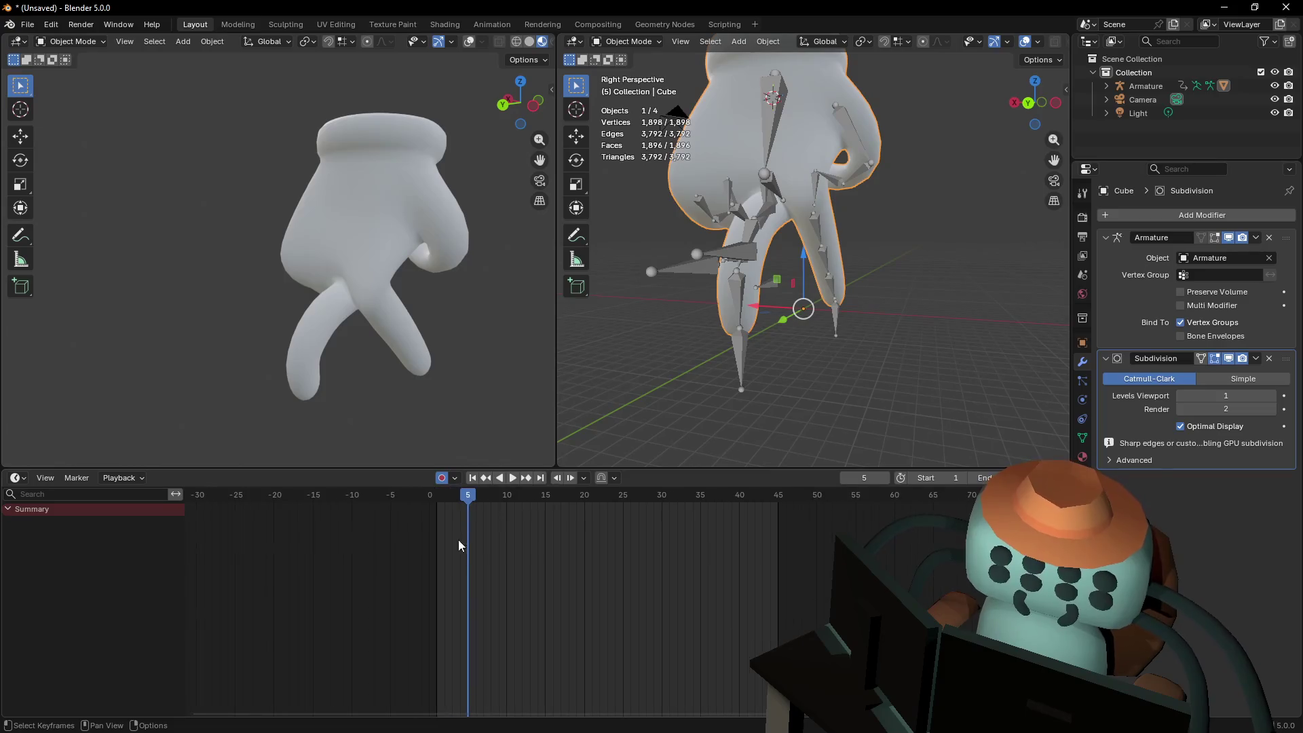
# Select only the armature and switch it into Pose Mode
pyautogui.press('a')
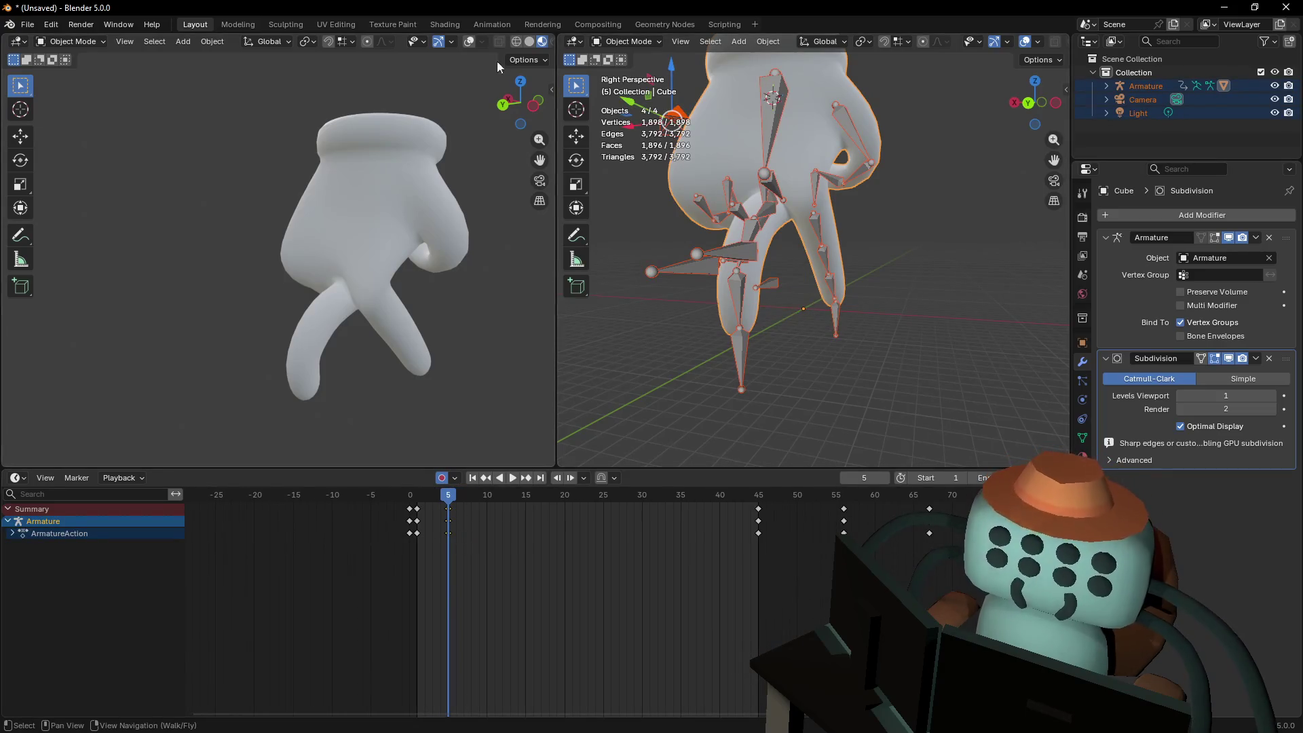
pyautogui.click(624, 41)
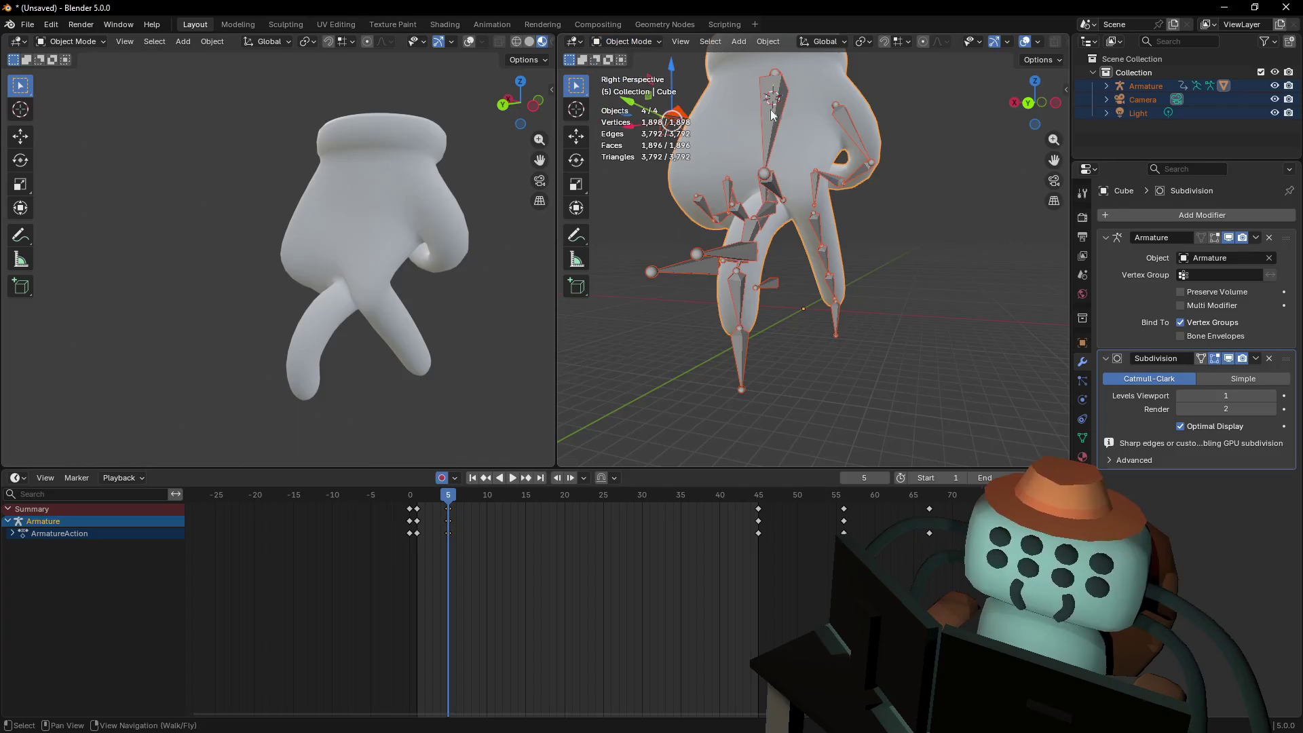
pyautogui.click(768, 115)
pyautogui.click(625, 41)
pyautogui.click(637, 87)
pyautogui.hotkey('shift', '`')
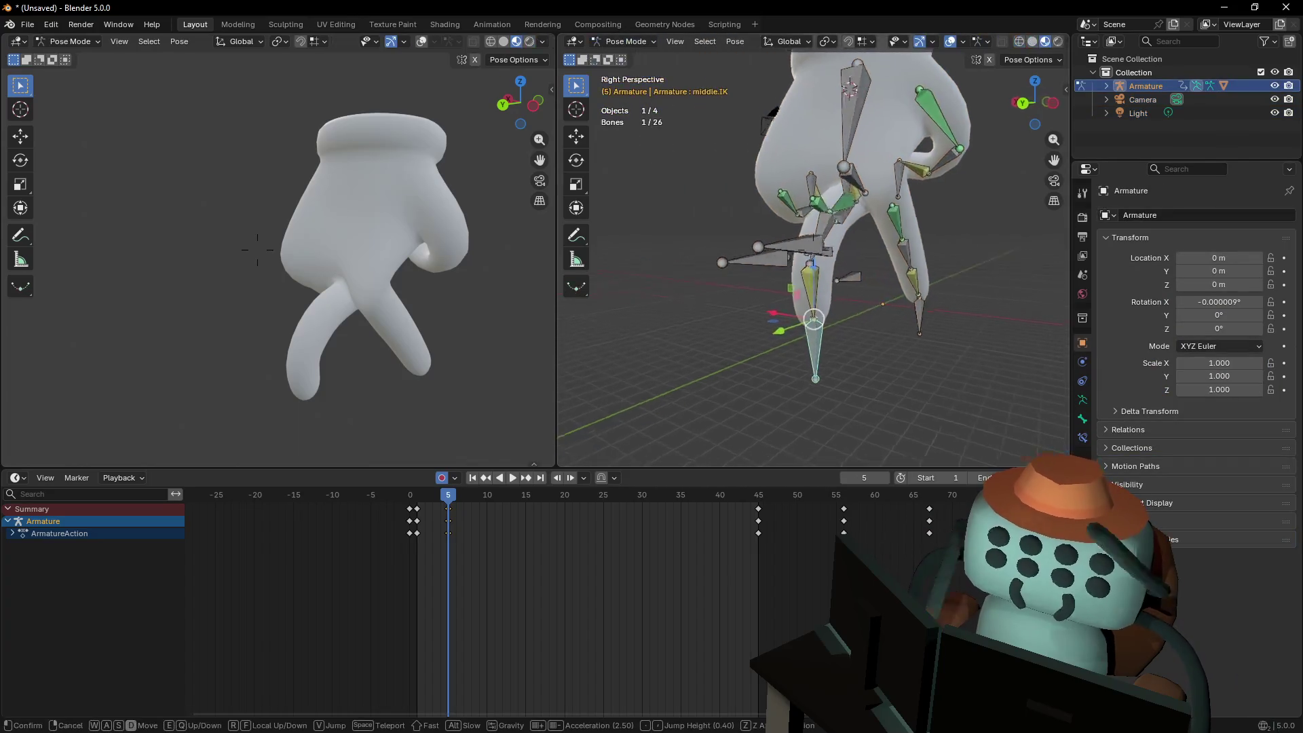
pyautogui.click(784, 185)
# At frame 5, select every bone and insert keyframes for all of them
pyautogui.moveTo(492, 528); pyautogui.dragTo(422, 518)
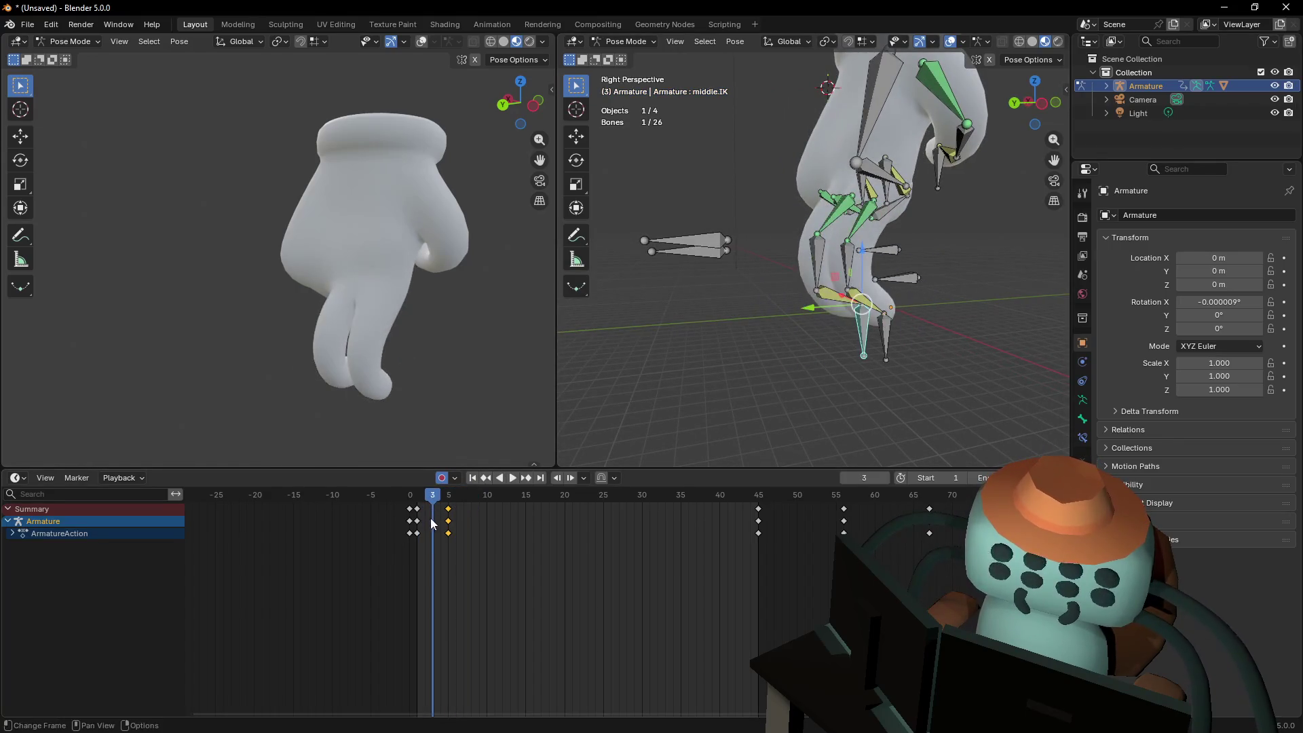
pyautogui.scroll(2, 422, 517)
pyautogui.click(427, 495)
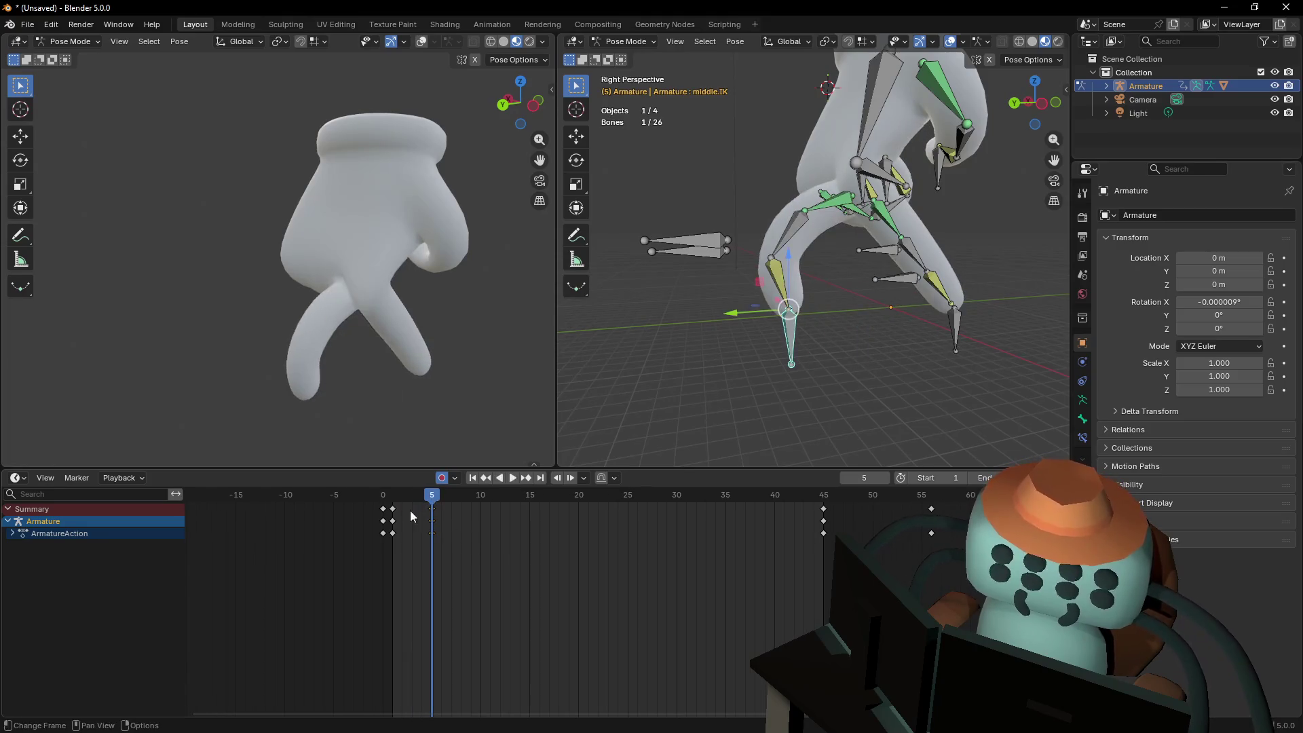
pyautogui.moveTo(746, 353); pyautogui.dragTo(873, 352, button='middle')
pyautogui.press('a')
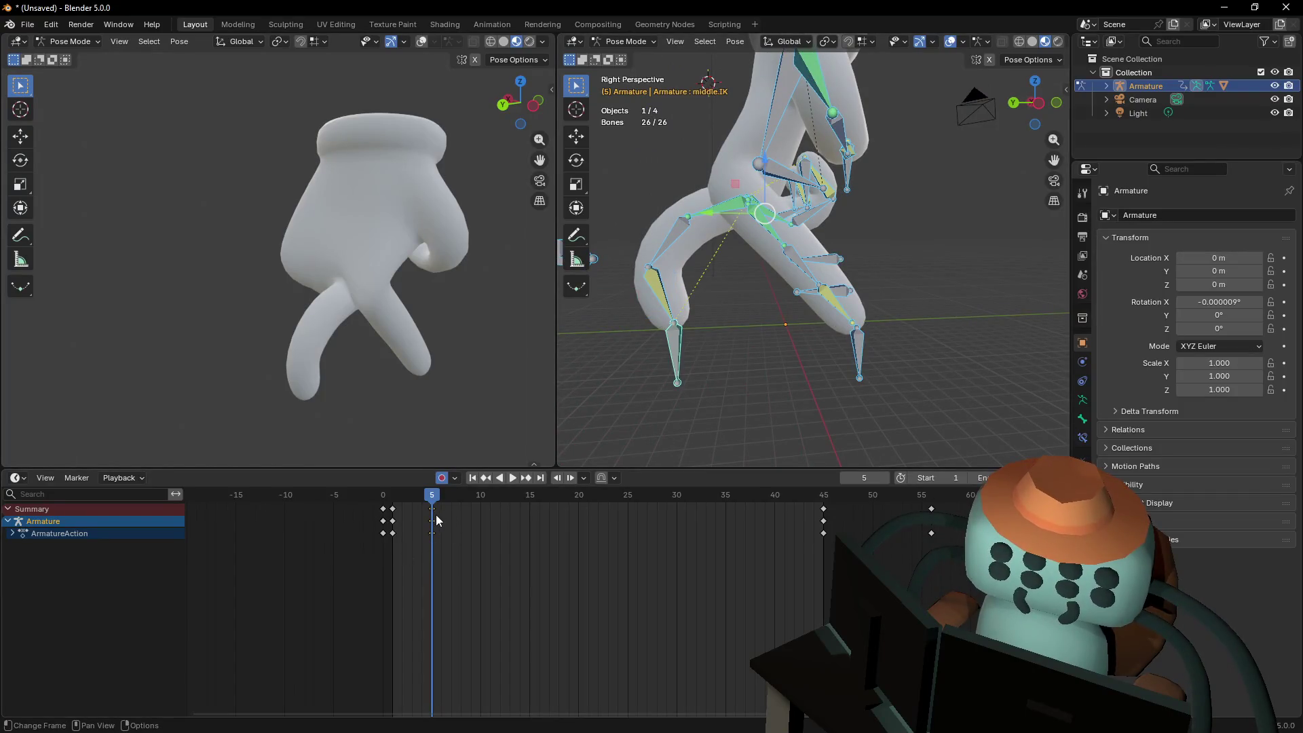
pyautogui.press('i')
pyautogui.hotkey('shift', 'Left')
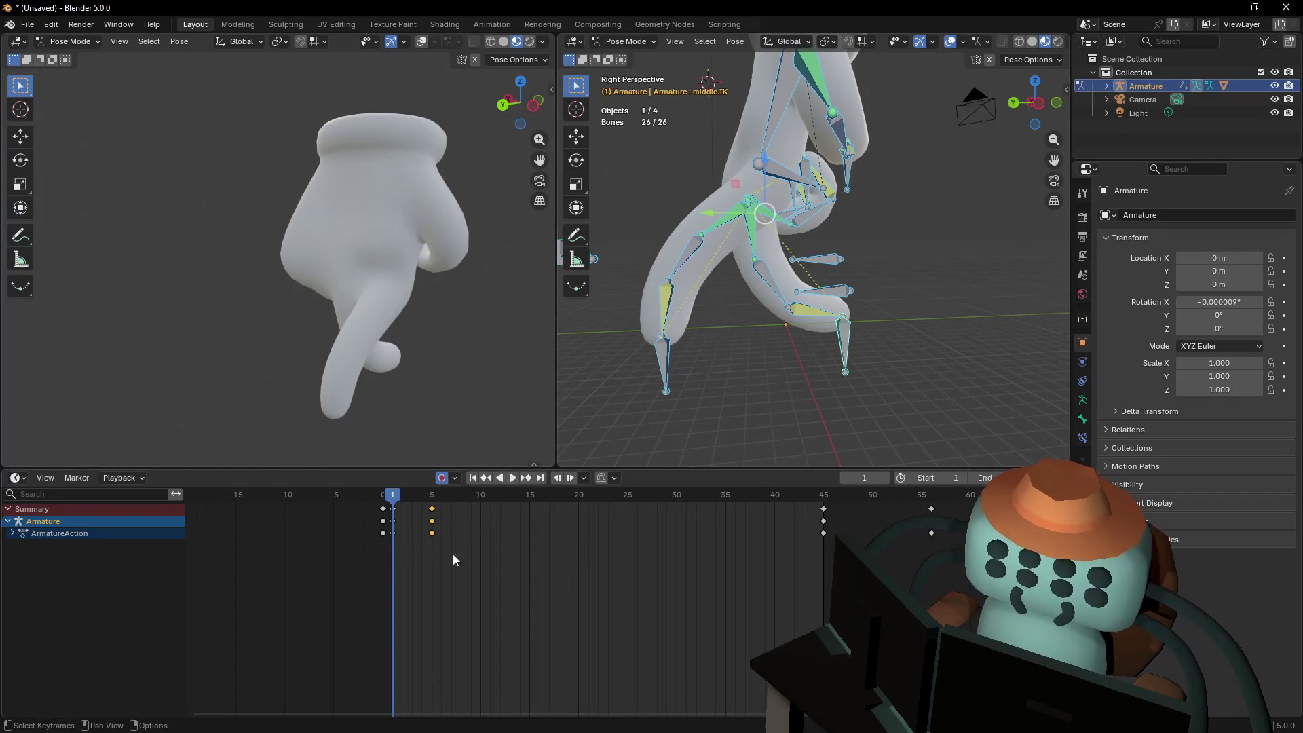
# Duplicate the frame-1 keys to frame 10 and play the cycle to review it
pyautogui.moveTo(395, 514); pyautogui.dragTo(447, 526)
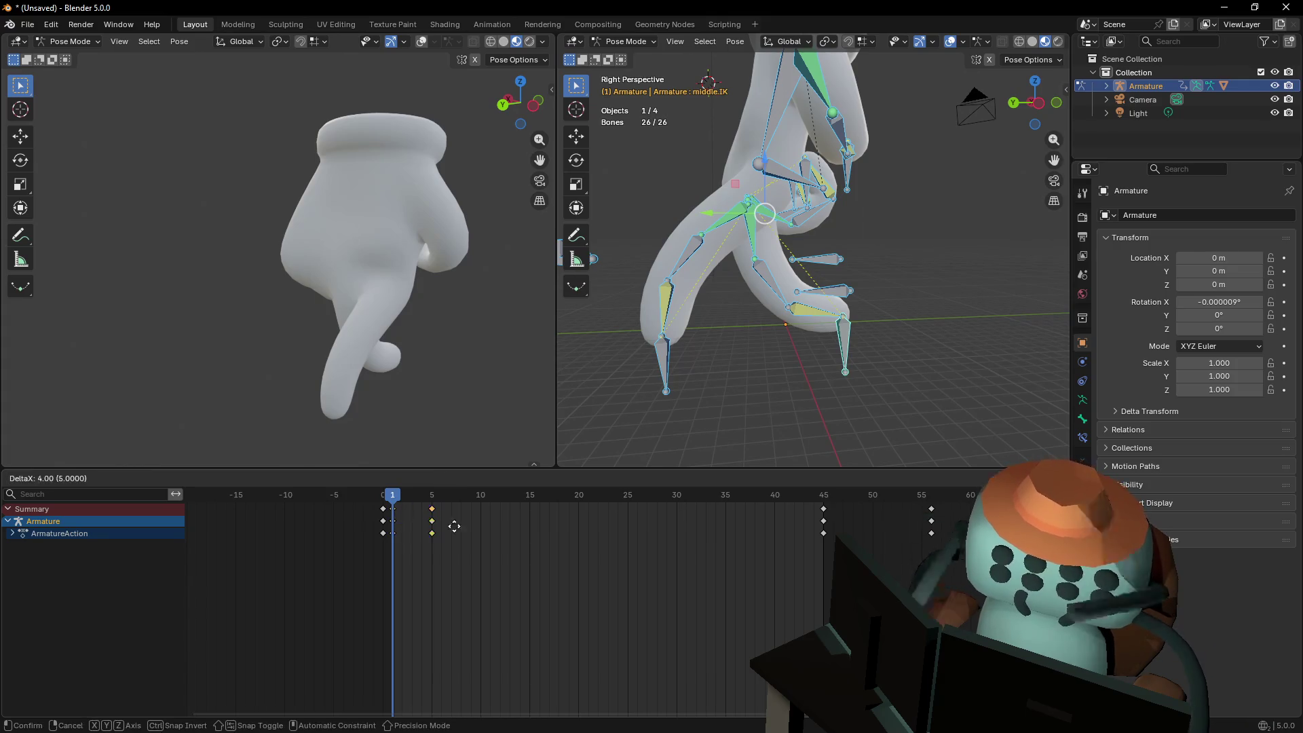
pyautogui.click(493, 527)
pyautogui.click(434, 495)
pyautogui.press('space')
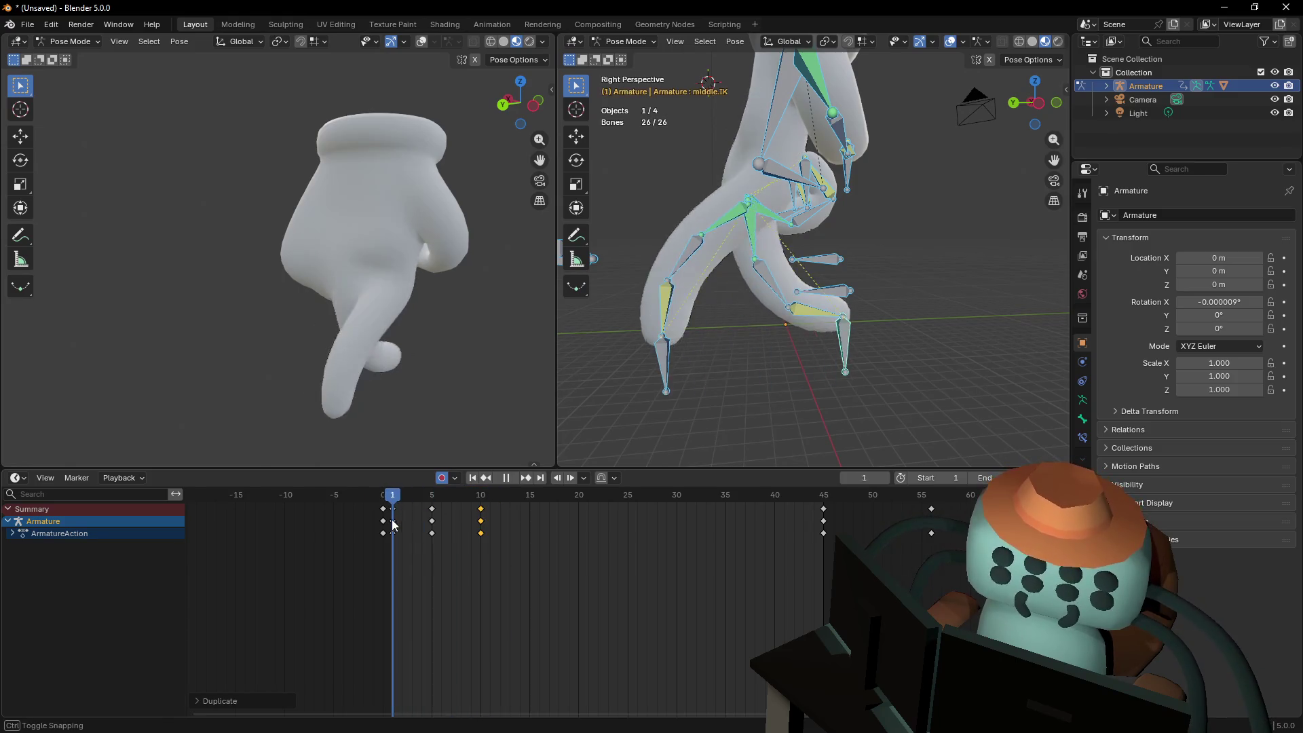
pyautogui.press('space')
# Stretch the frame 1, 5 and 10 keys outward from frame 1 and shift later keys to frame 46
pyautogui.moveTo(501, 559); pyautogui.dragTo(389, 508)
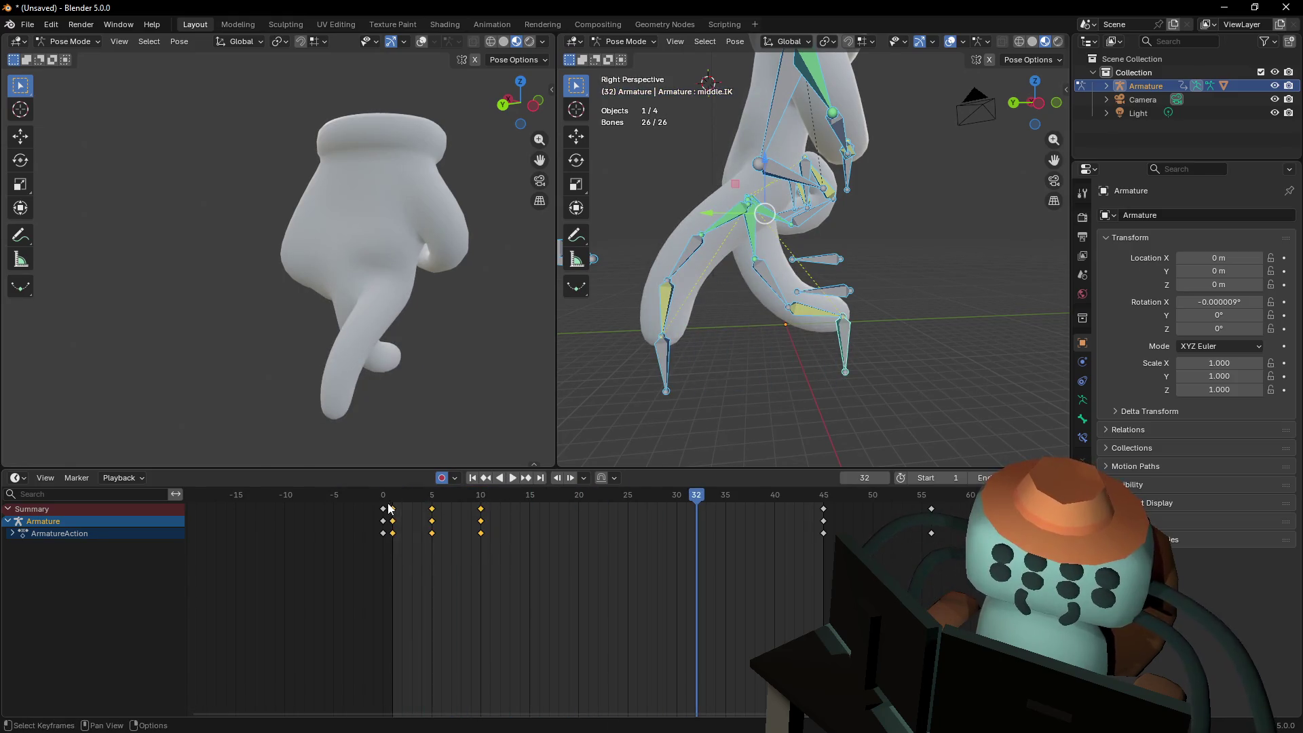
pyautogui.press('Down')
pyautogui.press('Down')
pyautogui.press('Down')
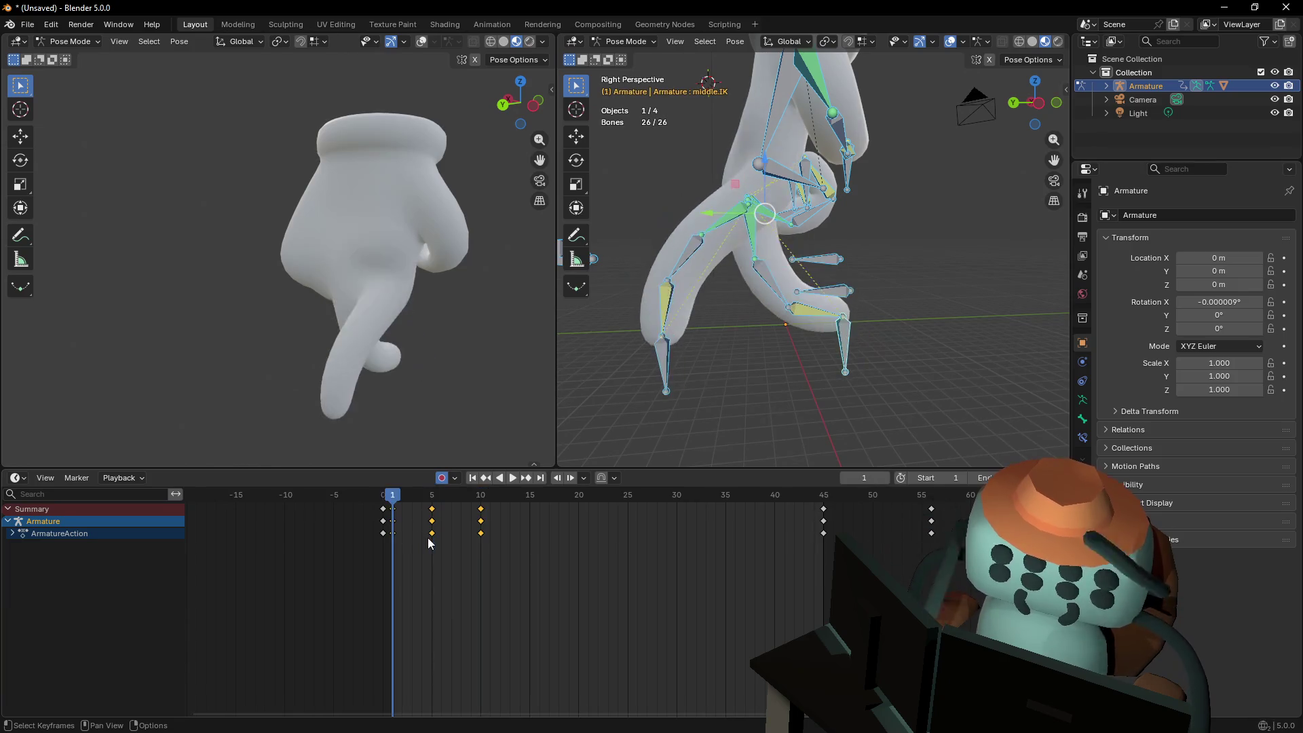
pyautogui.press('s')
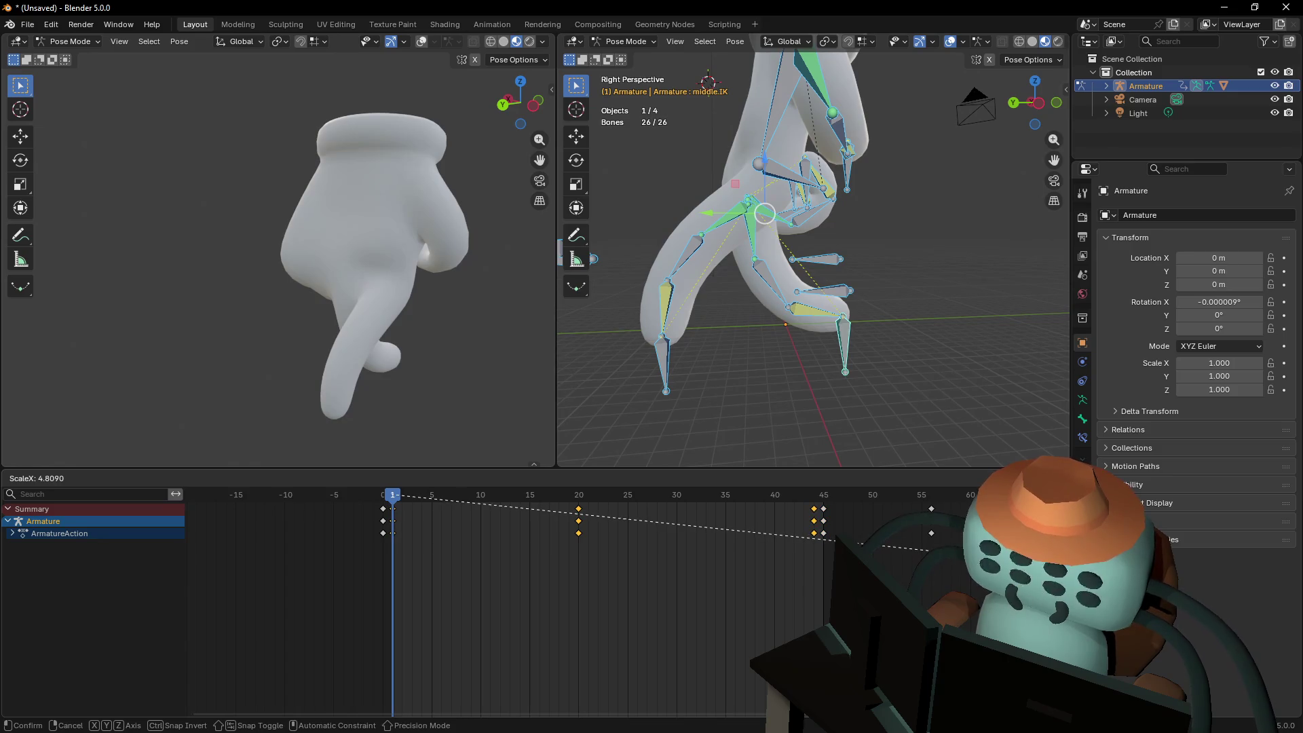
pyautogui.press('Return')
pyautogui.hscroll(5, 475, 597)
pyautogui.moveTo(950, 563); pyautogui.dragTo(502, 499)
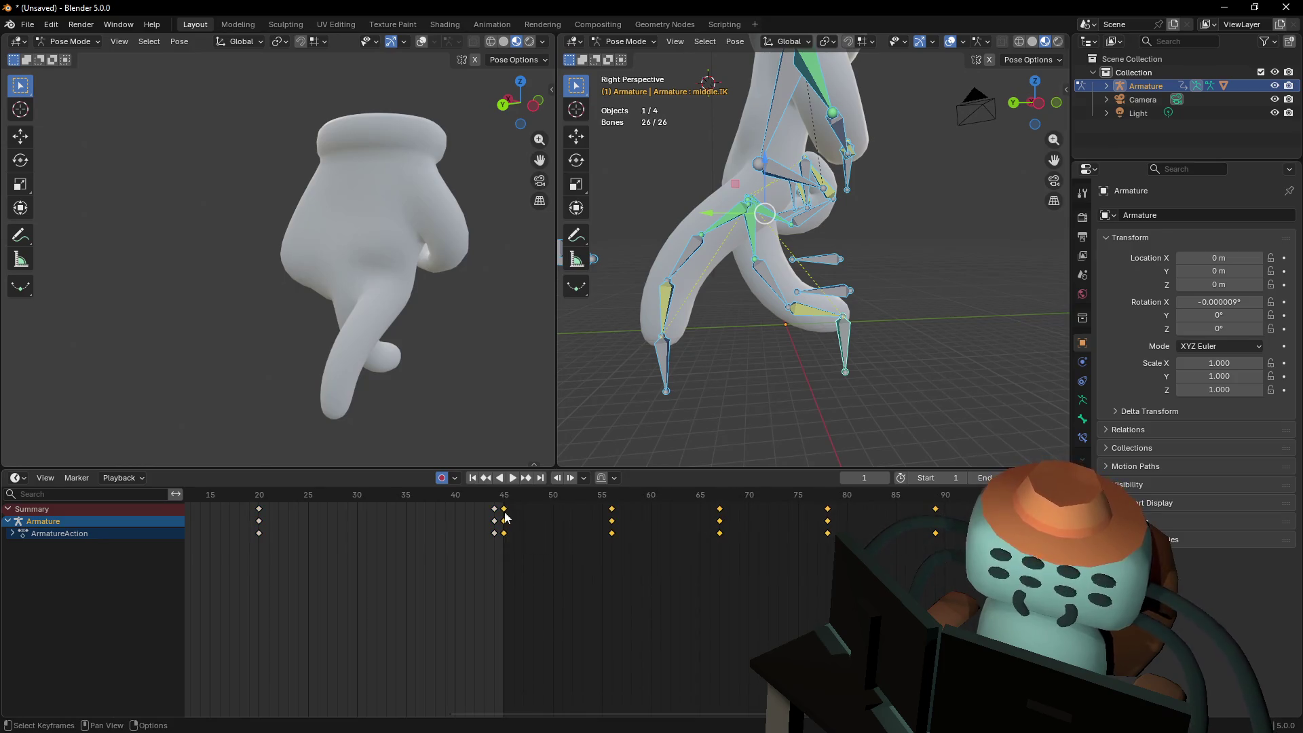
pyautogui.press('g')
pyautogui.click(517, 509)
# Rescale the spacing of the frame 20–44 keys and move the middle keys to frame 23
pyautogui.hscroll(-6, 517, 543)
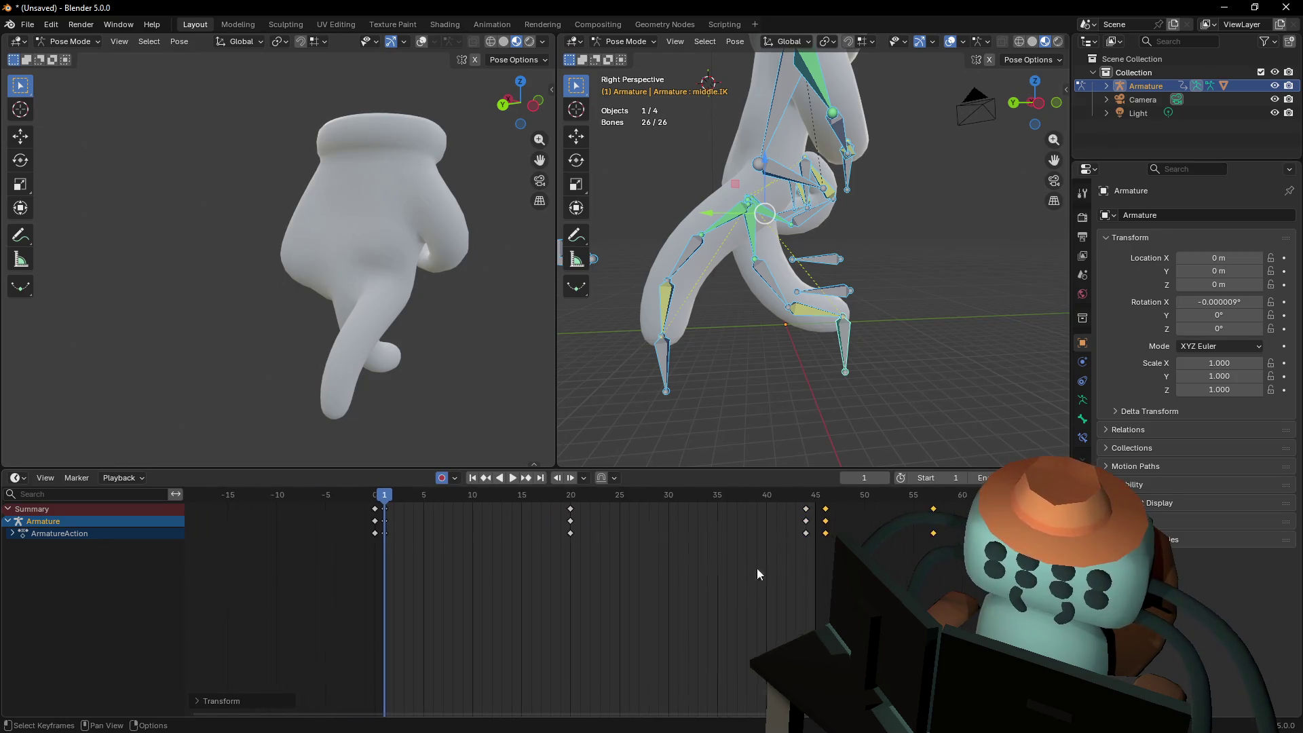
pyautogui.moveTo(820, 556); pyautogui.dragTo(389, 505)
pyautogui.press('s')
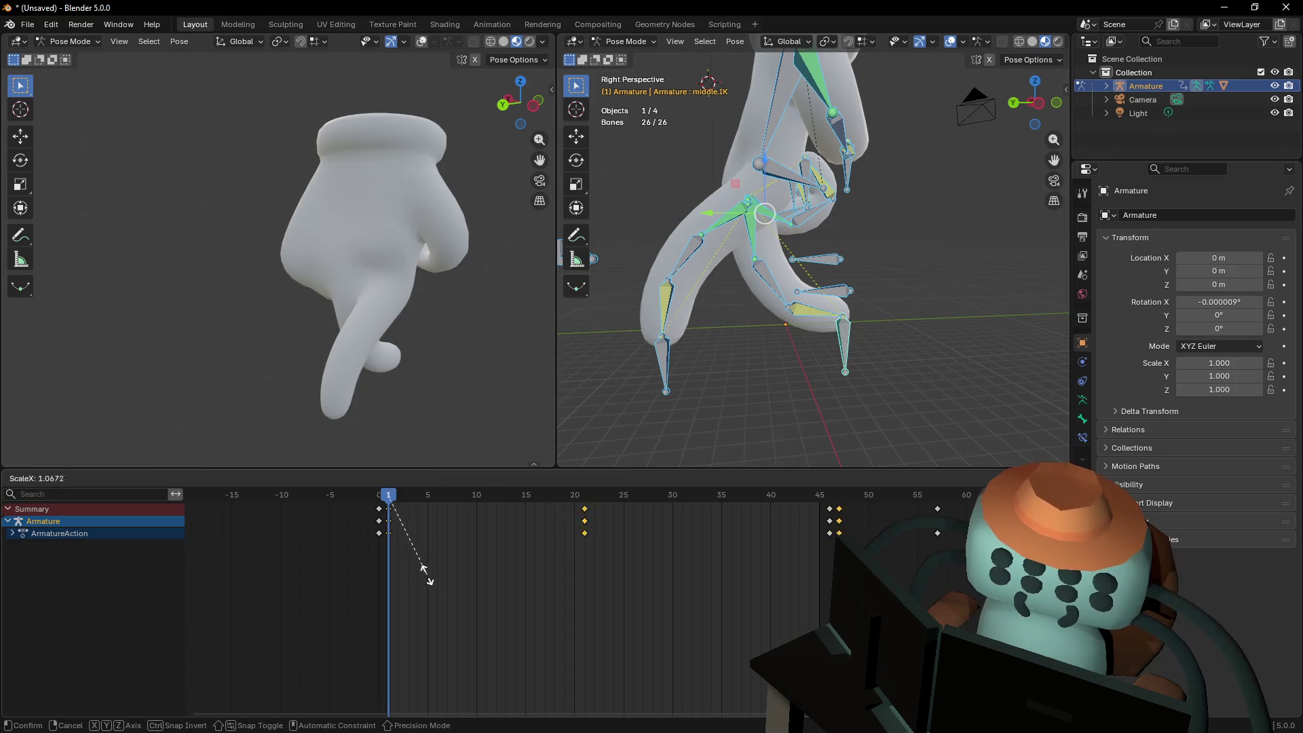
pyautogui.click(426, 574)
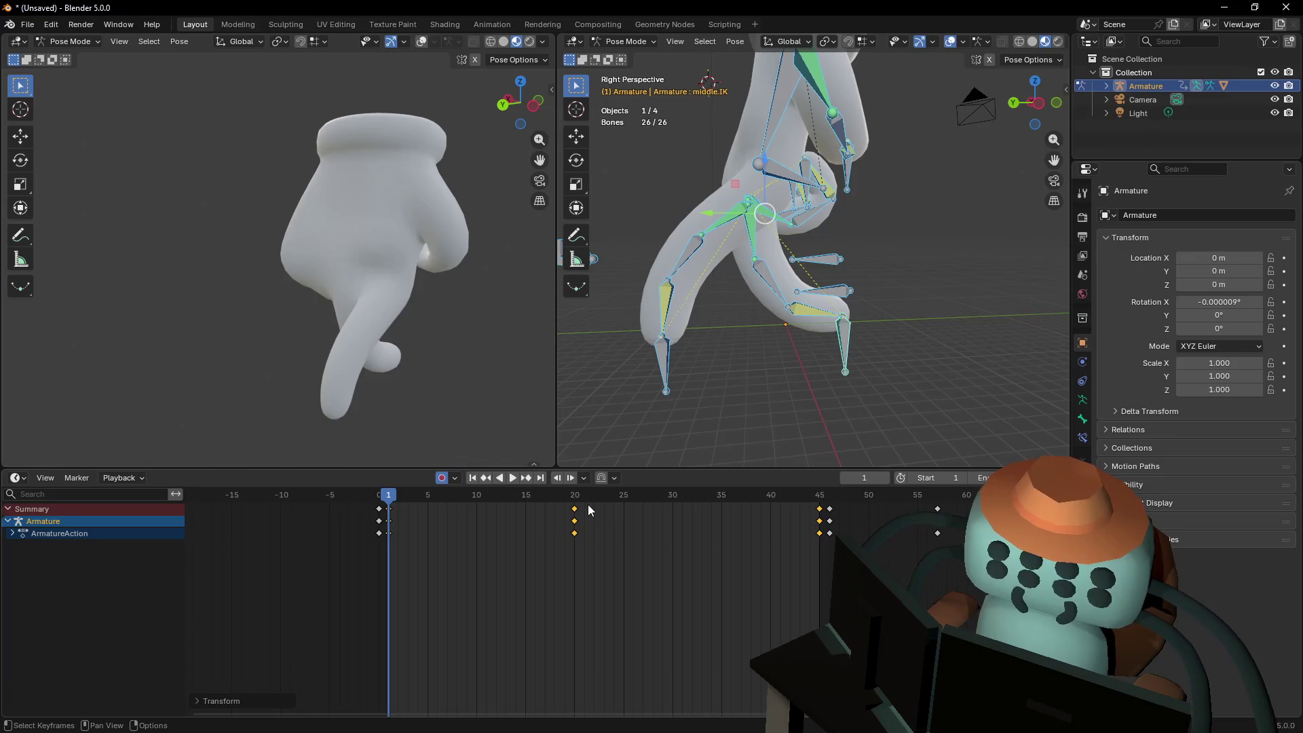
pyautogui.click(577, 506)
pyautogui.moveTo(573, 506)
pyautogui.mouseDown()
pyautogui.moveTo(596, 515)
pyautogui.moveTo(575, 519)
pyautogui.moveTo(597, 508)
pyautogui.mouseUp()
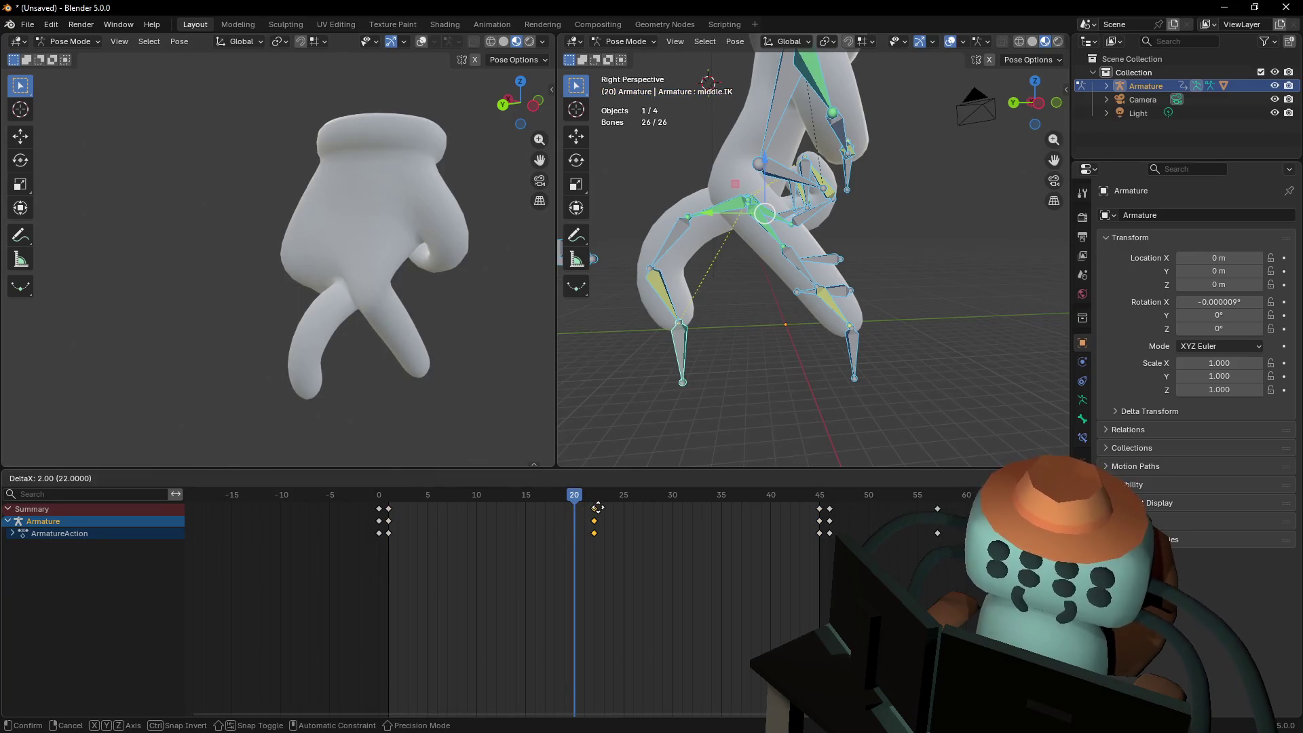
pyautogui.moveTo(604, 500)
pyautogui.mouseDown()
pyautogui.moveTo(577, 496)
pyautogui.moveTo(651, 496)
pyautogui.moveTo(412, 502)
pyautogui.moveTo(444, 505)
pyautogui.mouseUp()
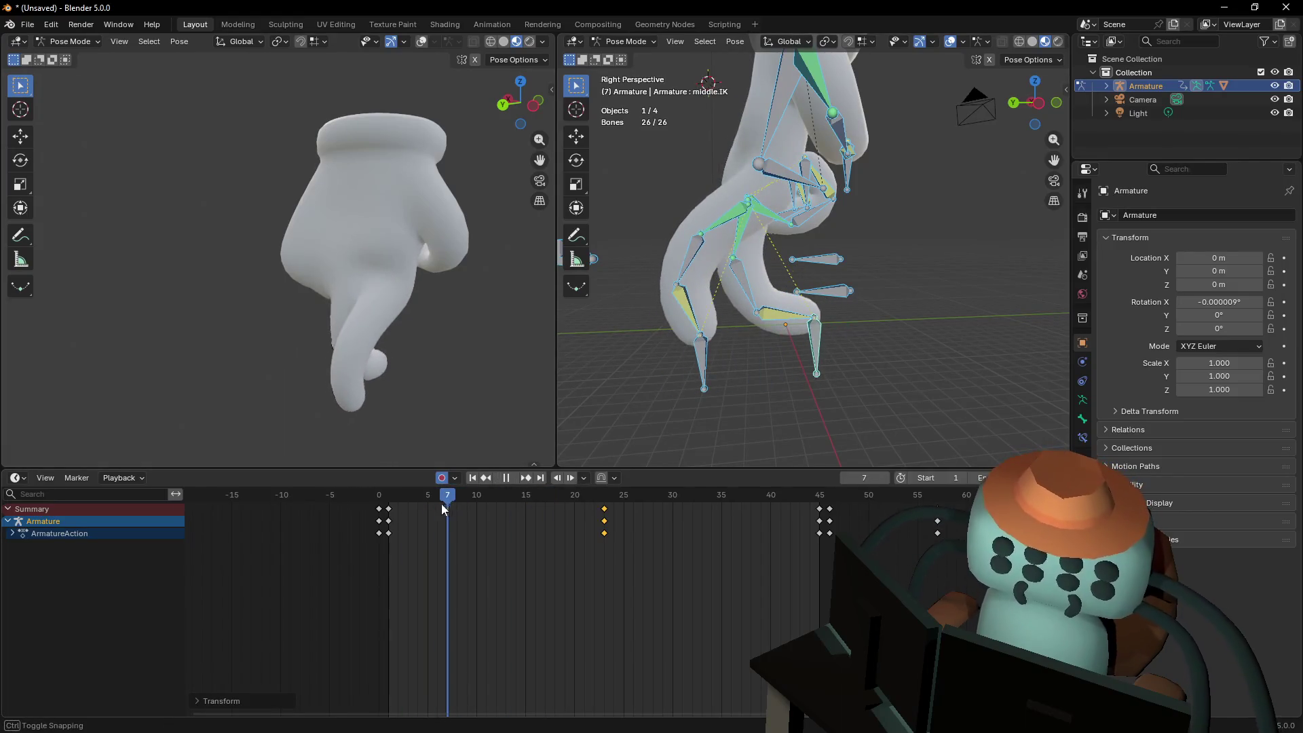
pyautogui.press('Escape')
# Select the Hand bone and try tilting it at frame 1, cancelling the rotation
pyautogui.hotkey('shift', '`')
pyautogui.click(809, 266)
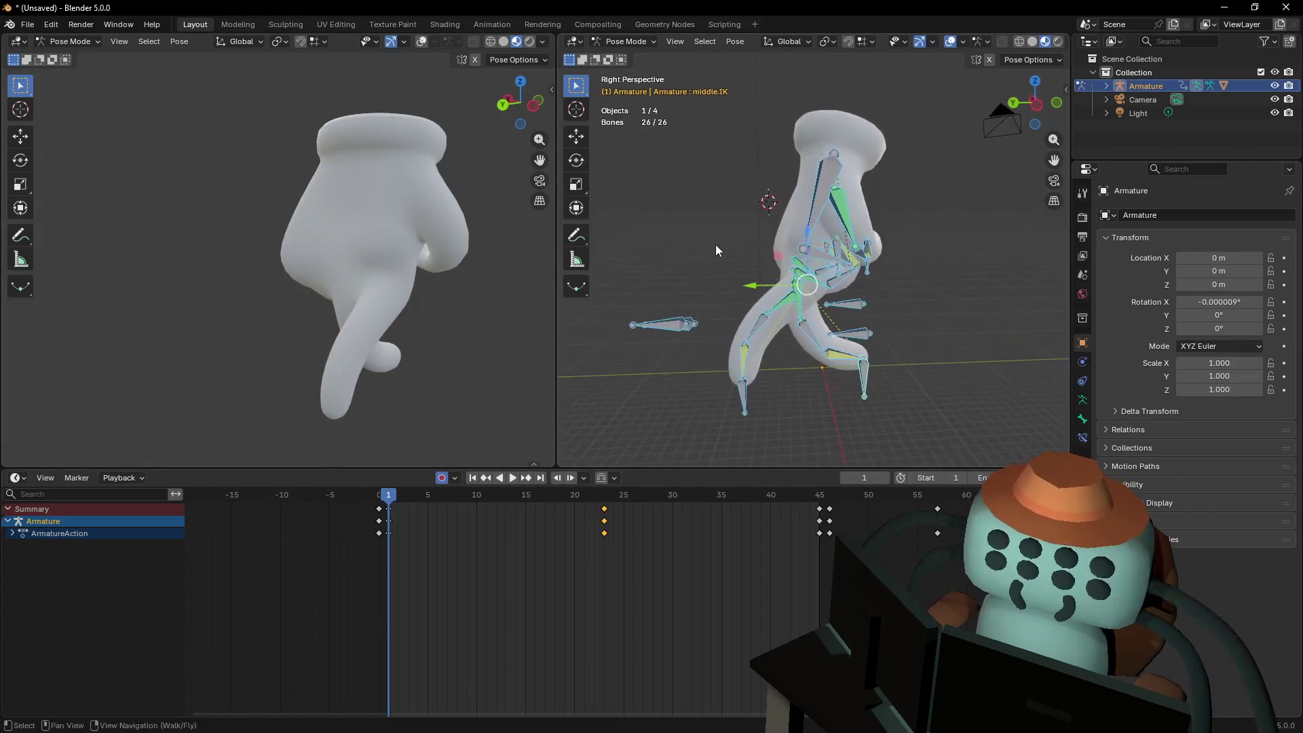
pyautogui.click(820, 207)
pyautogui.press('g')
pyautogui.press('Escape')
pyautogui.press('r')
pyautogui.rightClick(869, 116)
pyautogui.keyDown('shift'); pyautogui.moveTo(862, 156); pyautogui.dragTo(847, 231, button='middle'); pyautogui.keyUp('shift')
# Select Hand.001 and try rotating and moving it, ending with a 16.4° tilt
pyautogui.click(847, 230)
pyautogui.press('r')
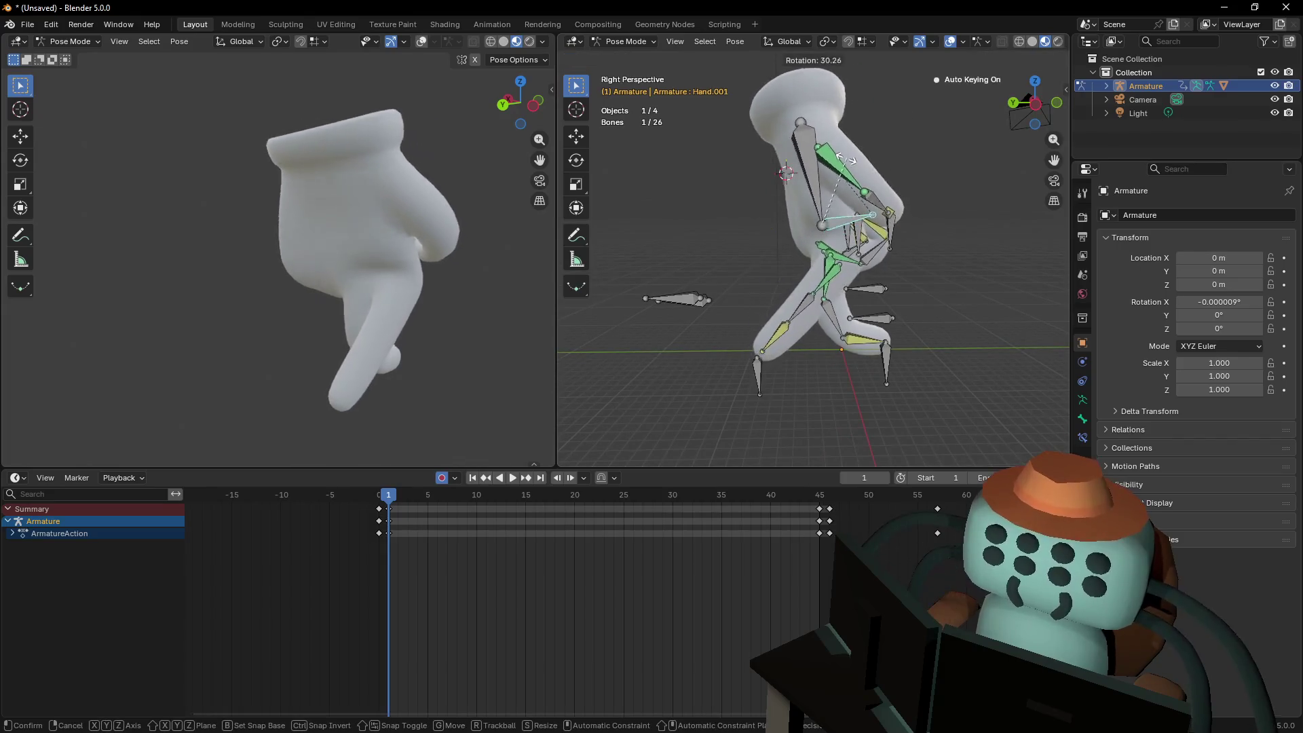
pyautogui.click(841, 216)
pyautogui.press('g')
pyautogui.click(842, 213)
pyautogui.press('r')
pyautogui.click(842, 150)
# Undo the last two hand adjustments and rotate the bone 18.6° in a flat side view
pyautogui.hotkey('shift', '`')
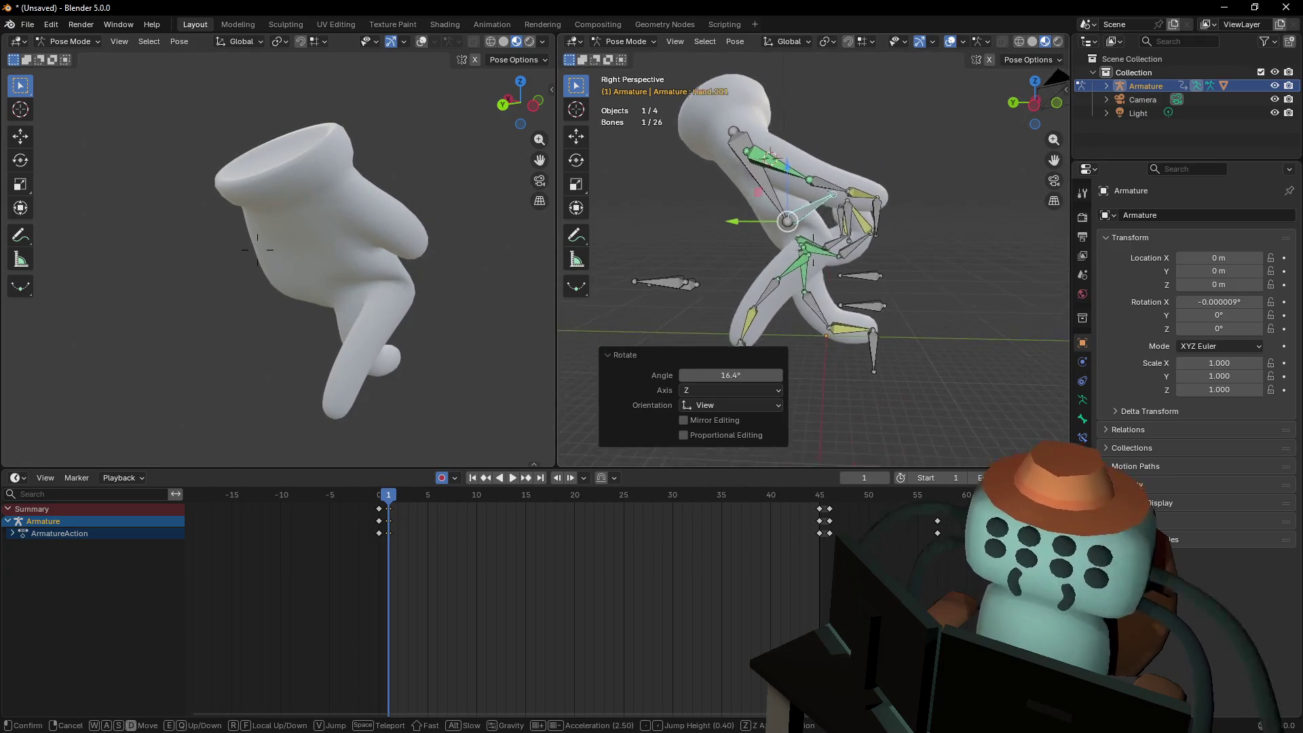
pyautogui.press('d')
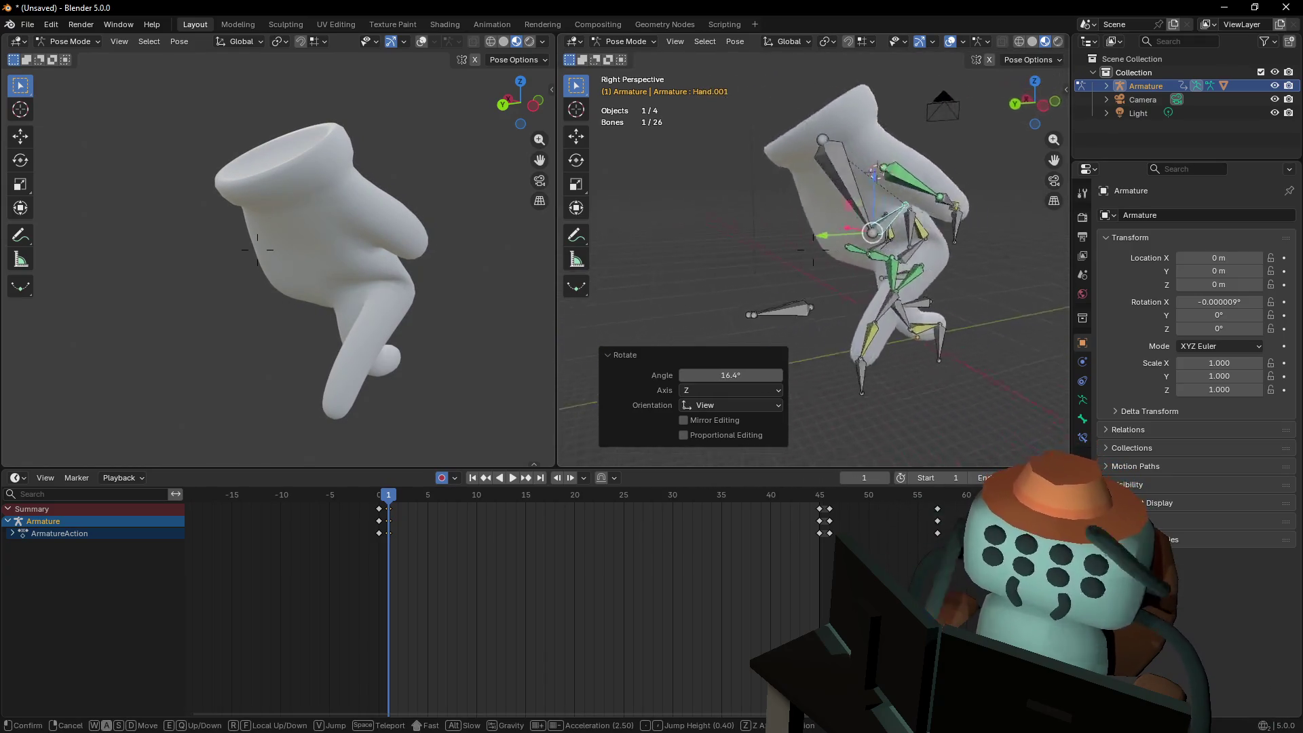
pyautogui.press('Escape')
pyautogui.hotkey('ctrl', 'z')
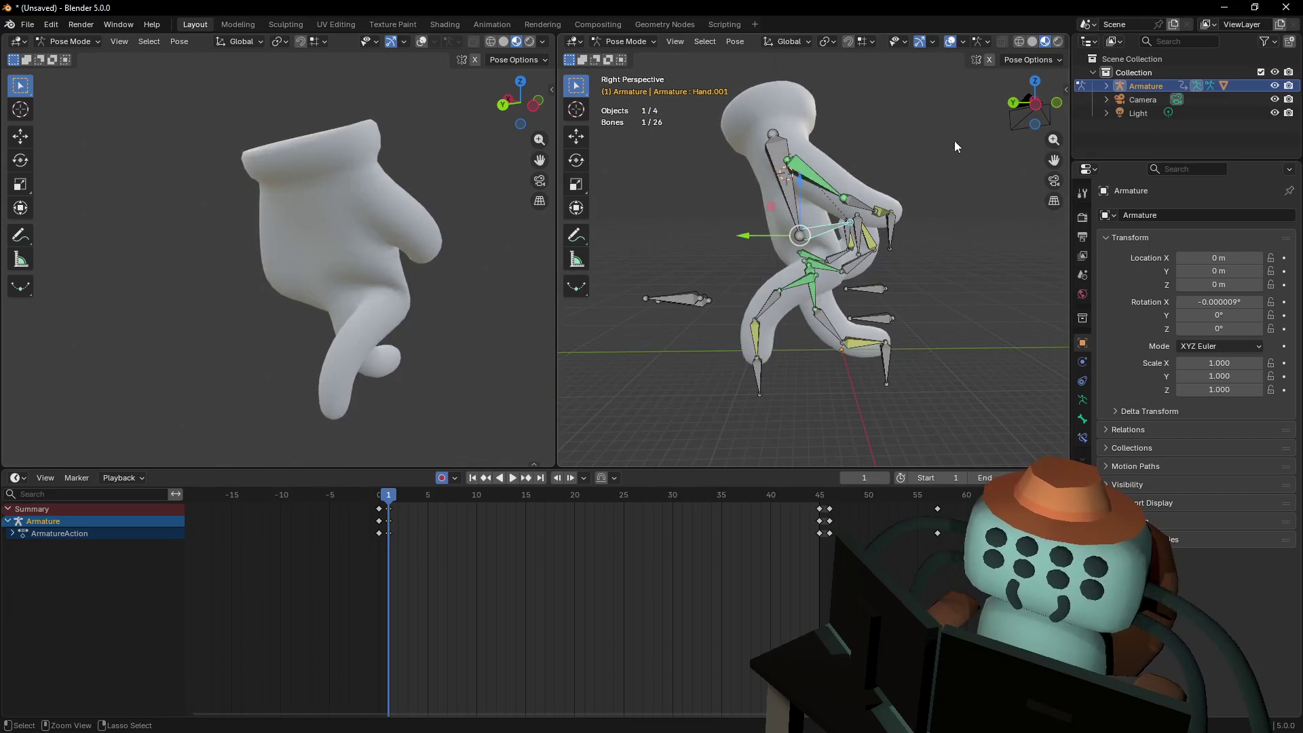
pyautogui.hotkey('ctrl', 'z')
pyautogui.click(1044, 110)
pyautogui.press('r')
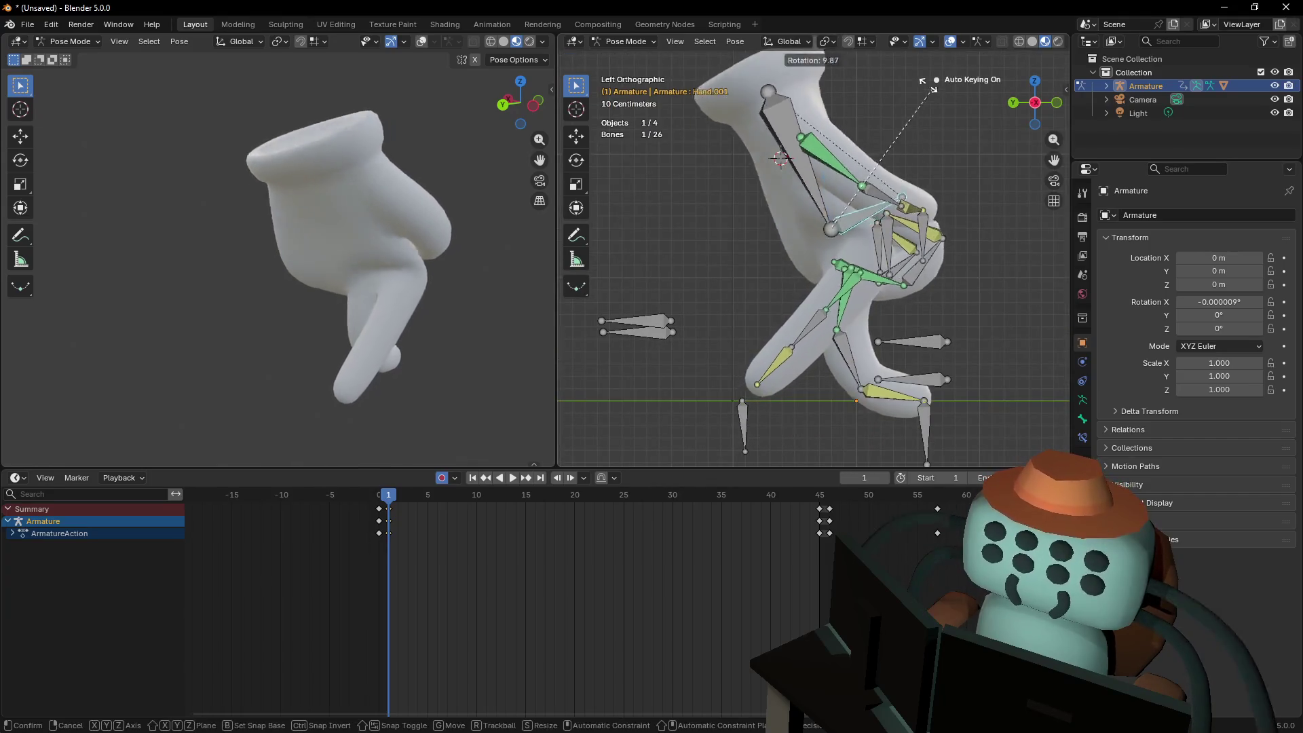
pyautogui.click(916, 135)
# Select the Hand bone and rotate it into a new pose
pyautogui.moveTo(463, 194); pyautogui.dragTo(437, 156, button='middle')
pyautogui.press('r')
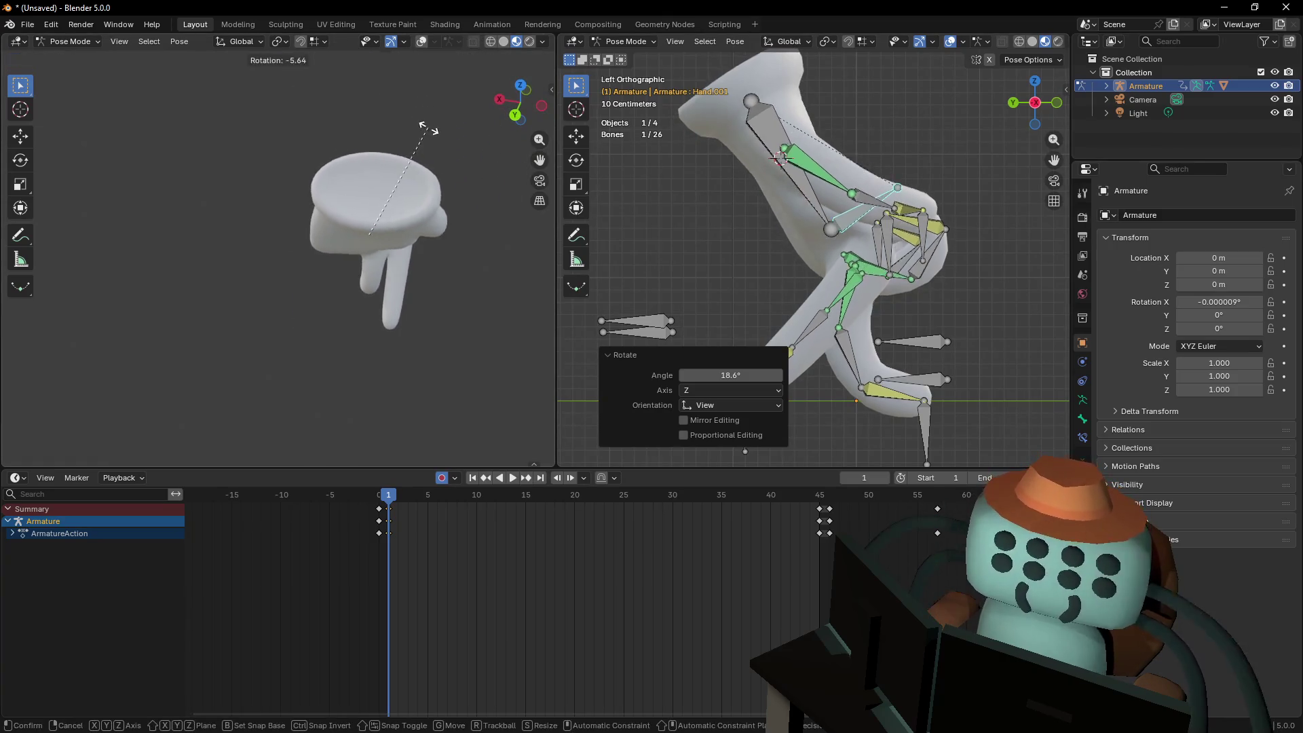
pyautogui.hotkey('shift', '`')
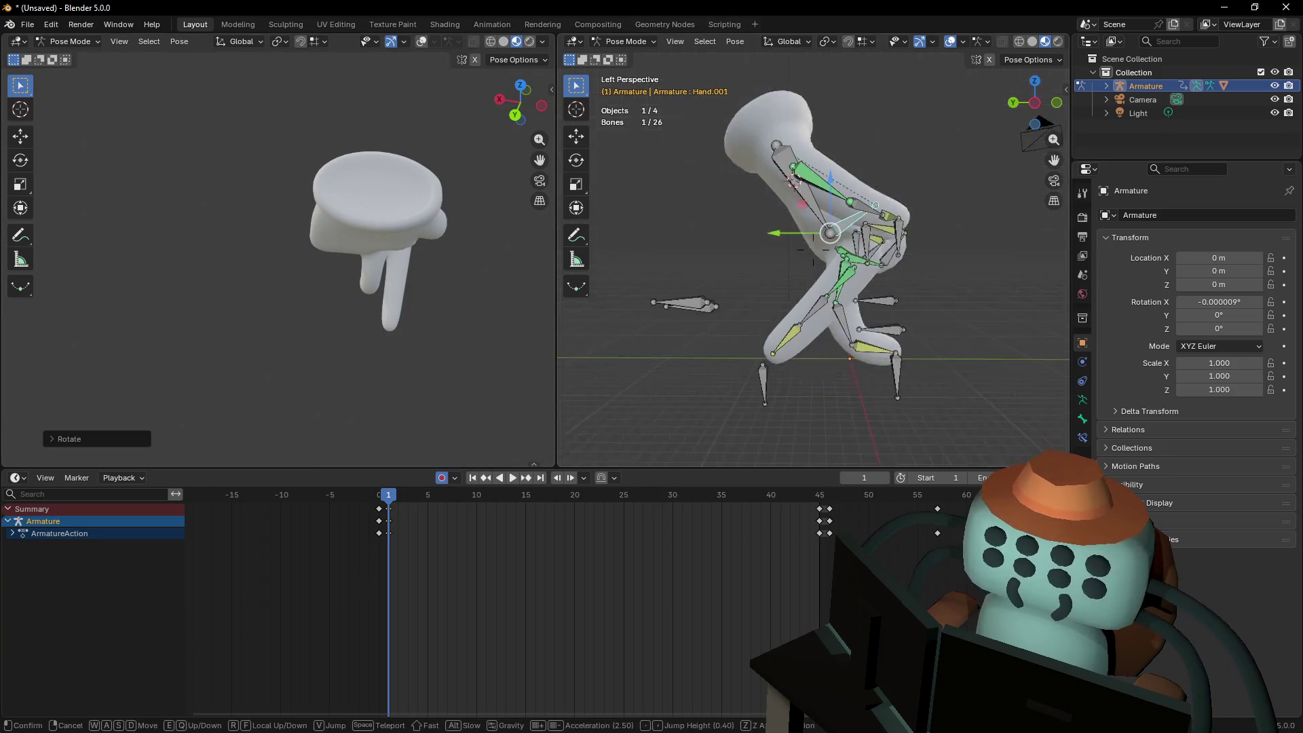
pyautogui.click(787, 228)
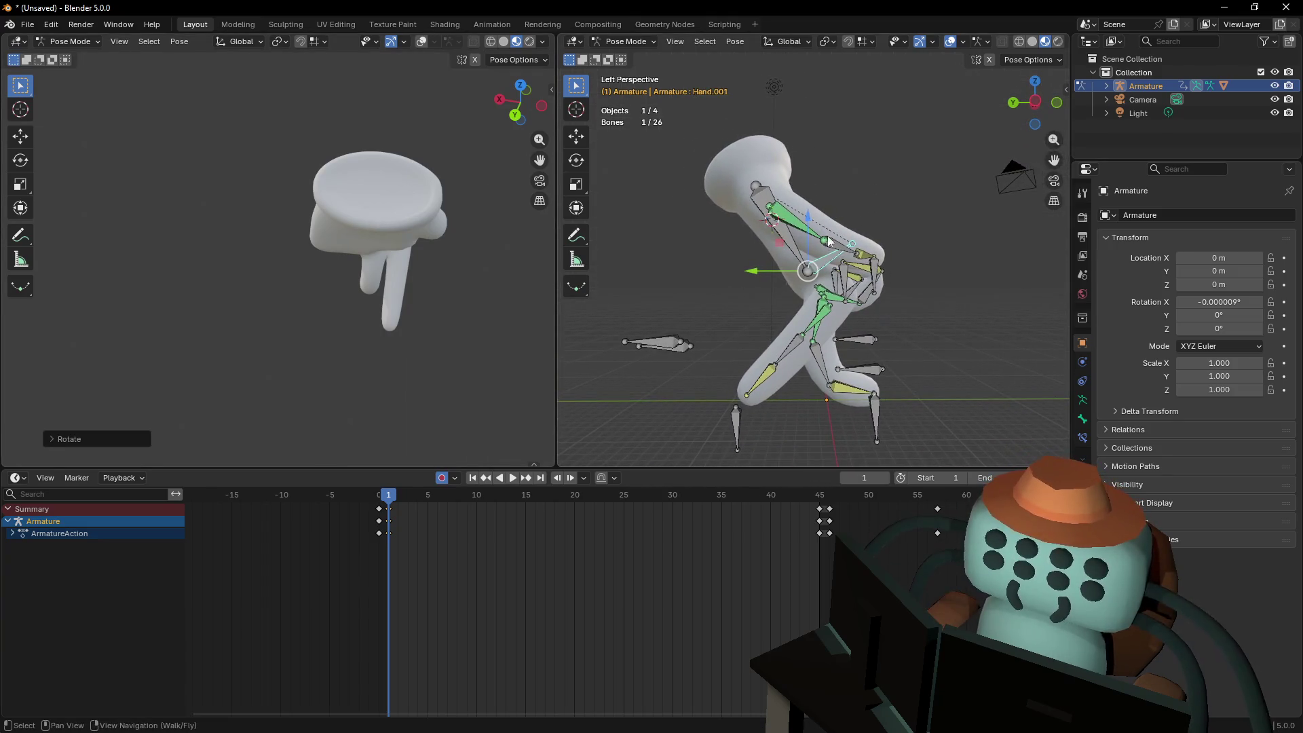
pyautogui.click(787, 227)
pyautogui.press('r')
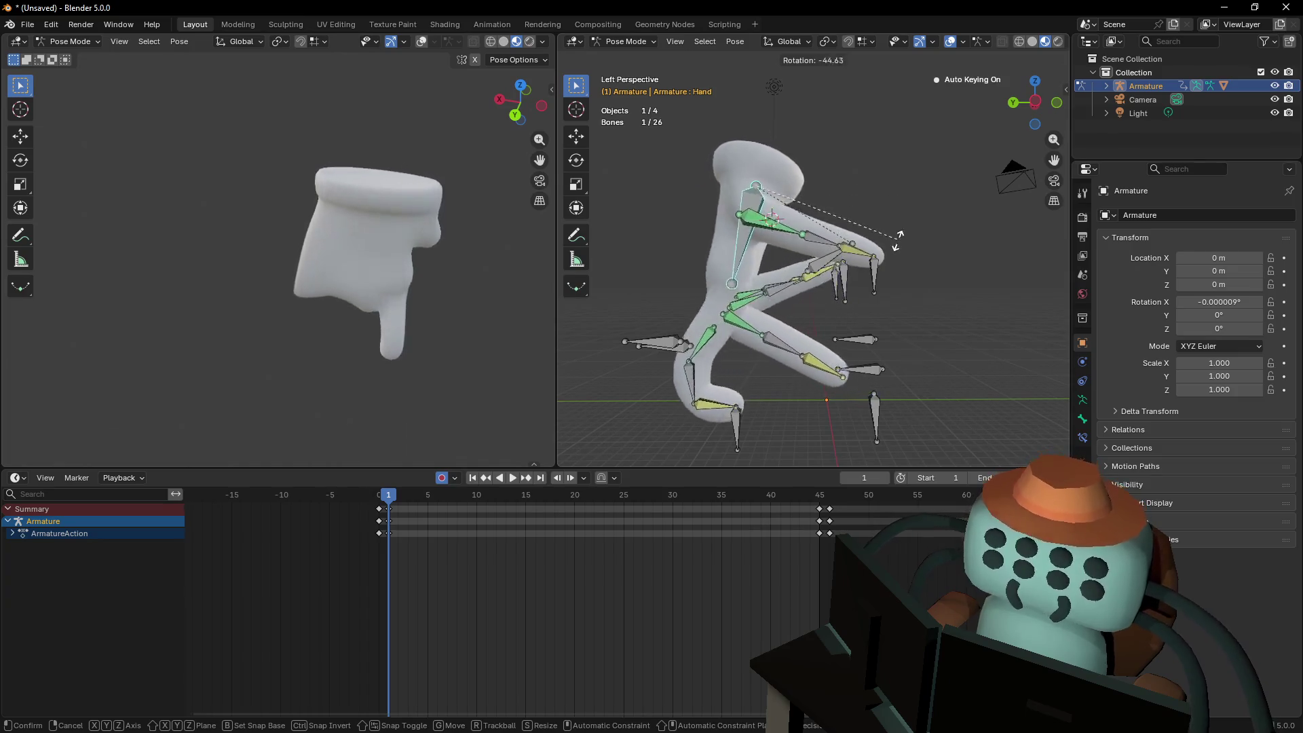
pyautogui.click(895, 245)
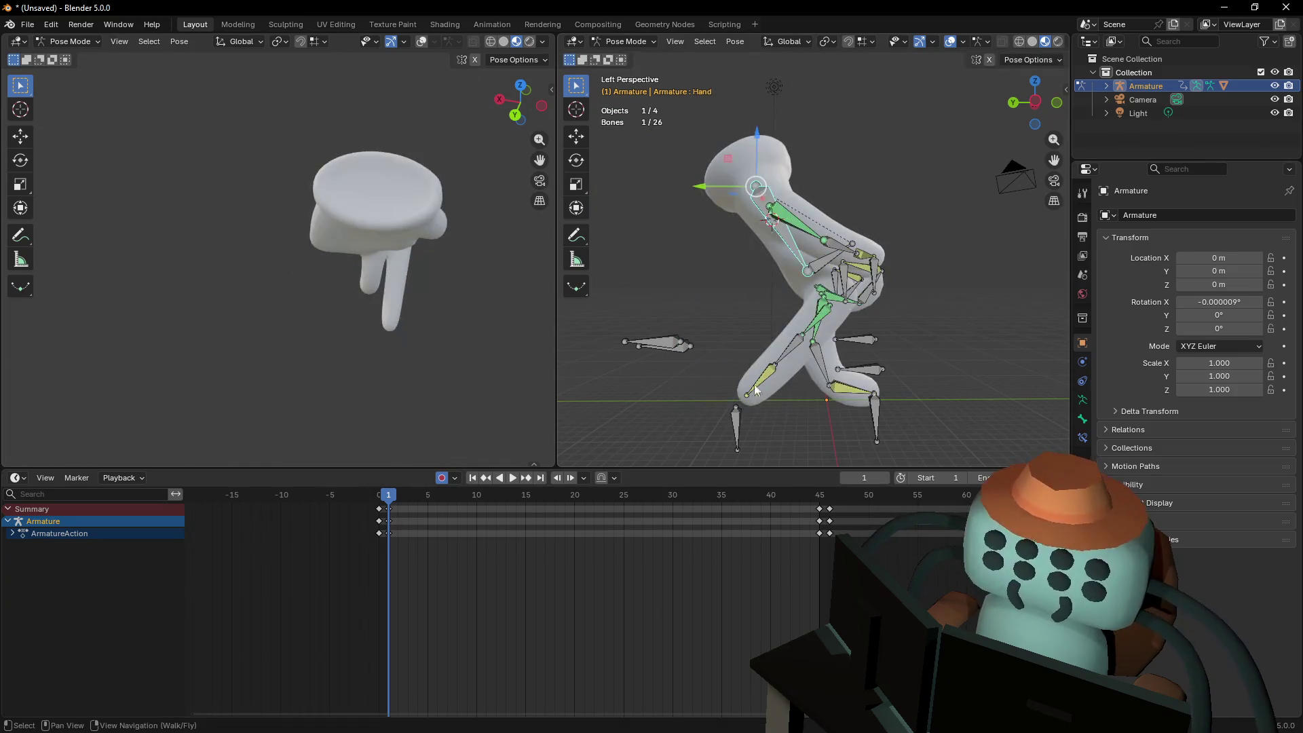
# In side view, rotate Hand.001 -13.8° and move it 0.138 m along Y
pyautogui.click(827, 256)
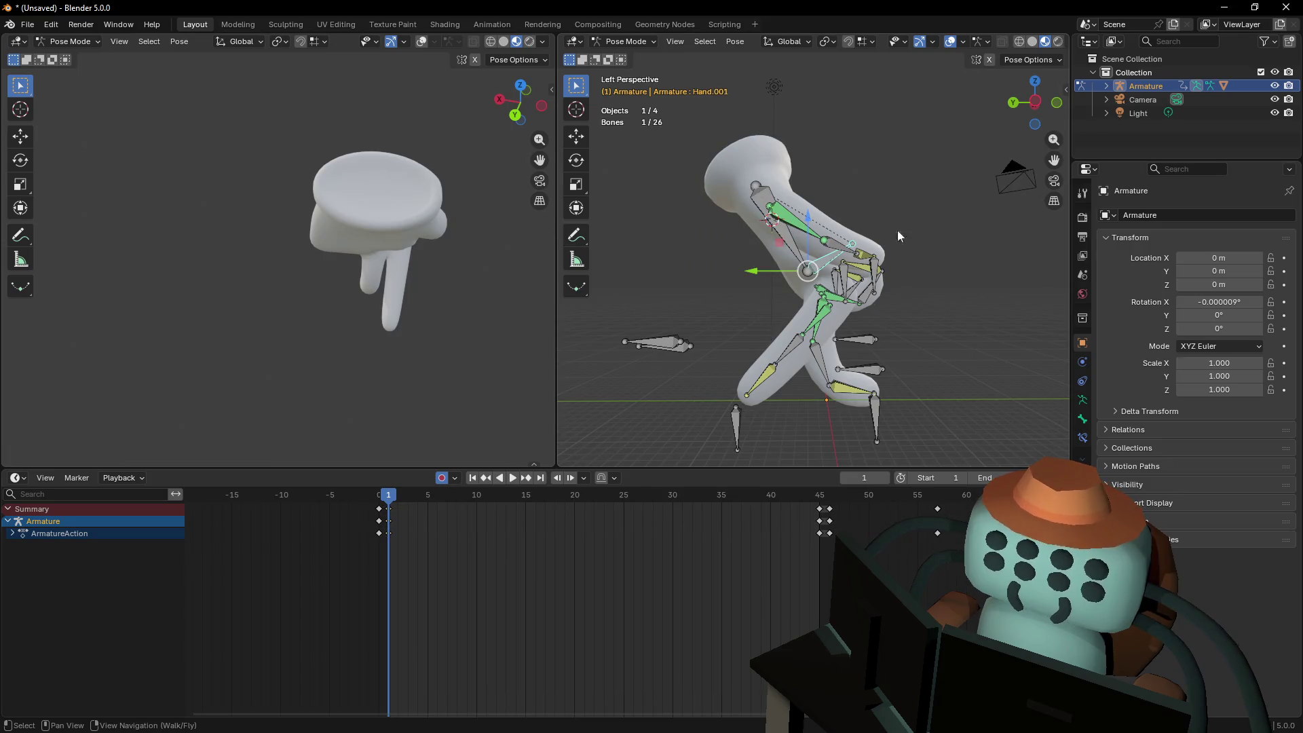
pyautogui.click(1040, 106)
pyautogui.press('r')
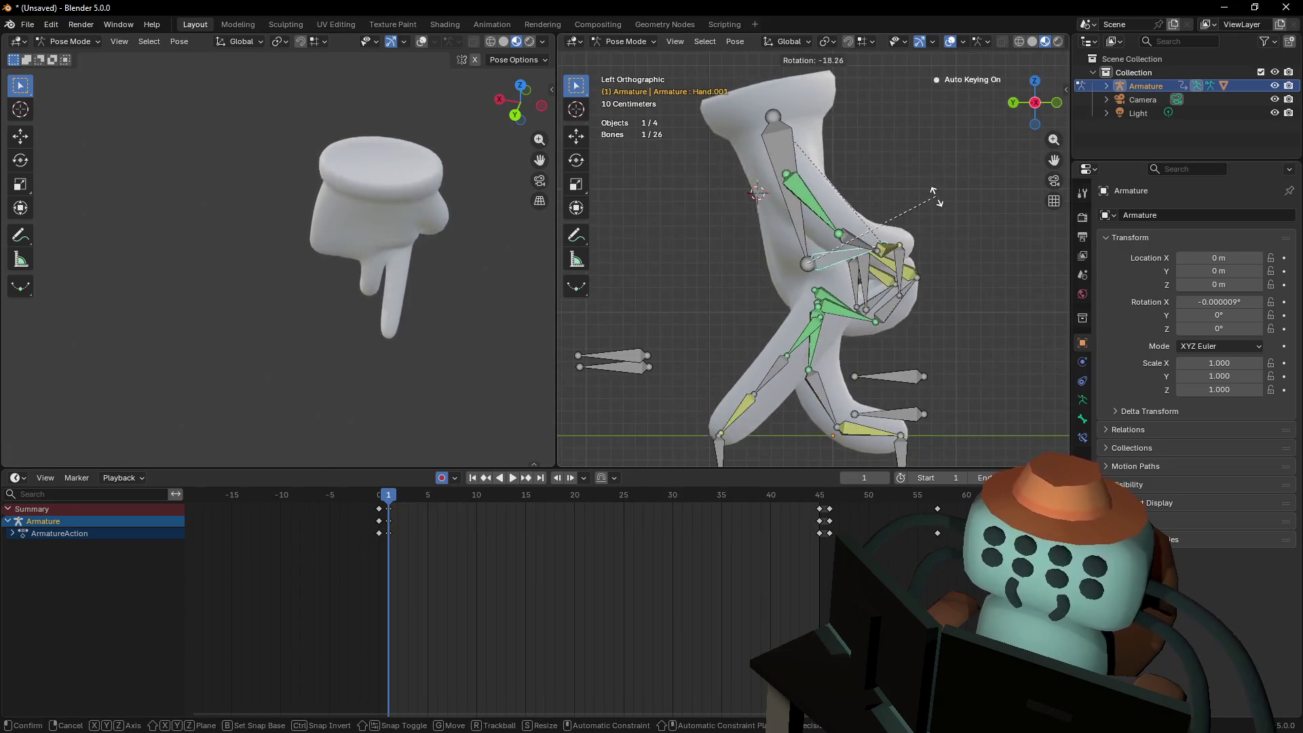
pyautogui.click(924, 189)
pyautogui.press('g')
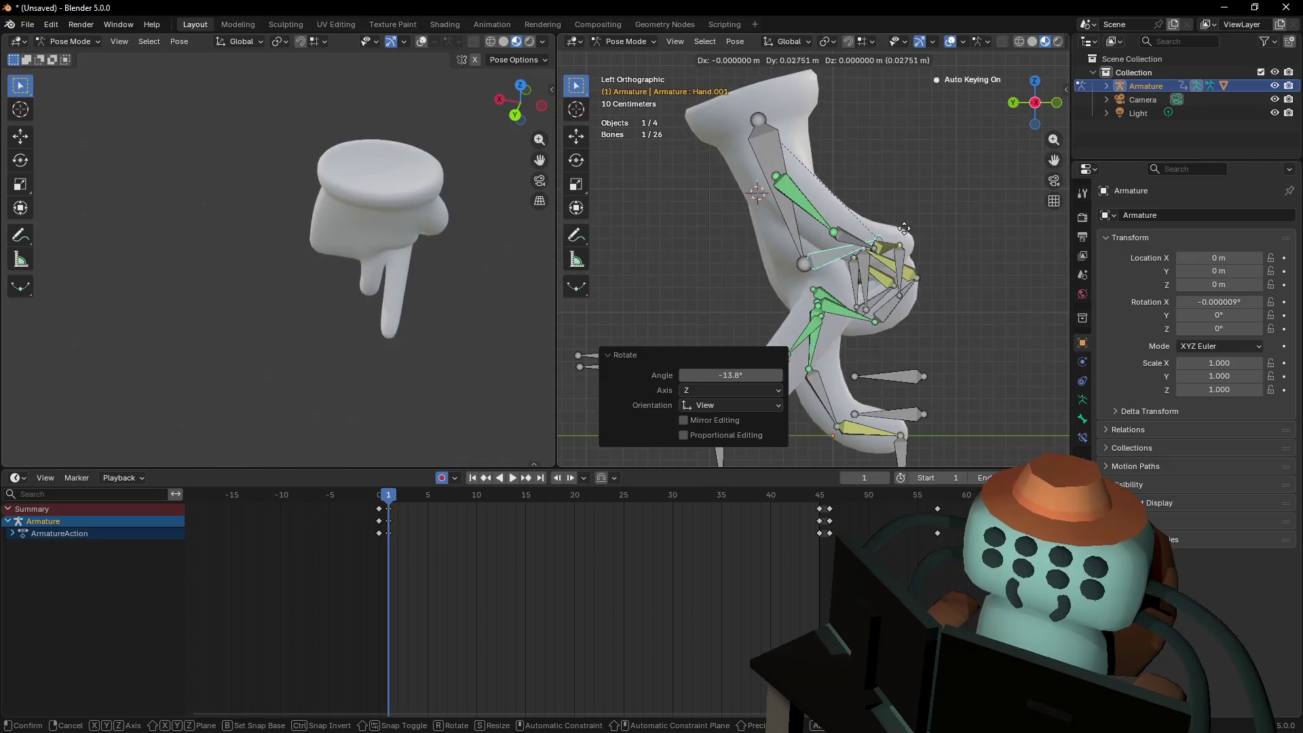
pyautogui.press('y')
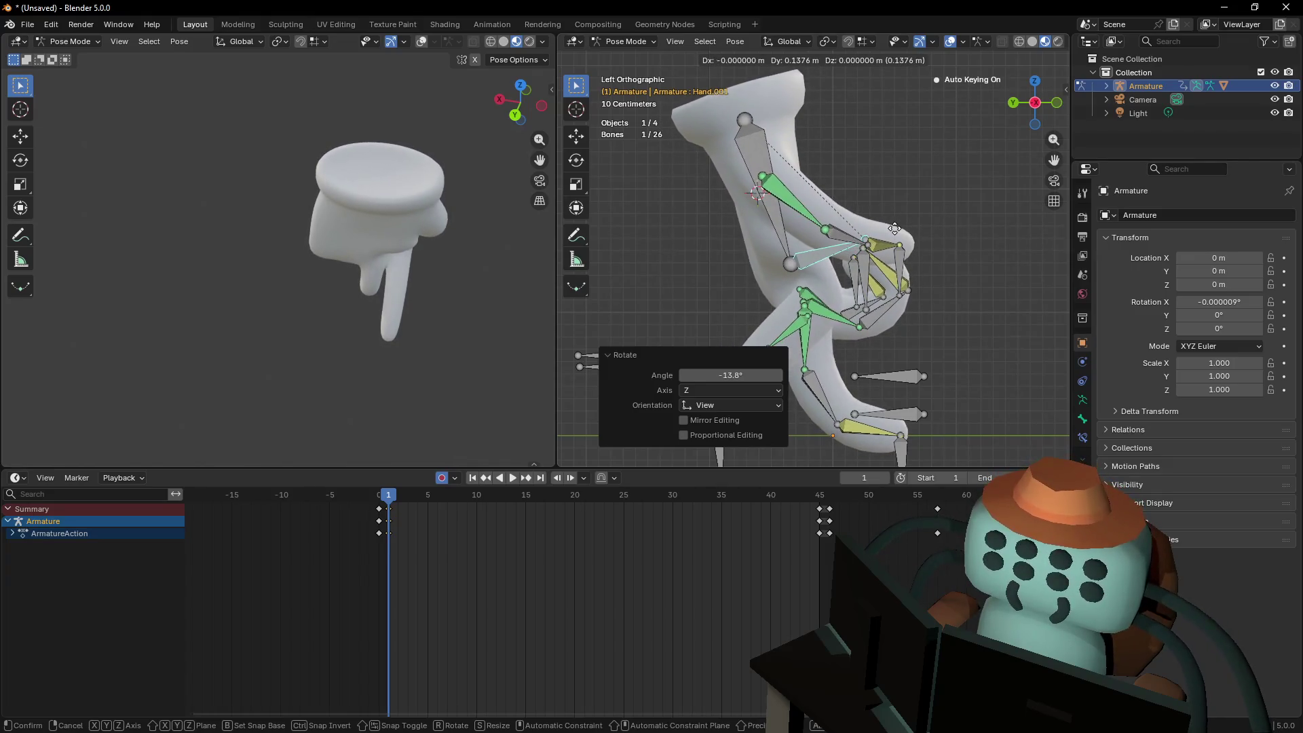
pyautogui.click(894, 258)
pyautogui.scroll(-1, 890, 357)
pyautogui.moveTo(894, 327)
pyautogui.keyDown('shift'); pyautogui.mouseDown(button='middle')
pyautogui.moveTo(855, 242)
pyautogui.moveTo(859, 270)
pyautogui.mouseUp(button='middle'); pyautogui.keyUp('shift')
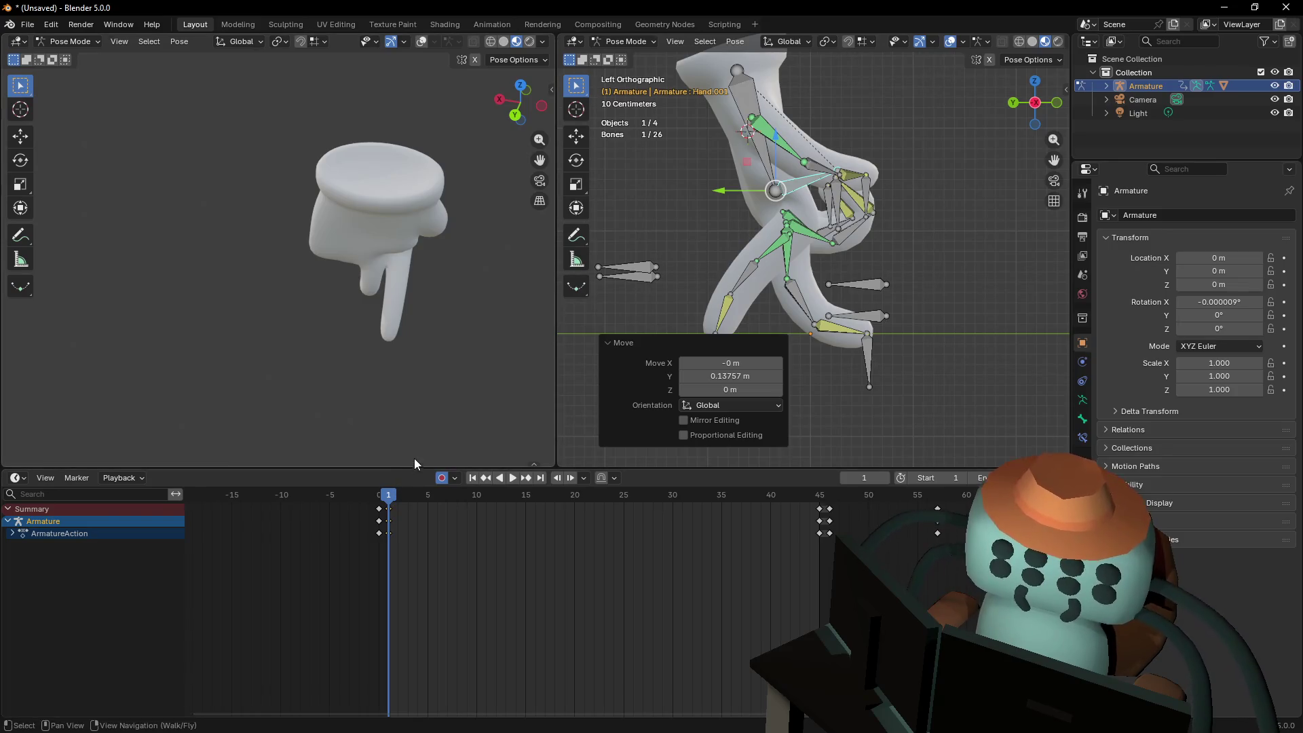
# Keyframe the frame-1 pose and duplicate those keys to frame 45 to close the loop
pyautogui.press('i')
pyautogui.moveTo(388, 494); pyautogui.dragTo(457, 499)
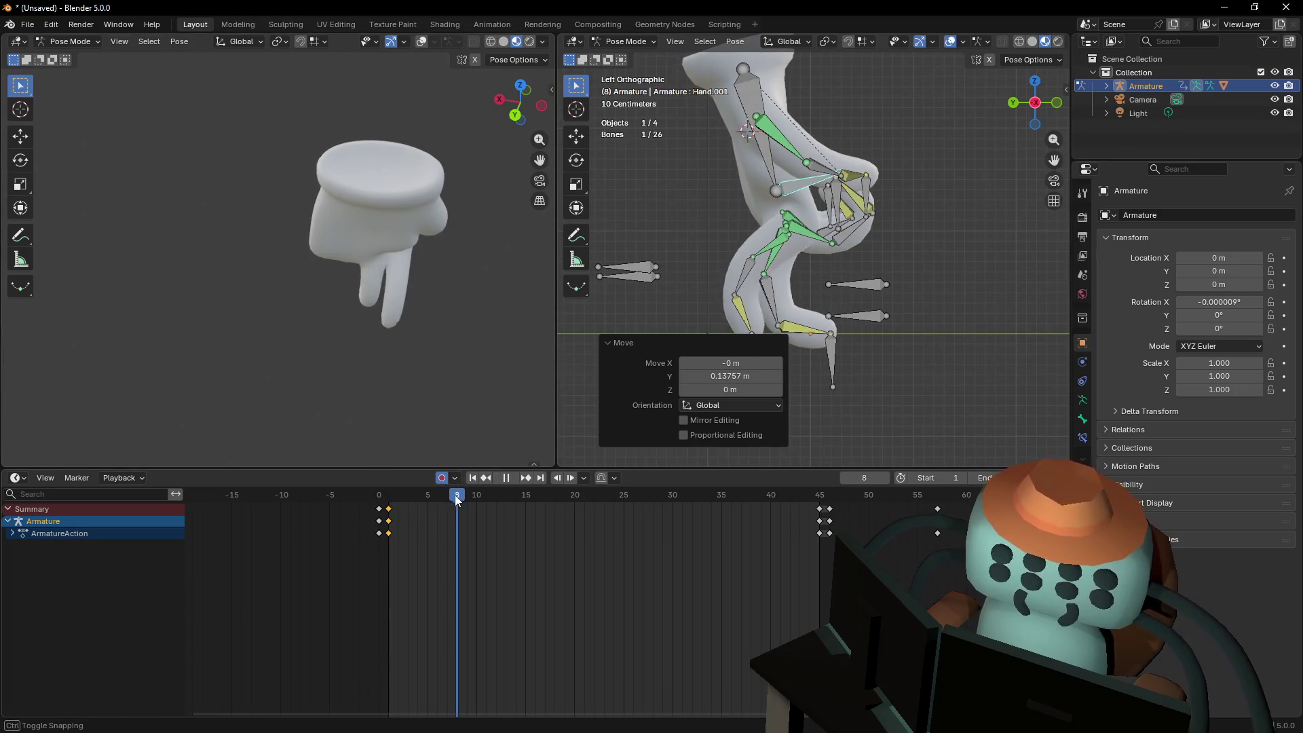
pyautogui.hotkey('shift', 'Left')
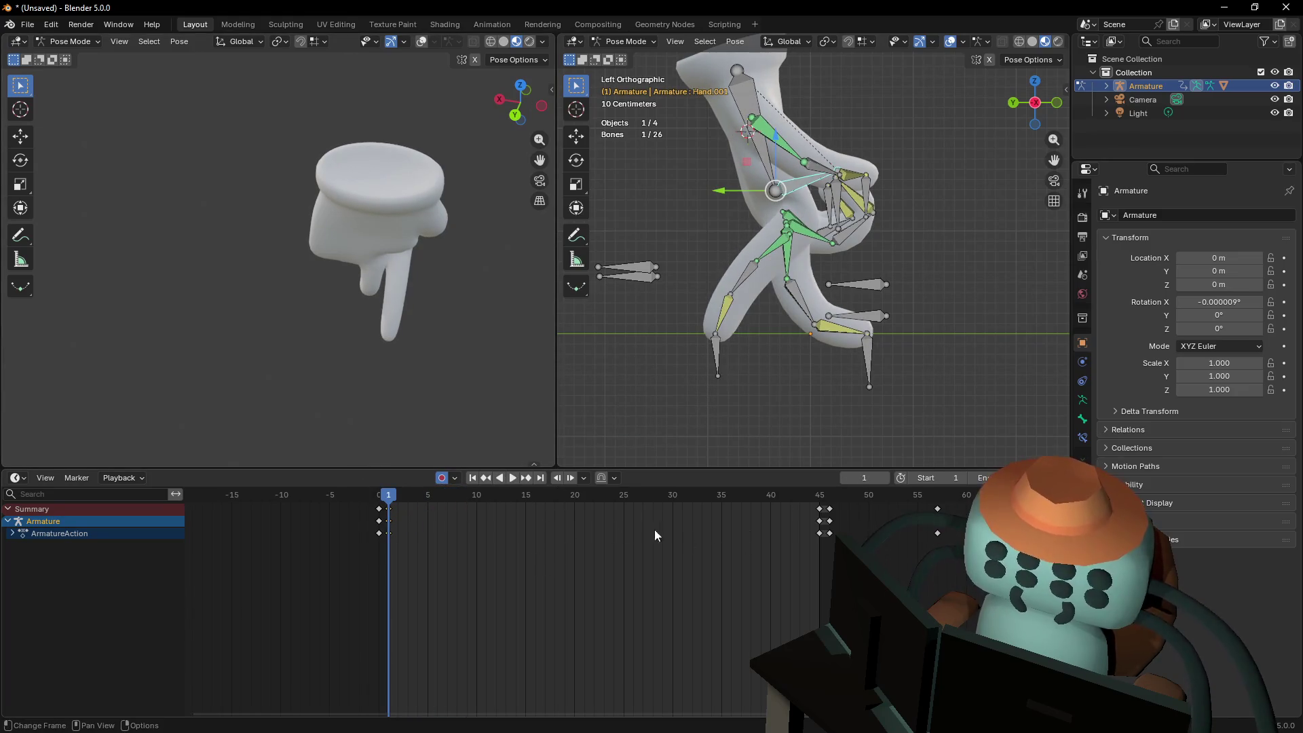
pyautogui.hotkey('shift', 'd')
pyautogui.click(863, 545)
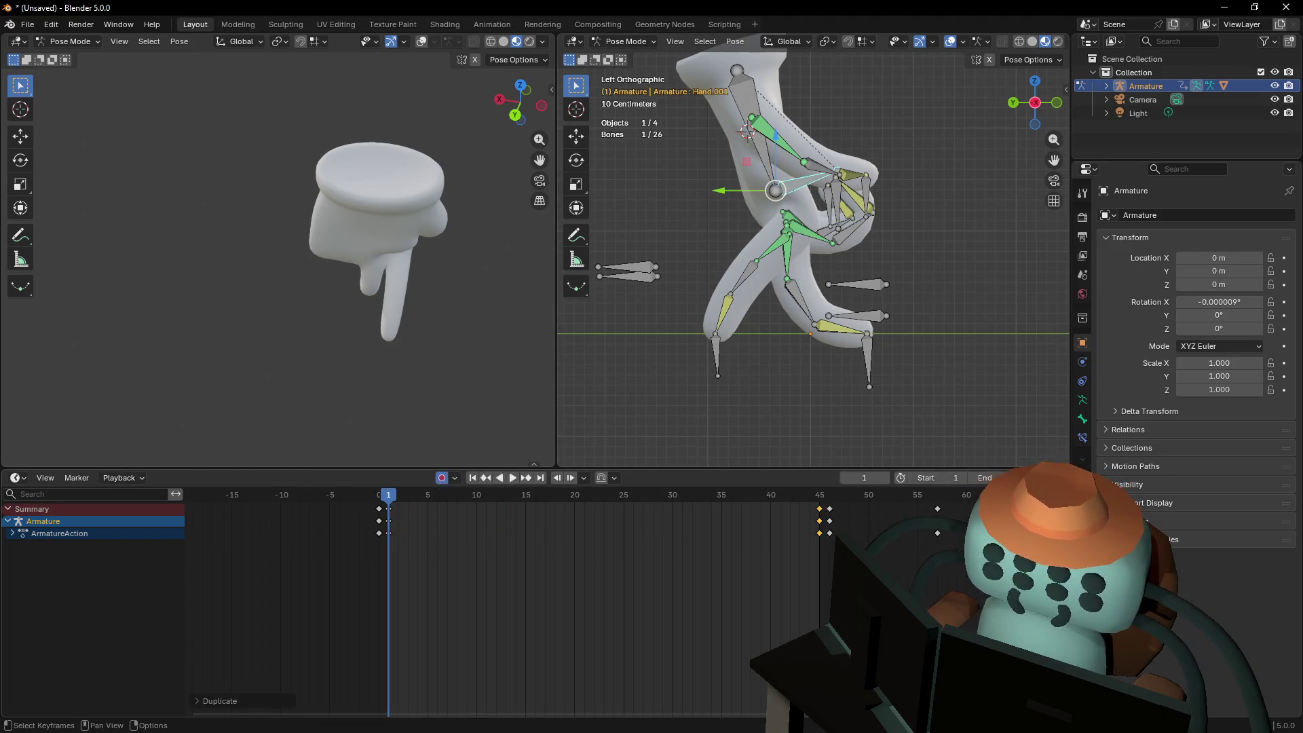
pyautogui.press('Up')
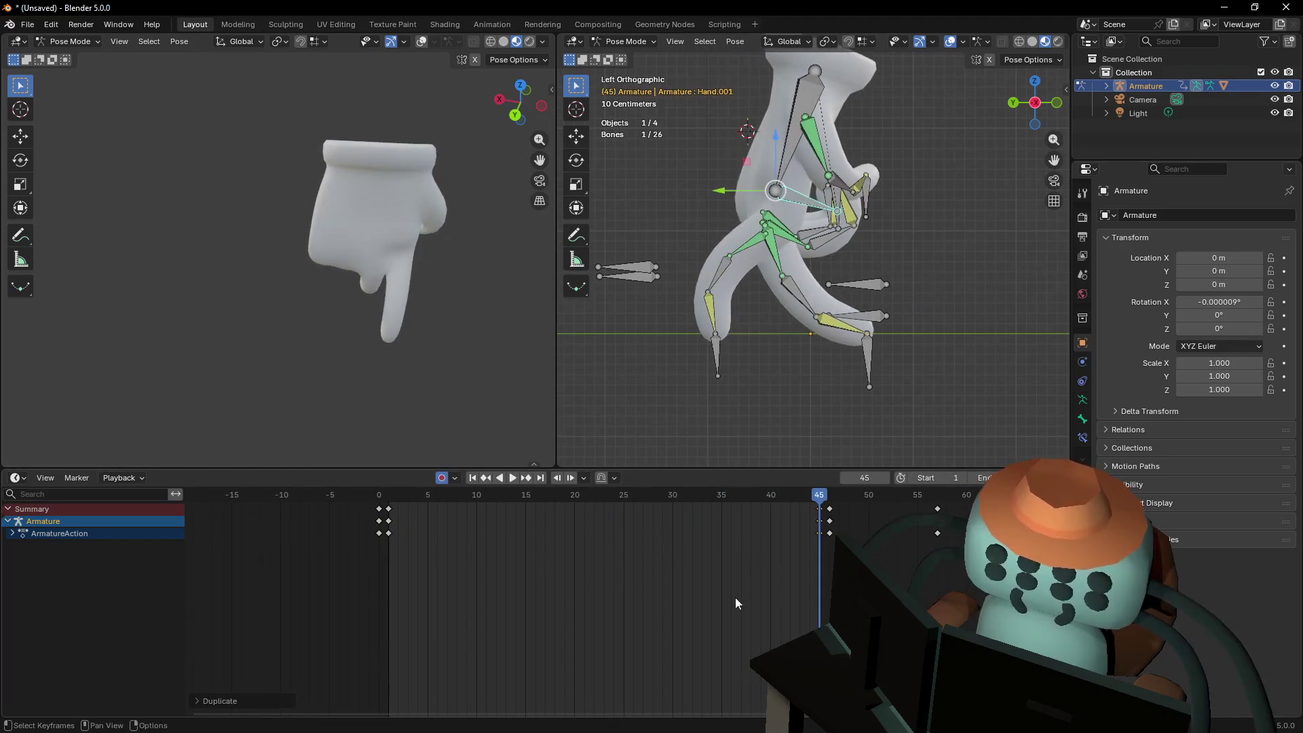
pyautogui.press('Down')
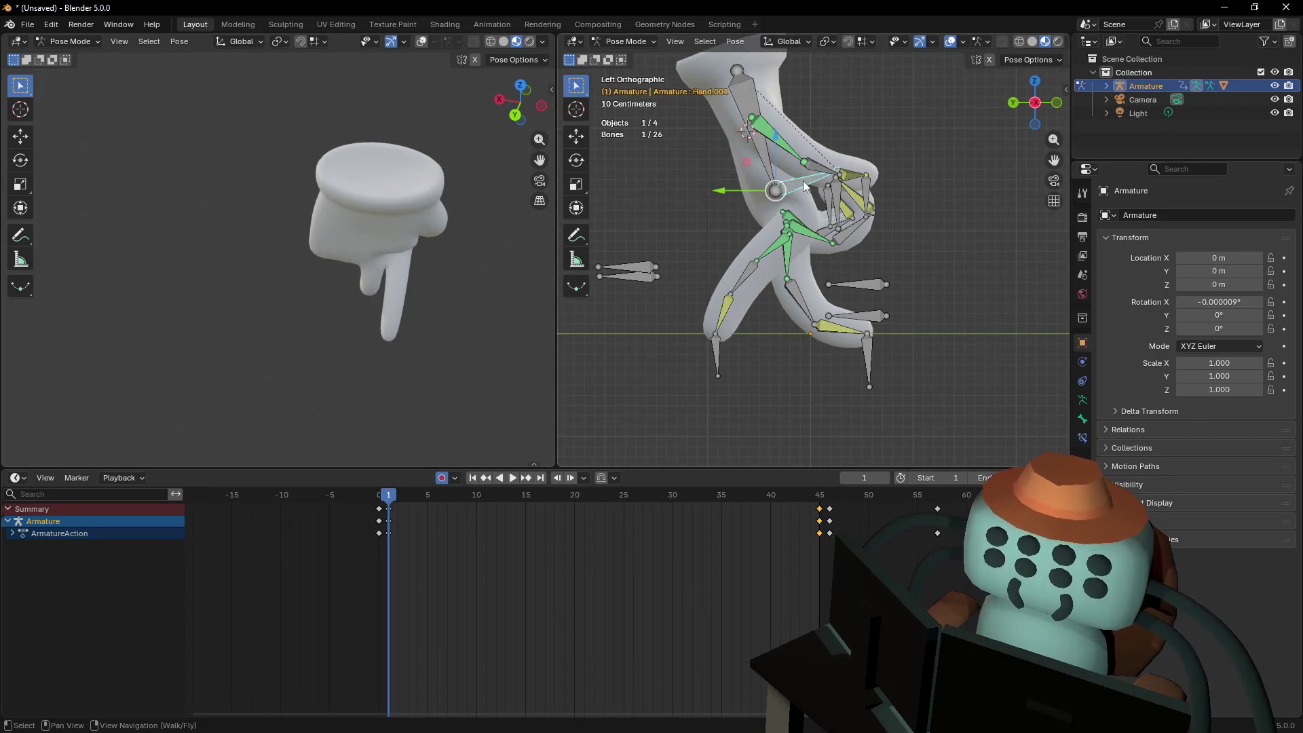
# Delete the Hand bone's keyframes at frames 1 and 45 and play the loop to check it
pyautogui.keyDown('shift'); pyautogui.moveTo(803, 184); pyautogui.dragTo(803, 287, button='middle'); pyautogui.keyUp('shift')
pyautogui.click(761, 231)
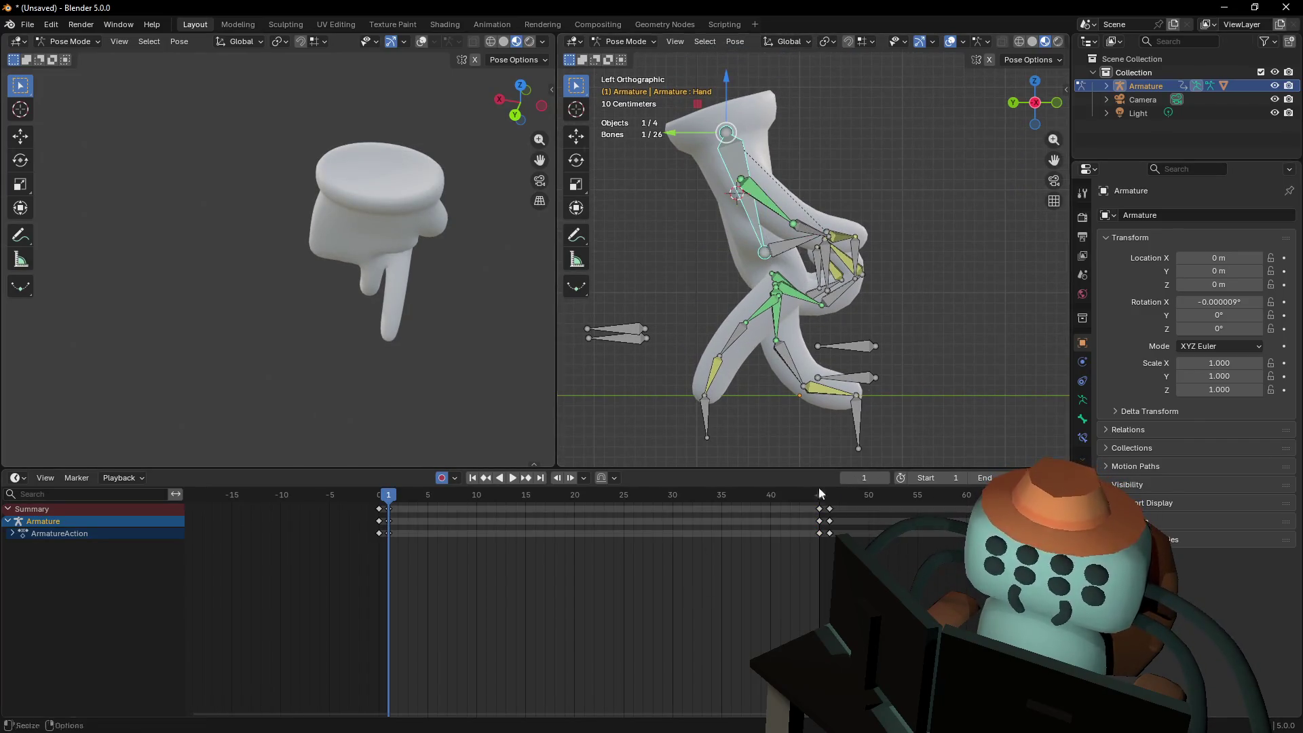
pyautogui.moveTo(821, 547)
pyautogui.mouseDown()
pyautogui.moveTo(494, 498)
pyautogui.moveTo(397, 500)
pyautogui.mouseUp()
pyautogui.press('Delete')
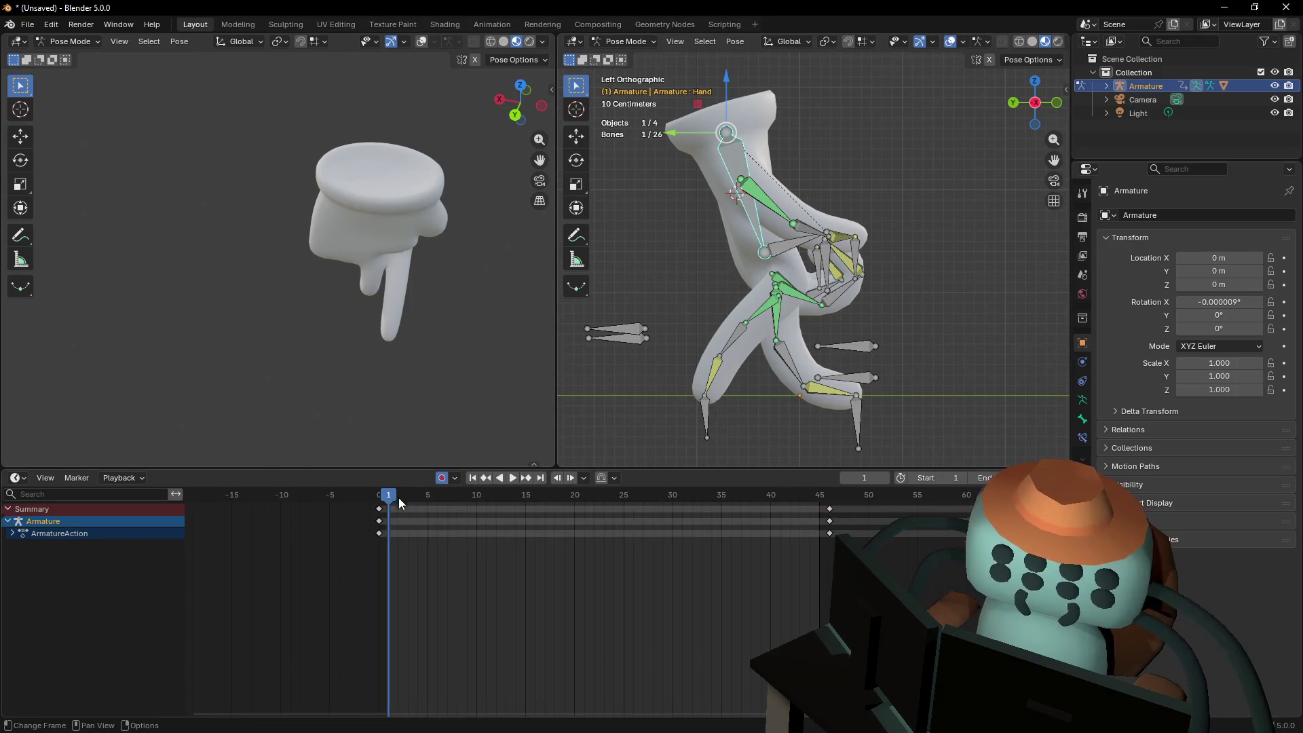
pyautogui.press('space')
pyautogui.press('Escape')
# Select Hand.001 and expand ArmatureAction to list Hand.001's individual channels
pyautogui.click(770, 256)
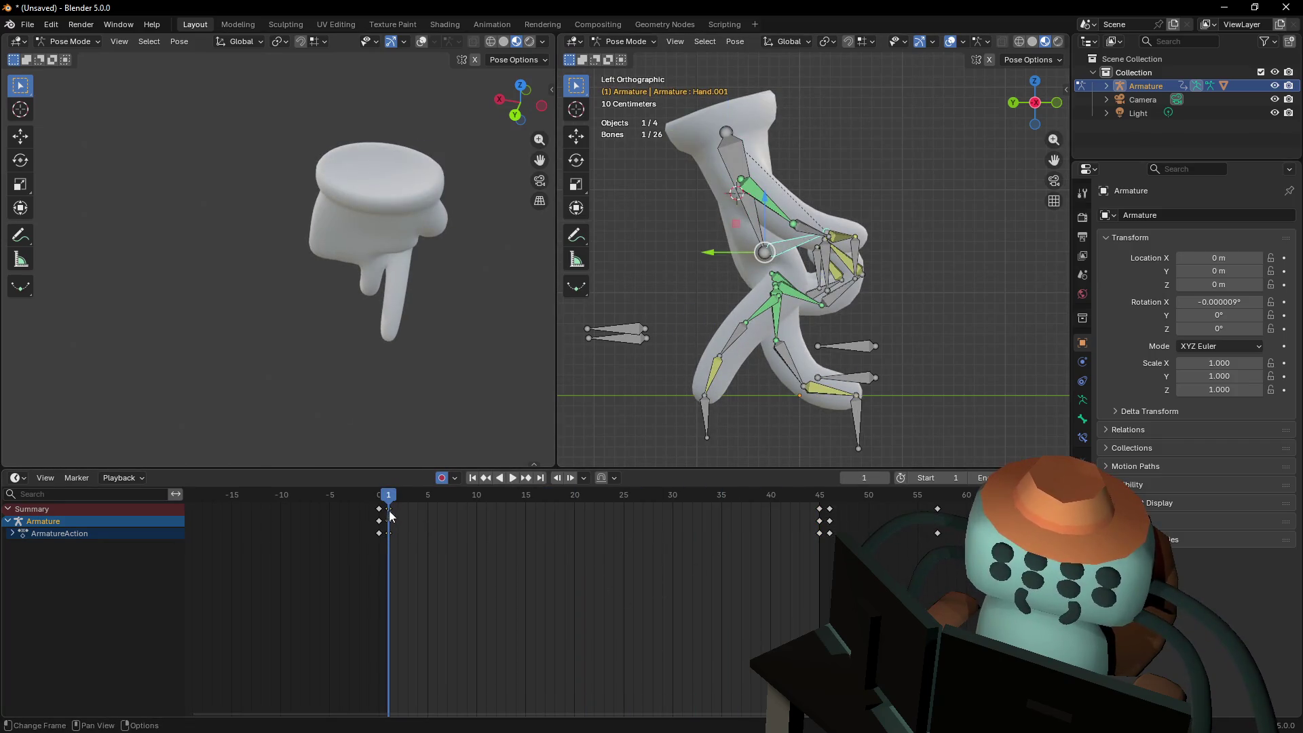
pyautogui.click(13, 535)
pyautogui.click(17, 546)
# Duplicate Hand.001's frame-1 keys to frame 45 and play the loop back
pyautogui.hotkey('shift', 'd')
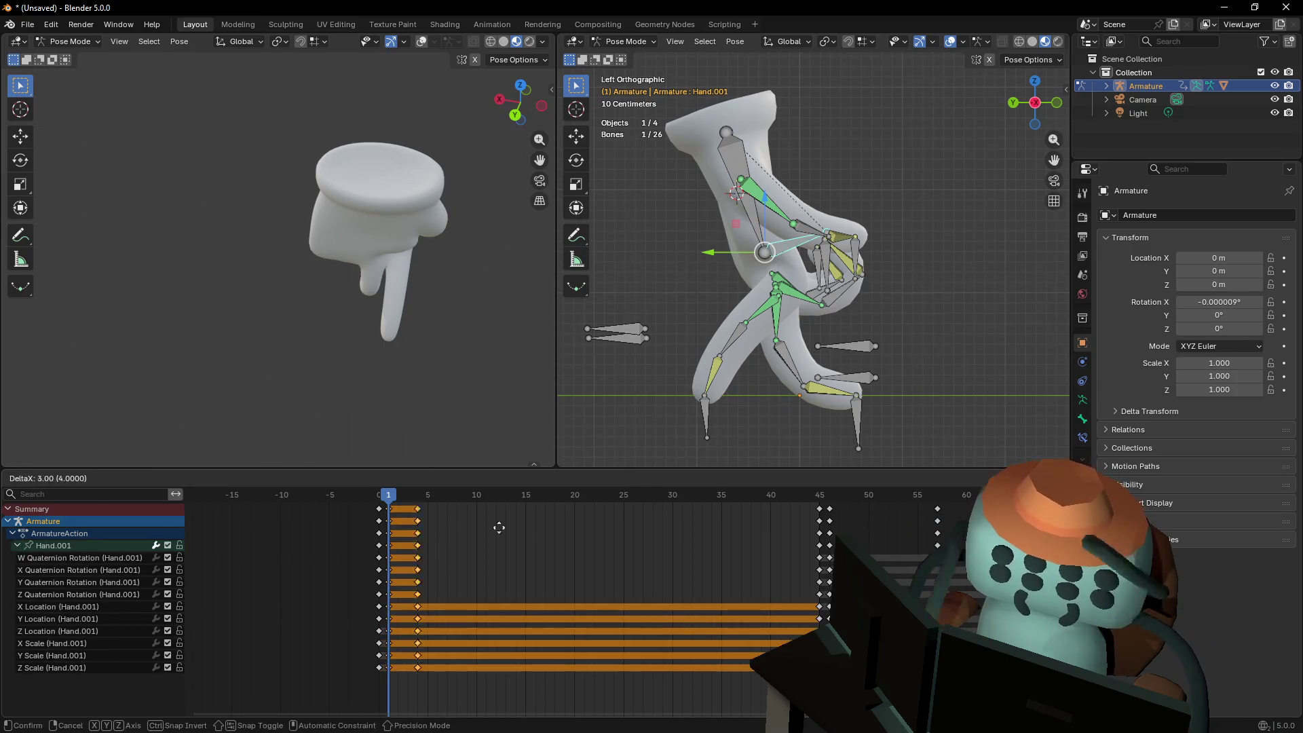
pyautogui.click(822, 607)
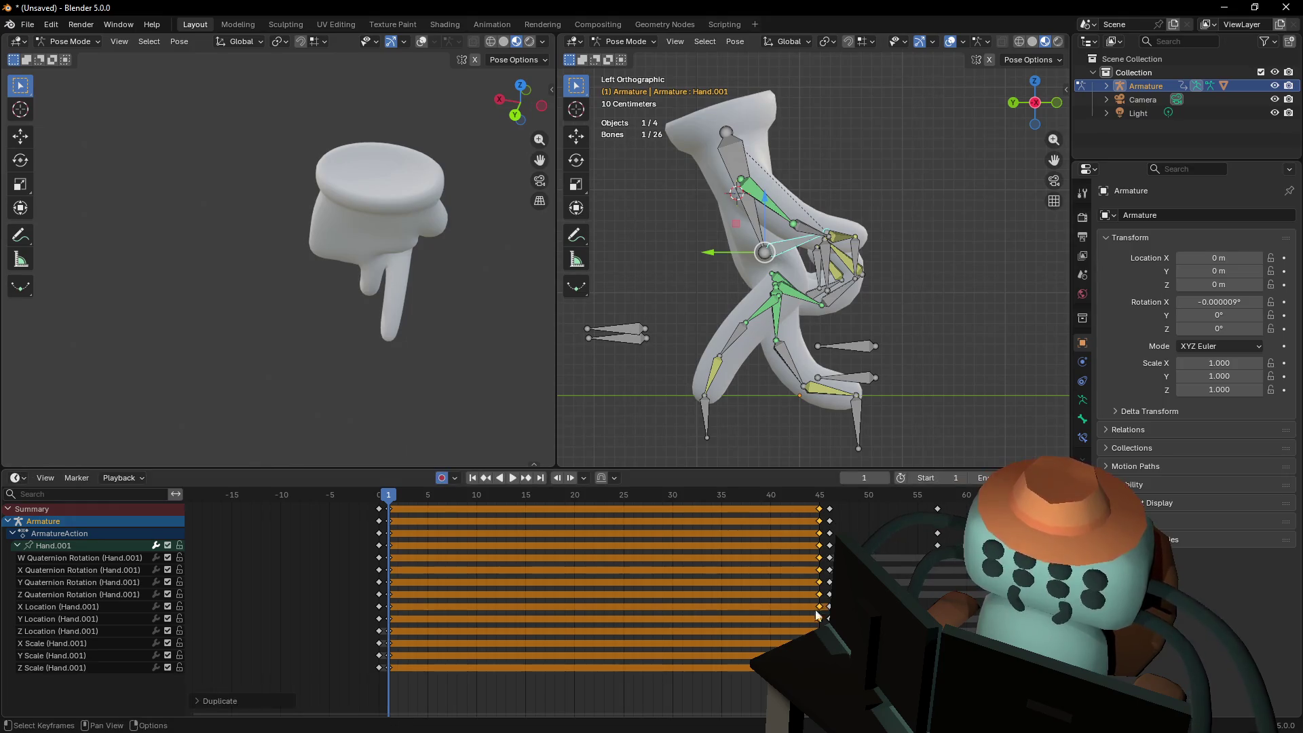
pyautogui.press('space')
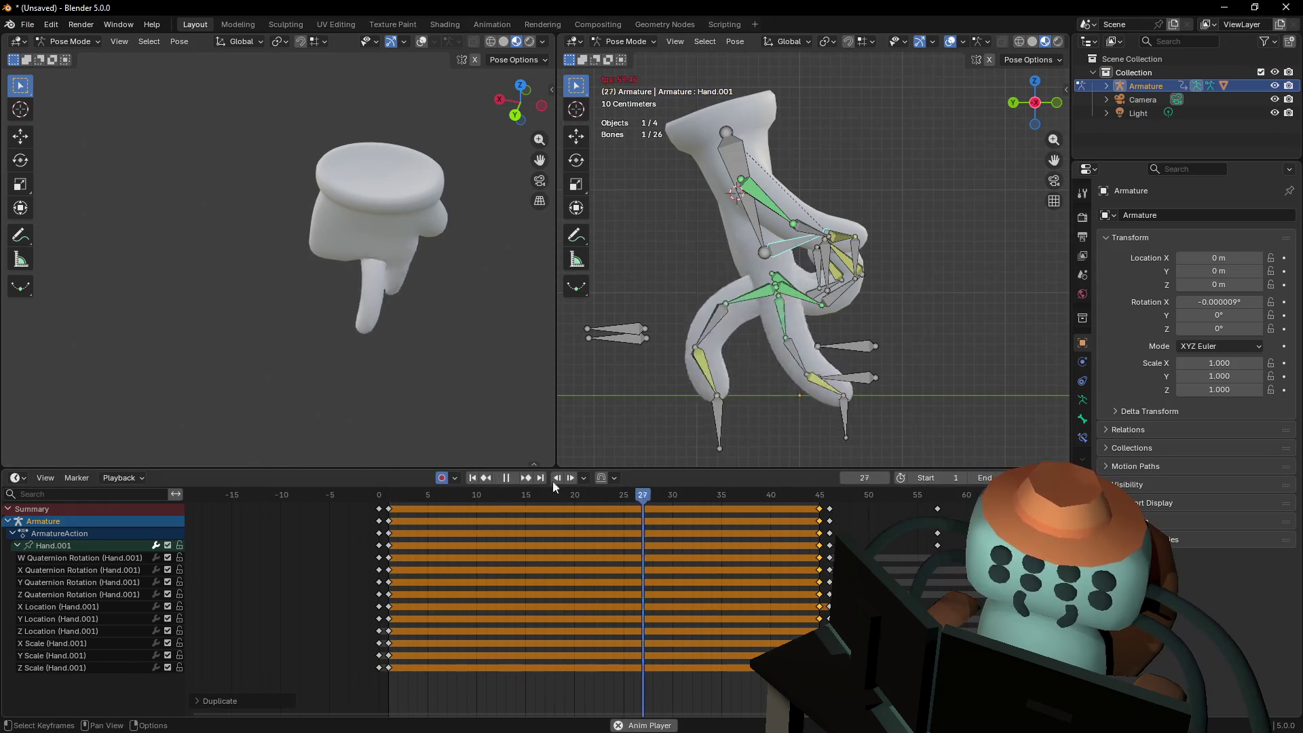
pyautogui.press('space')
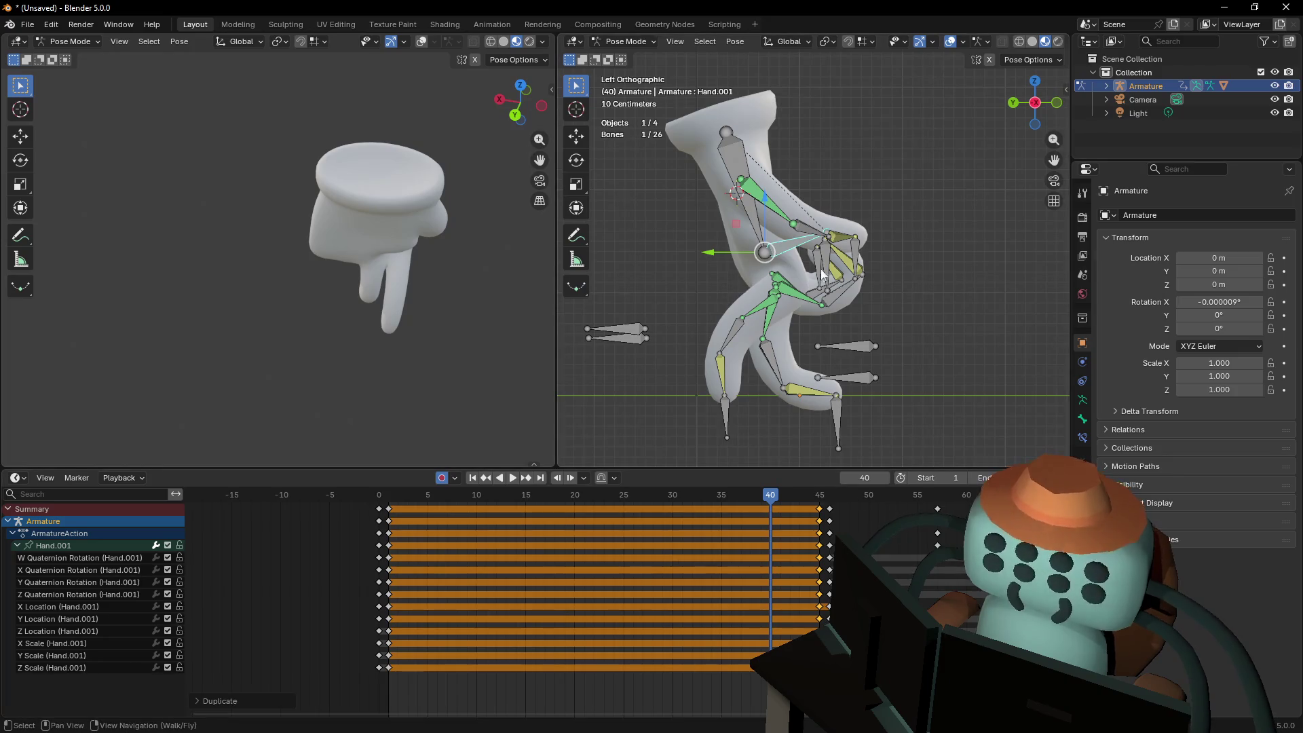
# Reposition the Hand.001 bone, then scrub from frame 1 to around frame 21
pyautogui.click(797, 249)
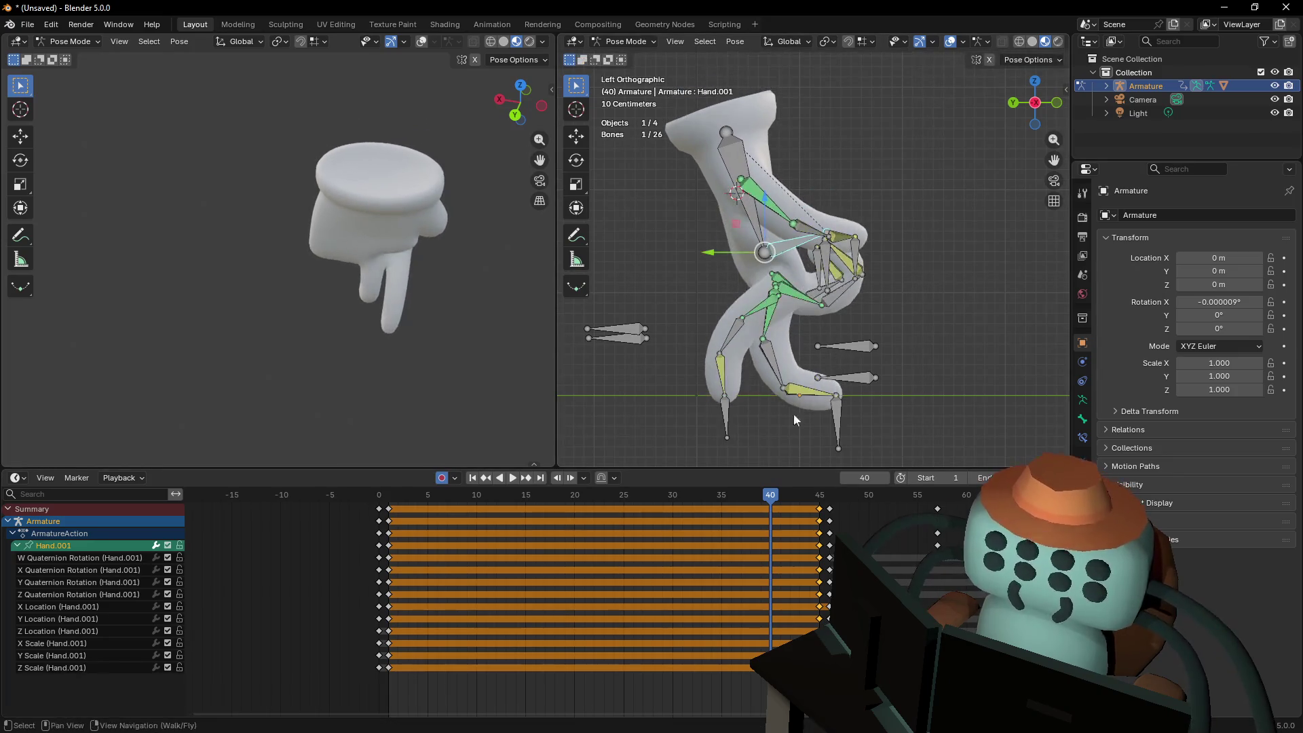
pyautogui.press('g')
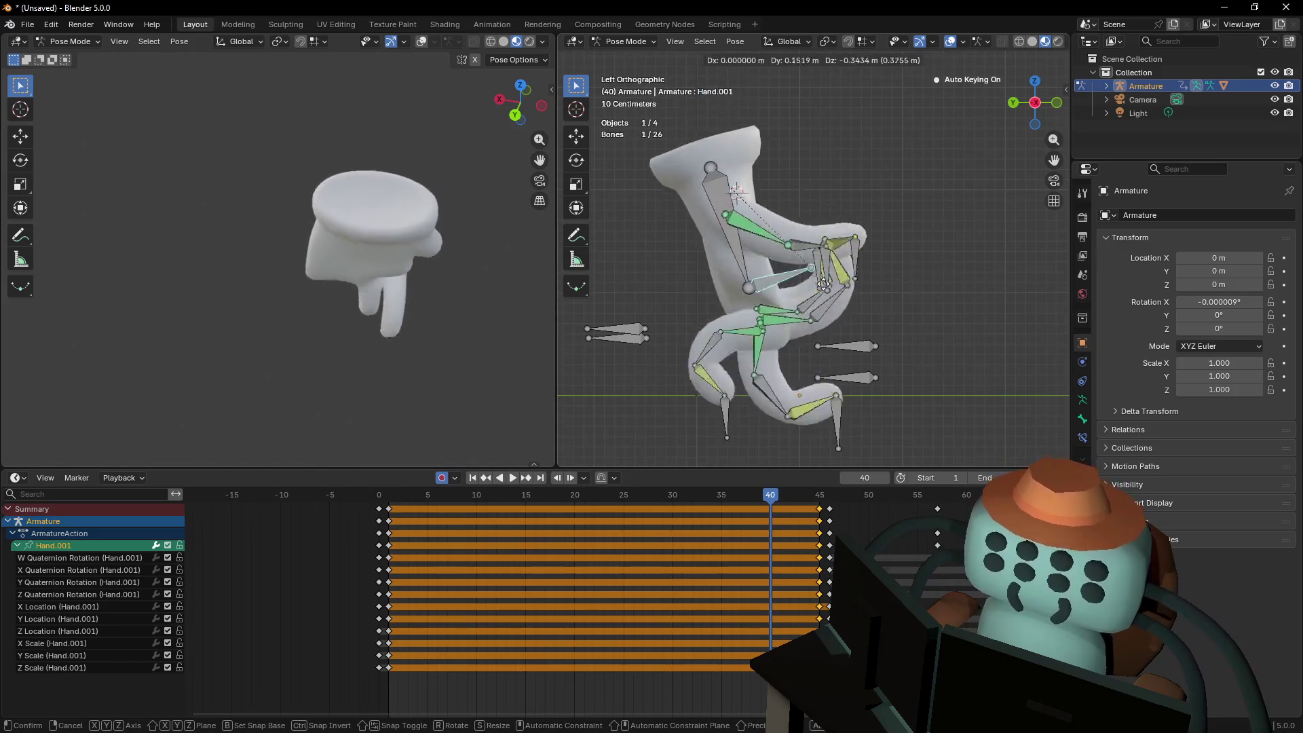
pyautogui.click(846, 269)
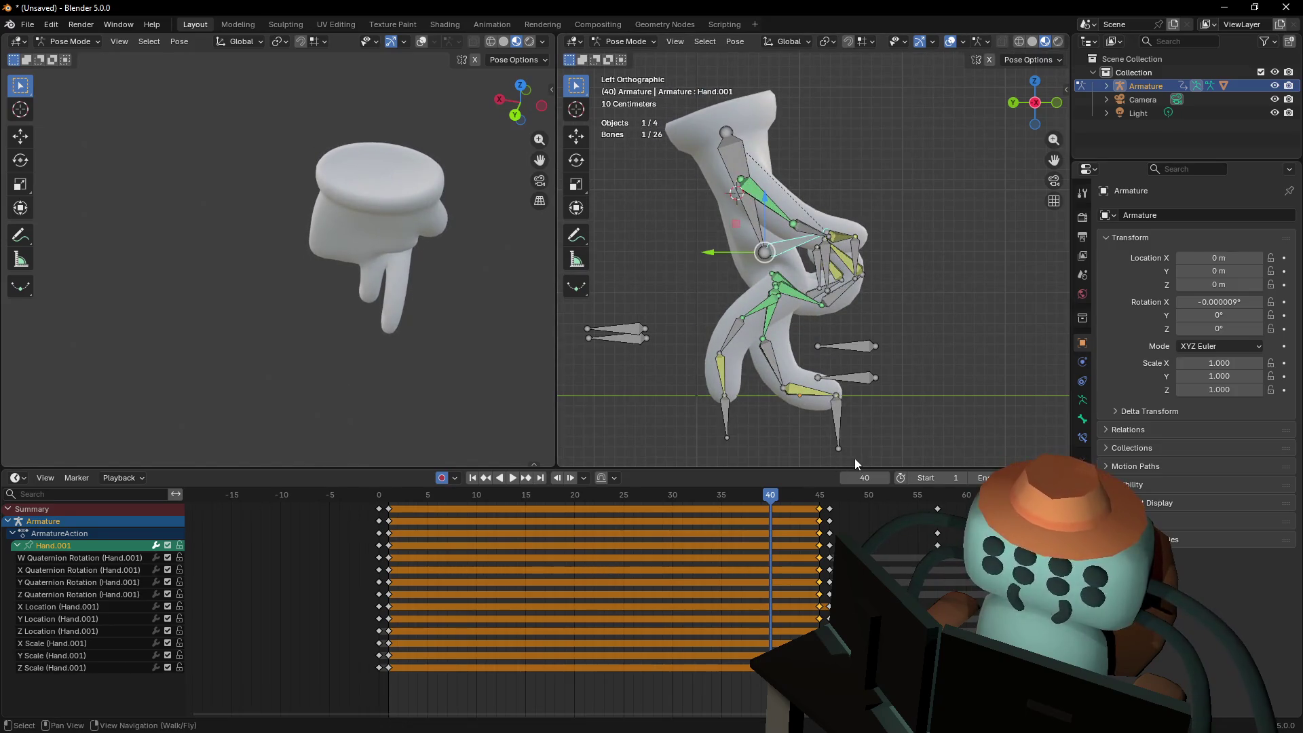
pyautogui.hotkey('shift', 'Left')
pyautogui.moveTo(401, 498)
pyautogui.mouseDown()
pyautogui.moveTo(605, 519)
pyautogui.moveTo(597, 527)
pyautogui.mouseUp()
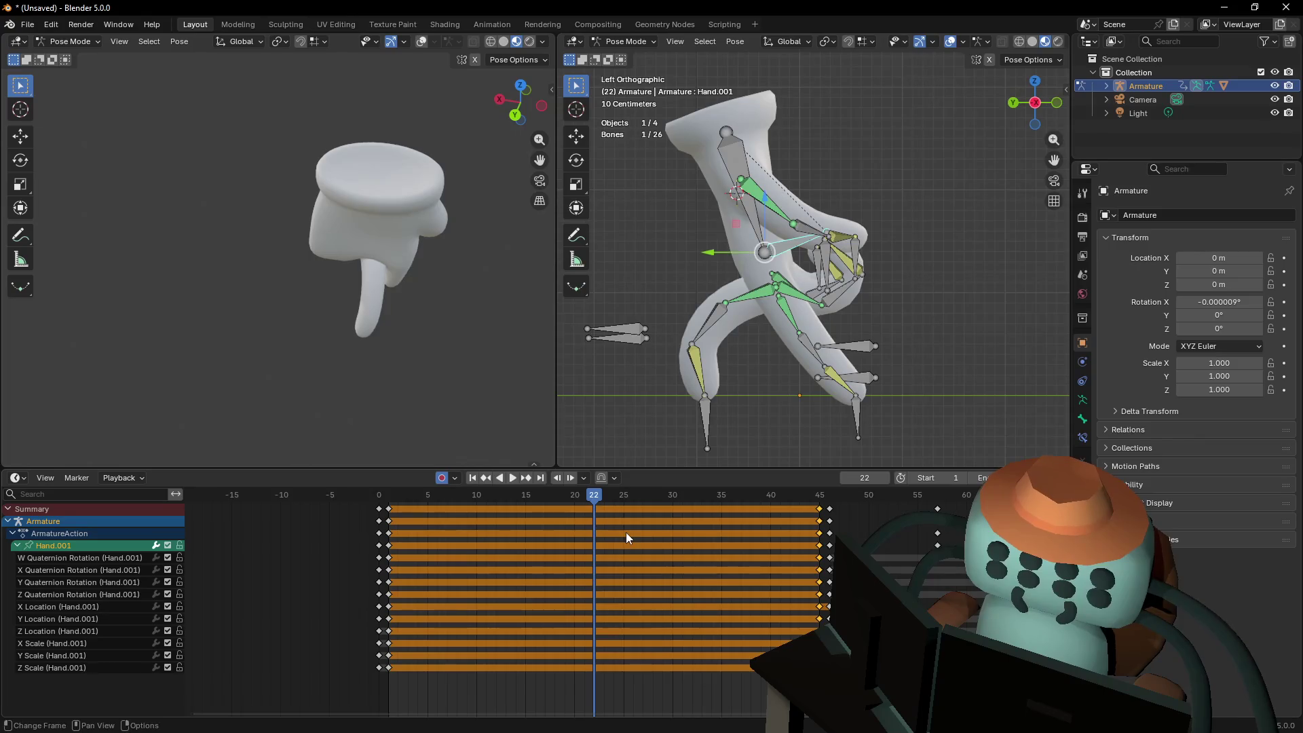
# At frame 22, raise Hand.001 vertically and slide the middle finger IK target along Y
pyautogui.press('g')
pyautogui.press('z')
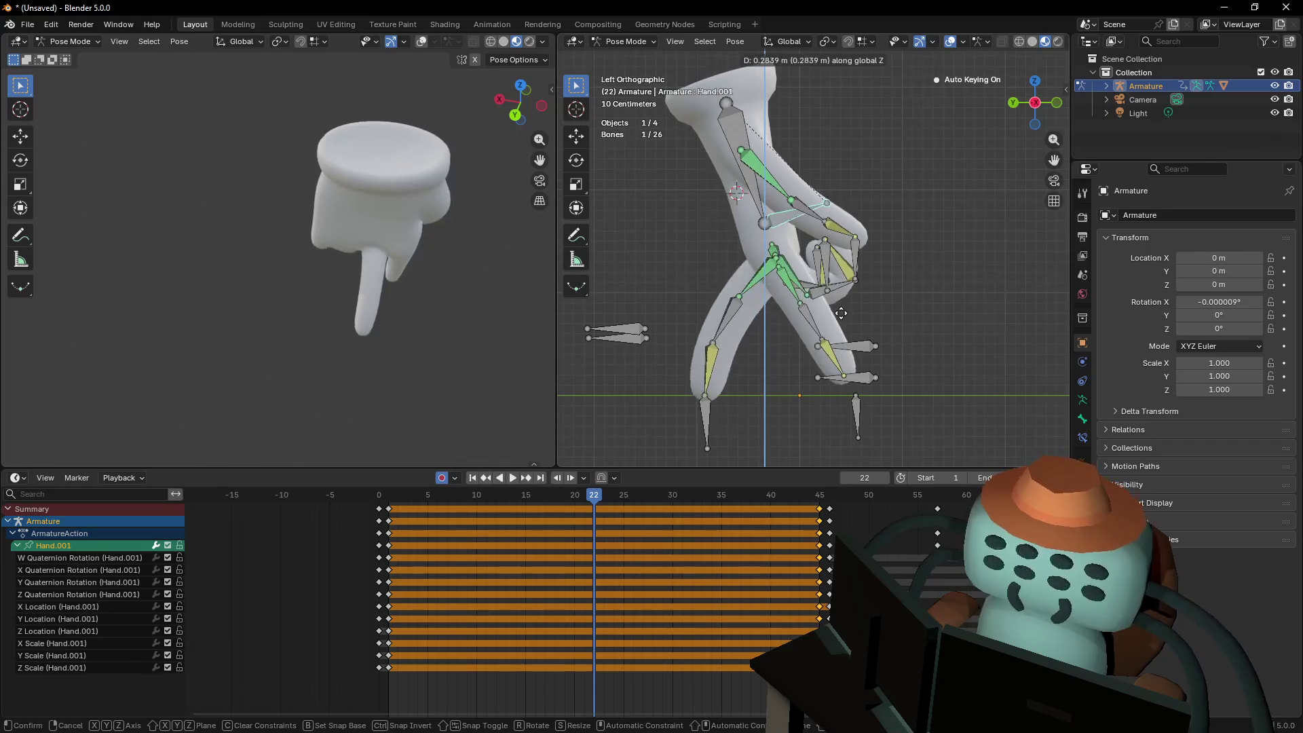
pyautogui.click(800, 348)
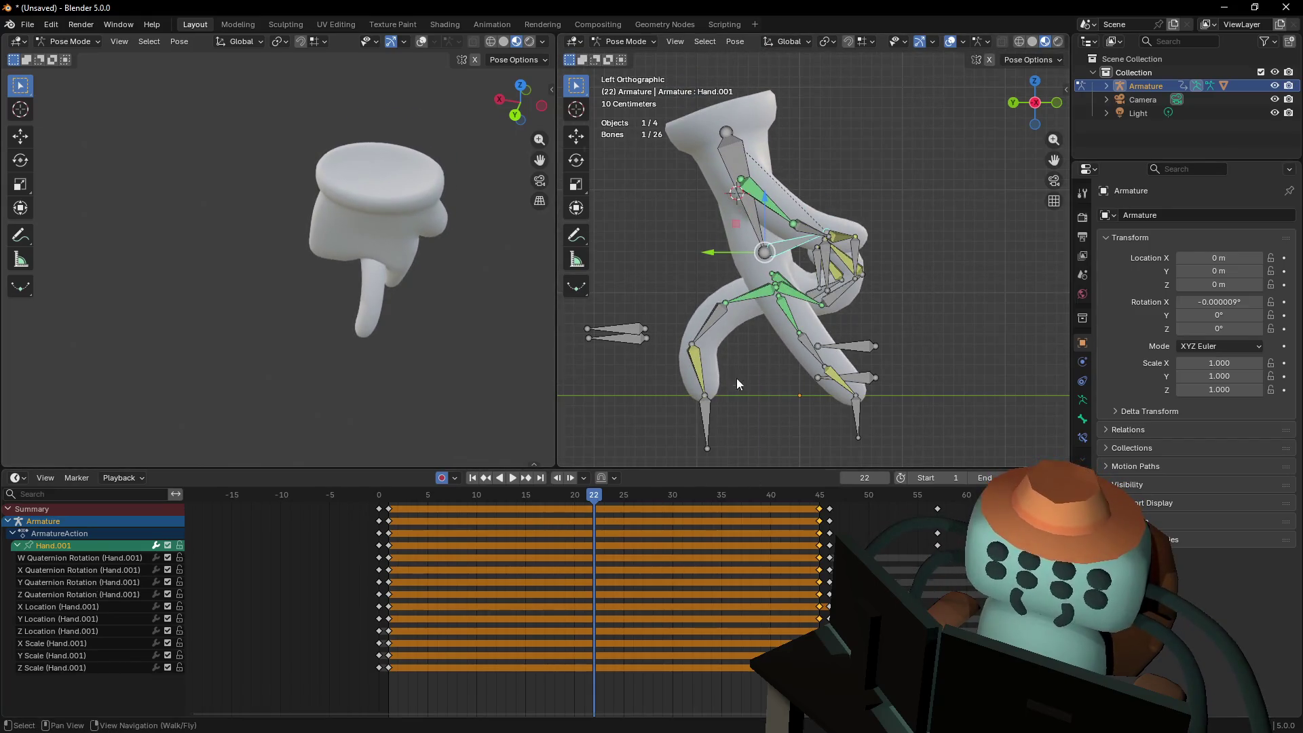
pyautogui.click(705, 417)
pyautogui.press('g')
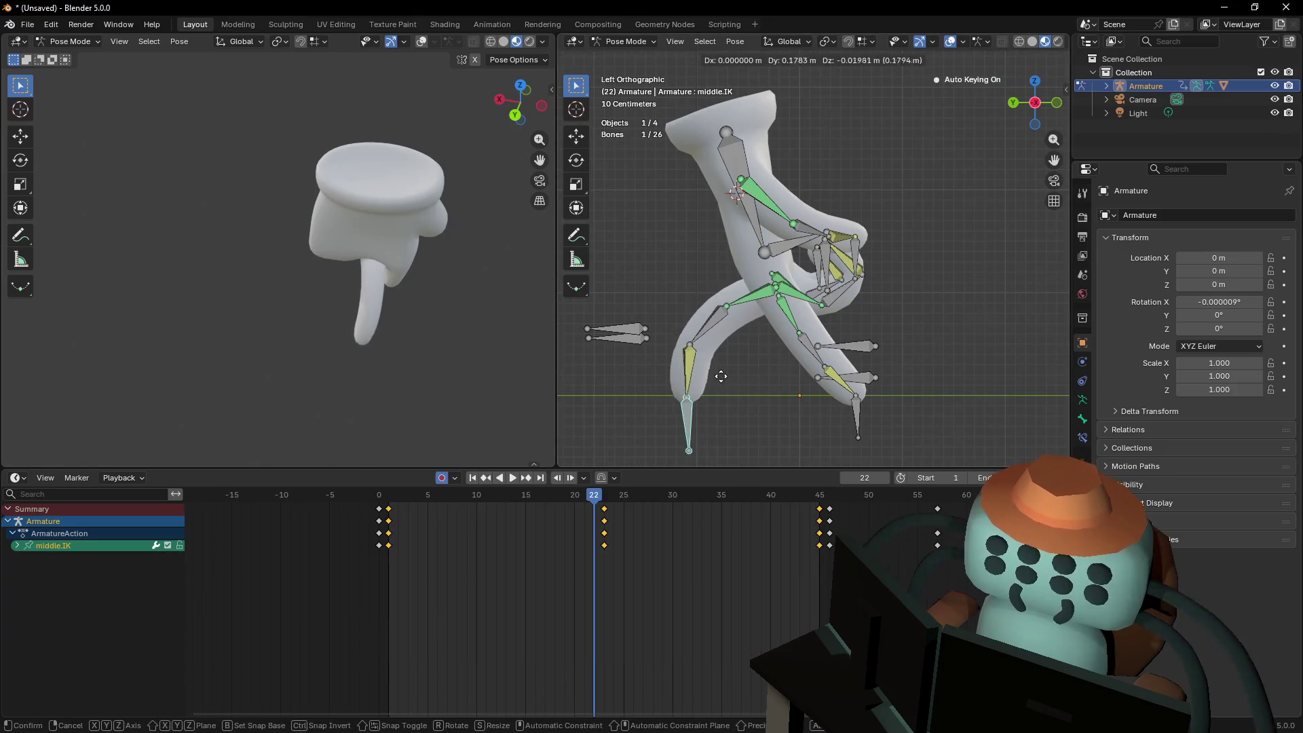
pyautogui.press('y')
pyautogui.click(695, 385)
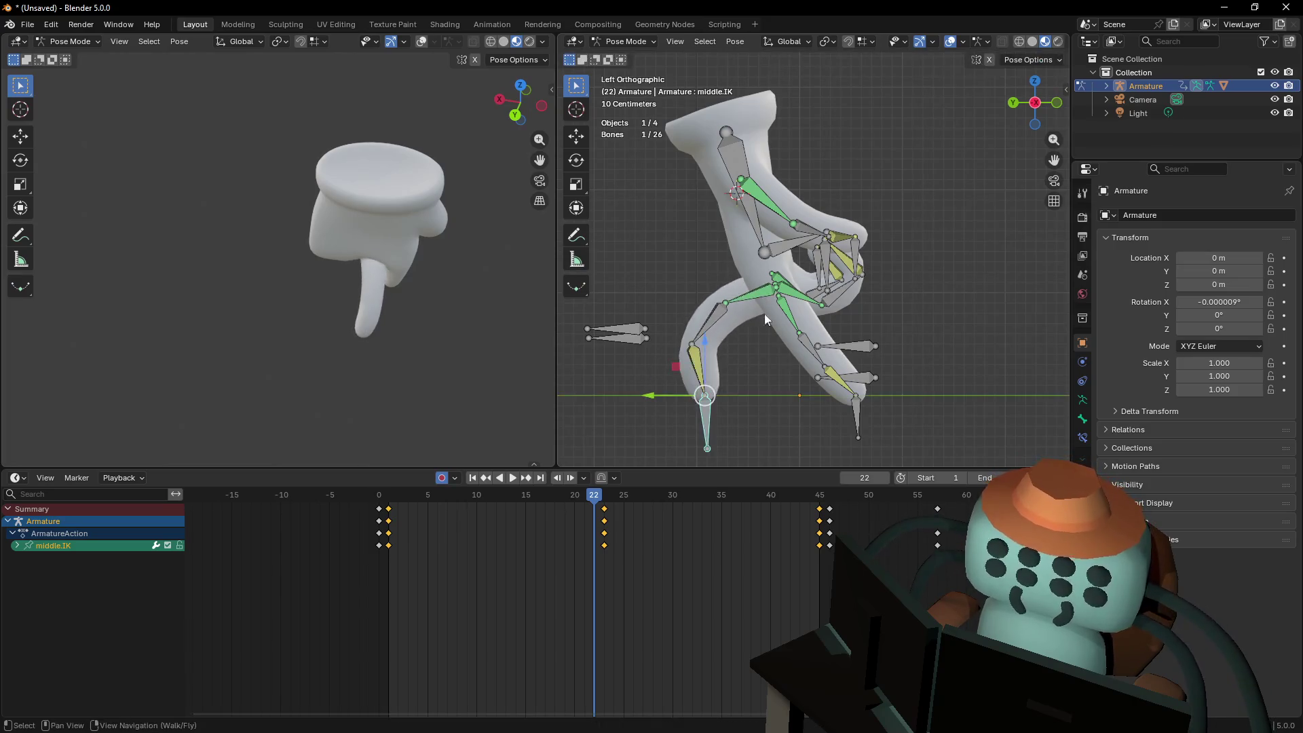
# Raise Hand.001 about 0.5 m and plant the middle finger IK target in its new spot
pyautogui.click(789, 257)
pyautogui.press('g')
pyautogui.press('z')
pyautogui.click(805, 246)
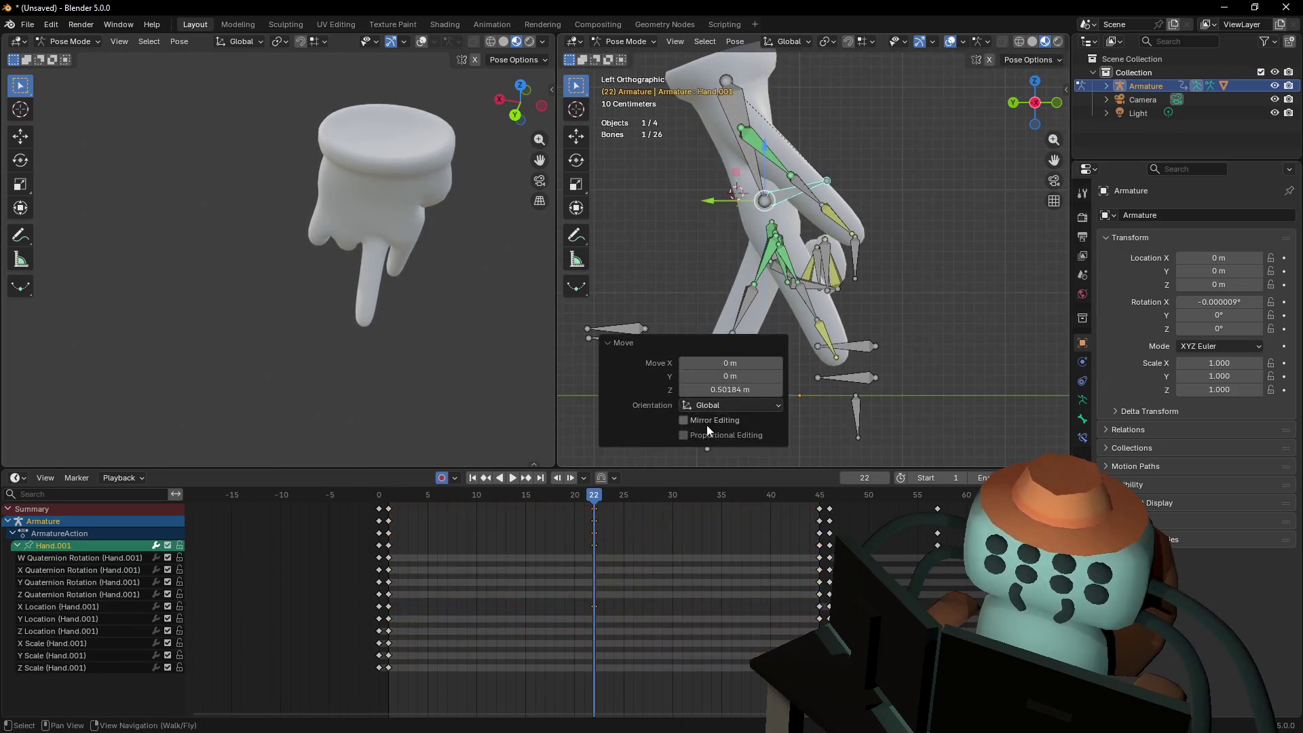
pyautogui.keyDown('shift'); pyautogui.moveTo(841, 376); pyautogui.dragTo(865, 294, button='middle'); pyautogui.keyUp('shift')
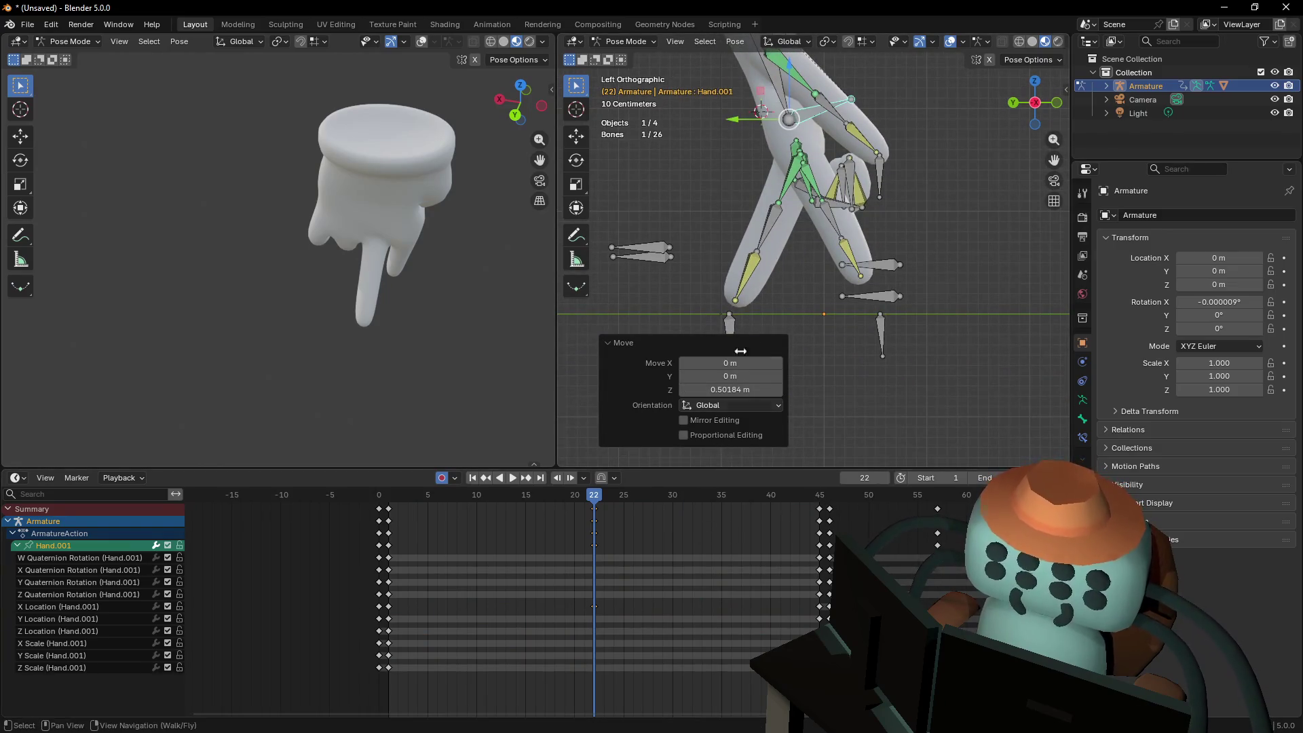
pyautogui.click(800, 316)
pyautogui.click(730, 339)
pyautogui.press('g')
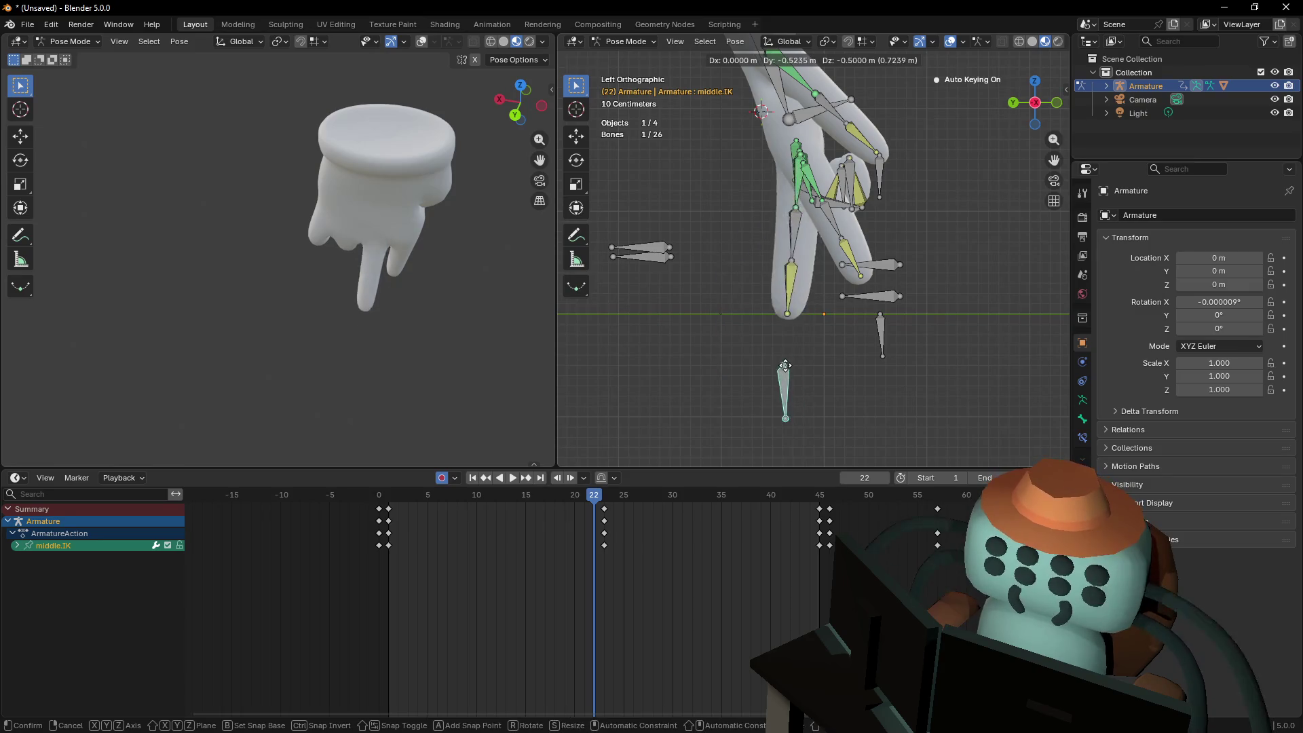
pyautogui.click(723, 318)
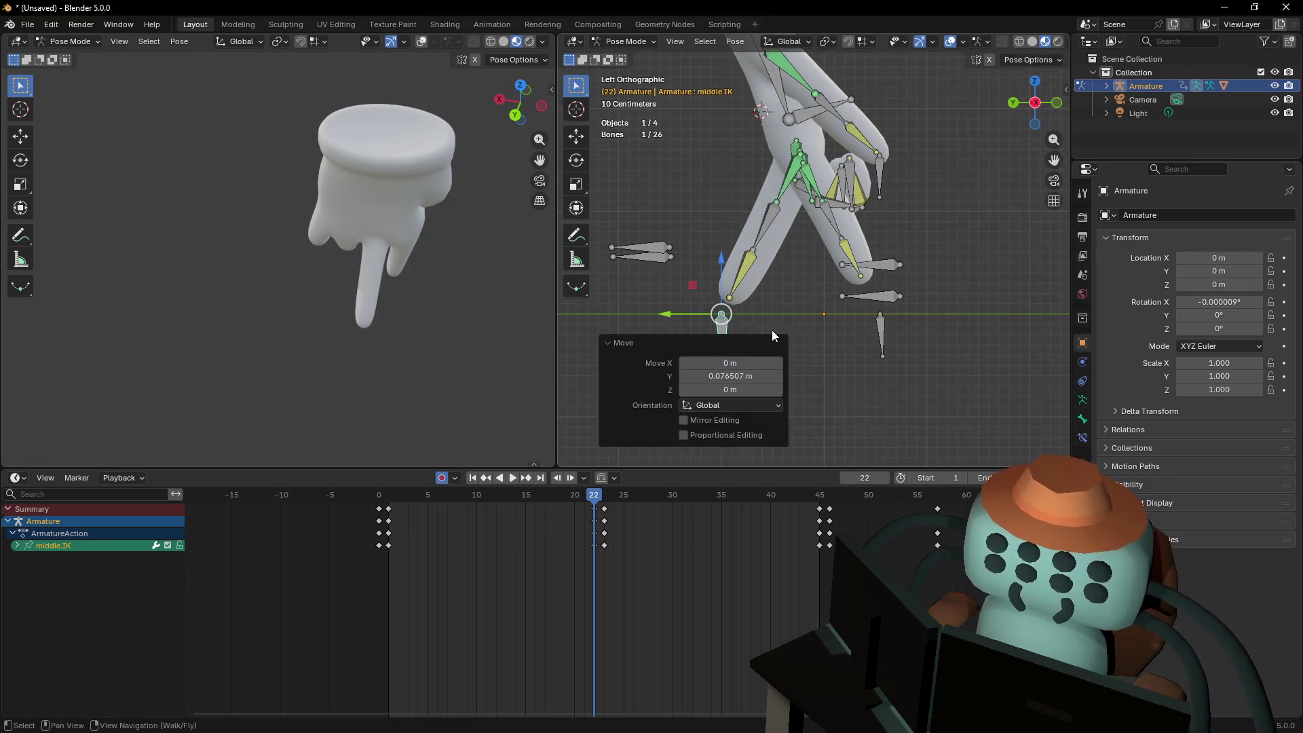
# Lift the index finger IK target 1.525 m and select the keys just after frame 22
pyautogui.keyDown('shift'); pyautogui.moveTo(874, 285); pyautogui.dragTo(846, 330, button='middle'); pyautogui.keyUp('shift')
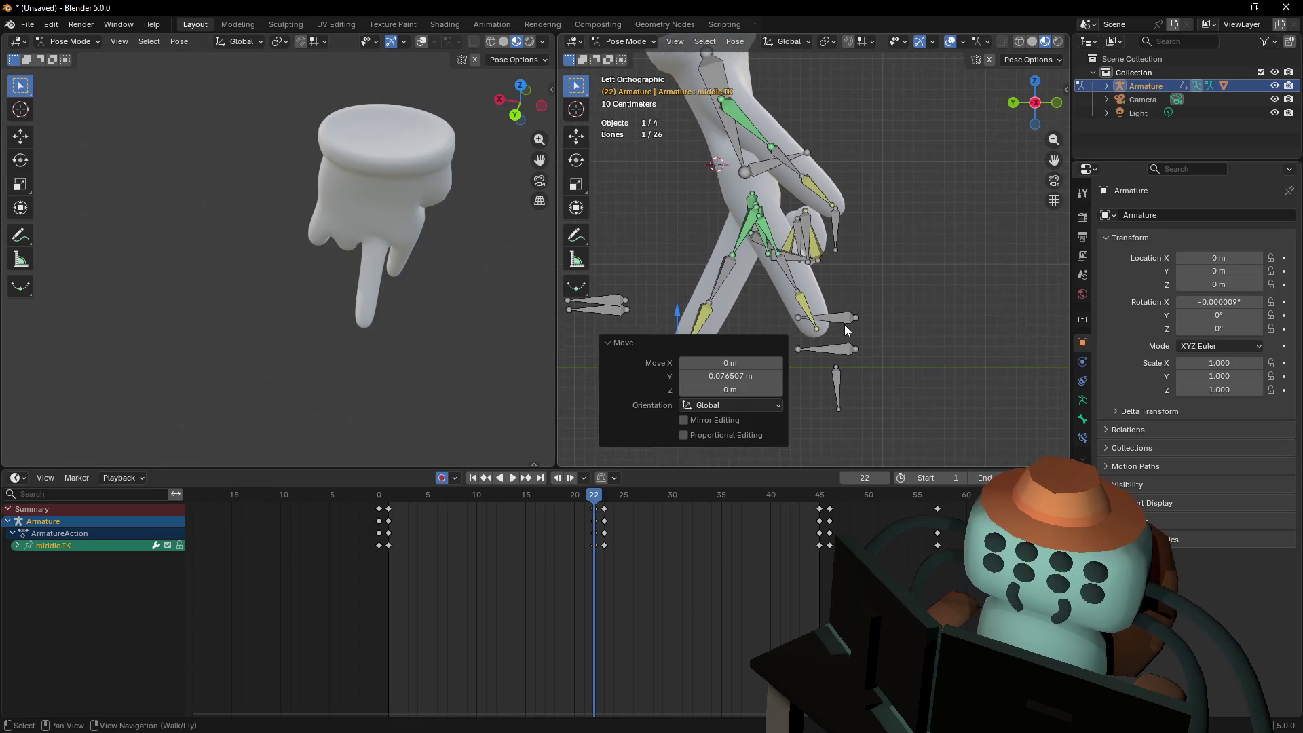
pyautogui.click(841, 368)
pyautogui.press('g')
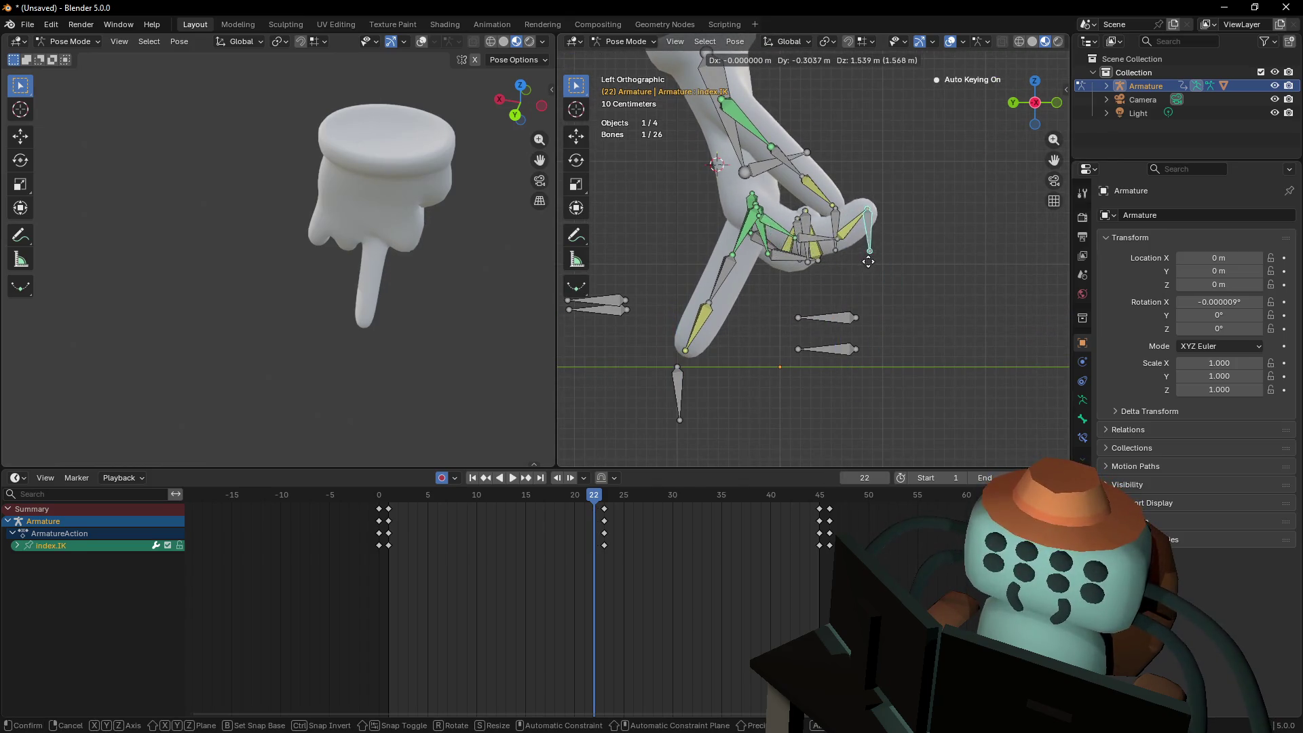
pyautogui.click(864, 263)
pyautogui.keyDown('shift'); pyautogui.moveTo(819, 266); pyautogui.dragTo(853, 253, button='middle'); pyautogui.keyUp('shift')
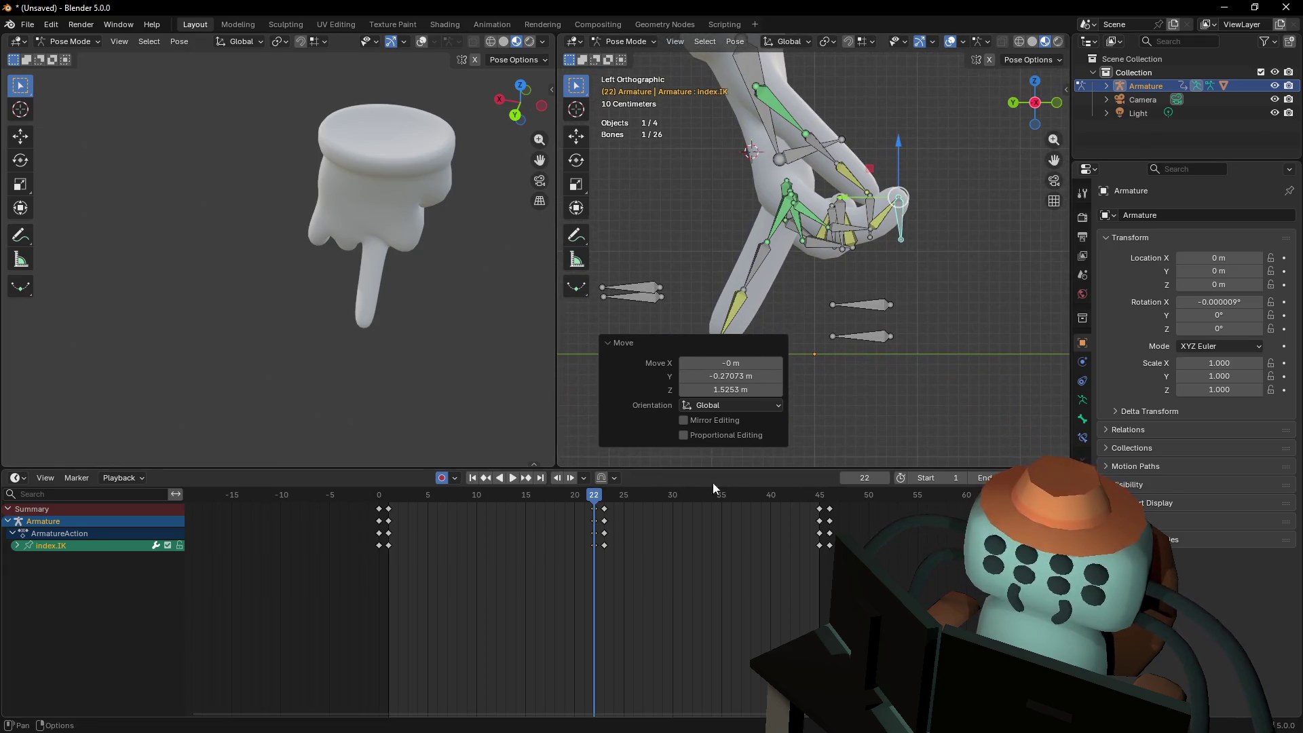
pyautogui.click(605, 509)
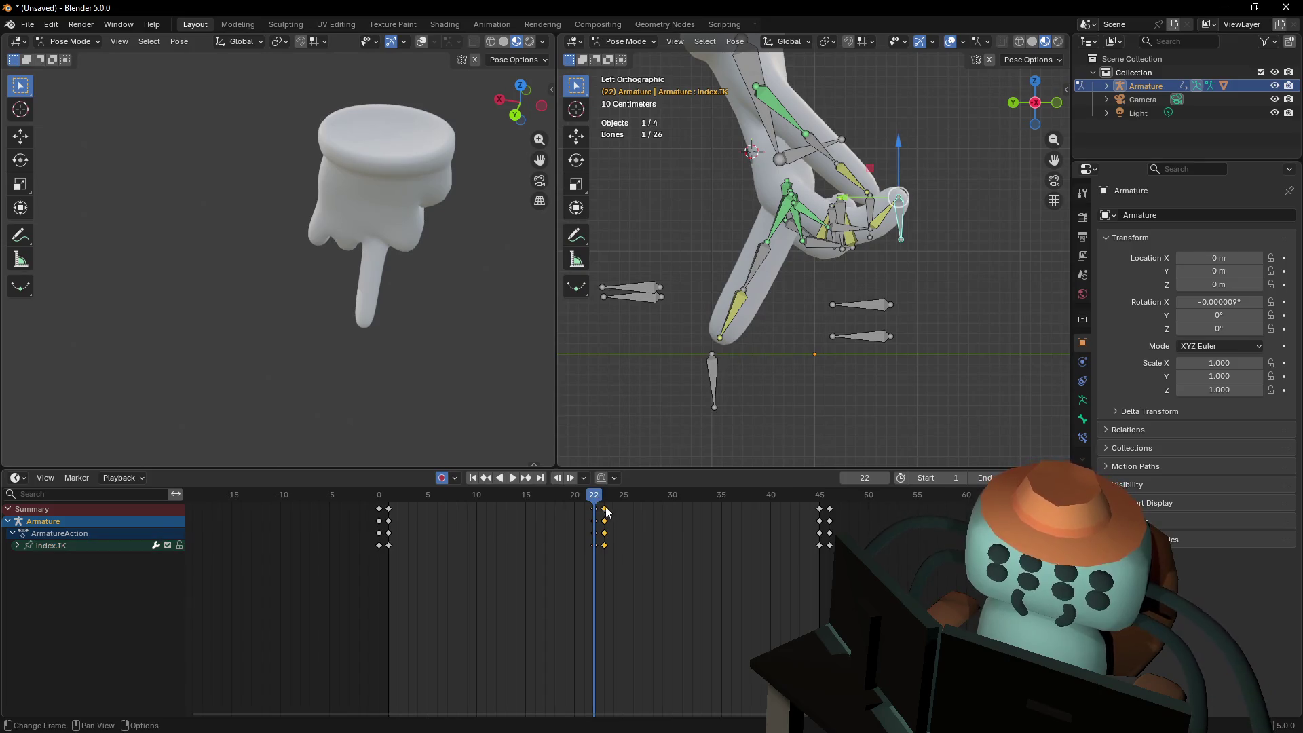
# Select all of the rig's bones in Pose Mode
pyautogui.press('a')
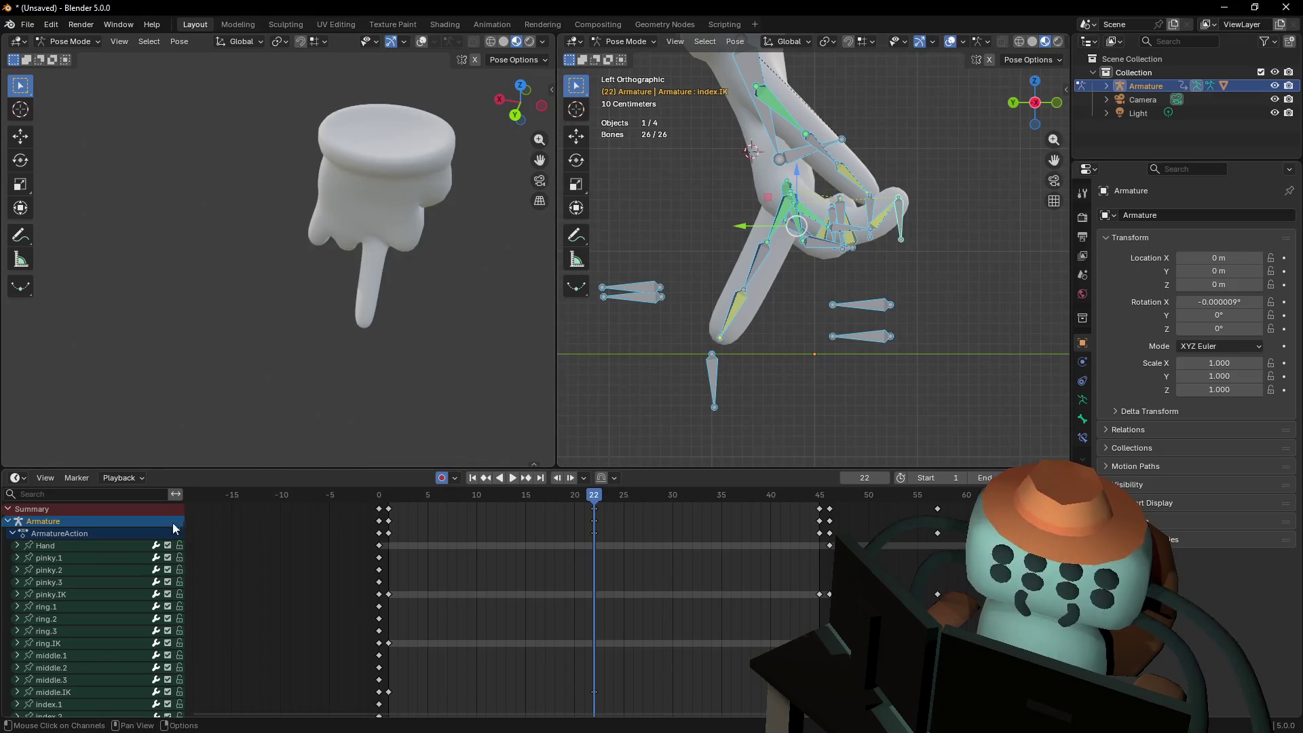
pyautogui.press('Tab')
pyautogui.press('Tab')
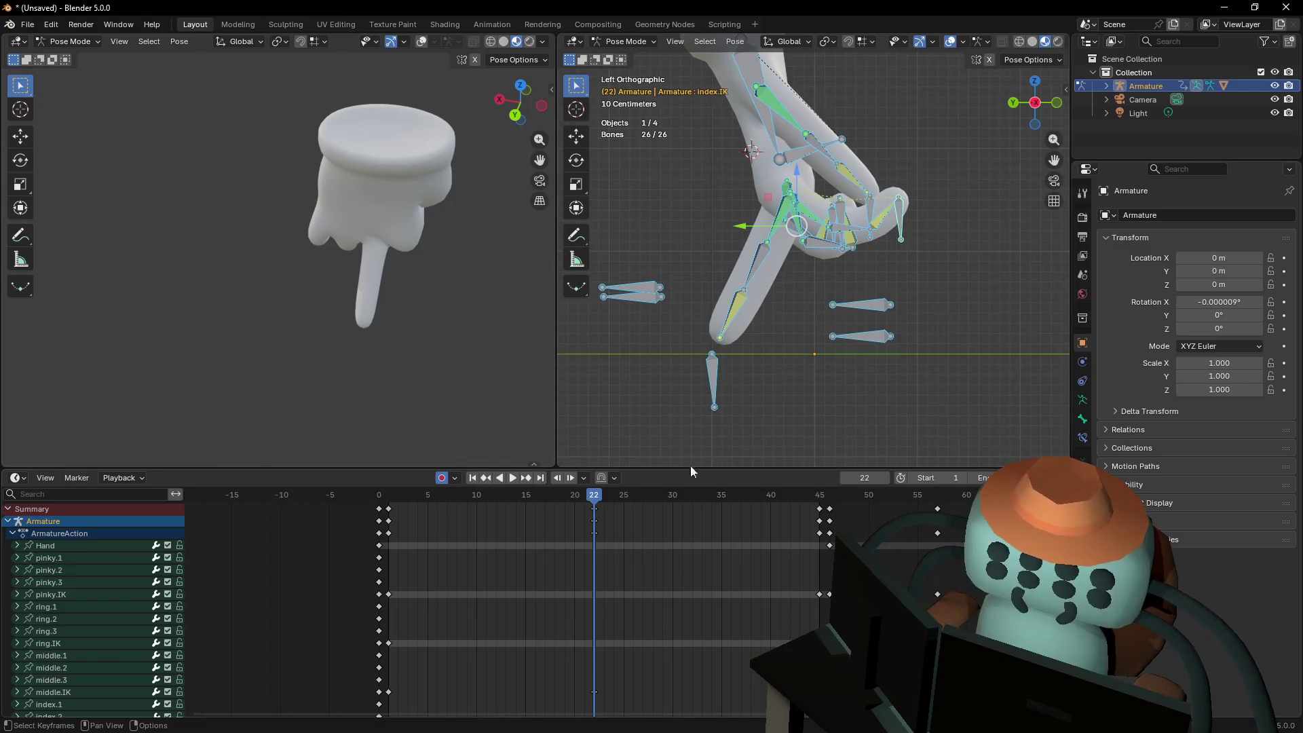
pyautogui.click(711, 373)
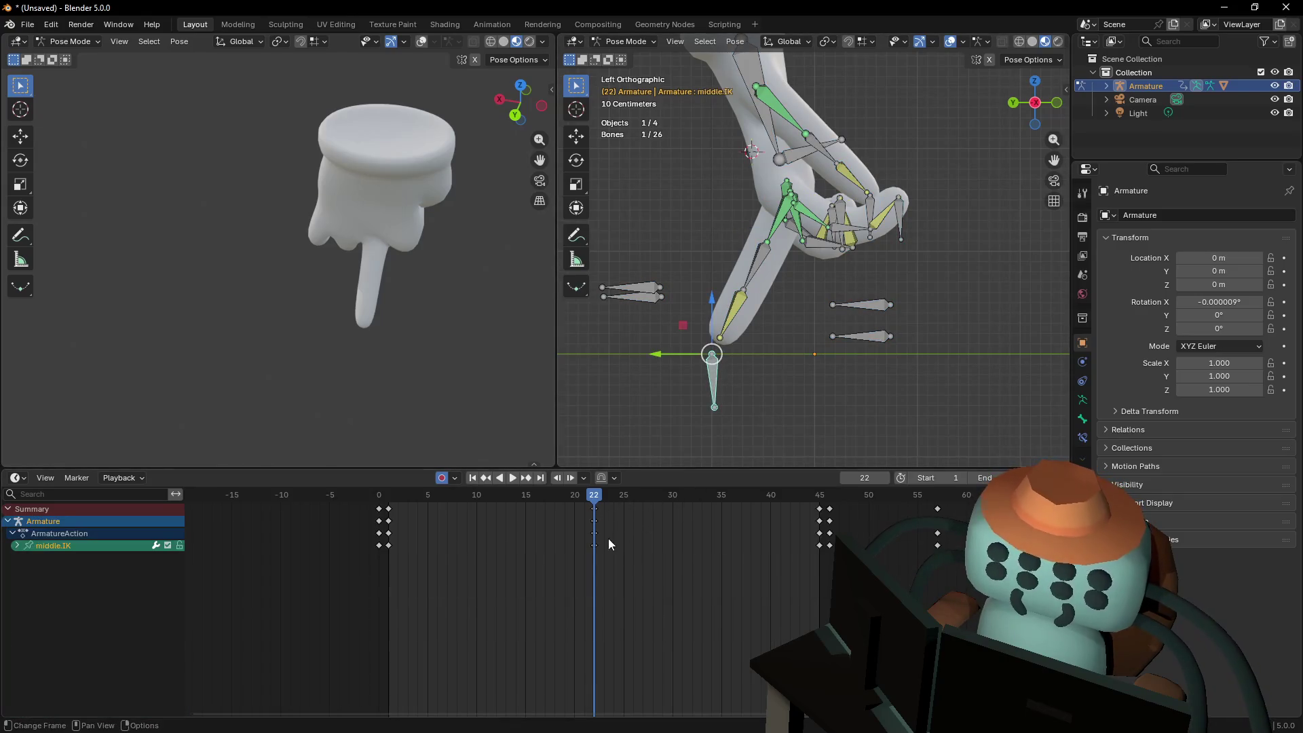
pyautogui.press('a')
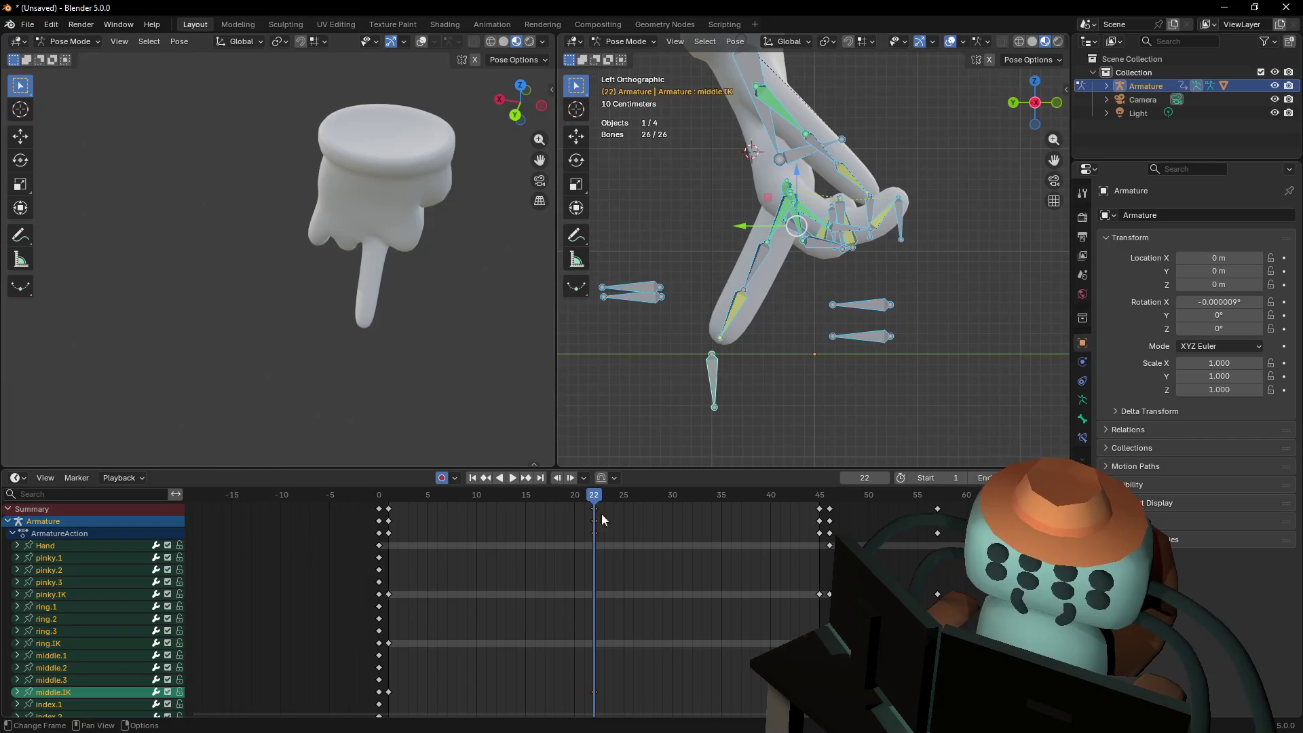
# Box-select the mid-cycle keys near frame 23, delete them, and return to frame 1
pyautogui.click(12, 533)
pyautogui.press('b')
pyautogui.moveTo(614, 514)
pyautogui.mouseDown()
pyautogui.moveTo(579, 500)
pyautogui.moveTo(606, 500)
pyautogui.mouseUp()
pyautogui.press('Right')
pyautogui.press('Right')
pyautogui.press('Right')
pyautogui.press('Left')
pyautogui.press('Left')
pyautogui.press('Left')
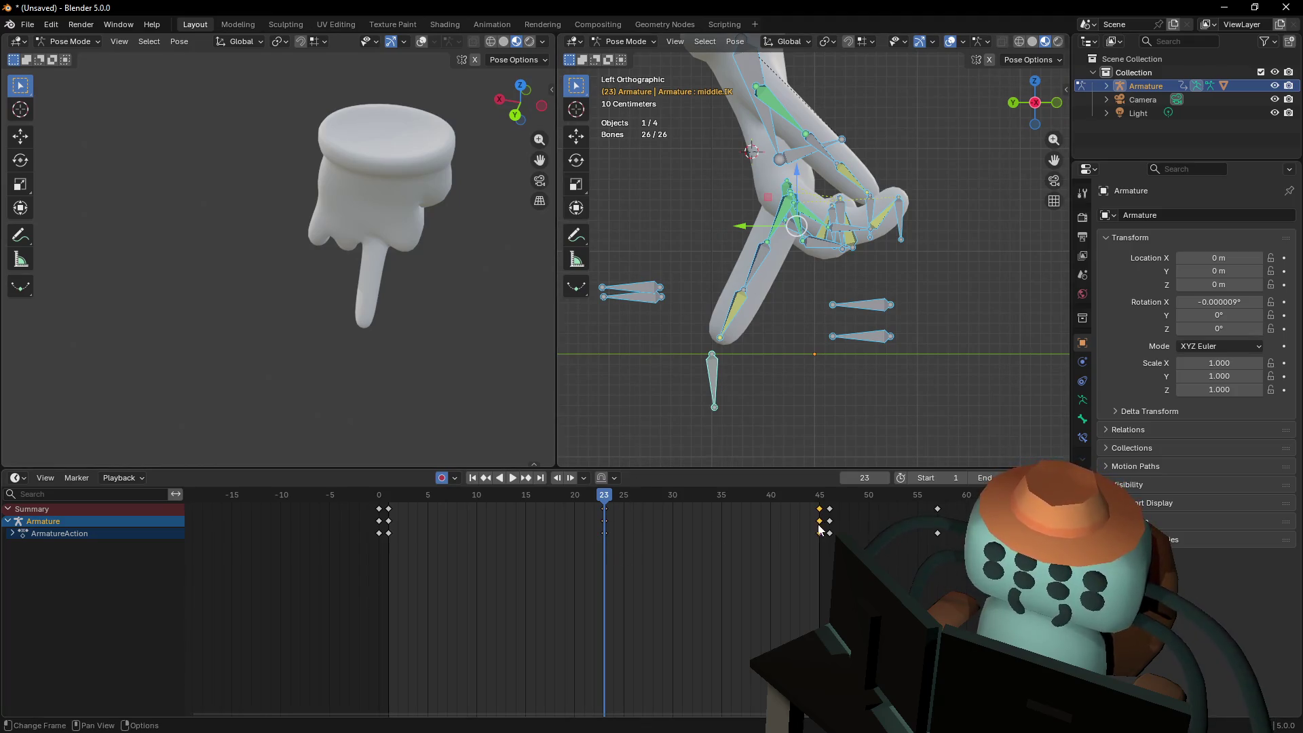
pyautogui.press('Delete')
pyautogui.press('Delete')
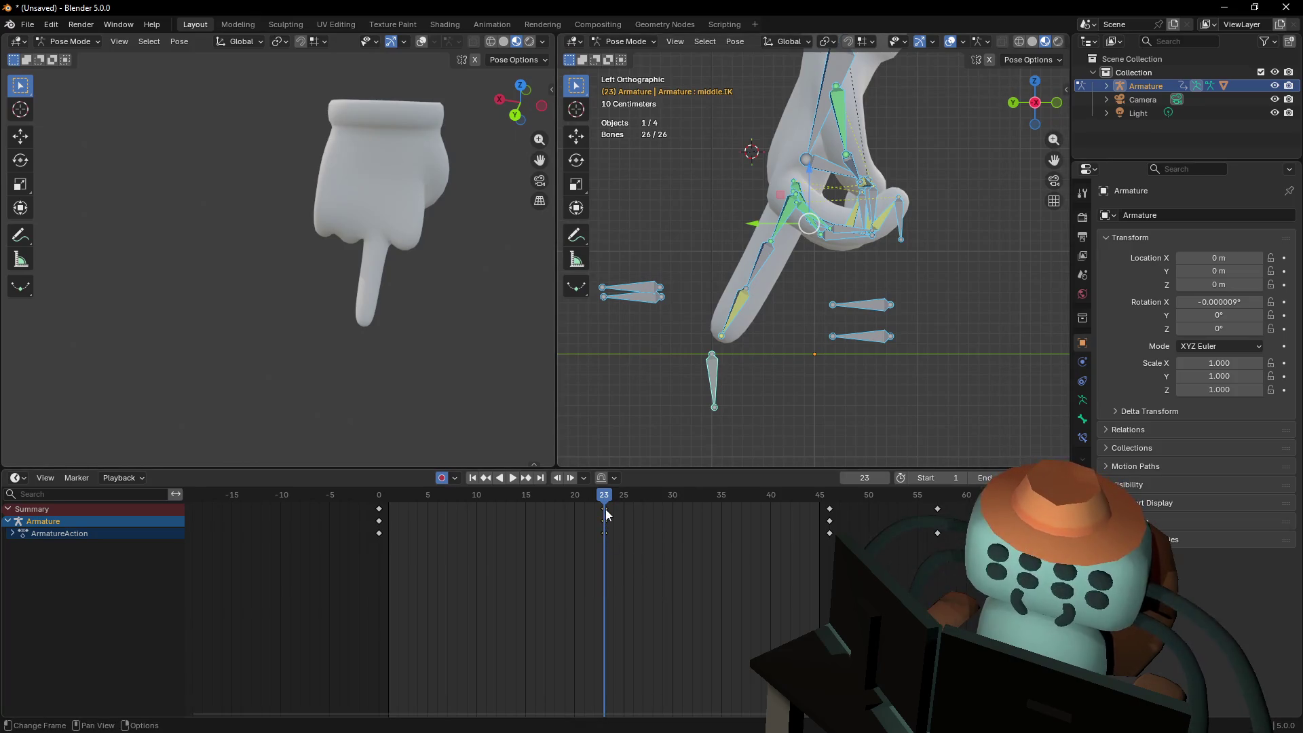
pyautogui.hotkey('ctrl', 'z')
pyautogui.hotkey('shift', 'Left')
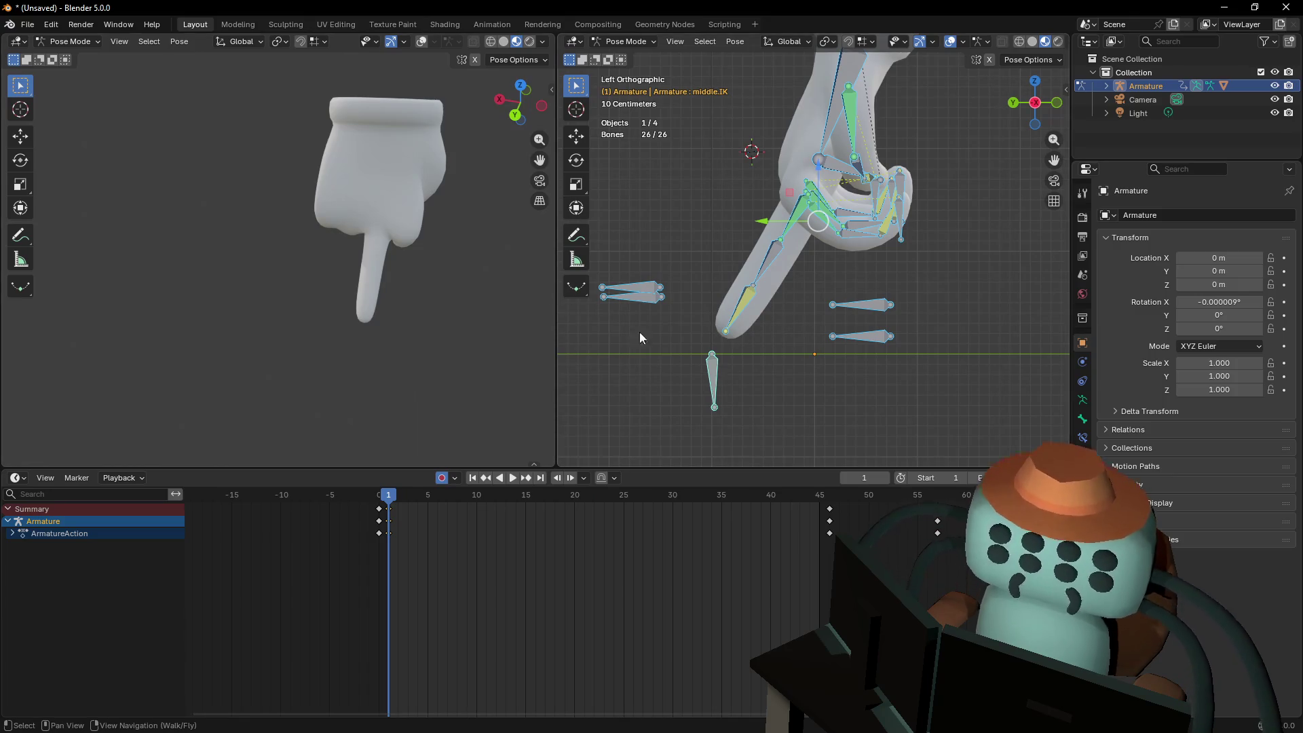
# Pose frame 1 by moving Hand.001 and shifting the index IK target 0.228 m Y, −0.456 m Z
pyautogui.hotkey('shift', '`')
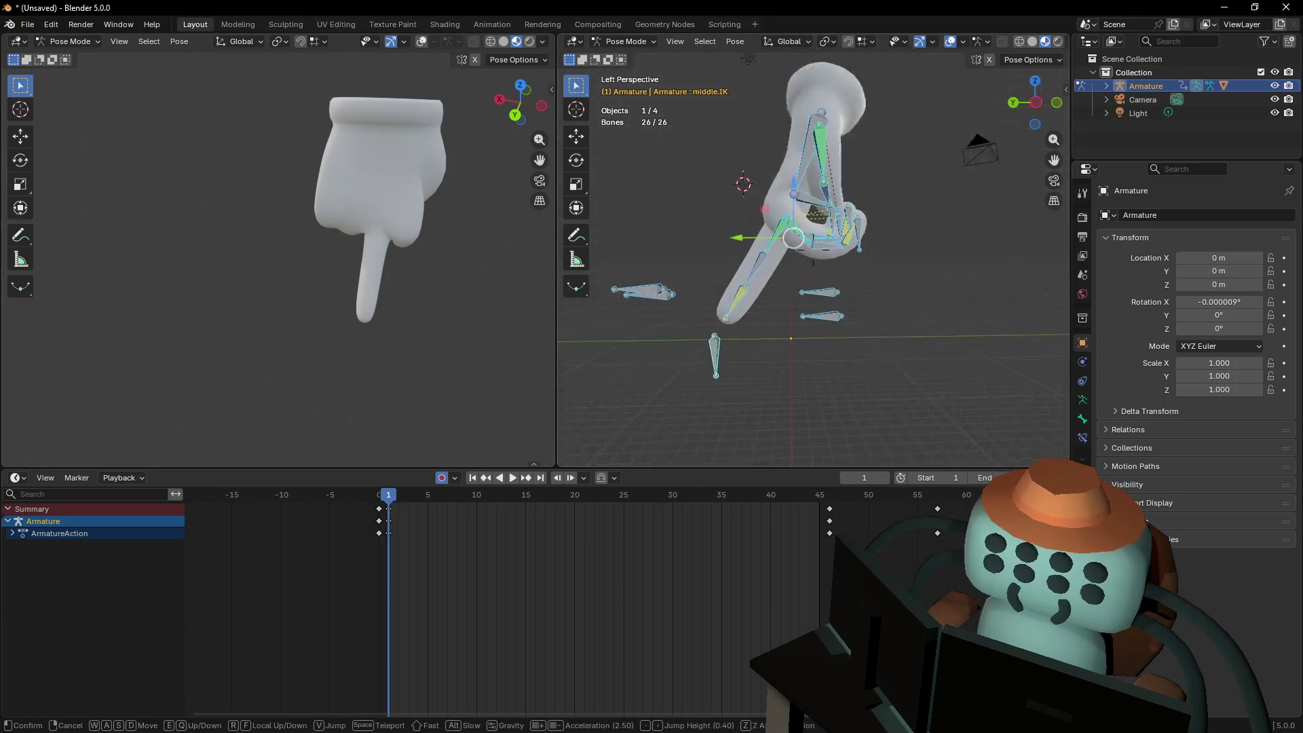
pyautogui.press('s')
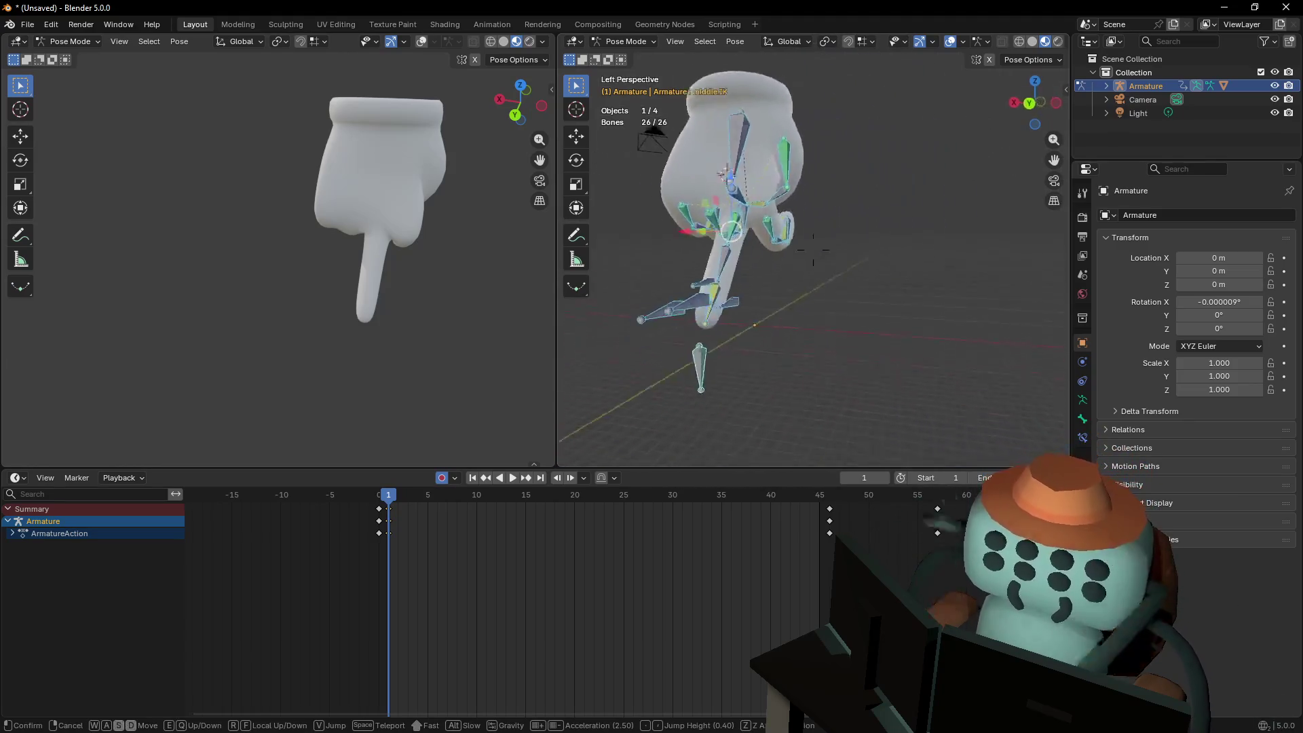
pyautogui.press('w')
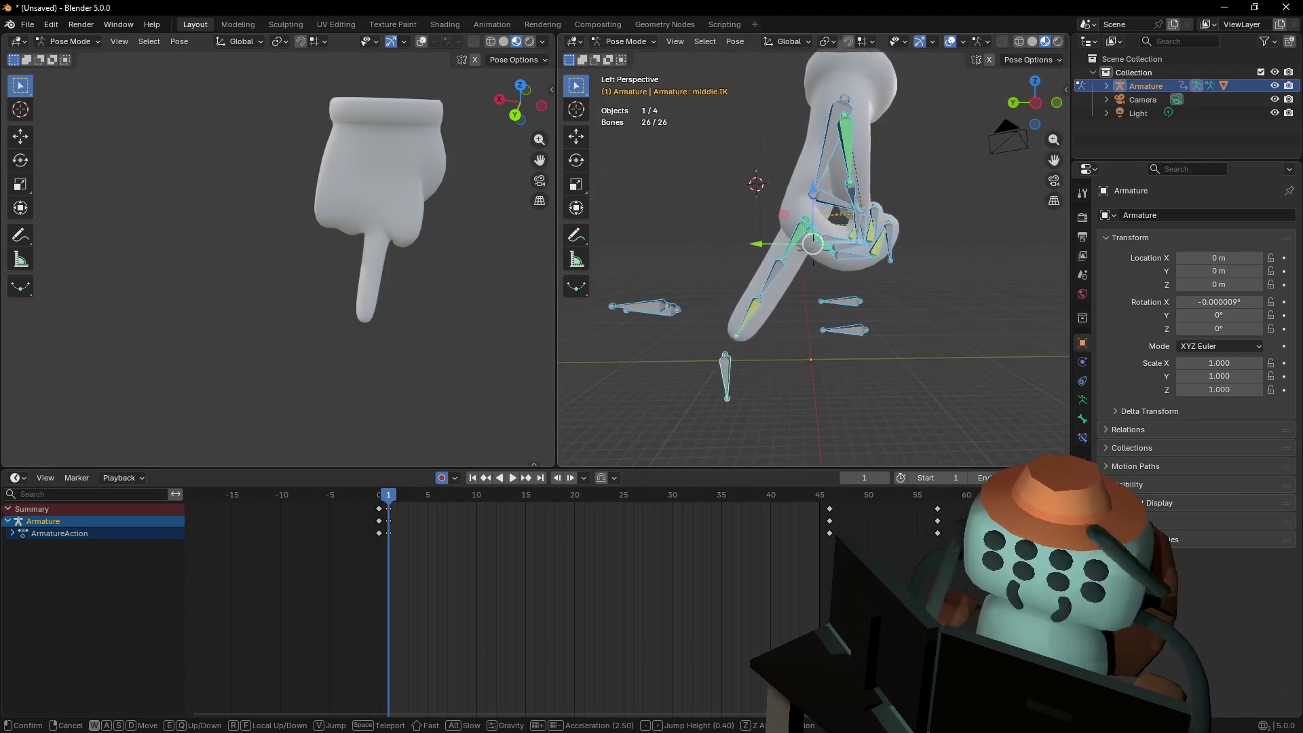
pyautogui.click(868, 305)
pyautogui.moveTo(1034, 101); pyautogui.dragTo(1036, 105)
pyautogui.click(1036, 106)
pyautogui.scroll(-3, 875, 161)
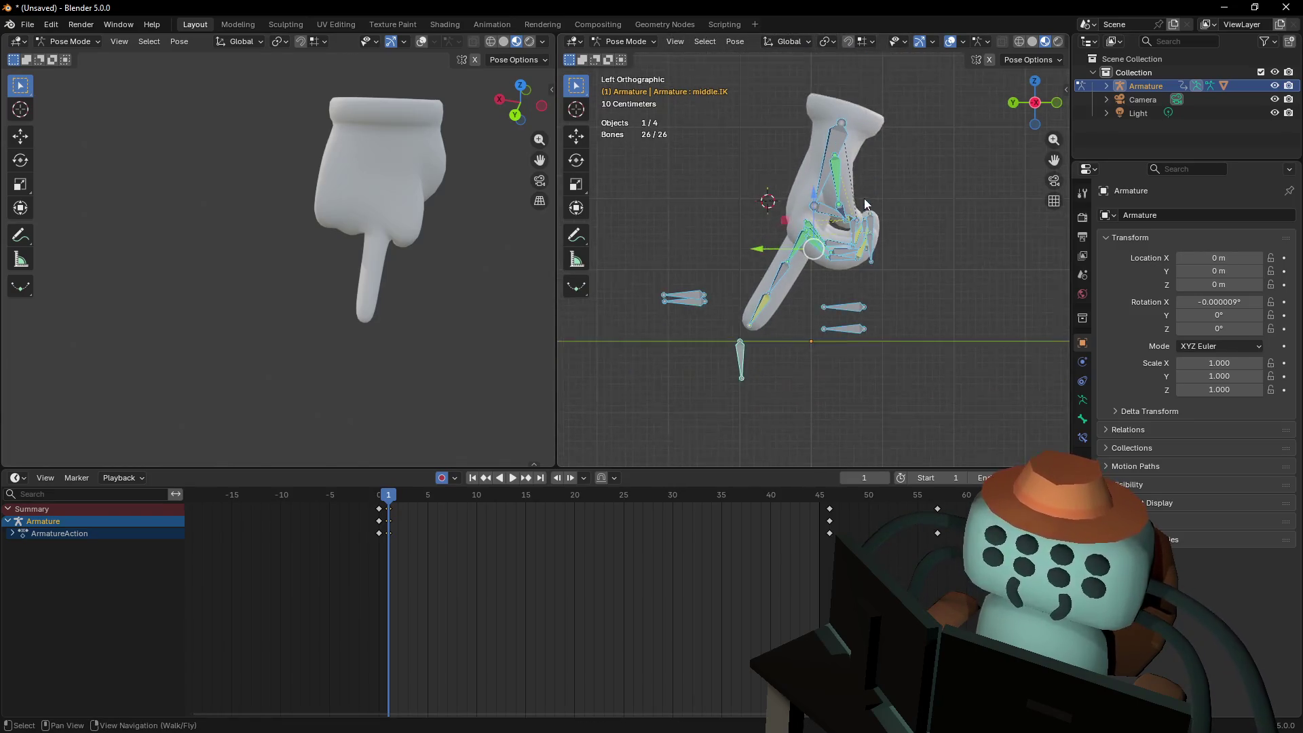
pyautogui.click(835, 236)
pyautogui.press('g')
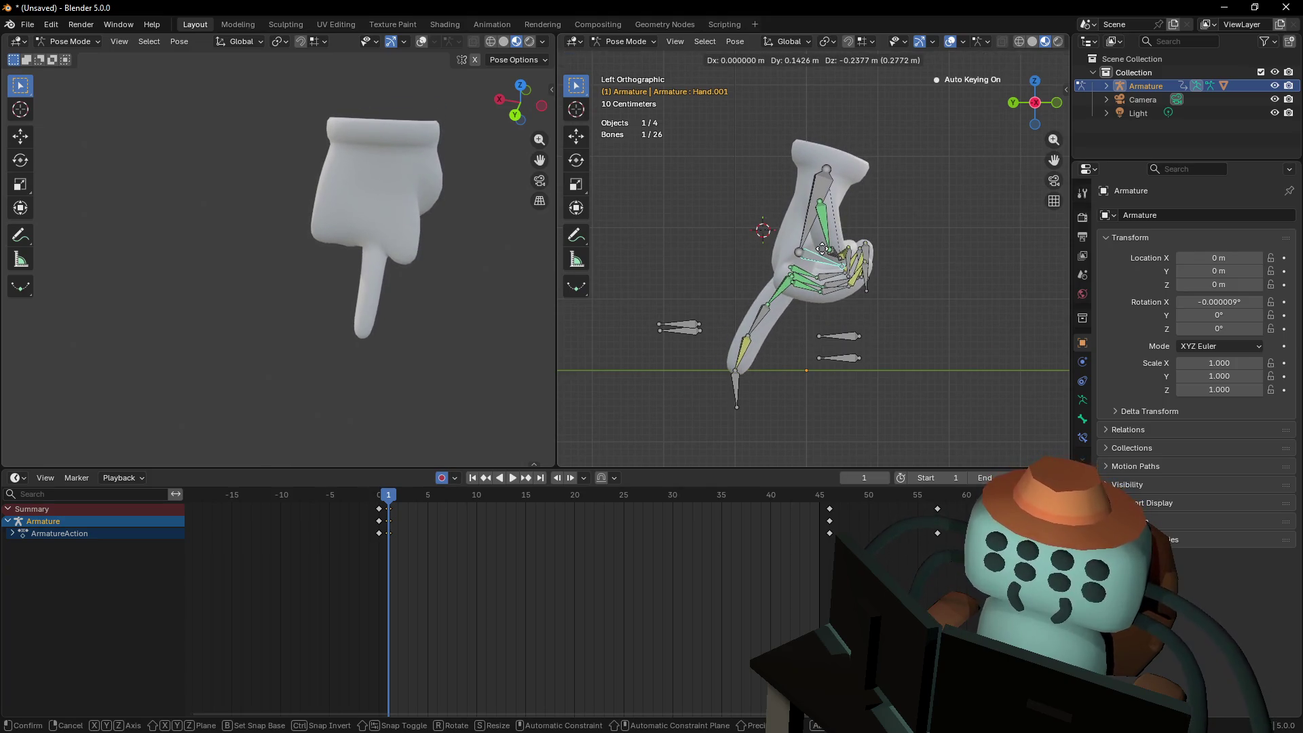
pyautogui.click(863, 279)
pyautogui.click(864, 280)
pyautogui.press('g')
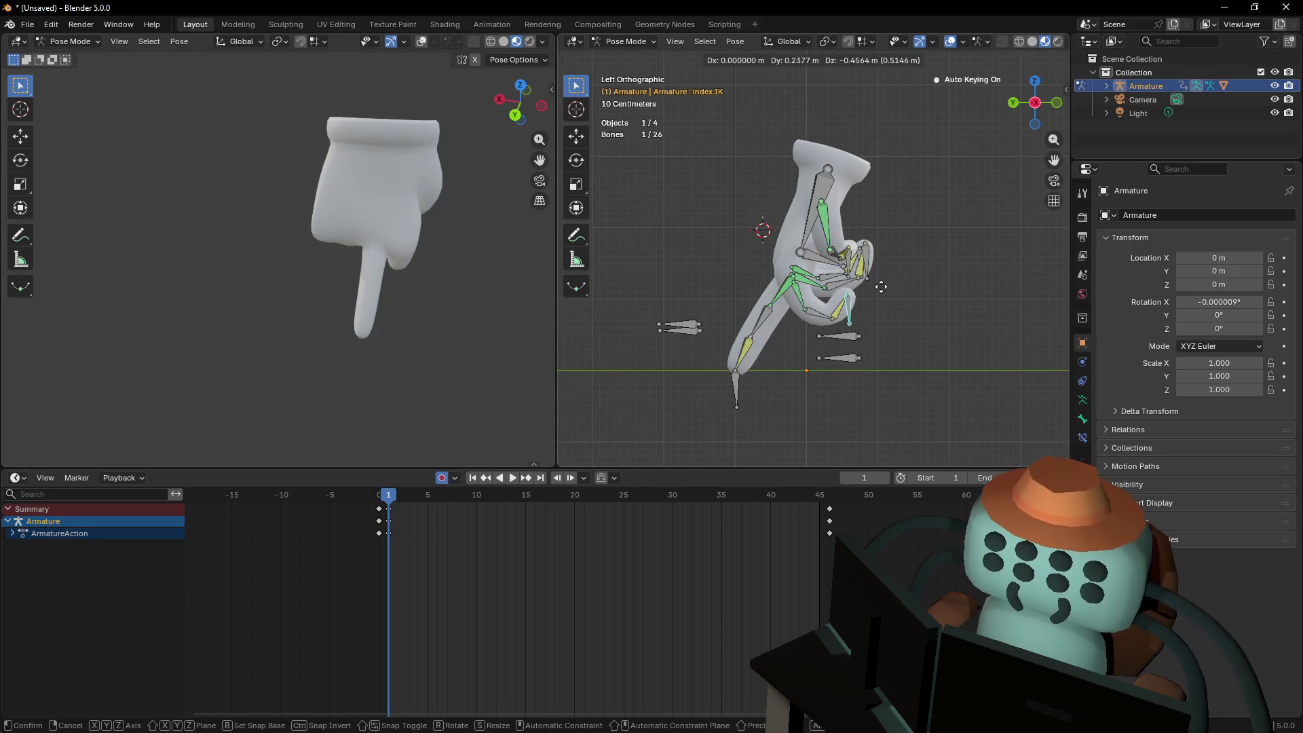
pyautogui.click(881, 286)
# Scrub the timeline to preview the frame-1 pose from an angled view
pyautogui.moveTo(870, 372)
pyautogui.keyDown('shift'); pyautogui.mouseDown(button='middle')
pyautogui.moveTo(852, 343)
pyautogui.moveTo(871, 306)
pyautogui.moveTo(799, 316)
pyautogui.moveTo(842, 279)
pyautogui.mouseUp(button='middle'); pyautogui.keyUp('shift')
pyautogui.keyDown('shift'); pyautogui.moveTo(902, 199); pyautogui.dragTo(874, 252, button='middle'); pyautogui.keyUp('shift')
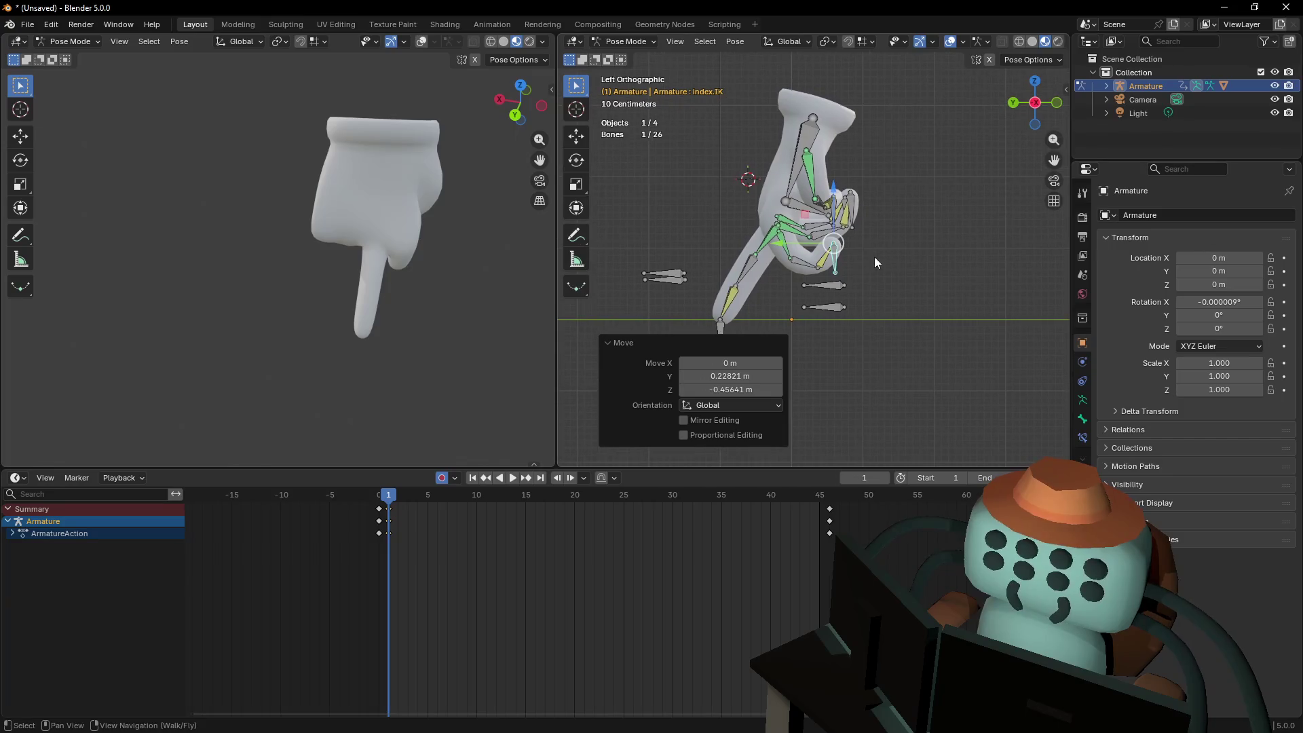
pyautogui.moveTo(474, 277); pyautogui.dragTo(536, 282, button='middle')
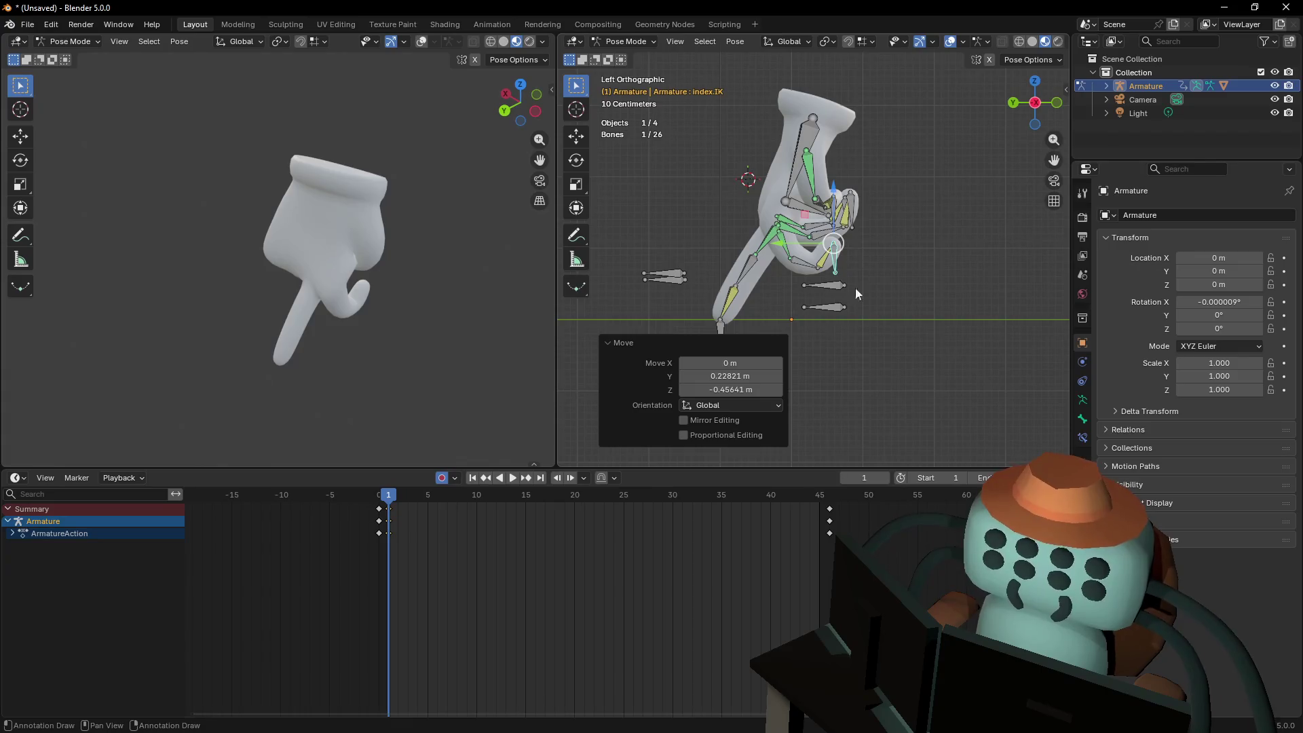
pyautogui.moveTo(392, 502)
pyautogui.mouseDown()
pyautogui.moveTo(646, 537)
pyautogui.moveTo(429, 526)
pyautogui.moveTo(430, 510)
pyautogui.moveTo(476, 510)
pyautogui.moveTo(388, 508)
pyautogui.mouseUp()
pyautogui.click(724, 344)
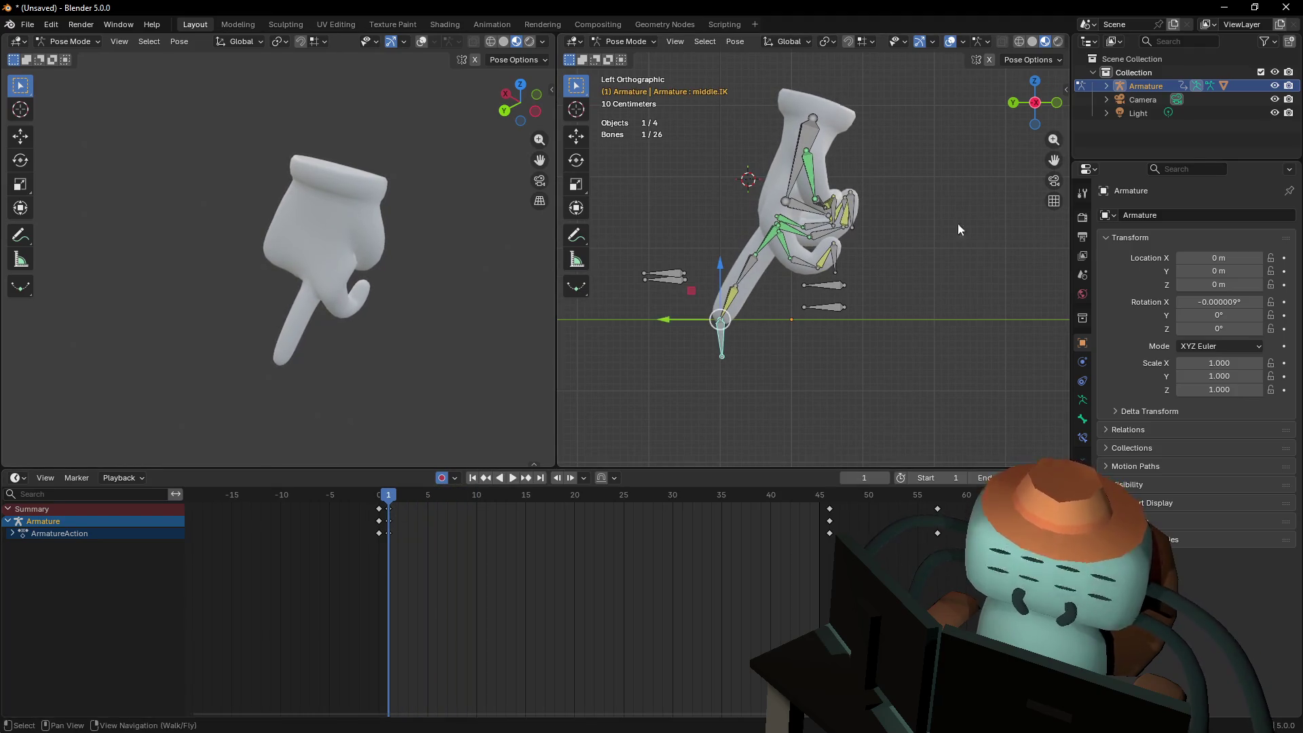
# Duplicate all bones' frame-1 keys and move the copies to frame 6
pyautogui.press('a')
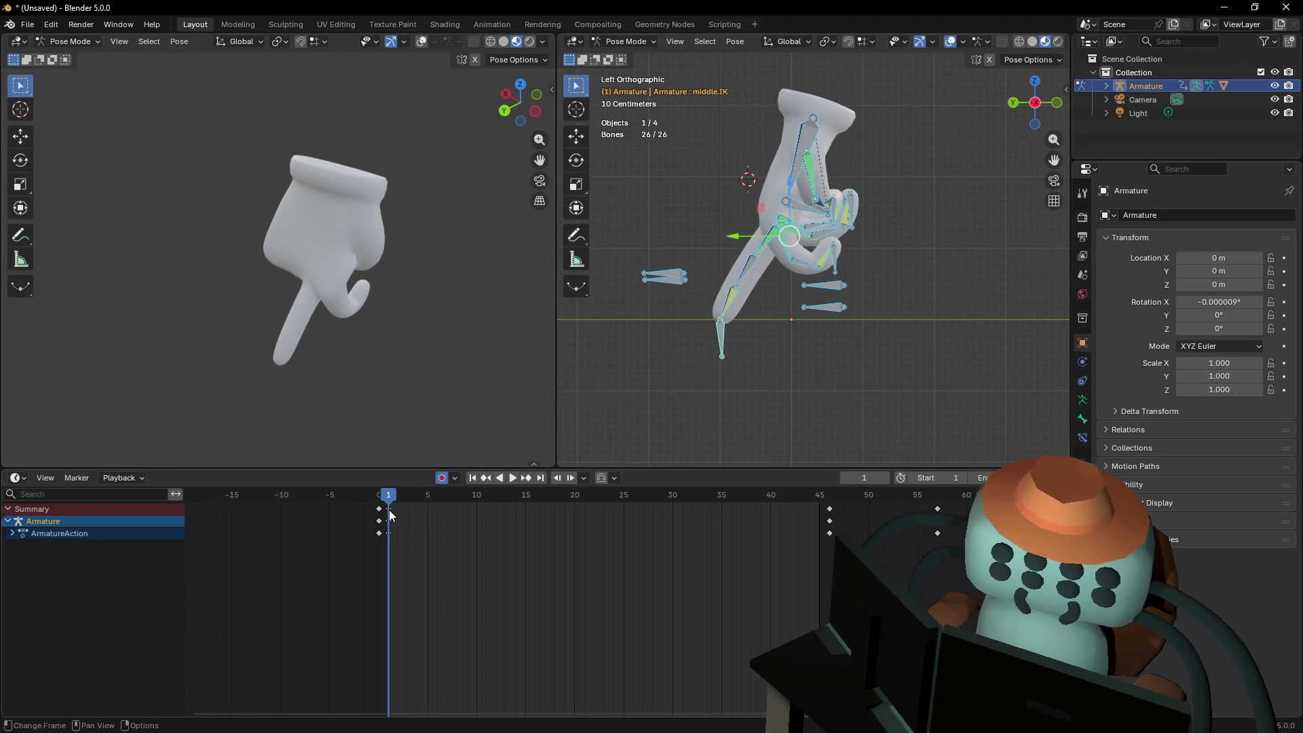
pyautogui.press('g')
pyautogui.click(429, 513)
pyautogui.click(427, 500)
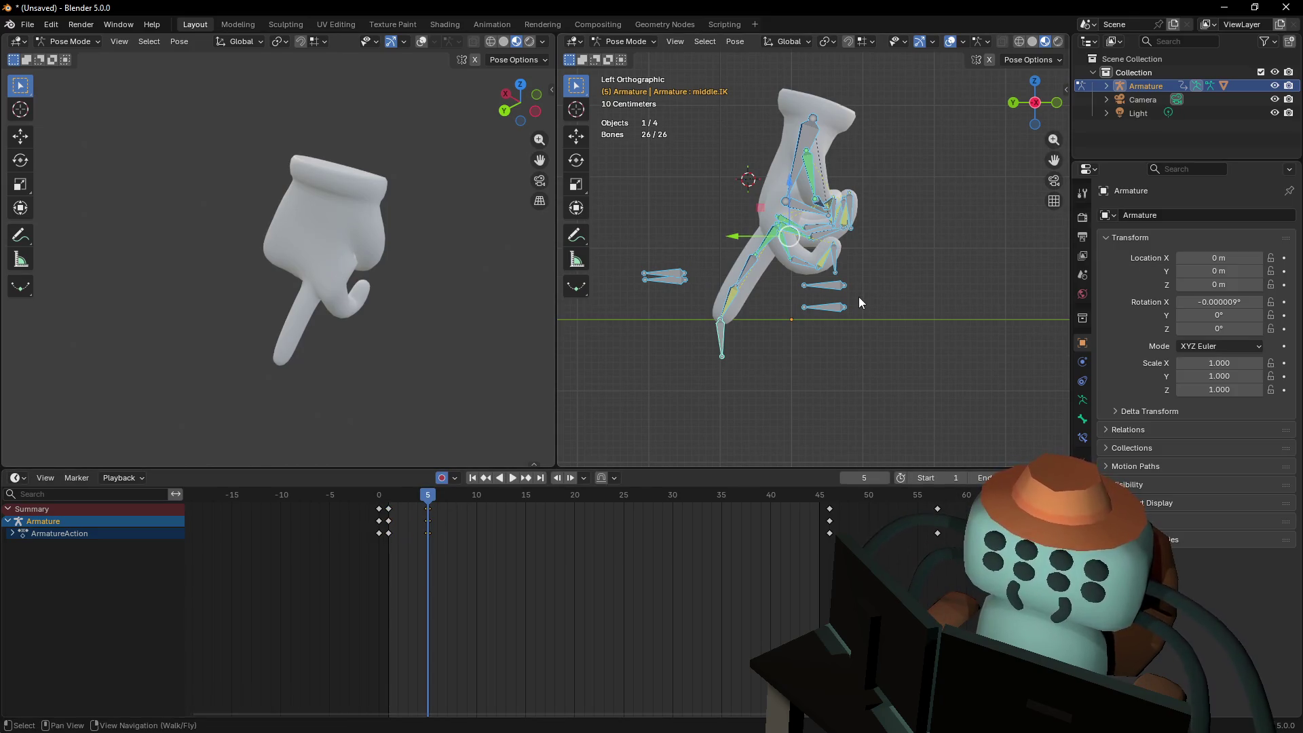
pyautogui.moveTo(429, 506); pyautogui.dragTo(455, 508)
pyautogui.click(462, 519)
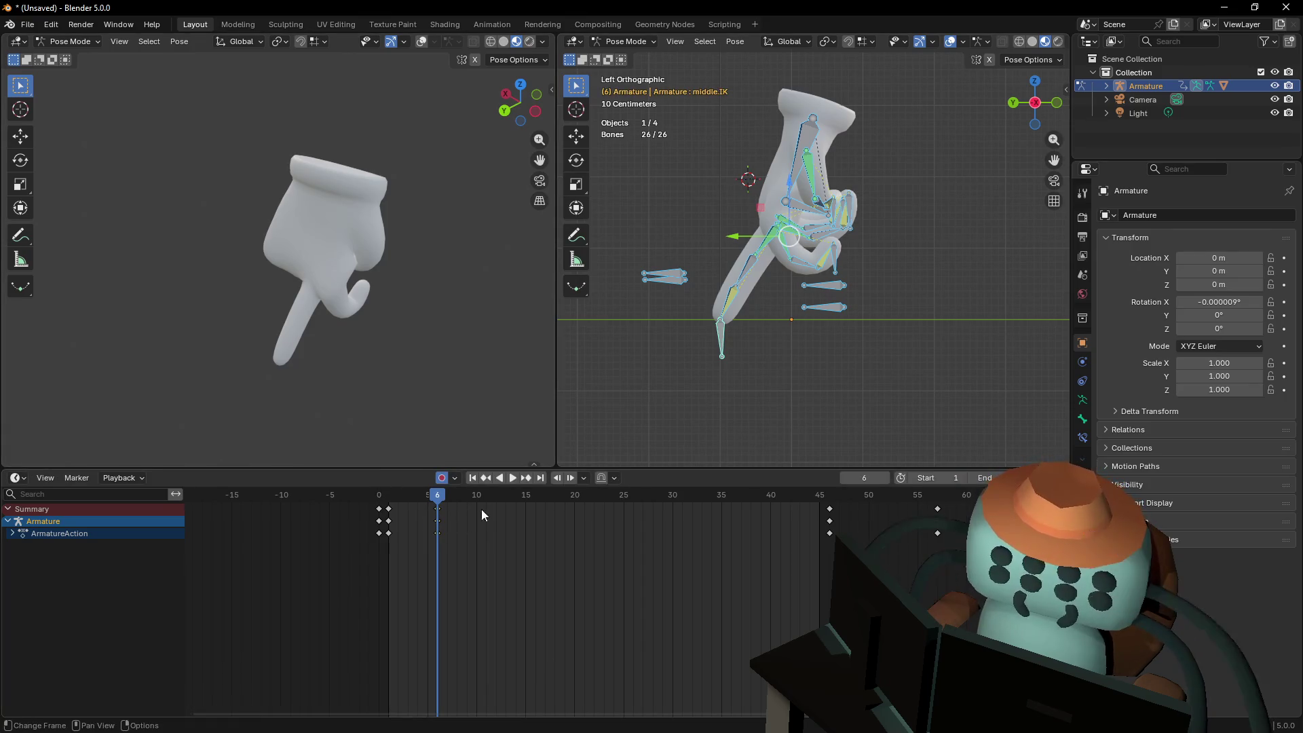
# At frame 6, raise the middle finger IK target and stretch the index finger IK target down
pyautogui.keyDown('shift'); pyautogui.moveTo(743, 336); pyautogui.dragTo(718, 365, button='middle'); pyautogui.keyUp('shift')
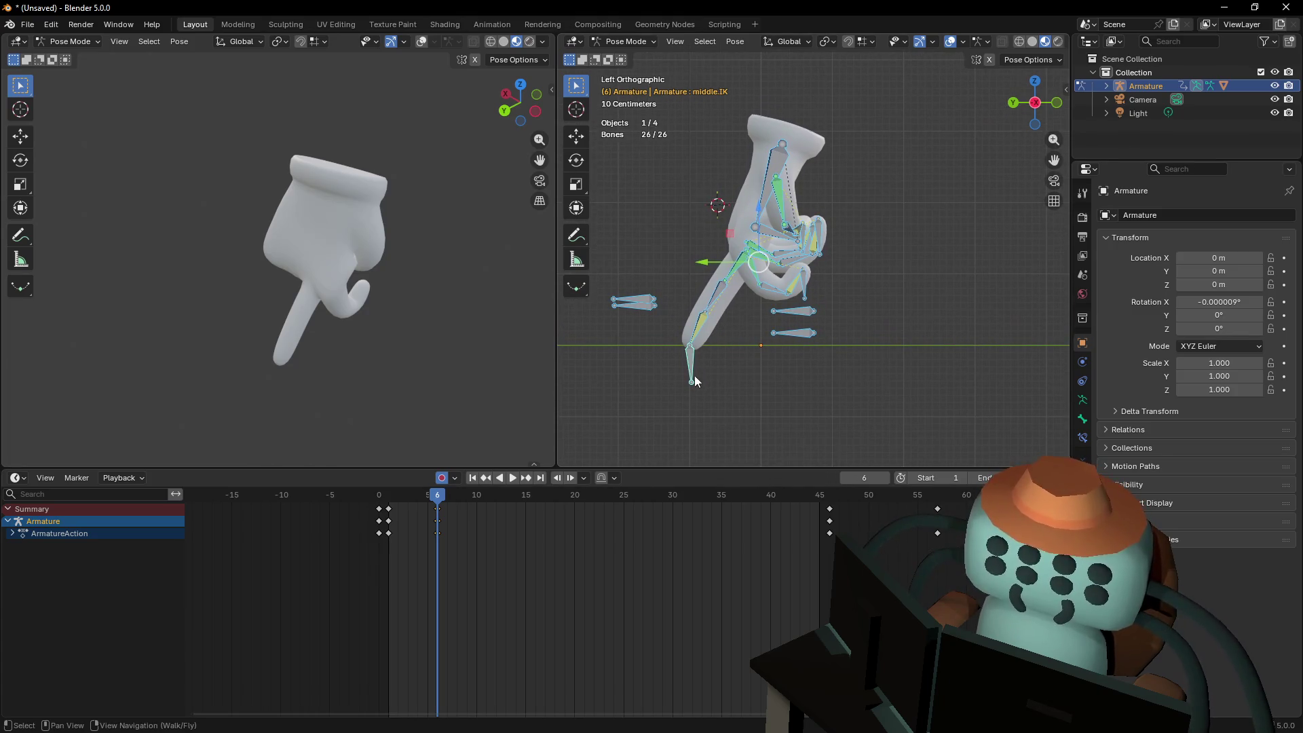
pyautogui.click(688, 366)
pyautogui.press('g')
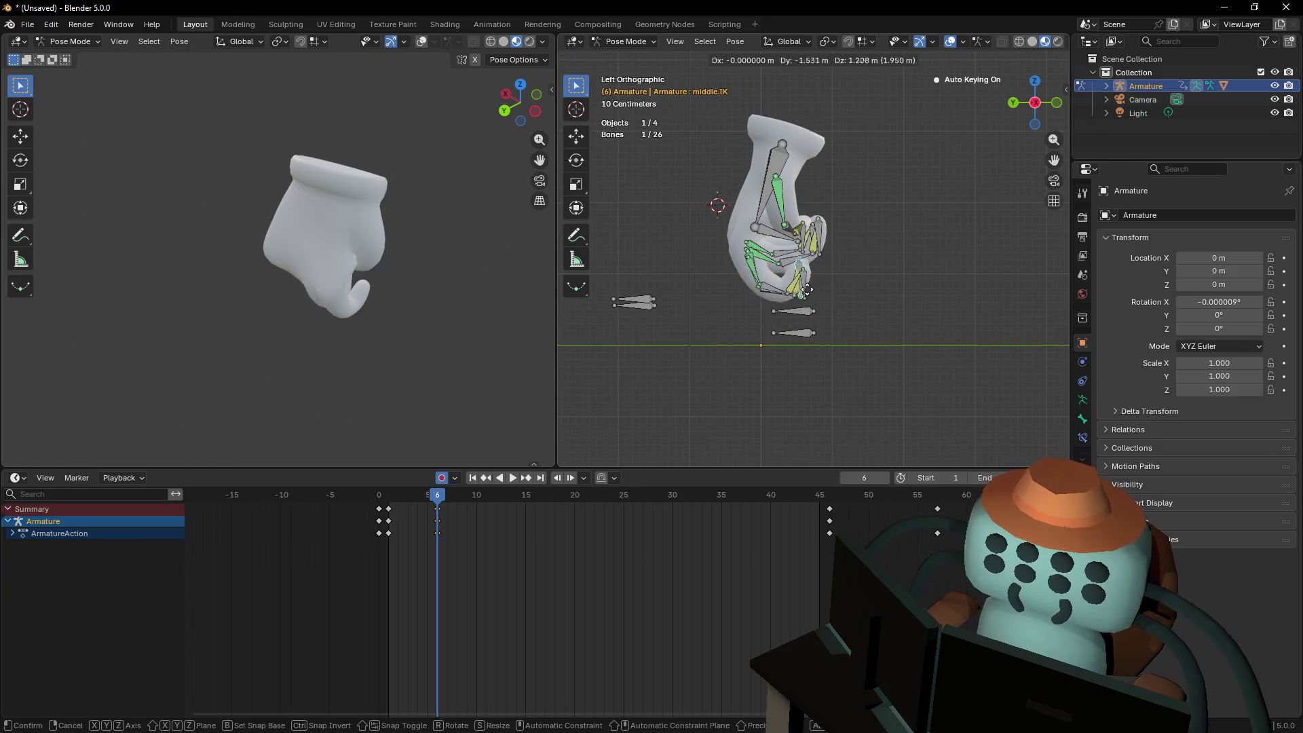
pyautogui.click(813, 306)
pyautogui.click(804, 284)
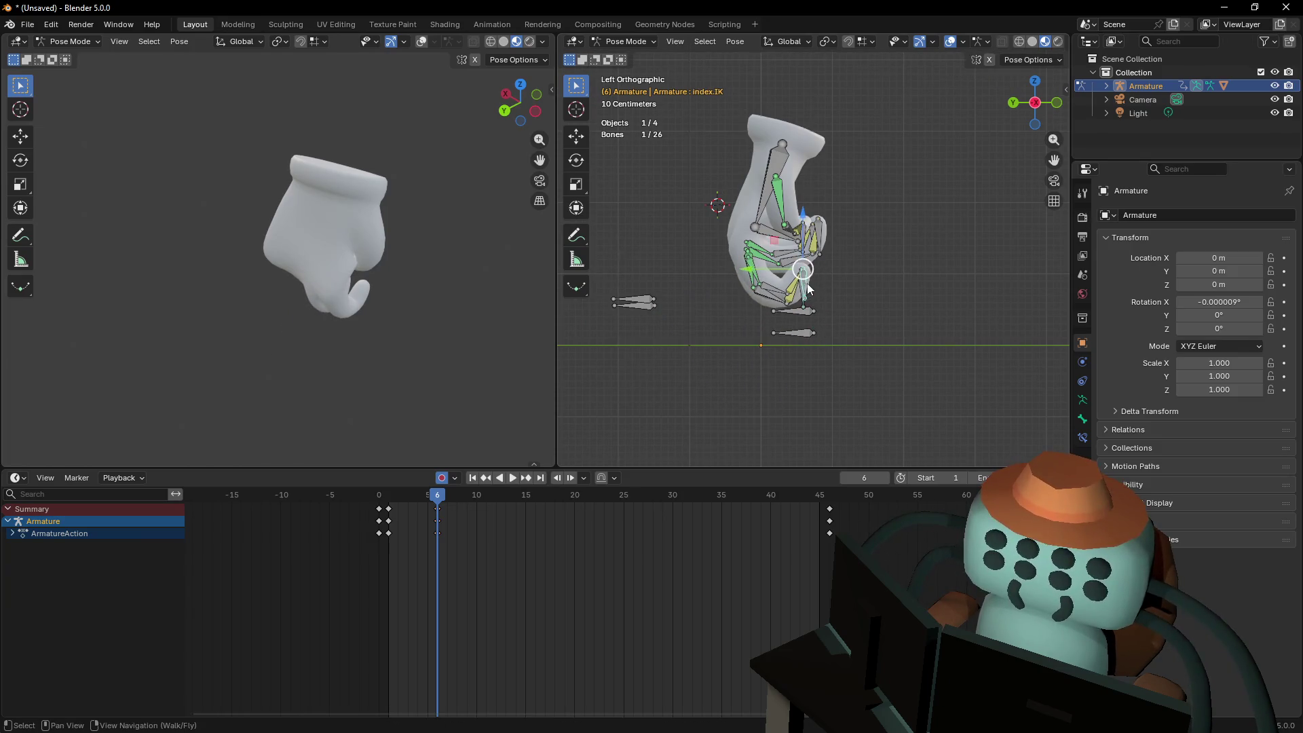
pyautogui.press('g')
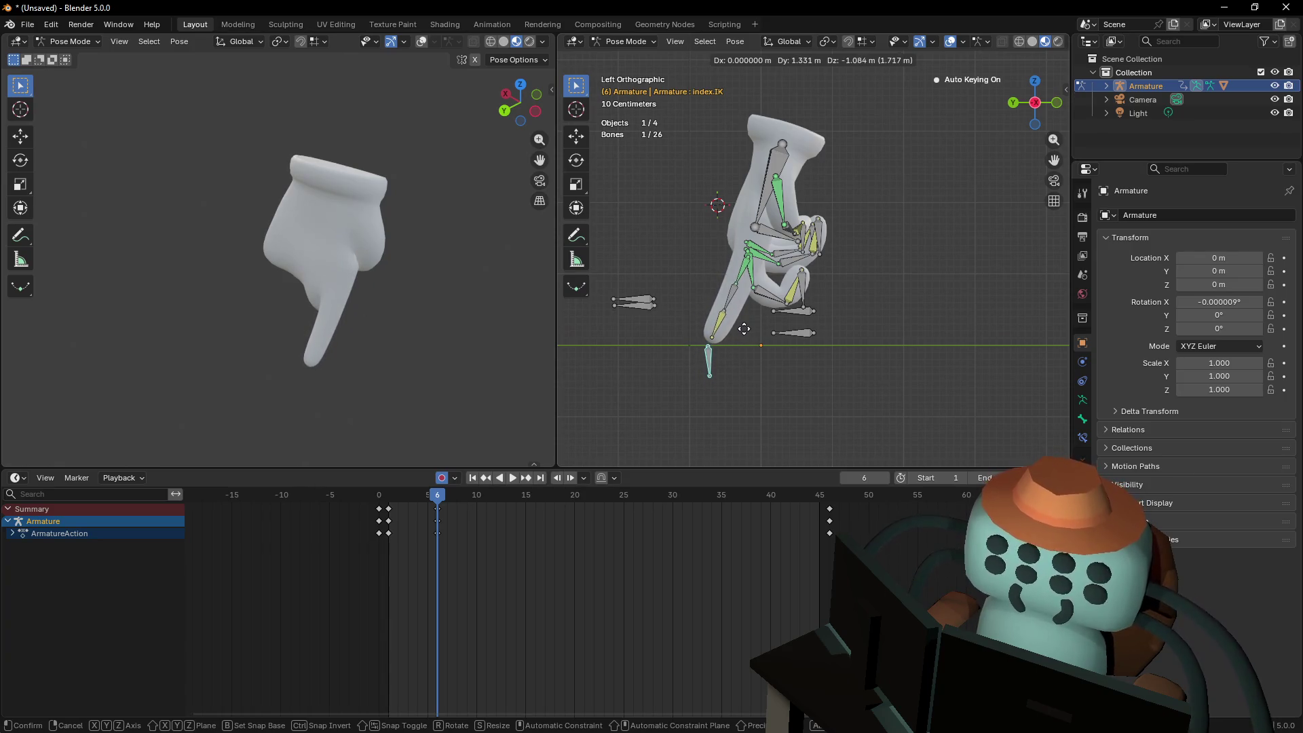
pyautogui.click(730, 354)
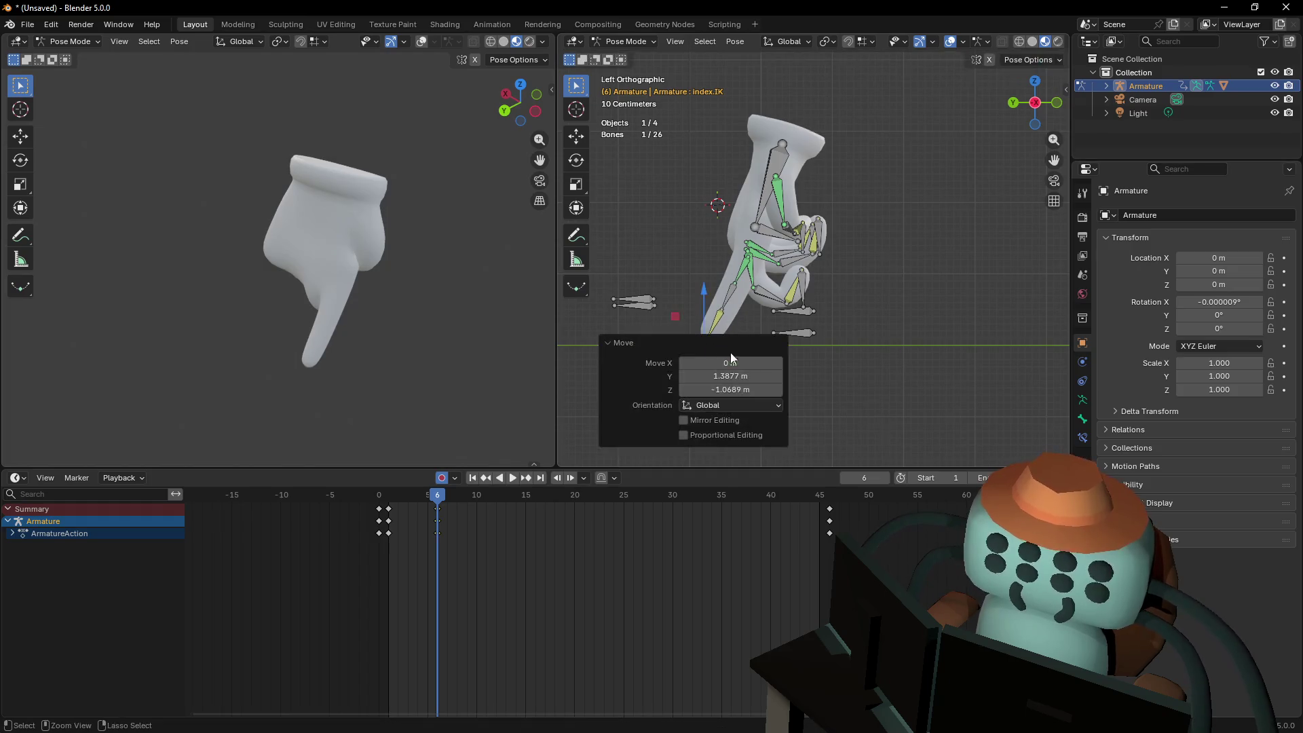
# Compare against frame 1, key the frame-6 pose, and play the animation from the start
pyautogui.moveTo(820, 304)
pyautogui.keyDown('shift'); pyautogui.mouseDown(button='middle')
pyautogui.moveTo(841, 268)
pyautogui.moveTo(824, 257)
pyautogui.mouseUp(button='middle'); pyautogui.keyUp('shift')
pyautogui.click(907, 258)
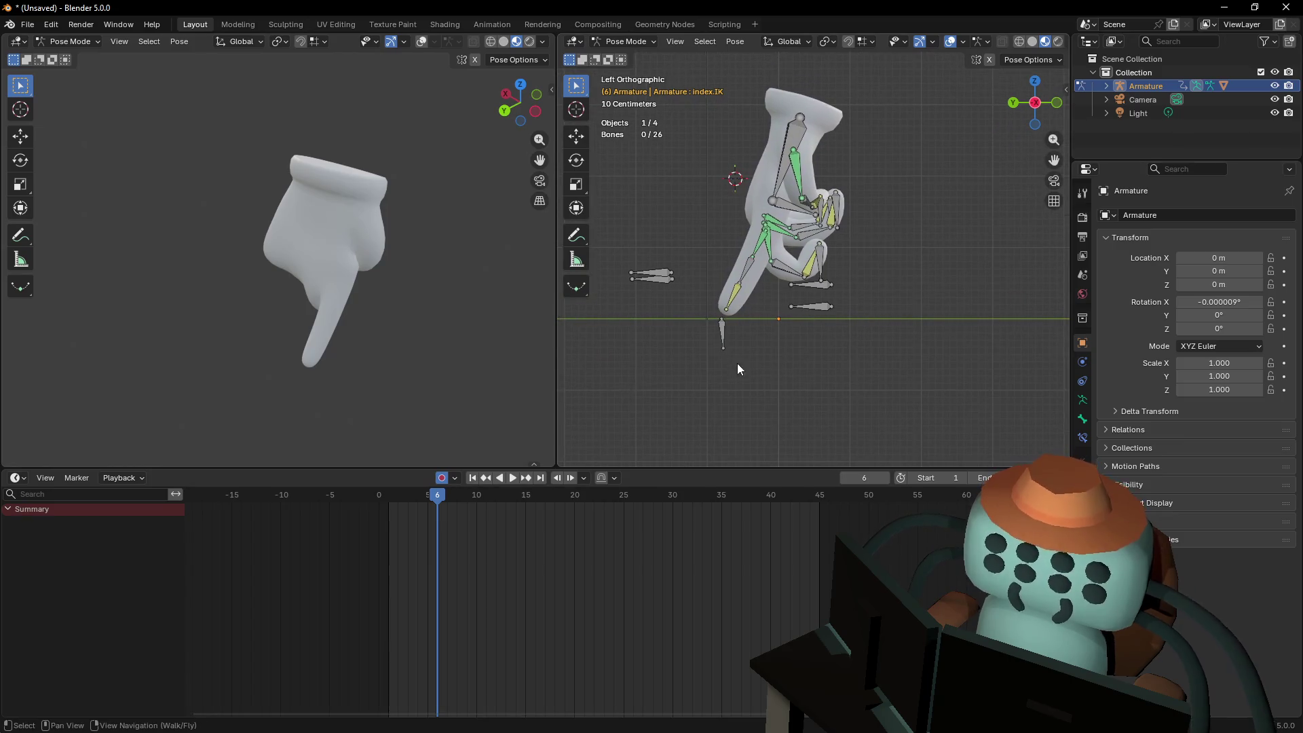
pyautogui.click(722, 334)
pyautogui.keyDown('shift'); pyautogui.moveTo(721, 334); pyautogui.dragTo(703, 353, button='middle'); pyautogui.keyUp('shift')
pyautogui.moveTo(424, 494)
pyautogui.mouseDown()
pyautogui.moveTo(372, 495)
pyautogui.moveTo(434, 498)
pyautogui.mouseUp()
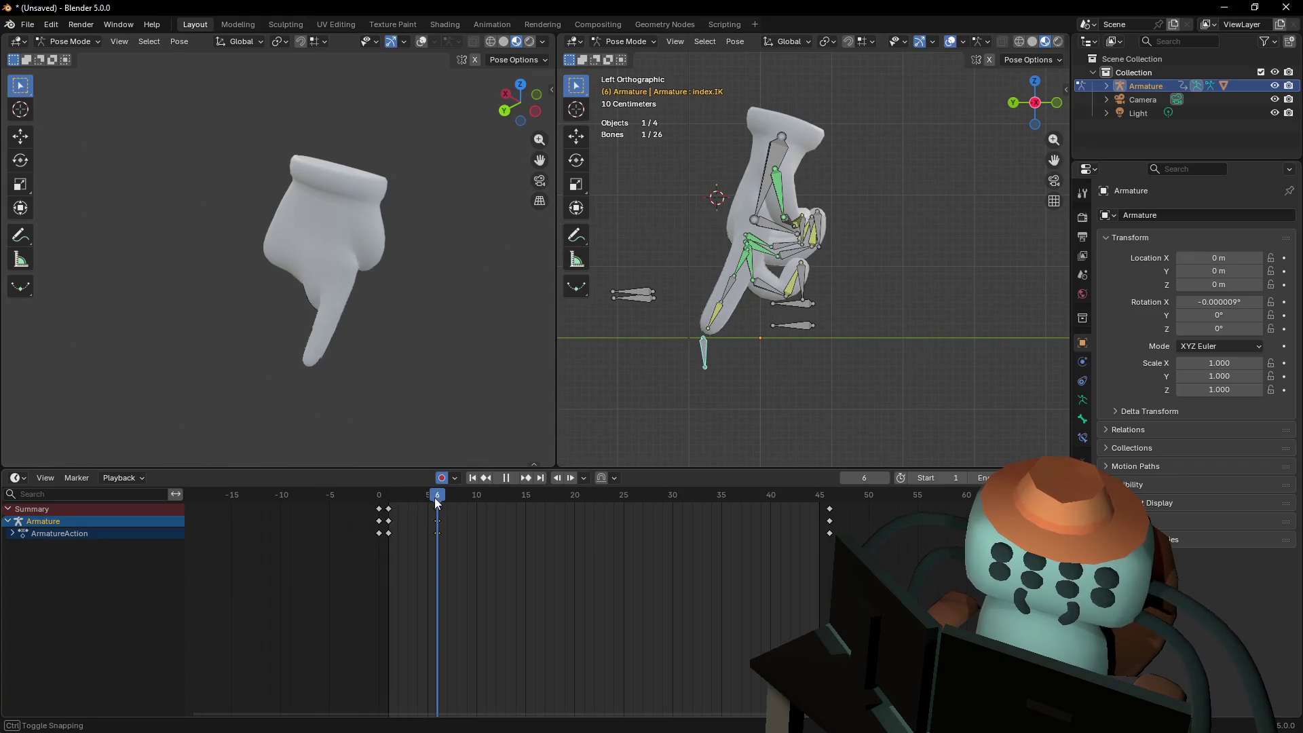
pyautogui.scroll(3, 755, 323)
pyautogui.moveTo(725, 318)
pyautogui.keyDown('shift'); pyautogui.mouseDown(button='middle')
pyautogui.moveTo(877, 285)
pyautogui.moveTo(964, 192)
pyautogui.mouseUp(button='middle'); pyautogui.keyUp('shift')
pyautogui.press('i')
pyautogui.hotkey('shift', 'Left')
pyautogui.press('space')
pyautogui.press('Escape')
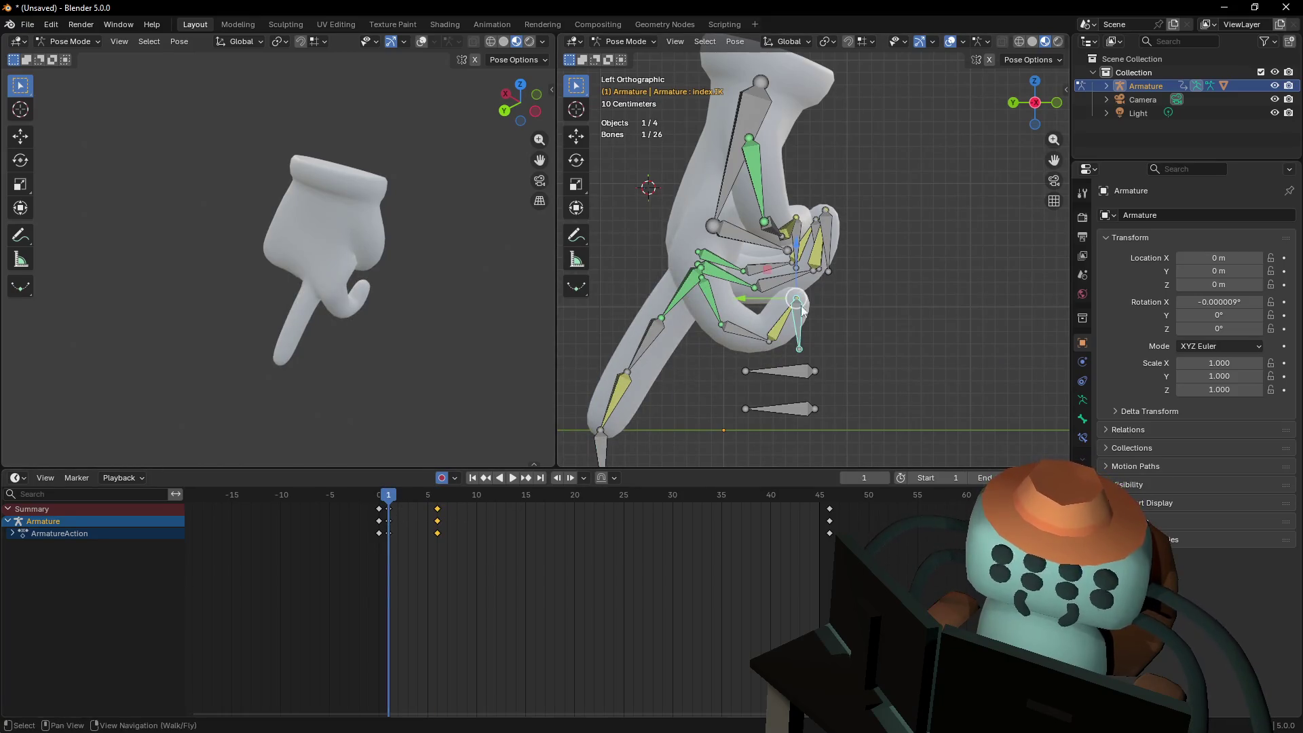
# Duplicate the keys to frame 11 and scale the frame 6 and 11 keys to stretch the timing
pyautogui.press('a')
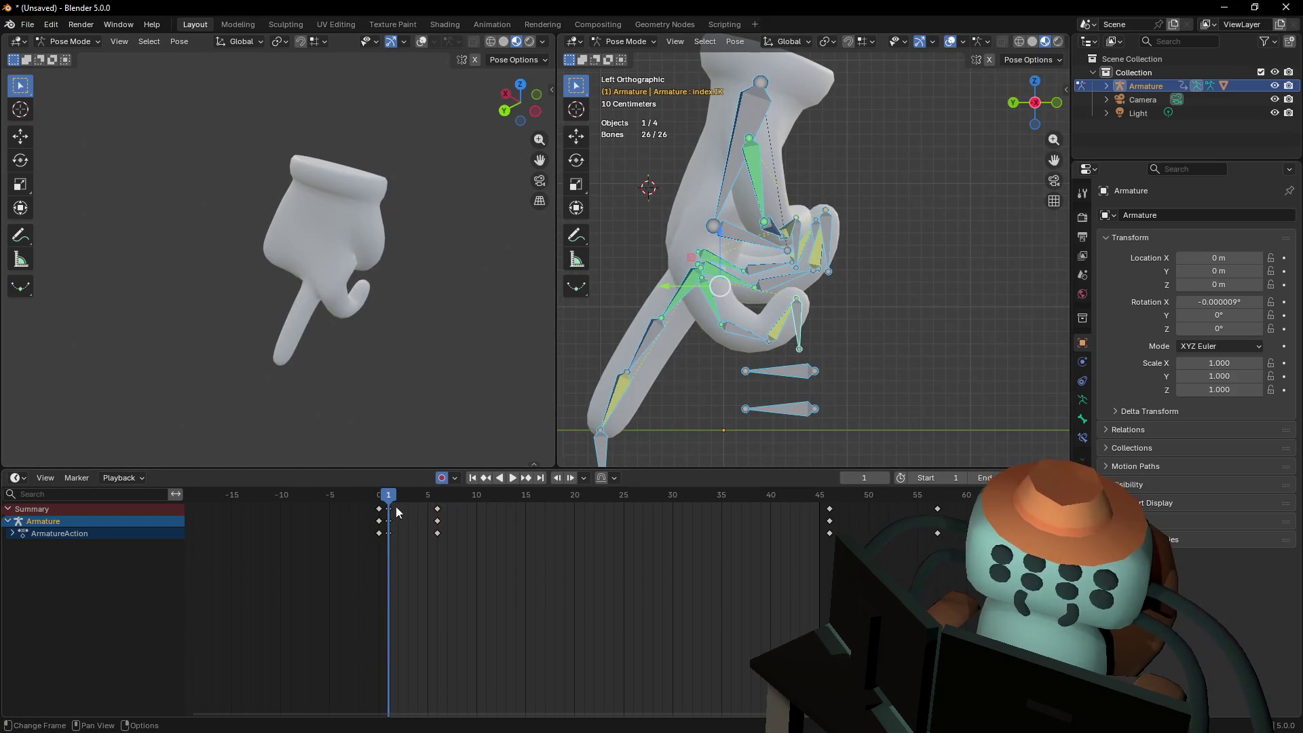
pyautogui.click(437, 520)
pyautogui.hotkey('shift', 'd')
pyautogui.click(466, 522)
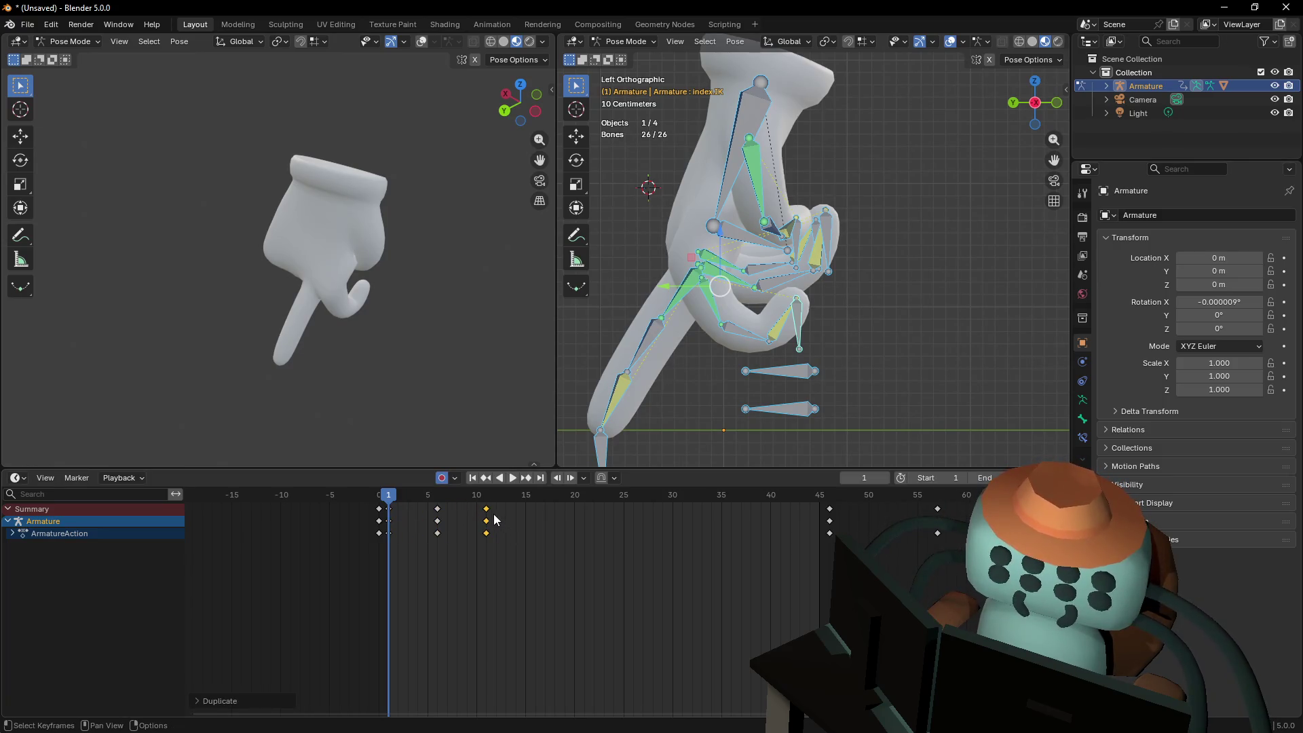
pyautogui.moveTo(496, 498); pyautogui.dragTo(552, 498, button='middle')
pyautogui.moveTo(572, 558); pyautogui.dragTo(447, 516)
pyautogui.press('s')
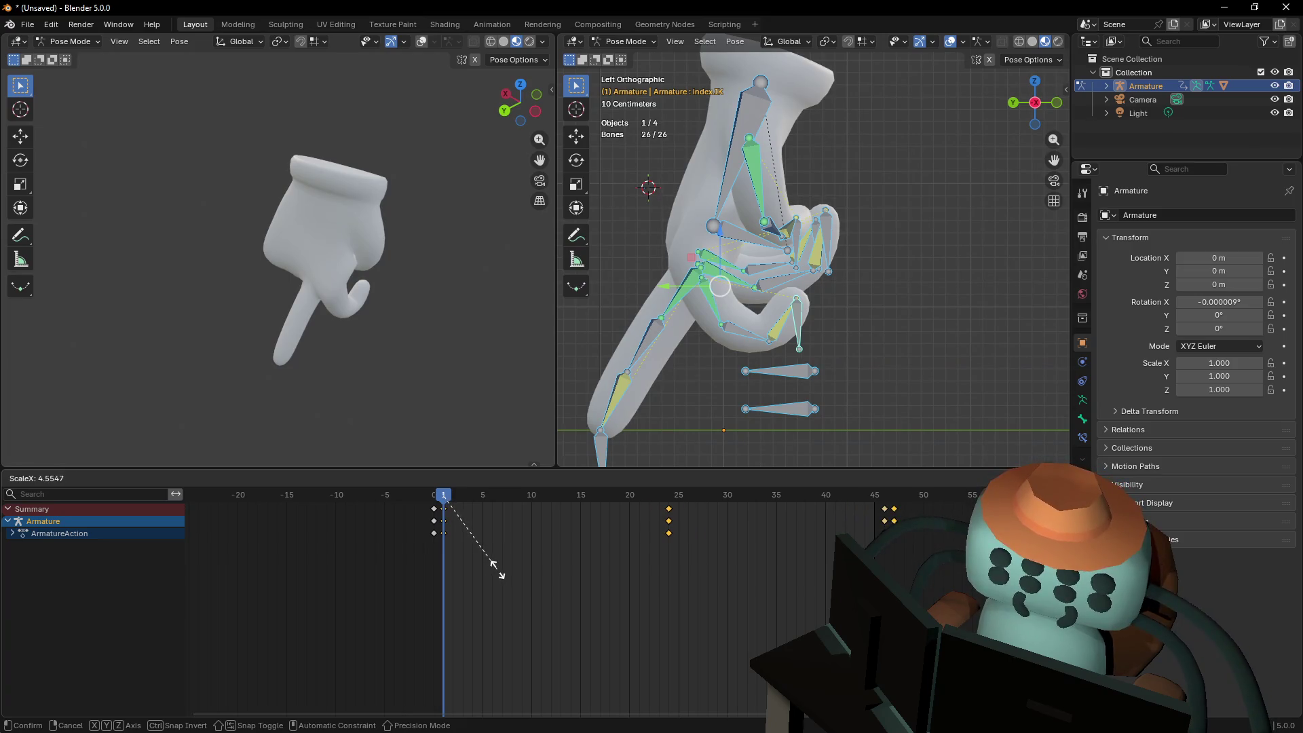
pyautogui.click(496, 570)
pyautogui.press('space')
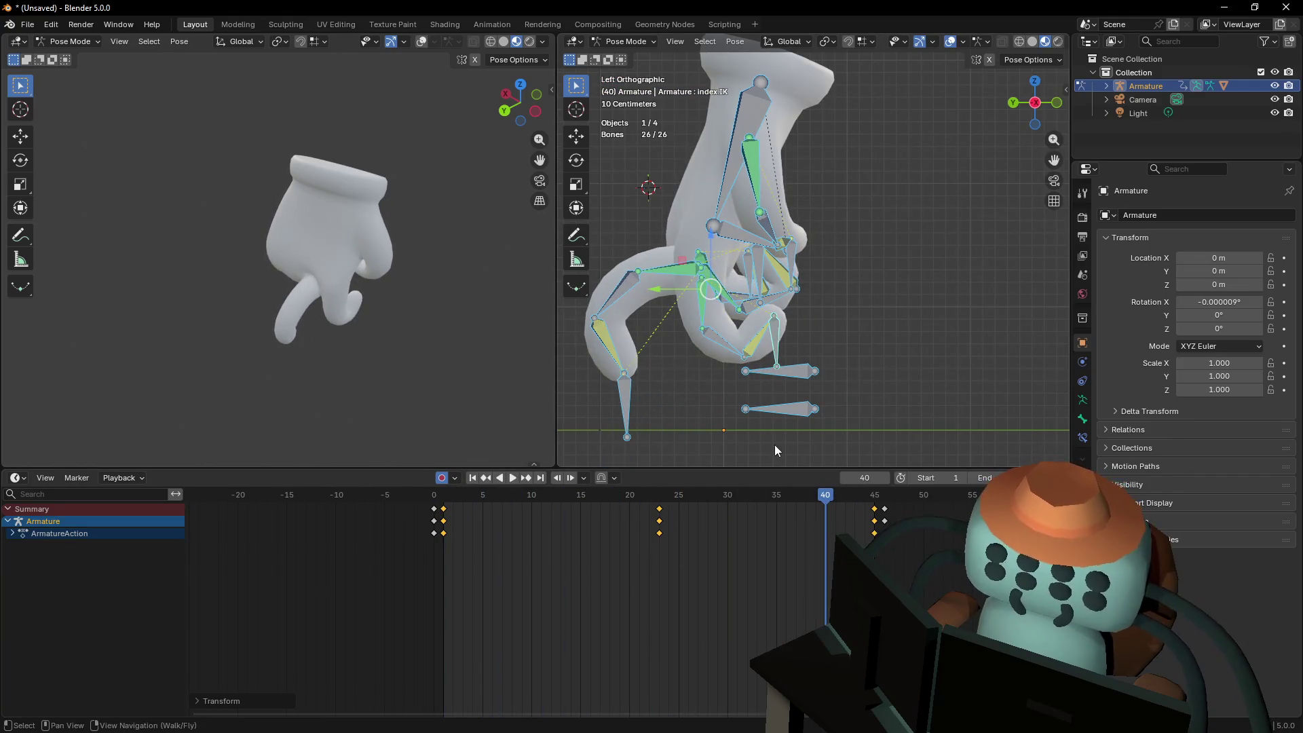
pyautogui.press('Escape')
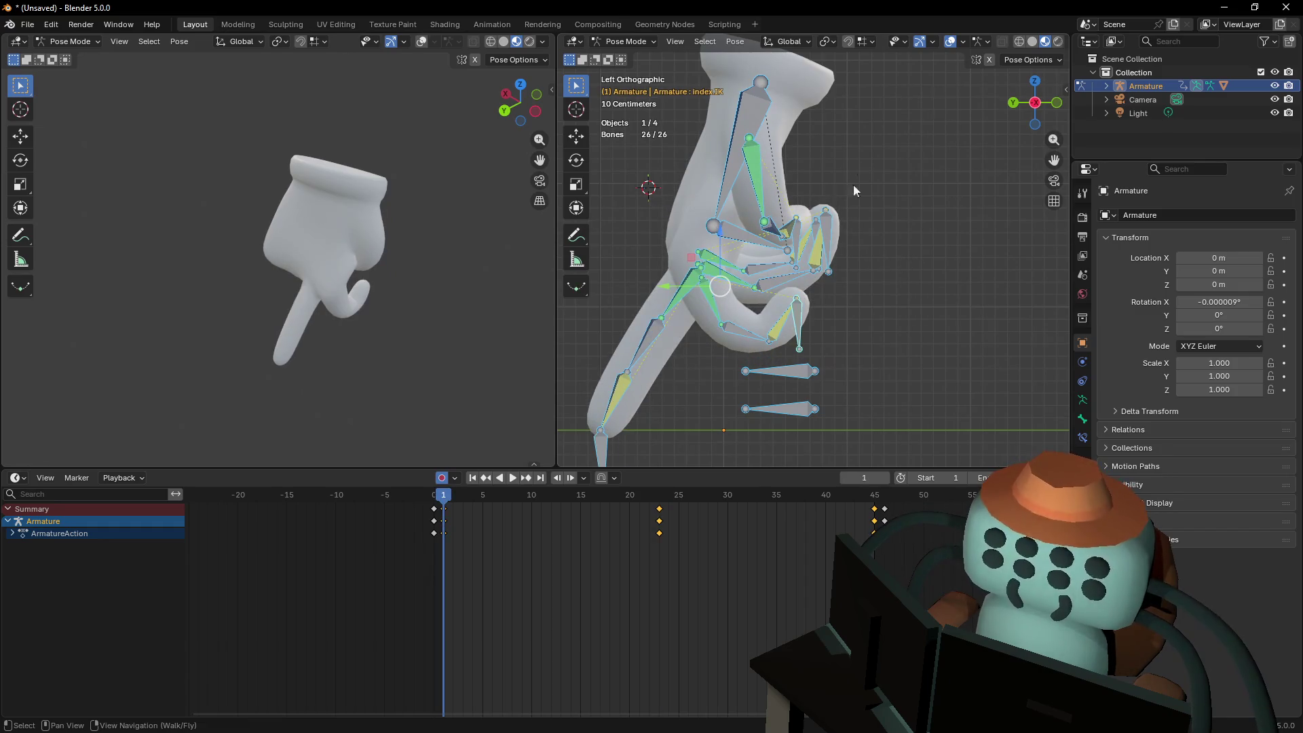
# Copy the start-pose keys to frame 45 and play back the loop
pyautogui.scroll(-3, 873, 264)
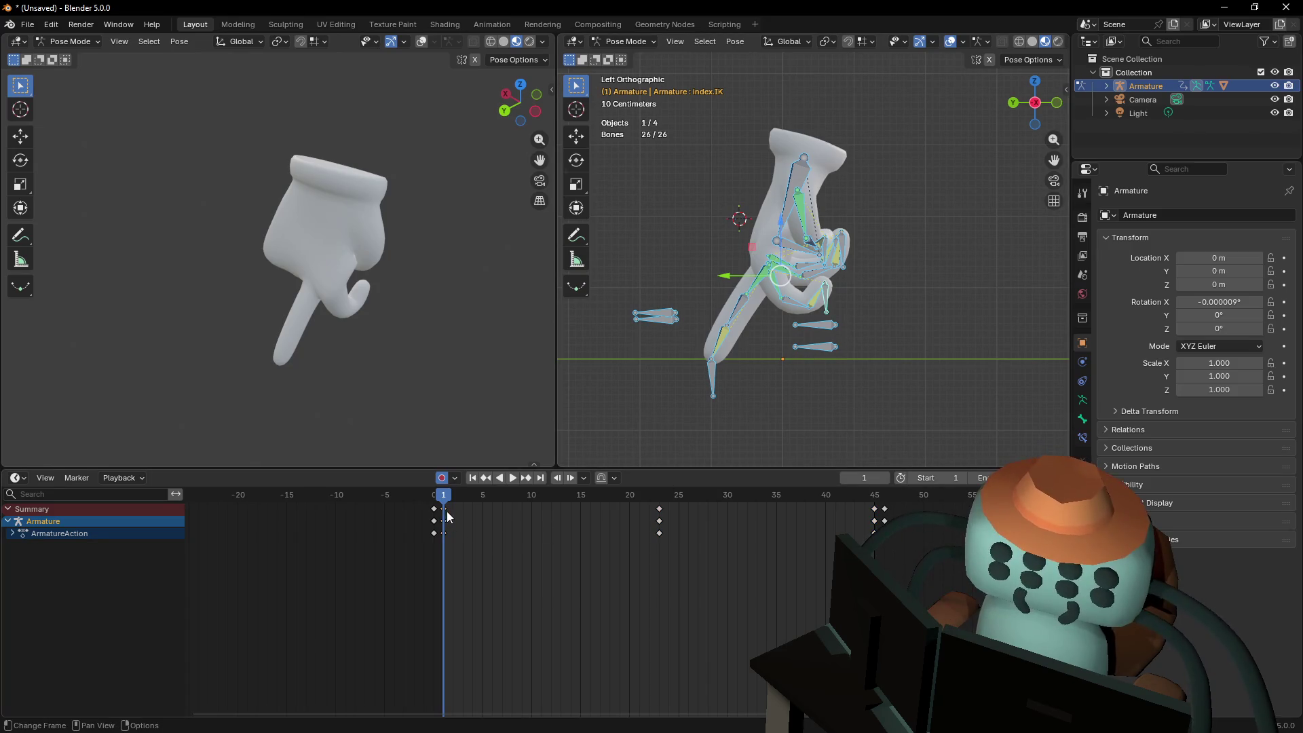
pyautogui.moveTo(445, 511); pyautogui.dragTo(819, 545)
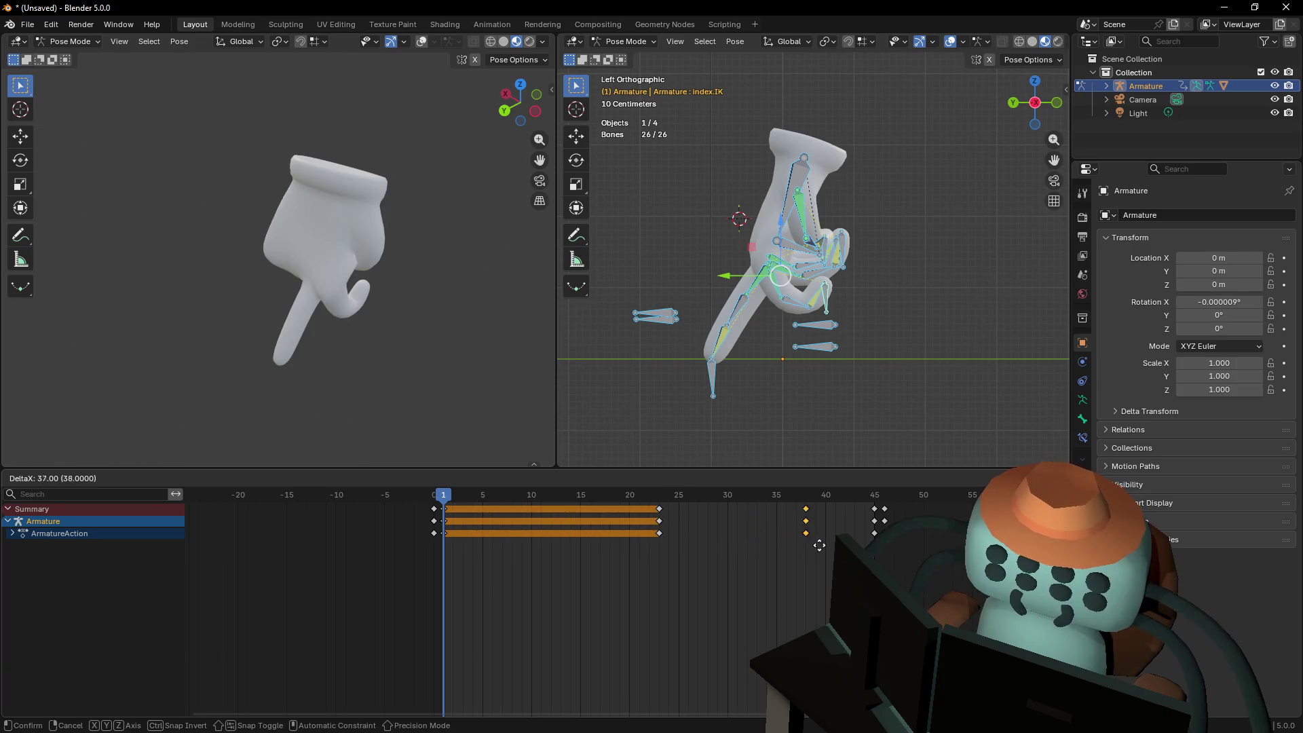
pyautogui.click(873, 526)
pyautogui.press('space')
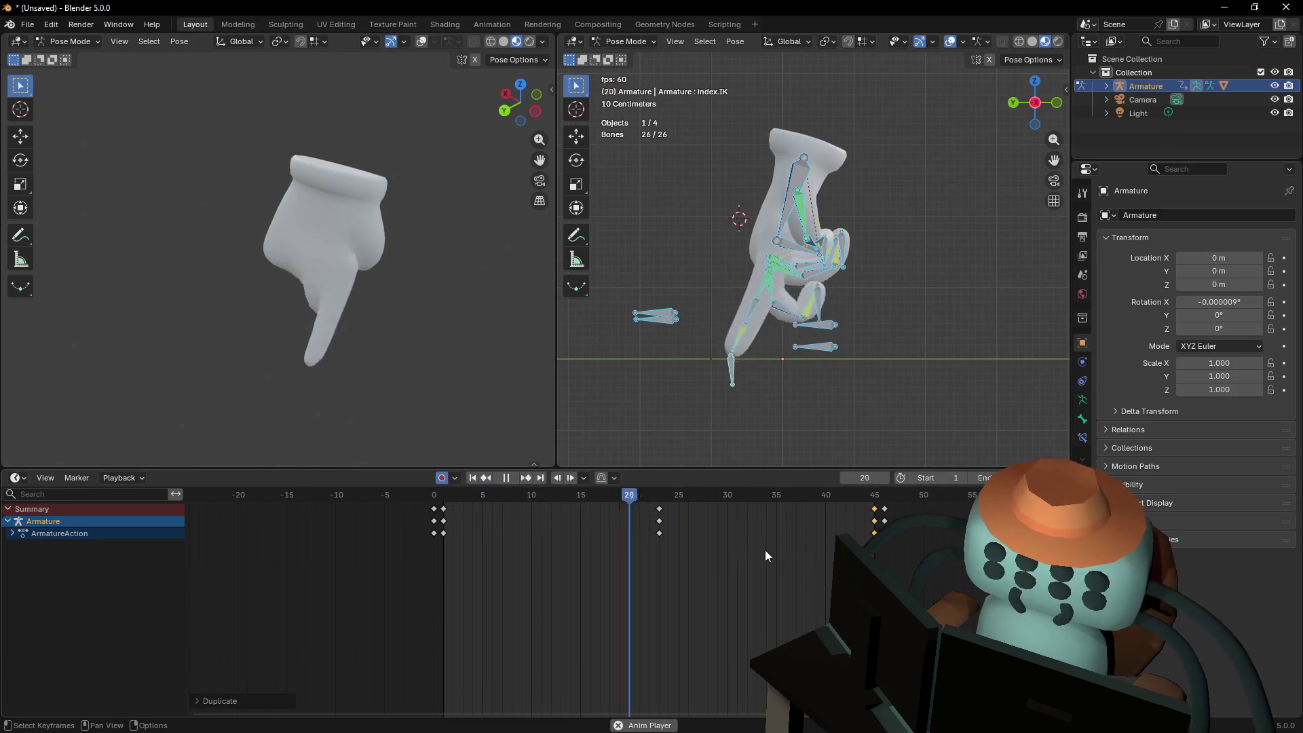
# Stop playback and scrub from frame 23 back to frame 12
pyautogui.press('space')
pyautogui.click(656, 501)
pyautogui.hotkey('shift', '`')
pyautogui.click(784, 244)
pyautogui.moveTo(584, 495)
pyautogui.mouseDown()
pyautogui.moveTo(467, 495)
pyautogui.moveTo(487, 513)
pyautogui.moveTo(548, 513)
pyautogui.mouseUp()
pyautogui.moveTo(746, 305); pyautogui.dragTo(758, 309, button='middle')
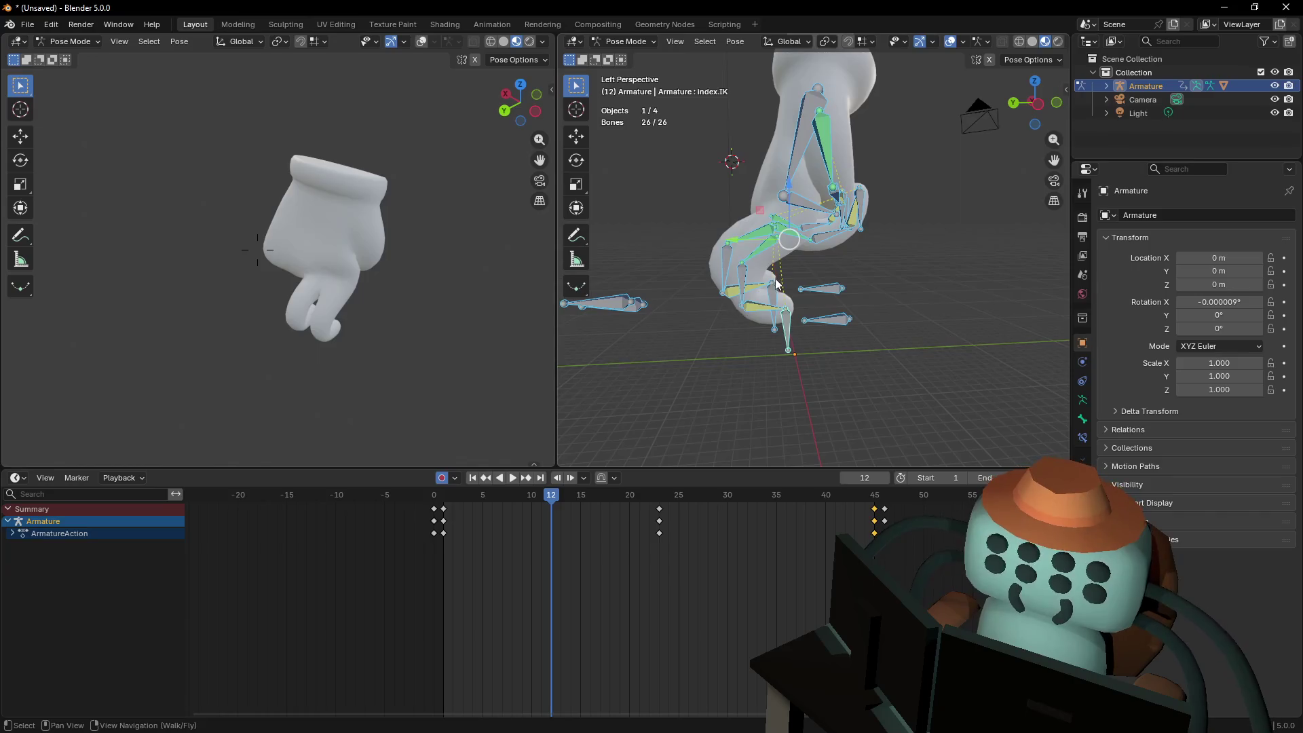
# Lower the middle finger IK target vertically at frame 12
pyautogui.click(777, 290)
pyautogui.press('g')
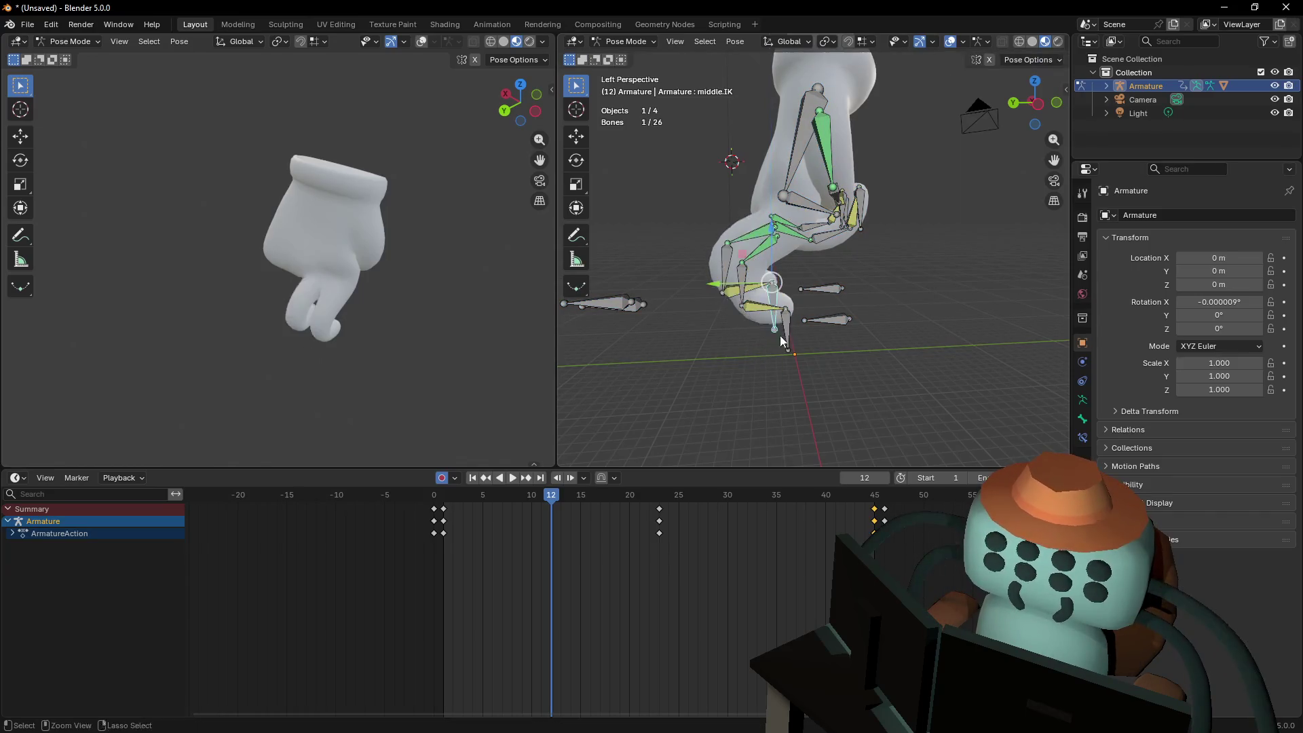
pyautogui.click(1035, 103)
pyautogui.scroll(2, 740, 303)
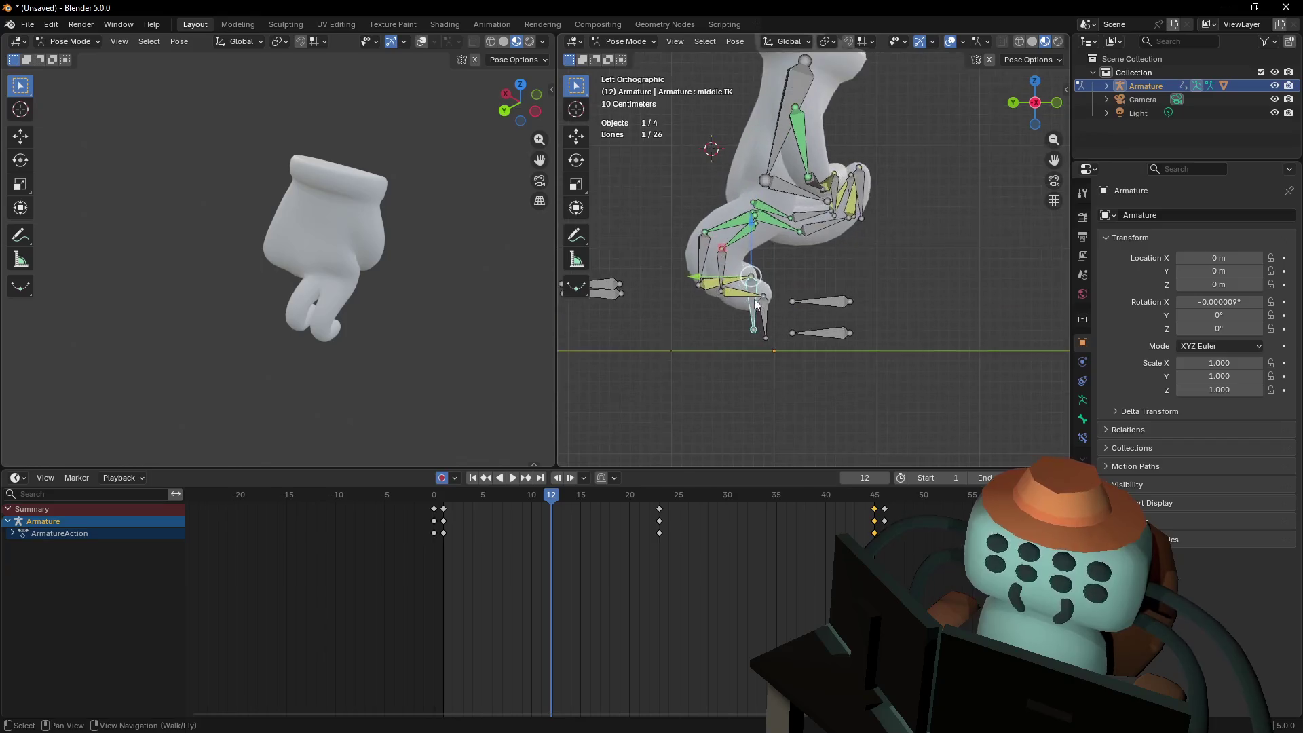
pyautogui.press('g')
pyautogui.press('z')
pyautogui.click(853, 321)
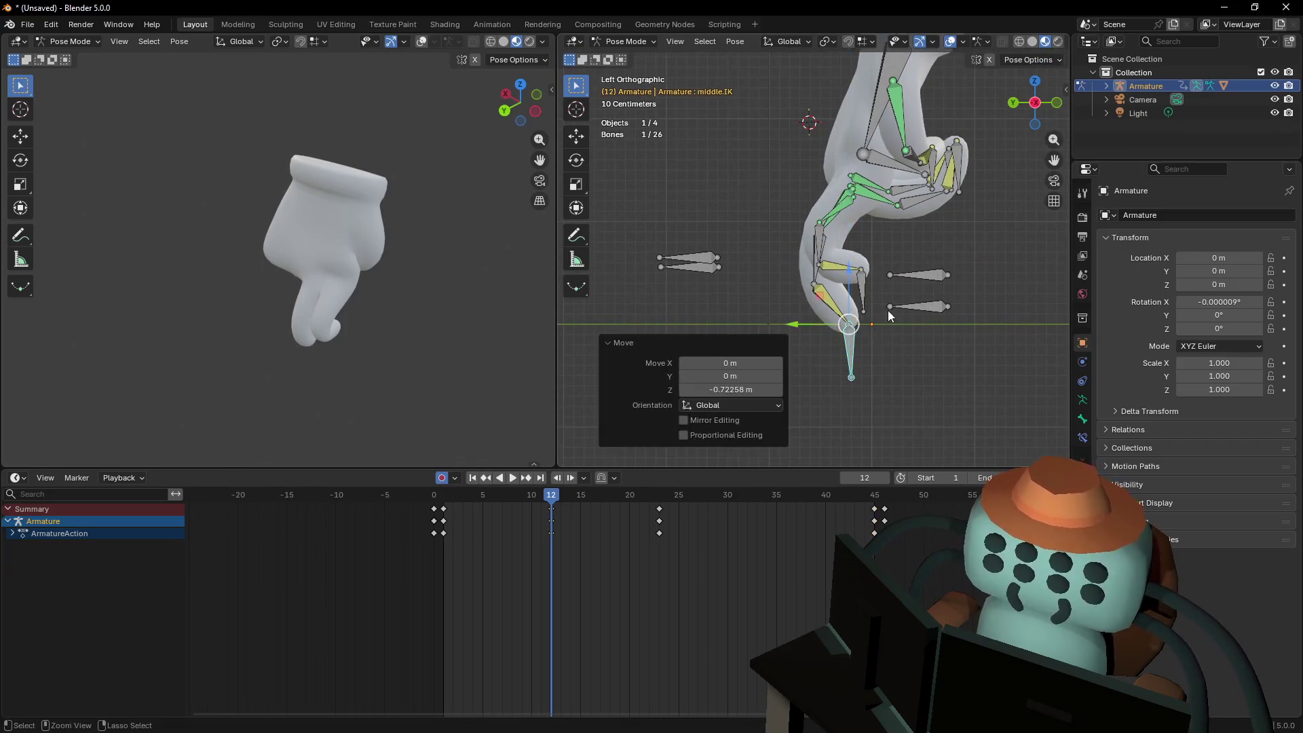
# Raise the index finger IK target, then jump to the next keyframe at 23
pyautogui.keyDown('shift'); pyautogui.moveTo(839, 324); pyautogui.dragTo(802, 324, button='middle'); pyautogui.keyUp('shift')
pyautogui.click(841, 290)
pyautogui.press('g')
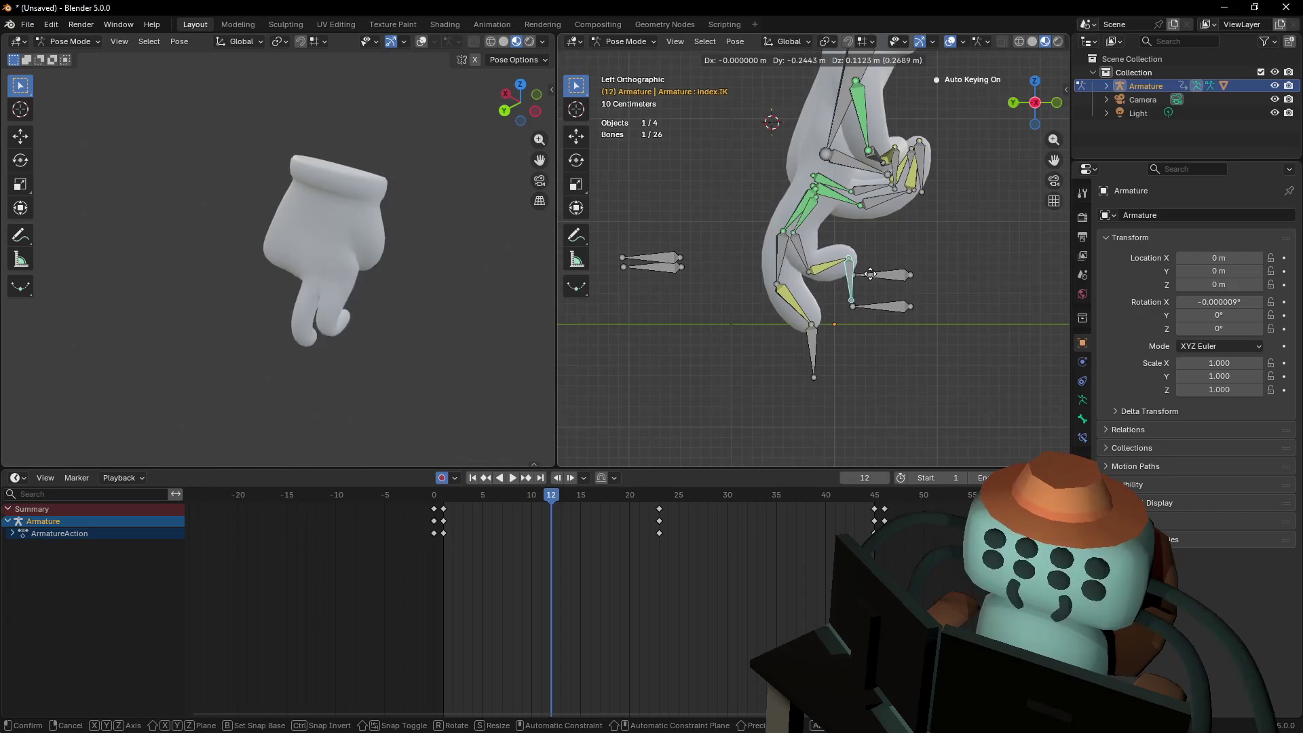
pyautogui.click(878, 268)
pyautogui.keyDown('shift'); pyautogui.moveTo(877, 268); pyautogui.dragTo(898, 297, button='middle'); pyautogui.keyUp('shift')
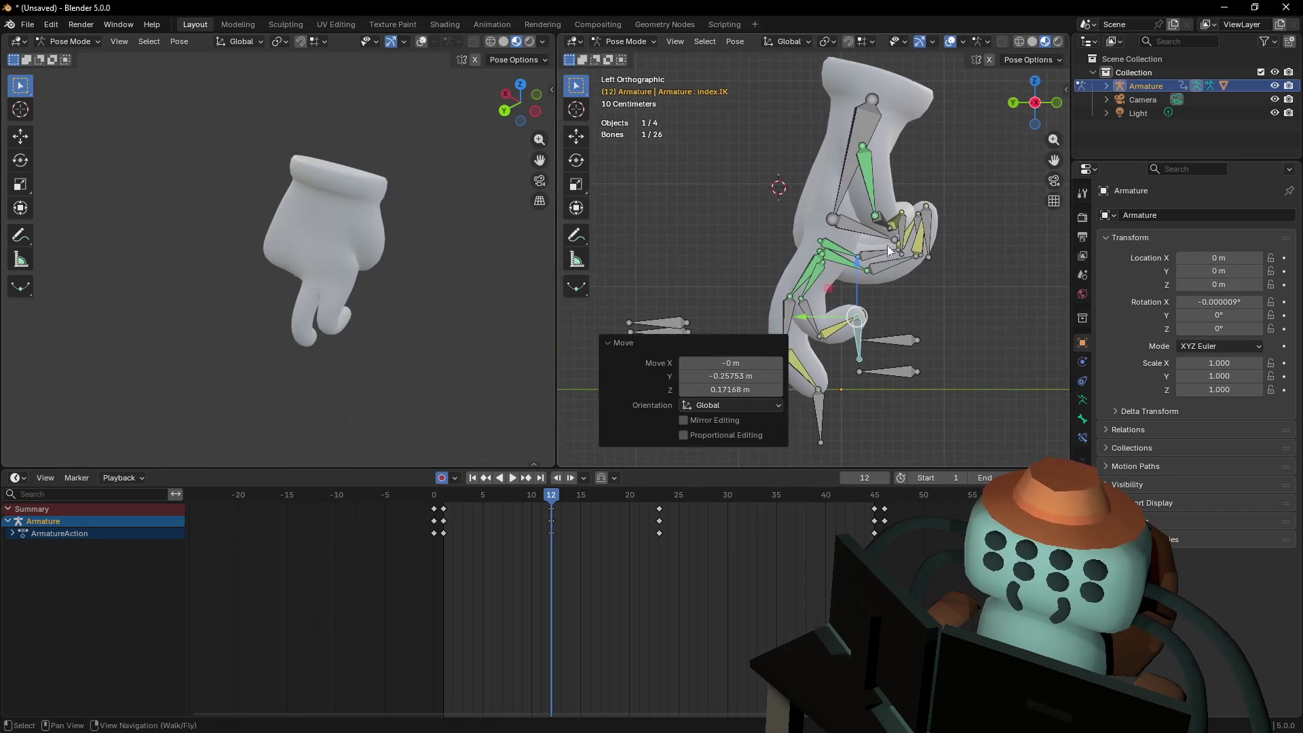
pyautogui.press('Up')
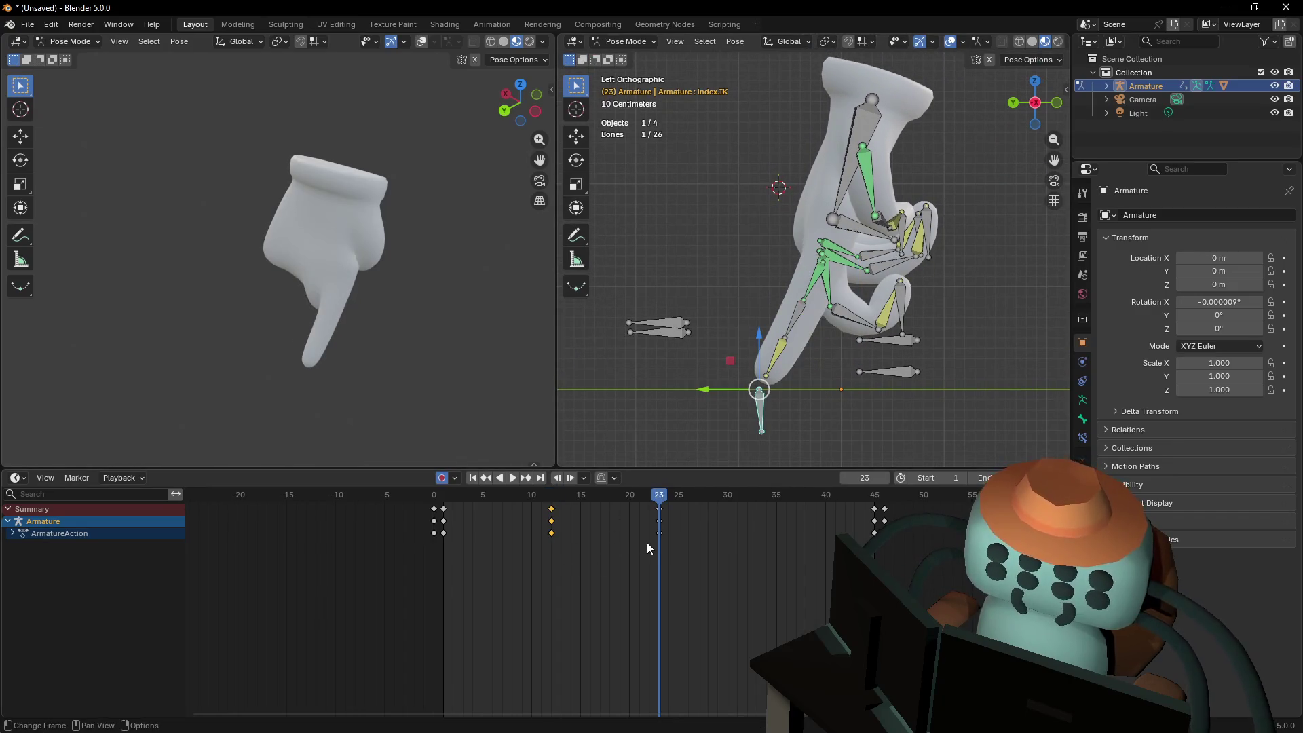
# At frame 1, tilt the hand control bone 30° and reposition it
pyautogui.hotkey('shift', 'Left')
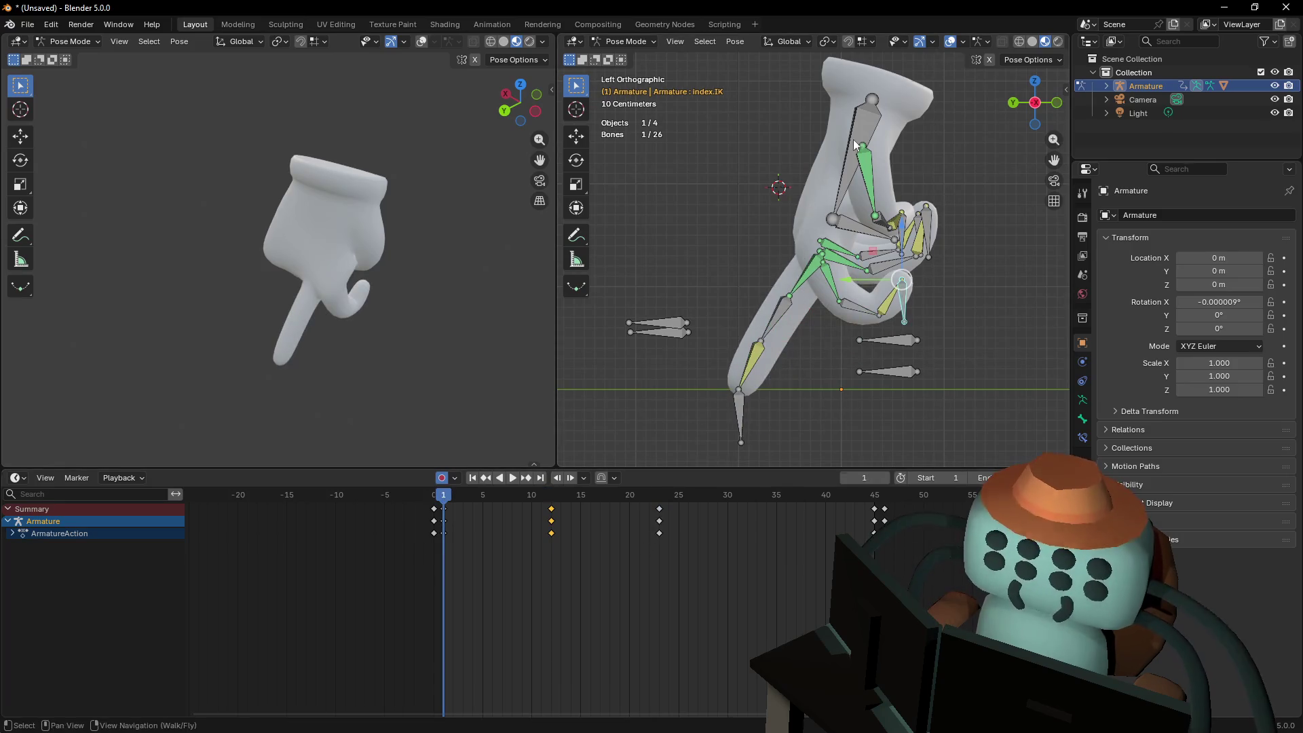
pyautogui.click(845, 182)
pyautogui.press('r')
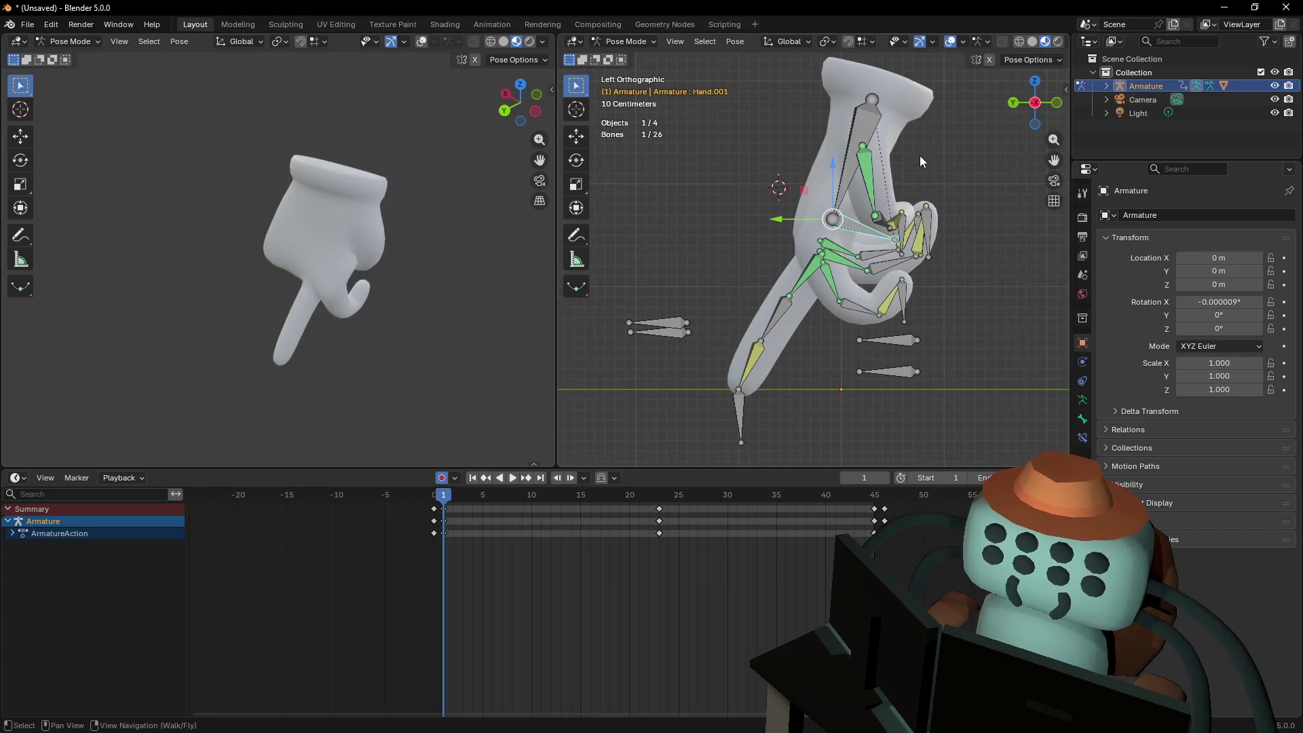
pyautogui.click(880, 157)
pyautogui.press('g')
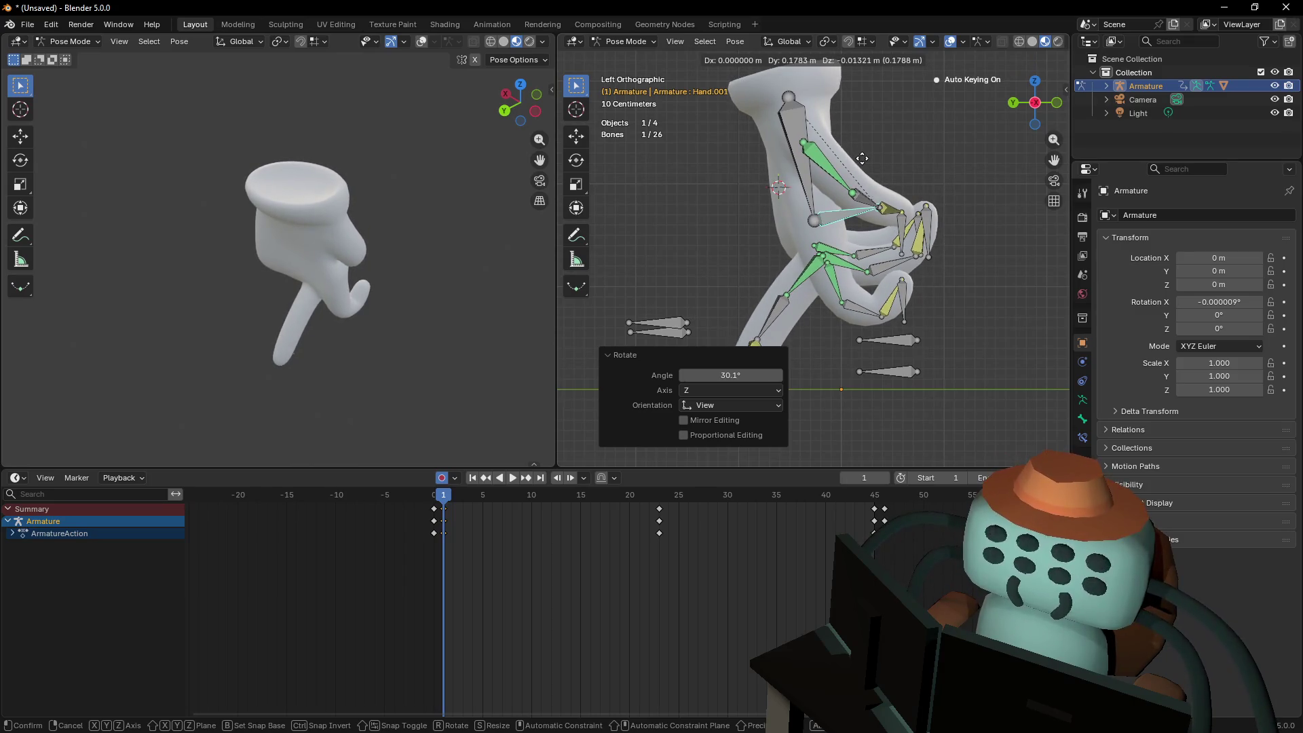
pyautogui.click(862, 154)
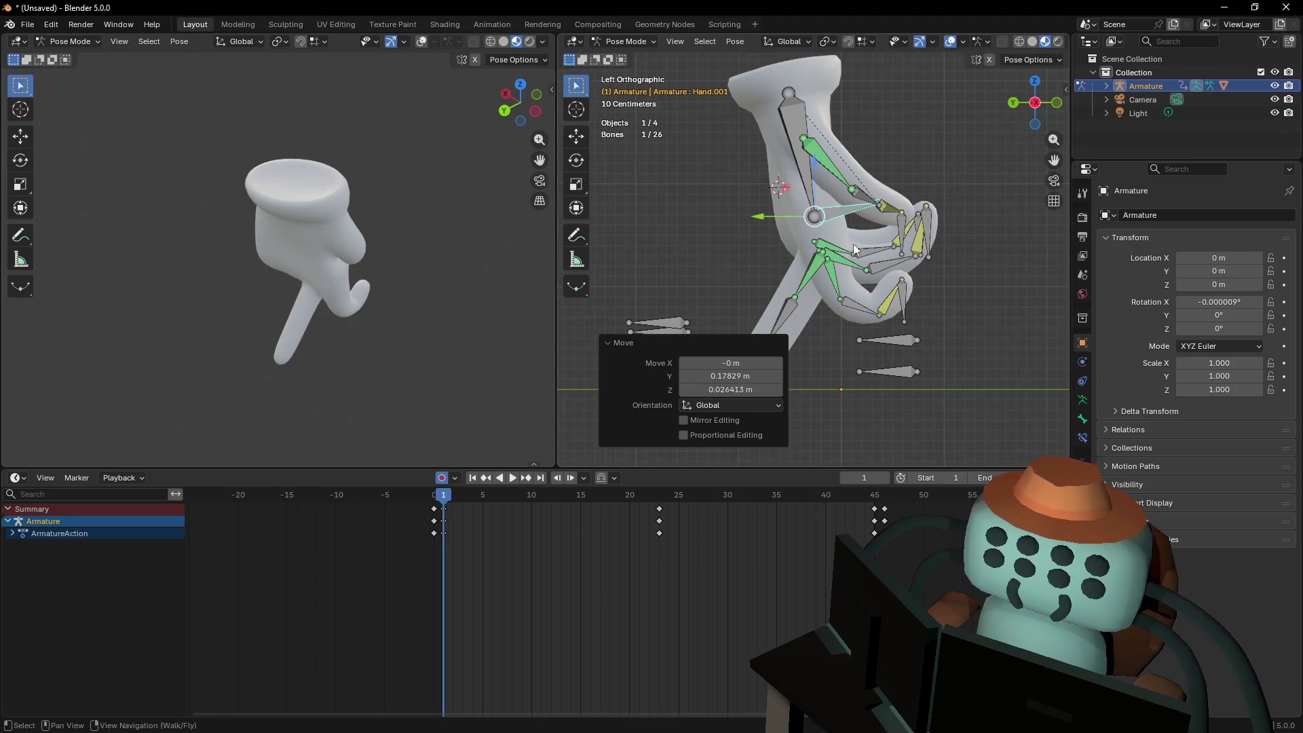
# Shift the frame 1 keys to frame 23, copy them to frame 45, and preview playback
pyautogui.keyDown('ctrl'); pyautogui.scroll(-2, 781, 262); pyautogui.keyUp('ctrl')
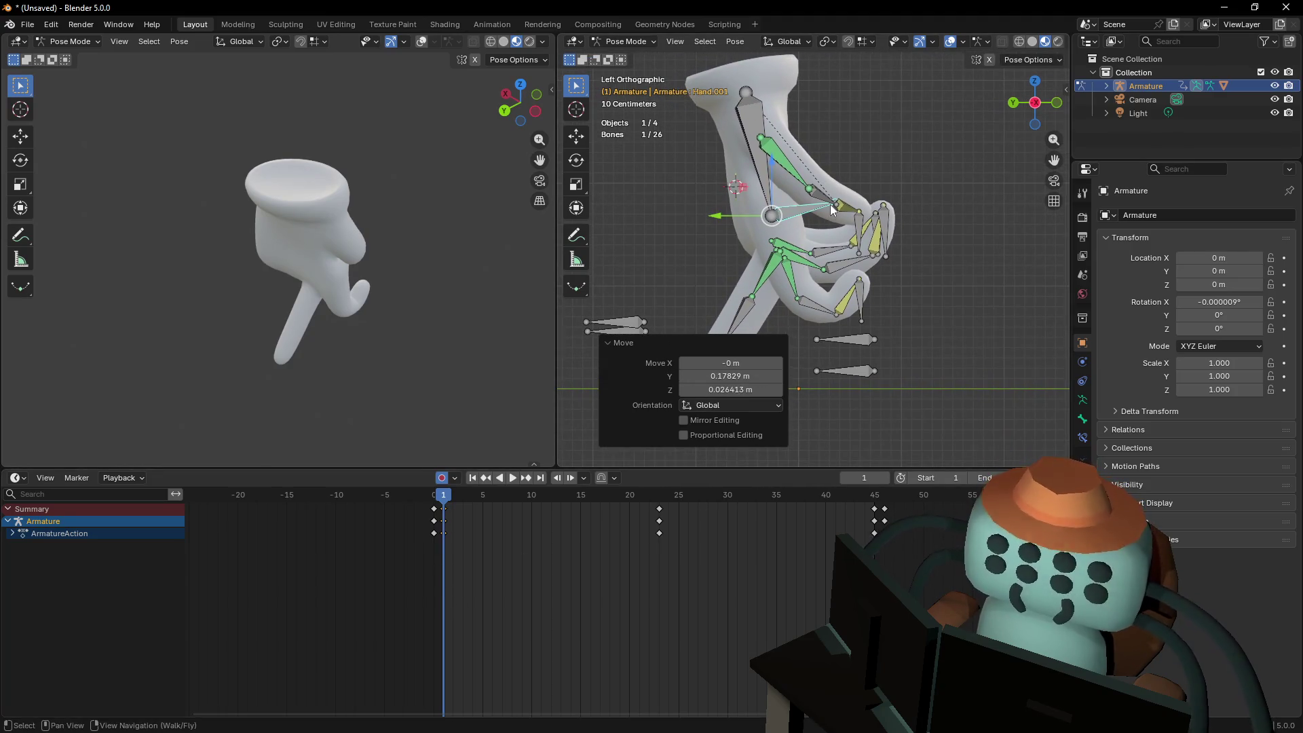
pyautogui.moveTo(443, 513); pyautogui.dragTo(663, 521)
pyautogui.hotkey('shift', 'd')
pyautogui.click(880, 532)
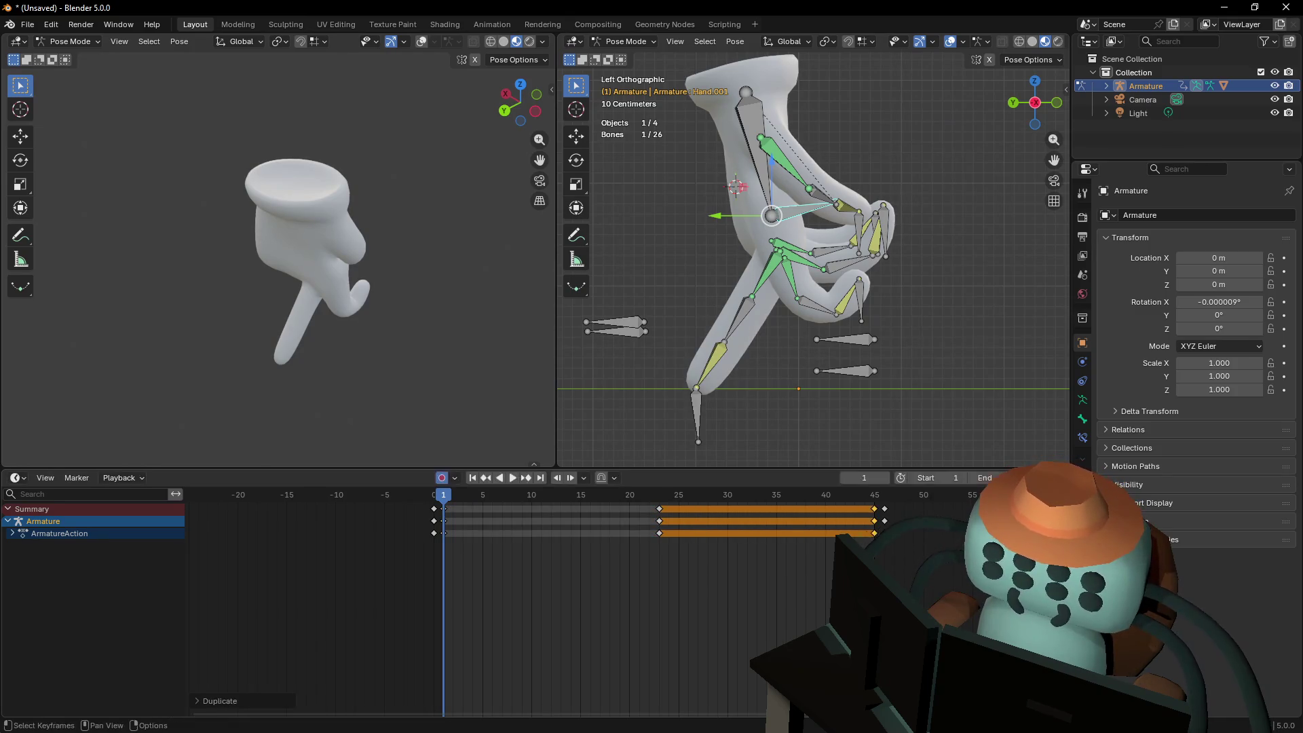
pyautogui.press('space')
pyautogui.press('Escape')
# Try lowering the hand bone mid-cycle near frame 10, then delete those frame 10 keys
pyautogui.hotkey('shift', 'Left')
pyautogui.press('g')
pyautogui.press('z')
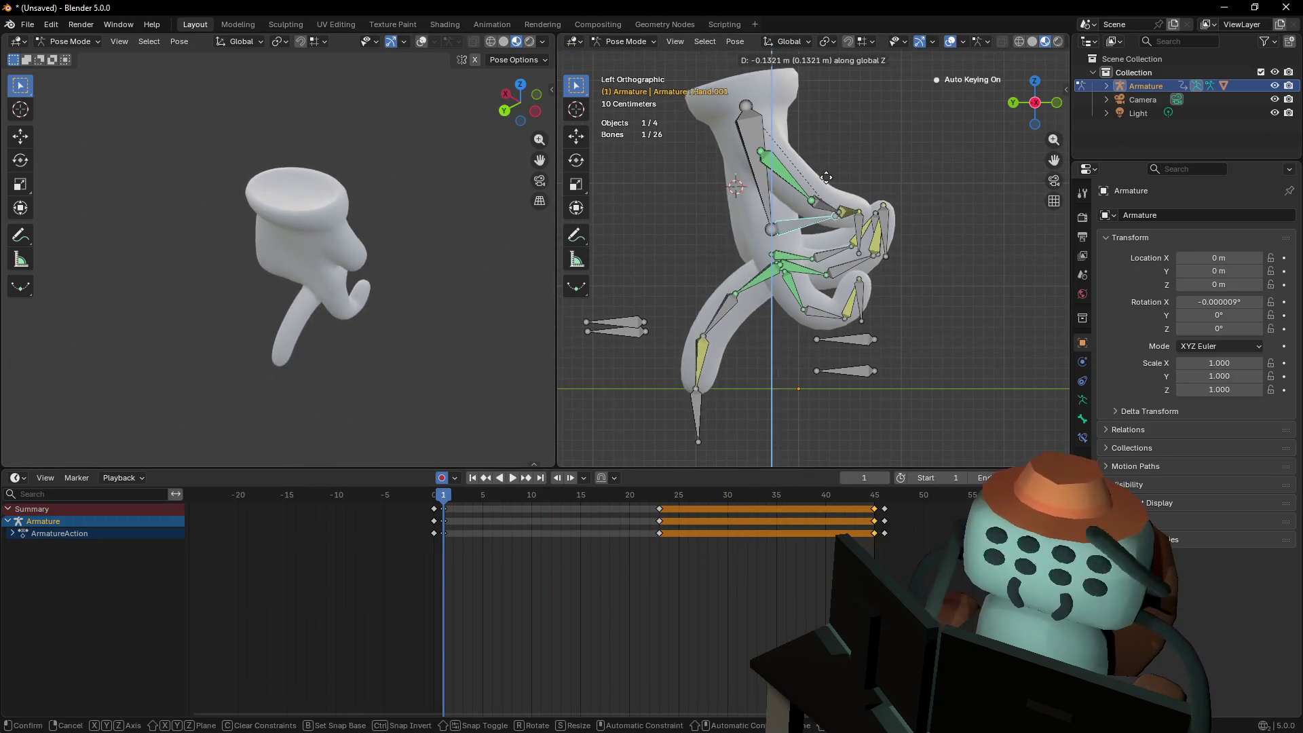
pyautogui.rightClick(826, 177)
pyautogui.moveTo(475, 498)
pyautogui.mouseDown()
pyautogui.moveTo(648, 502)
pyautogui.moveTo(443, 516)
pyautogui.mouseUp()
pyautogui.press('g')
pyautogui.press('z')
pyautogui.click(833, 195)
pyautogui.press('Delete')
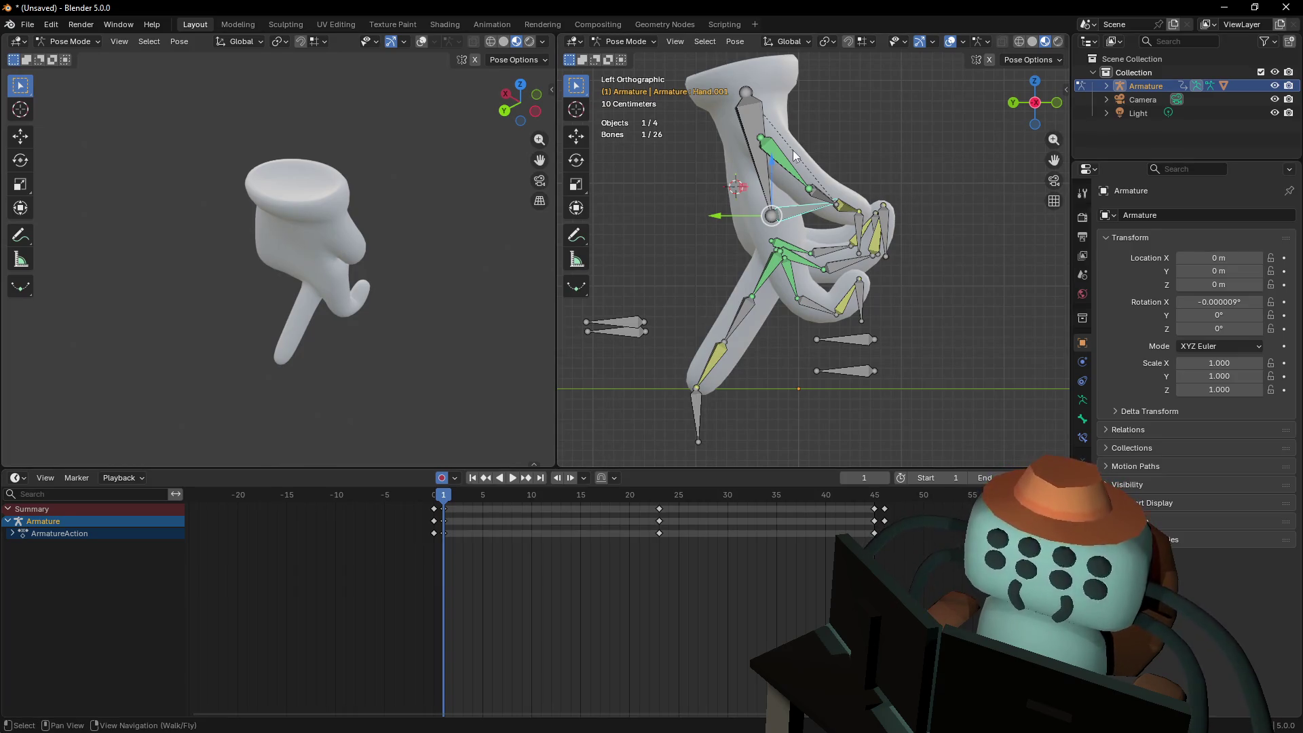
# Lower the hand bone vertically at frame 1 and play the animation
pyautogui.press('g')
pyautogui.press('z')
pyautogui.click(792, 196)
pyautogui.press('space')
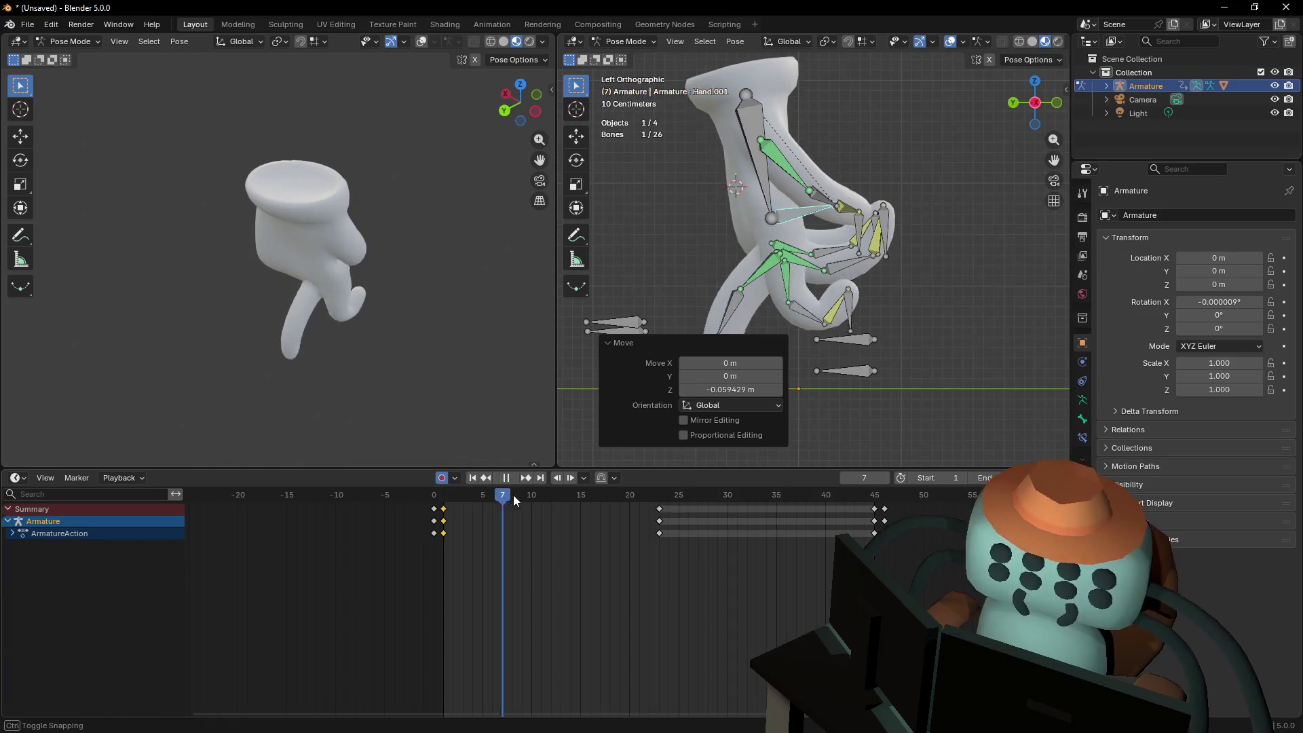
# Raise the hand bone along the global Z axis at frame 10
pyautogui.press('space')
pyautogui.click(532, 498)
pyautogui.press('g')
pyautogui.press('z')
pyautogui.press('z')
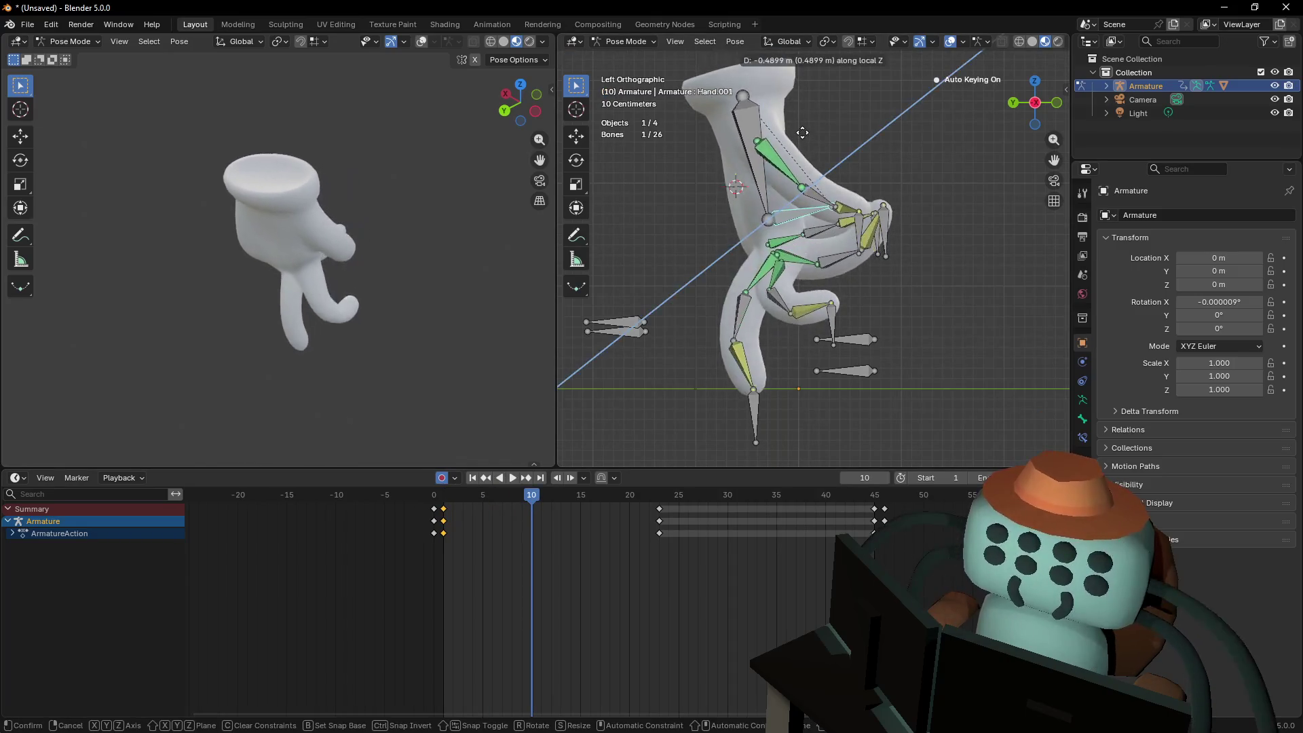
pyautogui.press('z')
pyautogui.press('z')
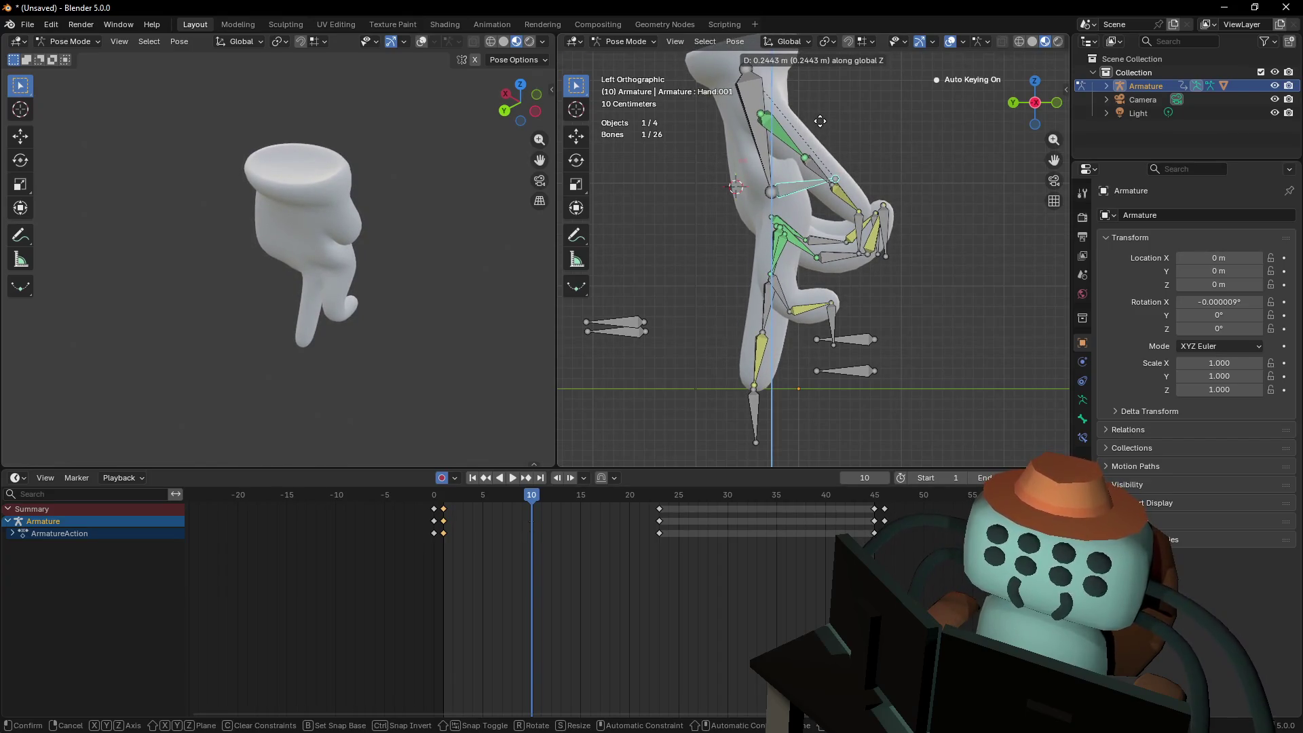
pyautogui.click(820, 120)
# Slide the raised-hand keys to frame 12, copy them to frame 34, and play the cycle
pyautogui.press('space')
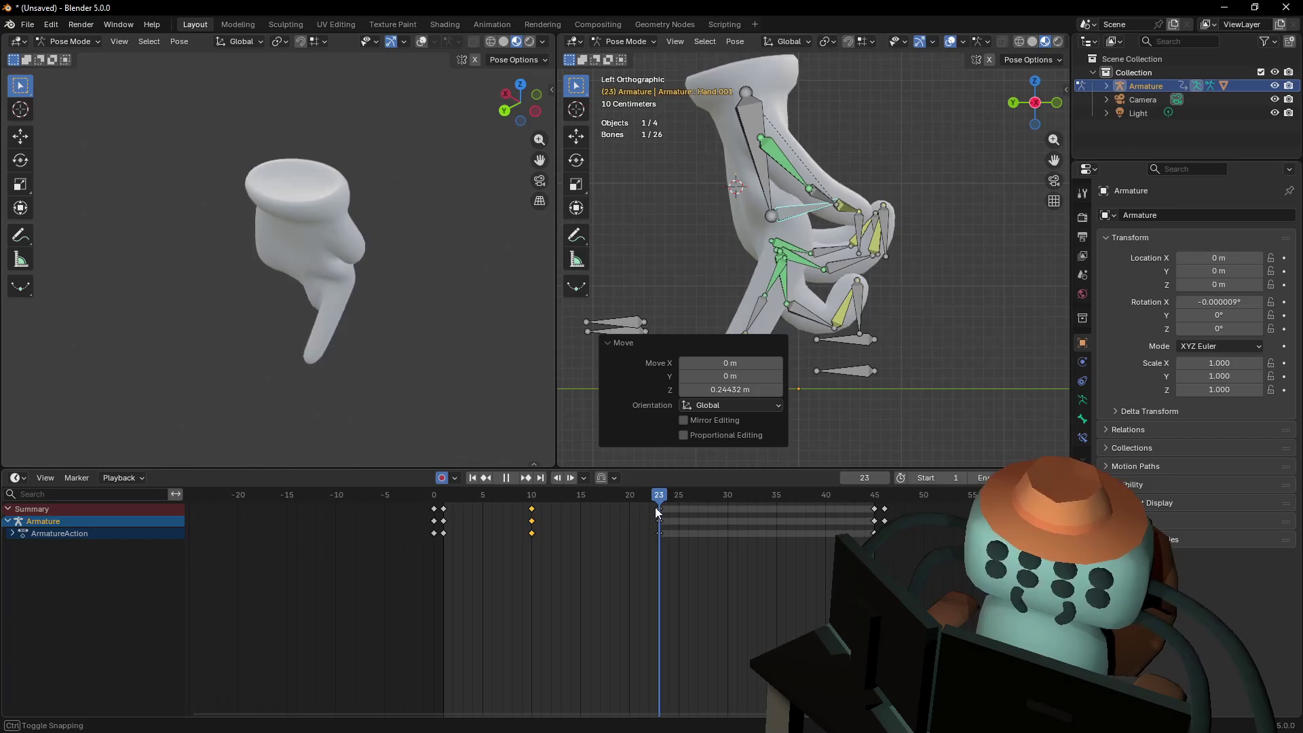
pyautogui.click(571, 532)
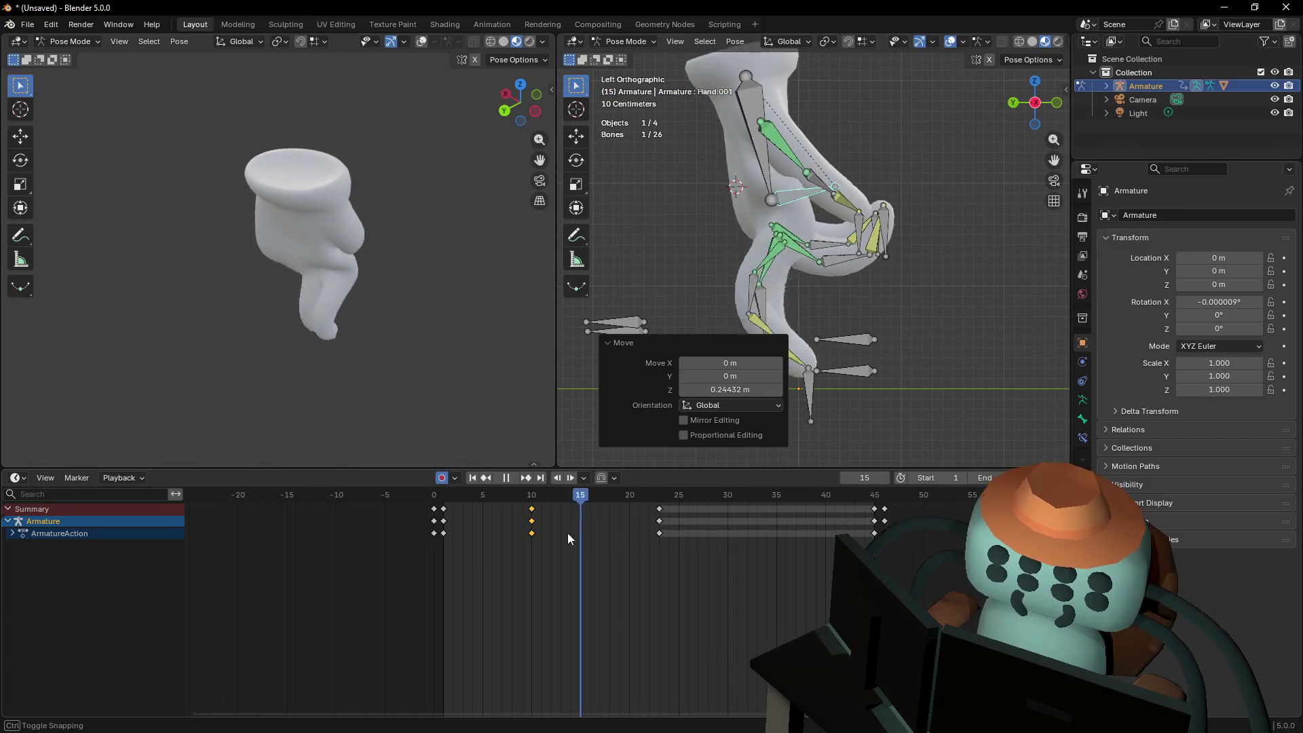
pyautogui.press('Escape')
pyautogui.click(532, 530)
pyautogui.press('g')
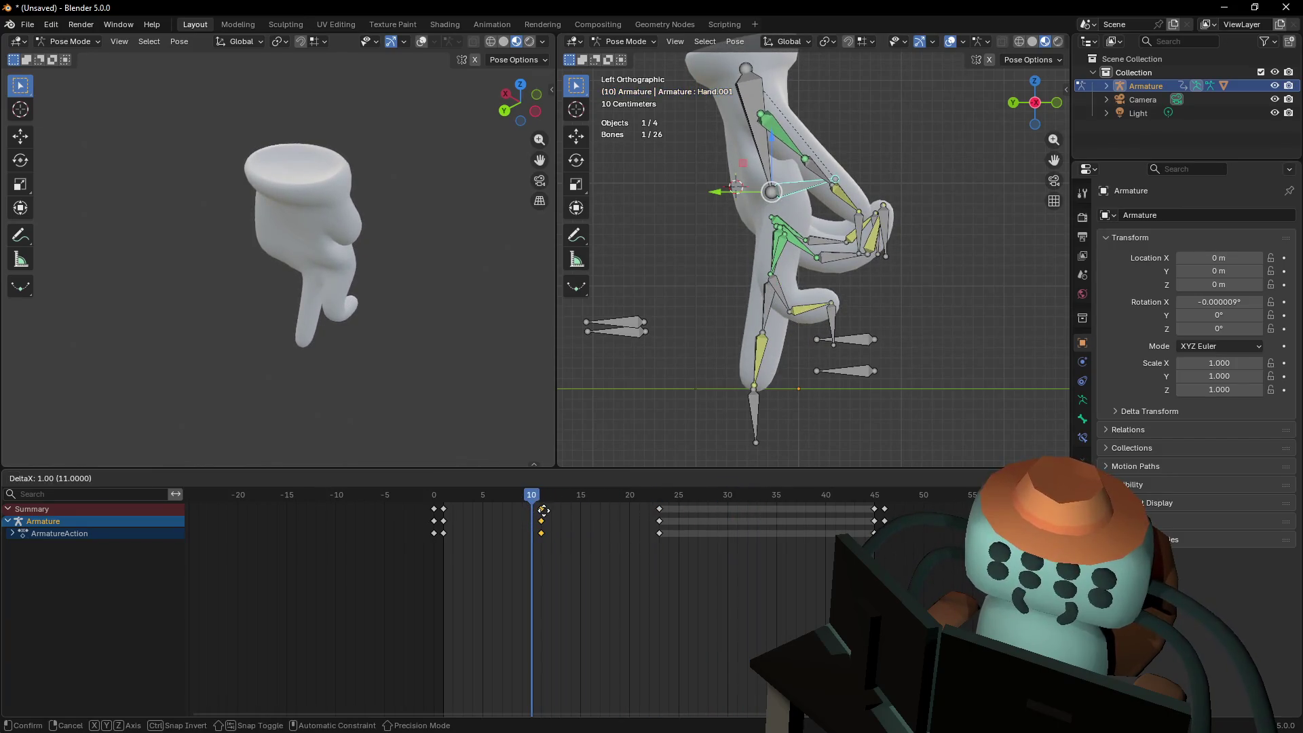
pyautogui.click(548, 514)
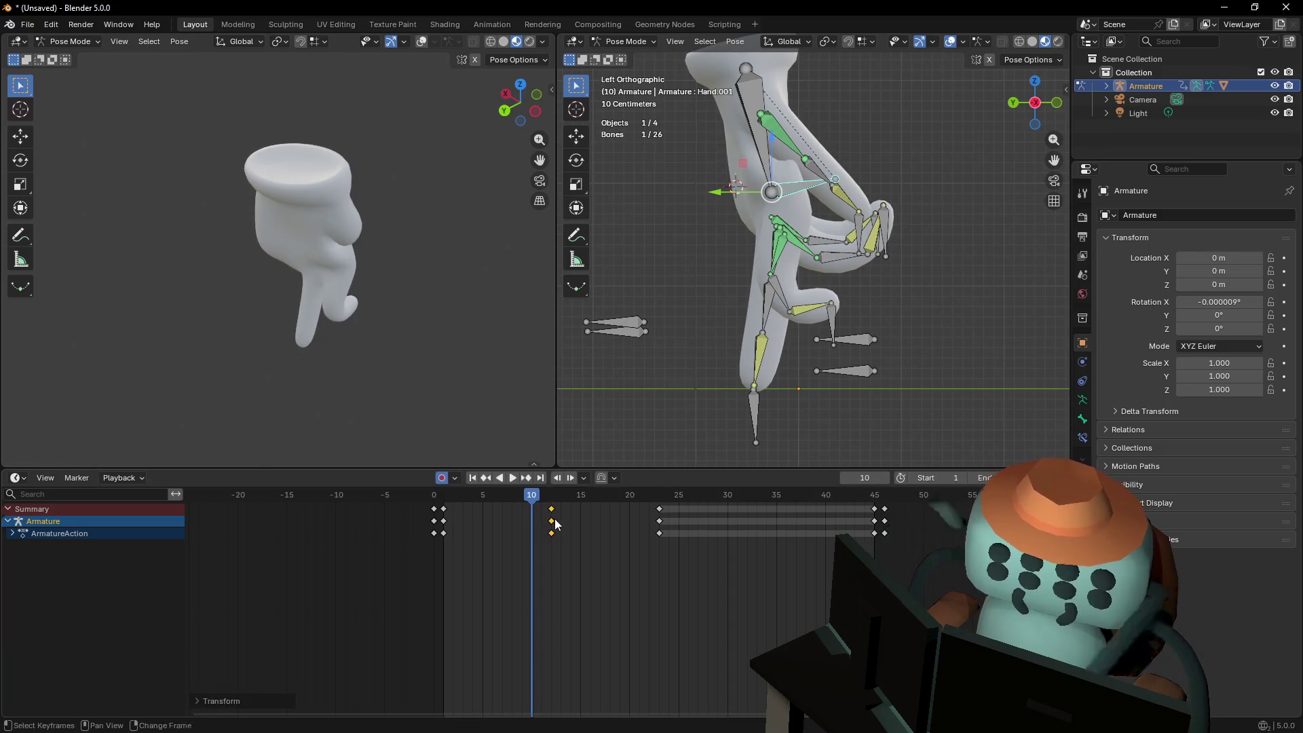
pyautogui.press('g')
pyautogui.click(770, 535)
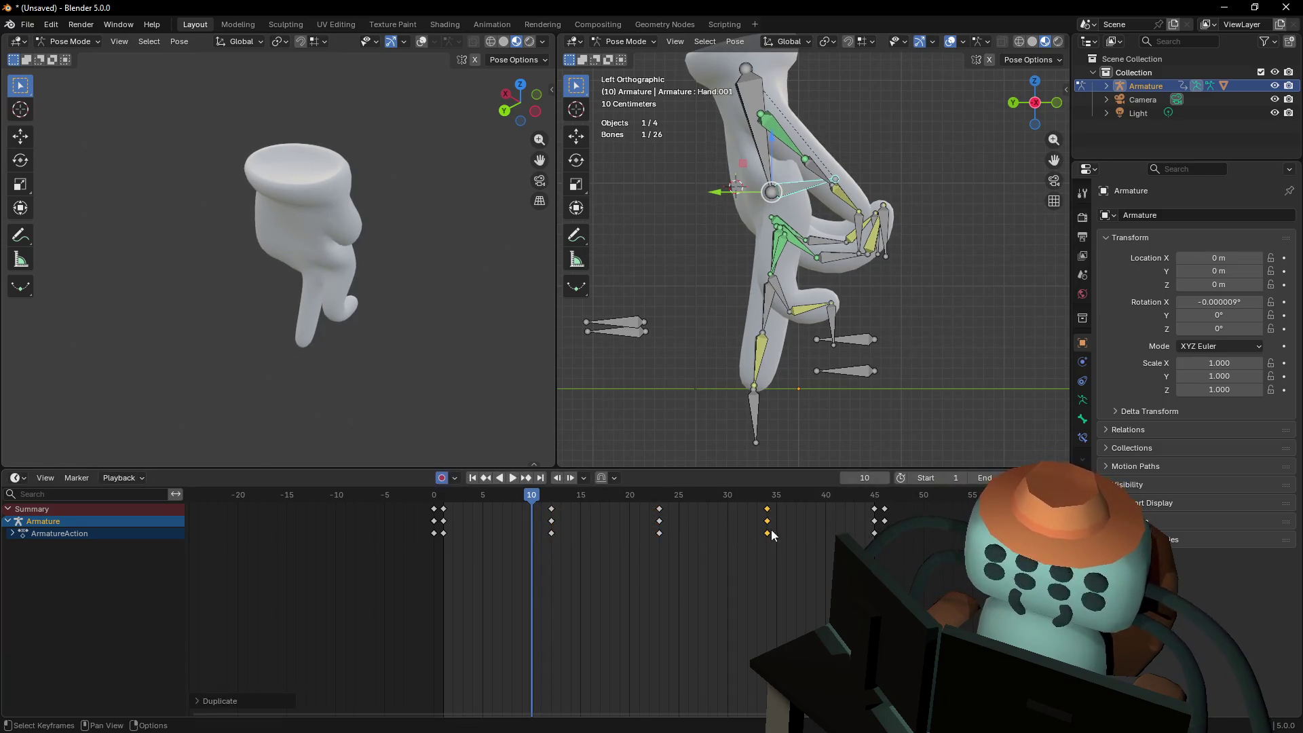
pyautogui.press('space')
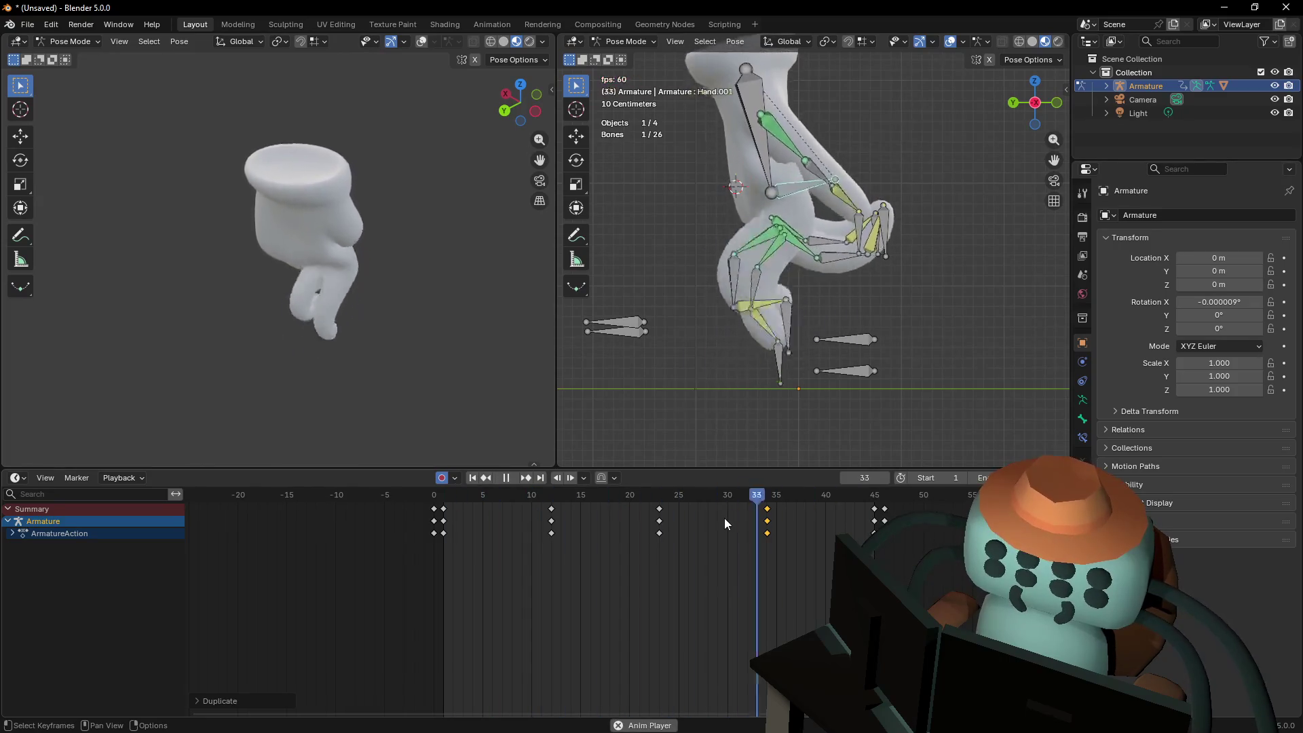
pyautogui.press('space')
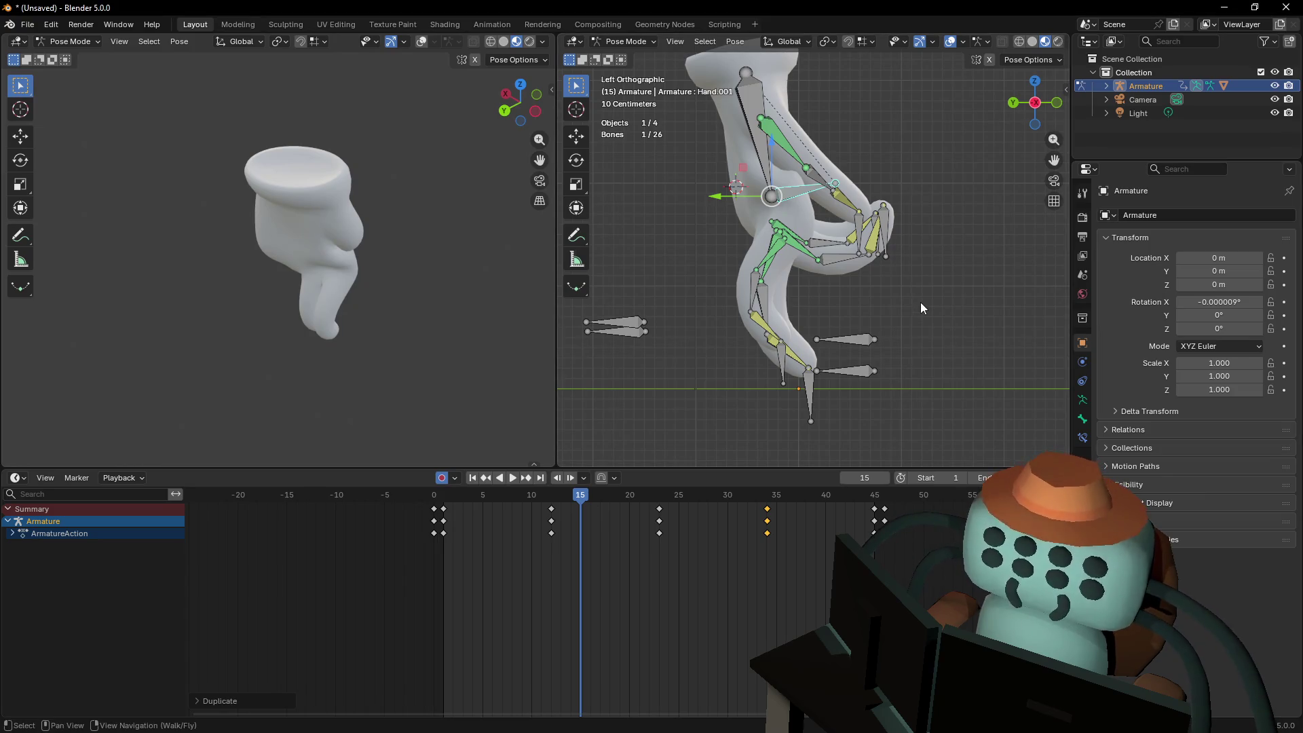
pyautogui.press('space')
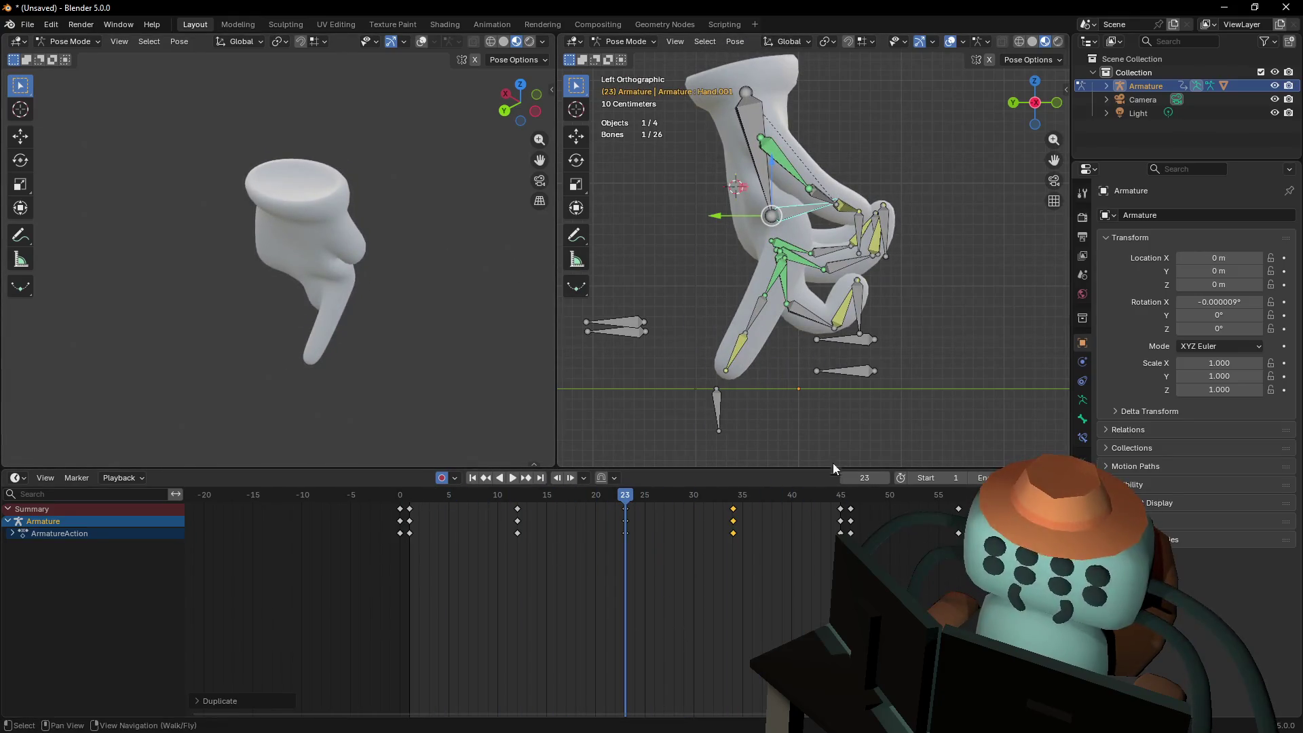
# At frame 1, tilt the hand 20° about the X axis
pyautogui.press('Escape')
pyautogui.hotkey('shift', 'Left')
pyautogui.press('r')
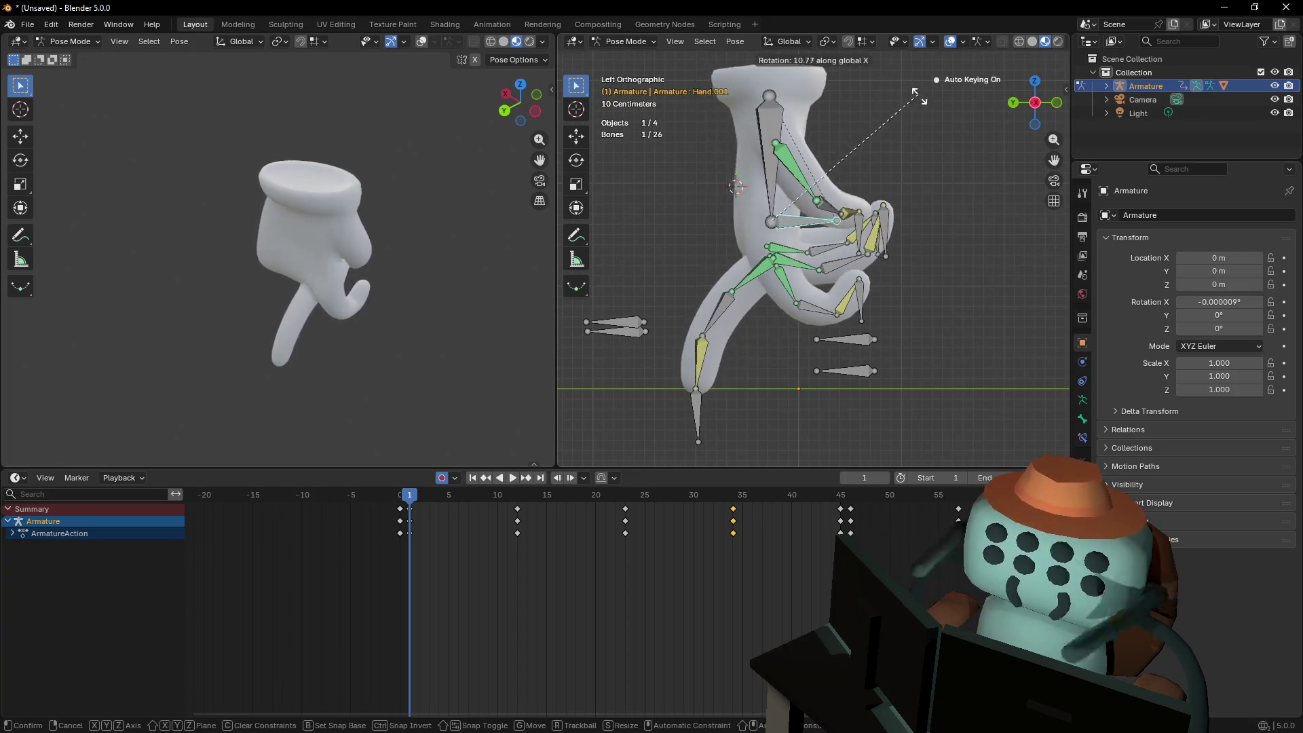
pyautogui.click(965, 105)
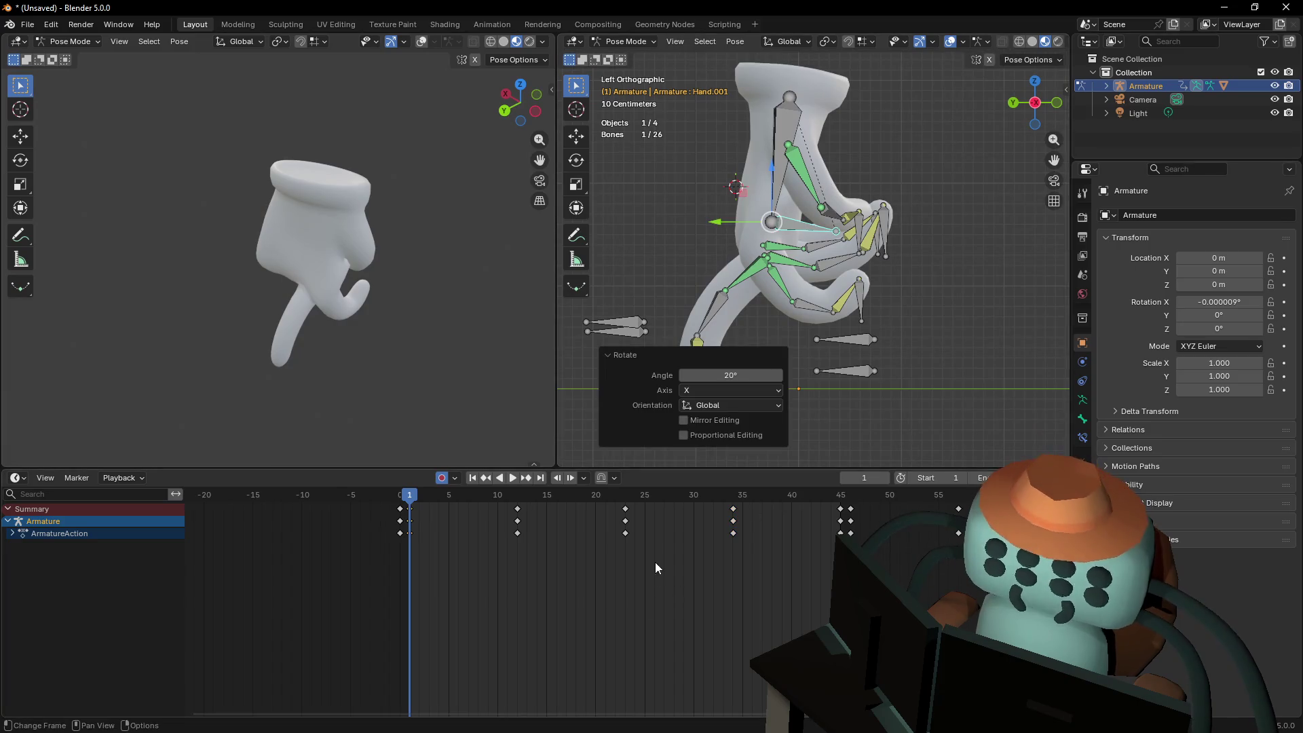
pyautogui.click(412, 514)
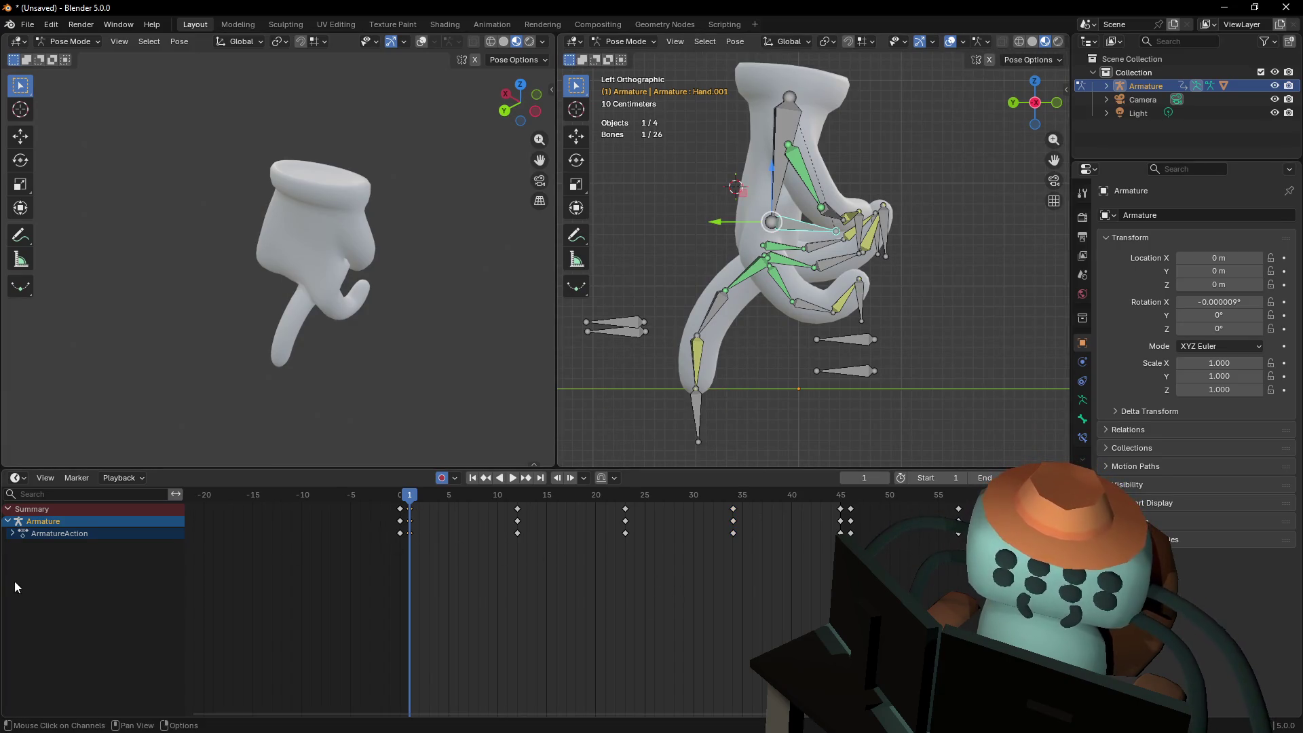
# Switch the timeline to a Dope Sheet and delete Hand.001's frame 23 rotation keys
pyautogui.click(13, 535)
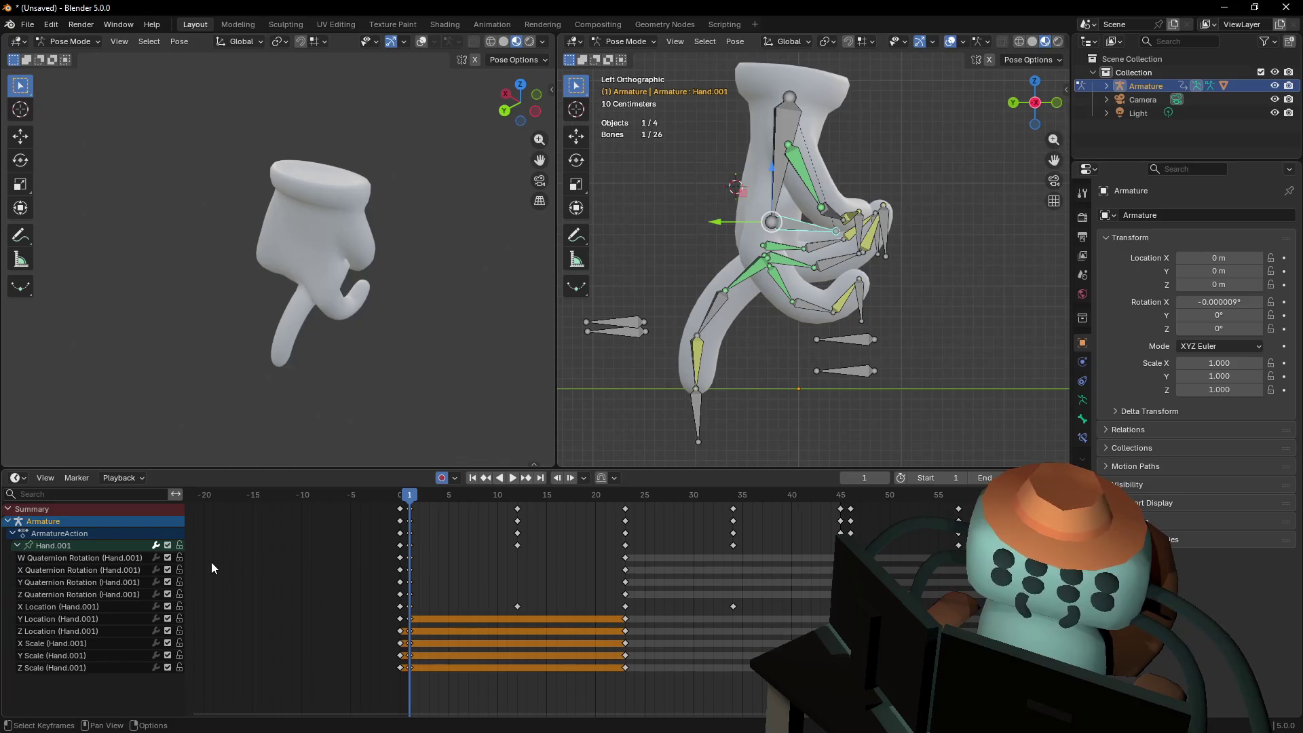
pyautogui.click(122, 477)
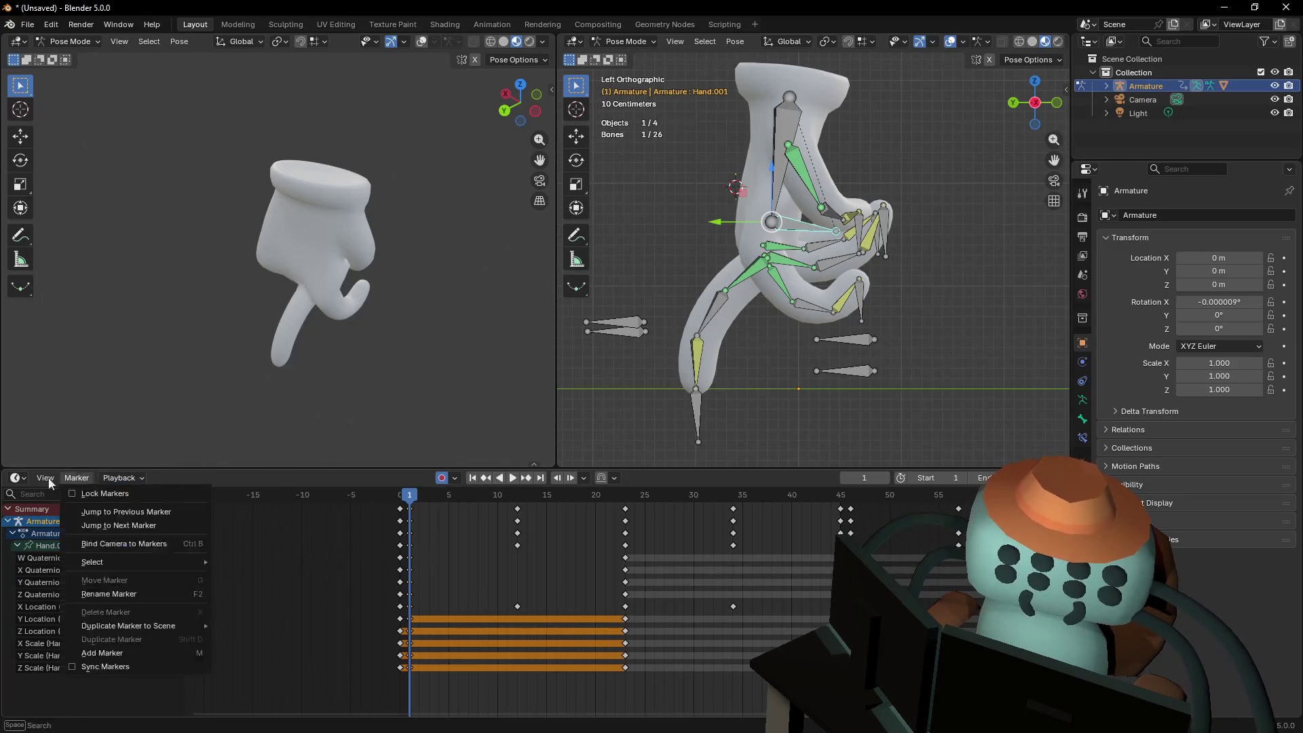
pyautogui.click(198, 515)
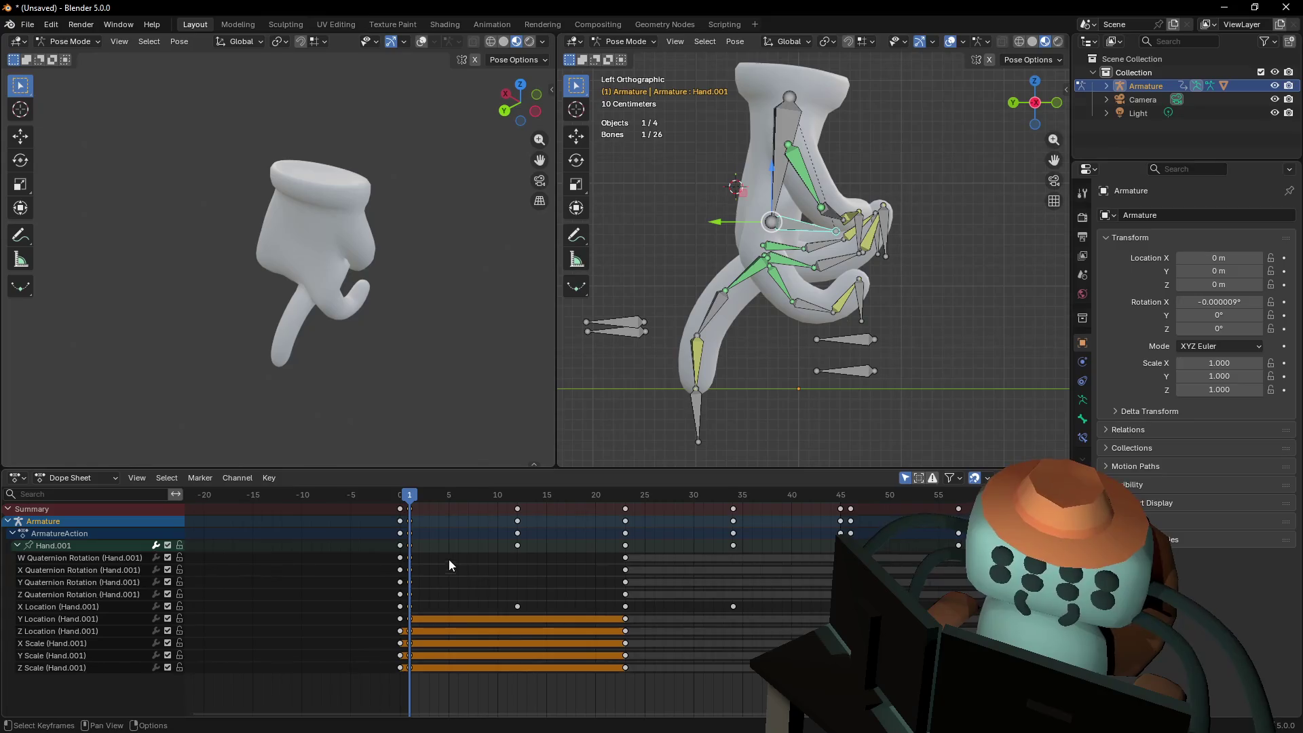
pyautogui.click(420, 557)
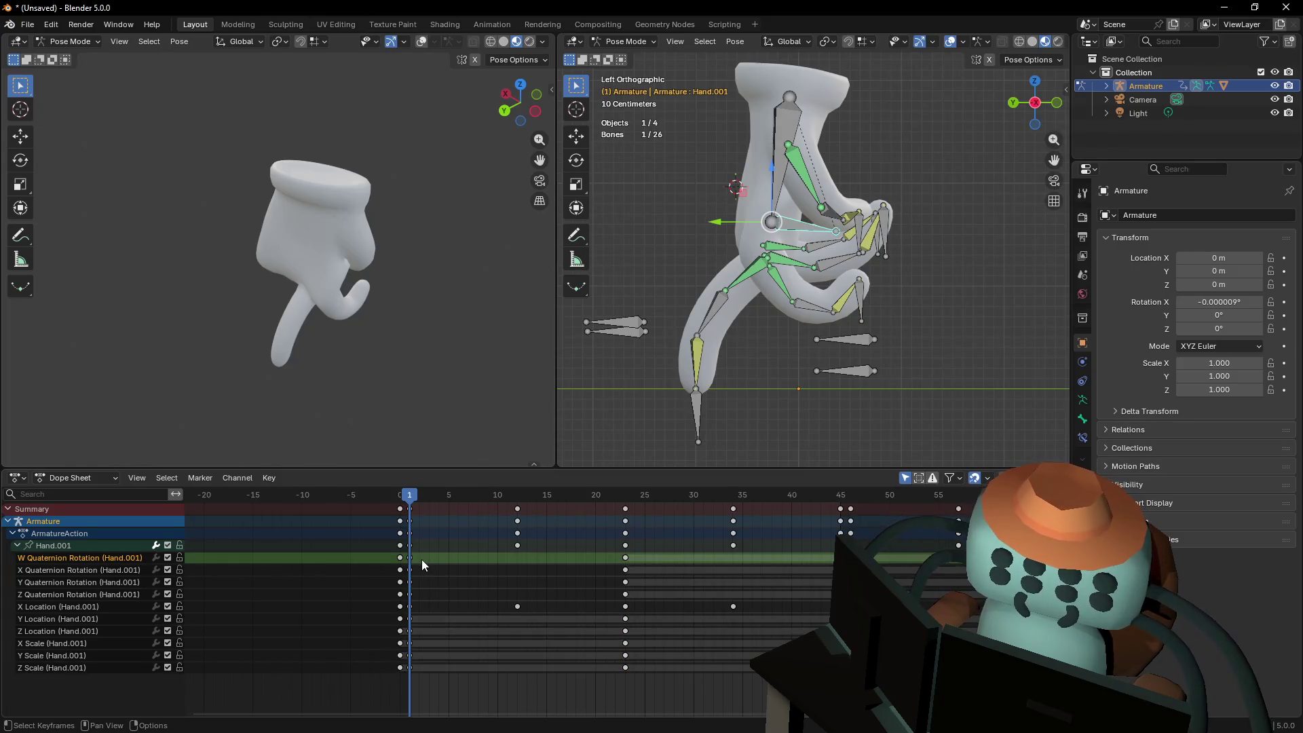
pyautogui.moveTo(425, 559)
pyautogui.mouseDown()
pyautogui.moveTo(773, 612)
pyautogui.moveTo(836, 611)
pyautogui.moveTo(833, 599)
pyautogui.mouseUp()
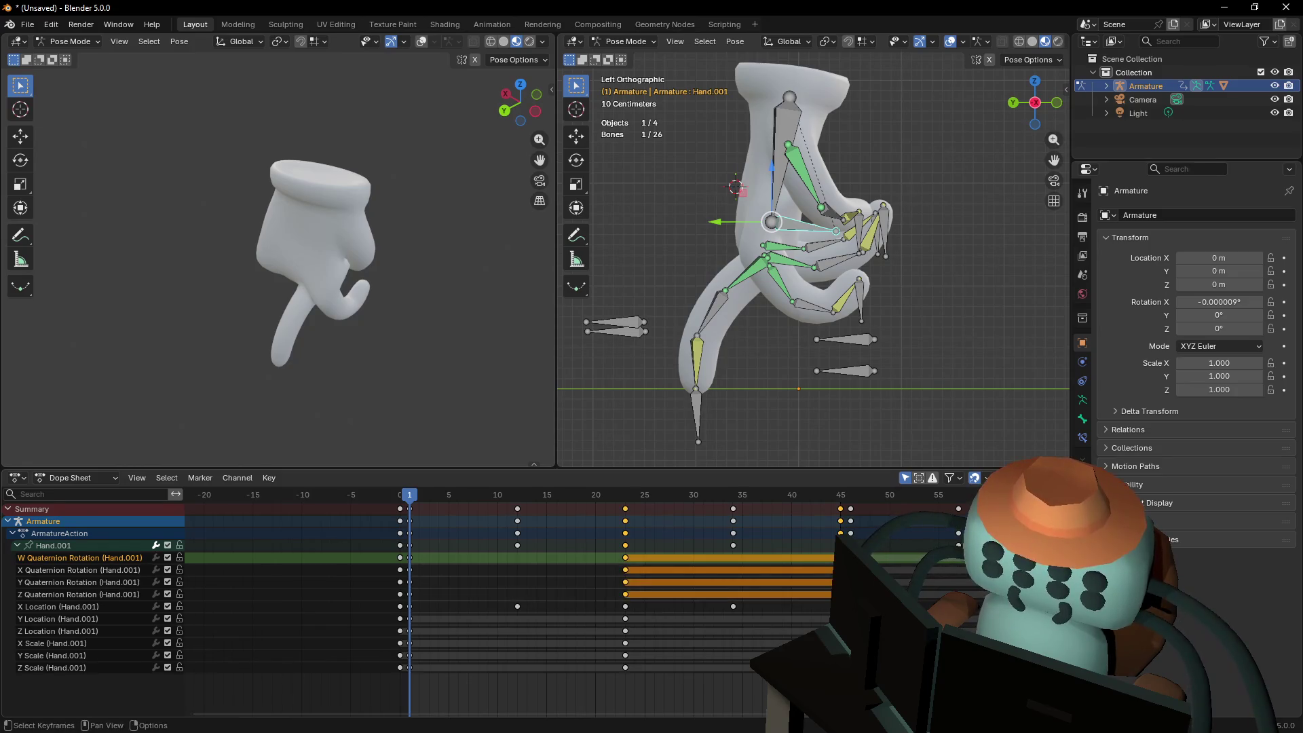
pyautogui.press('Delete')
# Duplicate the frame 1 rotation keys toward frame 45
pyautogui.click(412, 560)
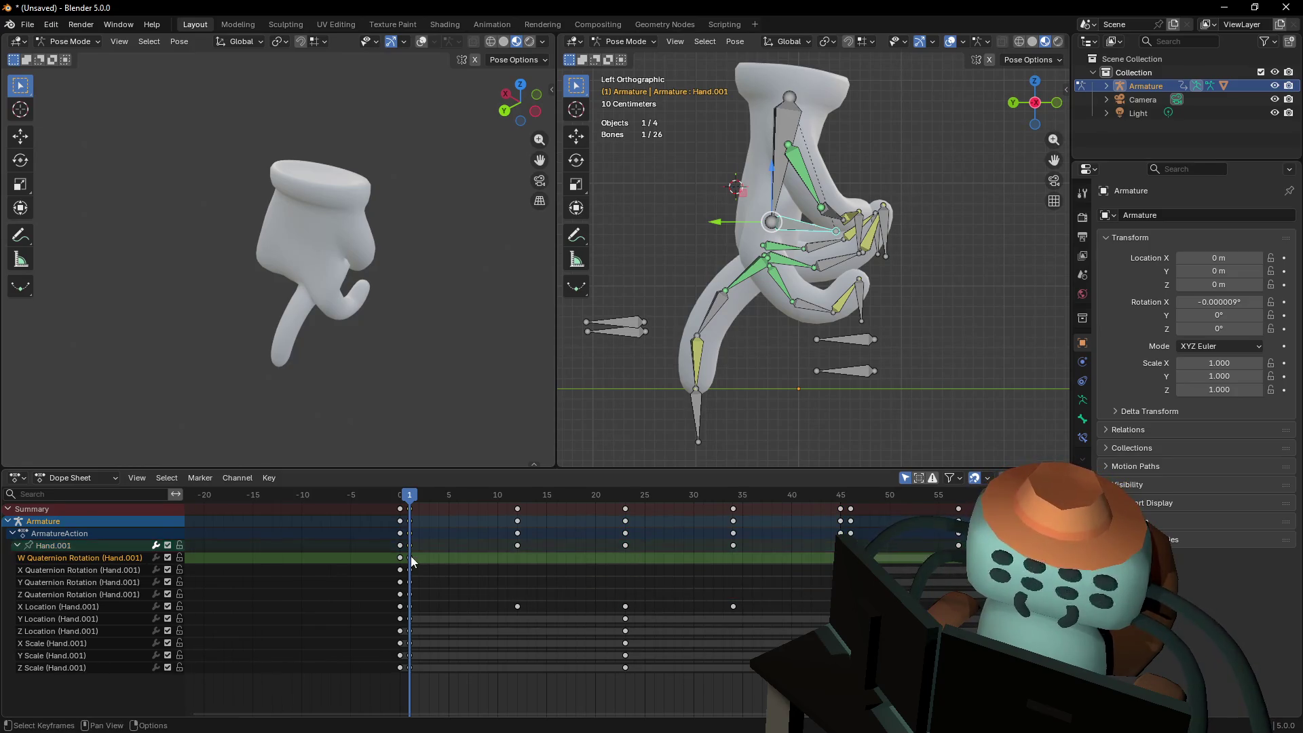
pyautogui.hotkey('shift', 'd')
pyautogui.click(501, 583)
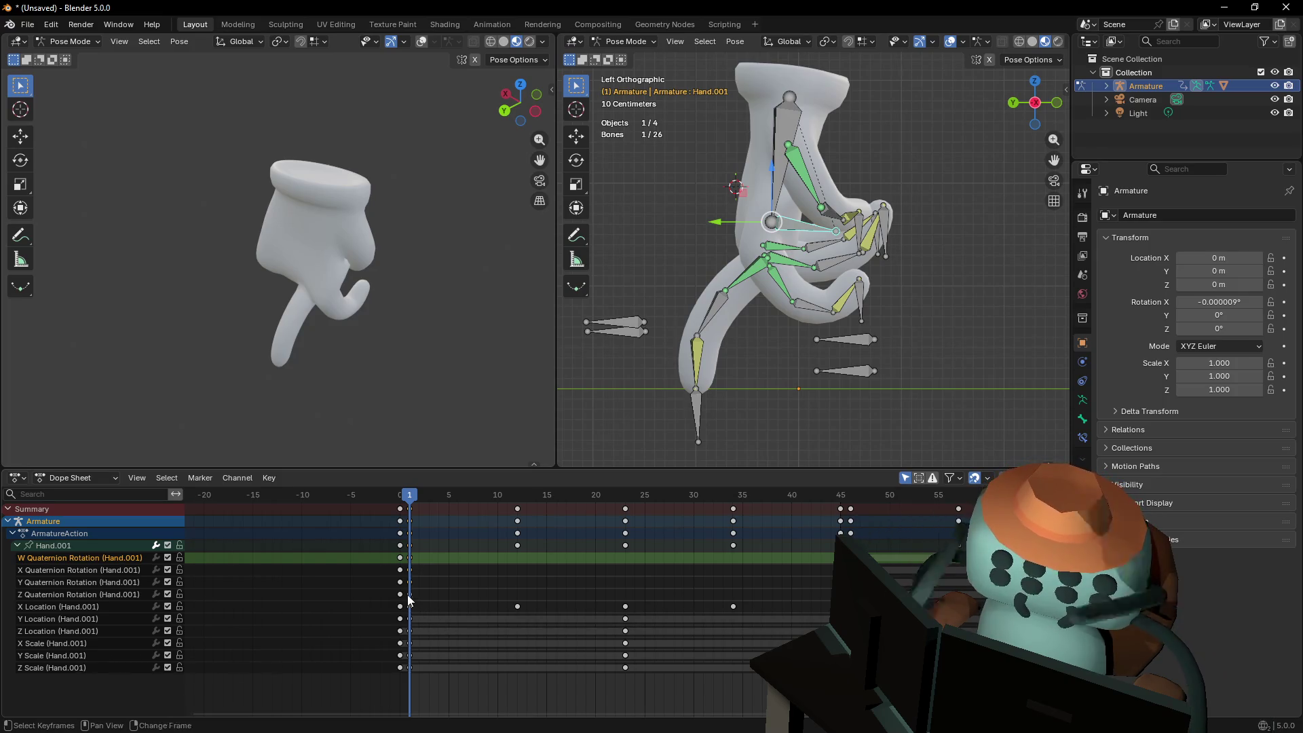
pyautogui.hotkey('shift', 'd')
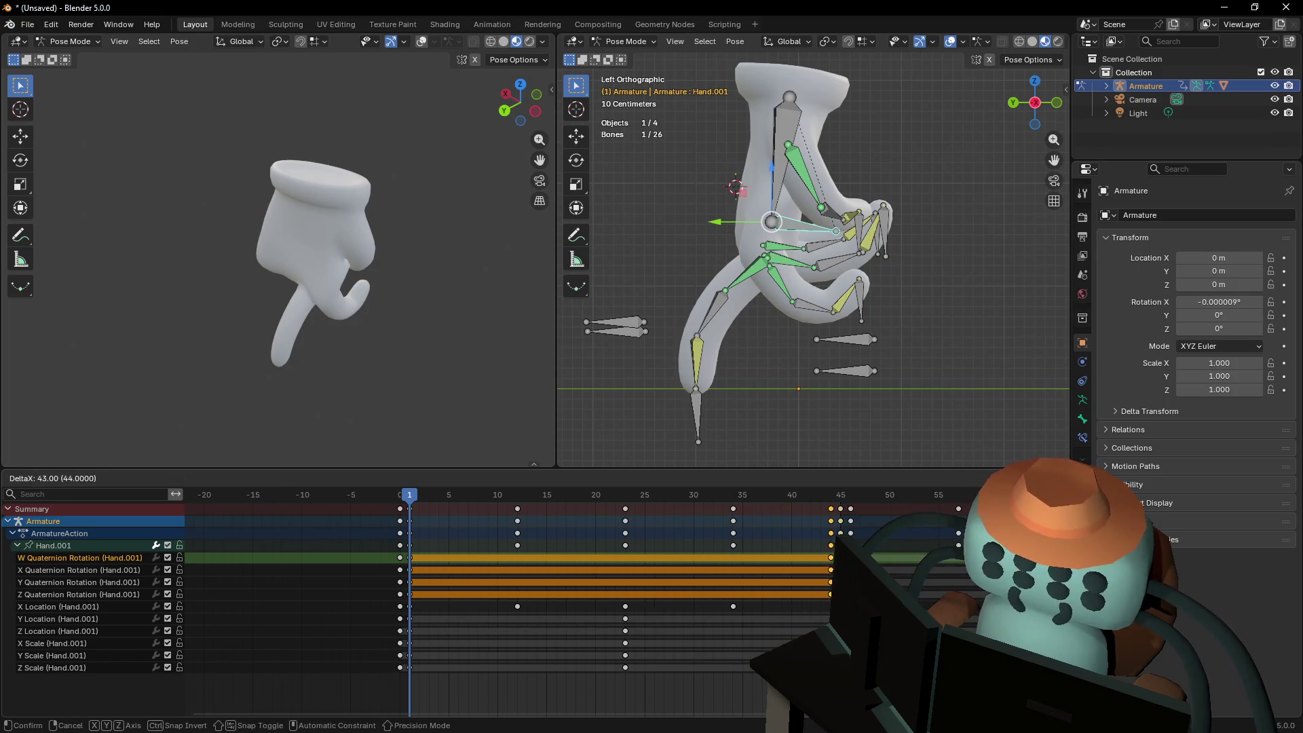
pyautogui.click(855, 602)
pyautogui.press('space')
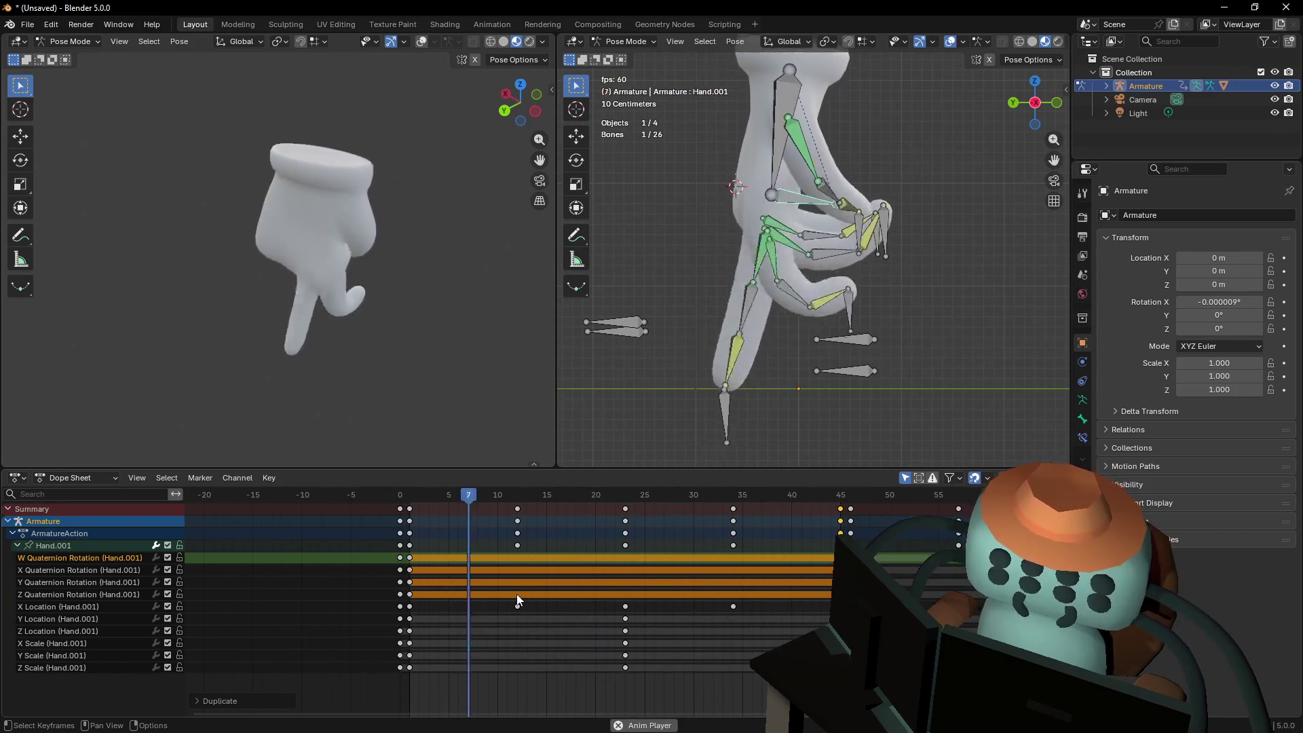
pyautogui.press('space')
pyautogui.press('space')
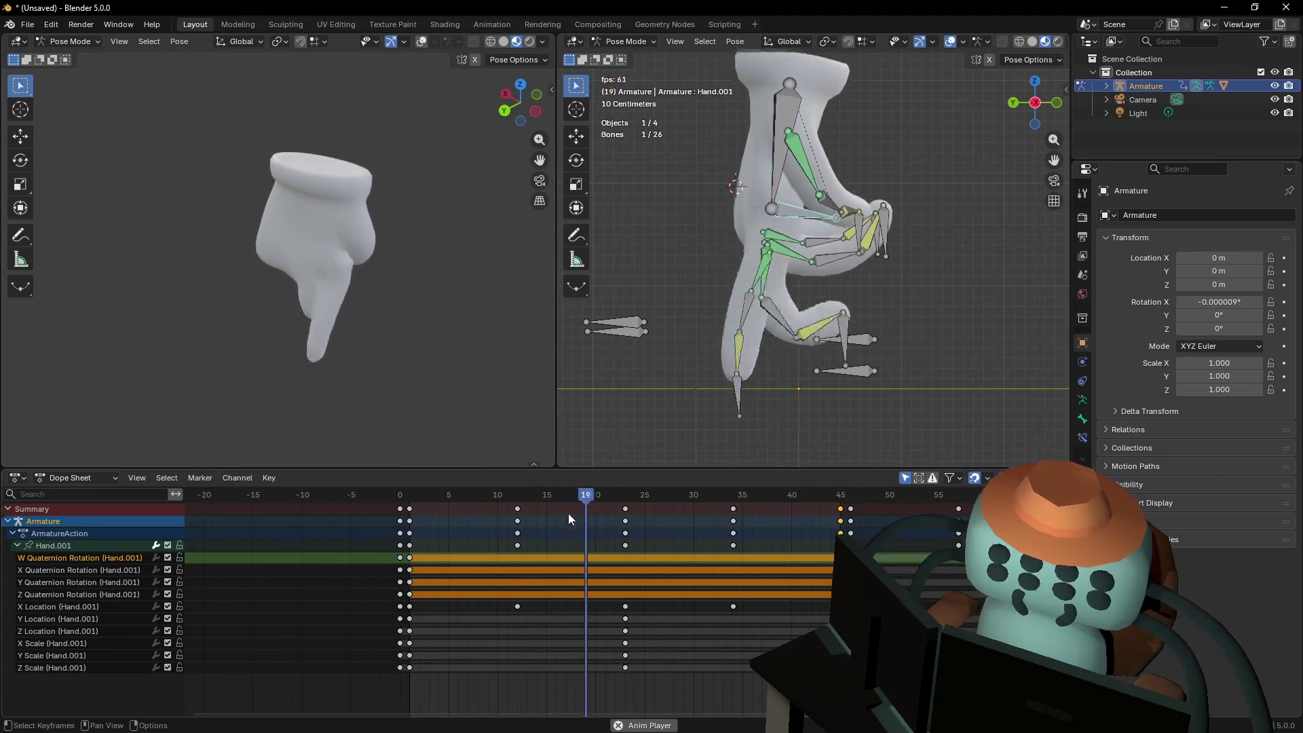
pyautogui.press('space')
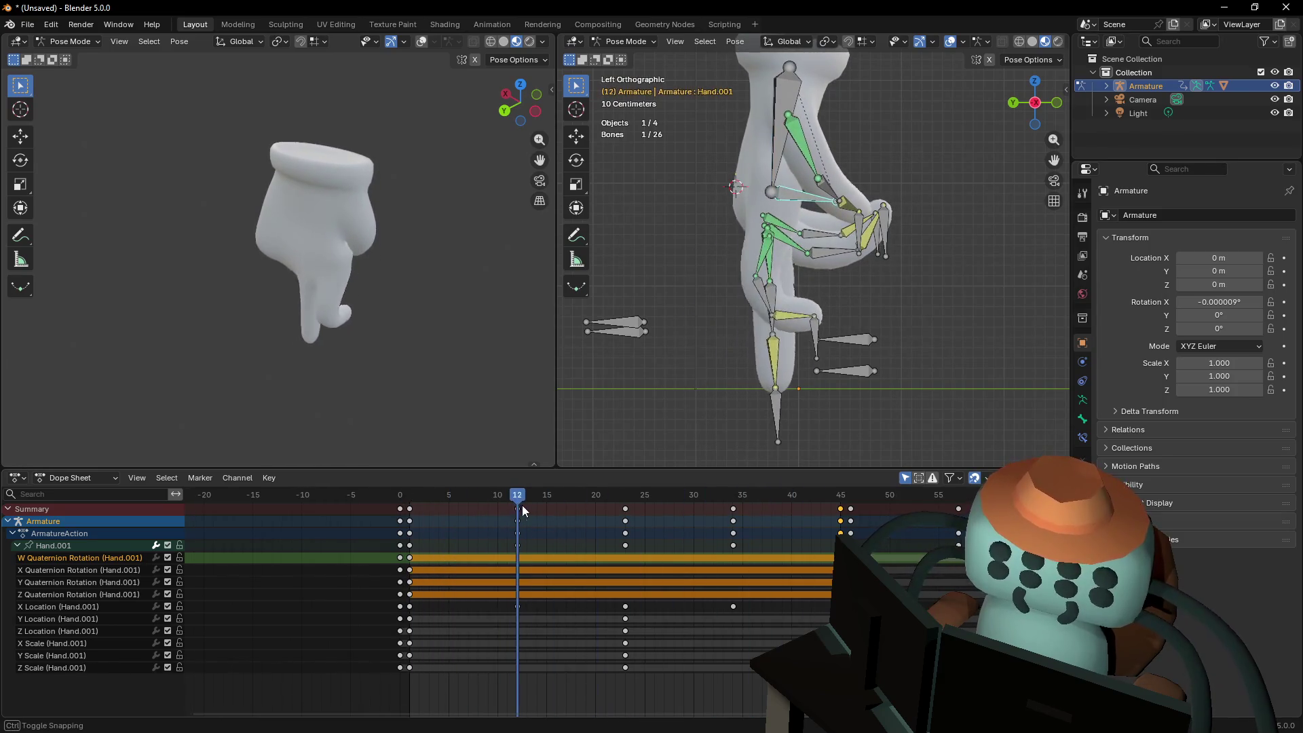
pyautogui.moveTo(546, 509)
pyautogui.mouseDown()
pyautogui.moveTo(398, 512)
pyautogui.moveTo(601, 544)
pyautogui.moveTo(734, 535)
pyautogui.mouseUp()
pyautogui.click(797, 349)
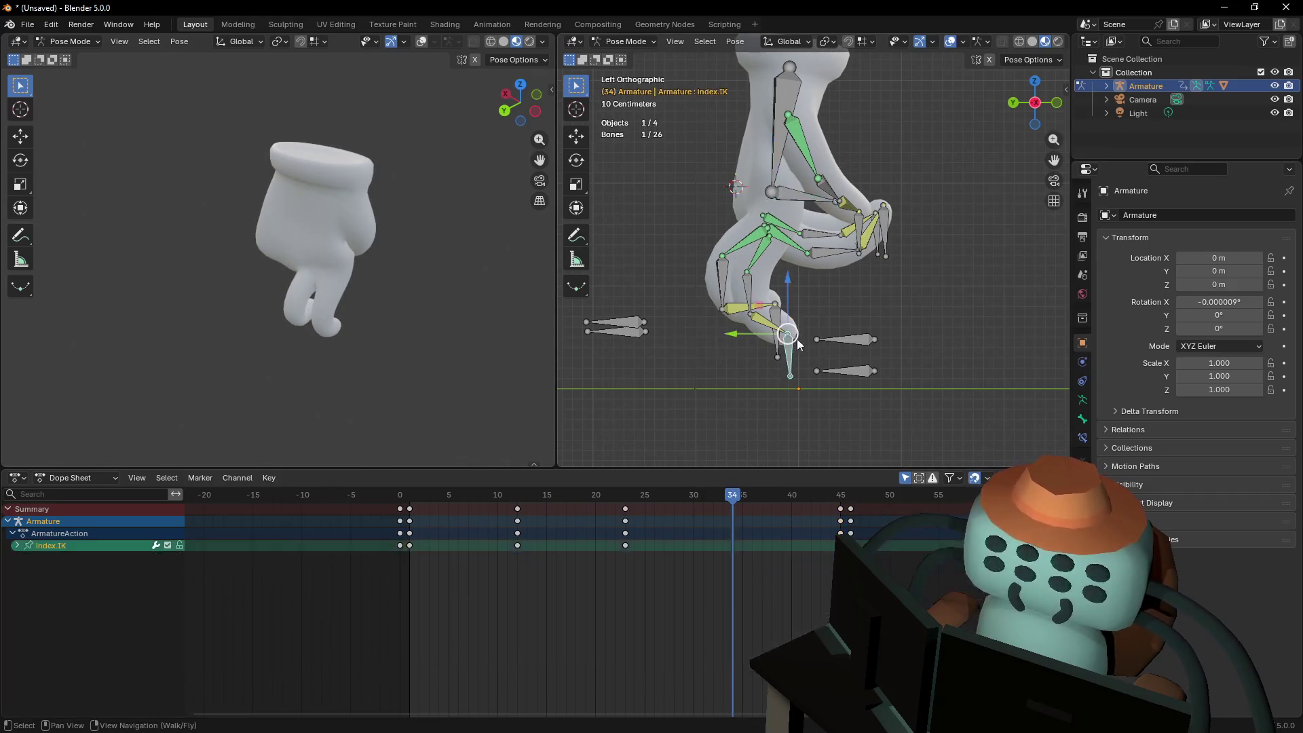
# Lower the index.IK bone vertically at frame 34 and check the pose
pyautogui.press('g')
pyautogui.press('z')
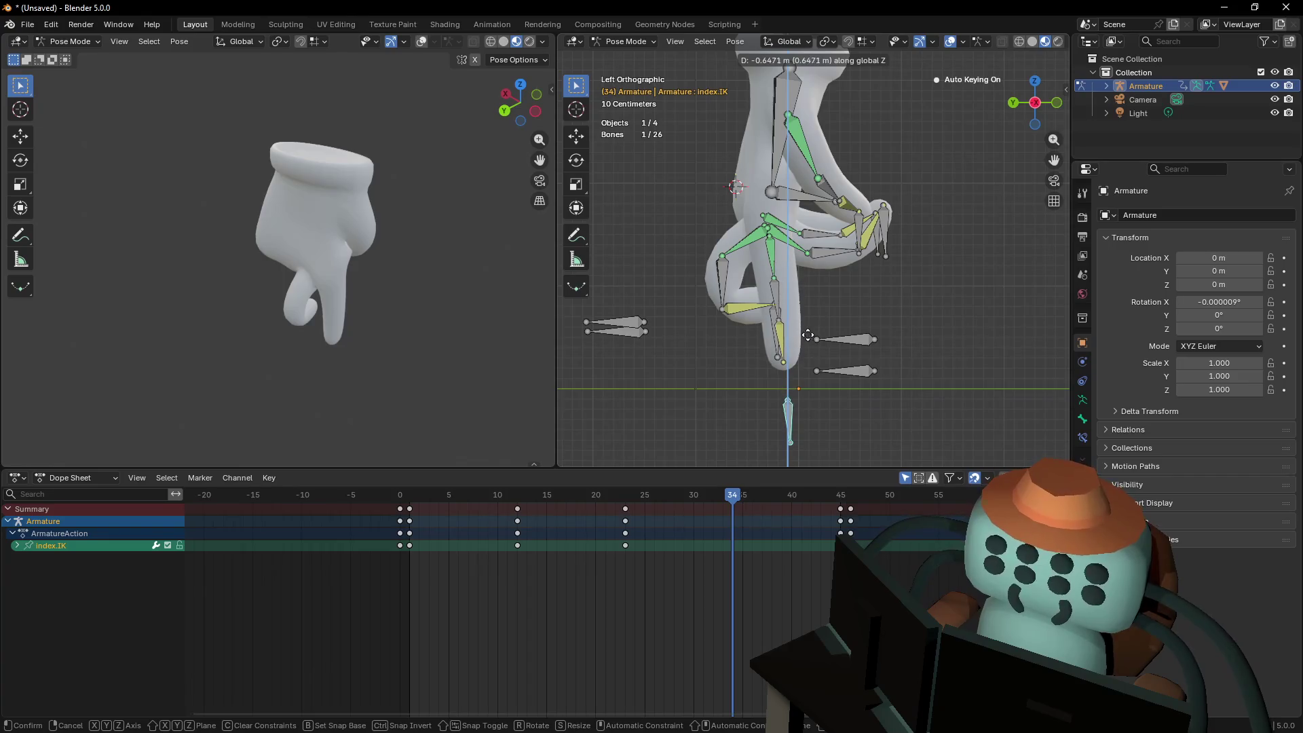
pyautogui.press('y')
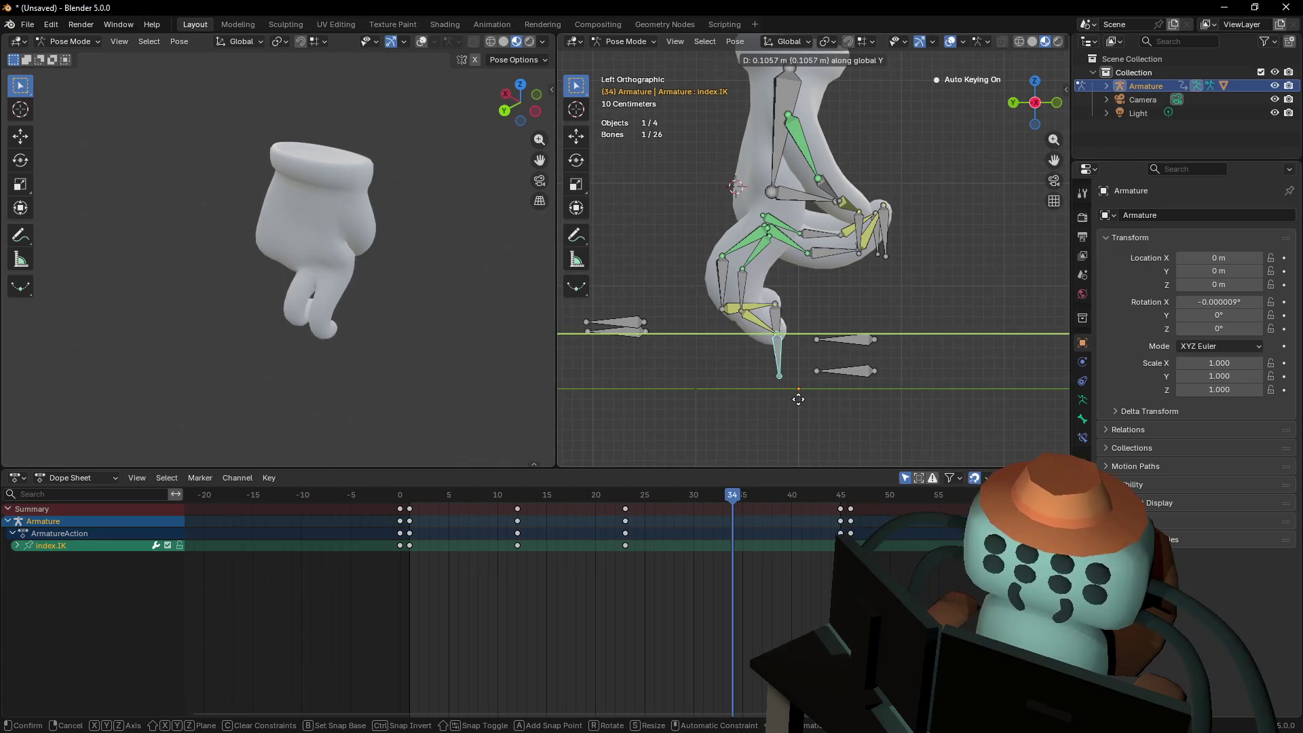
pyautogui.press('z')
pyautogui.click(796, 388)
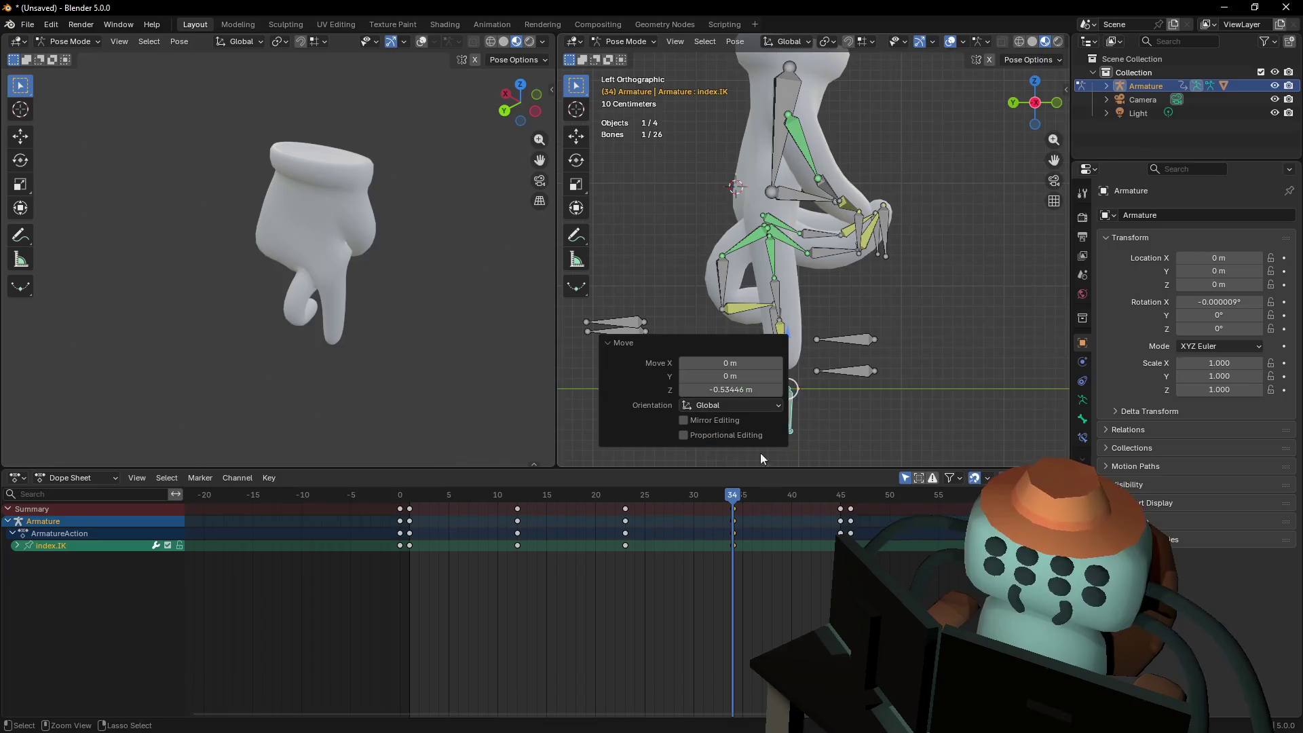
pyautogui.click(791, 193)
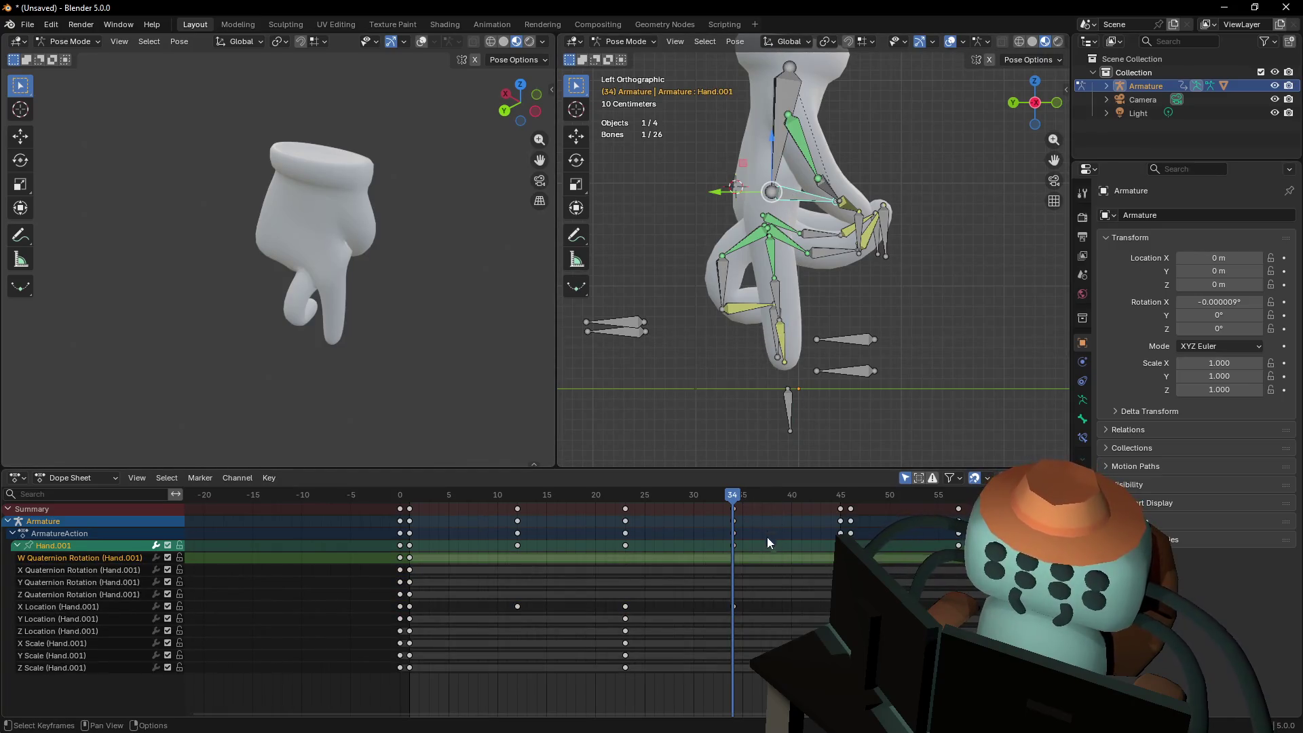
pyautogui.press('Up')
pyautogui.press('Down')
pyautogui.press('h')
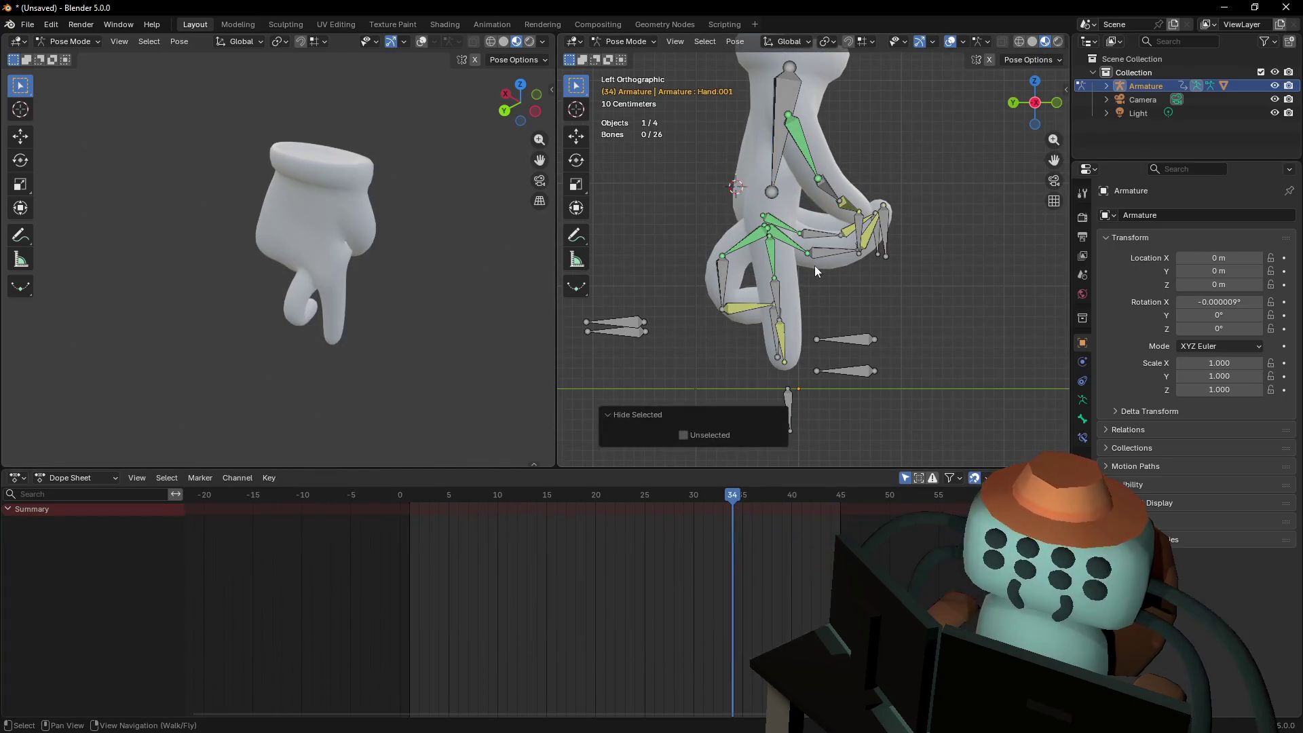
pyautogui.hotkey('ctrl', 'z')
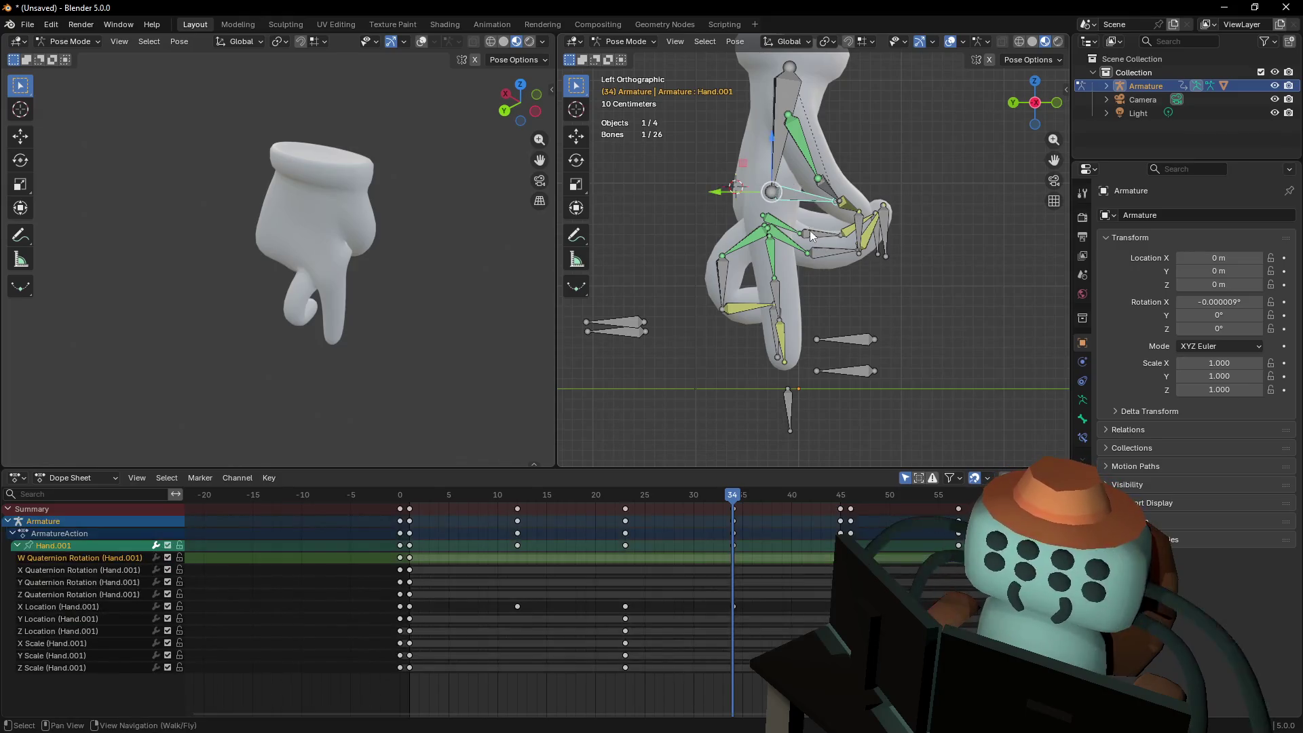
# Lower the index.1 bone vertically at frame 34
pyautogui.click(774, 244)
pyautogui.press('g')
pyautogui.press('z')
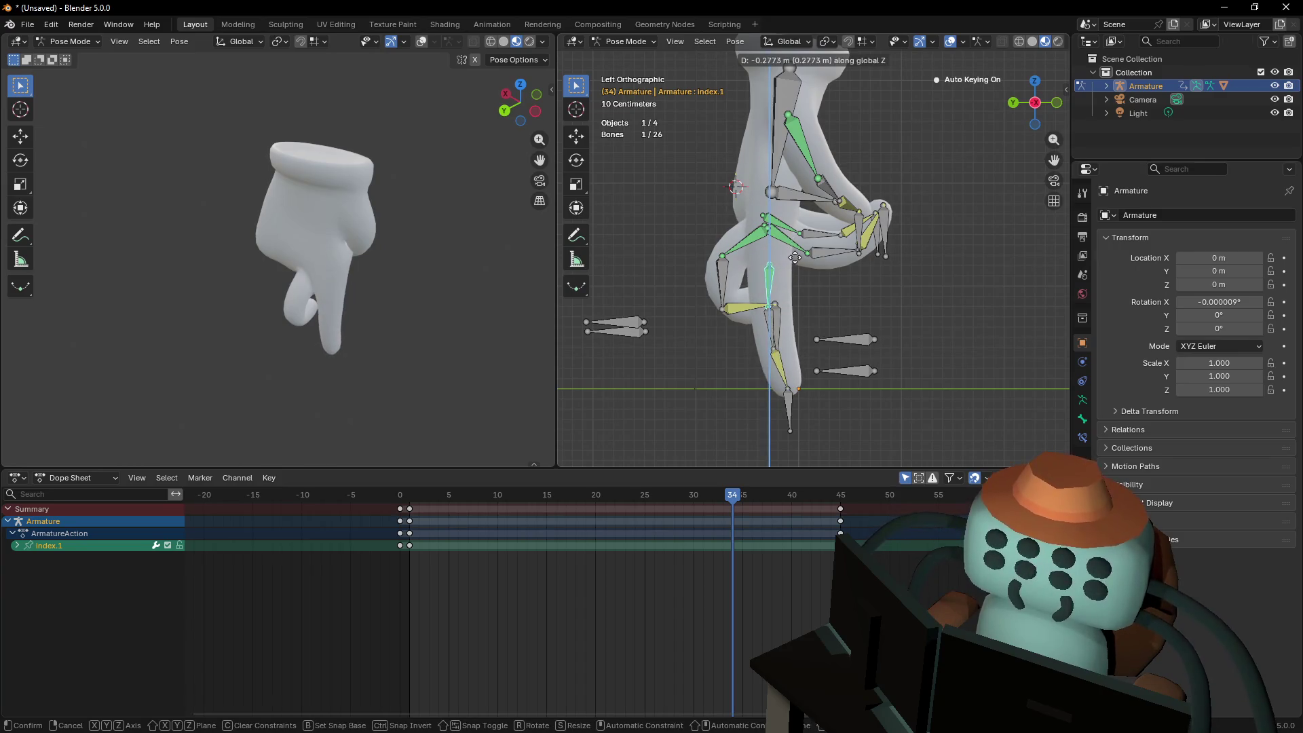
pyautogui.click(795, 257)
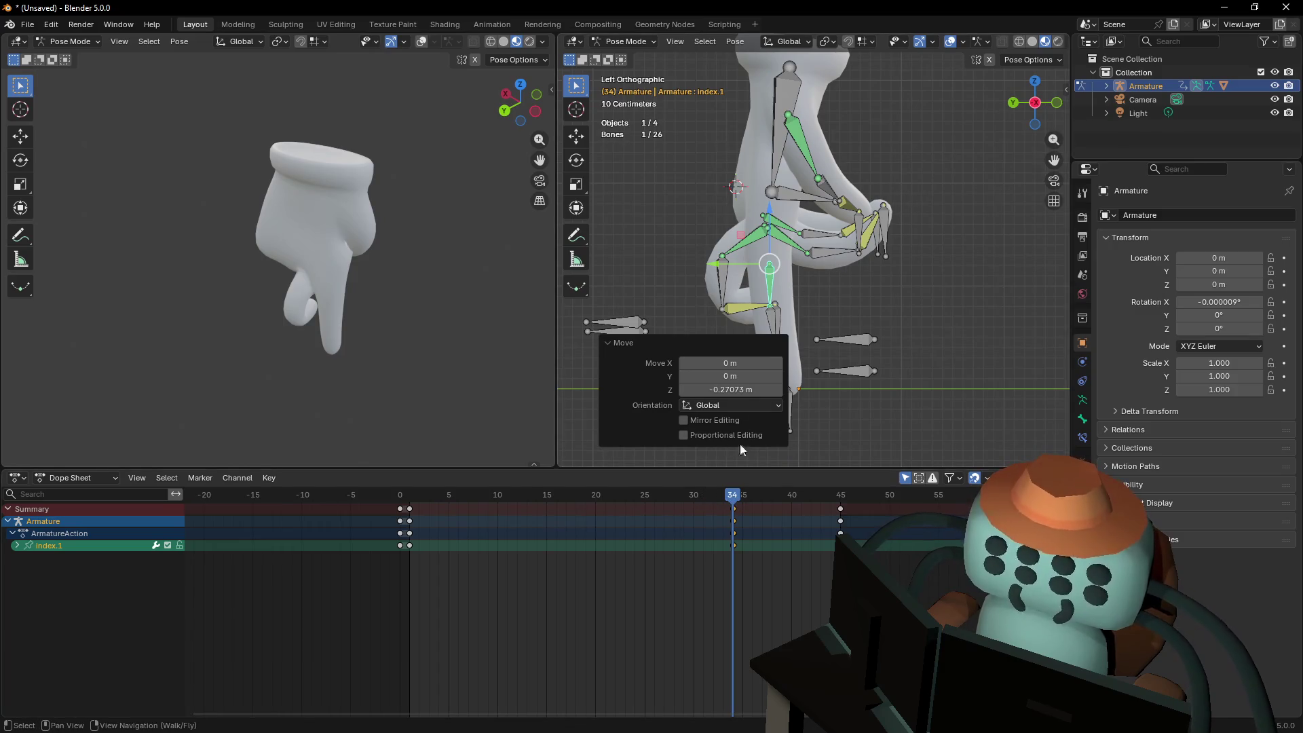
# Play the finger walk and fly the view around the hand to inspect it
pyautogui.press('space')
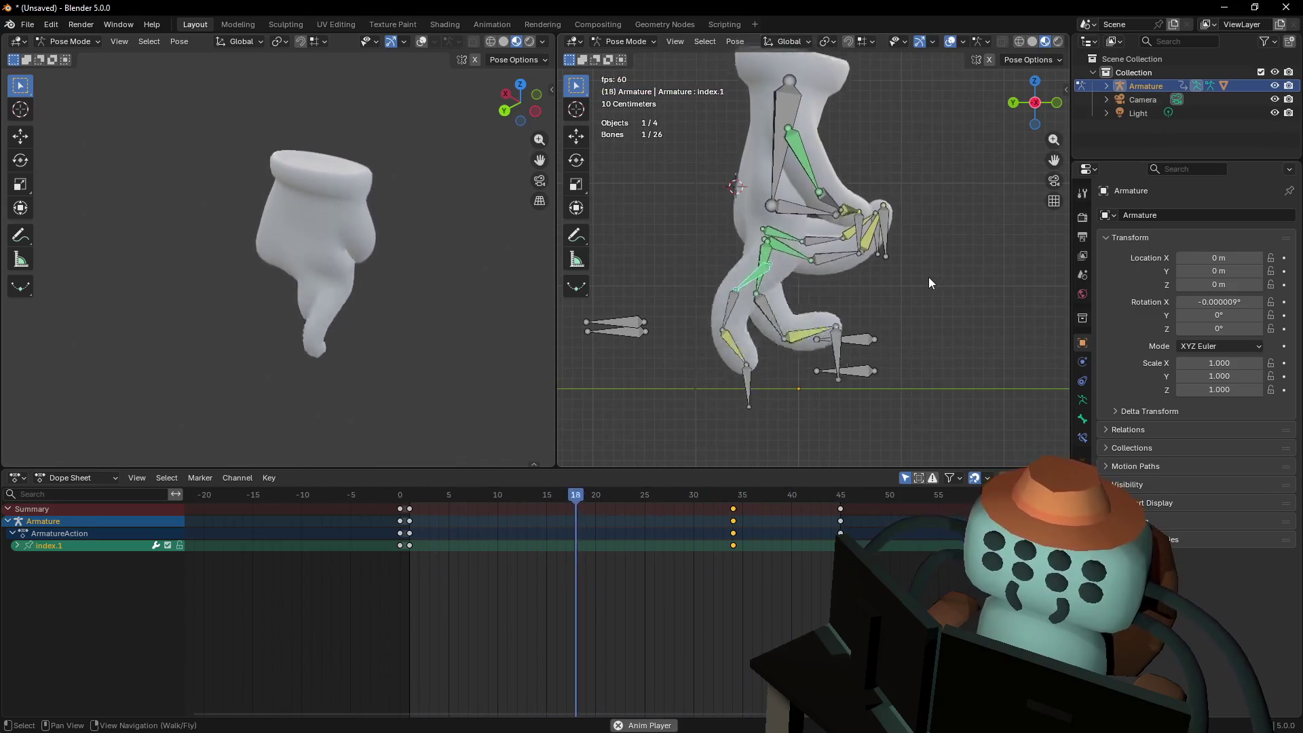
pyautogui.hotkey('shift', '`')
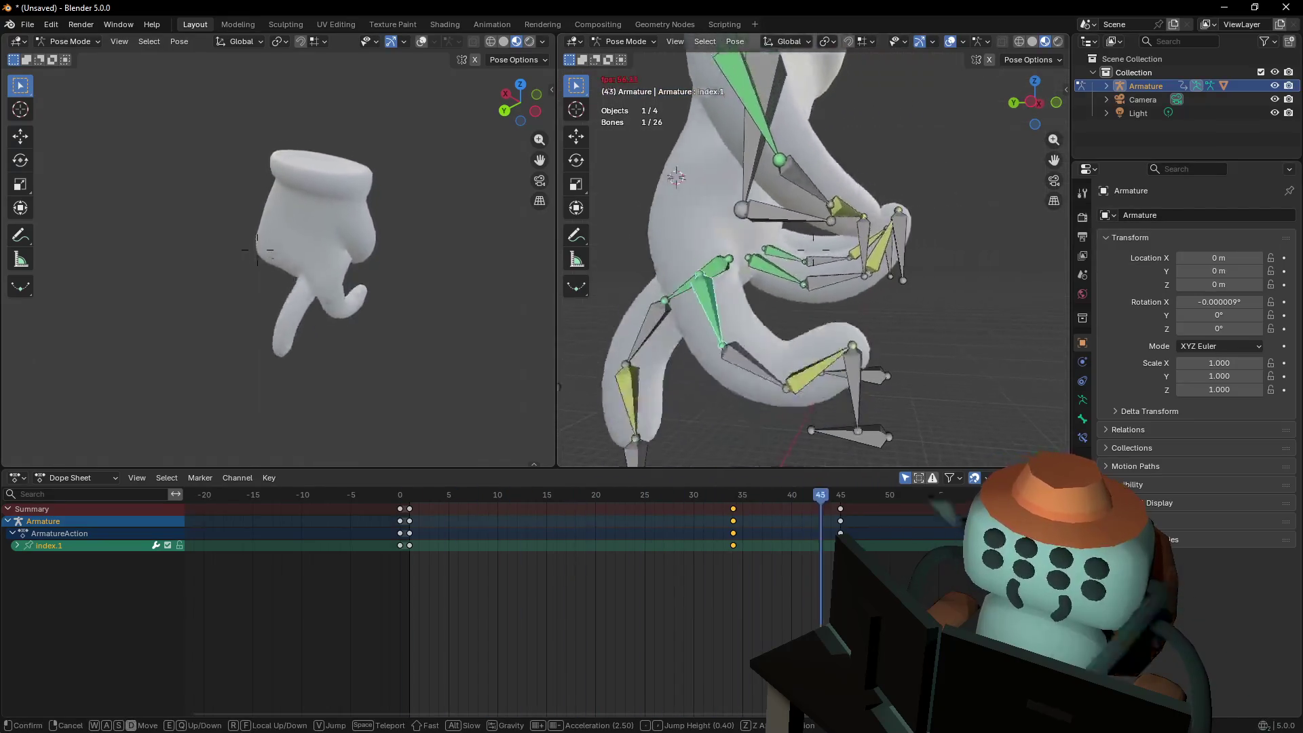
pyautogui.press('w')
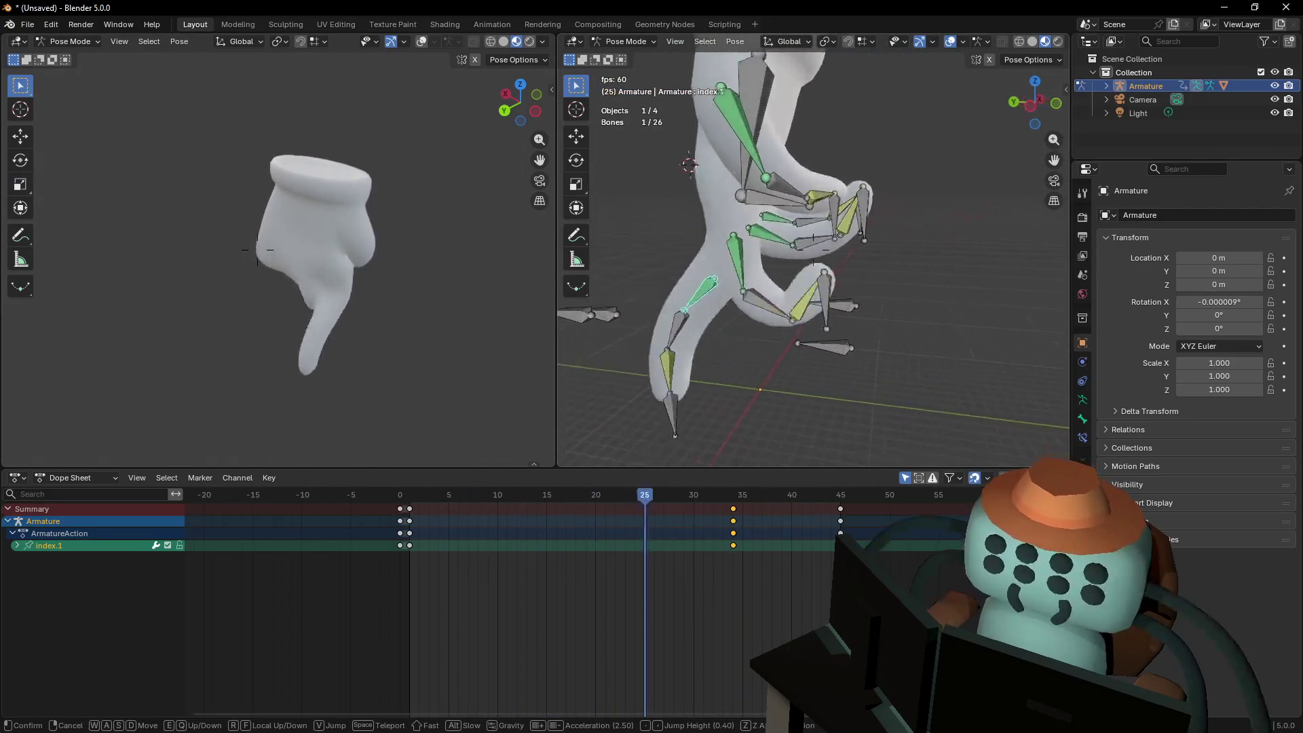
pyautogui.press('s')
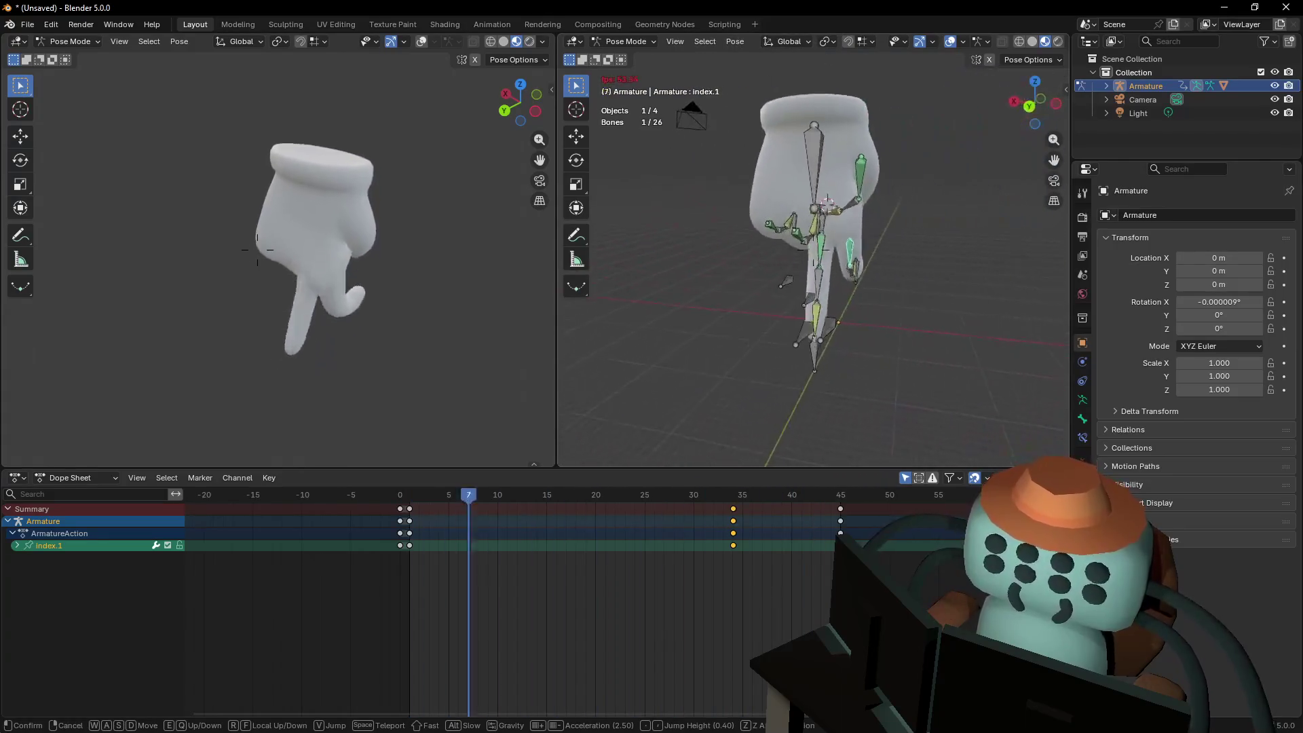
pyautogui.press('w')
pyautogui.press('Escape')
pyautogui.click(813, 277)
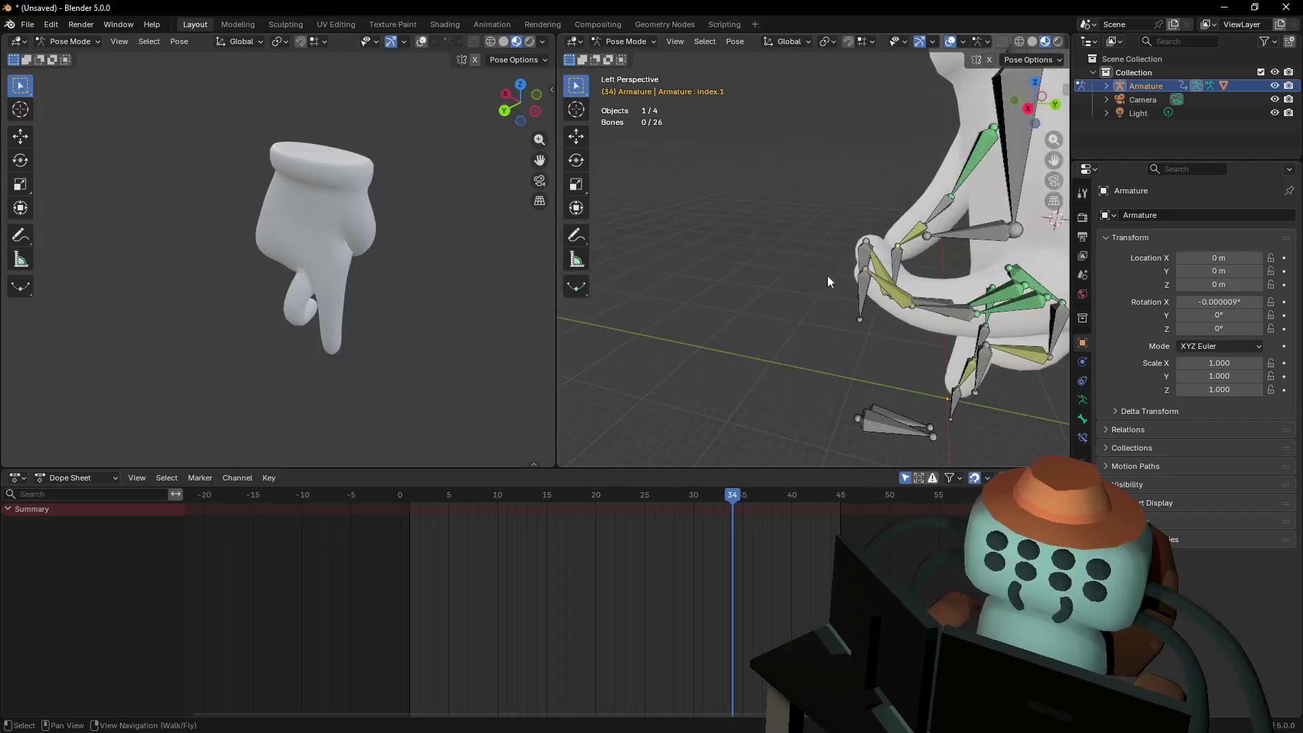
# Select pinky.IK and ring.IK and preview the hand pose around frame 23
pyautogui.click(865, 295)
pyautogui.hotkey('shift', '`')
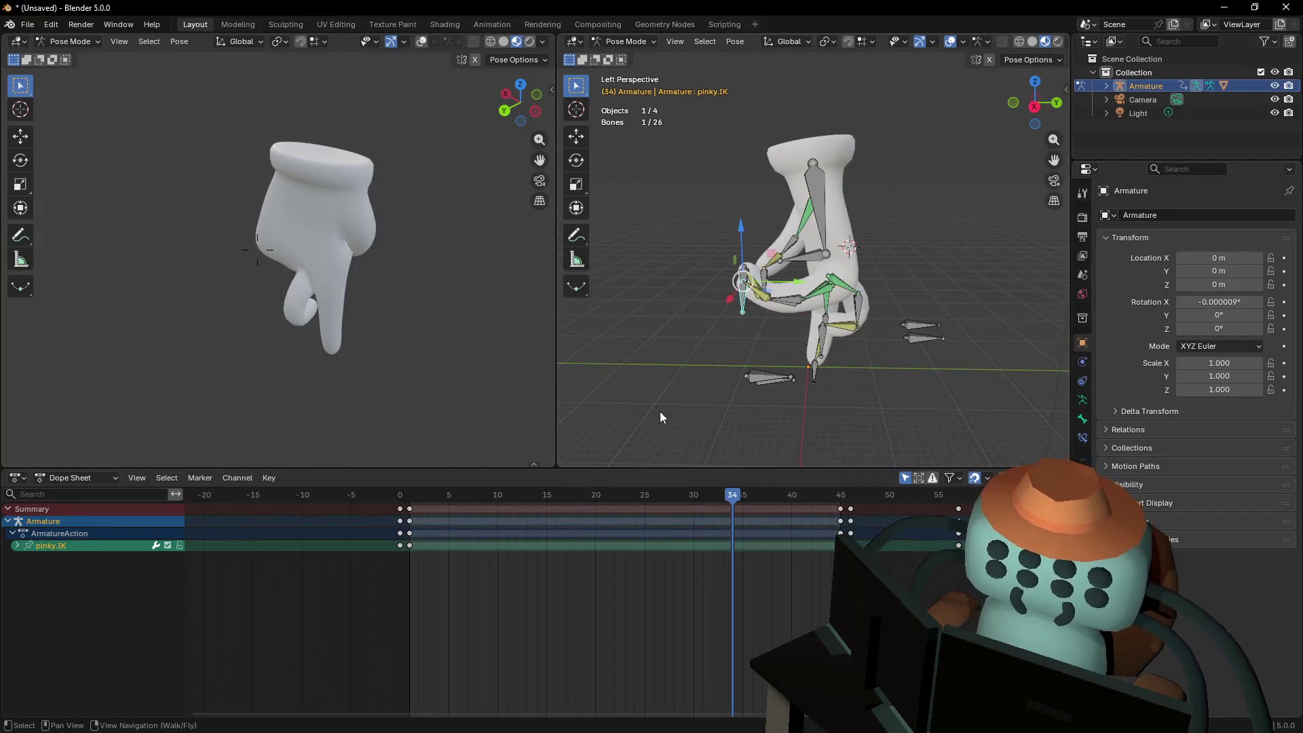
pyautogui.scroll(4, 792, 278)
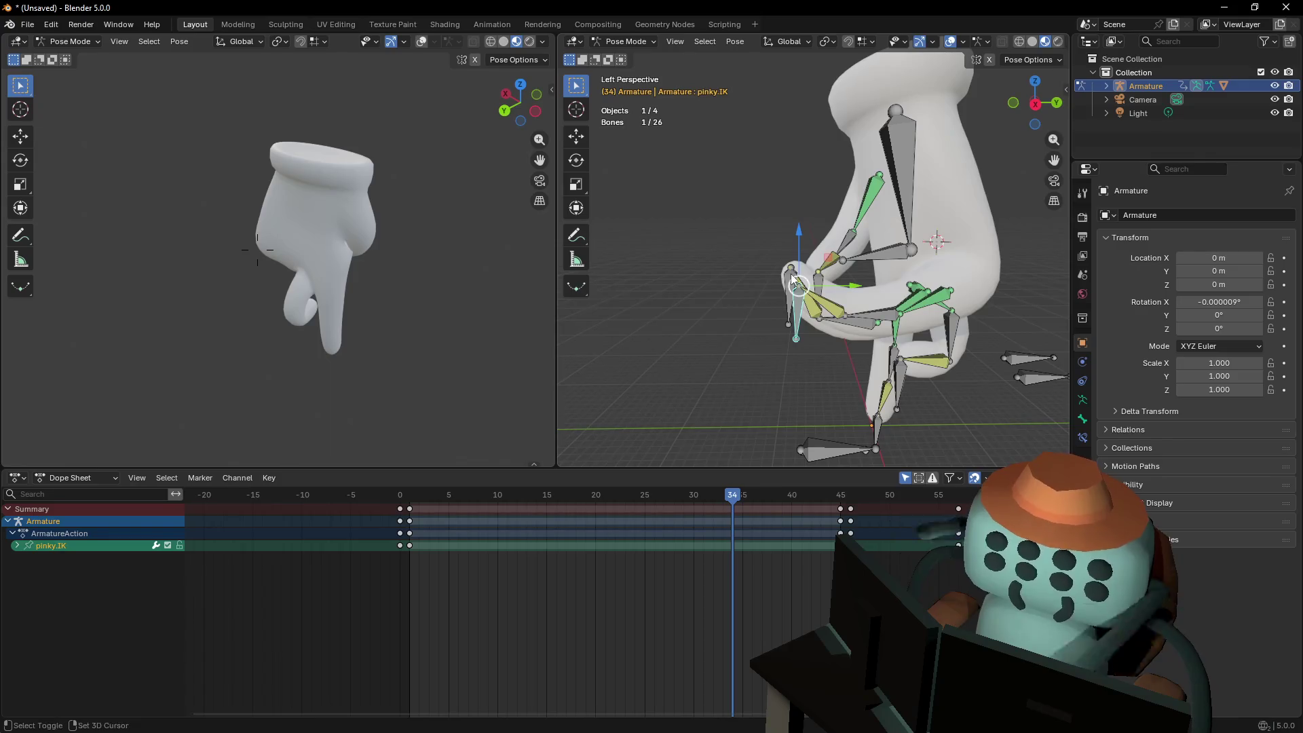
pyautogui.keyDown('shift'); pyautogui.click(792, 278); pyautogui.keyUp('shift')
pyautogui.moveTo(452, 494)
pyautogui.mouseDown()
pyautogui.moveTo(621, 498)
pyautogui.moveTo(437, 522)
pyautogui.moveTo(448, 519)
pyautogui.mouseUp()
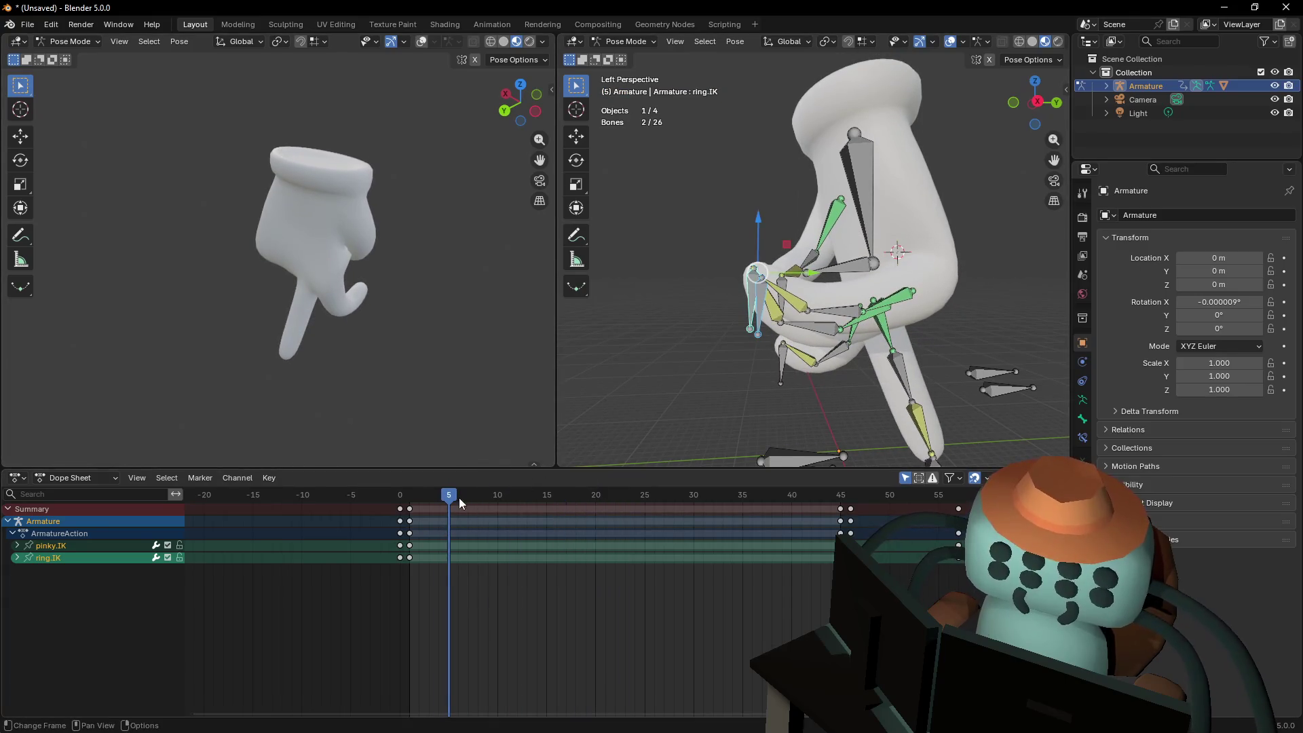
pyautogui.keyDown('shift'); pyautogui.moveTo(939, 459); pyautogui.dragTo(928, 426, button='middle'); pyautogui.keyUp('shift')
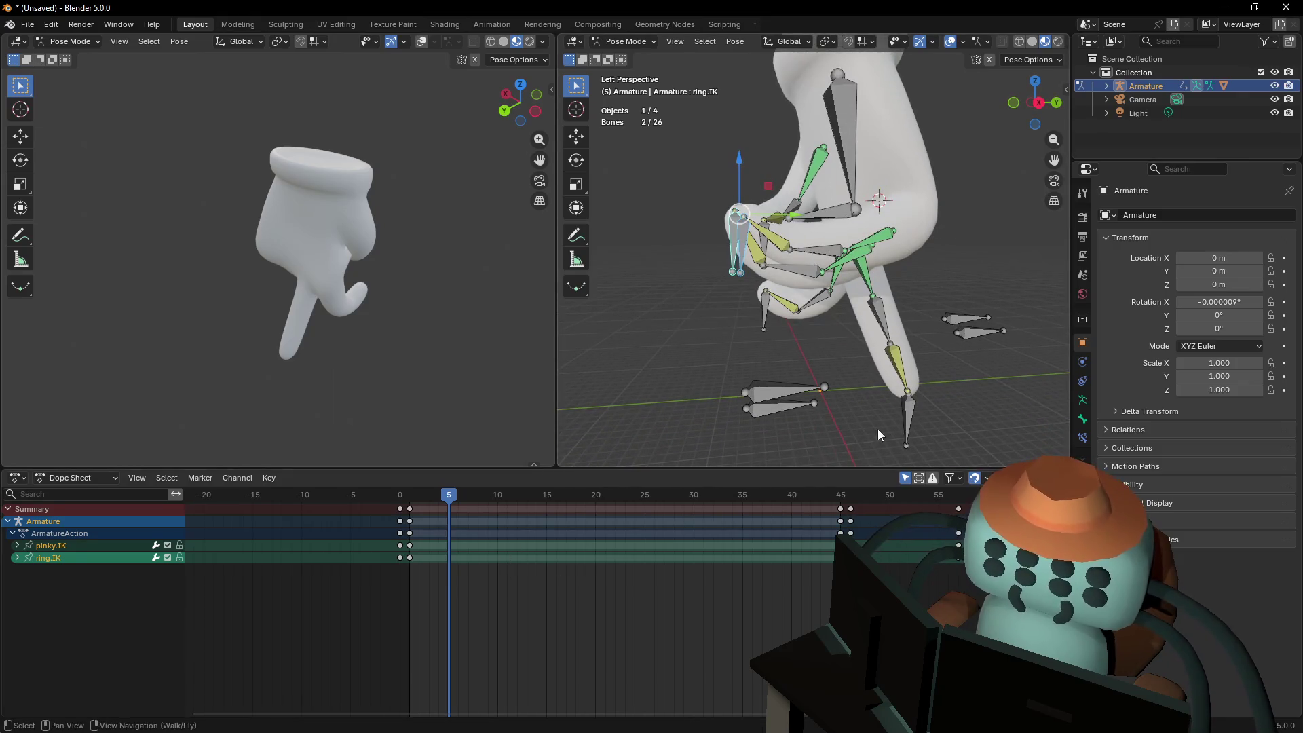
# Add markers F_12, F_23 and F_34 at middle.IK's keyframes 12, 23 and 34
pyautogui.click(912, 415)
pyautogui.press('Up')
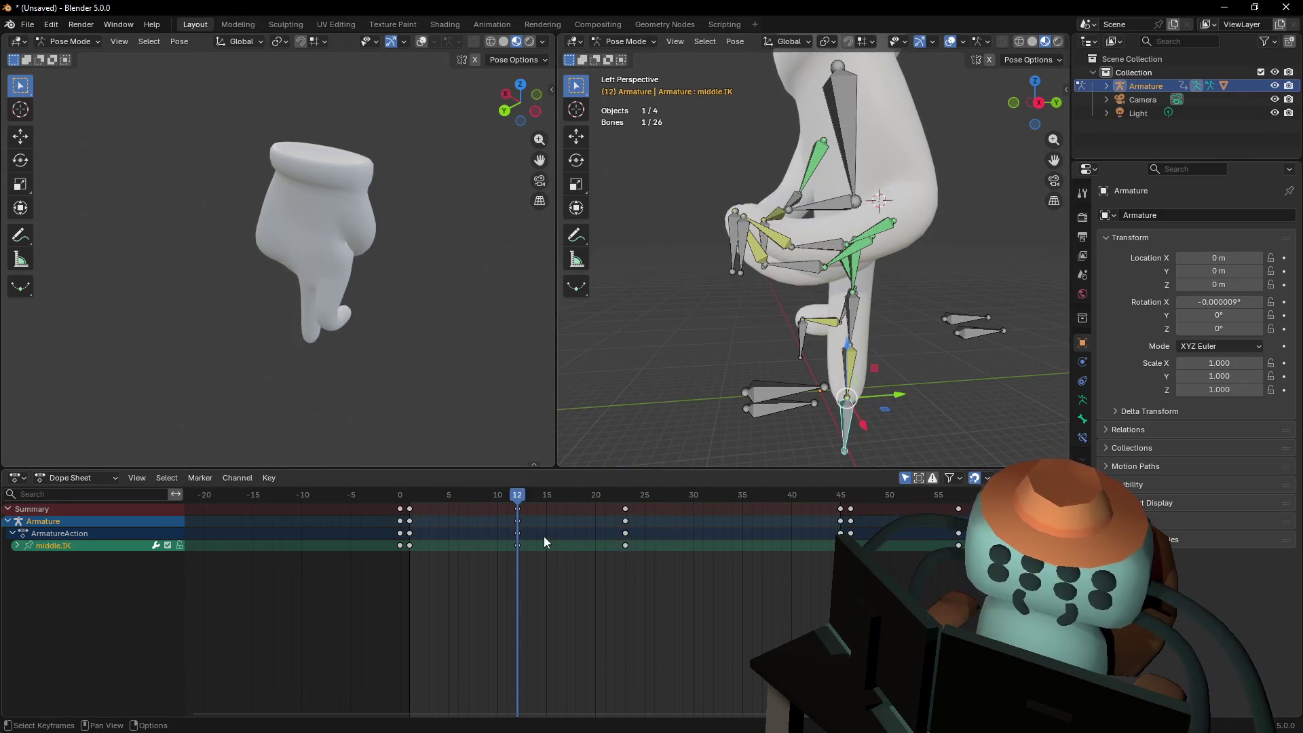
pyautogui.press('m')
pyautogui.press('Up')
pyautogui.press('m')
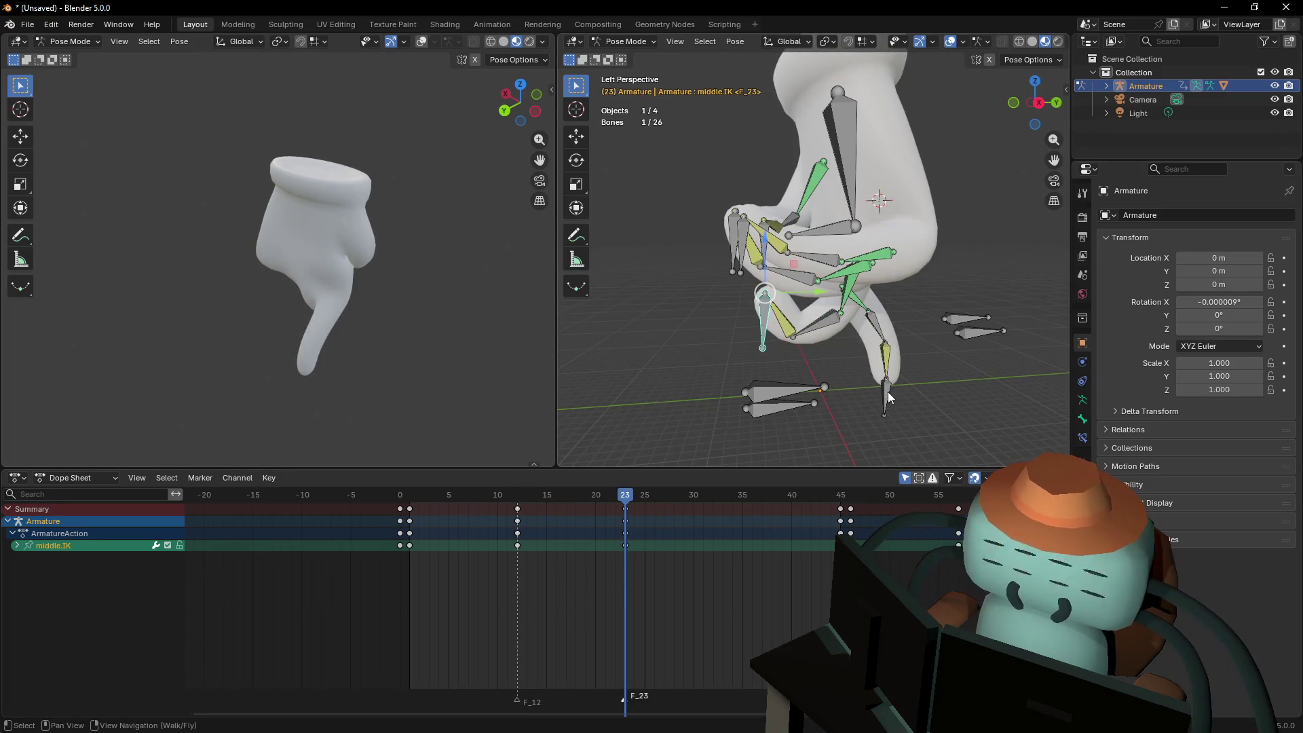
pyautogui.press('Up')
pyautogui.press('m')
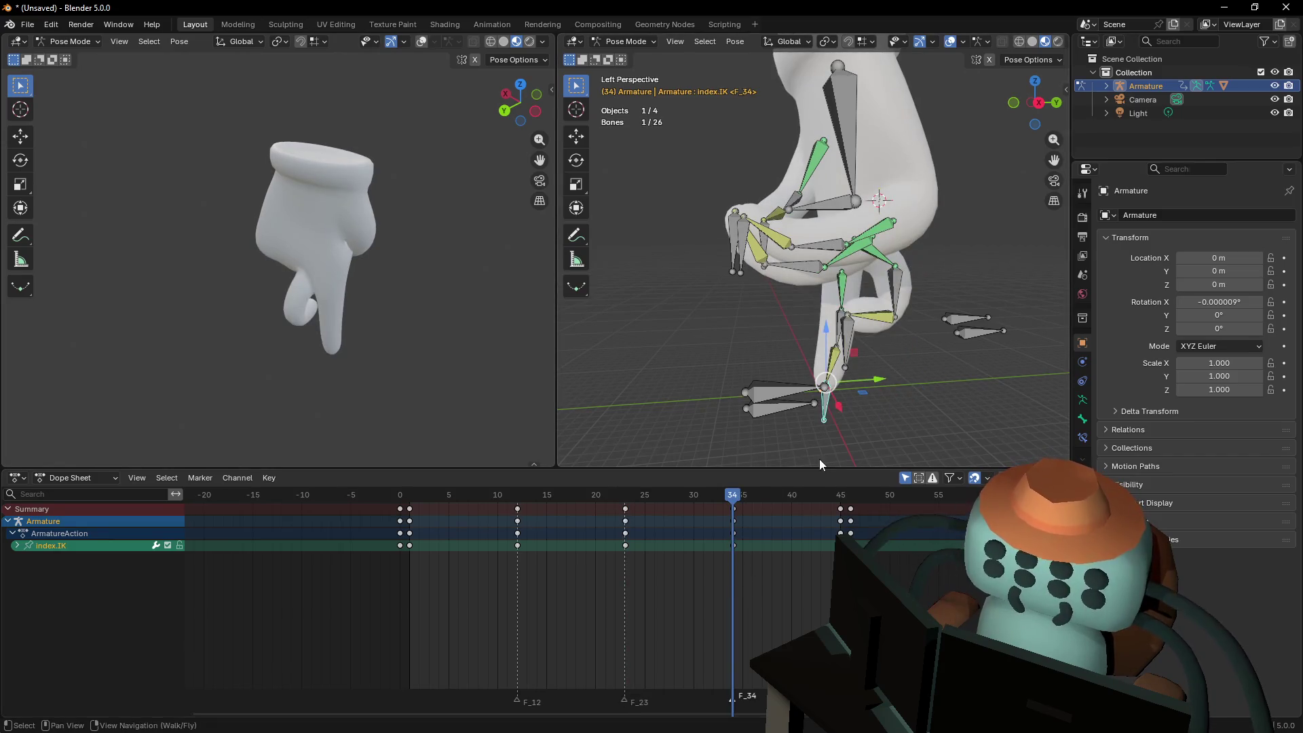
# Play back the walk cycle, then select the keyframes at frame 1
pyautogui.moveTo(564, 500)
pyautogui.mouseDown()
pyautogui.moveTo(862, 512)
pyautogui.moveTo(434, 507)
pyautogui.moveTo(486, 507)
pyautogui.mouseUp()
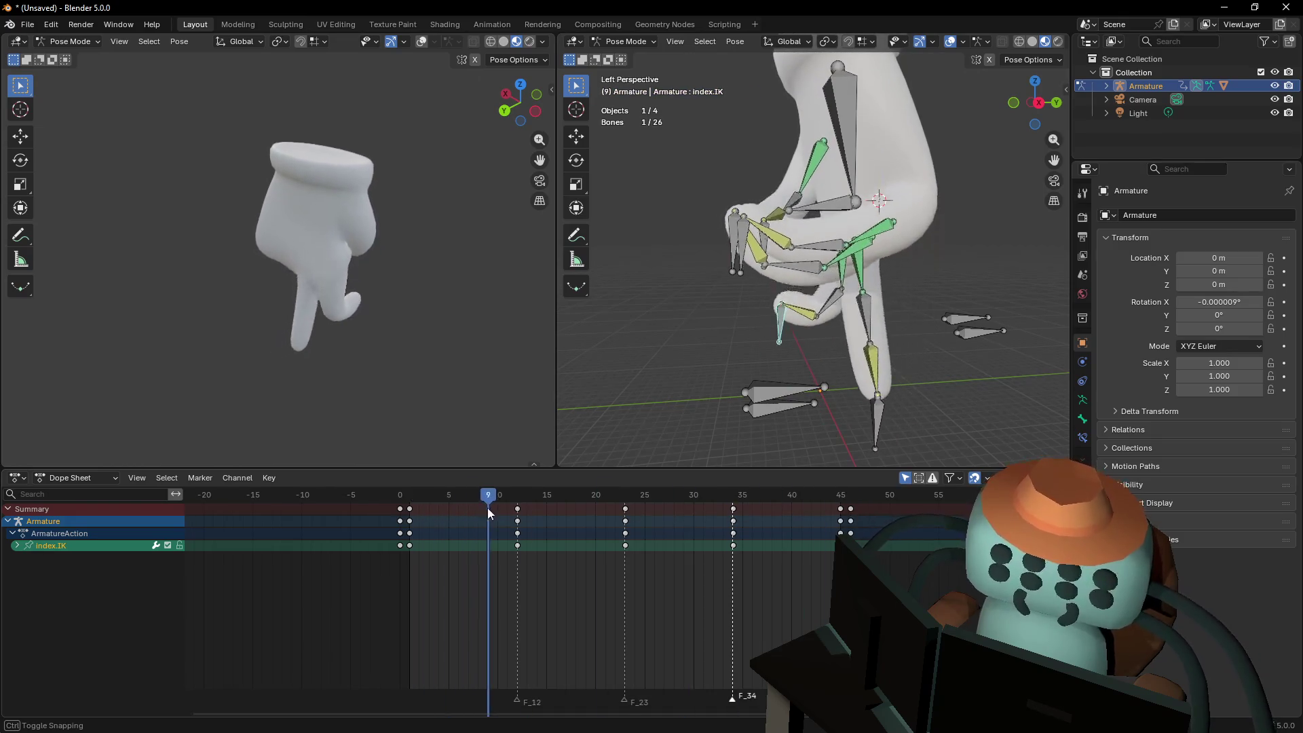
pyautogui.press('space')
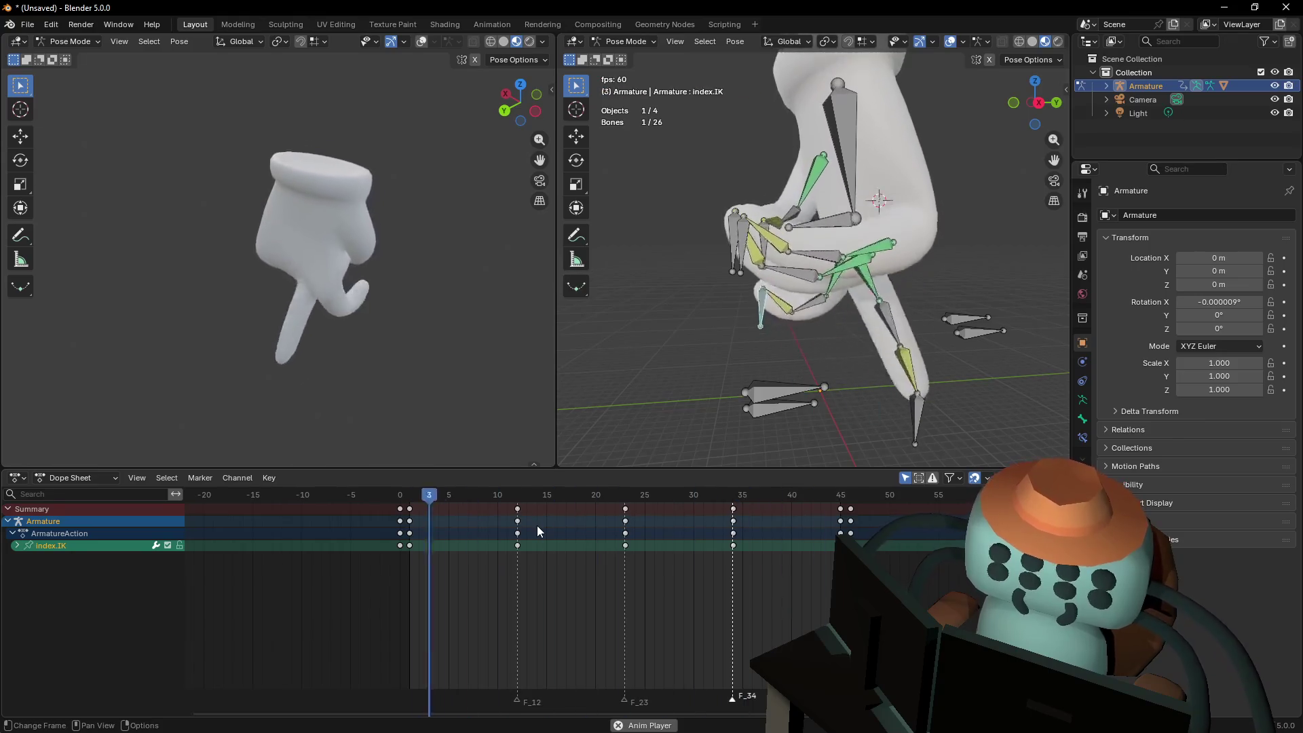
pyautogui.press('space')
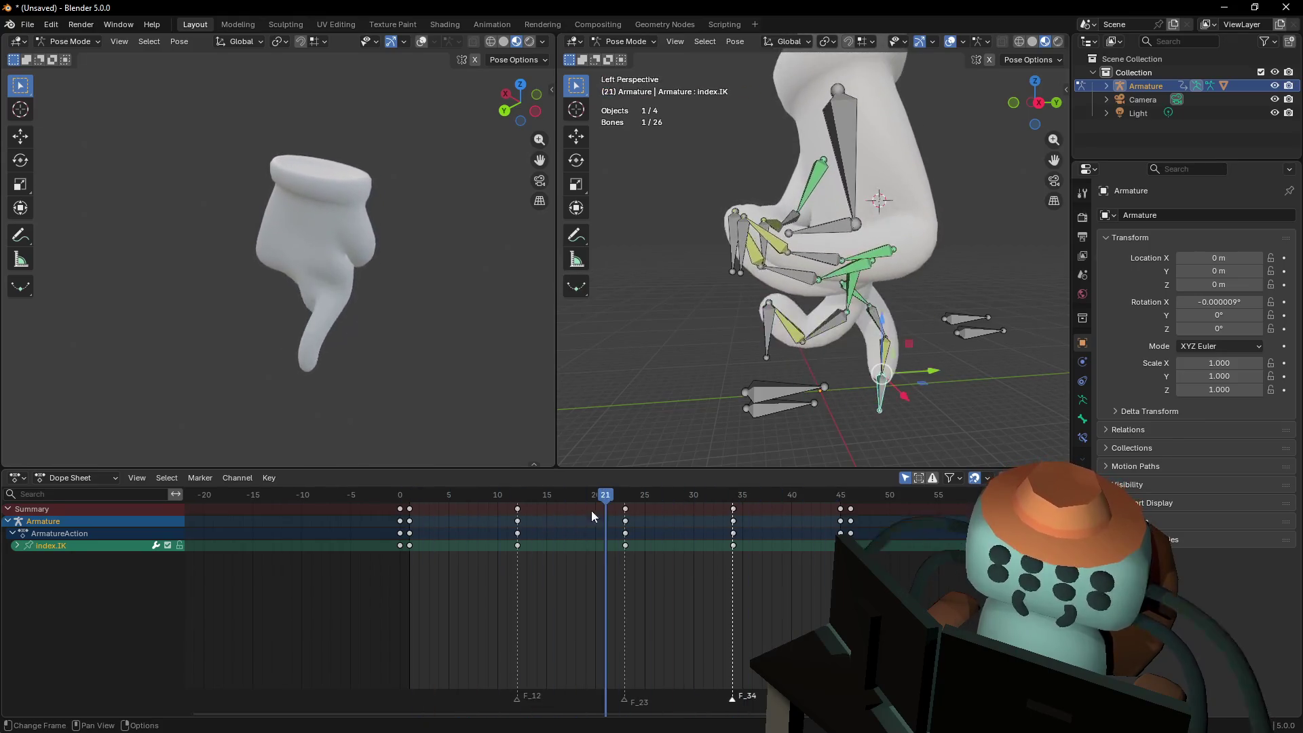
pyautogui.hotkey('shift', 'Left')
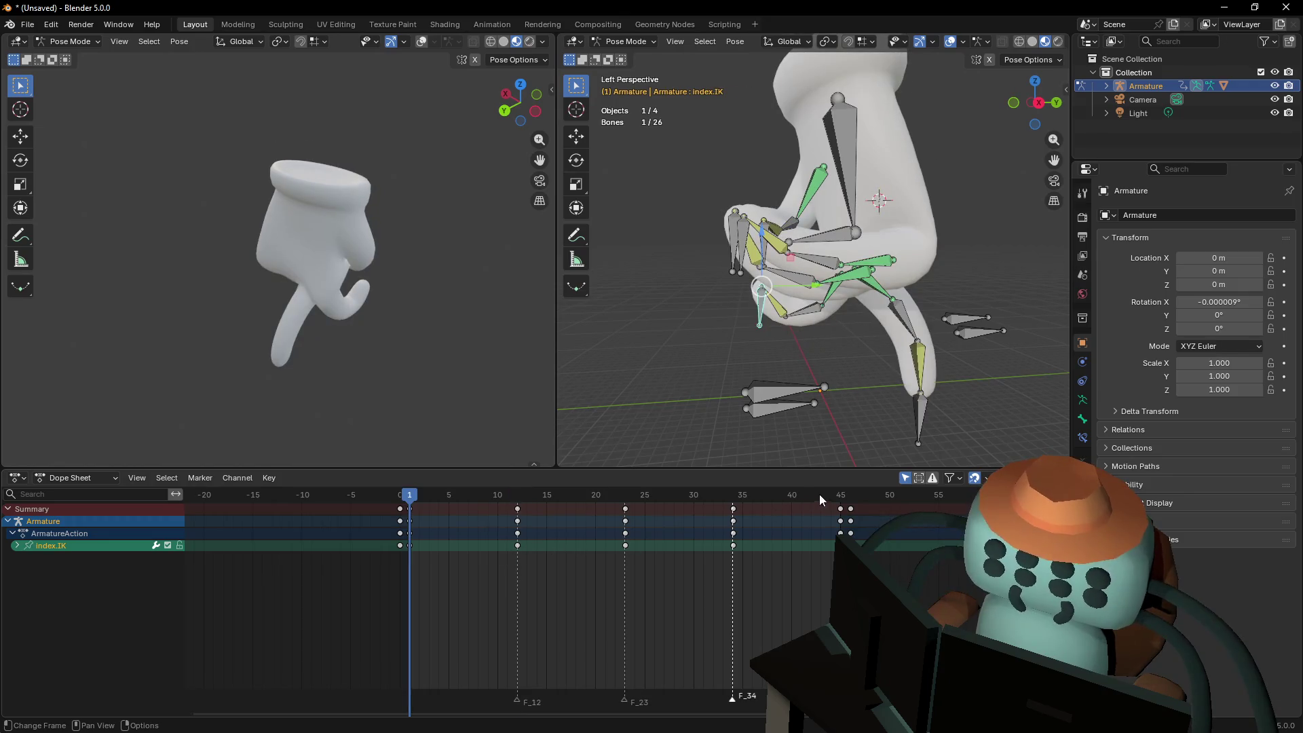
pyautogui.click(840, 495)
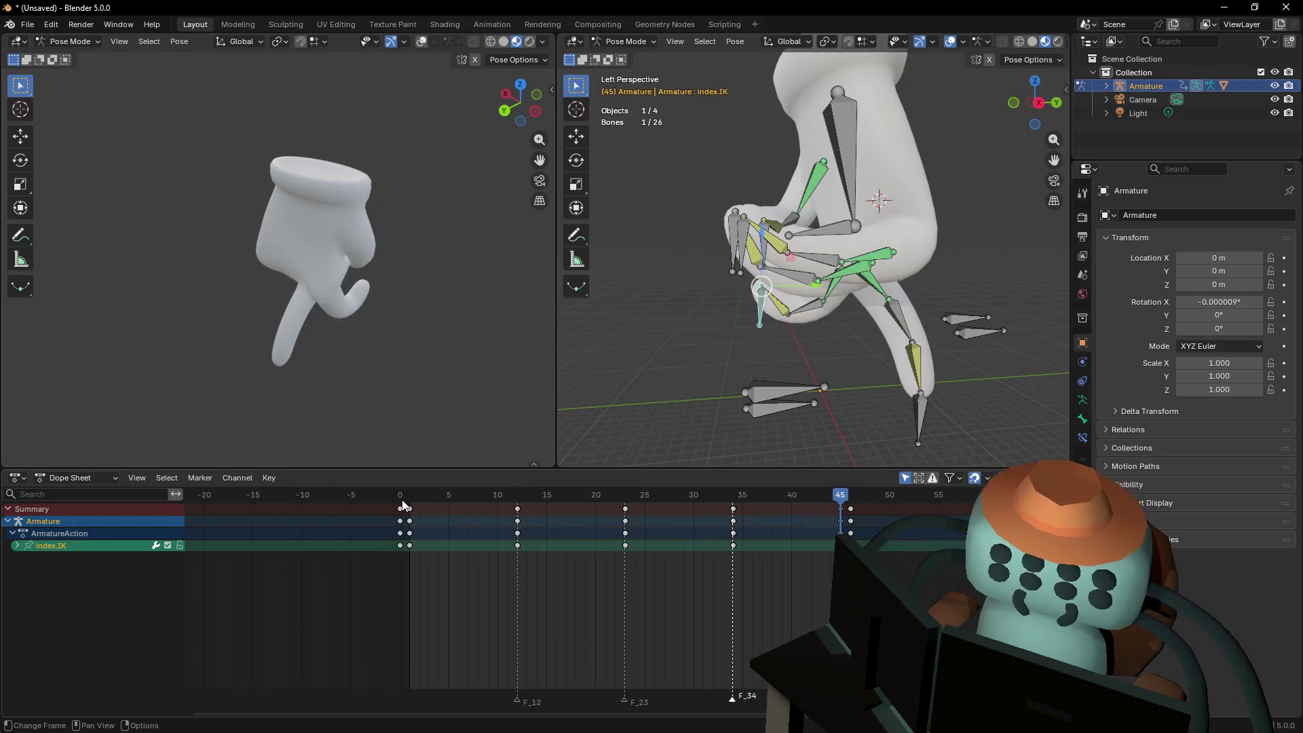
pyautogui.moveTo(401, 503); pyautogui.dragTo(421, 510)
# Copy all bones' frame 1 keys to near frame 45 and play to check the loop
pyautogui.press('a')
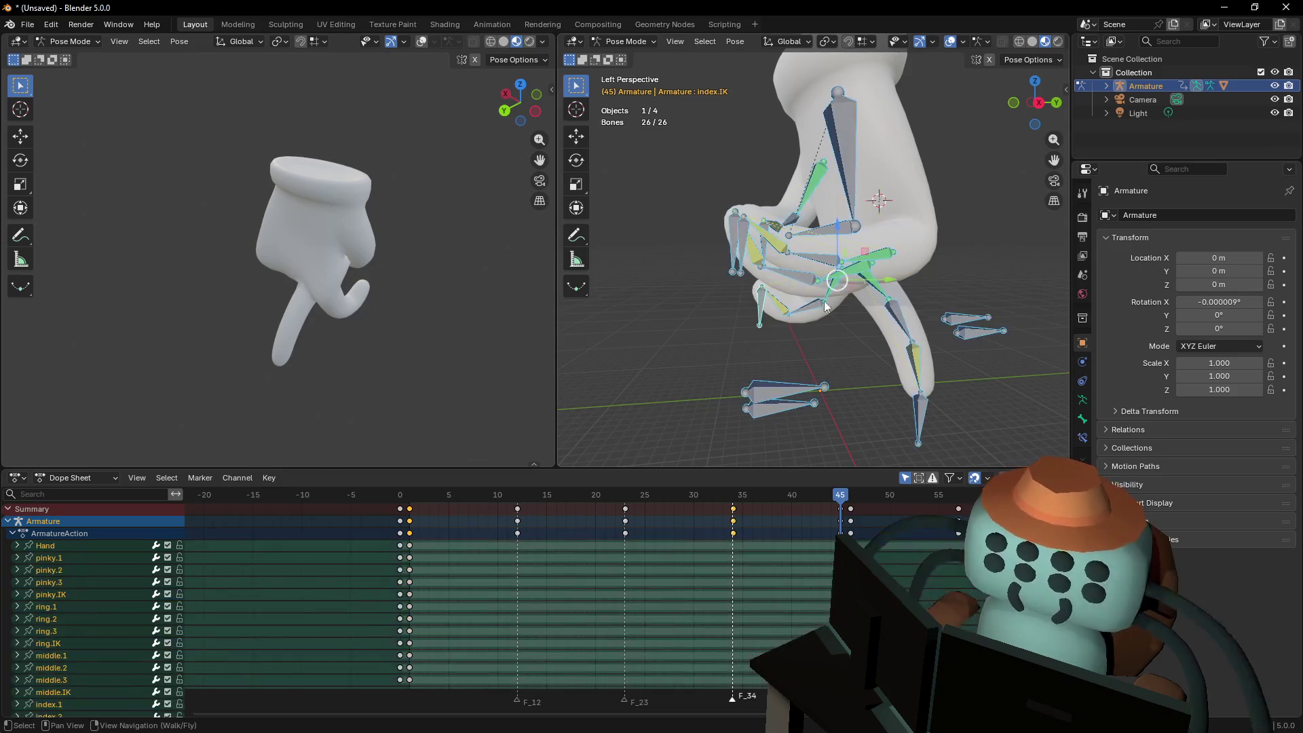
pyautogui.click(411, 525)
pyautogui.moveTo(411, 524); pyautogui.dragTo(751, 521)
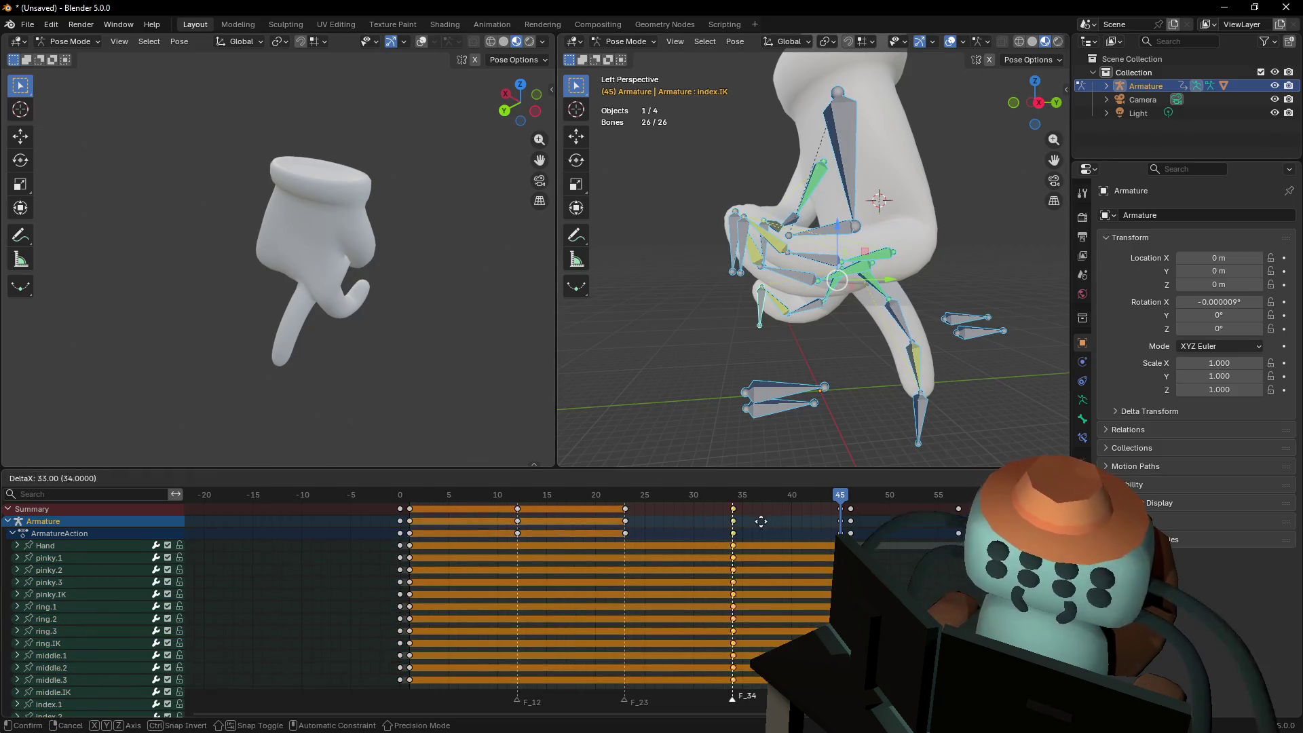
pyautogui.click(842, 520)
pyautogui.press('space')
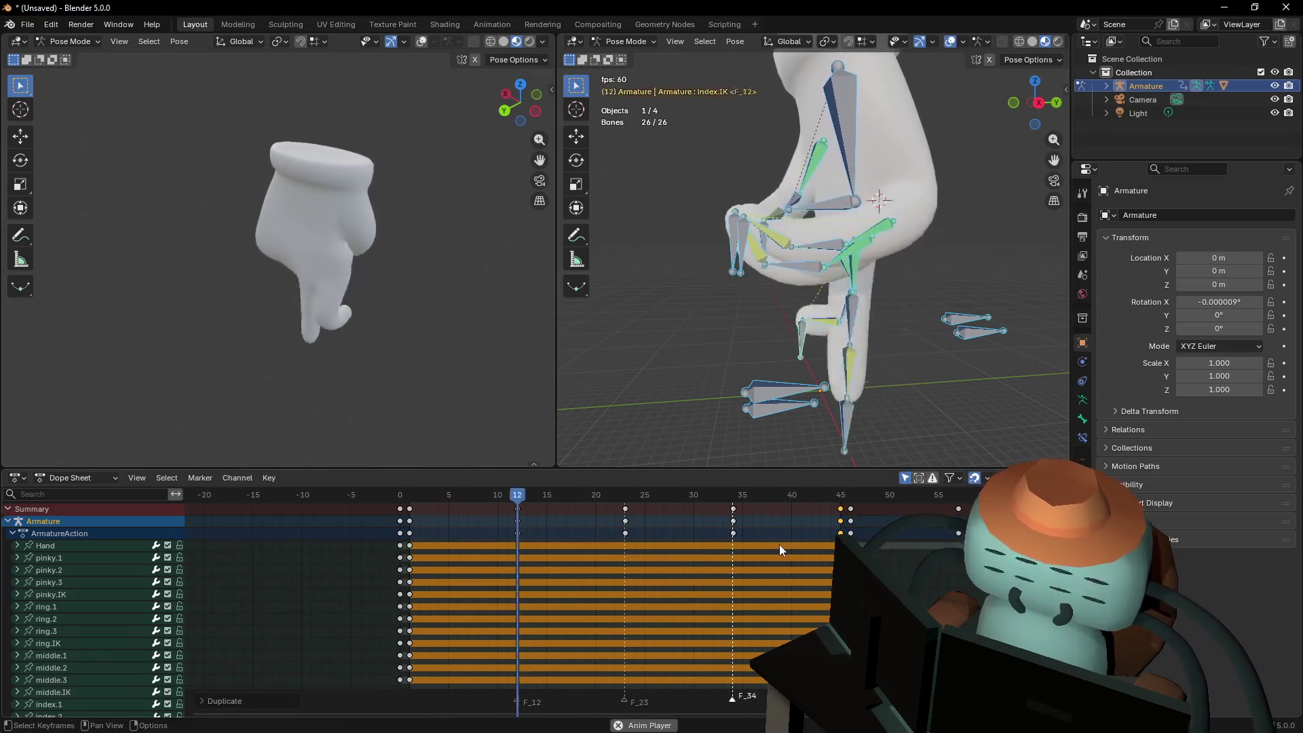
pyautogui.press('space')
# Review the loop across frames 45, 1 and 34, then rewind to frame 1 and deselect all
pyautogui.click(838, 502)
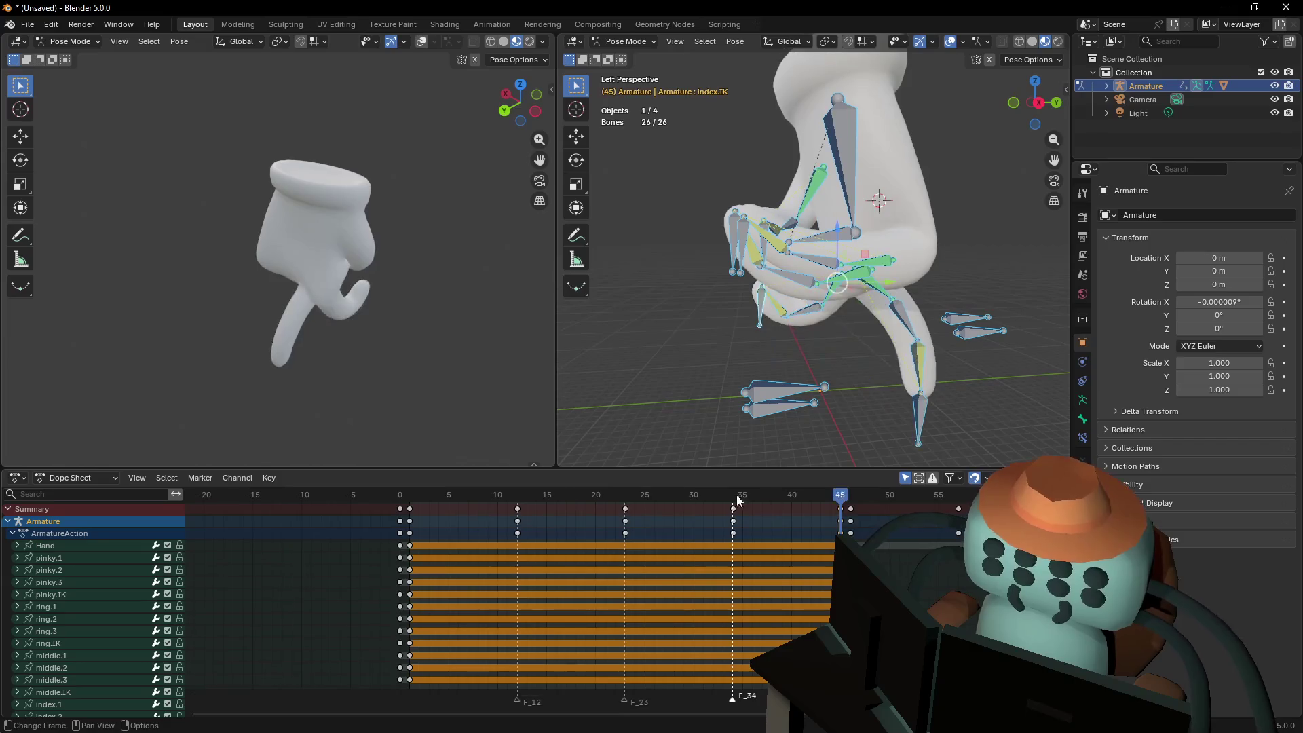
pyautogui.click(409, 493)
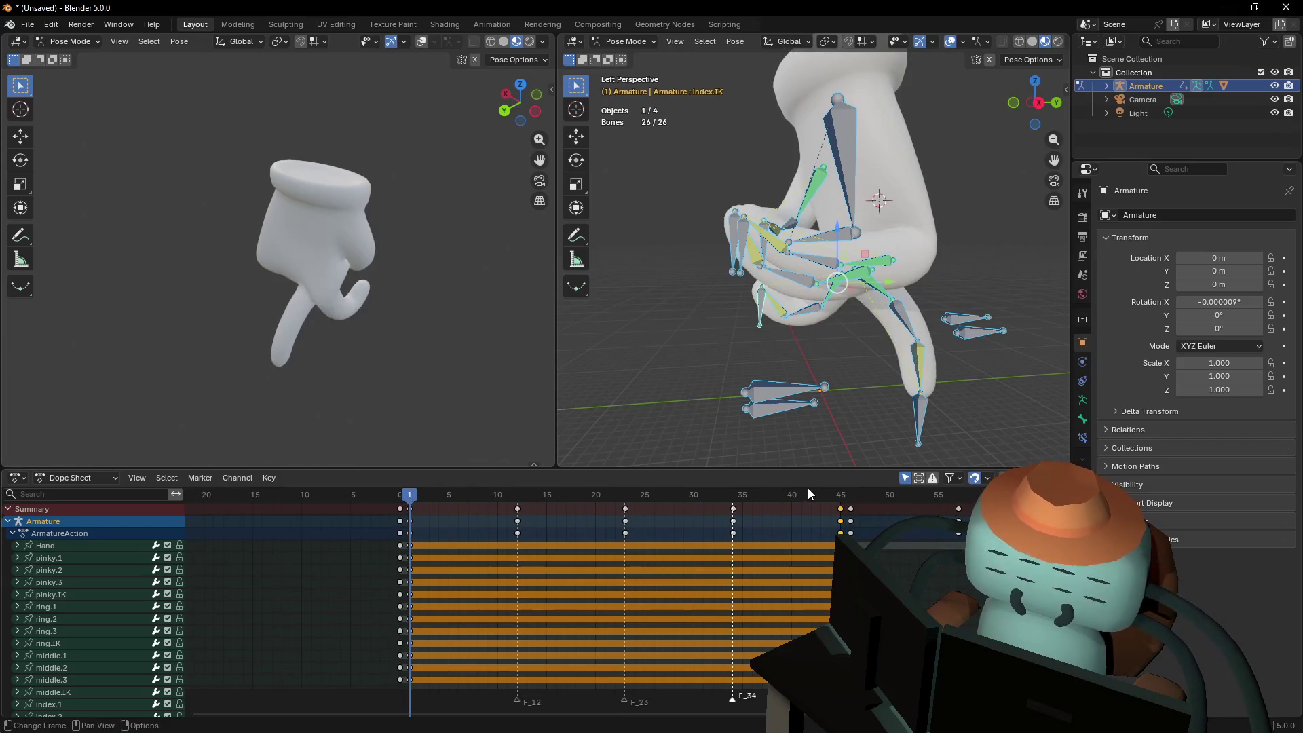
pyautogui.moveTo(841, 497); pyautogui.dragTo(735, 496)
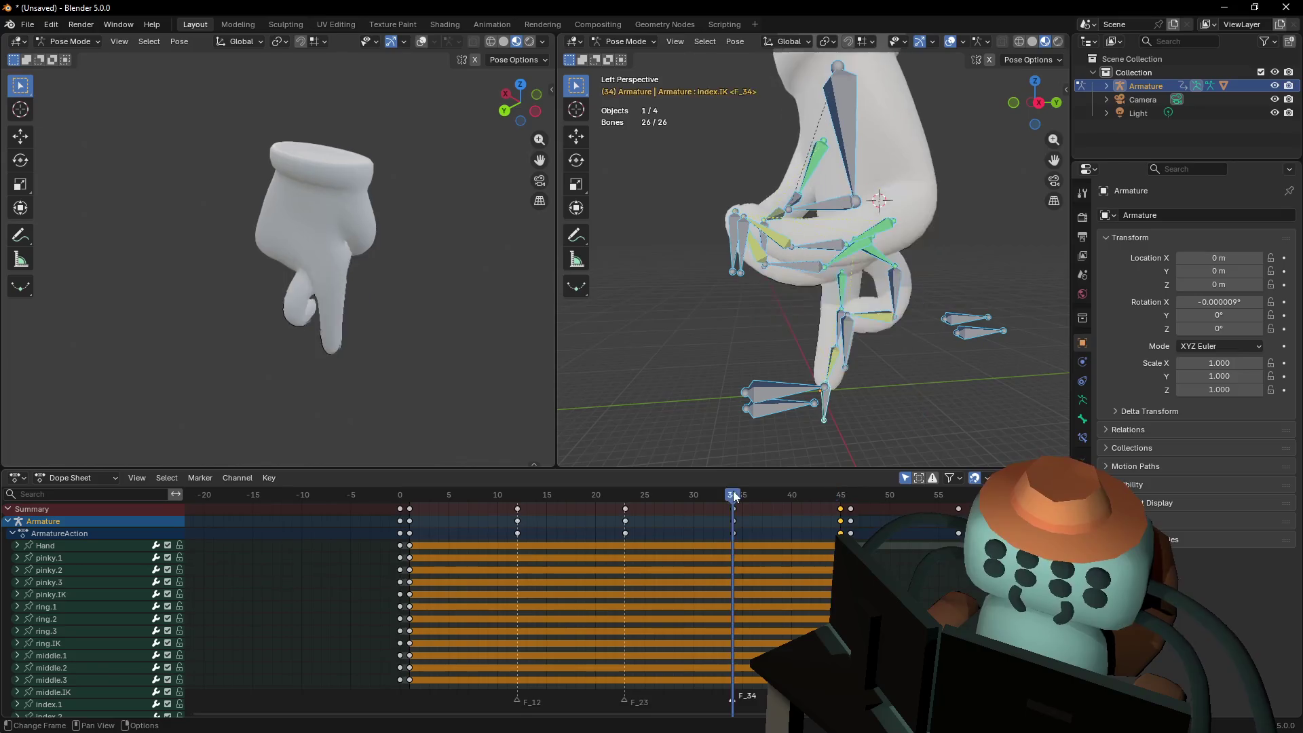
pyautogui.press('space')
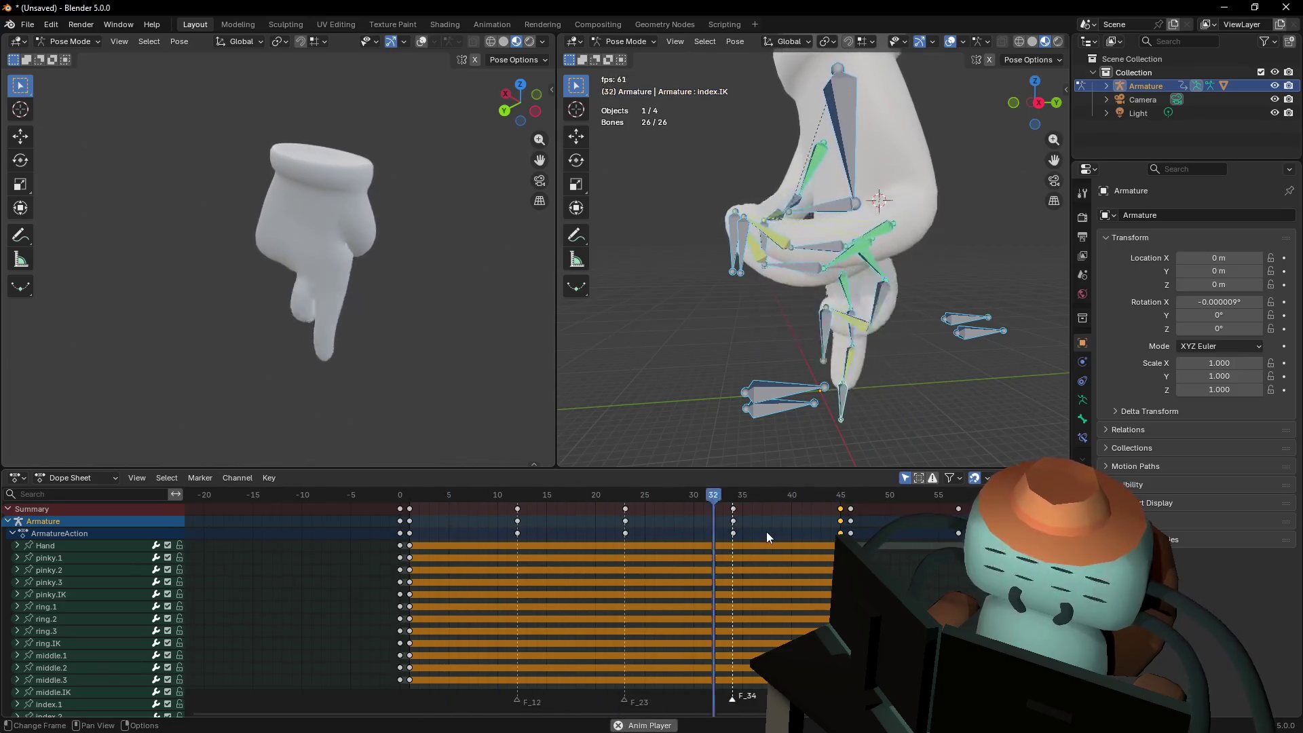
pyautogui.press('space')
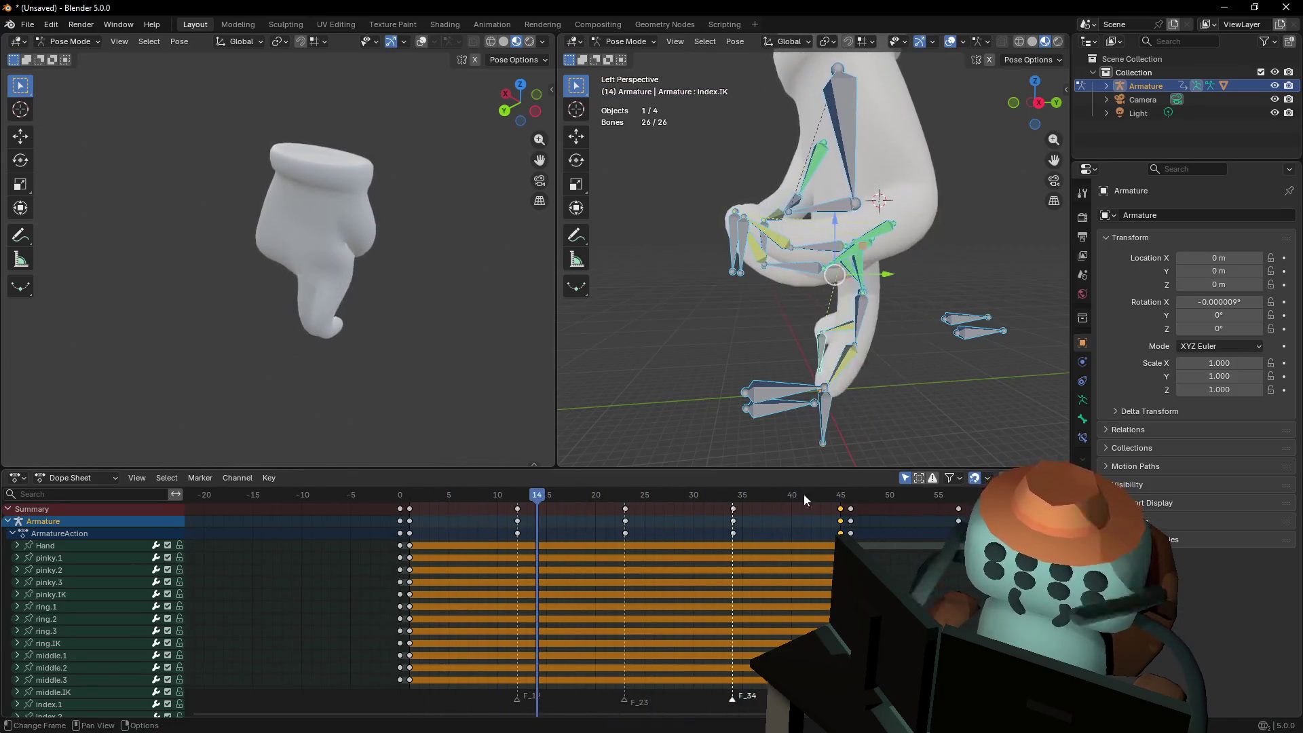
pyautogui.moveTo(514, 497)
pyautogui.mouseDown()
pyautogui.moveTo(414, 506)
pyautogui.moveTo(453, 511)
pyautogui.mouseUp()
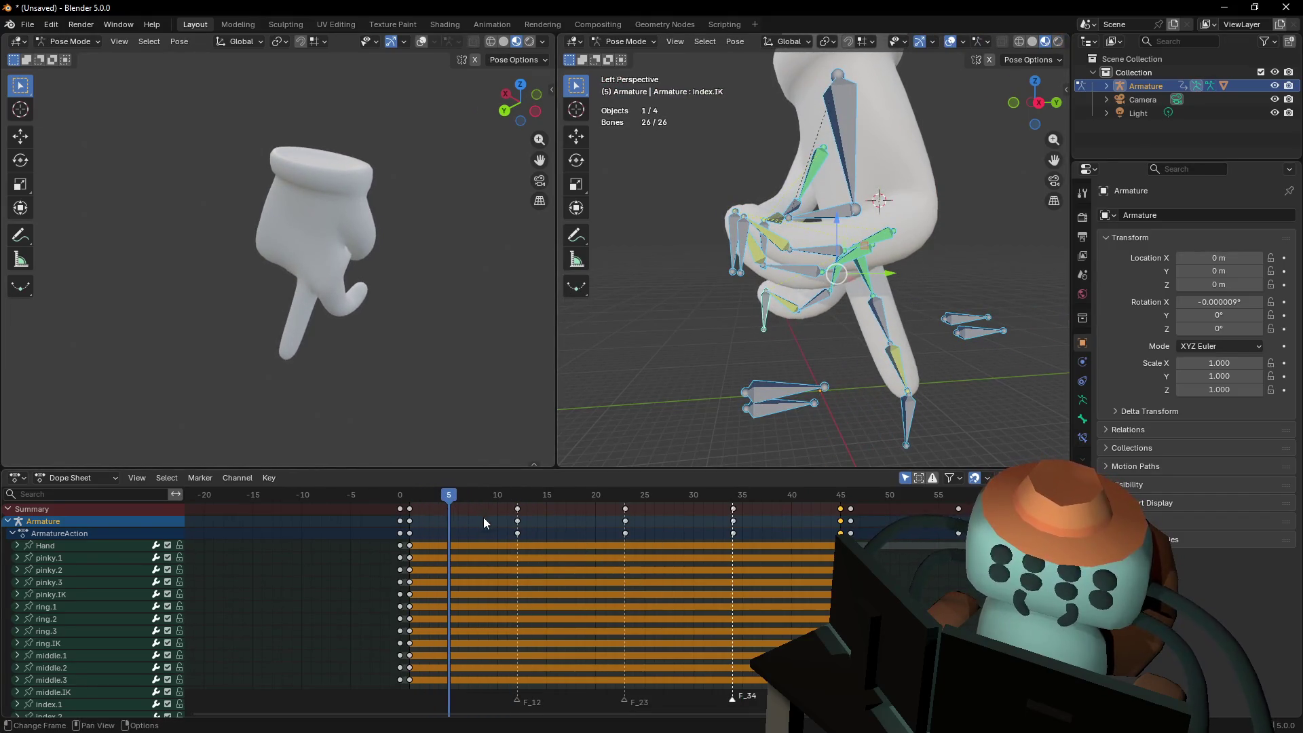
pyautogui.hotkey('shift', 'Left')
pyautogui.click(684, 391)
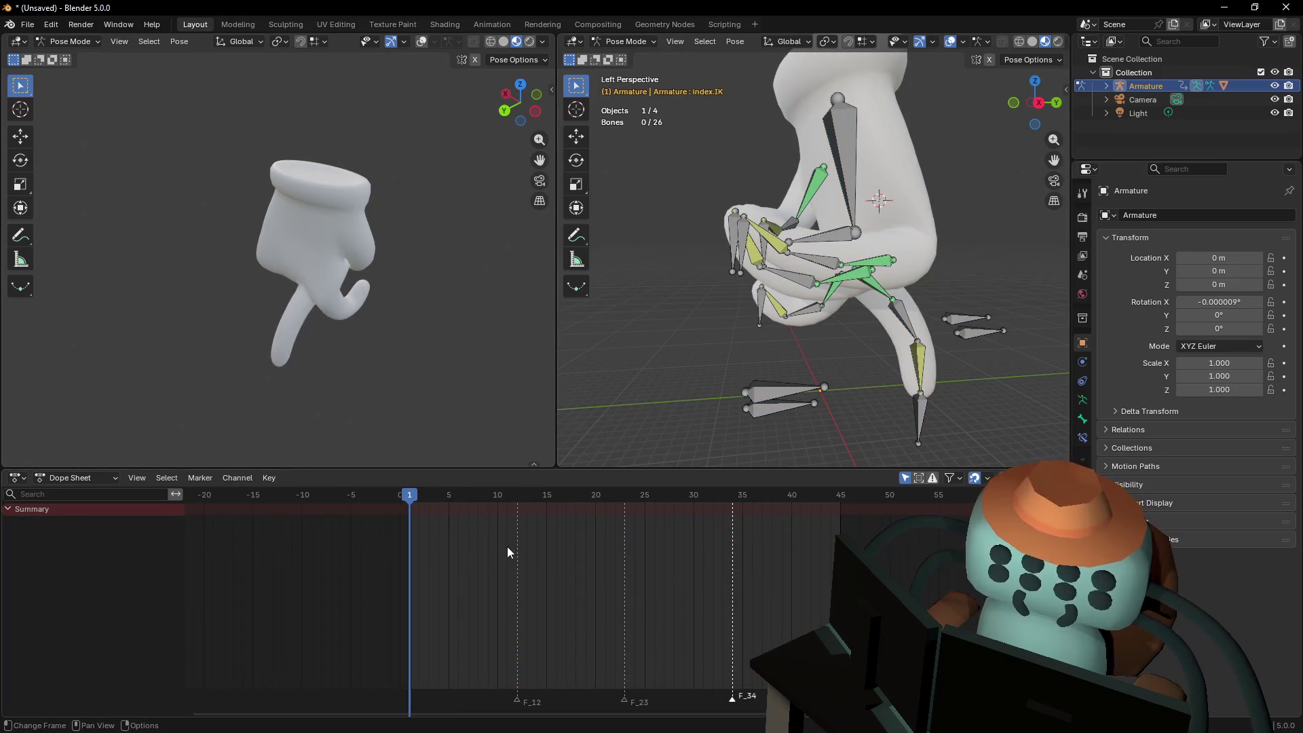
# Select pinky.IK and ring.IK and move them to a new starting position at frame 1
pyautogui.press('space')
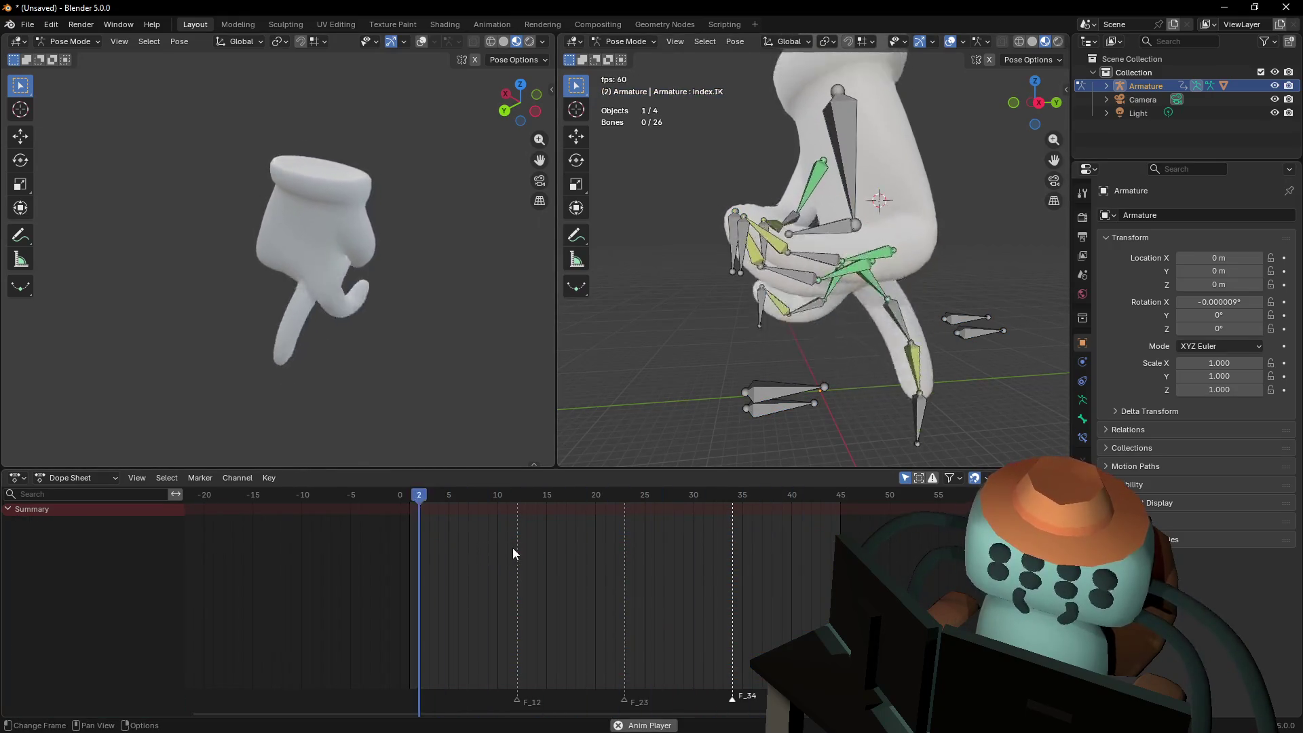
pyautogui.press('space')
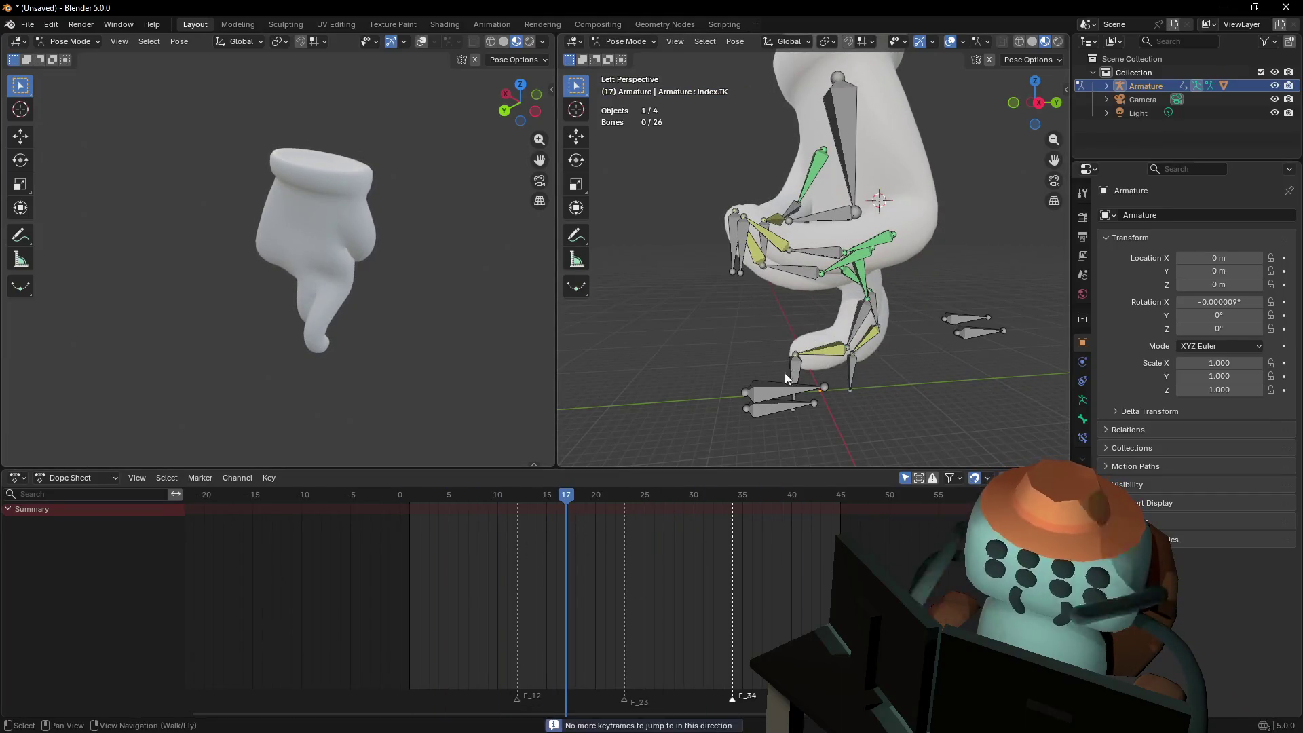
pyautogui.click(745, 244)
pyautogui.keyDown('shift'); pyautogui.click(735, 238); pyautogui.keyUp('shift')
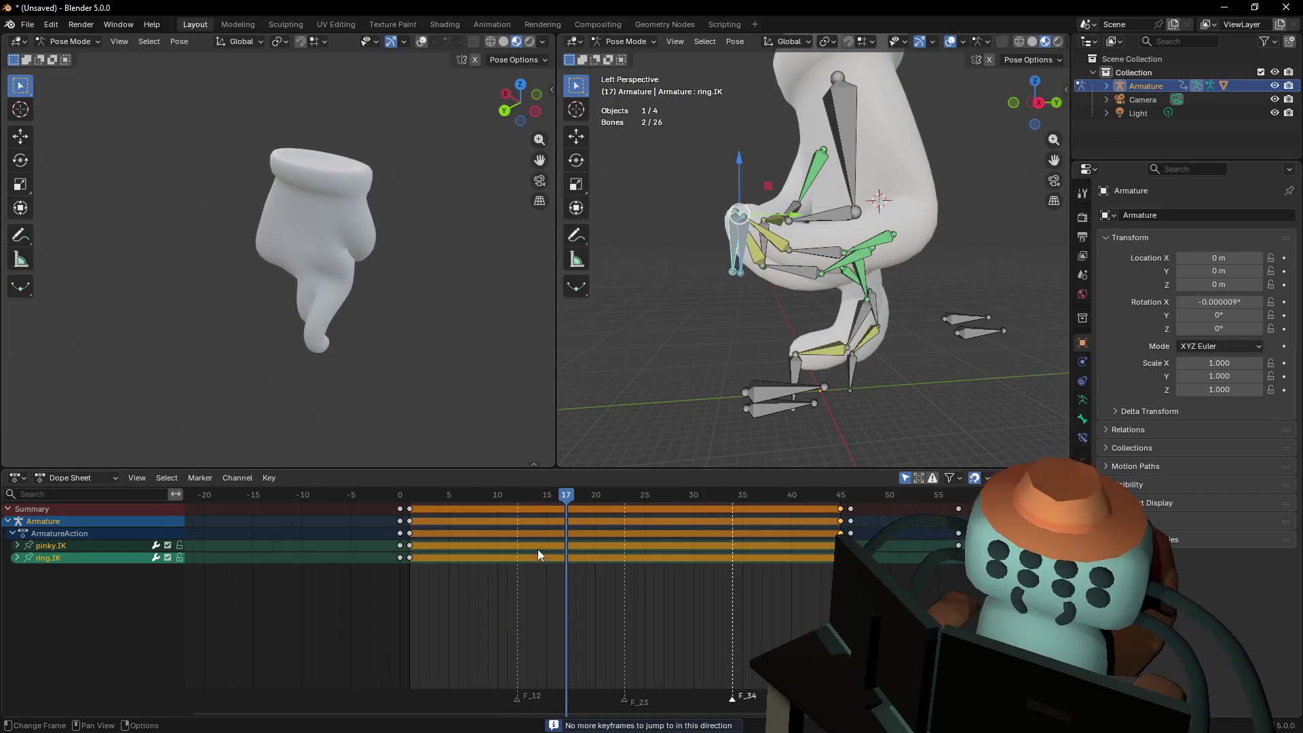
pyautogui.hotkey('shift', 'Left')
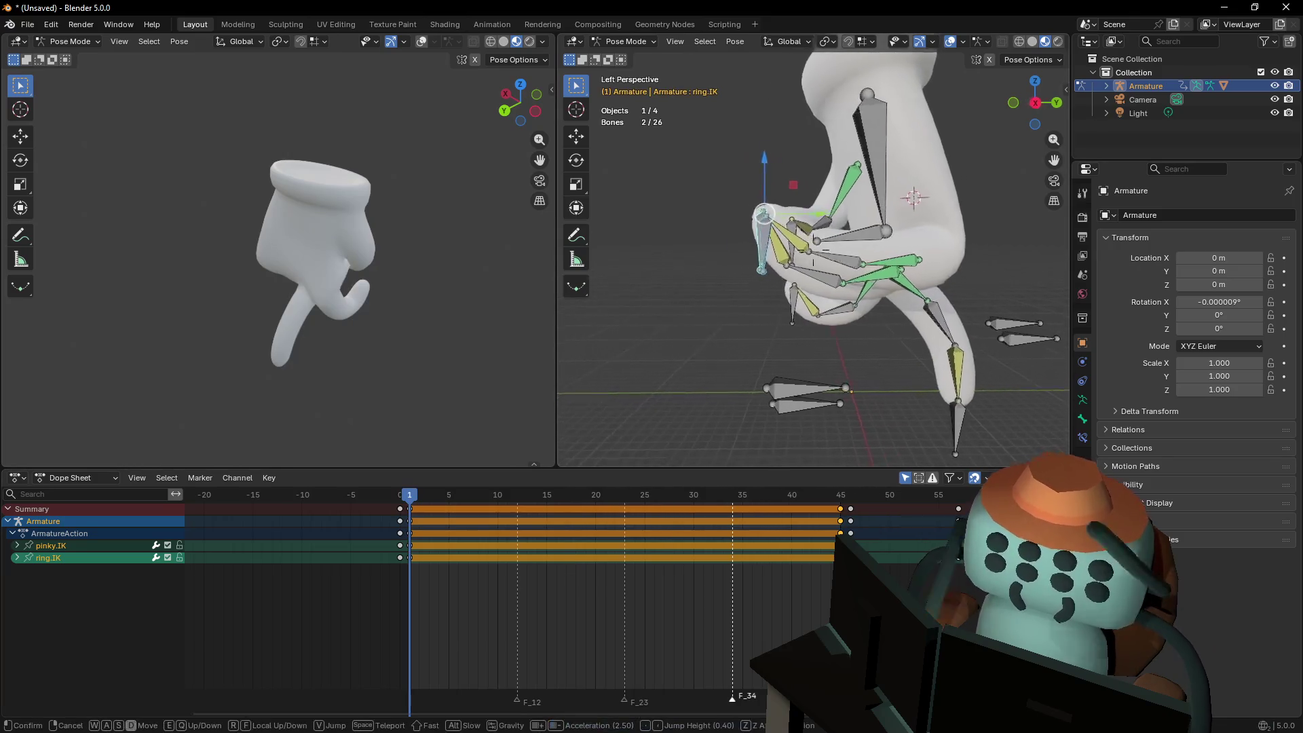
pyautogui.moveTo(720, 334); pyautogui.dragTo(738, 327, button='middle')
pyautogui.press('g')
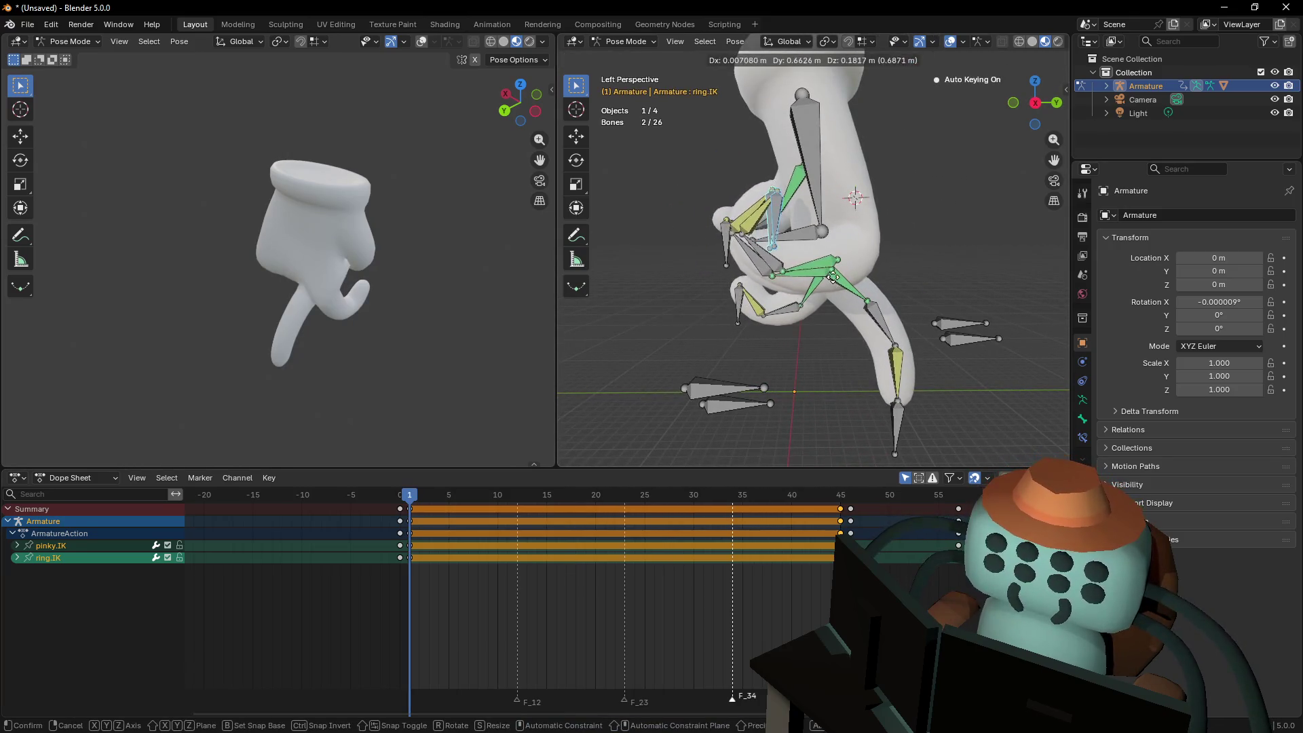
pyautogui.click(833, 277)
# Duplicate the pinky and ring IK starting keys later in the cycle and play to check
pyautogui.hotkey('shift', '`')
pyautogui.press('w')
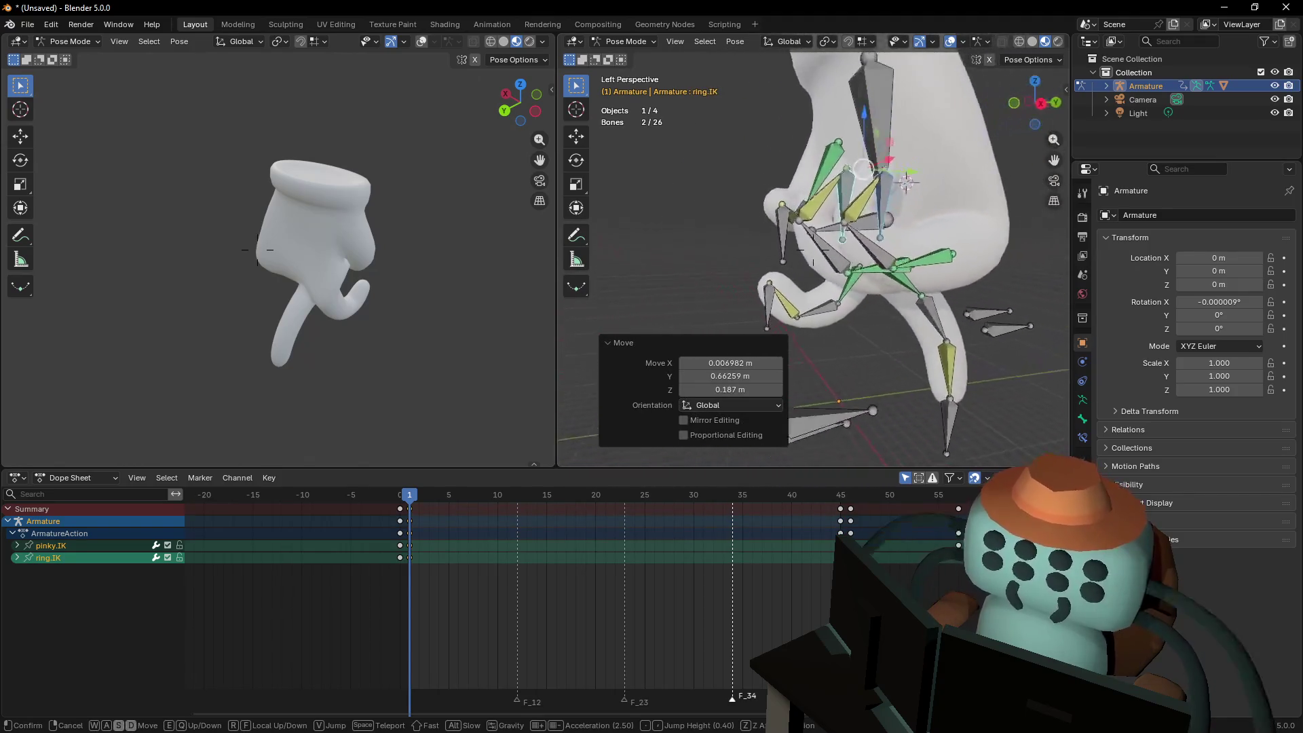
pyautogui.click(695, 441)
pyautogui.click(410, 519)
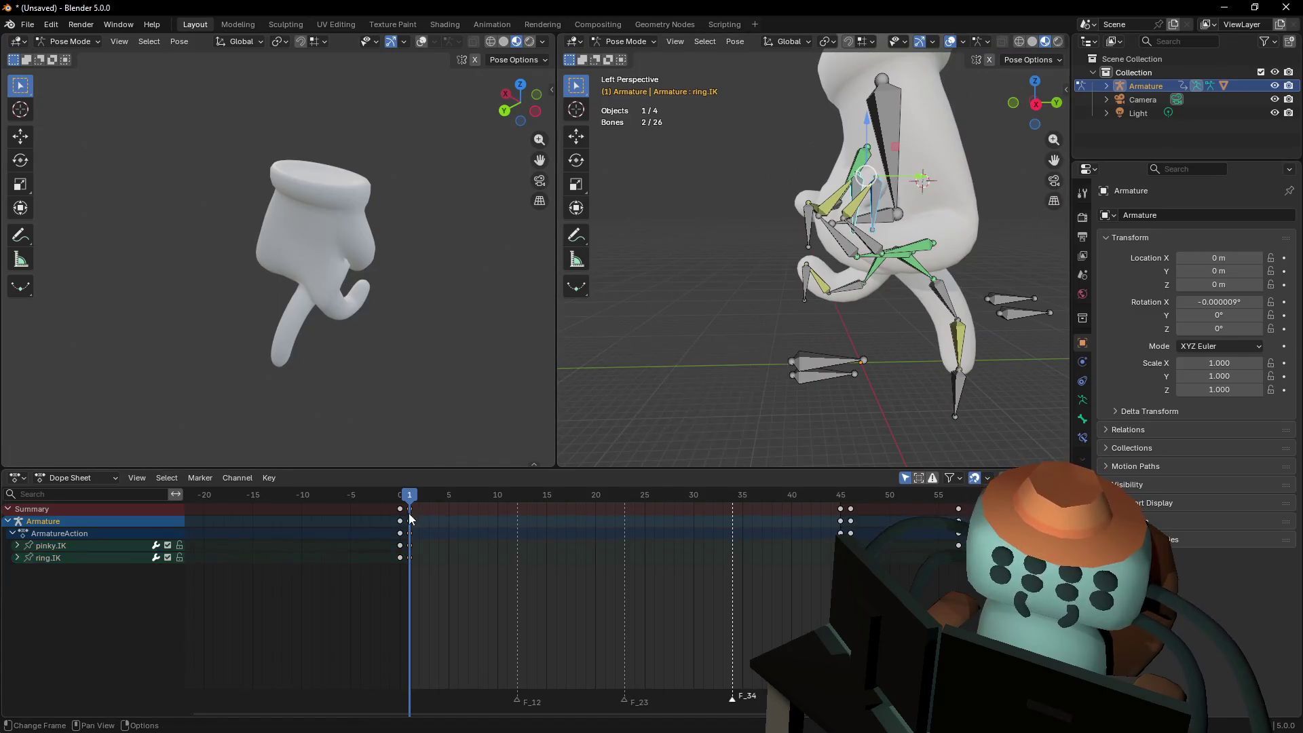
pyautogui.press('Left')
pyautogui.press('Right')
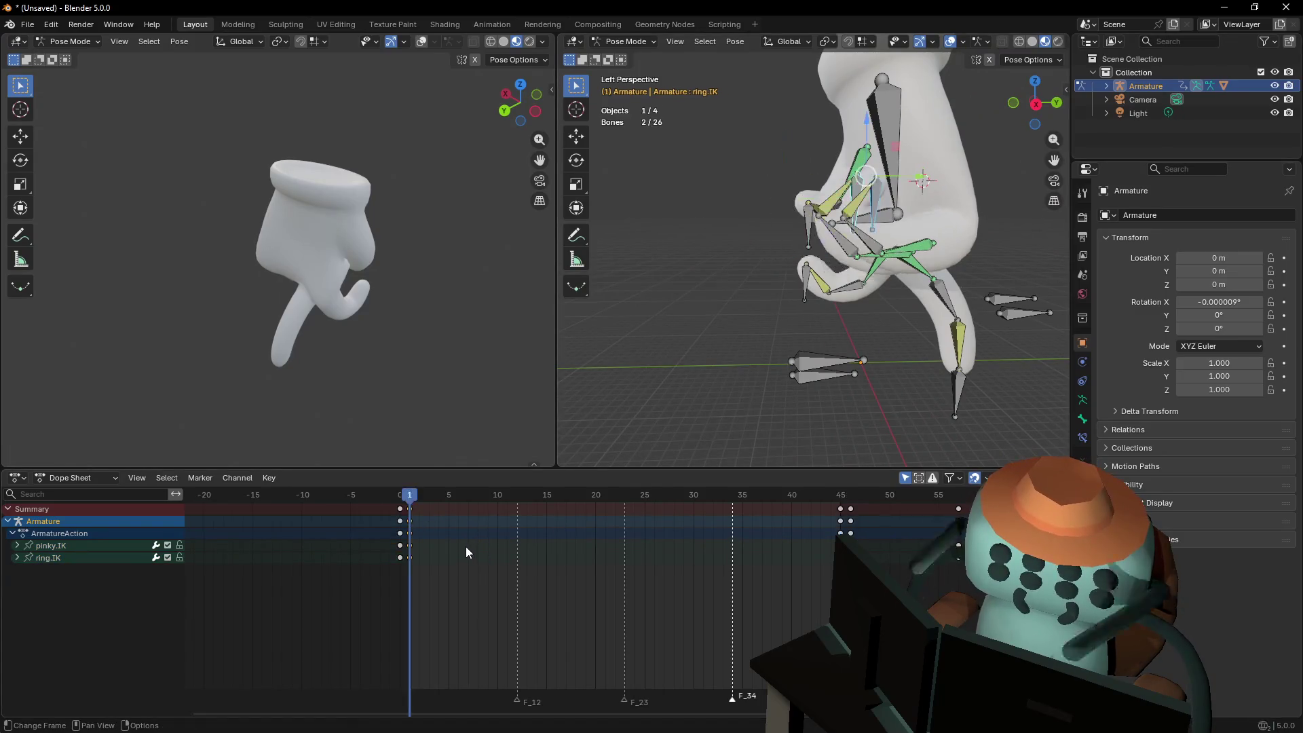
pyautogui.moveTo(407, 509); pyautogui.dragTo(677, 535)
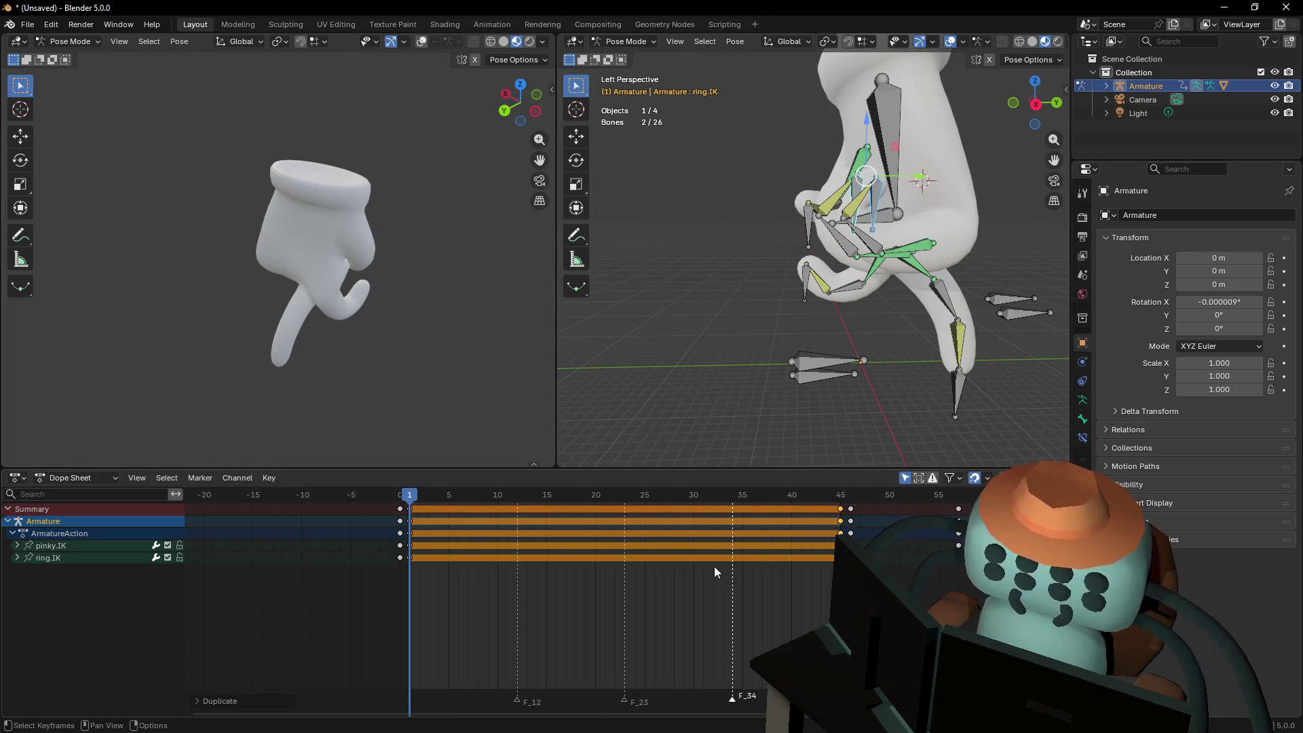
pyautogui.press('space')
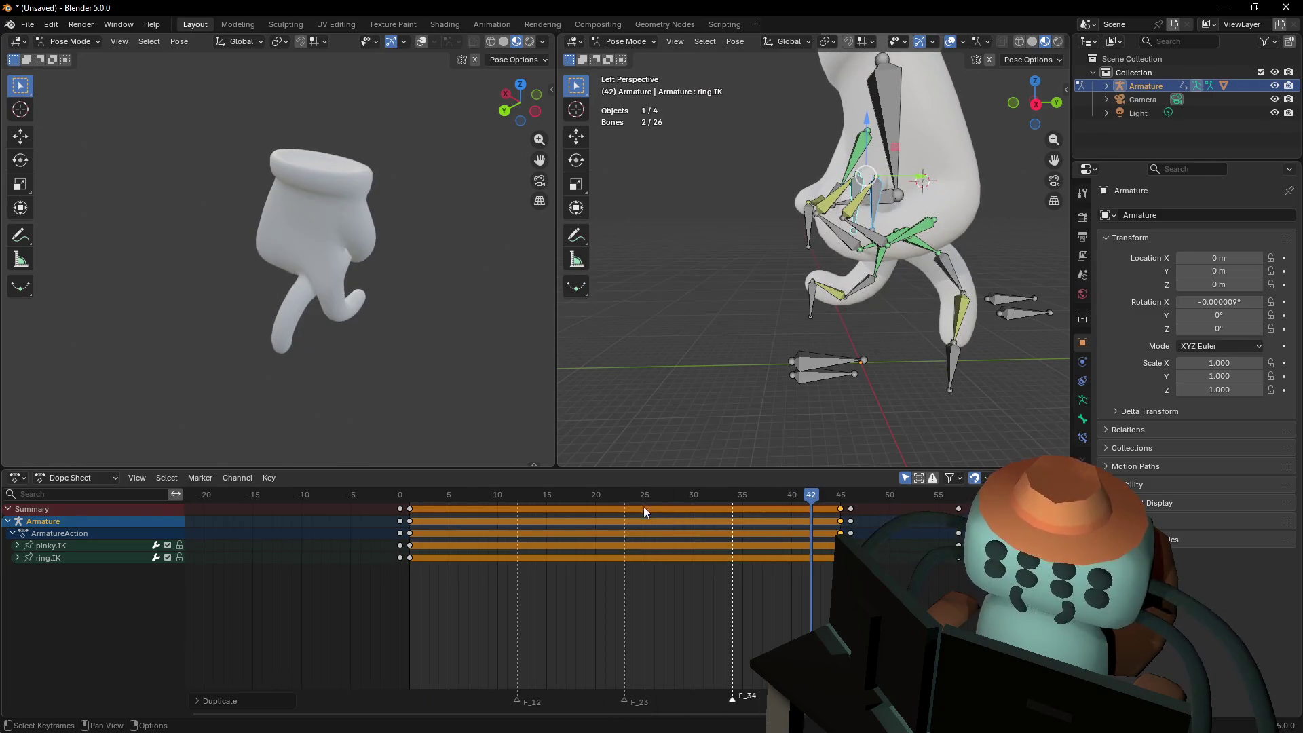
# Lift the pinky and ring IK targets at frames 12 and 34, then play the animation
pyautogui.moveTo(624, 495); pyautogui.dragTo(622, 499)
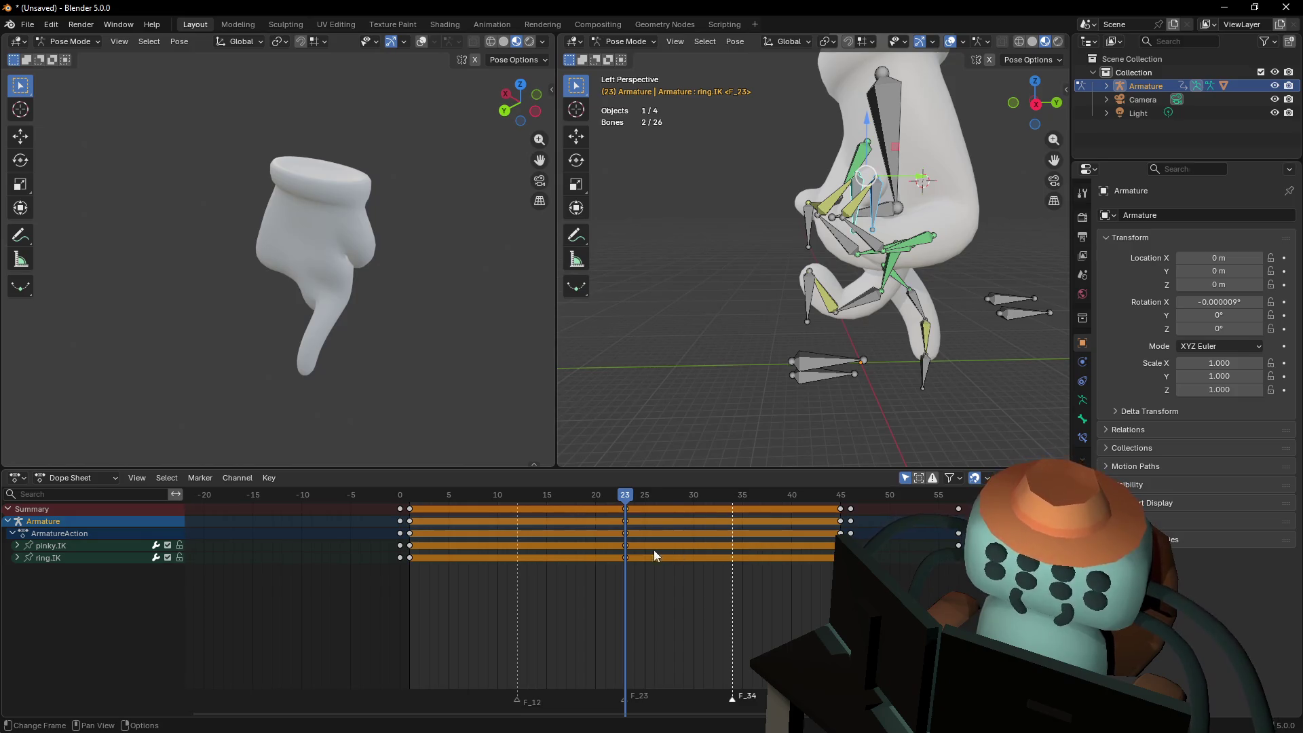
pyautogui.moveTo(519, 499); pyautogui.dragTo(521, 502)
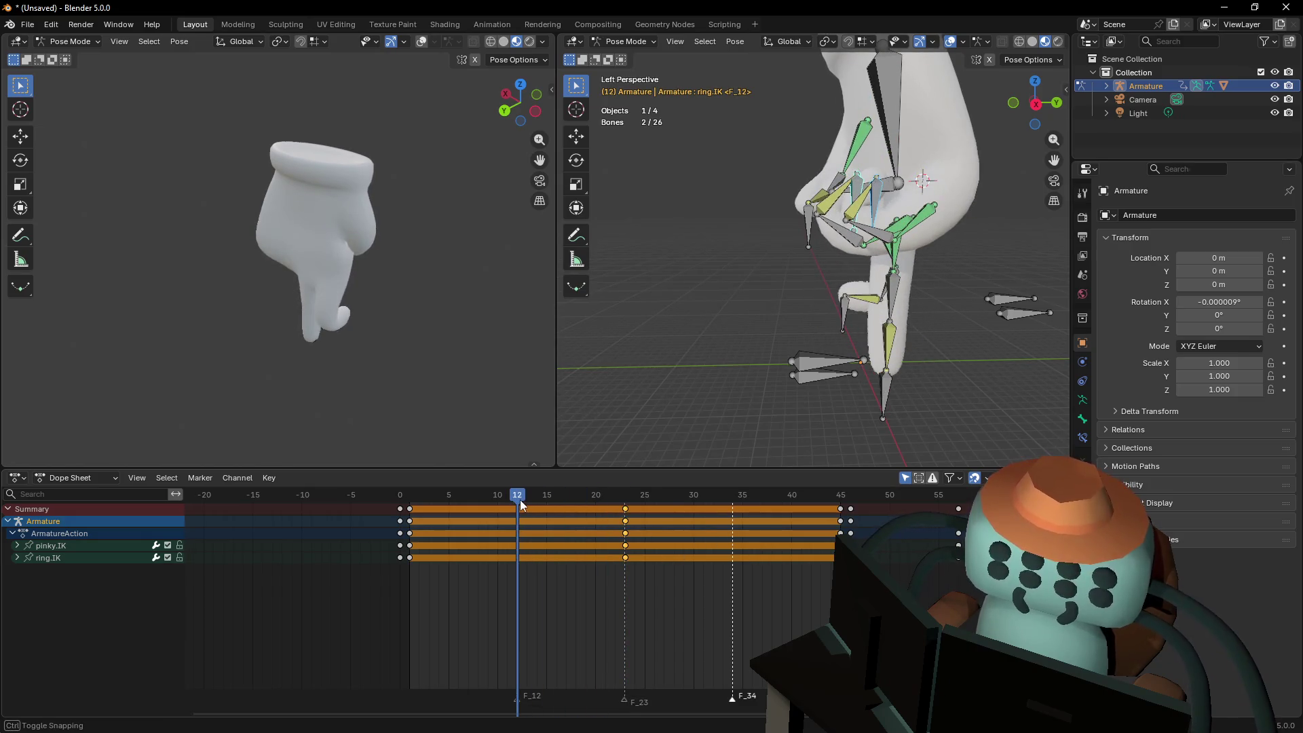
pyautogui.moveTo(868, 136); pyautogui.dragTo(870, 109)
pyautogui.moveTo(524, 502)
pyautogui.mouseDown()
pyautogui.moveTo(689, 507)
pyautogui.moveTo(732, 522)
pyautogui.moveTo(592, 539)
pyautogui.mouseUp()
pyautogui.press('Down')
pyautogui.moveTo(551, 499)
pyautogui.mouseDown()
pyautogui.moveTo(419, 501)
pyautogui.moveTo(734, 529)
pyautogui.mouseUp()
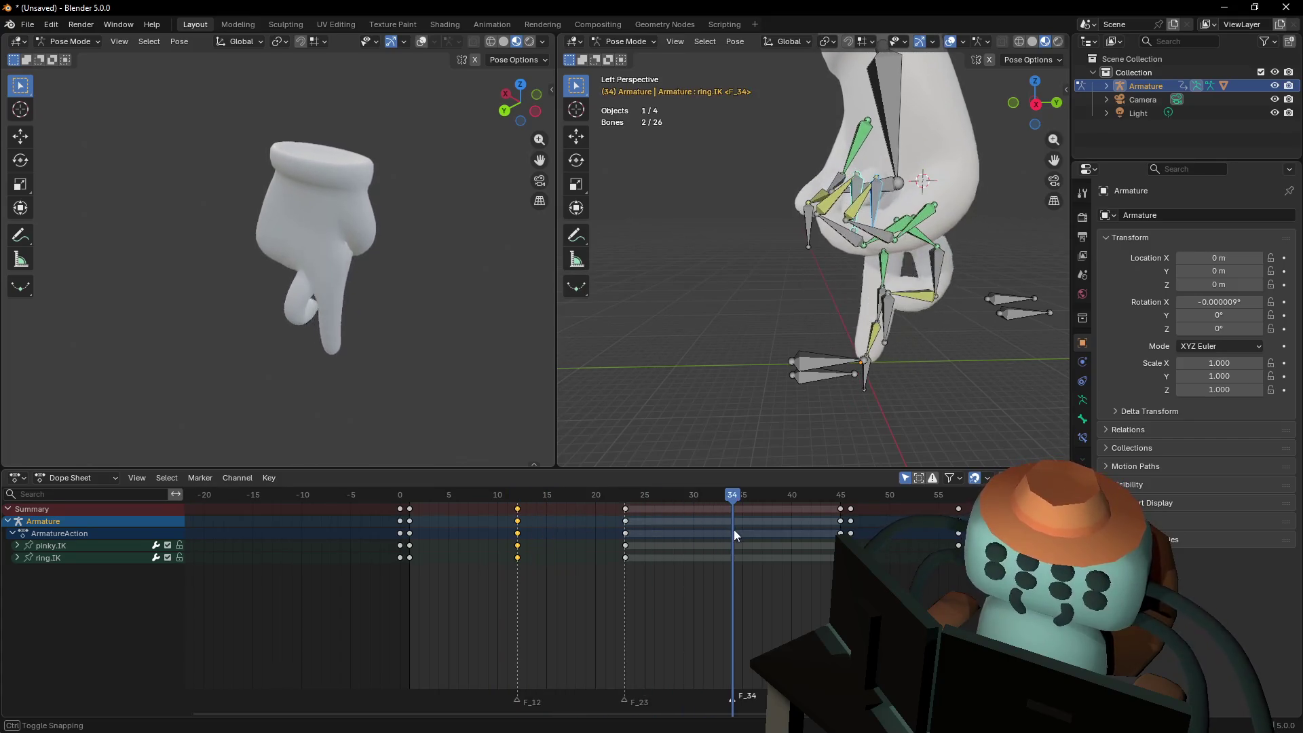
pyautogui.moveTo(867, 122); pyautogui.dragTo(867, 93)
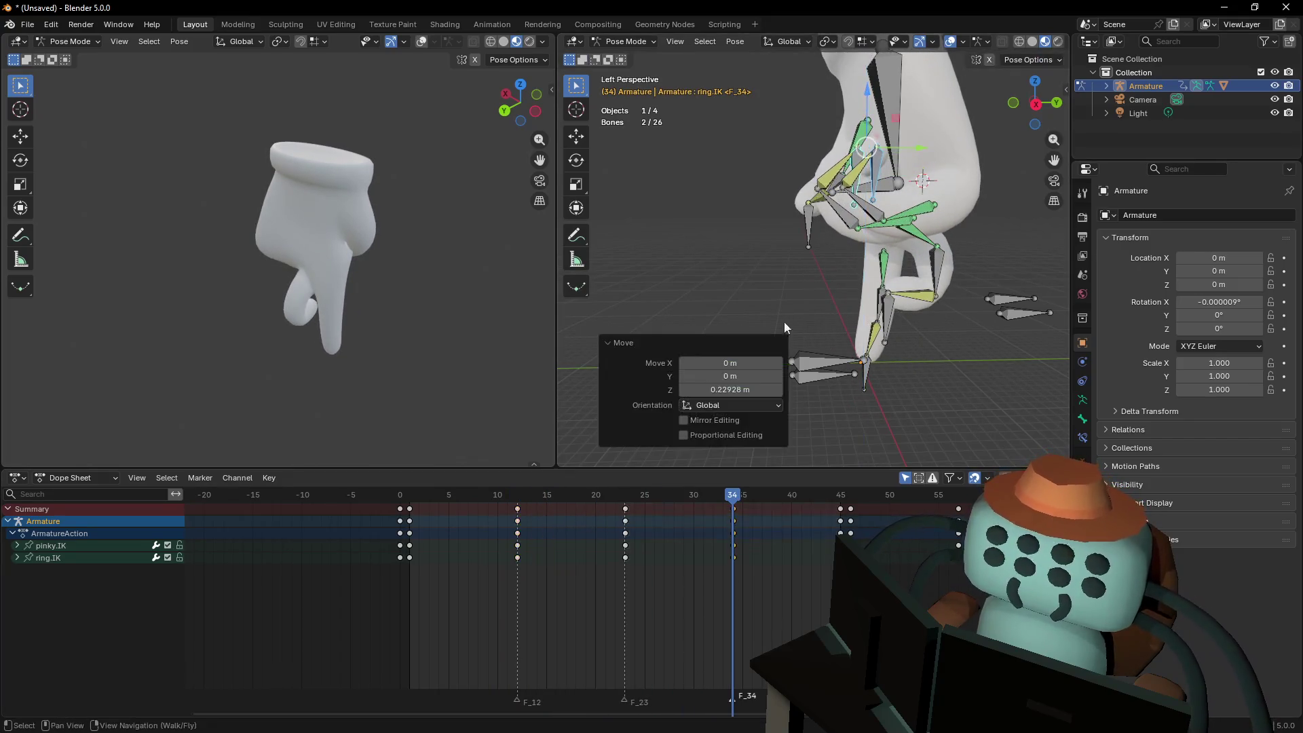
pyautogui.press('space')
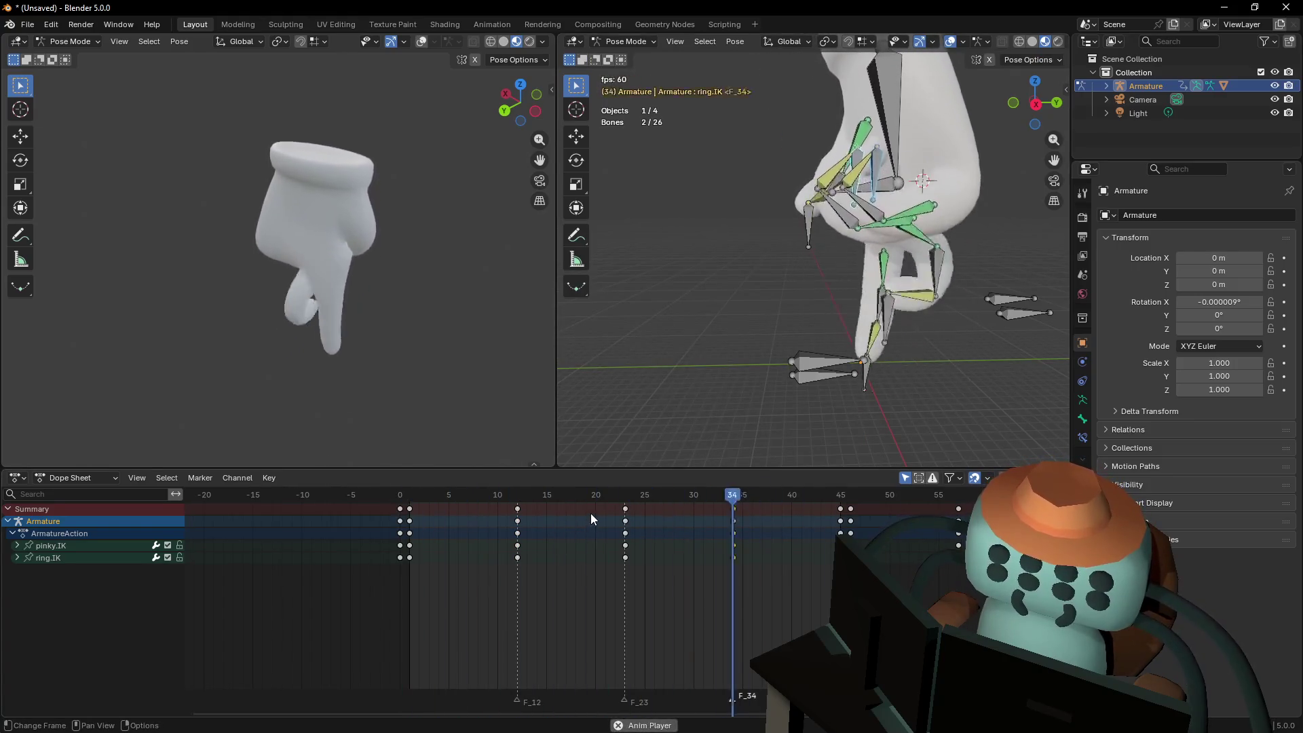
# Fly around the hand in walk navigation, settling on a close-up view with bones deselected
pyautogui.hotkey('shift', '`')
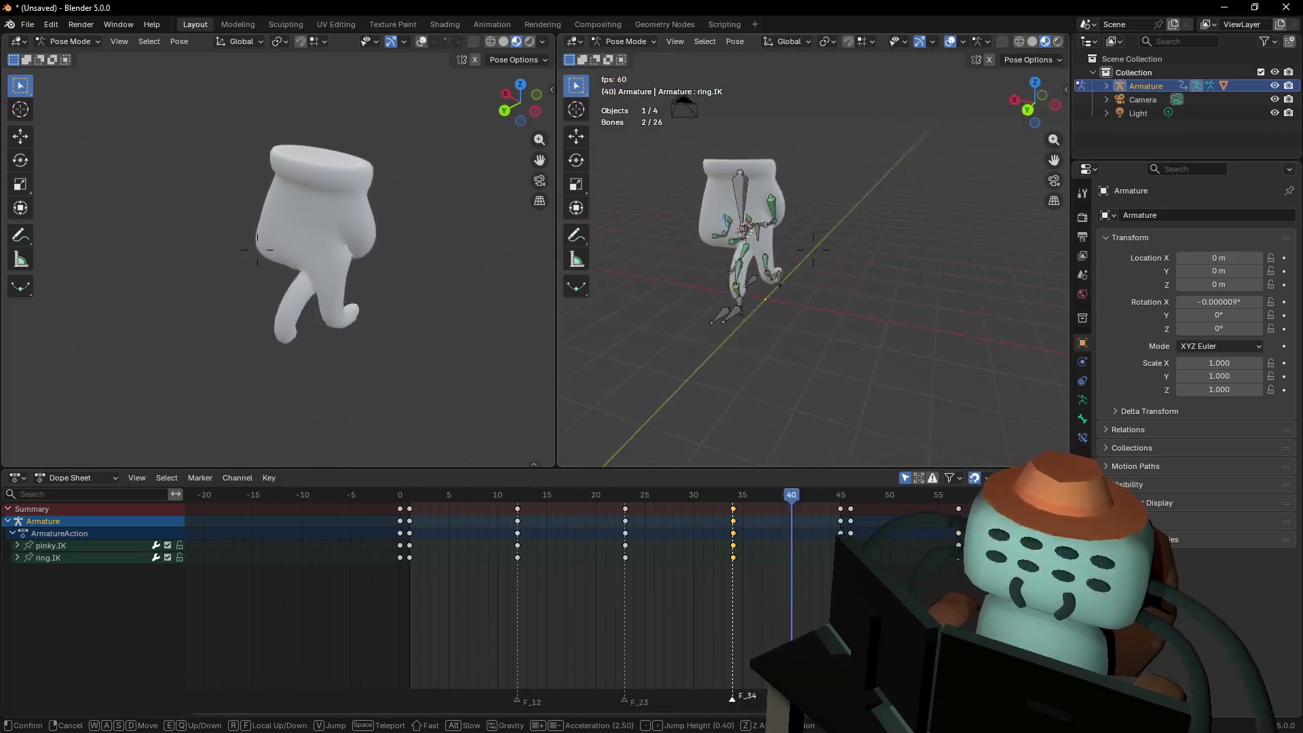
pyautogui.click(882, 357)
pyautogui.click(882, 352)
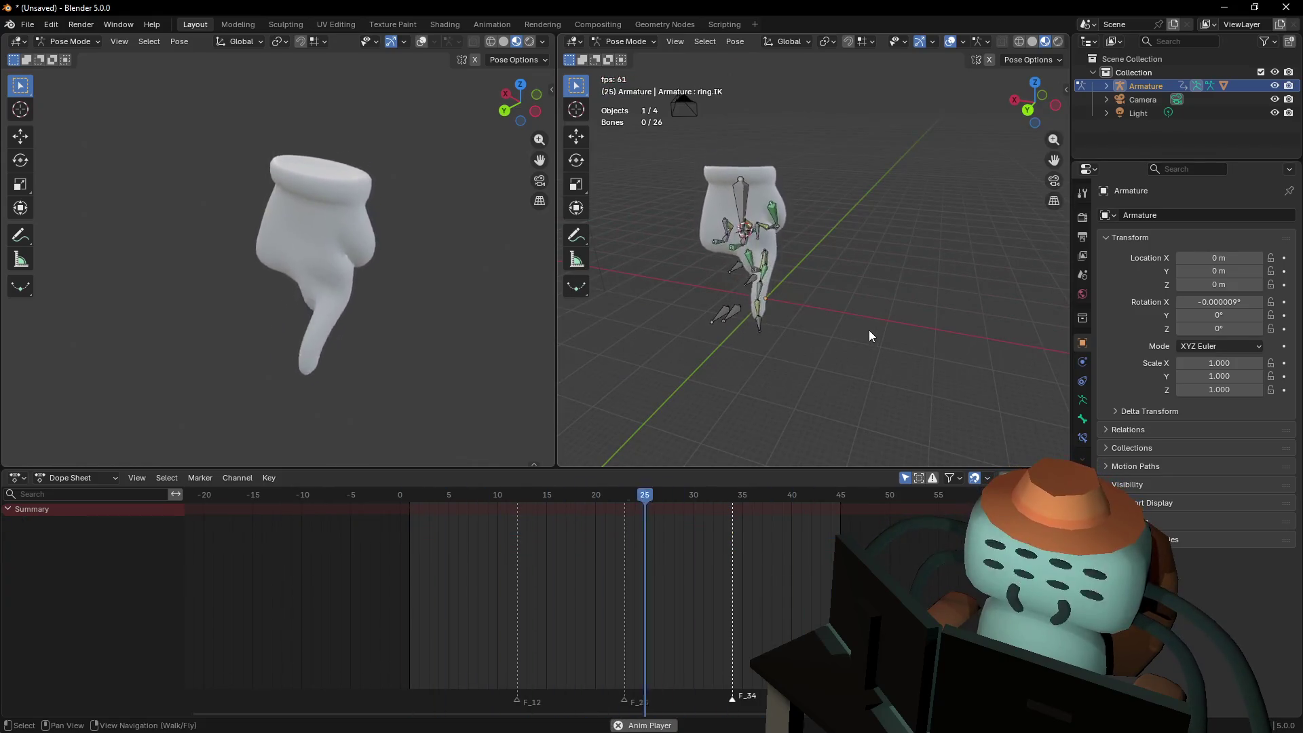
pyautogui.hotkey('shift', '`')
pyautogui.press('w')
pyautogui.click(869, 330)
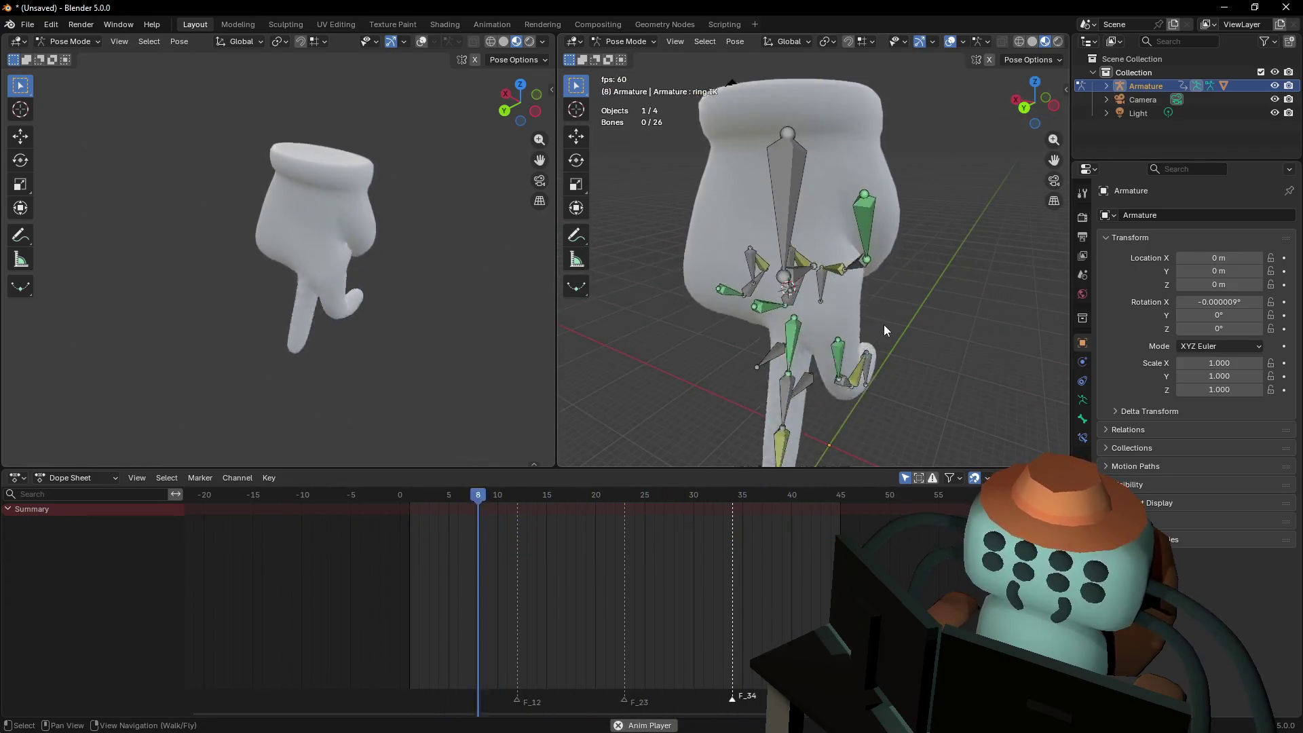
pyautogui.hotkey('shift', '`')
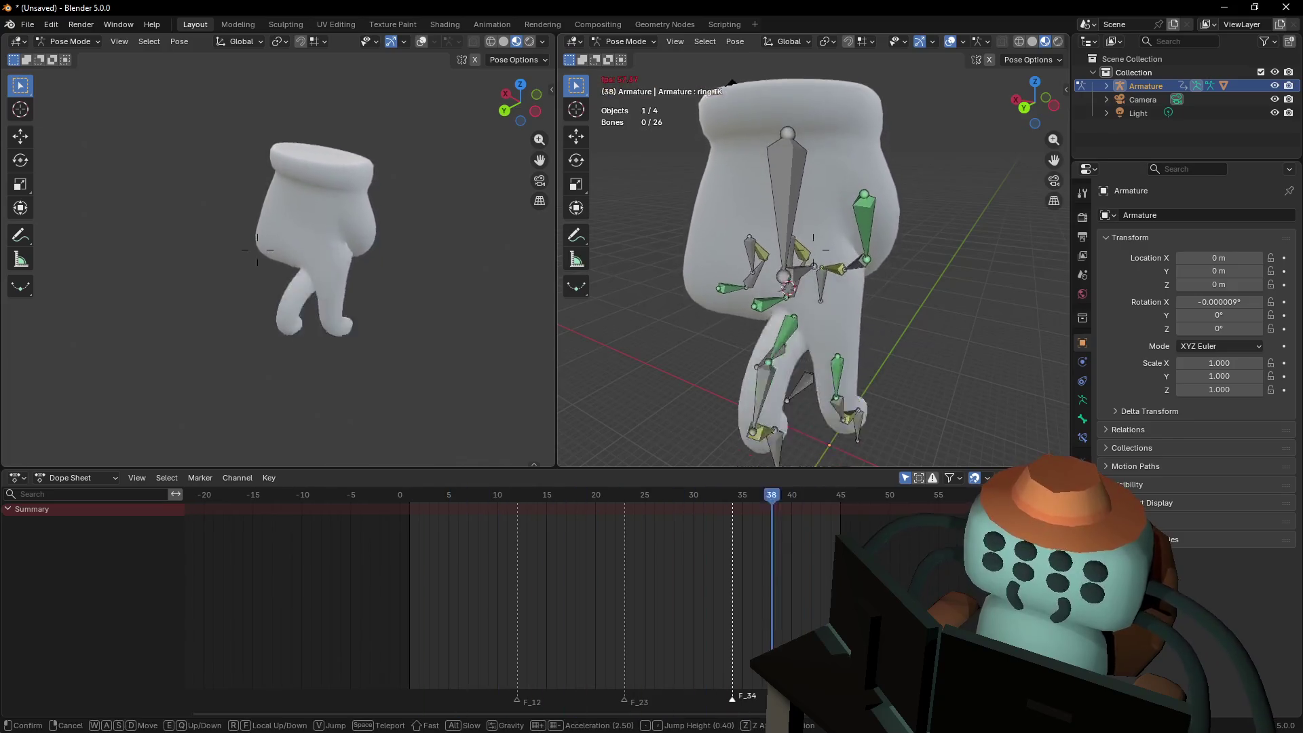
pyautogui.press('s')
pyautogui.press('w')
pyautogui.click(882, 327)
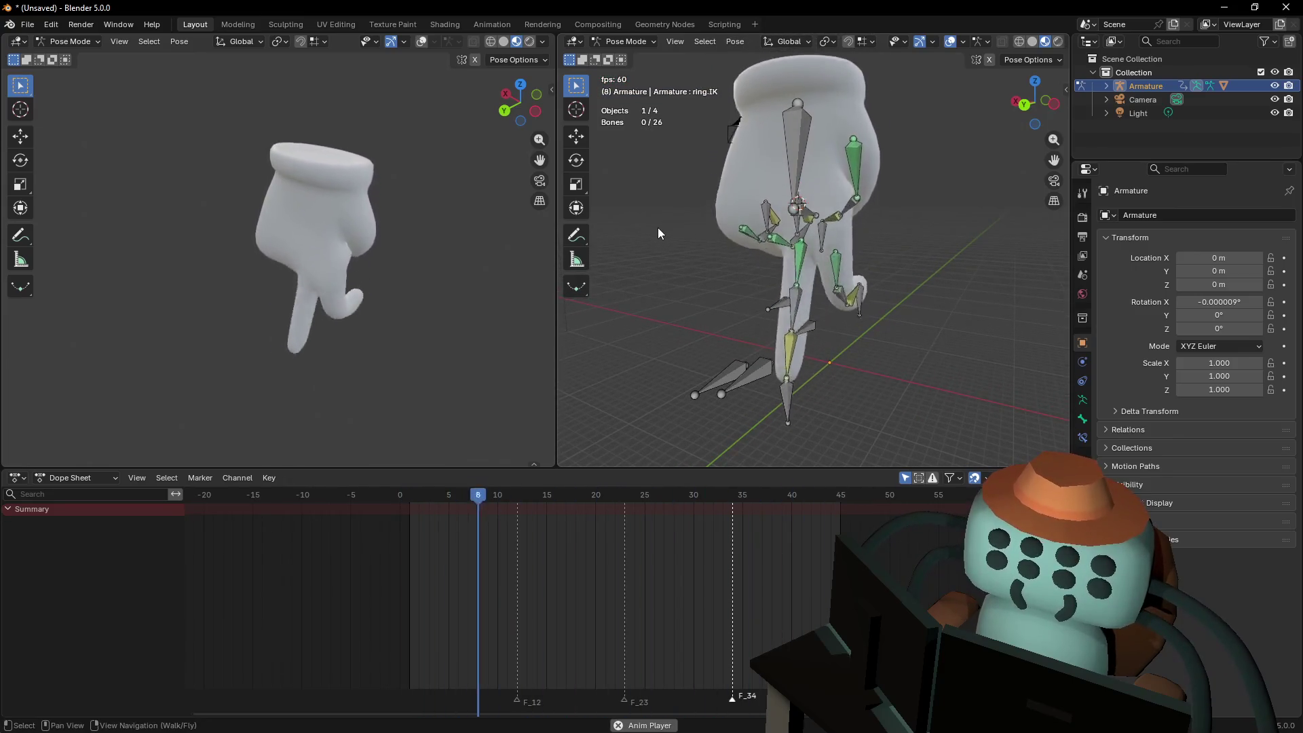
# Scrub through the first part of the cycle to around frame 43, then resume playback
pyautogui.click(423, 495)
pyautogui.moveTo(419, 495)
pyautogui.mouseDown()
pyautogui.moveTo(586, 512)
pyautogui.moveTo(792, 506)
pyautogui.mouseUp()
pyautogui.moveTo(828, 507)
pyautogui.mouseDown()
pyautogui.moveTo(841, 507)
pyautogui.moveTo(821, 513)
pyautogui.mouseUp()
pyautogui.press('space')
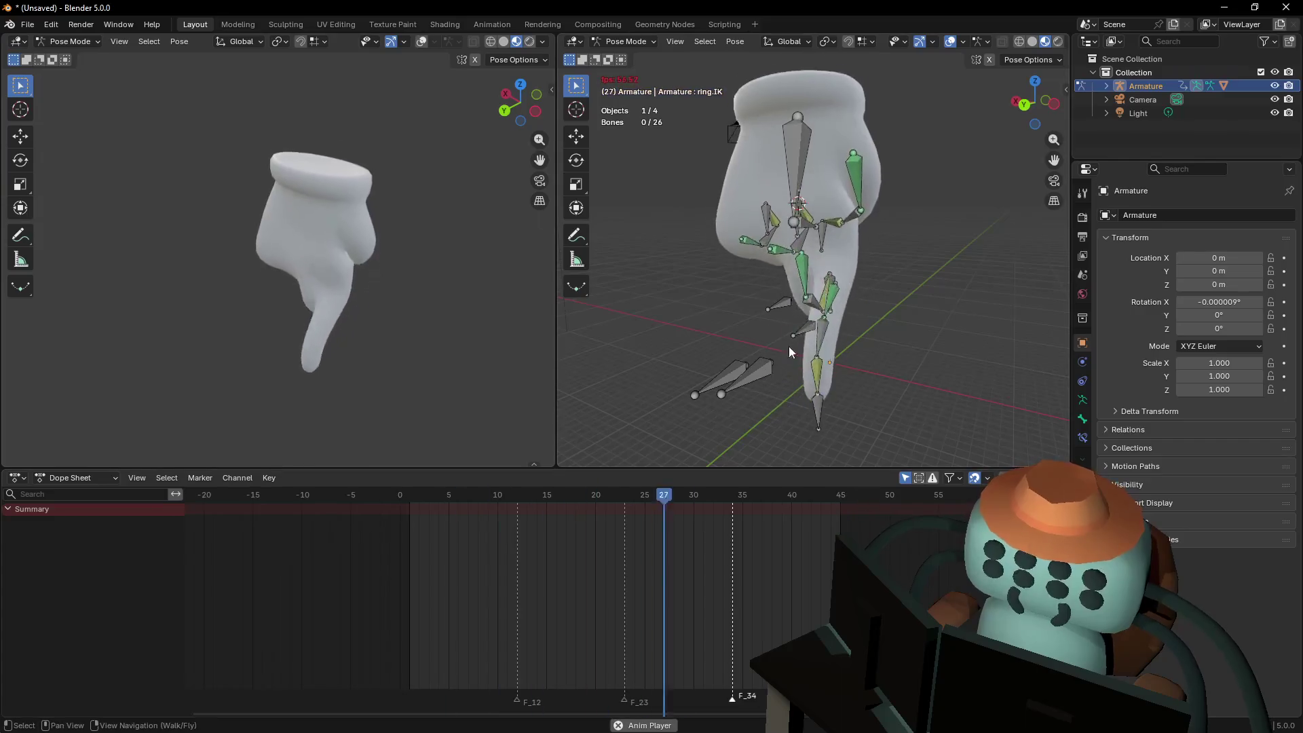
# Fly the view back and around to another side to see the whole rig walking
pyautogui.hotkey('shift', '`')
pyautogui.press('s')
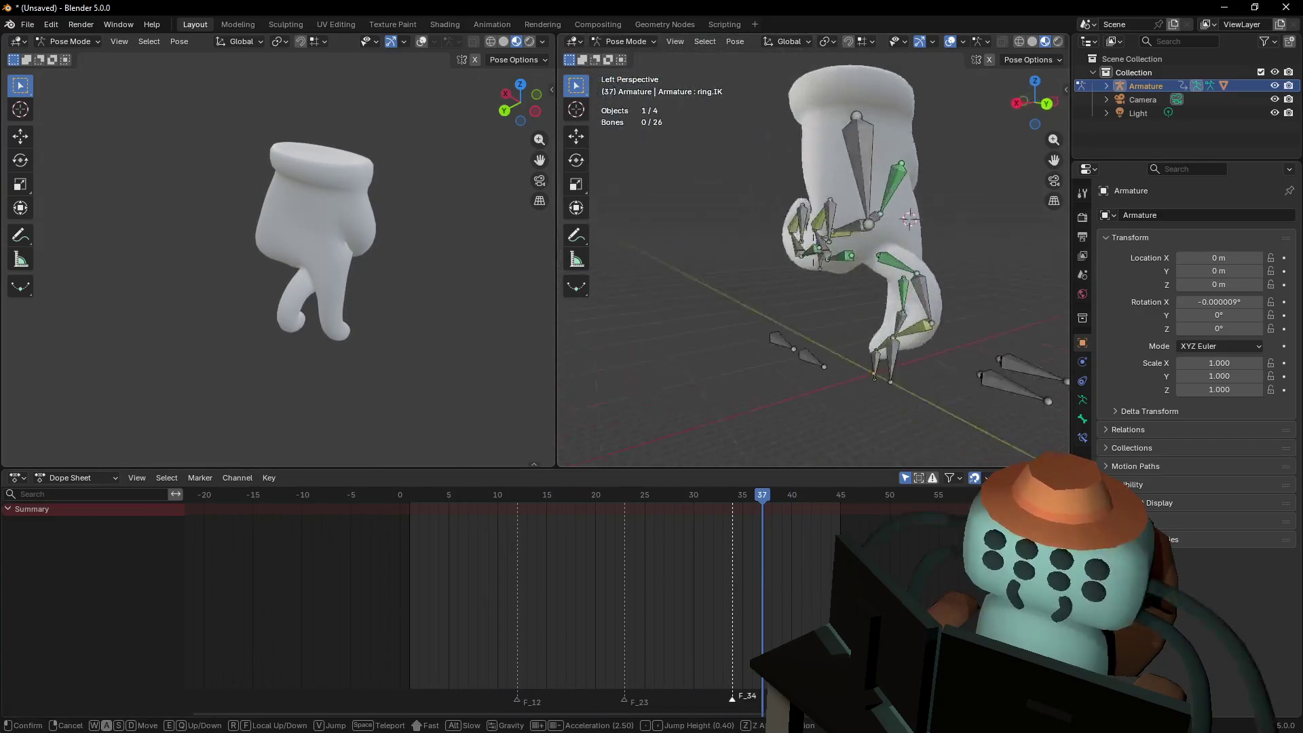
pyautogui.hotkey('shift', 'a')
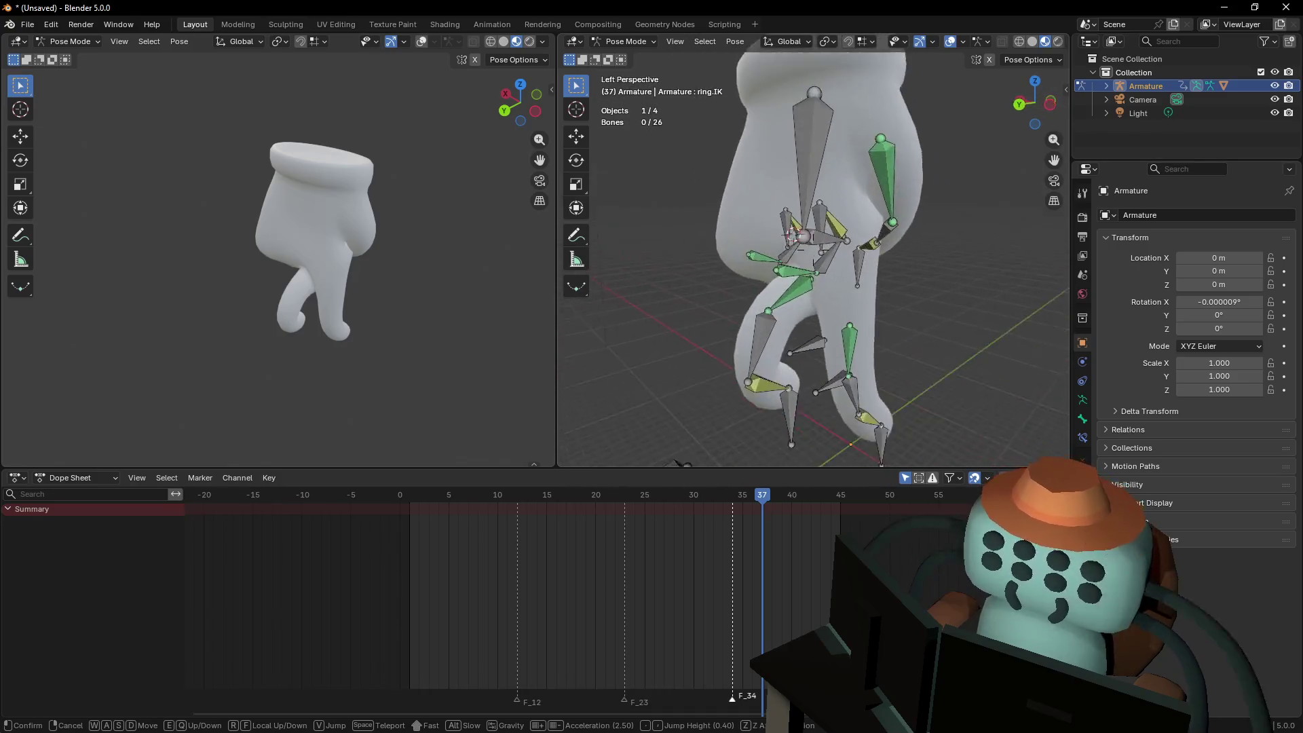
pyautogui.press('s')
pyautogui.click(780, 571)
# Pan and scroll the Dope Sheet to bring the bone keyframes into view
pyautogui.moveTo(780, 571); pyautogui.dragTo(662, 528, button='middle')
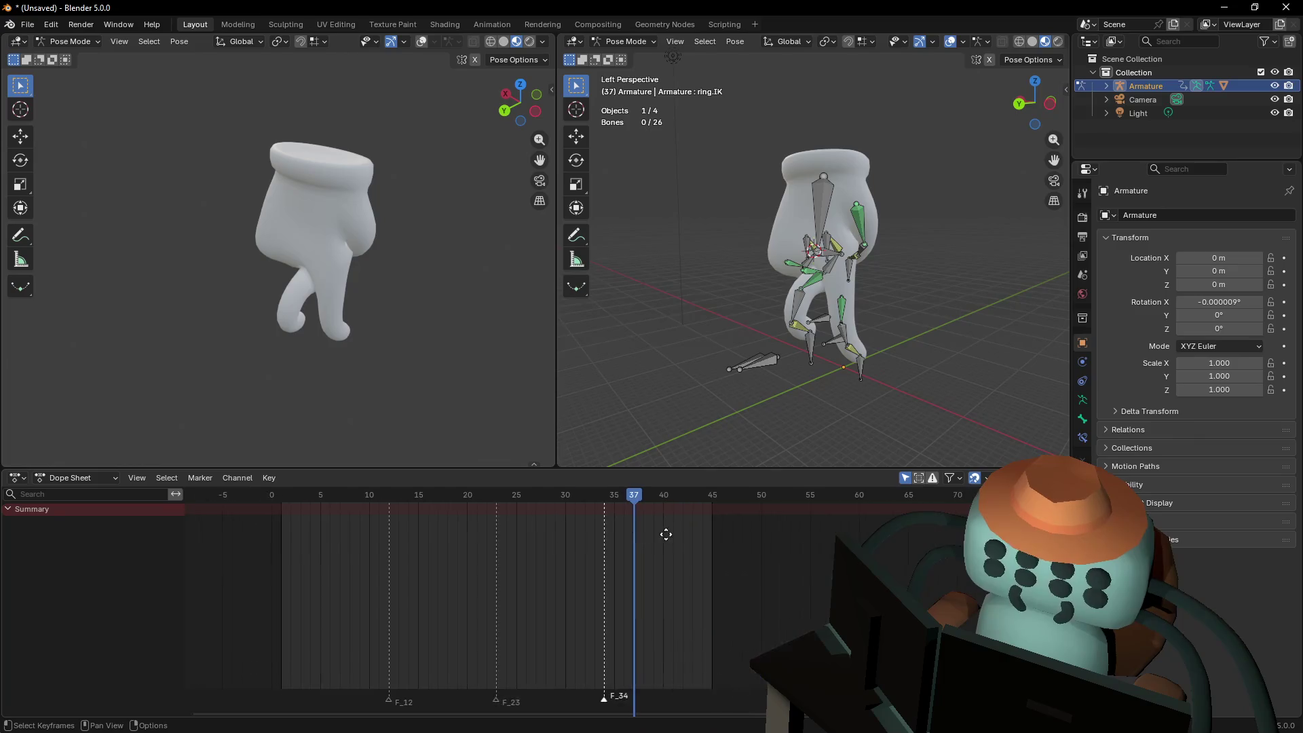
pyautogui.scroll(-1, 661, 528)
pyautogui.scroll(-2, 576, 547)
pyautogui.keyDown('ctrl'); pyautogui.scroll(1, 683, 536); pyautogui.keyUp('ctrl')
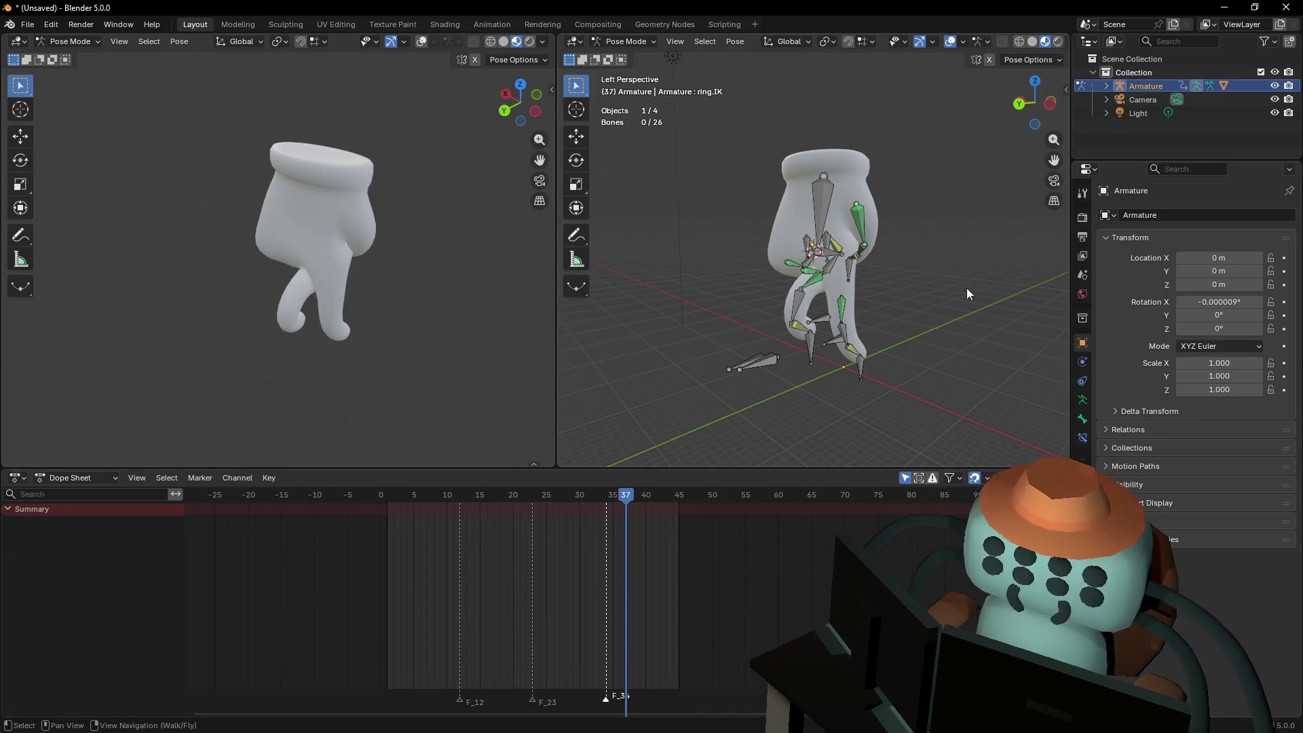
# Select all bones and compare the frame 1 and frame 45 poses
pyautogui.press('a')
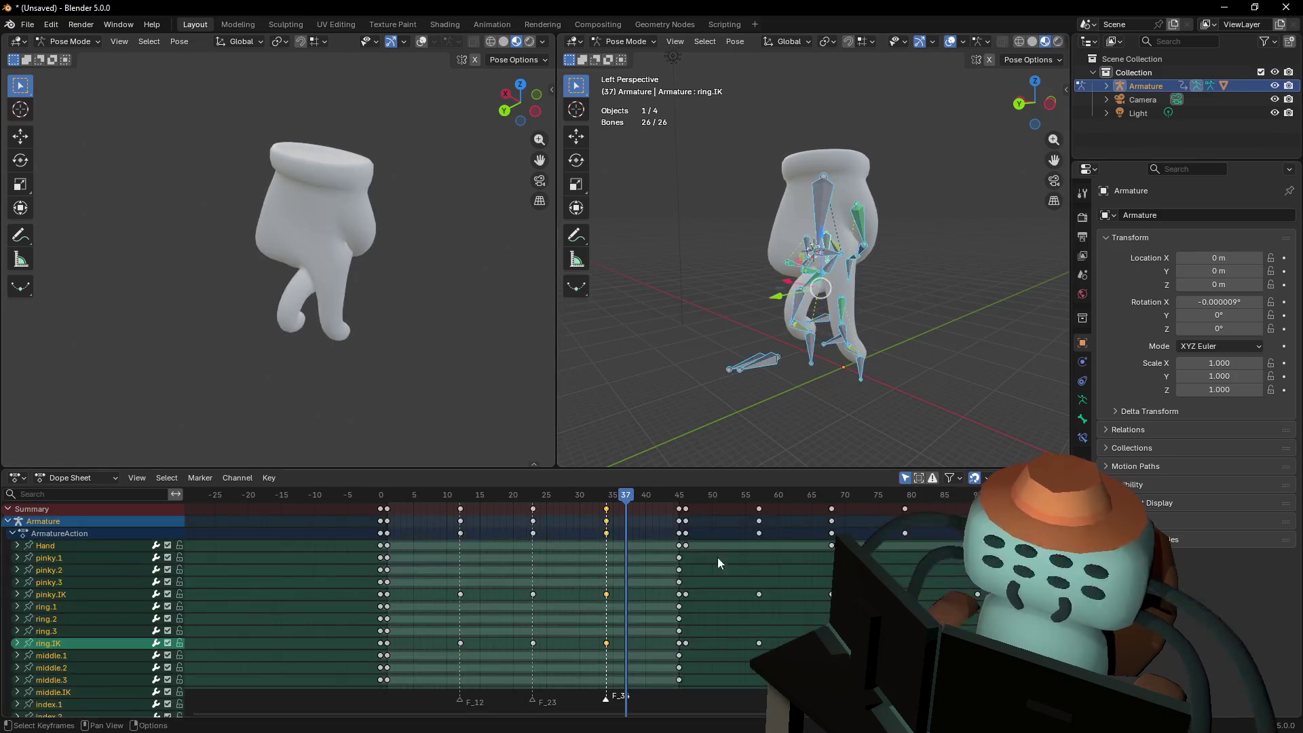
pyautogui.moveTo(623, 499); pyautogui.dragTo(679, 499)
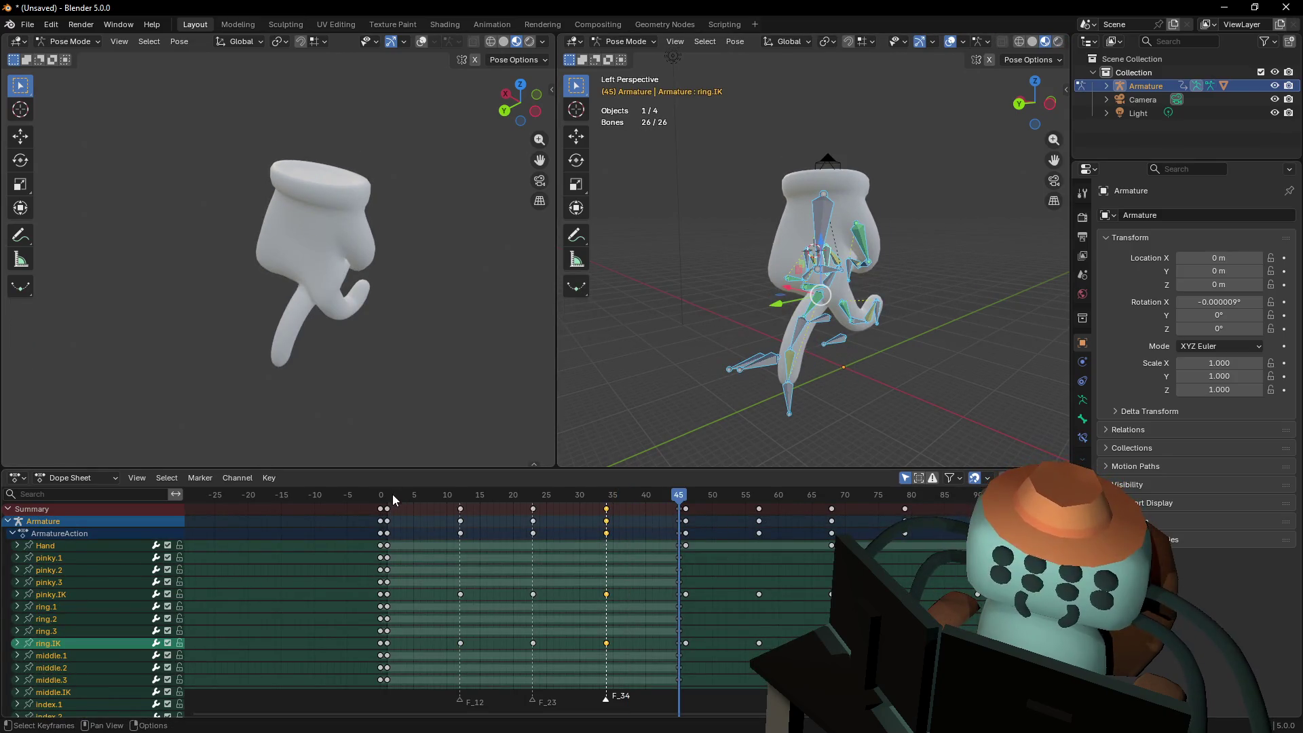
pyautogui.click(388, 499)
pyautogui.click(679, 498)
pyautogui.click(389, 490)
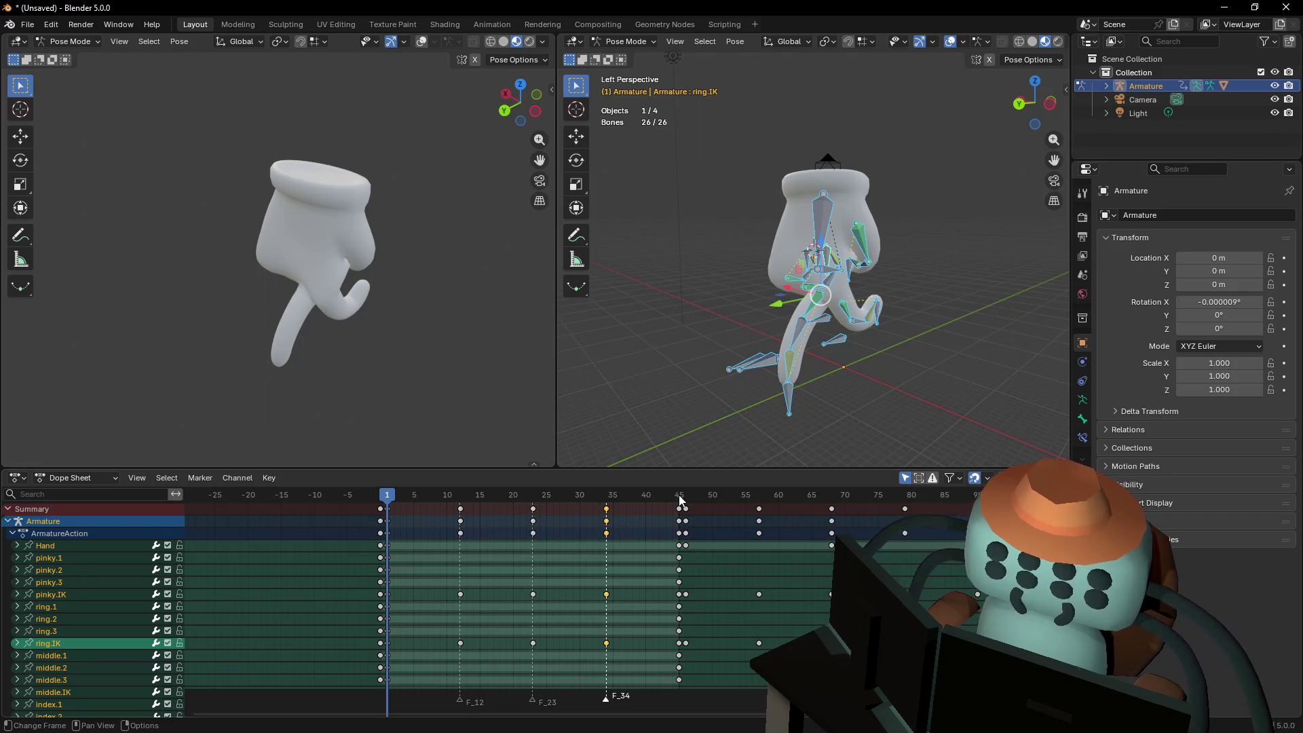
pyautogui.click(681, 501)
pyautogui.click(389, 502)
# Scrub through the cycle and key all channels at frame 46
pyautogui.moveTo(551, 500)
pyautogui.mouseDown()
pyautogui.moveTo(702, 520)
pyautogui.moveTo(685, 529)
pyautogui.mouseUp()
pyautogui.moveTo(736, 535)
pyautogui.mouseDown(button='middle')
pyautogui.moveTo(646, 560)
pyautogui.moveTo(625, 543)
pyautogui.mouseUp(button='middle')
pyautogui.press('i')
pyautogui.click(778, 524)
# Key every channel of the rig at frame 90
pyautogui.moveTo(759, 542); pyautogui.dragTo(610, 550, button='middle')
pyautogui.click(598, 524)
pyautogui.click(670, 522)
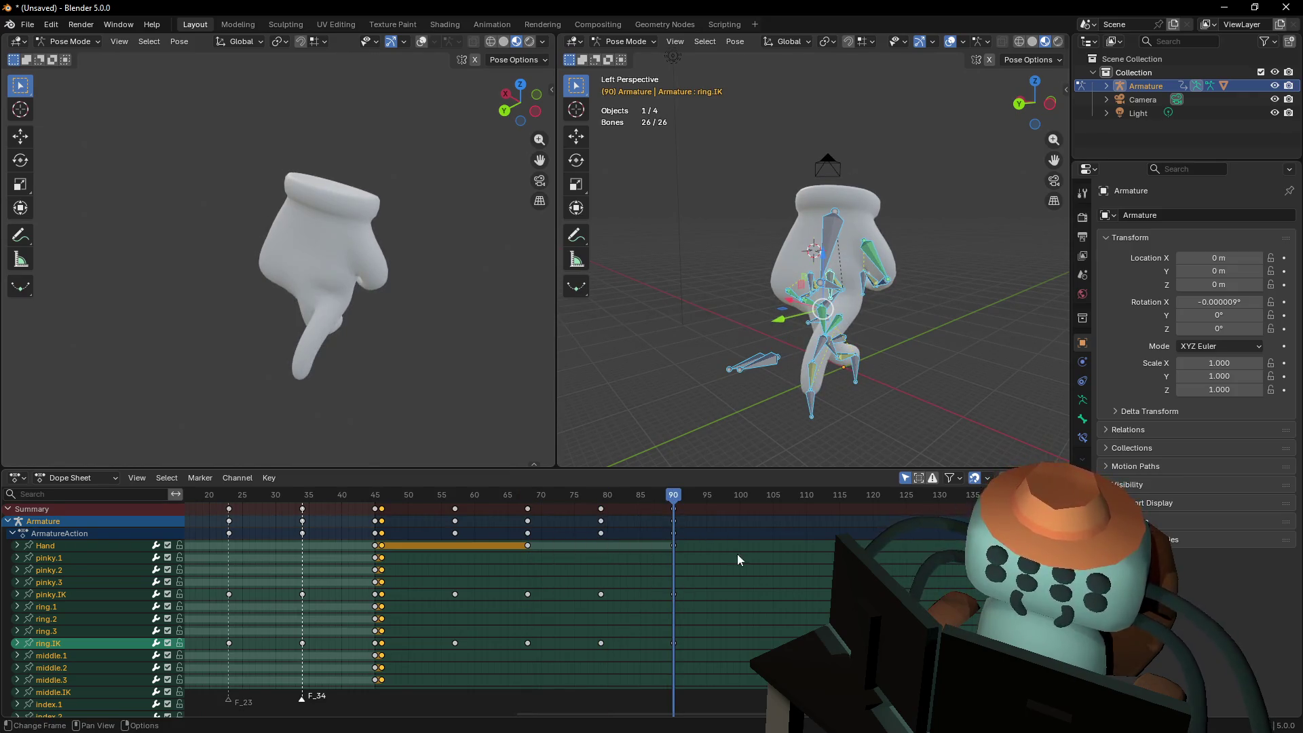
pyautogui.press('i')
pyautogui.click(706, 552)
# Pan the Dope Sheet to show frame 0 and split a second editor area off the bottom
pyautogui.moveTo(513, 584); pyautogui.dragTo(638, 535, button='middle')
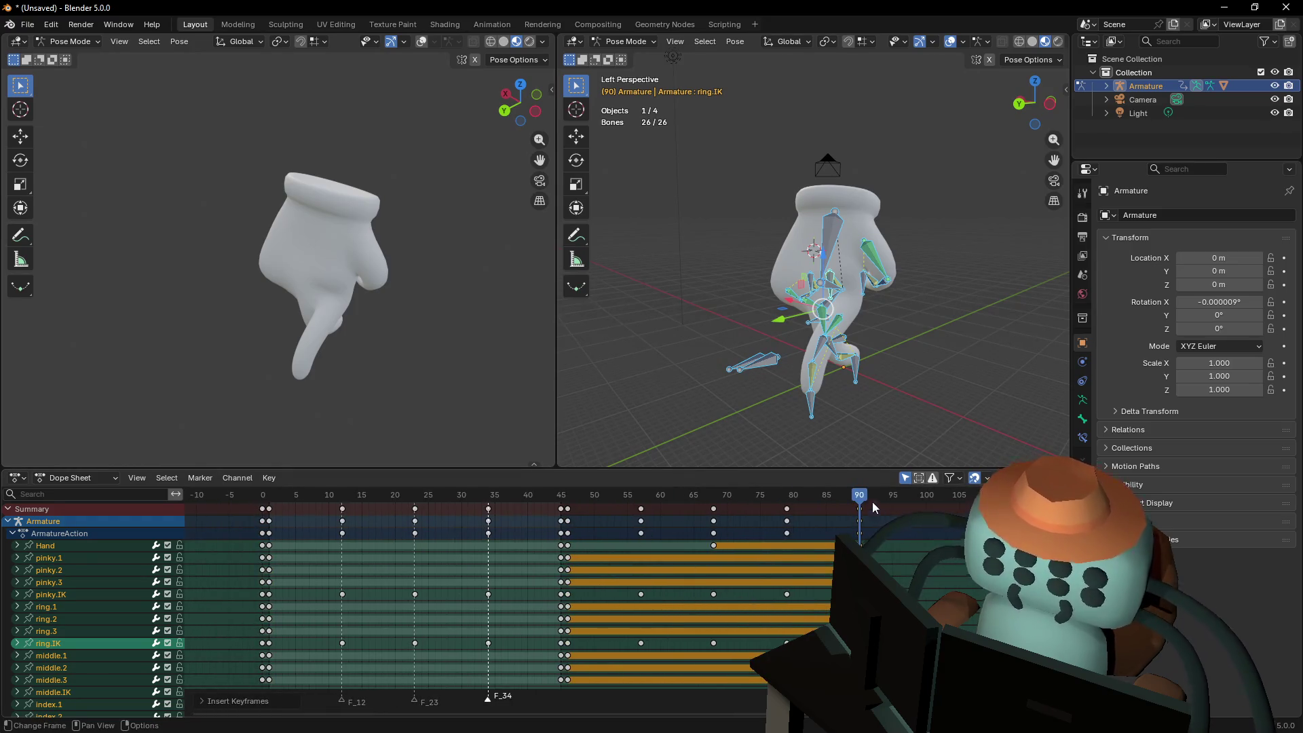
pyautogui.moveTo(866, 499); pyautogui.dragTo(791, 500, button='middle')
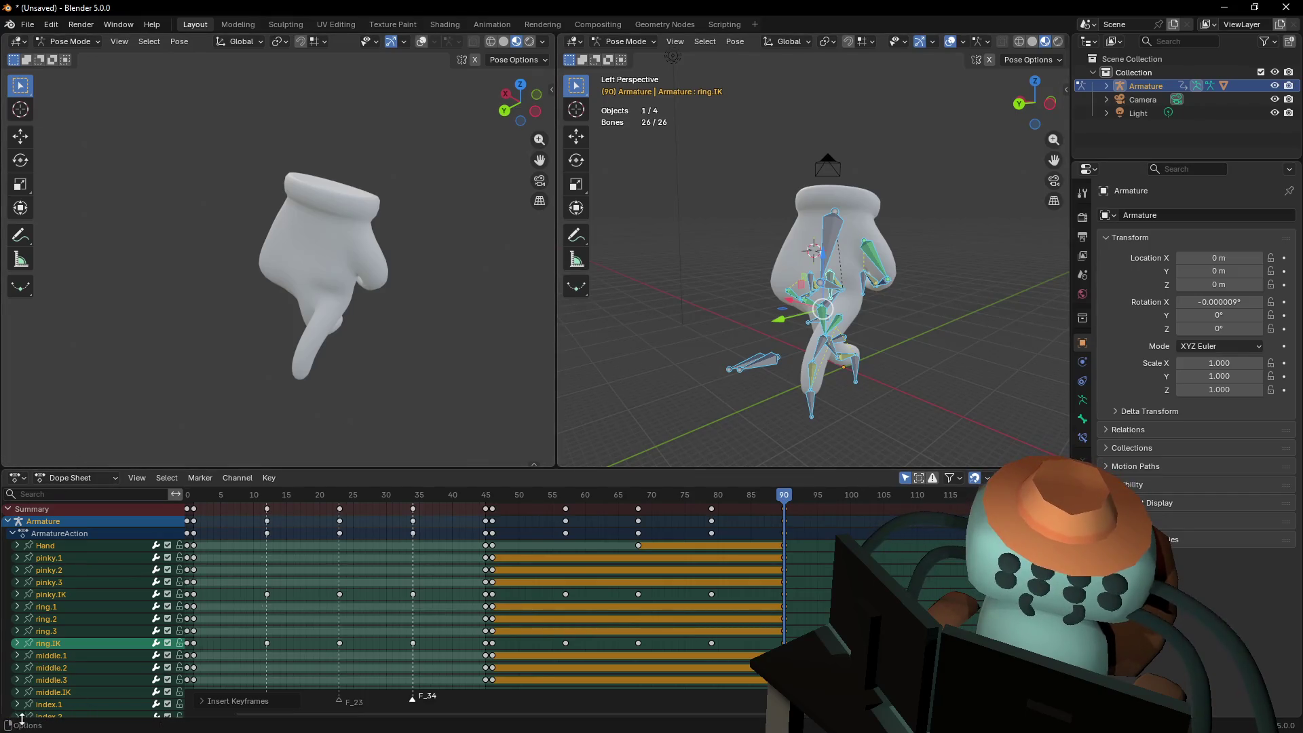
pyautogui.moveTo(2, 716)
pyautogui.mouseDown()
pyautogui.moveTo(2, 677)
pyautogui.moveTo(2, 699)
pyautogui.mouseUp()
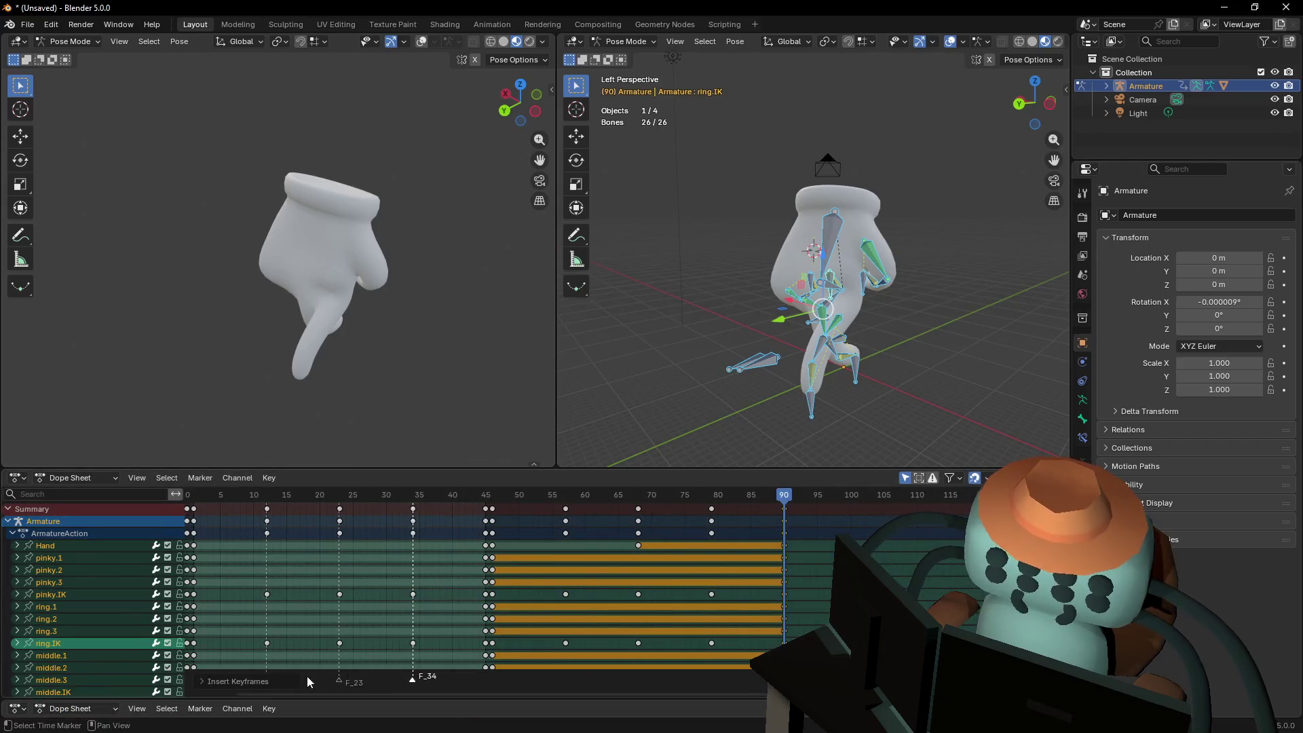
# Shrink the new bottom area and turn it into a Timeline editor
pyautogui.click(91, 710)
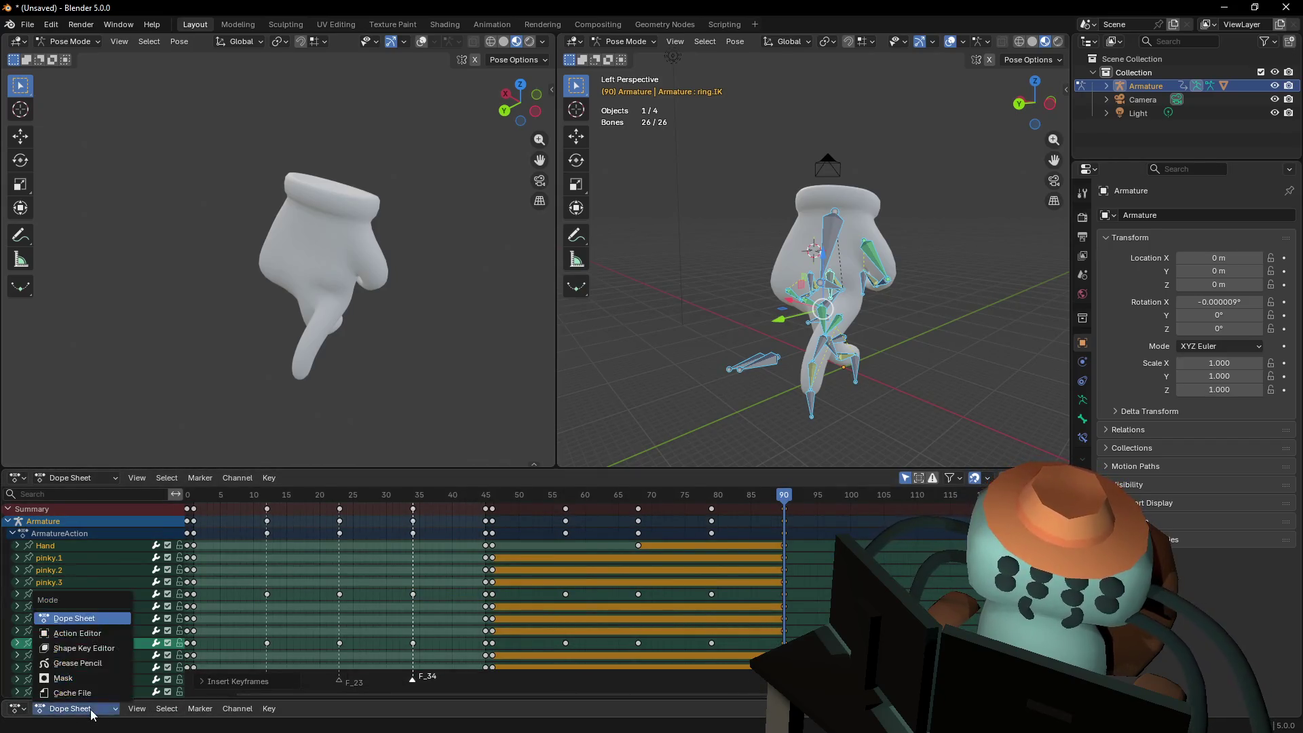
pyautogui.click(13, 711)
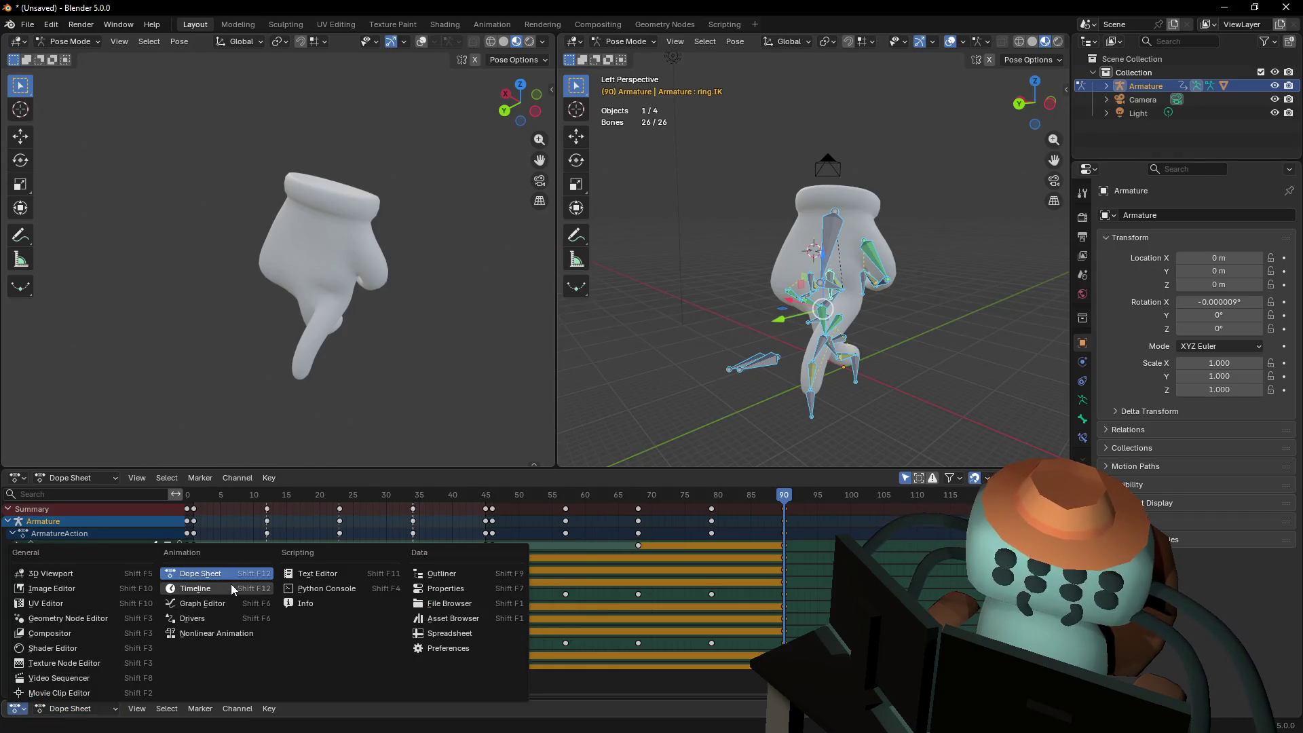
pyautogui.click(229, 588)
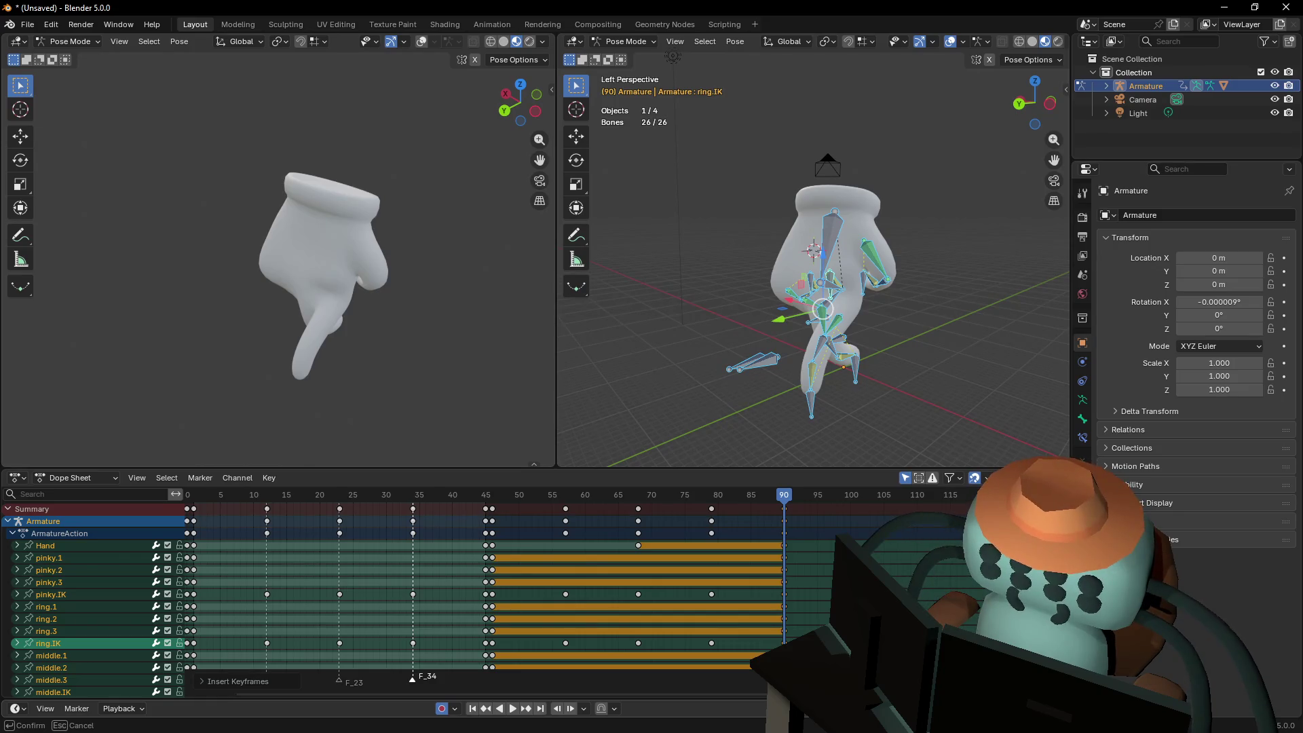
pyautogui.press('Return')
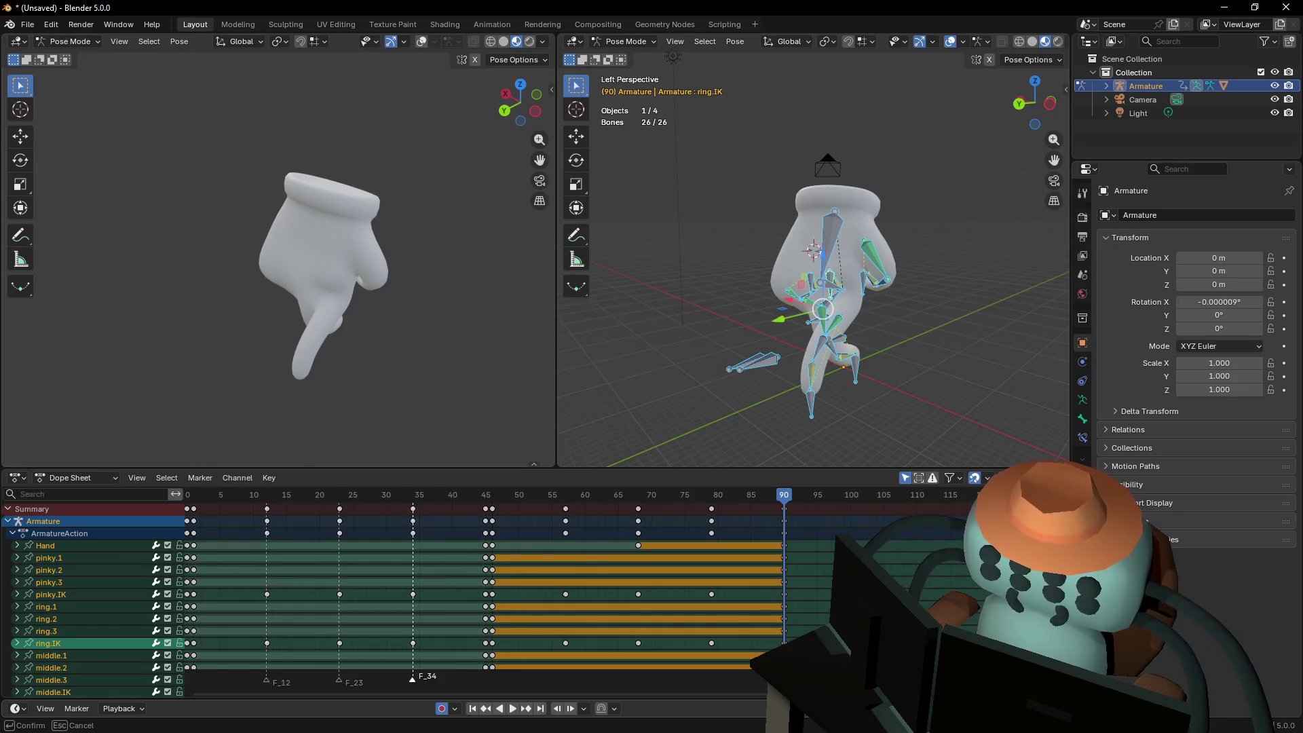
pyautogui.press('Return')
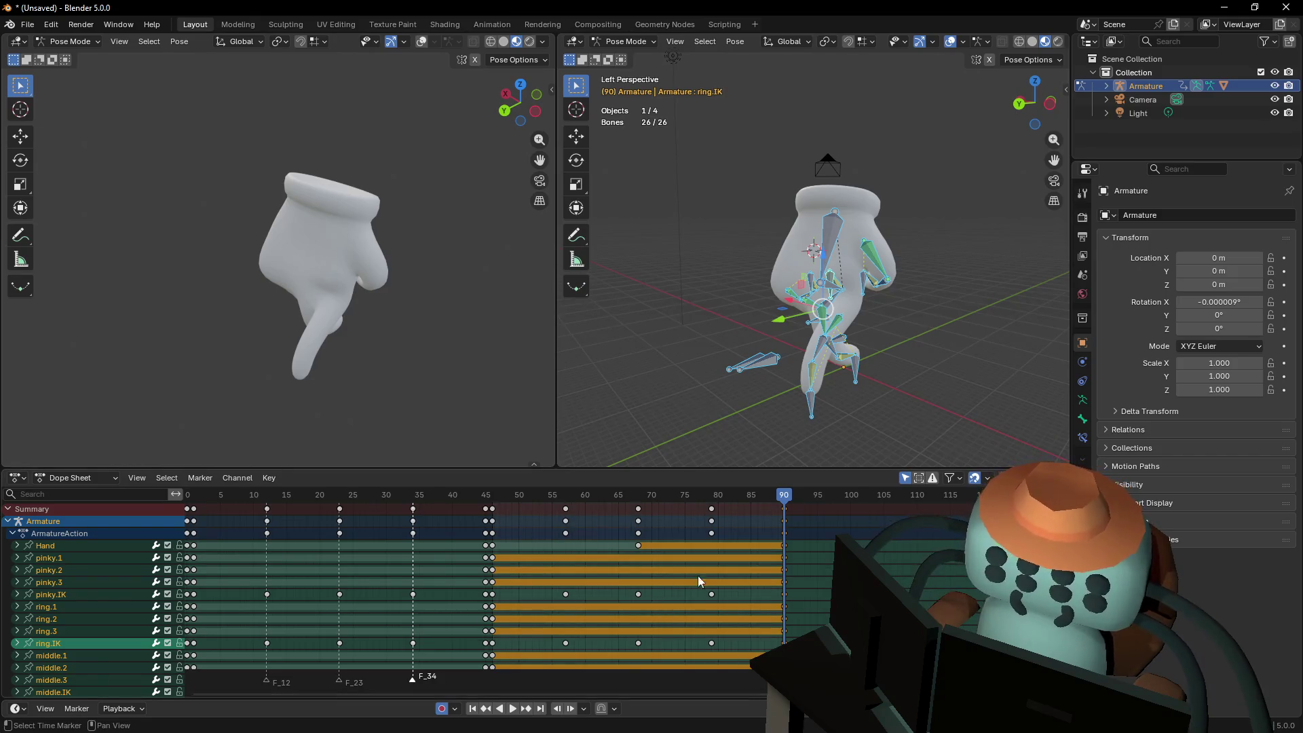
# Play the animation and orbit both viewports around the hand to review the walk
pyautogui.press('space')
pyautogui.moveTo(913, 381); pyautogui.dragTo(970, 301, button='middle')
pyautogui.click(971, 300)
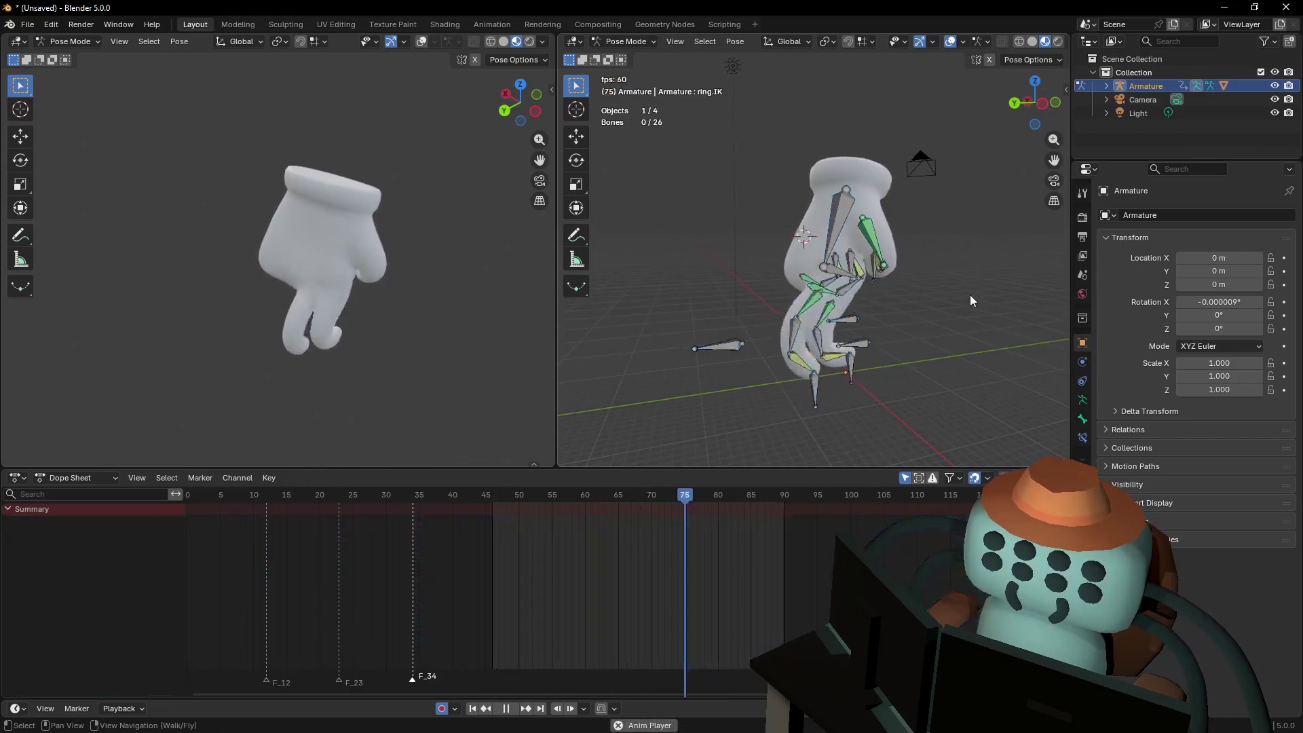
pyautogui.moveTo(366, 335); pyautogui.dragTo(278, 249, button='right')
pyautogui.press('a')
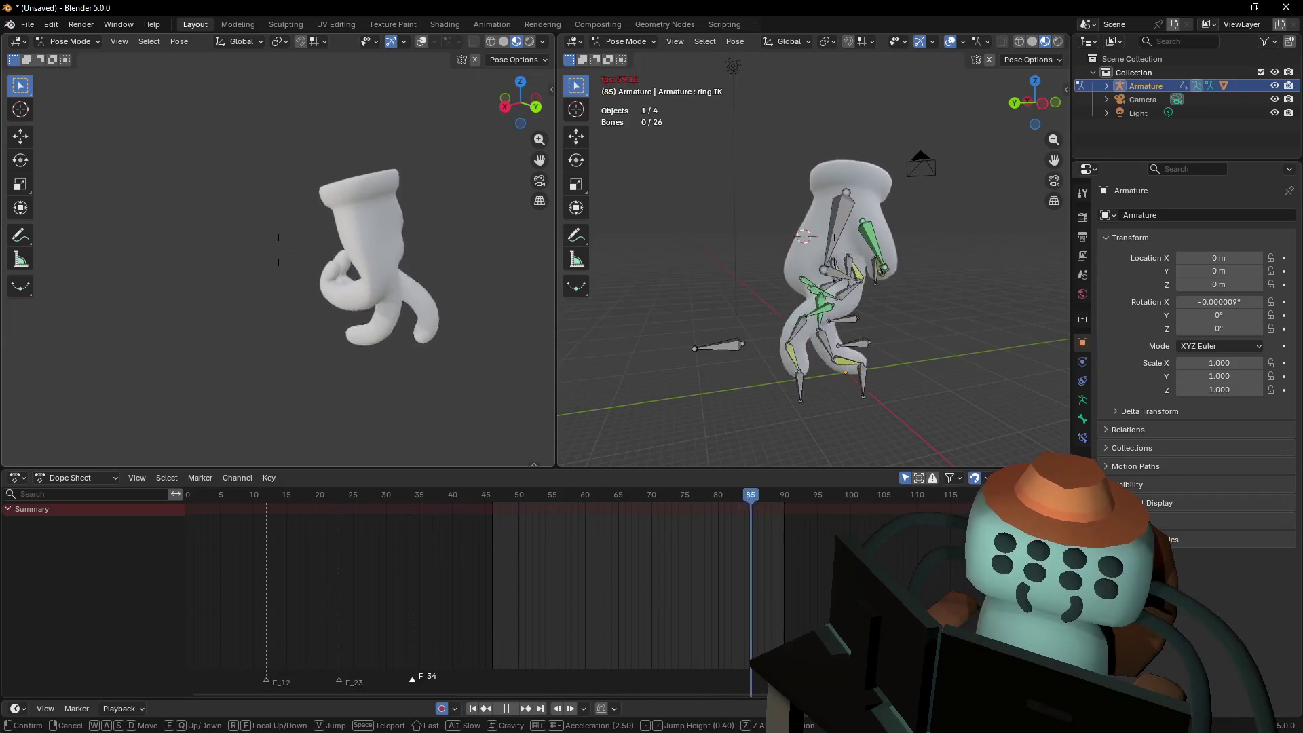
pyautogui.hotkey('shift', 'a')
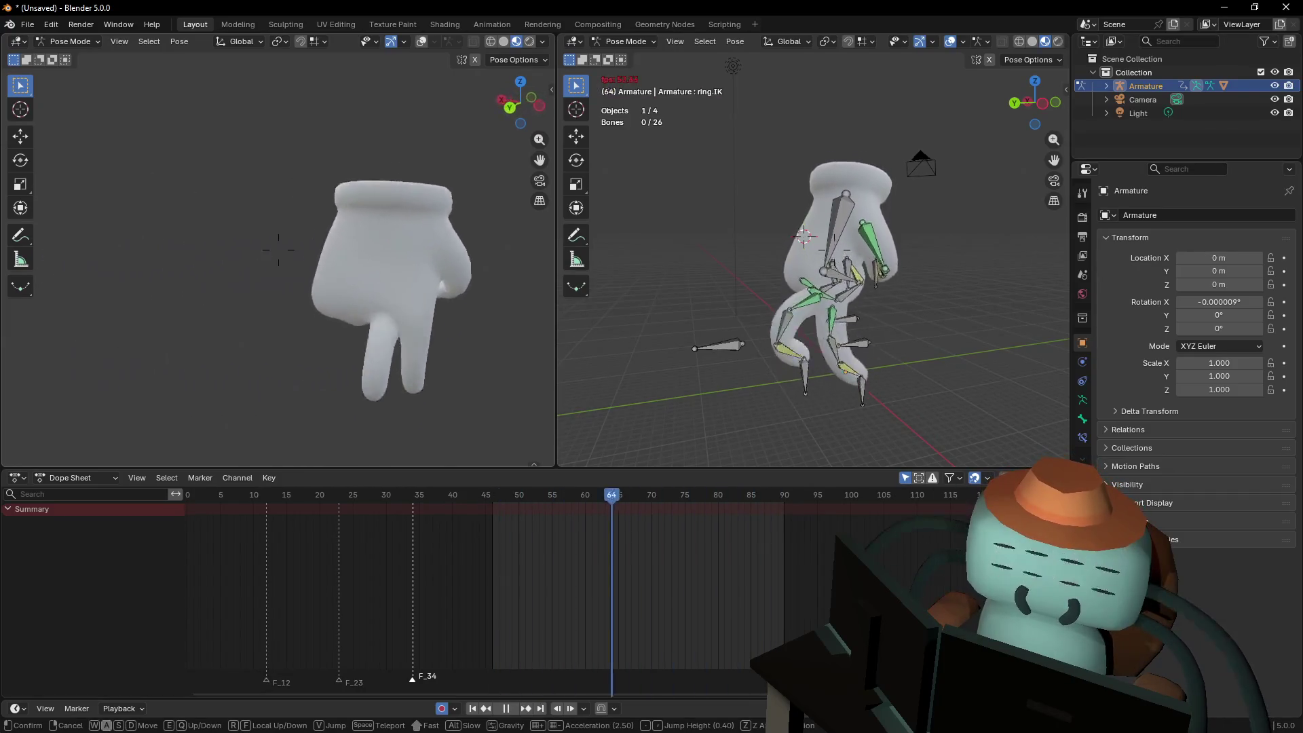
pyautogui.click(384, 332)
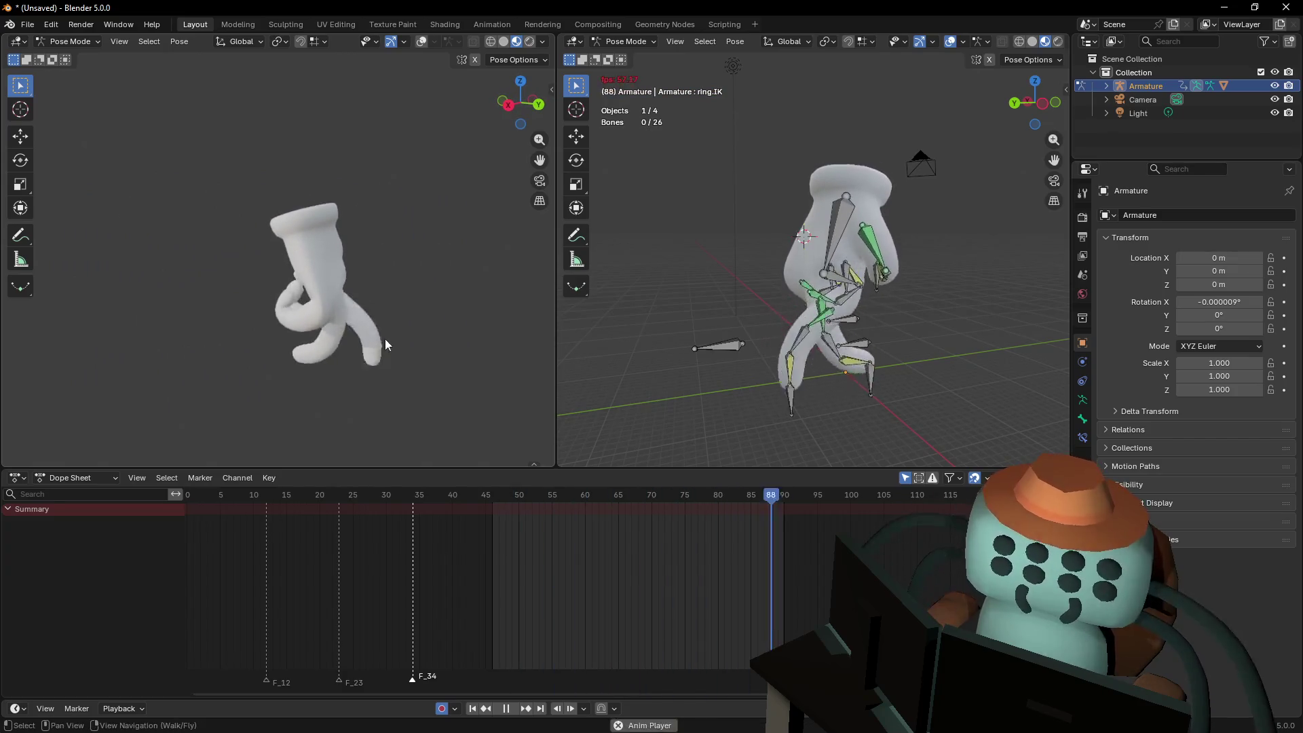
pyautogui.press('space')
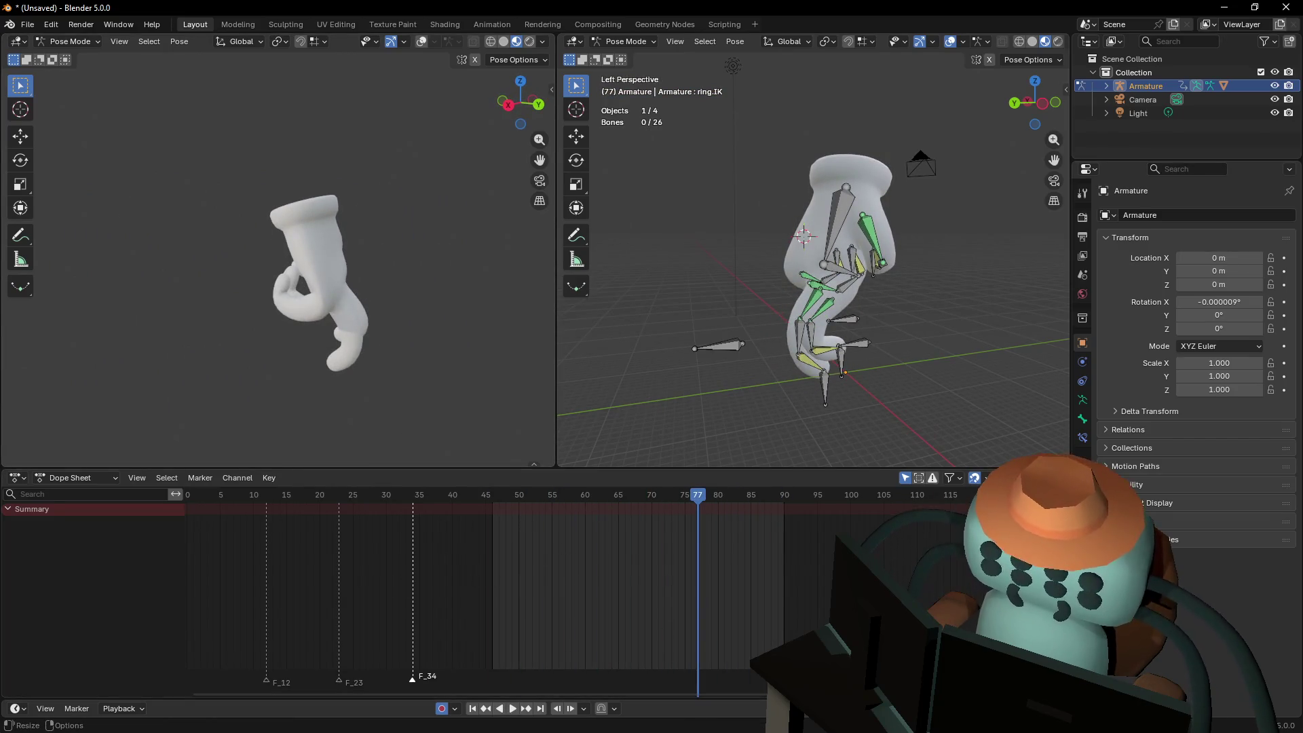
# Set the playback End frame to 45 and play the walk cycle in a loop
pyautogui.press('Escape')
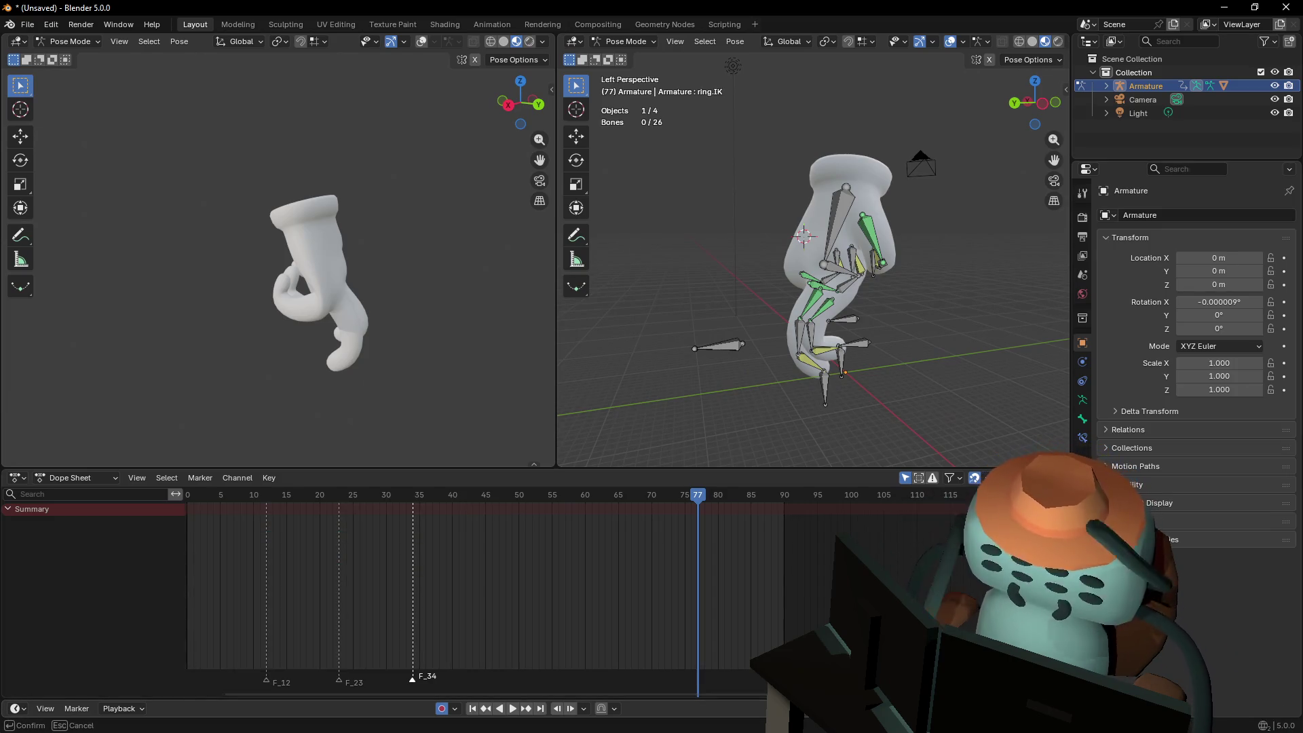
pyautogui.press('Return')
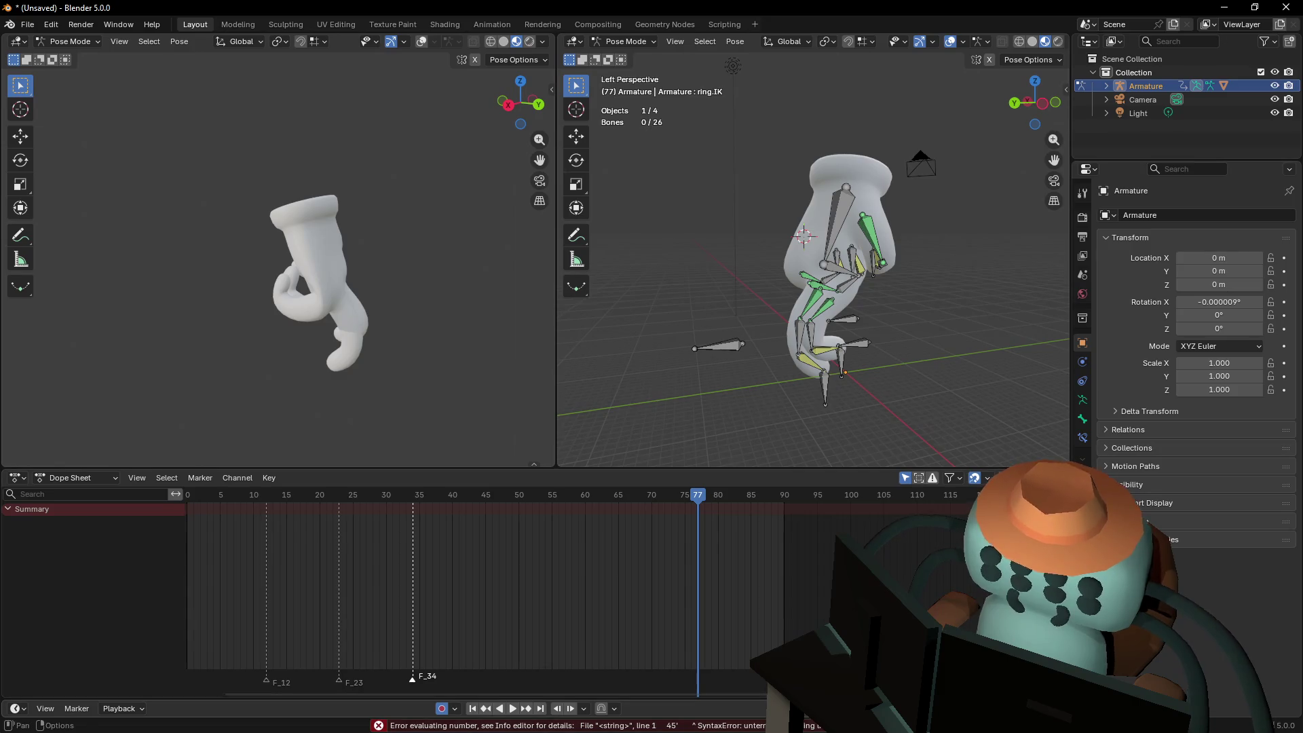
pyautogui.press('Escape')
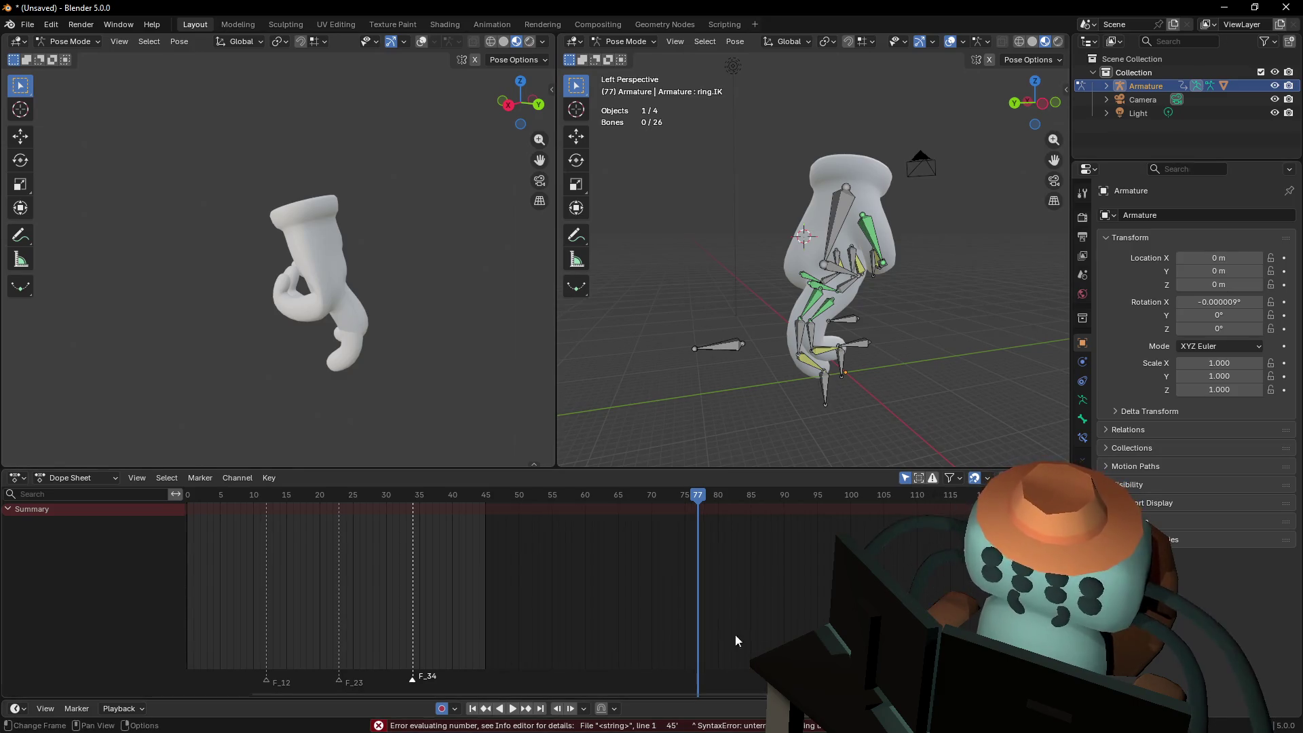
pyautogui.press('space')
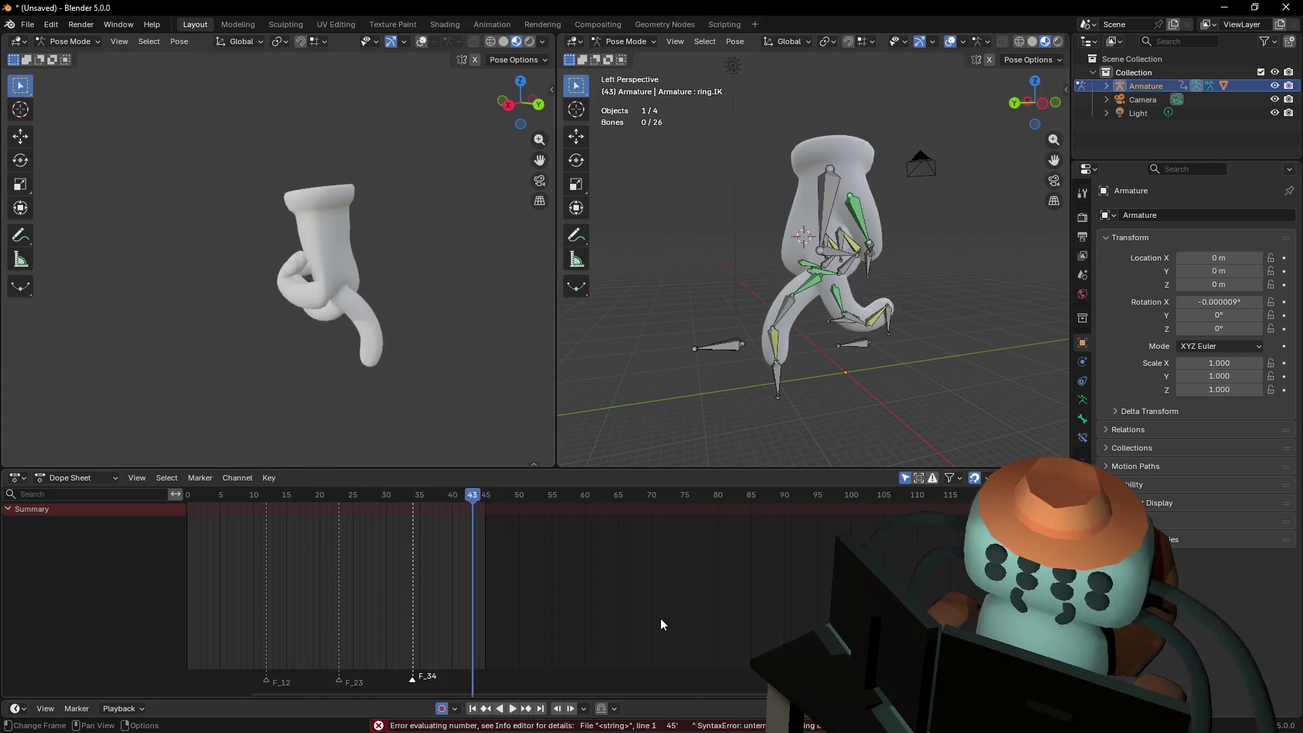
pyautogui.keyDown('ctrl'); pyautogui.scroll(4, 552, 541); pyautogui.keyUp('ctrl')
pyautogui.press('a')
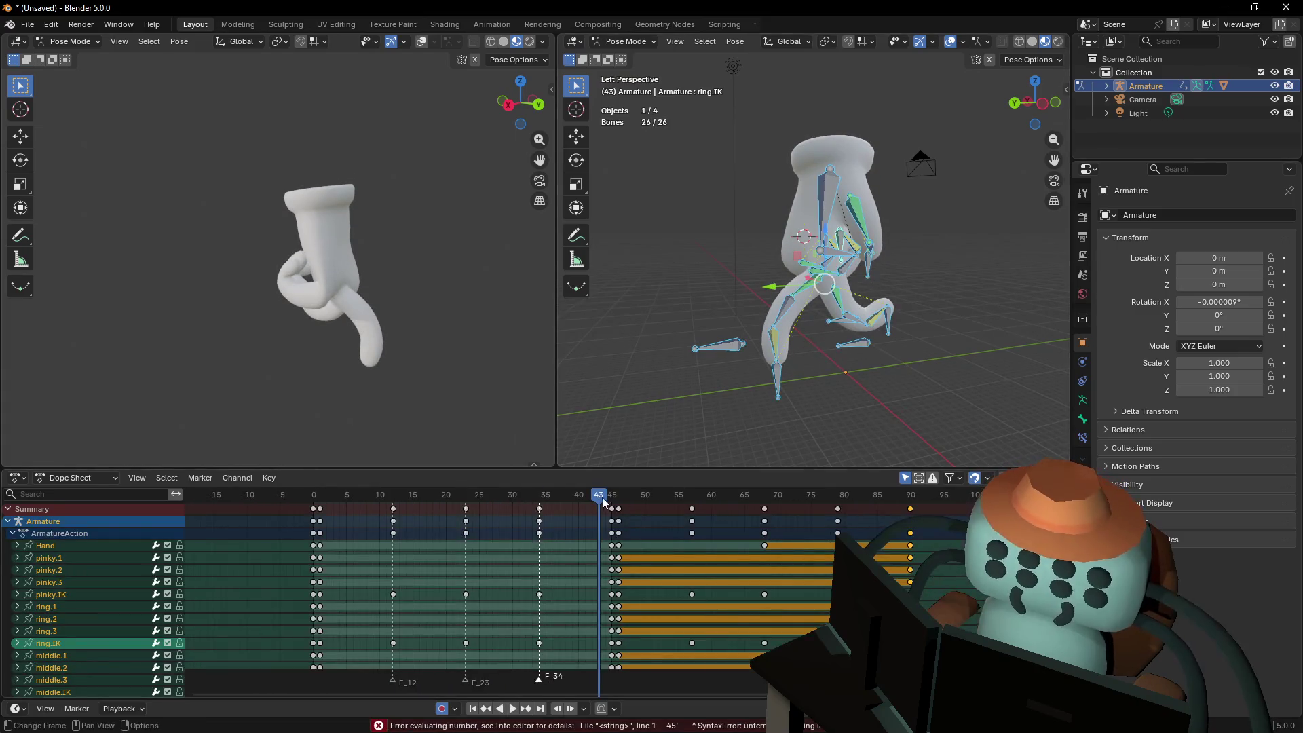
pyautogui.scroll(2, 692, 505)
pyautogui.keyDown('ctrl'); pyautogui.scroll(-1, 692, 505); pyautogui.keyUp('ctrl')
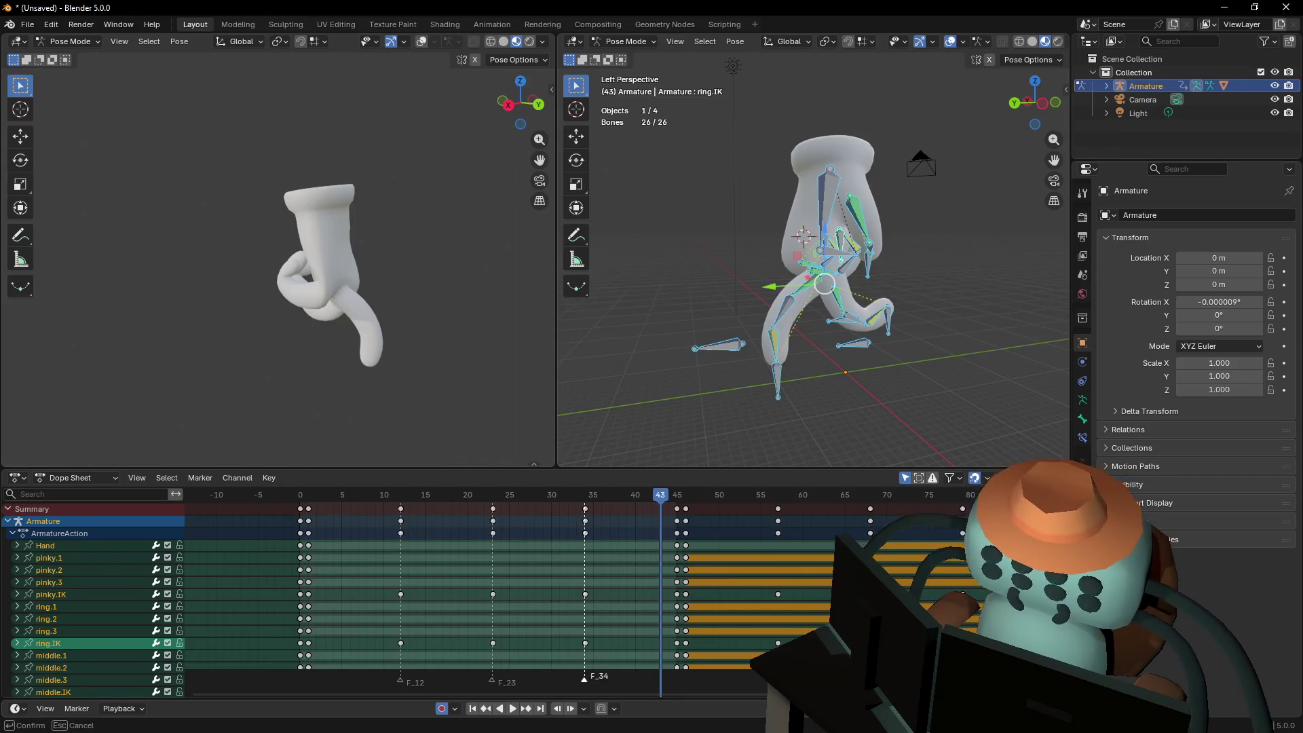
pyautogui.press('space')
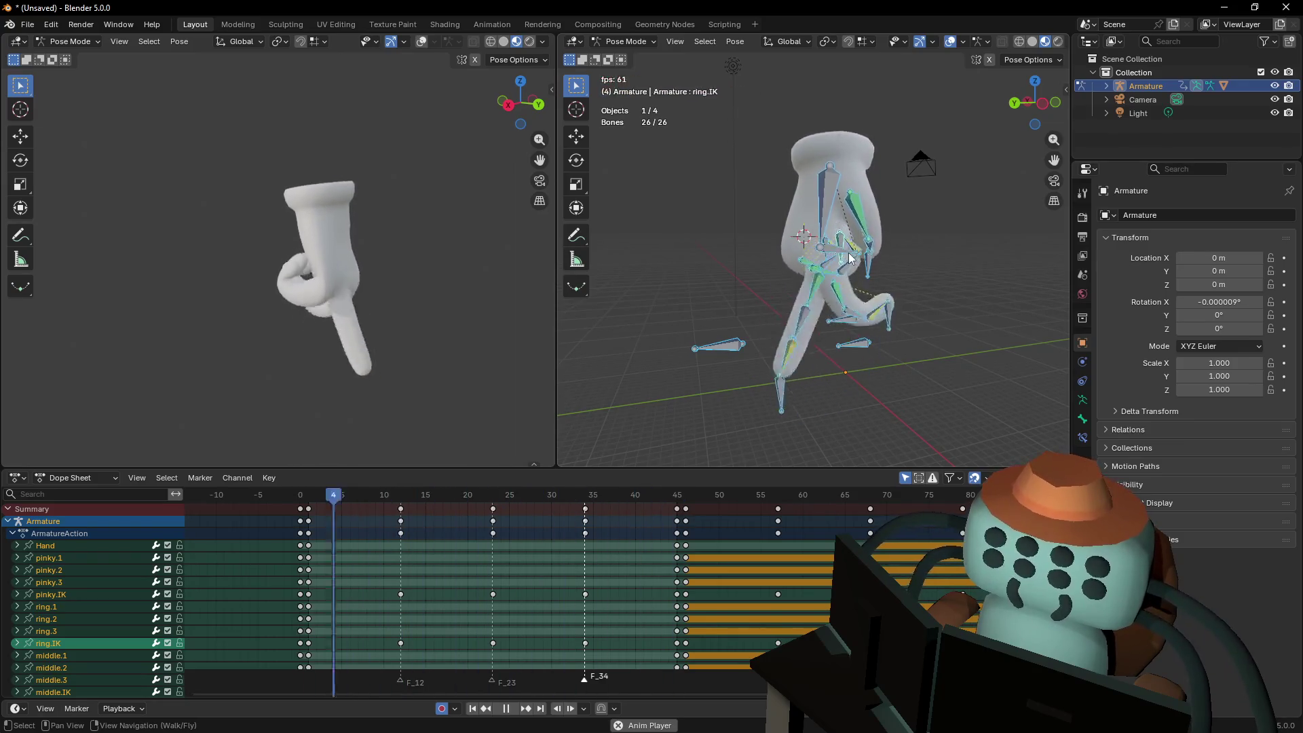
pyautogui.hotkey('shift', '`')
pyautogui.press('w')
pyautogui.press('Escape')
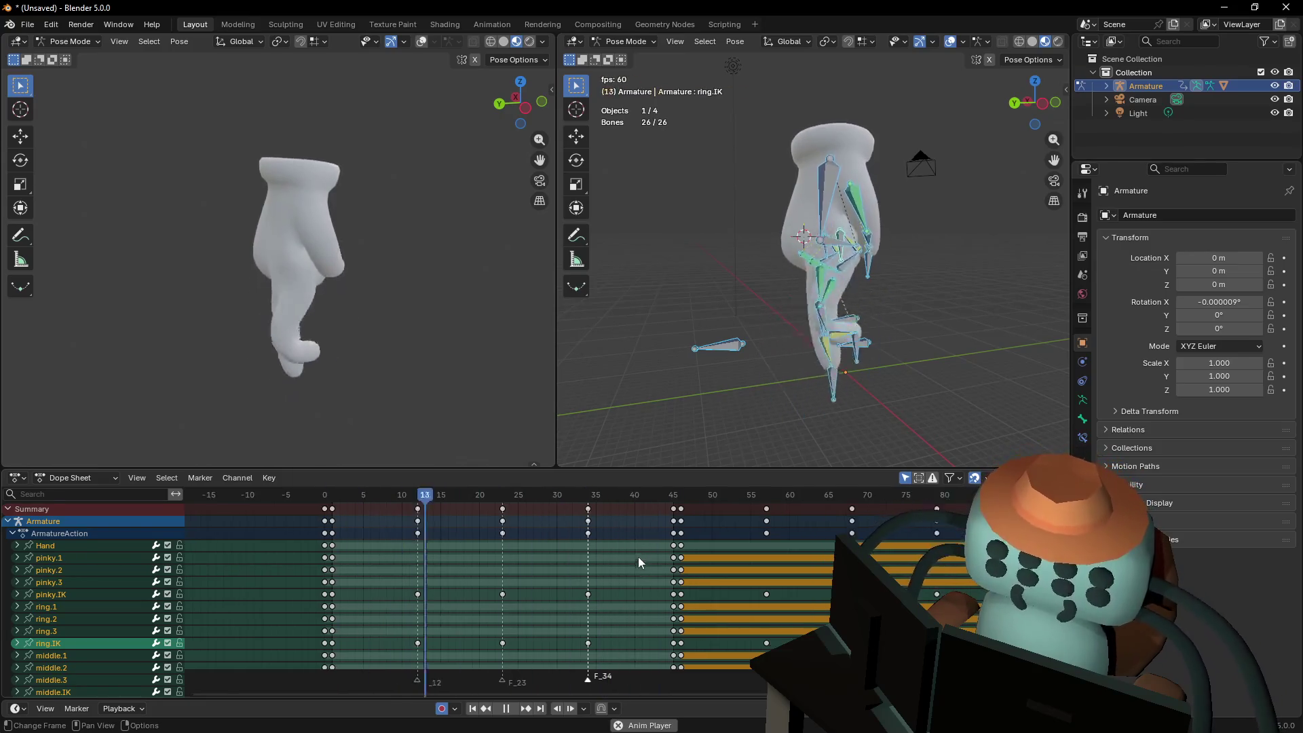
pyautogui.scroll(-3, 641, 534)
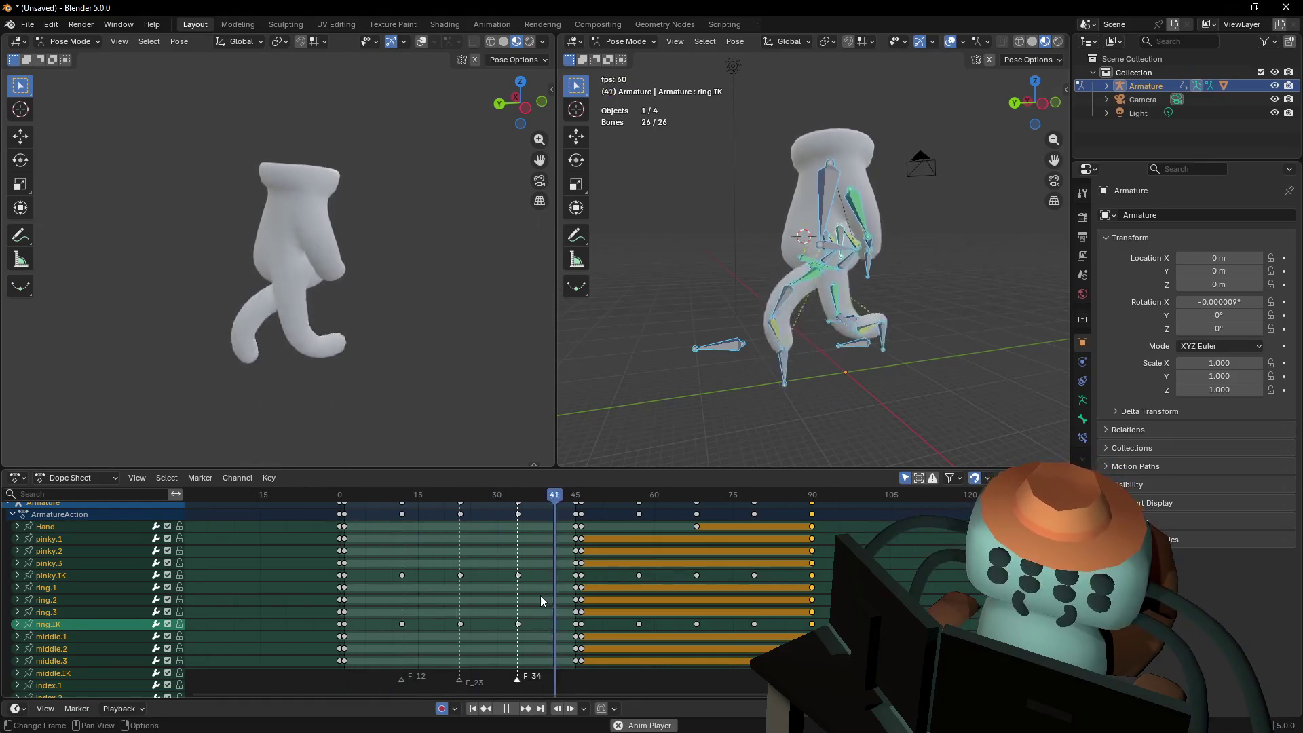
pyautogui.press('space')
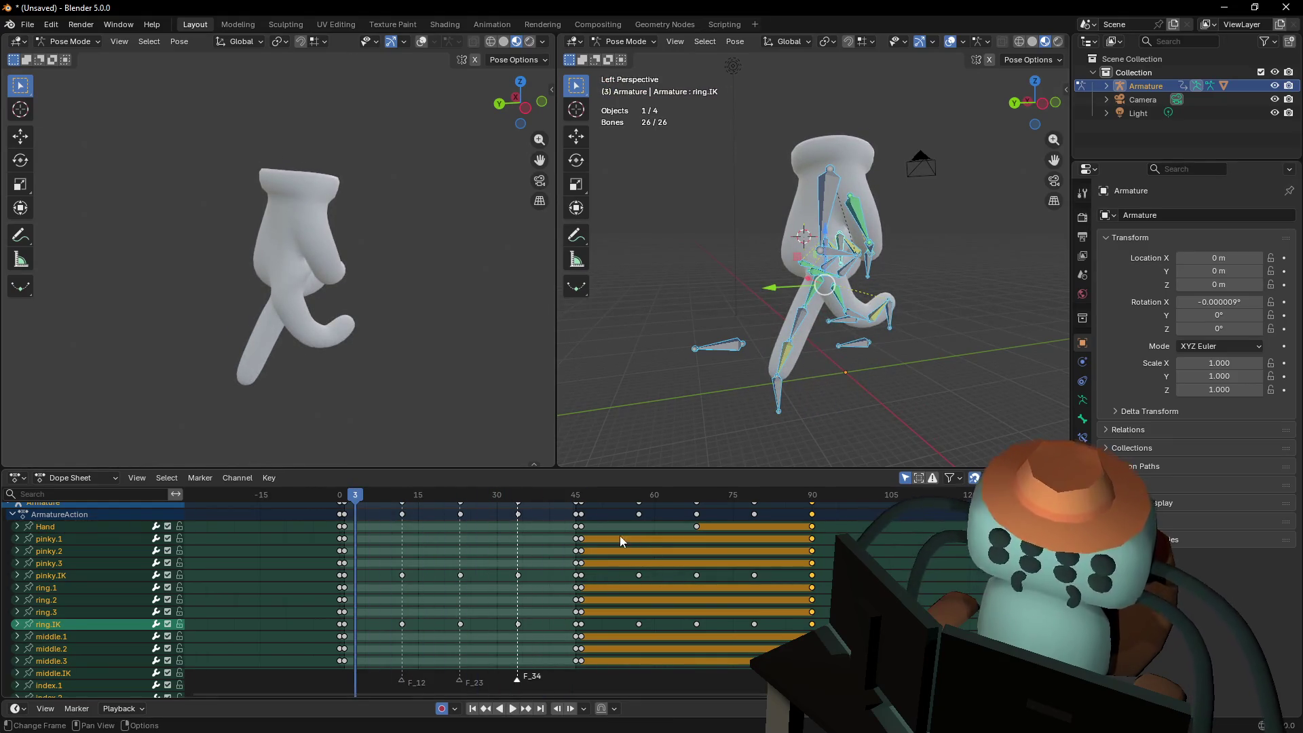
pyautogui.moveTo(589, 534); pyautogui.dragTo(632, 550, button='middle')
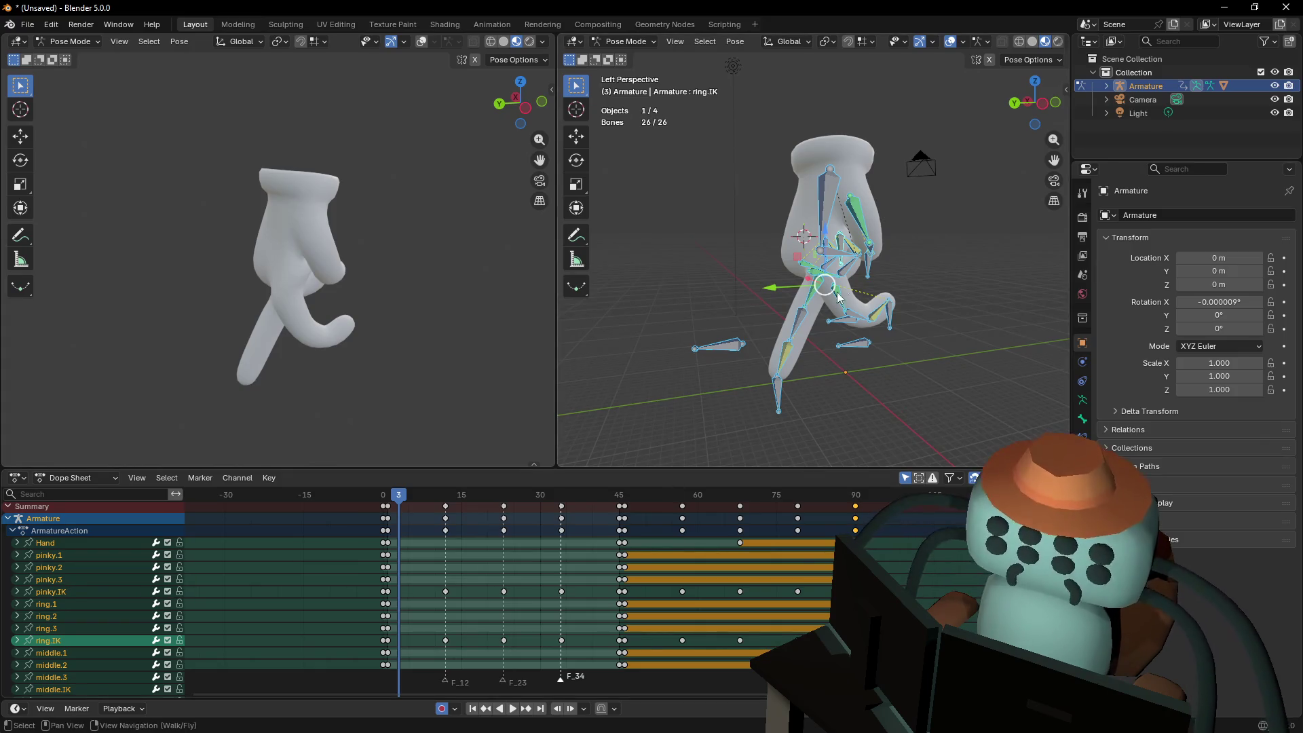
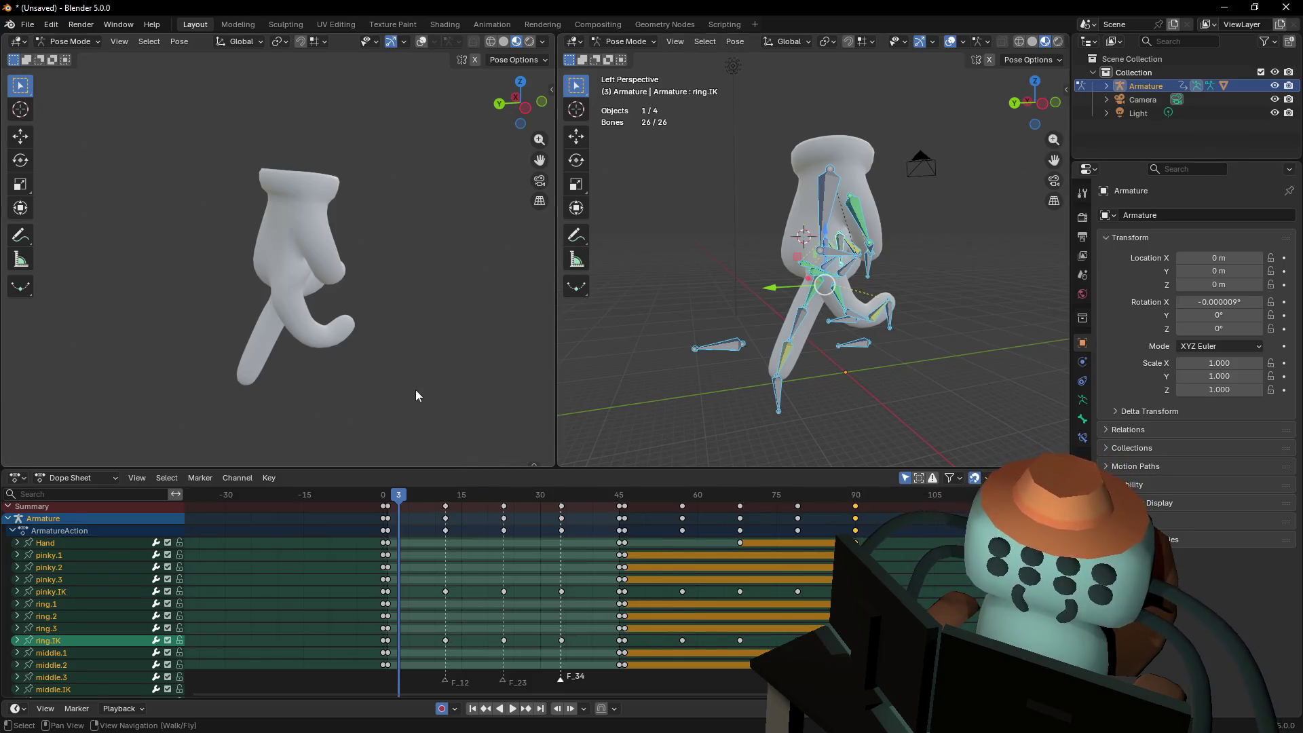
# Jump to the animation's last keyframe, frame 91
pyautogui.moveTo(690, 293); pyautogui.dragTo(692, 326, button='middle')
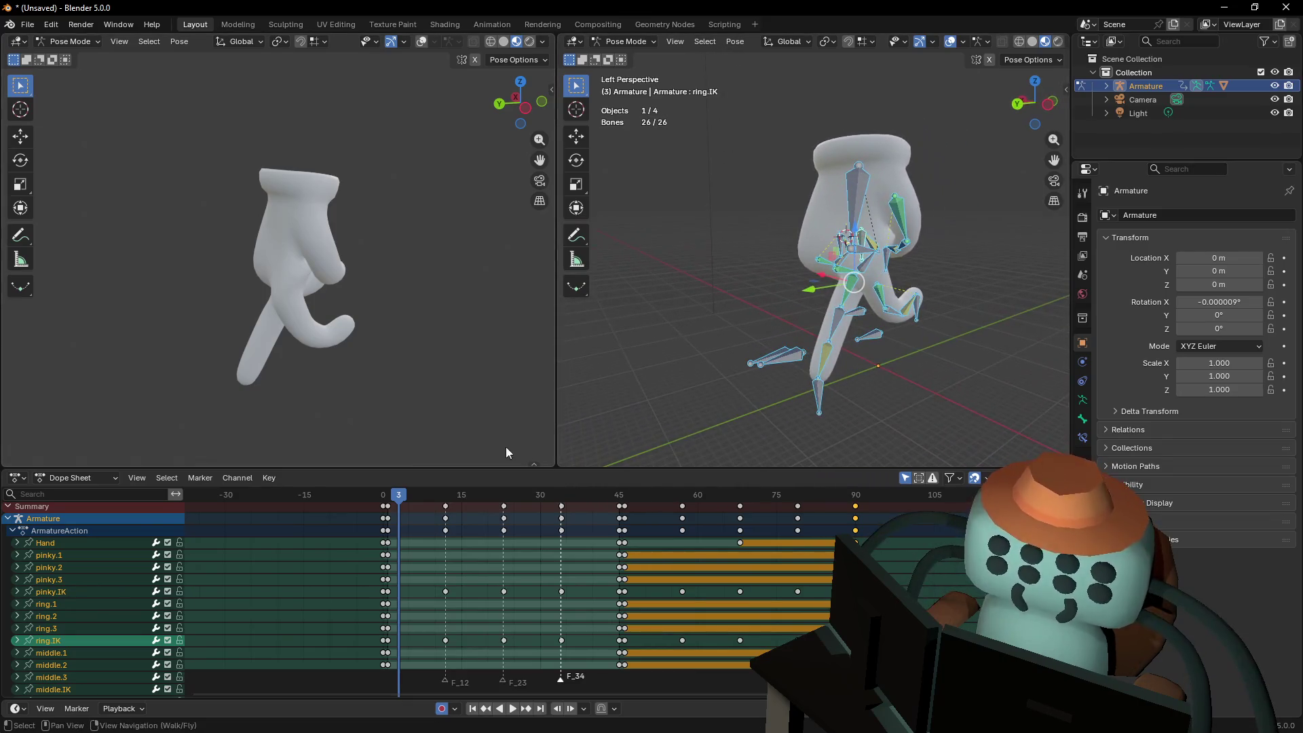
pyautogui.click(862, 496)
pyautogui.press('KP_Decimal')
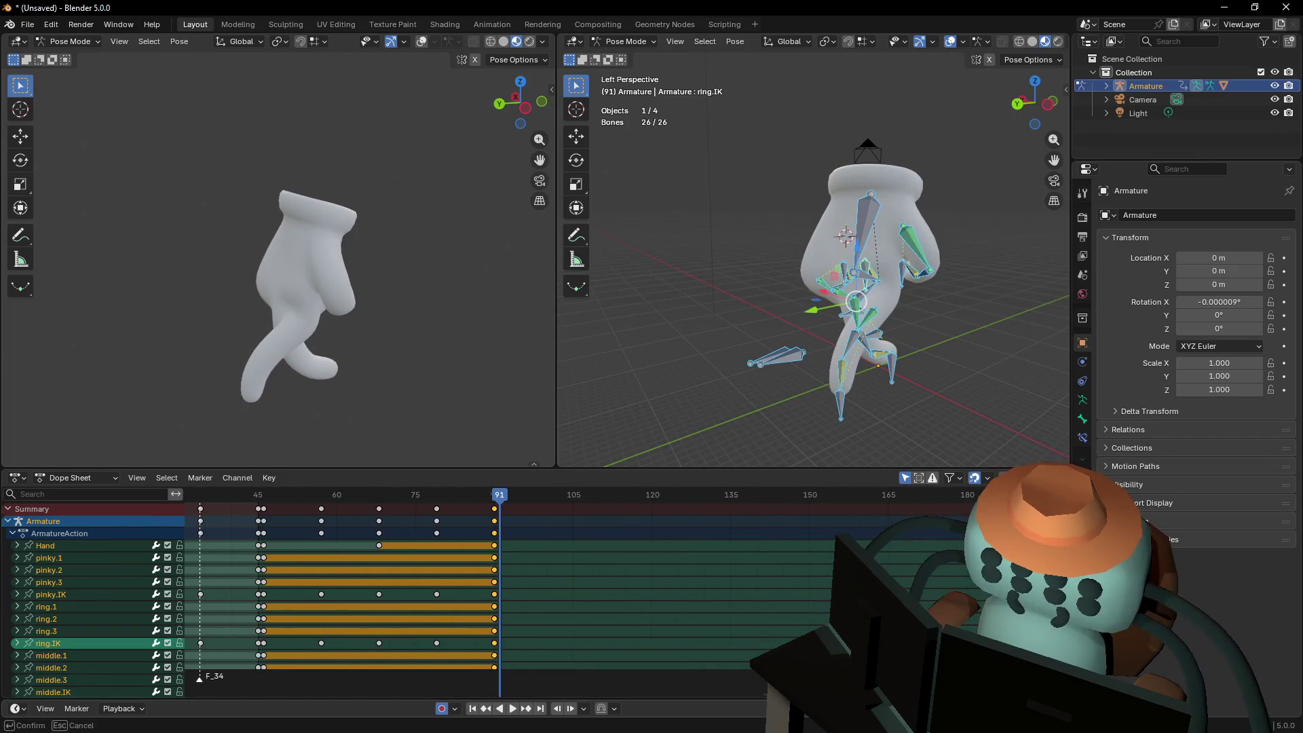
# Fit the Dope Sheet to frames 50–155 and clear the pose's bone locations
pyautogui.moveTo(502, 668)
pyautogui.mouseDown()
pyautogui.moveTo(737, 506)
pyautogui.moveTo(833, 506)
pyautogui.mouseUp()
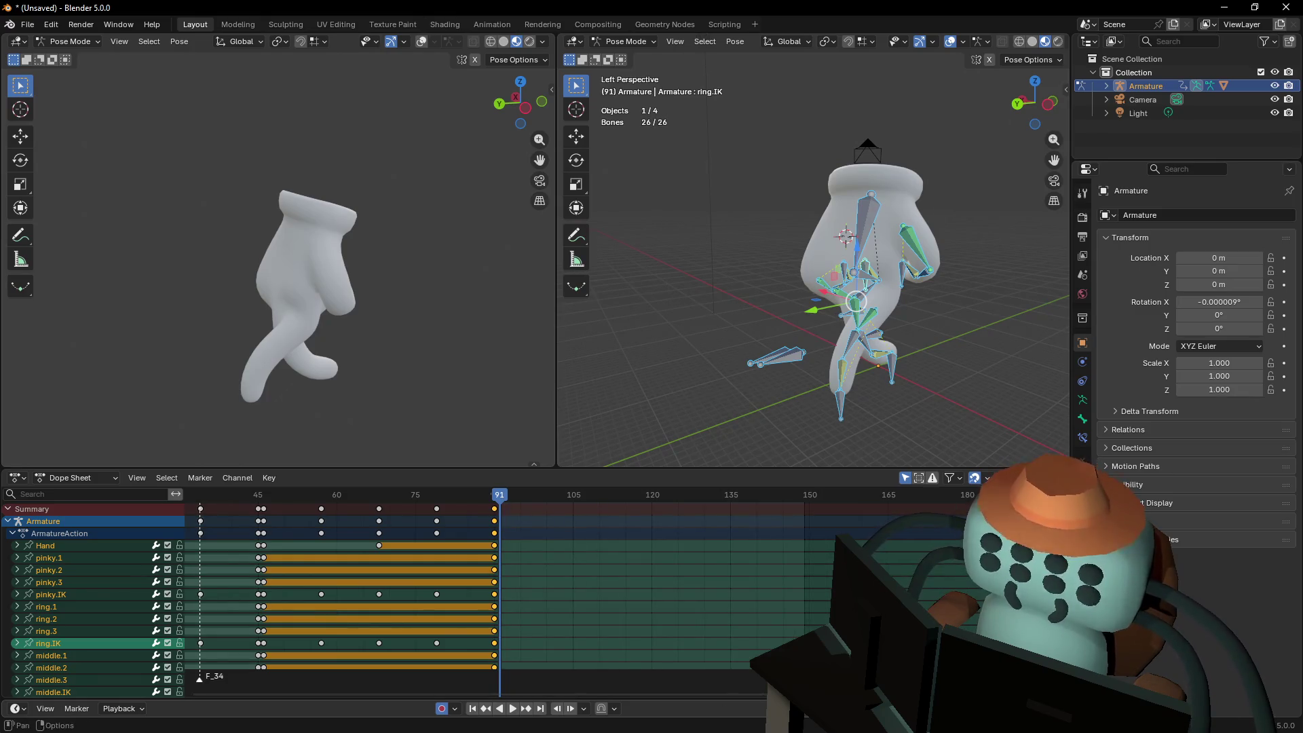
pyautogui.moveTo(565, 593); pyautogui.dragTo(541, 565, button='middle')
pyautogui.scroll(3, 621, 536)
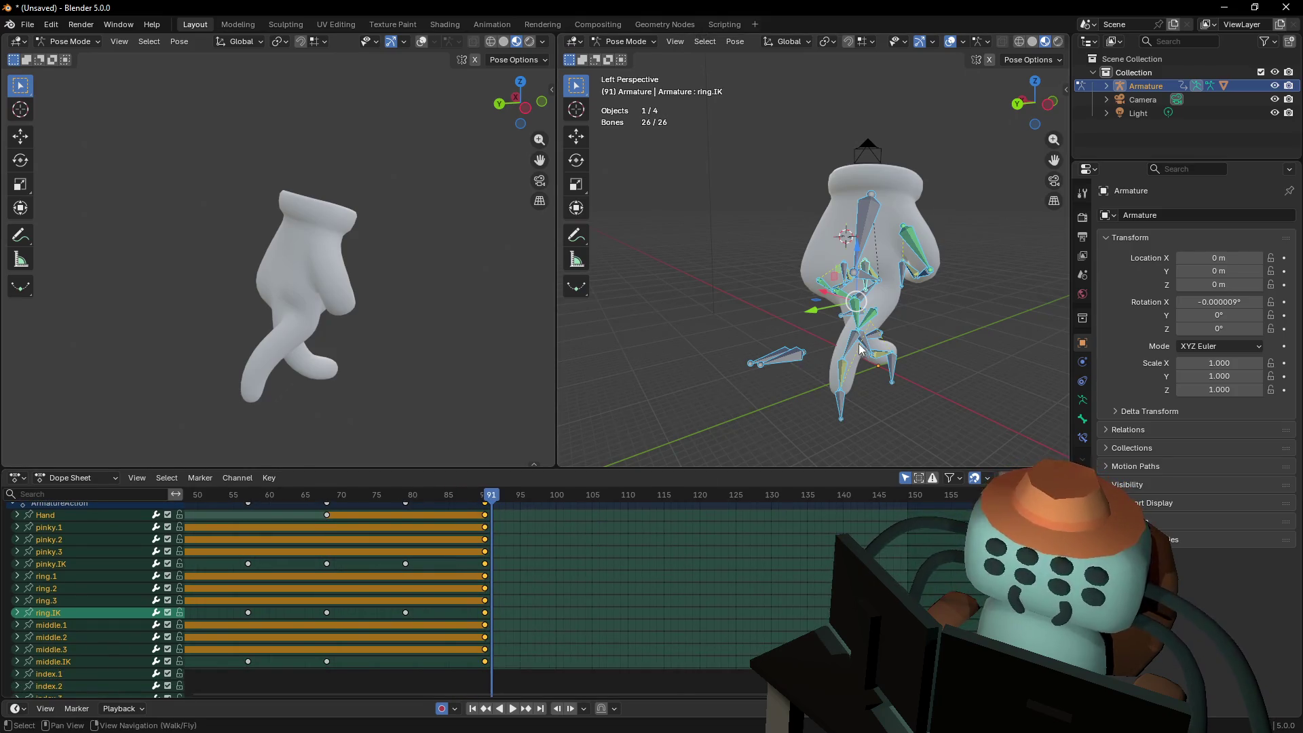
pyautogui.moveTo(879, 341); pyautogui.dragTo(886, 347, button='middle')
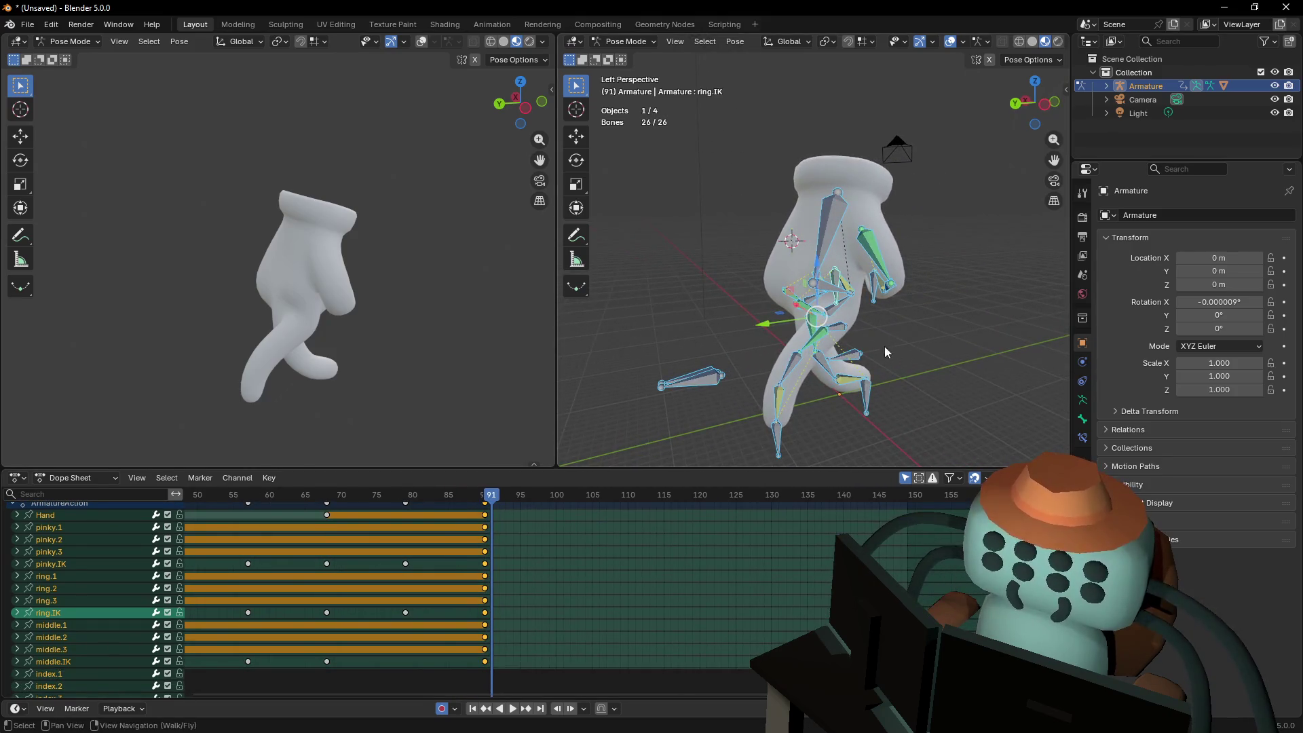
pyautogui.hotkey('alt', 'g')
# Clear the pose rotation so the fingers hang straight, and bring the view close to the hand
pyautogui.hotkey('alt', 'r')
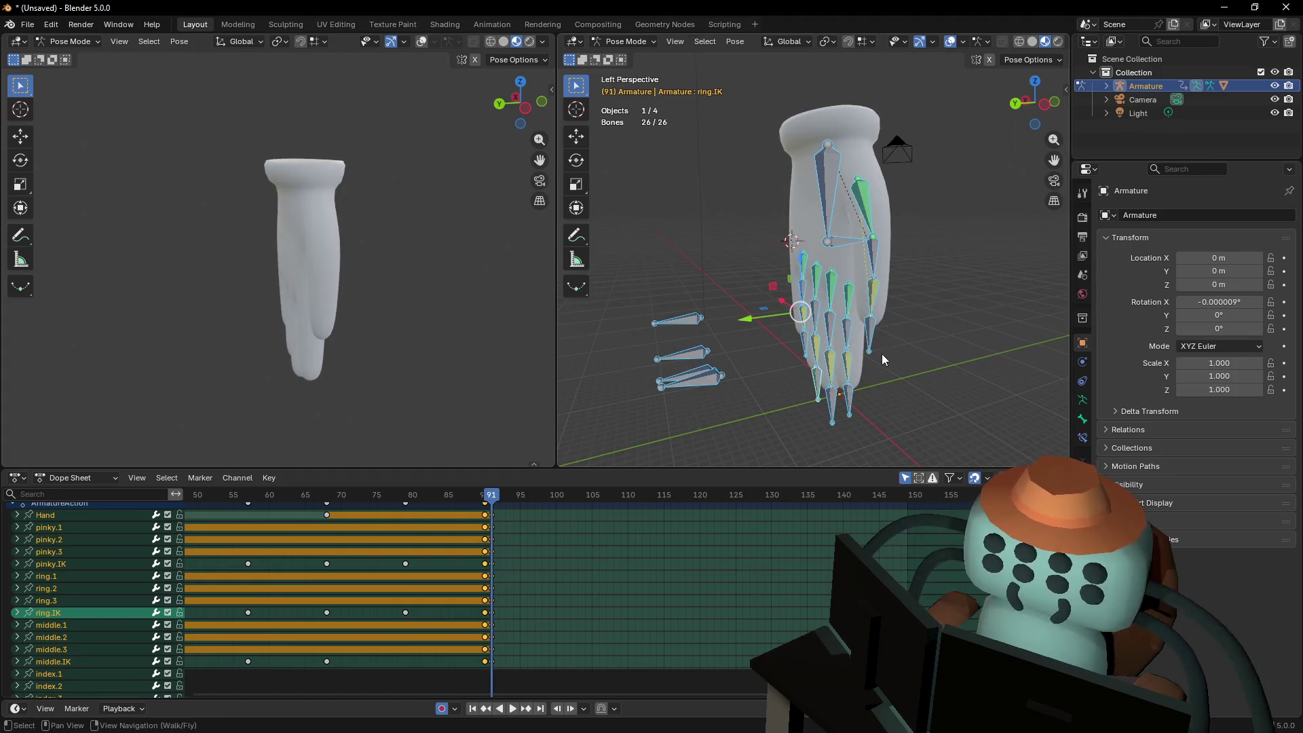
pyautogui.hotkey('shift', '`')
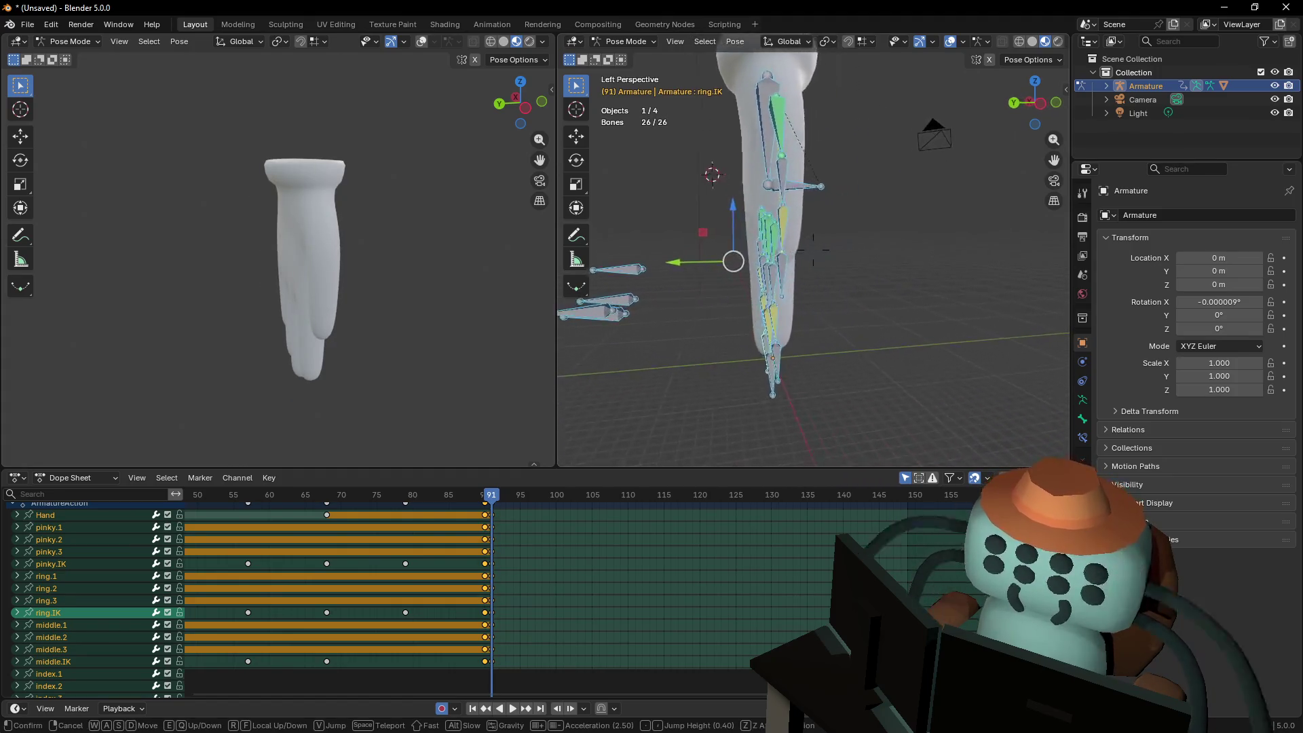
pyautogui.click(877, 354)
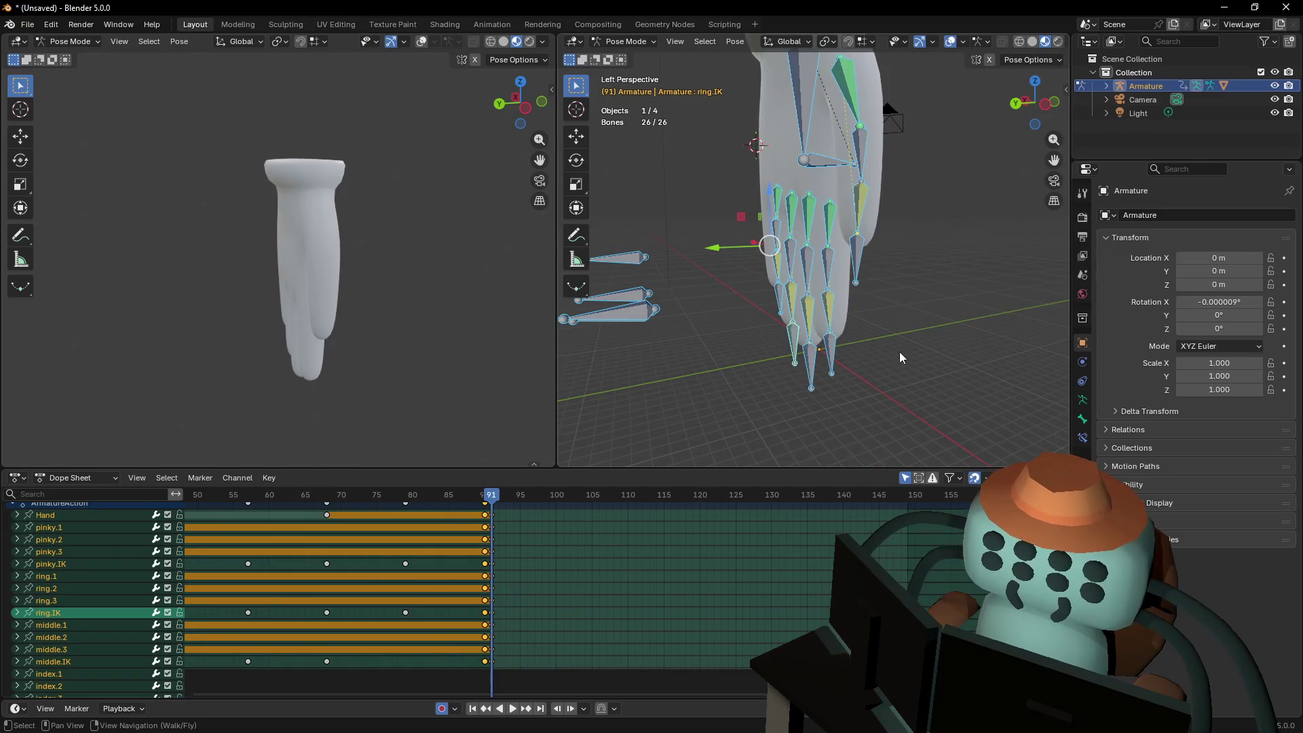
pyautogui.click(839, 349)
pyautogui.hotkey('shift', '`')
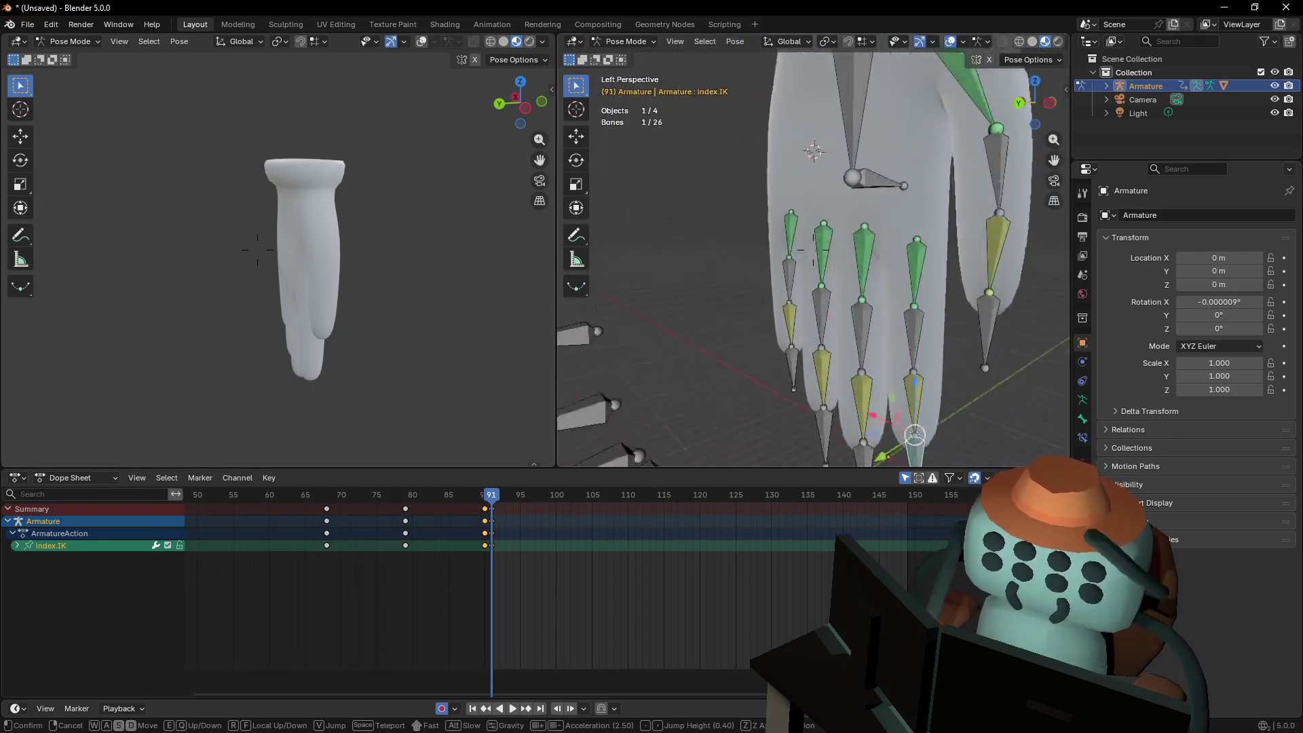
pyautogui.press('s')
pyautogui.click(903, 357)
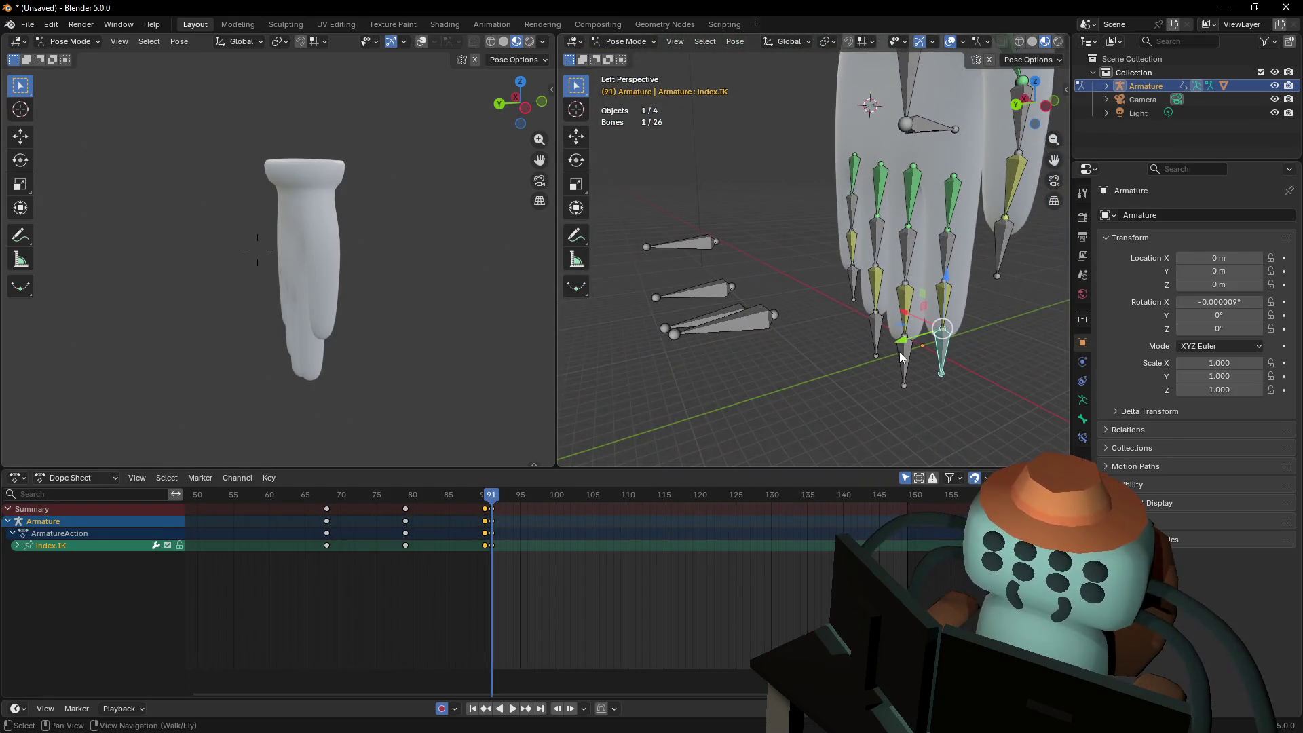
# In Right Ortho, select the middle, ring and pinky IK targets and move pinky.IK to curl the pinky
pyautogui.moveTo(900, 366); pyautogui.dragTo(902, 365)
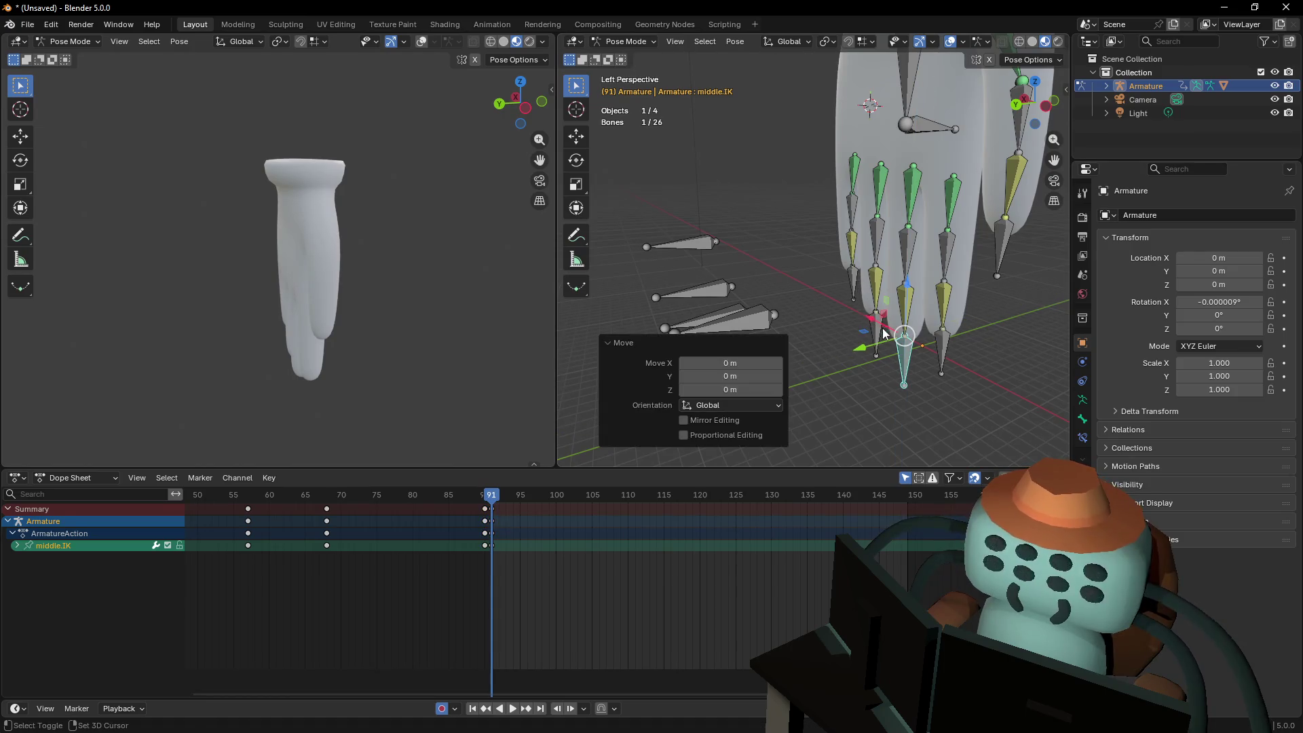
pyautogui.keyDown('shift'); pyautogui.click(878, 315); pyautogui.keyUp('shift')
pyautogui.keyDown('shift'); pyautogui.click(855, 288); pyautogui.keyUp('shift')
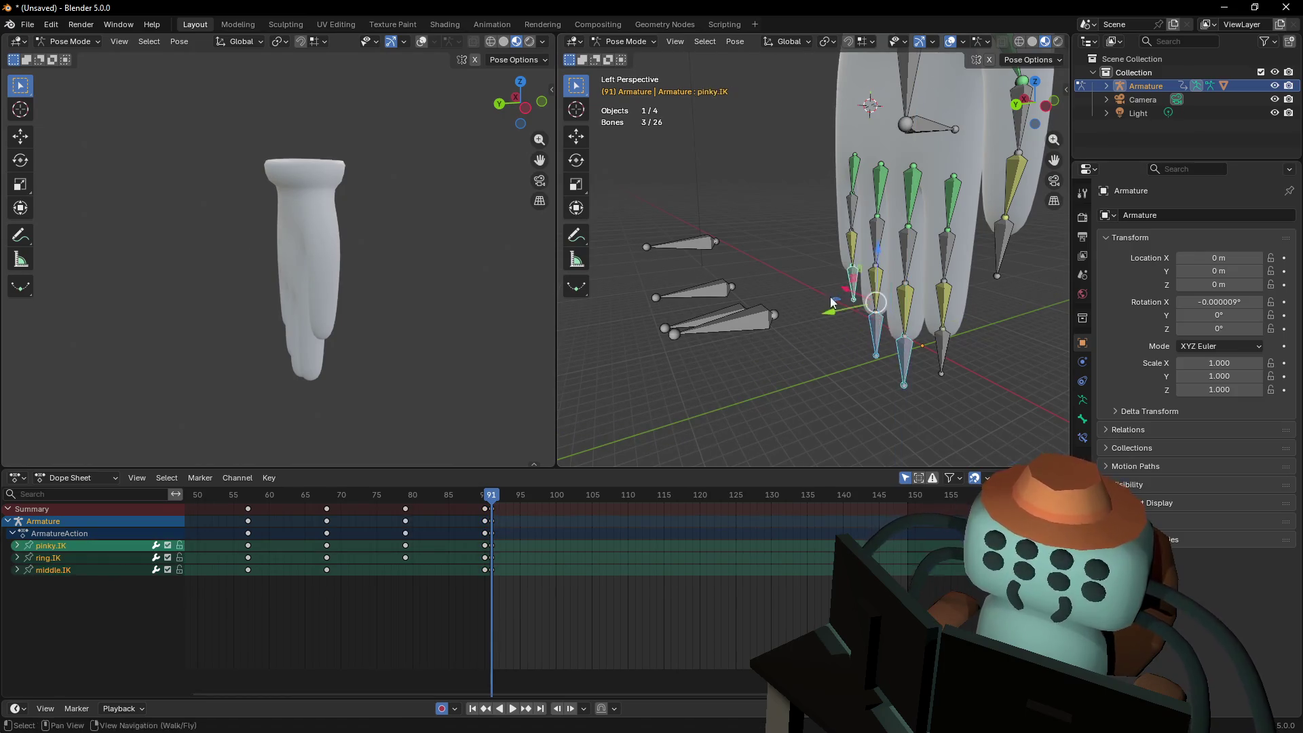
pyautogui.hotkey('shift', '`')
pyautogui.press('a')
pyautogui.click(980, 152)
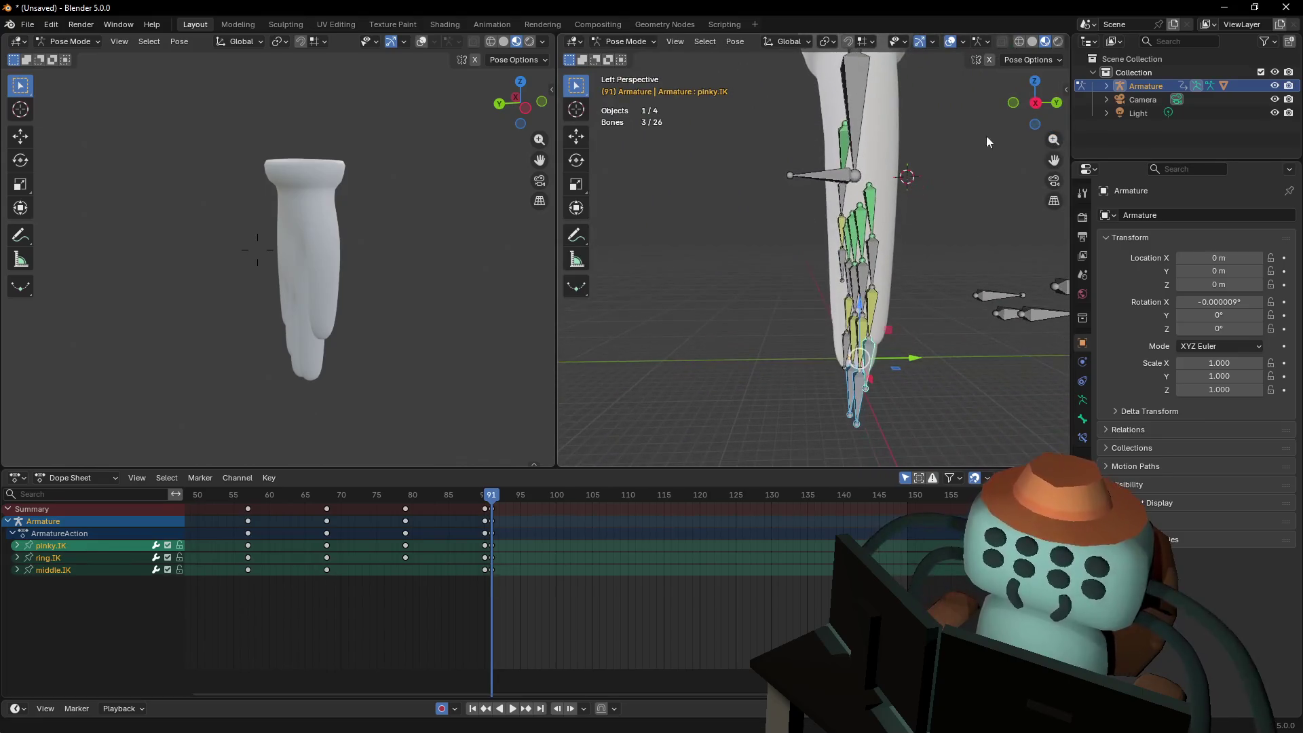
pyautogui.click(1035, 103)
pyautogui.press('g')
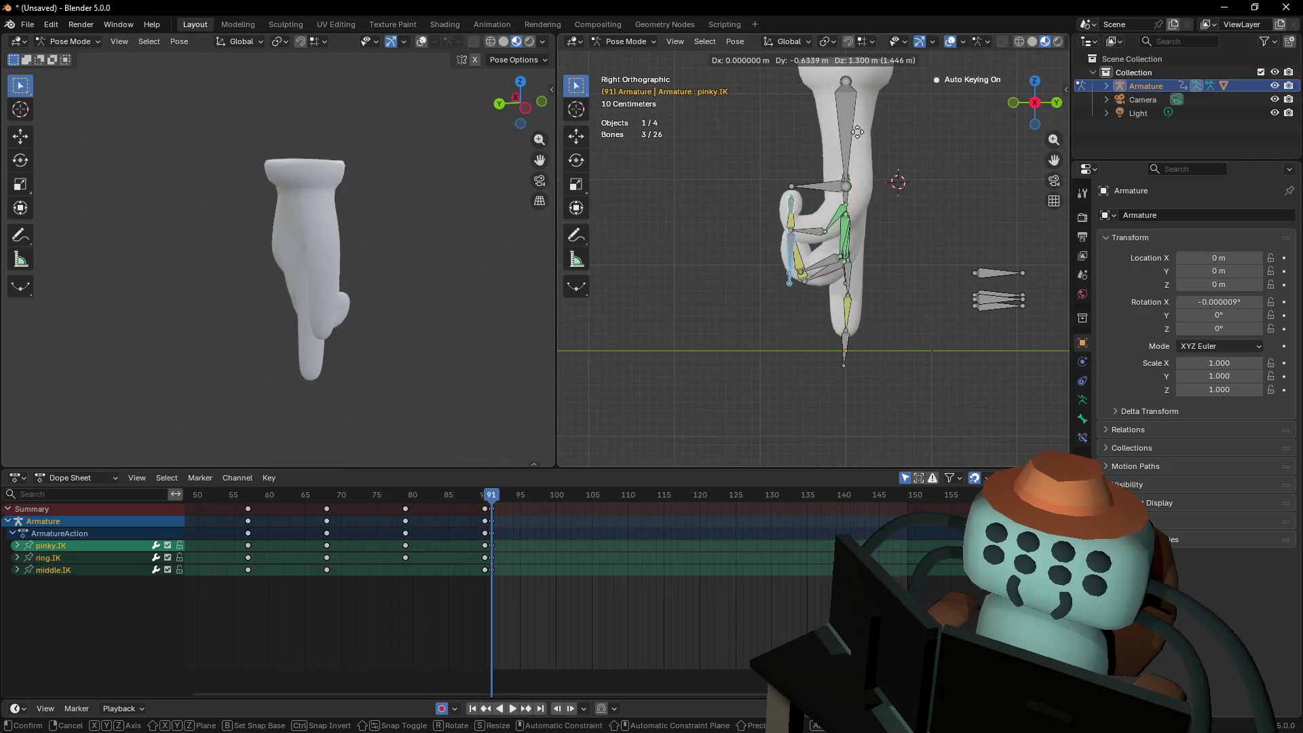
pyautogui.click(869, 67)
# Move the three fingertip bones into the palm from the right side view
pyautogui.moveTo(1019, 328); pyautogui.dragTo(967, 320, button='middle')
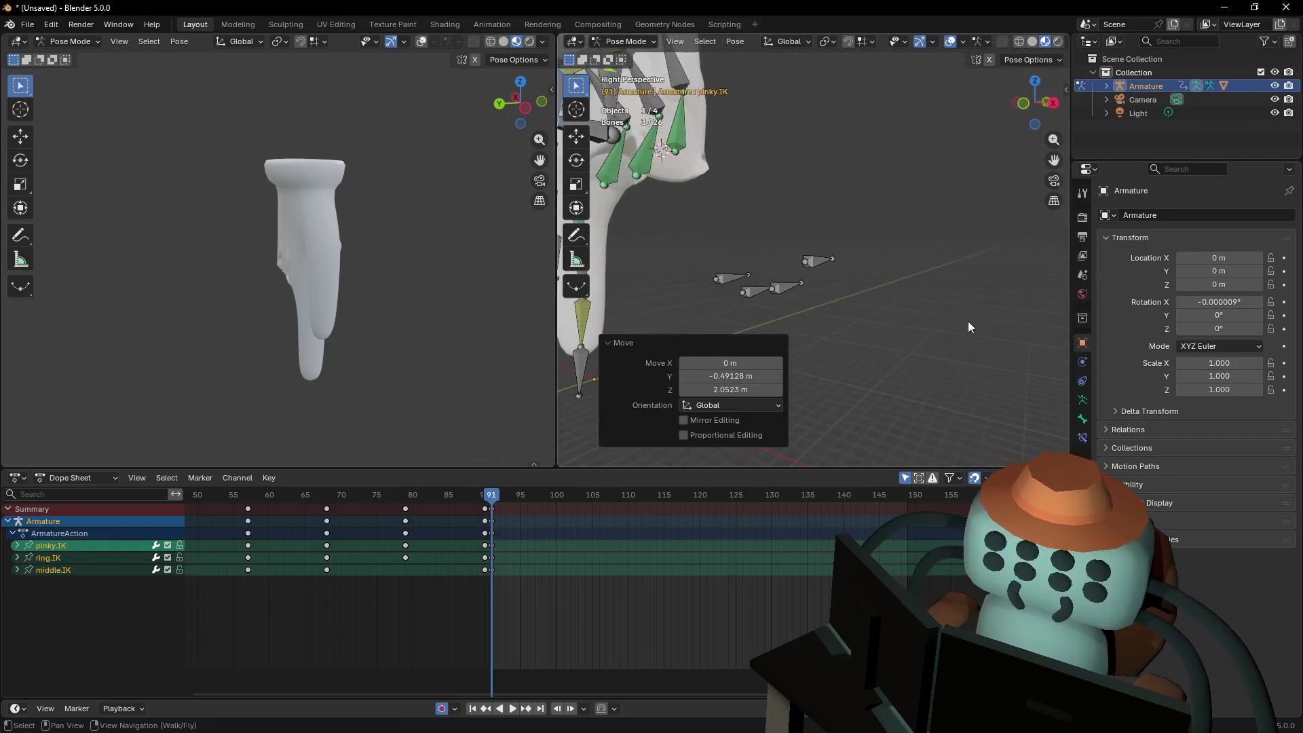
pyautogui.moveTo(762, 256); pyautogui.dragTo(763, 255)
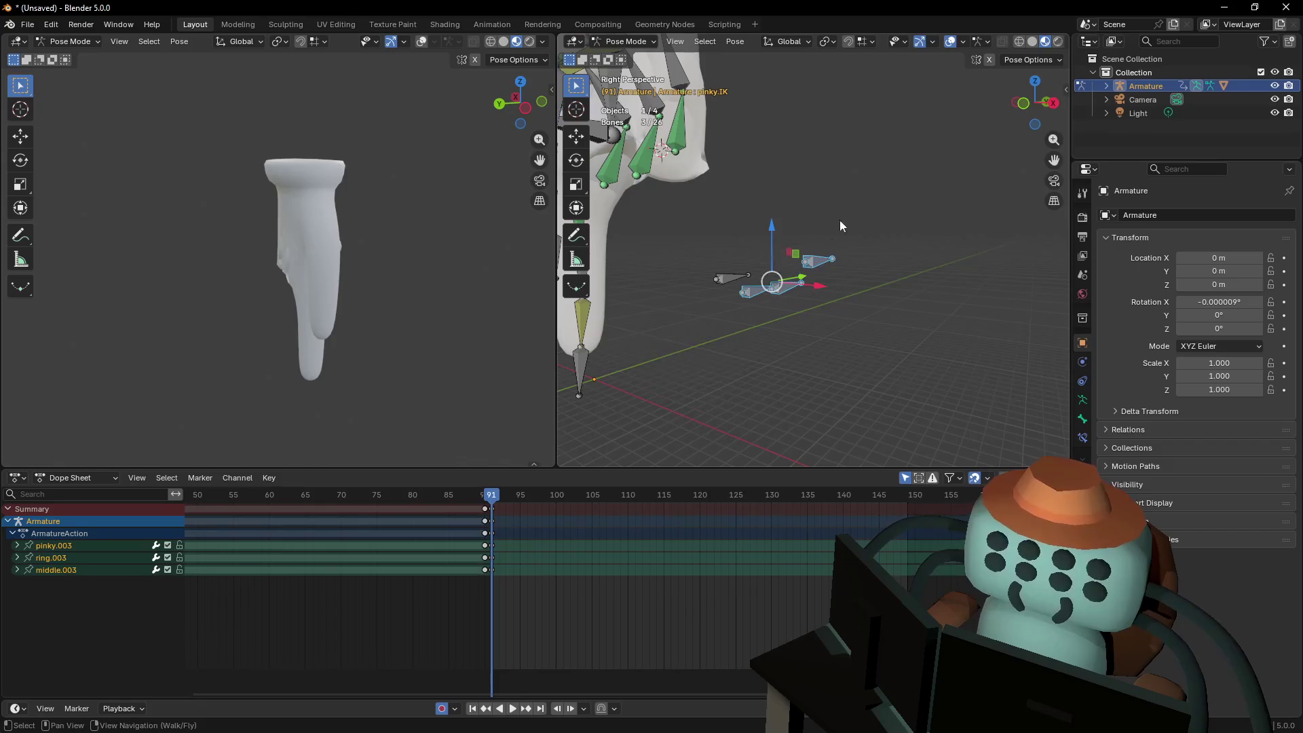
pyautogui.click(1055, 104)
pyautogui.press('g')
pyautogui.click(699, 221)
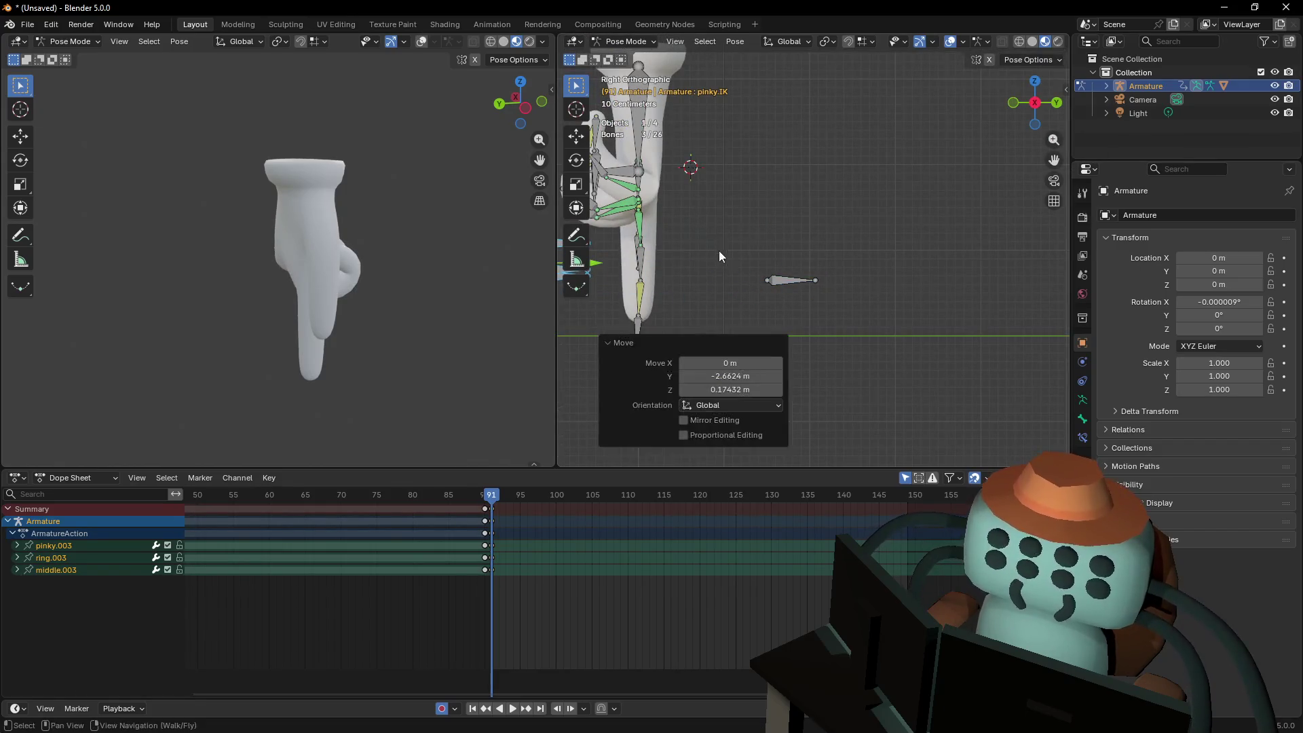
# Refine the curl by nudging the pinky.IK, ring.IK and middle.IK targets in the right view
pyautogui.hotkey('shift', '`')
pyautogui.click(1040, 70)
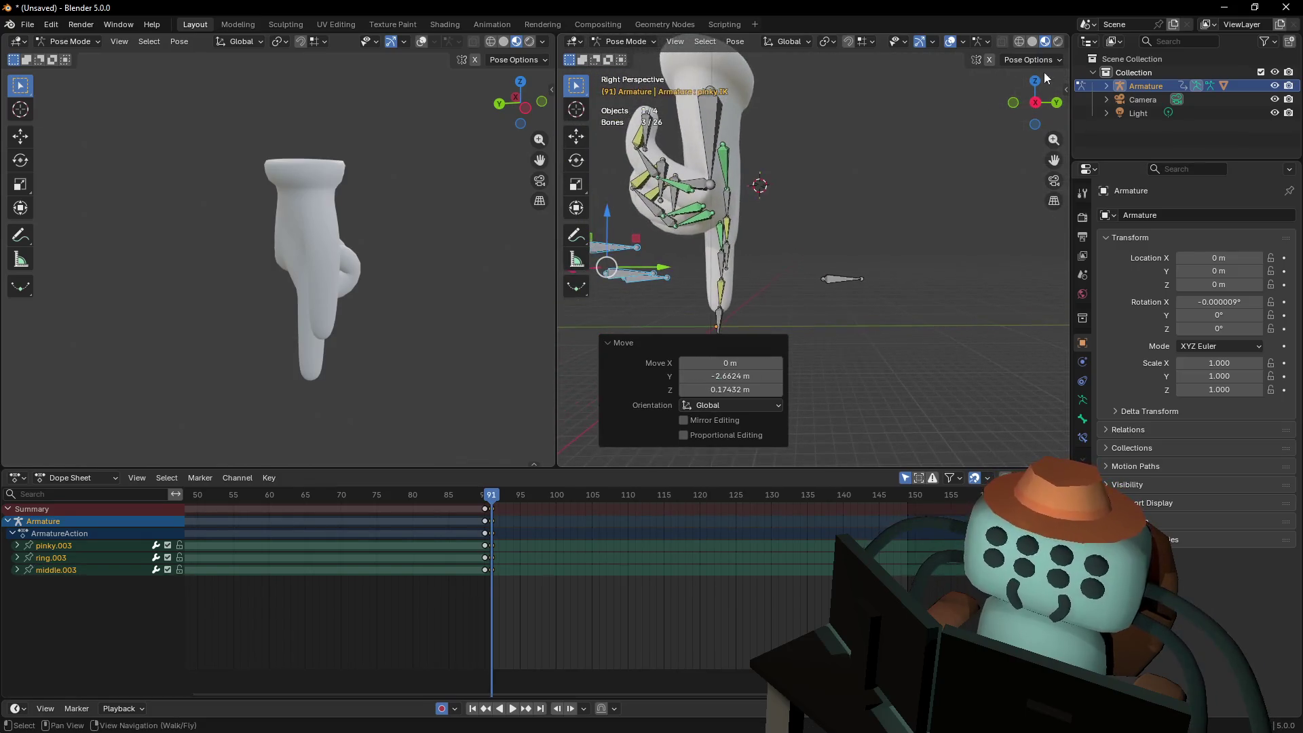
pyautogui.click(1036, 104)
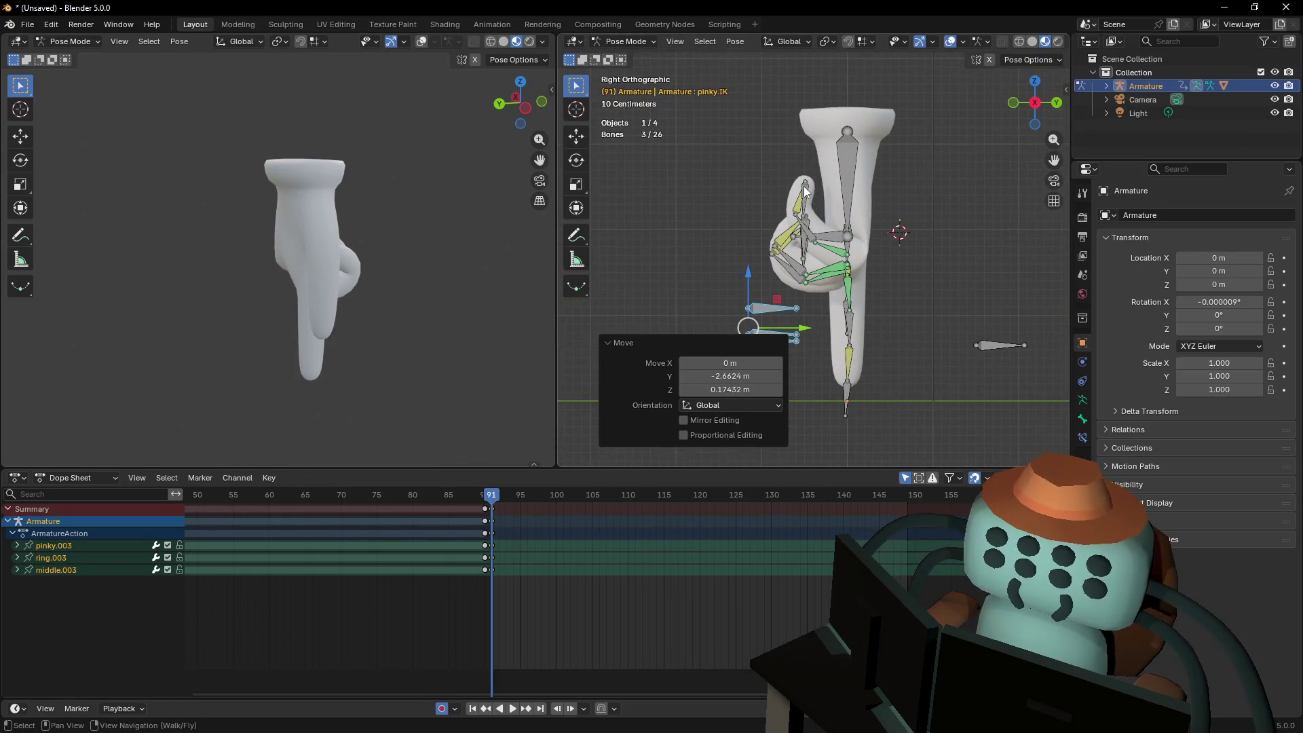
pyautogui.scroll(1, 795, 210)
pyautogui.click(808, 177)
pyautogui.press('g')
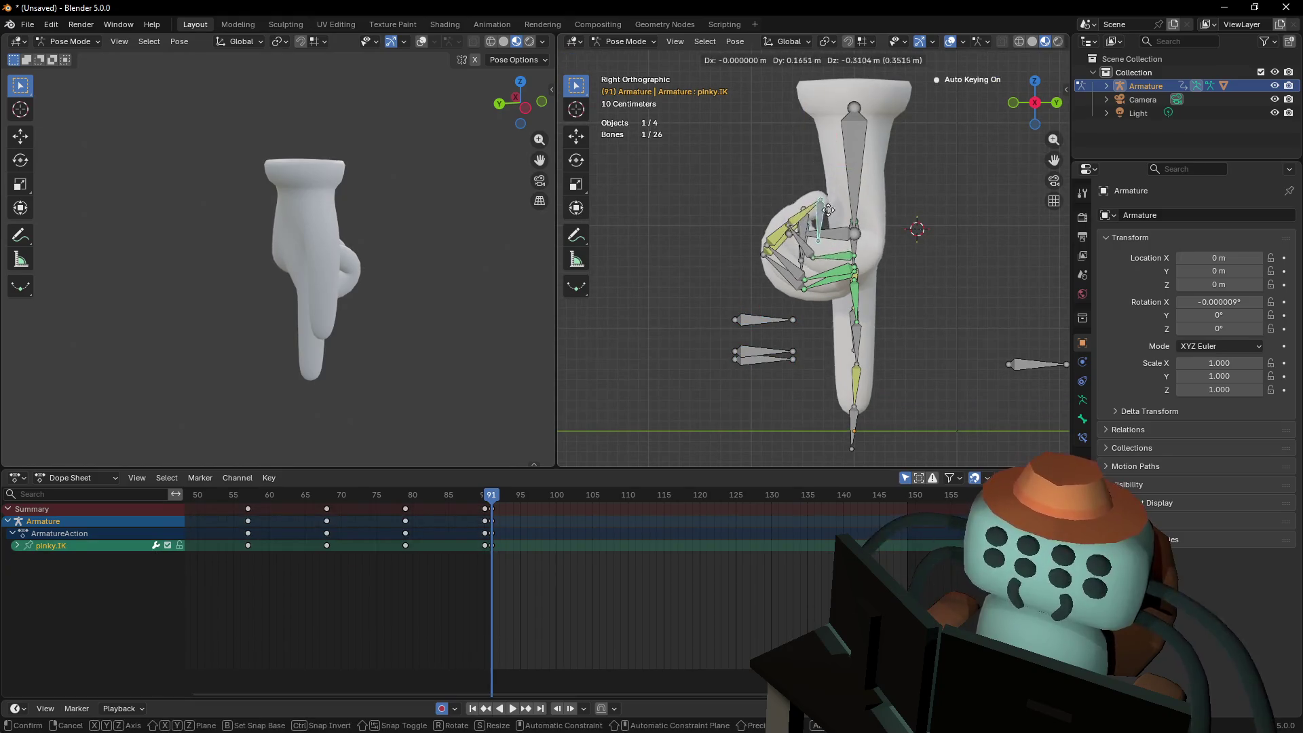
pyautogui.click(826, 229)
pyautogui.click(805, 224)
pyautogui.press('g')
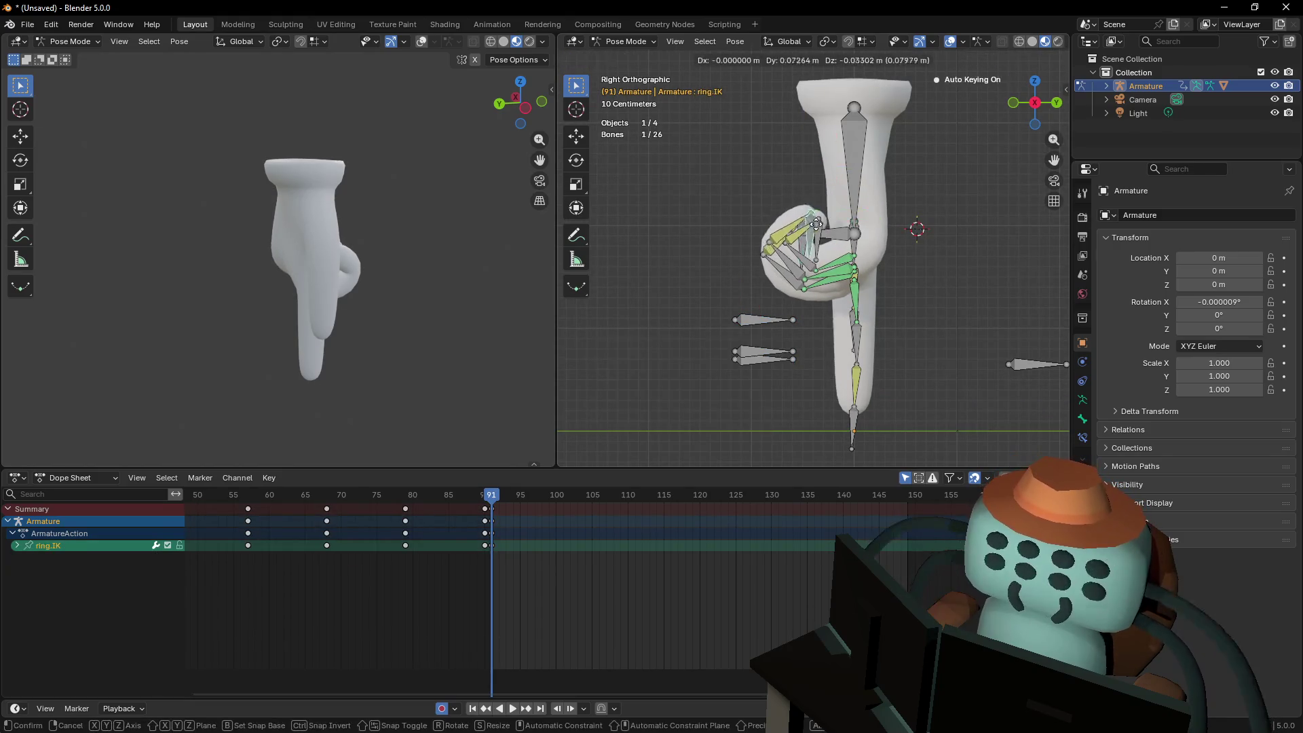
pyautogui.click(824, 232)
pyautogui.click(803, 248)
pyautogui.press('g')
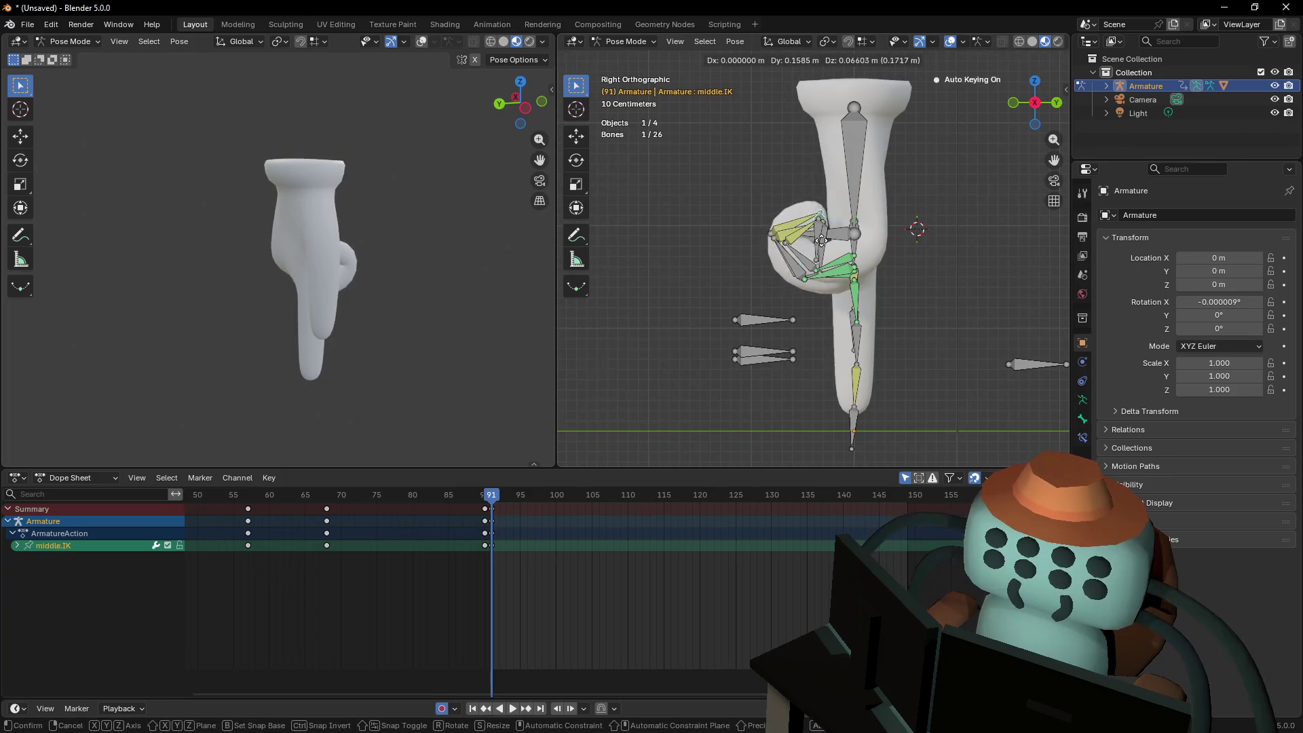
pyautogui.click(826, 246)
# Move the index.IK target to start straightening the index finger
pyautogui.hotkey('shift', '`')
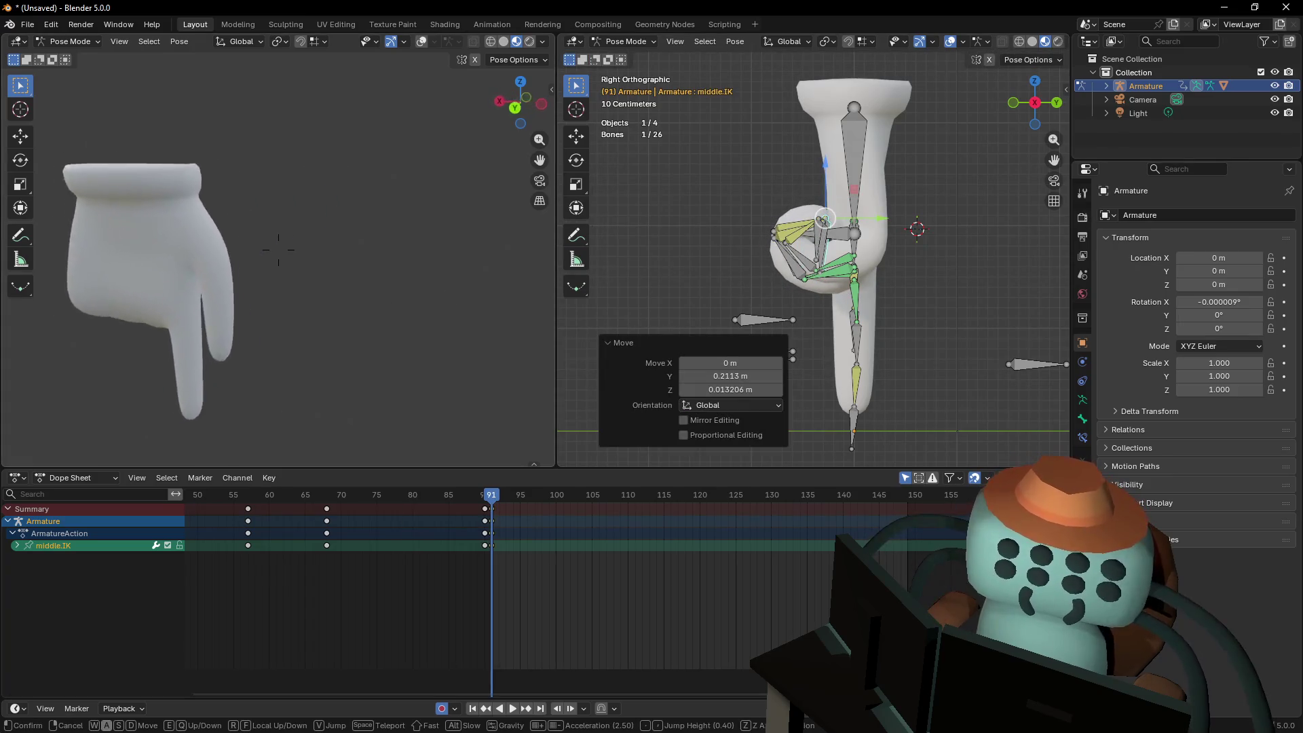
pyautogui.press('s')
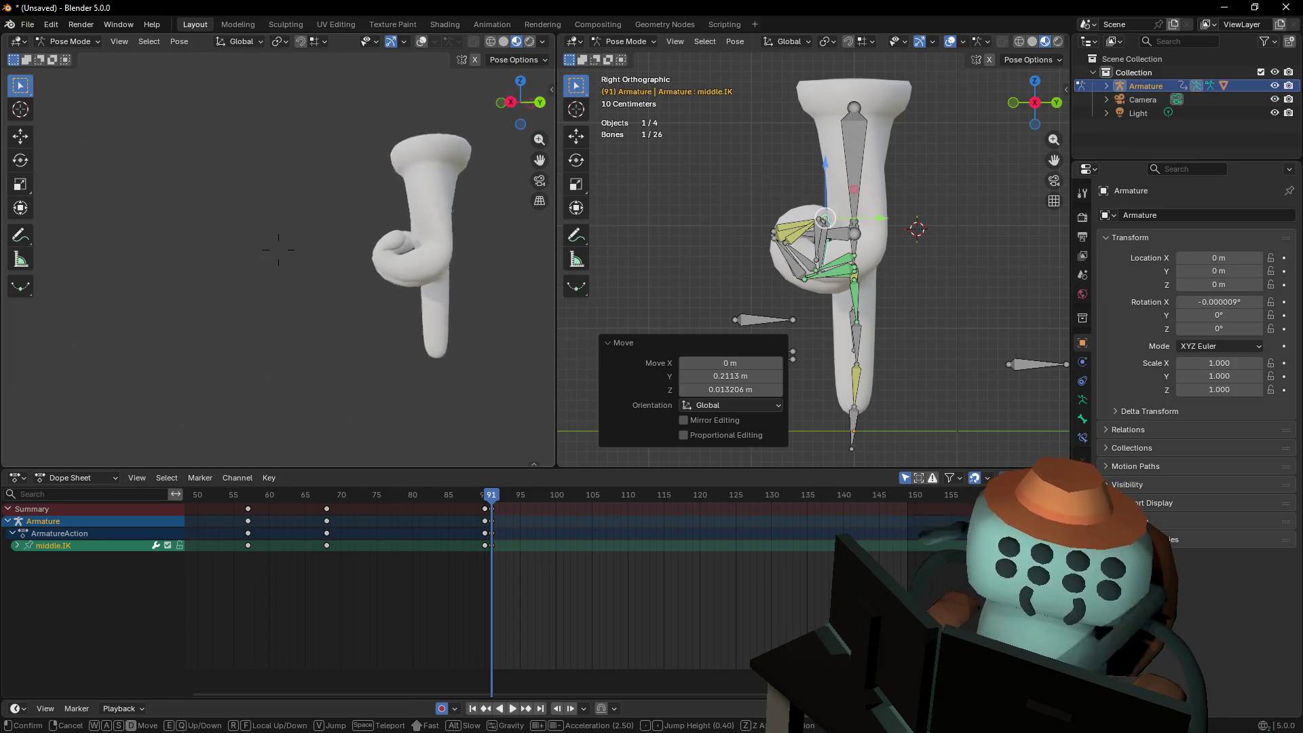
pyautogui.press('w')
pyautogui.click(278, 249)
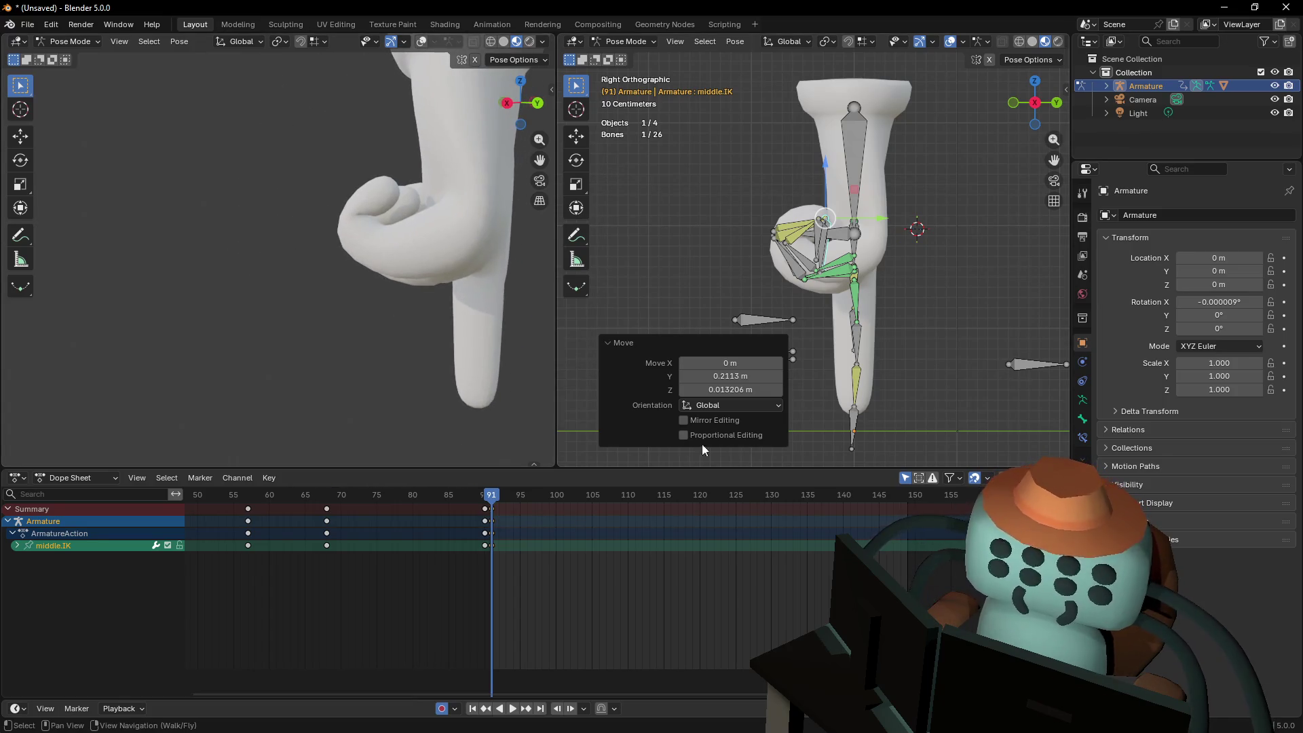
pyautogui.click(854, 426)
pyautogui.press('g')
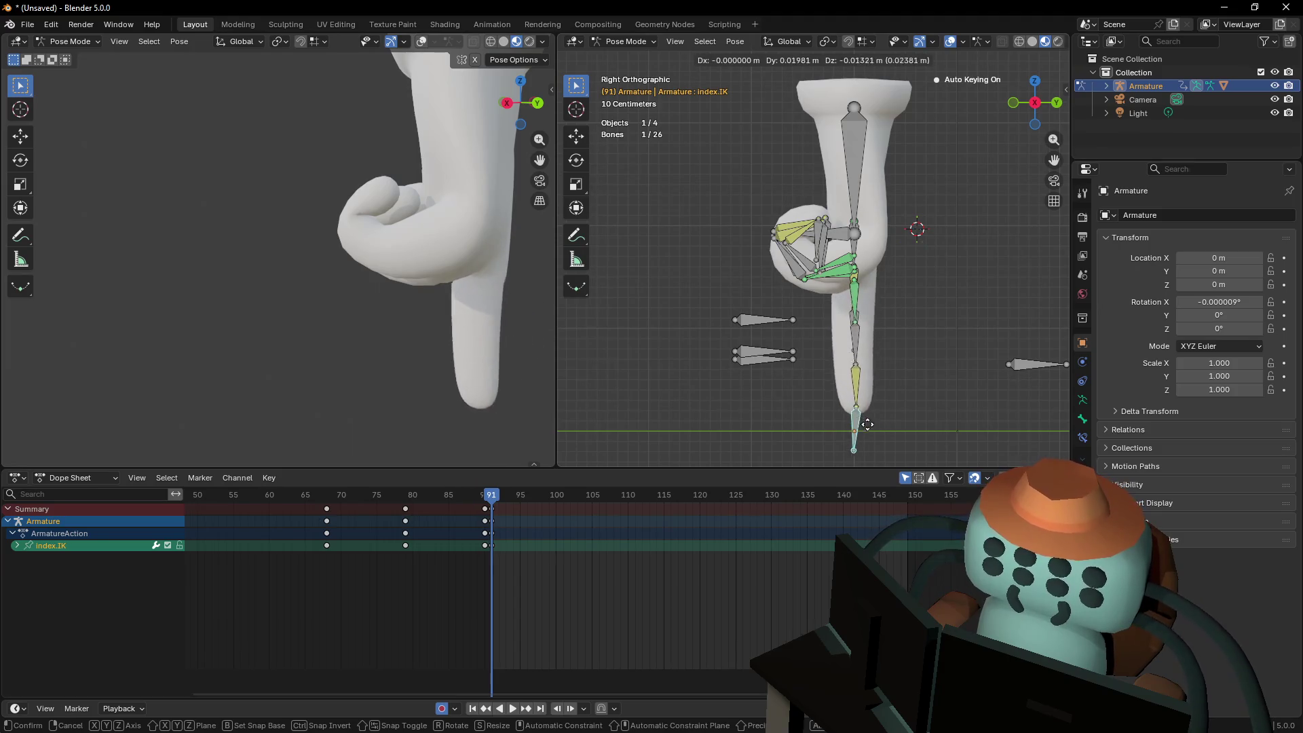
pyautogui.click(865, 437)
# Lower index.IK about 0.2375 m along Z so the index points straight down
pyautogui.hotkey('shift', '`')
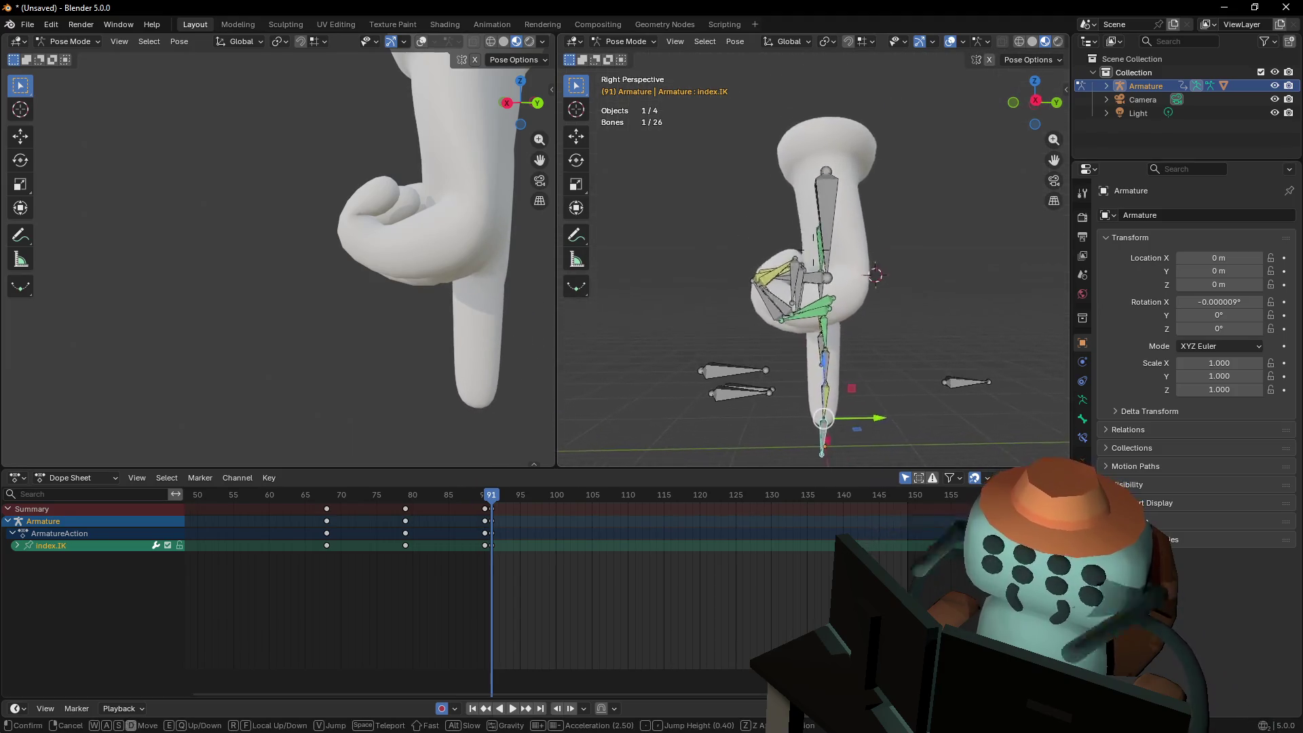
pyautogui.click(909, 383)
pyautogui.keyDown('ctrl'); pyautogui.scroll(-4, 857, 241); pyautogui.keyUp('ctrl')
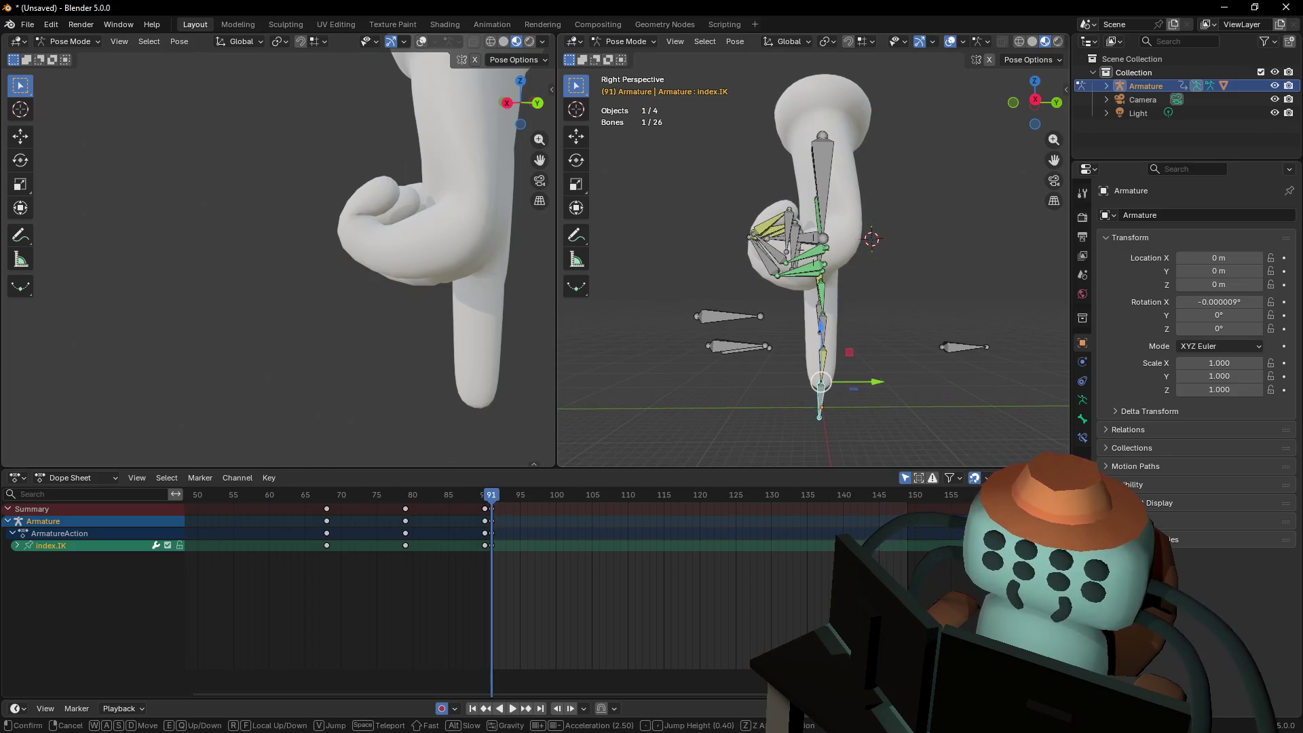
pyautogui.click(1035, 102)
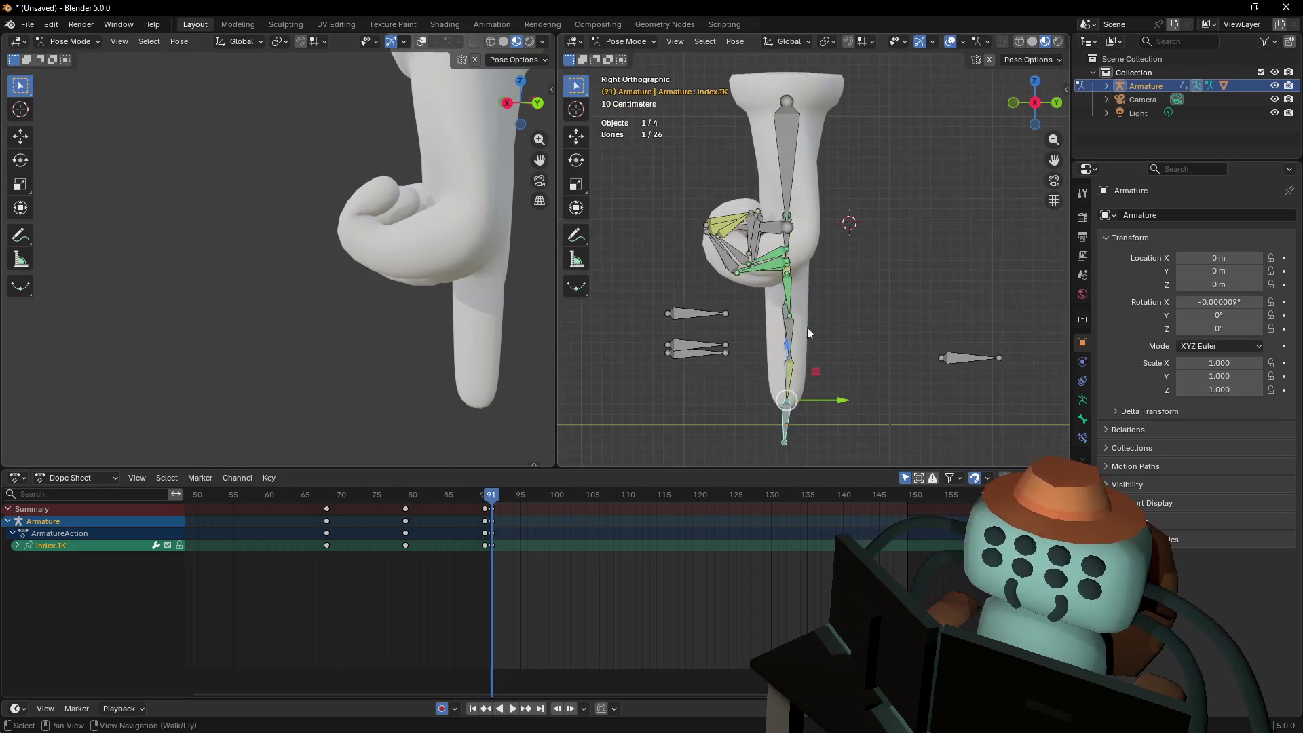
pyautogui.press('g')
pyautogui.press('z')
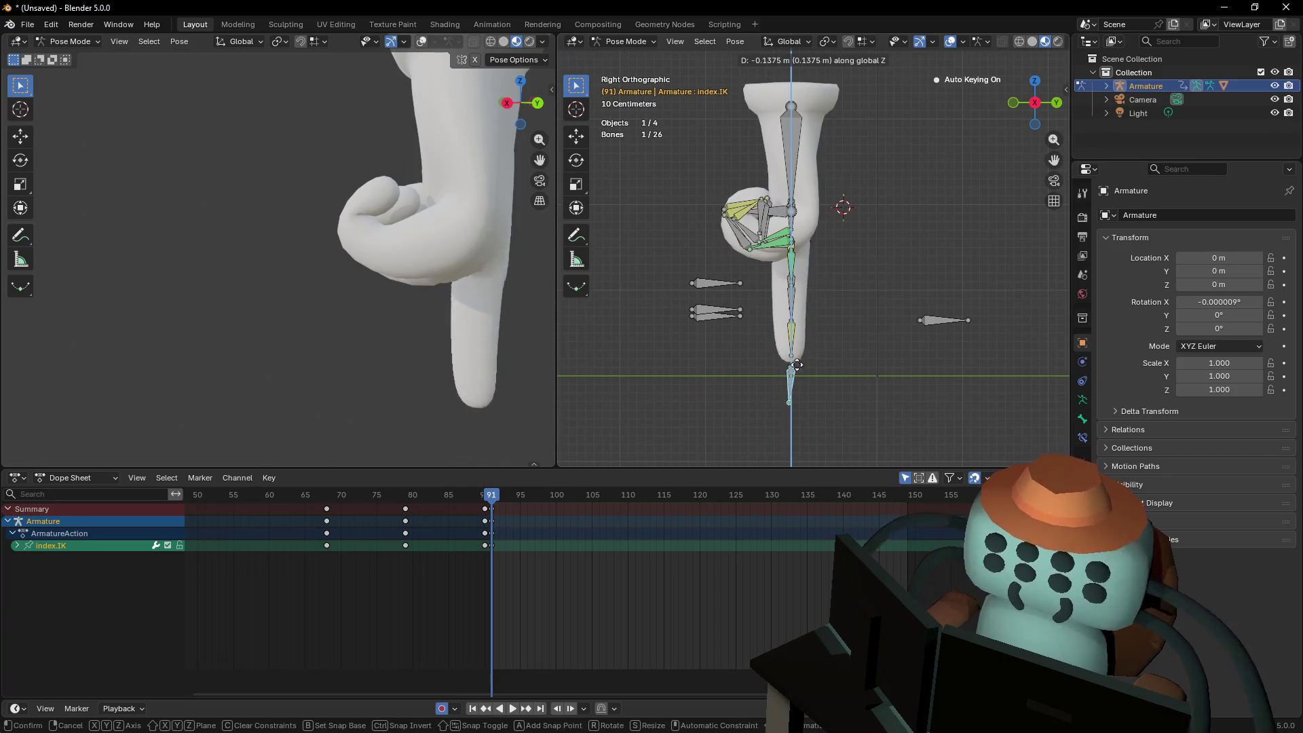
pyautogui.click(799, 375)
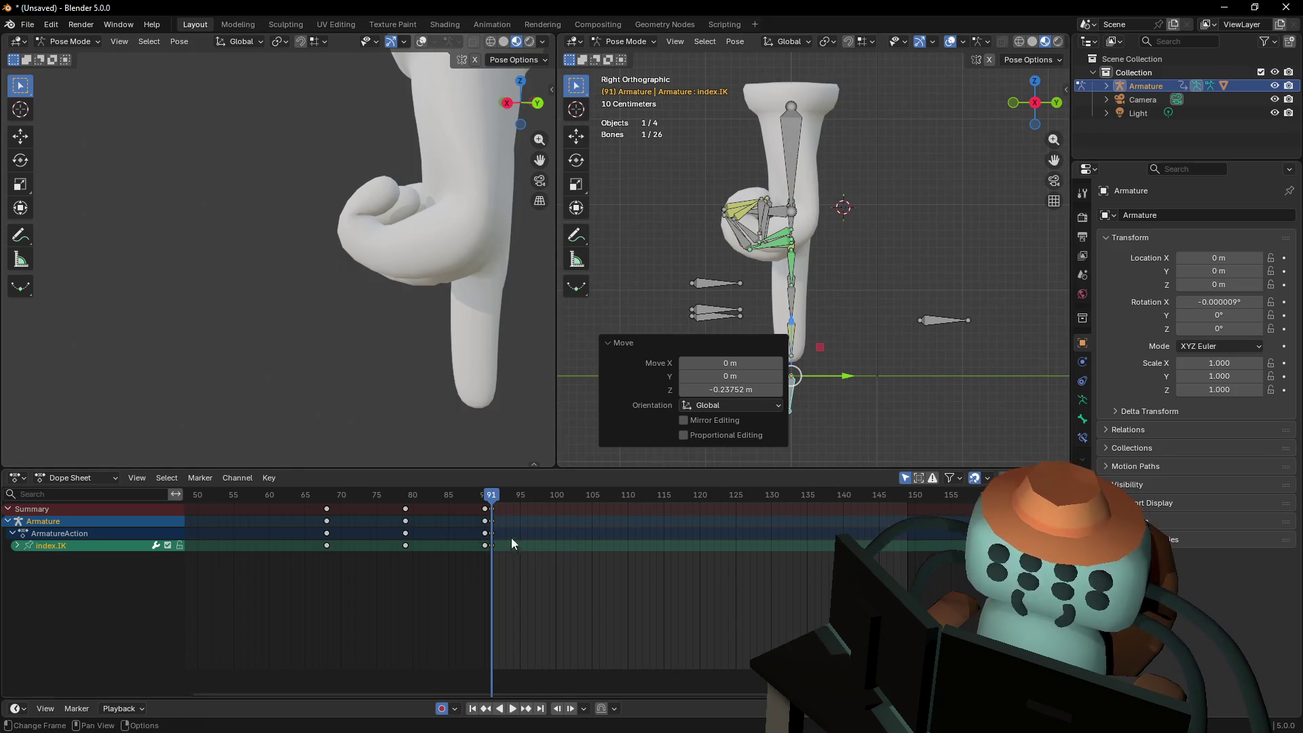
pyautogui.press('a')
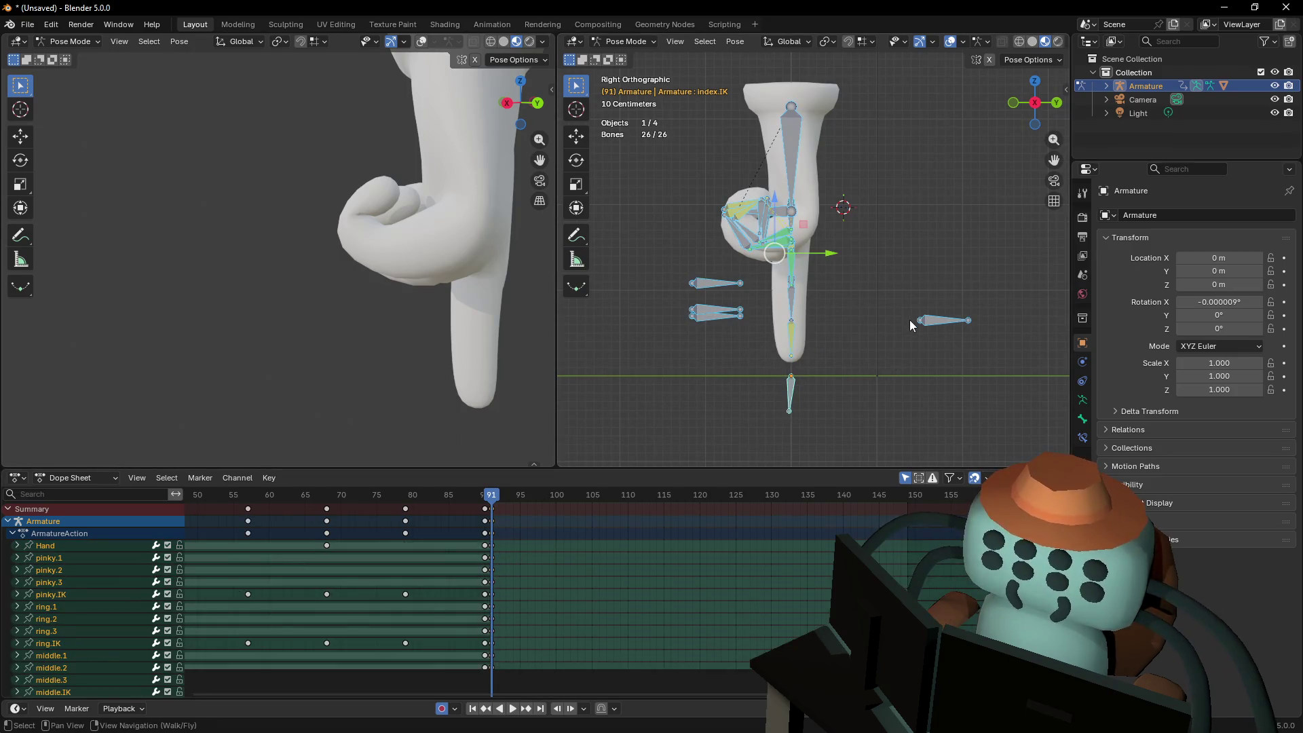
# Duplicate all frame-91 keys to frame 95, compare the two poses, then select Hand.001
pyautogui.click(488, 516)
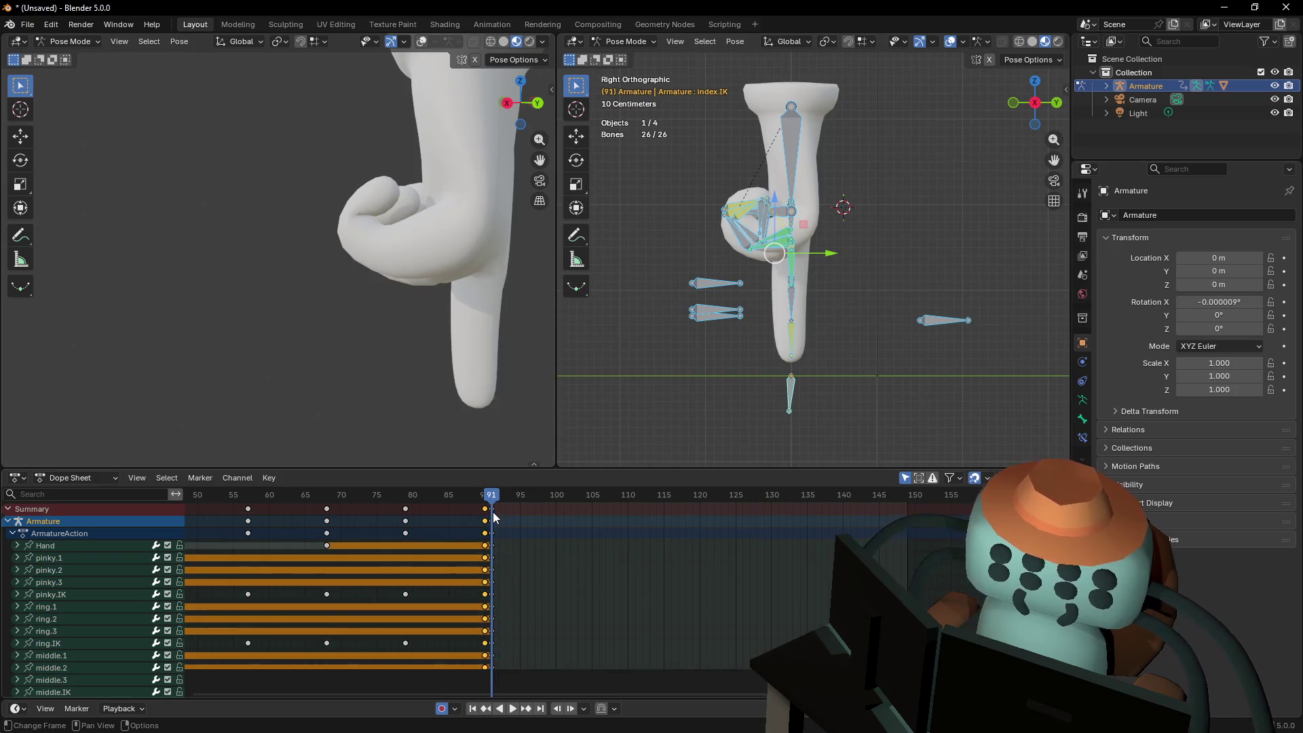
pyautogui.hotkey('shift', 'd')
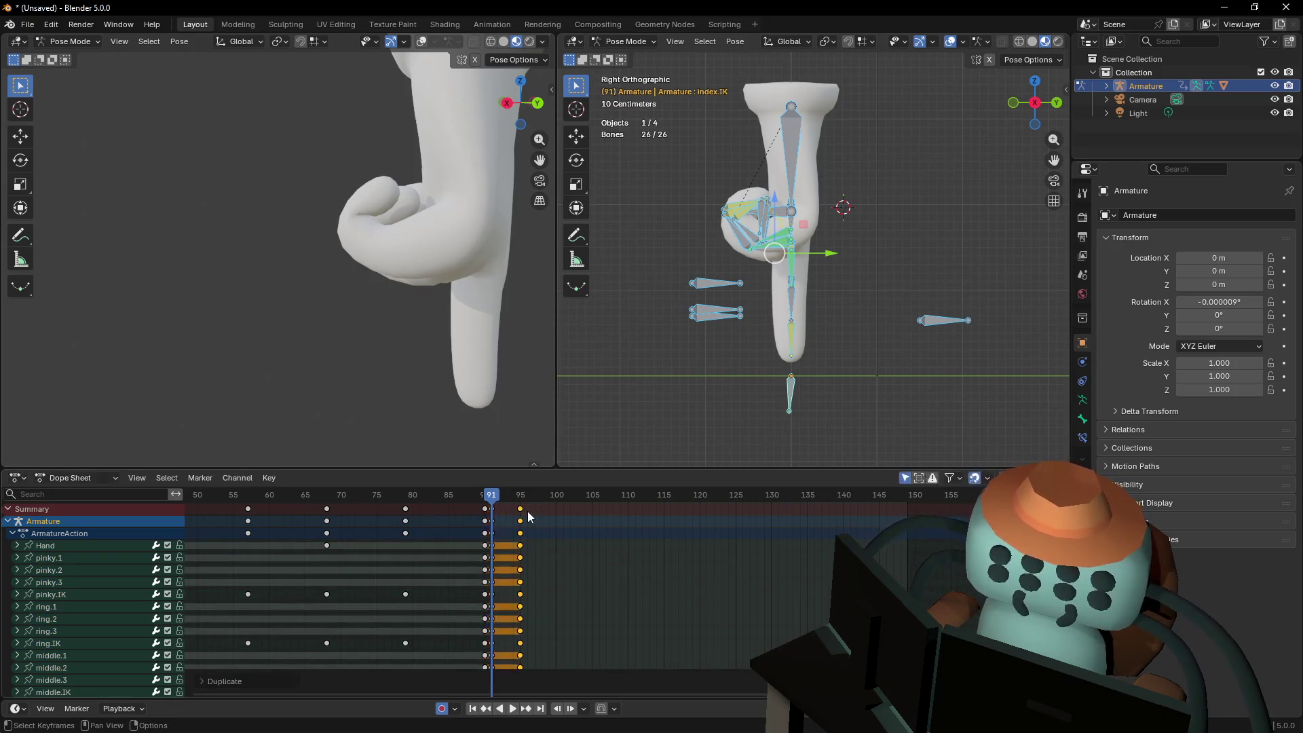
pyautogui.click(524, 497)
pyautogui.moveTo(521, 506); pyautogui.dragTo(493, 517)
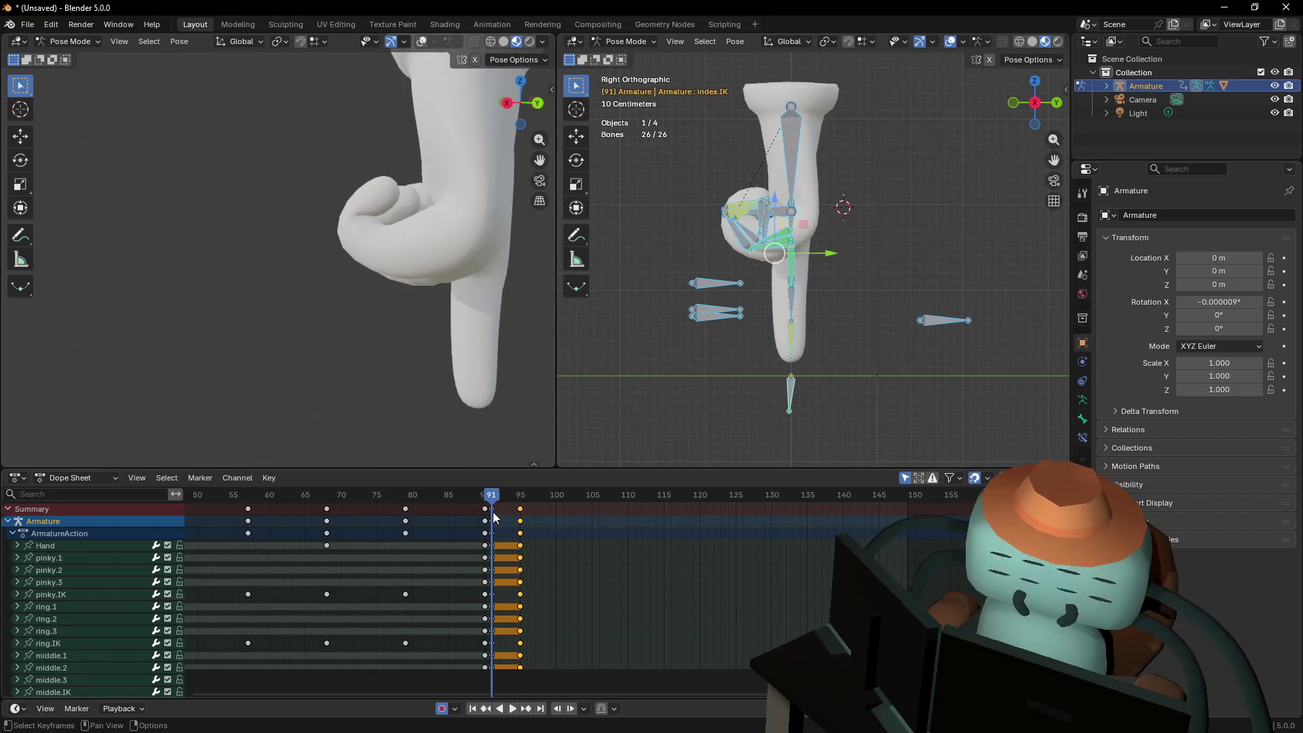
pyautogui.press('Up')
pyautogui.press('Down')
pyautogui.click(497, 515)
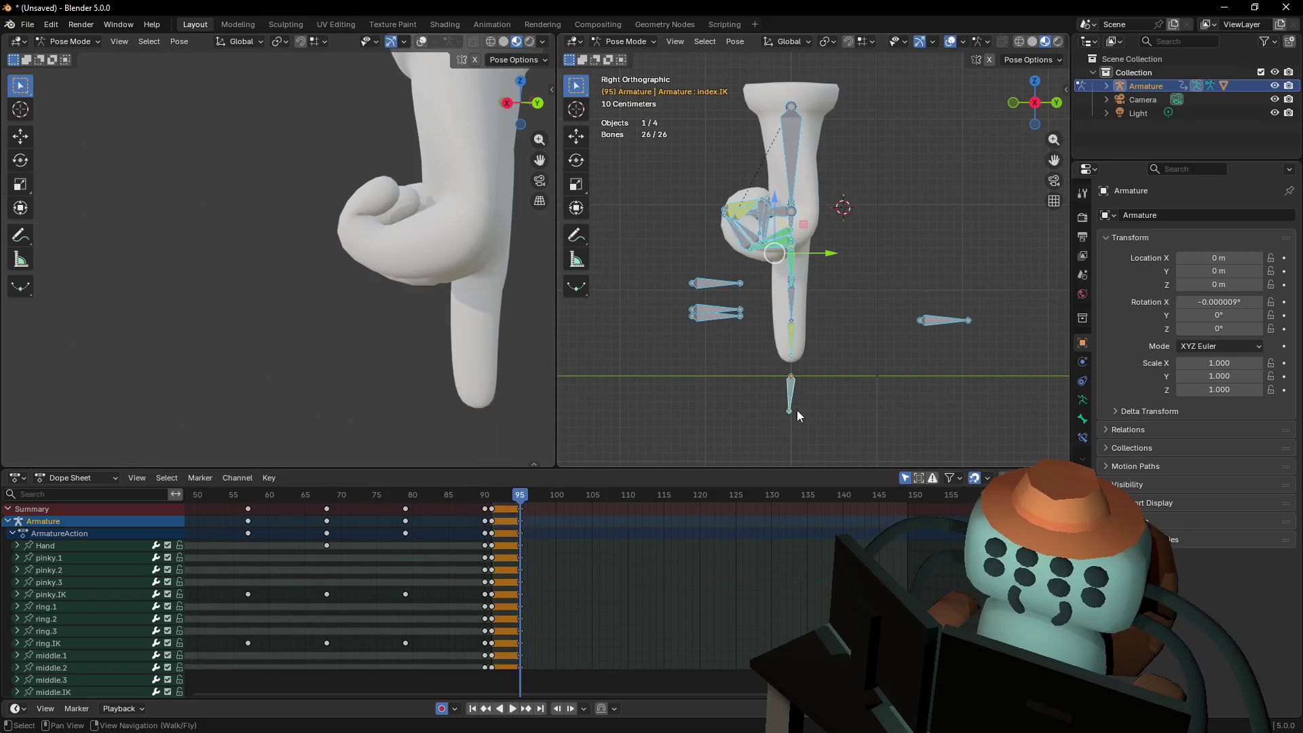
pyautogui.click(799, 151)
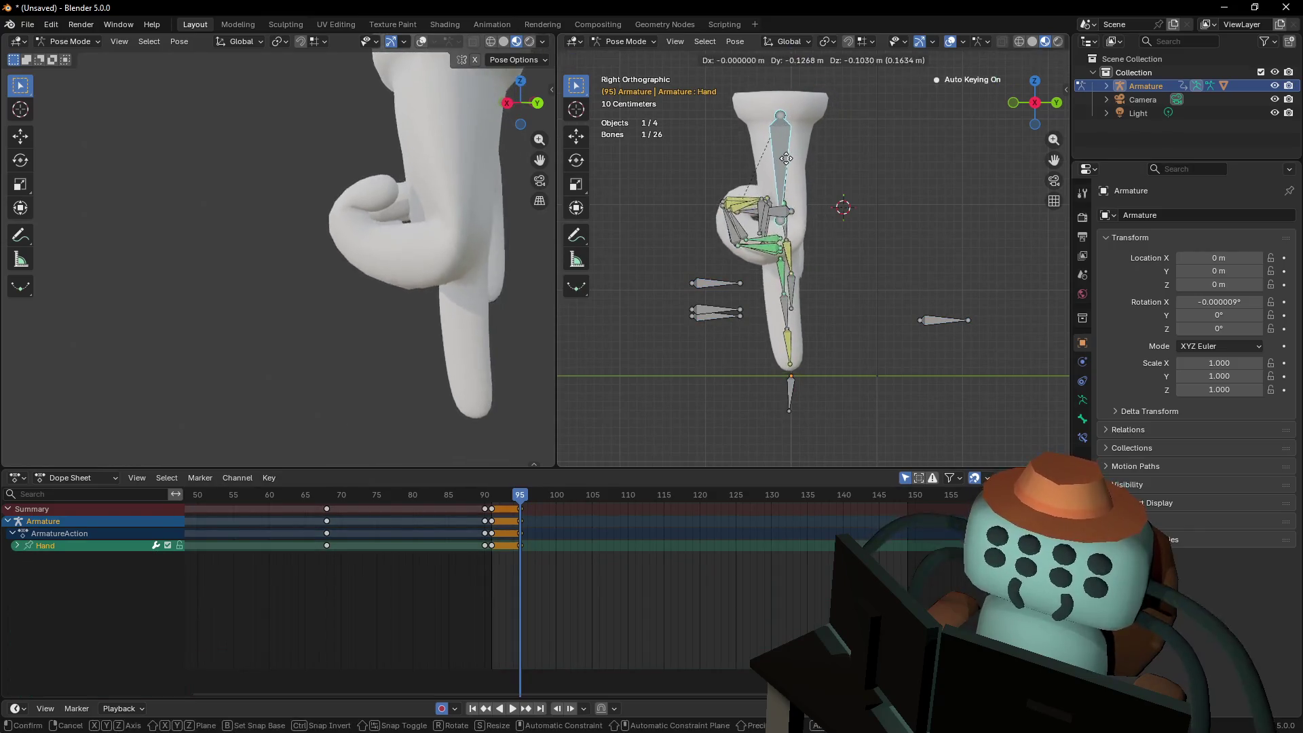
# Box-select the hand and finger IK bones and lower them at frame 95
pyautogui.press('g')
pyautogui.press('Escape')
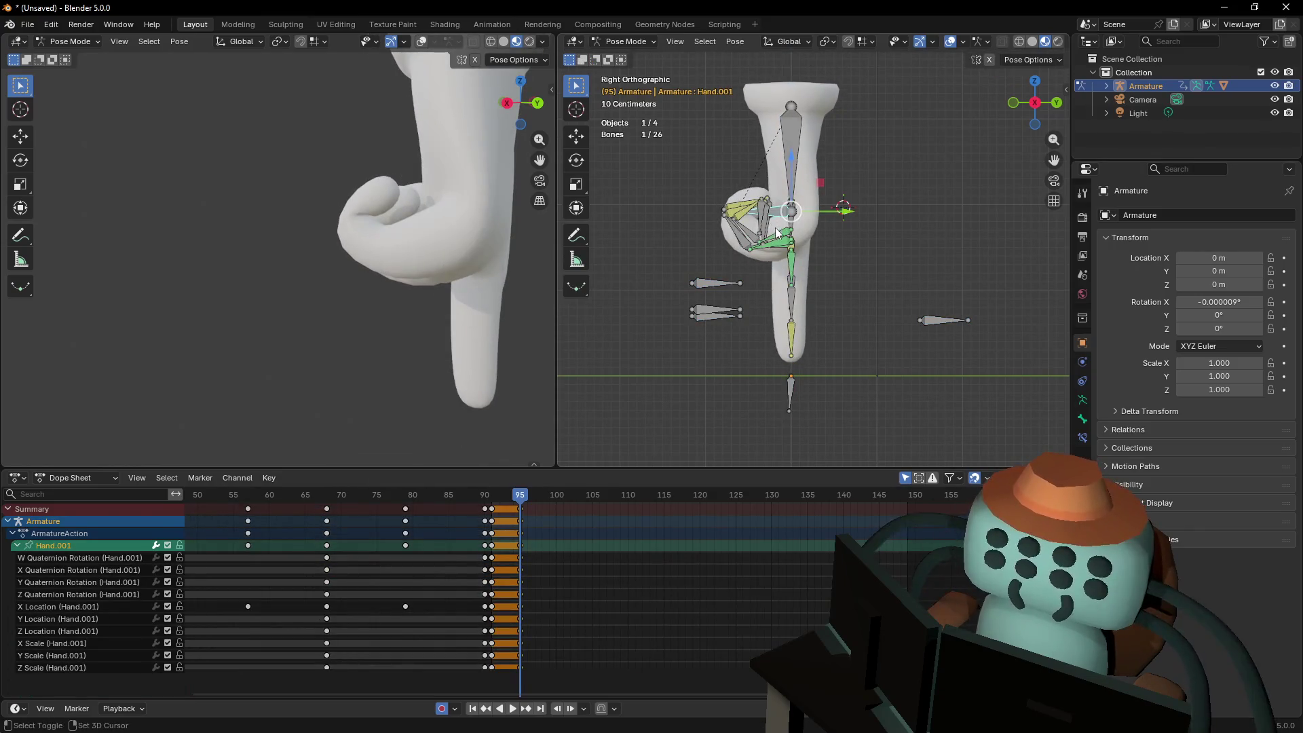
pyautogui.keyDown('shift'); pyautogui.moveTo(764, 213); pyautogui.dragTo(790, 280); pyautogui.keyUp('shift')
pyautogui.press('r')
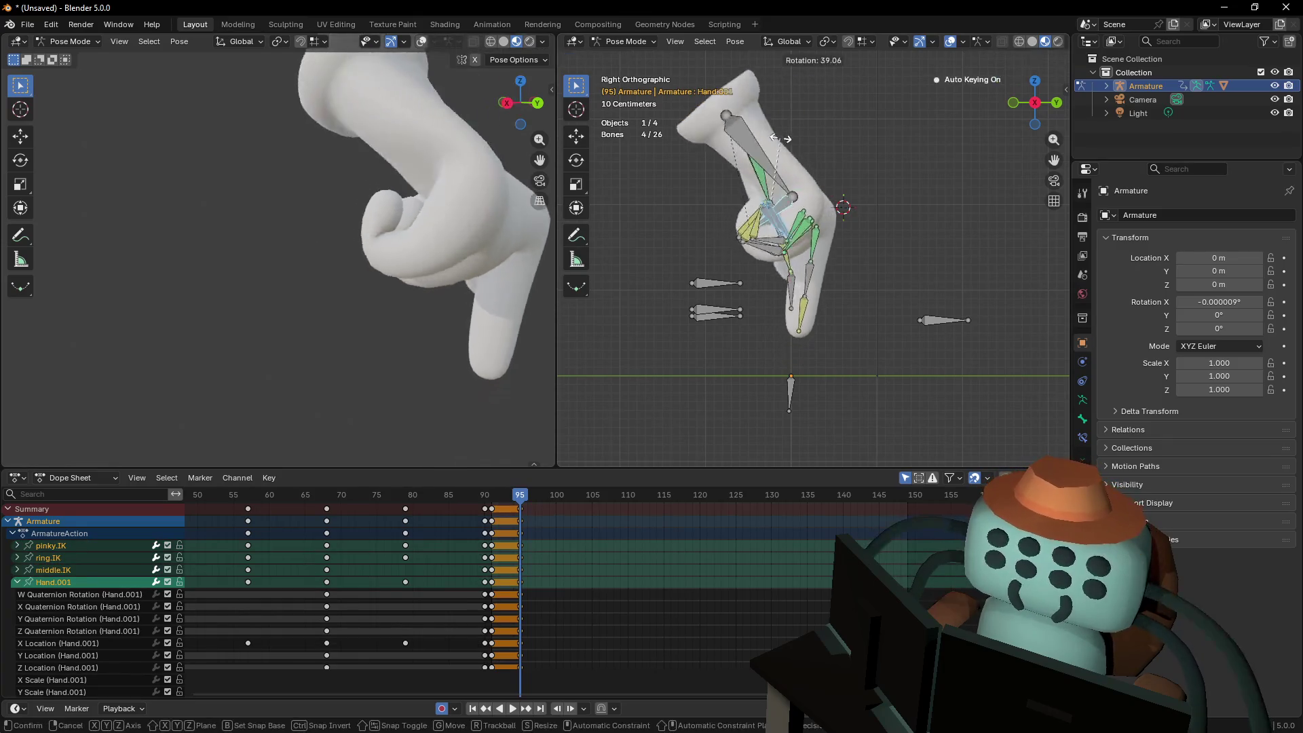
pyautogui.press('Escape')
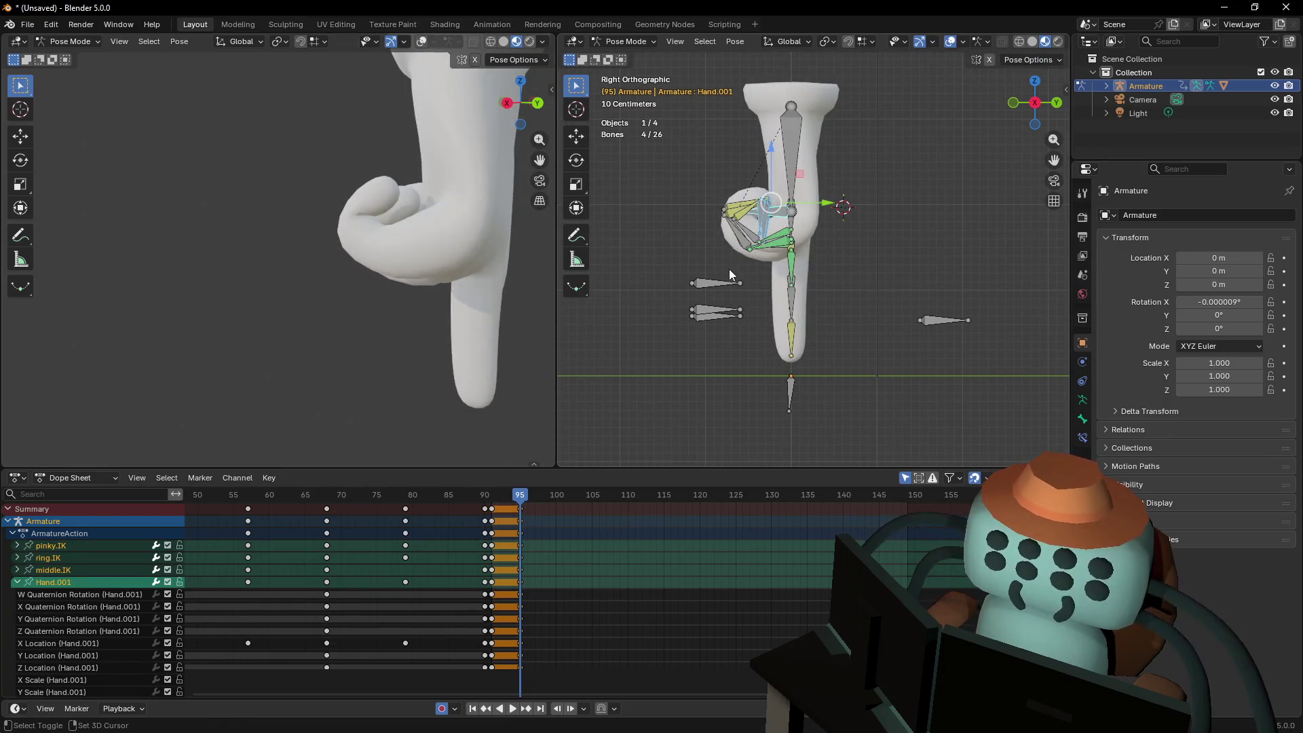
pyautogui.press('g')
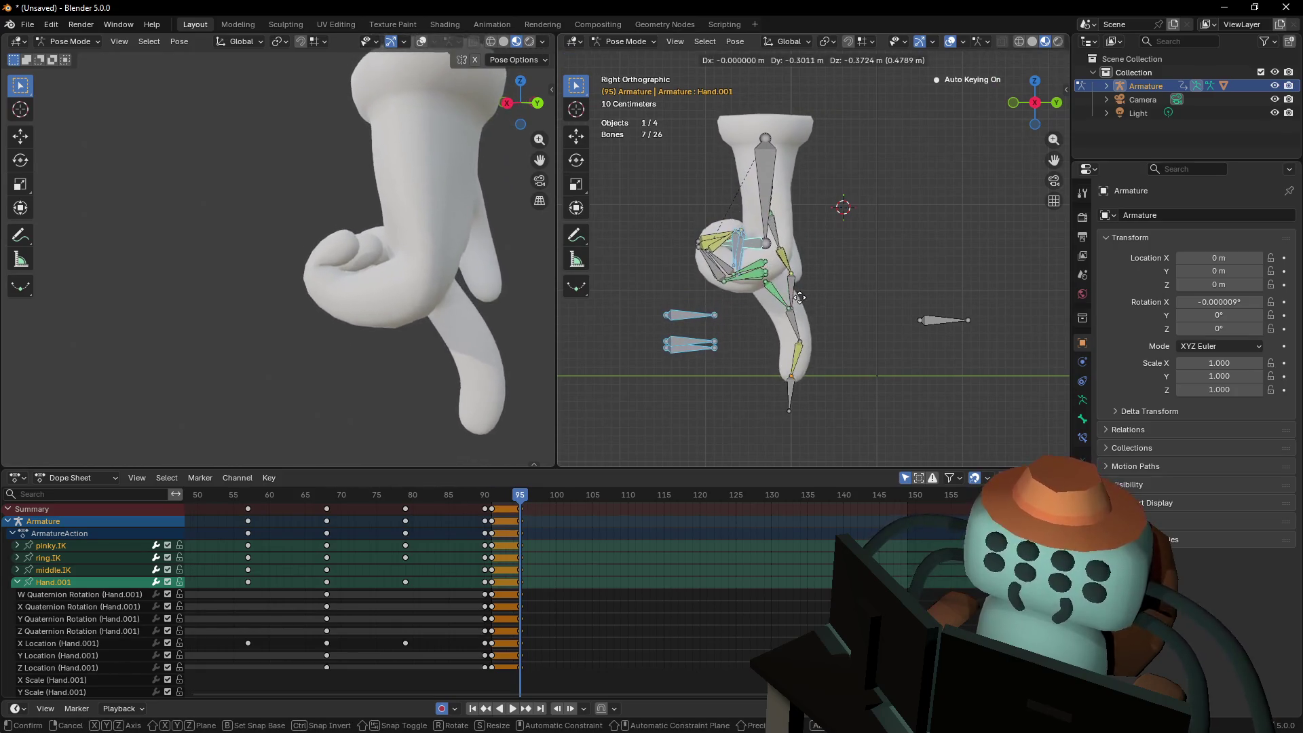
pyautogui.click(802, 292)
# Tilt the hand 12.9° and fine-tune its position
pyautogui.press('r')
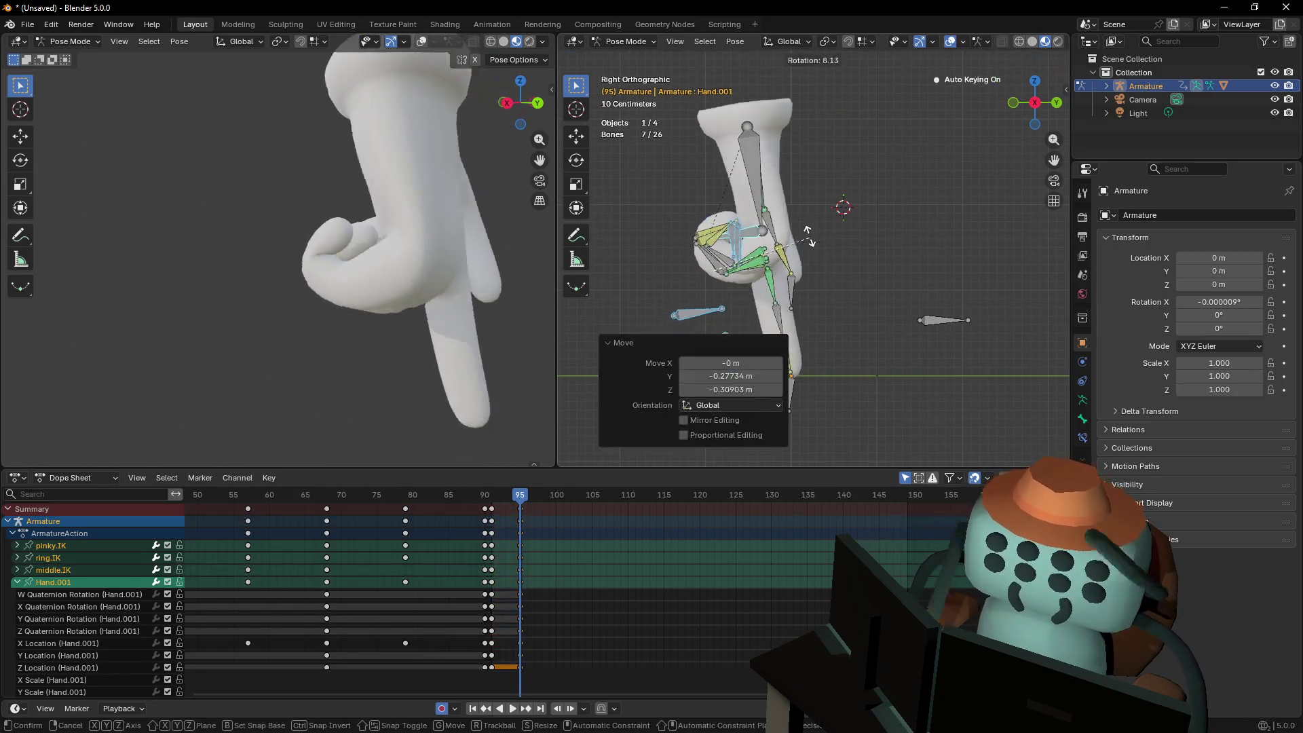
pyautogui.click(803, 231)
pyautogui.press('g')
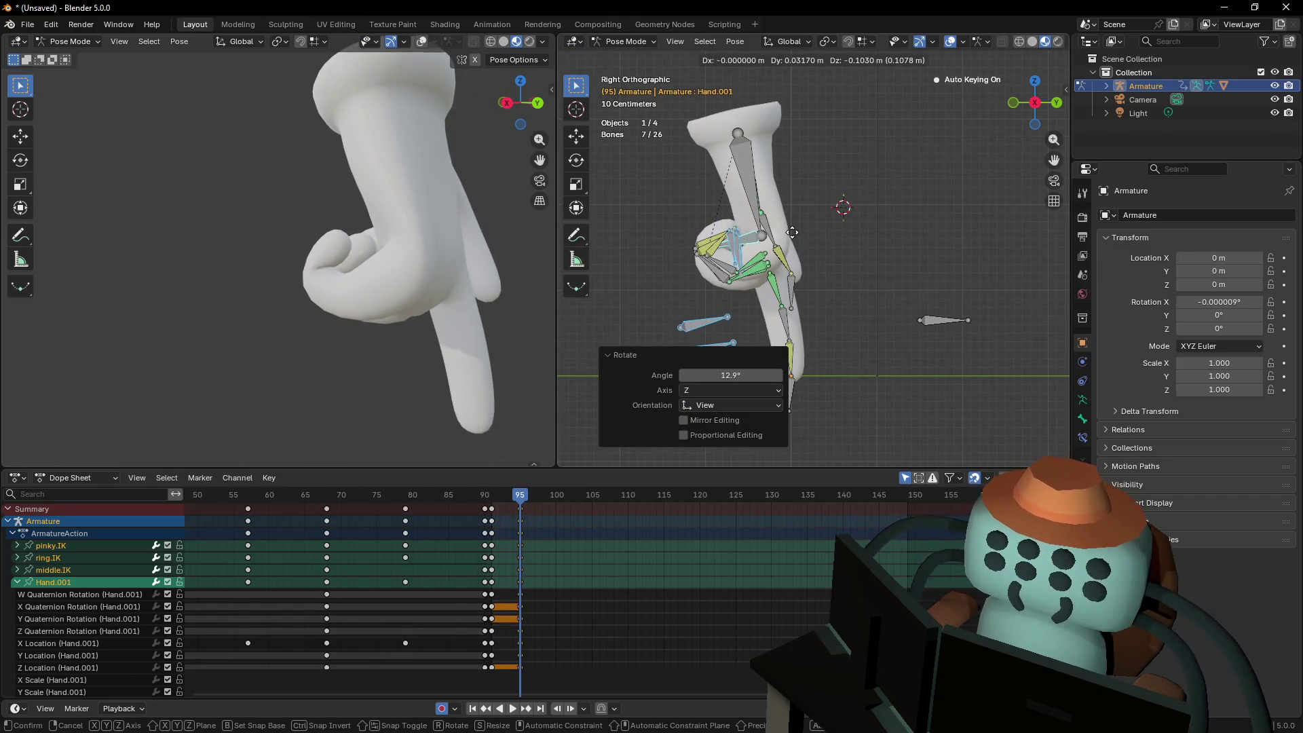
pyautogui.click(792, 232)
pyautogui.hotkey('shift', '`')
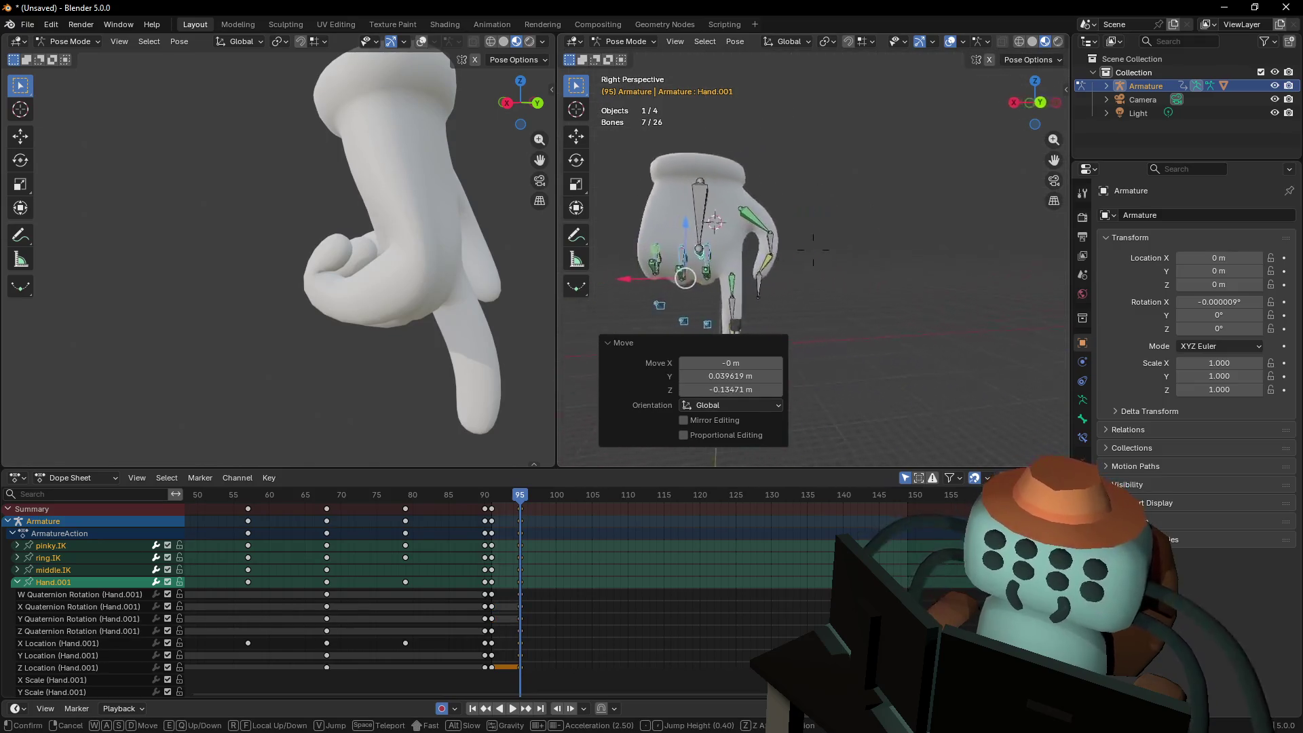
pyautogui.press('w')
pyautogui.click(677, 278)
pyautogui.click(805, 343)
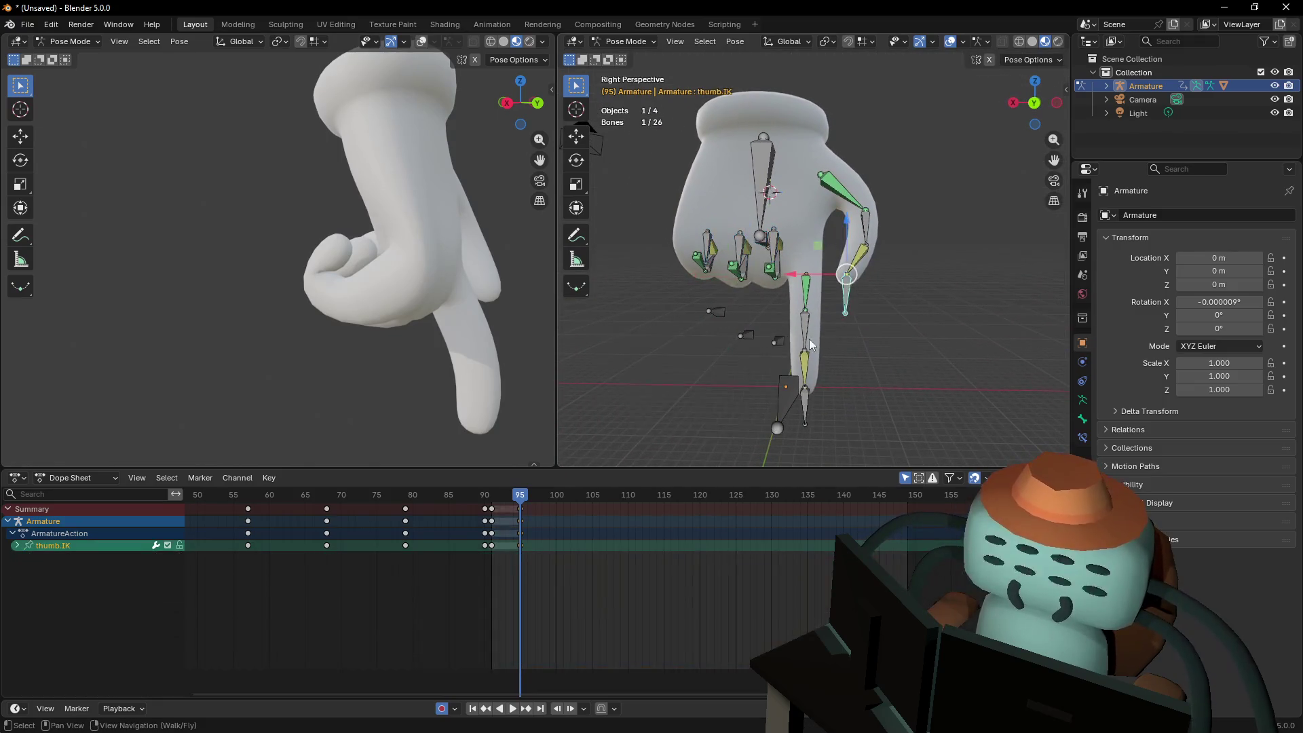
# Back at frame 91, reposition the thumb IK control
pyautogui.press('Down')
pyautogui.hotkey('shift', '`')
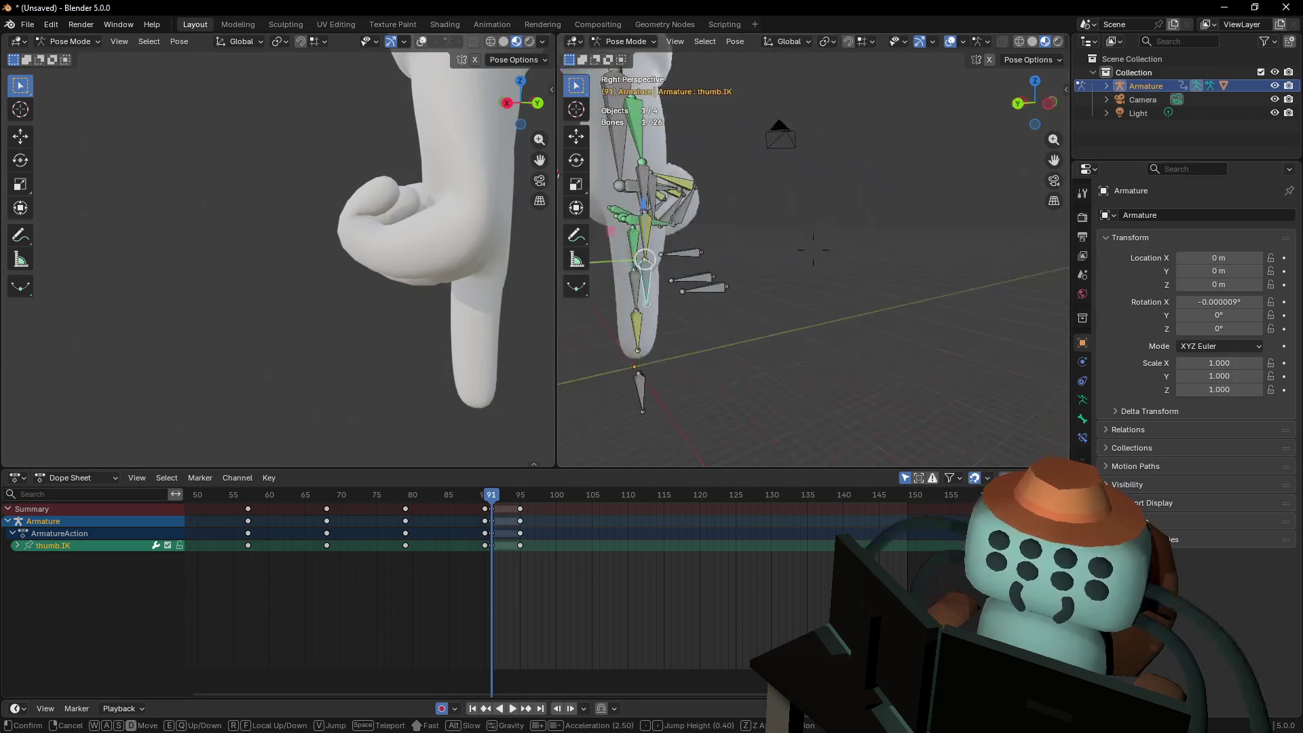
pyautogui.click(813, 249)
pyautogui.press('g')
pyautogui.click(951, 134)
pyautogui.moveTo(951, 134); pyautogui.dragTo(956, 188, button='middle')
pyautogui.press('g')
pyautogui.click(957, 188)
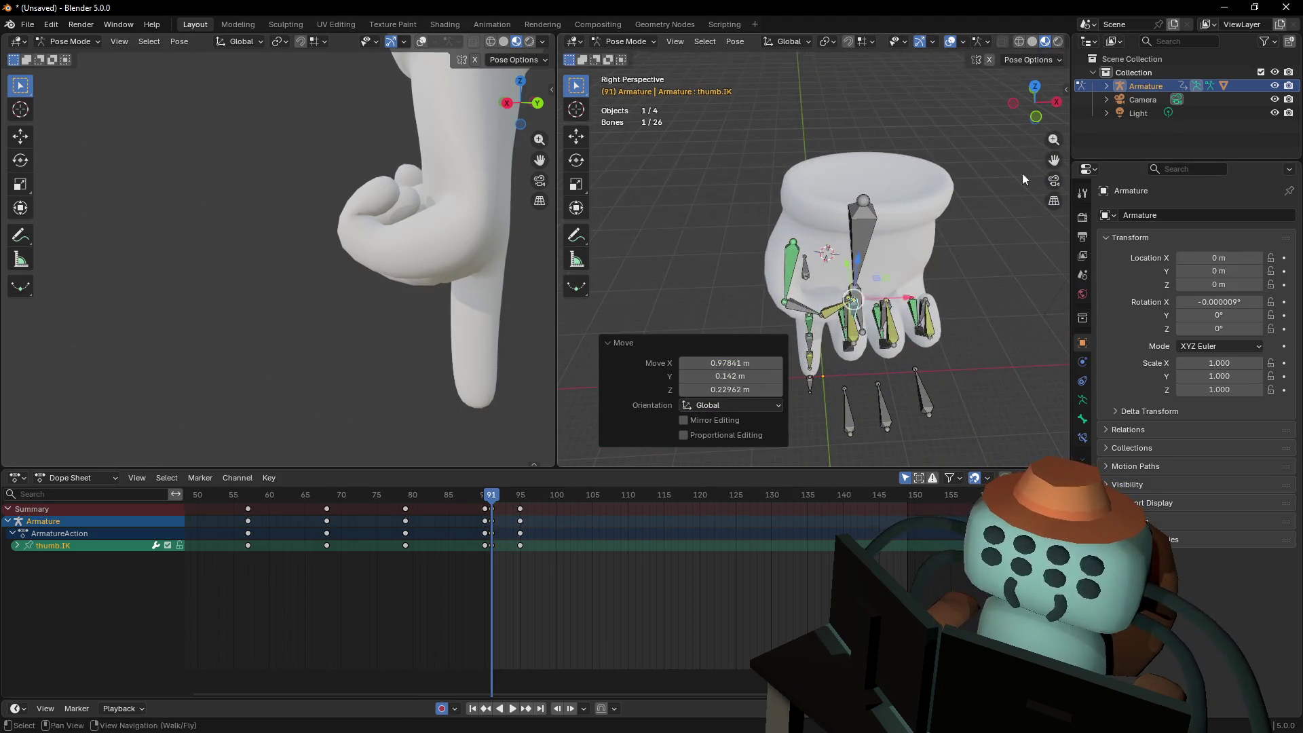
# Slide the thumb IK control 0.168 m along X, then scrub to frame 95 to check
pyautogui.hotkey('shift', '`')
pyautogui.click(1030, 186)
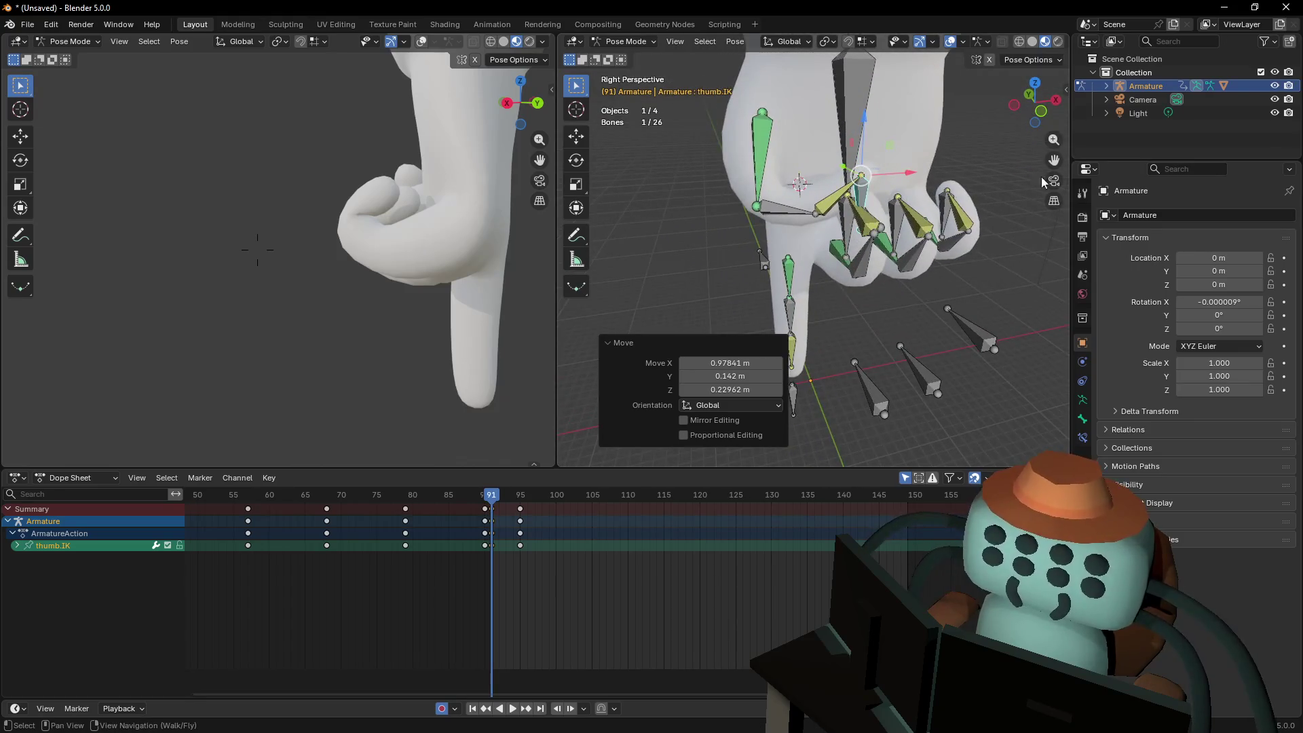
pyautogui.moveTo(911, 175); pyautogui.dragTo(931, 176)
pyautogui.hotkey('shift', '`')
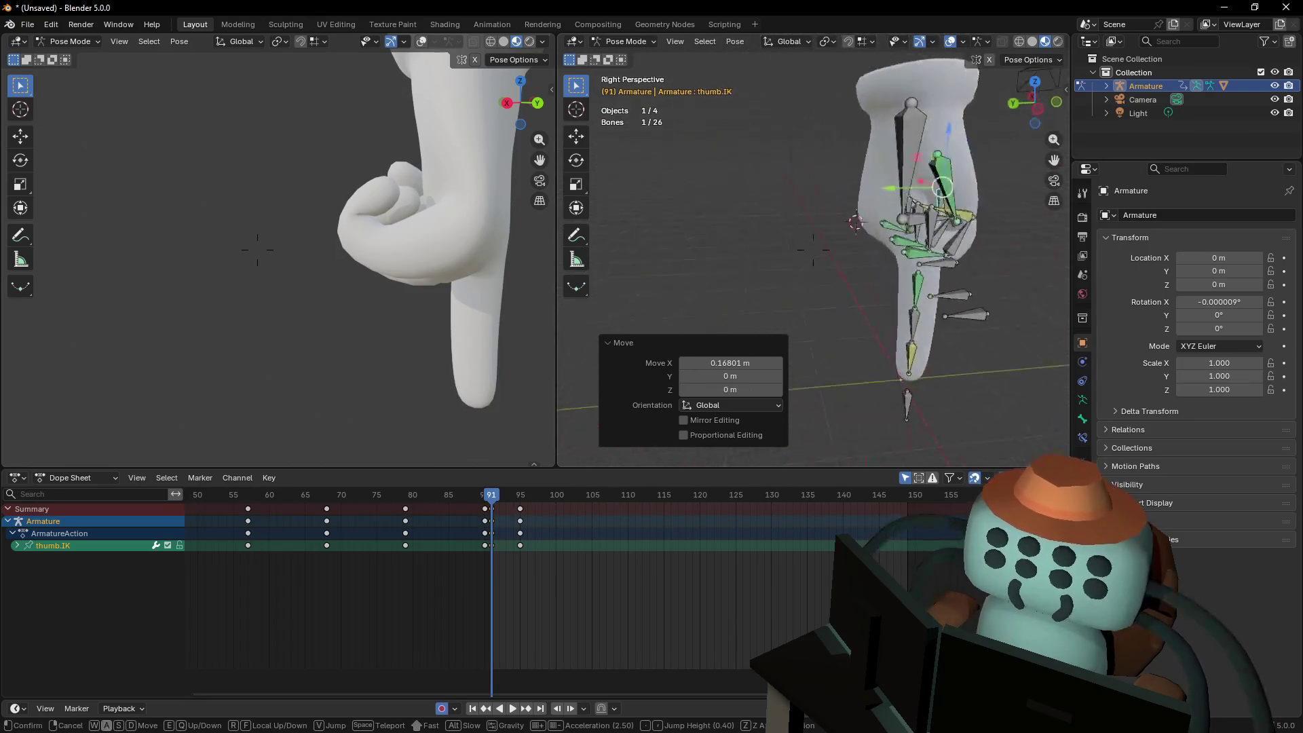
pyautogui.press('w')
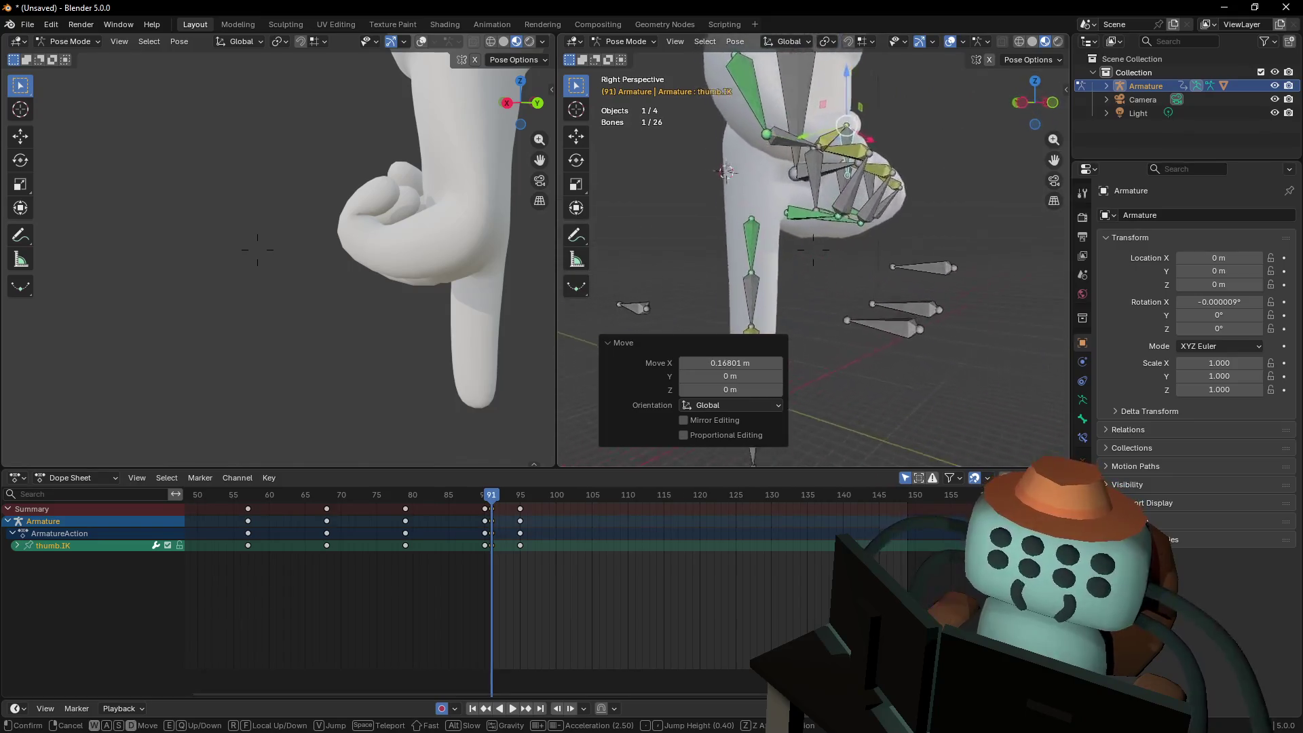
pyautogui.press('s')
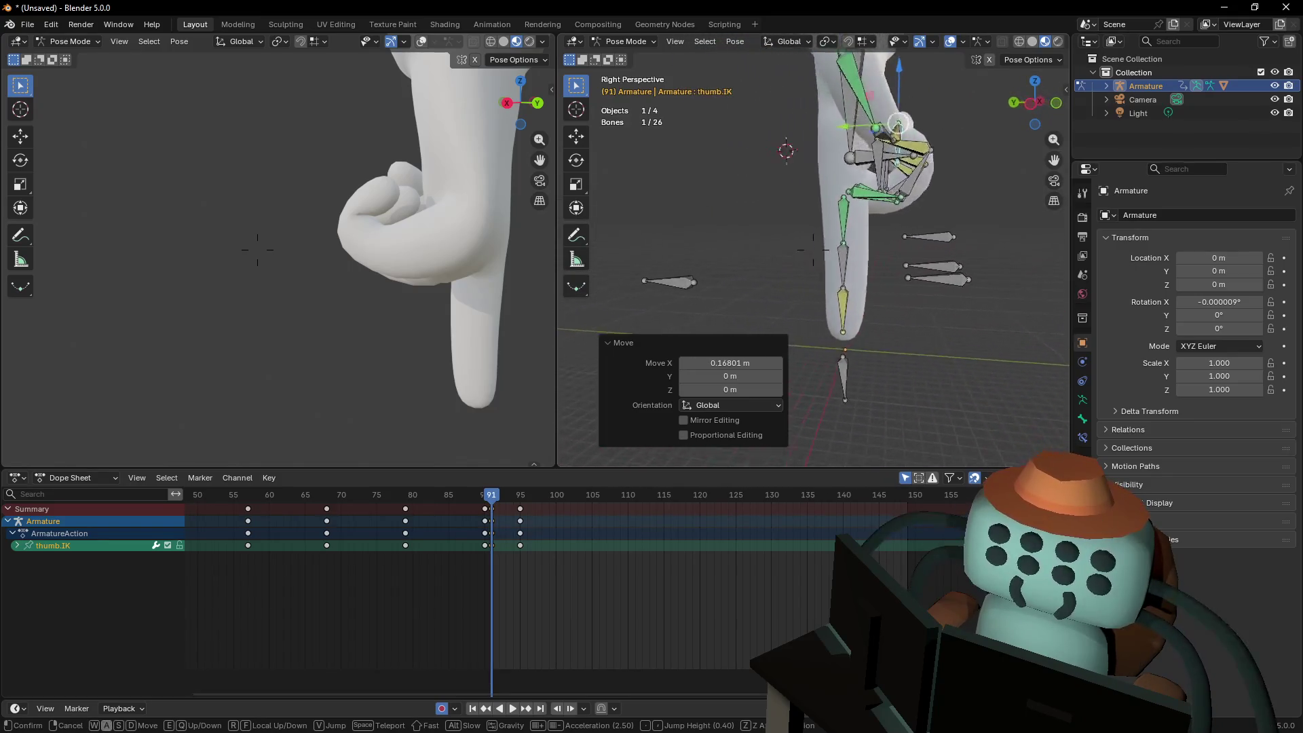
pyautogui.click(662, 439)
pyautogui.moveTo(491, 499)
pyautogui.mouseDown()
pyautogui.moveTo(523, 499)
pyautogui.moveTo(509, 500)
pyautogui.mouseUp()
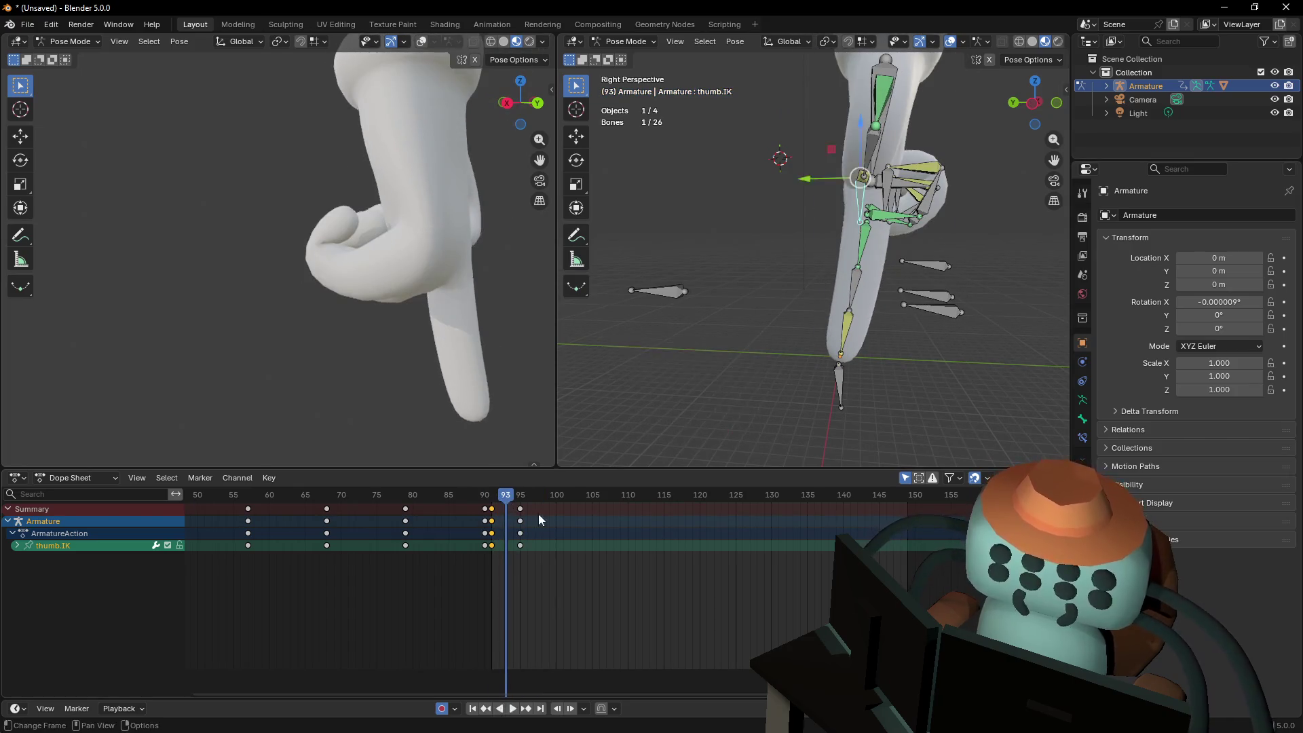
# Return to frame 91 and undo the selected frame-95 keys
pyautogui.press('Down')
pyautogui.click(519, 509)
pyautogui.press('a')
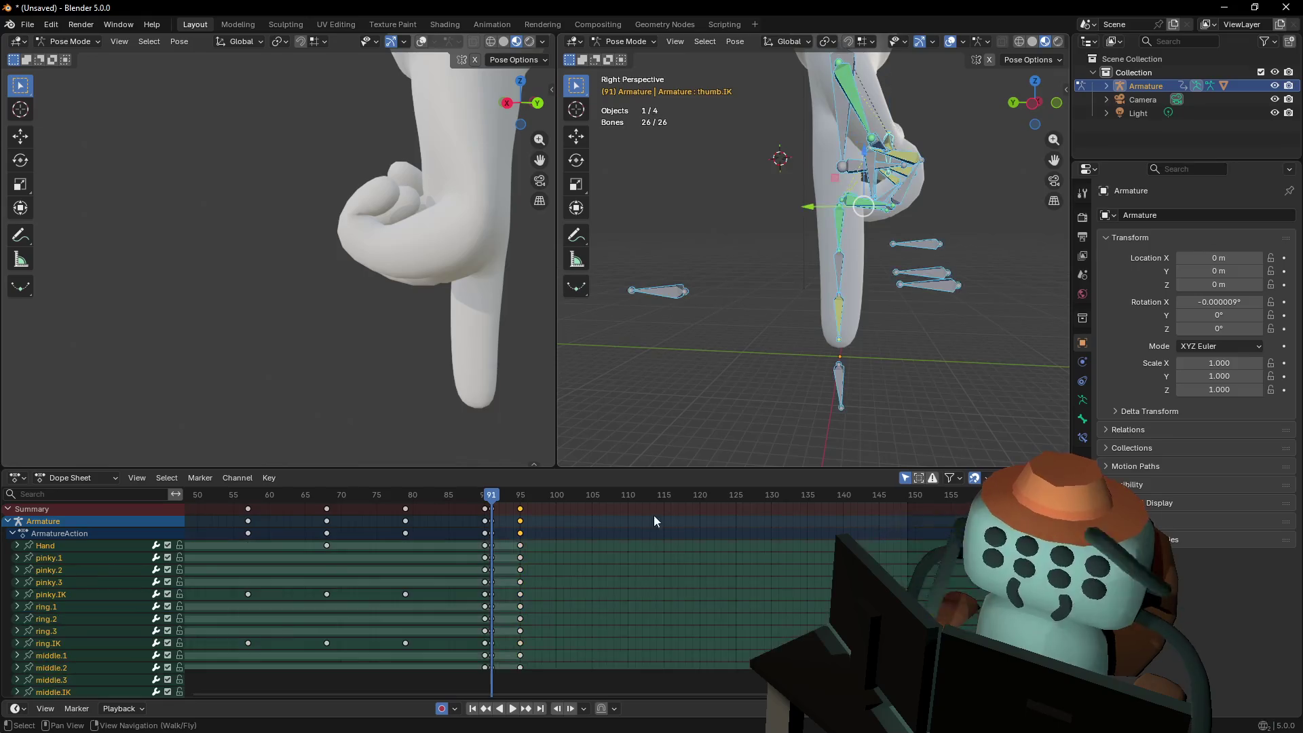
pyautogui.hotkey('ctrl', 'z')
pyautogui.hotkey('ctrl', 'z')
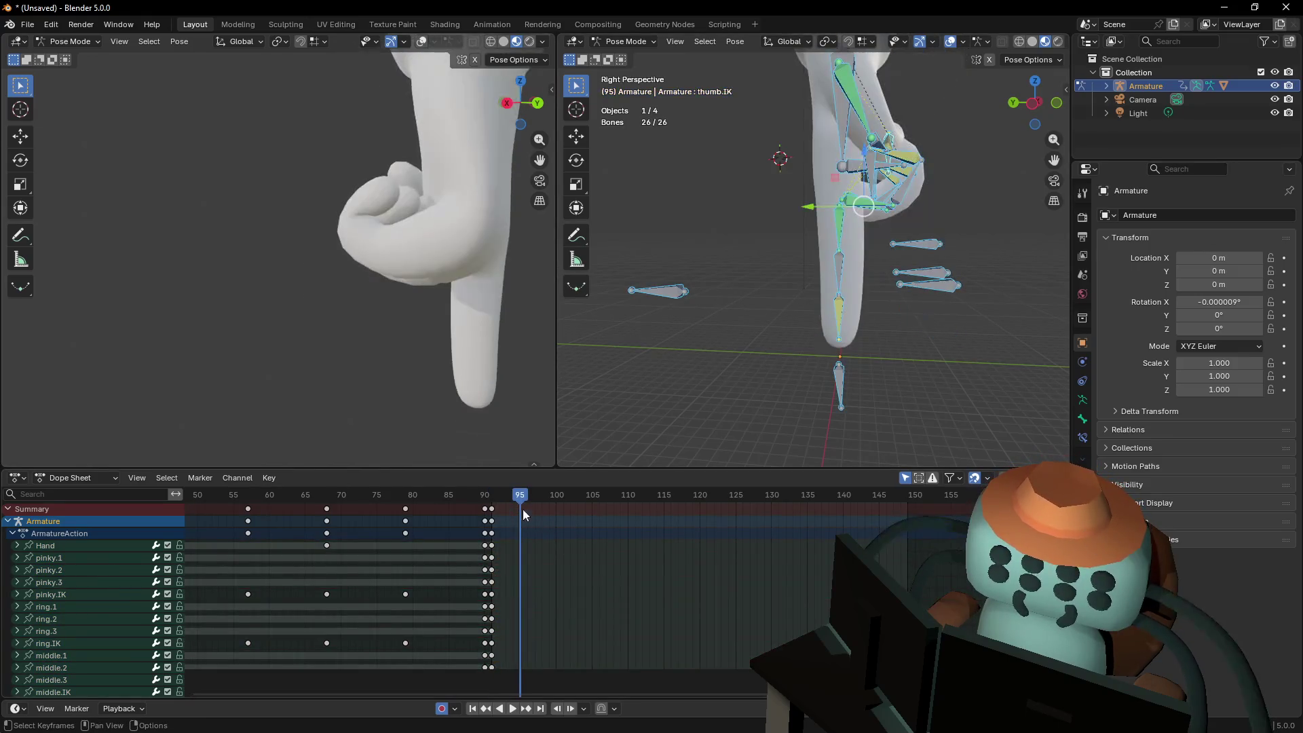
# Frame the hand side-on and box-select the pinky.003, ring.003 and middle.003 bones
pyautogui.hotkey('shift', '`')
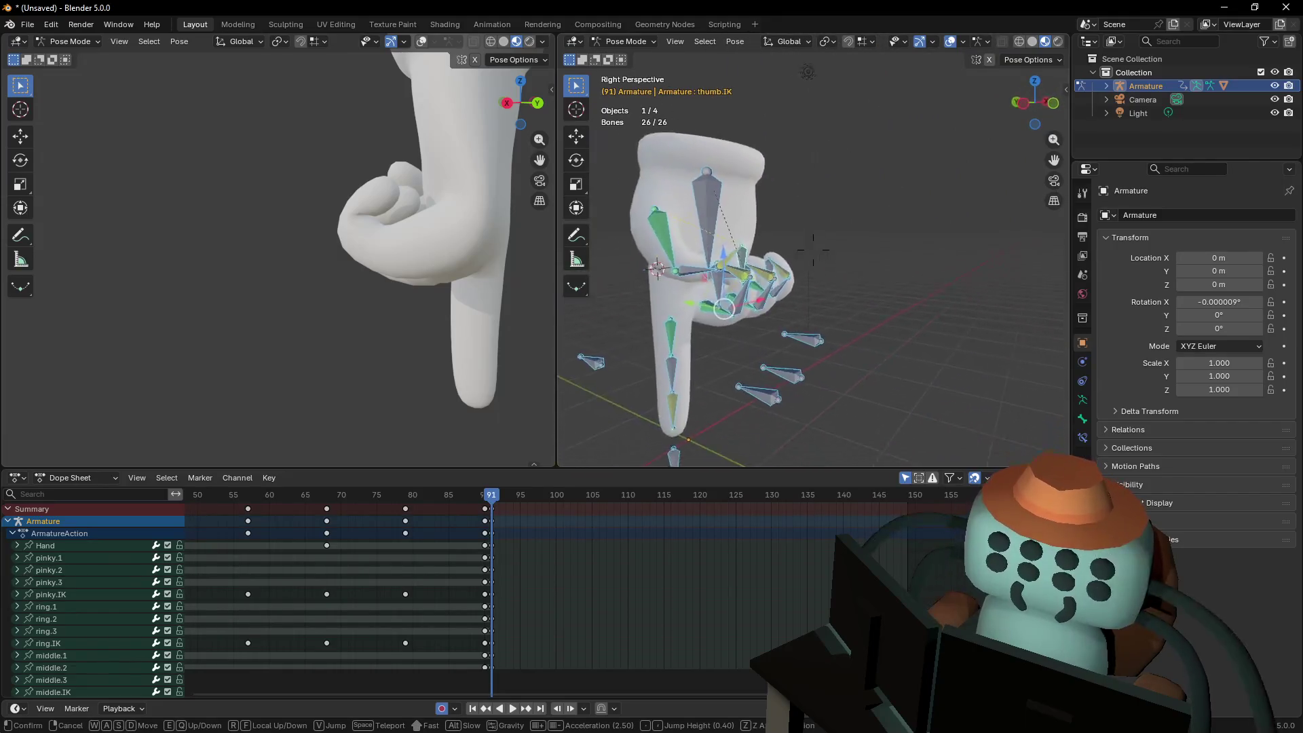
pyautogui.click(771, 297)
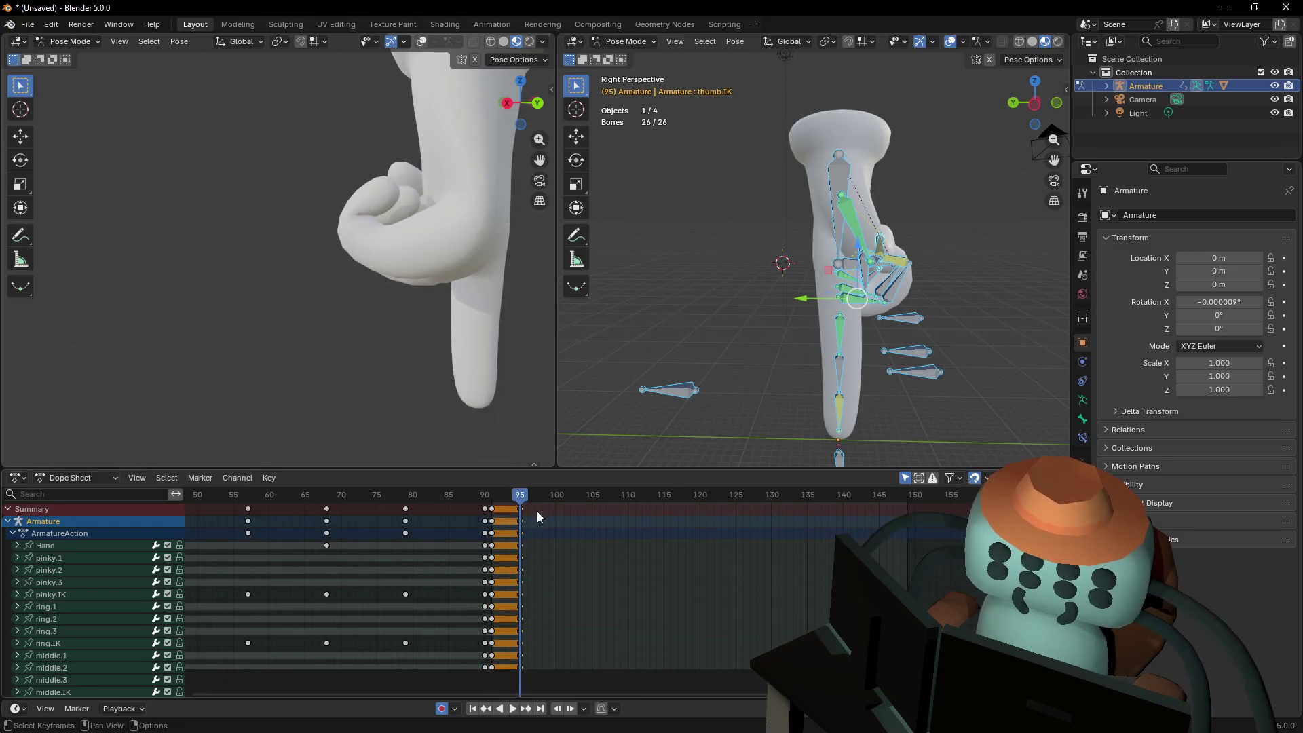
pyautogui.moveTo(829, 294)
pyautogui.keyDown('shift'); pyautogui.mouseDown(button='middle')
pyautogui.moveTo(787, 264)
pyautogui.moveTo(723, 379)
pyautogui.mouseUp(button='middle'); pyautogui.keyUp('shift')
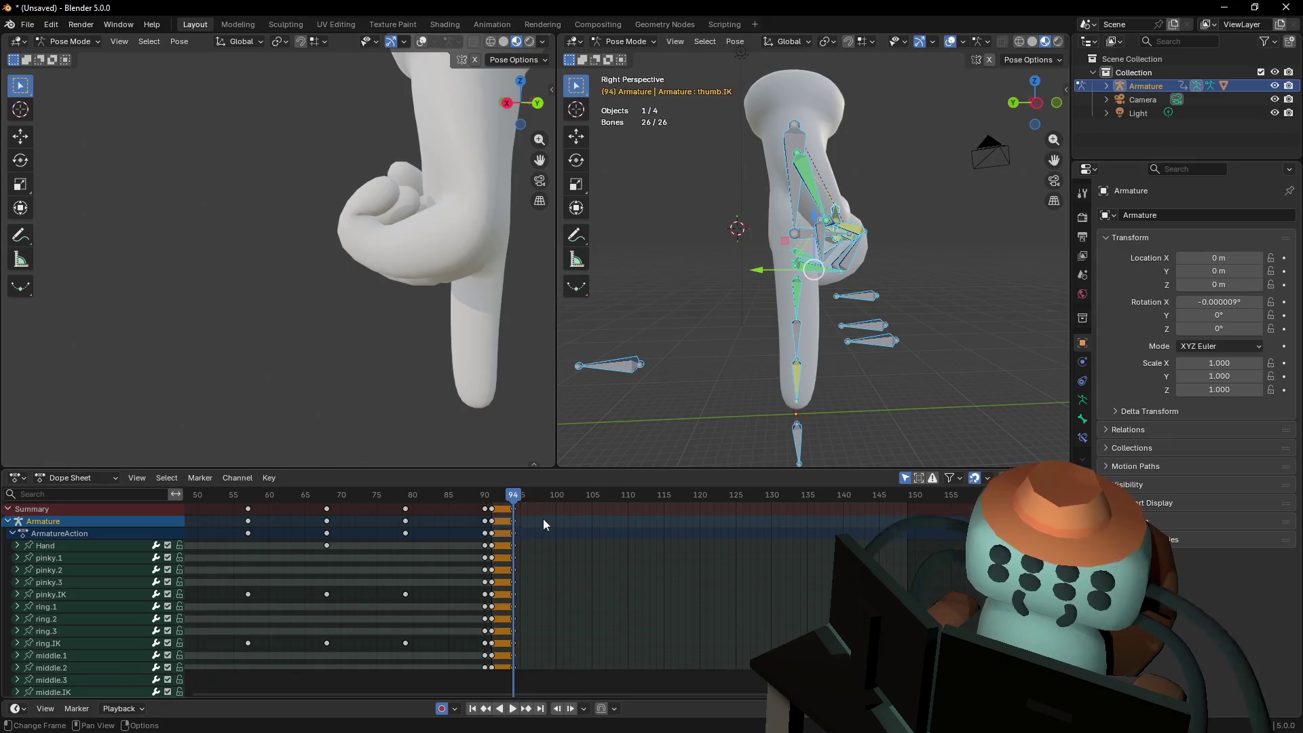
pyautogui.keyDown('shift'); pyautogui.moveTo(867, 252); pyautogui.dragTo(779, 312, button='middle'); pyautogui.keyUp('shift')
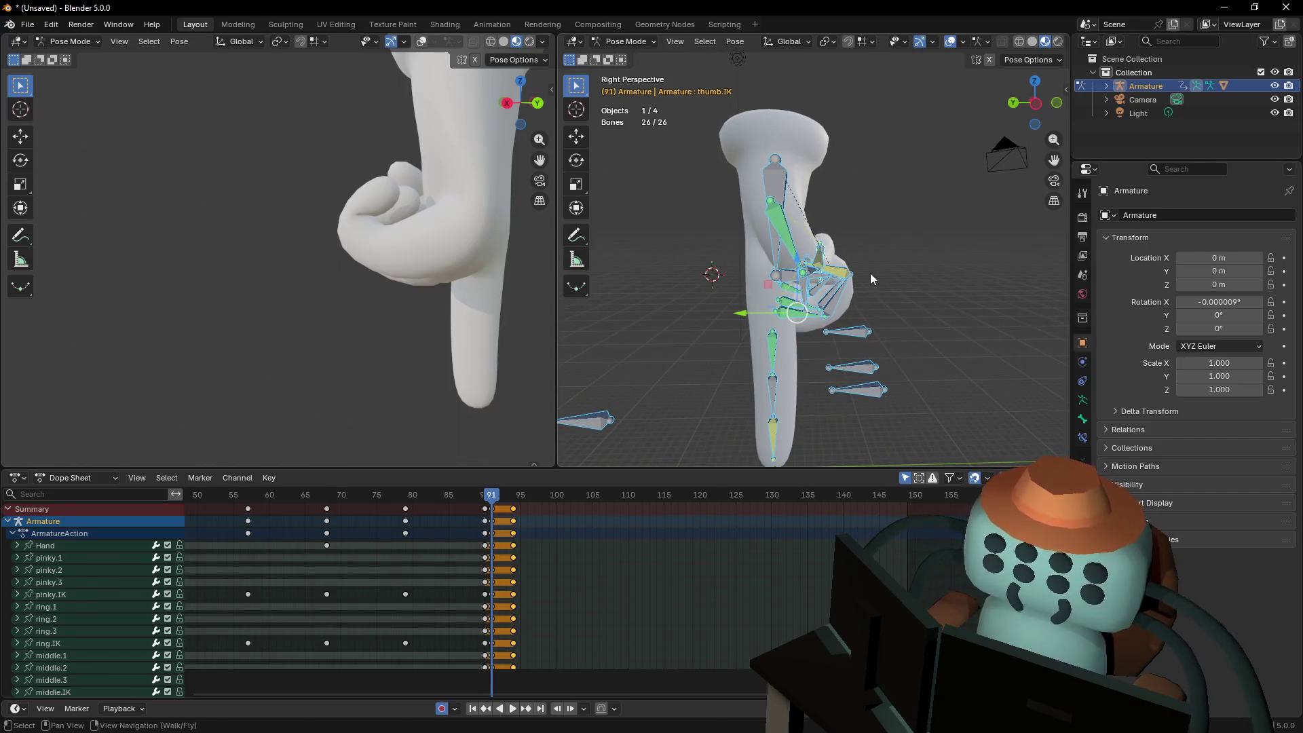
pyautogui.hotkey('shift', '`')
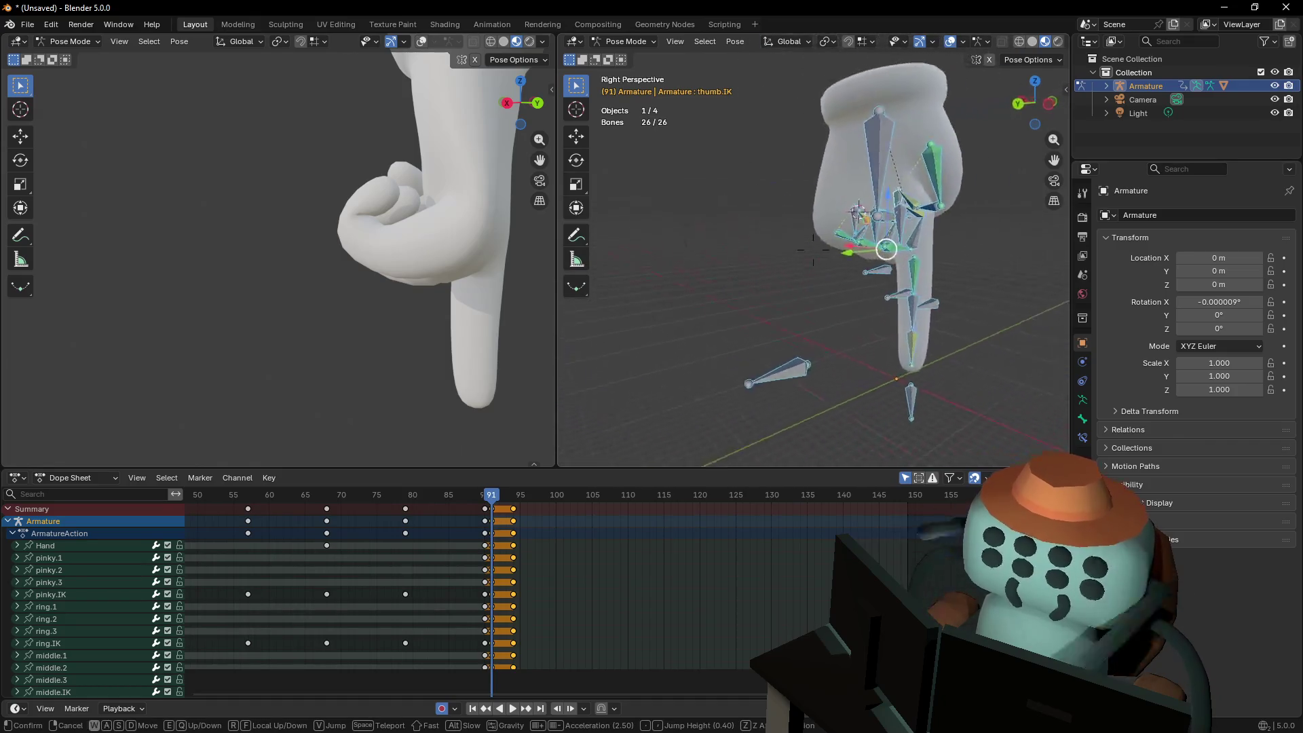
pyautogui.click(854, 163)
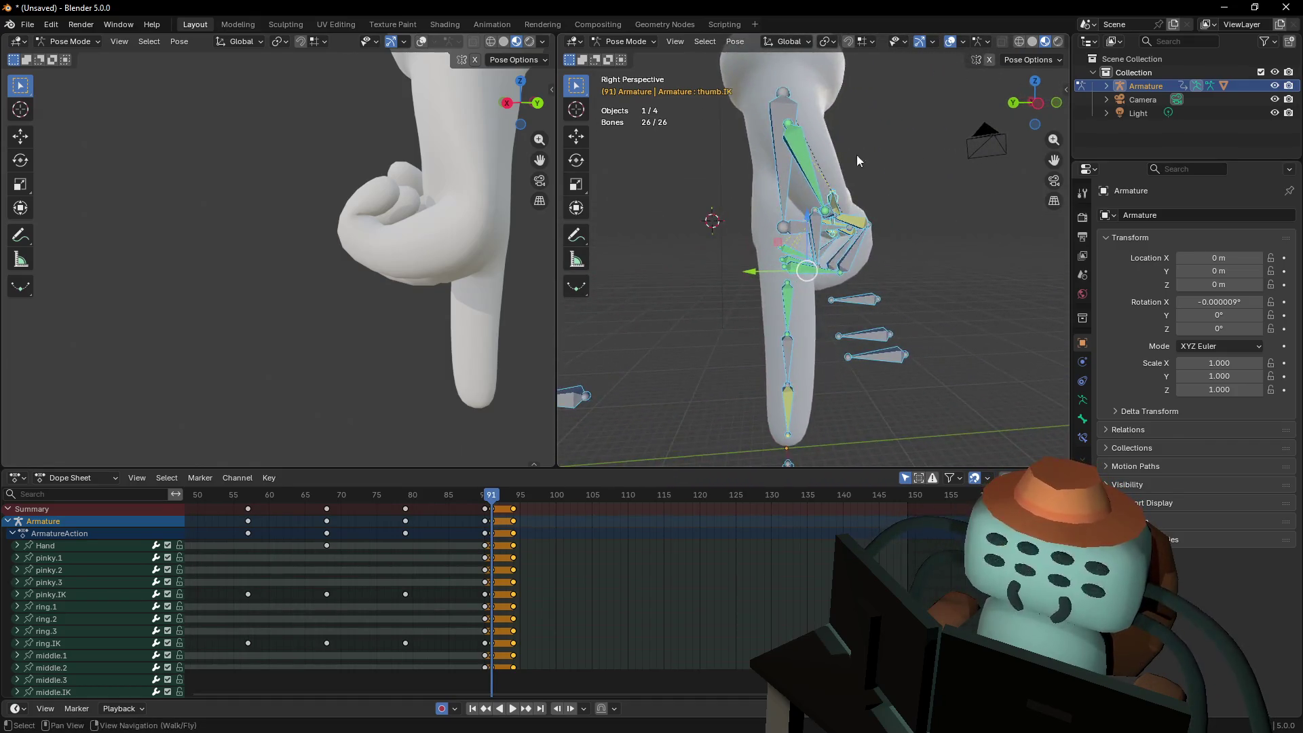
pyautogui.scroll(-4, 804, 229)
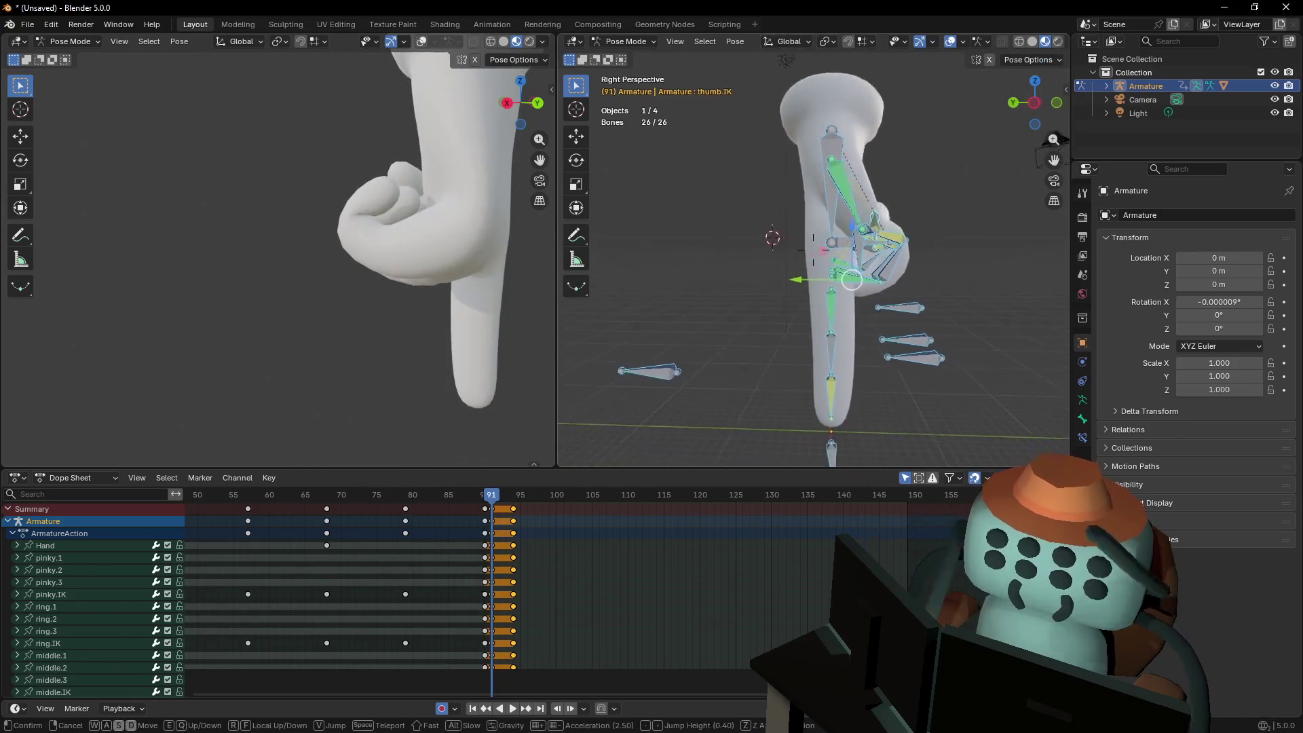
pyautogui.press('r')
pyautogui.press('Escape')
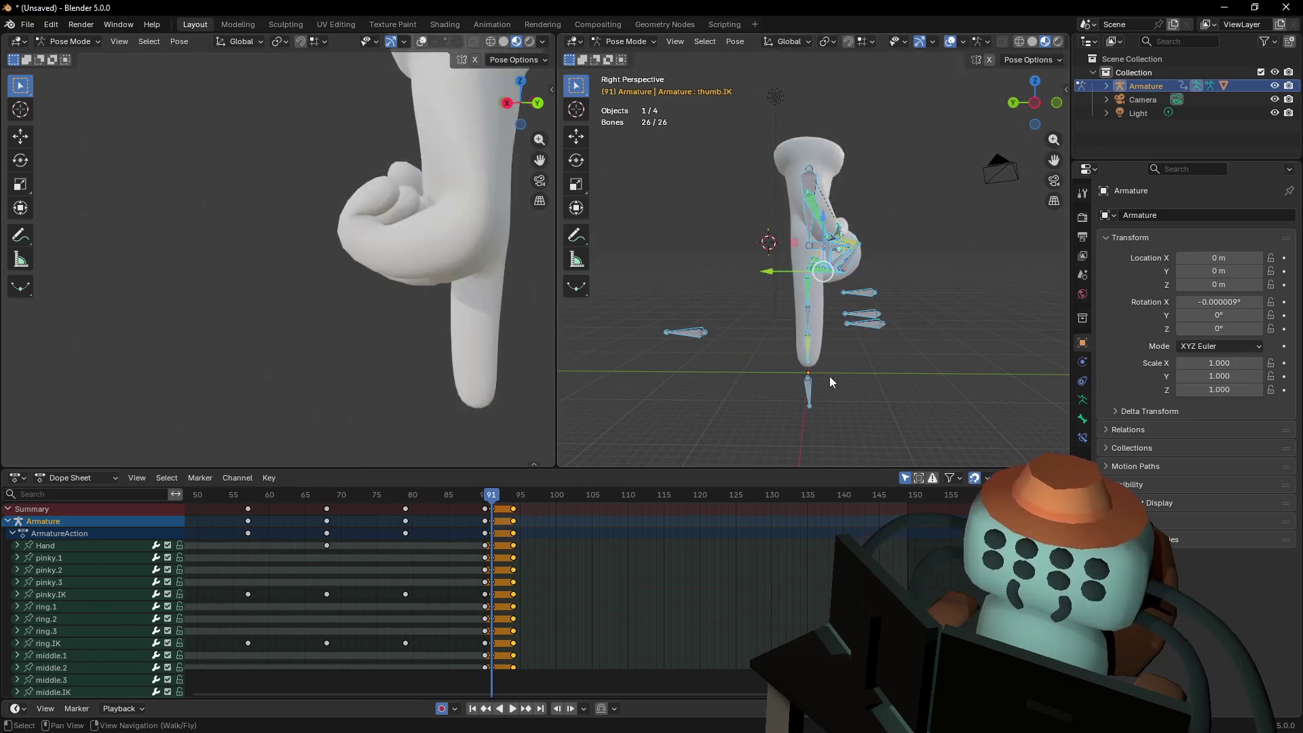
pyautogui.moveTo(835, 285); pyautogui.dragTo(885, 332)
pyautogui.moveTo(885, 333)
pyautogui.mouseDown(button='middle')
pyautogui.moveTo(861, 305)
pyautogui.moveTo(875, 292)
pyautogui.mouseUp(button='middle')
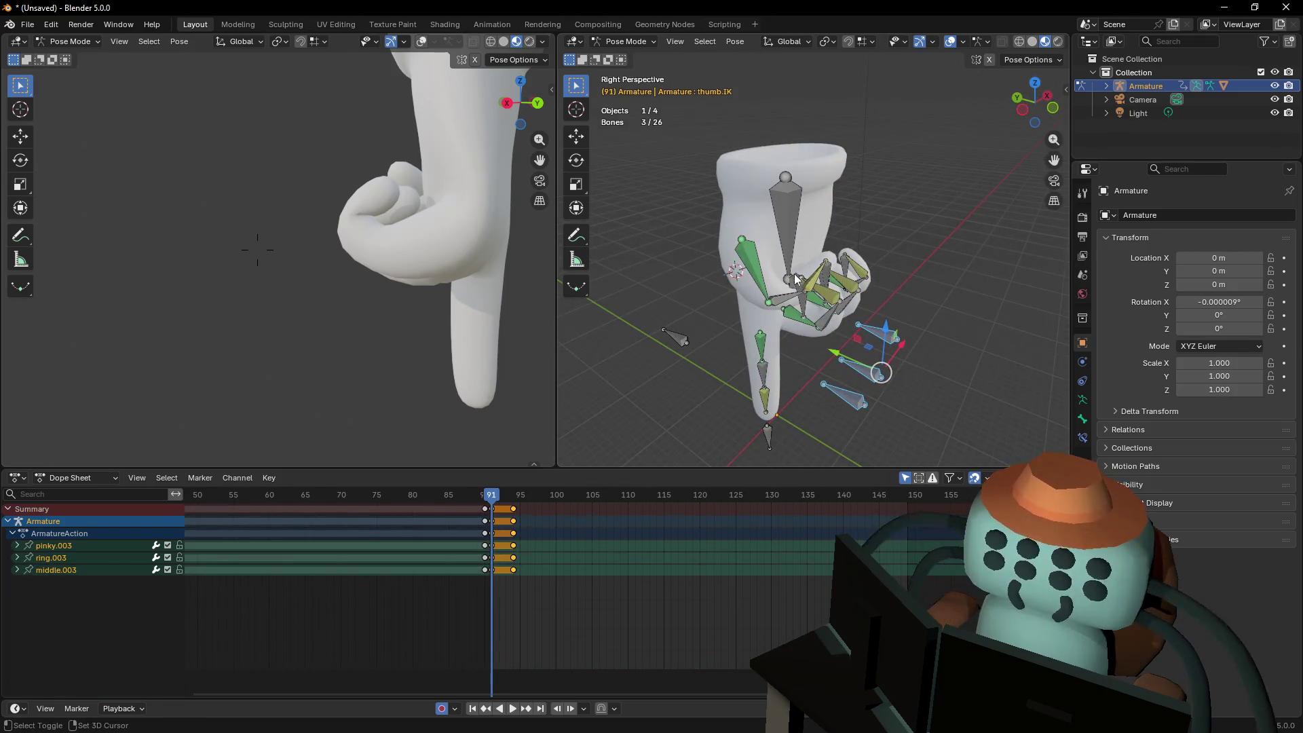
# Select Hand.001 together with the pinky.IK, thumb.IK and middle.IK controls
pyautogui.keyDown('shift'); pyautogui.click(850, 326); pyautogui.keyUp('shift')
pyautogui.scroll(5, 857, 299)
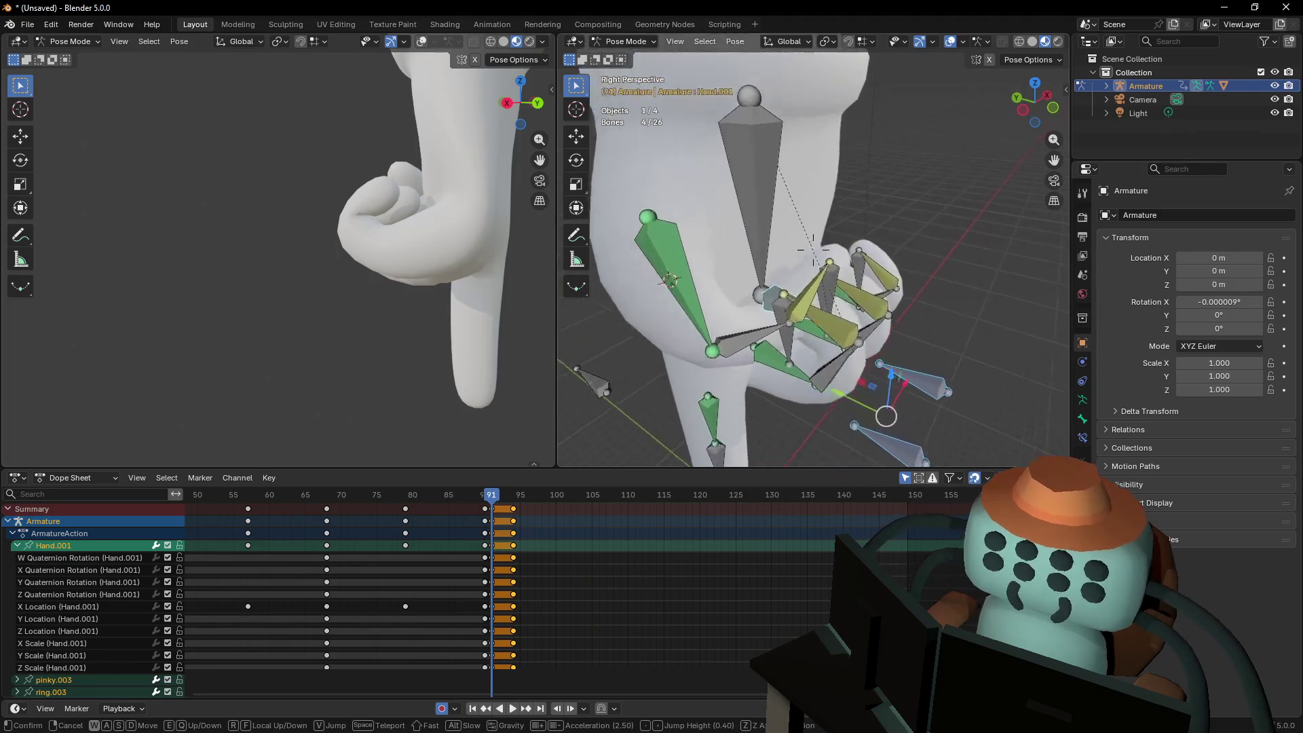
pyautogui.keyDown('shift'); pyautogui.click(839, 294); pyautogui.keyUp('shift')
pyautogui.keyDown('shift'); pyautogui.click(825, 319); pyautogui.keyUp('shift')
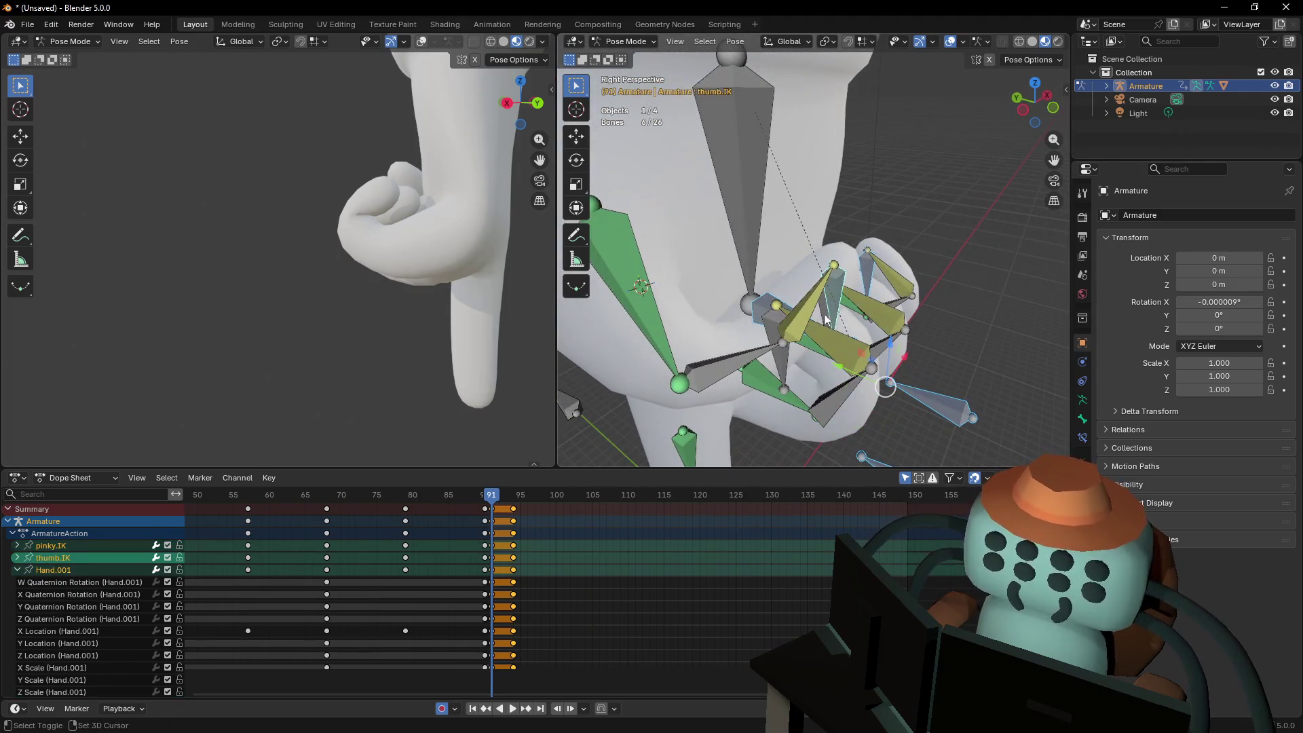
pyautogui.keyDown('shift'); pyautogui.click(784, 360); pyautogui.keyUp('shift')
pyautogui.hotkey('shift', '`')
pyautogui.press('s')
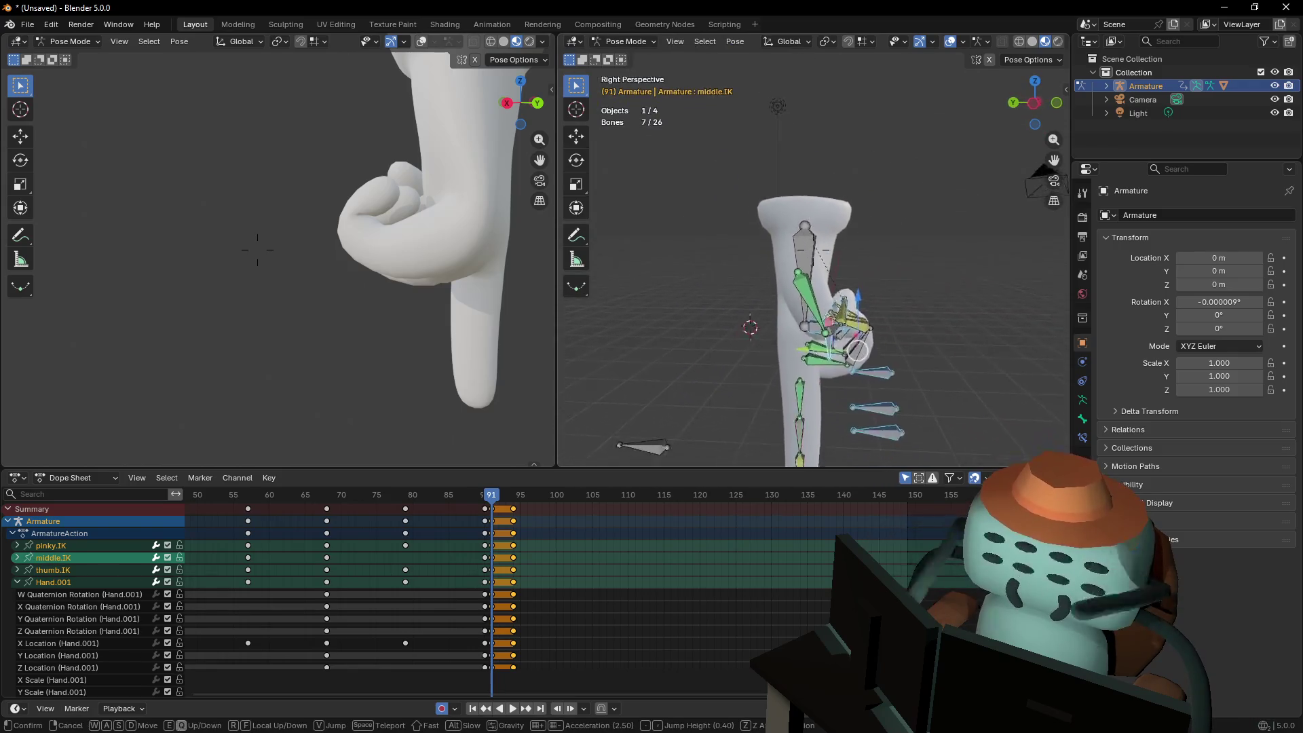
pyautogui.click(775, 370)
# Rotate the selected hand bones twice, then add index.IK and rotate again
pyautogui.press('r')
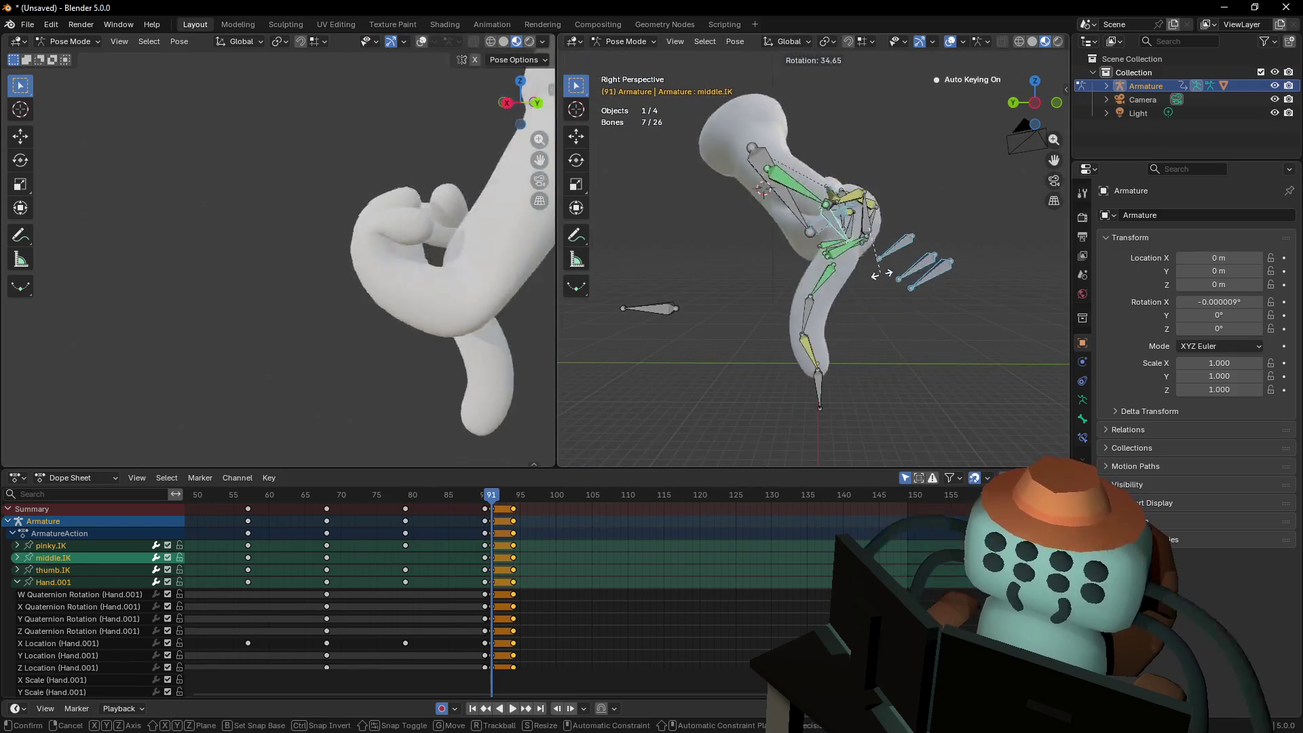
pyautogui.click(853, 270)
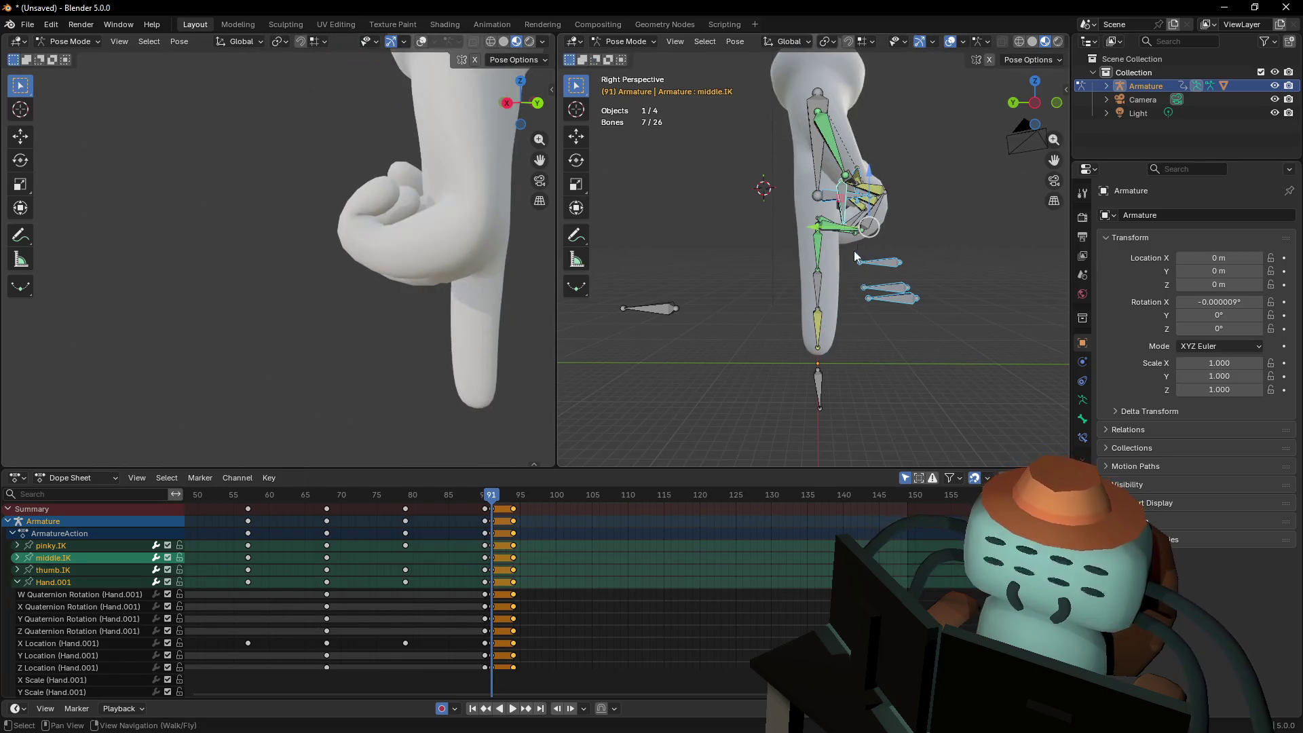
pyautogui.press('r')
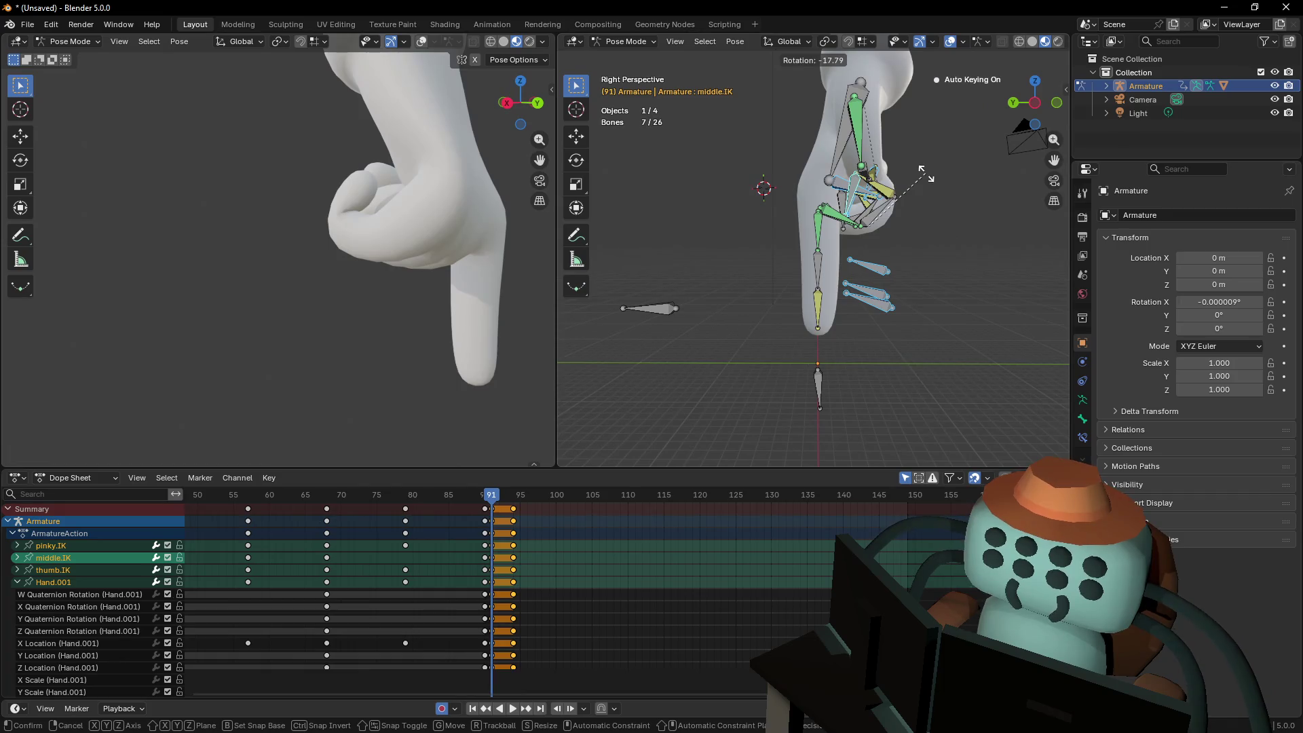
pyautogui.click(877, 261)
pyautogui.keyDown('shift'); pyautogui.click(821, 383); pyautogui.keyUp('shift')
pyautogui.press('r')
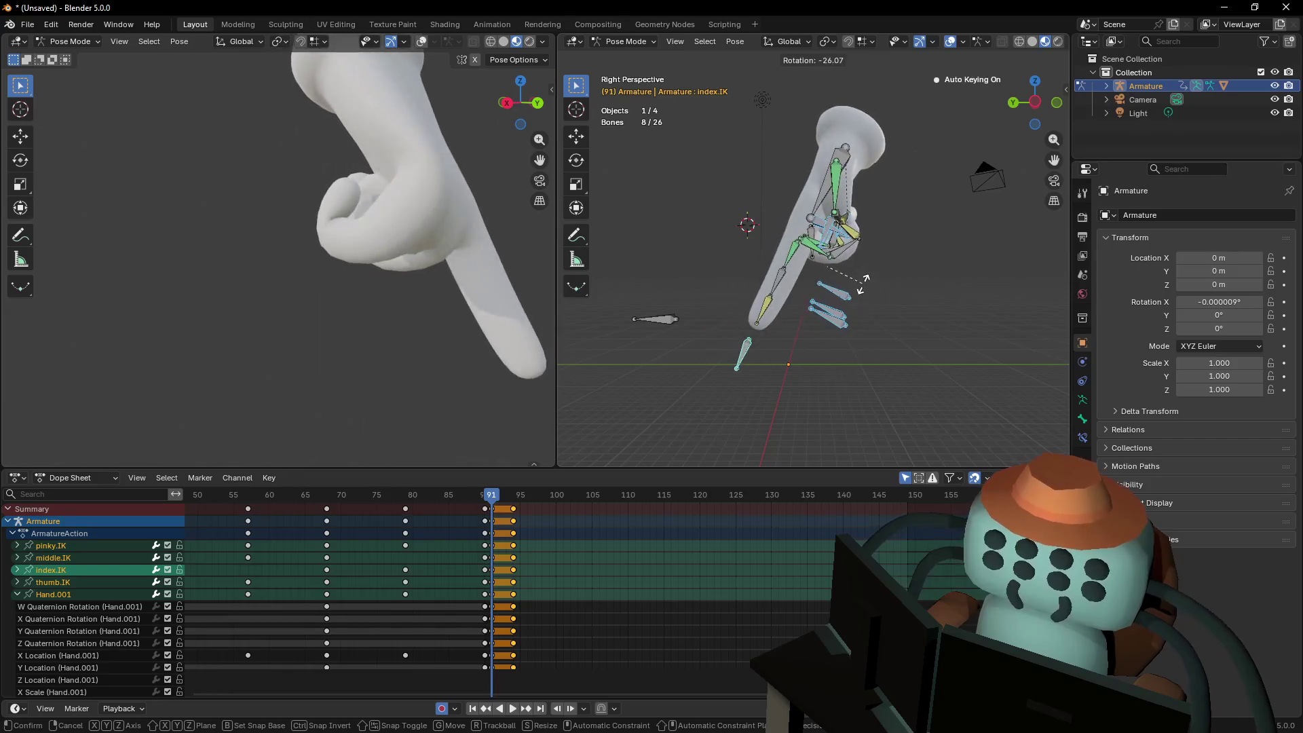
pyautogui.click(864, 290)
# Rotate the selected bones further while framing the hand in the side view
pyautogui.hotkey('shift', '`')
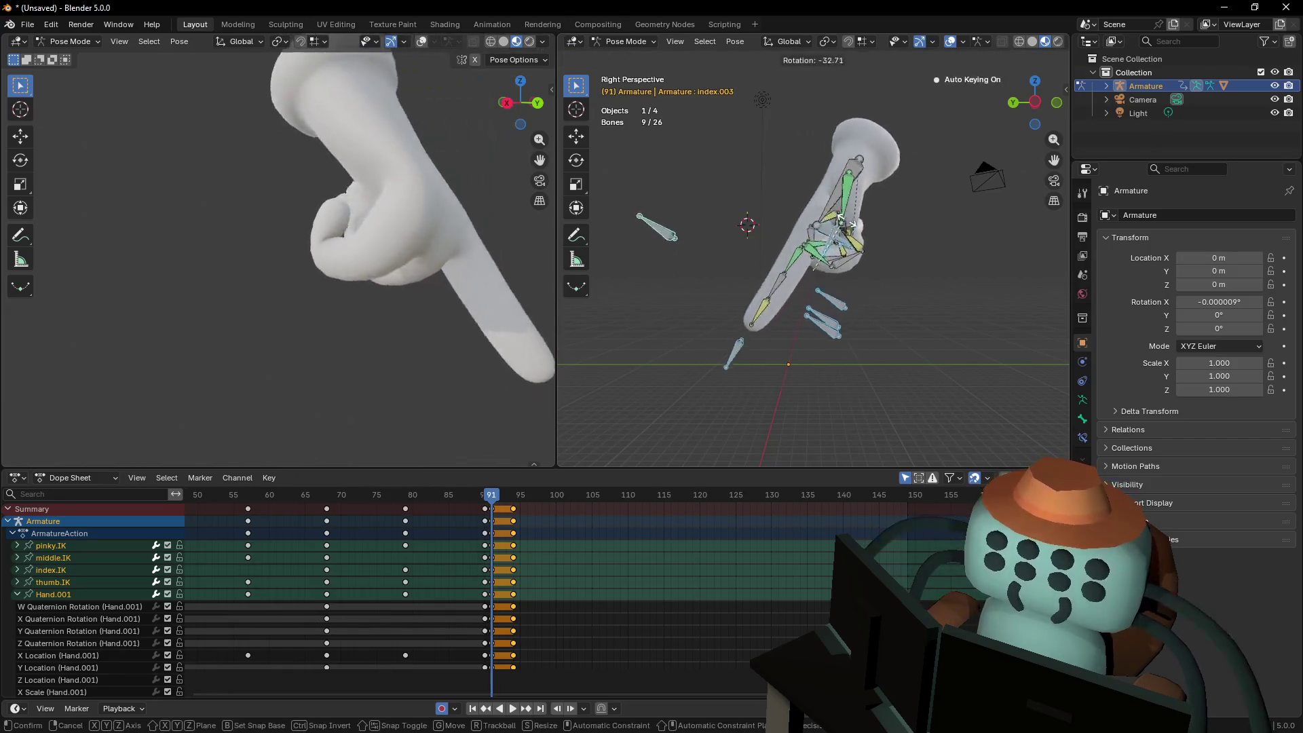
pyautogui.press('w')
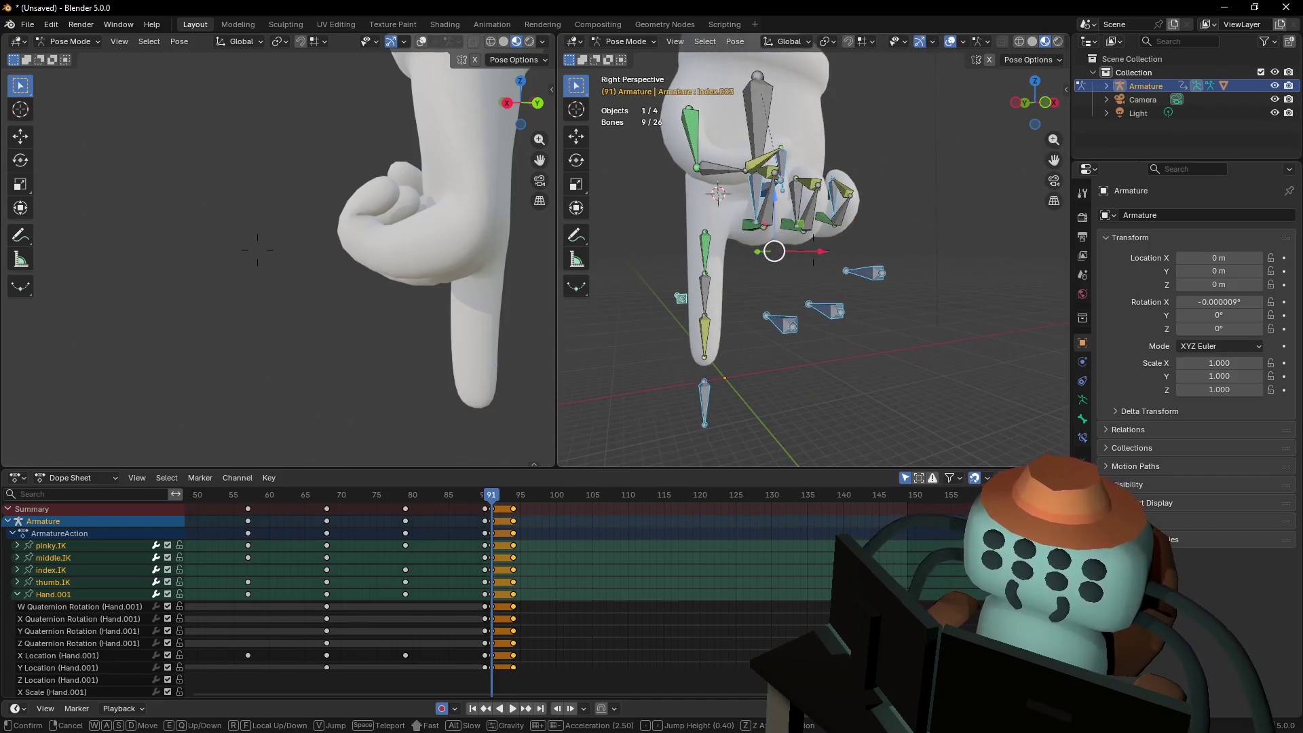
pyautogui.press('s')
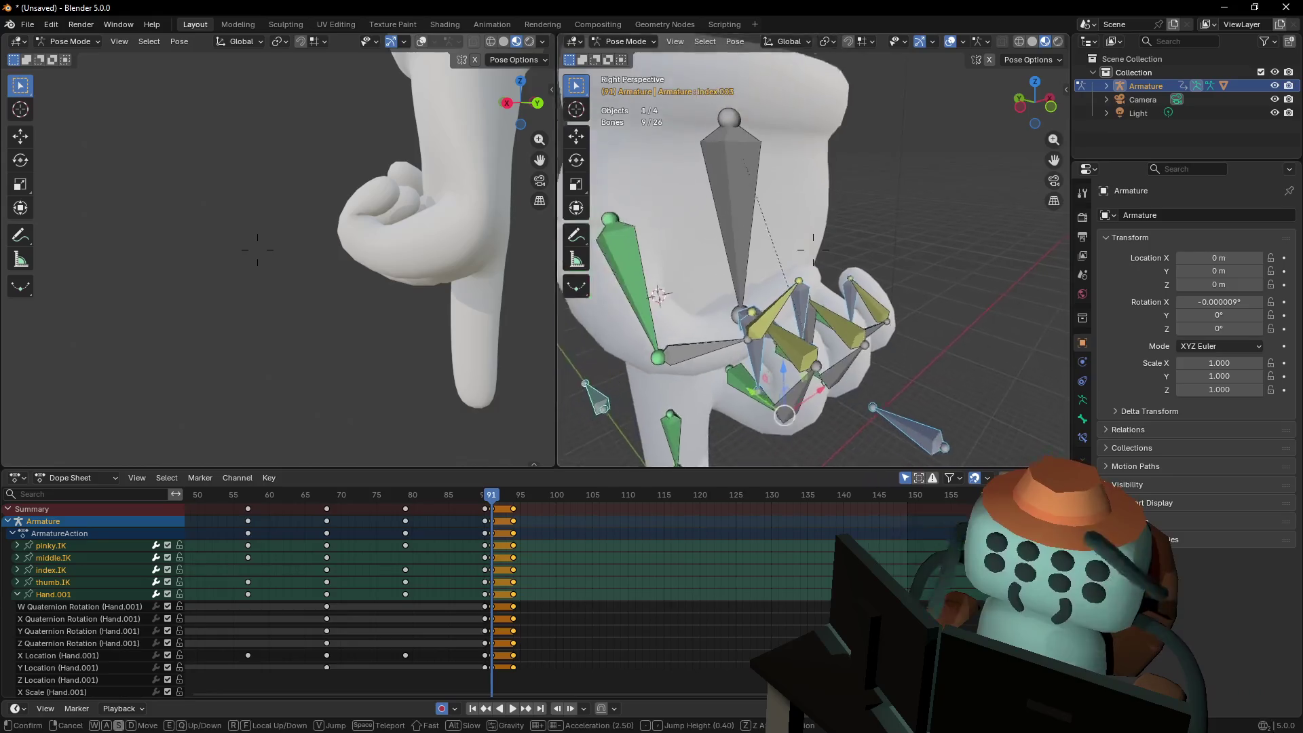
pyautogui.press('Return')
pyautogui.press('r')
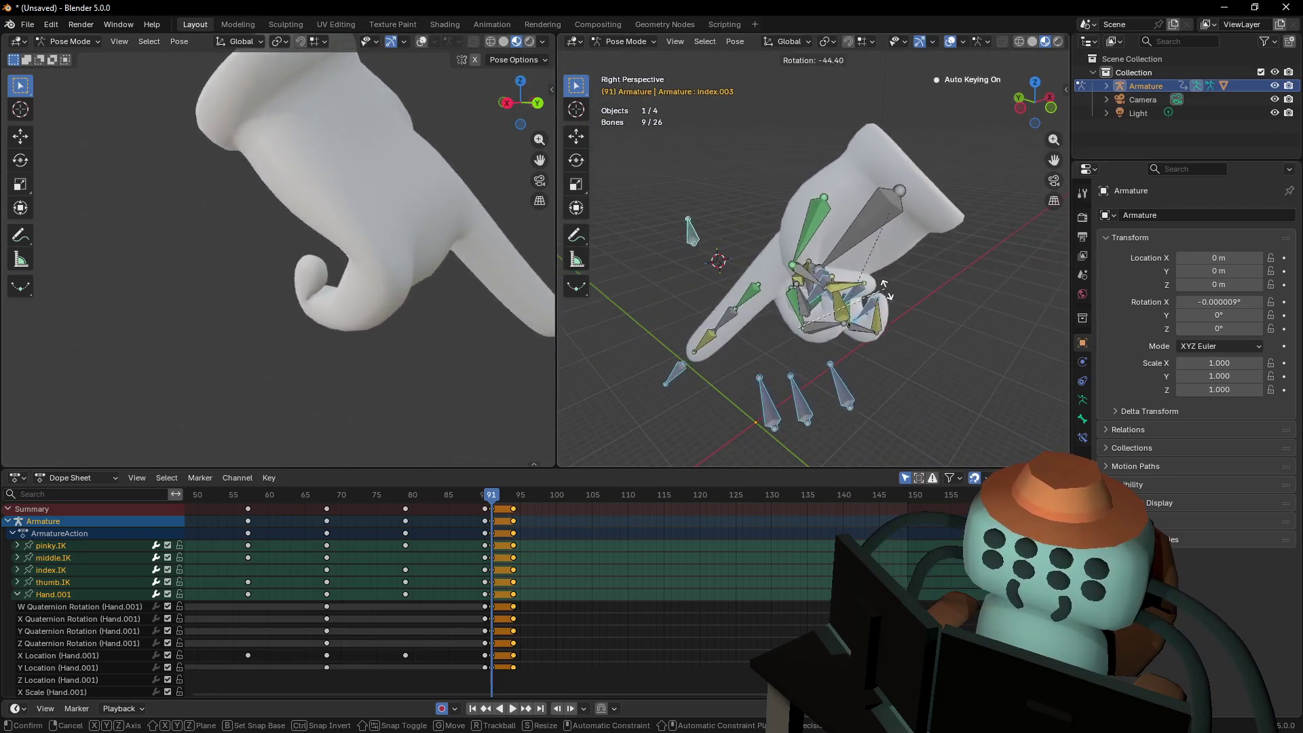
pyautogui.press('Return')
pyautogui.hotkey('shift', '`')
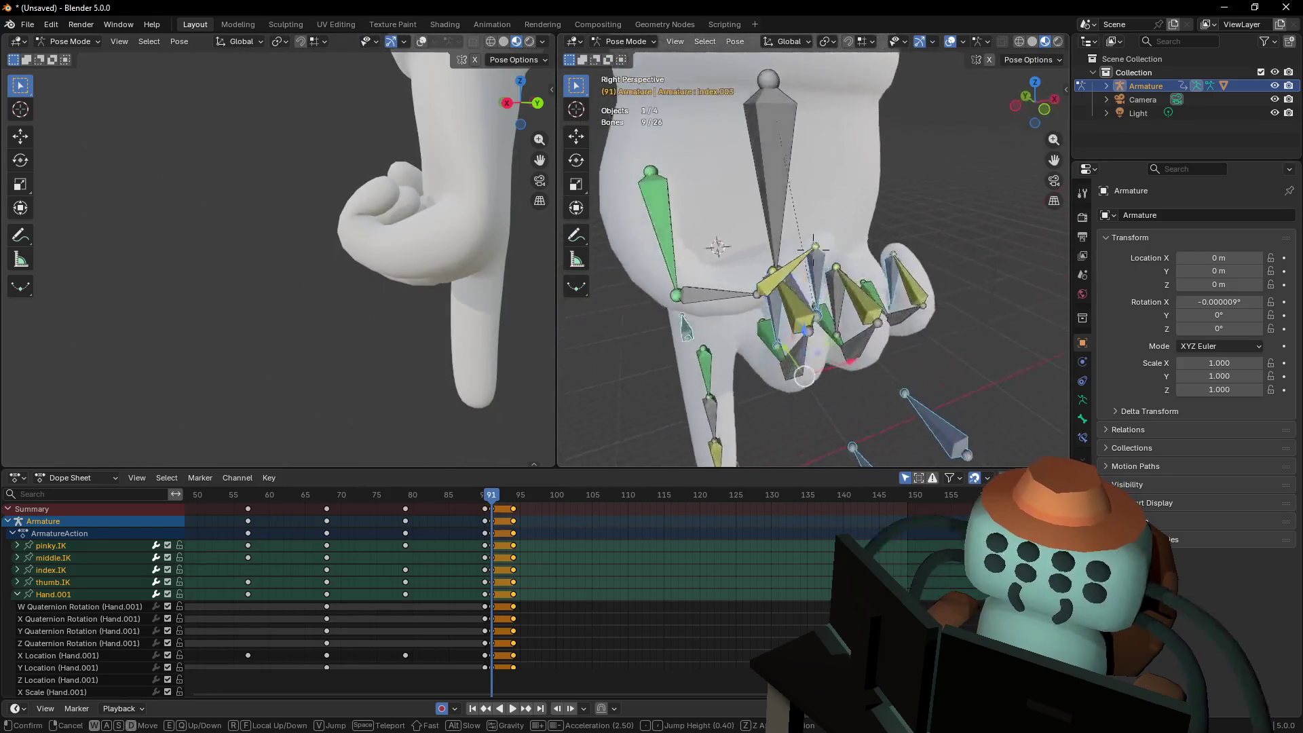
pyautogui.press('Return')
# Add ring.IK and turn the whole rig −130° to point diagonally upward
pyautogui.keyDown('shift'); pyautogui.click(800, 310); pyautogui.keyUp('shift')
pyautogui.hotkey('shift', '`')
pyautogui.press('s')
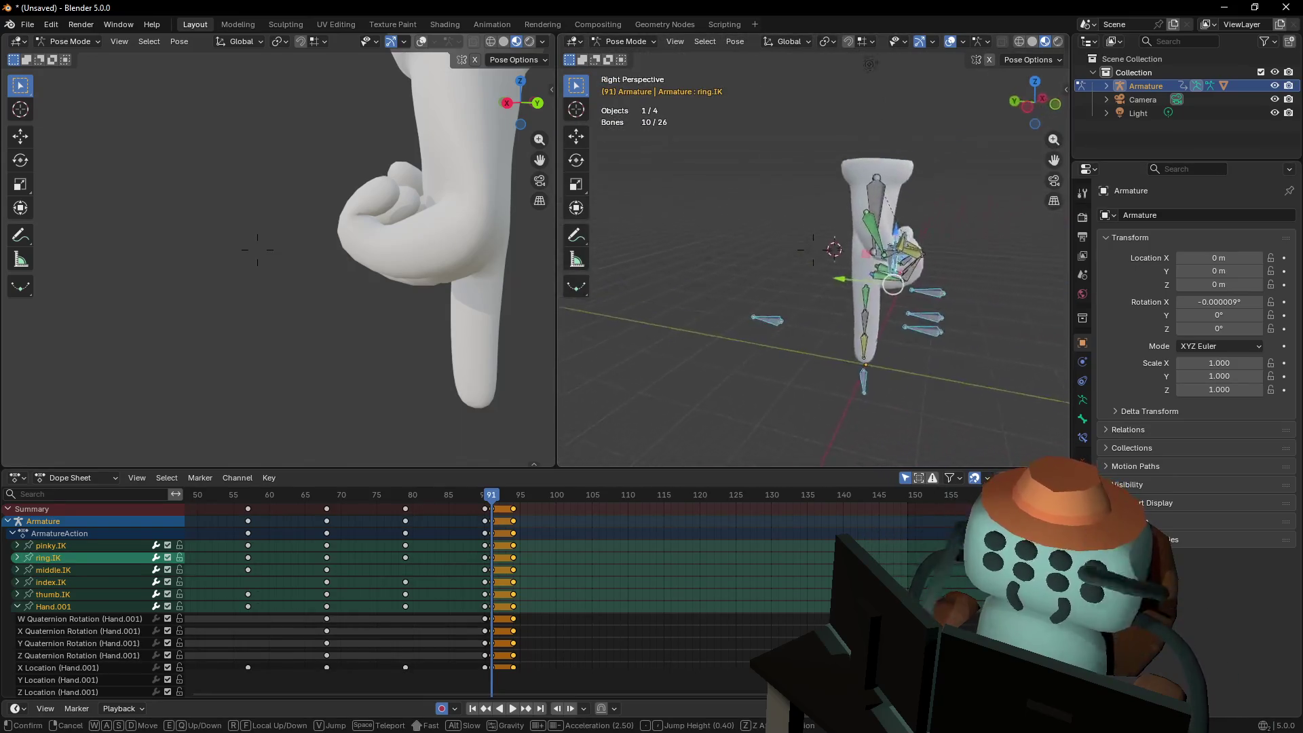
pyautogui.press('Return')
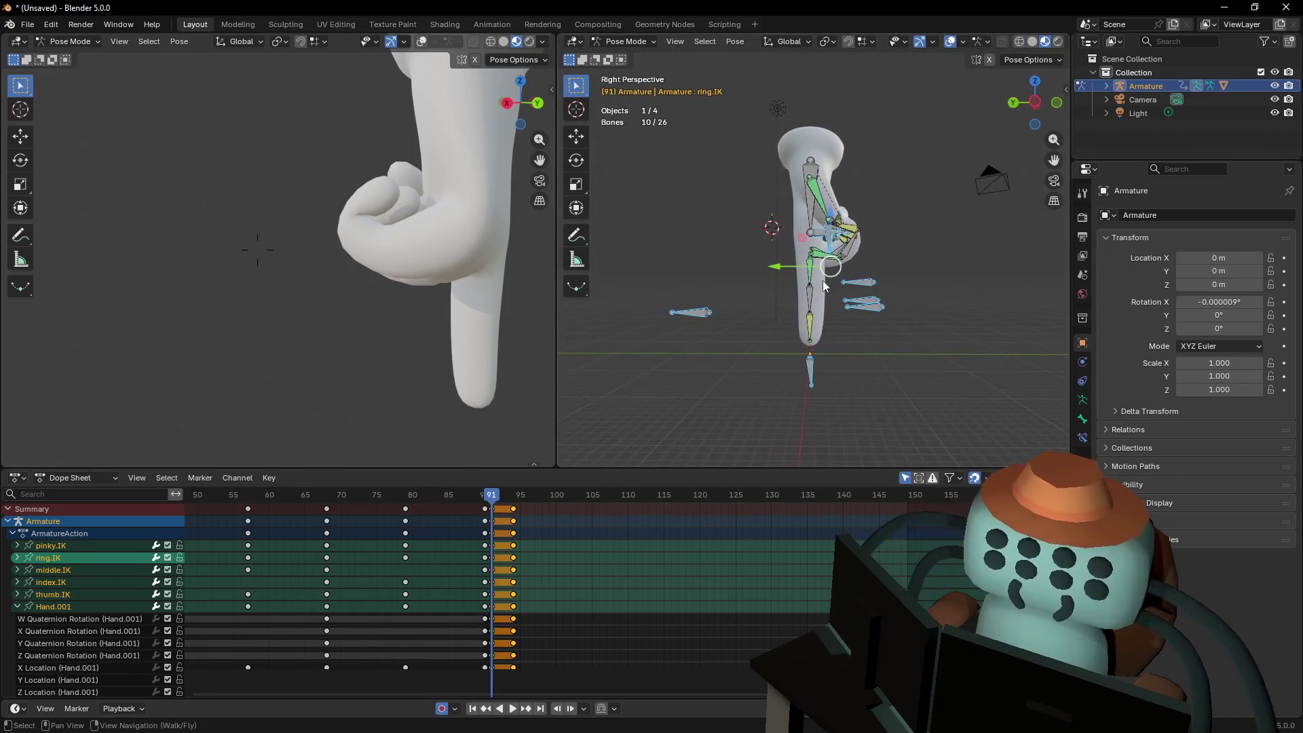
pyautogui.press('r')
pyautogui.press('Escape')
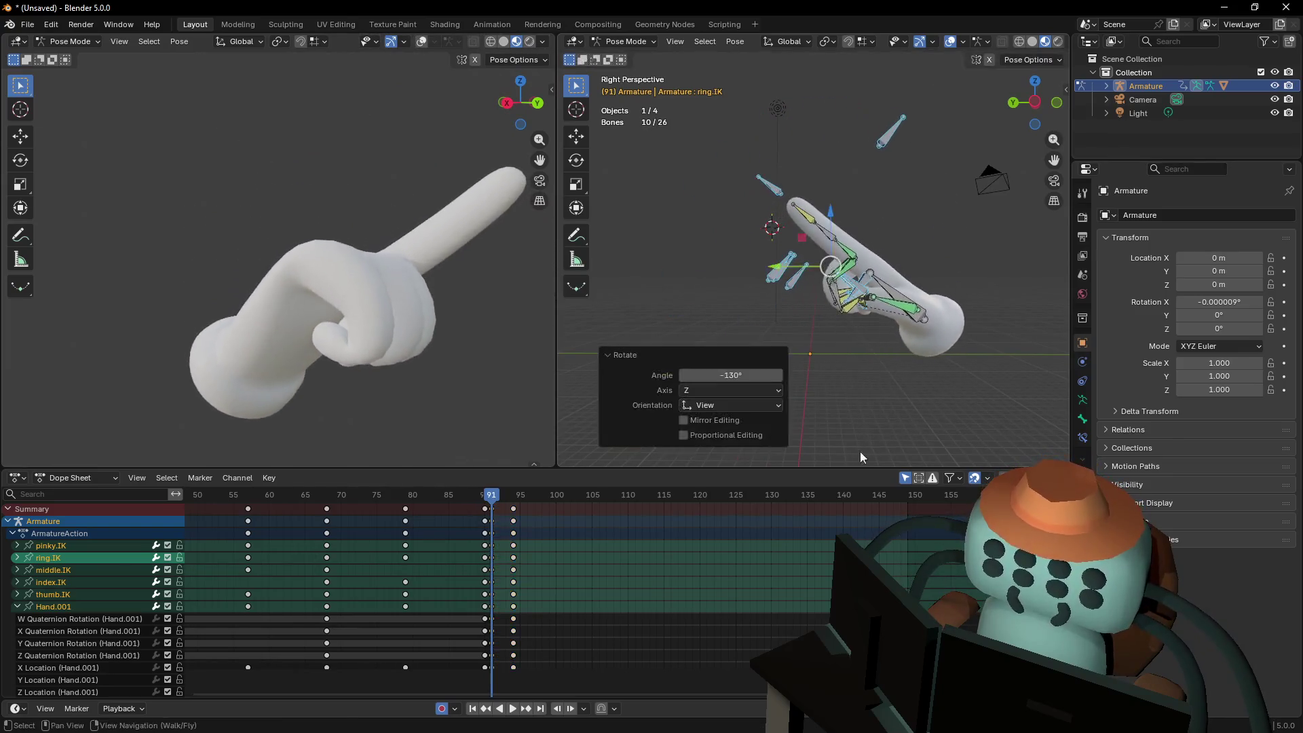
pyautogui.keyDown('shift'); pyautogui.moveTo(911, 381); pyautogui.dragTo(890, 326, button='middle'); pyautogui.keyUp('shift')
pyautogui.click(789, 252)
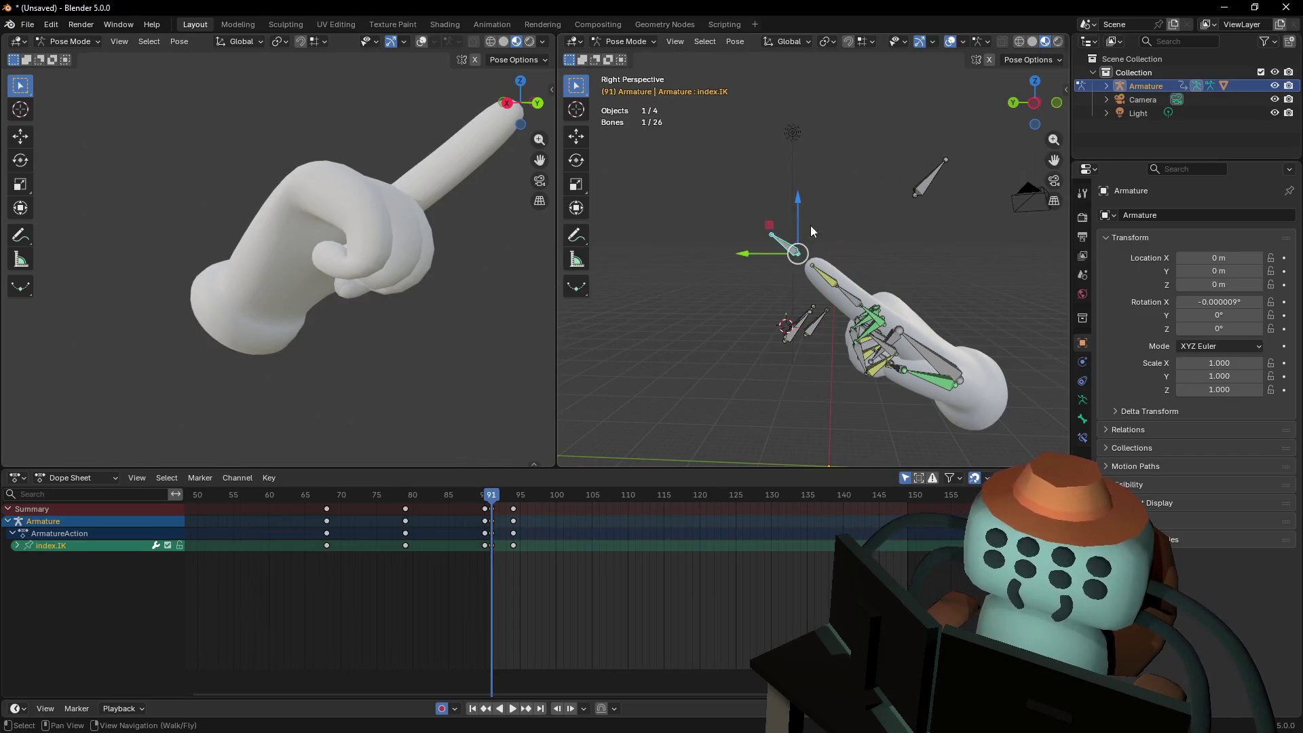
# Move index.IK to lift the finger, then preview the motion between frames 91 and 94
pyautogui.press('r')
pyautogui.press('g')
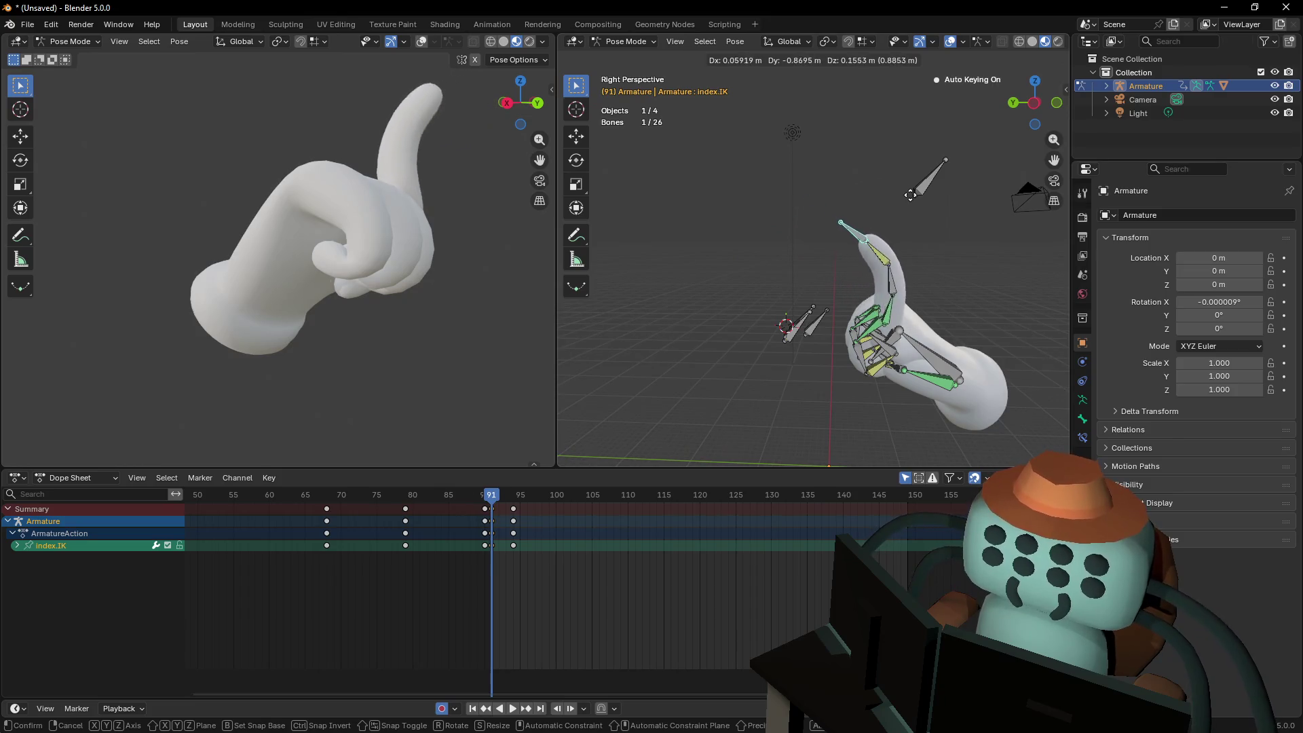
pyautogui.click(890, 193)
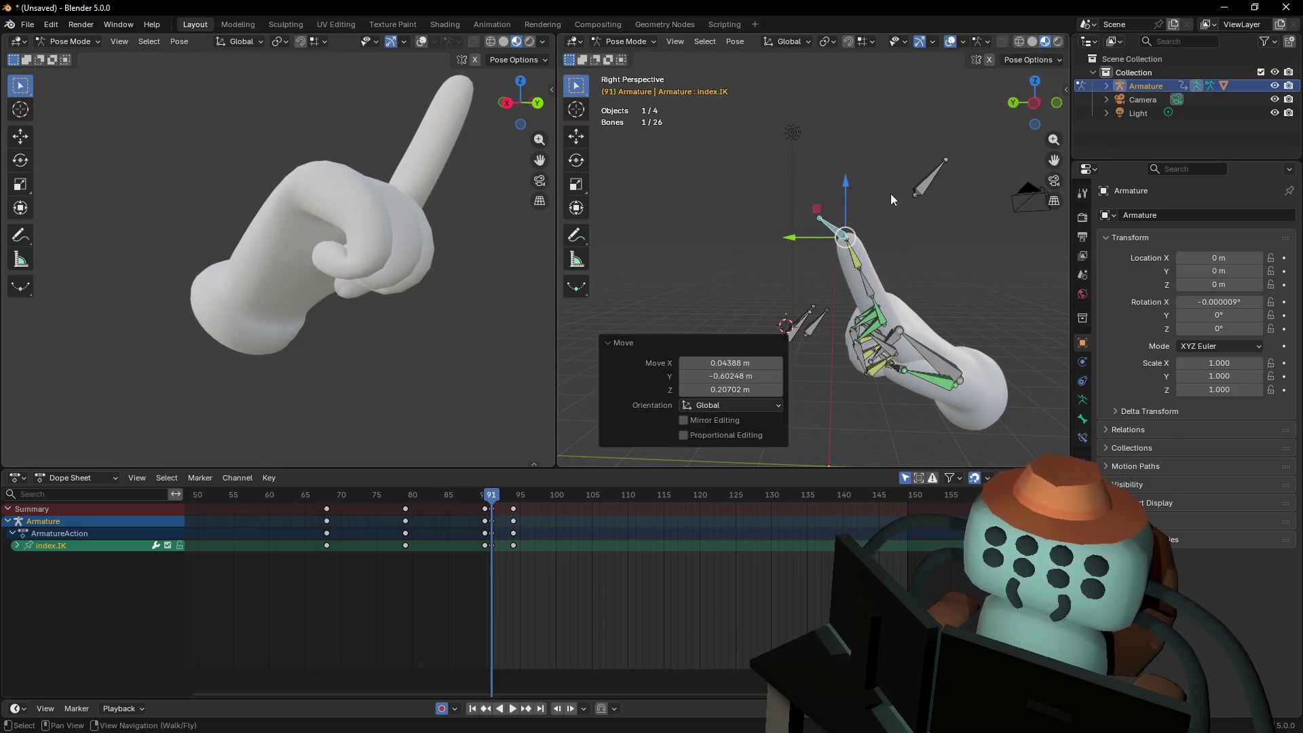
pyautogui.hotkey('shift', '`')
pyautogui.moveTo(501, 498)
pyautogui.mouseDown()
pyautogui.moveTo(521, 498)
pyautogui.moveTo(491, 497)
pyautogui.mouseUp()
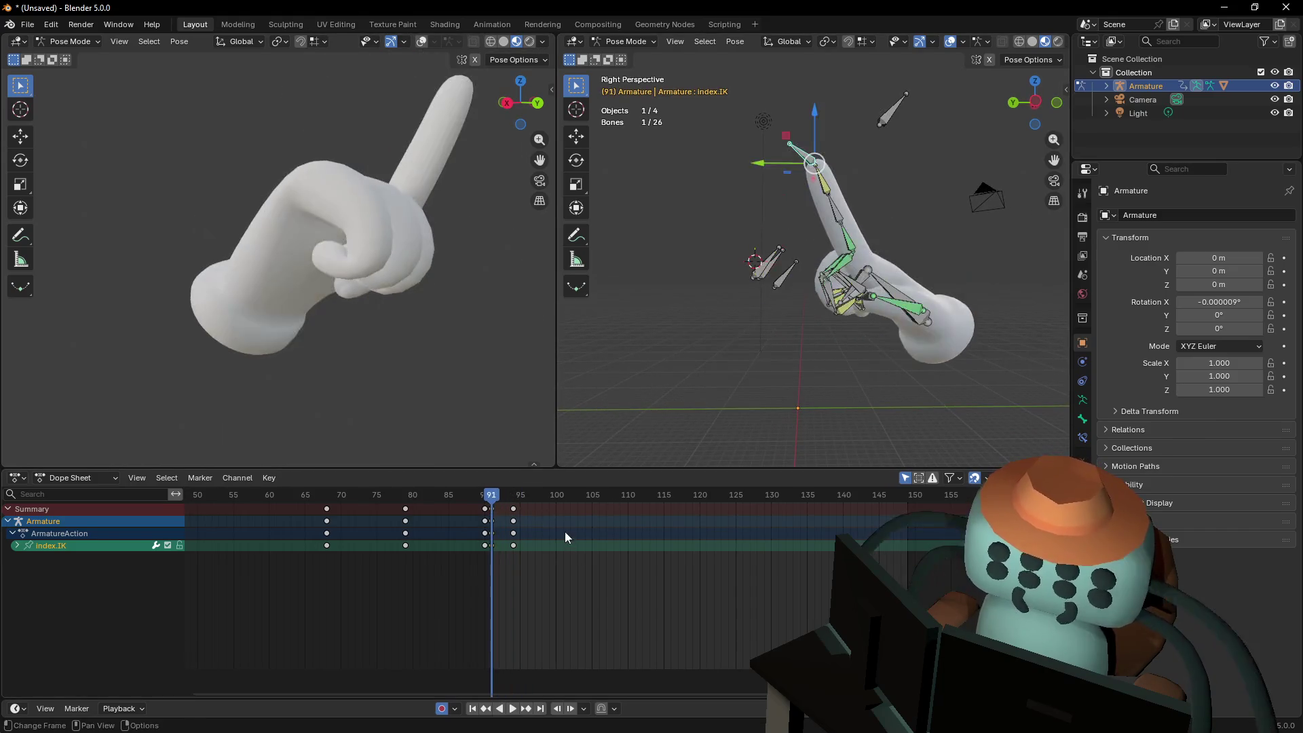
pyautogui.press('Up')
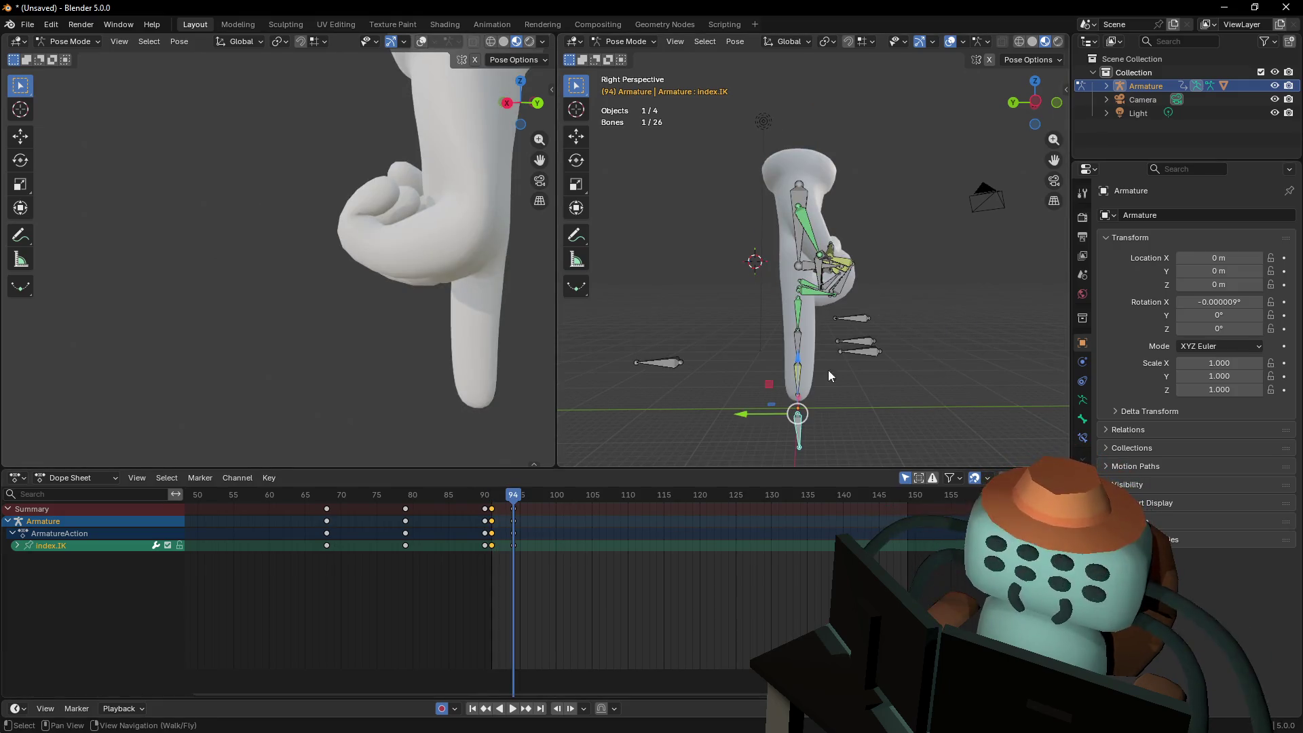
pyautogui.press('Down')
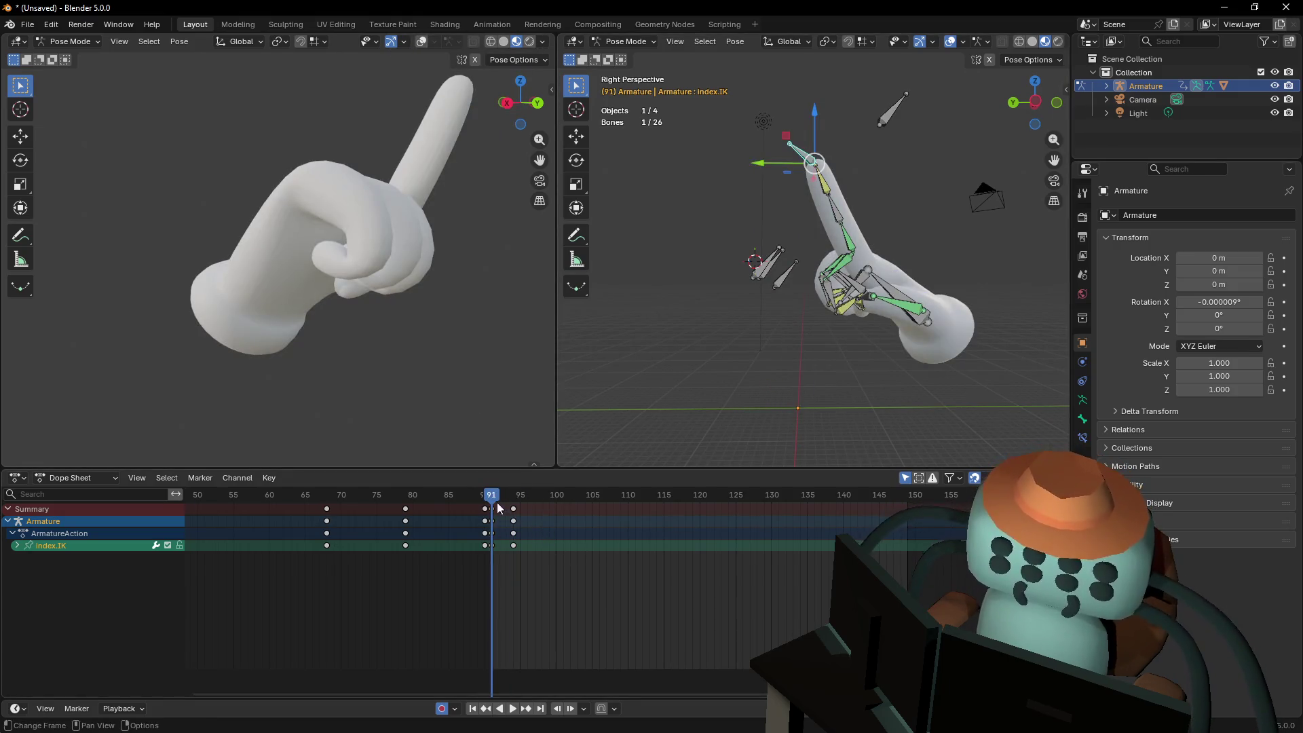
pyautogui.moveTo(818, 262)
pyautogui.mouseDown(button='middle')
pyautogui.moveTo(816, 303)
pyautogui.moveTo(780, 326)
pyautogui.mouseUp(button='middle')
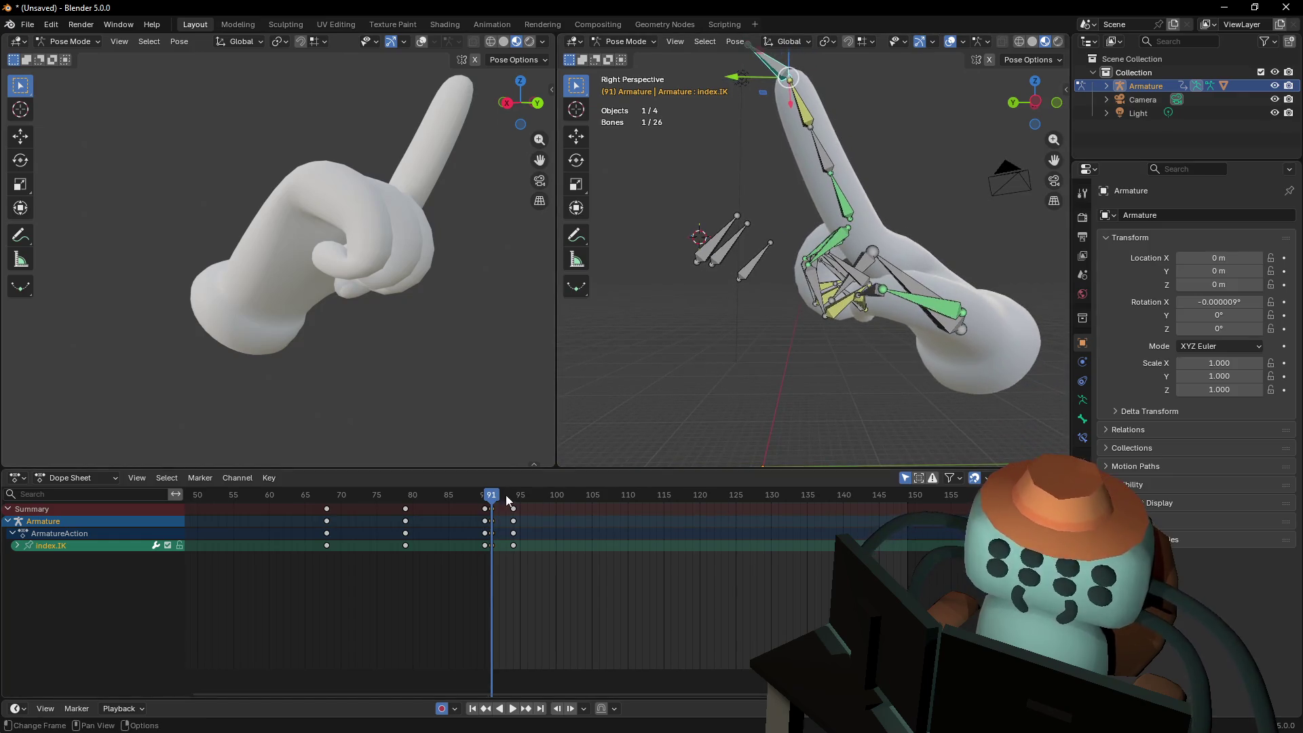
pyautogui.press('space')
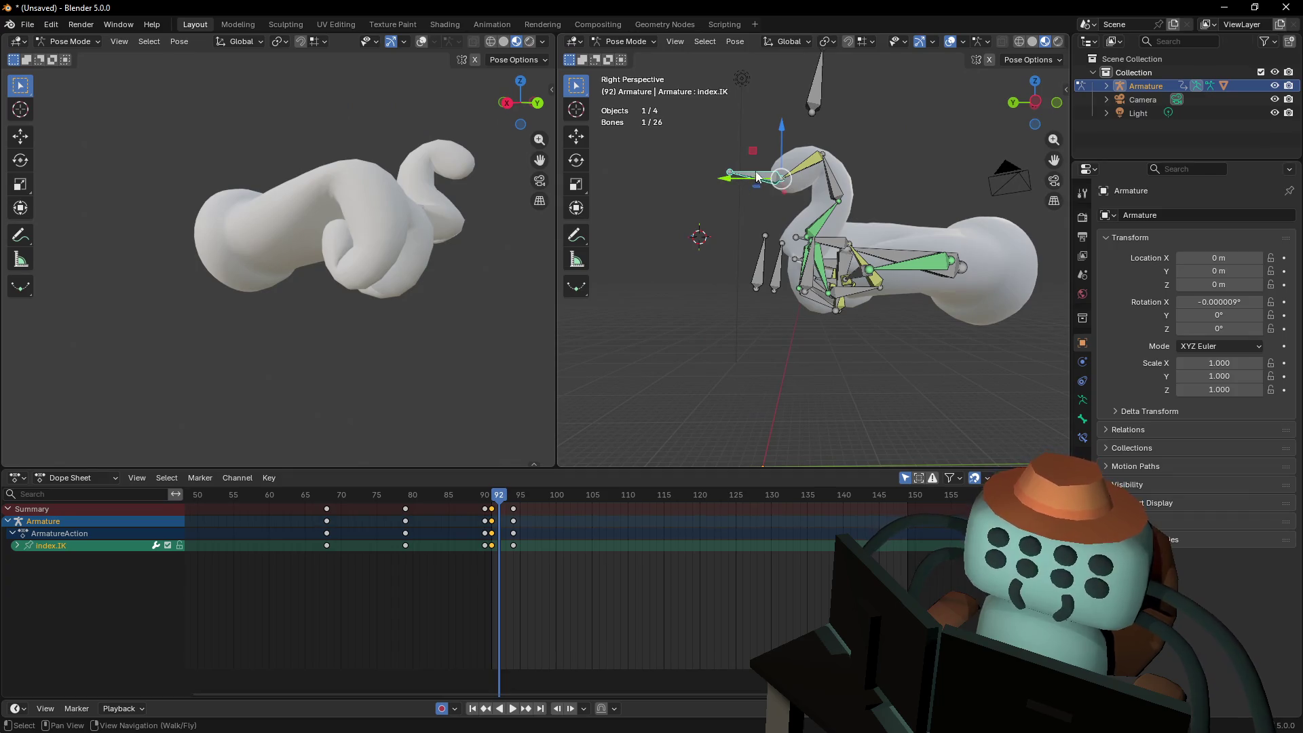
# Move index.IK in the YZ plane, keying frames 92 and 93 with a 0.76745 m Y shift
pyautogui.press('g')
pyautogui.hotkey('shift', 'x')
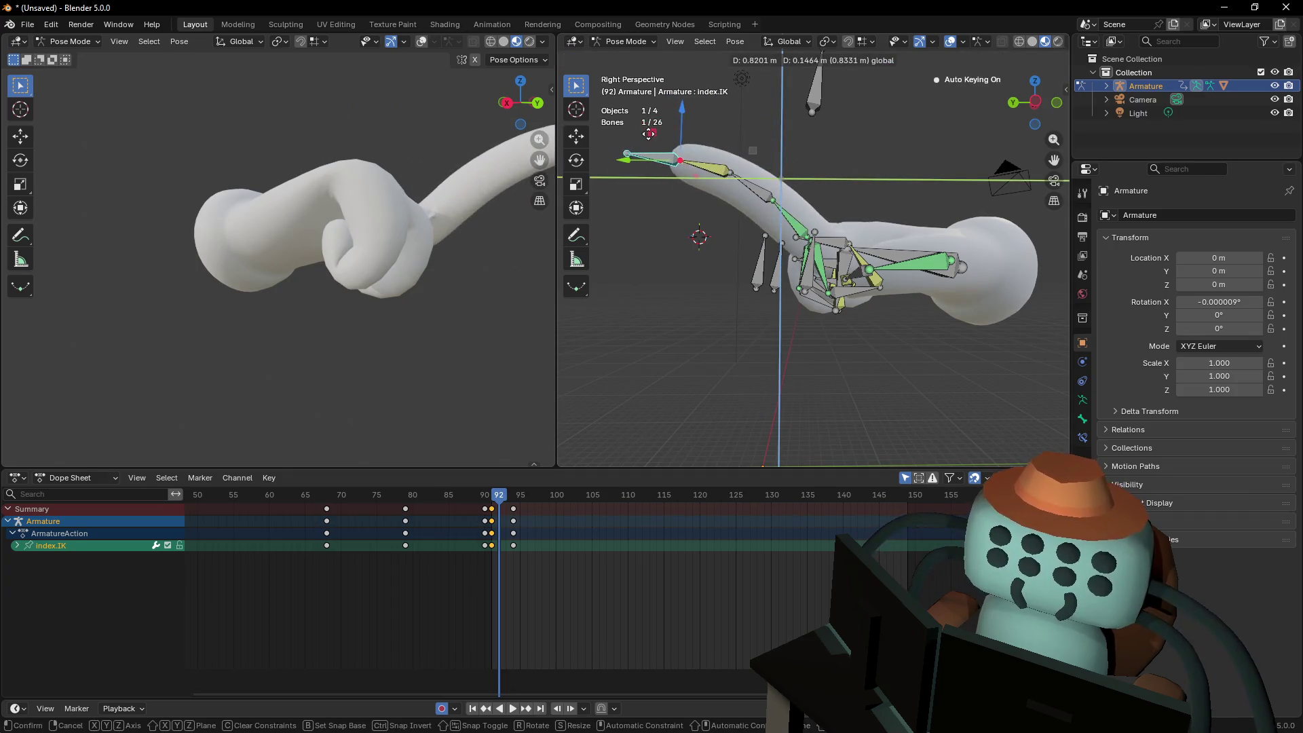
pyautogui.click(625, 152)
pyautogui.moveTo(500, 498); pyautogui.dragTo(511, 497)
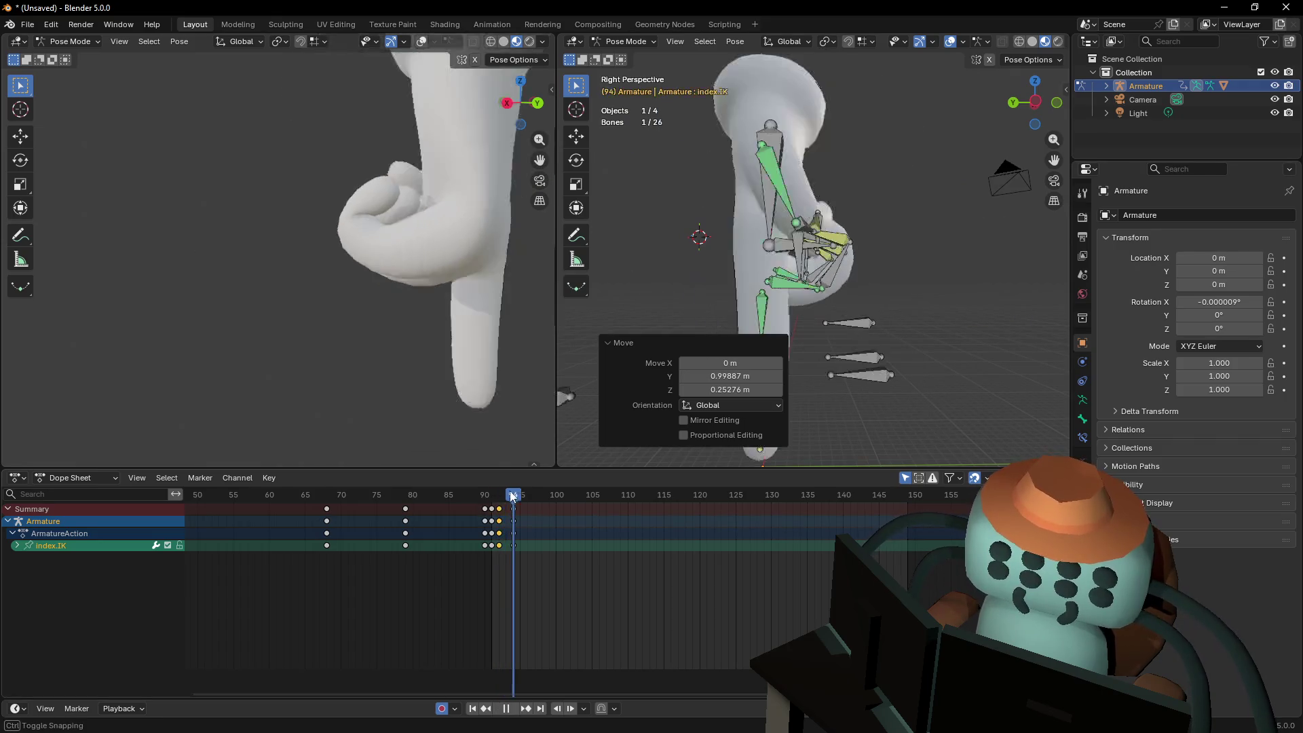
pyautogui.press('Escape')
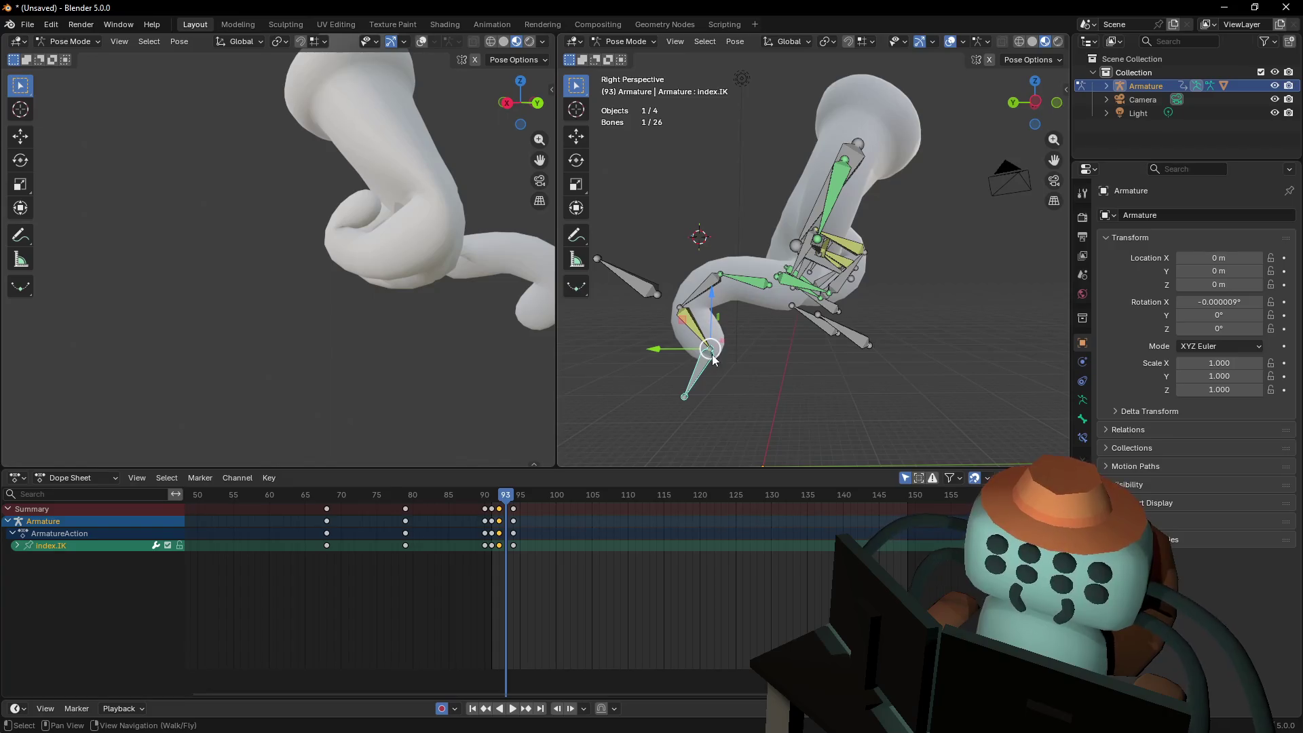
pyautogui.moveTo(659, 353); pyautogui.dragTo(569, 352)
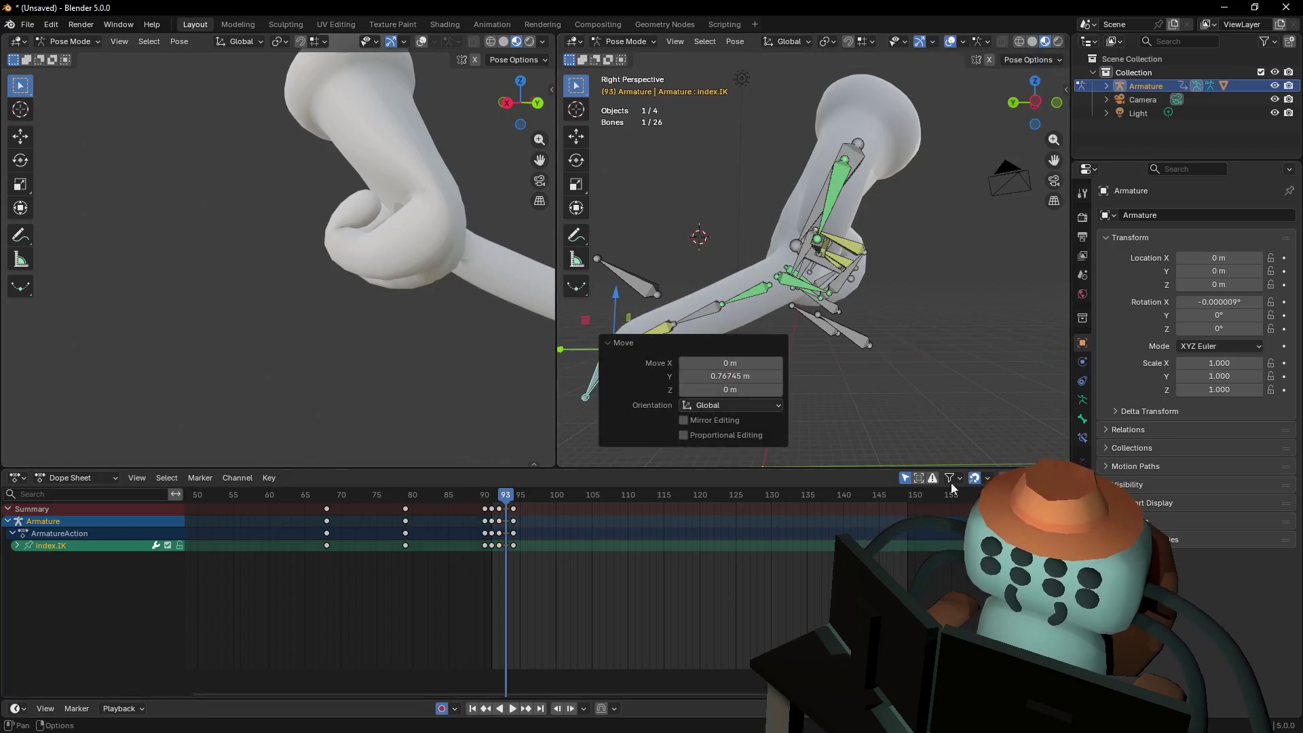
# Review the motion up to frame 95 and fly in close to the finger bones
pyautogui.moveTo(504, 500); pyautogui.dragTo(520, 500)
pyautogui.press('space')
pyautogui.keyDown('shift'); pyautogui.moveTo(842, 265); pyautogui.dragTo(884, 268, button='middle'); pyautogui.keyUp('shift')
pyautogui.moveTo(884, 268)
pyautogui.keyDown('shift'); pyautogui.mouseDown(button='right')
pyautogui.moveTo(943, 268)
pyautogui.moveTo(882, 266)
pyautogui.moveTo(919, 263)
pyautogui.mouseUp(button='right'); pyautogui.keyUp('shift')
pyautogui.press('w')
pyautogui.keyDown('shift'); pyautogui.moveTo(814, 250); pyautogui.dragTo(871, 274, button='right'); pyautogui.keyUp('shift')
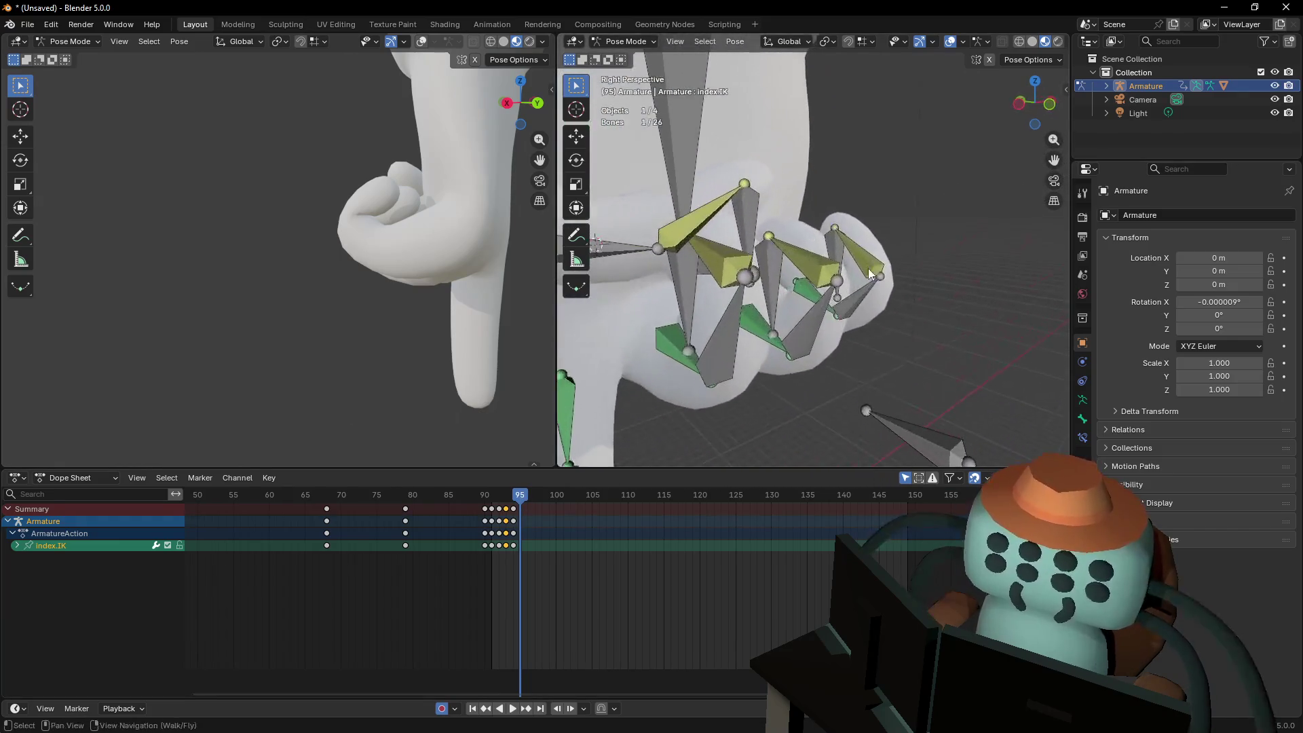
# Select ring.IK, thumb.IK, middle.IK, pinky.IK and Hand.001
pyautogui.moveTo(767, 272); pyautogui.dragTo(704, 293)
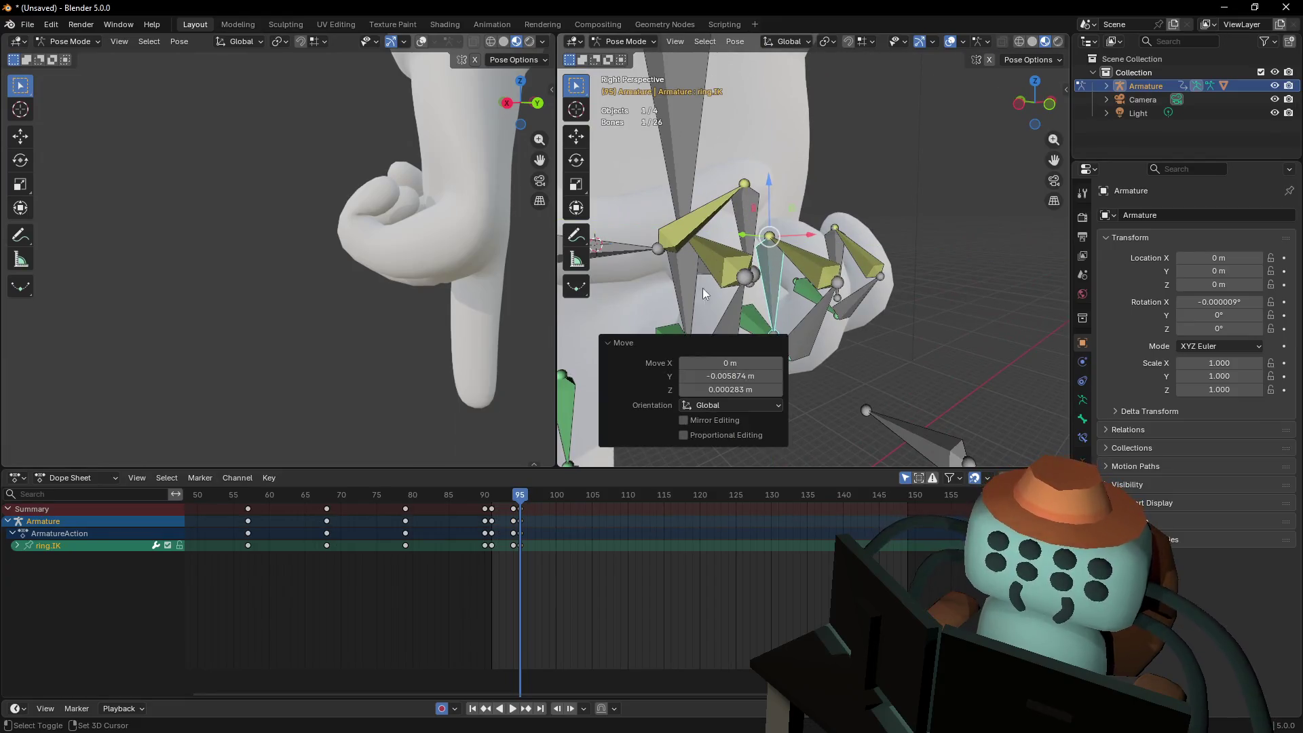
pyautogui.keyDown('shift'); pyautogui.click(747, 213); pyautogui.keyUp('shift')
pyautogui.keyDown('shift'); pyautogui.click(850, 253); pyautogui.keyUp('shift')
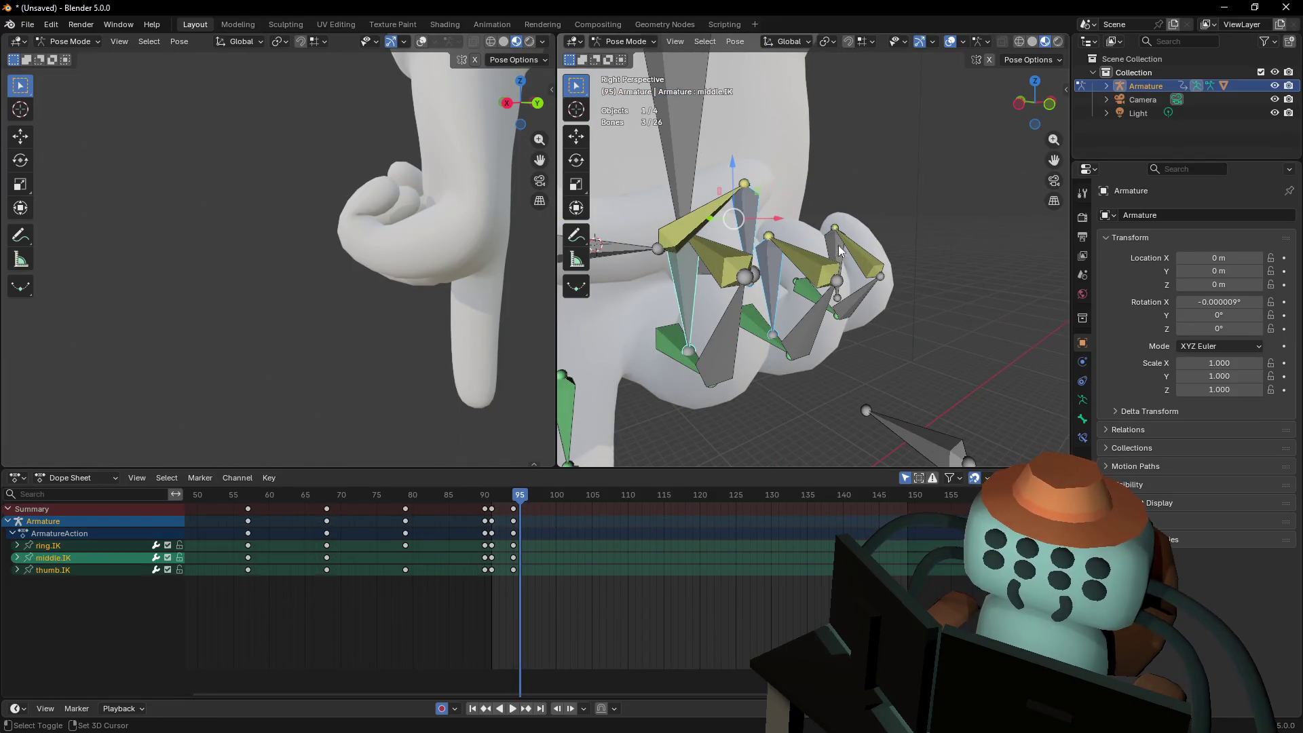
pyautogui.keyDown('shift'); pyautogui.click(828, 251); pyautogui.keyUp('shift')
pyautogui.keyDown('shift'); pyautogui.moveTo(829, 250); pyautogui.dragTo(784, 284, button='right'); pyautogui.keyUp('shift')
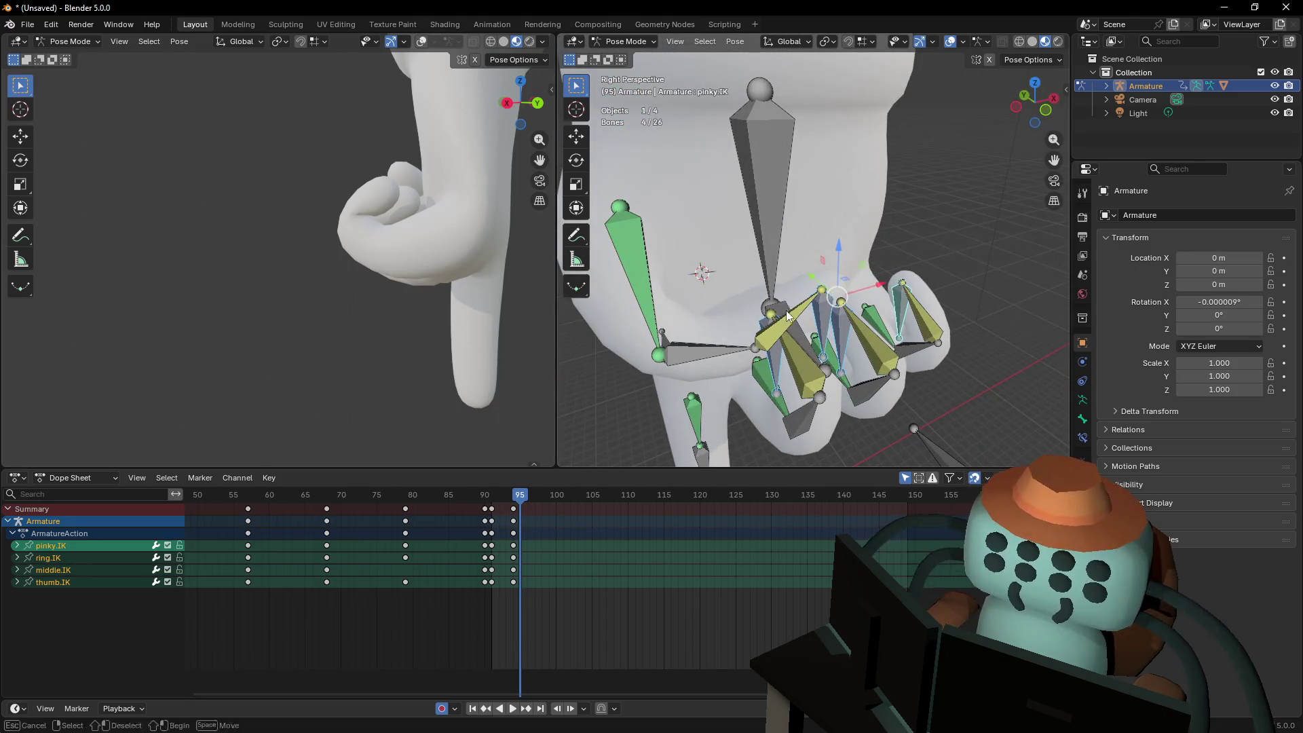
pyautogui.keyDown('shift'); pyautogui.click(787, 316); pyautogui.keyUp('shift')
pyautogui.scroll(-3, 787, 316)
pyautogui.moveTo(787, 316); pyautogui.dragTo(797, 269, button='middle')
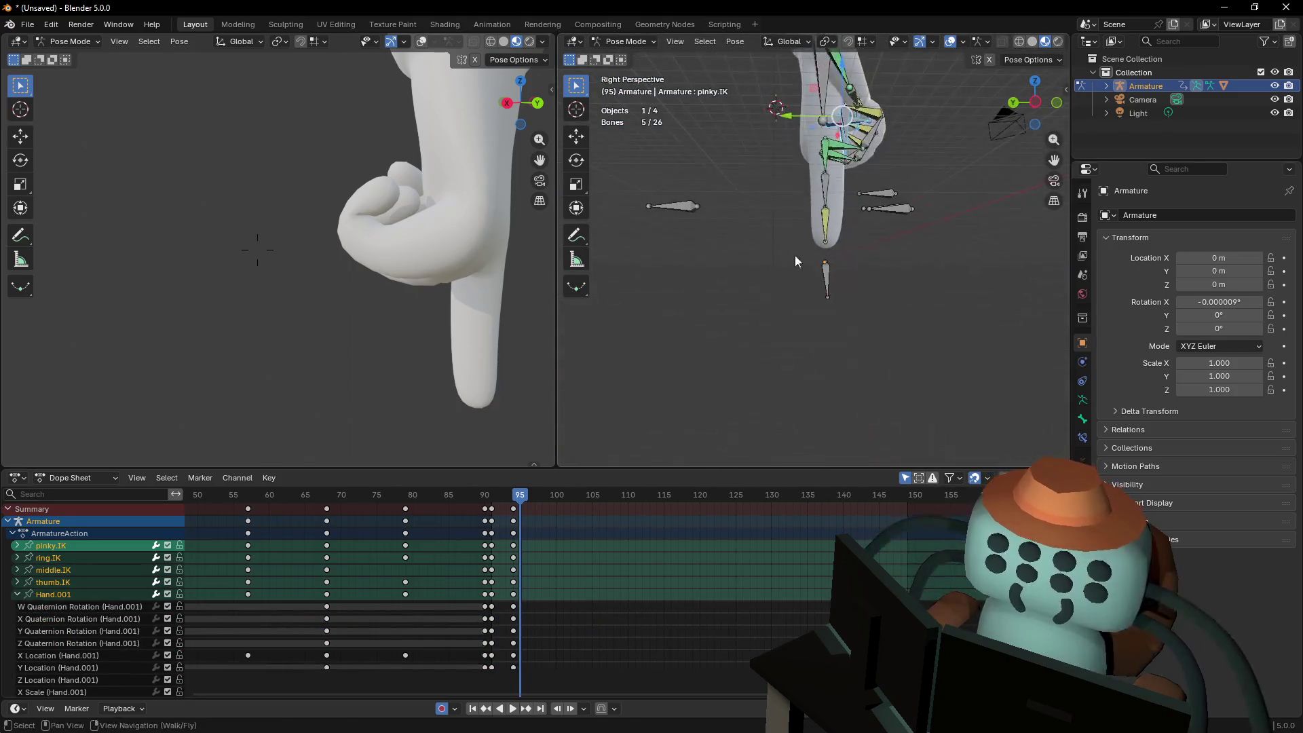
# Lower the selected bones 0.29618 m on Z and move their frame-95 keys to frame 96
pyautogui.press('g')
pyautogui.press('z')
pyautogui.click(705, 397)
pyautogui.keyDown('shift'); pyautogui.moveTo(705, 285); pyautogui.dragTo(669, 367, button='middle'); pyautogui.keyUp('shift')
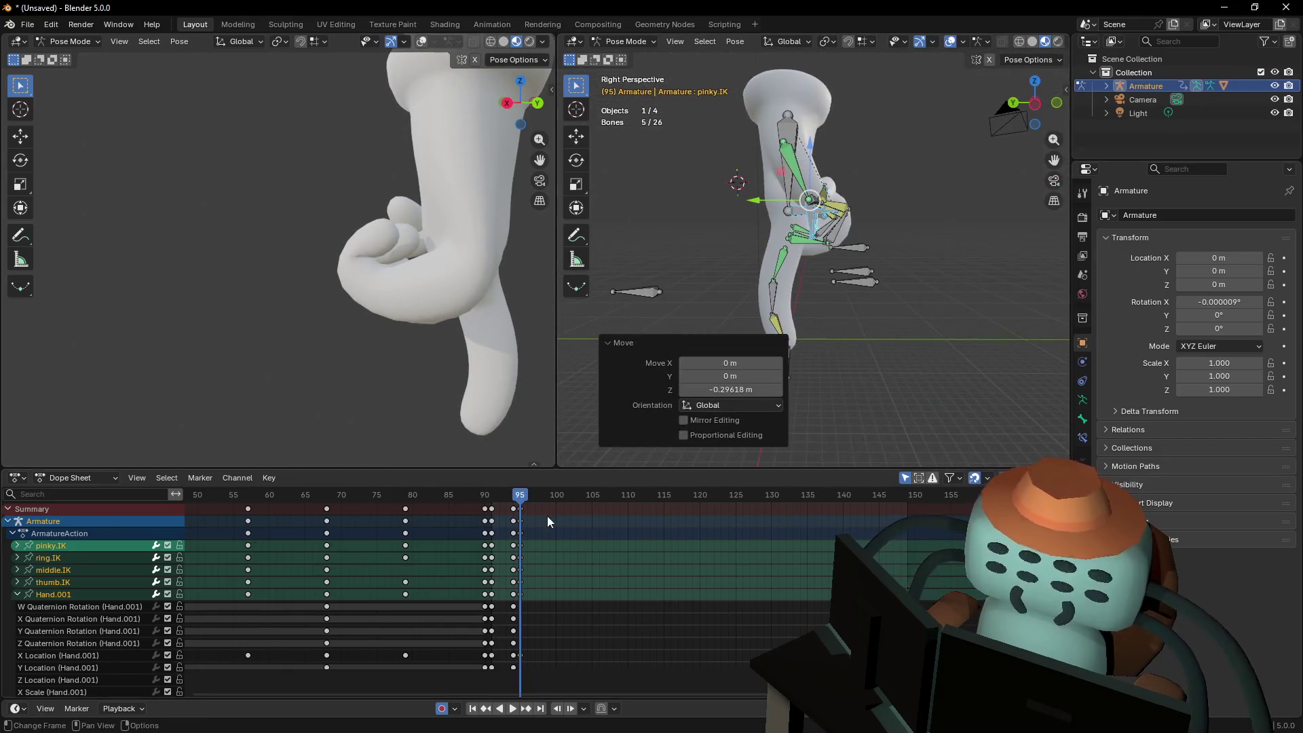
pyautogui.press('g')
pyautogui.click(522, 500)
# Play and scrub the animation to review the pointing motion, returning to frame 91
pyautogui.press('space')
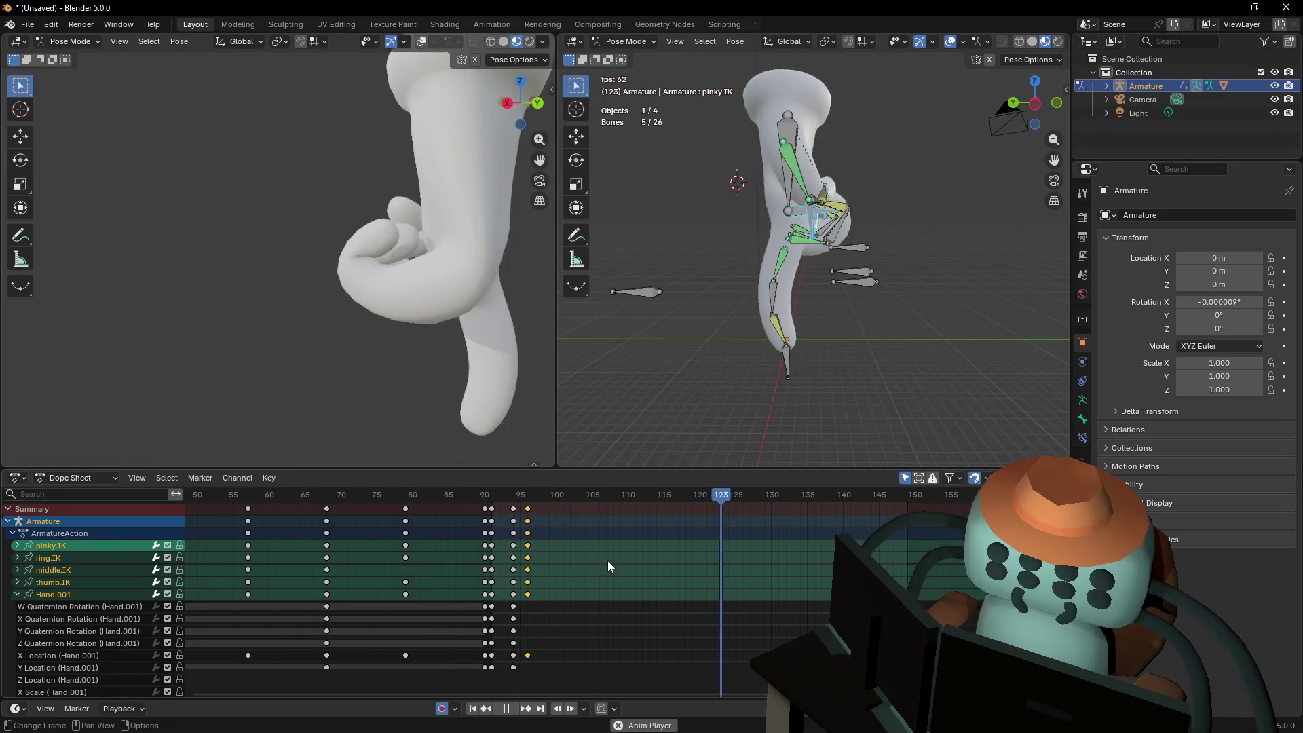
pyautogui.press('space')
pyautogui.moveTo(515, 497)
pyautogui.mouseDown()
pyautogui.moveTo(449, 502)
pyautogui.moveTo(715, 497)
pyautogui.moveTo(496, 500)
pyautogui.mouseUp()
pyautogui.press('space')
pyautogui.press('space')
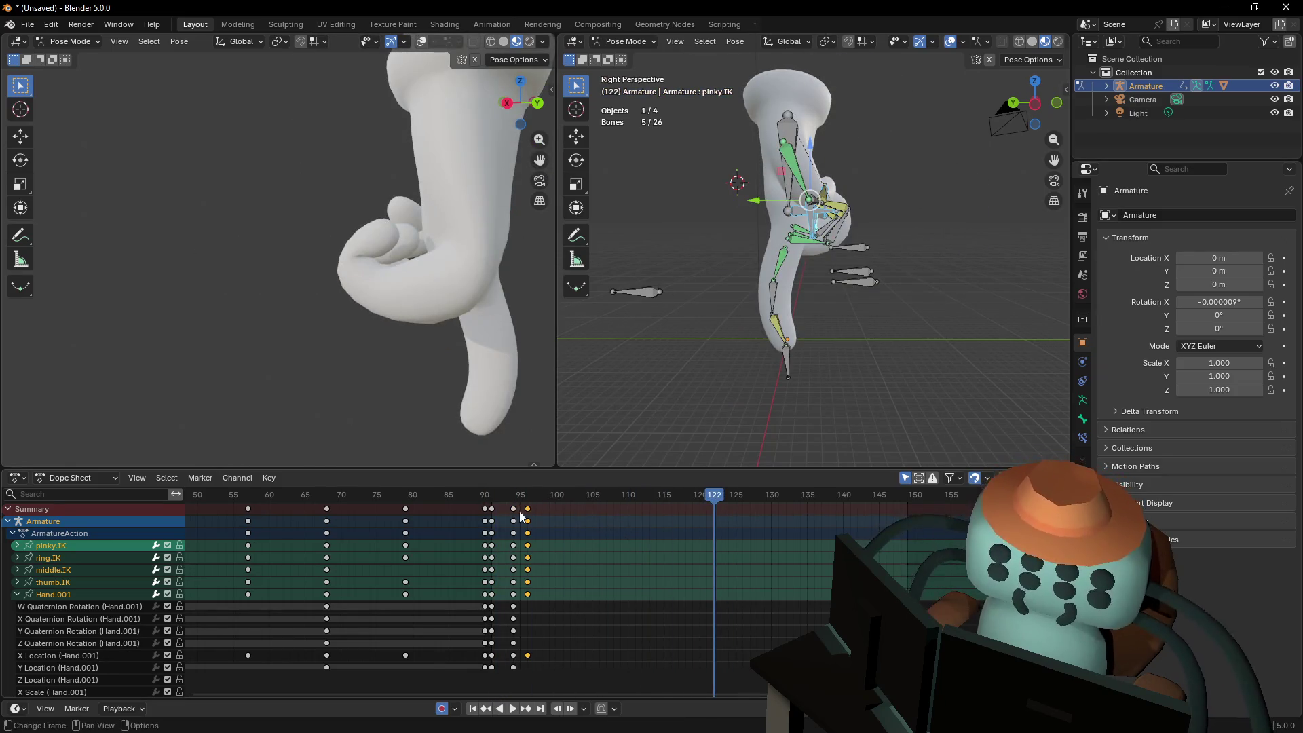
pyautogui.click(491, 497)
pyautogui.hotkey('shift', '`')
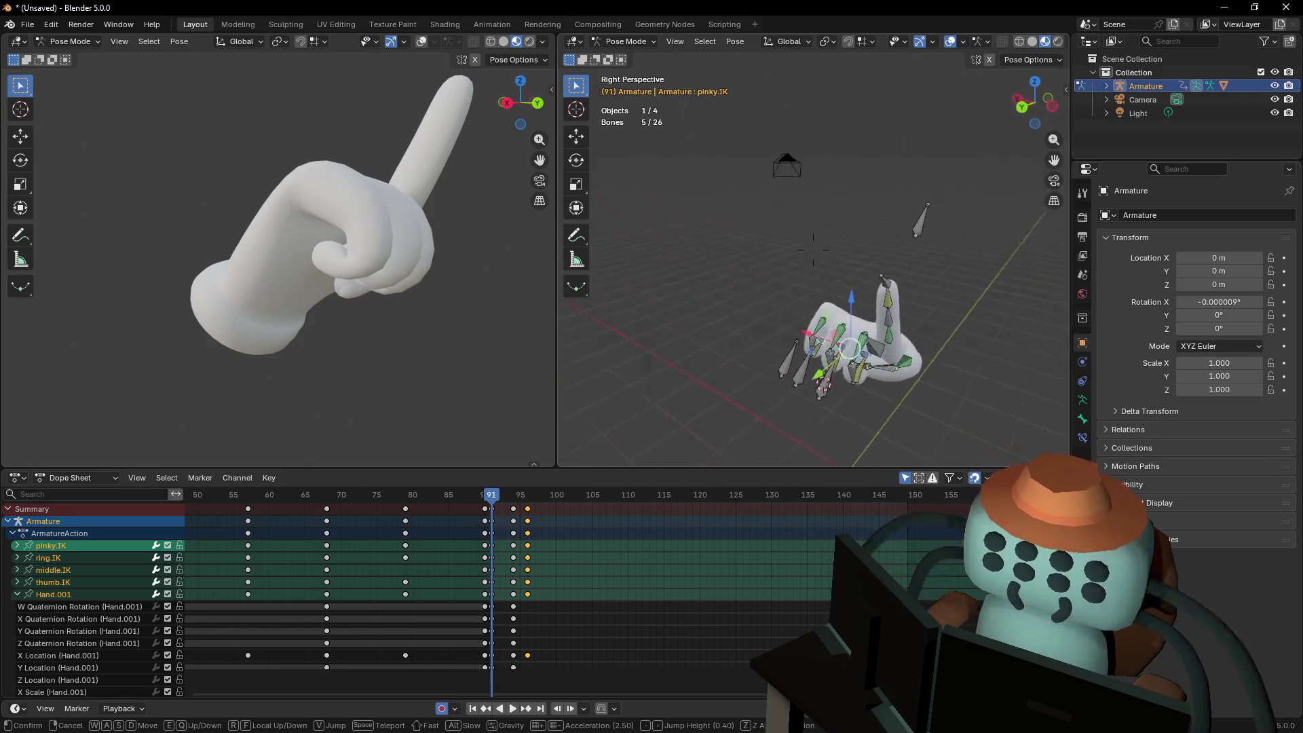
# Back the view away, play to frame 96 and insert keys for the selected bones
pyautogui.click(812, 249)
pyautogui.hotkey('shift', '`')
pyautogui.press('s')
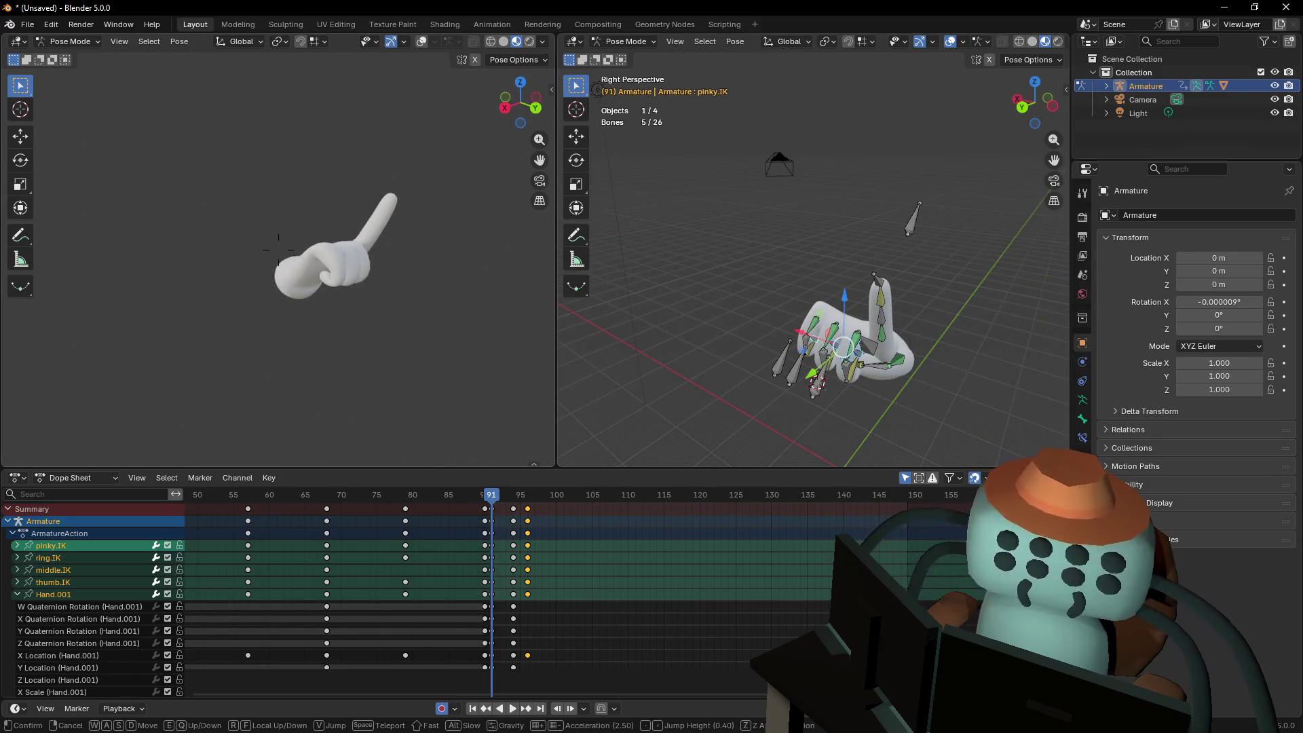
pyautogui.click(290, 264)
pyautogui.press('space')
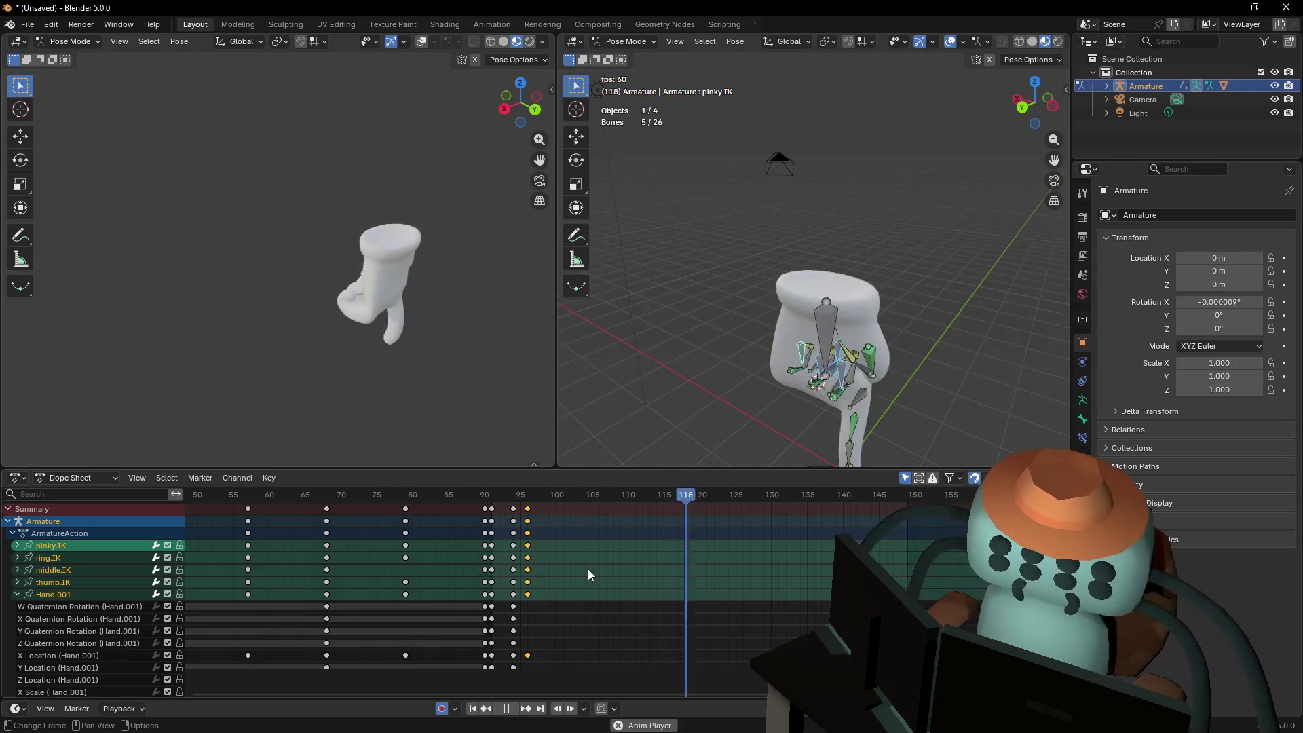
pyautogui.moveTo(490, 500); pyautogui.dragTo(529, 494)
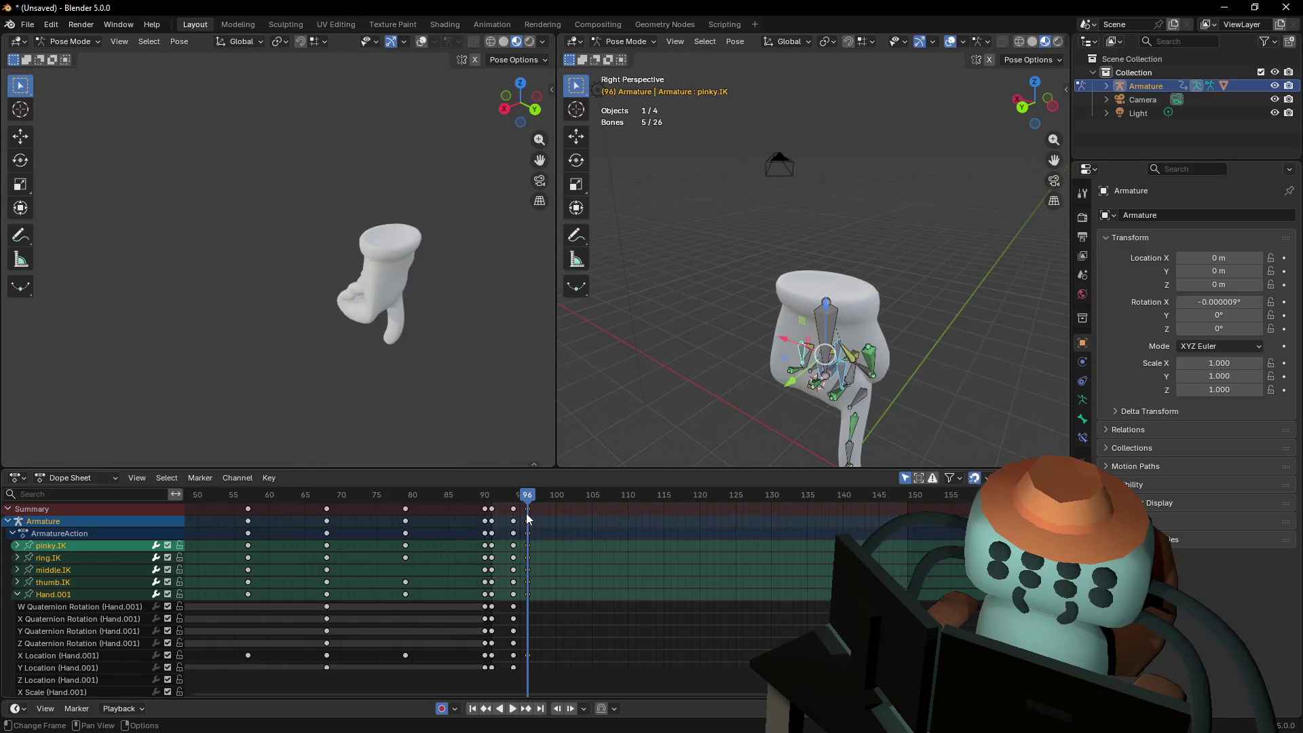
pyautogui.click(517, 517)
pyautogui.press('space')
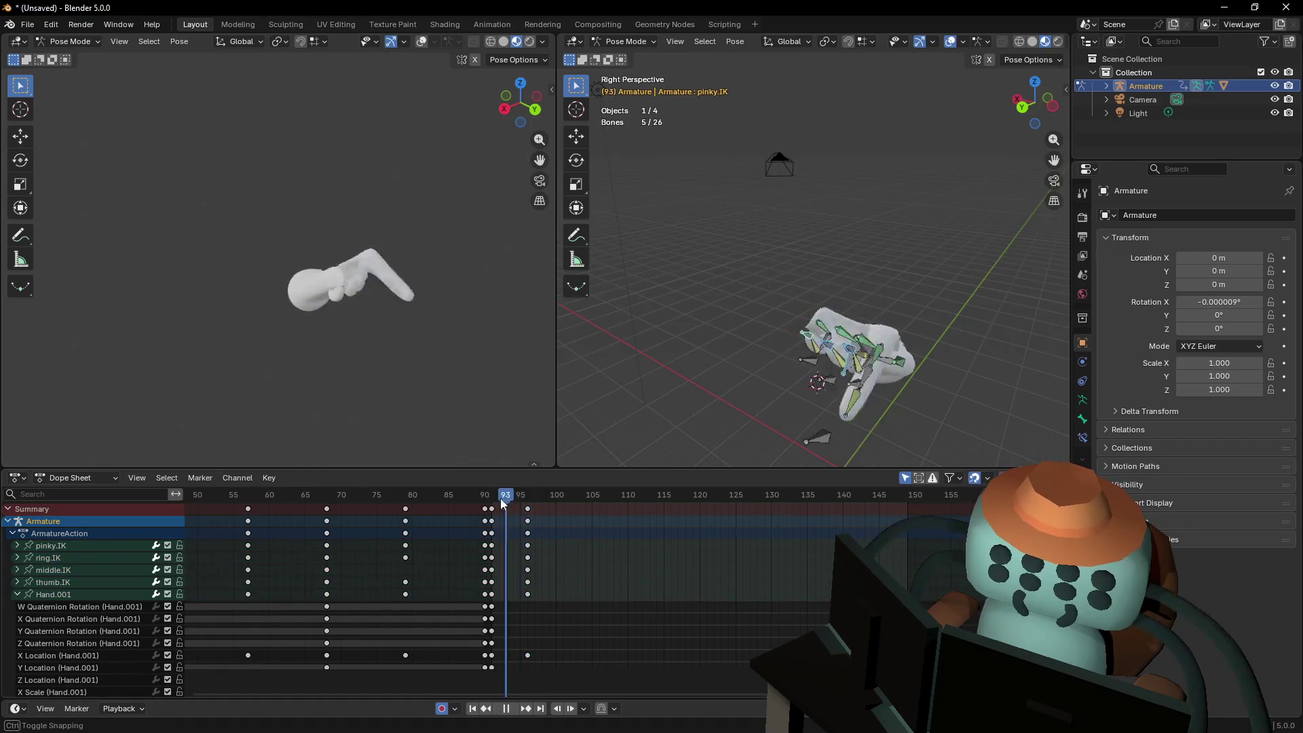
pyautogui.press('i')
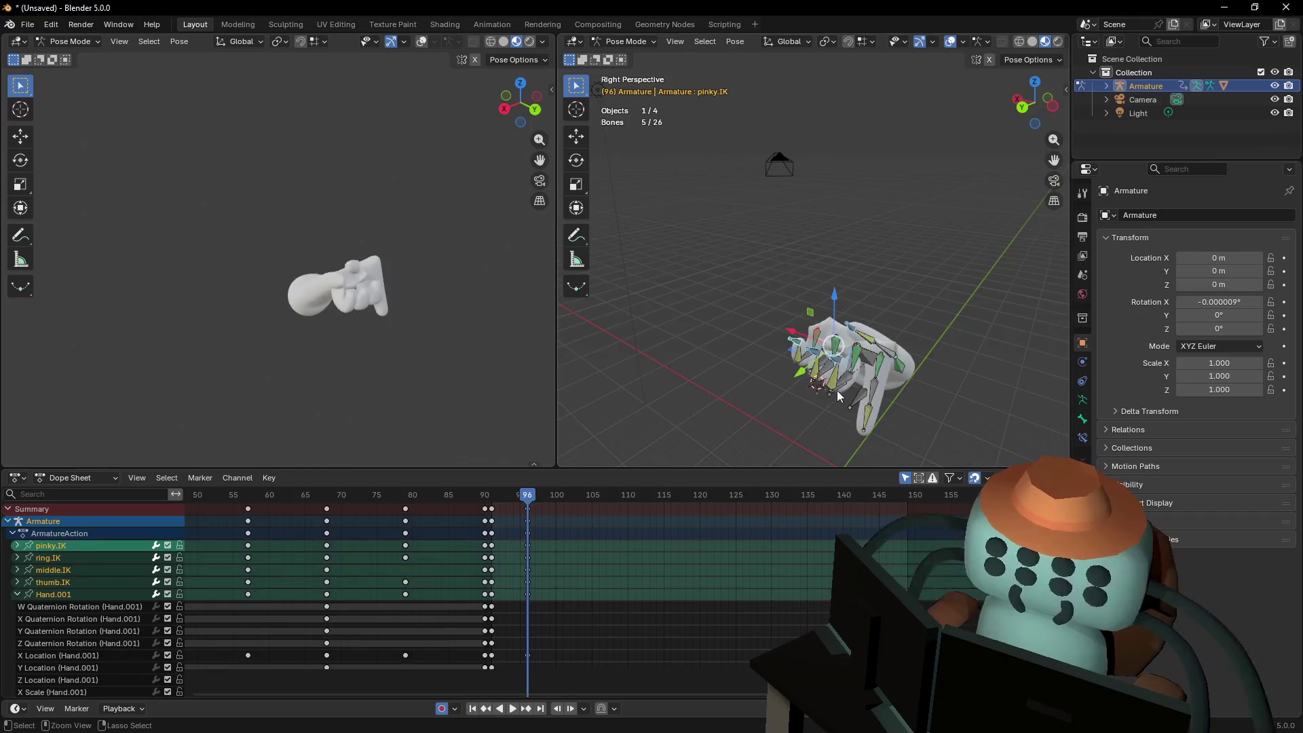
# Select all bones, delete the keys at frames 94–96 and key every bone at frame 94
pyautogui.hotkey('shift', '`')
pyautogui.press('w')
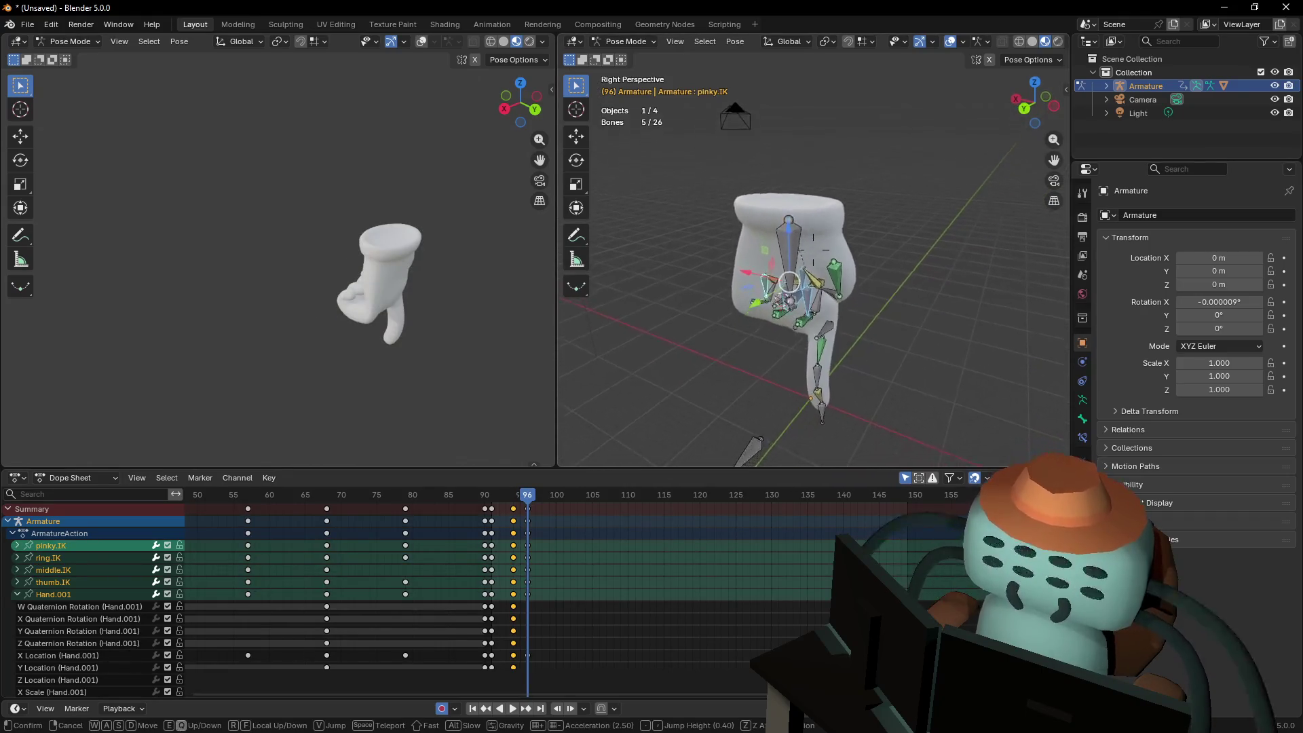
pyautogui.press('Return')
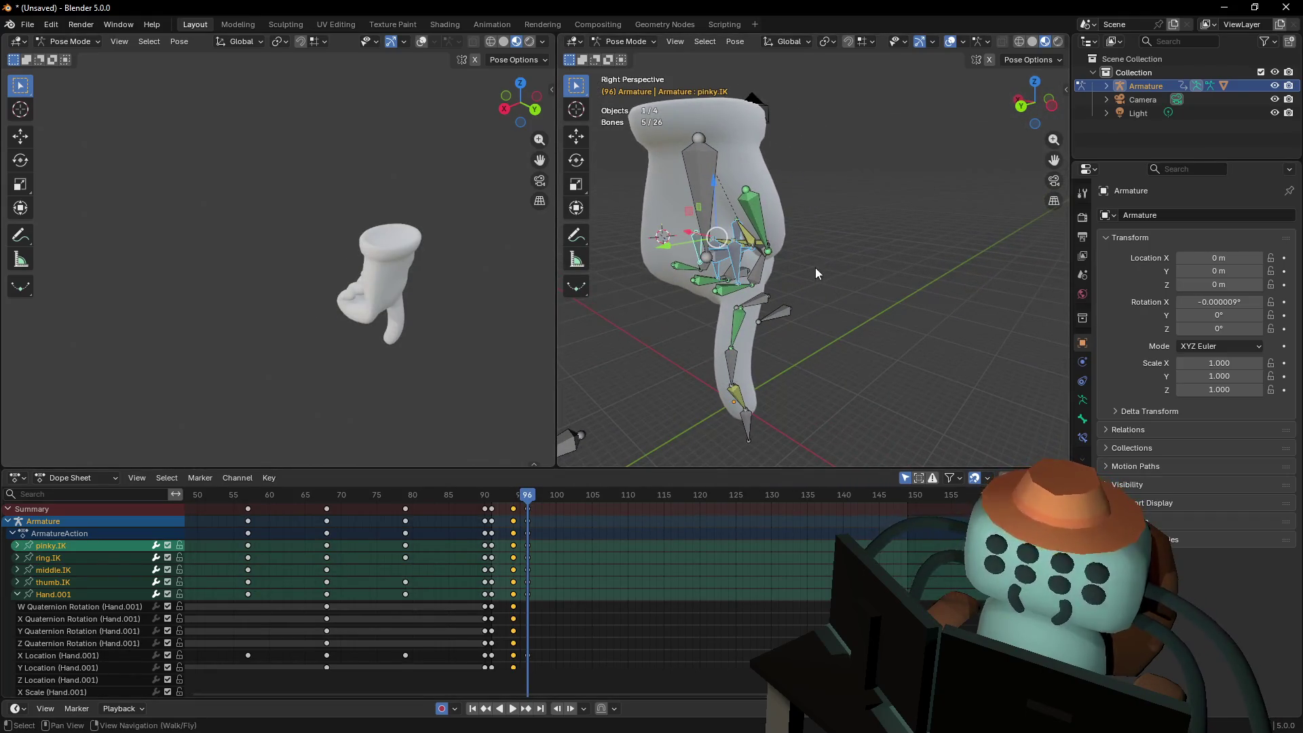
pyautogui.press('a')
pyautogui.press('Delete')
pyautogui.moveTo(526, 494)
pyautogui.mouseDown()
pyautogui.moveTo(489, 494)
pyautogui.moveTo(506, 494)
pyautogui.mouseUp()
pyautogui.press('Right')
pyautogui.press('i')
pyautogui.press('Right')
pyautogui.press('Right')
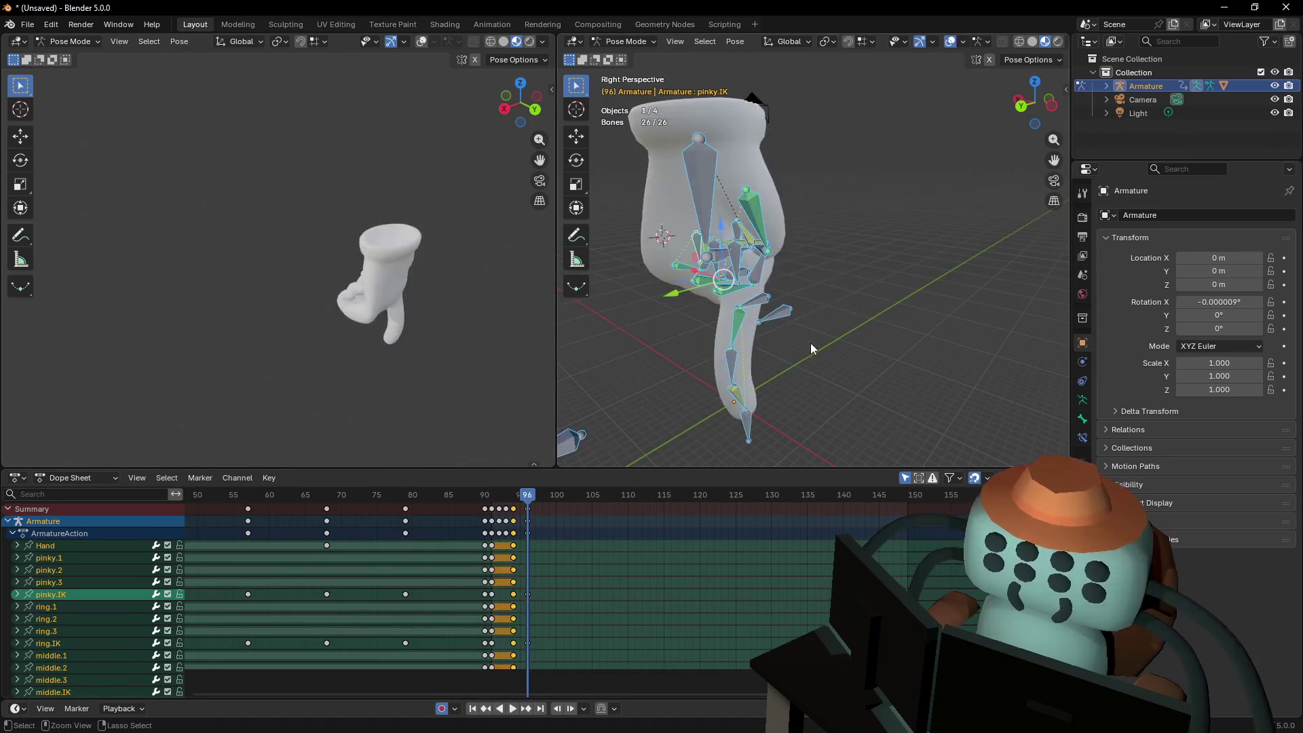
pyautogui.press('i')
pyautogui.press('i')
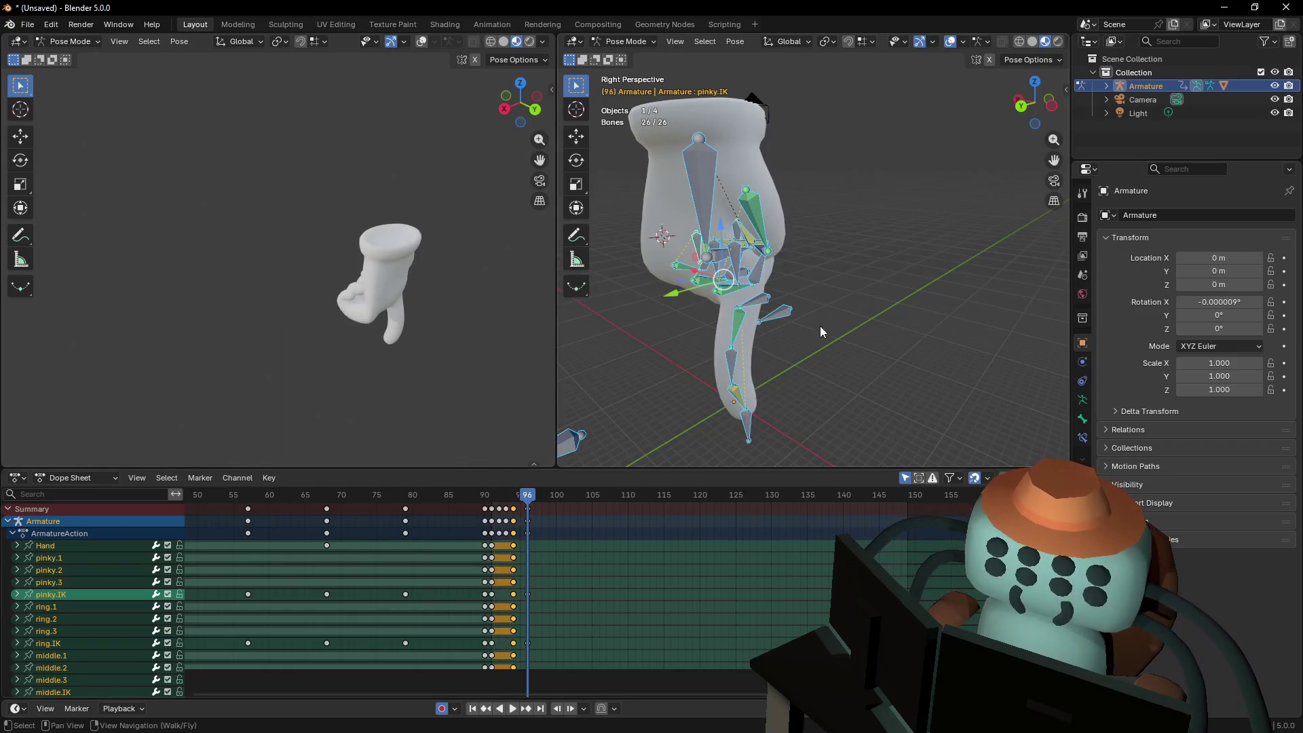
# Scrub and play back to compare the poses, reframing the hand
pyautogui.moveTo(519, 496)
pyautogui.mouseDown()
pyautogui.moveTo(483, 495)
pyautogui.moveTo(523, 506)
pyautogui.mouseUp()
pyautogui.press('space')
pyautogui.press('space')
pyautogui.hotkey('shift', '`')
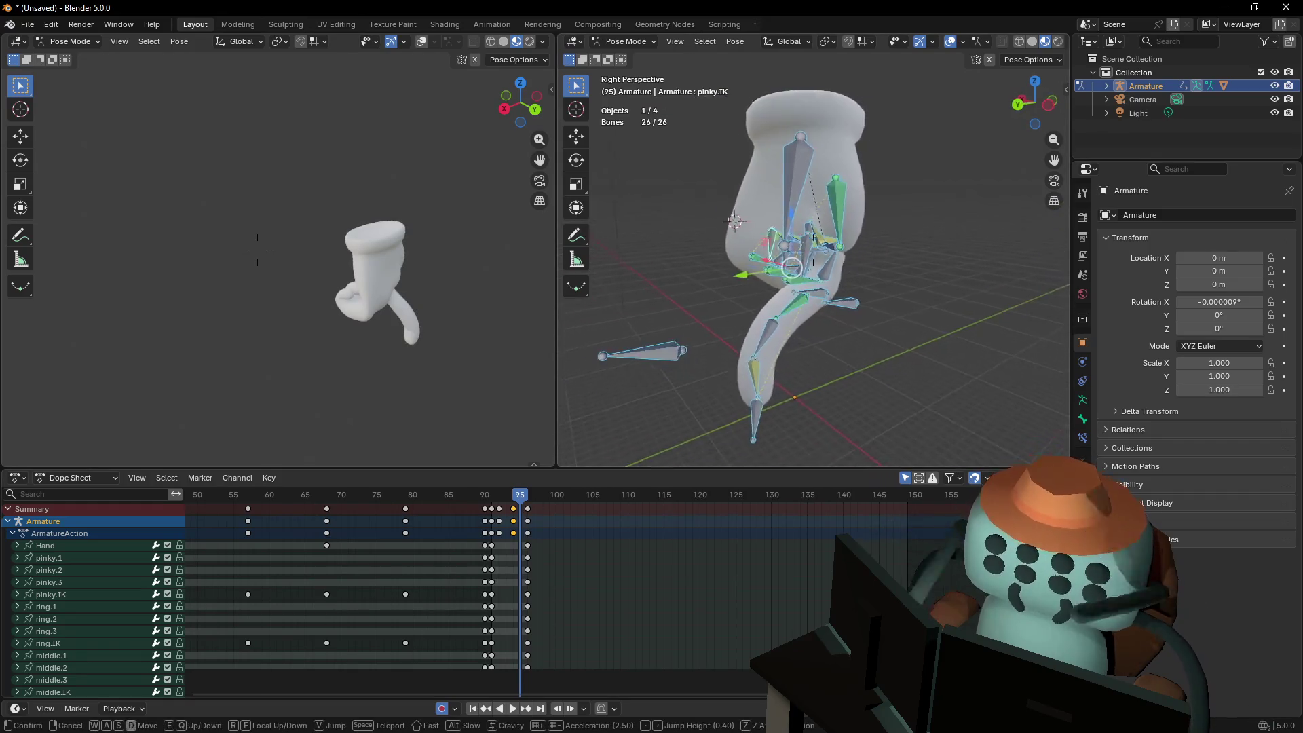
pyautogui.click(853, 367)
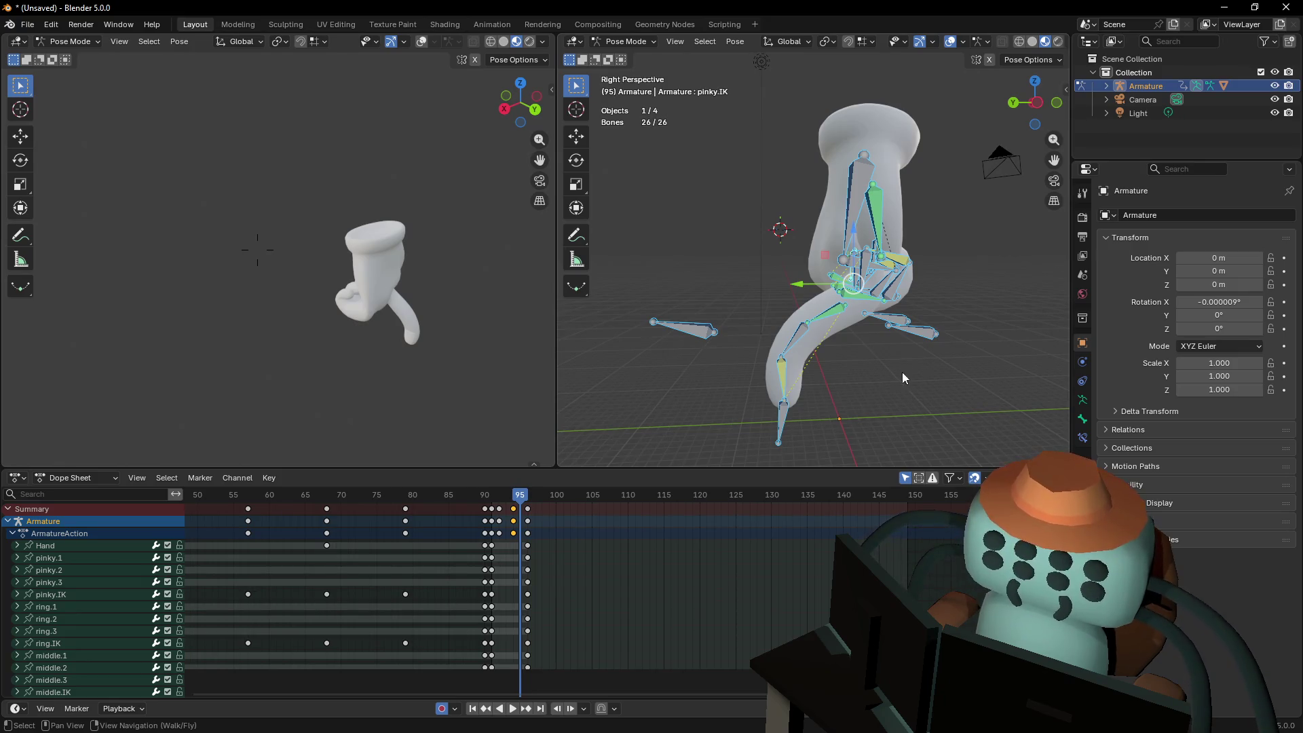
pyautogui.hotkey('shift', '`')
pyautogui.click(829, 421)
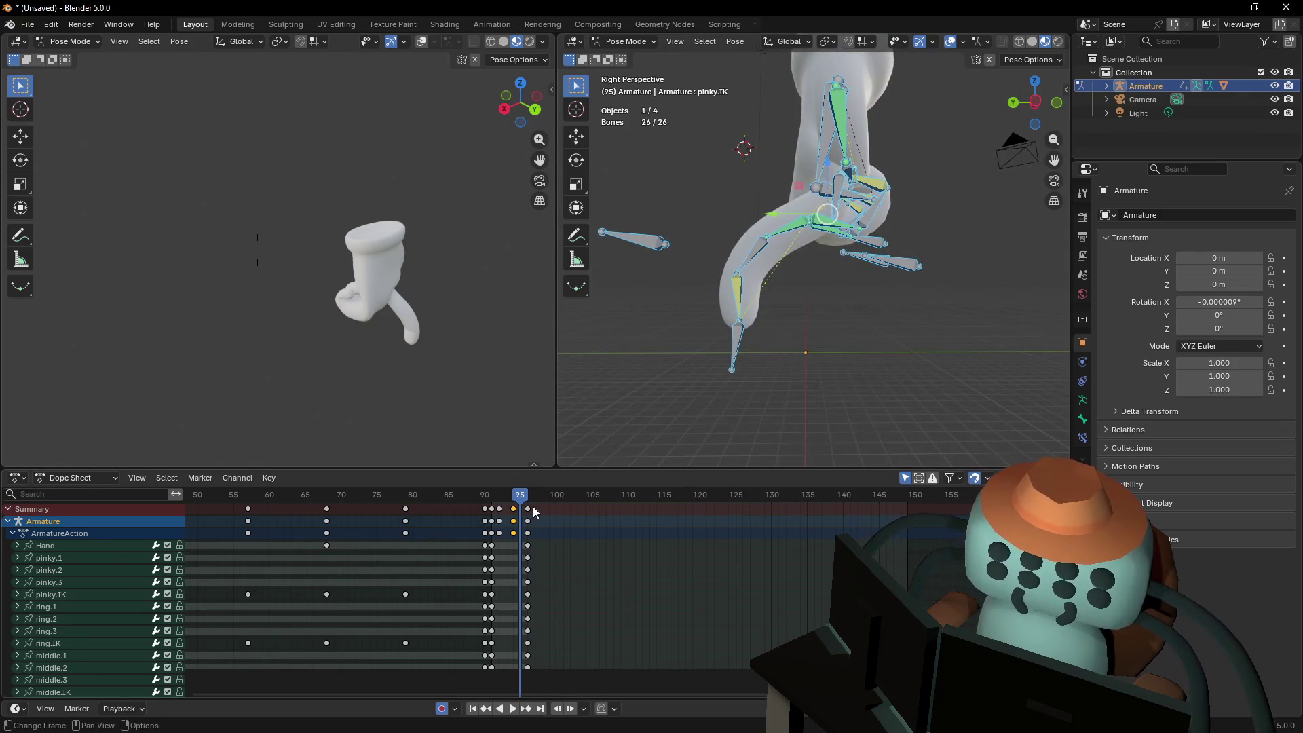
# At frame 95, move index.IK sideways by 0.375 m
pyautogui.press('space')
pyautogui.press('Left')
pyautogui.moveTo(736, 421)
pyautogui.mouseDown(button='middle')
pyautogui.moveTo(802, 340)
pyautogui.moveTo(738, 451)
pyautogui.mouseUp(button='middle')
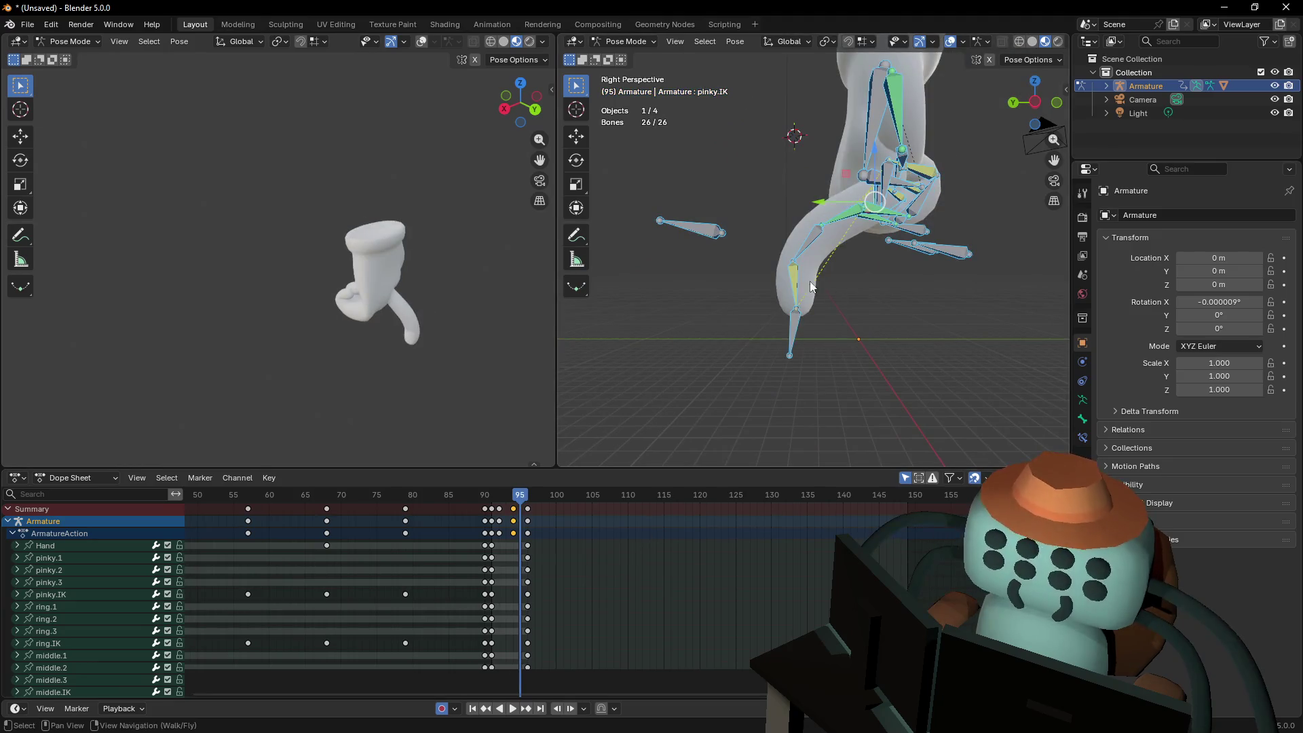
pyautogui.click(795, 314)
pyautogui.press('g')
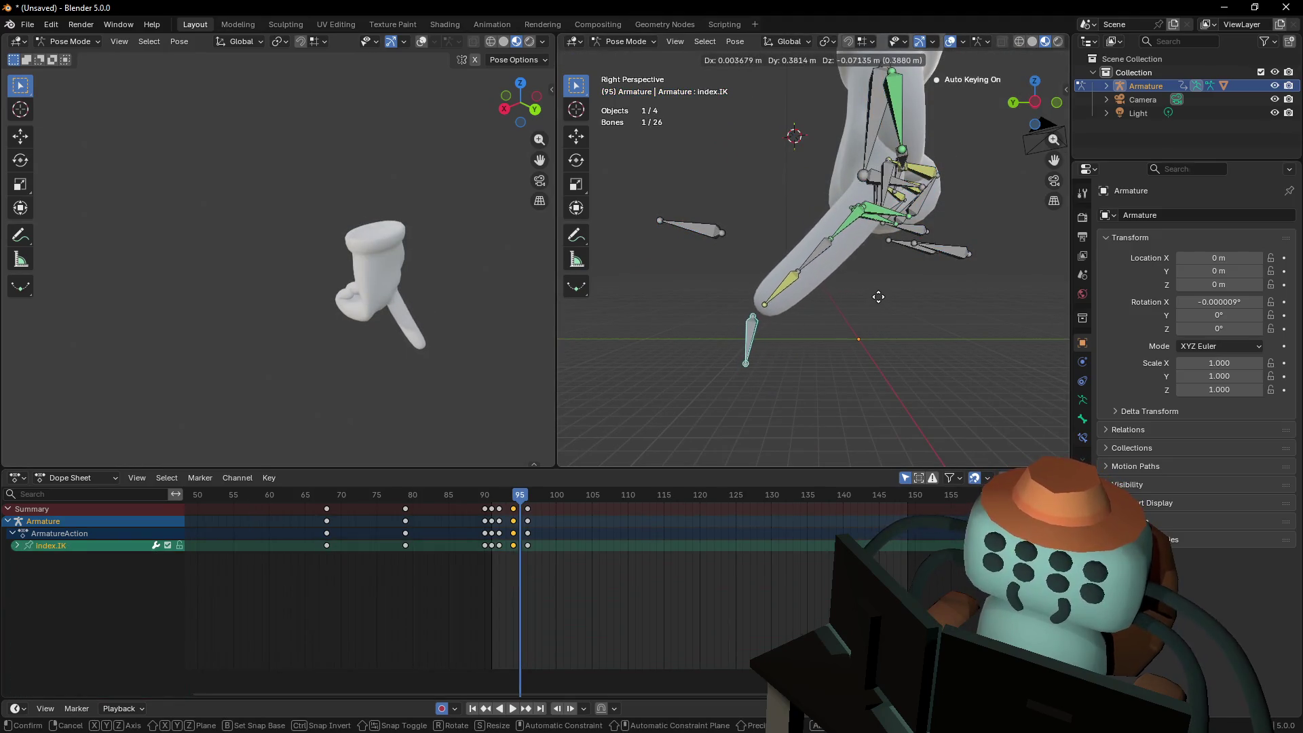
pyautogui.click(878, 287)
# At frame 93, raise index.IK along Z, then play through to frame 96
pyautogui.moveTo(521, 500)
pyautogui.mouseDown()
pyautogui.moveTo(493, 498)
pyautogui.moveTo(509, 502)
pyautogui.moveTo(500, 509)
pyautogui.mouseUp()
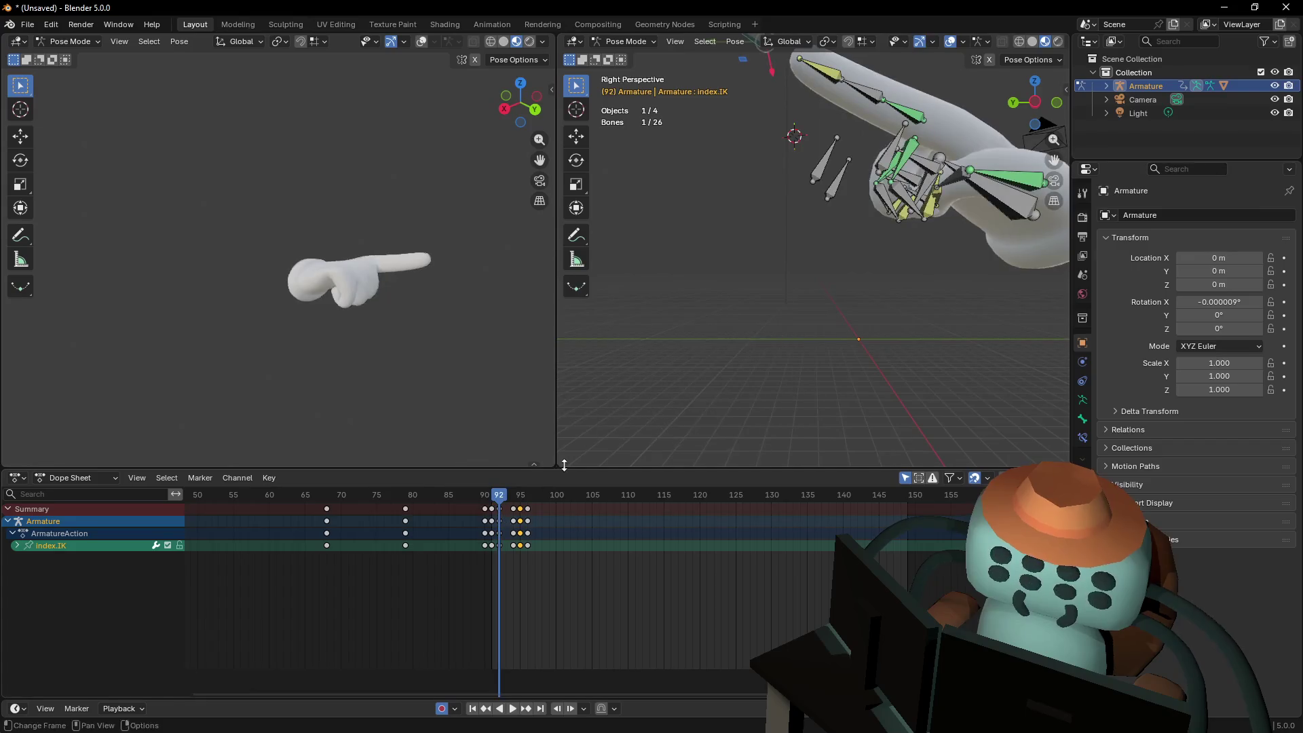
pyautogui.hotkey('shift', '`')
pyautogui.click(804, 210)
pyautogui.press('g')
pyautogui.press('z')
pyautogui.click(715, 234)
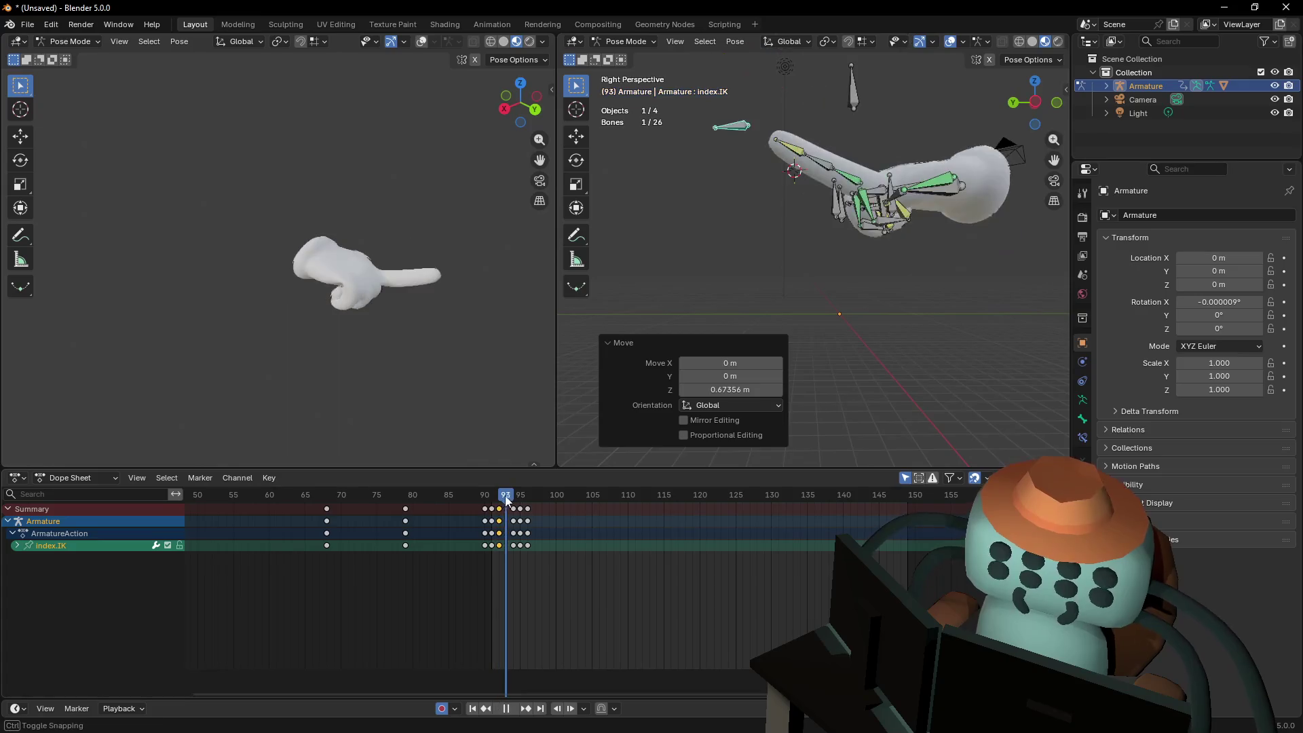
pyautogui.press('space')
pyautogui.moveTo(521, 497); pyautogui.dragTo(529, 497)
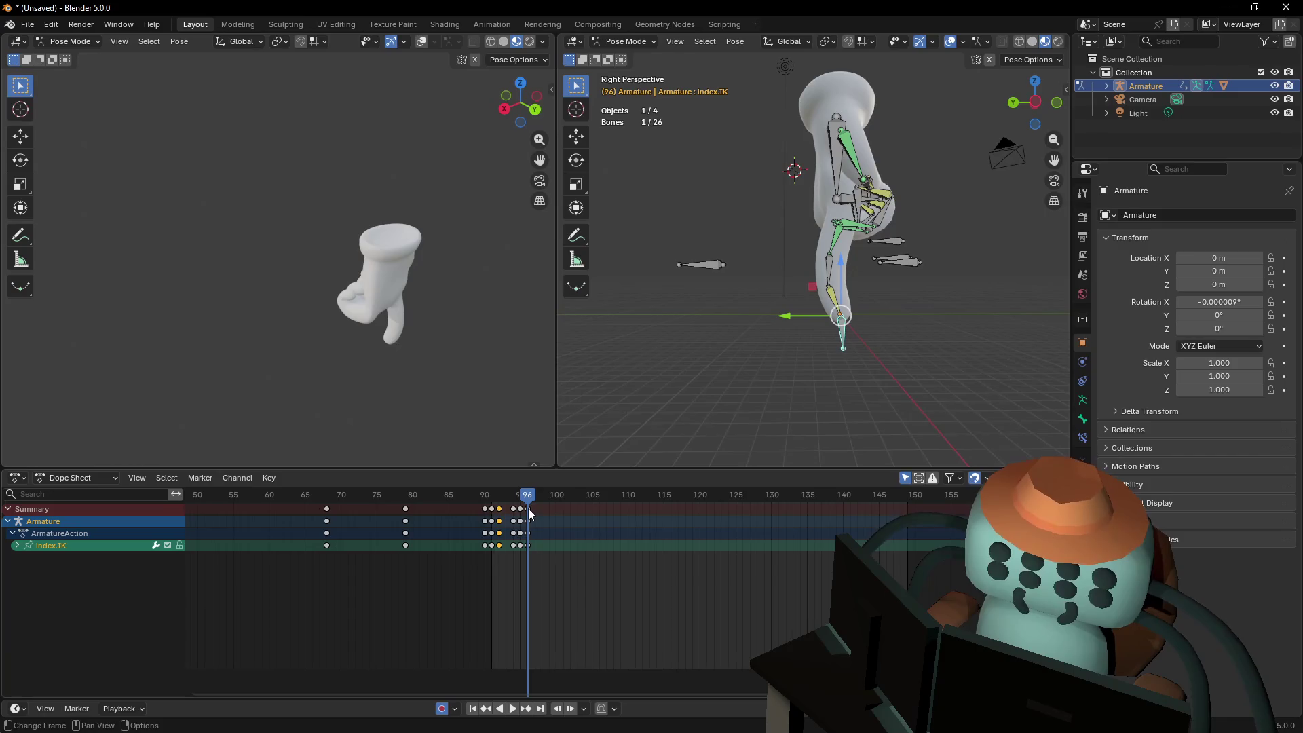
# Move the index.003 bone along Y to a new position
pyautogui.hotkey('shift', '`')
pyautogui.press('w')
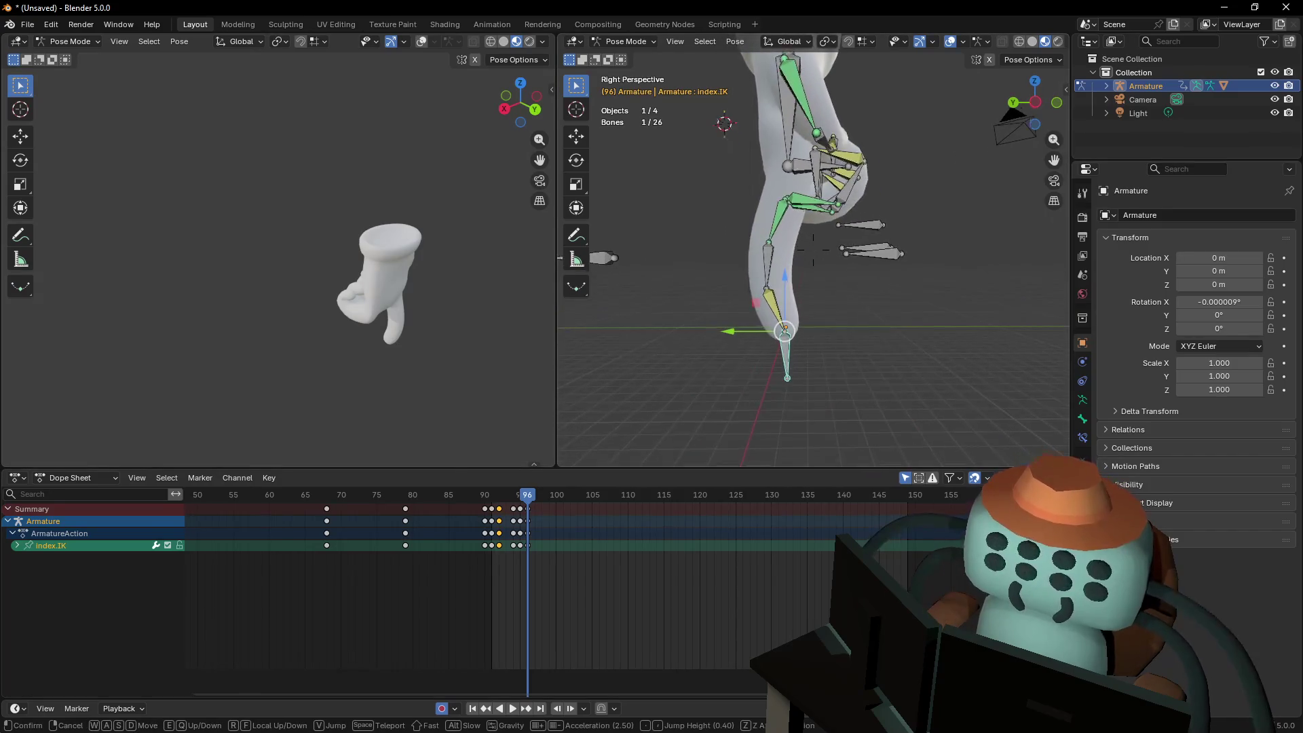
pyautogui.press('Escape')
pyautogui.click(601, 337)
pyautogui.press('g')
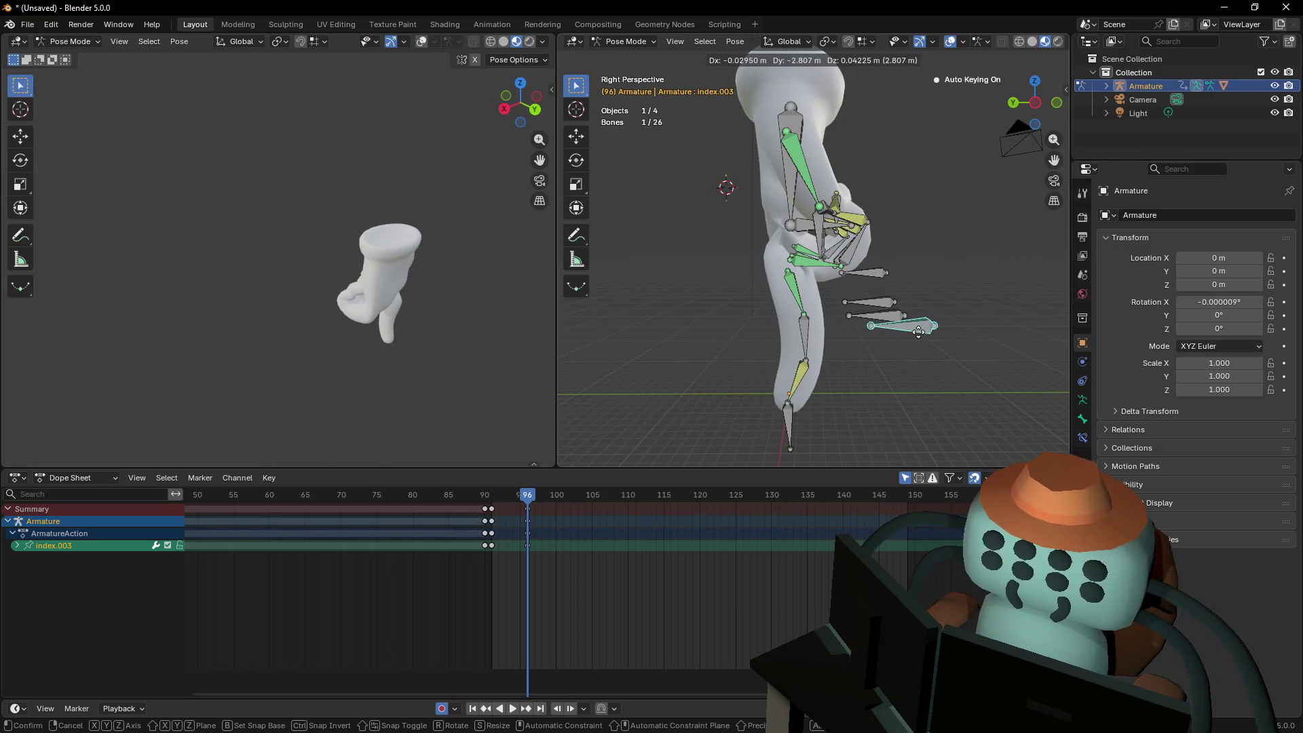
pyautogui.press('x')
pyautogui.press('y')
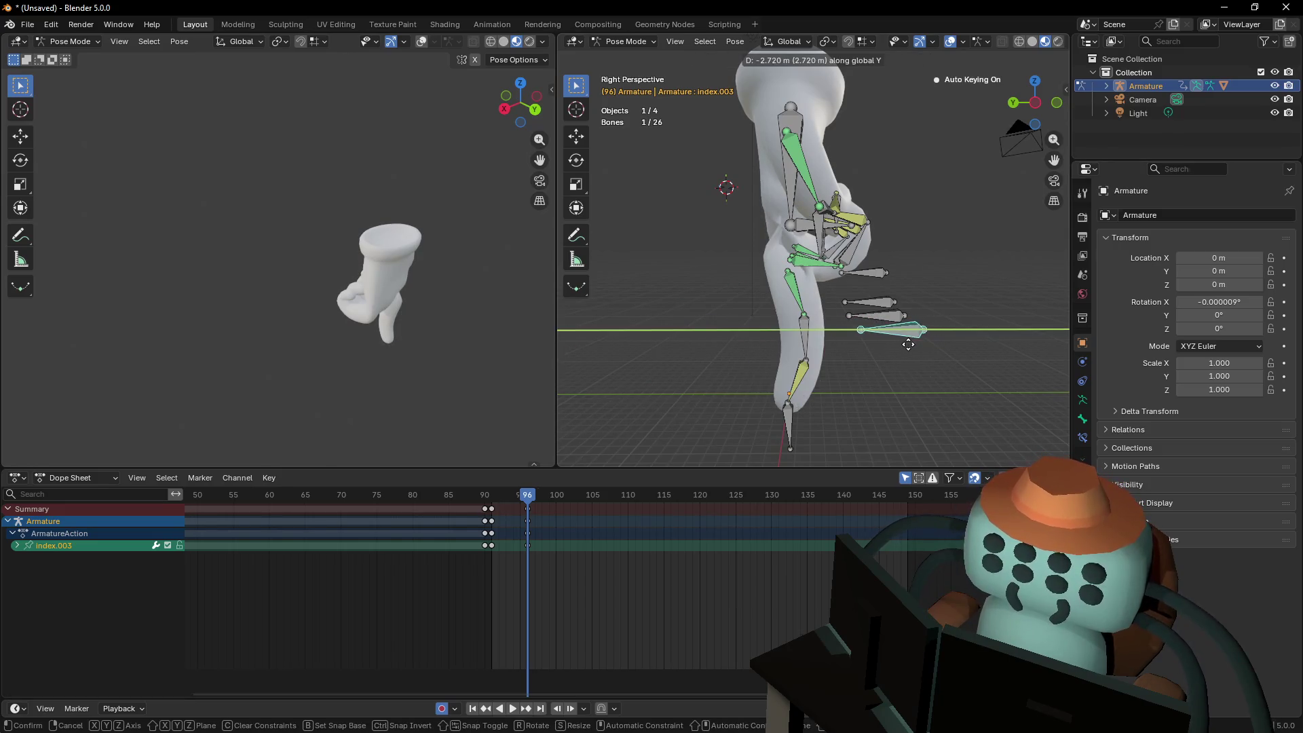
pyautogui.click(907, 344)
# Advance the timeline to frame 99 and select the Hand bone
pyautogui.moveTo(523, 499)
pyautogui.mouseDown()
pyautogui.moveTo(500, 505)
pyautogui.moveTo(535, 521)
pyautogui.moveTo(490, 540)
pyautogui.moveTo(549, 552)
pyautogui.mouseUp()
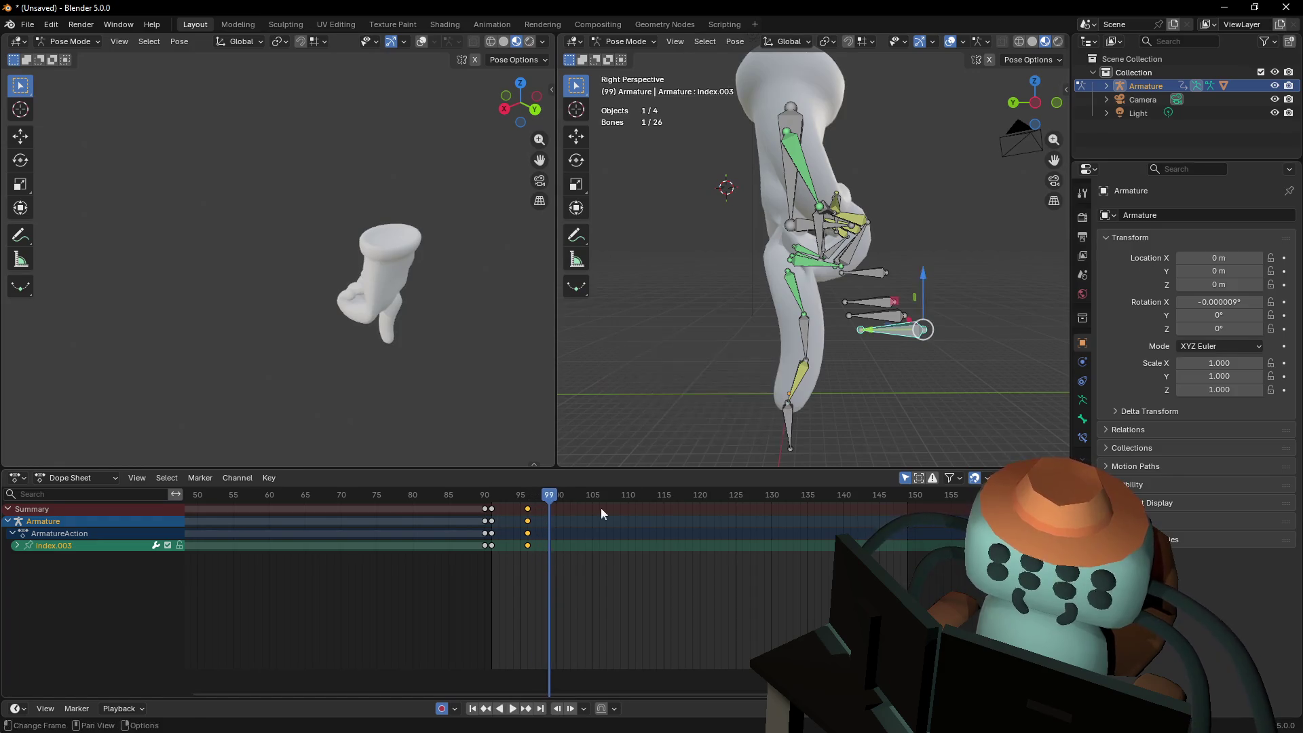
pyautogui.hotkey('shift', '`')
pyautogui.click(772, 209)
# Lower the Hand.001 bone about 0.19 m along Z and keyframe it at frame 96
pyautogui.click(780, 263)
pyautogui.click(813, 287)
pyautogui.press('g')
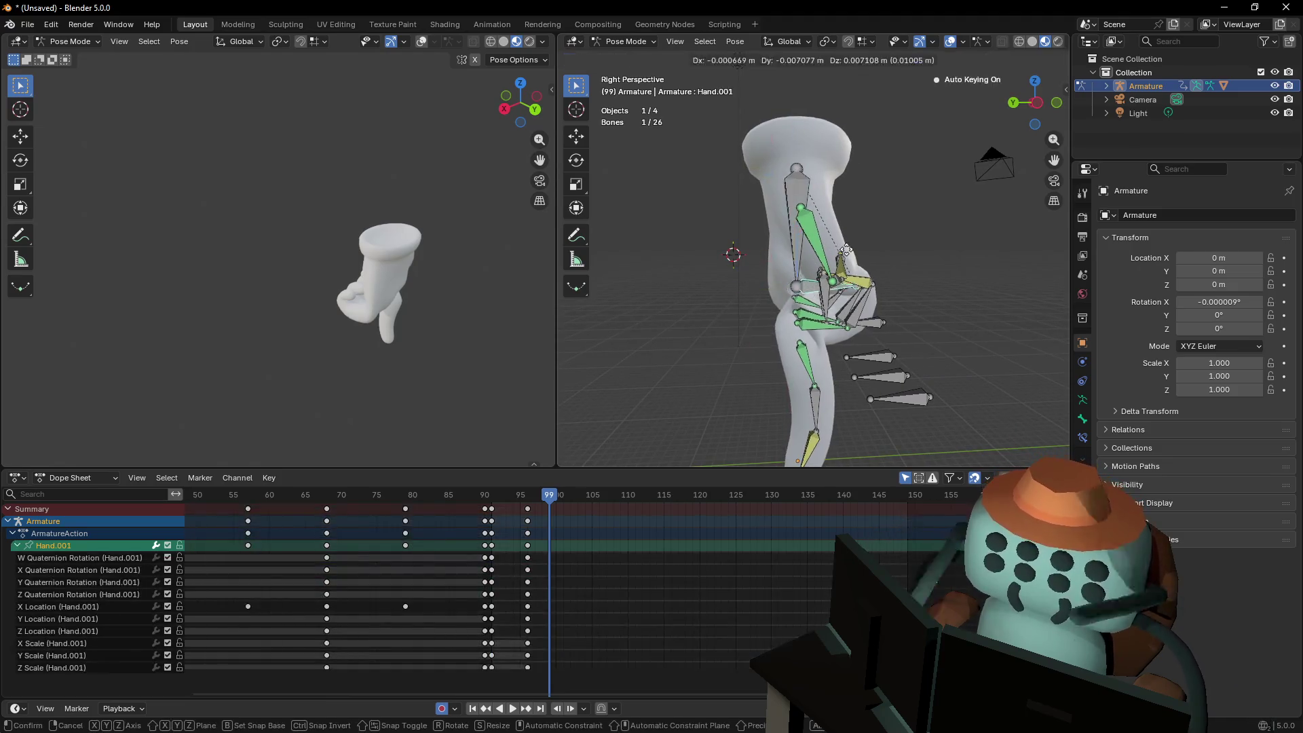
pyautogui.press('z')
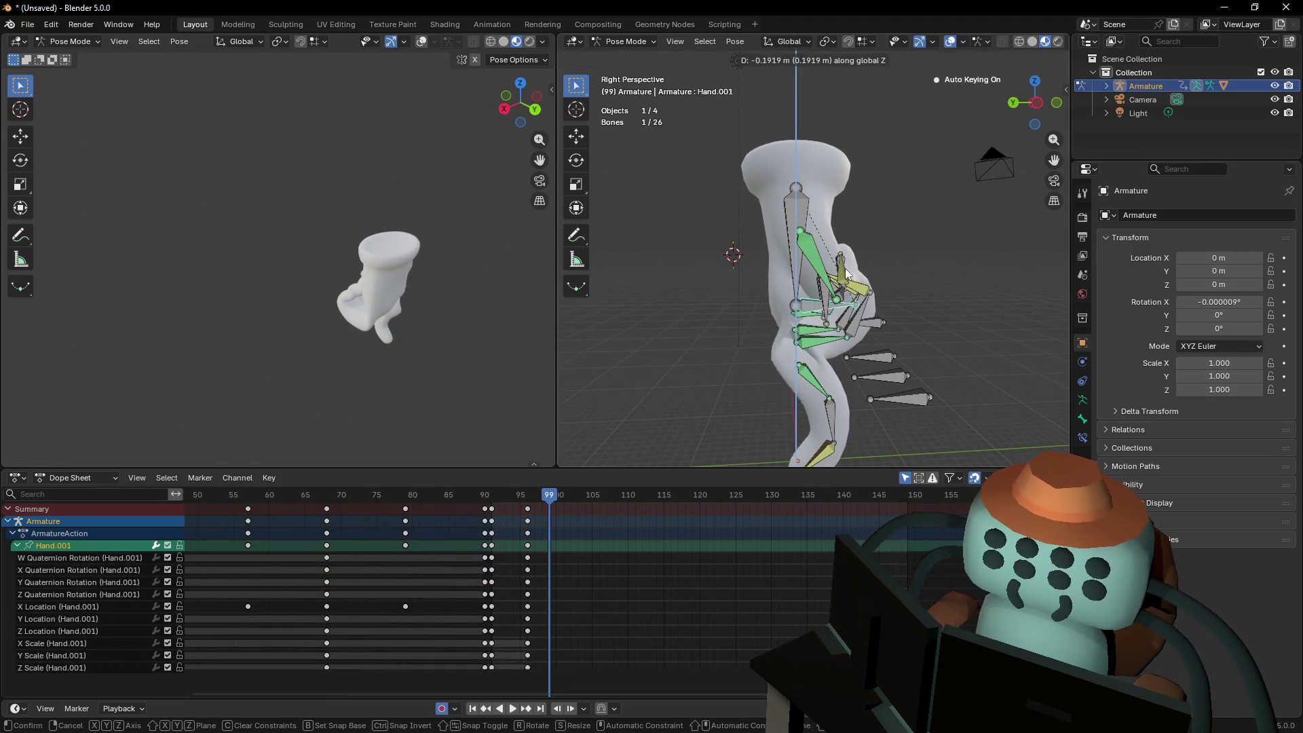
pyautogui.click(843, 274)
pyautogui.hotkey('shift', '`')
pyautogui.click(618, 520)
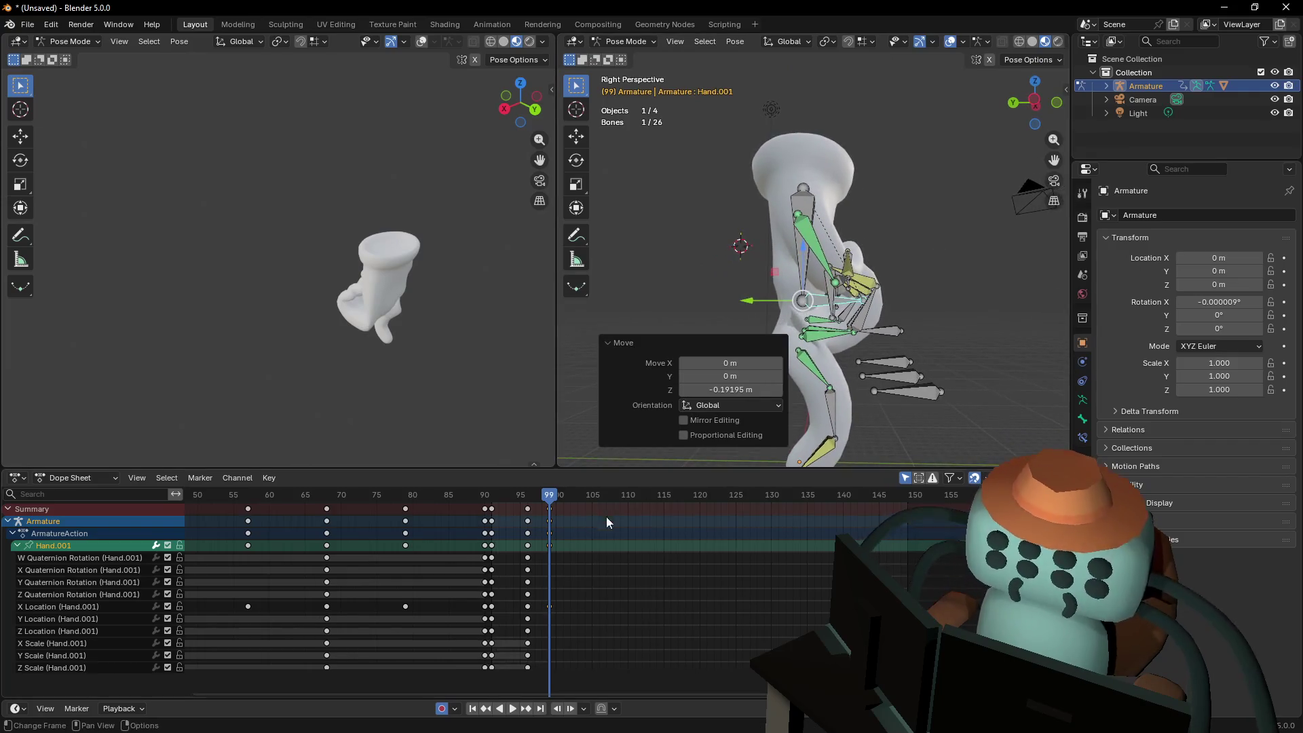
pyautogui.moveTo(548, 500)
pyautogui.mouseDown()
pyautogui.moveTo(486, 504)
pyautogui.moveTo(530, 514)
pyautogui.moveTo(526, 497)
pyautogui.moveTo(491, 497)
pyautogui.moveTo(721, 497)
pyautogui.moveTo(488, 499)
pyautogui.moveTo(742, 499)
pyautogui.moveTo(493, 499)
pyautogui.moveTo(531, 505)
pyautogui.moveTo(491, 522)
pyautogui.mouseUp()
pyautogui.press('i')
# Play back the animation to check the hand motion and reframe the views around the fist
pyautogui.press('space')
pyautogui.press('space')
pyautogui.press('space')
pyautogui.hotkey('shift', '`')
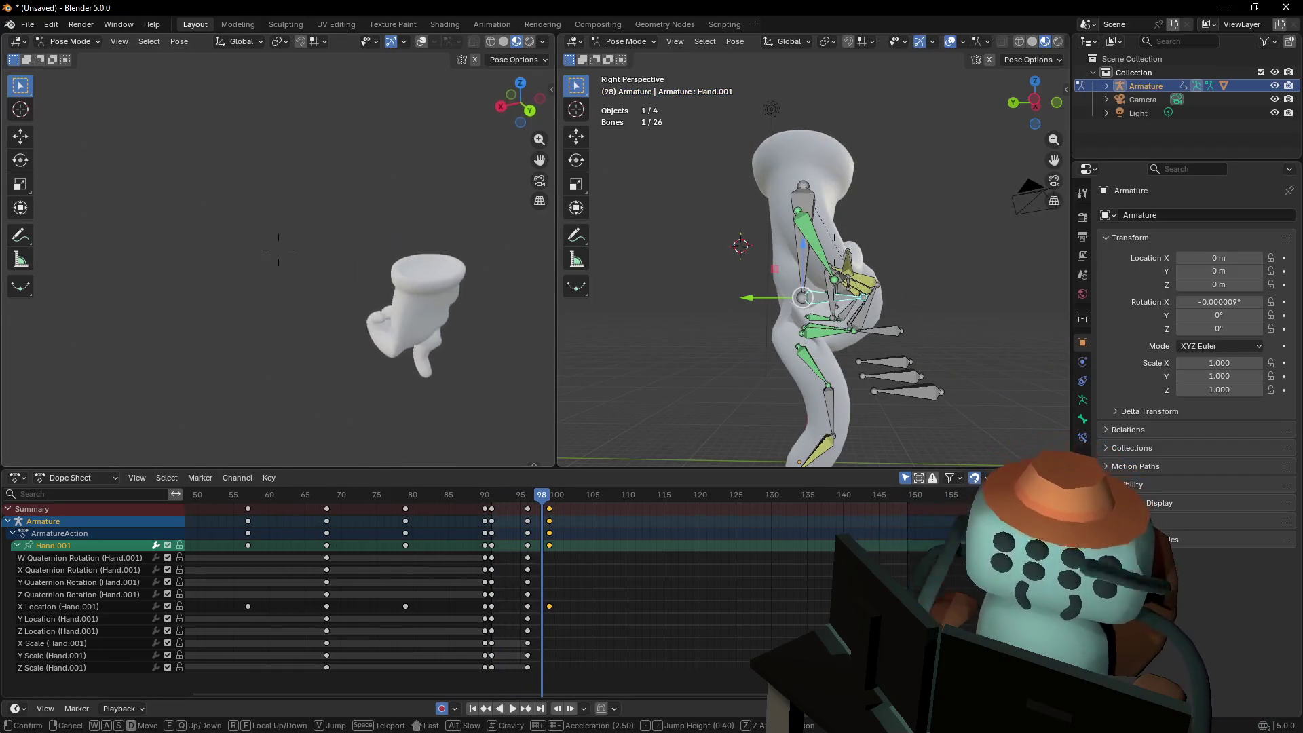
pyautogui.press('w')
pyautogui.press('q')
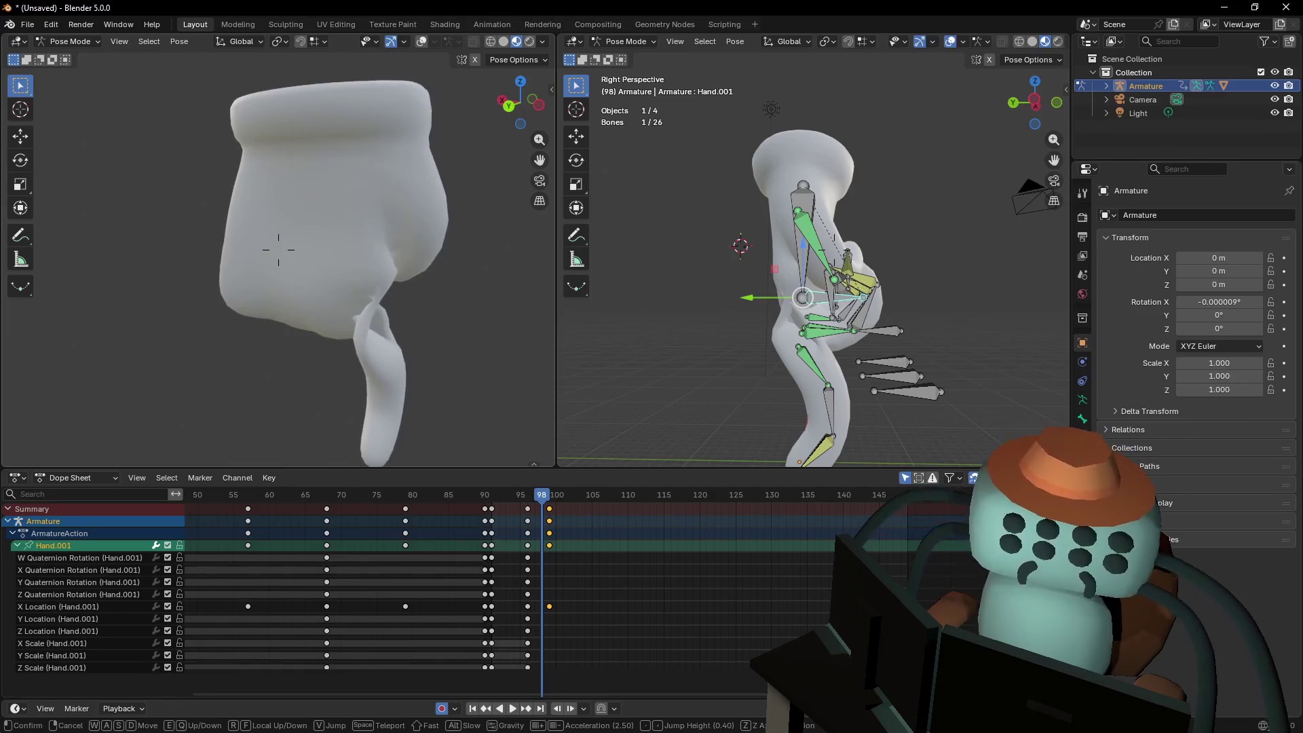
pyautogui.click(453, 283)
pyautogui.keyDown('shift'); pyautogui.moveTo(771, 352); pyautogui.dragTo(906, 352, button='middle'); pyautogui.keyUp('shift')
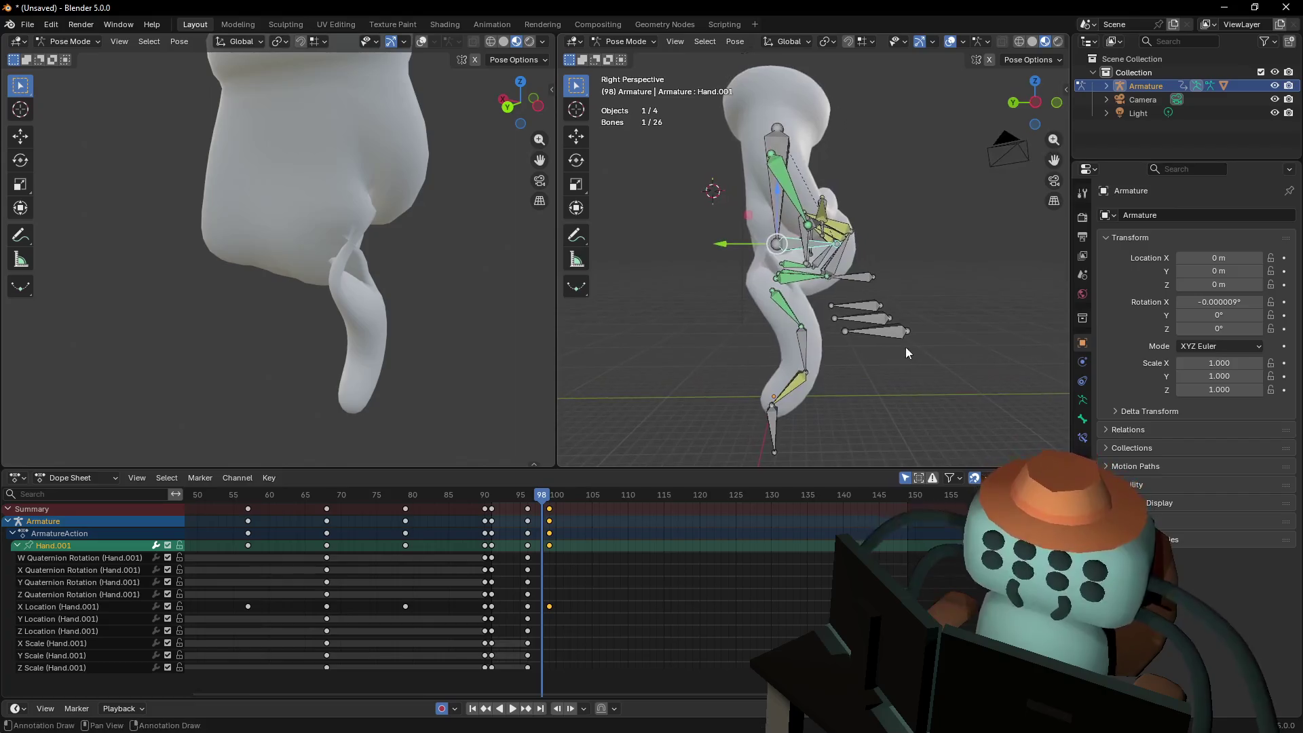
# Select the index.003 finger bone and keyframe it at frame 96
pyautogui.press('Right')
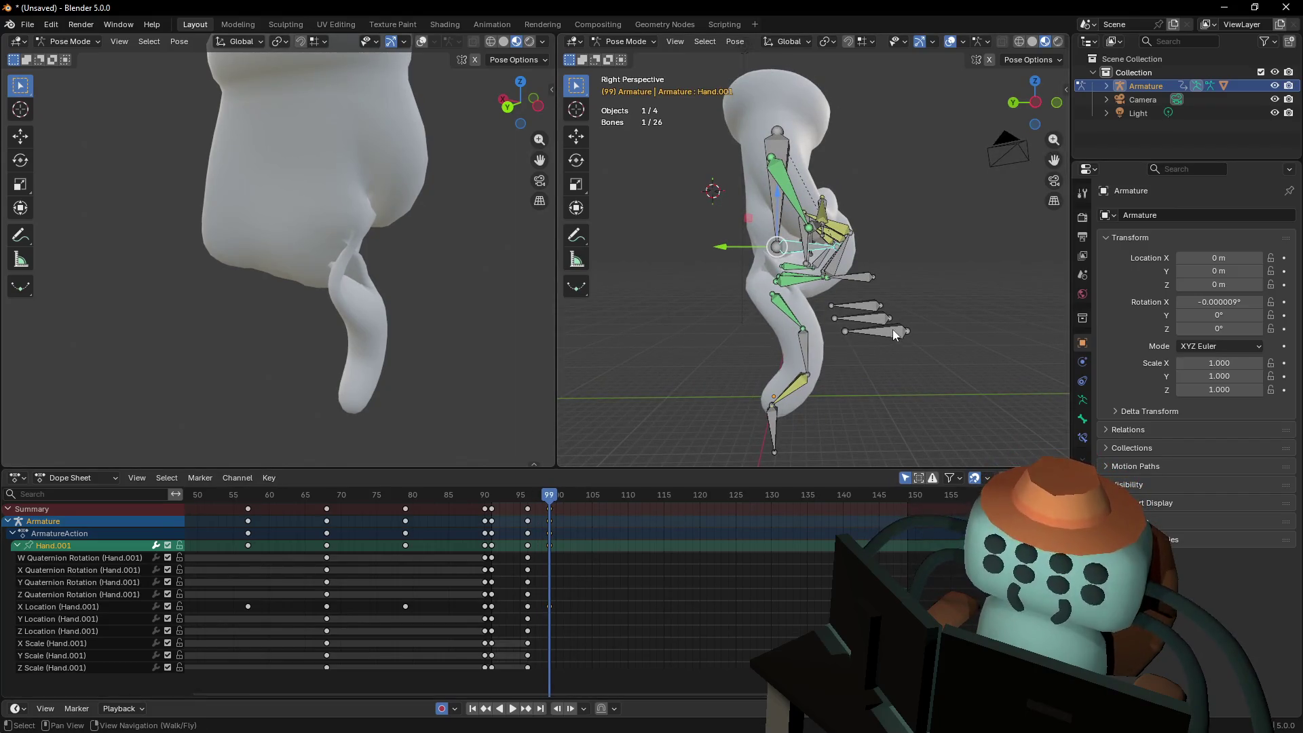
pyautogui.click(892, 329)
pyautogui.press('Down')
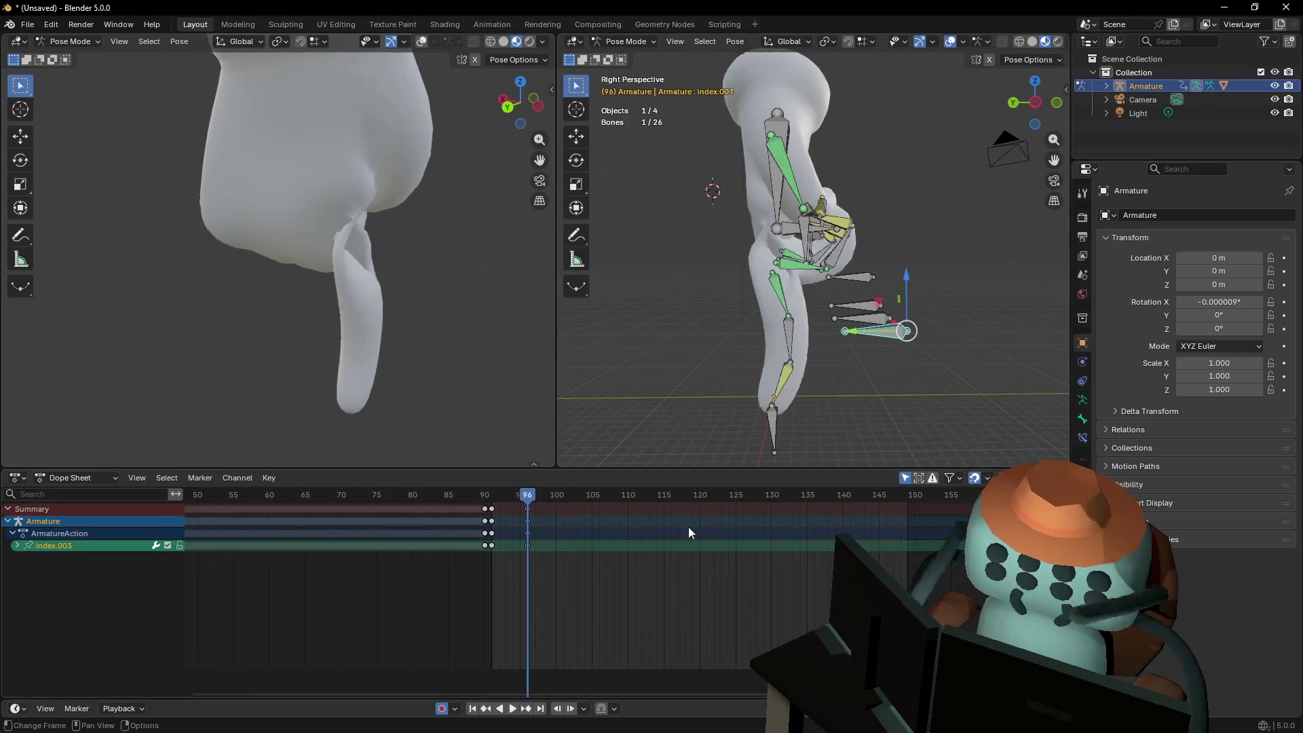
pyautogui.press('Down')
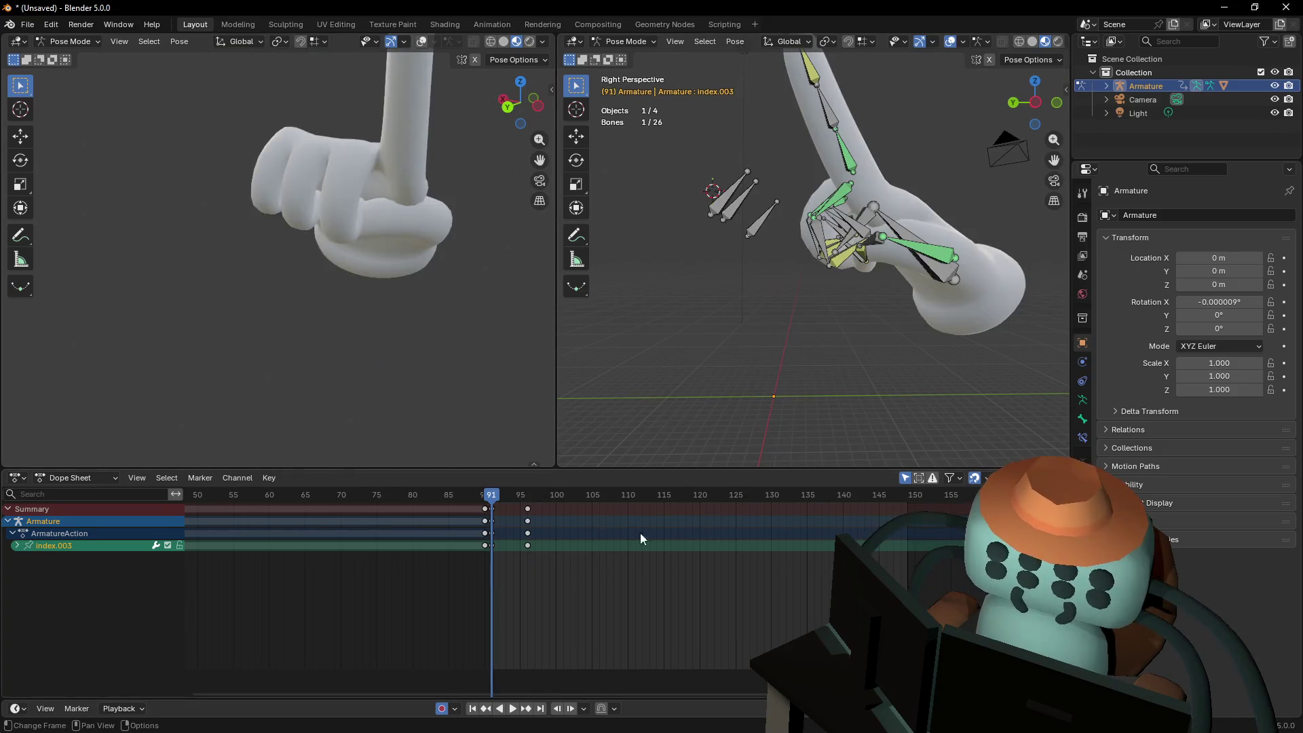
pyautogui.press('Up')
pyautogui.click(510, 508)
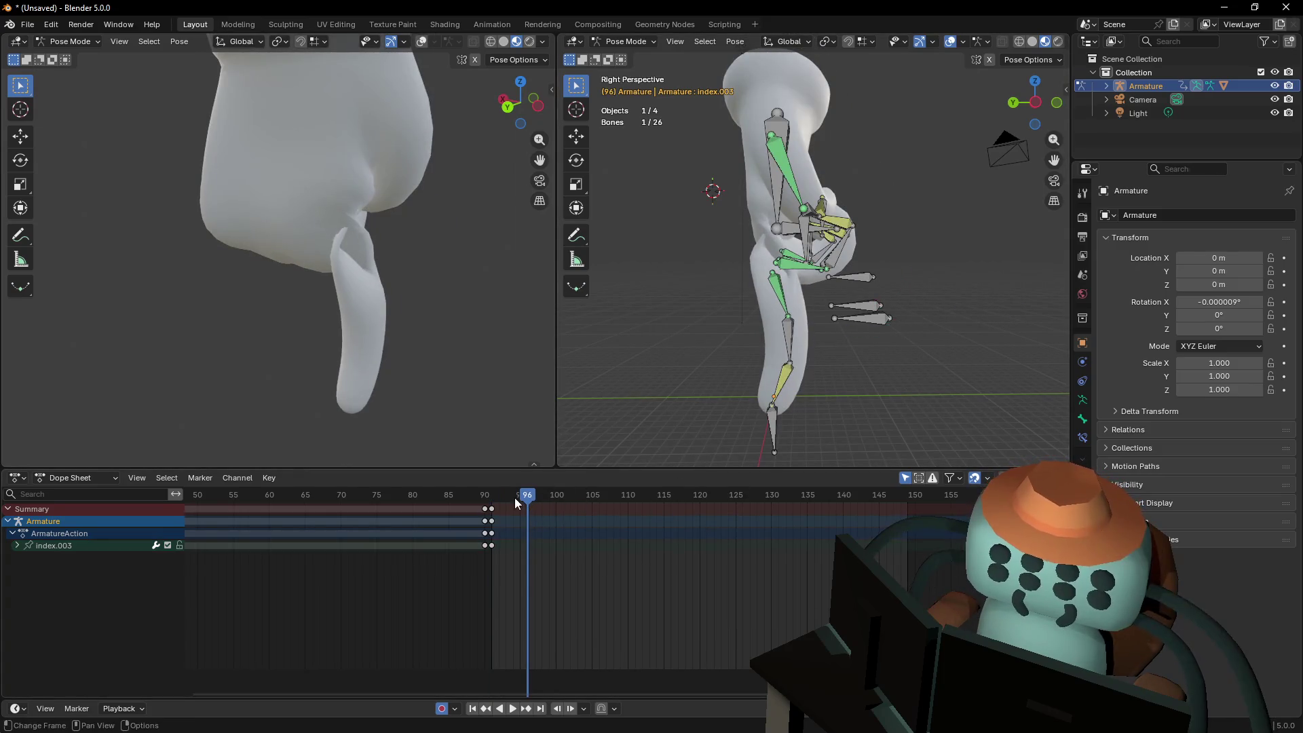
pyautogui.press('i')
# Move index.003 2.3233 m along the Y axis
pyautogui.hotkey('shift', '`')
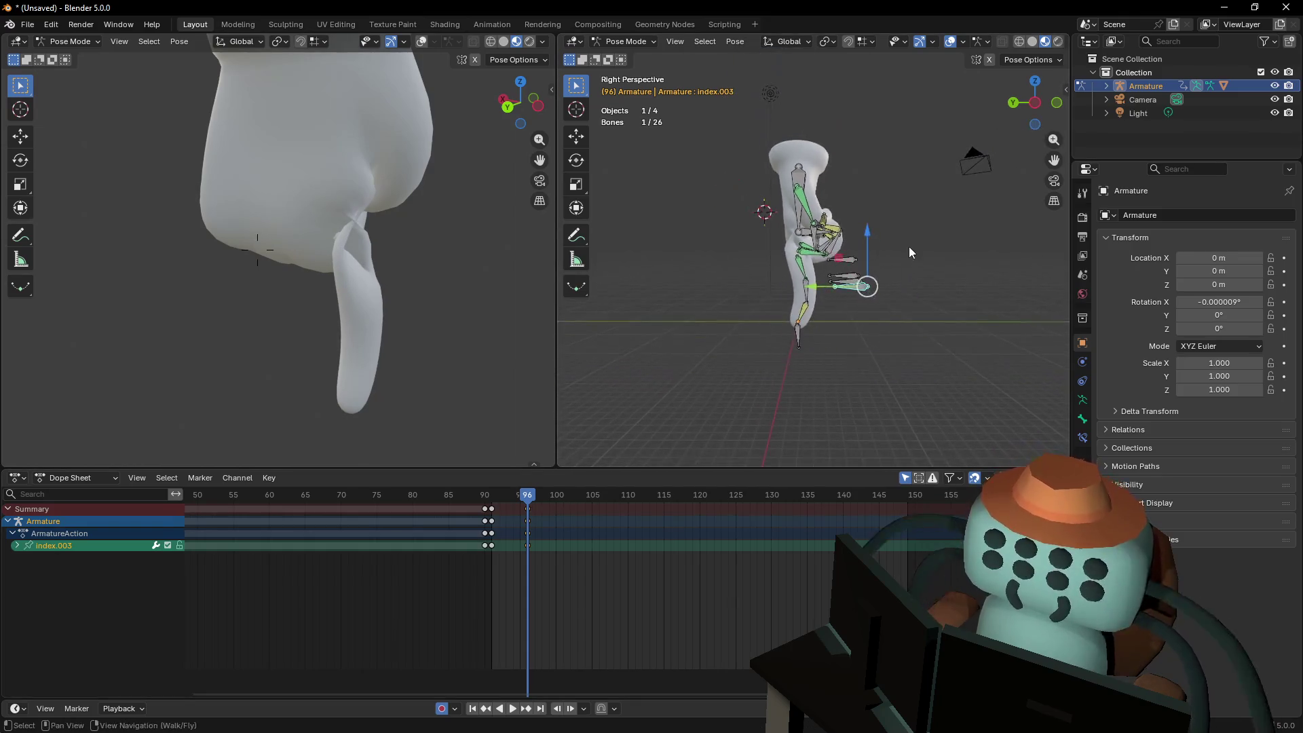
pyautogui.press('Escape')
pyautogui.press('g')
pyautogui.press('y')
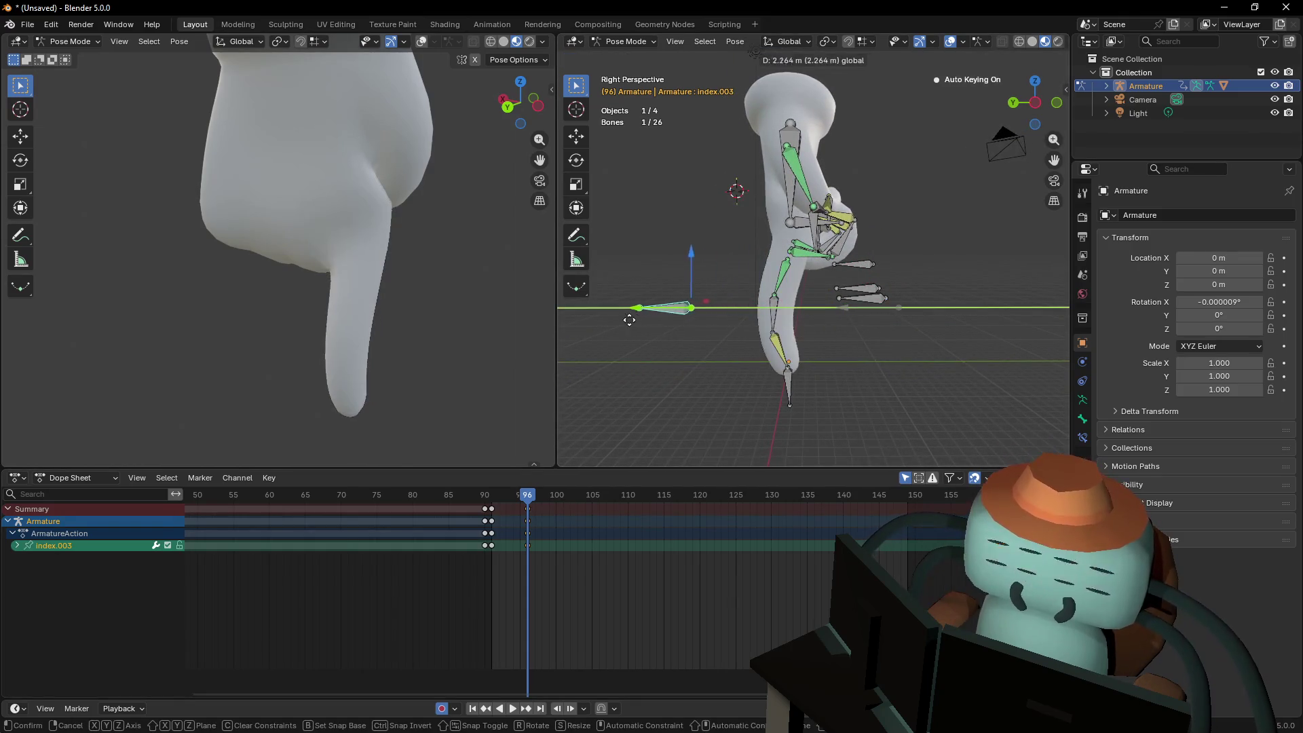
pyautogui.click(665, 317)
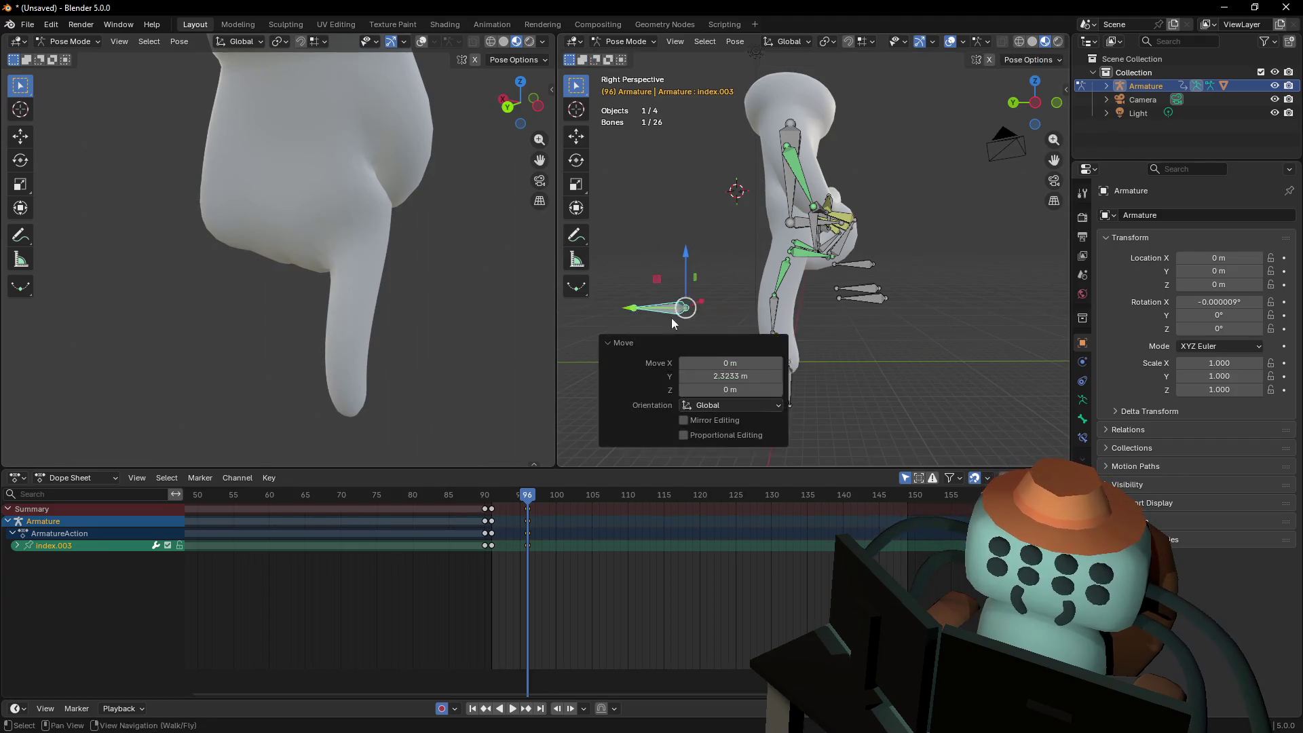
pyautogui.scroll(3, 669, 317)
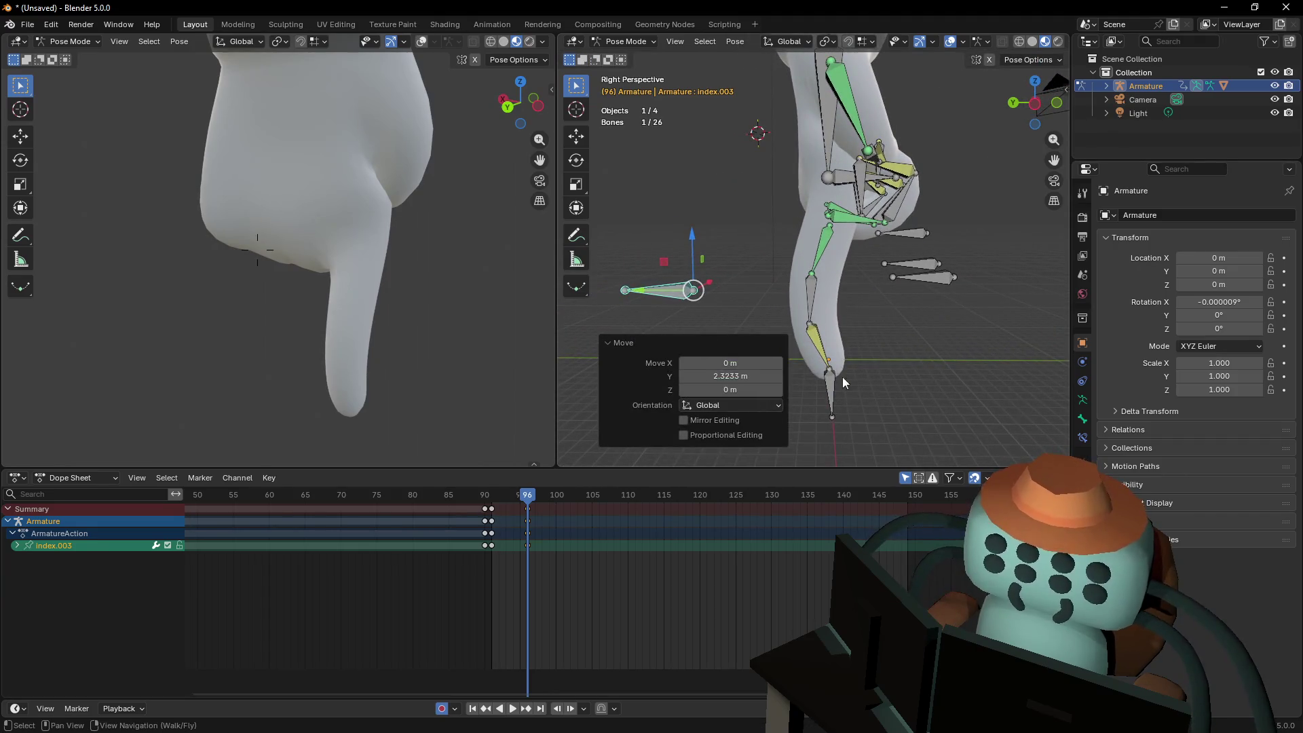
# Review the animation, then show the index.IK bone's constraint settings
pyautogui.press('space')
pyautogui.press('Escape')
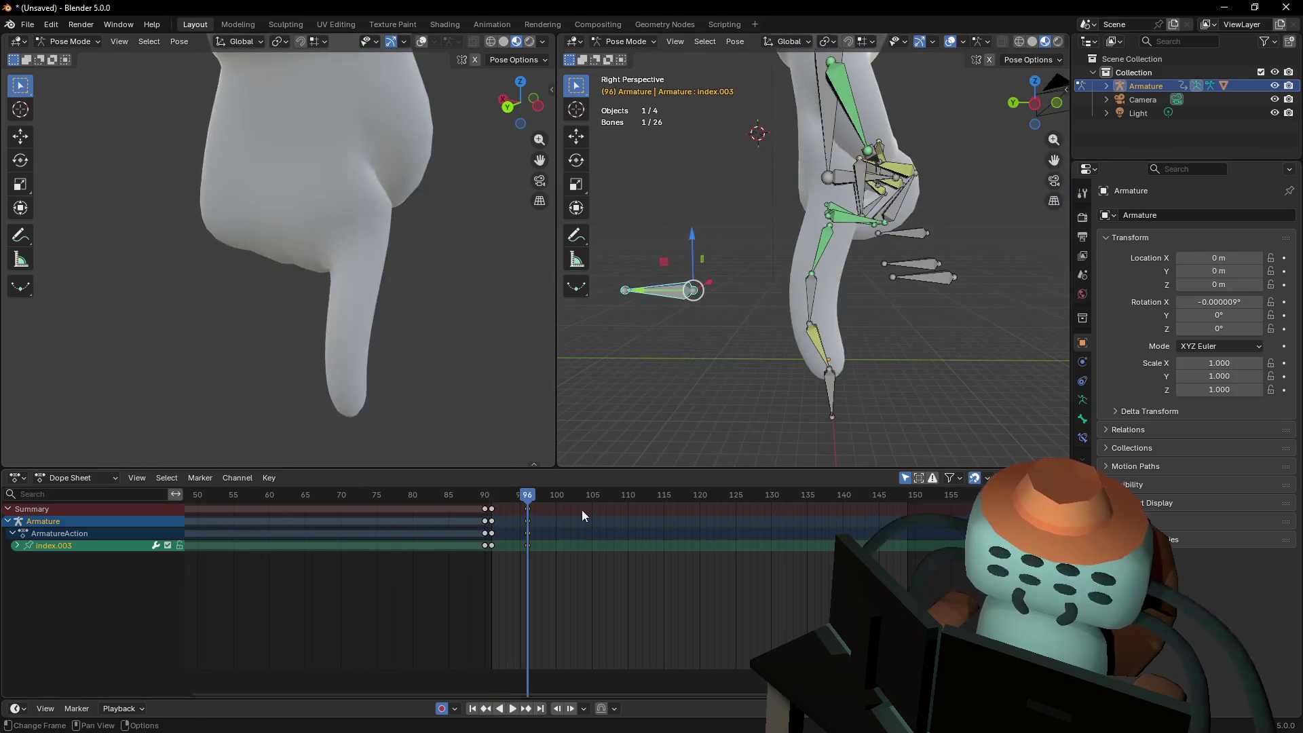
pyautogui.click(829, 410)
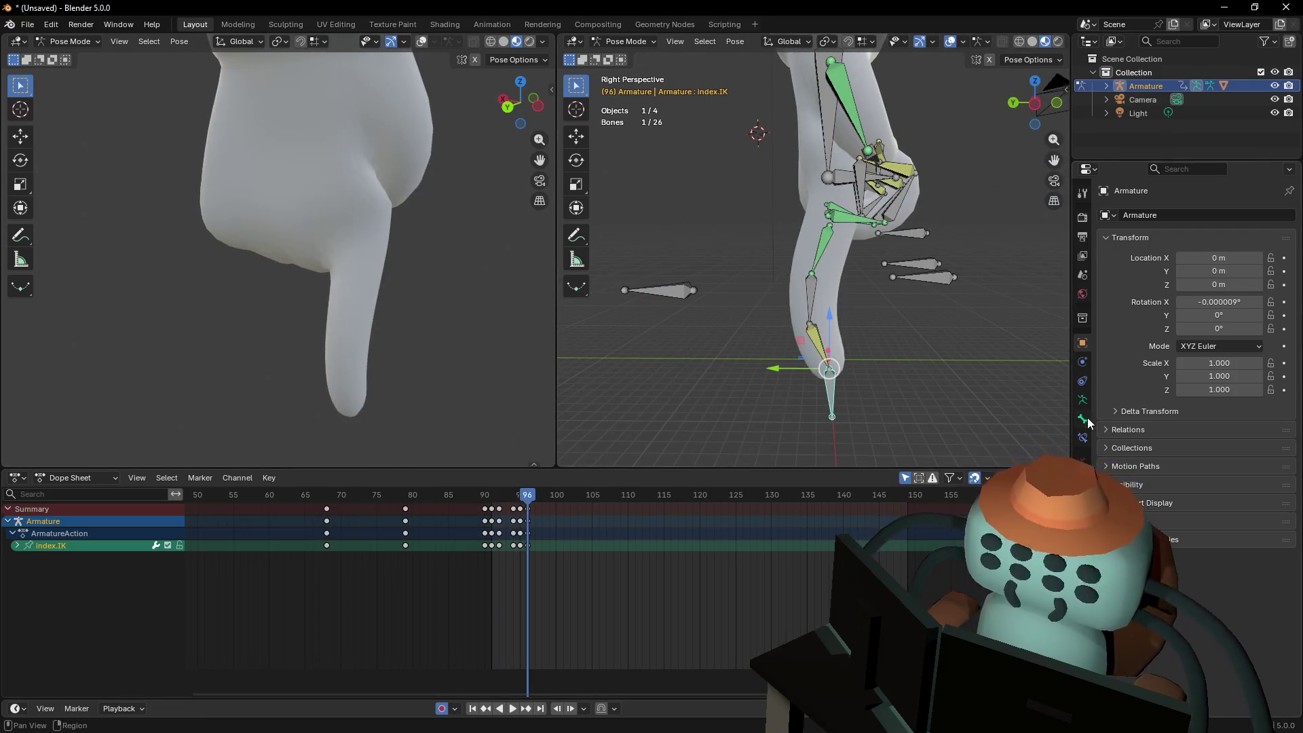
pyautogui.click(1082, 438)
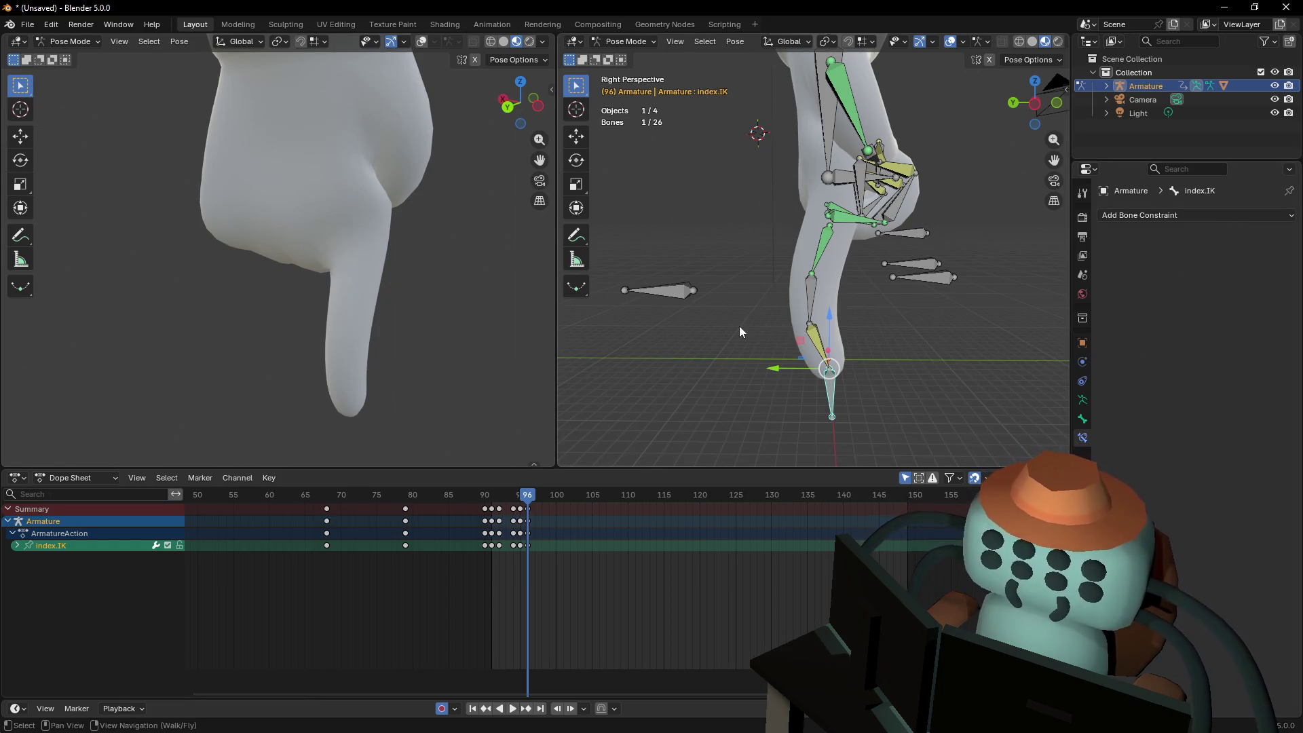
# Select the index.3 bone, turn its IK Influence down to 0 and keyframe it
pyautogui.click(810, 332)
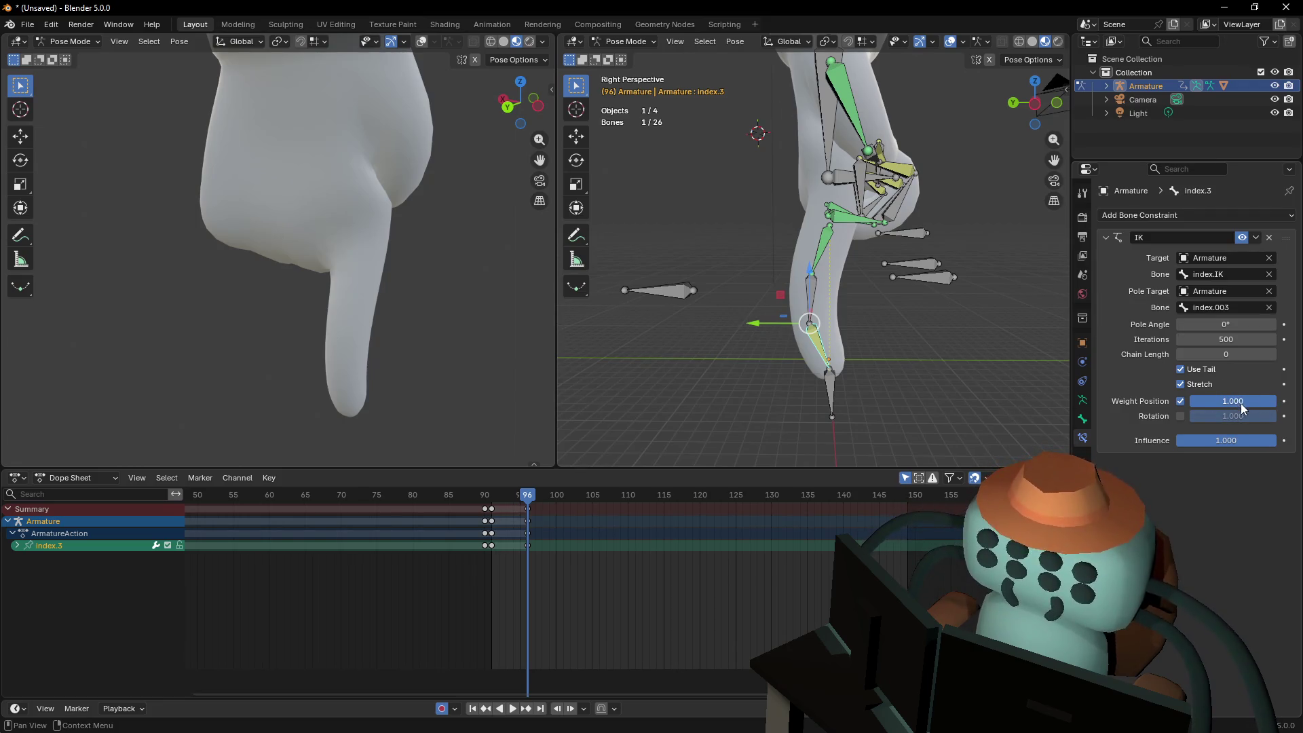
pyautogui.moveTo(1235, 439)
pyautogui.mouseDown()
pyautogui.moveTo(1167, 439)
pyautogui.moveTo(1255, 440)
pyautogui.mouseUp()
pyautogui.moveTo(527, 503); pyautogui.dragTo(491, 508)
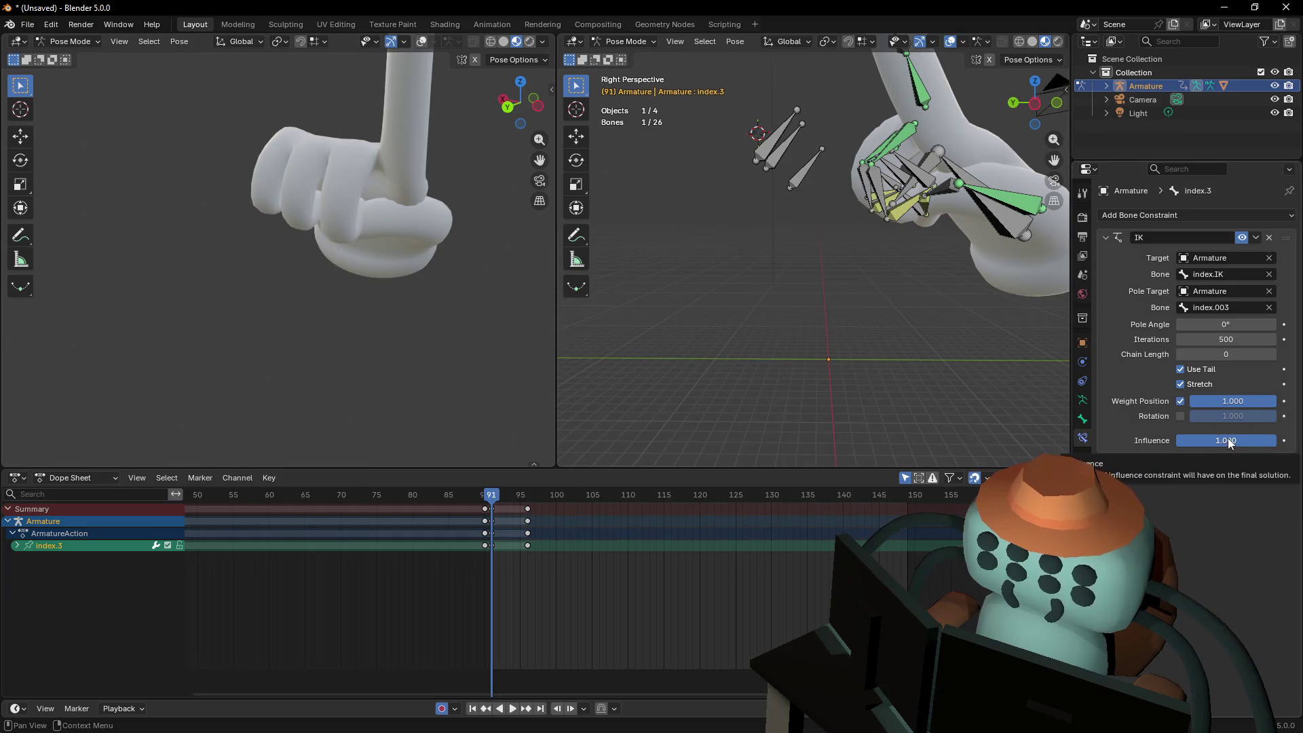
pyautogui.press('i')
# Lower IK Influence to 0 at frame 91, then check the keyframes at 90, 91 and 96
pyautogui.hotkey('shift', '`')
pyautogui.press('s')
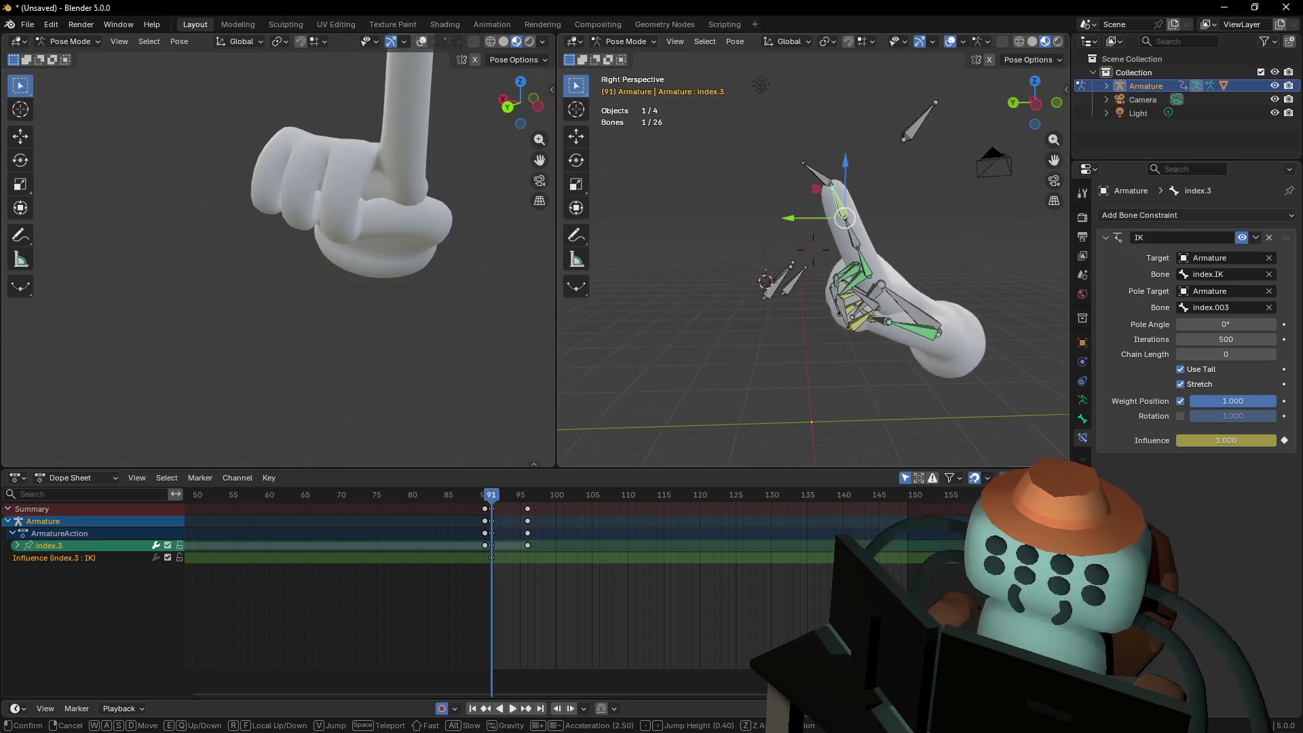
pyautogui.click(548, 471)
pyautogui.moveTo(502, 498); pyautogui.dragTo(528, 501)
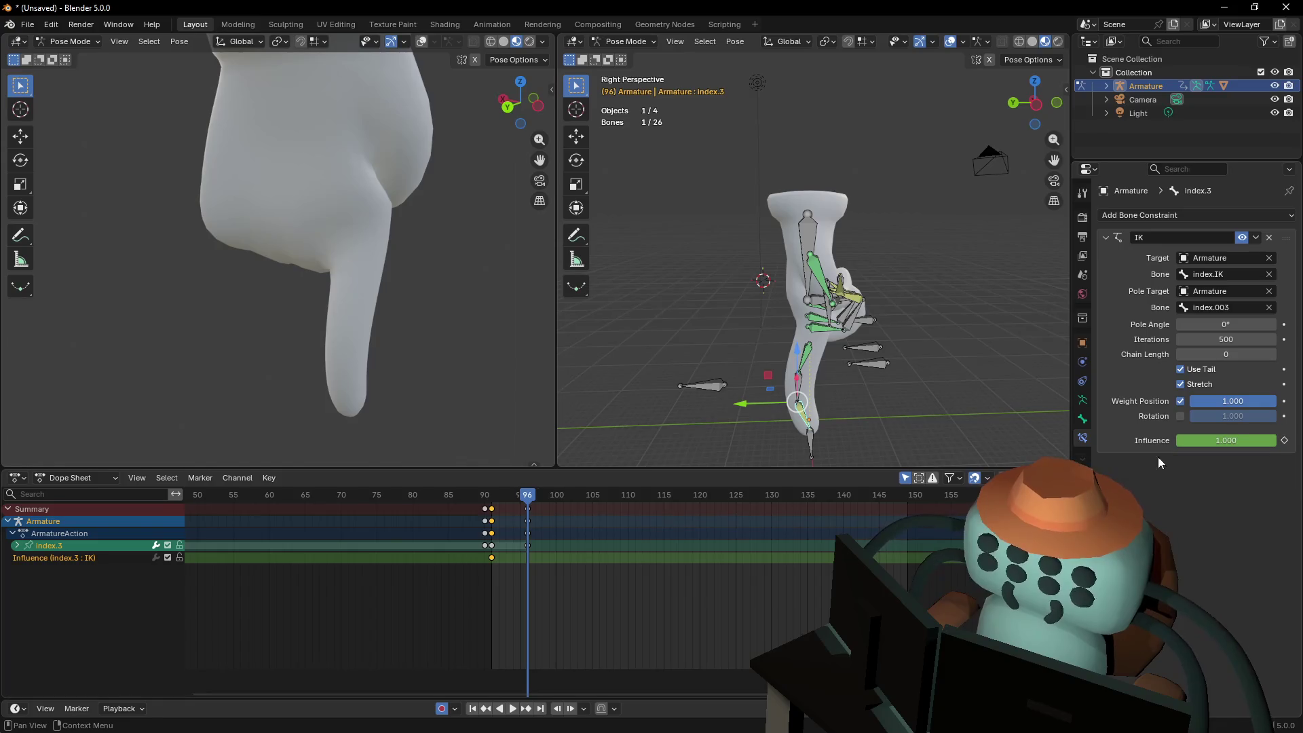
pyautogui.press('Down')
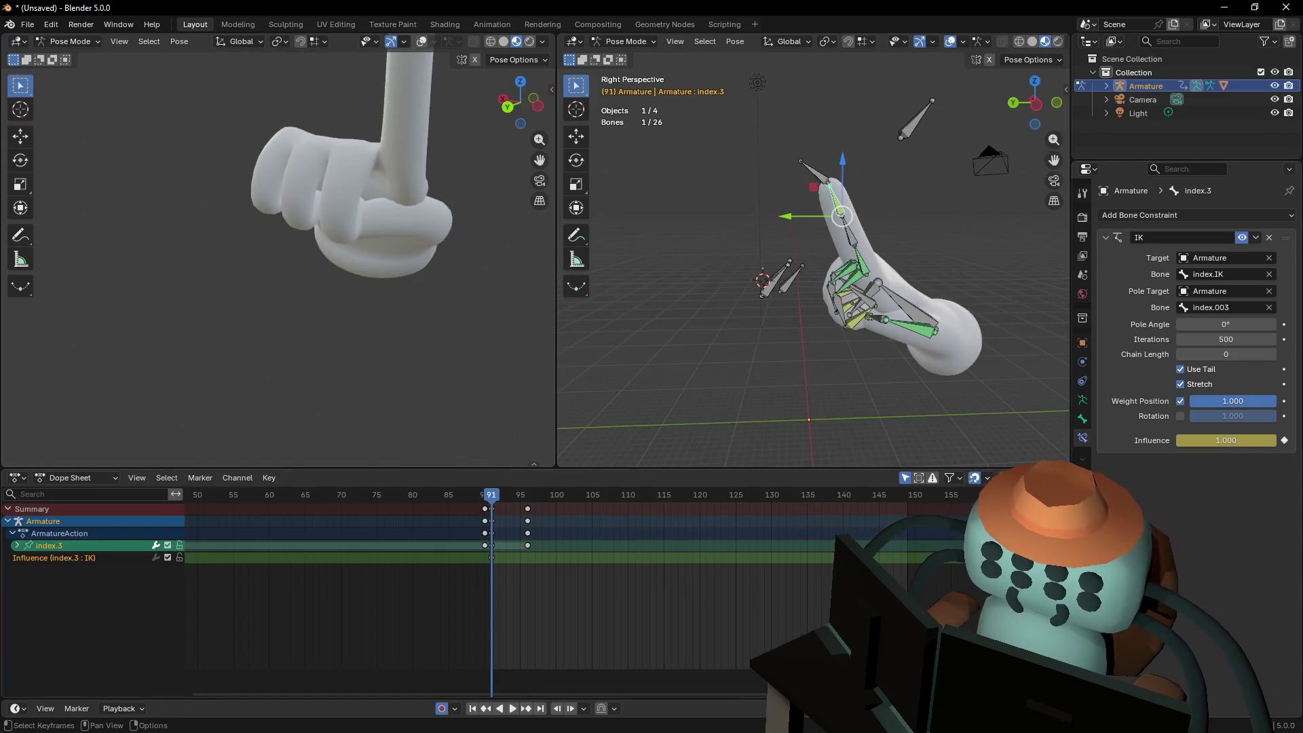
pyautogui.moveTo(1232, 436); pyautogui.dragTo(1177, 439)
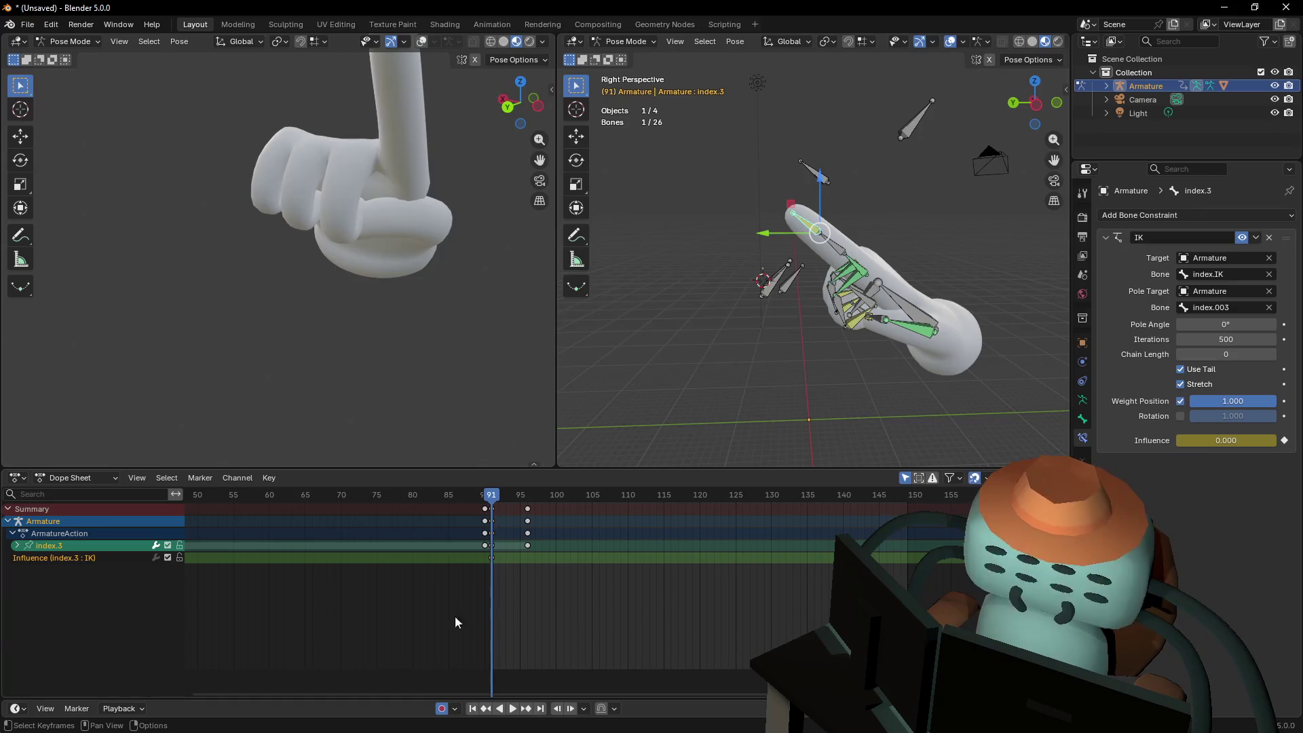
pyautogui.press('Down')
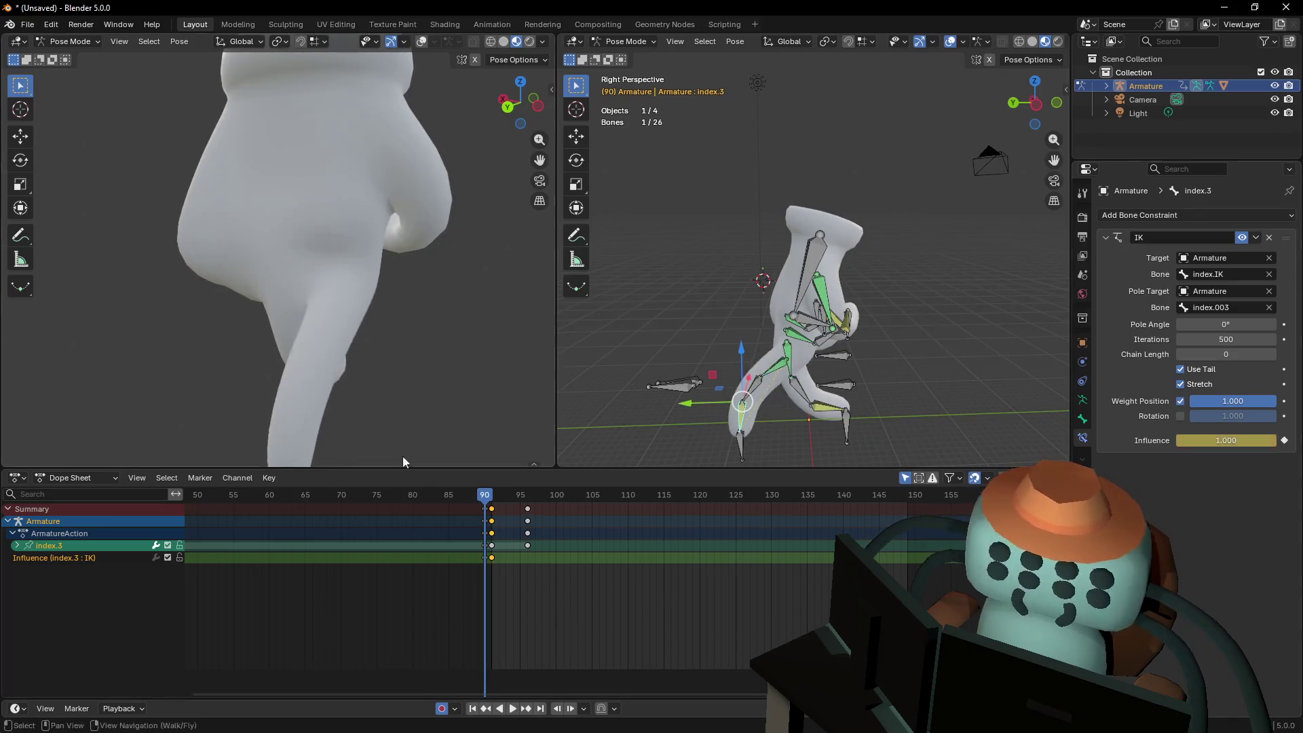
pyautogui.press('Up')
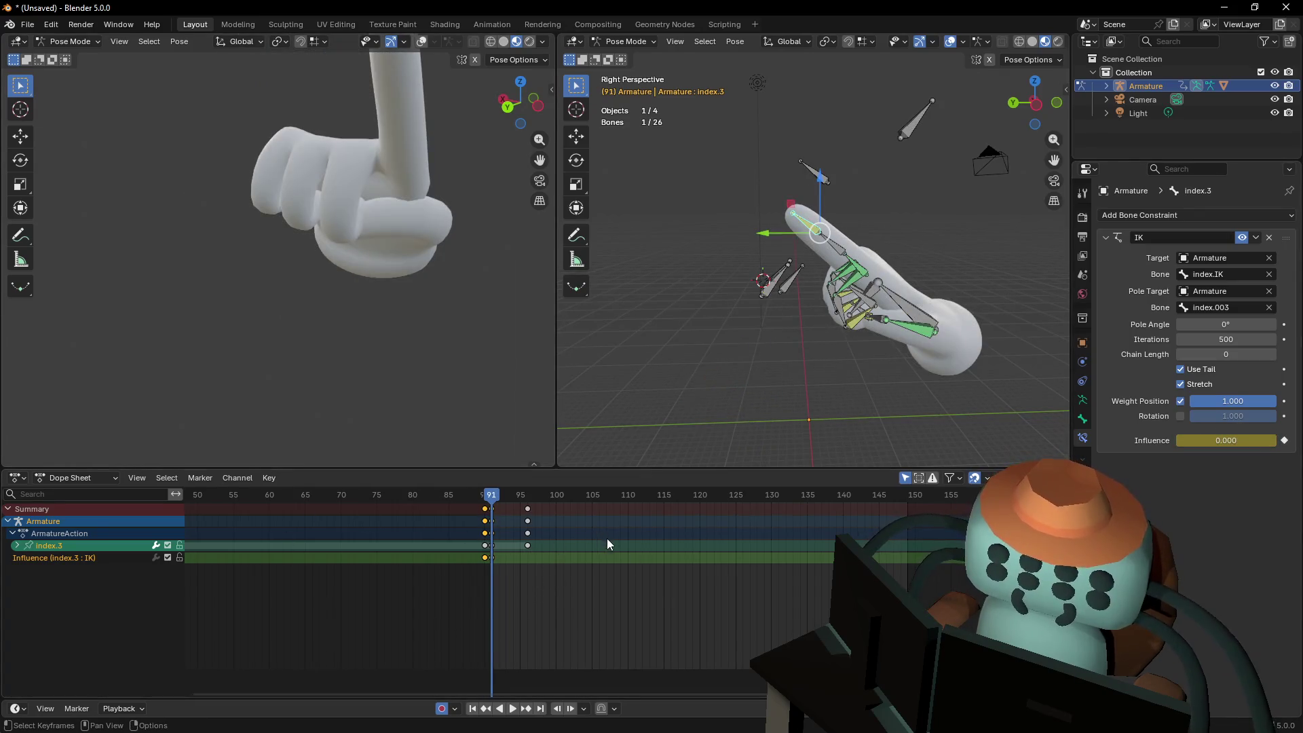
pyautogui.press('Up')
pyautogui.press('Down')
pyautogui.press('Up')
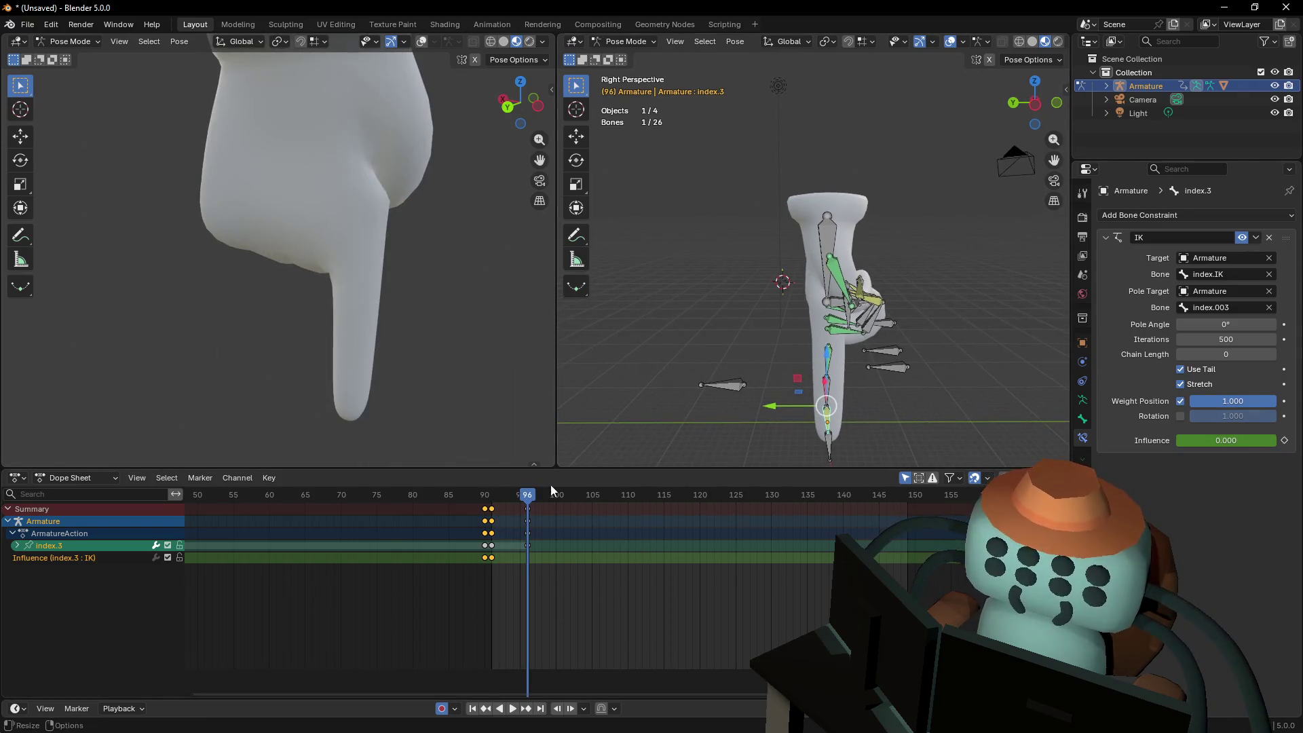